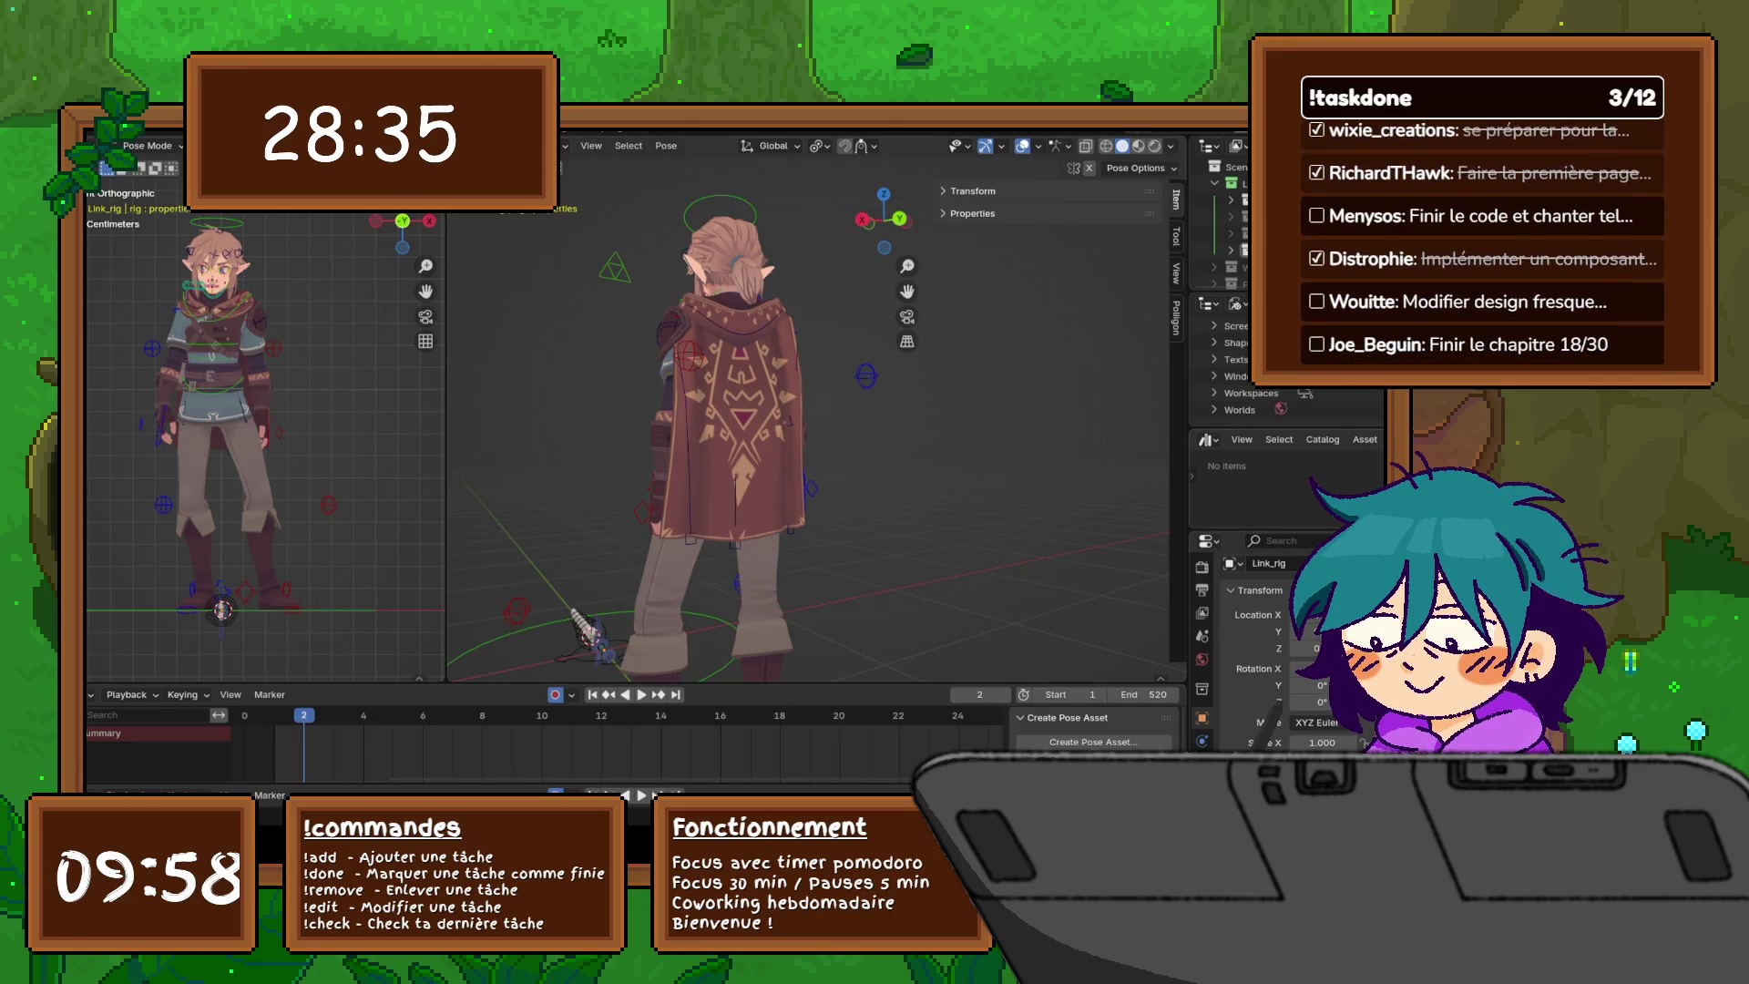
- Enlarge the Properties editor, show the Bone Constraints tab, and orbit down onto the sword
left_click_drag(1276, 528, 1275, 471)
left_click(1202, 788)
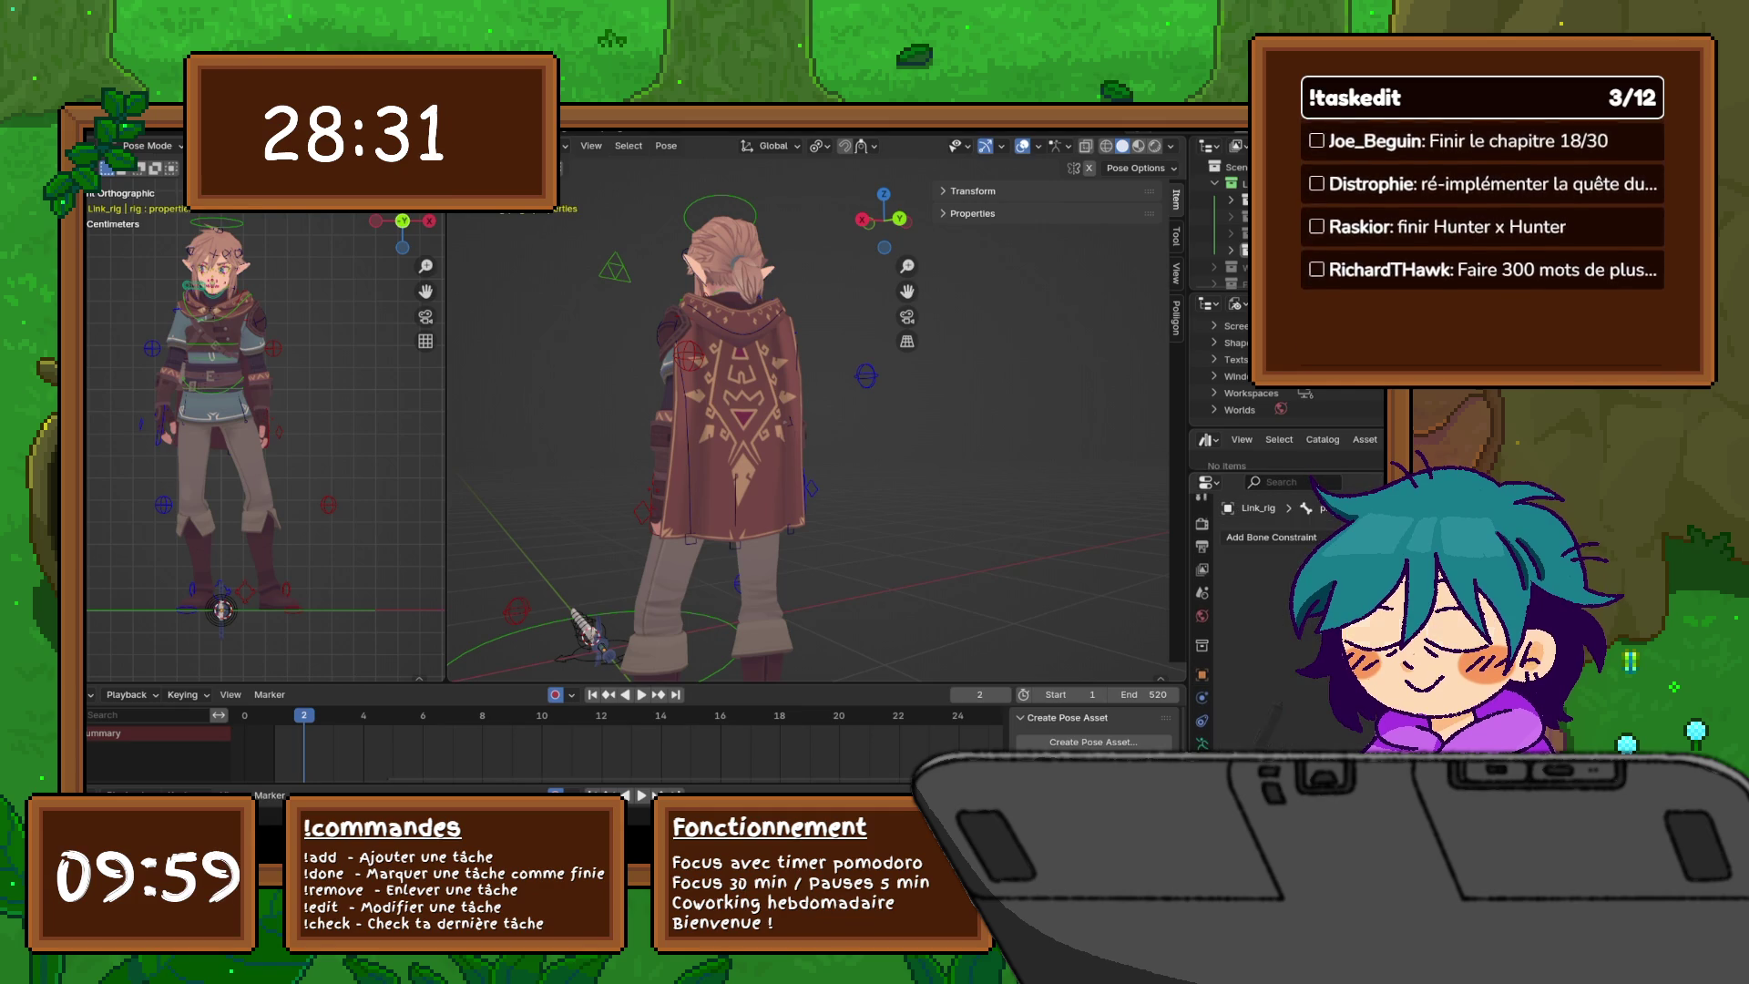
mouse_move(729, 410)
middle_mouse_down()
mouse_move(865, 383)
mouse_move(847, 383)
mouse_move(875, 328)
mouse_move(783, 415)
mouse_move(807, 383)
mouse_move(783, 387)
middle_mouse_up()
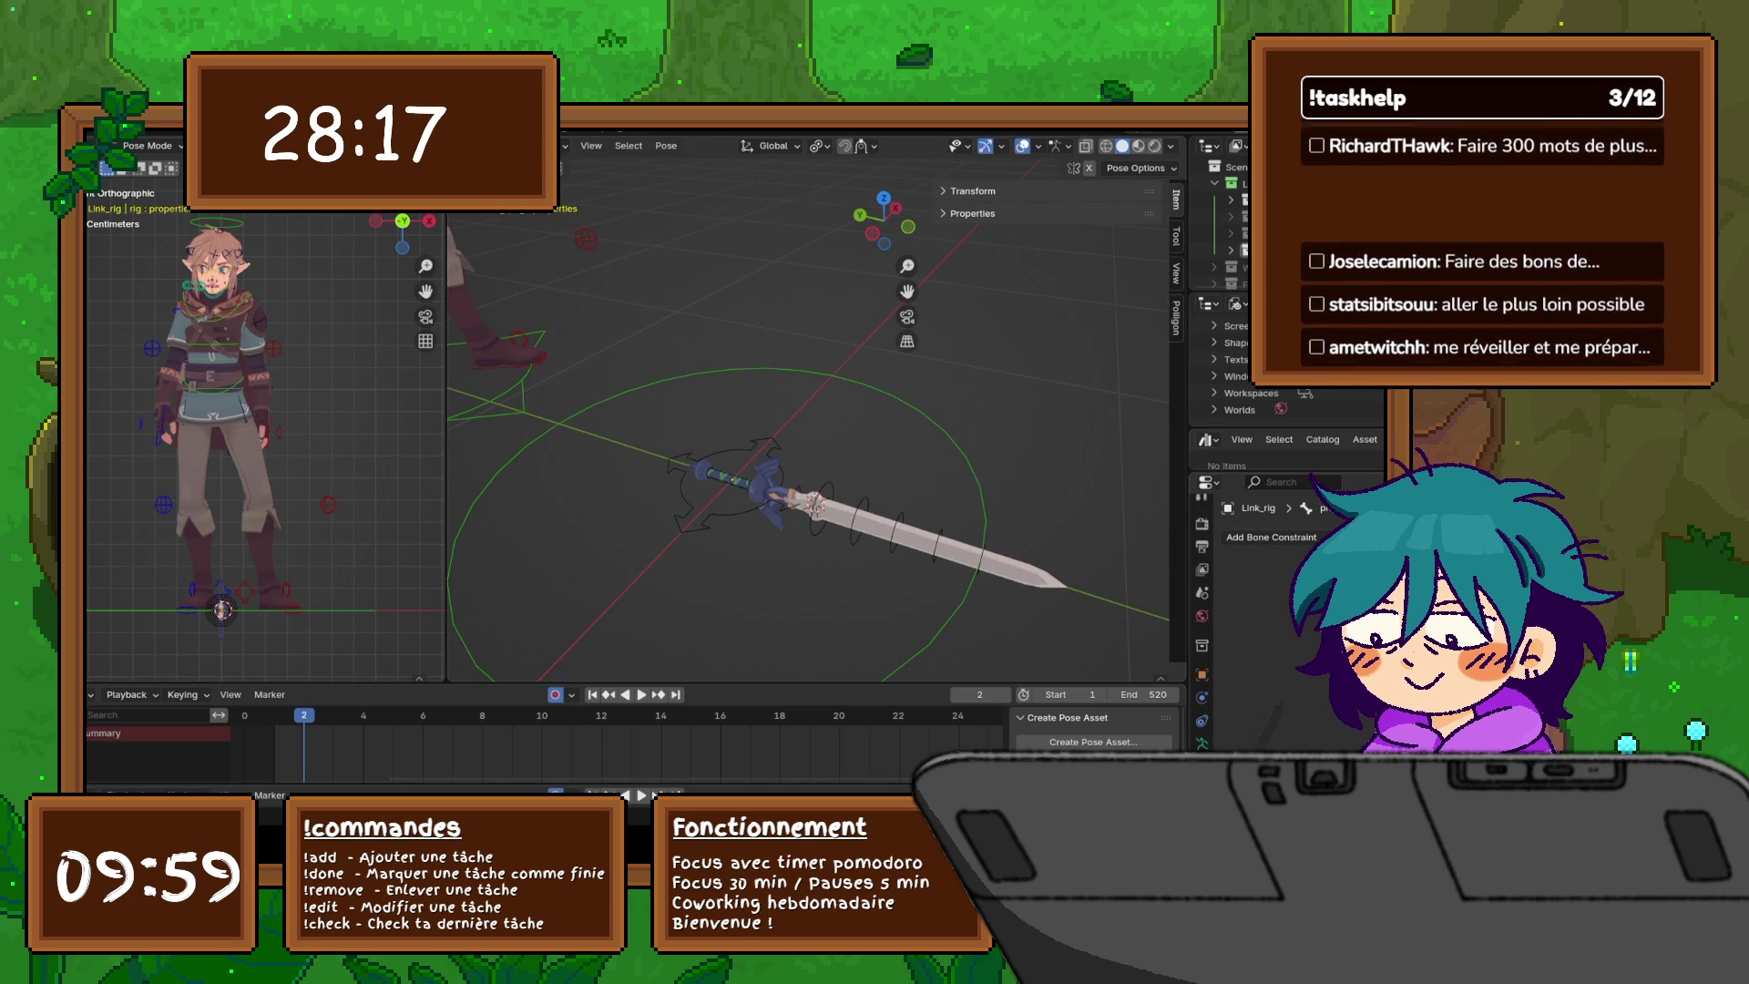
- Review the active bone's transform settings in the Bone properties
left_click(1202, 720)
scroll(1284, 619, "down", 3)
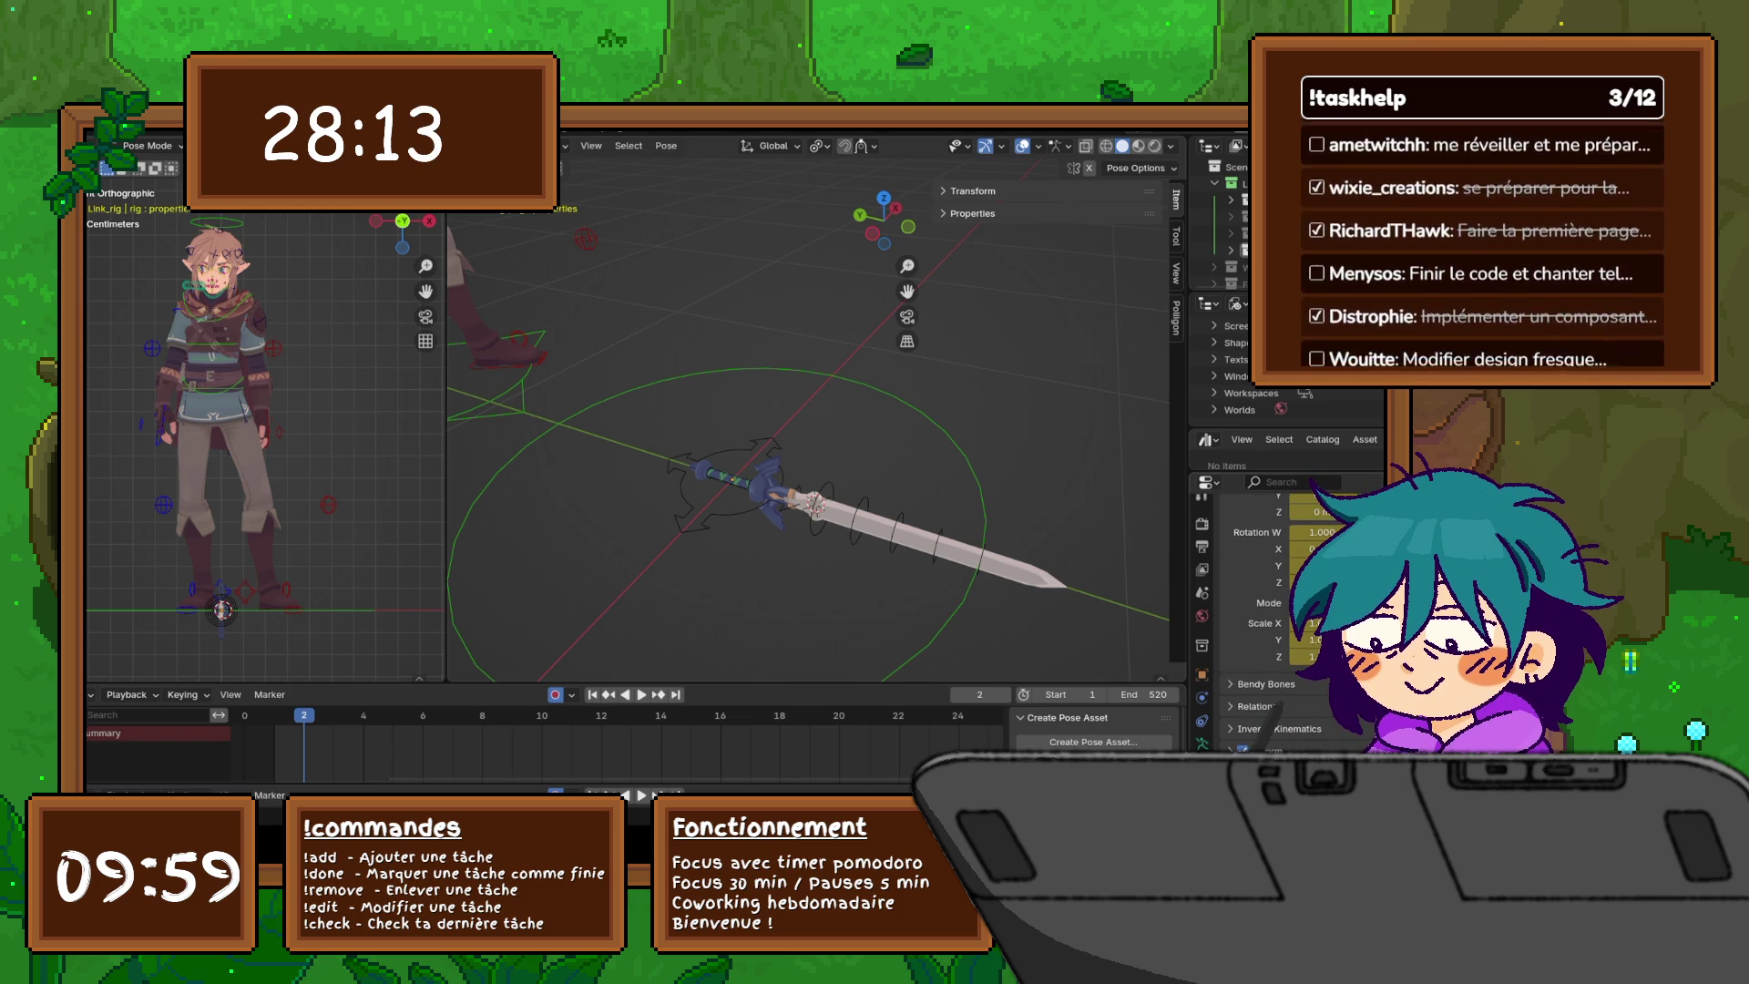
scroll(1267, 619, "down", 5)
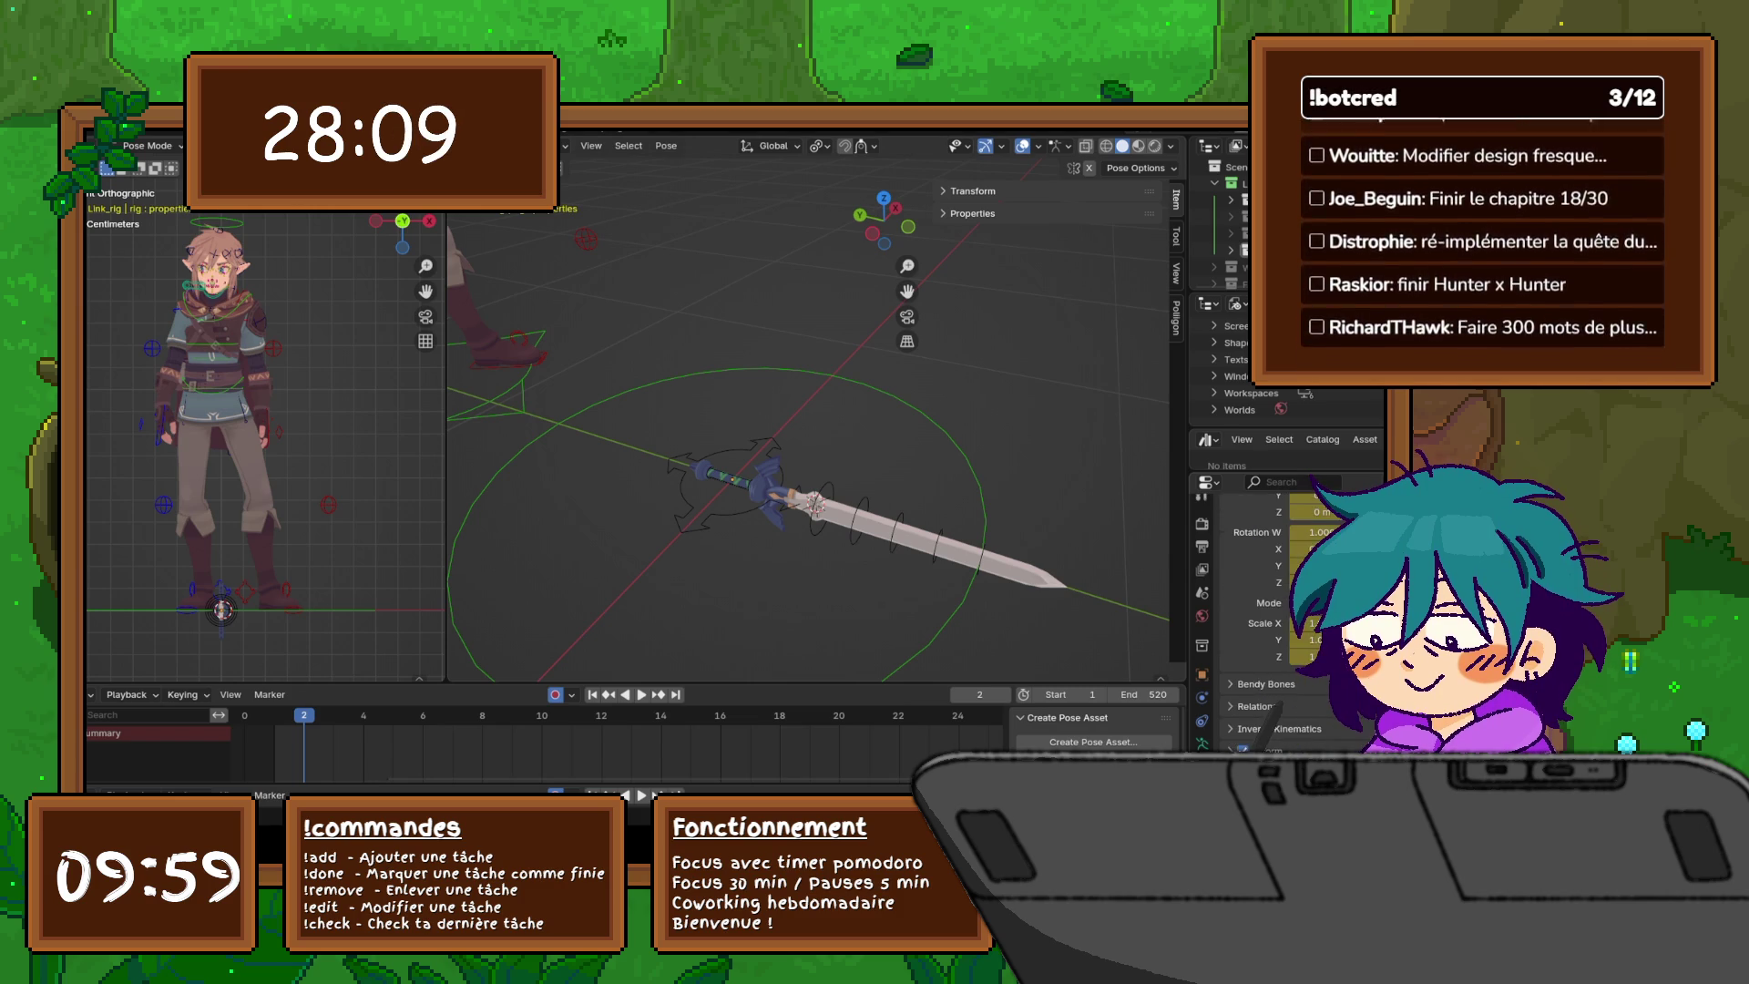
- Collapse the Armature data's Motion Paths, Pose and Bone Collections panels, then view Physics and Object settings
left_click(1202, 742)
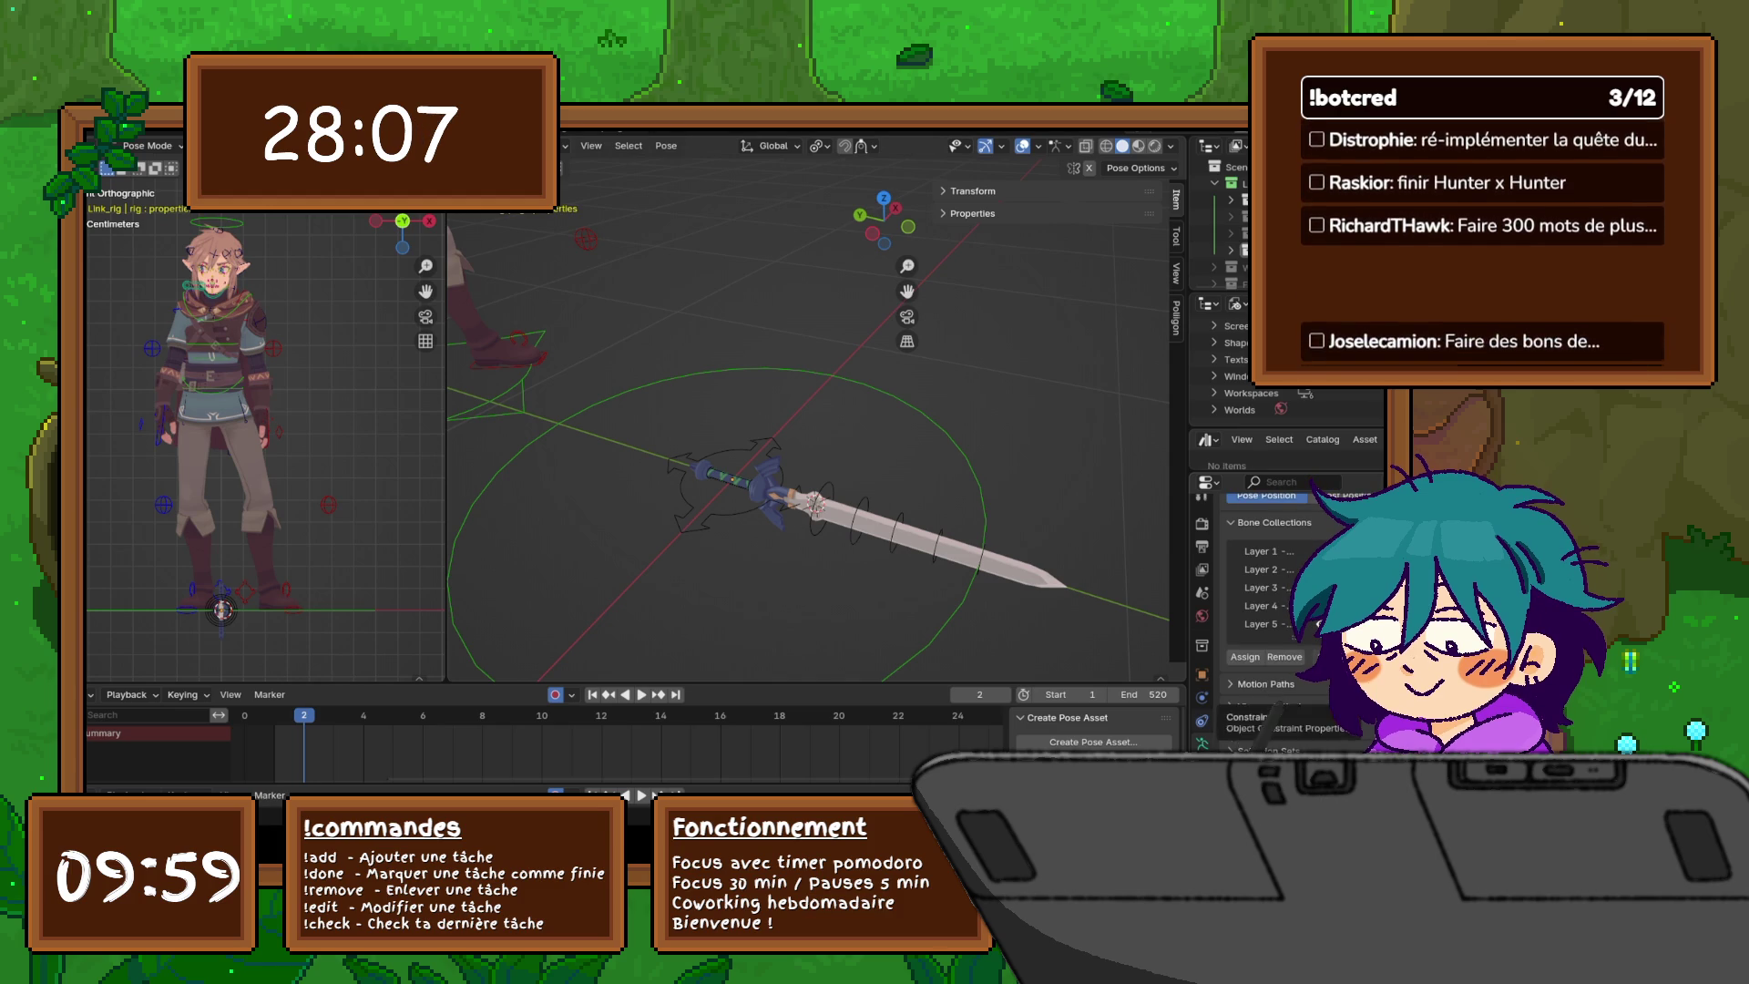
left_click(1265, 684)
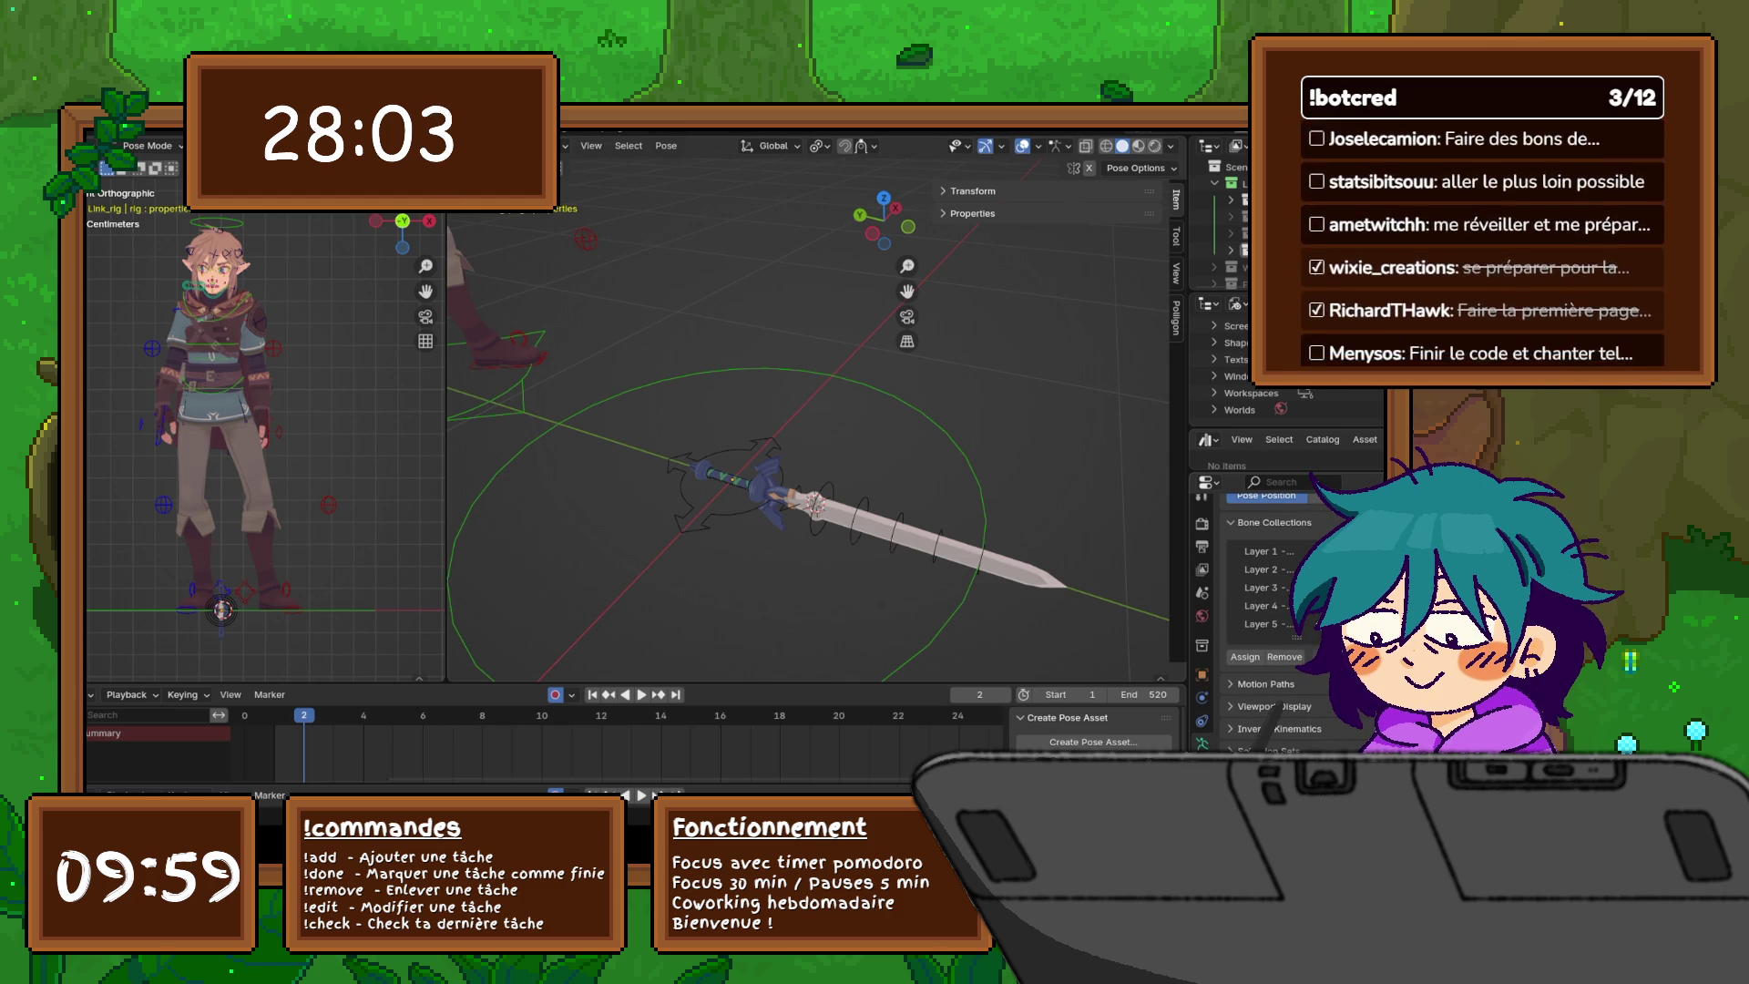
scroll(1266, 638, "down", 5)
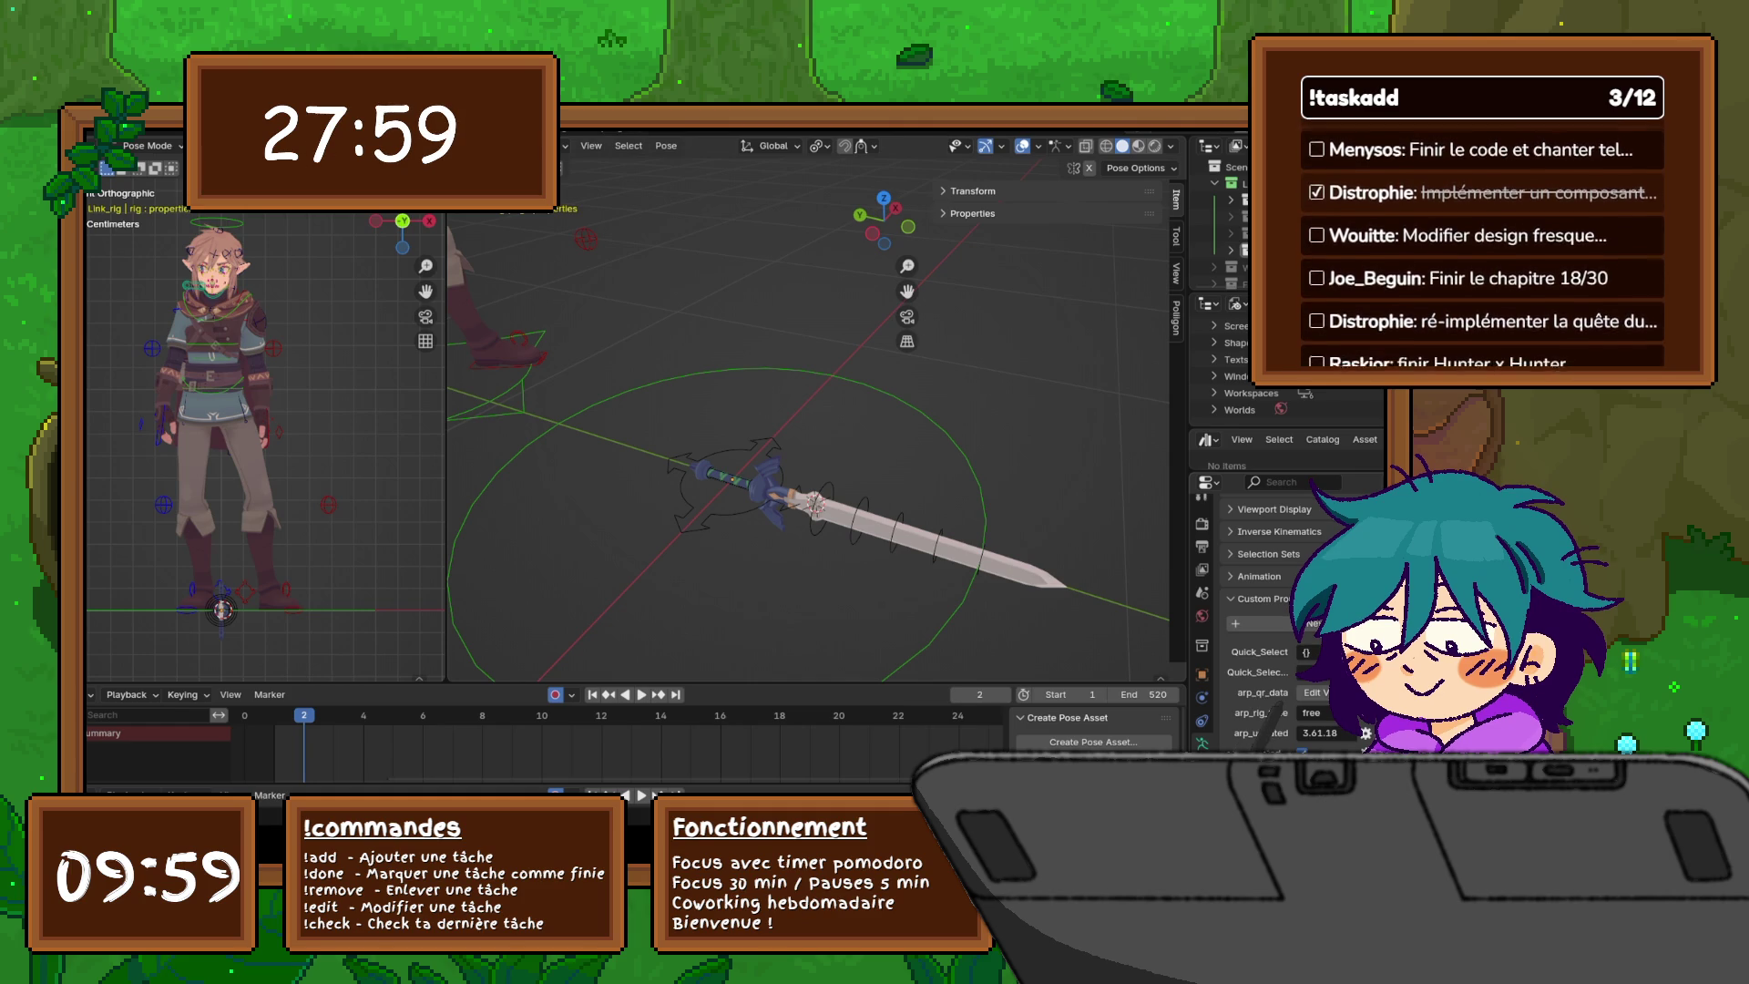
scroll(1266, 592, "up", 3)
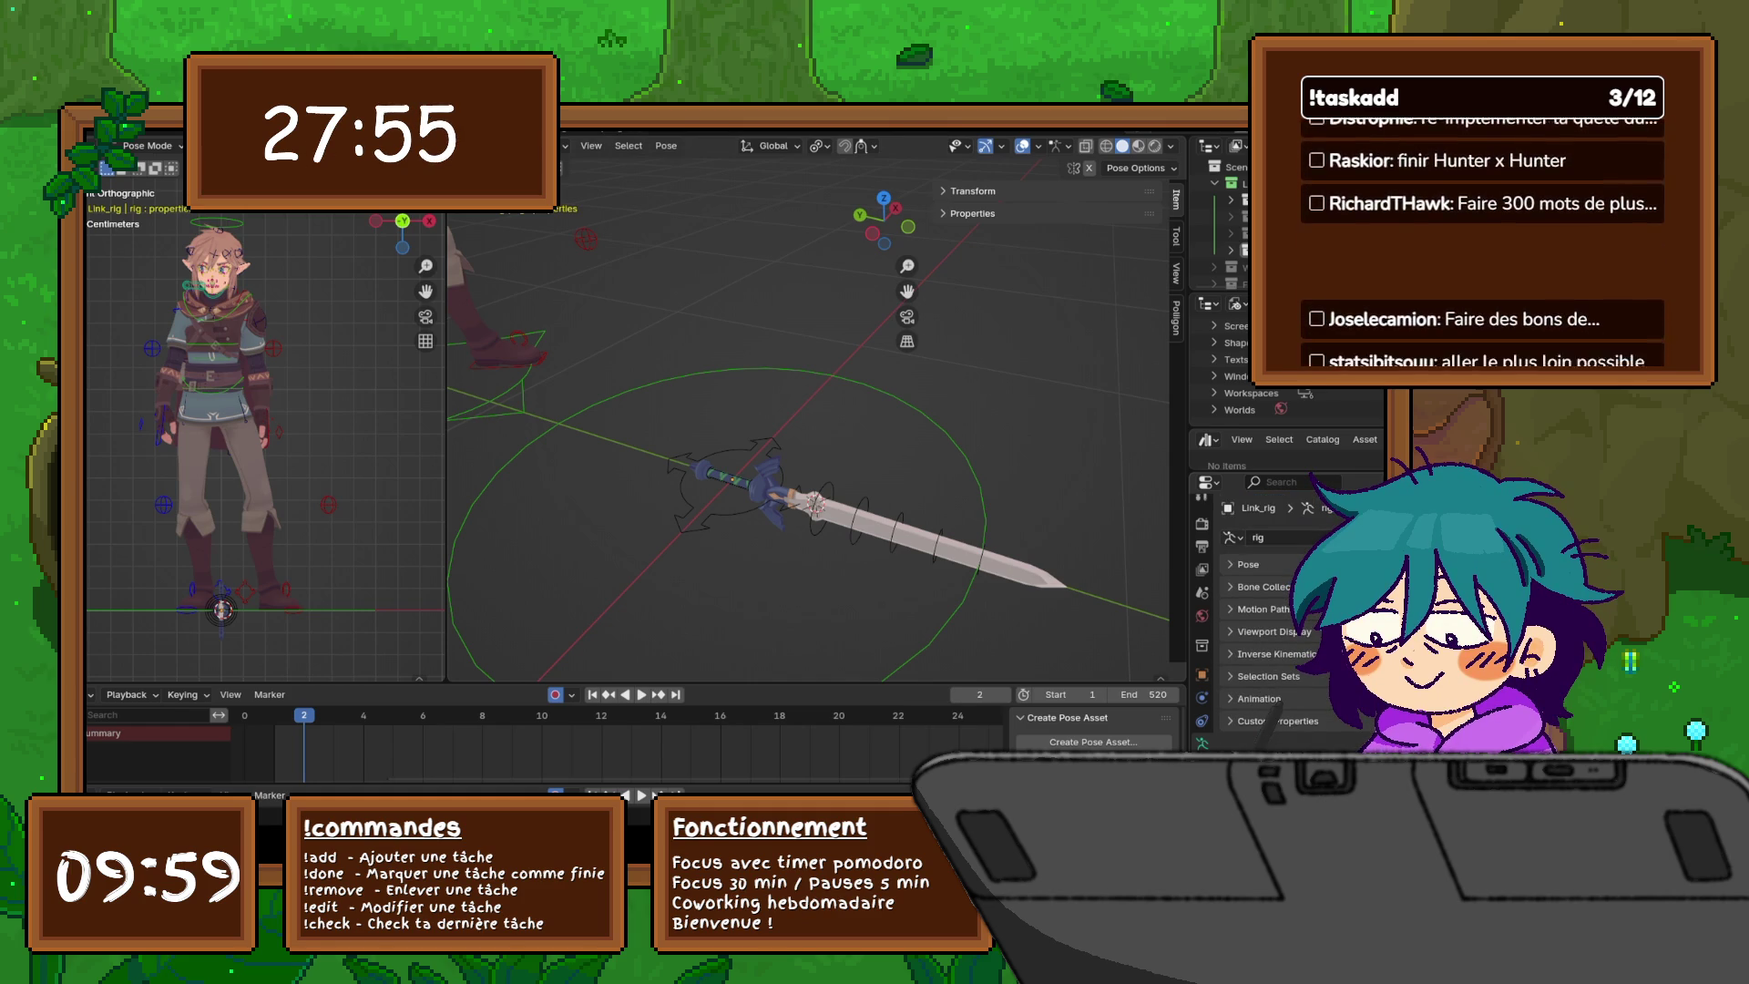
left_click(1244, 564)
left_click(1262, 587)
left_click(1202, 697)
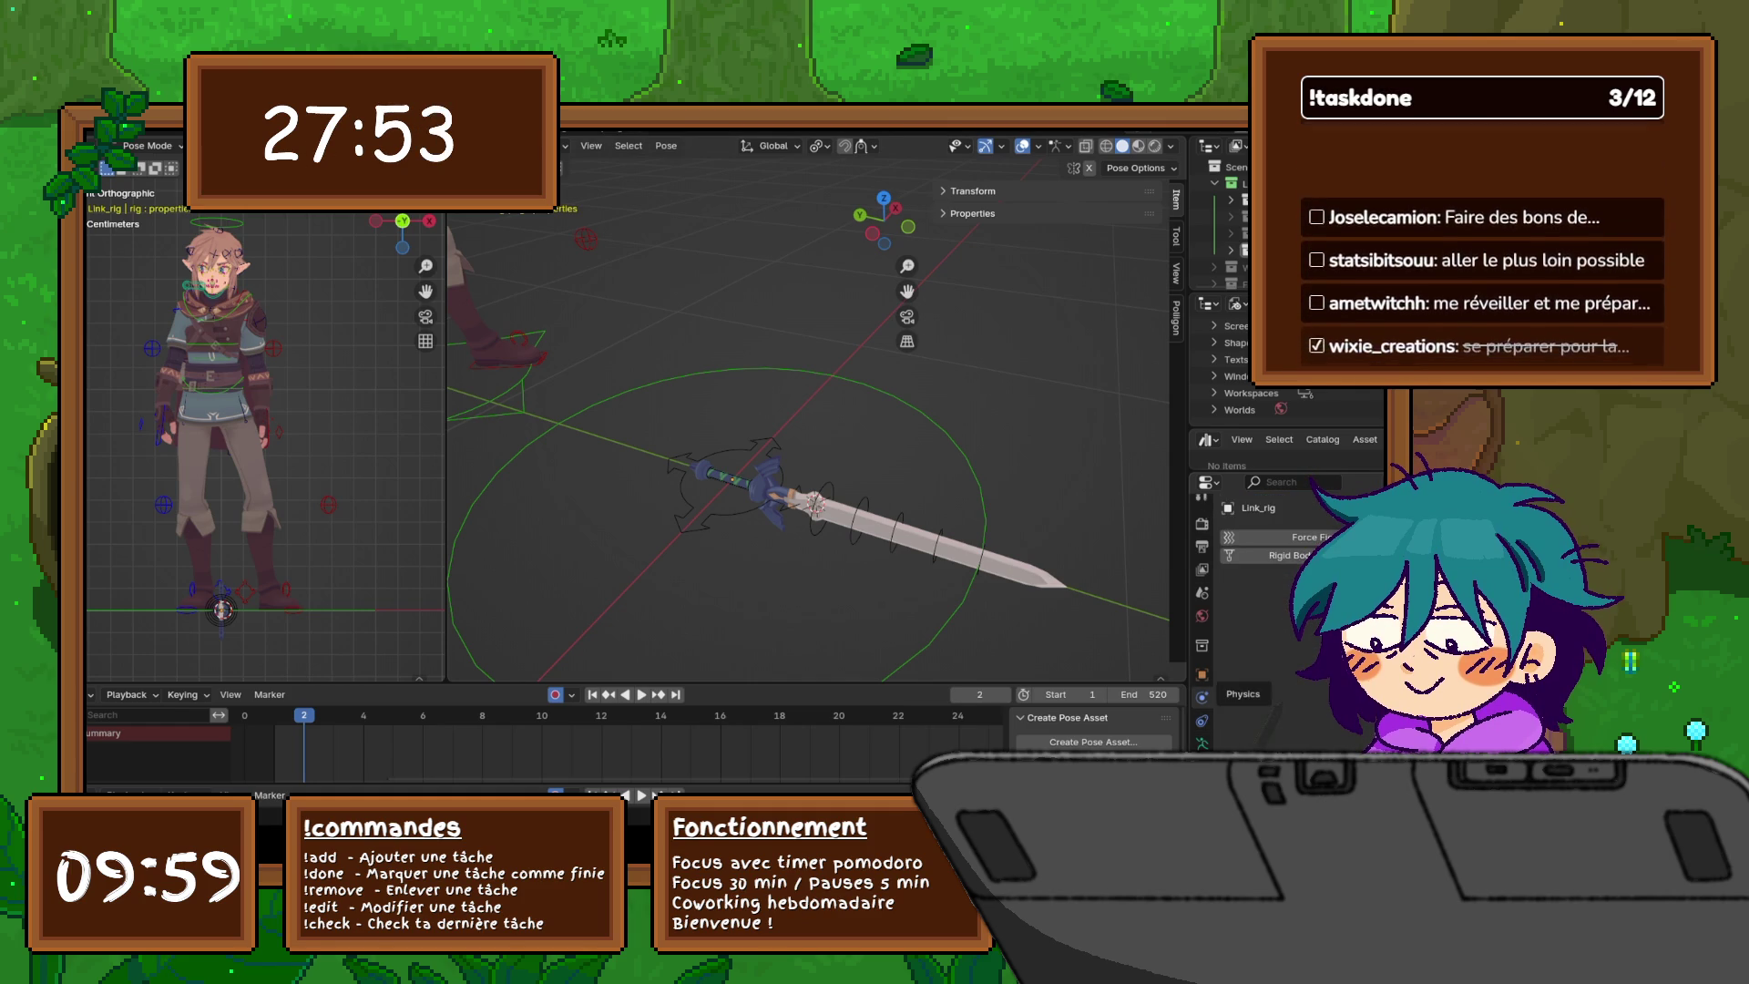
left_click(1202, 674)
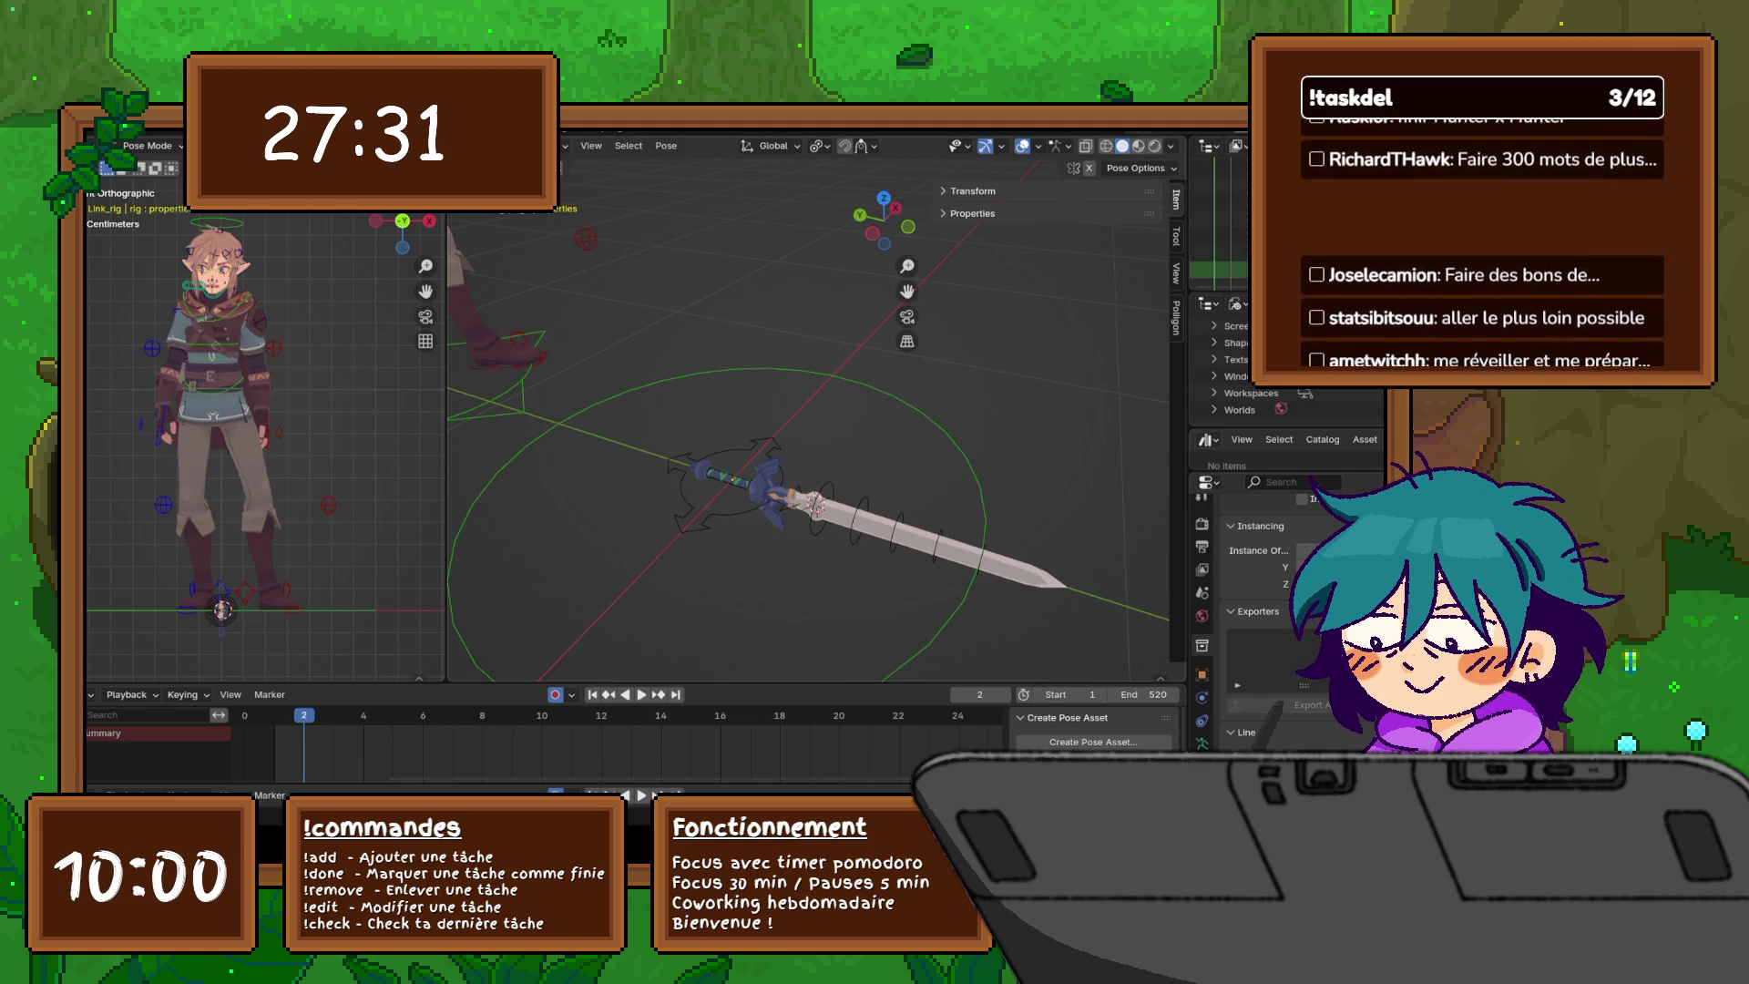
- Widen the right-side panels and filter the Outliner by 'master'
left_click_drag(1188, 547, 991, 547)
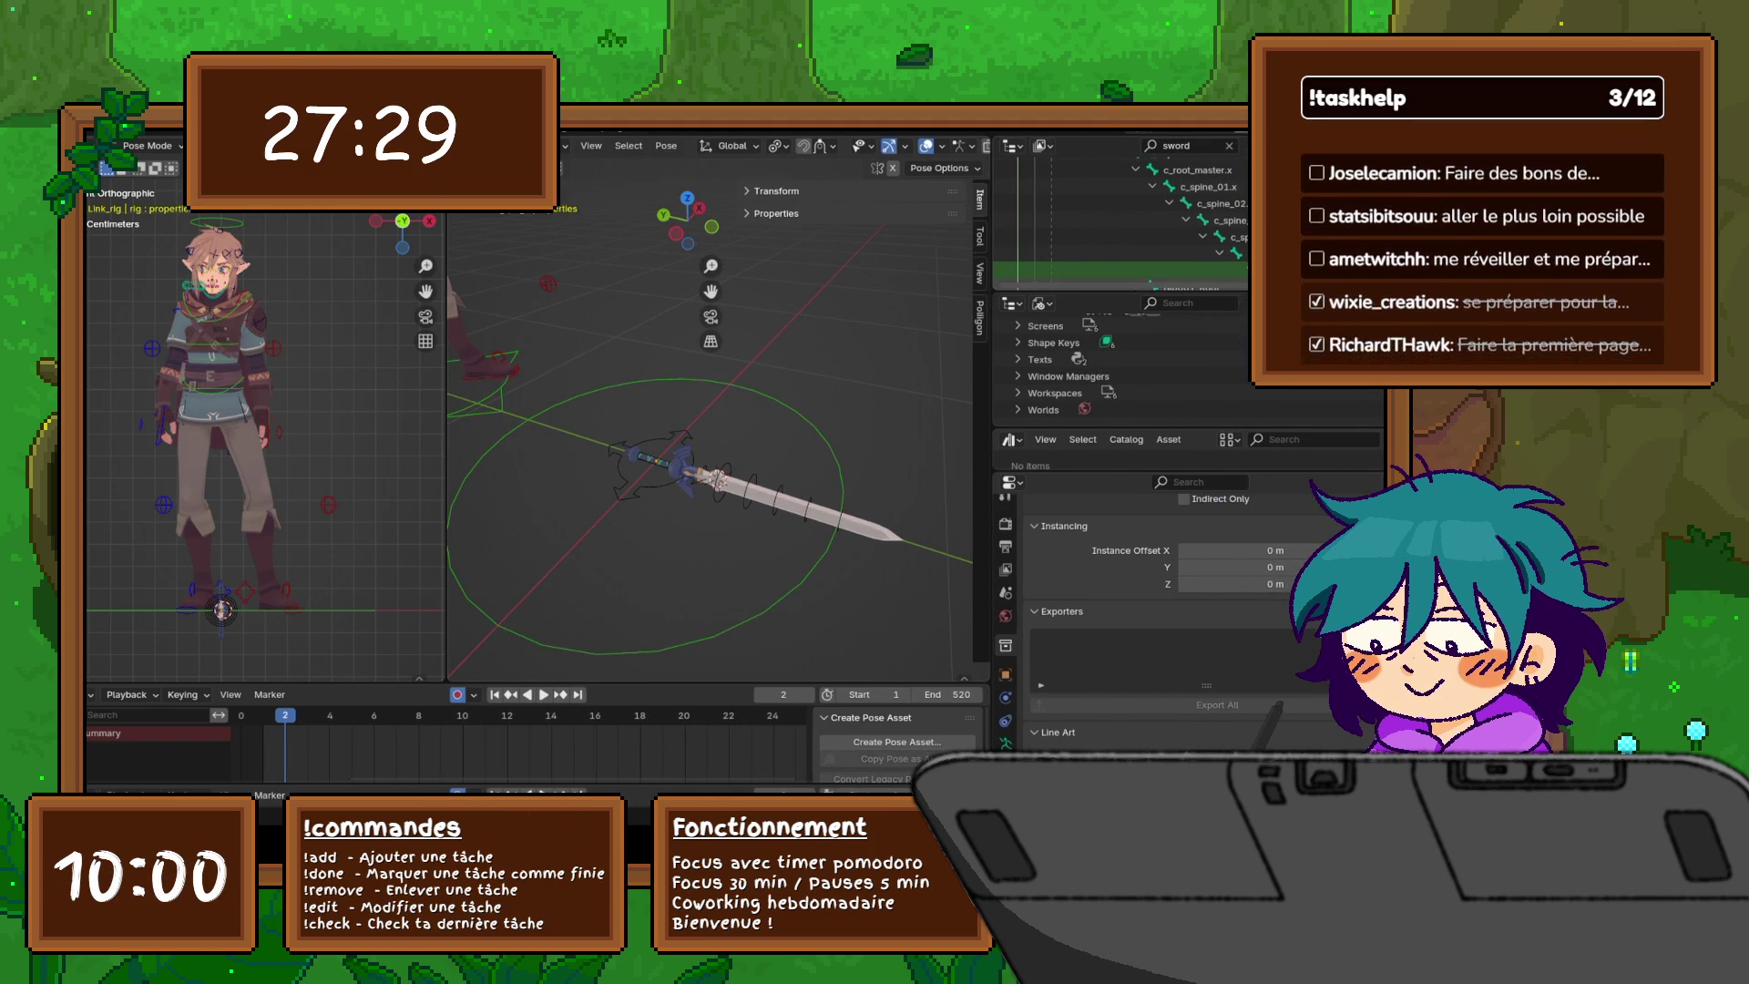
scroll(1120, 219, "up", 4)
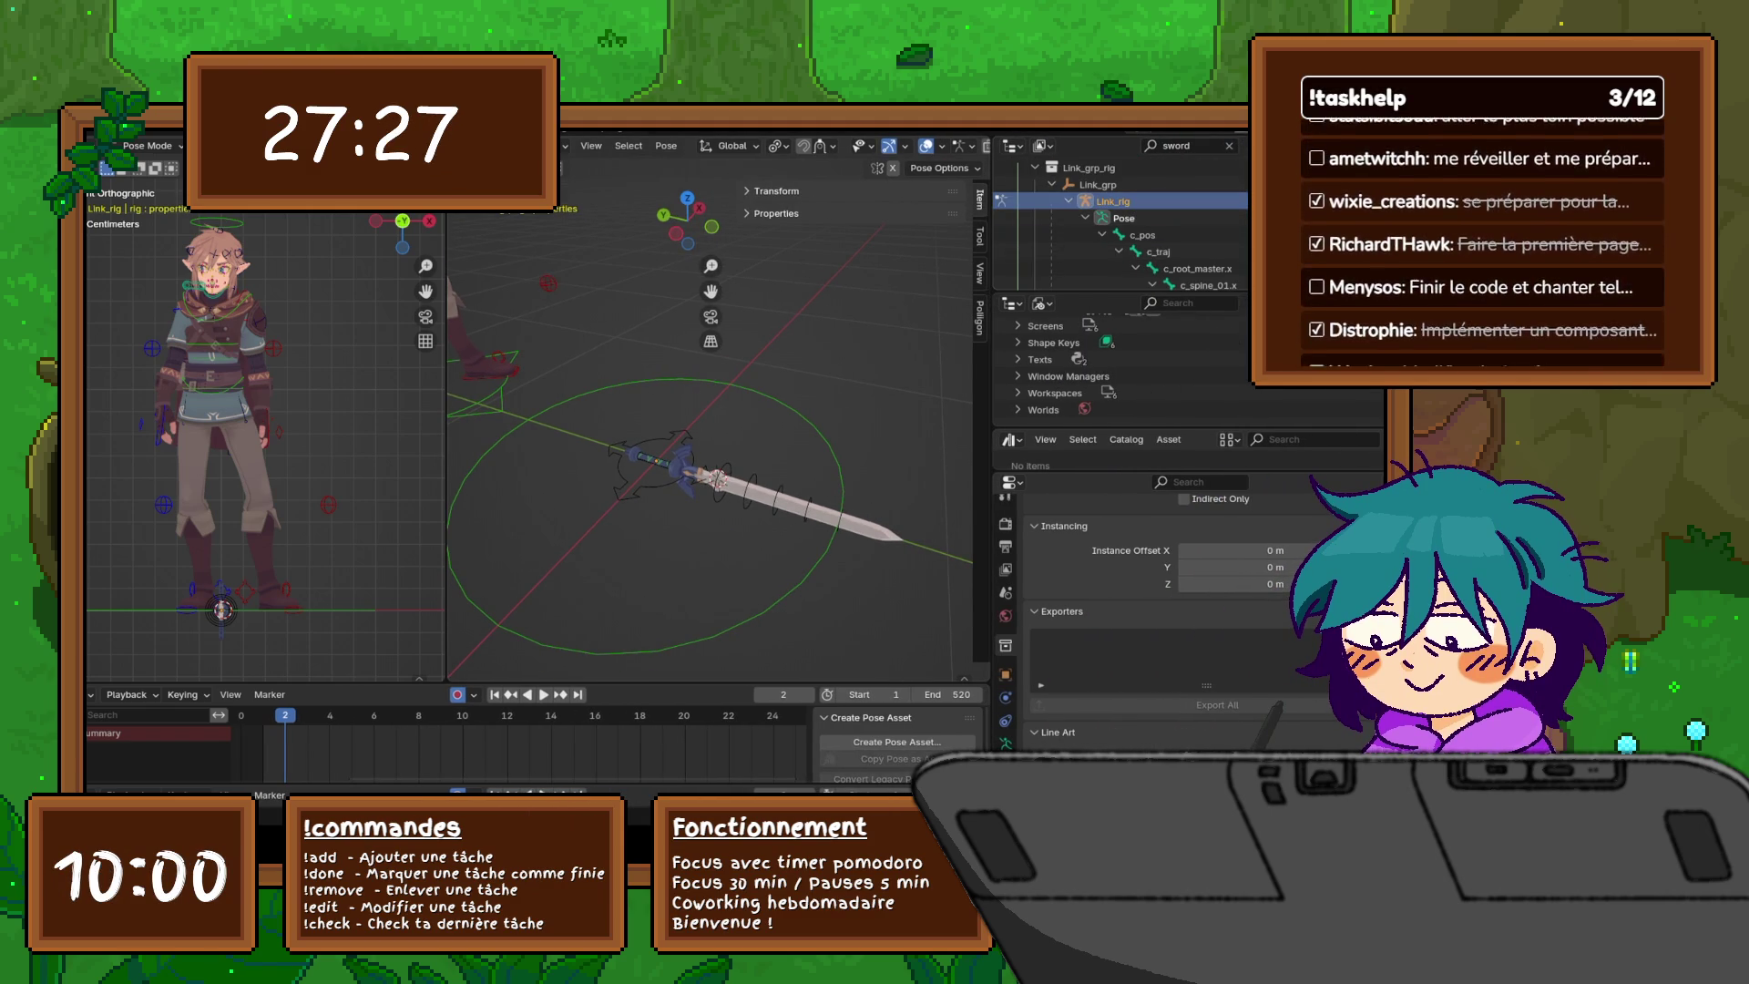
left_click(1229, 146)
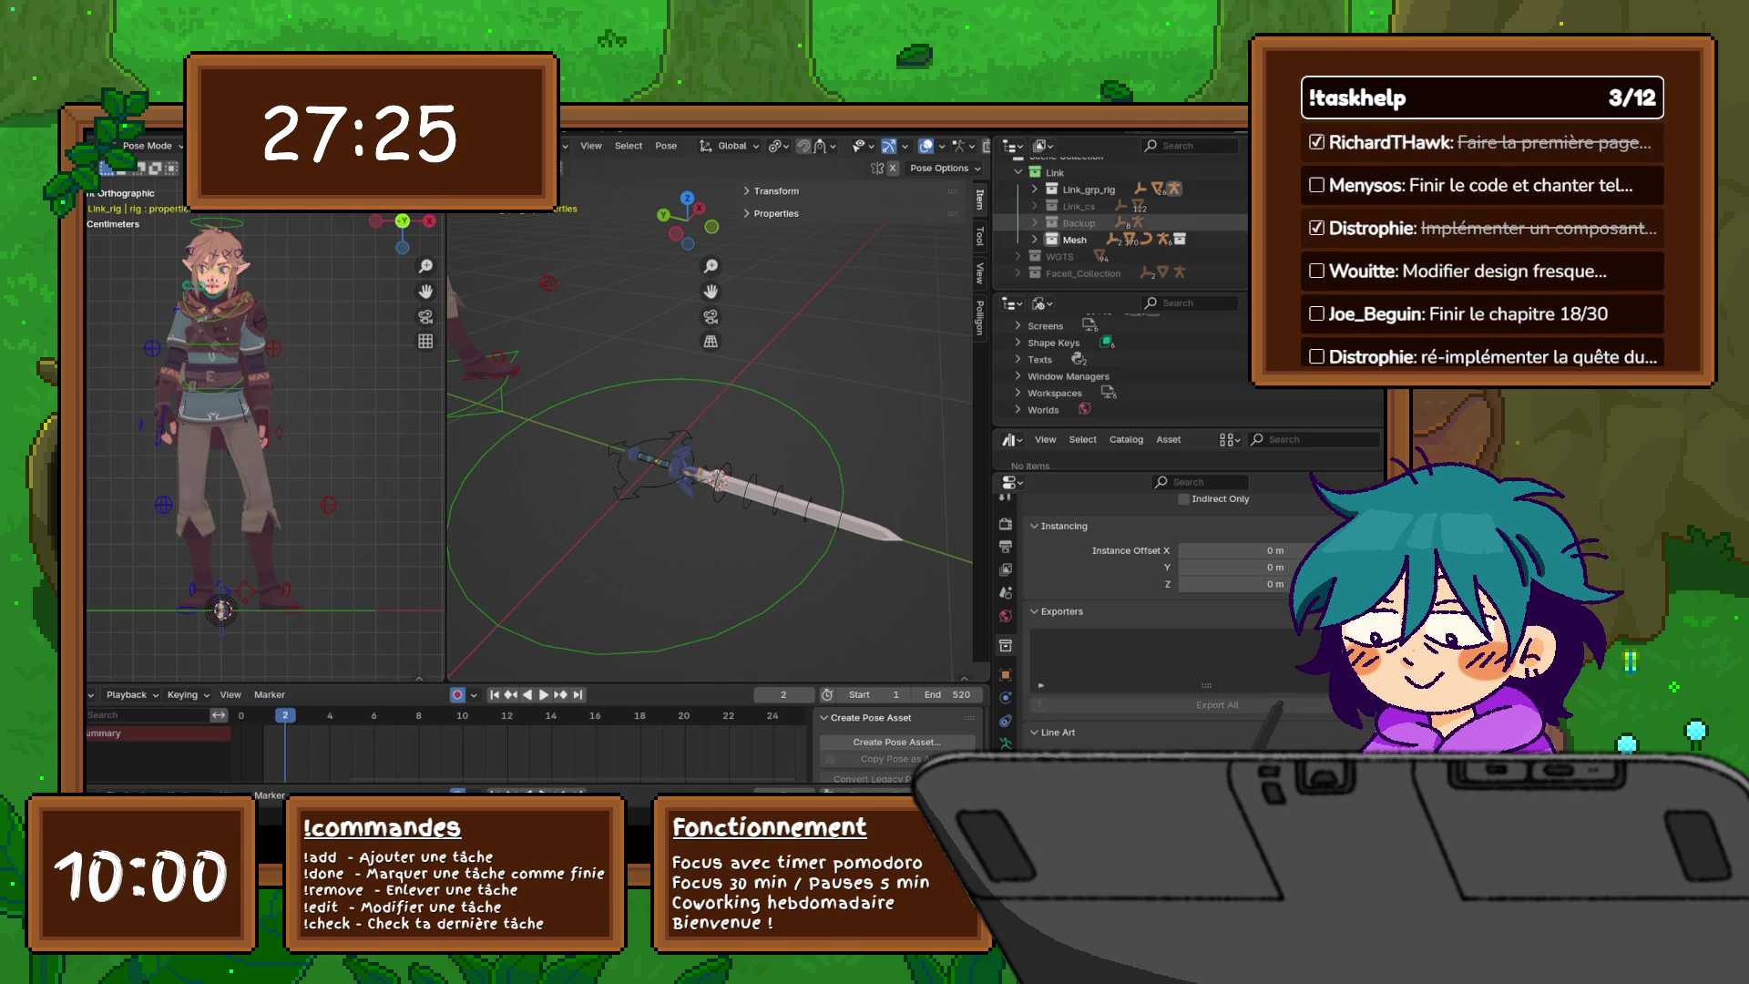
left_click(1184, 146)
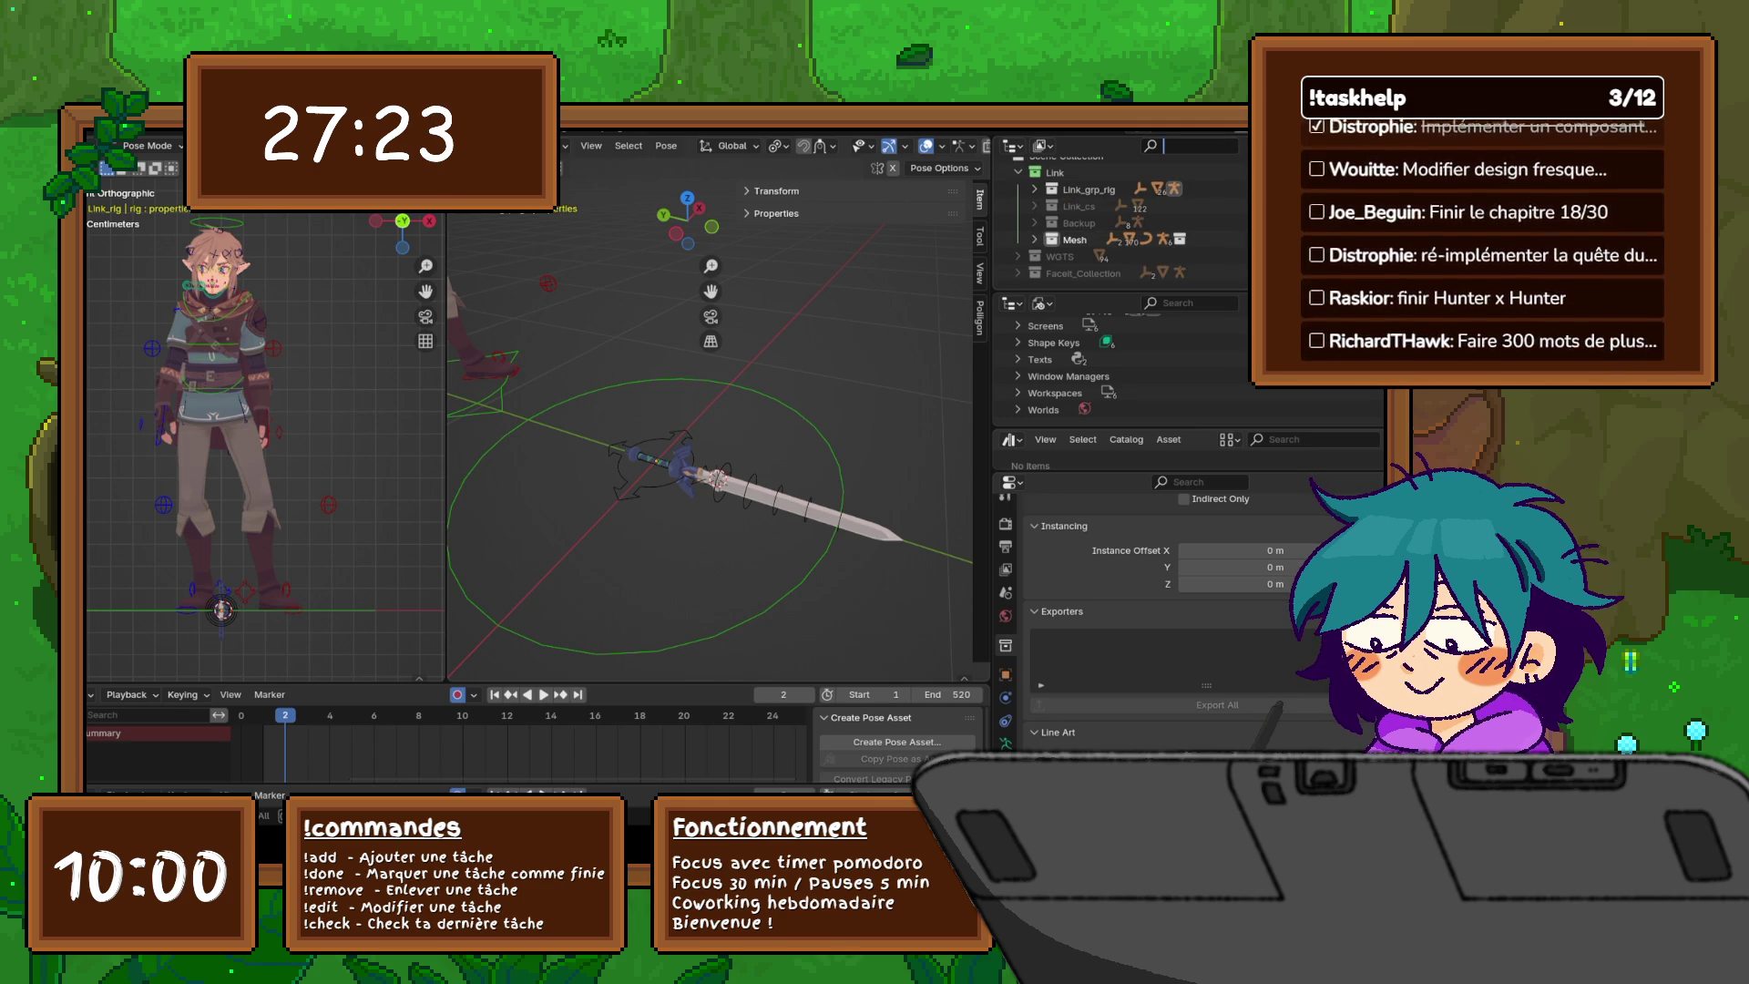
type("master")
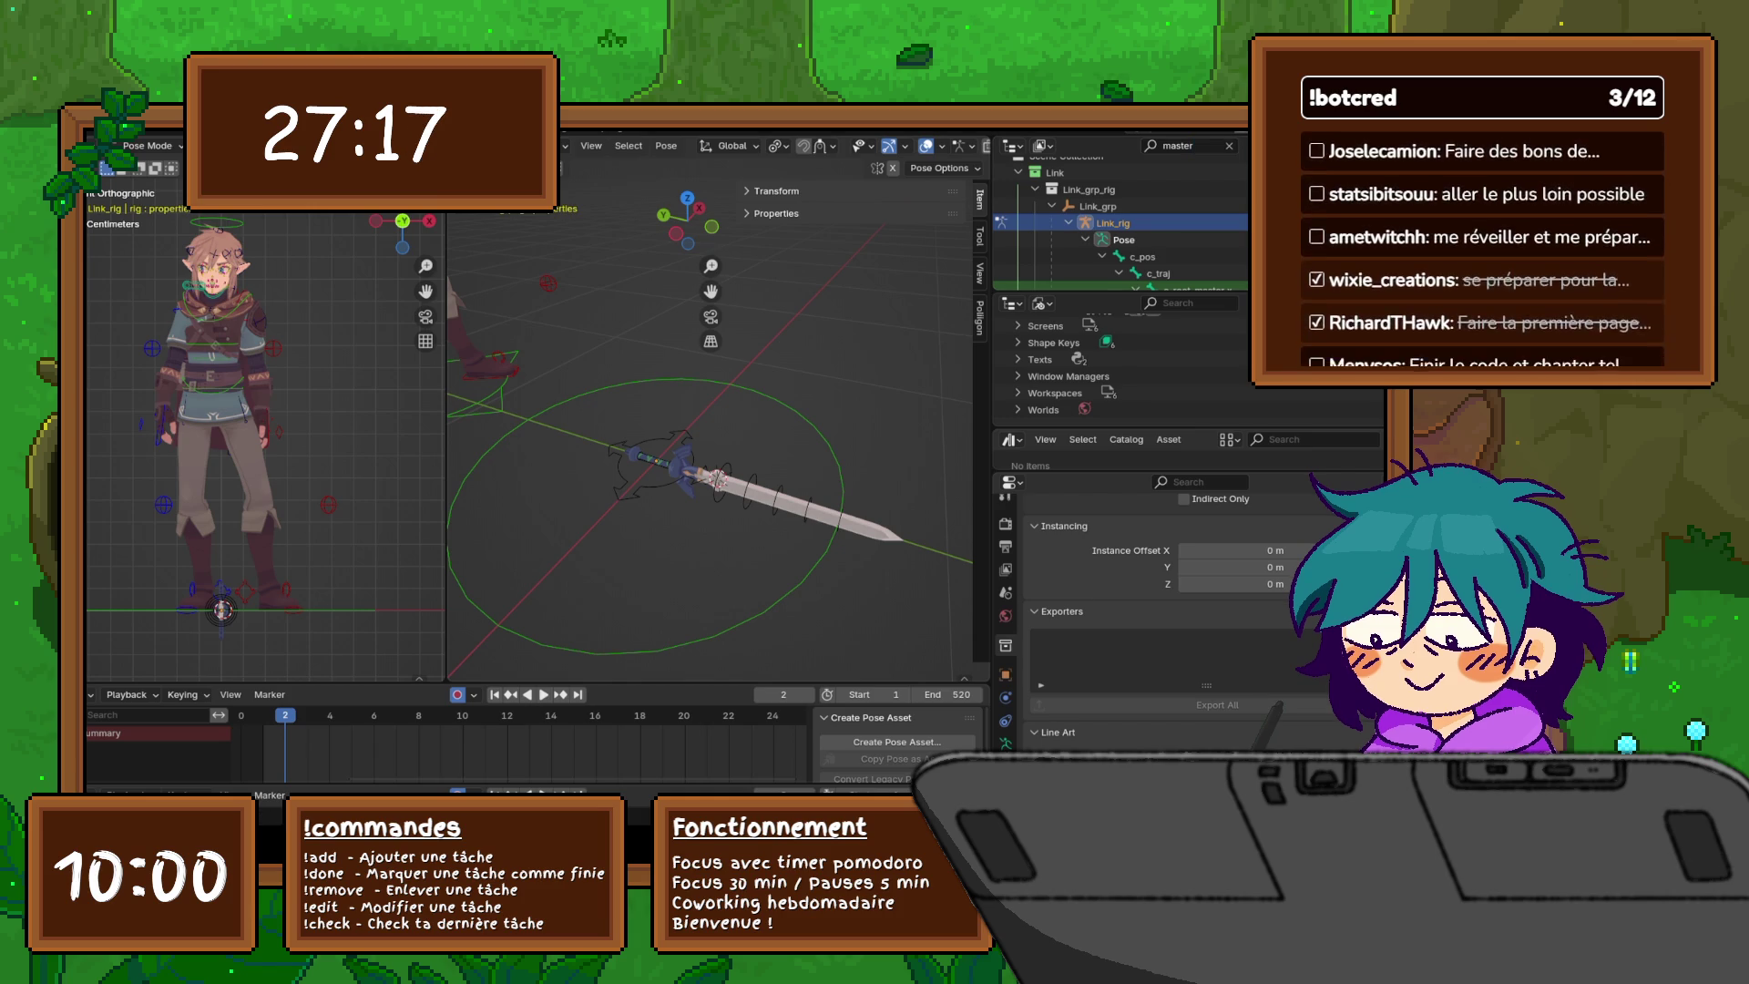
- Select the bn_MasterSword bone in the filtered hierarchy
left_click_drag(1121, 293, 1120, 357)
scroll(1120, 401, "up", 3)
scroll(1121, 255, "down", 10)
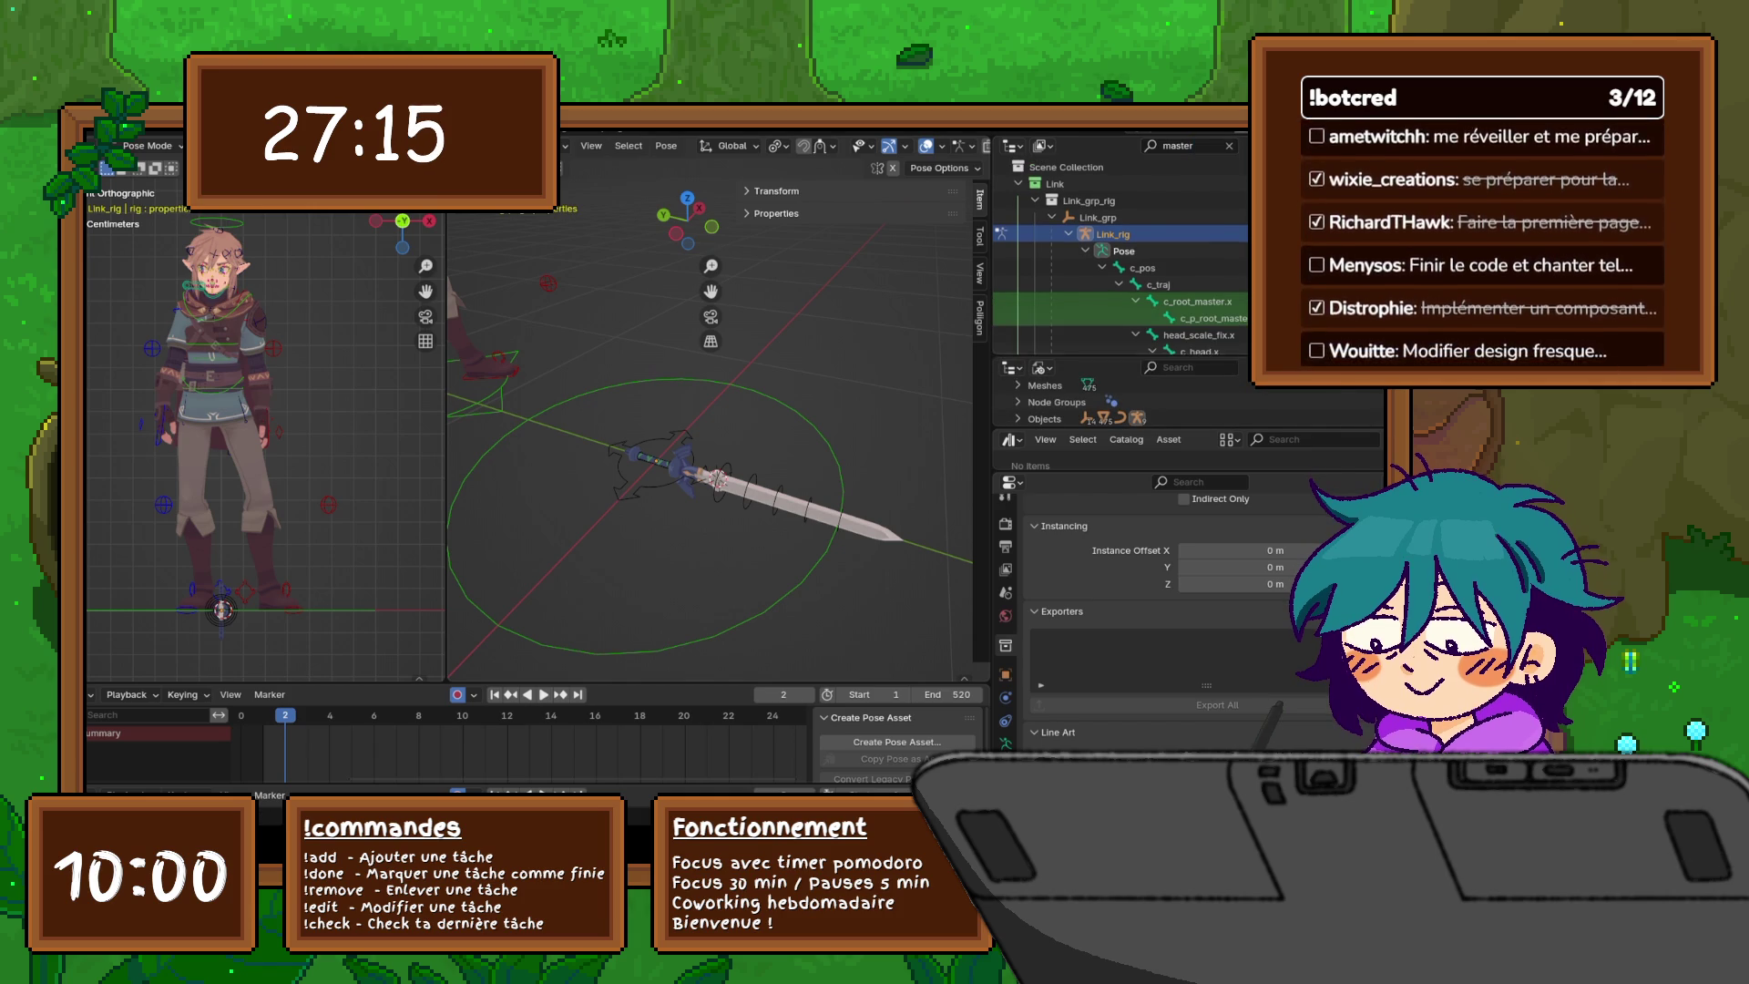
scroll(1120, 255, "down", 5)
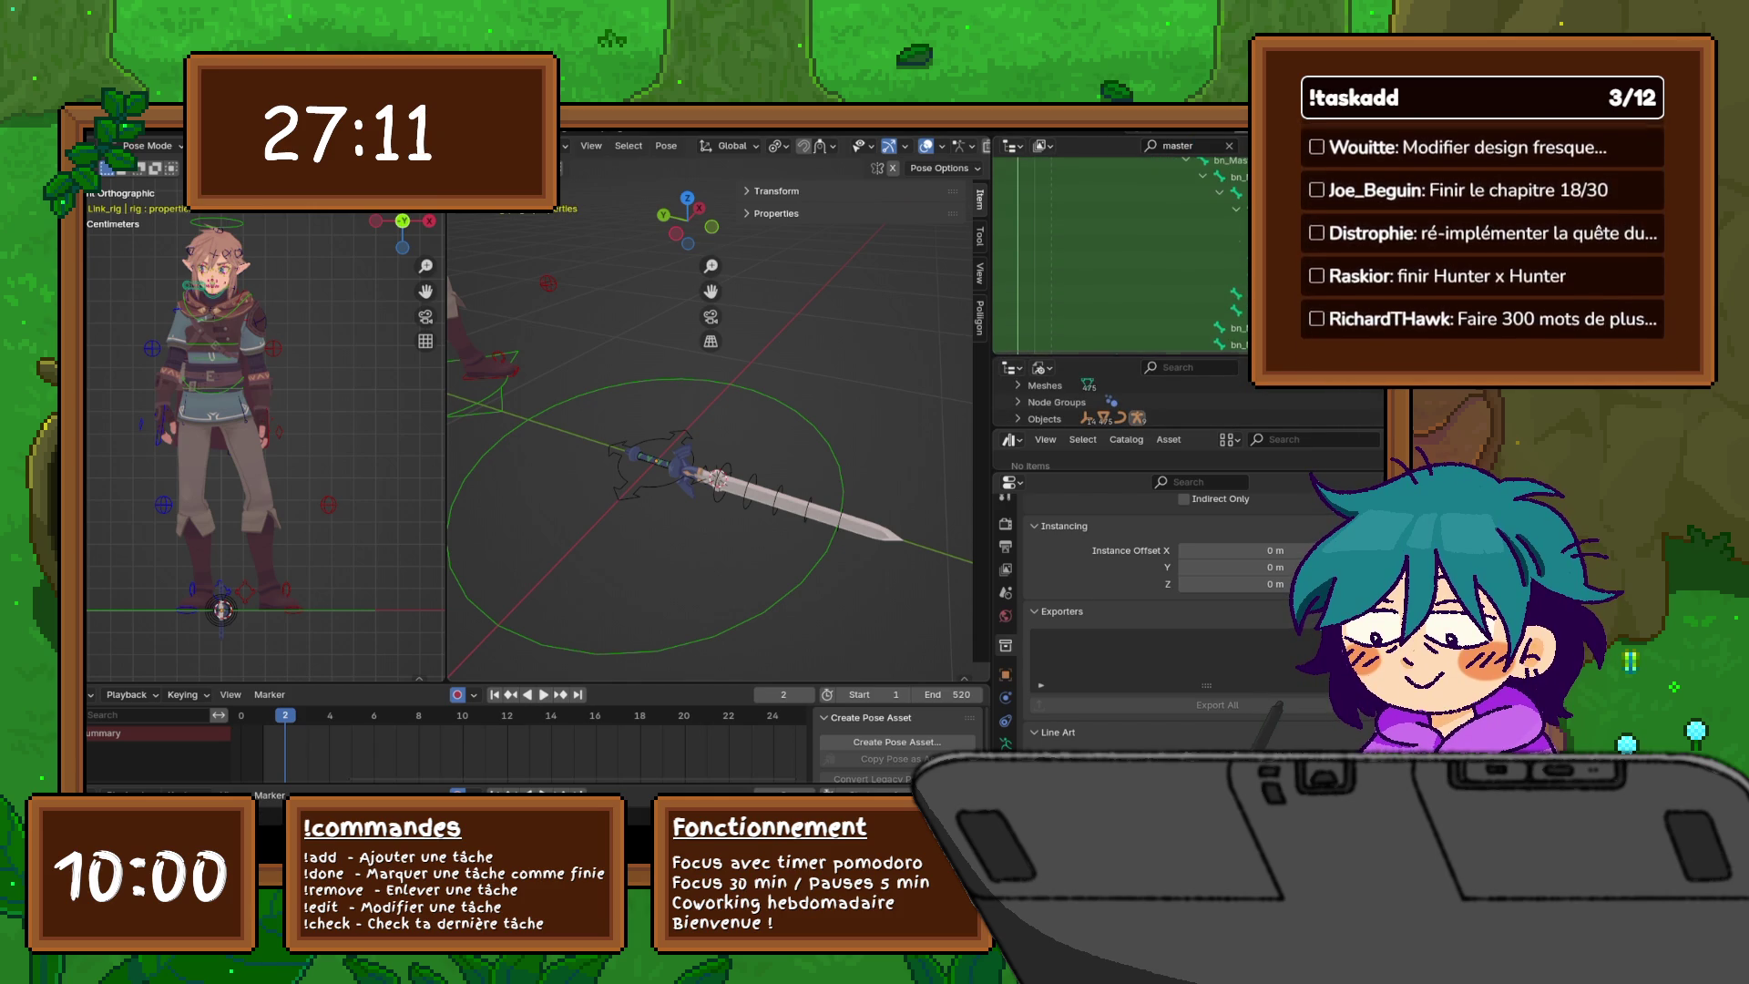
scroll(1121, 209, "up", 3)
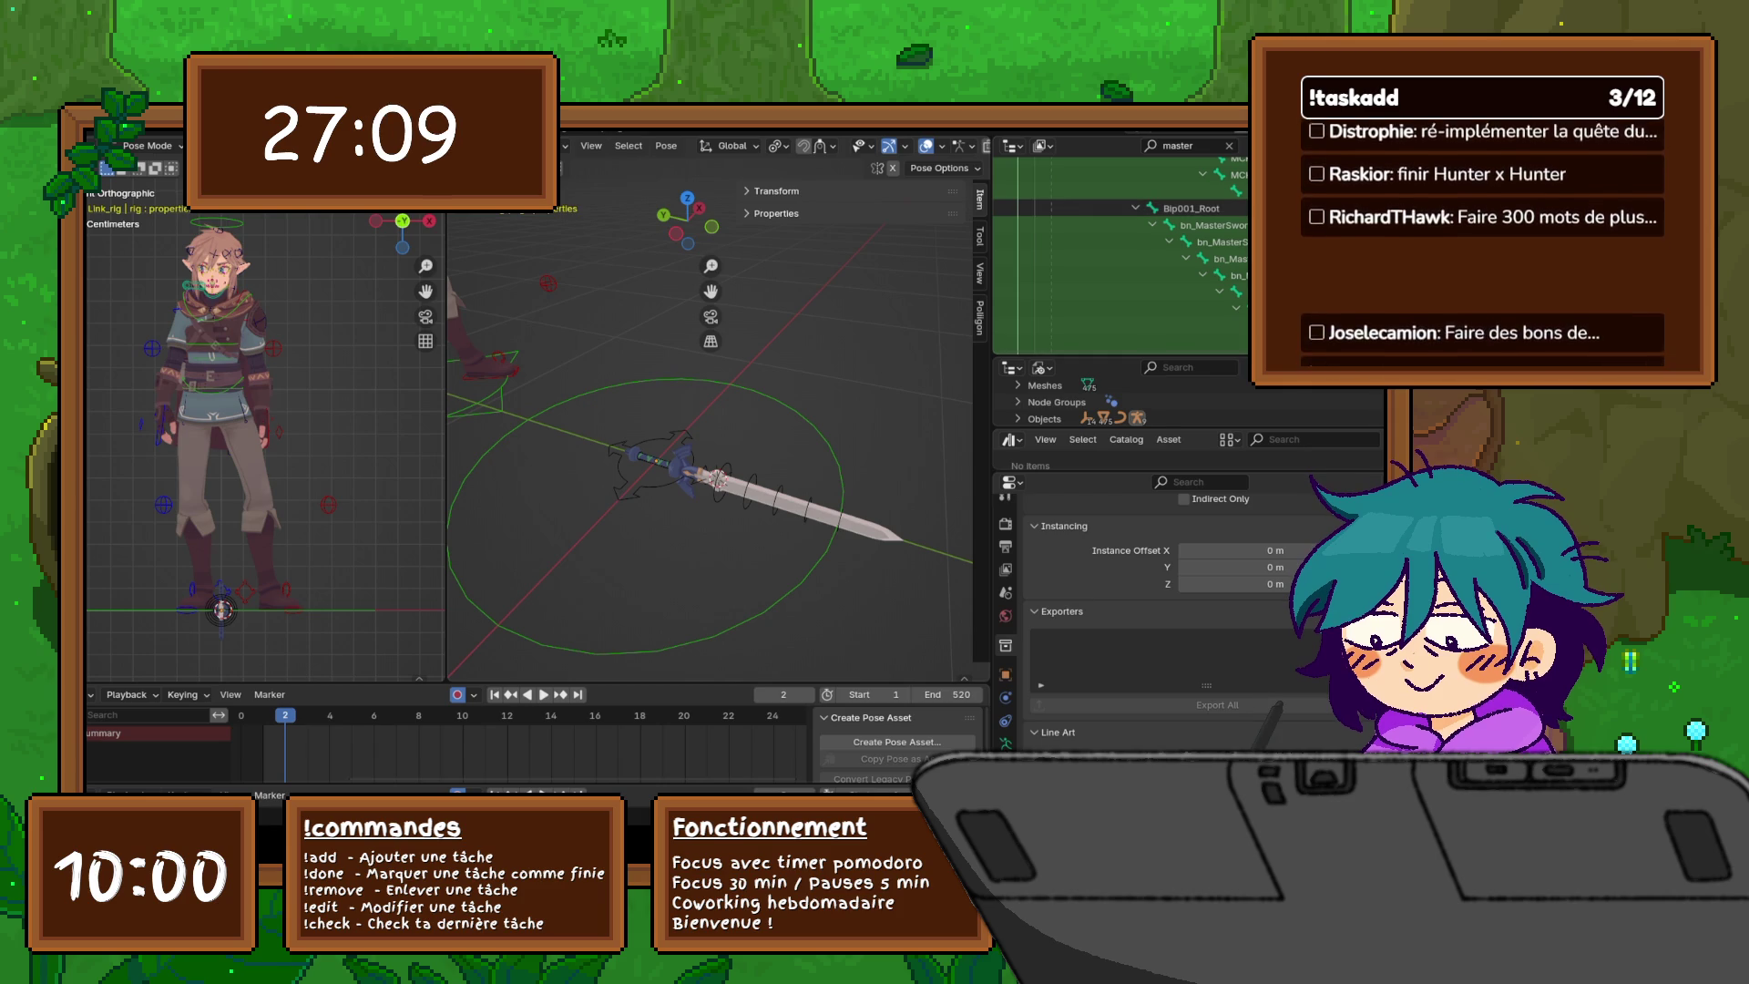
left_click(1203, 225)
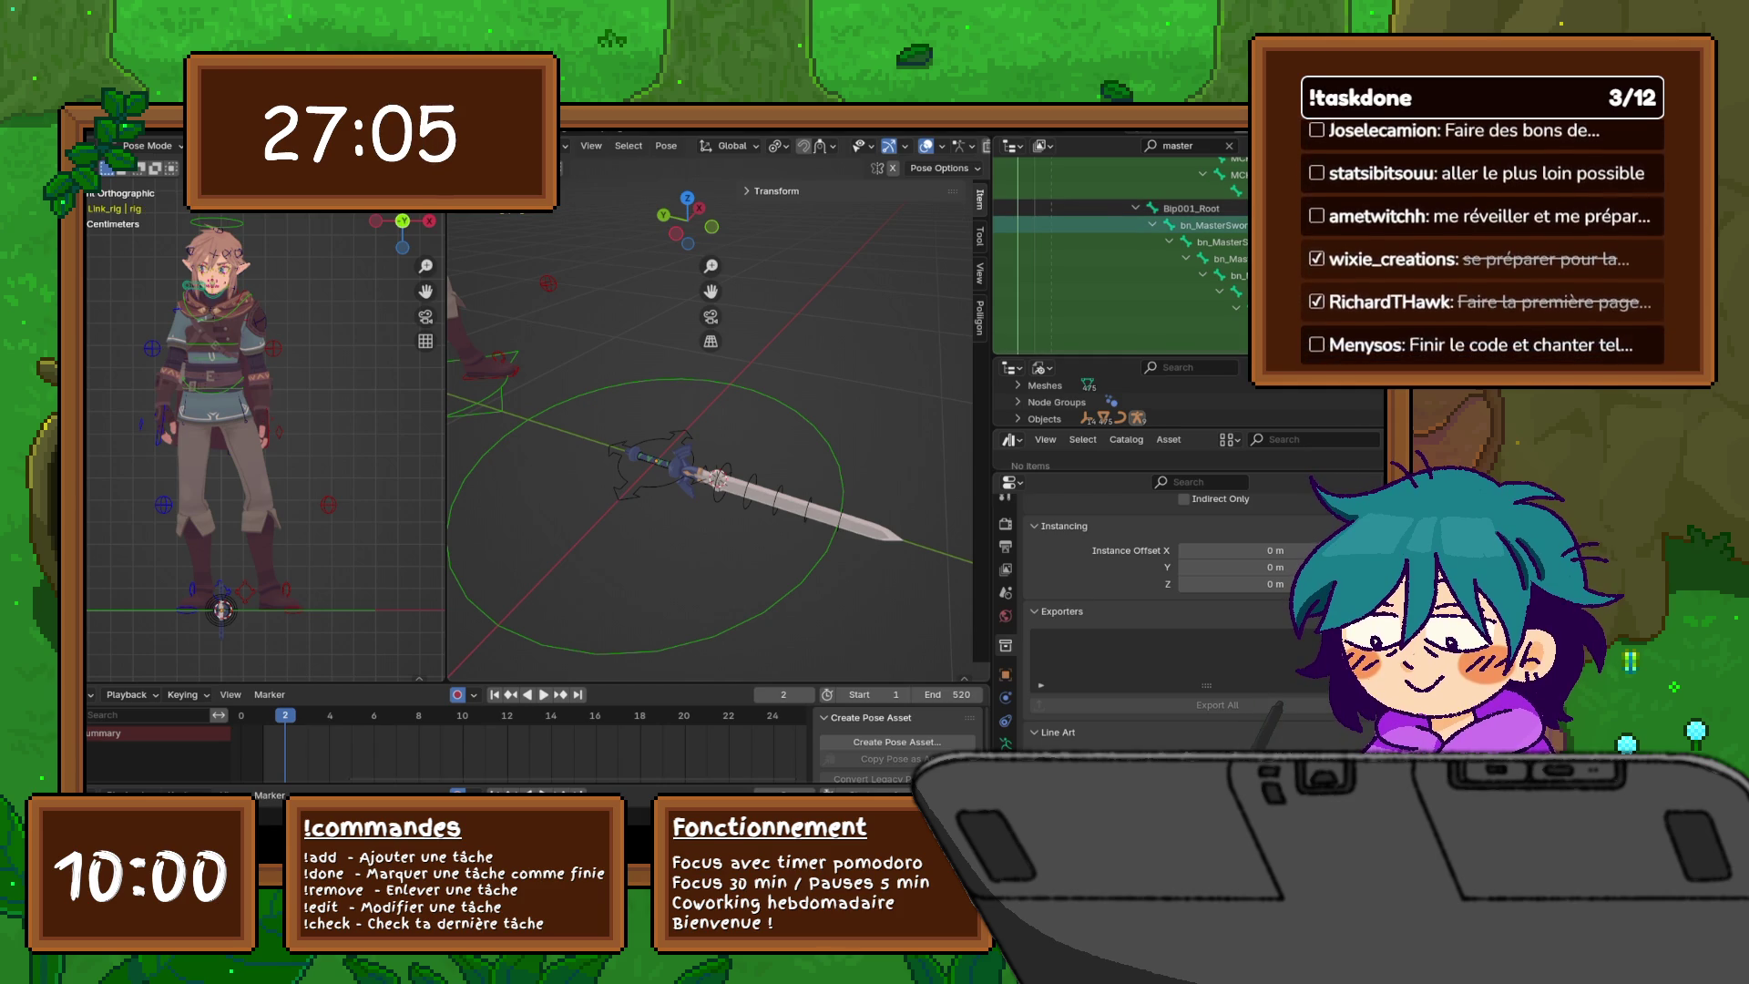
right_click(1153, 225)
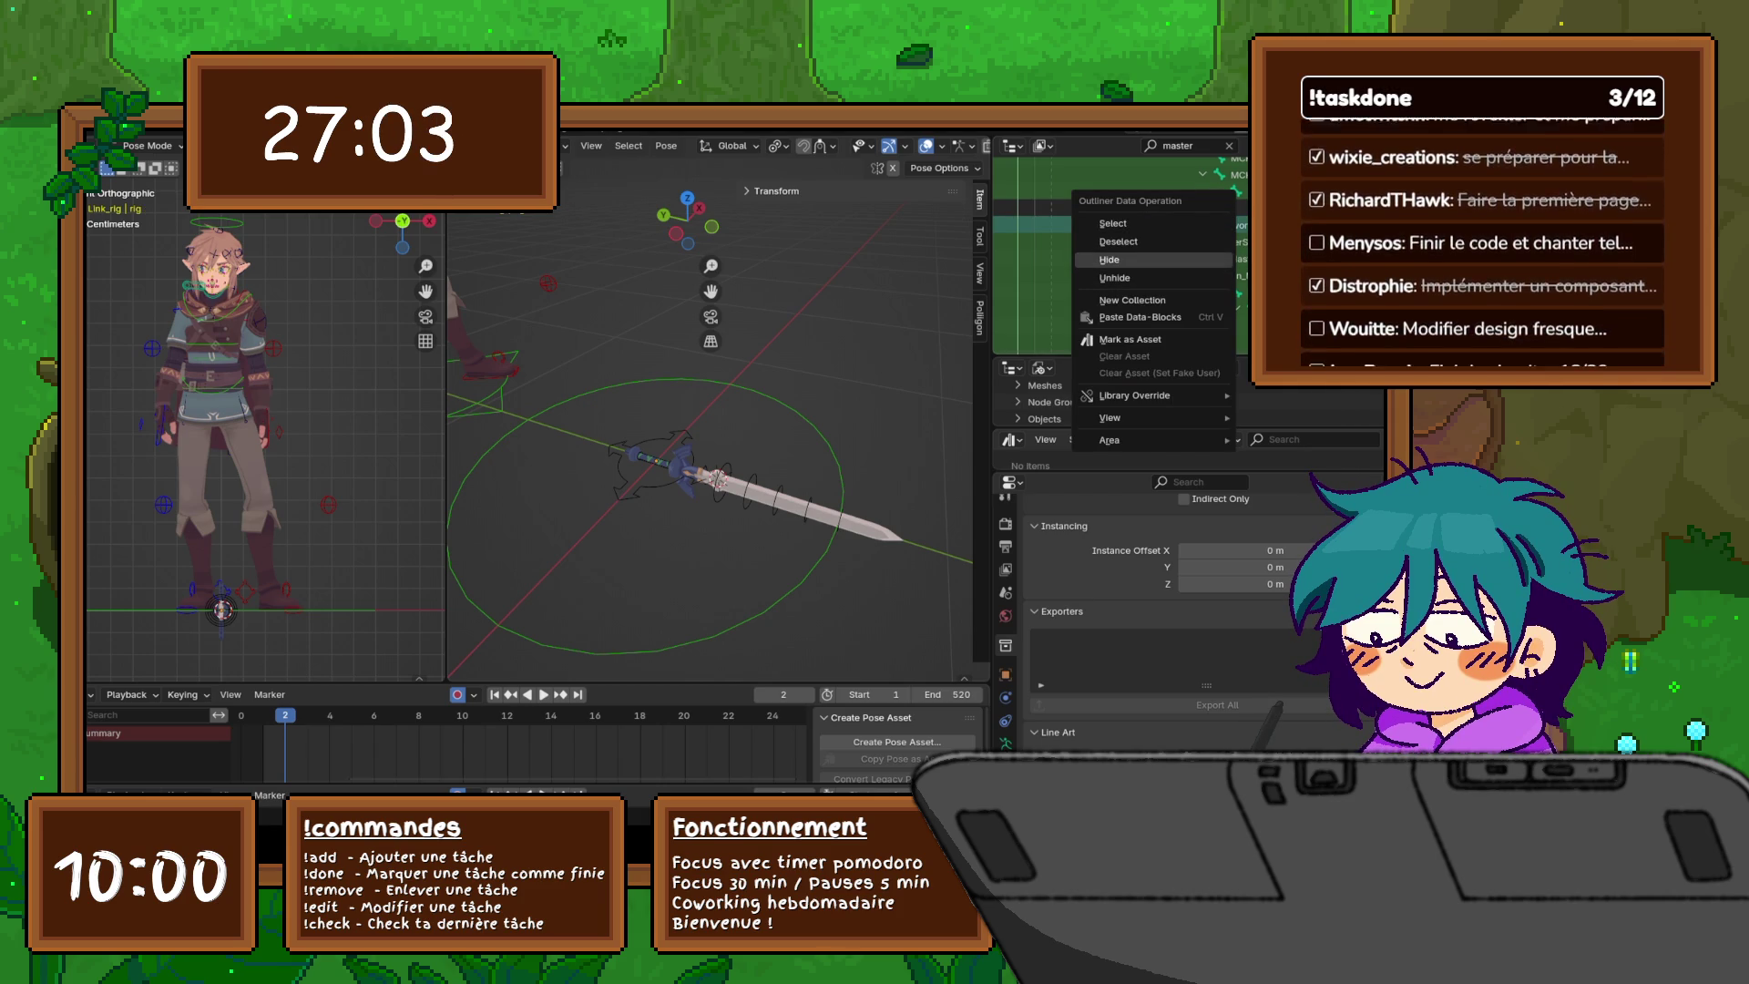
left_click(1113, 223)
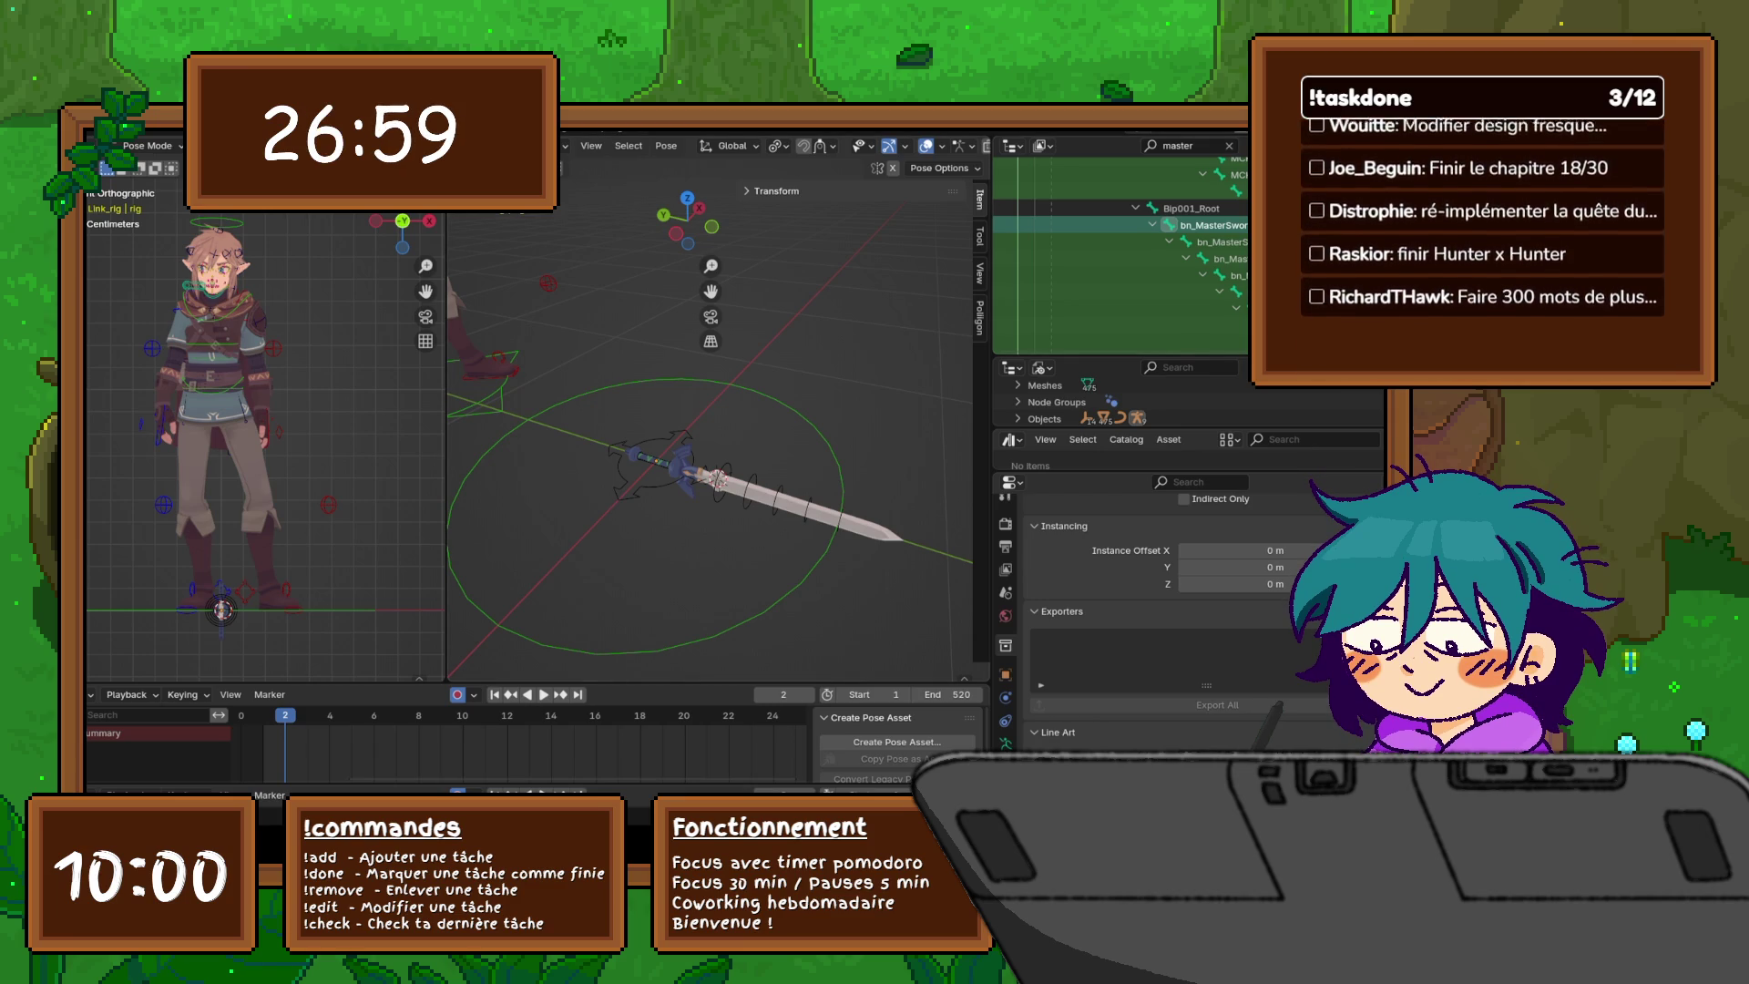
right_click(1152, 225)
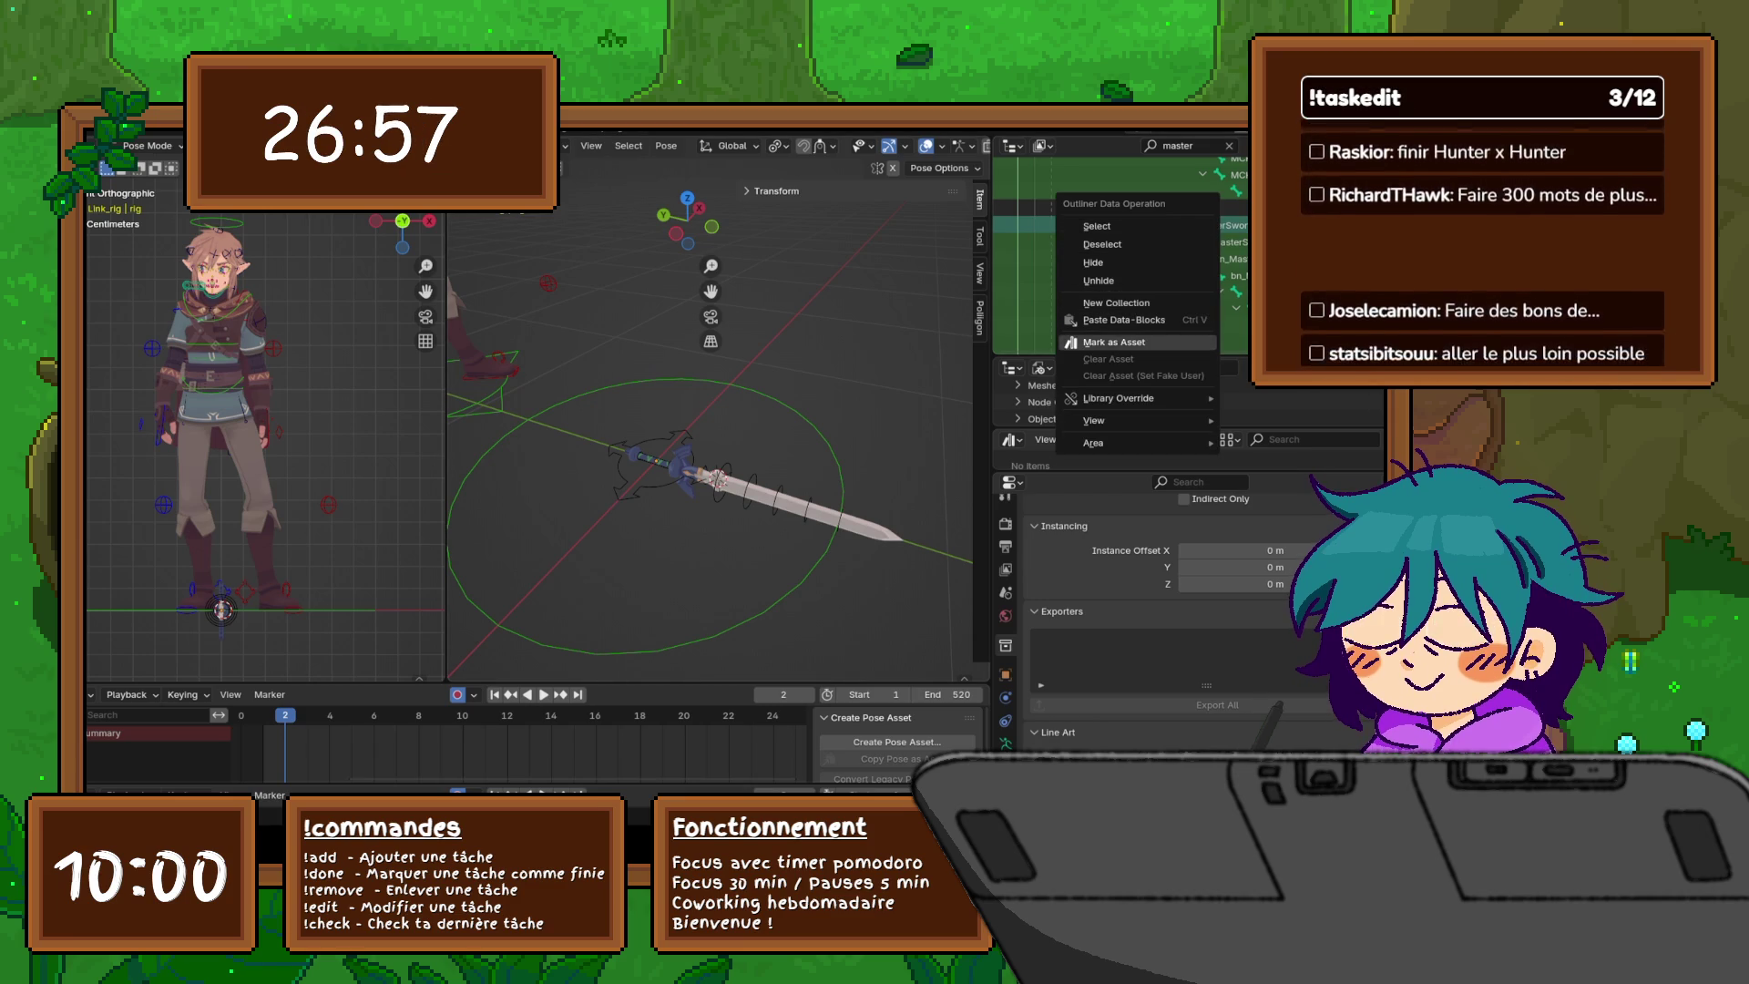
mouse_move(1130, 398)
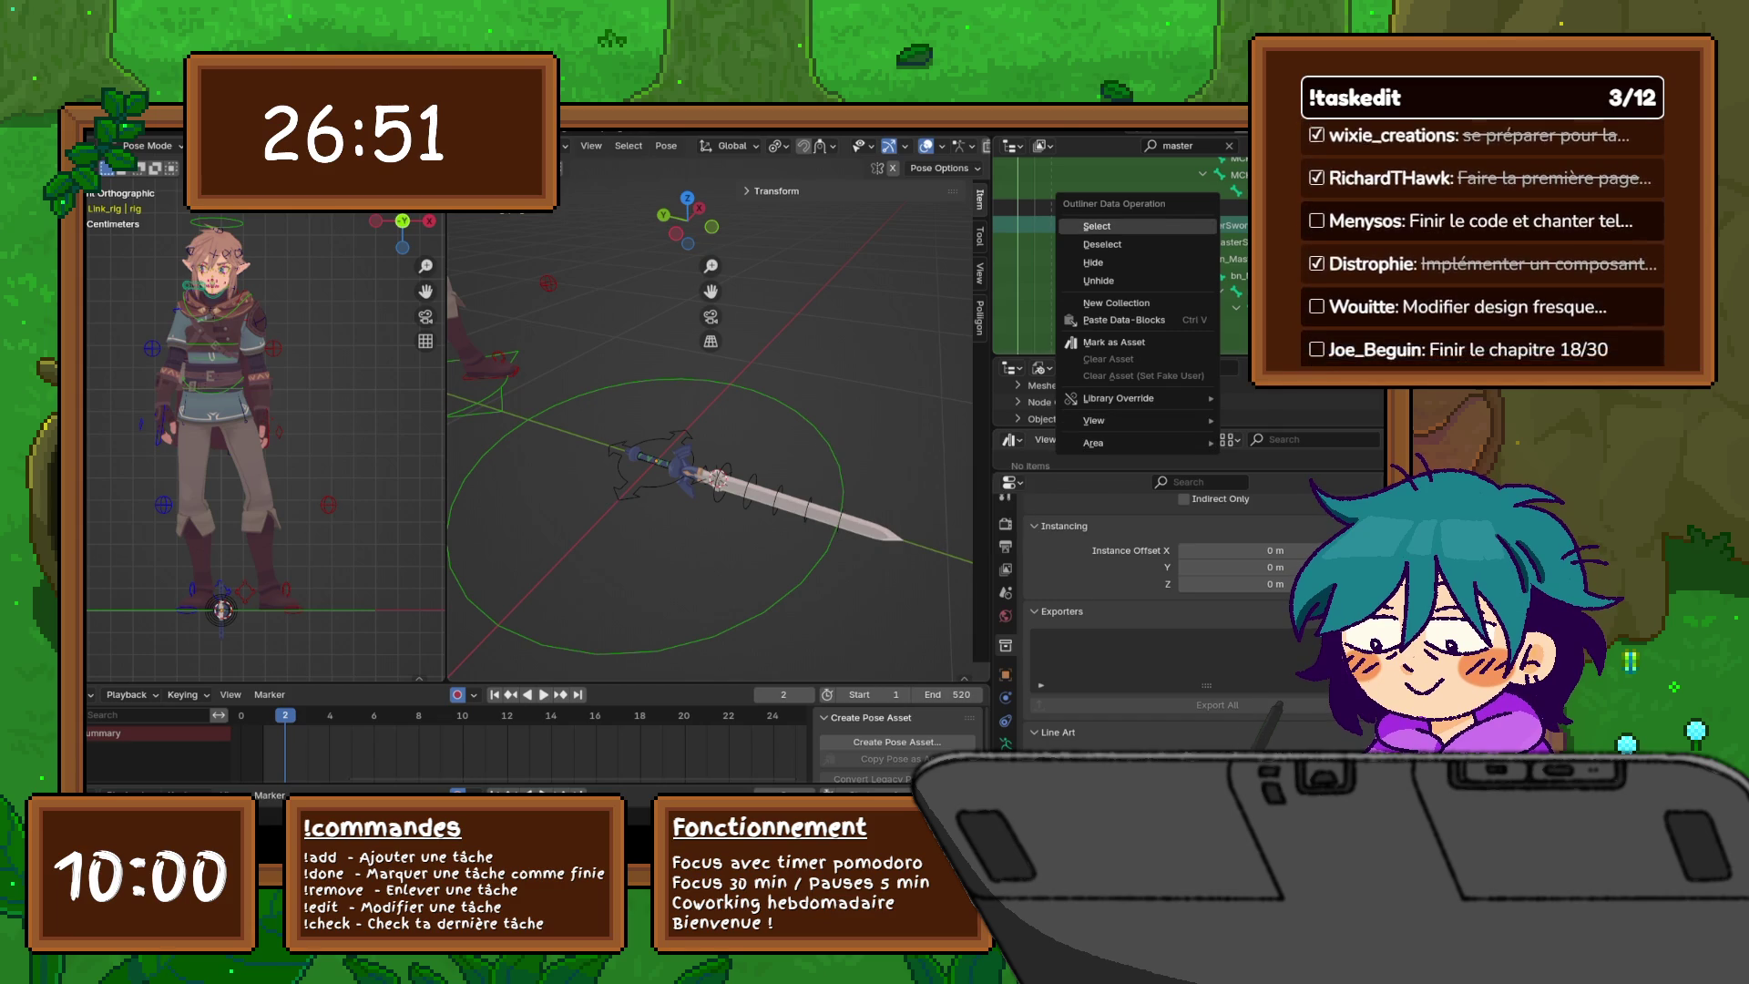
left_click(1096, 226)
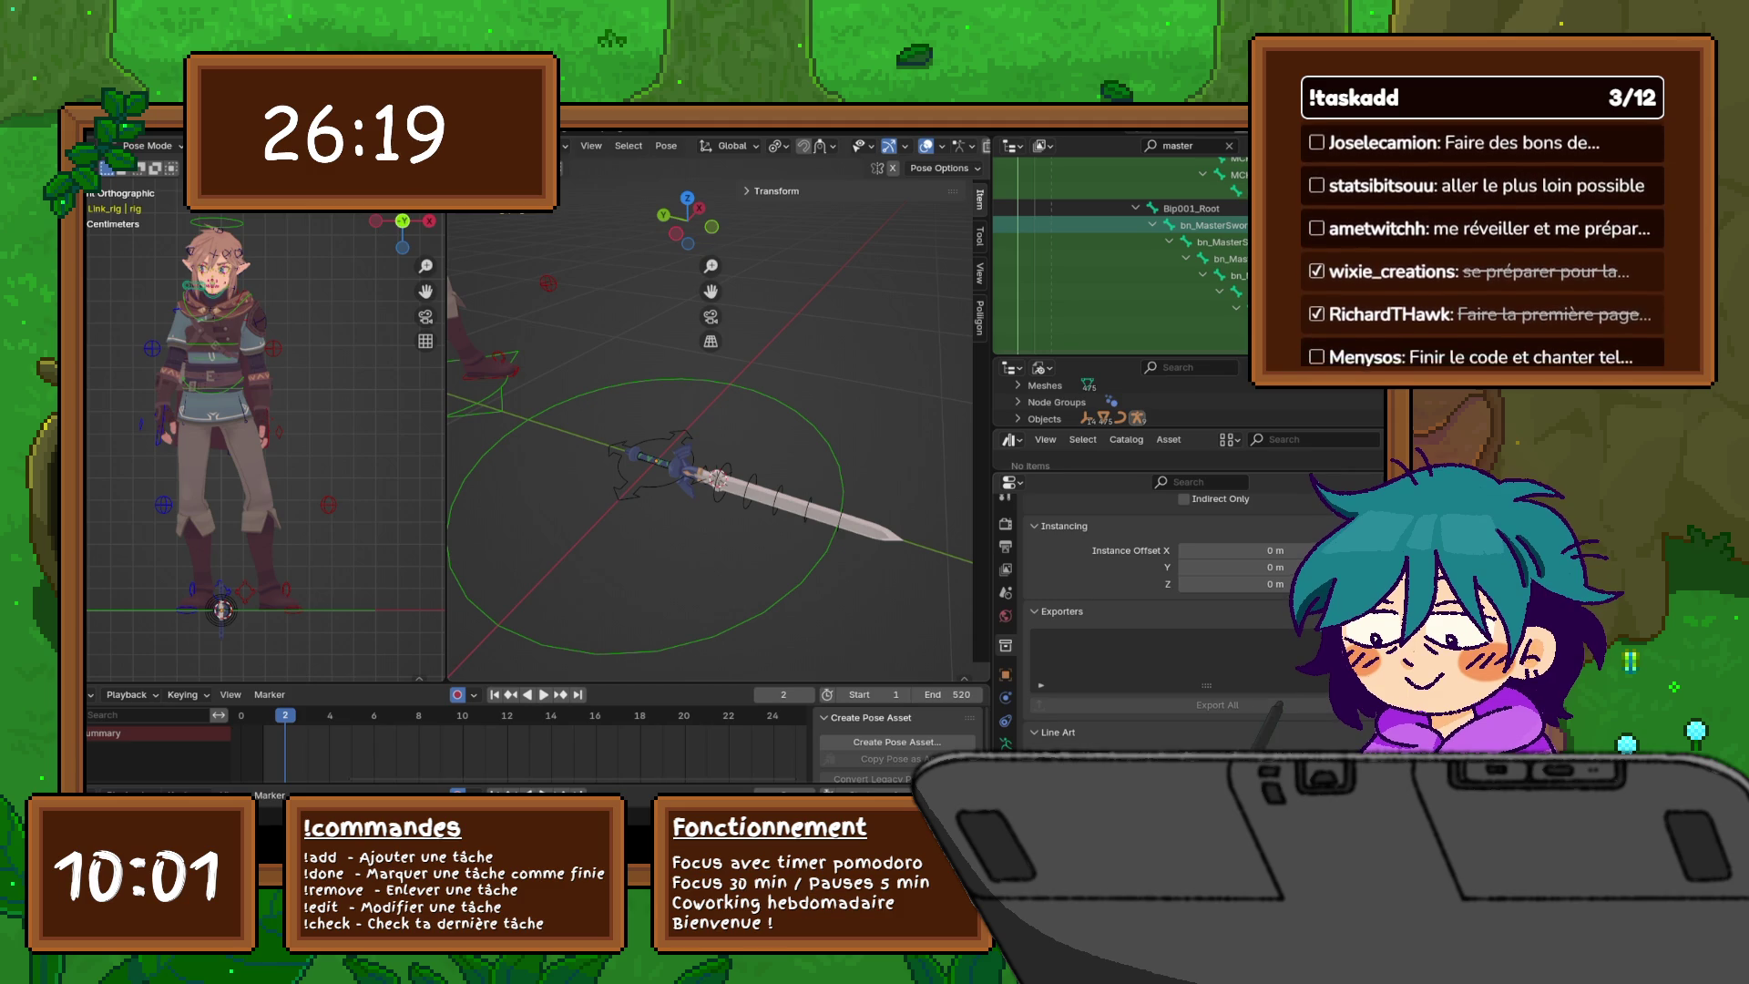
- Check bn_MasterSword's constraint types without adding one, then merge side areas to widen the 3D view
left_click(1006, 743)
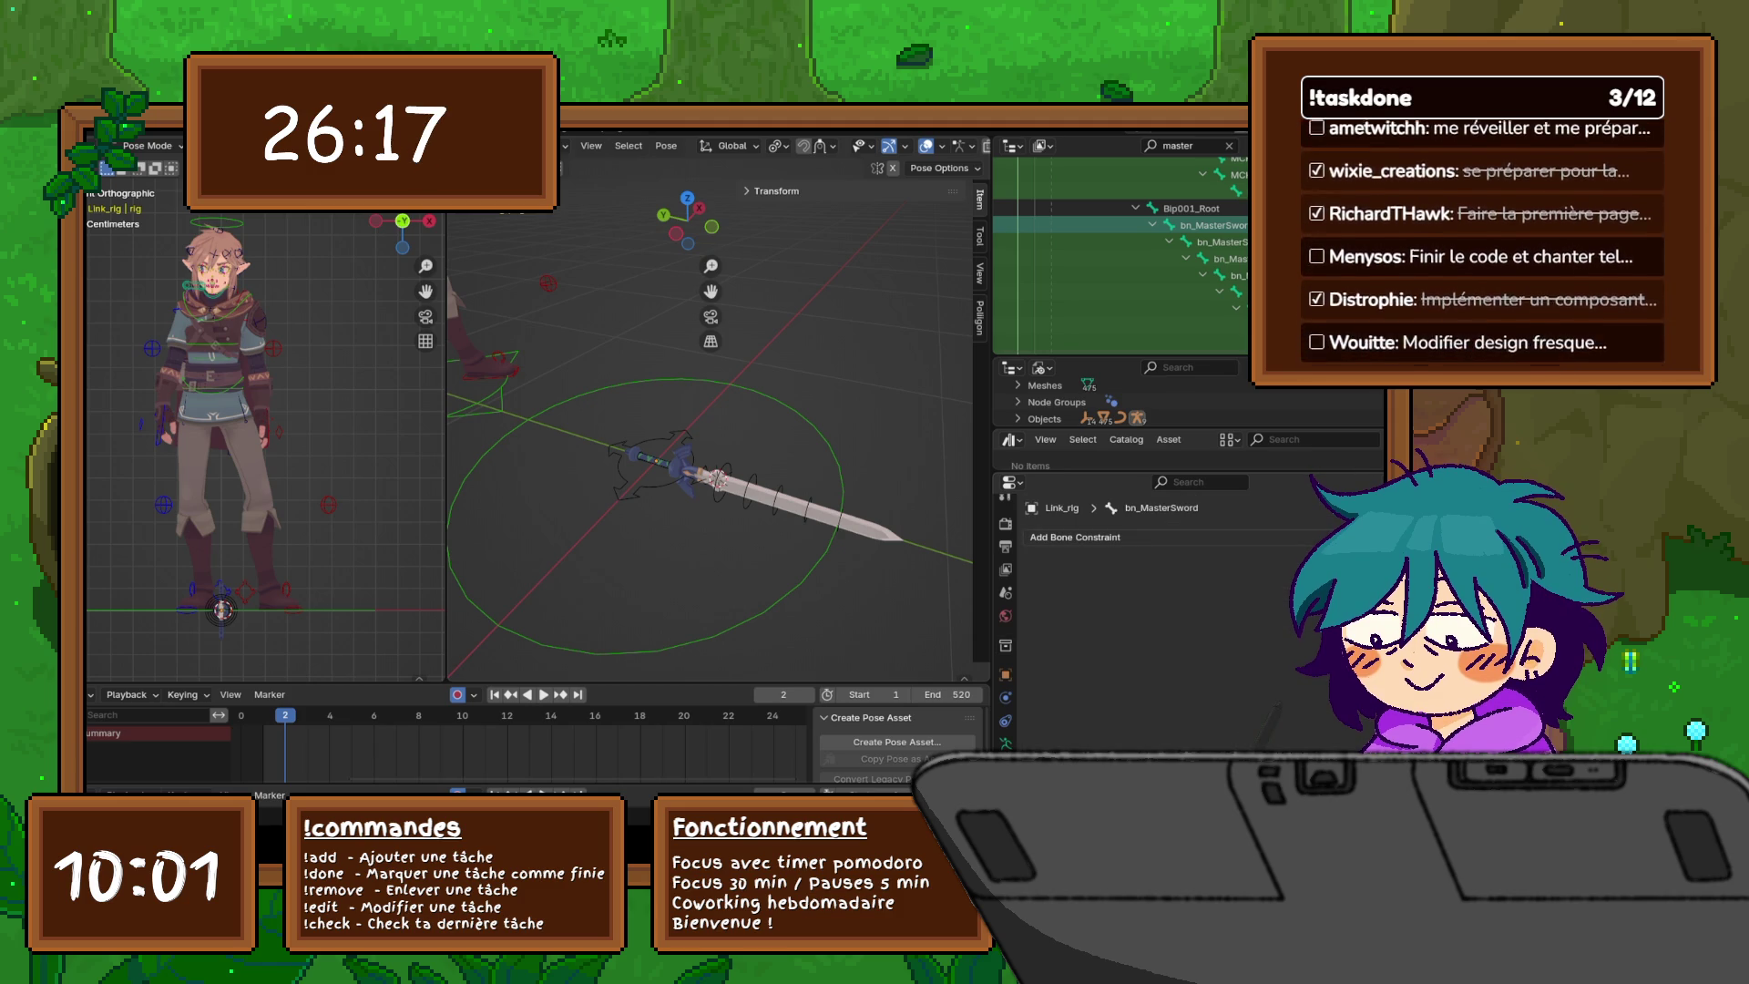
left_click(1075, 537)
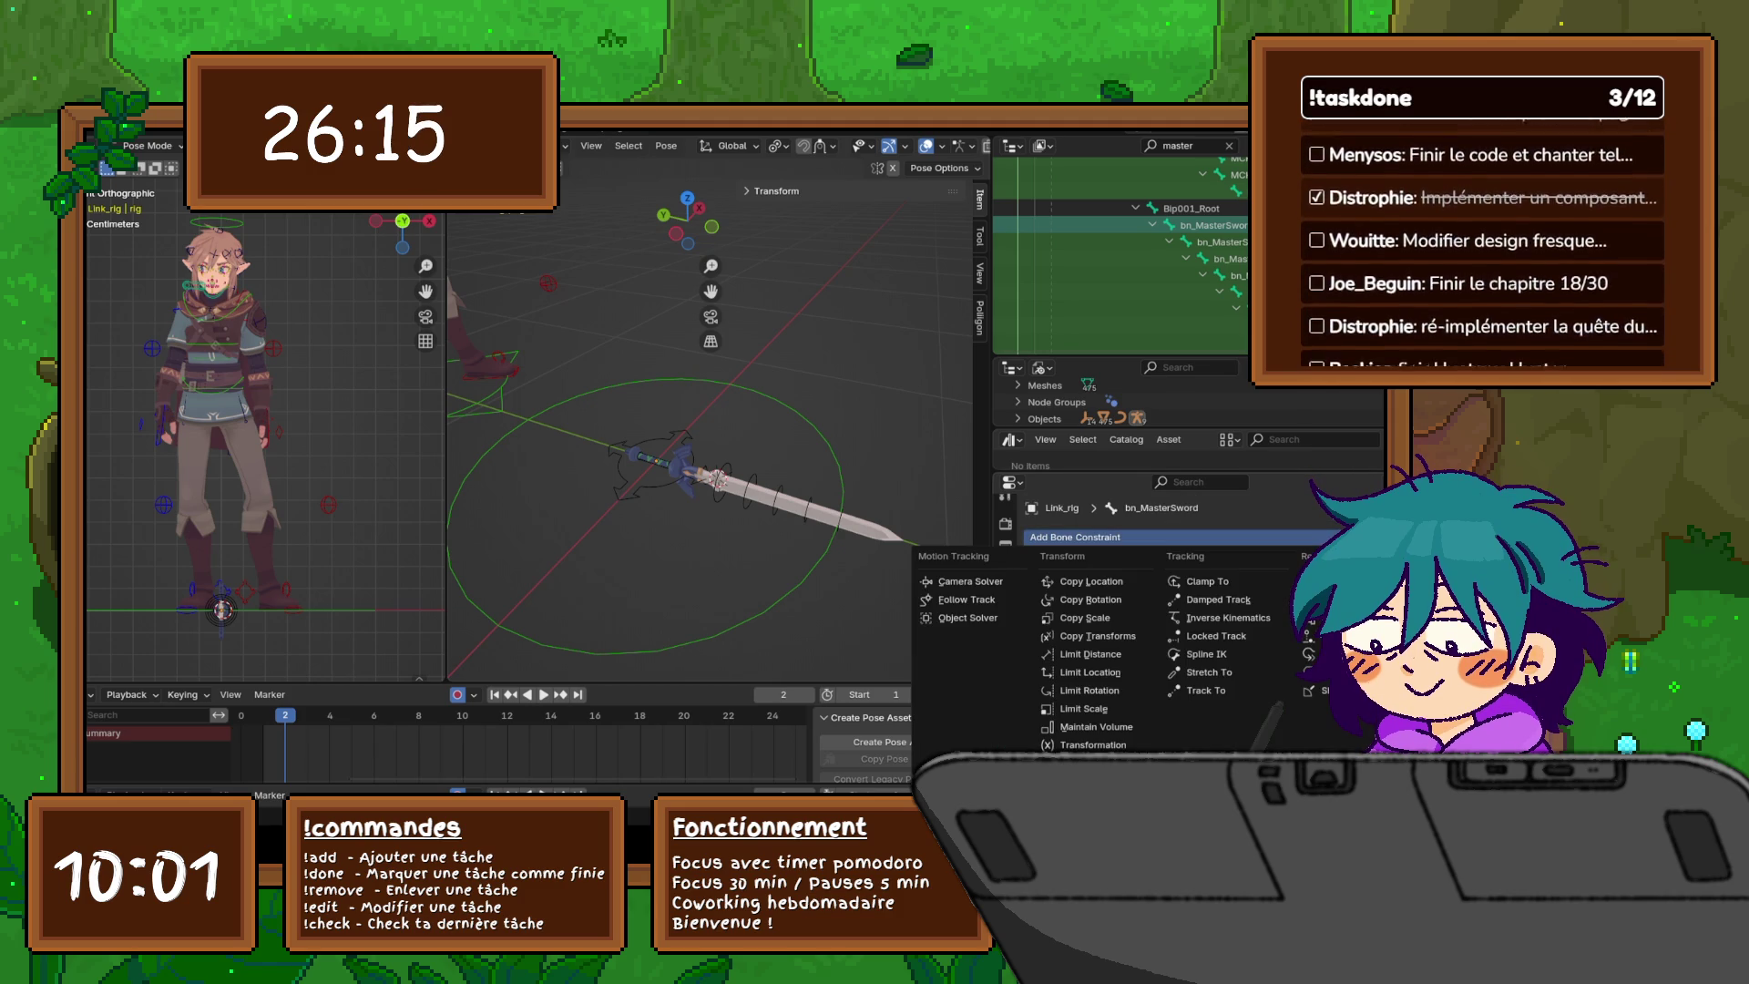
key("Escape")
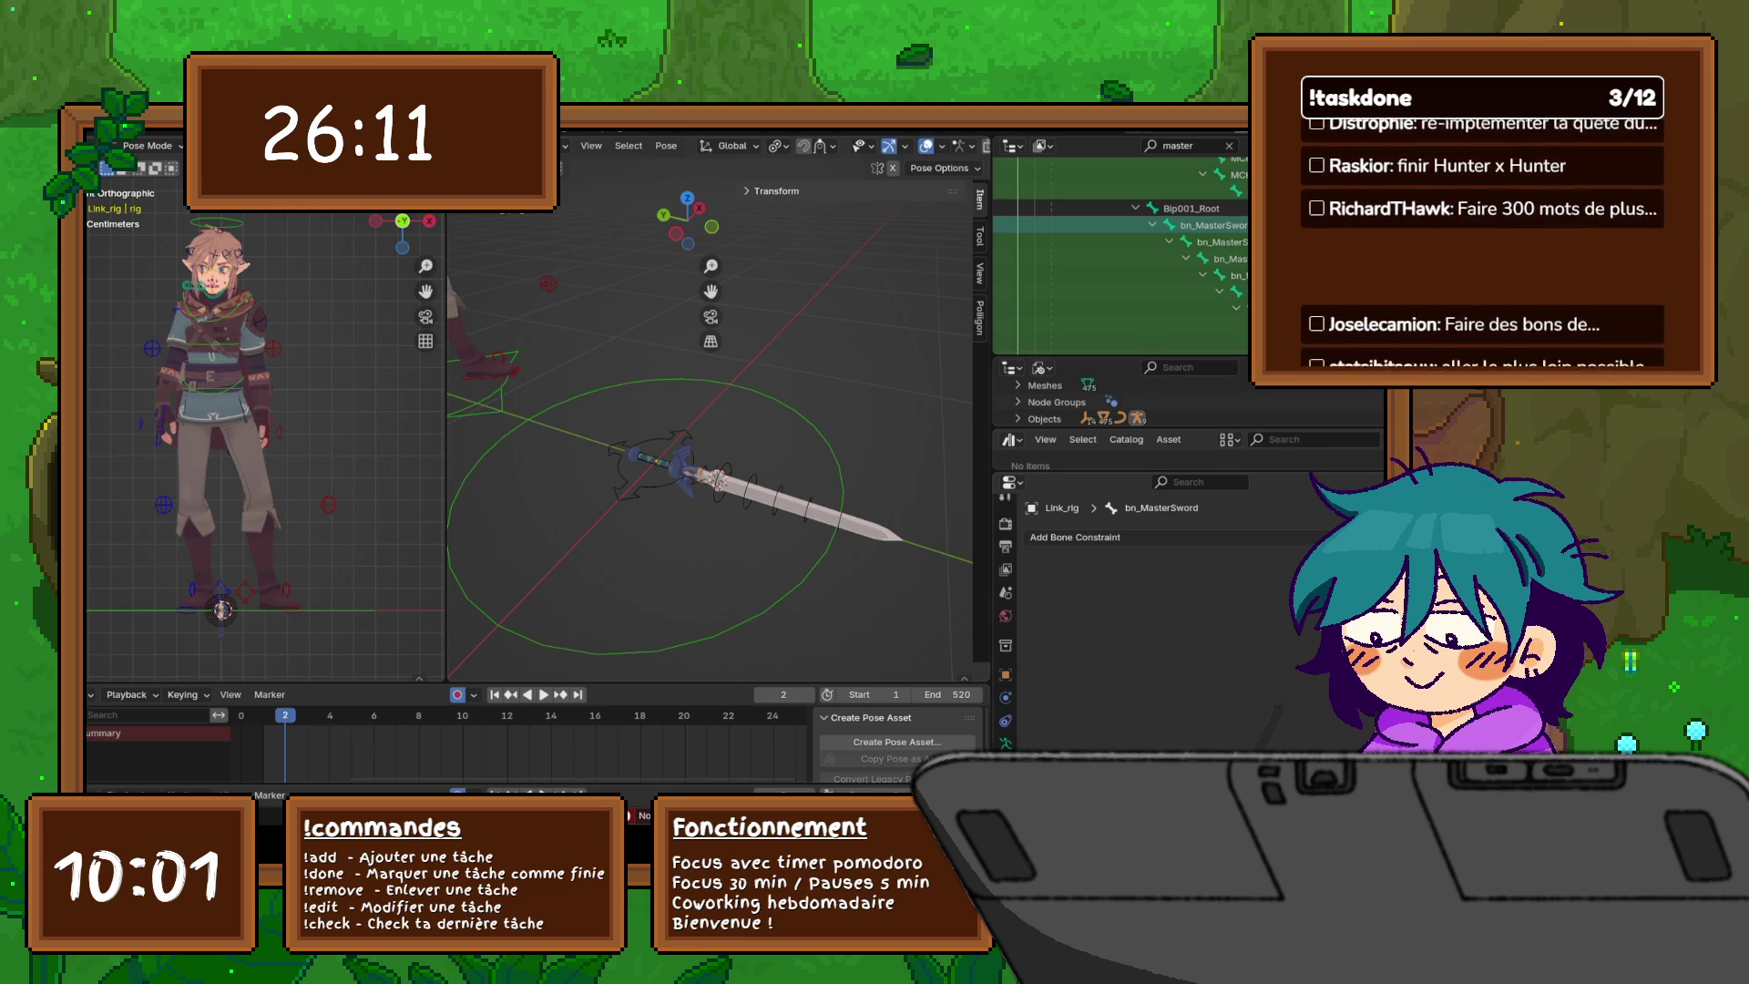
left_click(1075, 536)
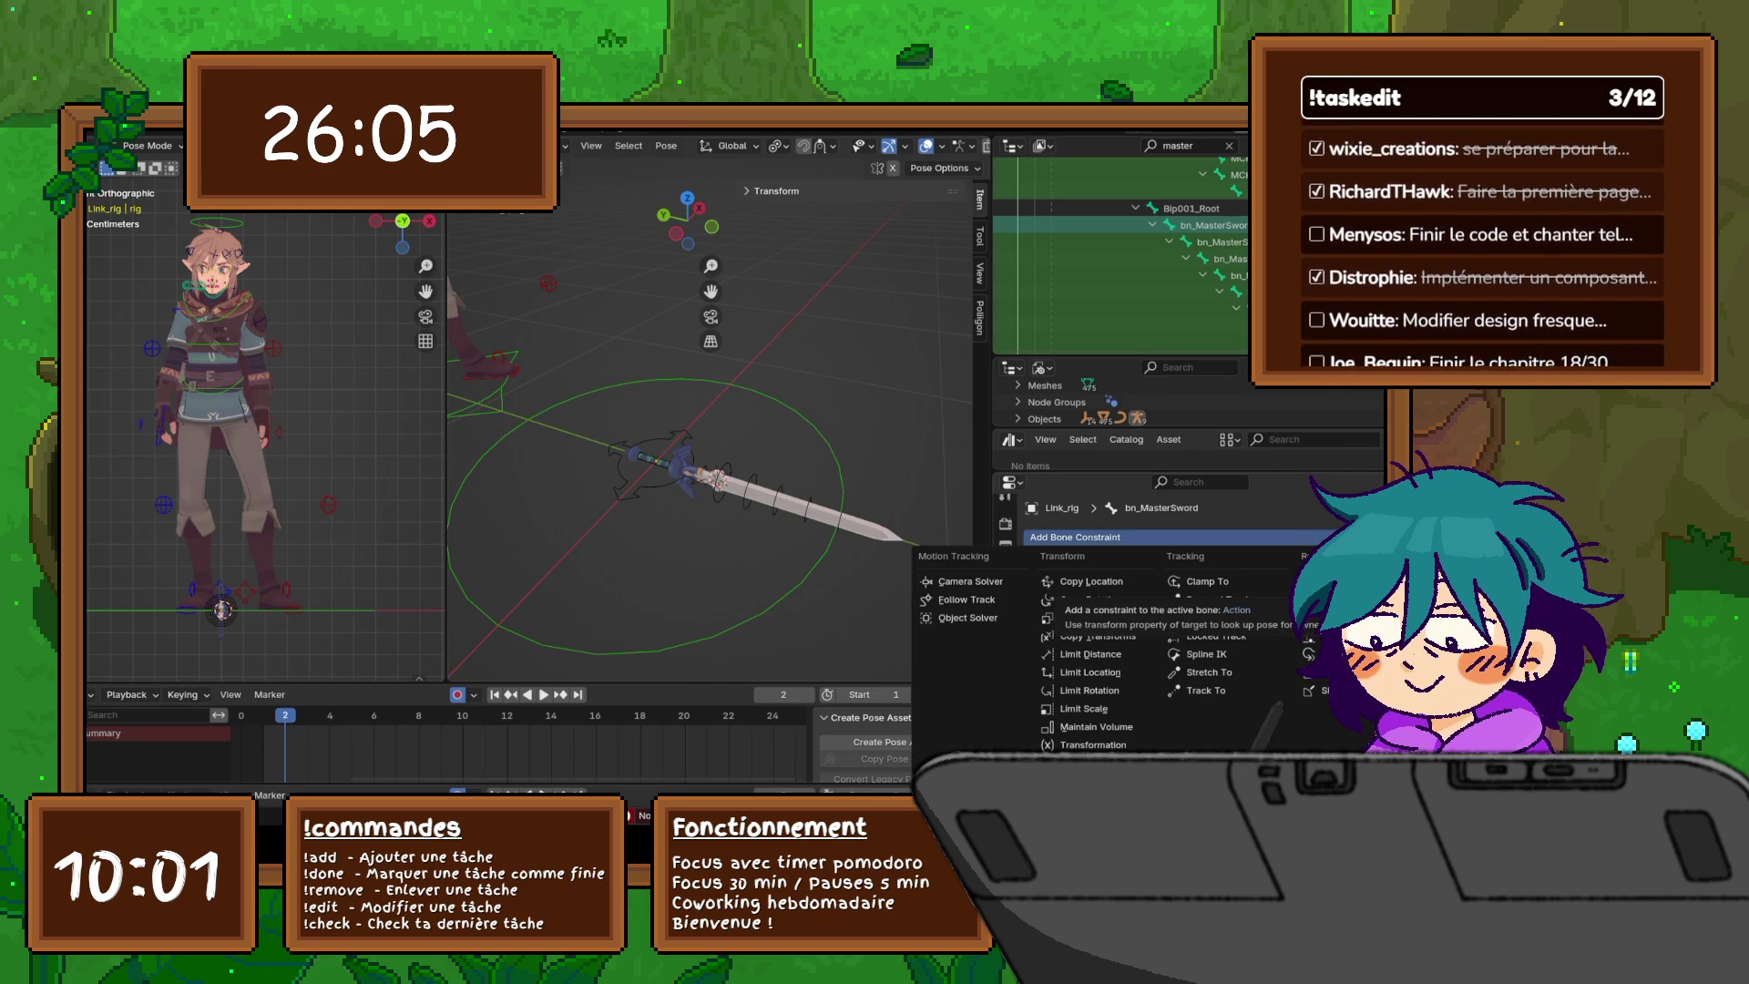
key("Escape")
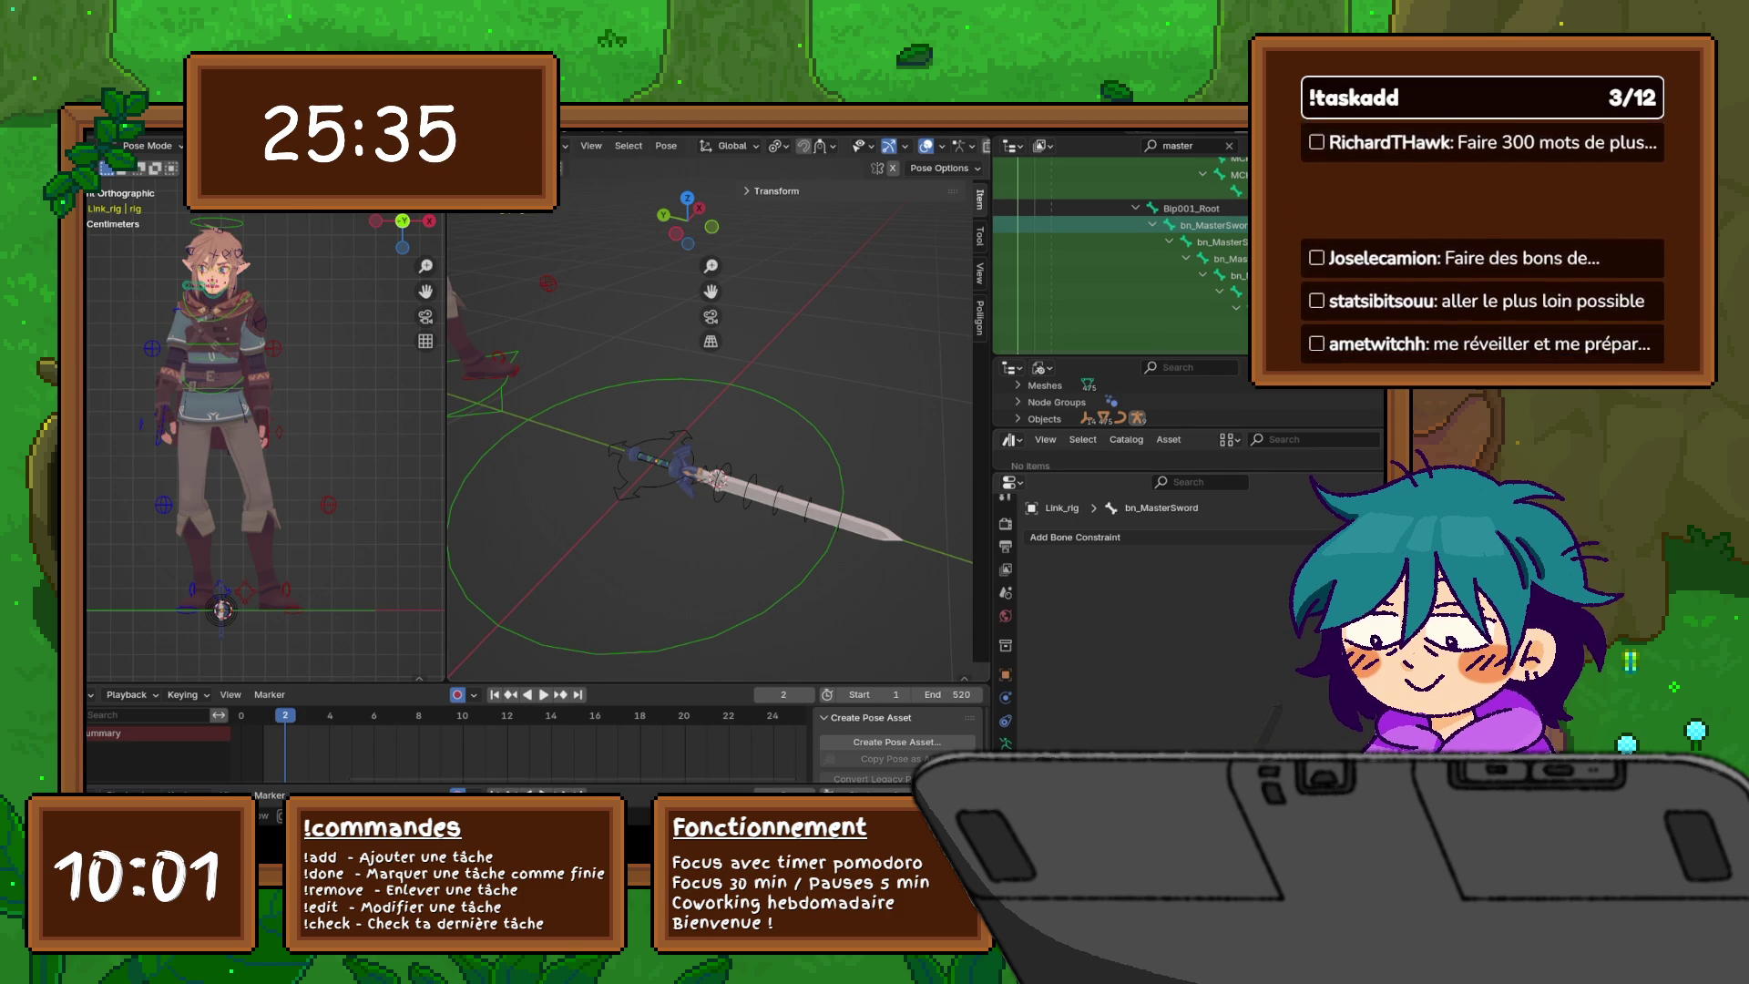
mouse_move(1184, 473)
left_mouse_down()
mouse_move(1172, 510)
mouse_move(988, 527)
mouse_move(1211, 527)
mouse_move(1098, 526)
left_mouse_up()
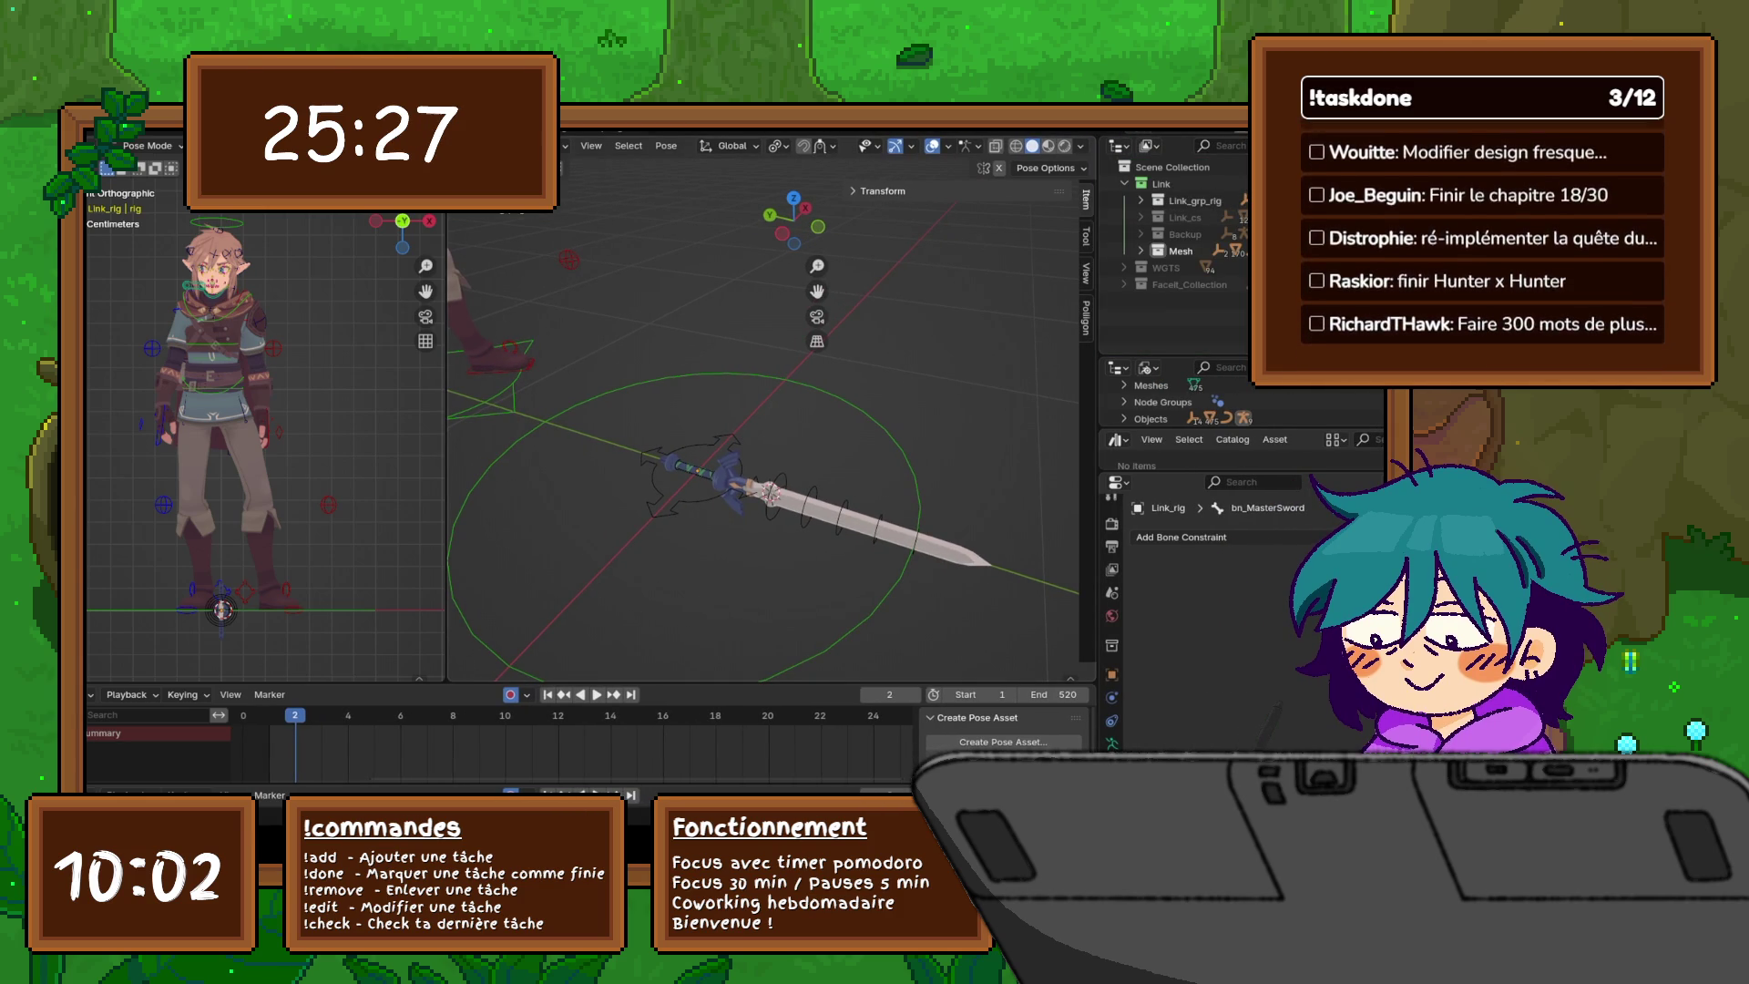
- Orbit out to the whole character and keyframe the rig's current pose
scroll(766, 409, "down", 3)
middle_click_drag(766, 410, 660, 387)
key("i")
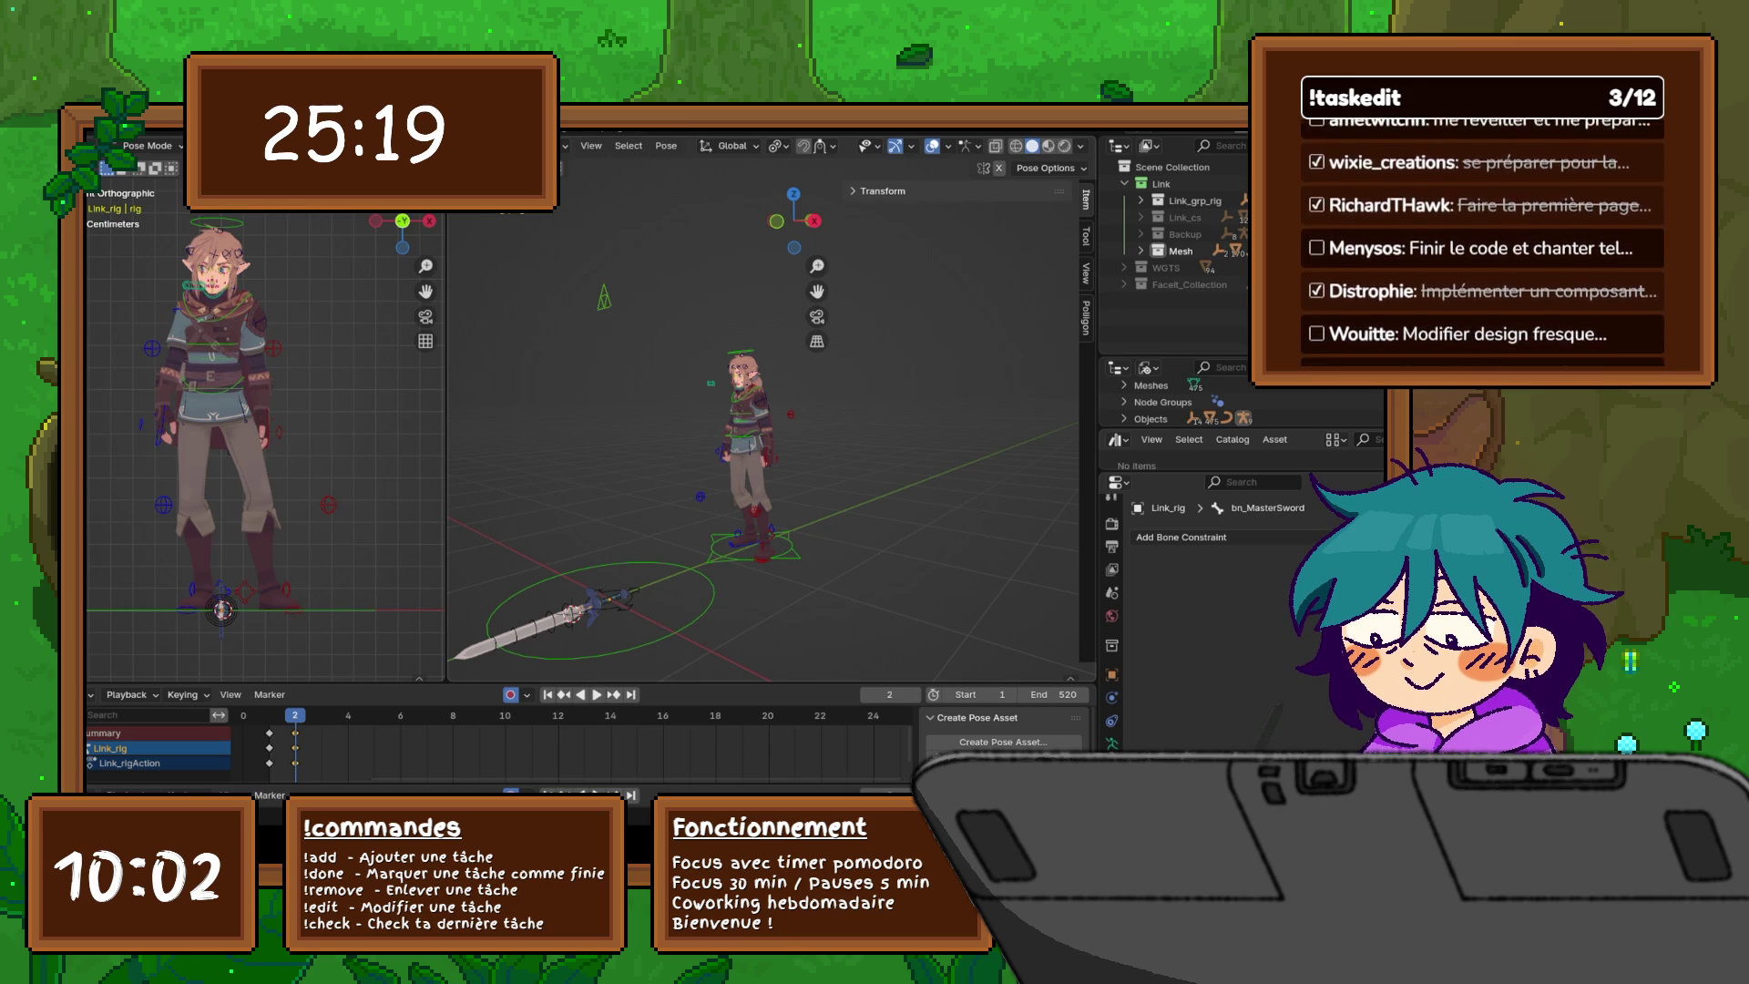
- Hide the Master Sword using the rig's custom hide properties
left_click(880, 213)
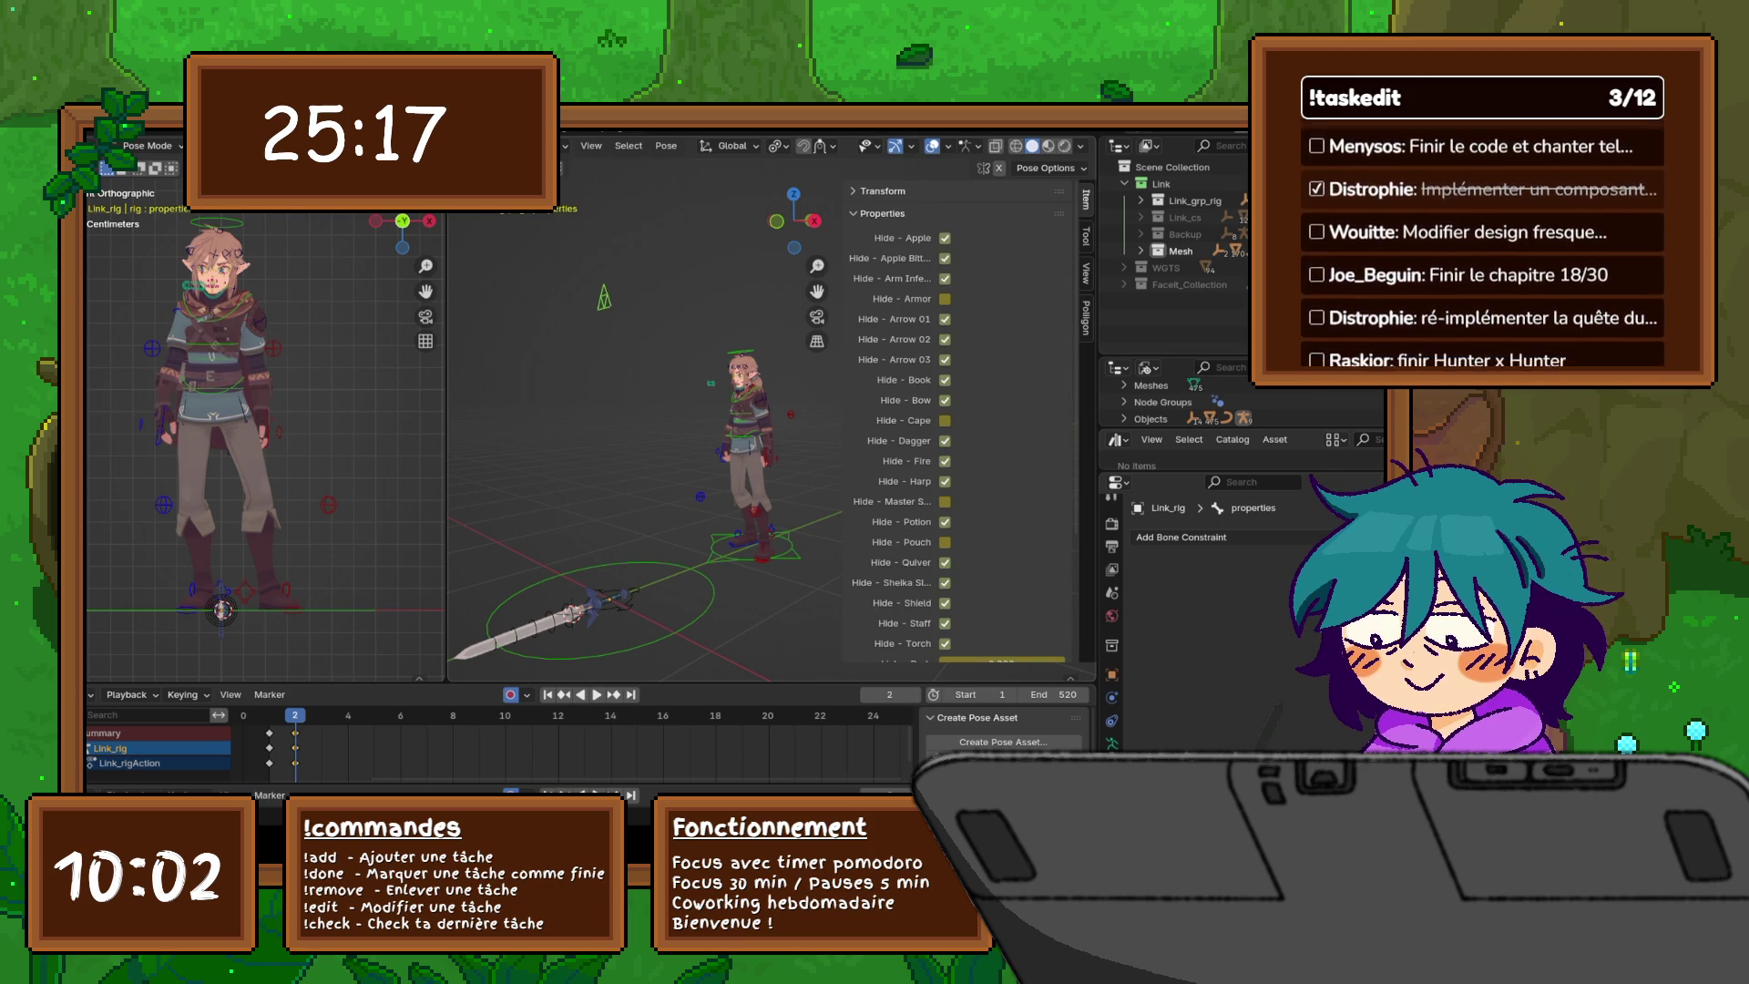
right_click(546, 289)
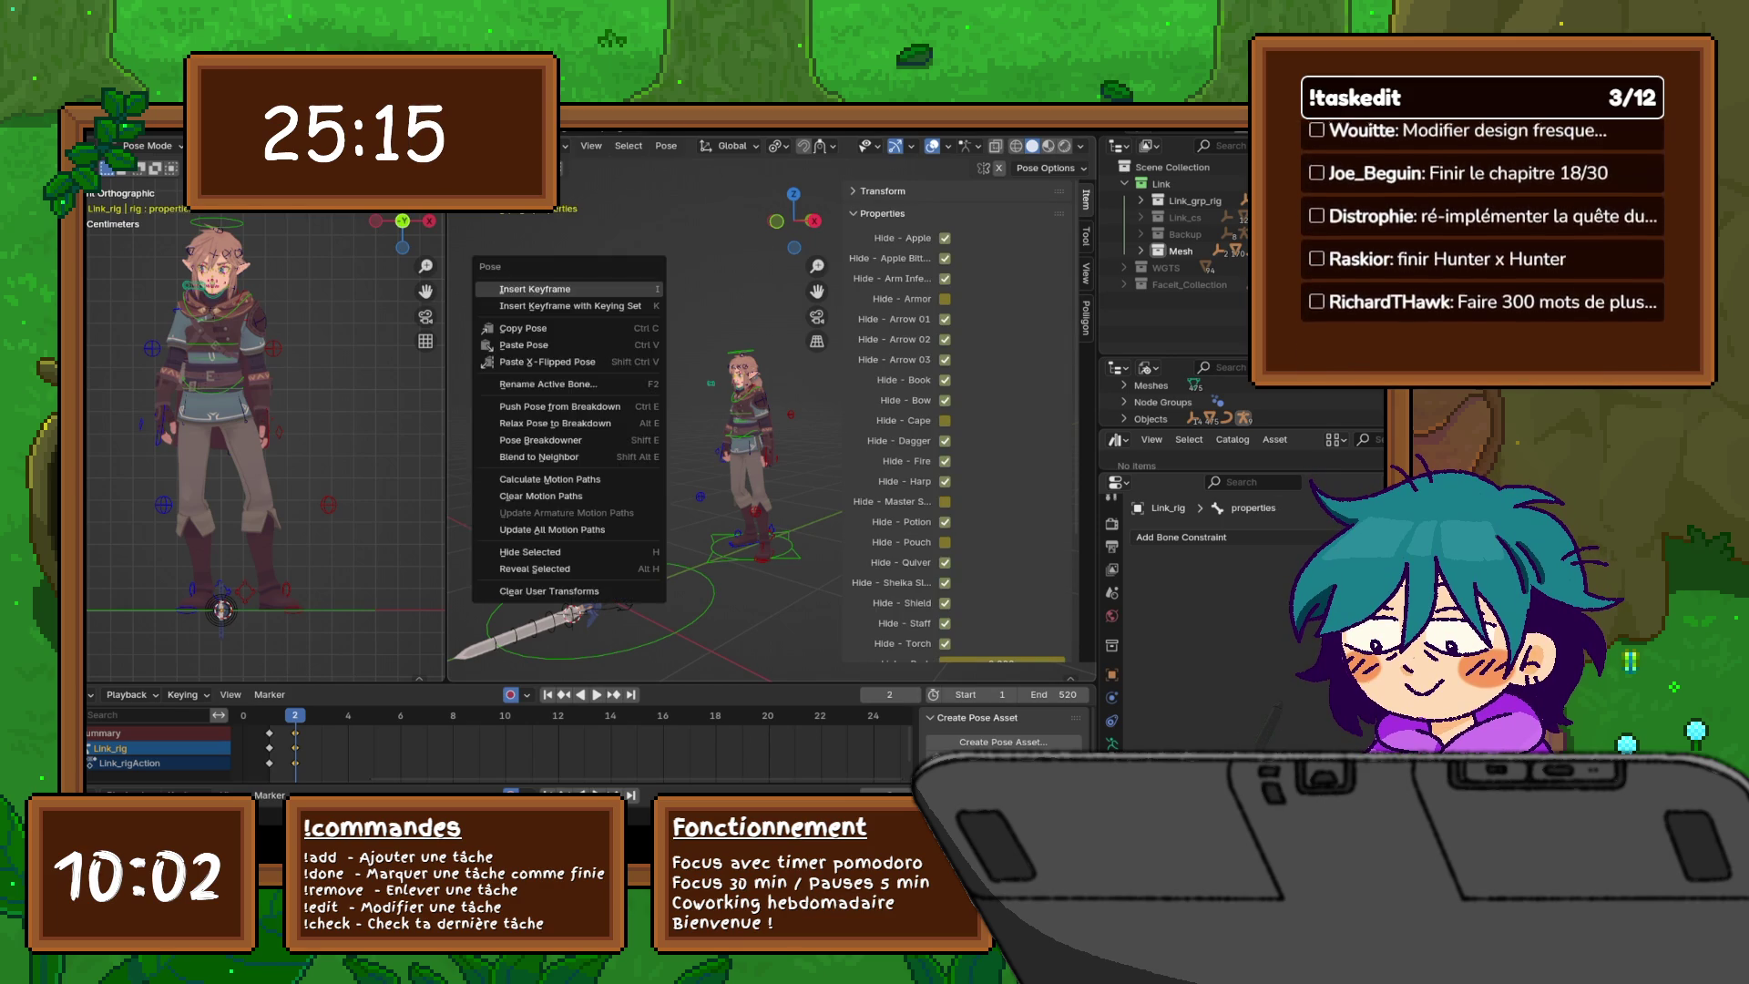
key("Escape")
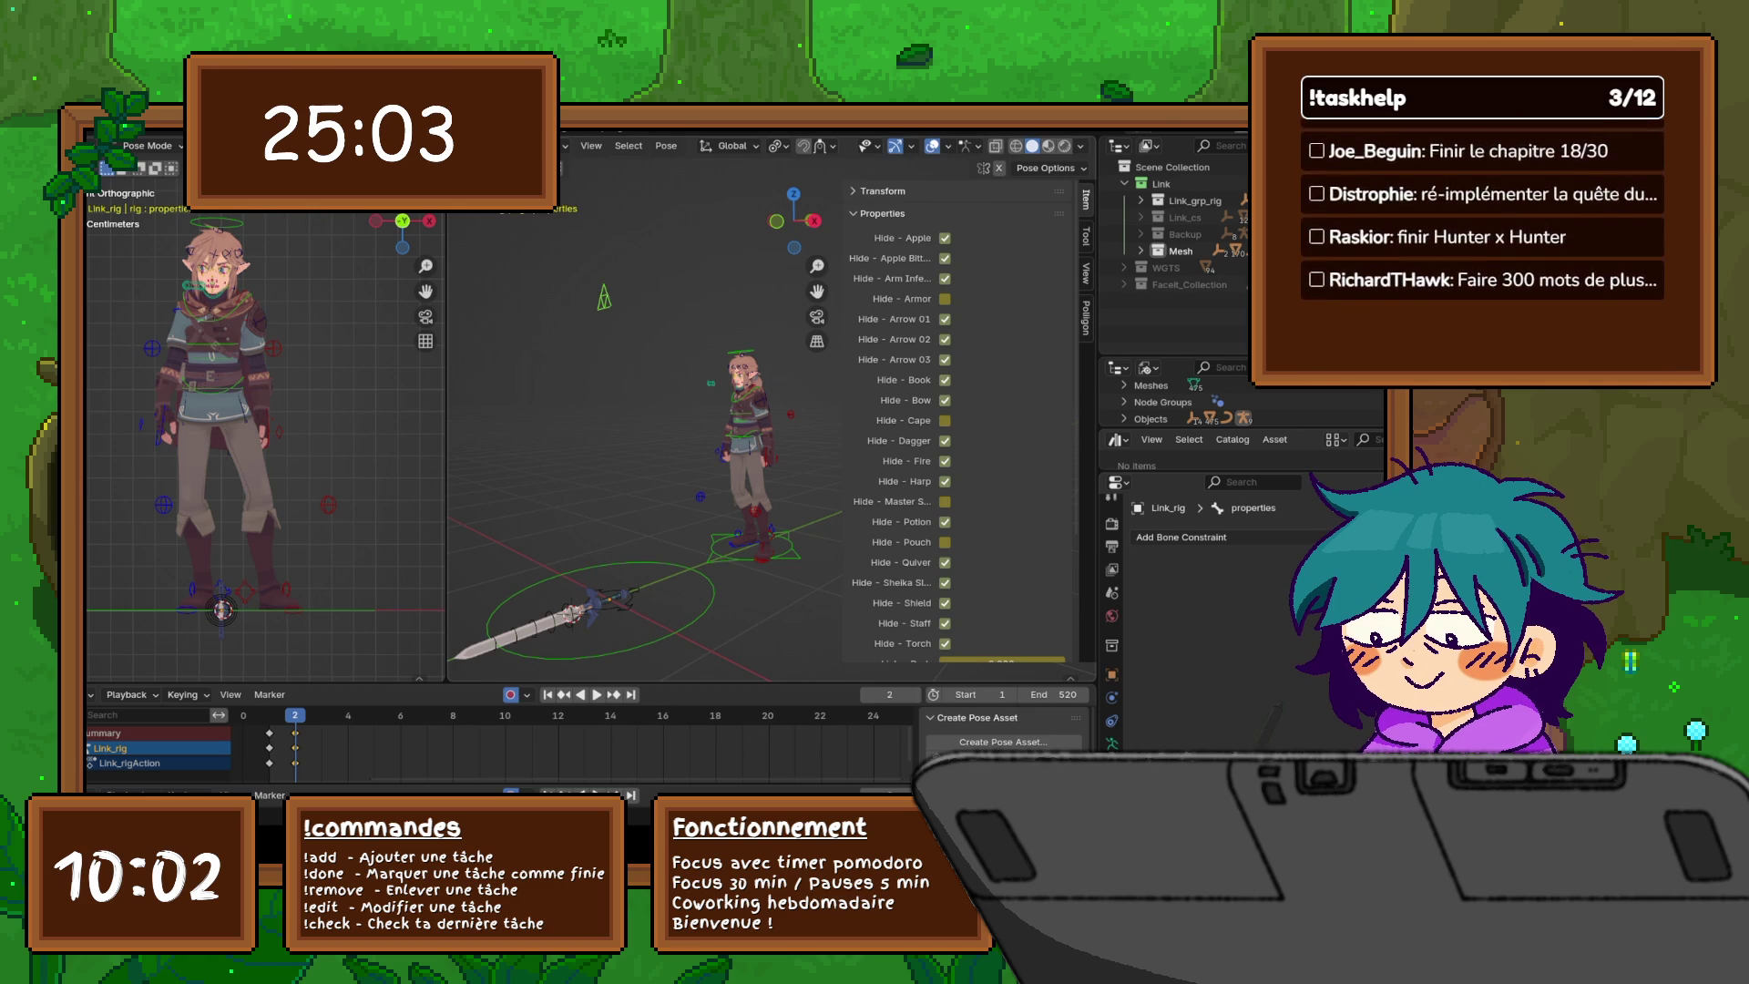
key("h")
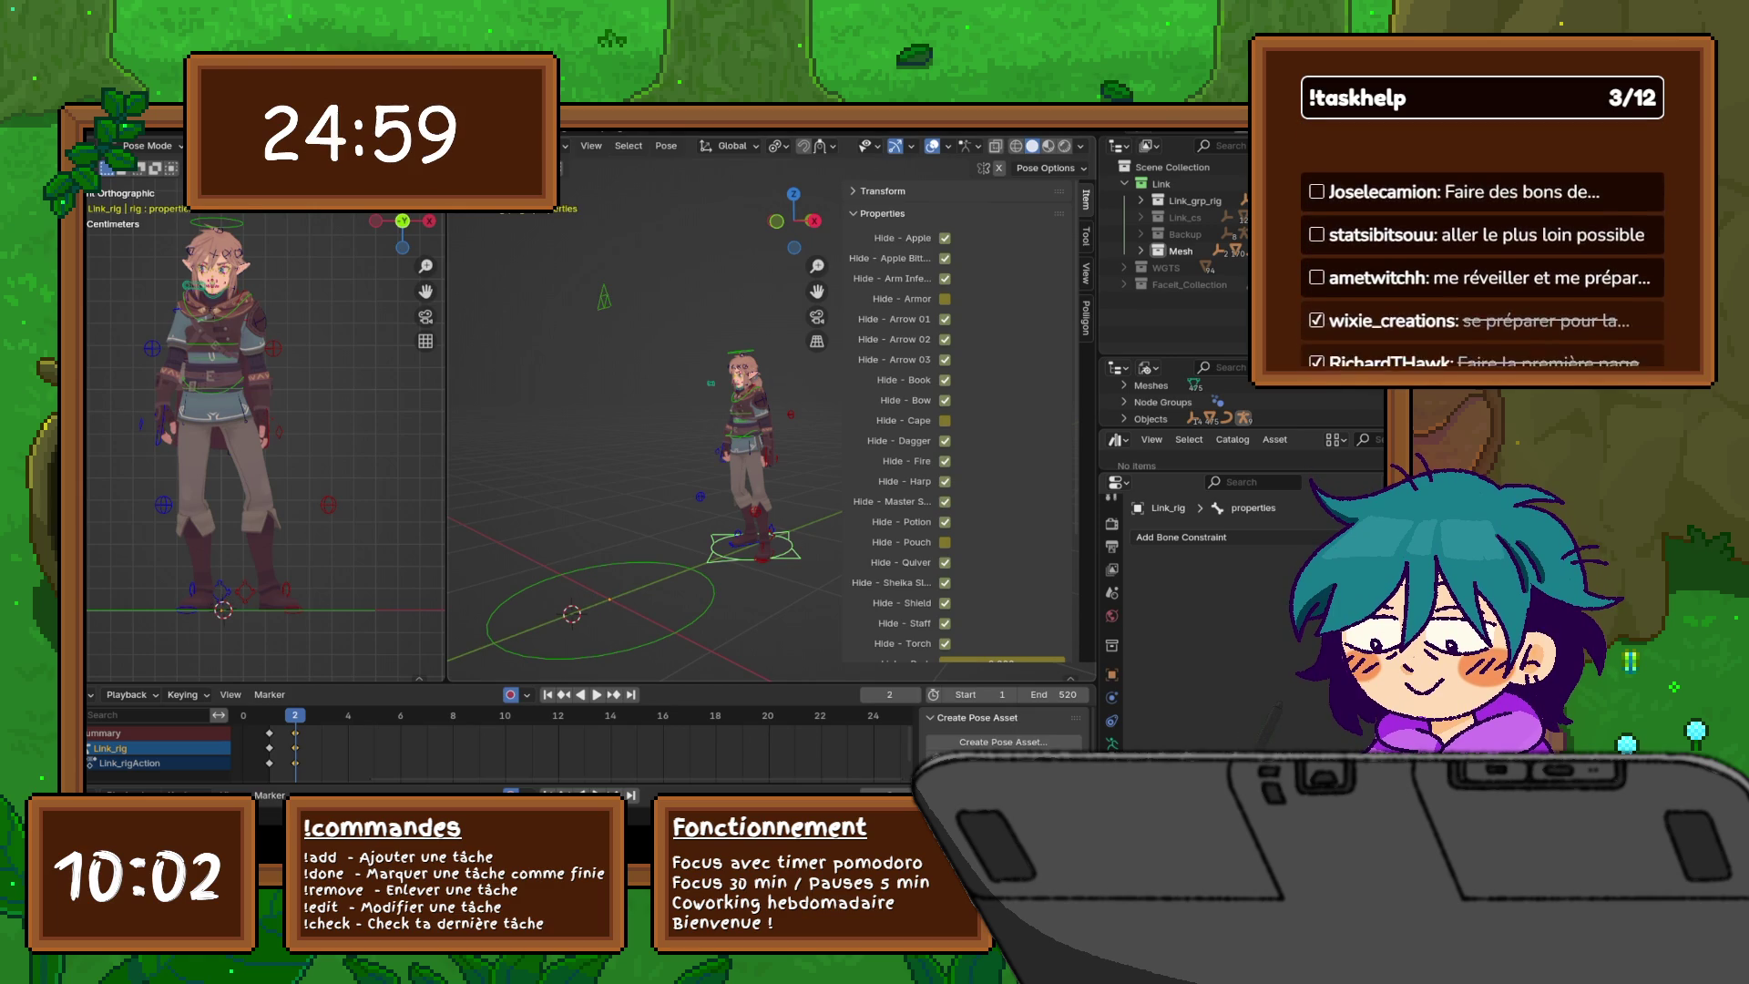
- Reset the c_traj root control's location to zero and deselect it
left_click(882, 214)
left_click(882, 190)
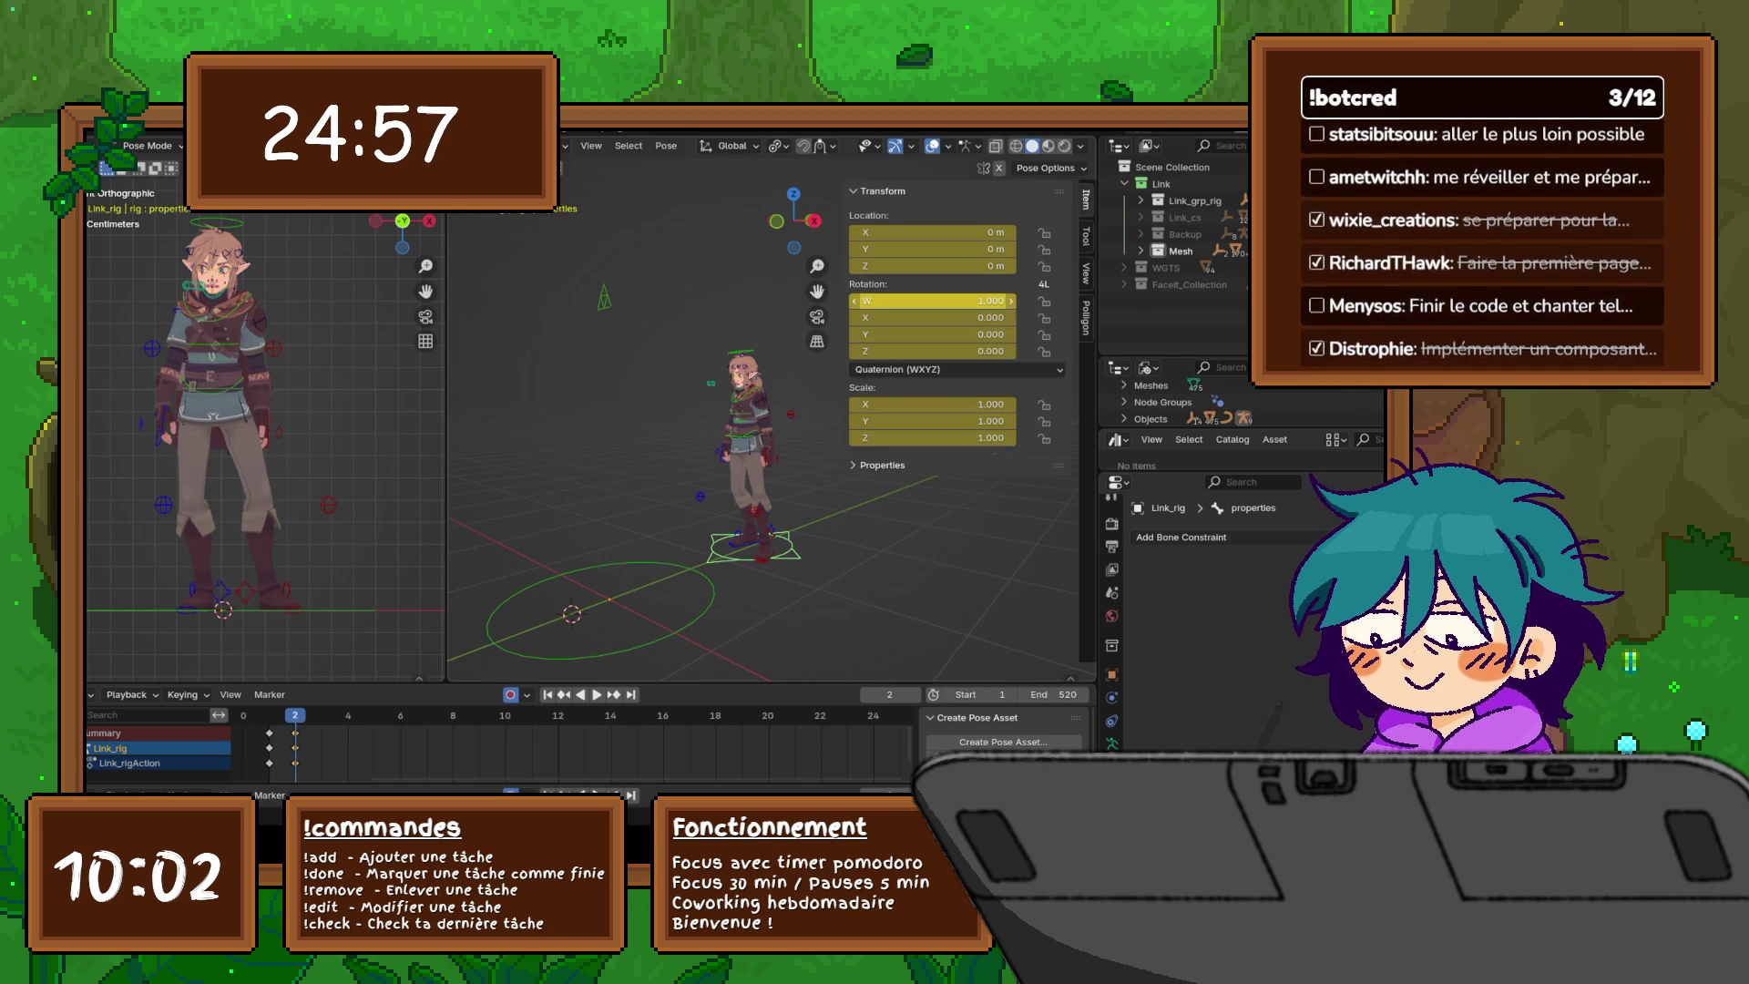
left_click(1085, 273)
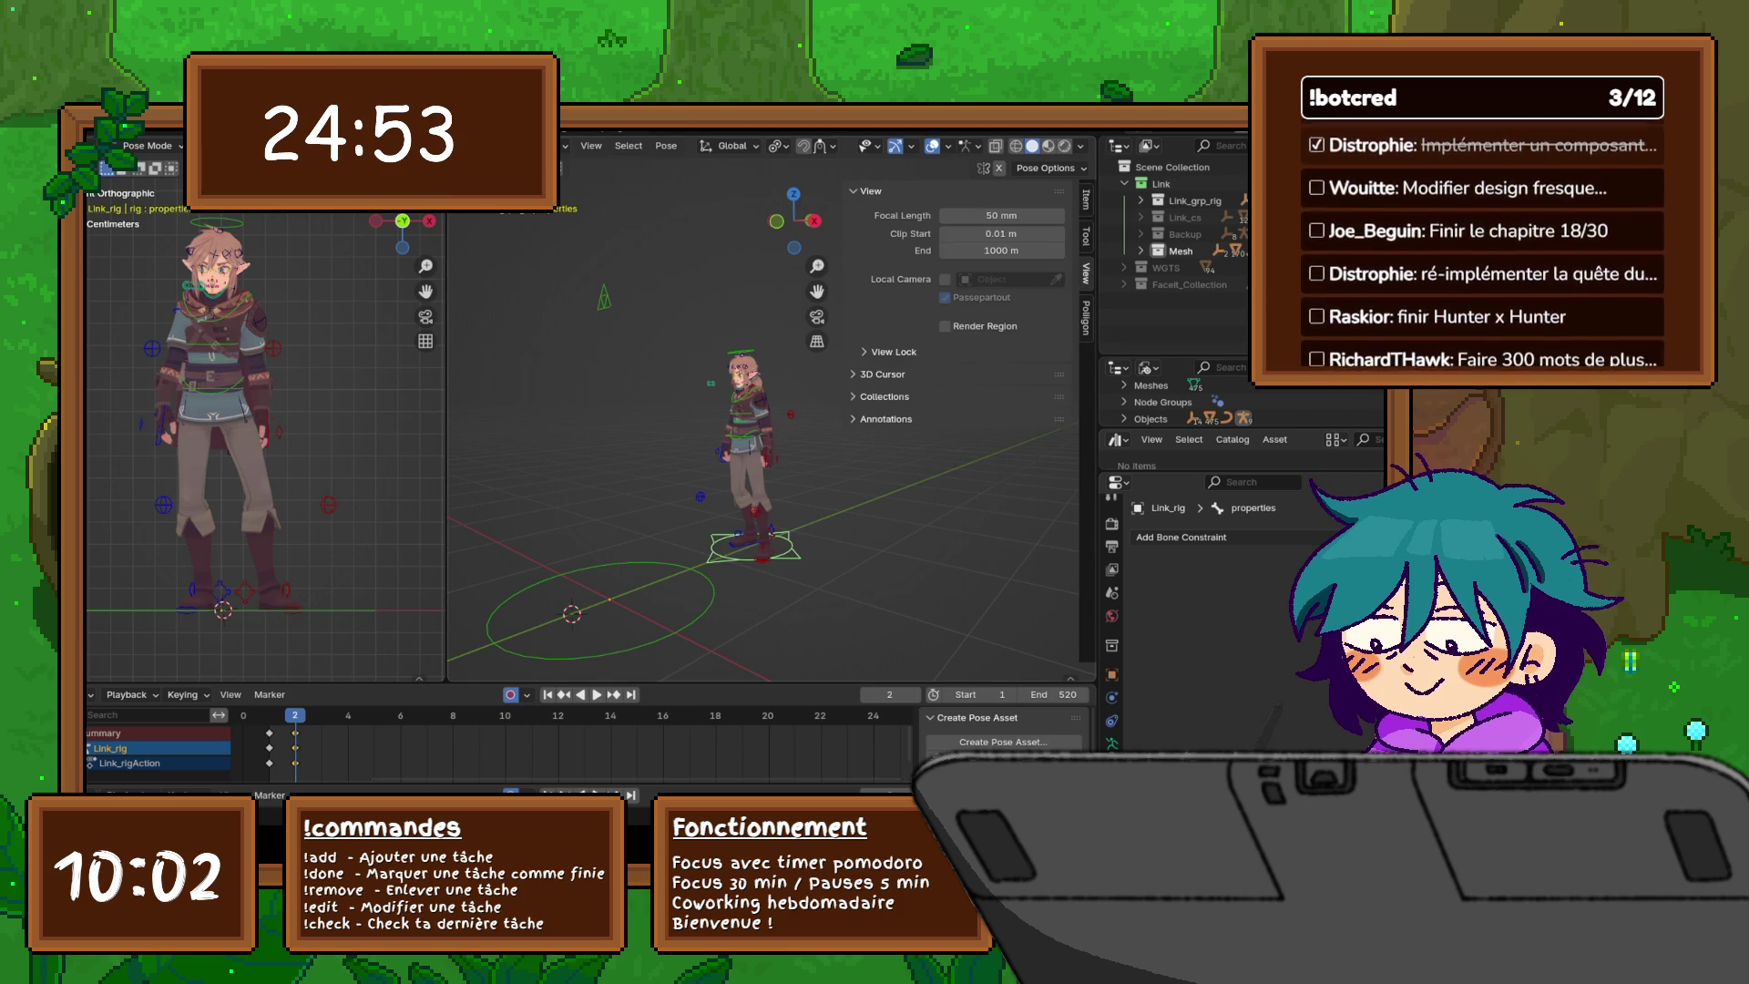
left_click(754, 547)
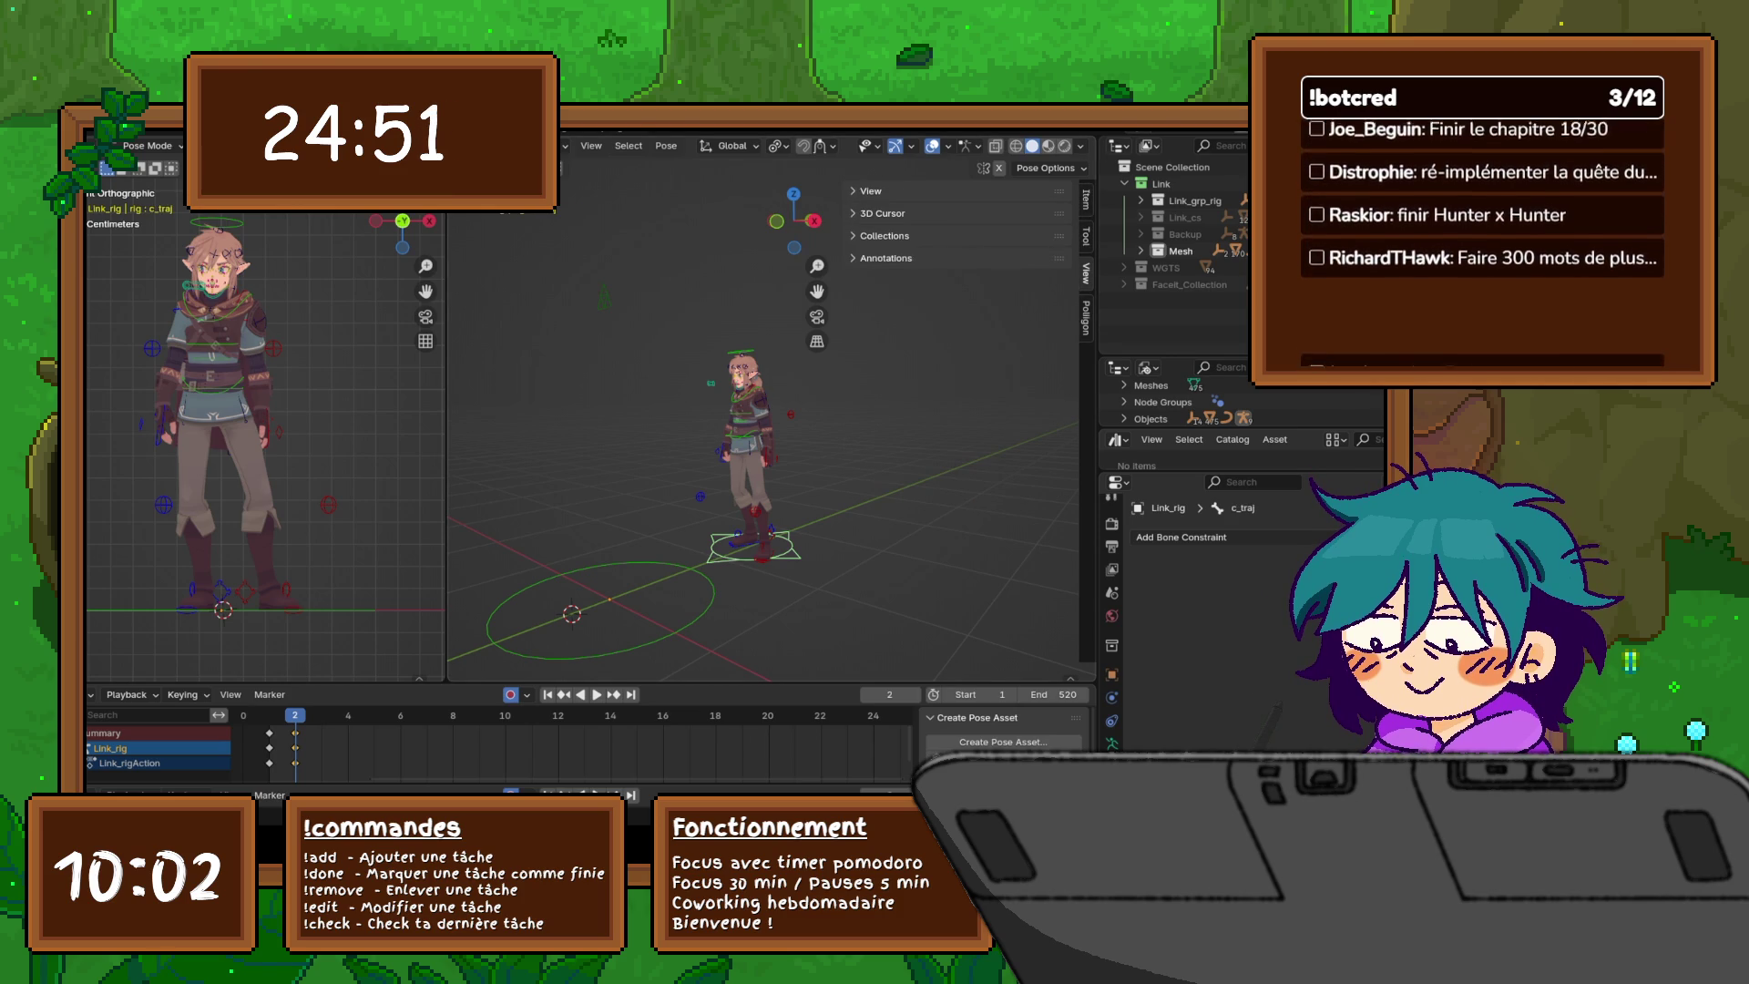
left_click(1085, 198)
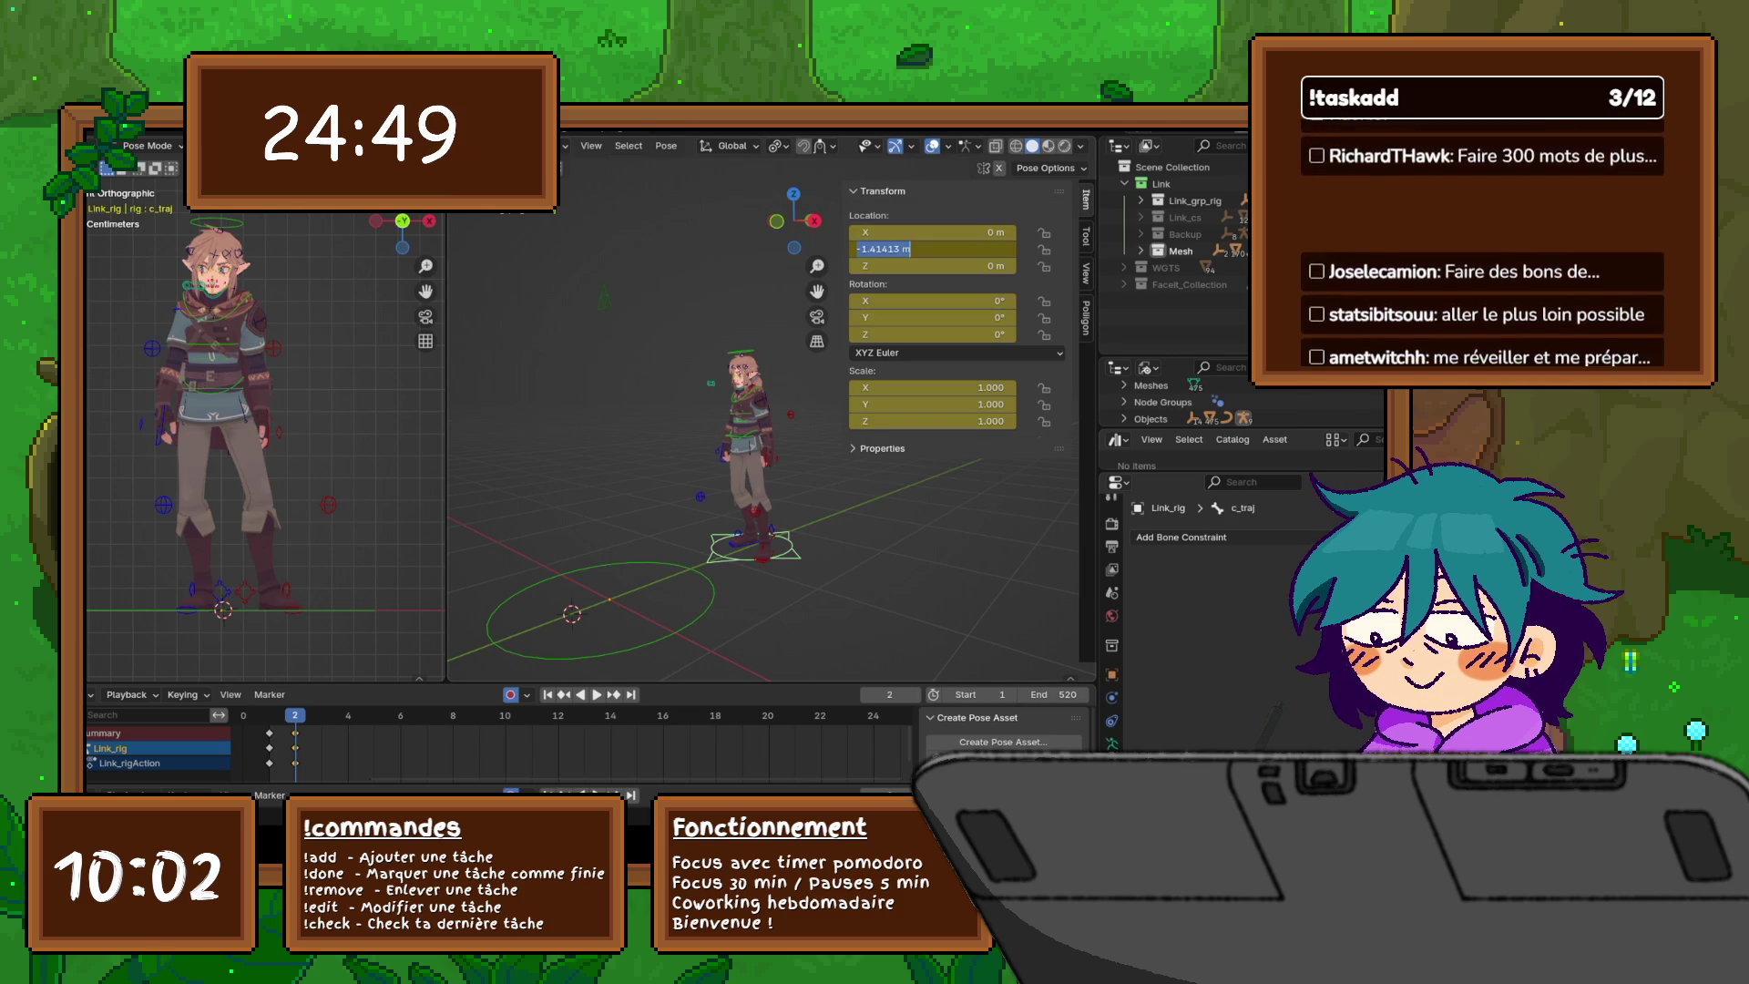
key("alt+g")
mouse_move(692, 455)
middle_mouse_down()
mouse_move(820, 444)
mouse_move(728, 436)
mouse_move(793, 433)
middle_mouse_up()
key("n")
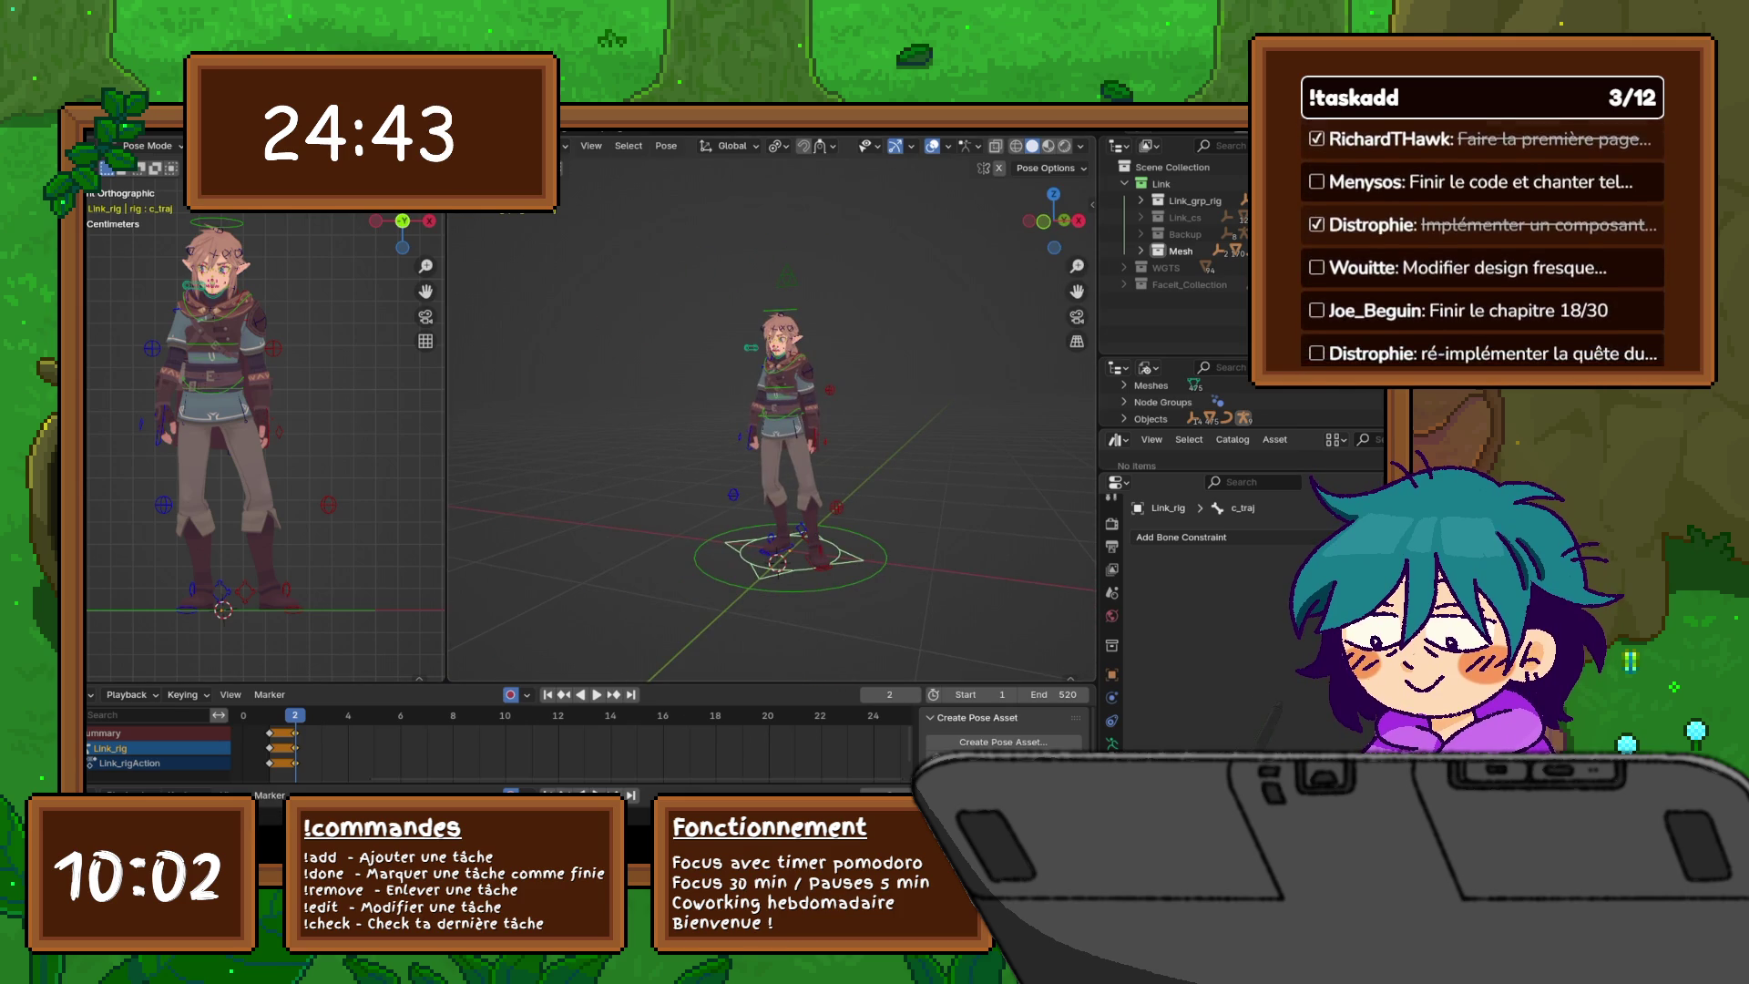
key("alt+a")
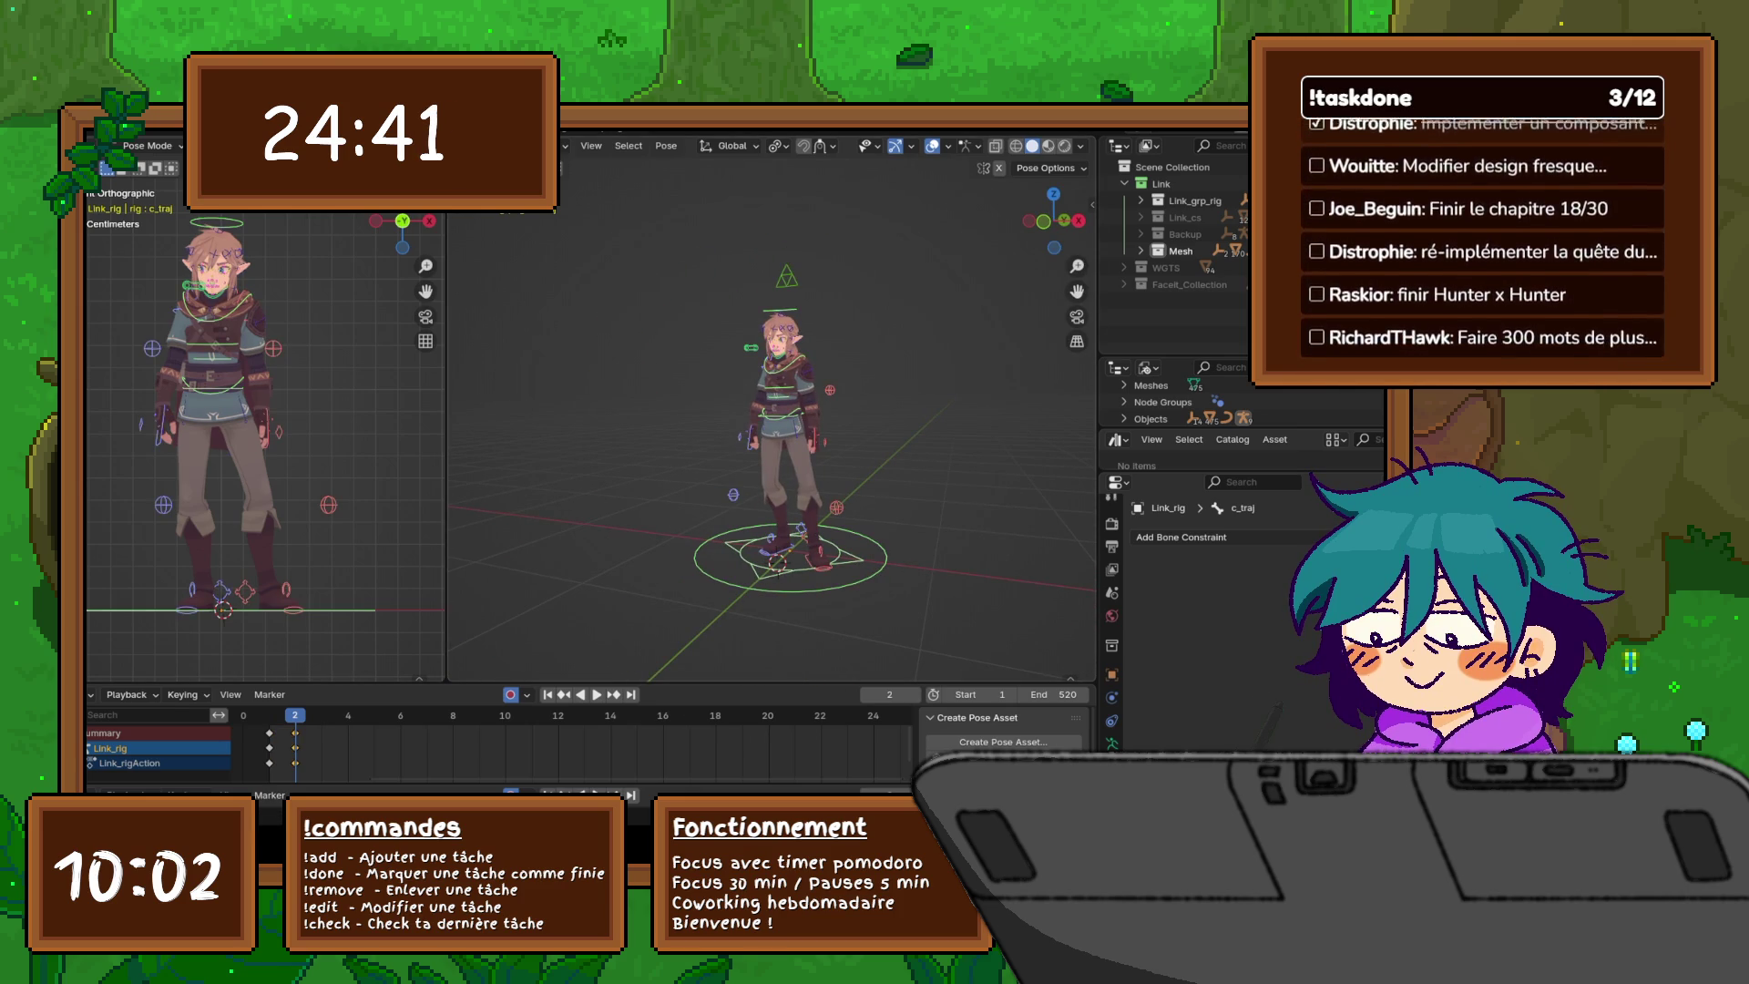
- Keyframe the pose at frames 2 and 3, then play the animation
key("i")
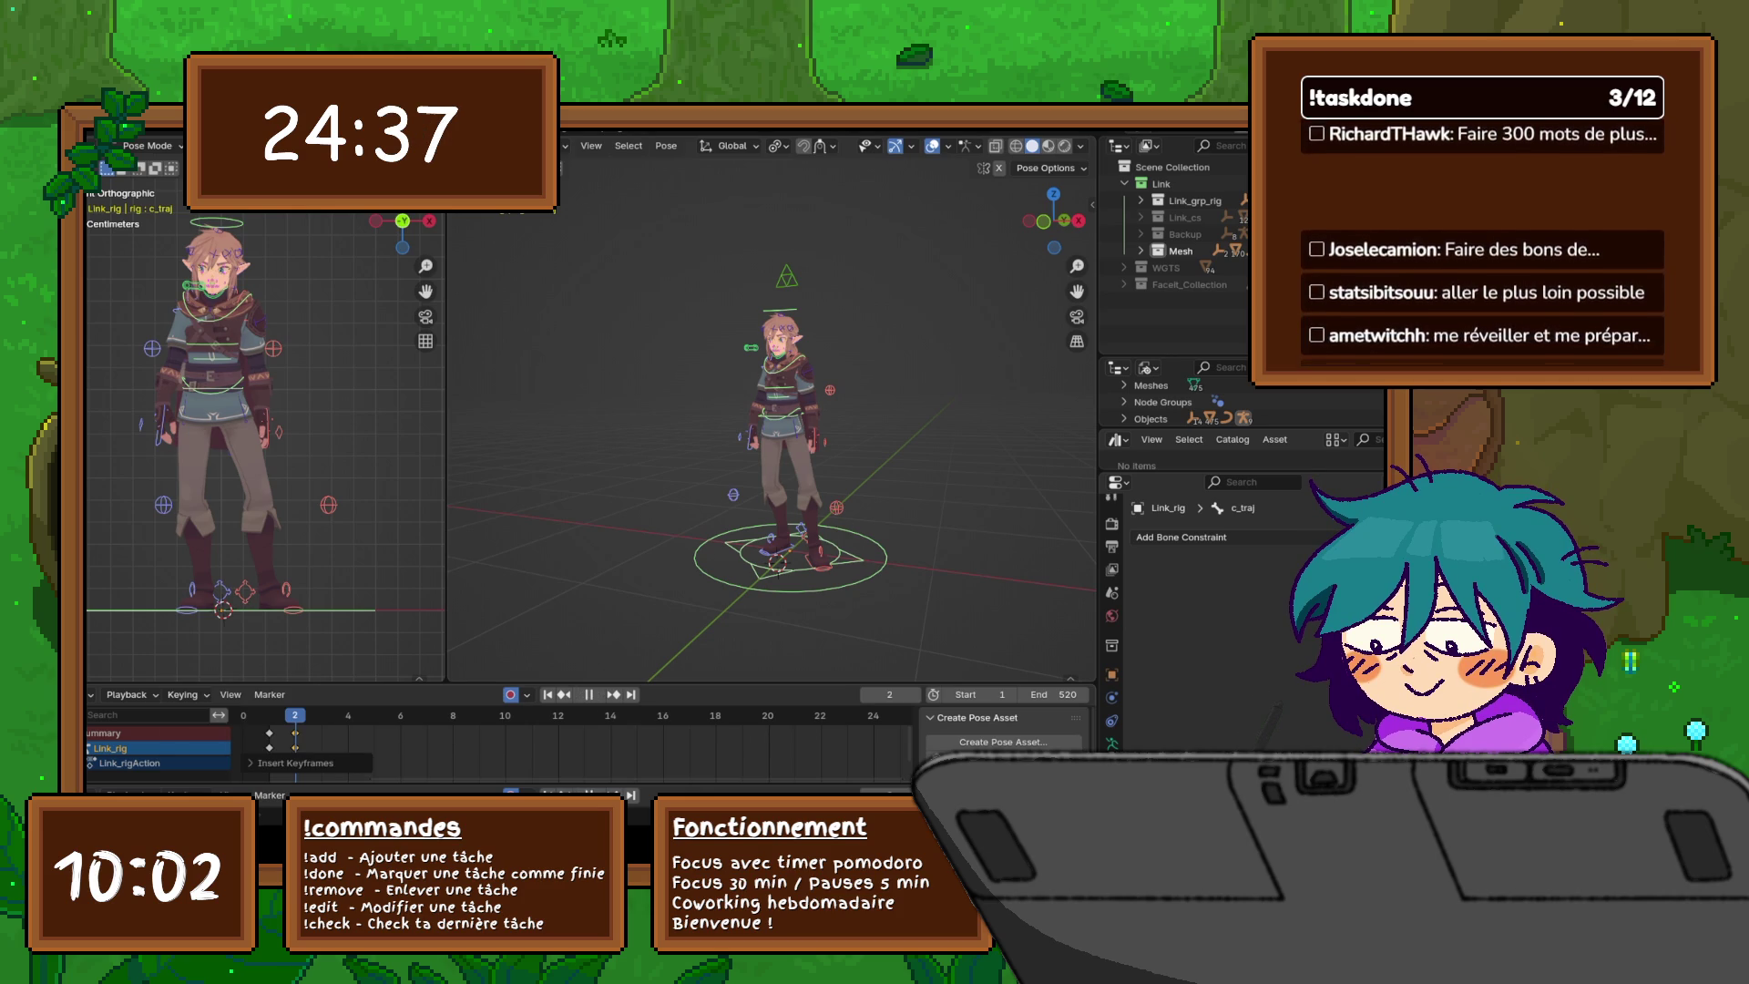
key("Right")
key("i")
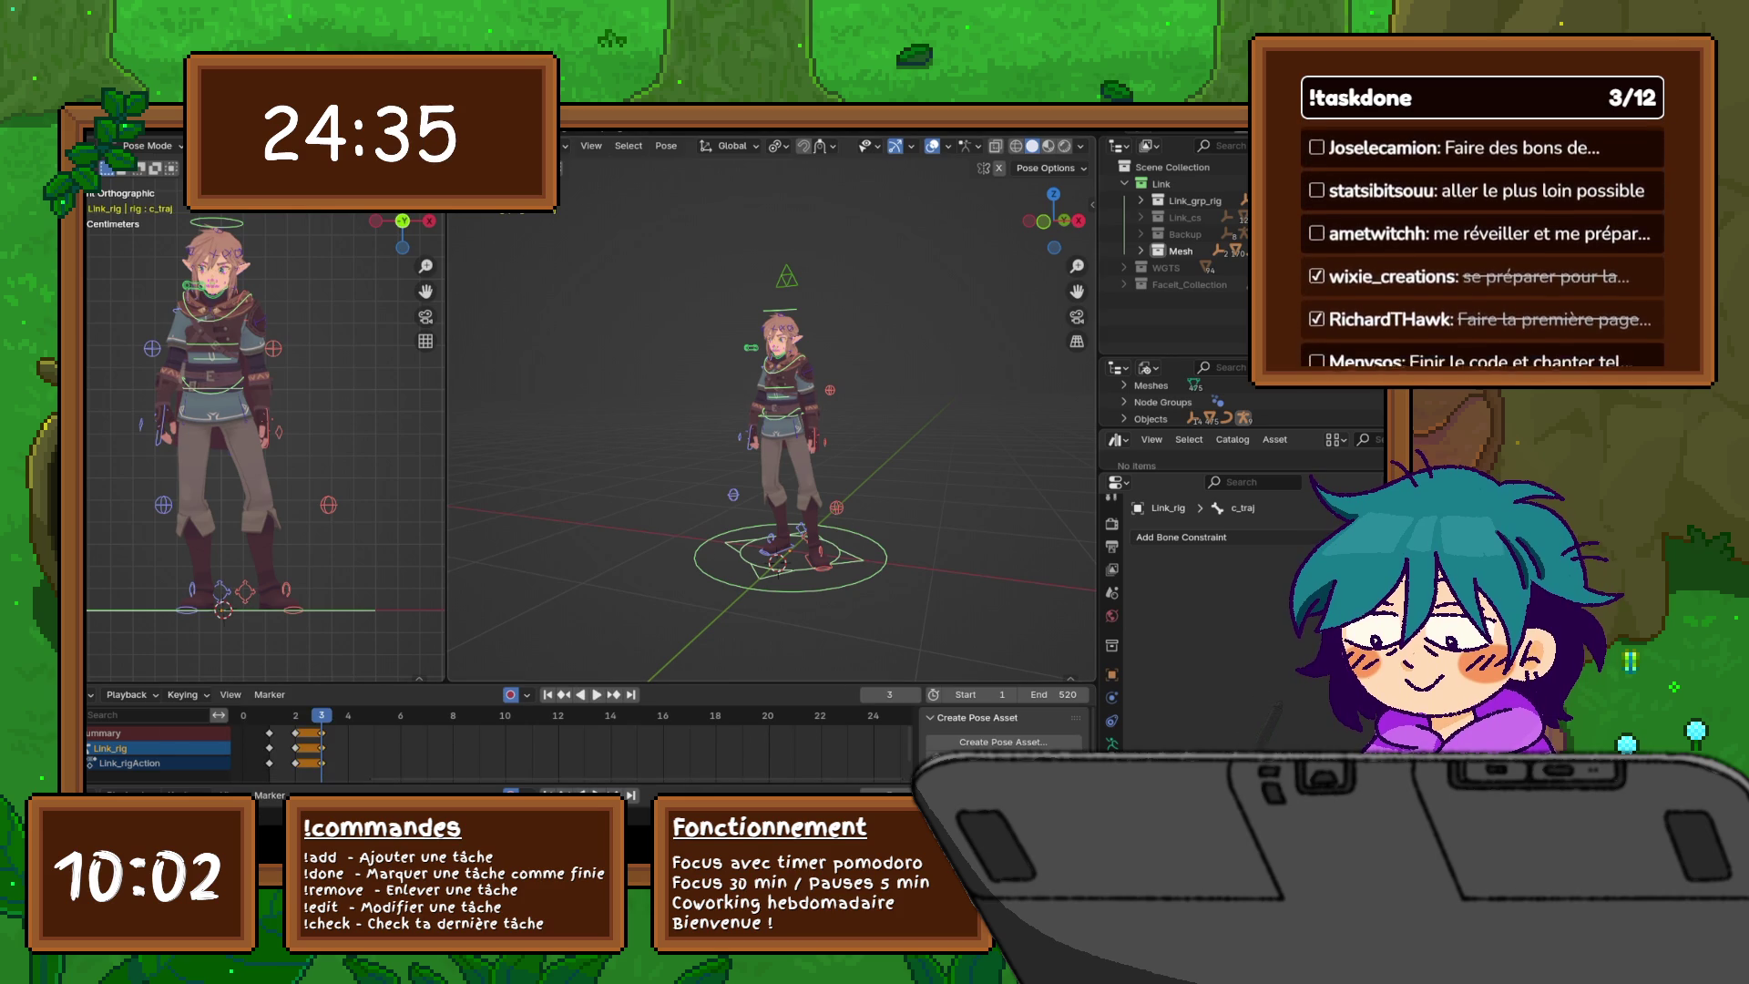
left_click_drag(1054, 221, 1088, 222)
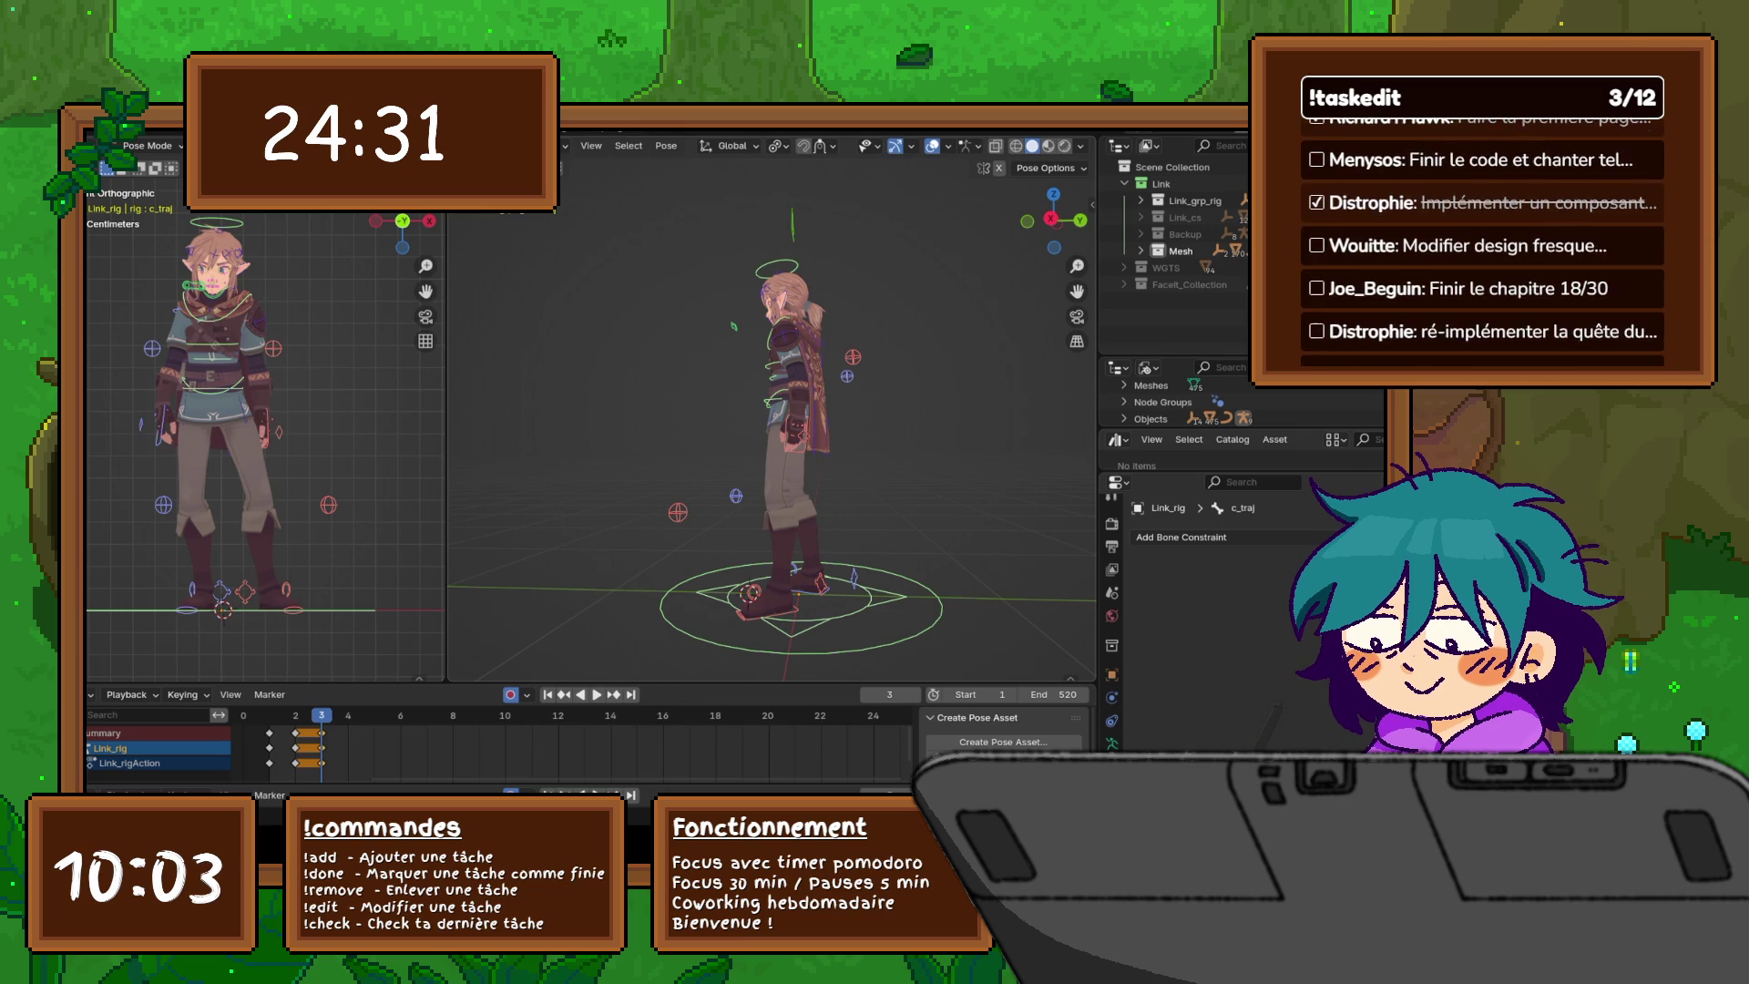
key("space")
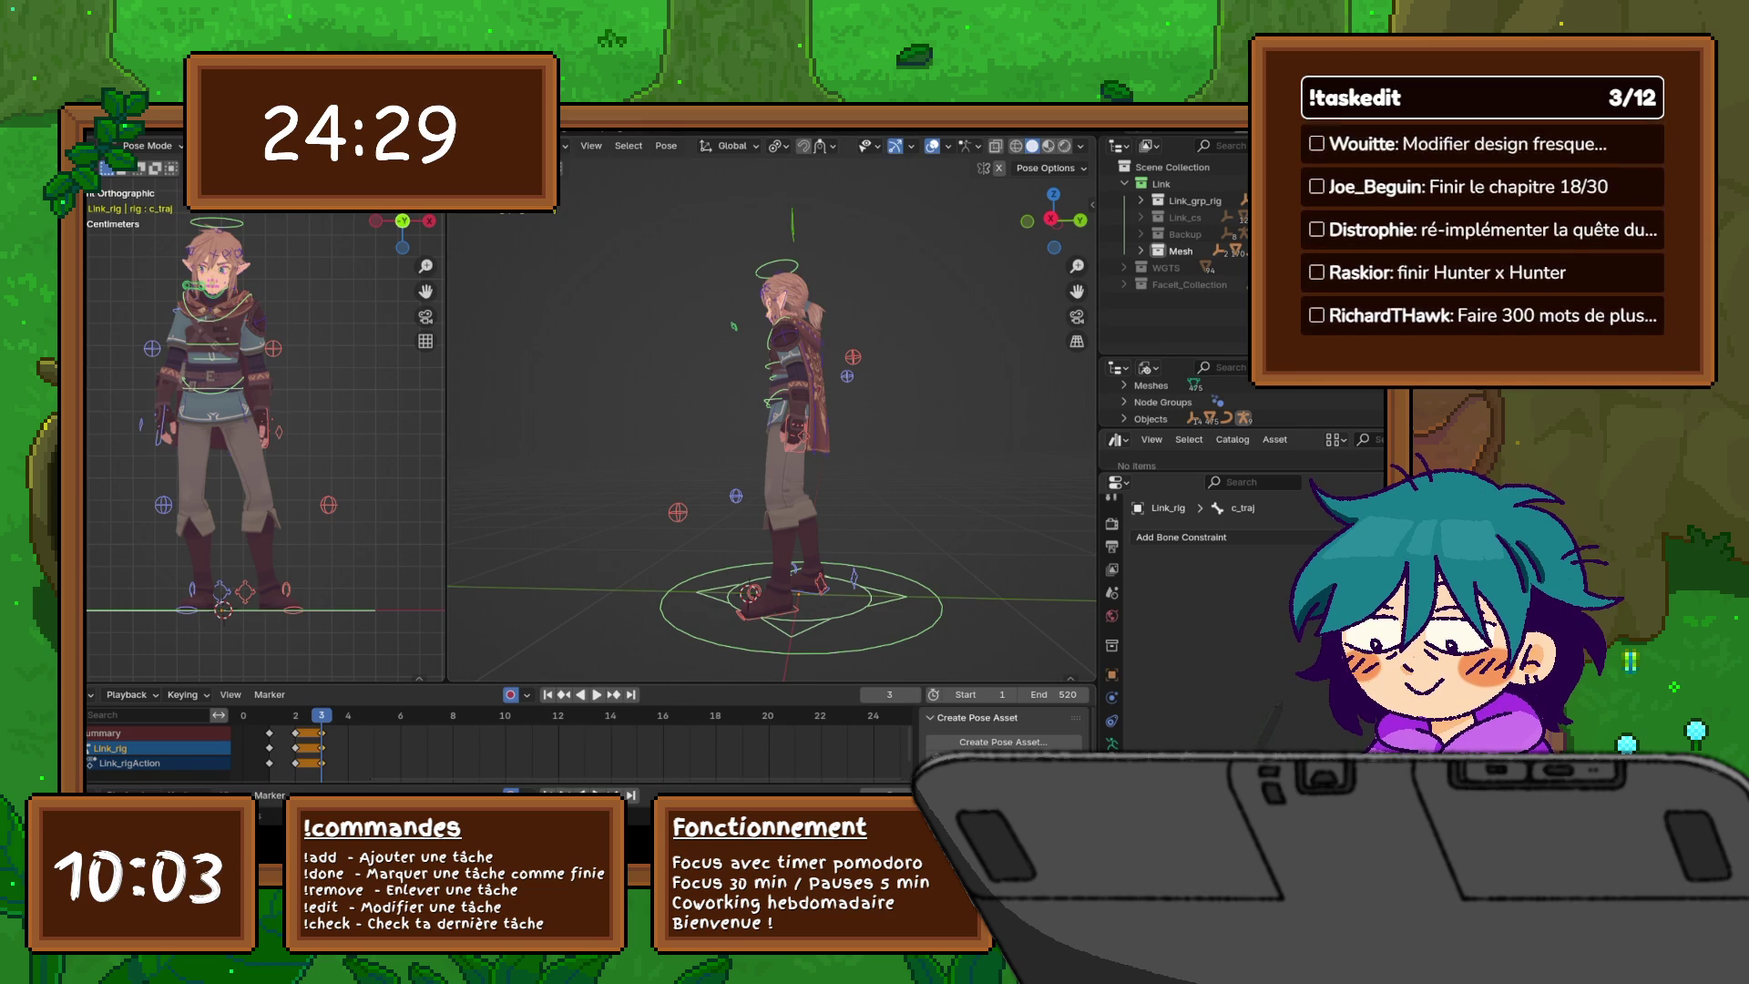
- Make the Dope Sheet taller, scroll it to frames 0–22, deselect keys, and move to frame 4
key("space")
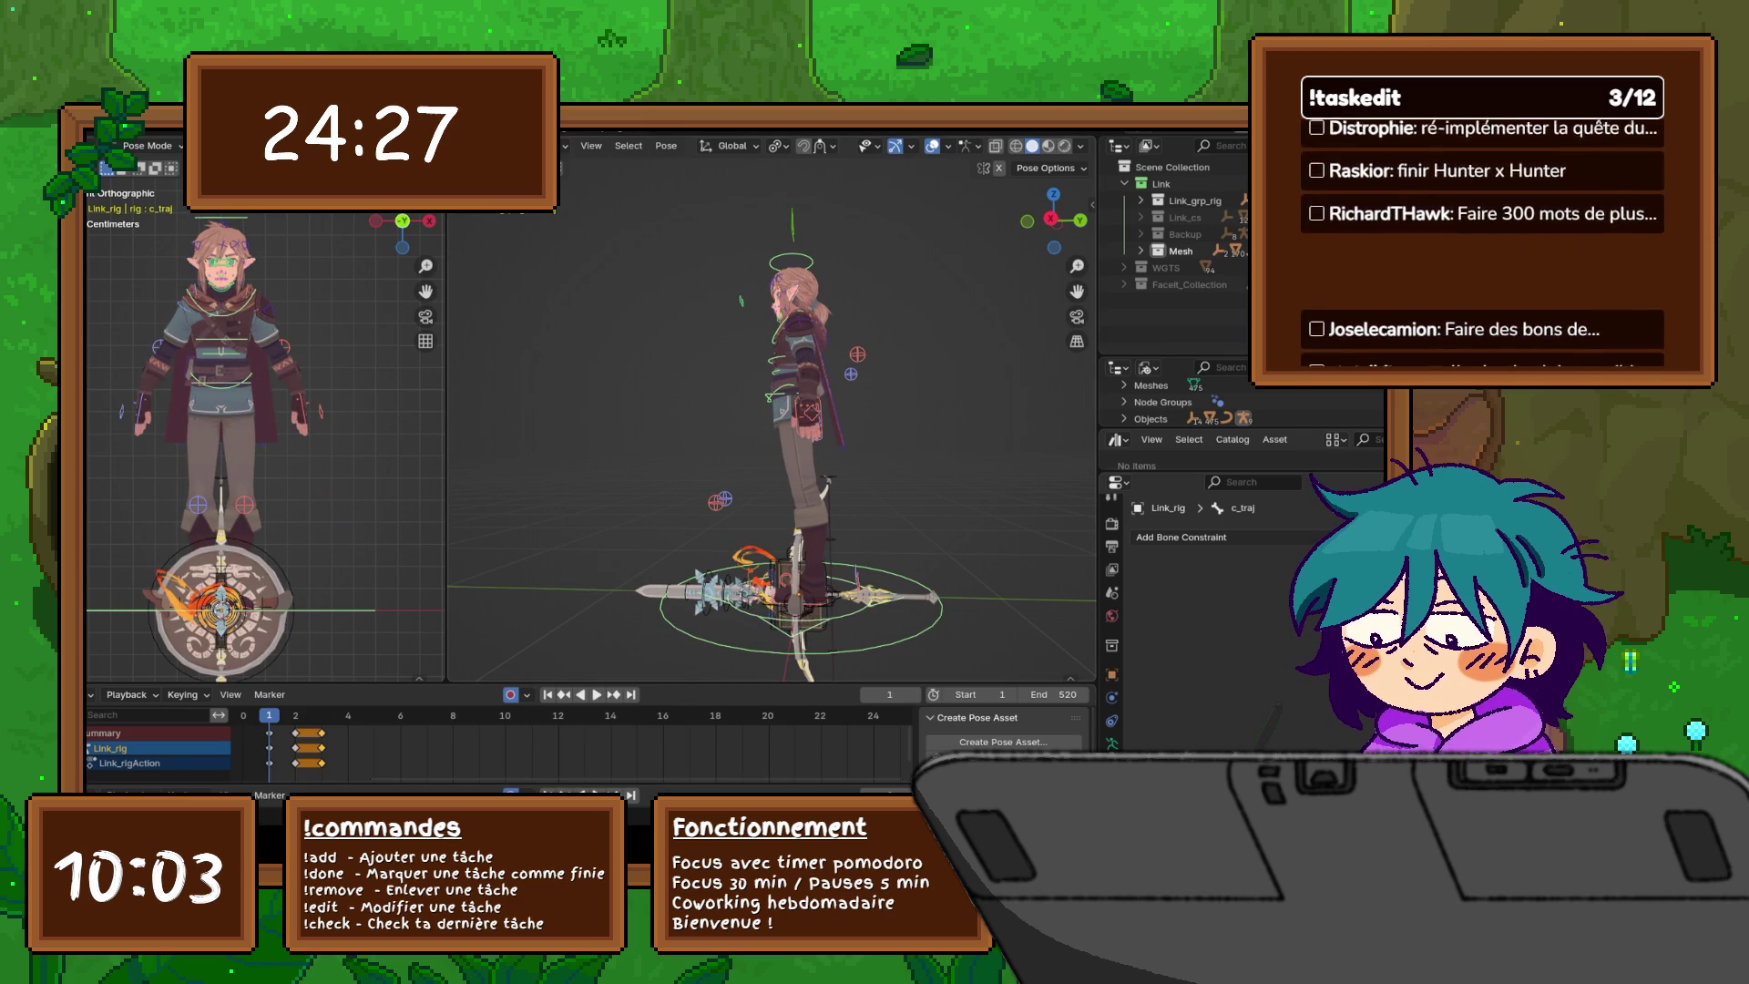
left_click_drag(1085, 221, 1043, 221)
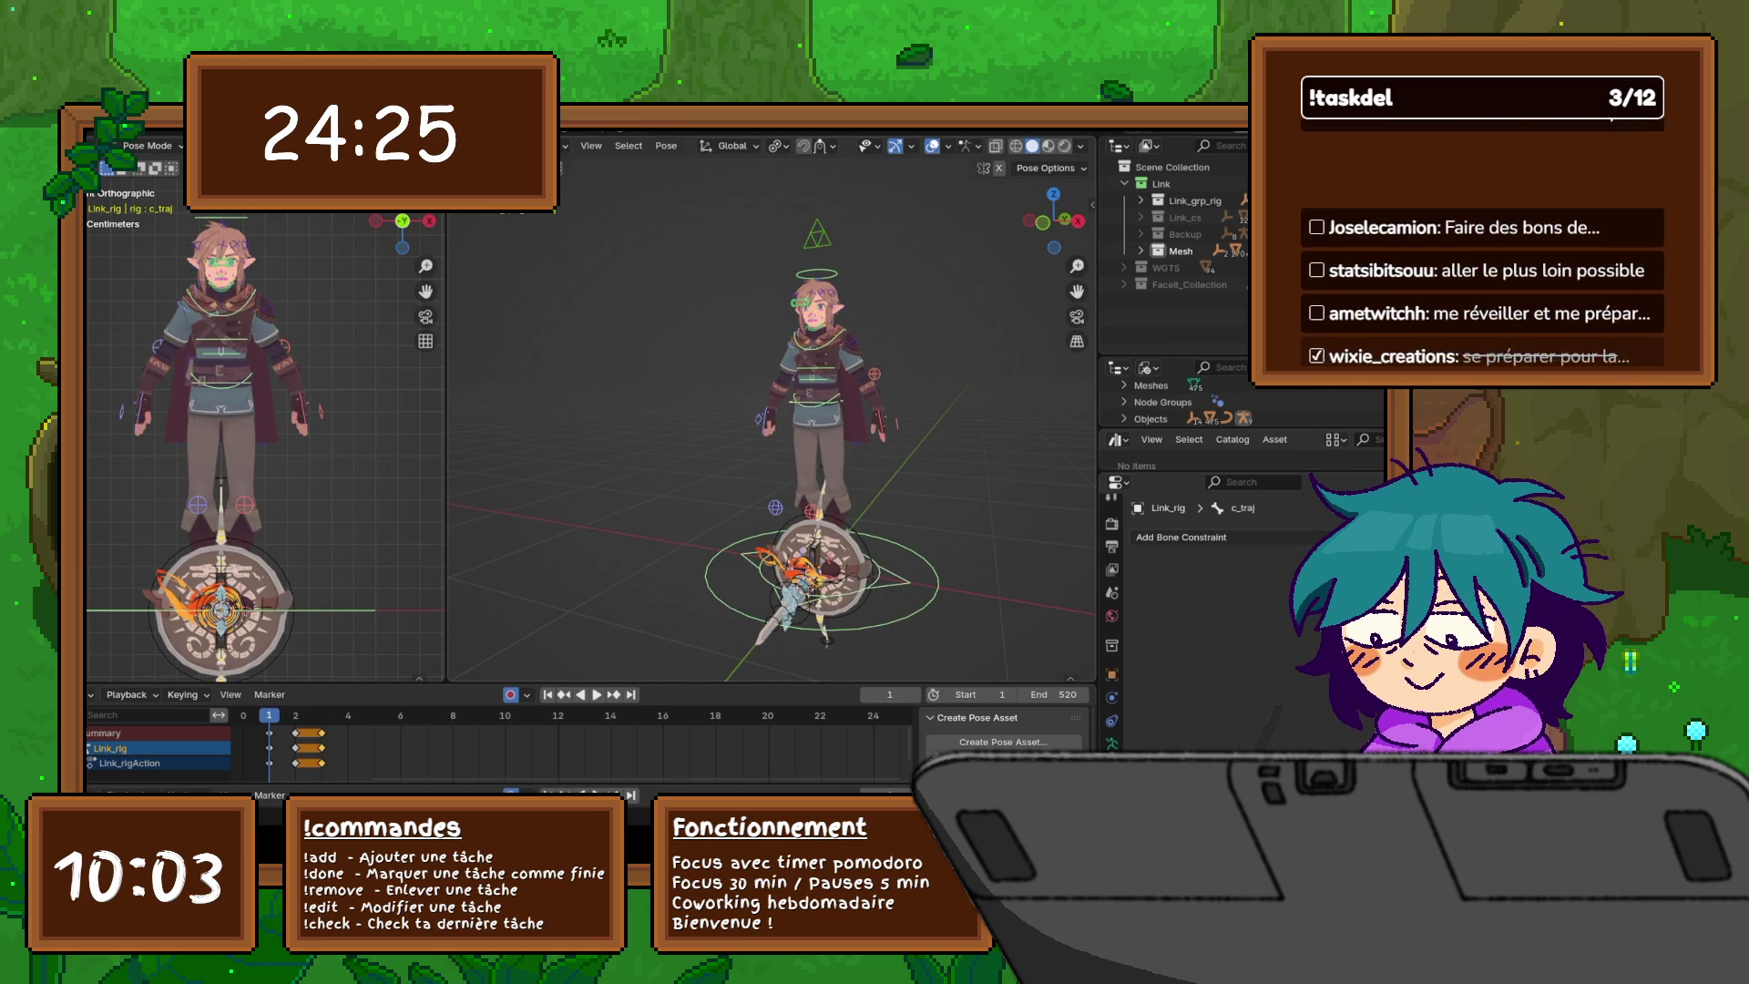
scroll(583, 742, "left", 5, "ctrl")
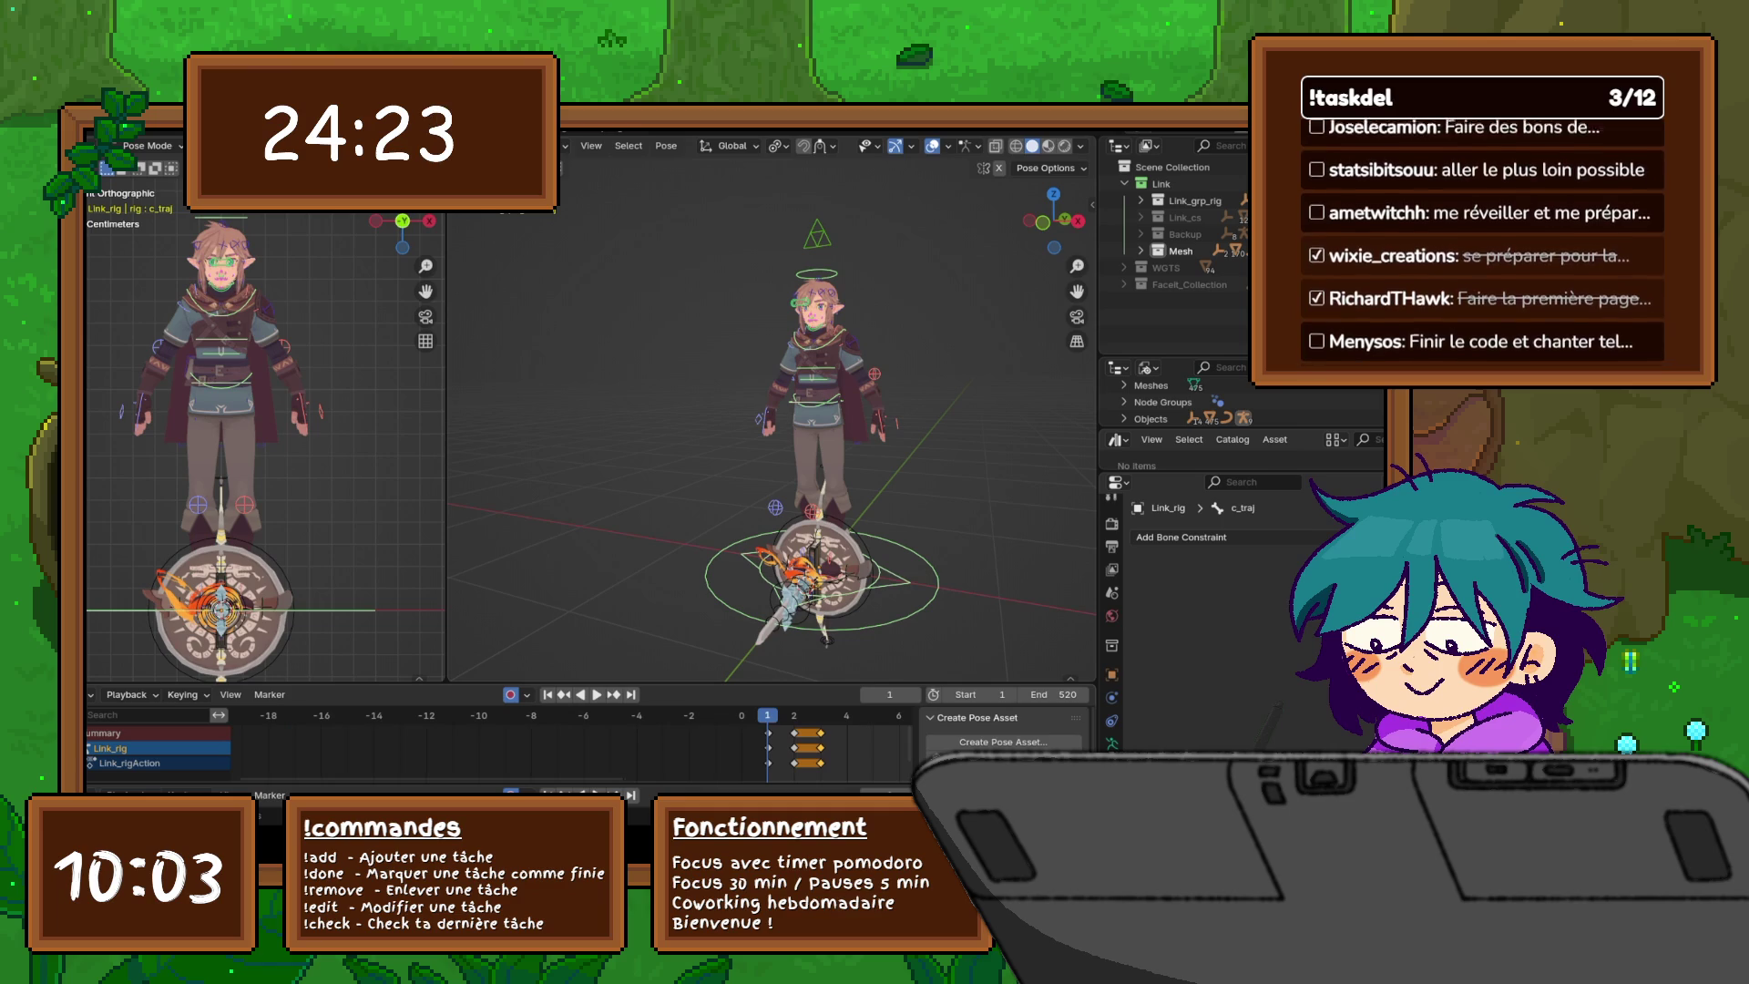
left_click_drag(693, 683, 693, 533)
scroll(583, 674, "right", 5, "ctrl")
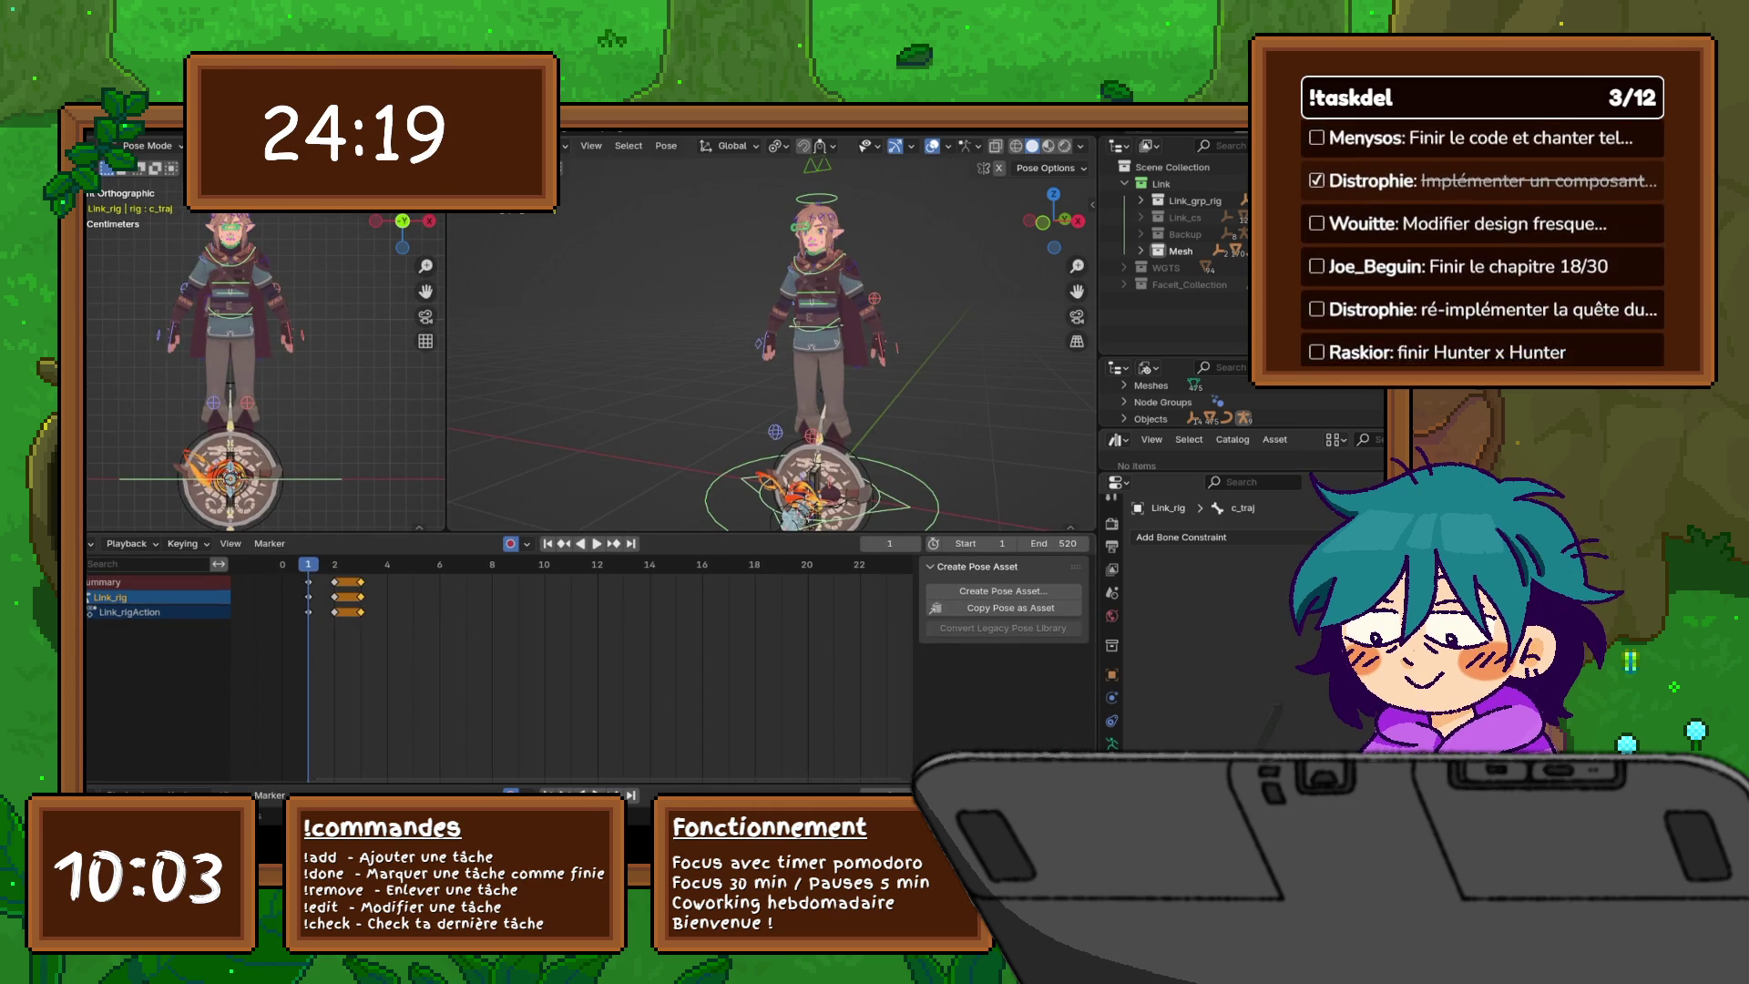
key("alt+a")
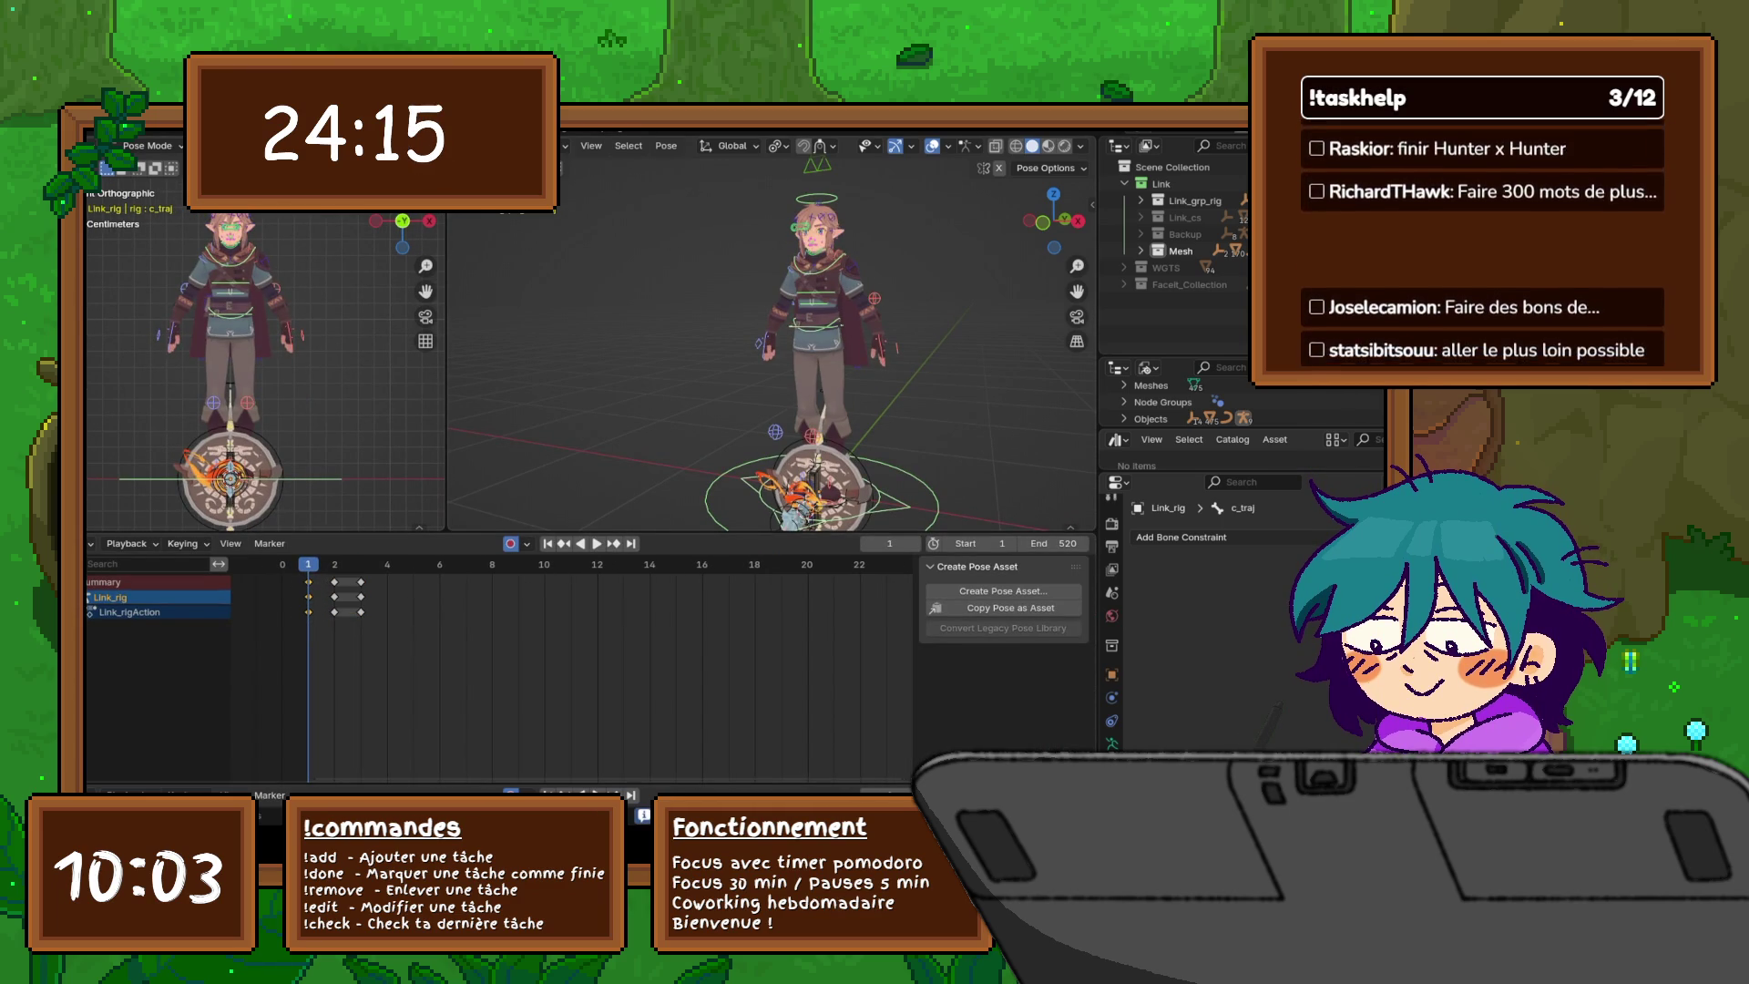
key("space")
key("space")
key("ctrl+v")
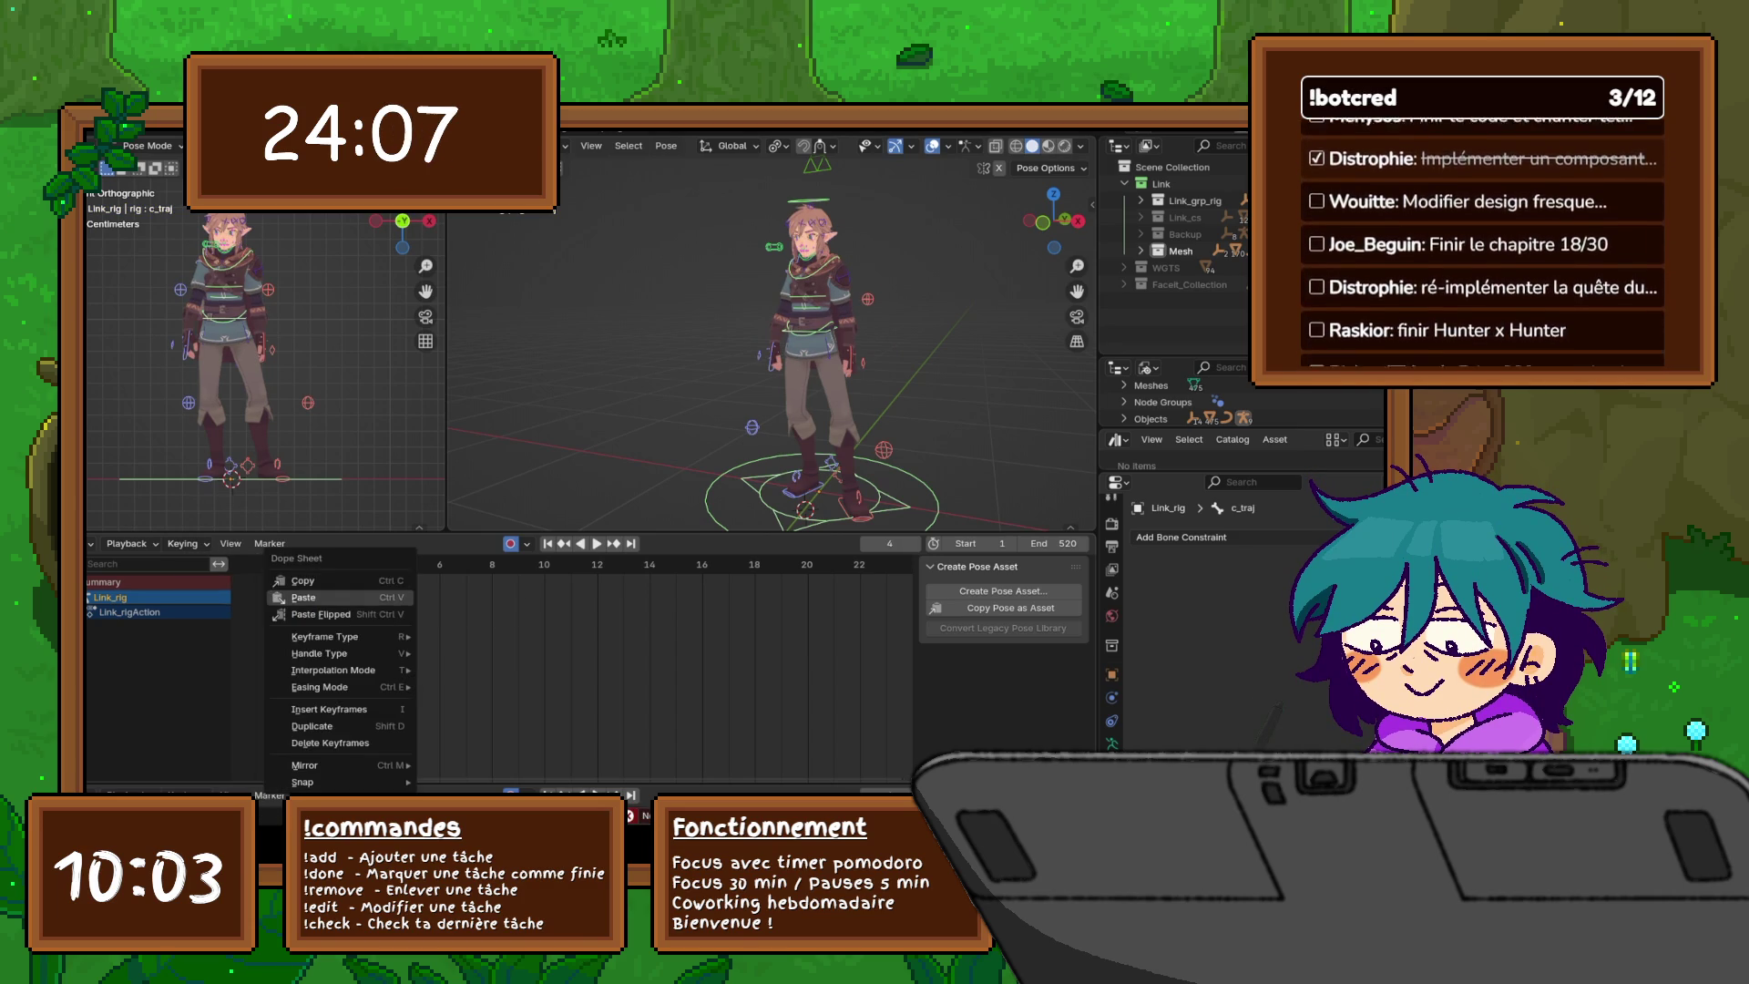
- Paste the copied pose keyframes at frame 4
key("ctrl+v")
scroll(772, 346, "down", 2)
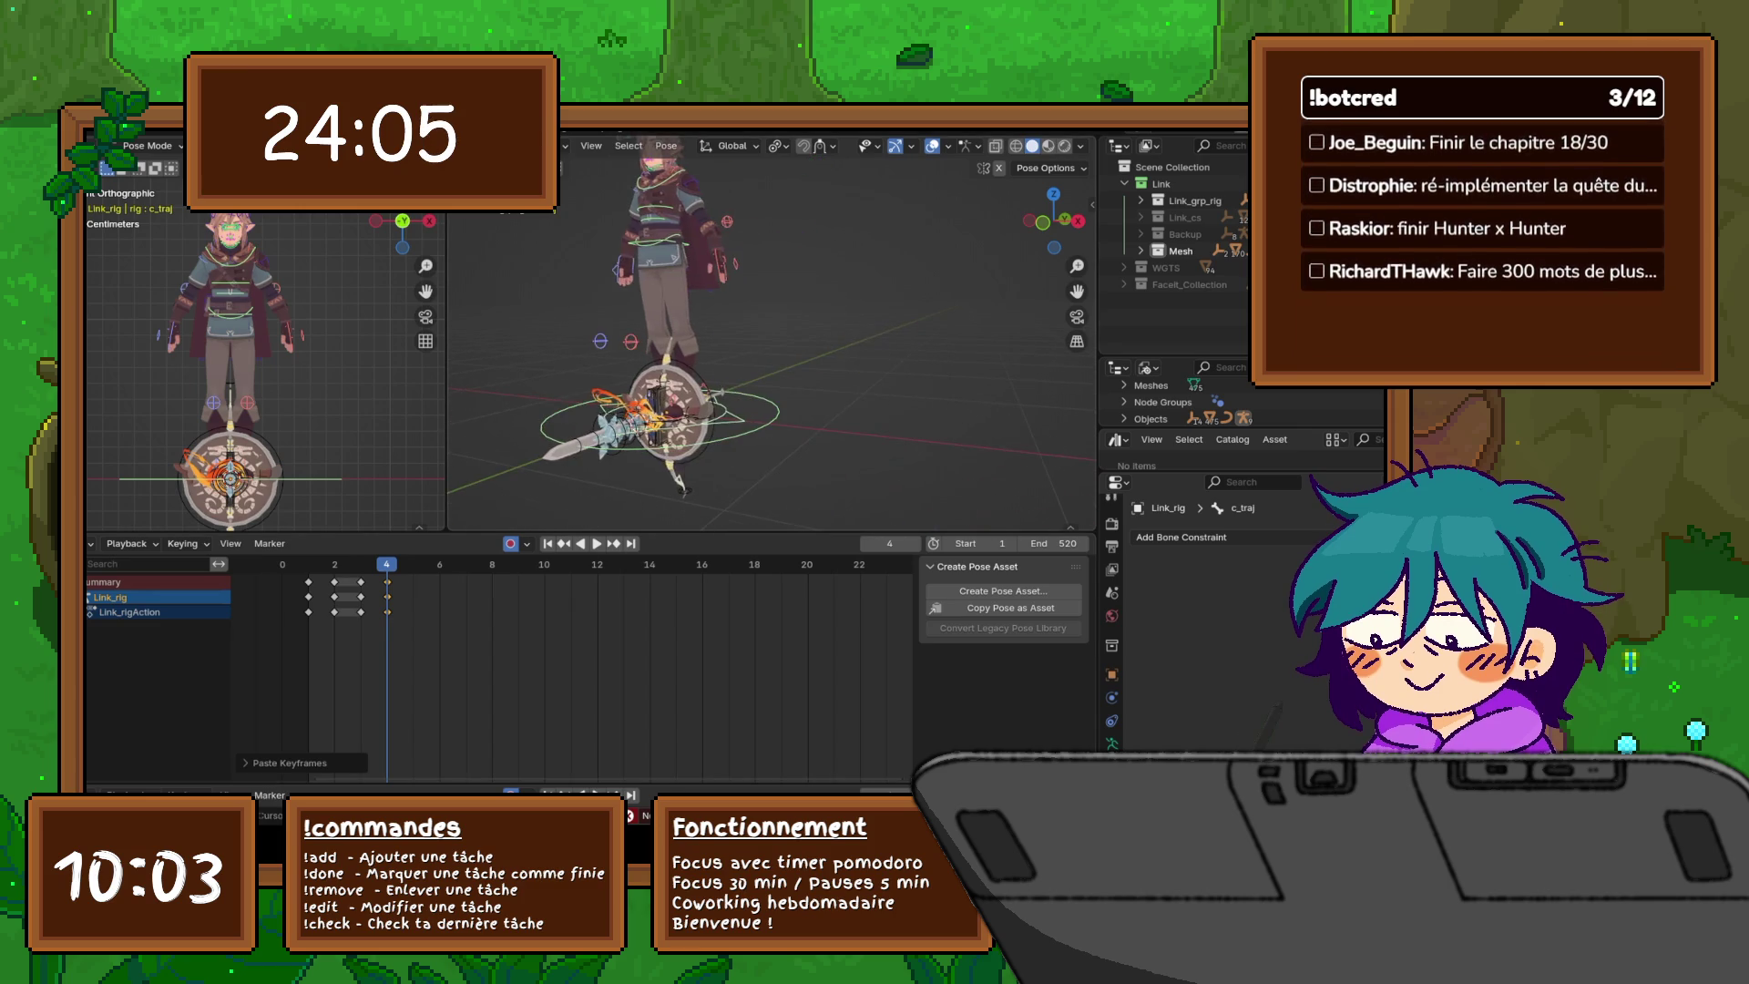
scroll(773, 346, "down", 1)
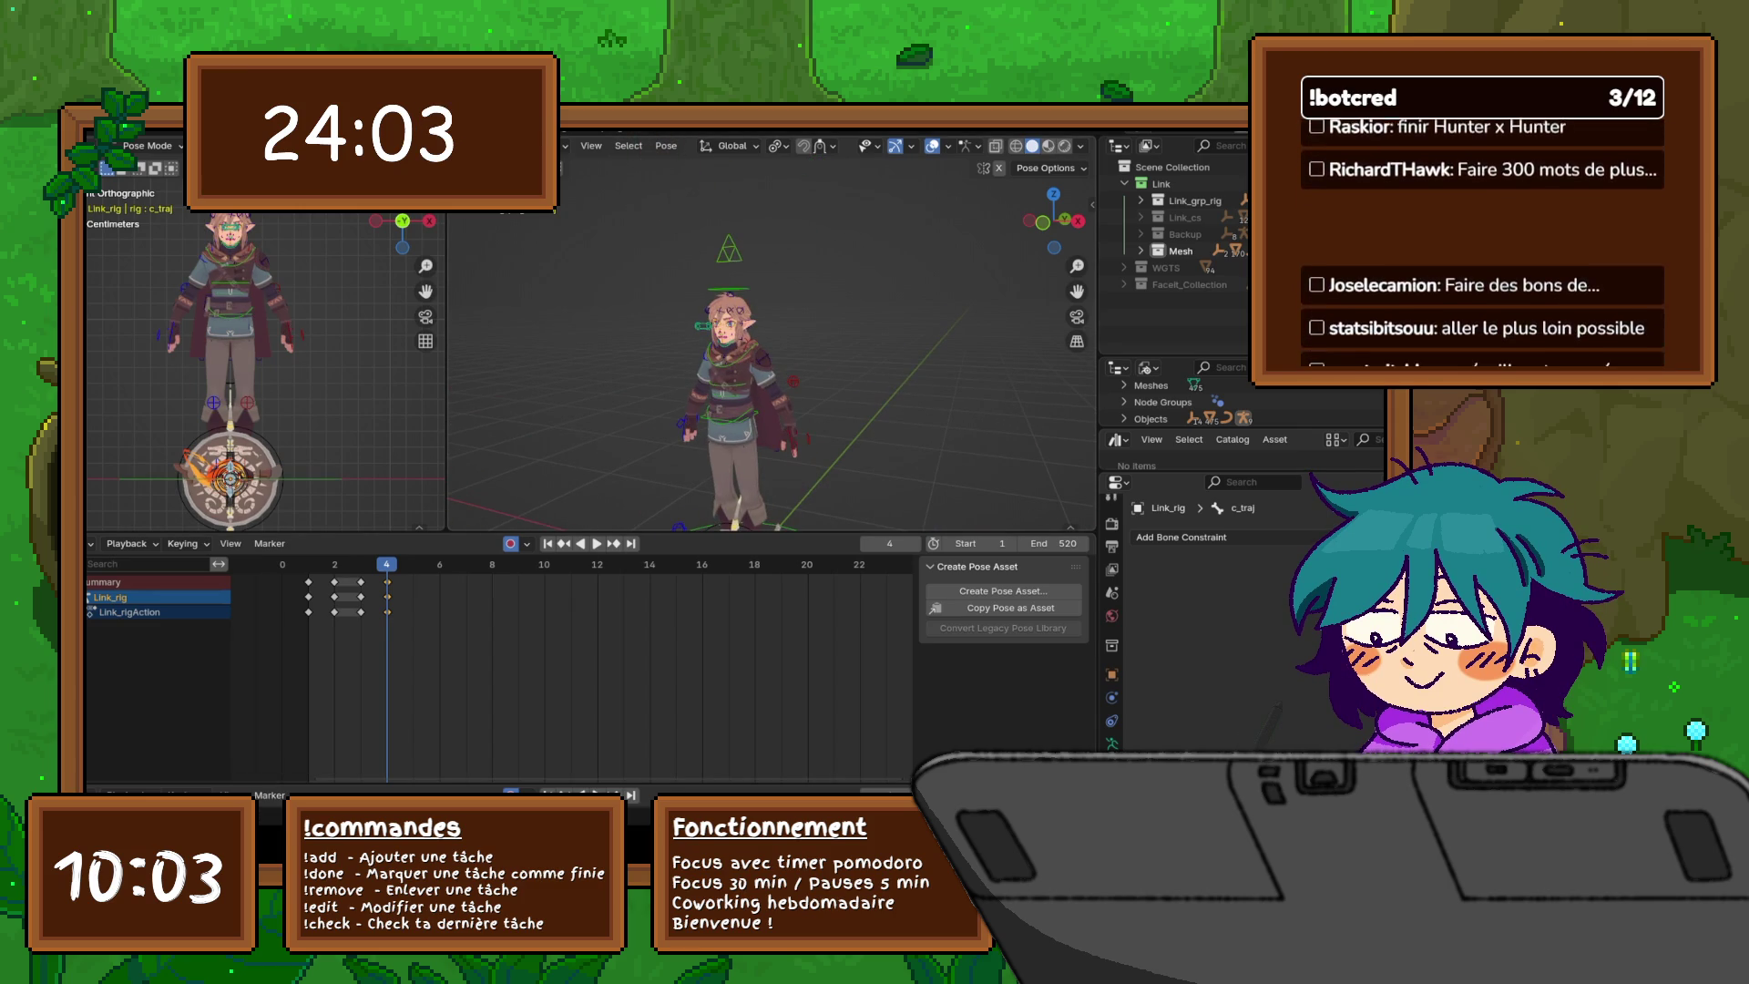
mouse_move(773, 437)
middle_mouse_down("shift")
mouse_move(773, 314)
mouse_move(797, 410)
middle_mouse_up("shift")
- Copy the properties control bone's keyframes and paste them at frame 4
left_click(738, 219)
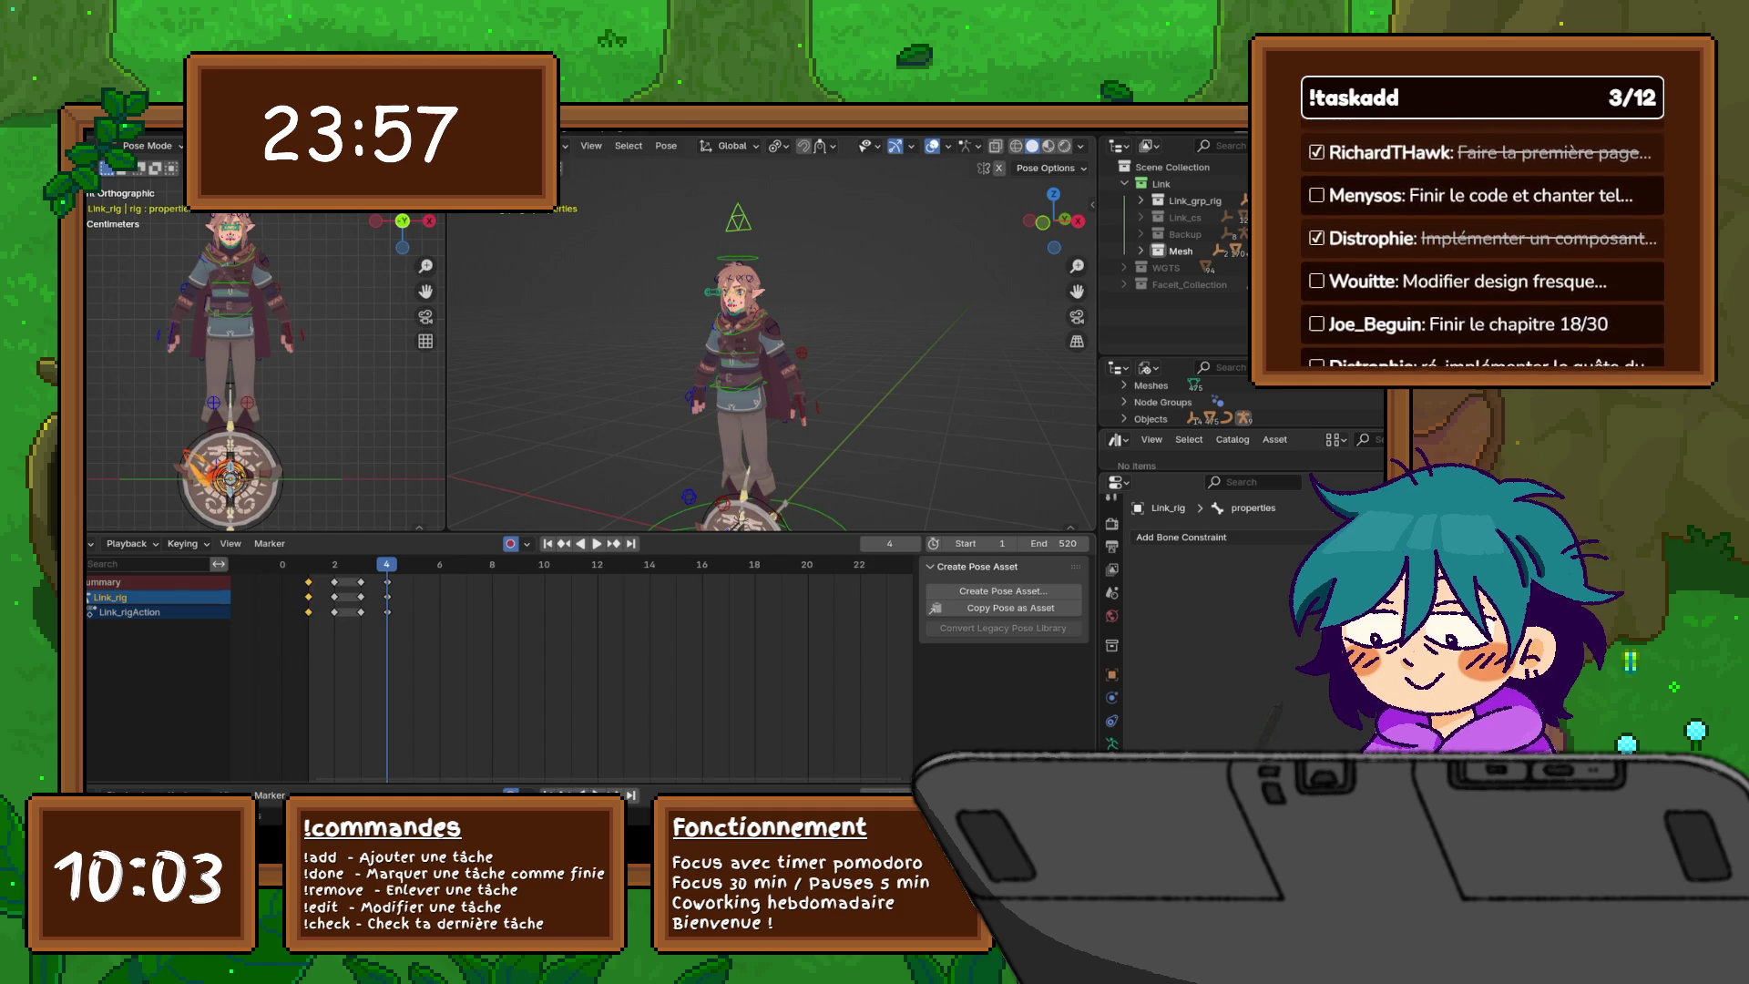
right_click(299, 579)
left_click(224, 566)
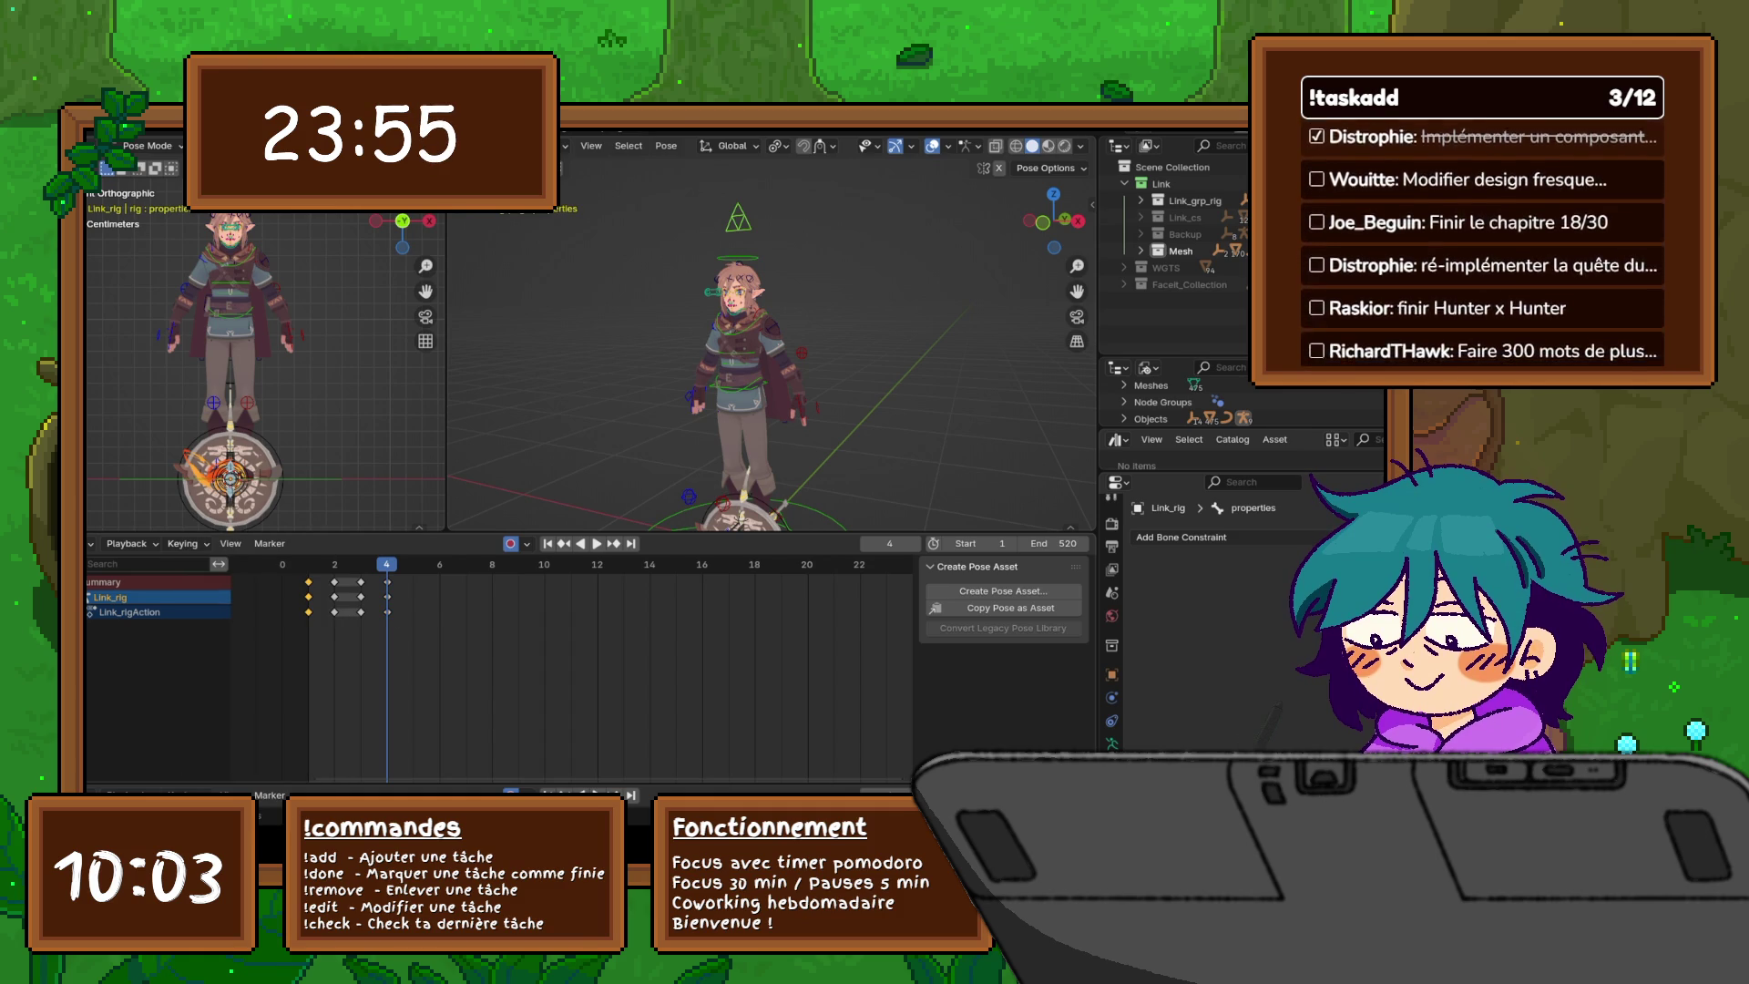
right_click(339, 566)
left_click(339, 585)
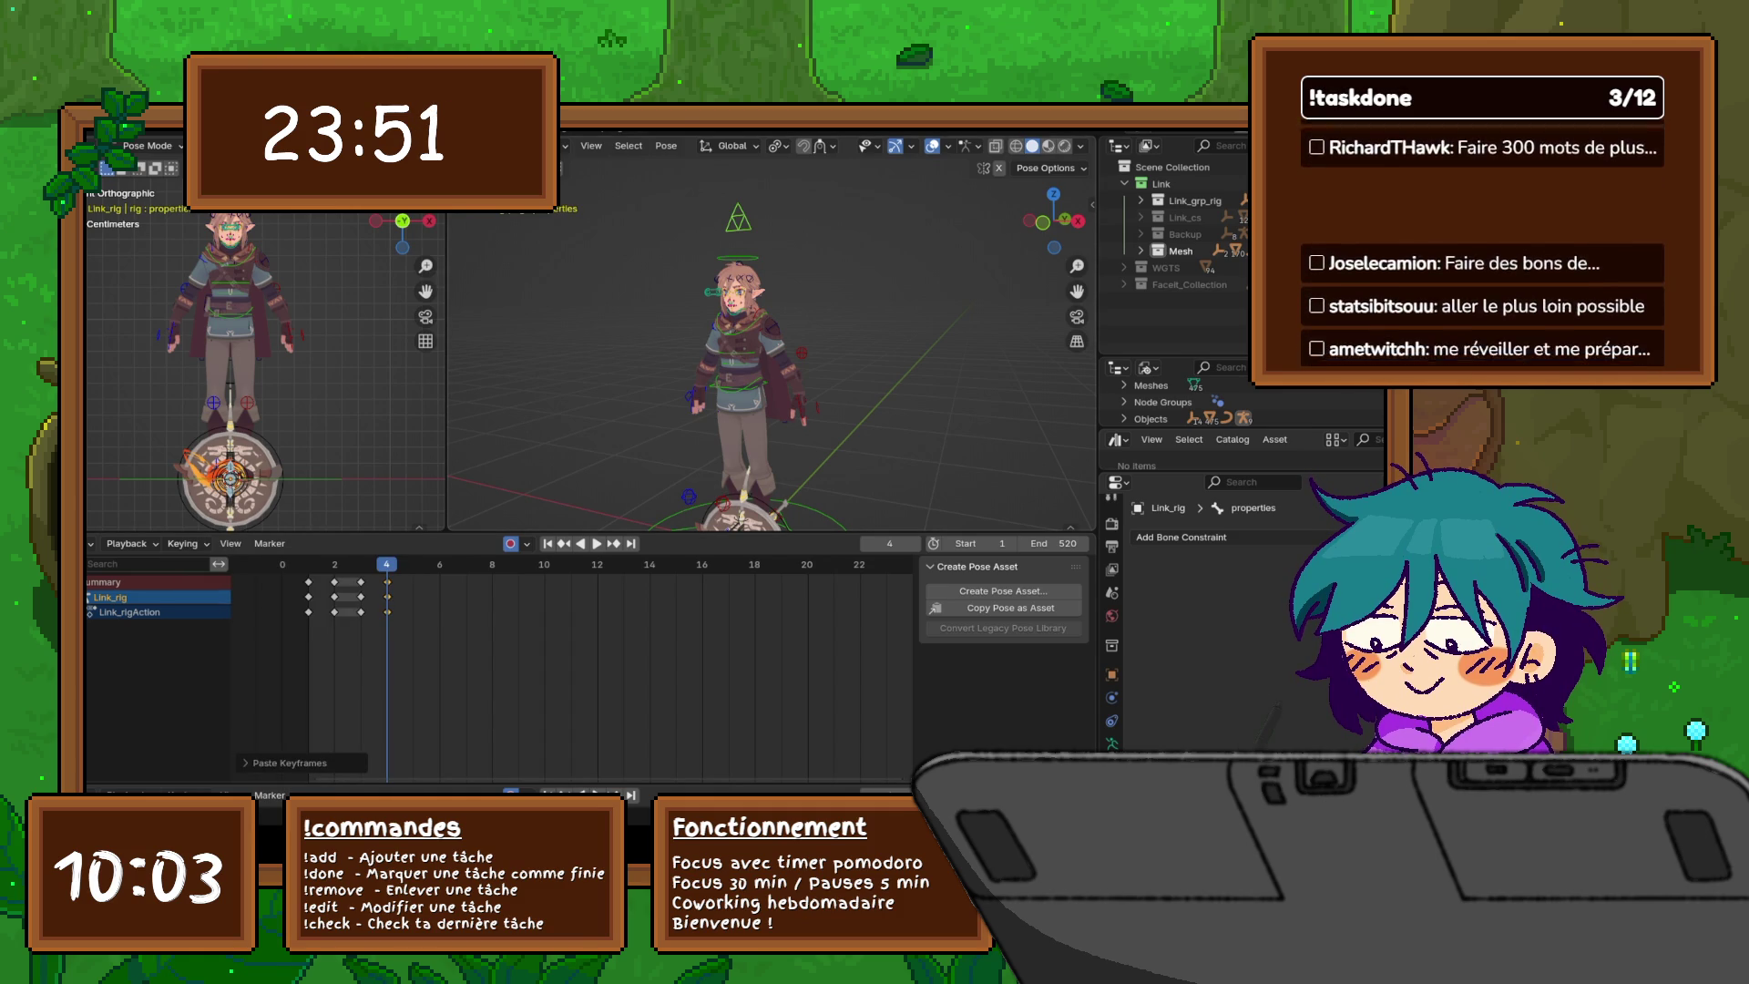
- Hide the Apples, Arrow 01–03, Book, Bow, Dagger, Fire and Harp props
key("n")
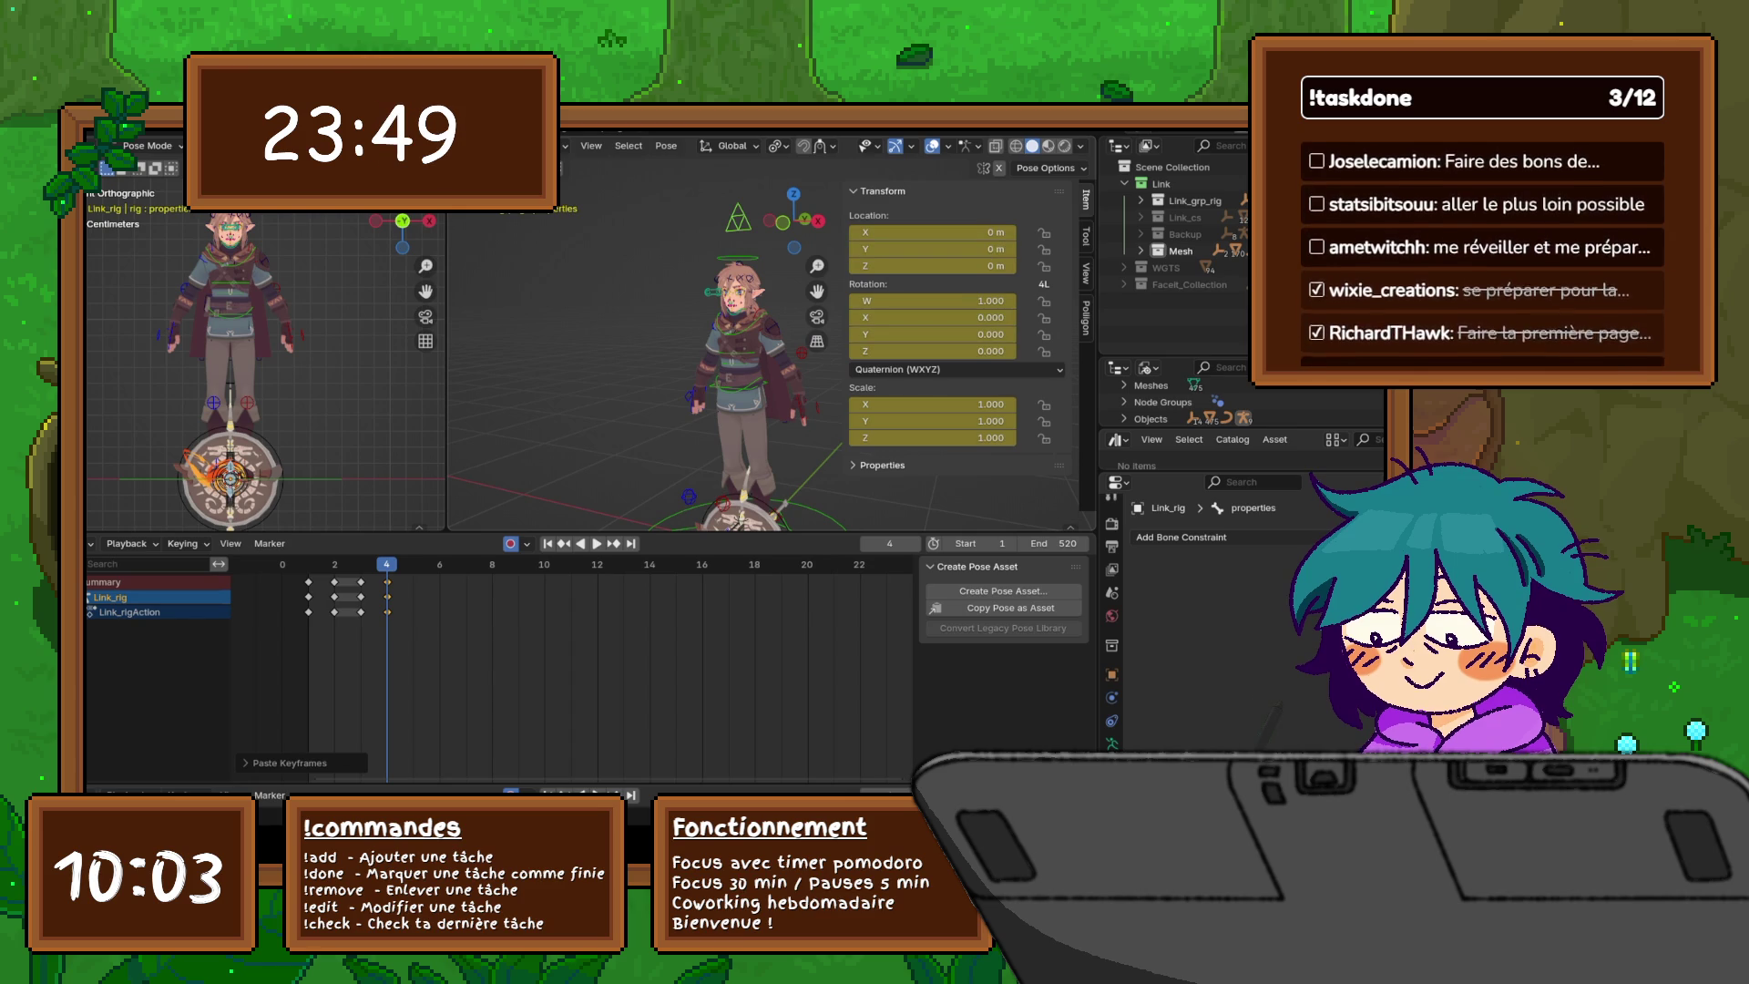
left_click(883, 465)
scroll(957, 346, "down", 6)
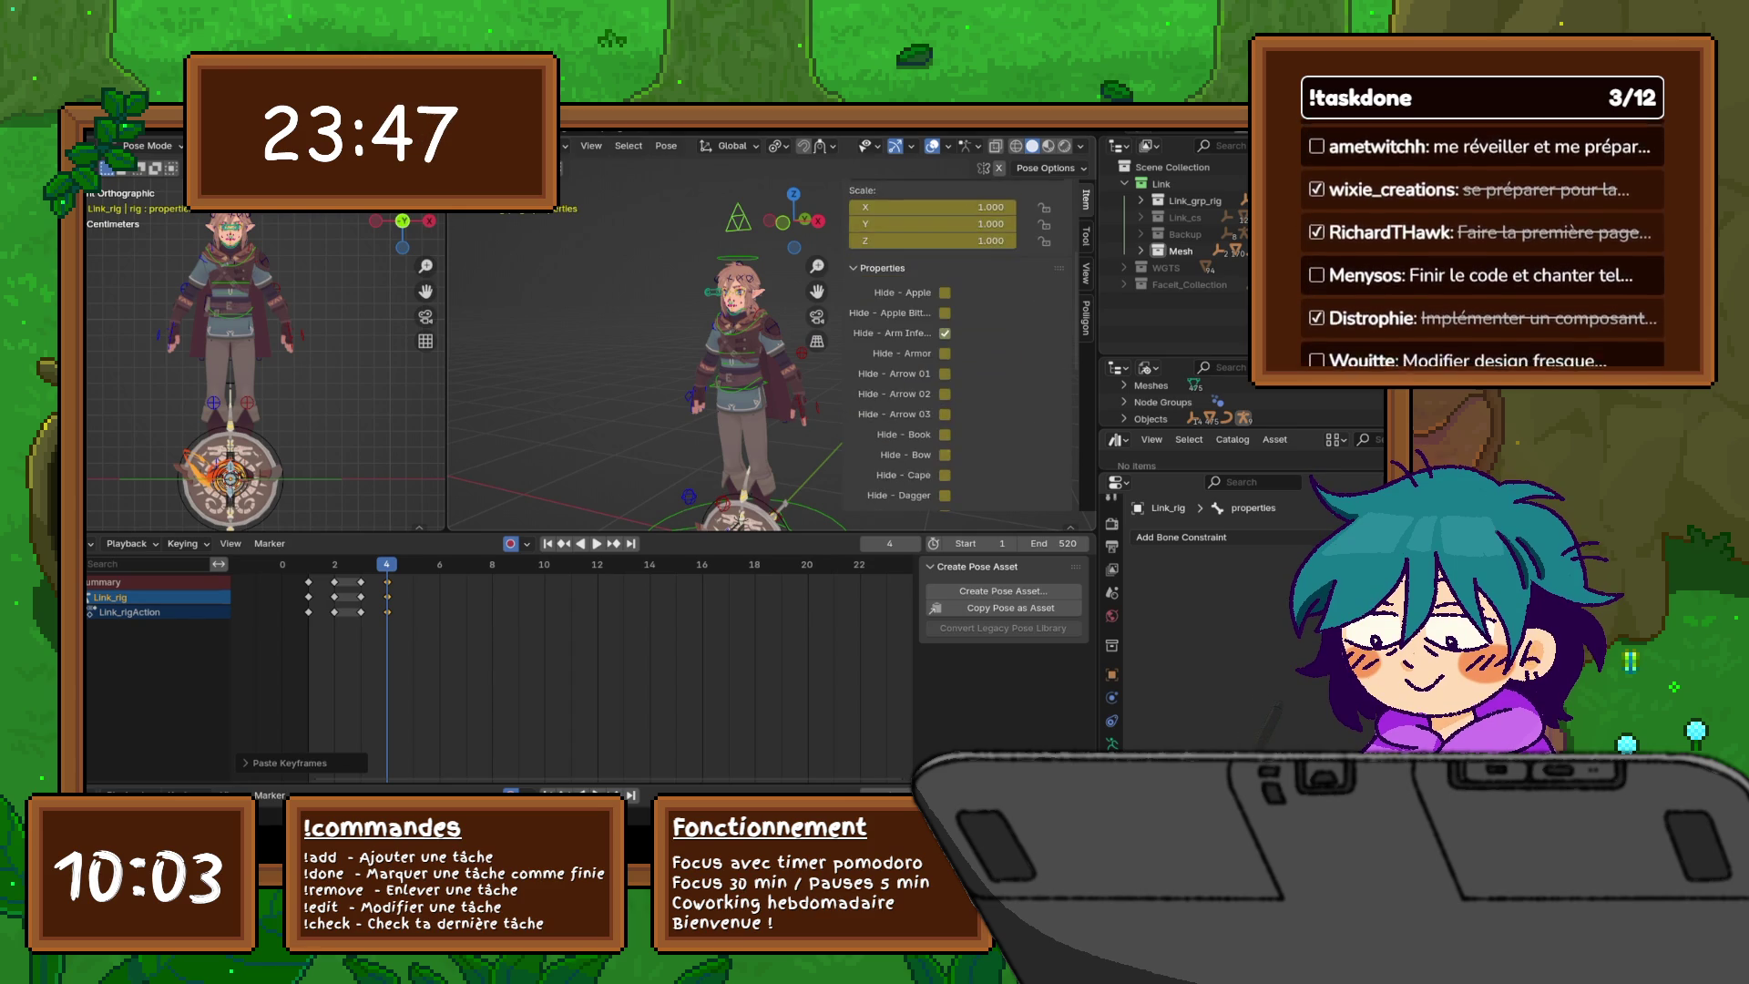
left_click(945, 194)
left_click(945, 214)
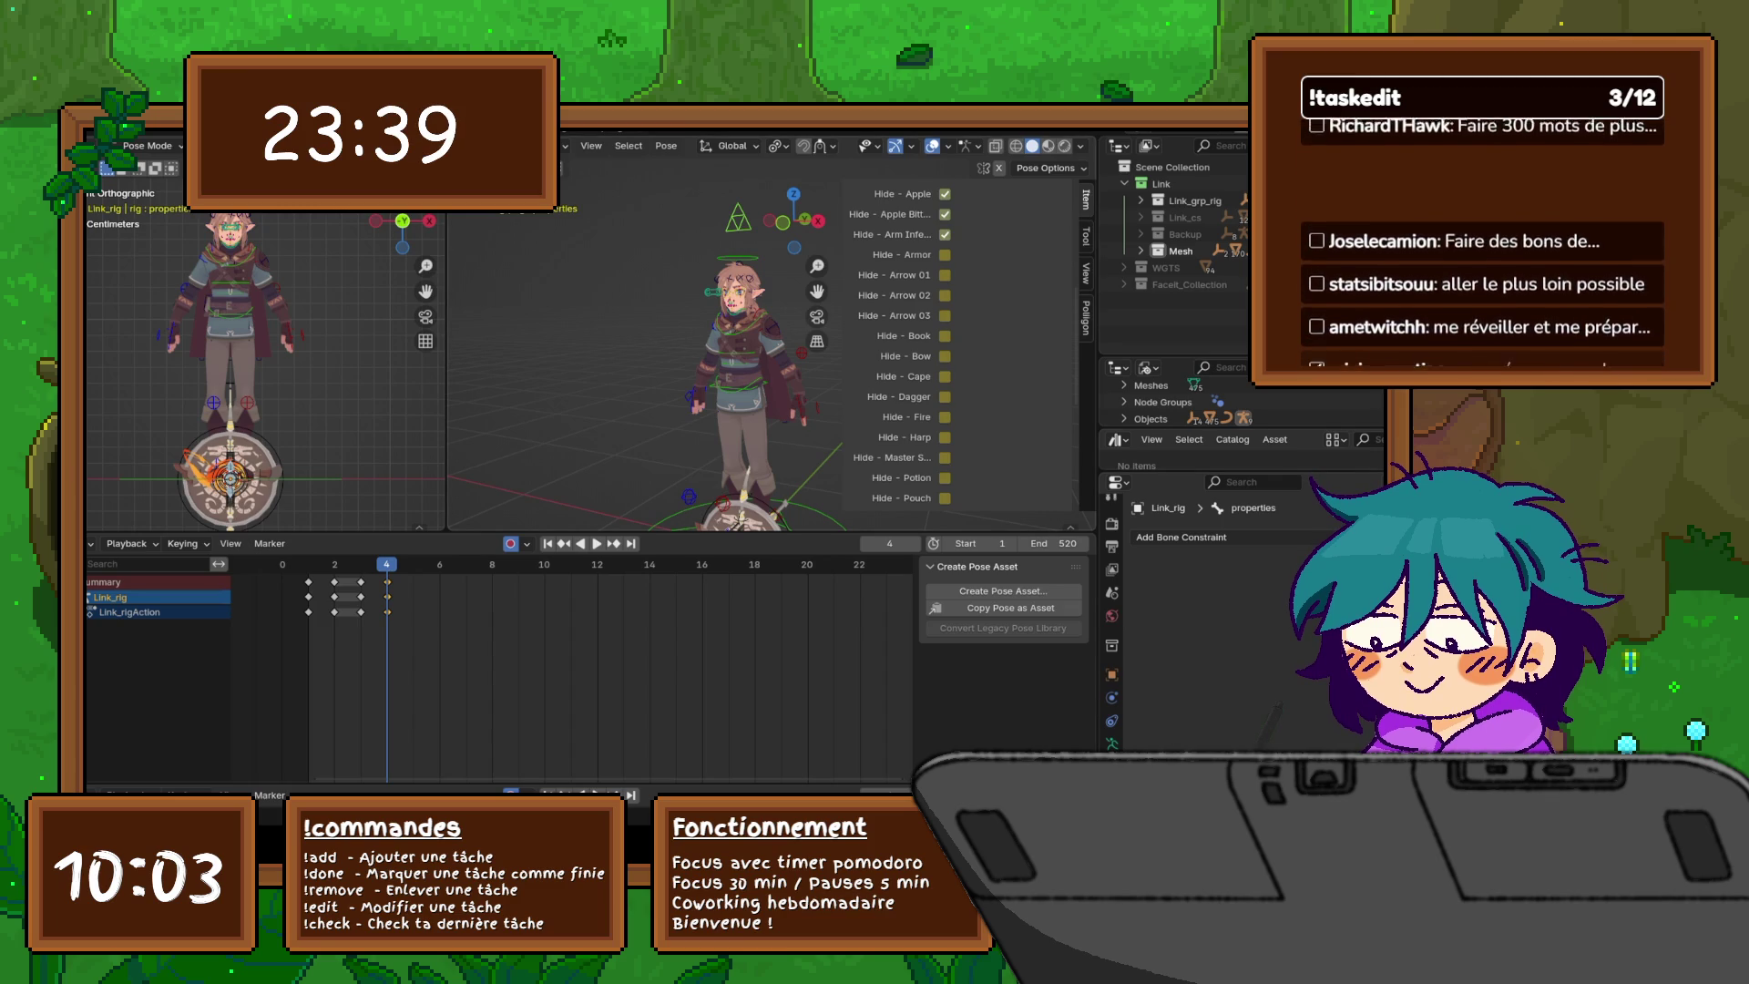
left_click(944, 274)
left_click(945, 295)
left_click(945, 315)
left_click(945, 336)
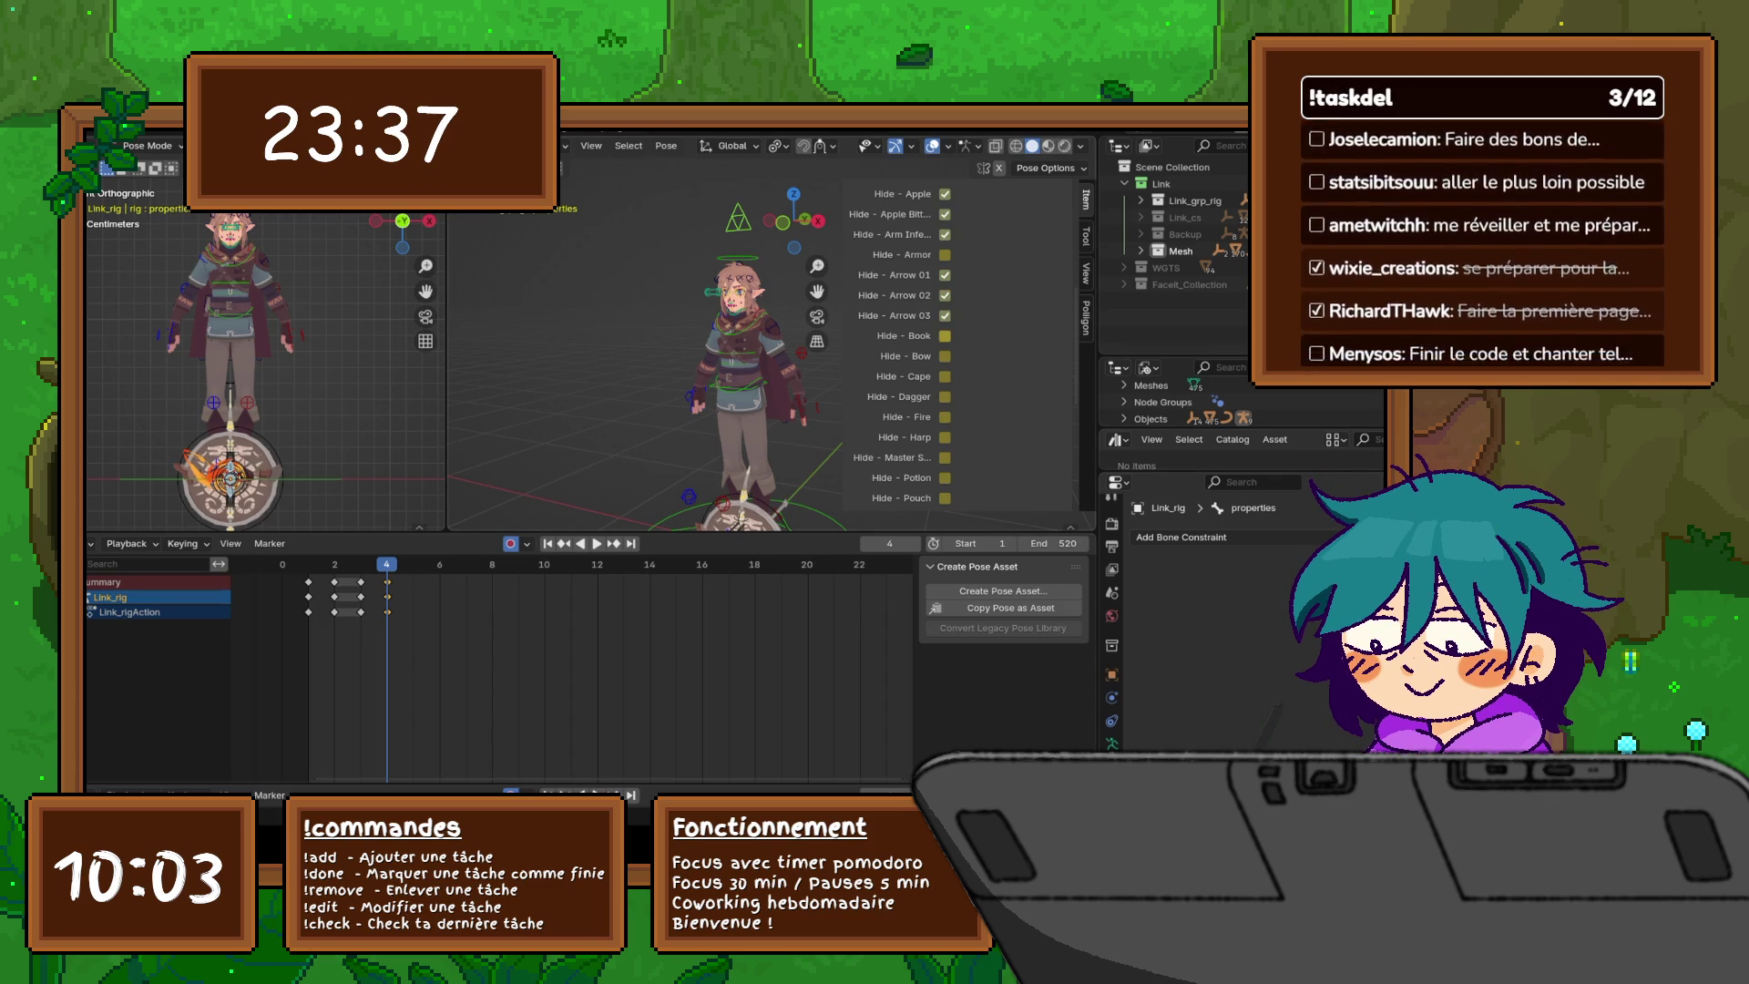
left_click(945, 356)
left_click(944, 396)
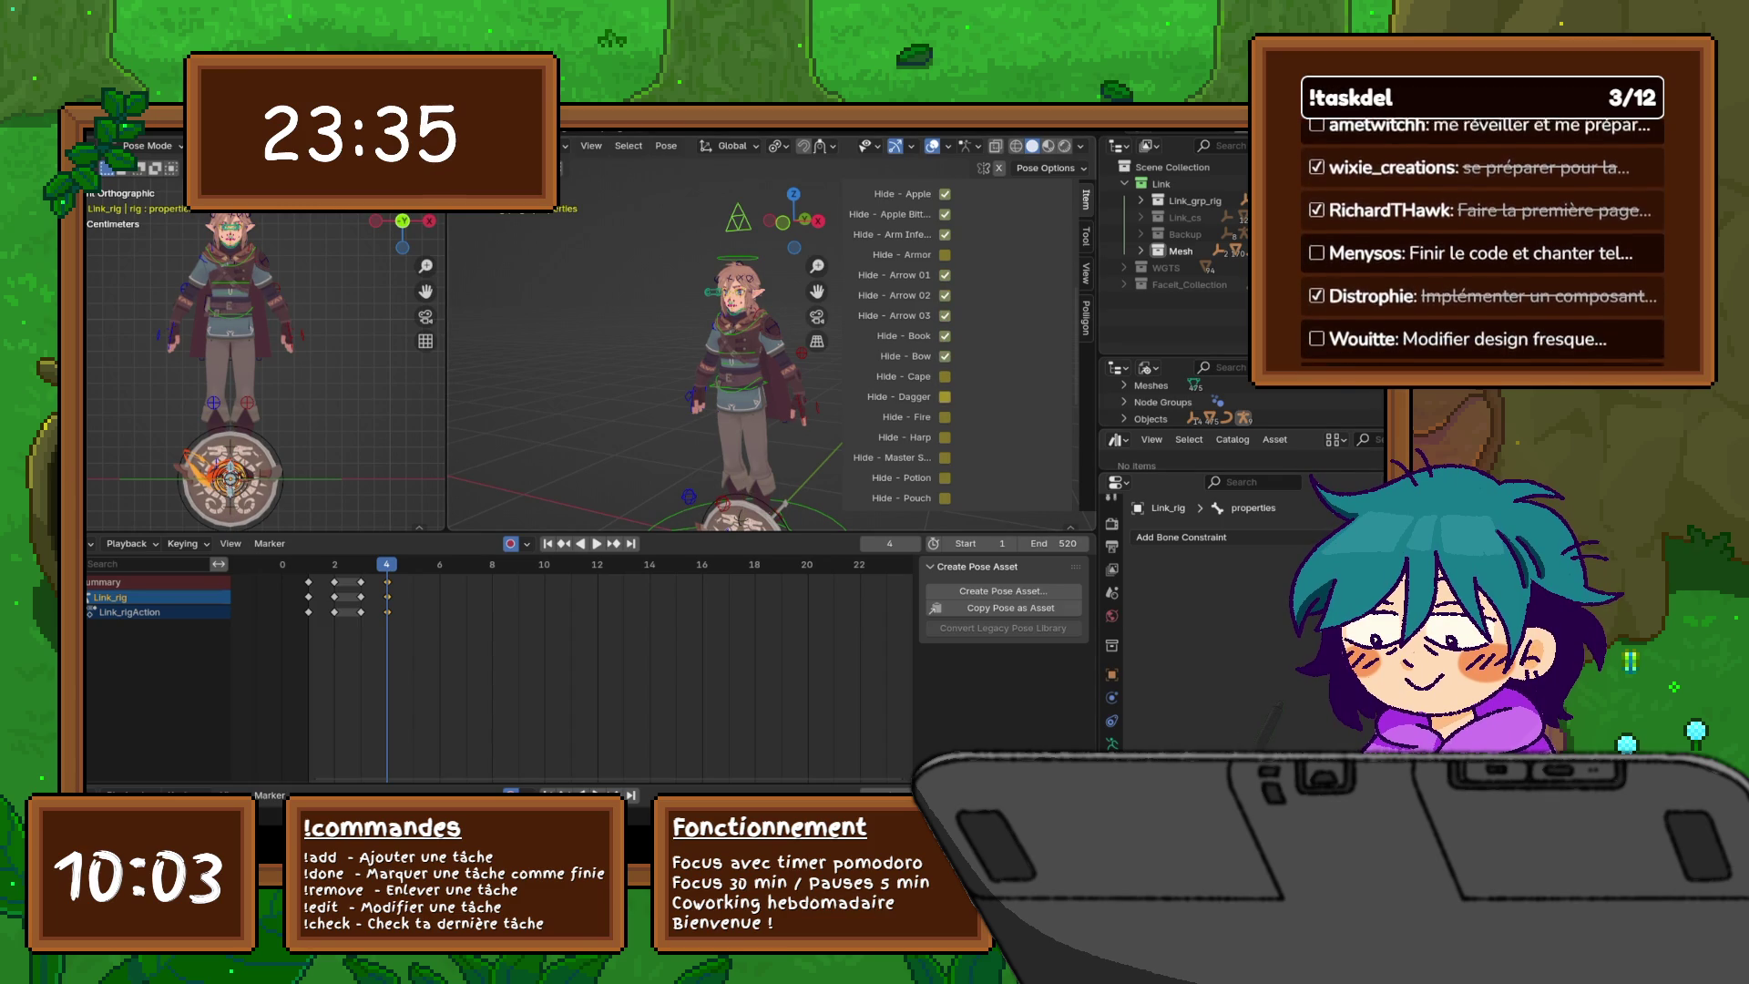
left_click(945, 417)
left_click(944, 437)
- Hide the Potion, Pouch, Shield, Quiver, Staff and Torch props
scroll(957, 346, "down", 3)
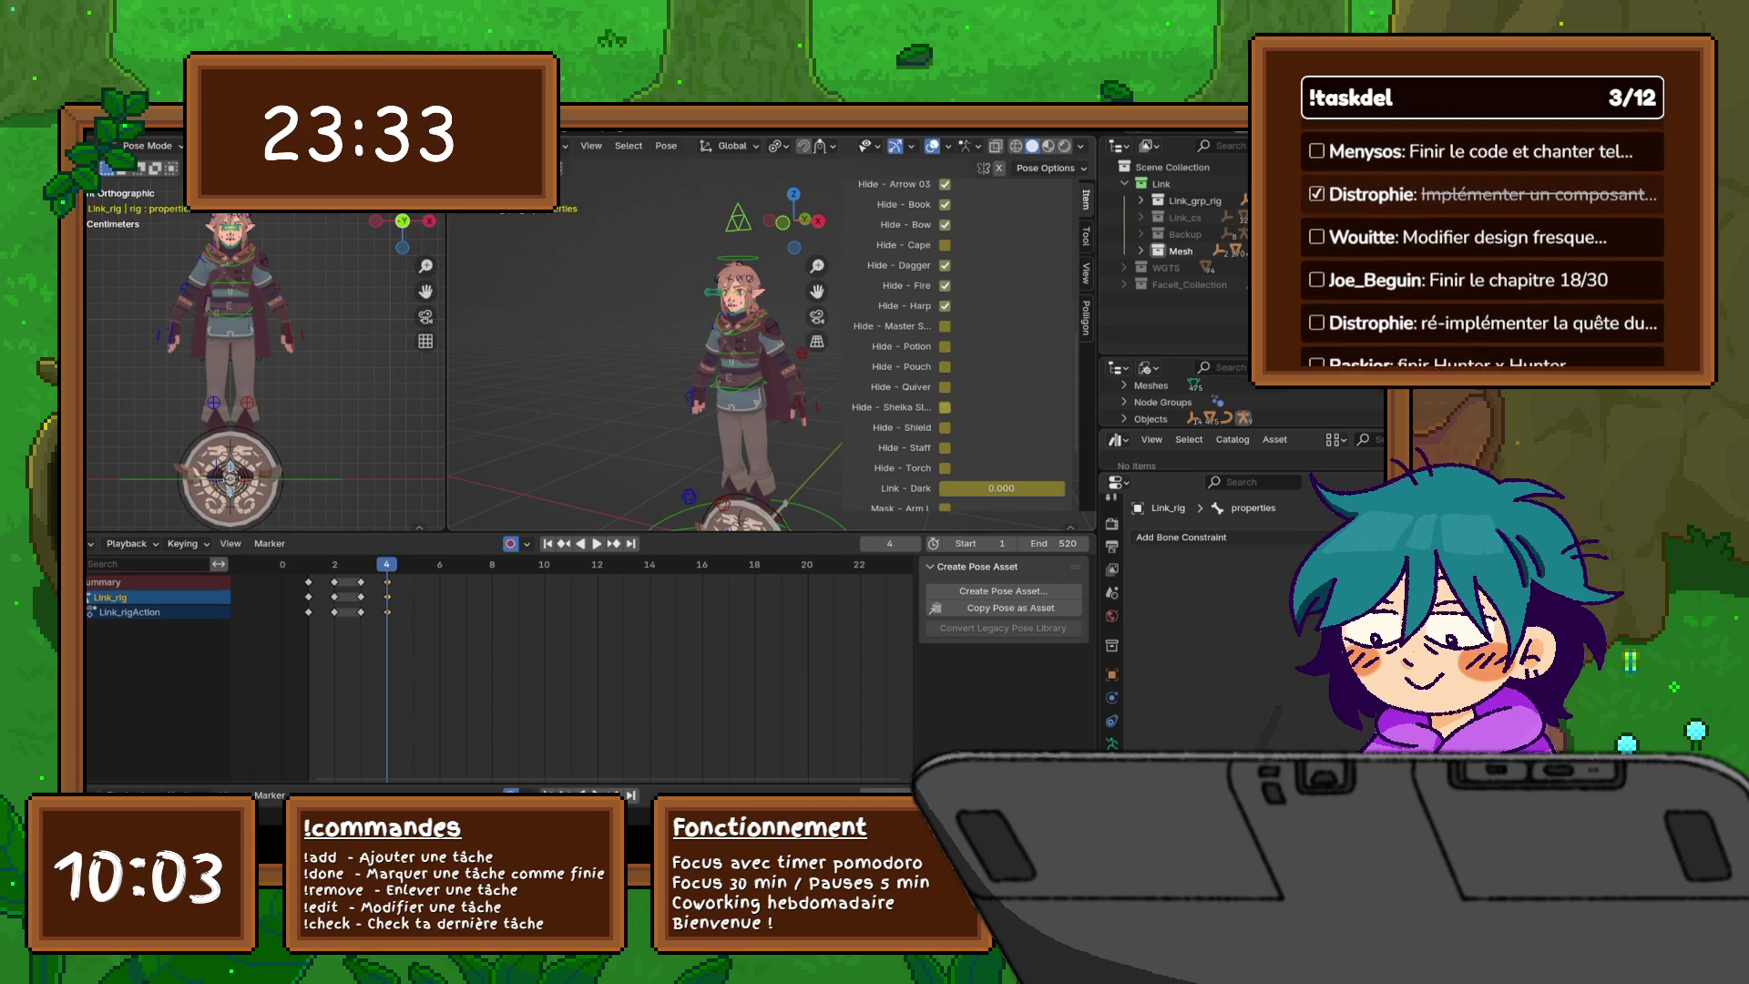
left_click(944, 326)
left_click(945, 346)
left_click(945, 366)
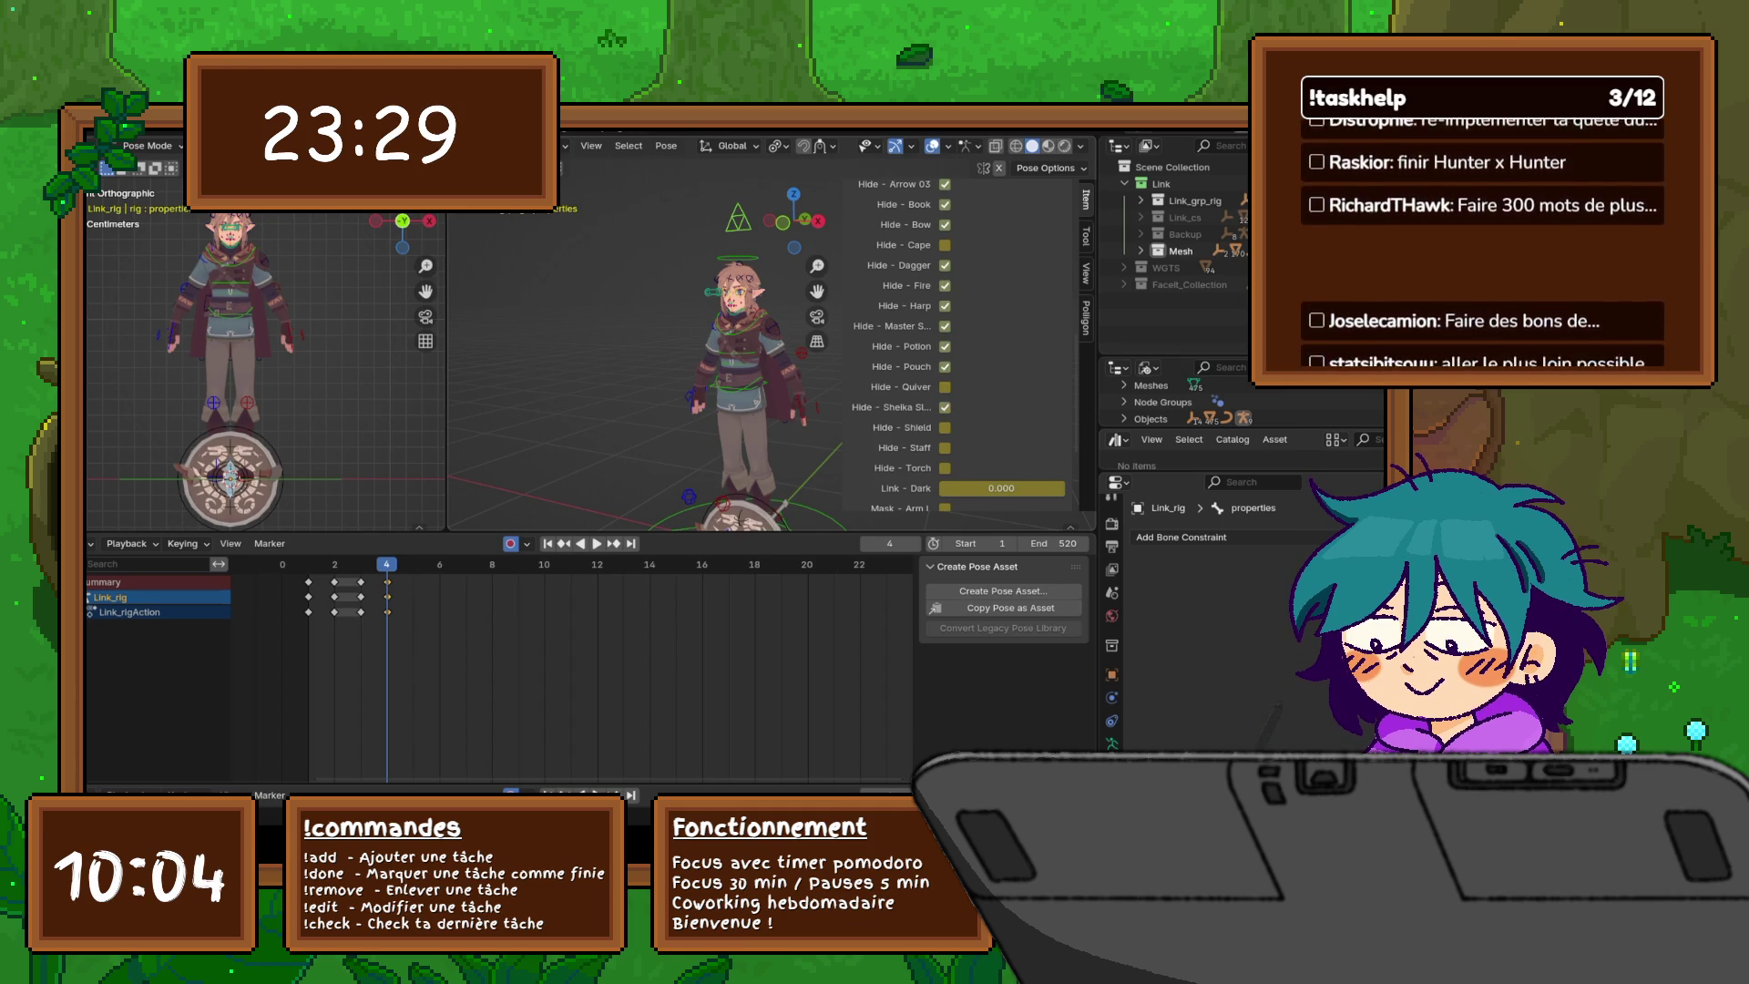
scroll(957, 346, "down", 3)
left_click(945, 291)
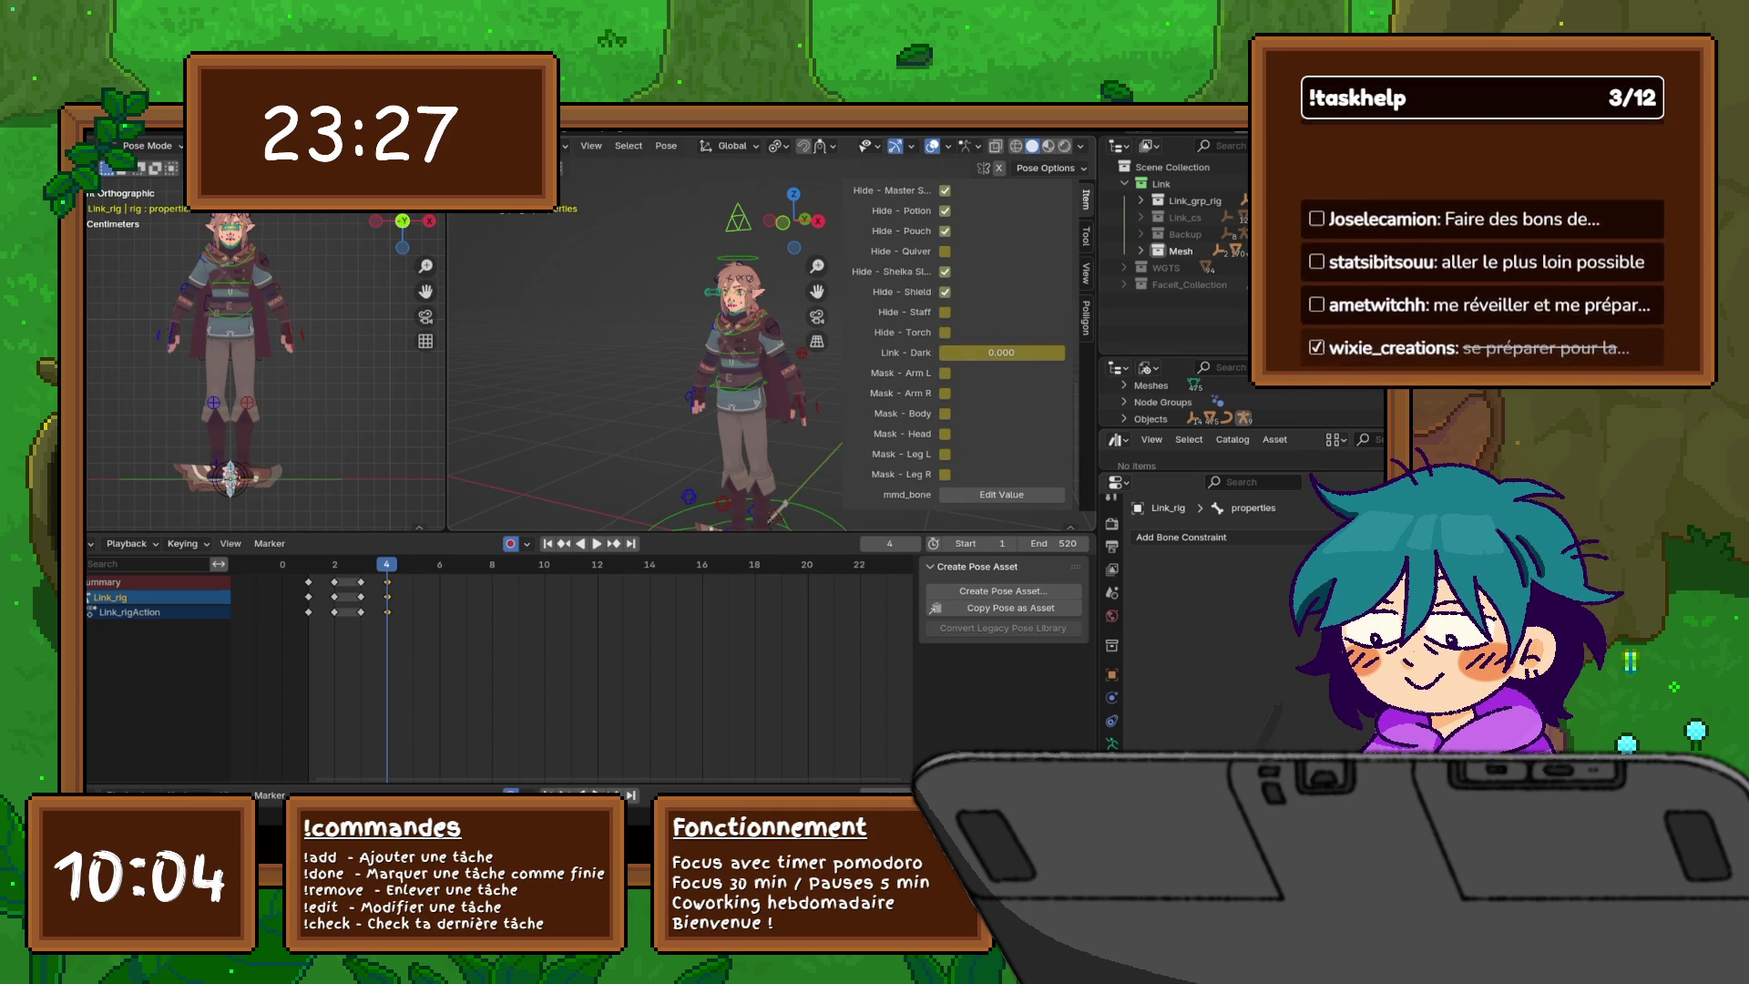
middle_click_drag(693, 391, 692, 347)
left_click(945, 251)
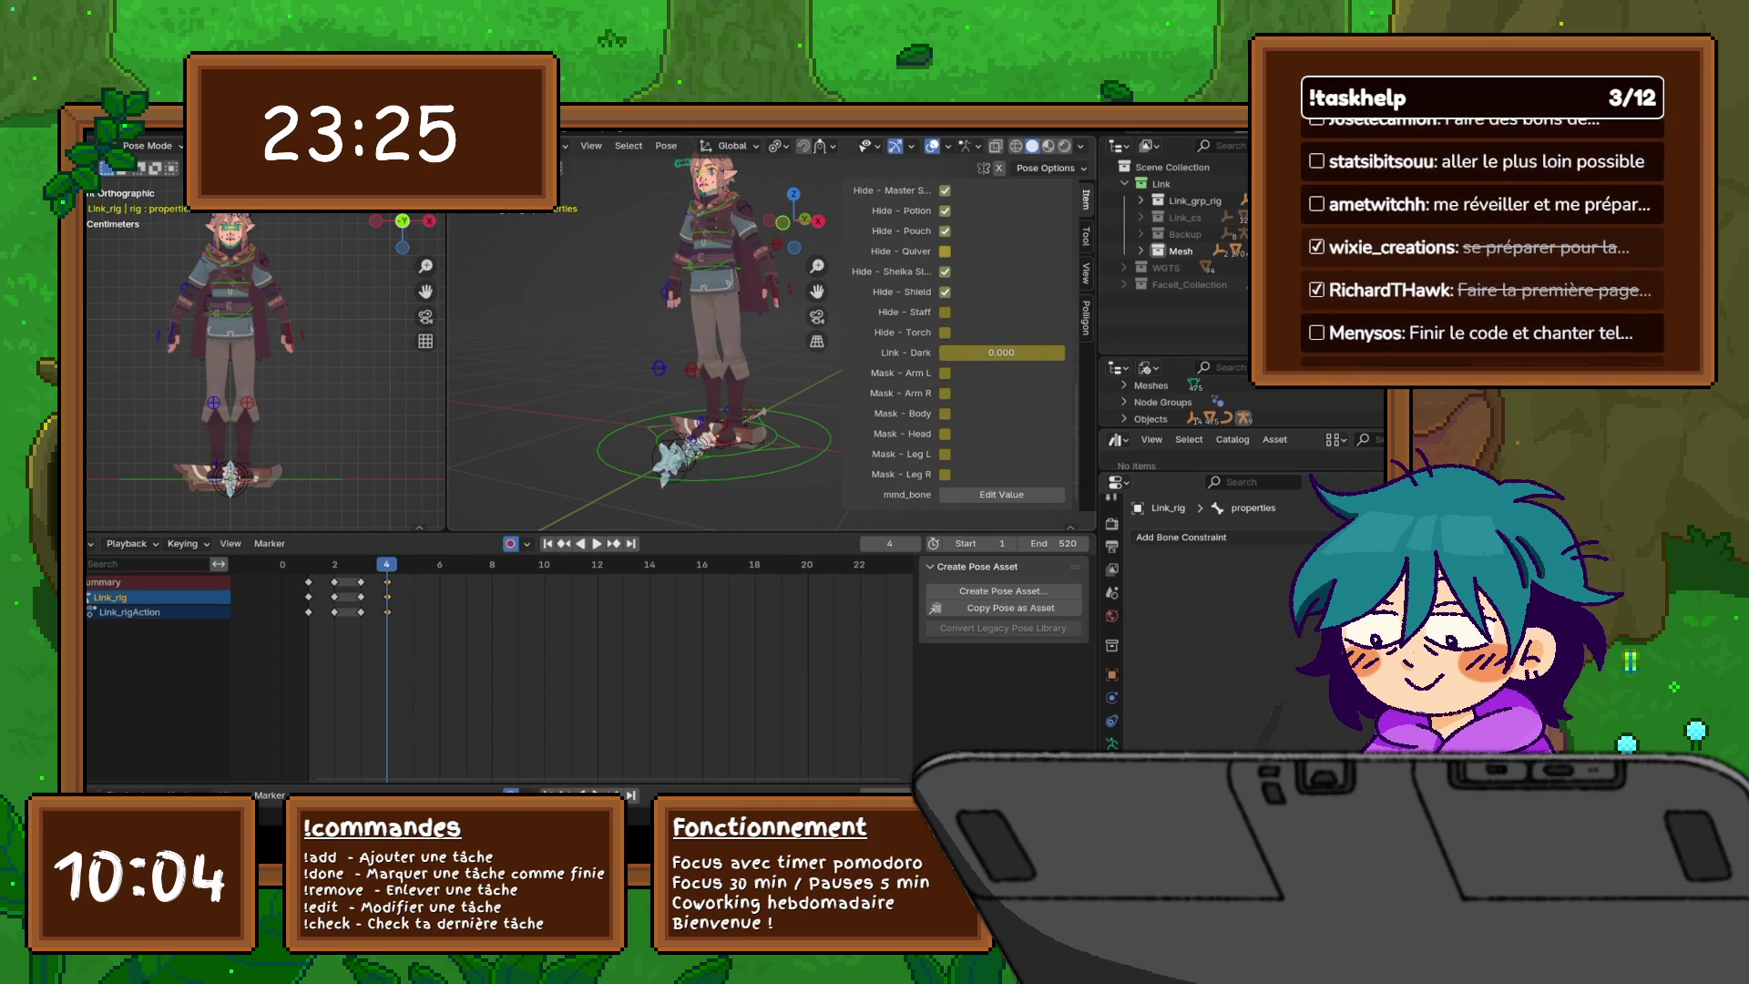
left_click(945, 312)
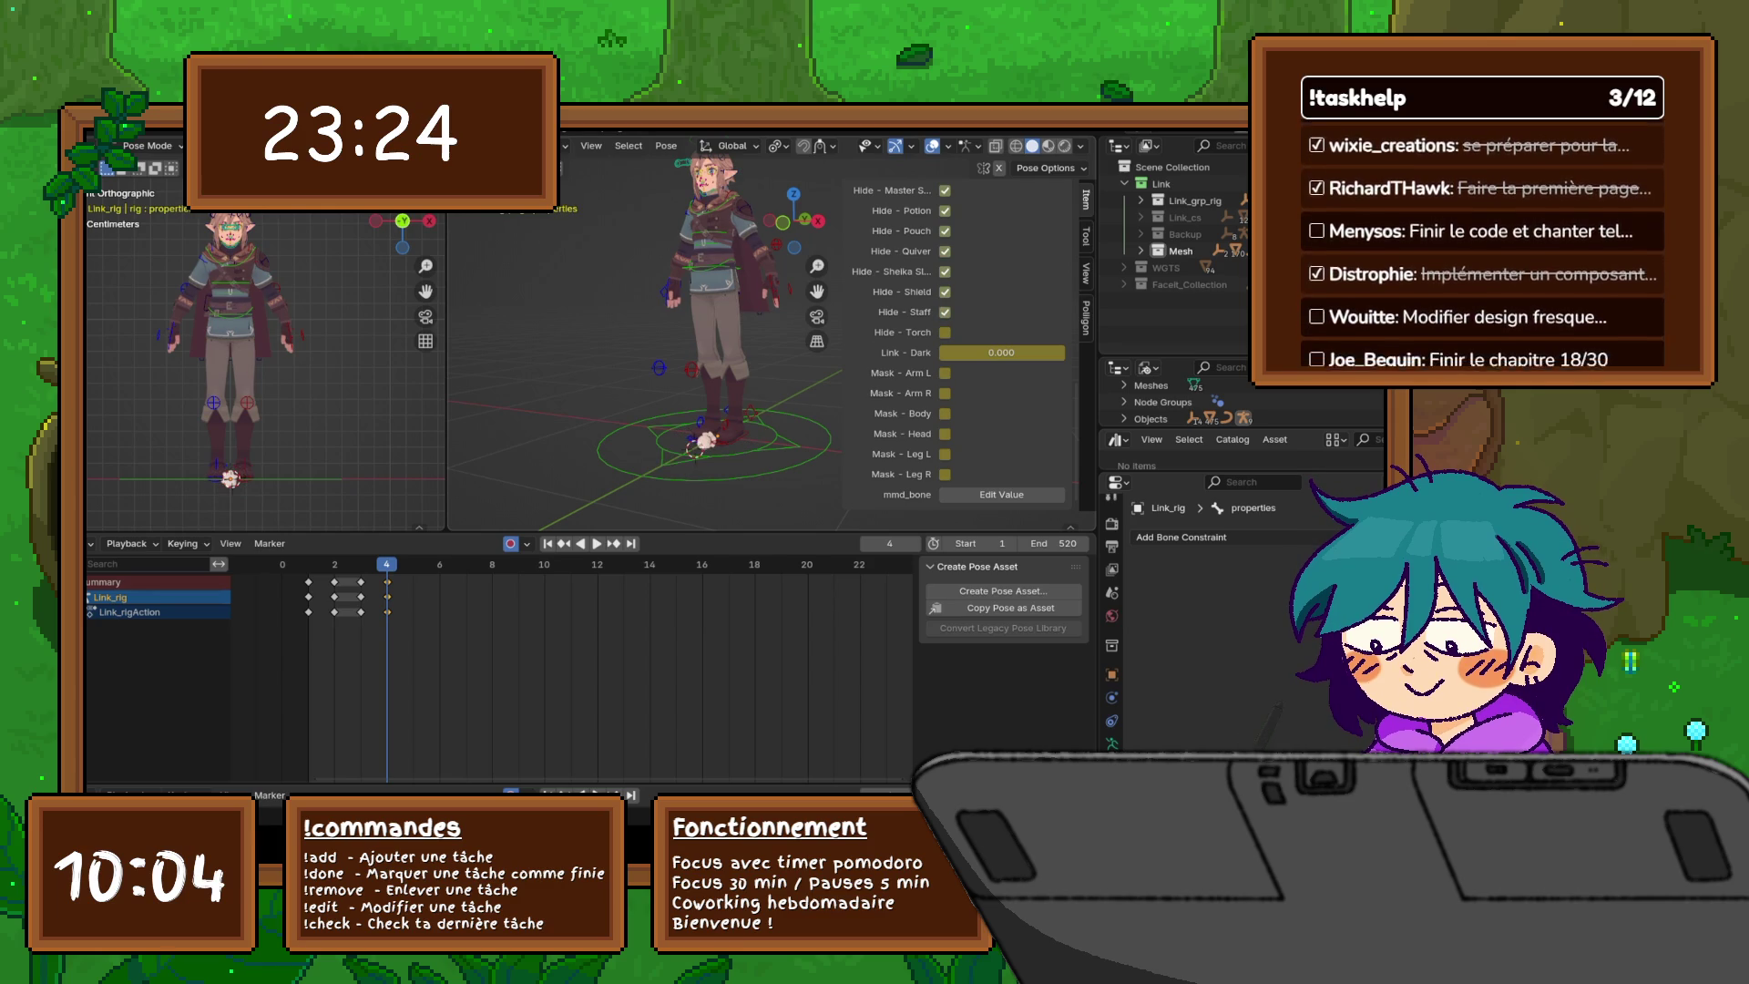
left_click(945, 332)
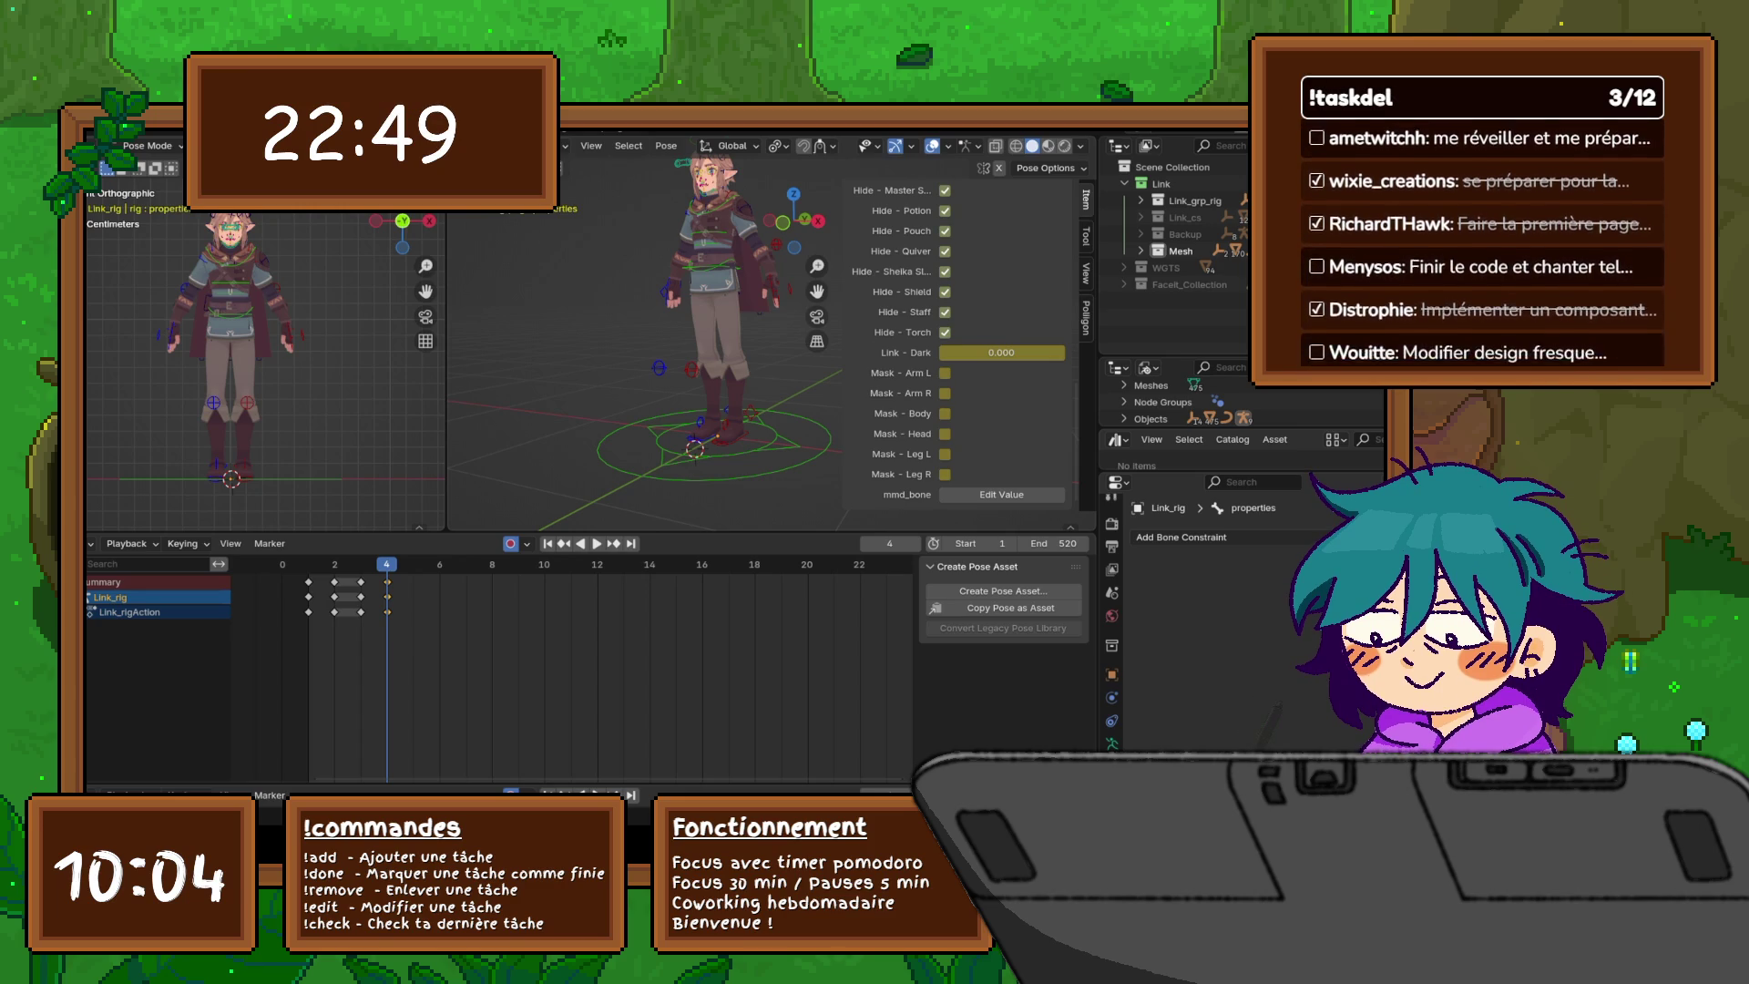
- Lower the border above the dope sheet so the 3D viewports gain height
left_click_drag(592, 532, 592, 643)
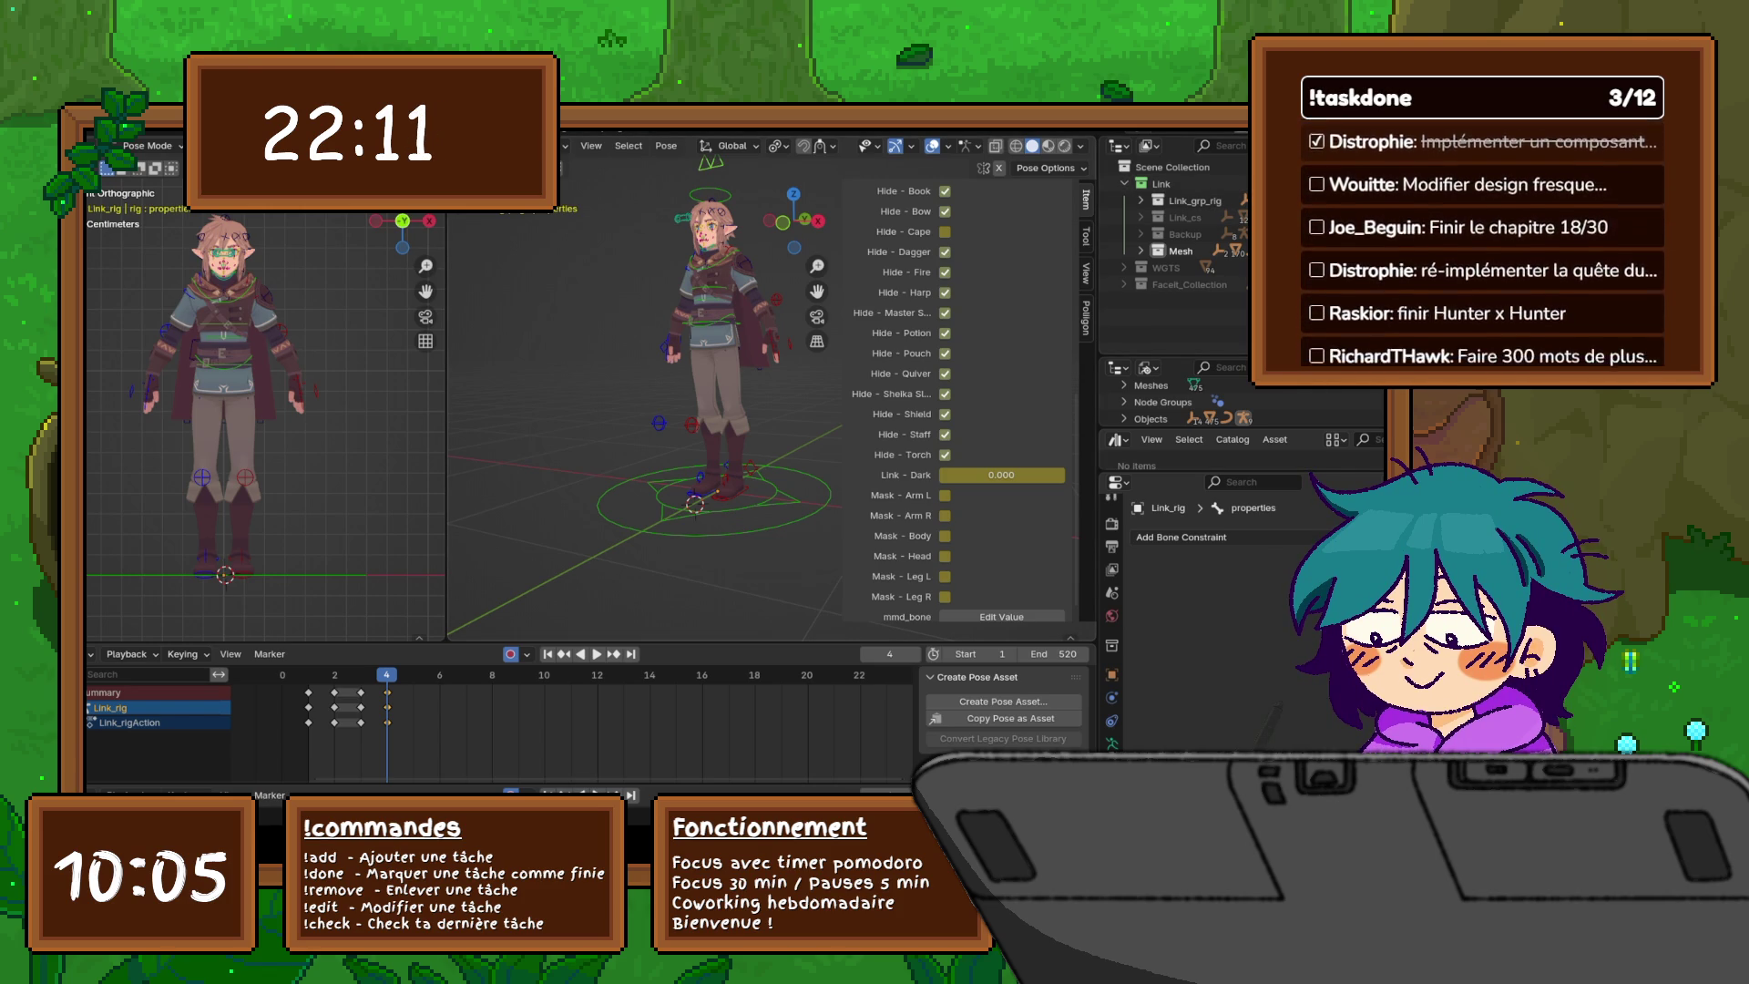
- Collapse the bone Transform values and hide the sidebar, viewing the character from the side
scroll(929, 383, "up", 10)
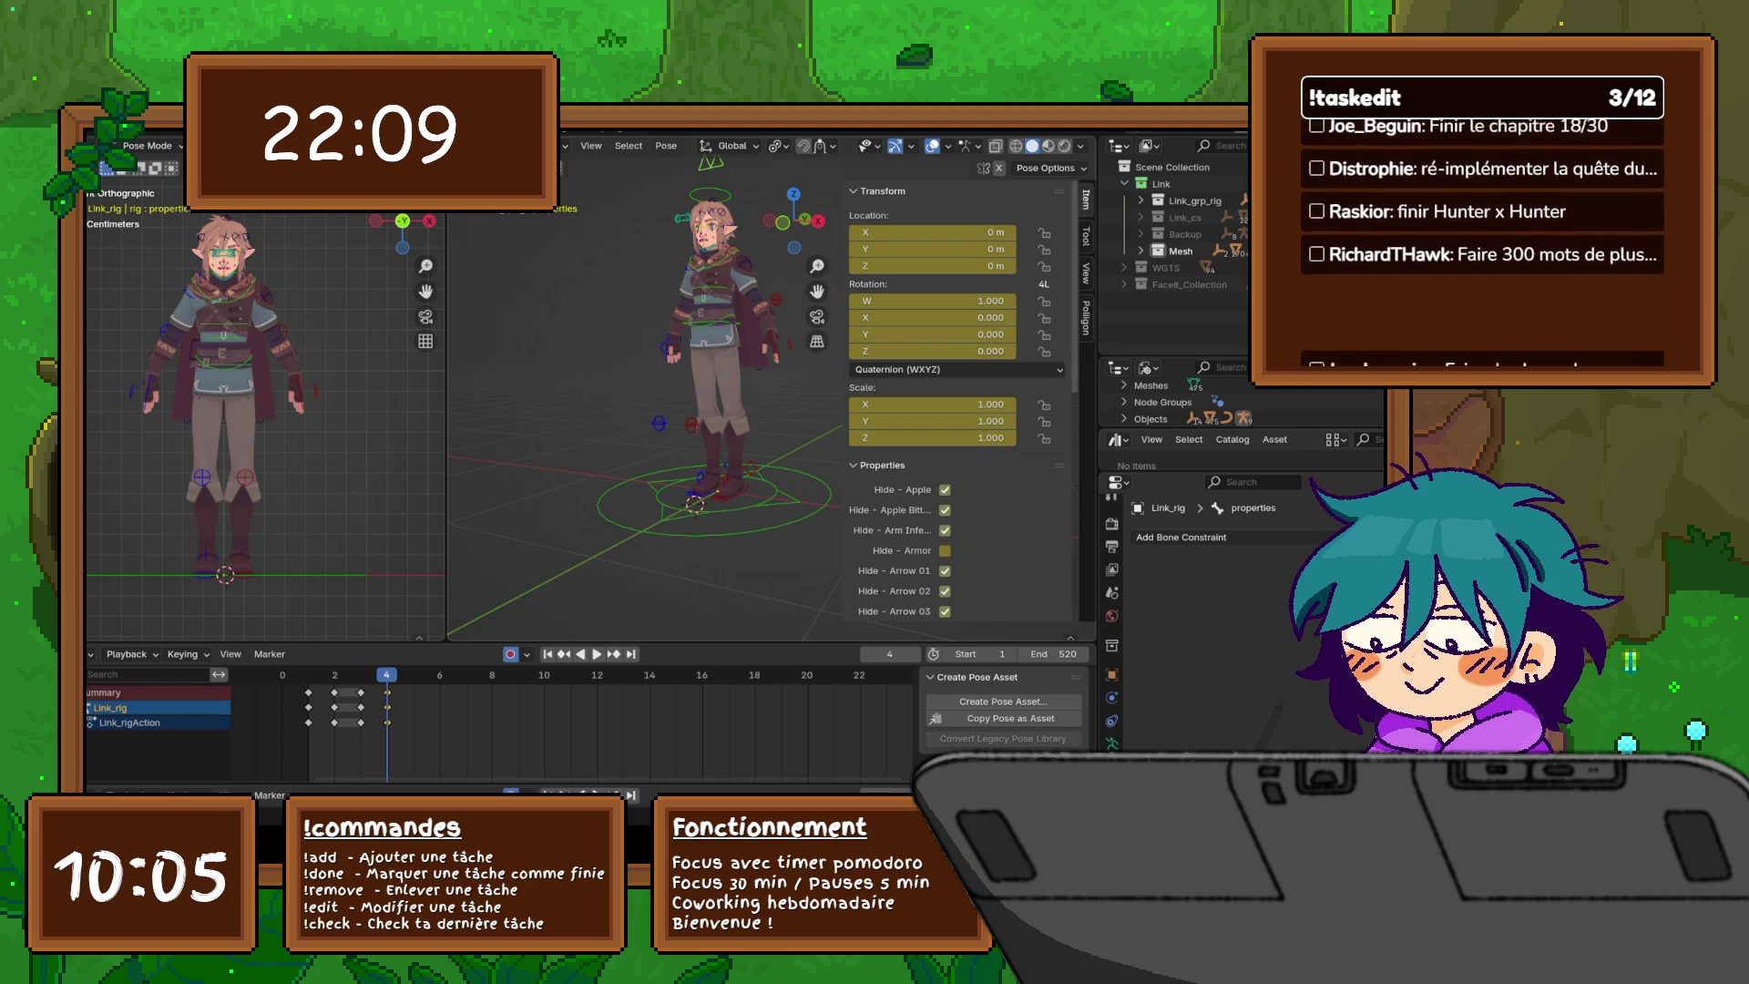
left_click(883, 190)
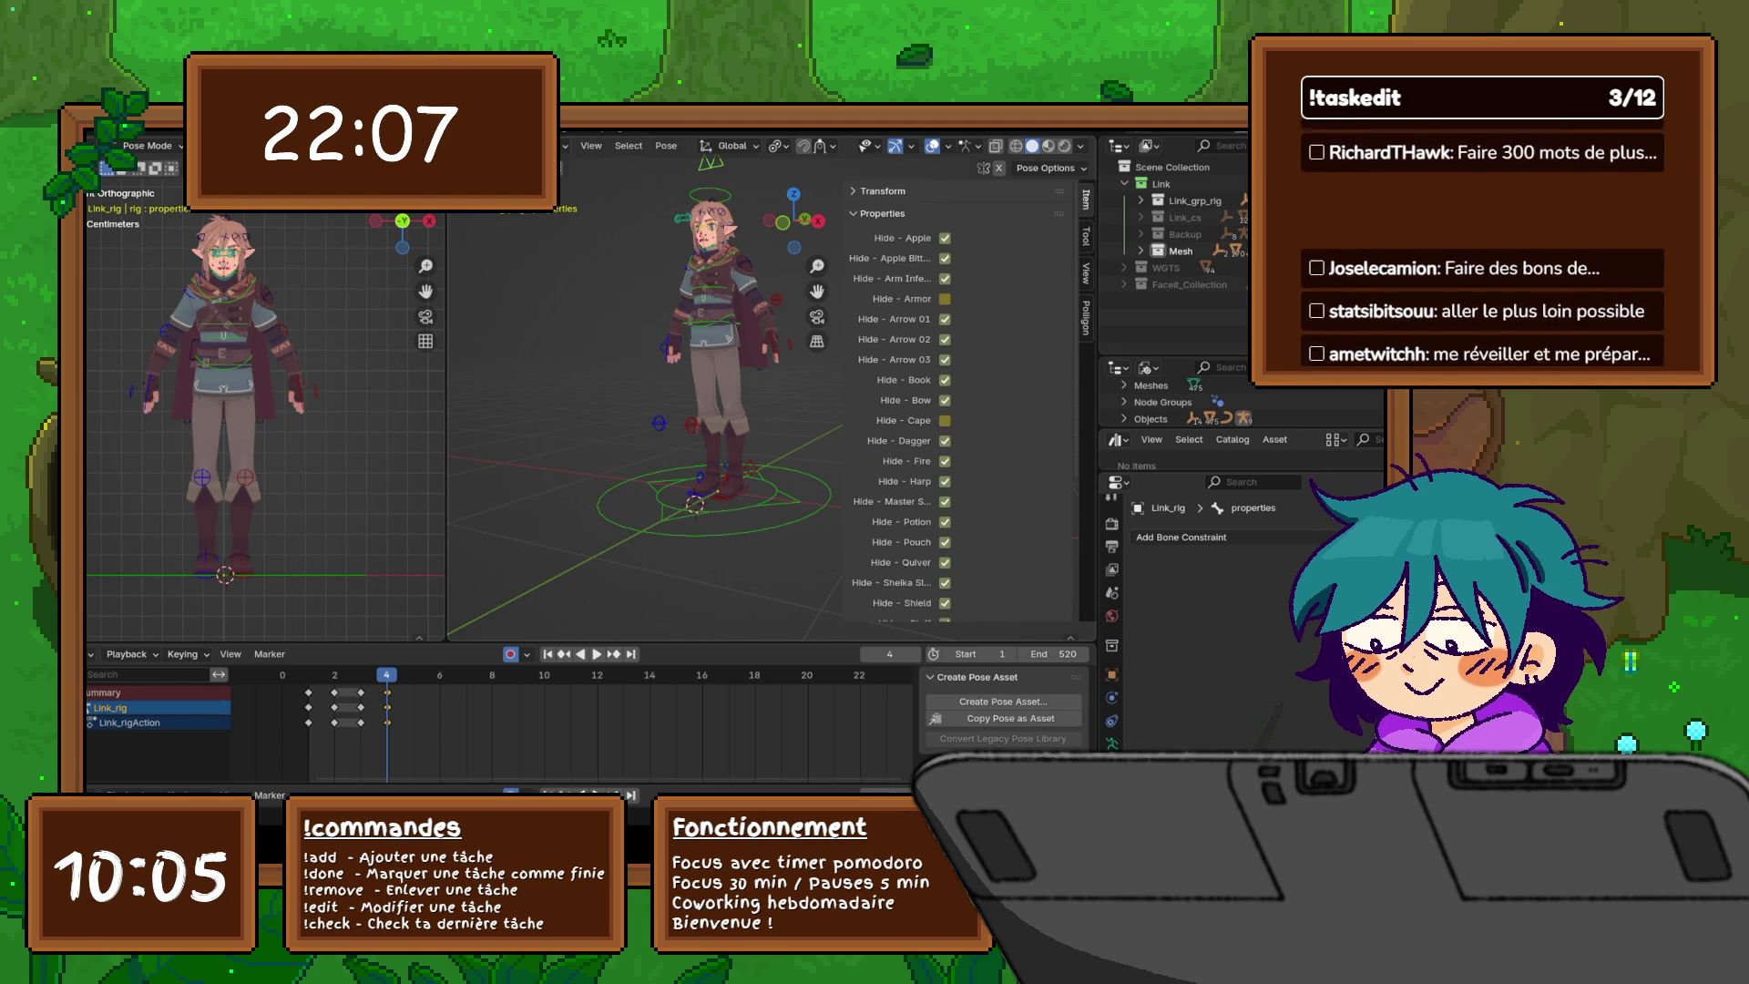
key("n")
mouse_move(774, 410)
middle_mouse_down()
mouse_move(715, 422)
mouse_move(743, 417)
middle_mouse_up()
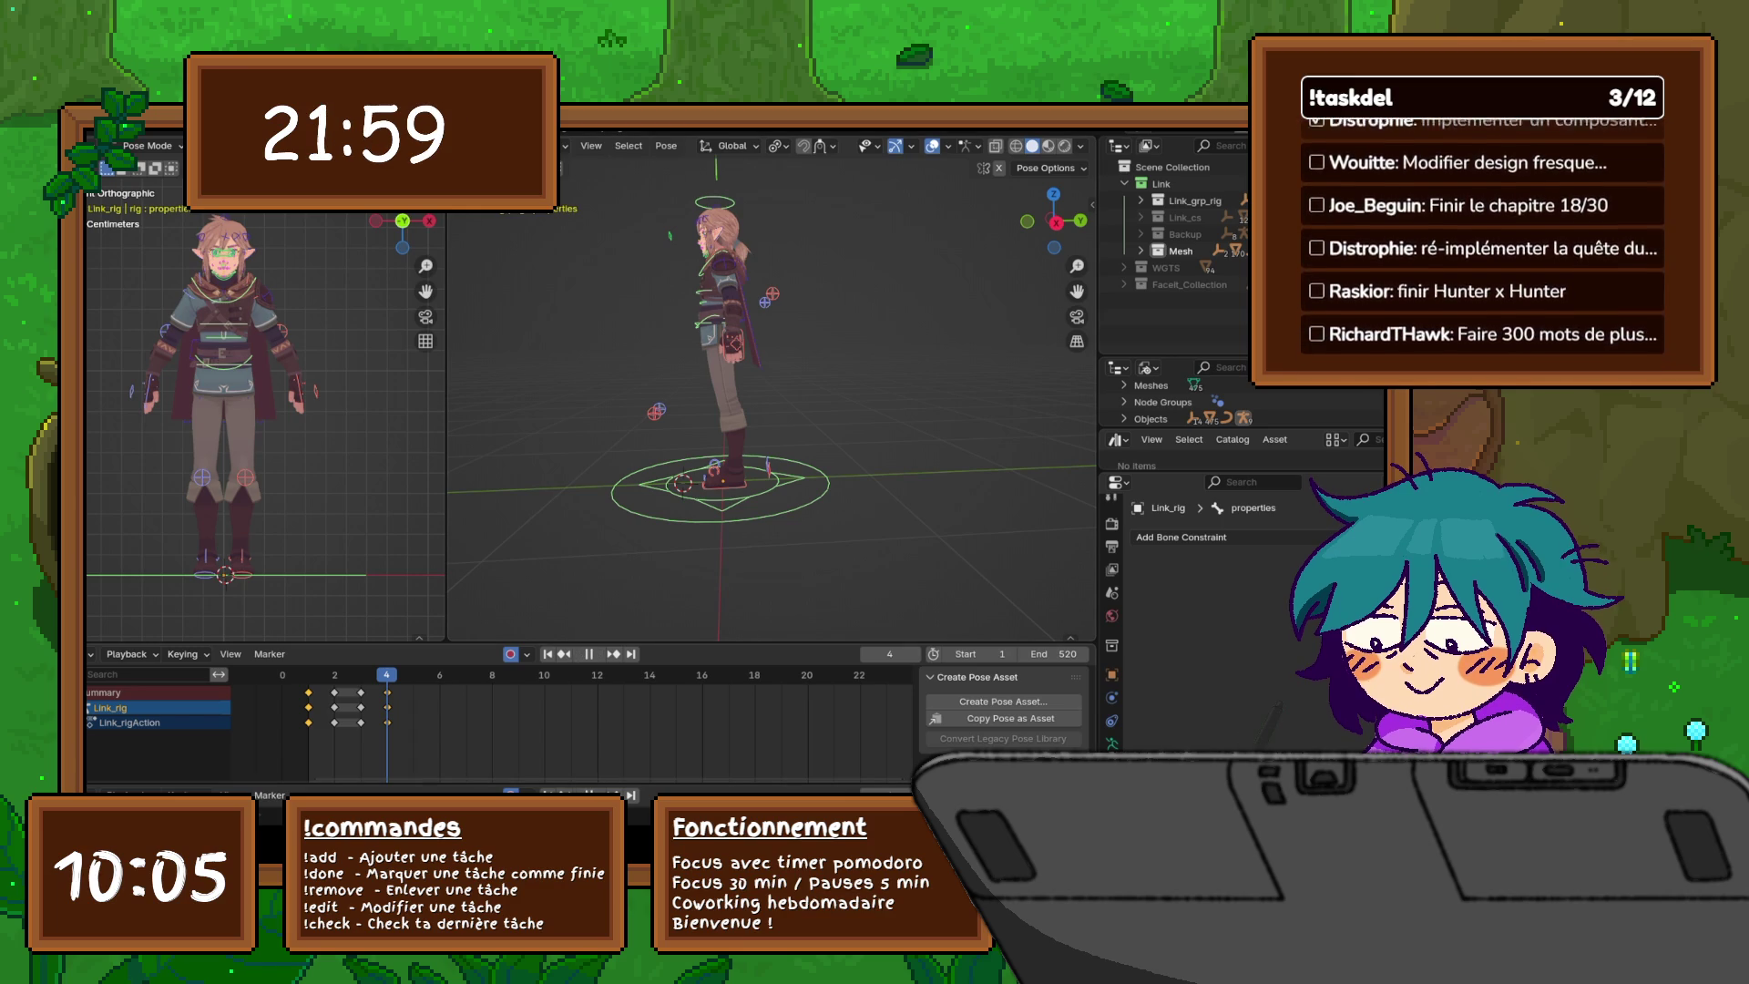
- Advance to frame 5, keyframe the current walk pose, and select the left foot IK control
key("Right")
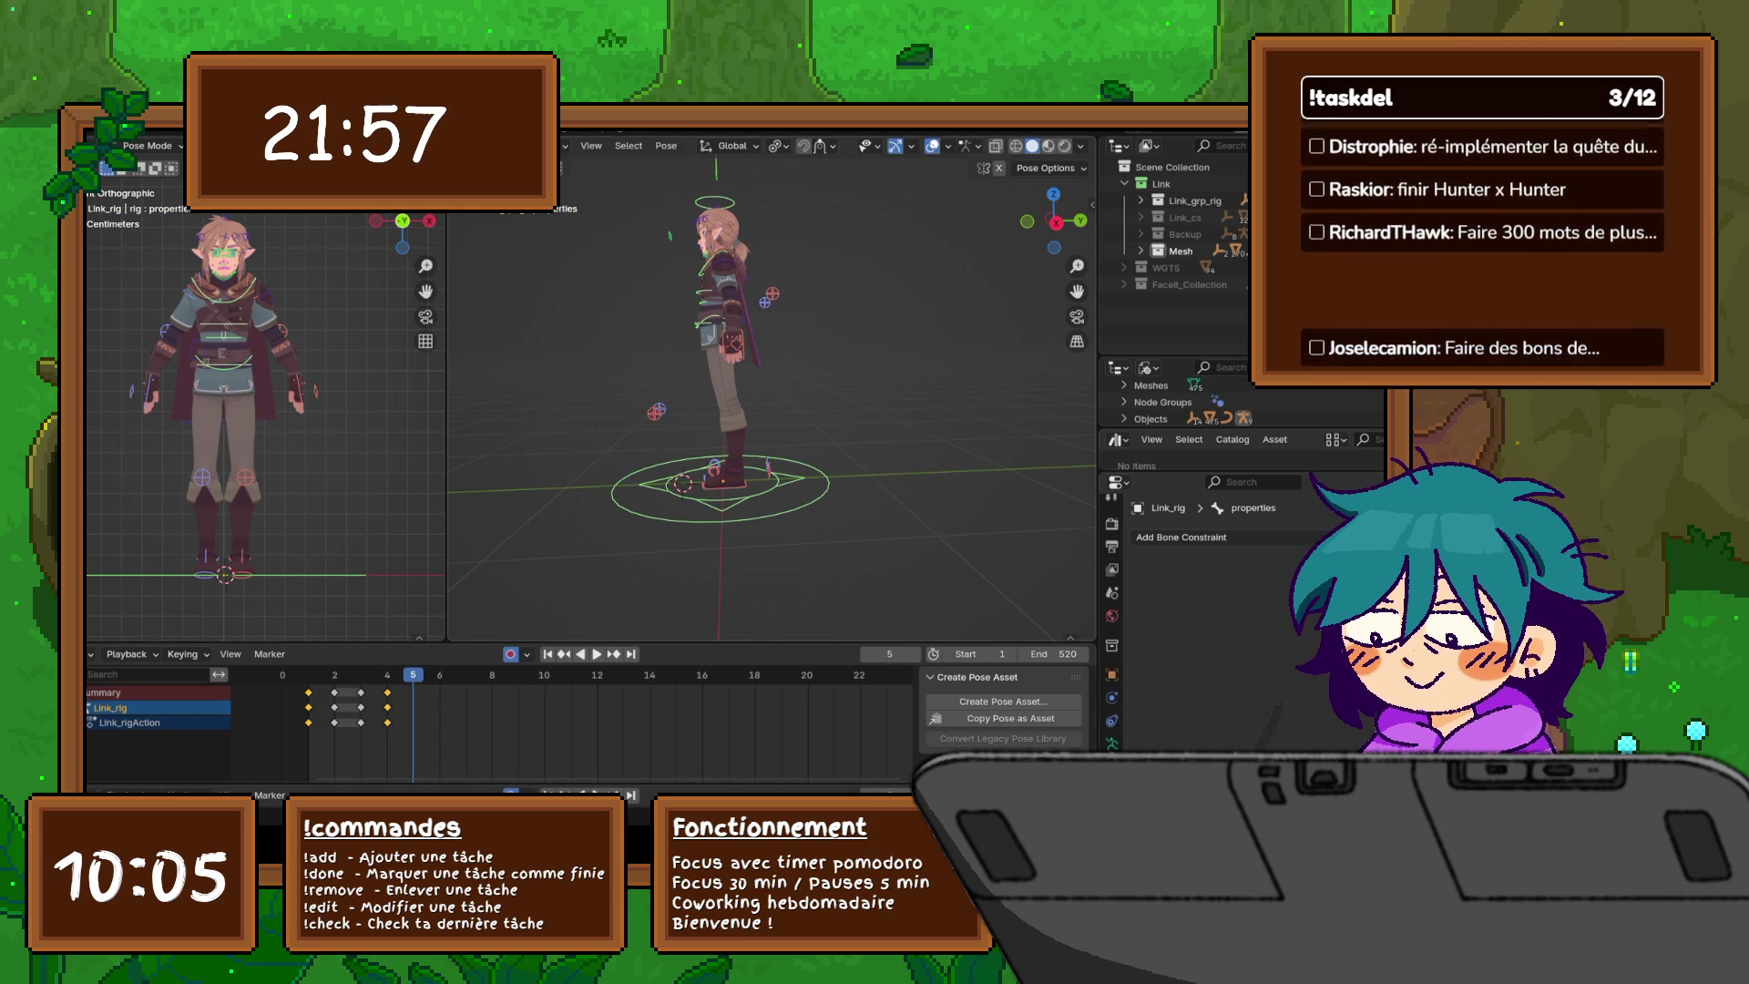
key("i")
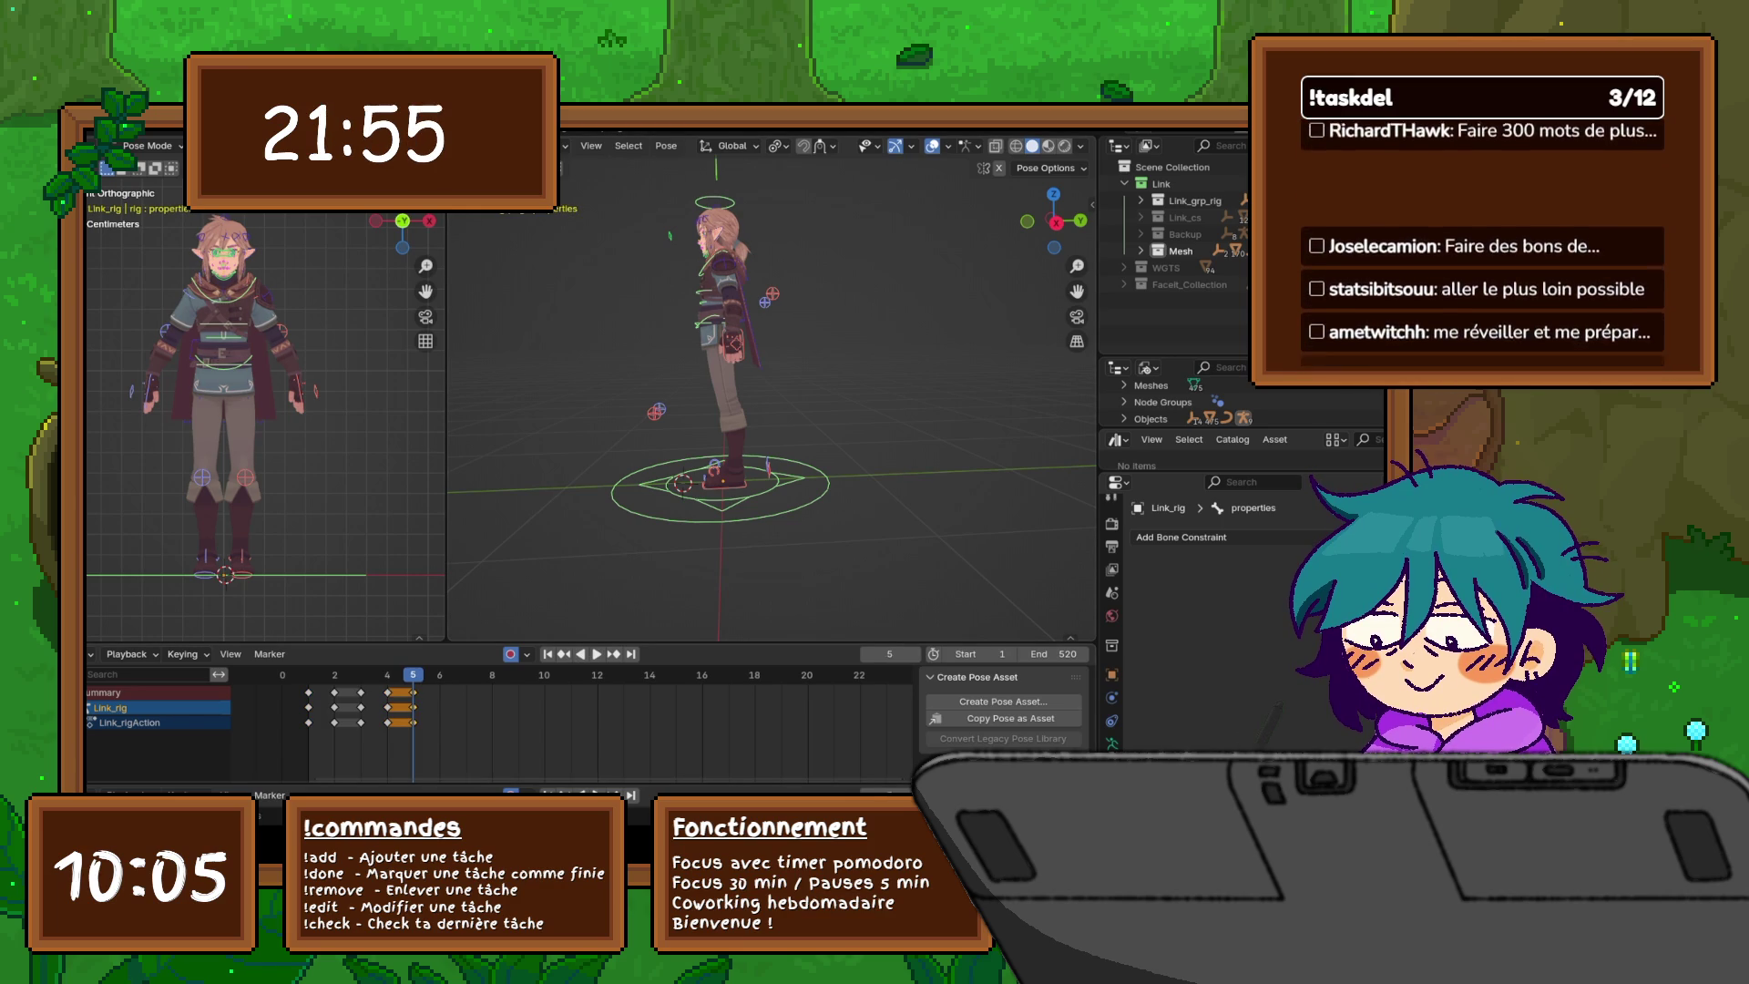
middle_click_drag(720, 365, 731, 387, "shift")
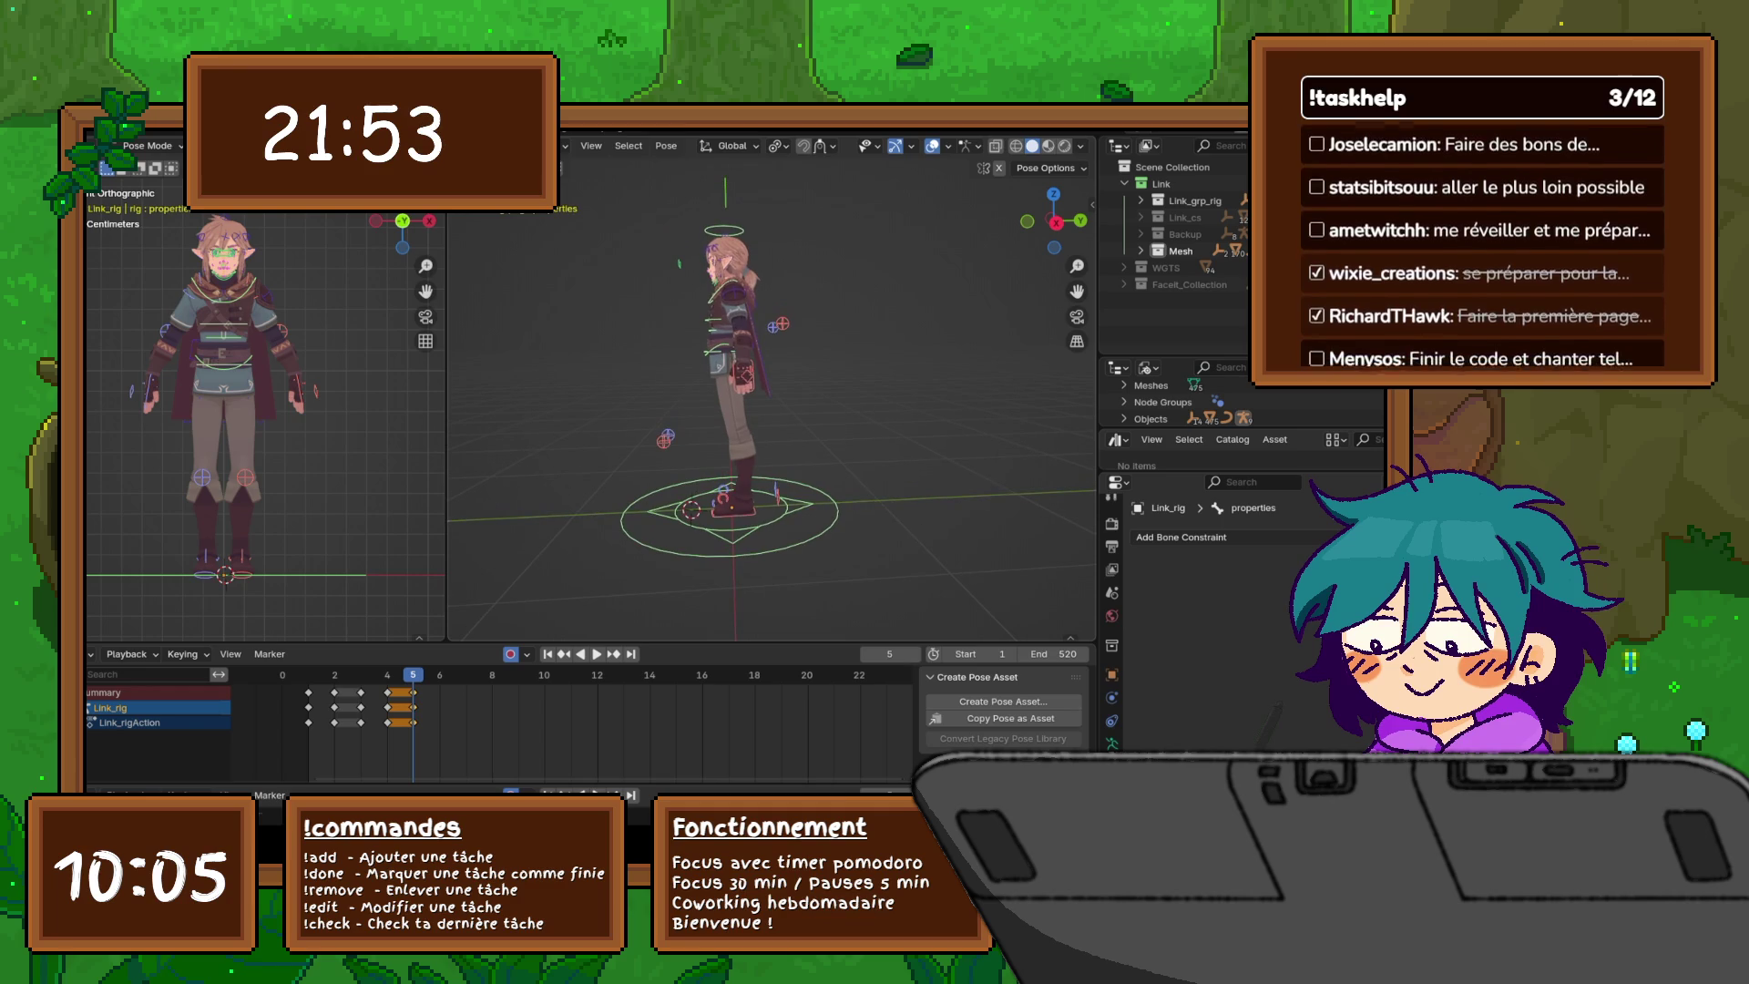
left_click(726, 499)
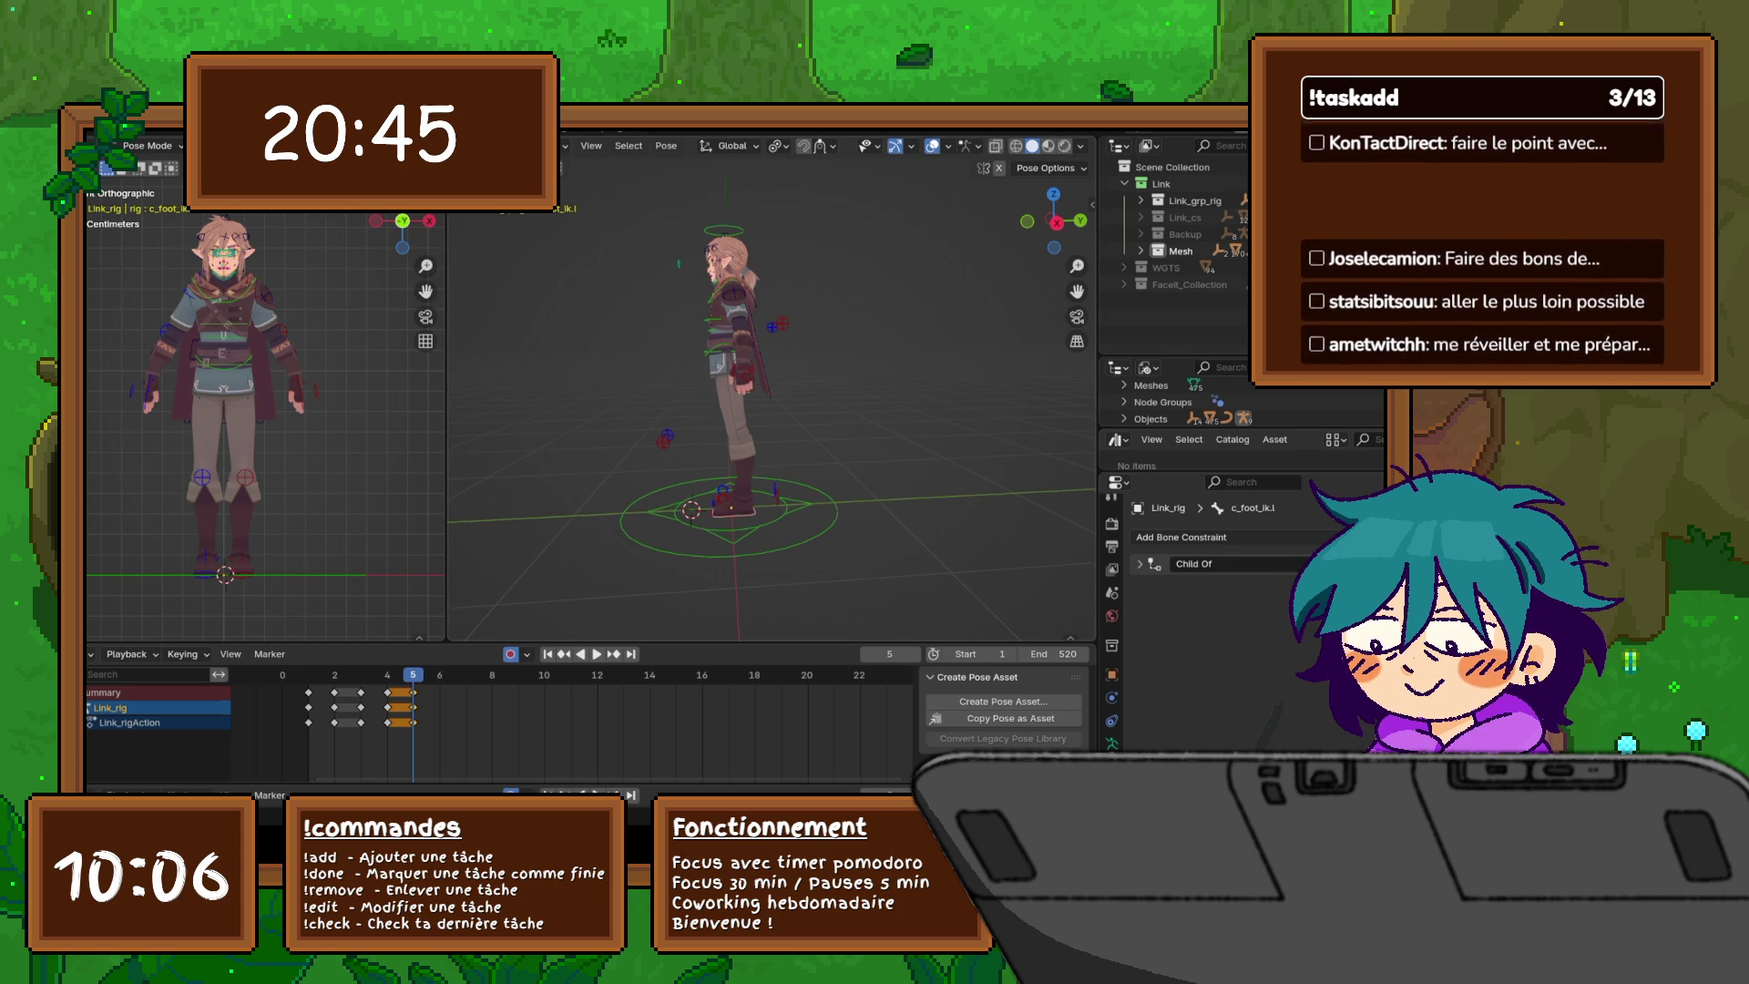
- Slide the left and right foot IK controls along global Y
mouse_move(638, 382)
middle_mouse_down()
mouse_move(820, 383)
mouse_move(701, 383)
middle_mouse_up()
scroll(770, 391, "up", 3)
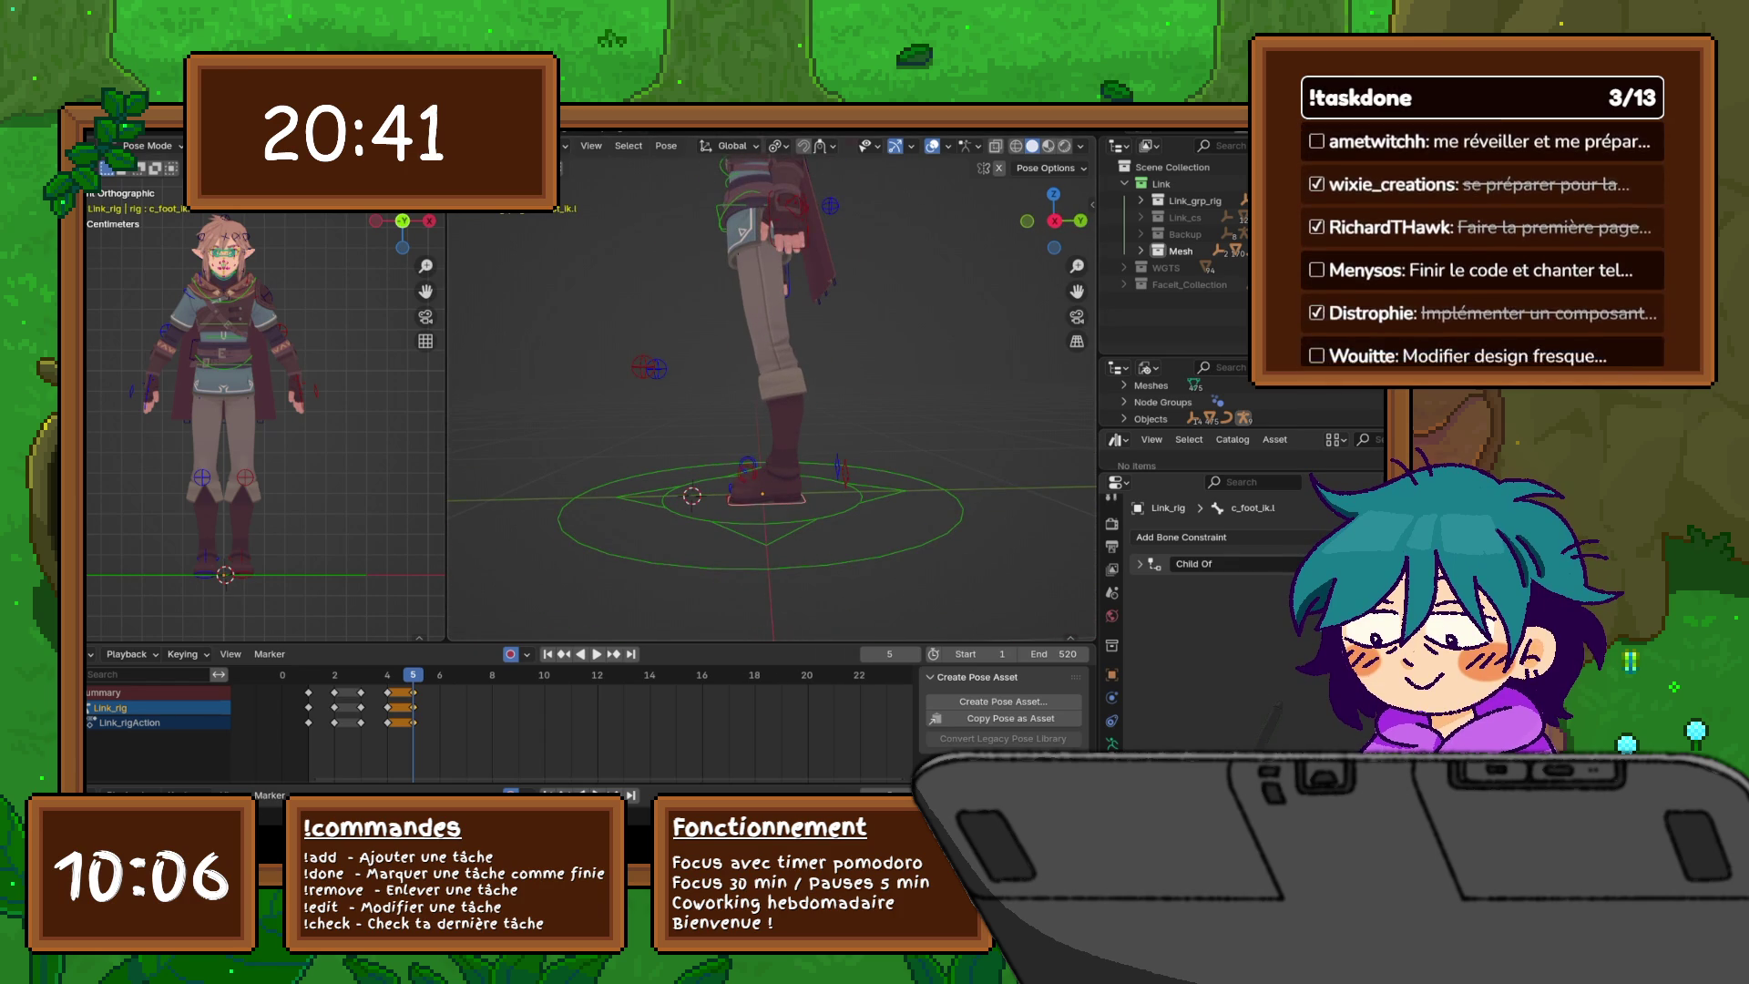
key("g")
key("y")
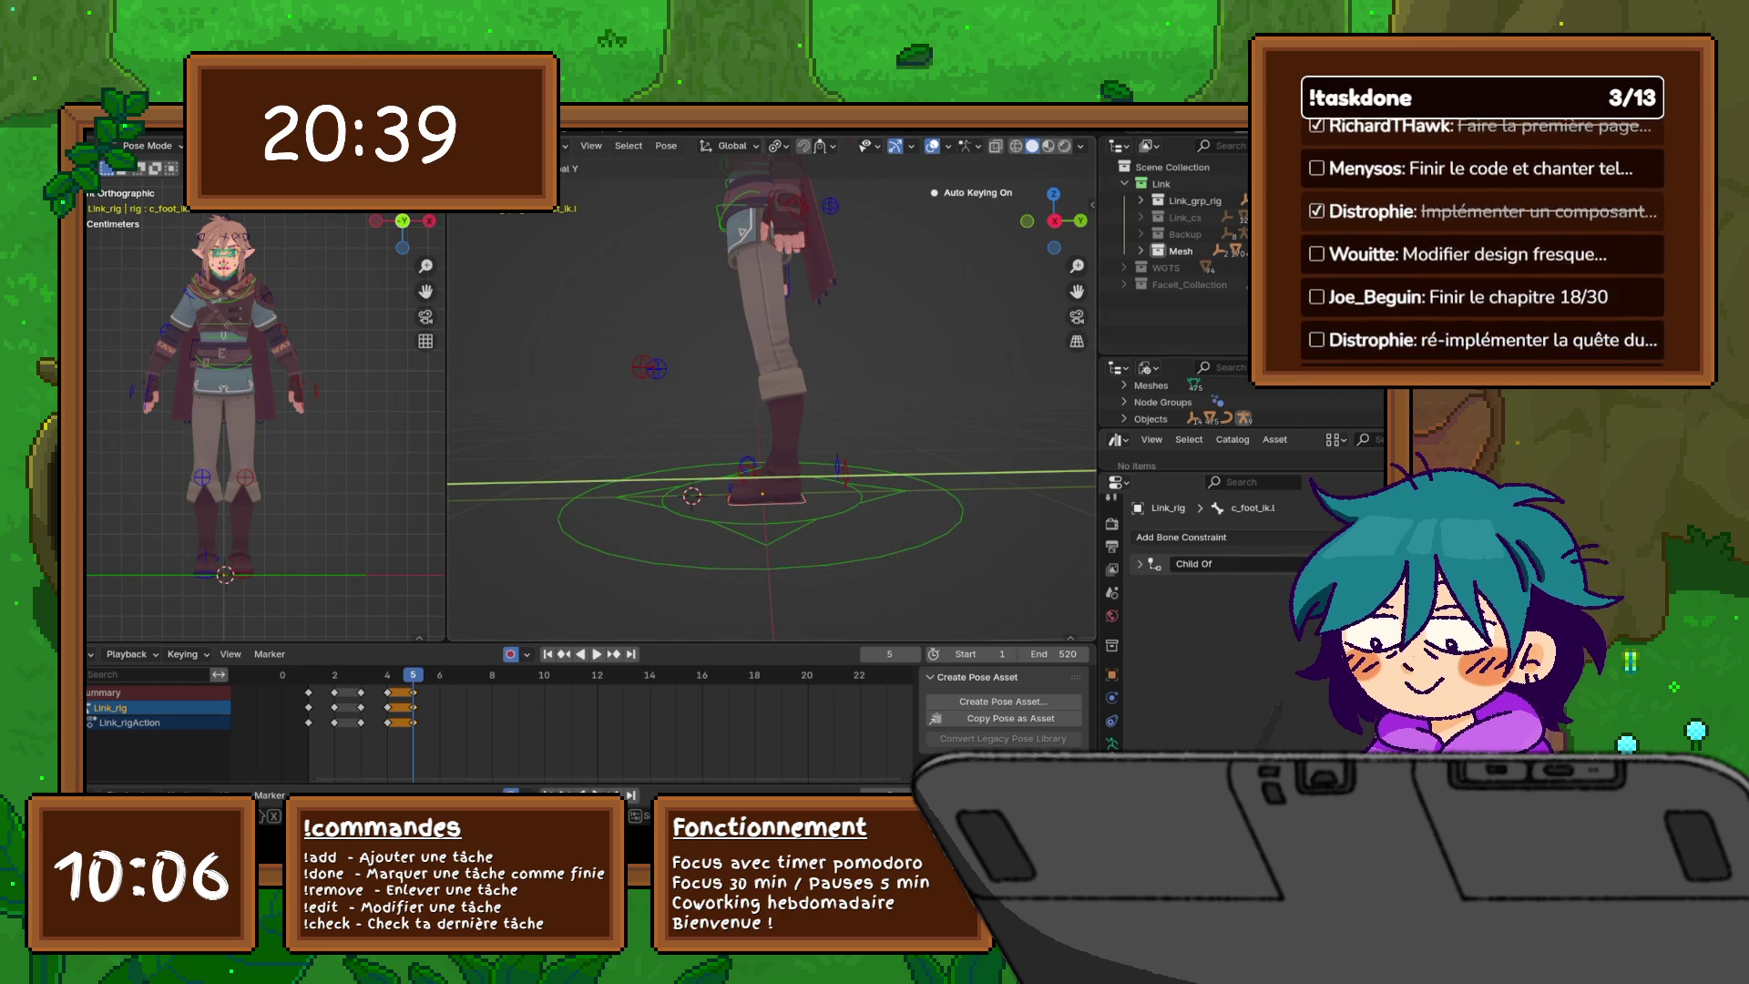
key("Return")
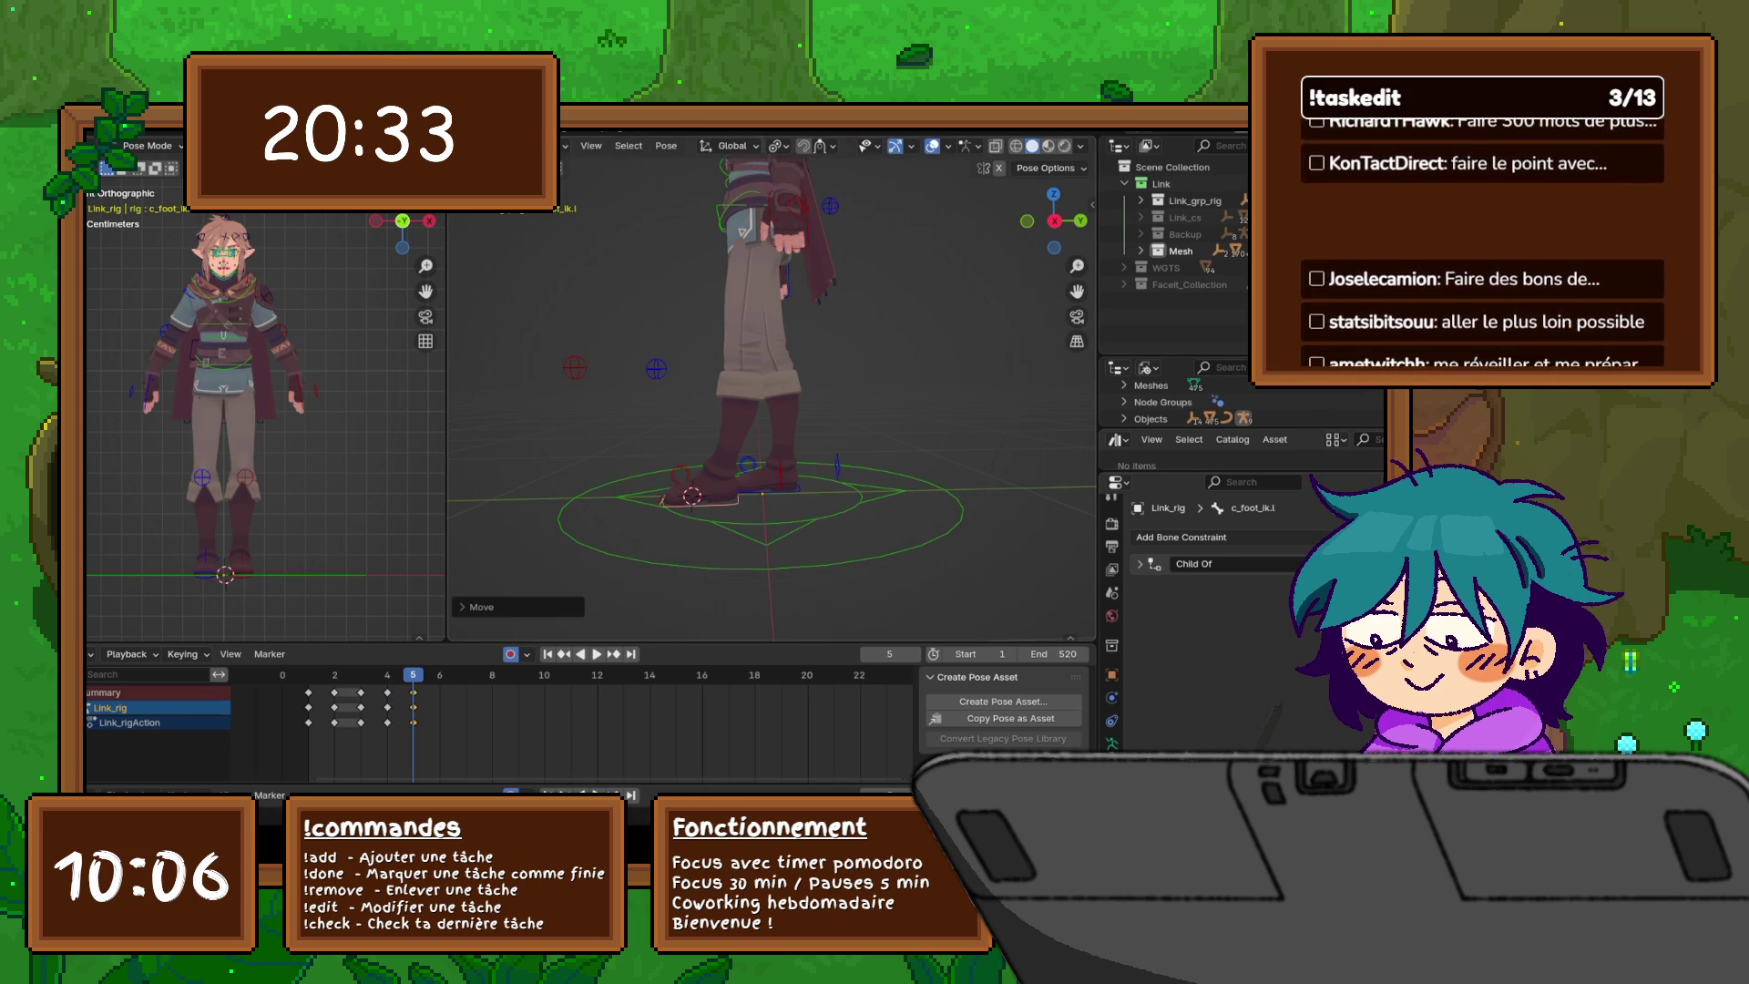
left_click(765, 488)
key("g")
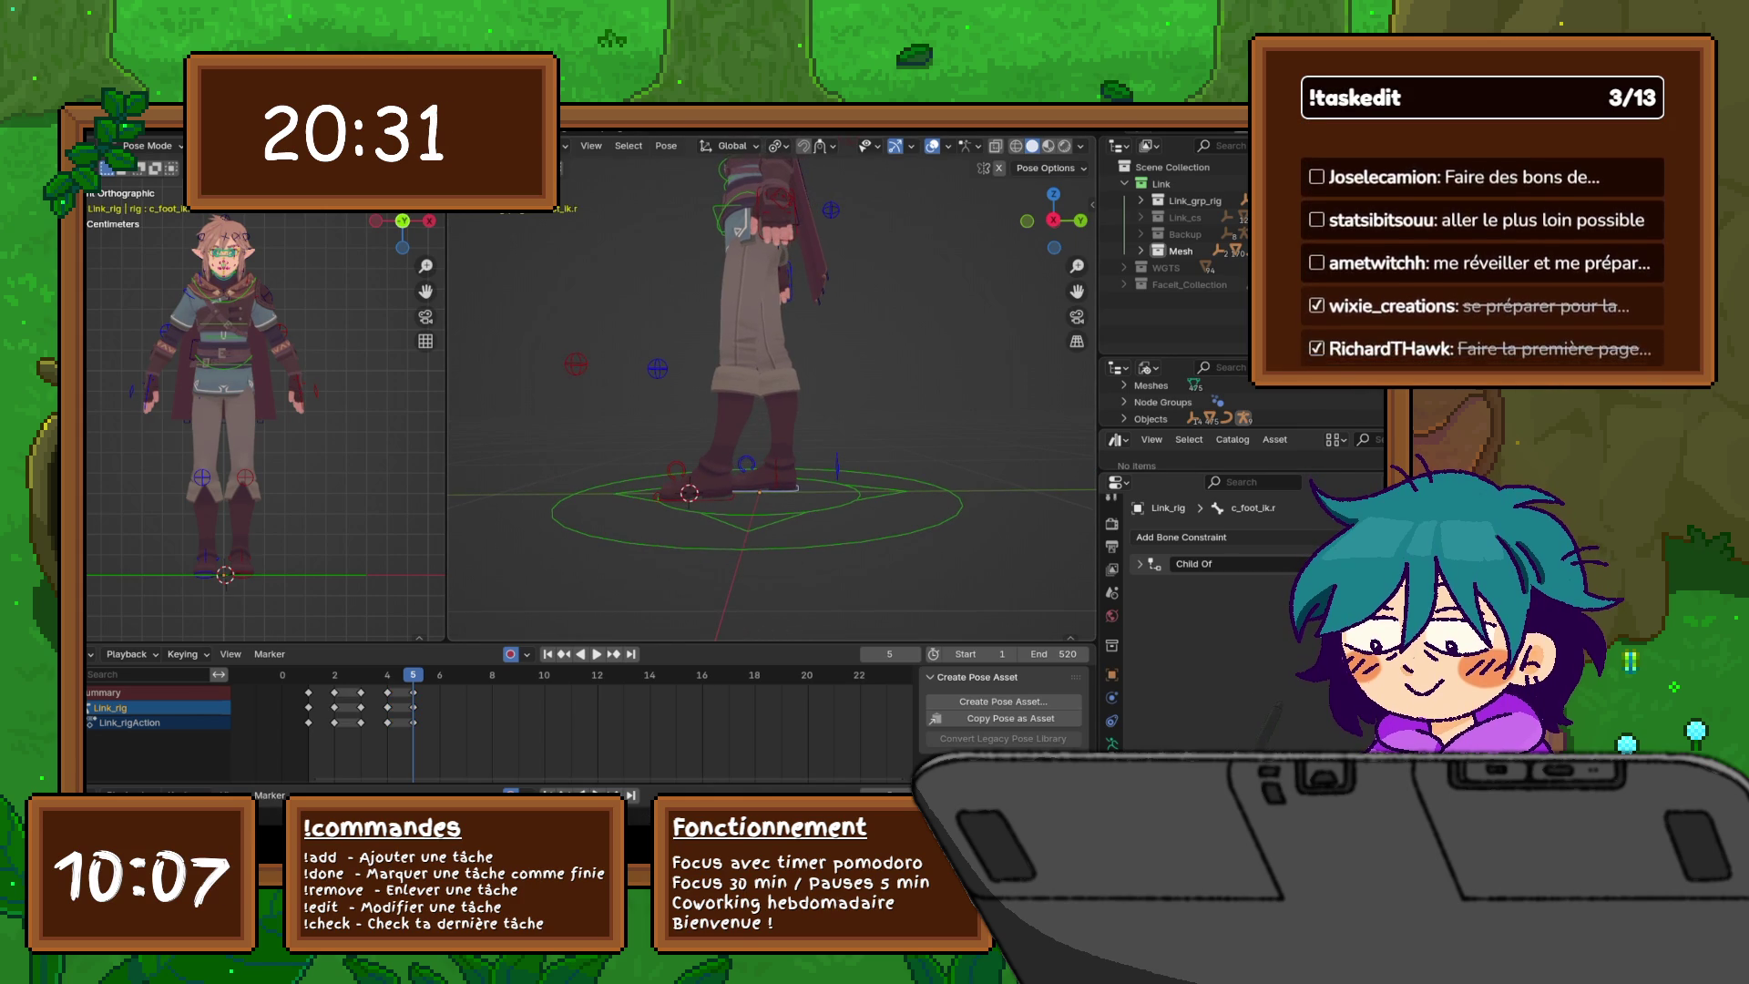
key("y")
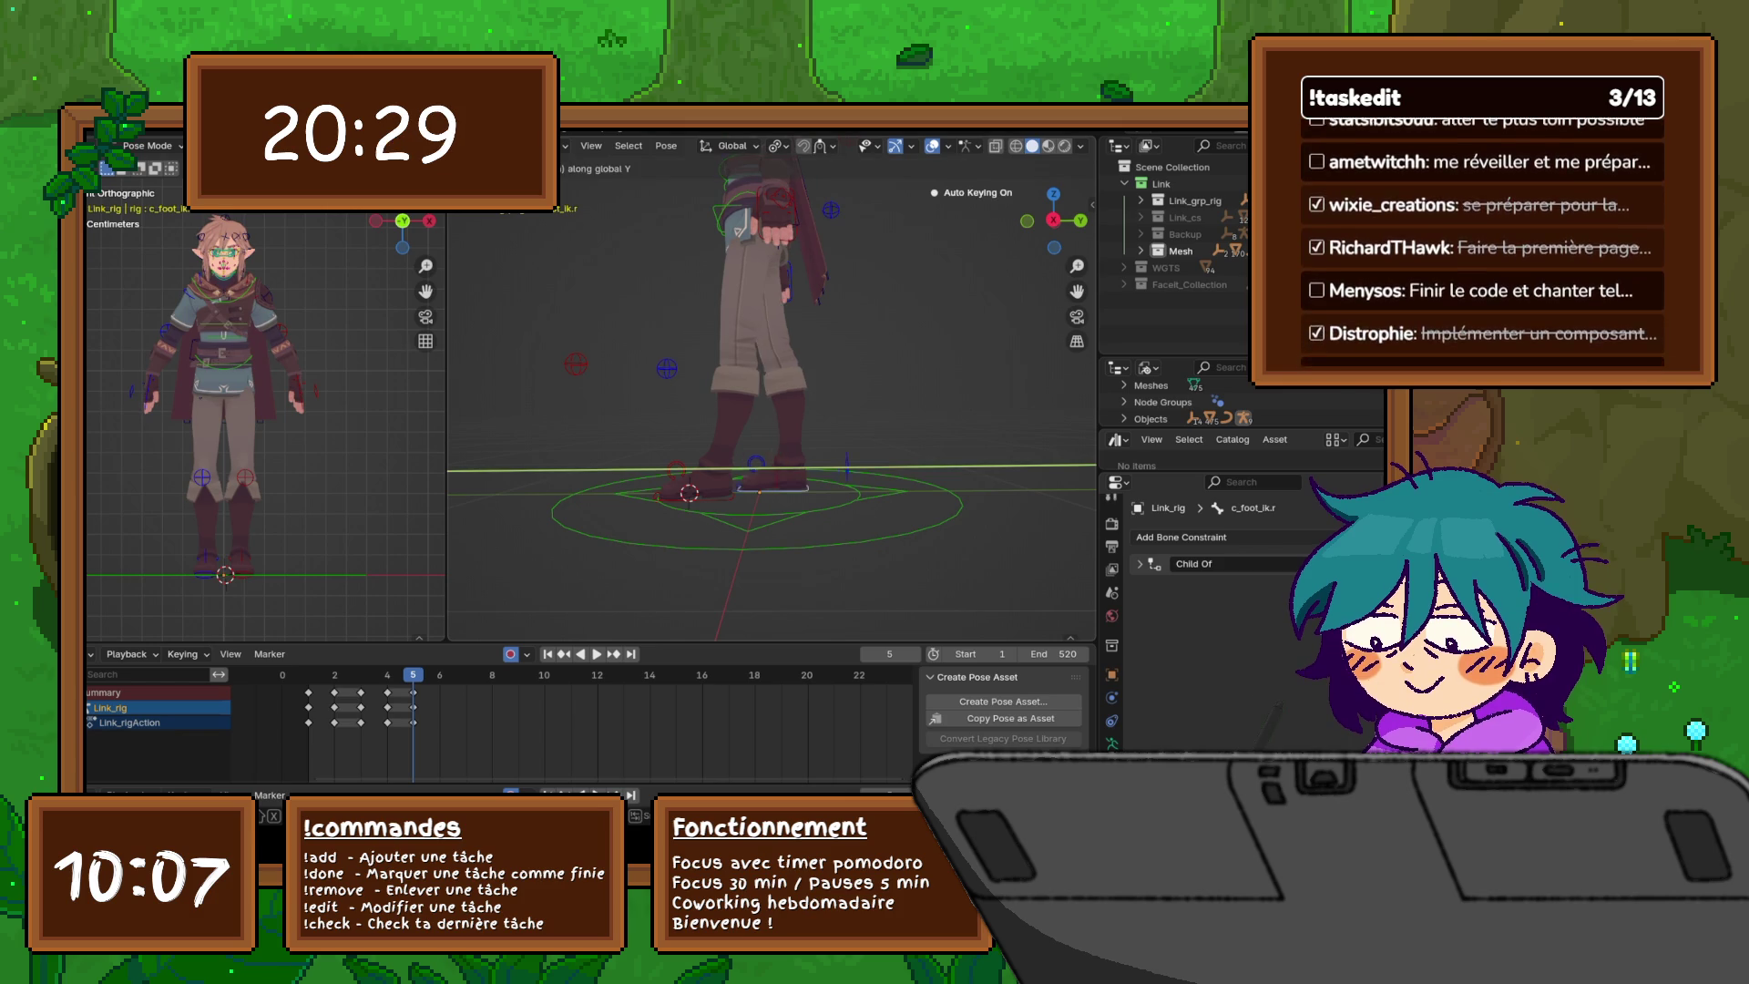
key("Return")
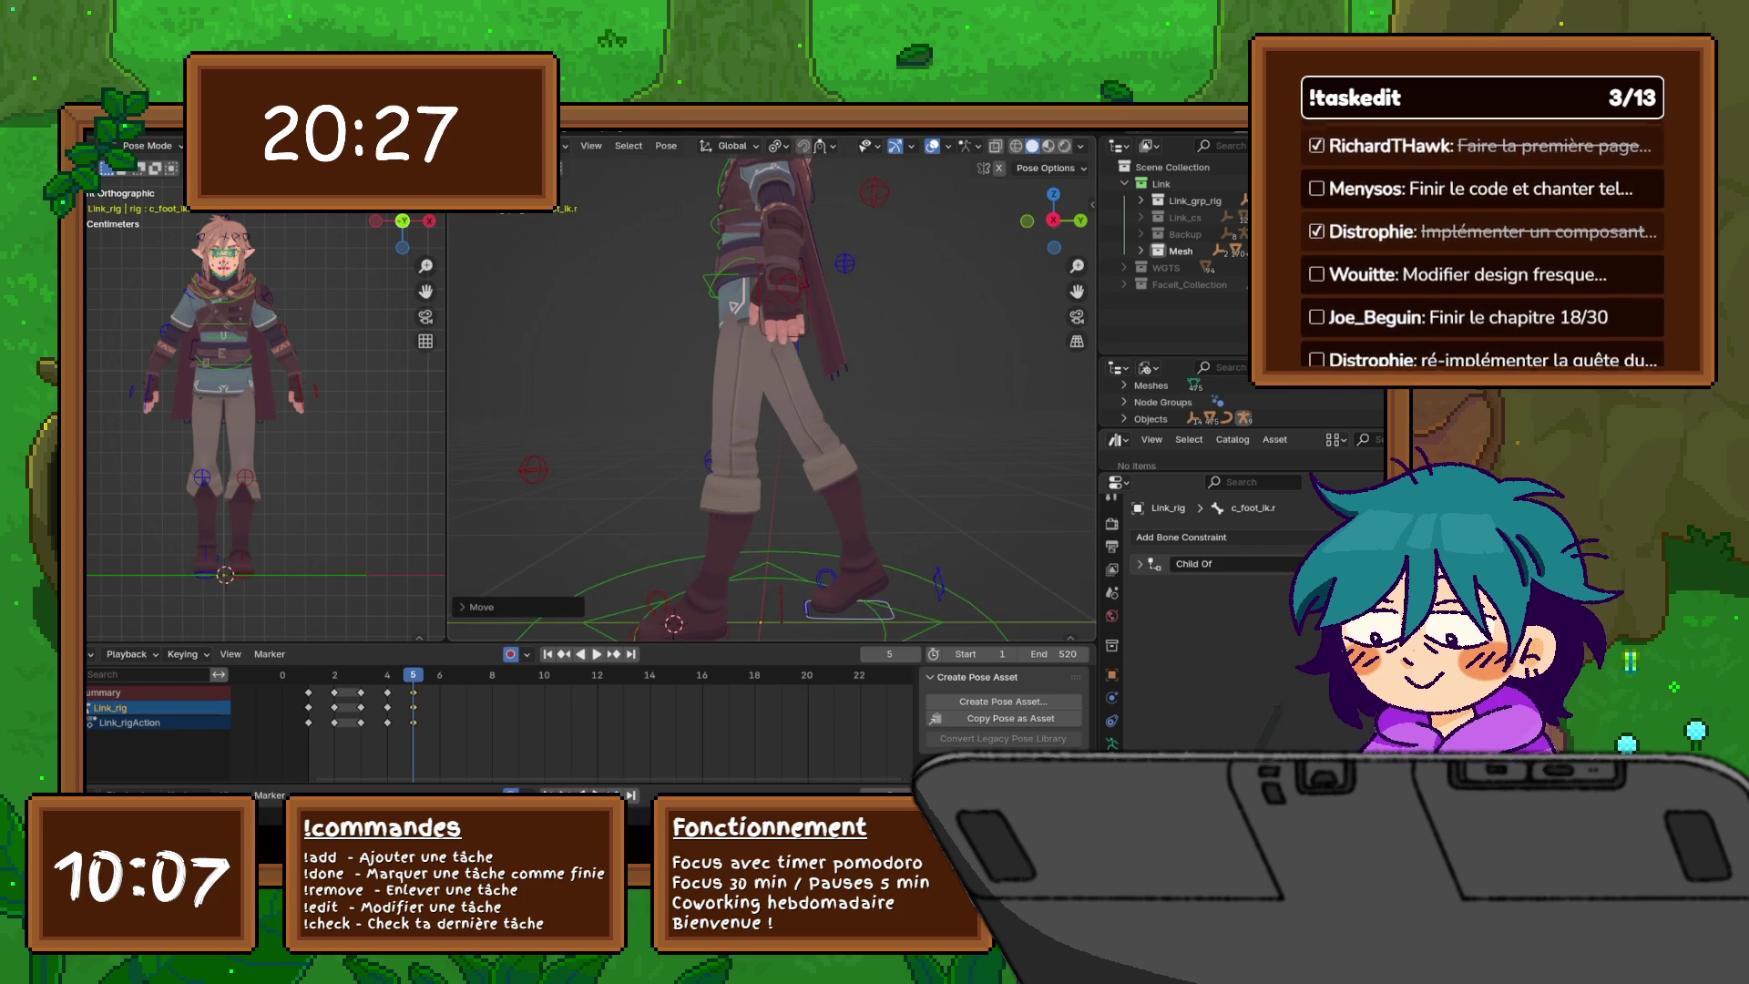
- Compare frames 4 and 5, then move the root master control along global Z
scroll(773, 392, "down", 3)
left_click(757, 590)
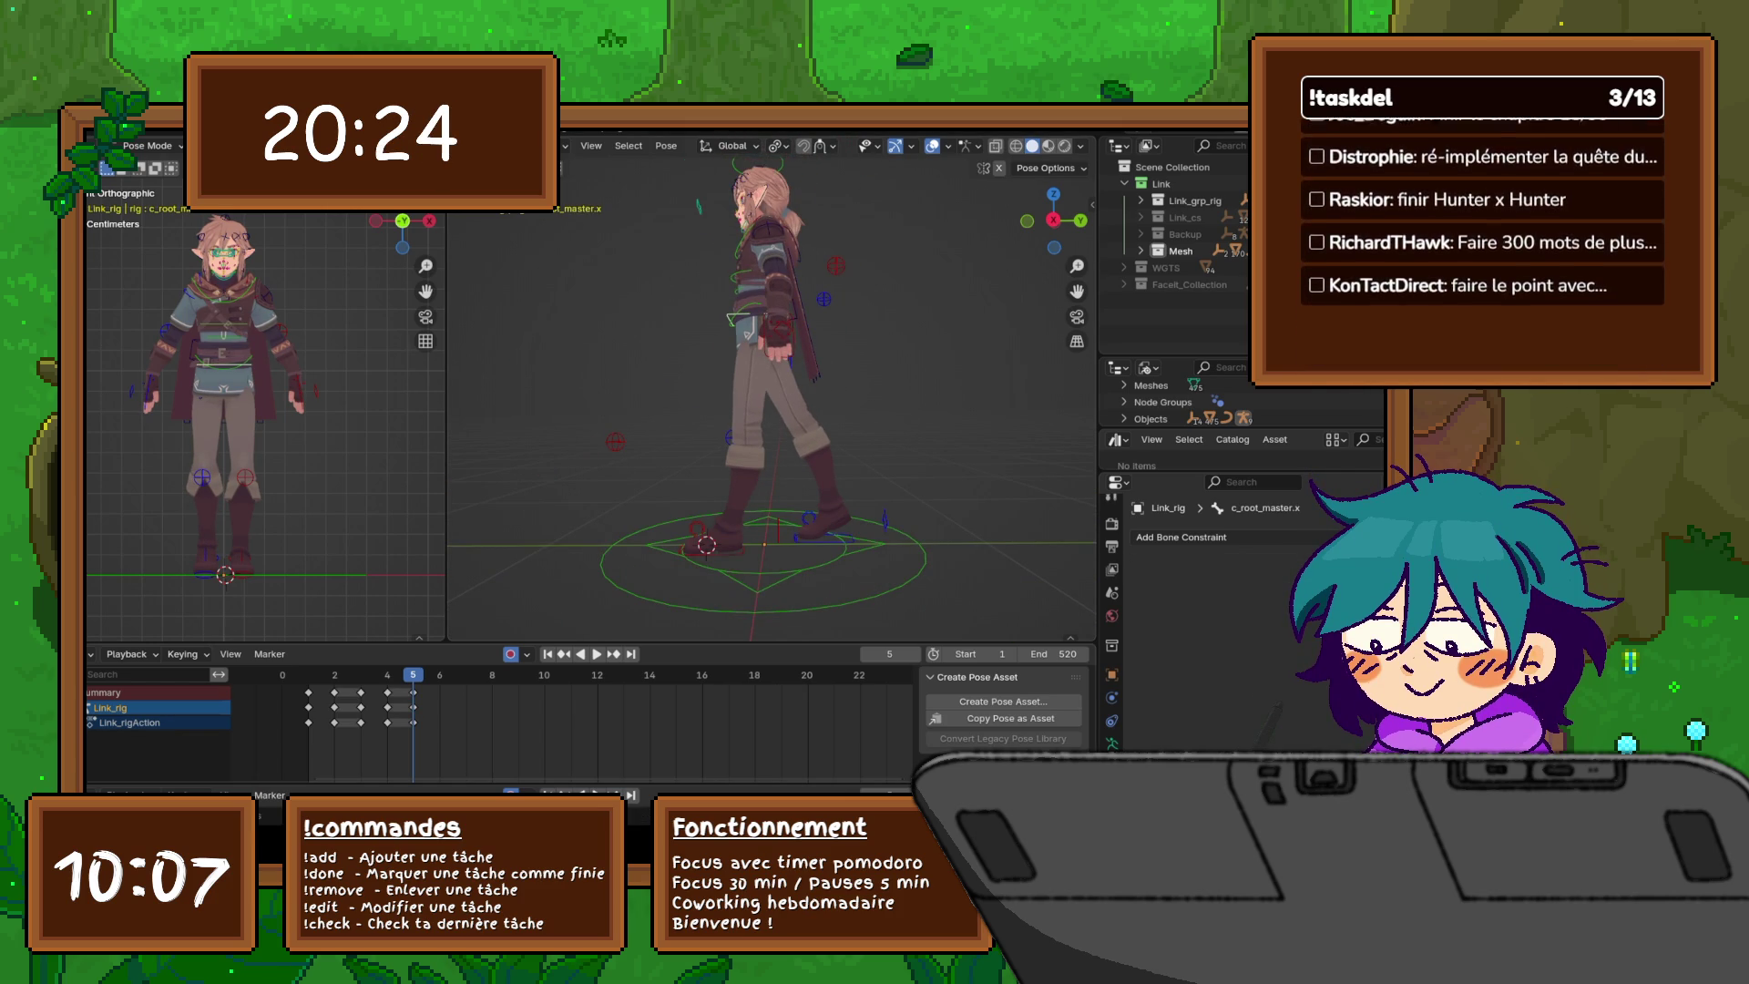
key("Left")
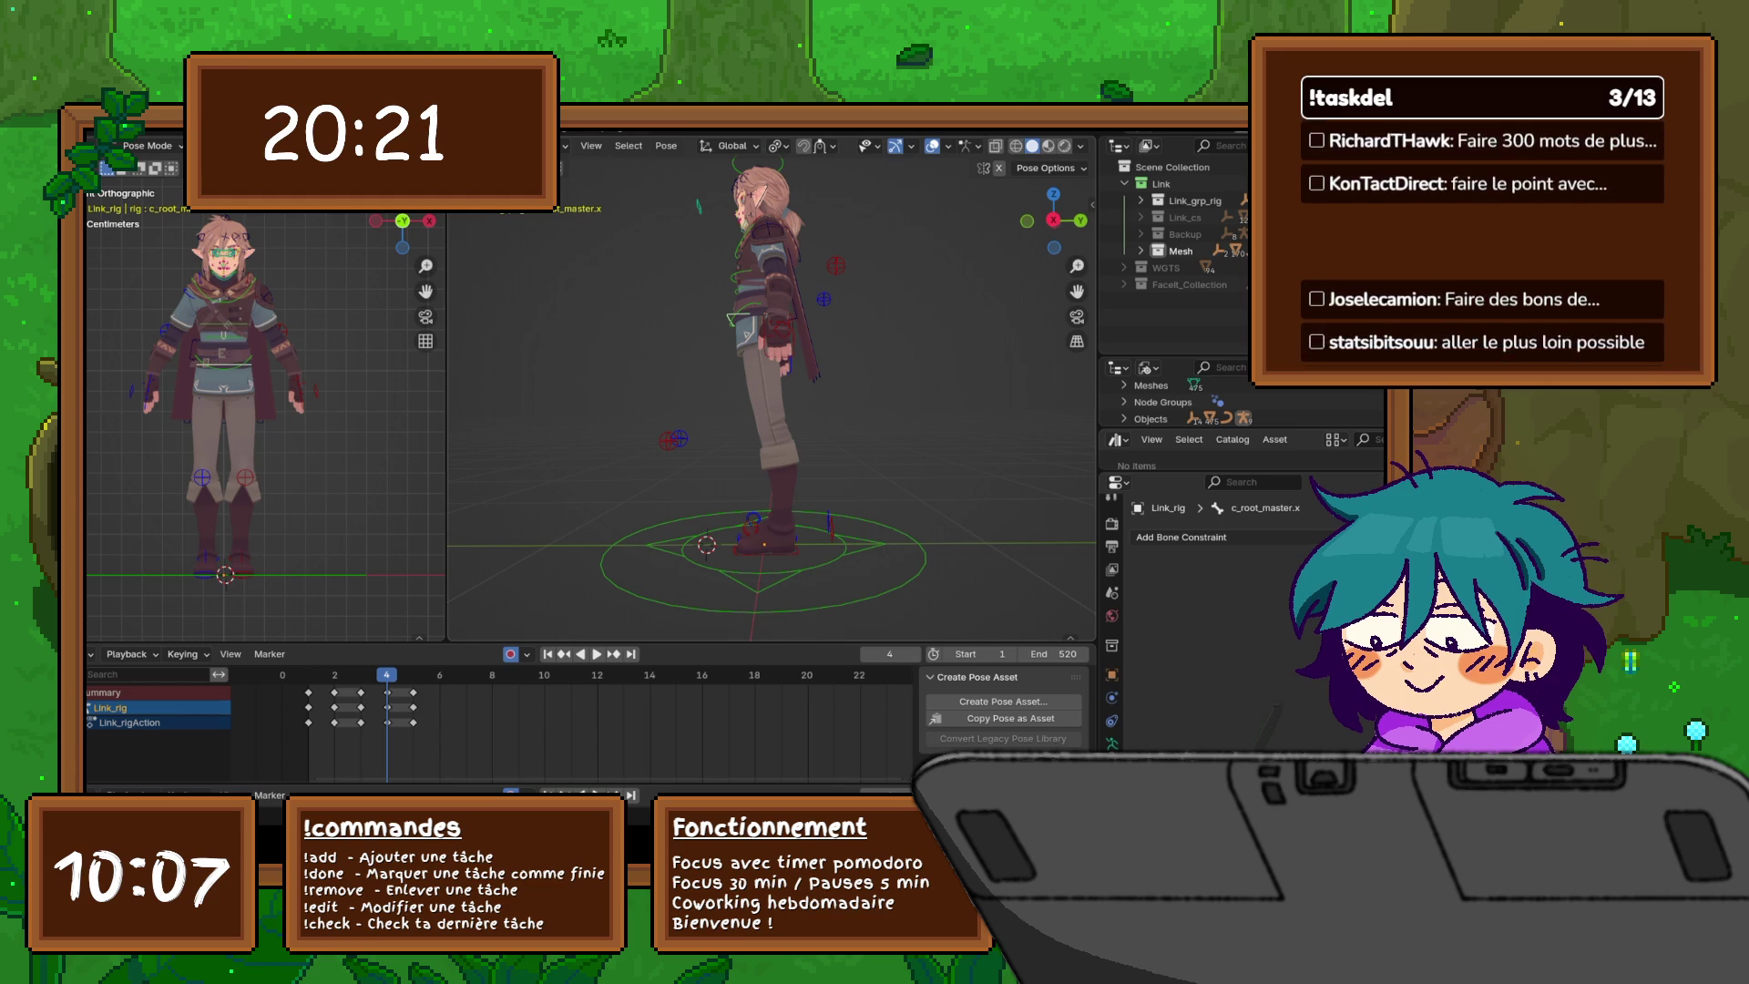
key("Right")
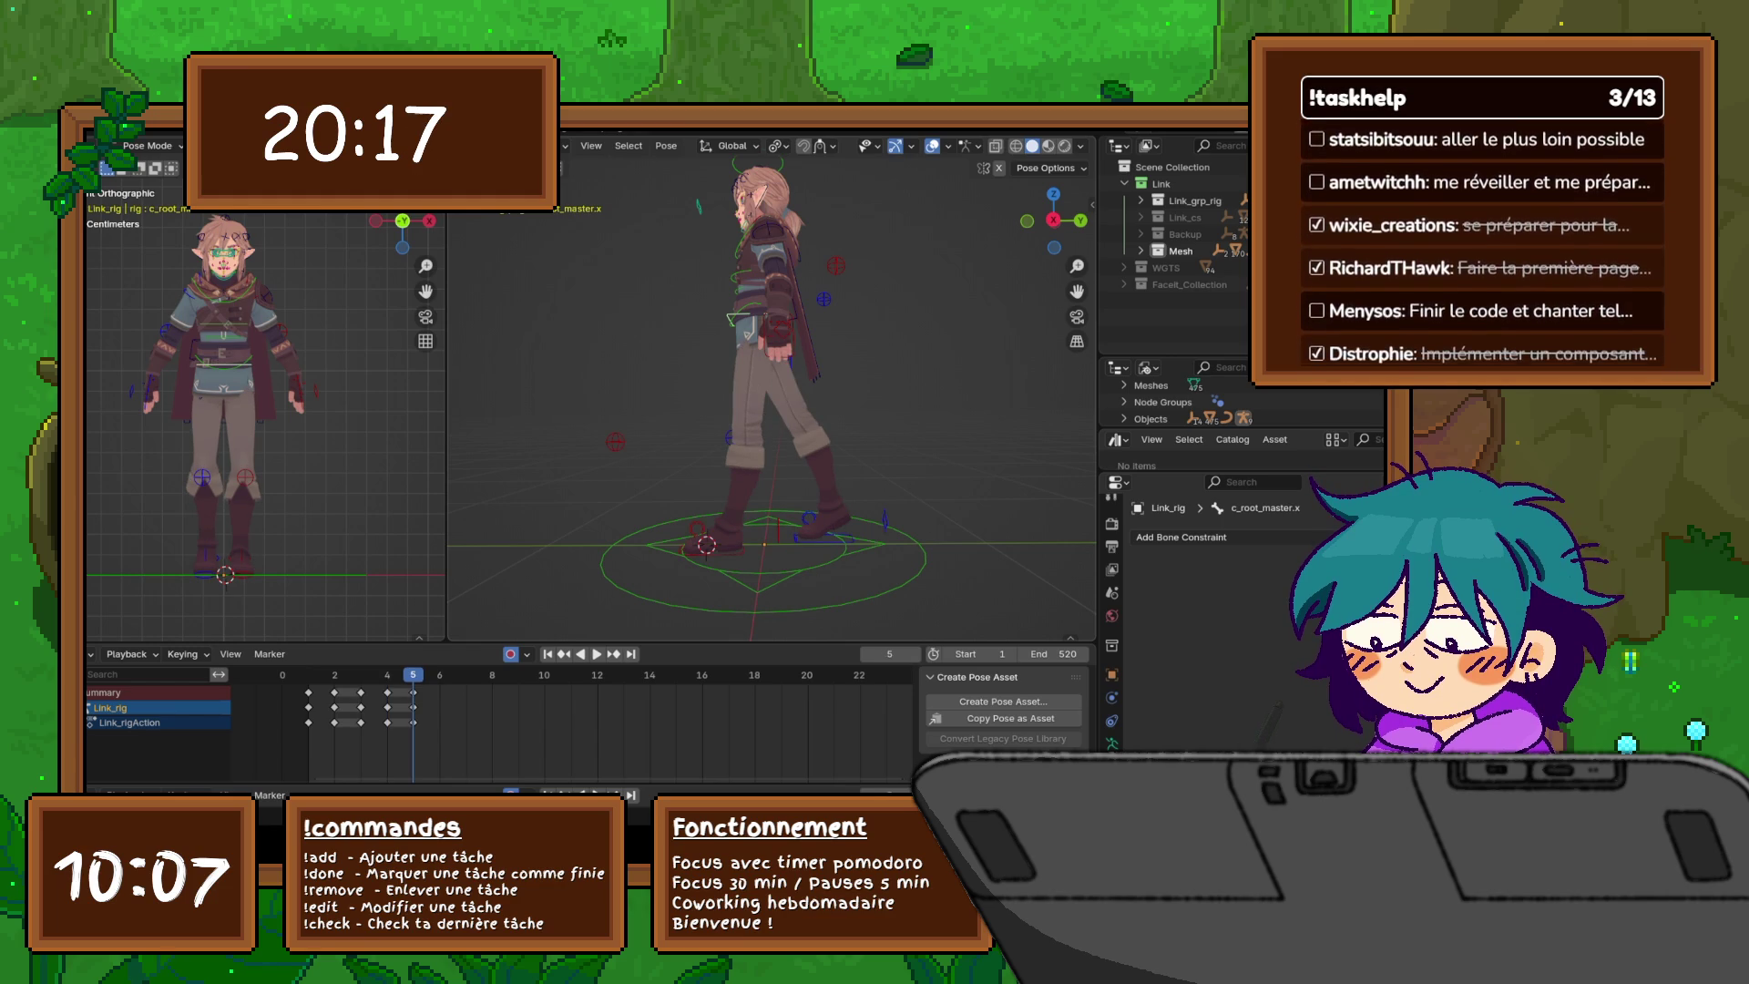
key("g")
key("z")
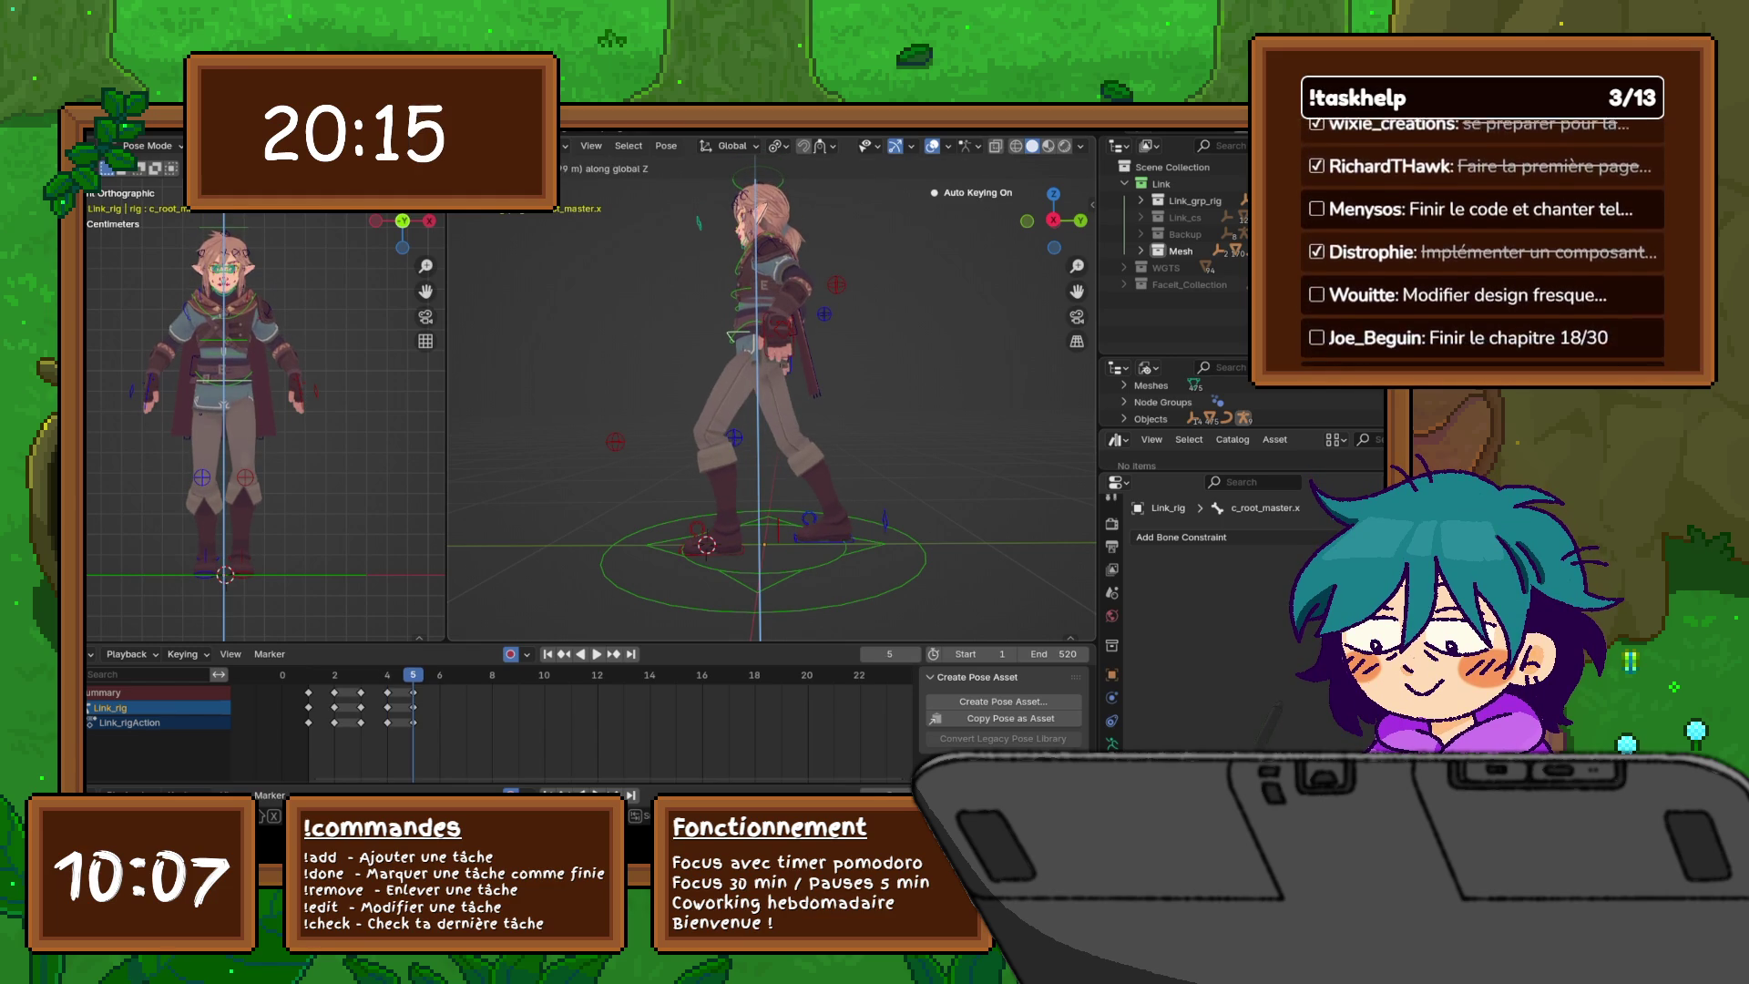
key("Return")
- Rotate the right and left foot bones and the left foot IK control
left_click(808, 521)
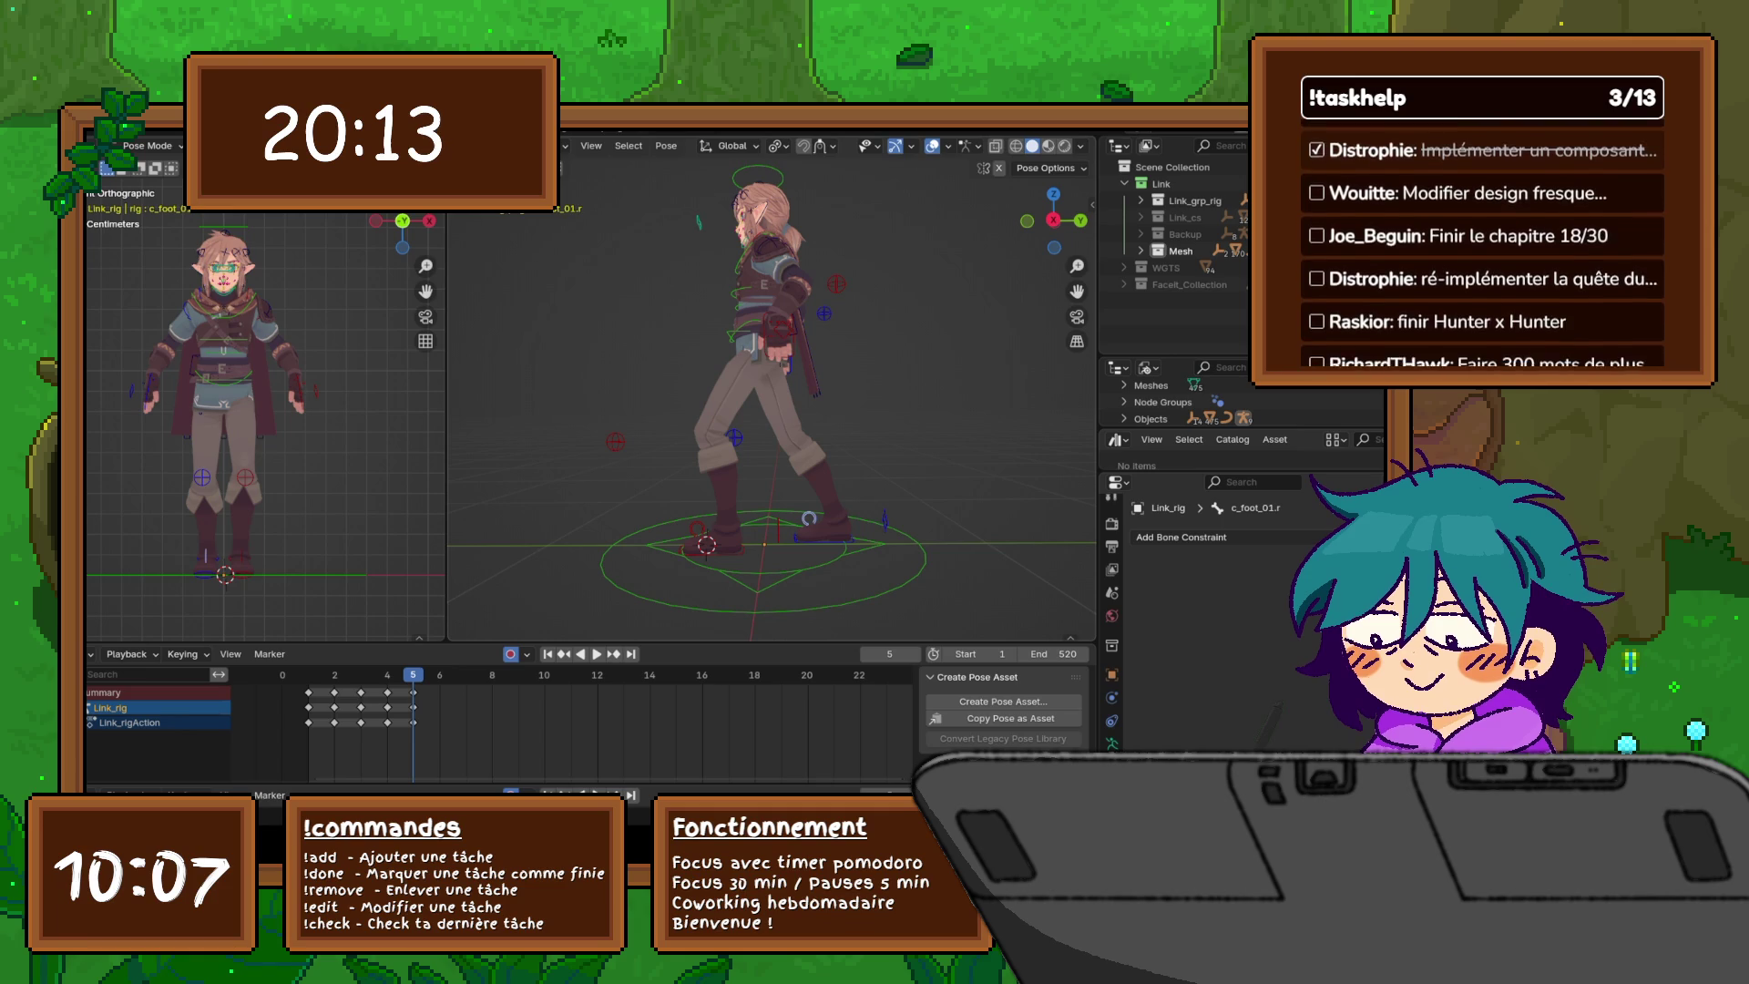
key("r")
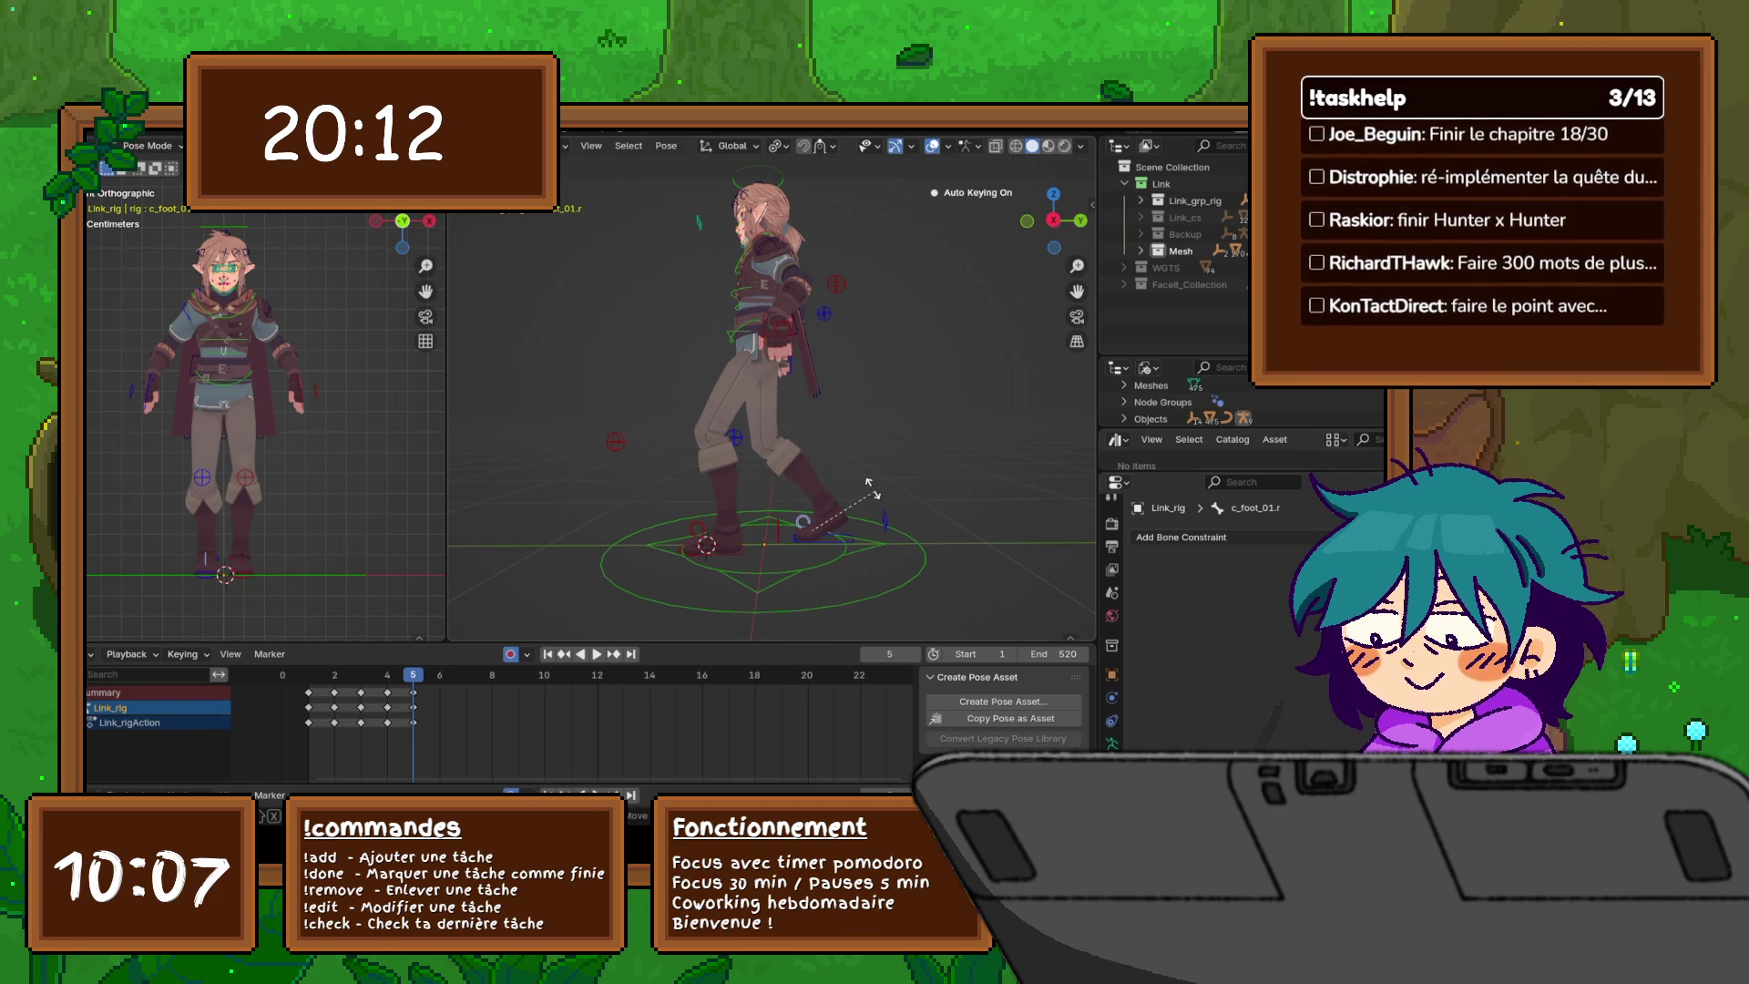
key("Return")
left_click(698, 529)
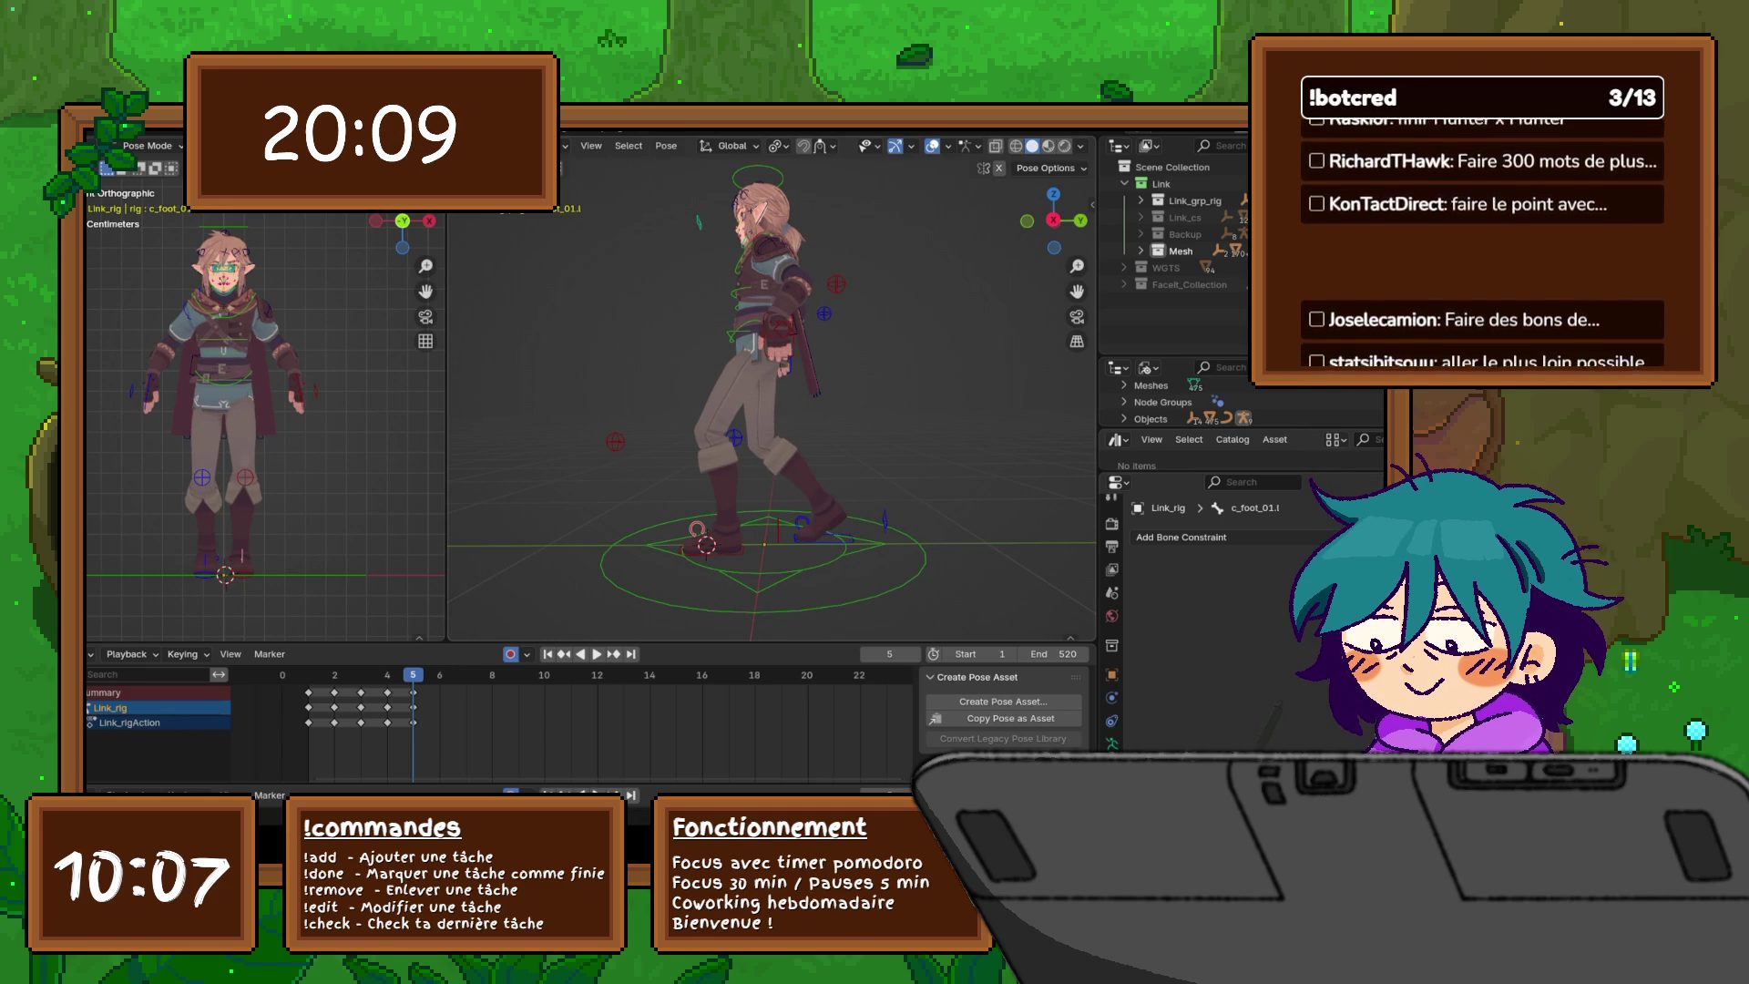
key("r")
key("Return")
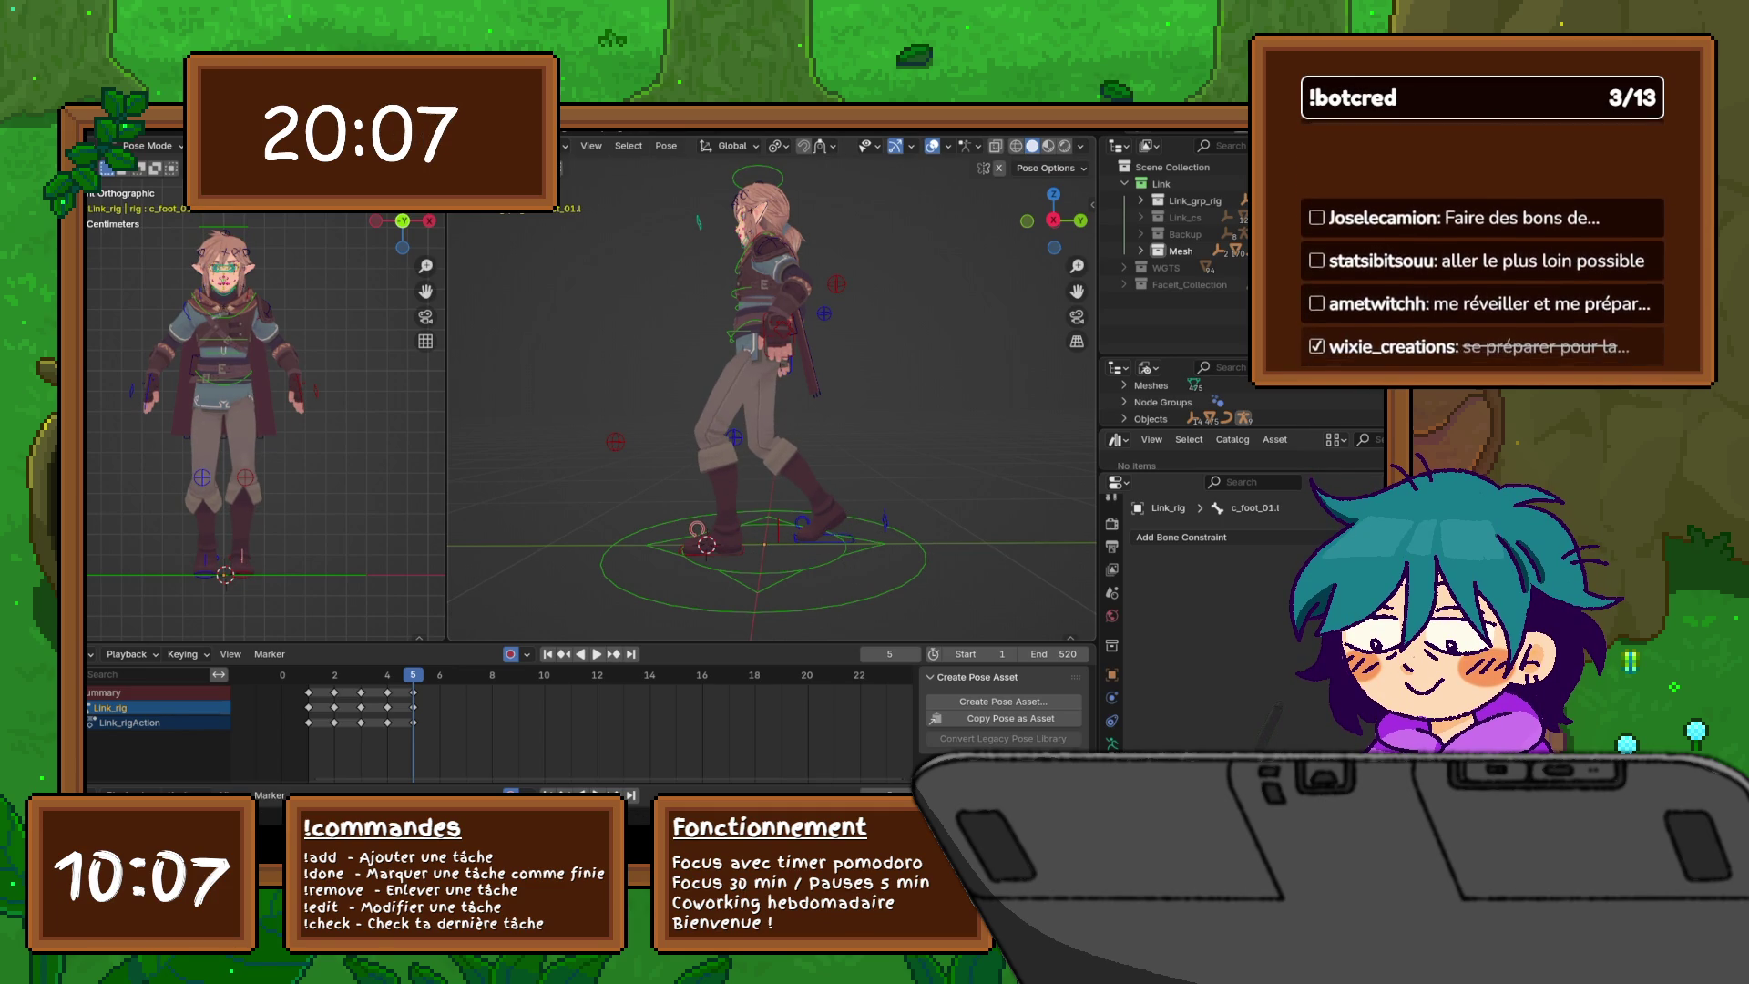
left_click(697, 540)
key("r")
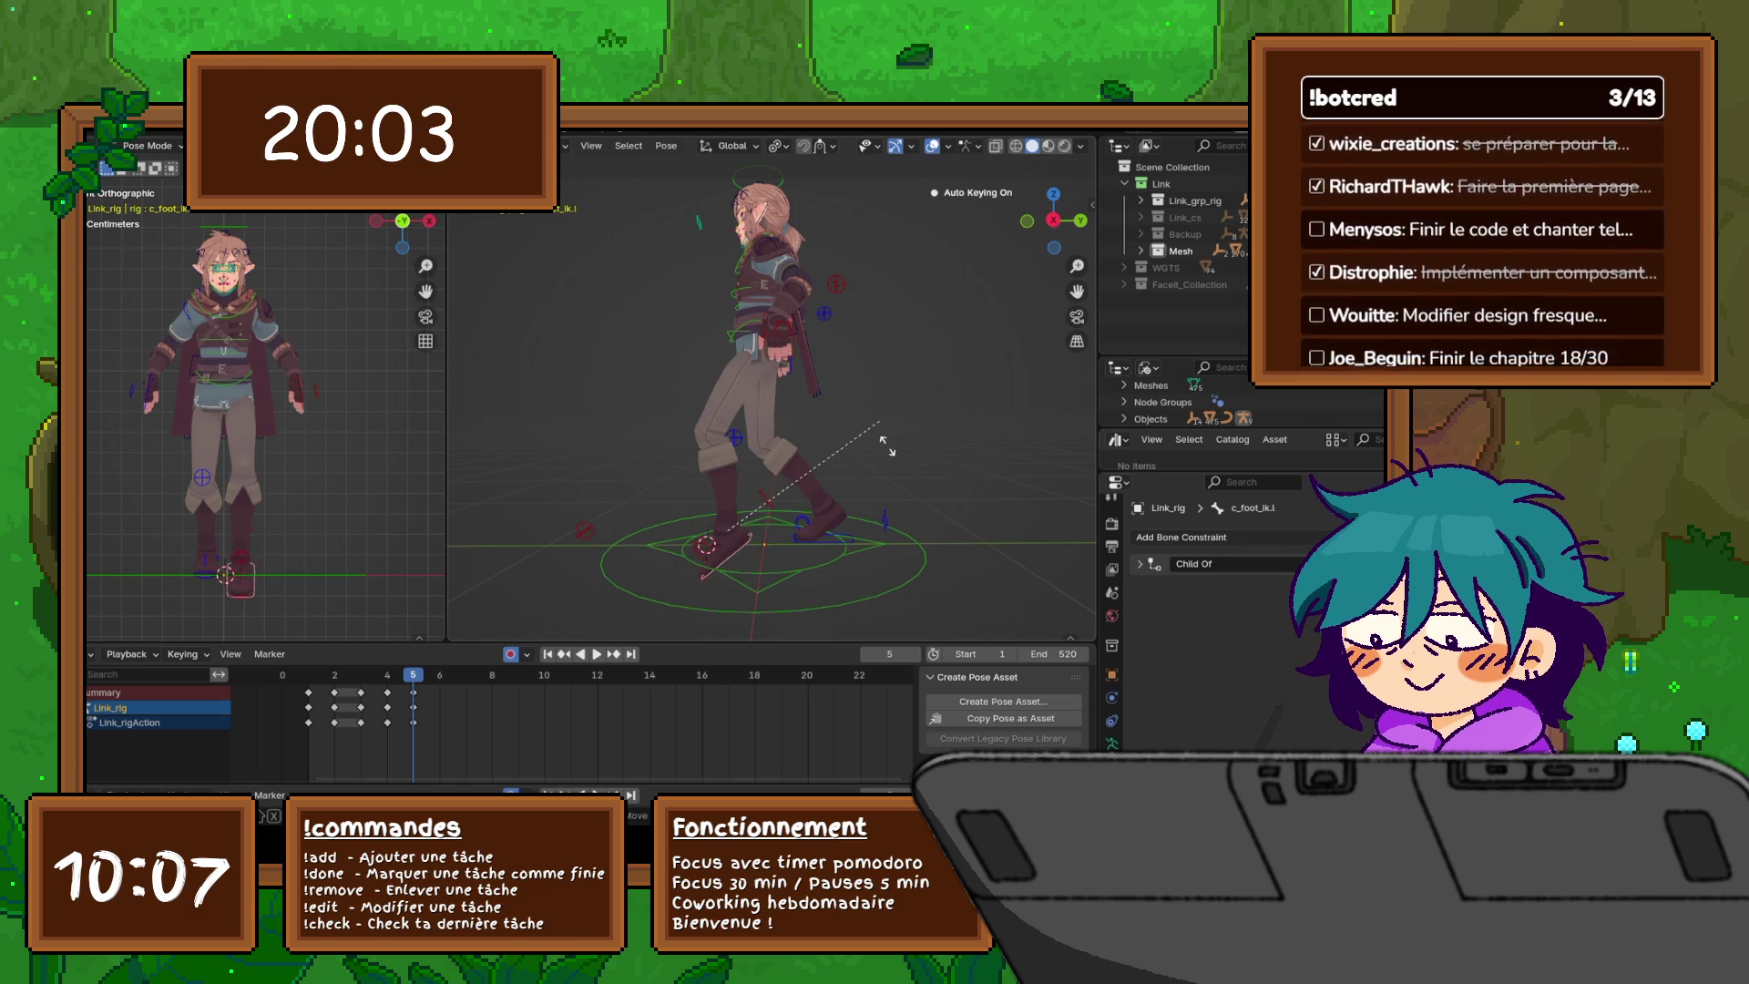
key("Return")
- Re-rotate the left foot IK control, then try rotating c_foot_01.l and cancel it
mouse_move(766, 410)
middle_mouse_down()
mouse_move(719, 412)
mouse_move(820, 412)
mouse_move(702, 412)
middle_mouse_up()
left_click(803, 521)
left_click(706, 539)
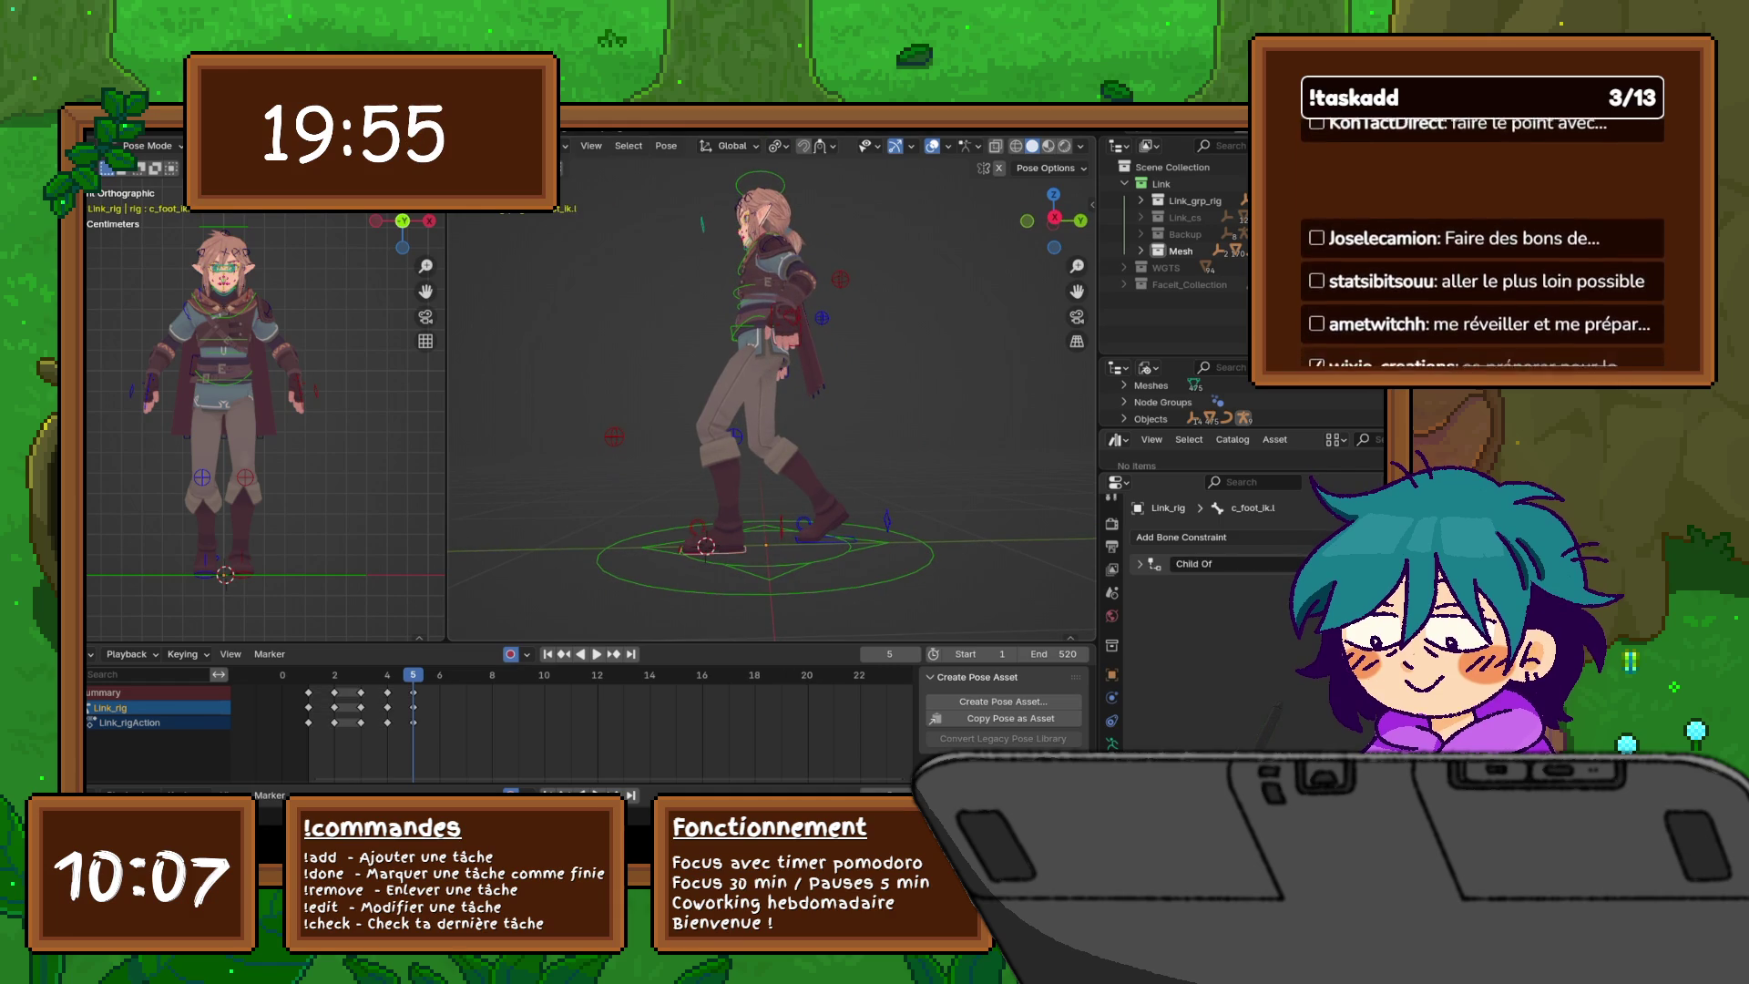
key("r")
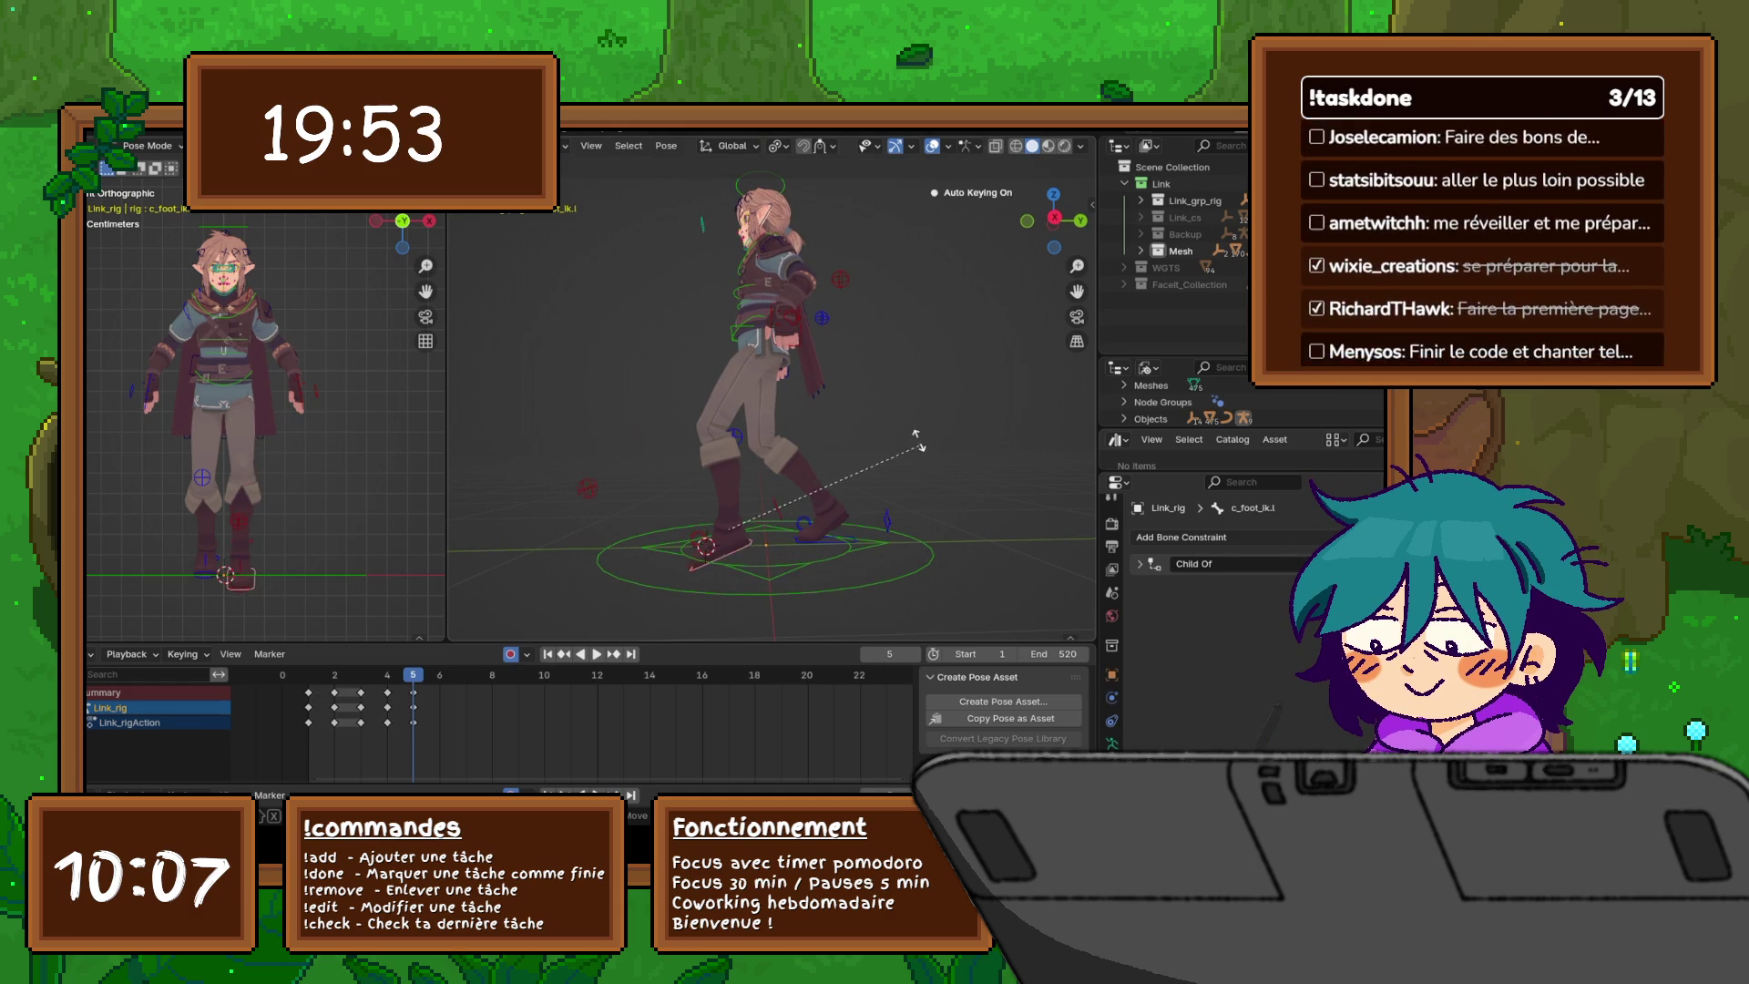
left_click(916, 437)
middle_click_drag(915, 437, 820, 438)
left_click(722, 538)
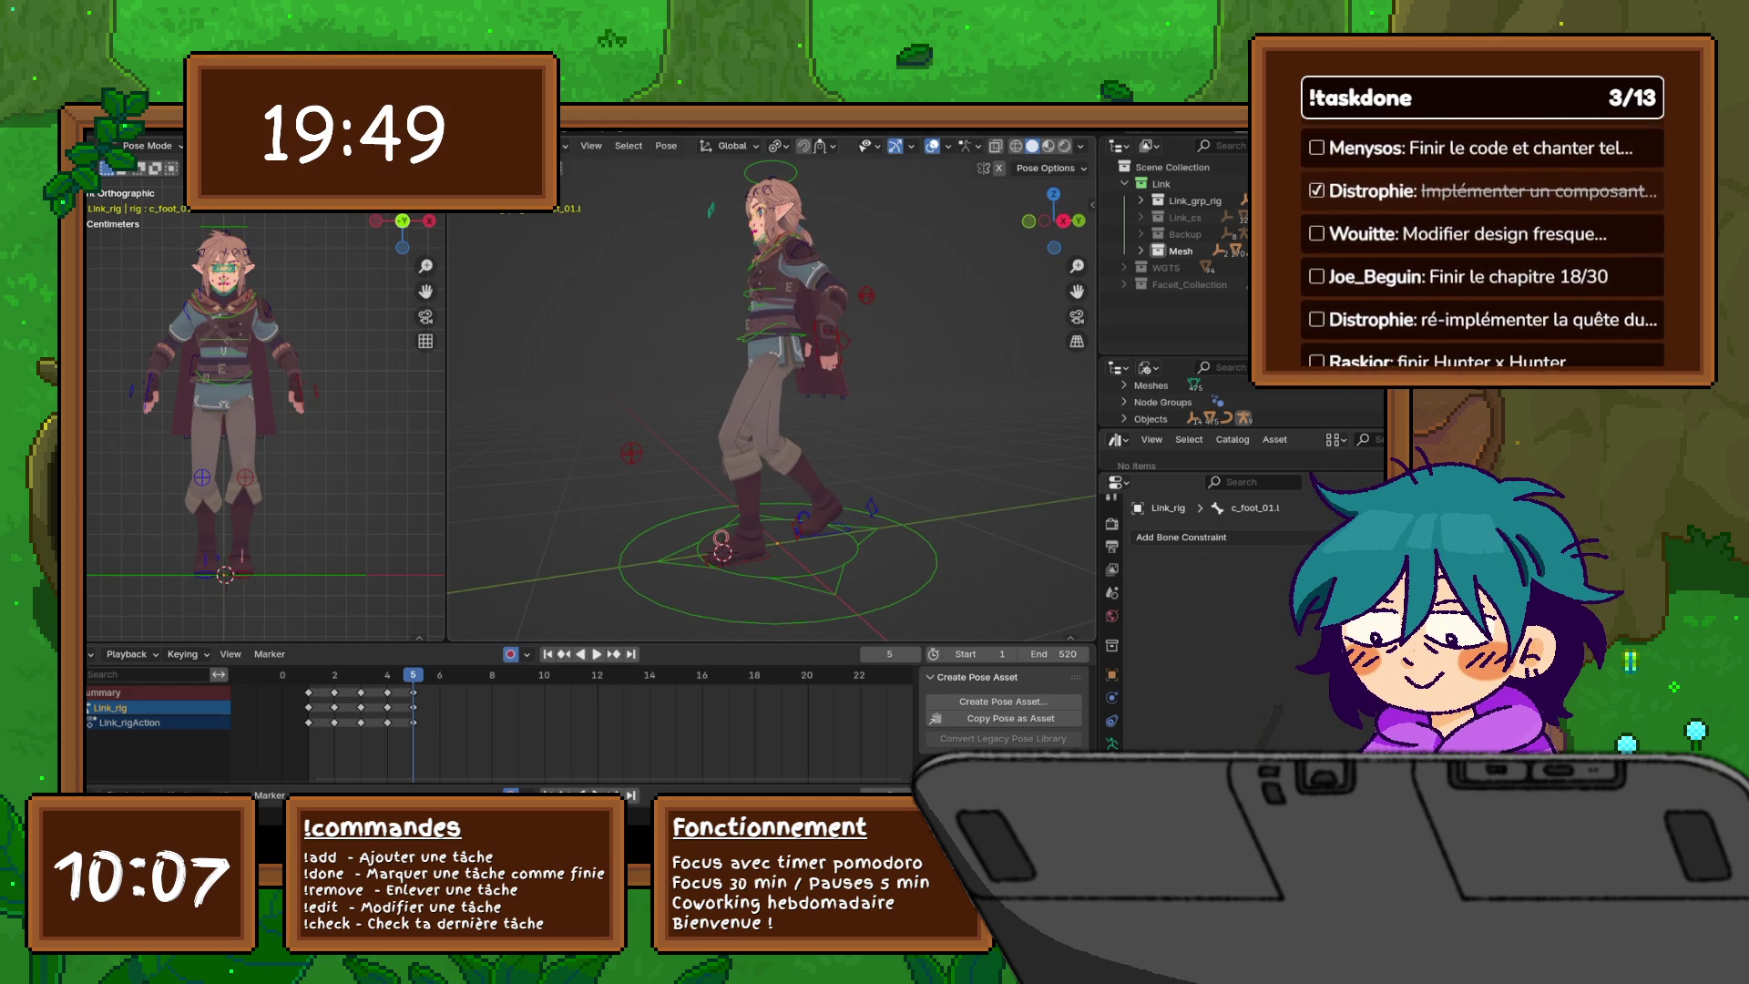
key("Left")
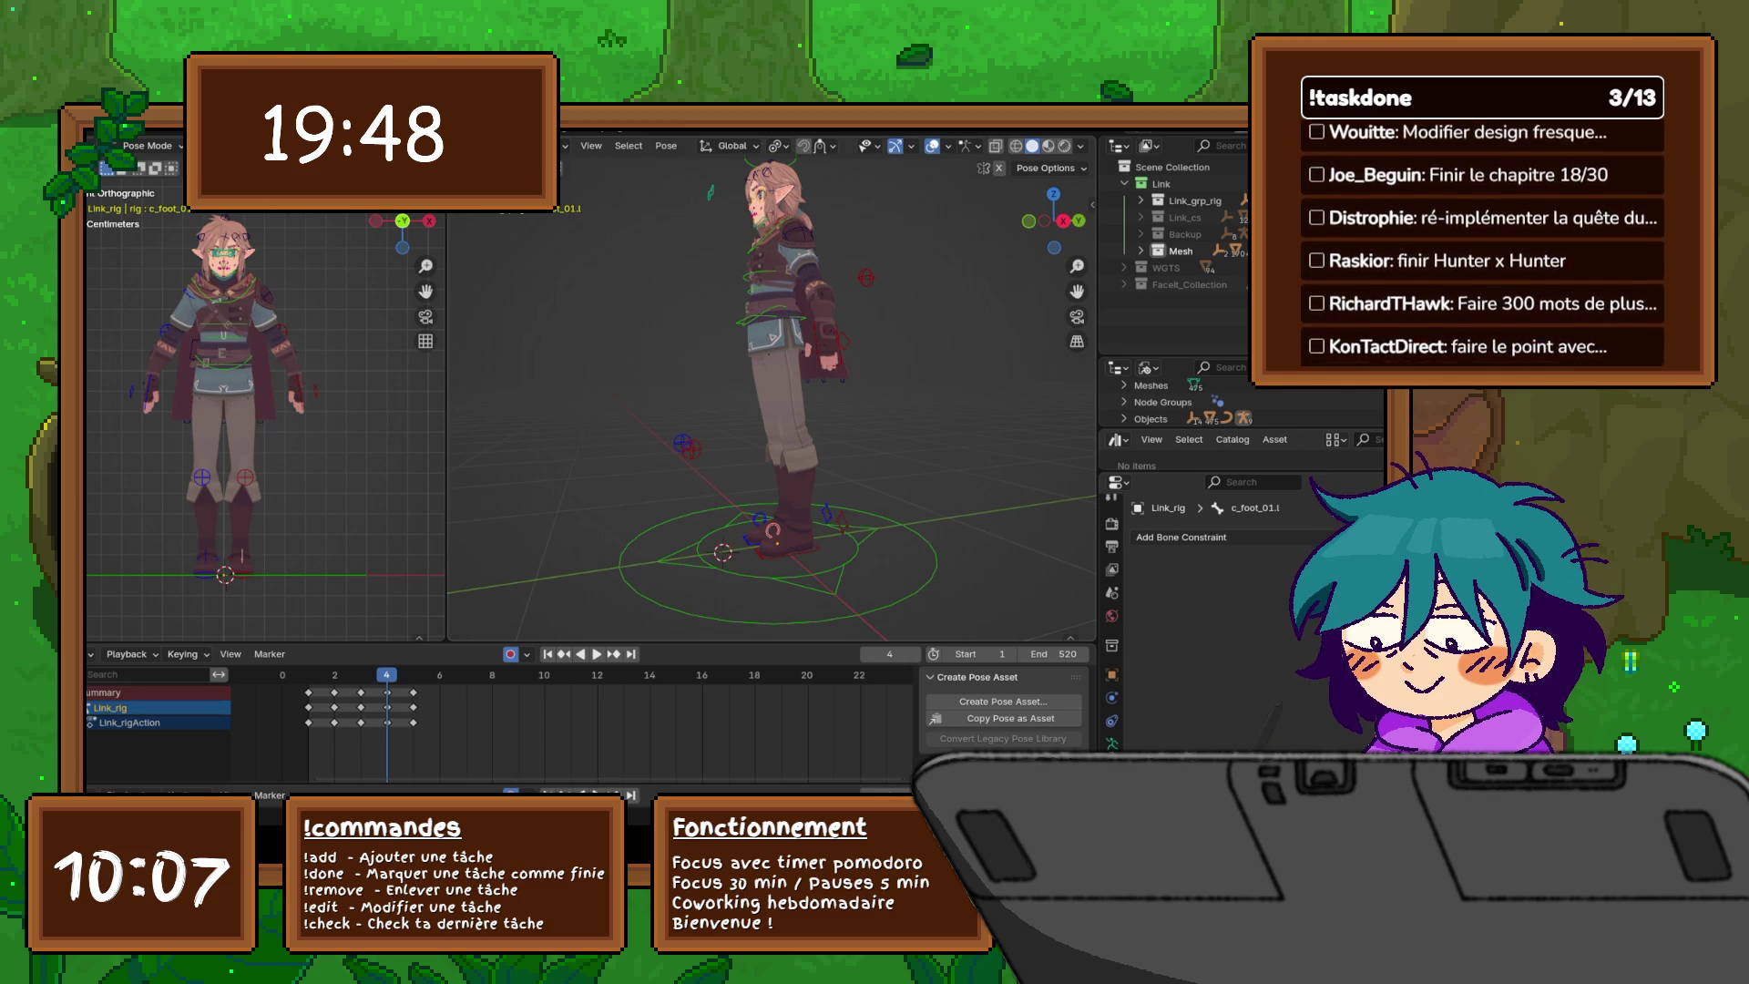
key("Right")
middle_click_drag(819, 438, 793, 438)
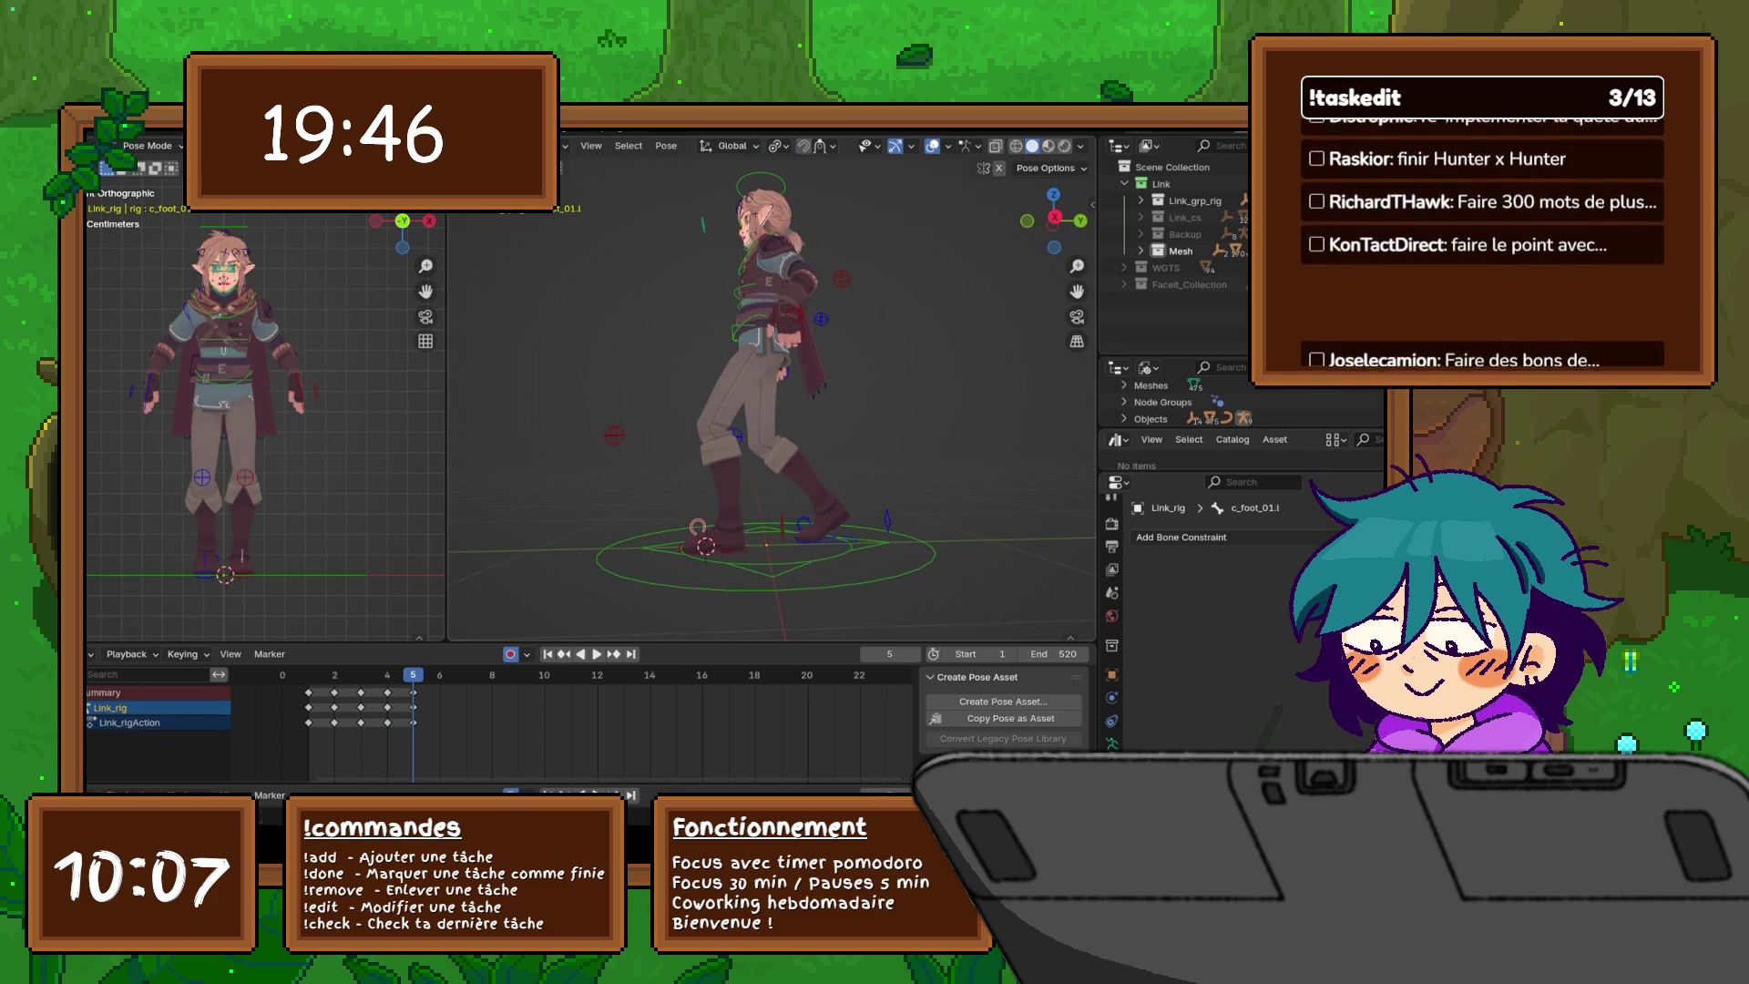
key("r")
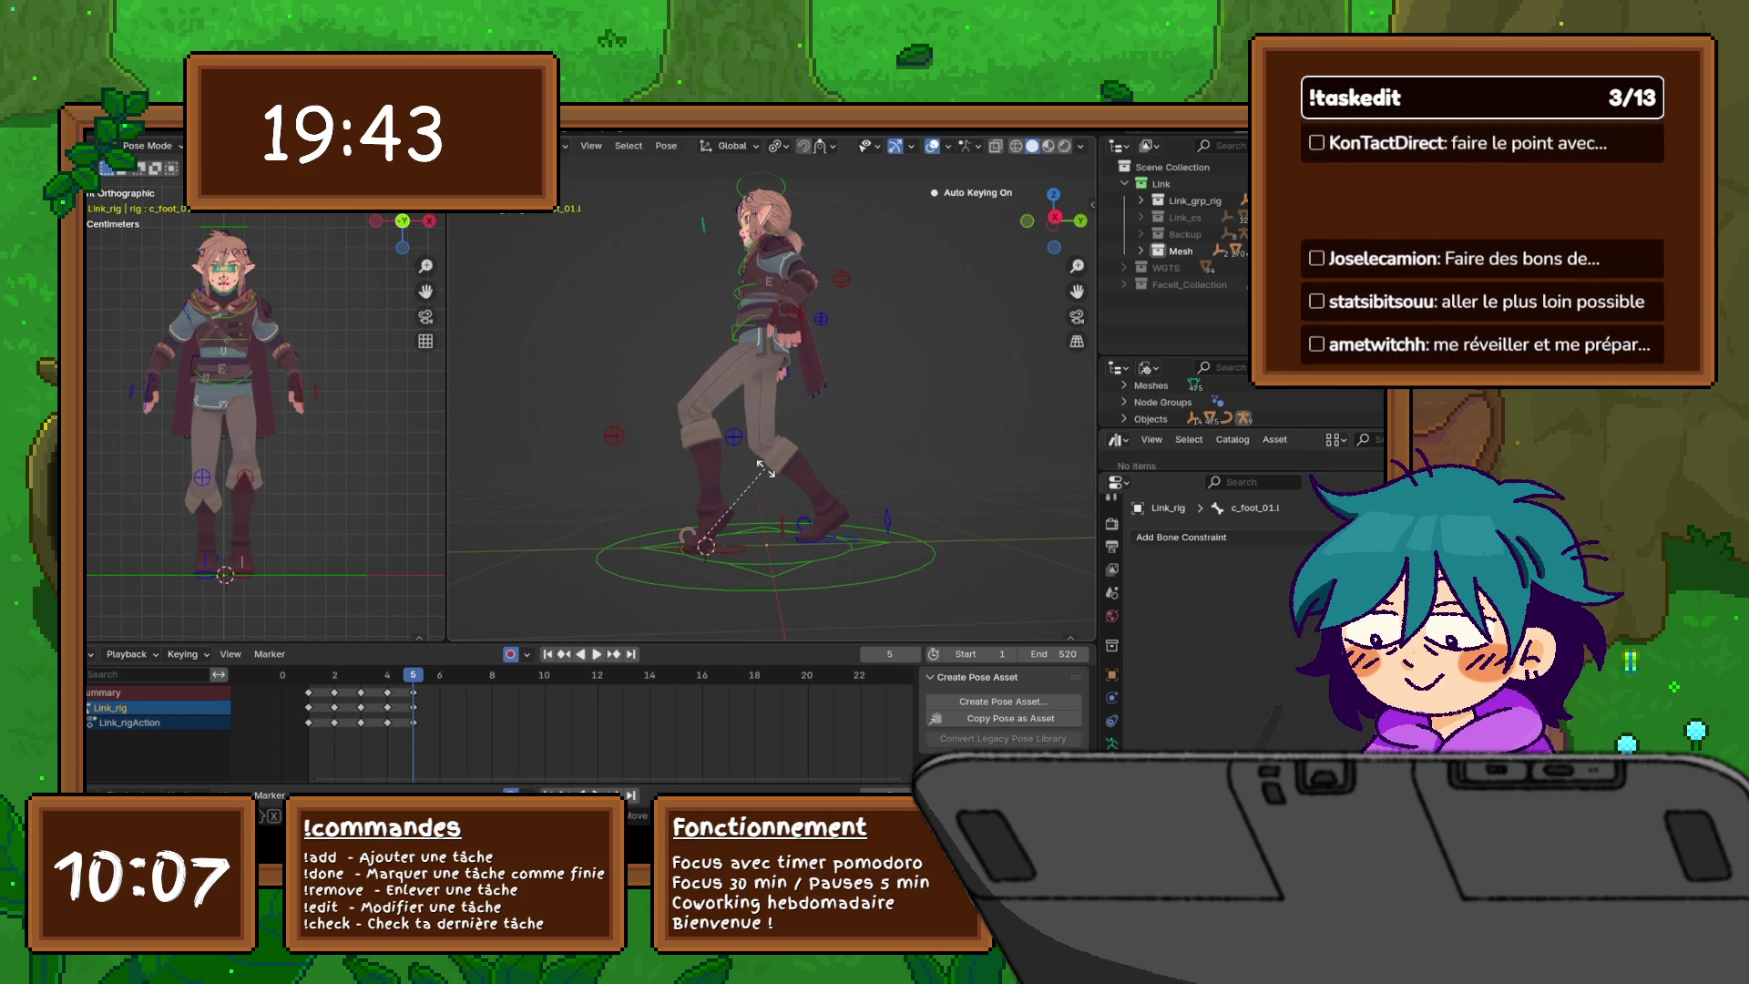
key("Escape")
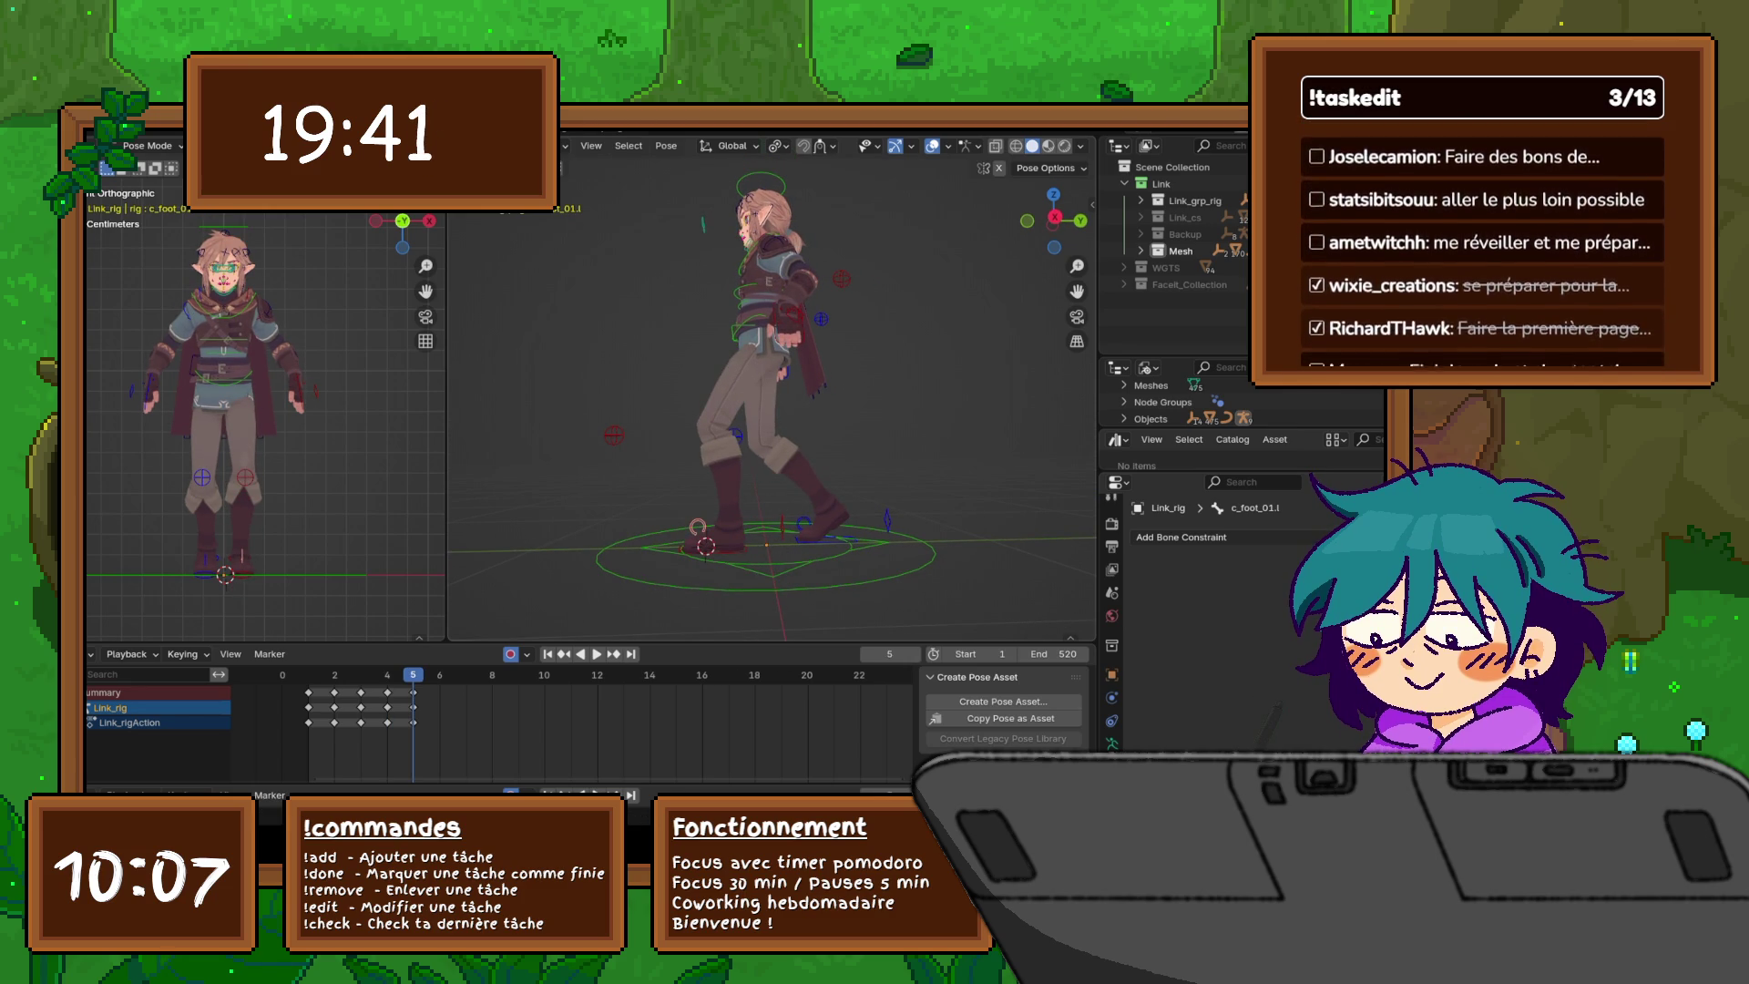
- Move the left foot roll control twice to bend the rear knee at frame 5
left_click(889, 519)
key("g")
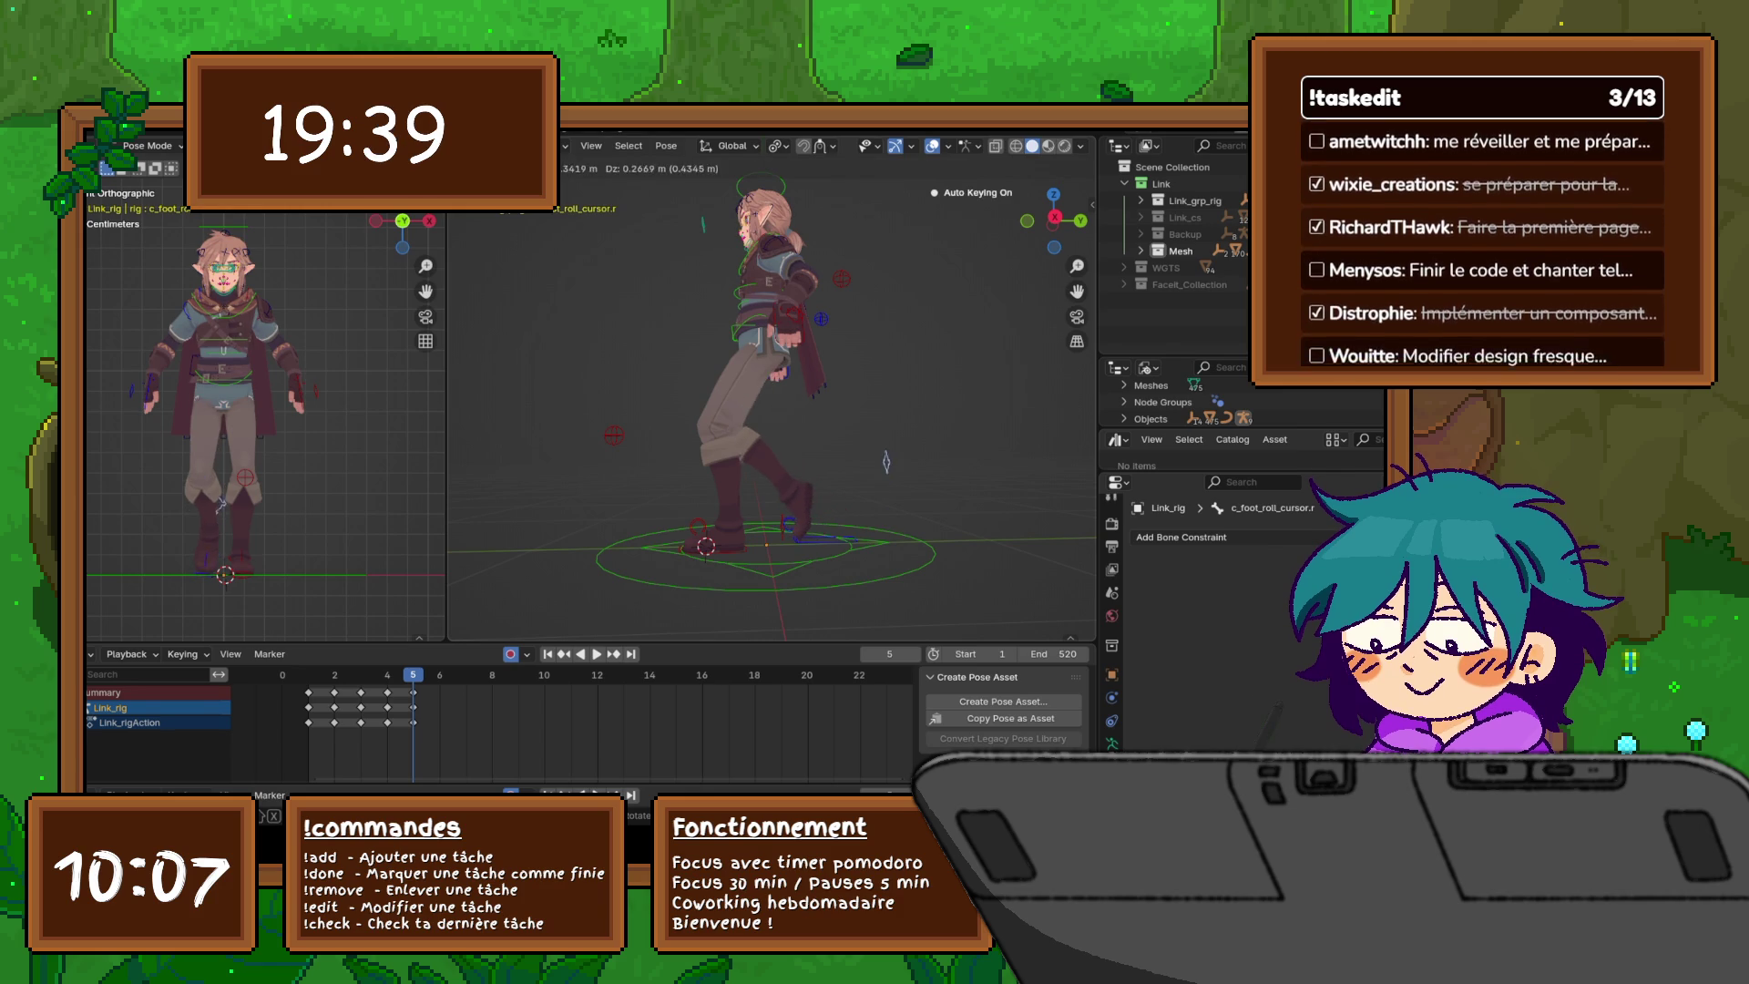
key("Escape")
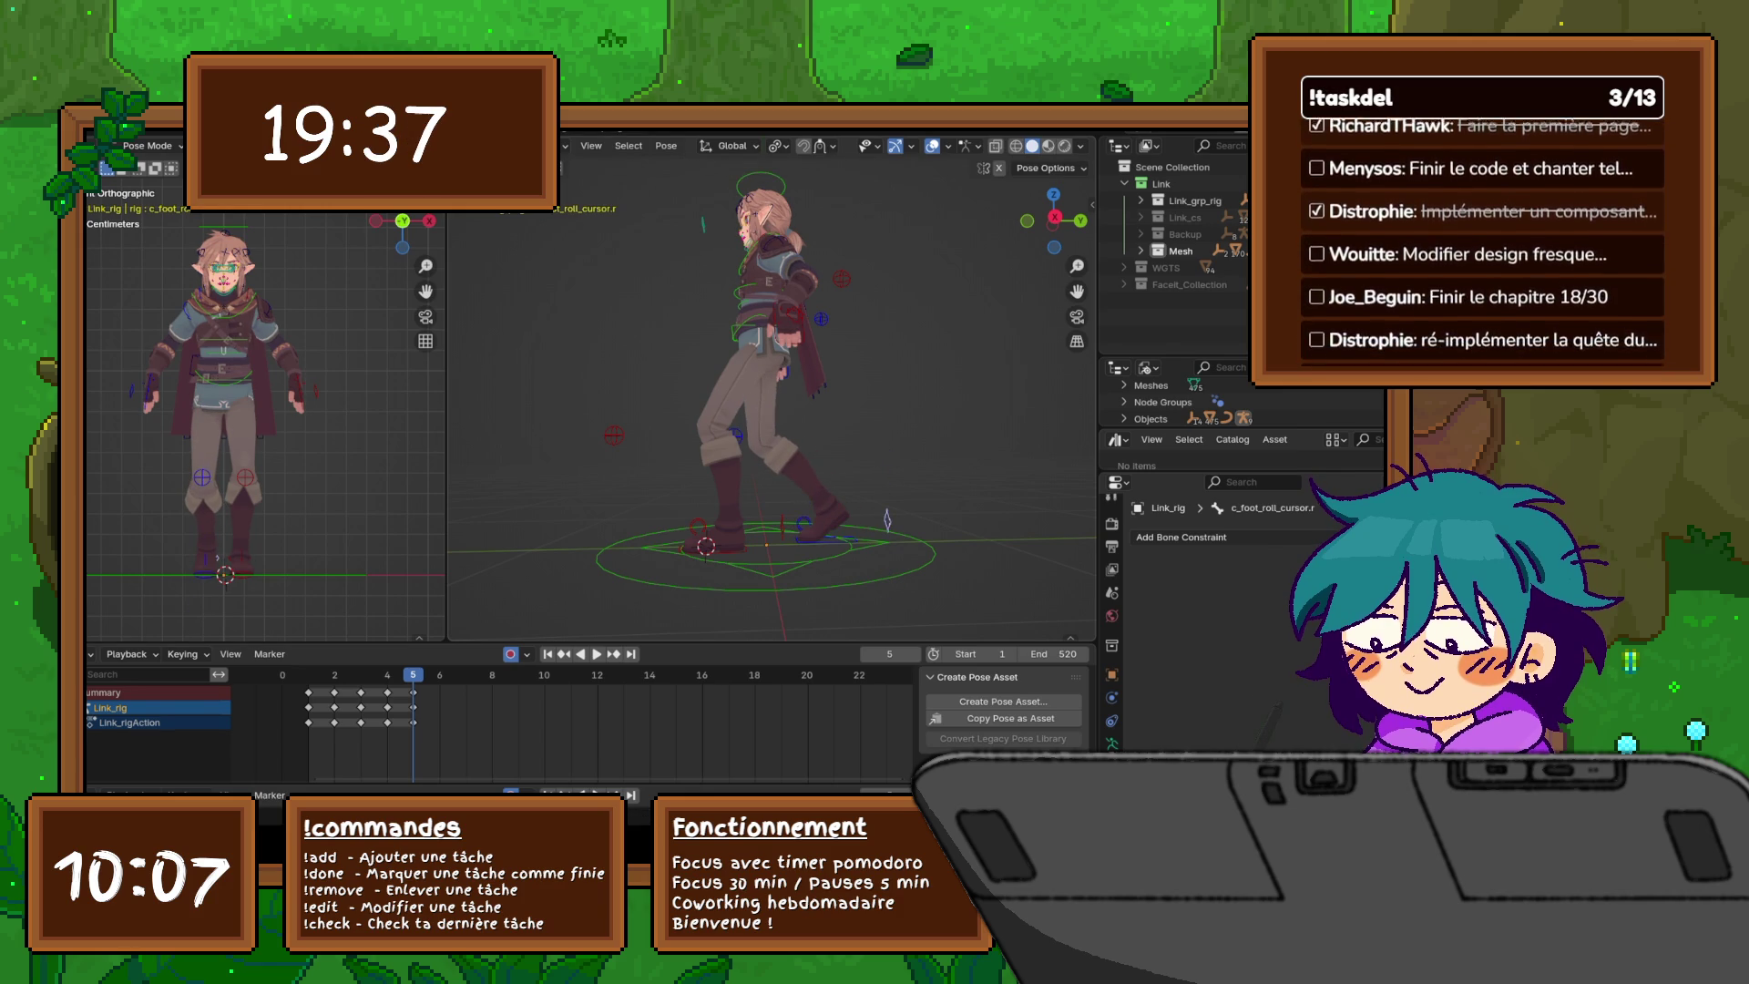
left_click(933, 553)
left_click(698, 526)
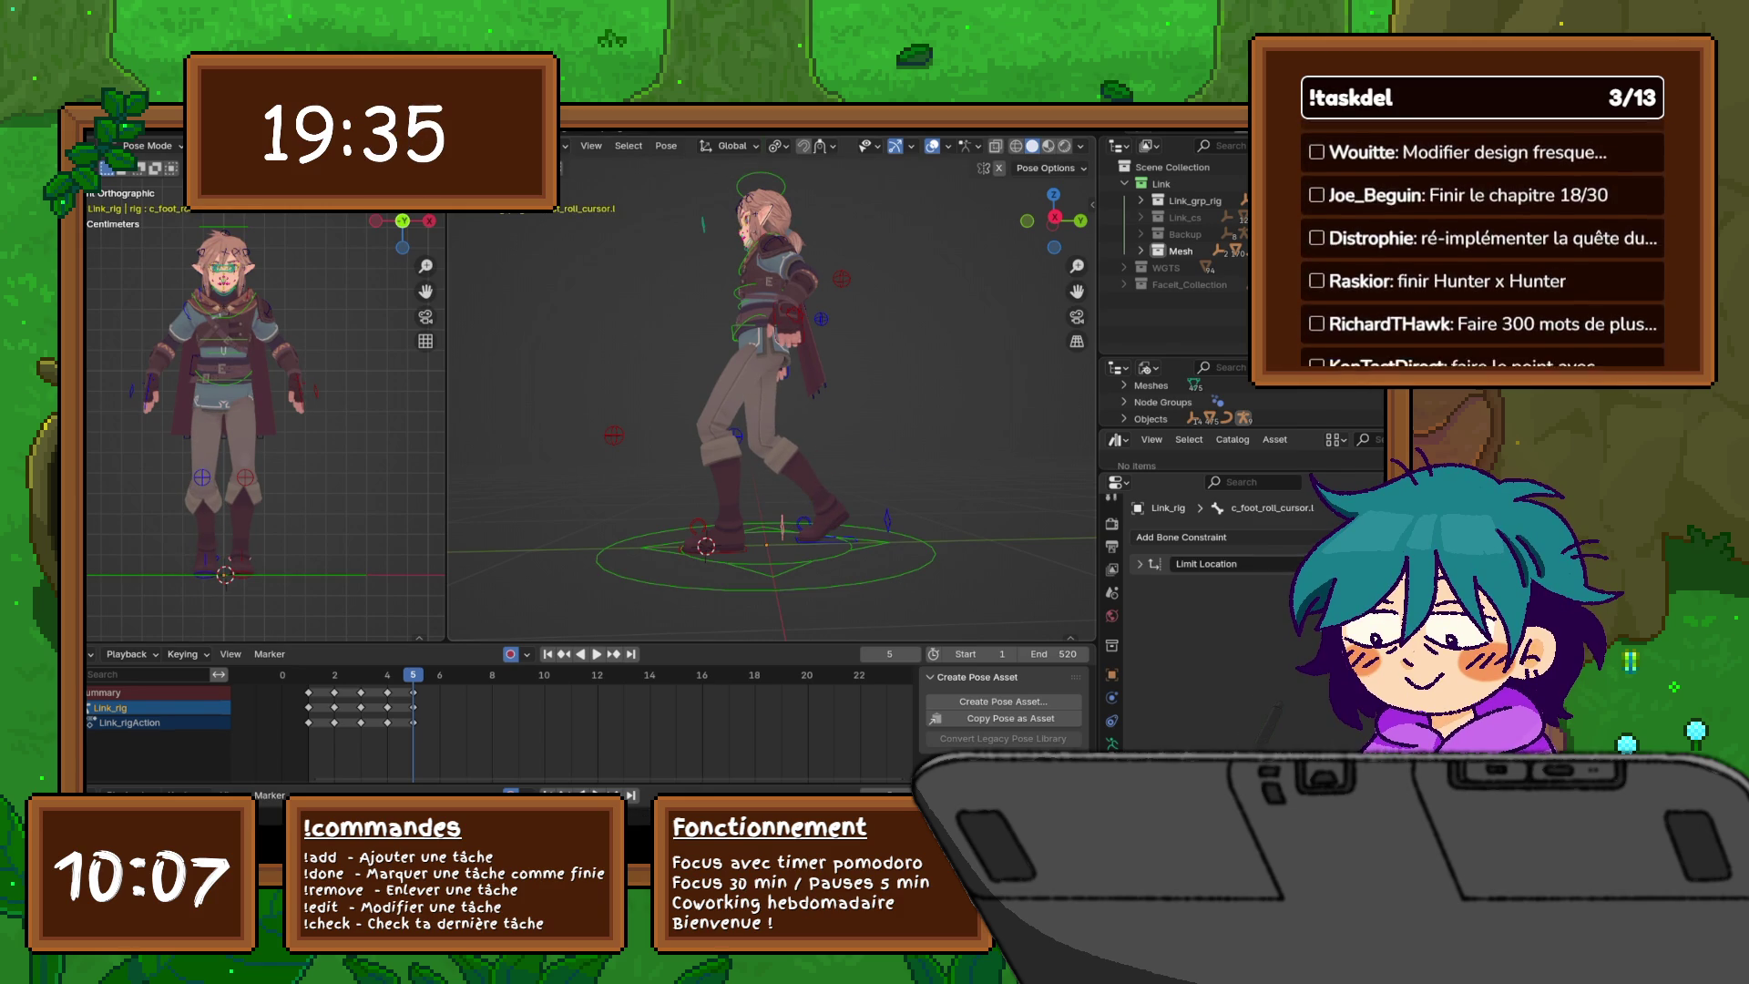
key("g")
key("Return")
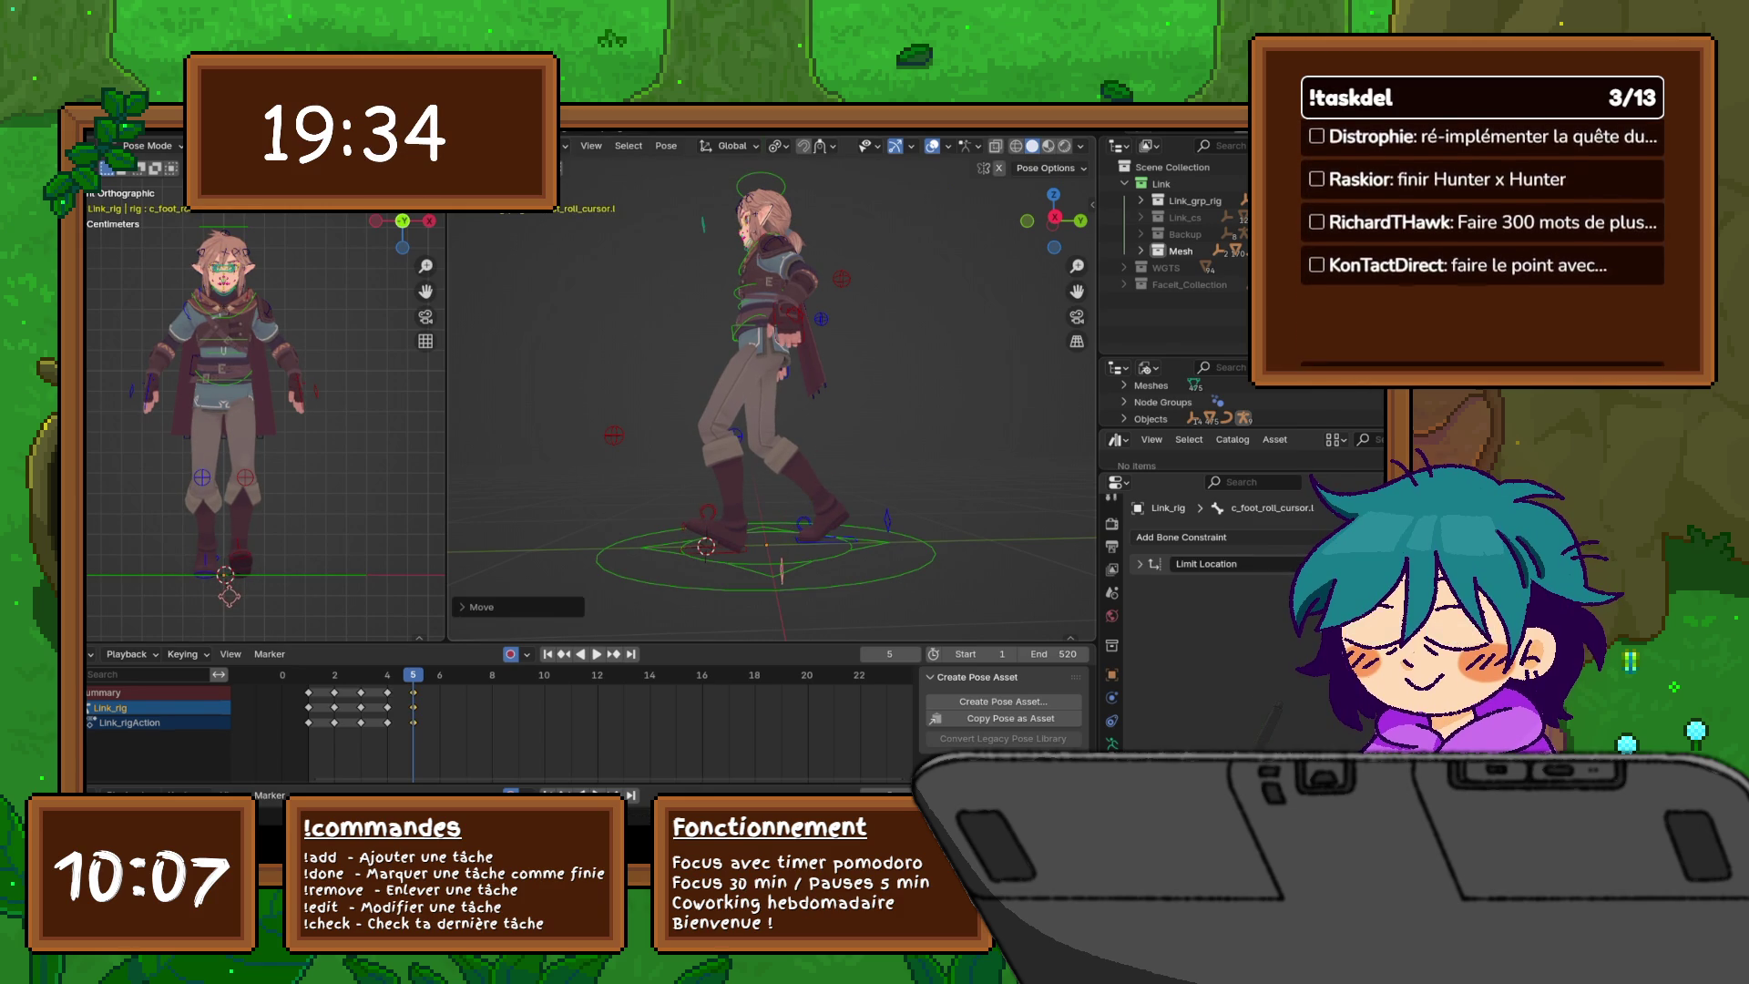
key("g")
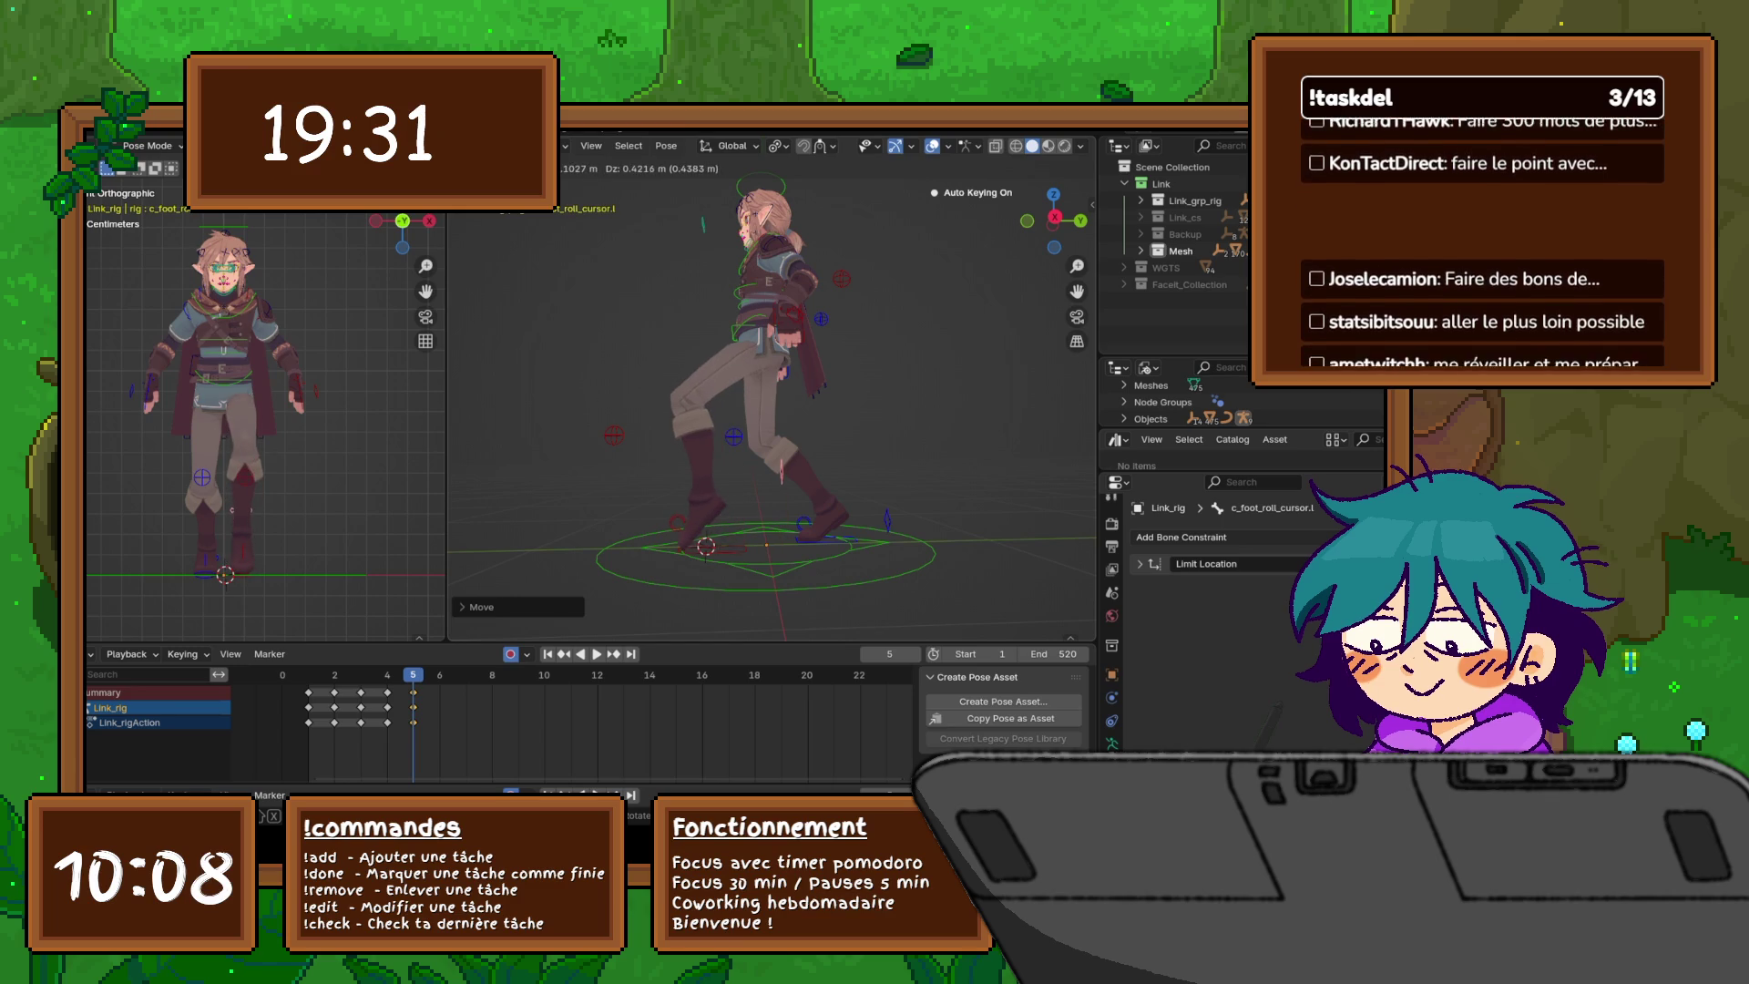
key("Return")
- Undo the last rear-leg move and select the upper spine bone c_spine_04.x
key("ctrl+z")
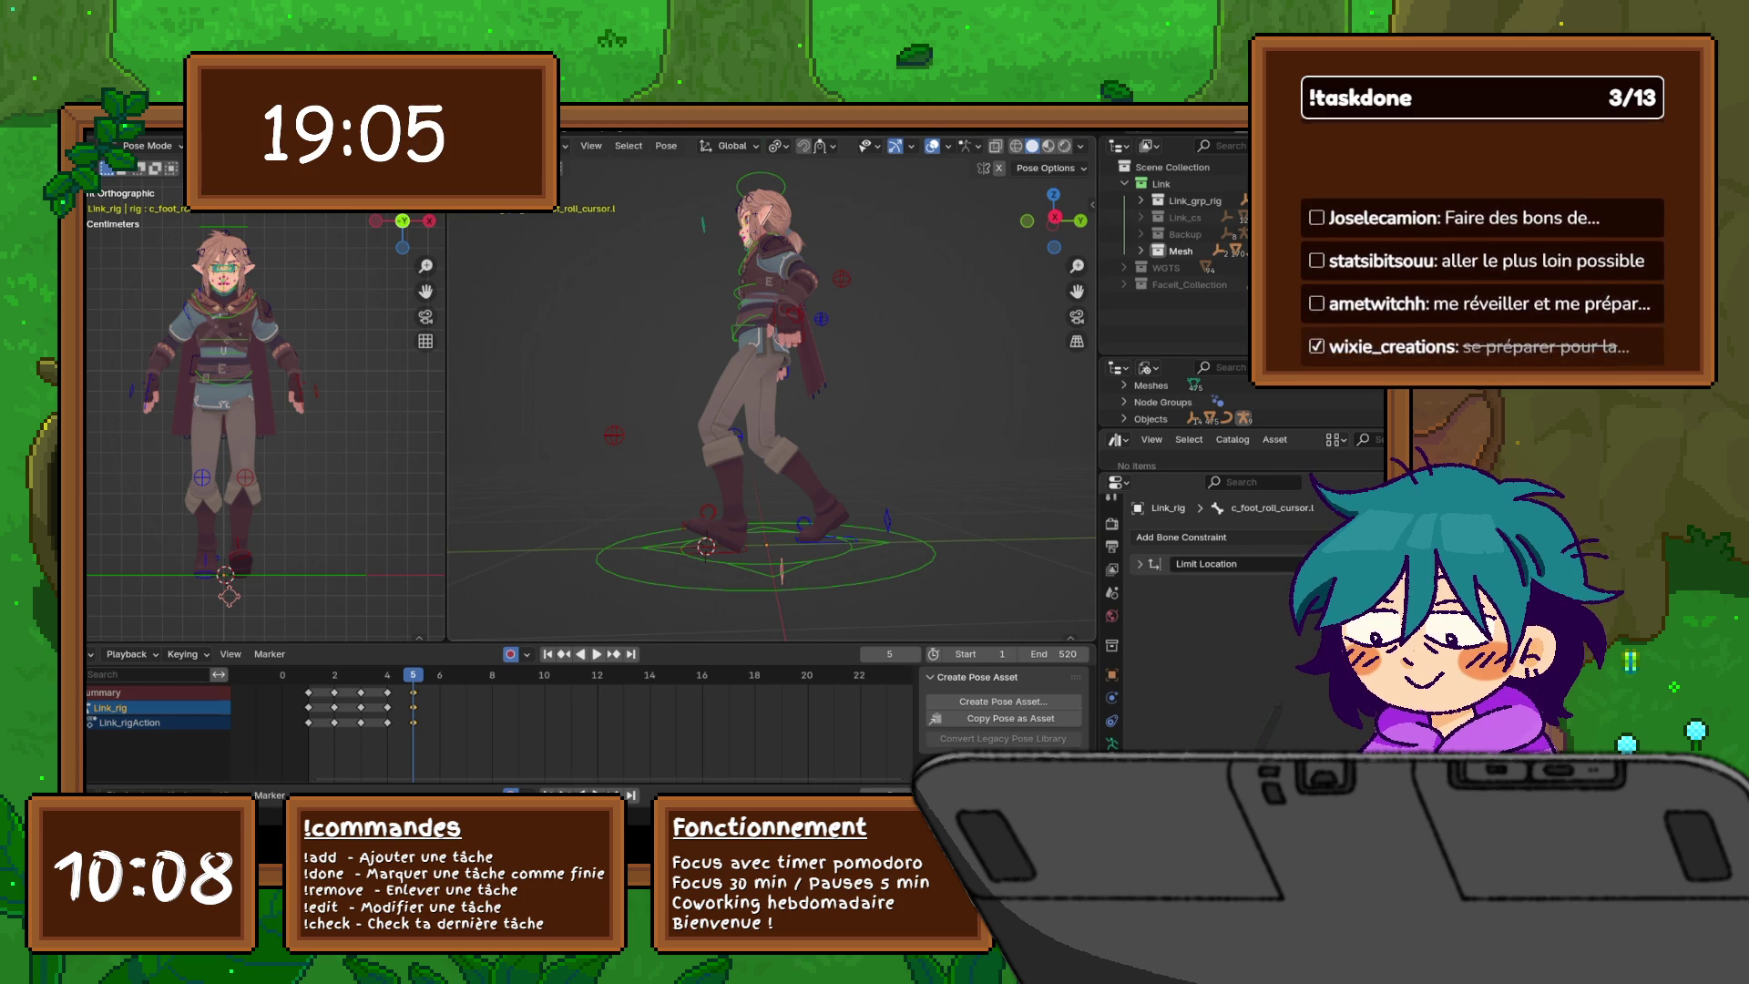
mouse_move(775, 410)
middle_mouse_down()
mouse_move(820, 410)
mouse_move(606, 410)
middle_mouse_up()
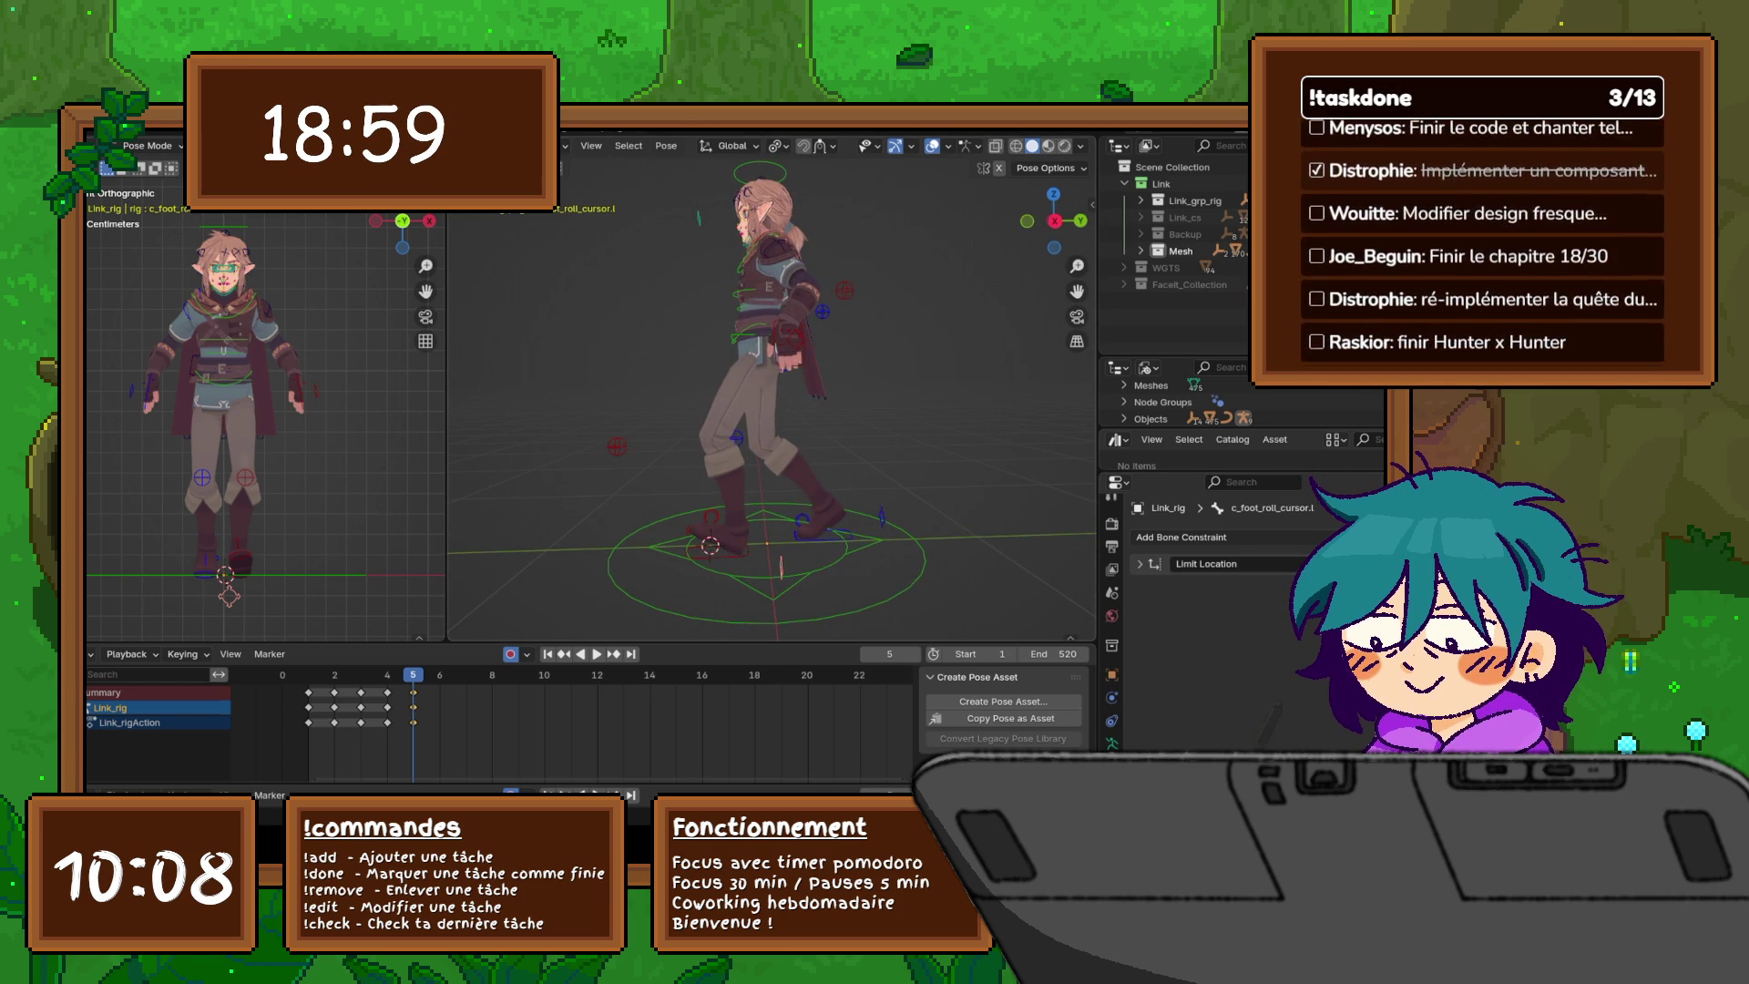
left_click(756, 344)
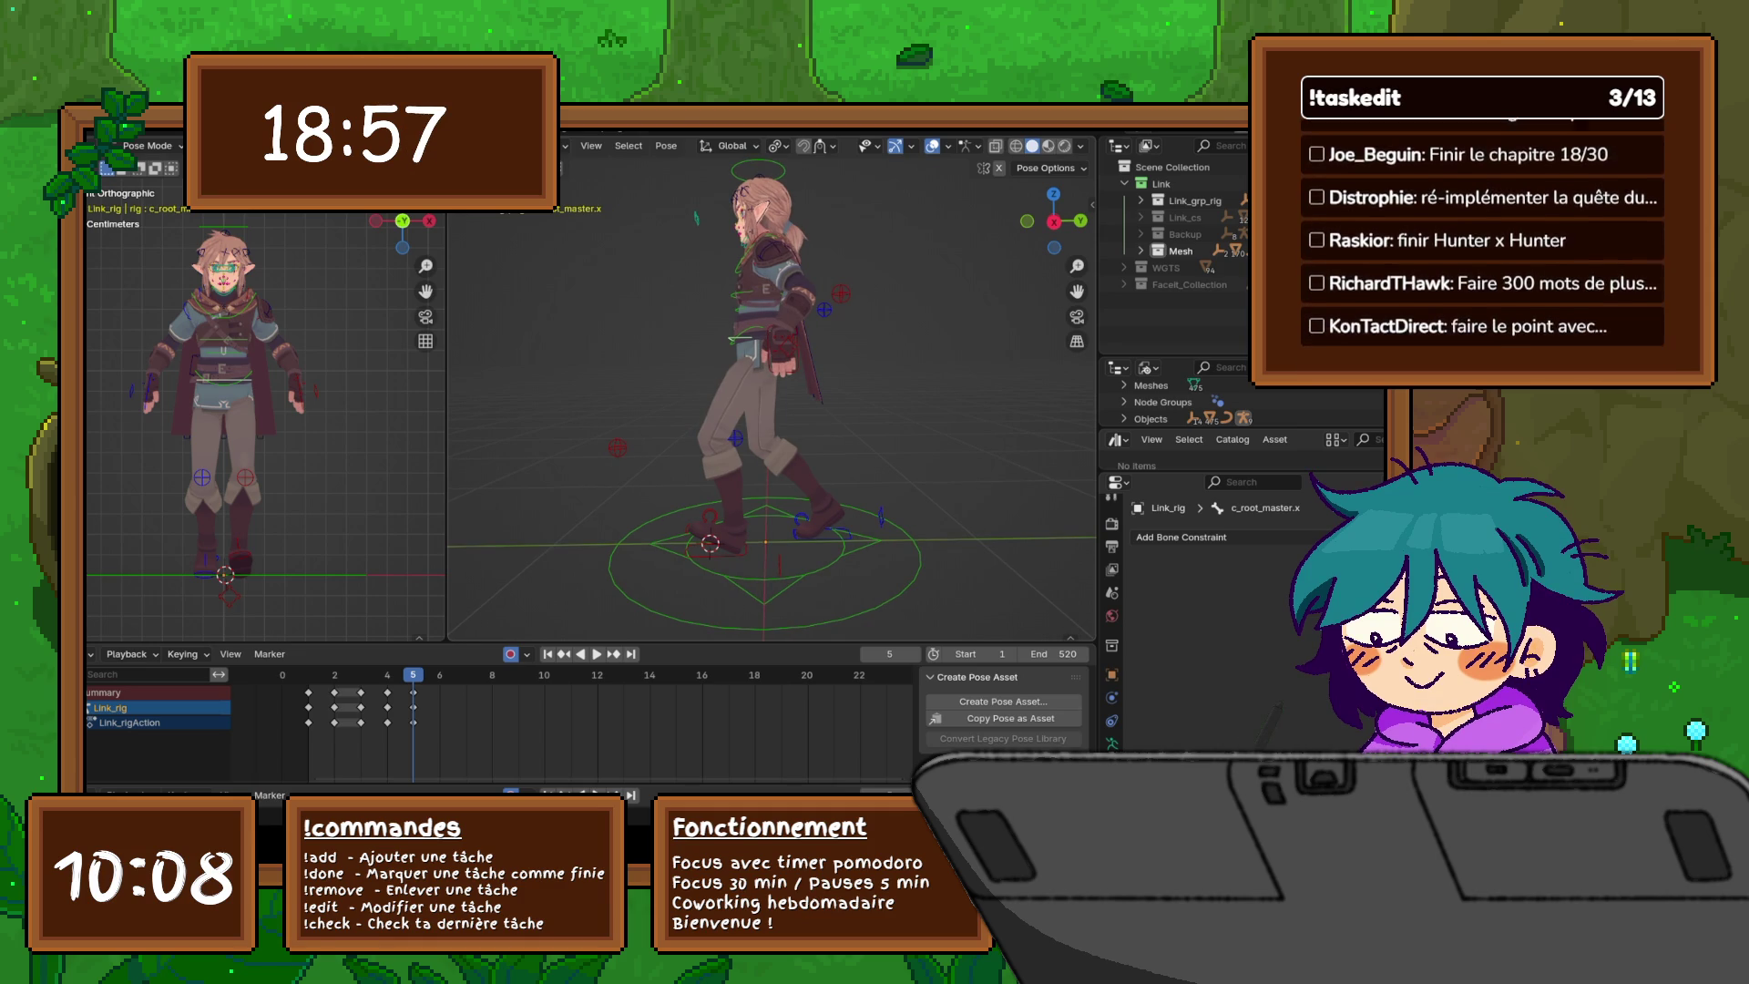
left_click(223, 344)
left_click(224, 306)
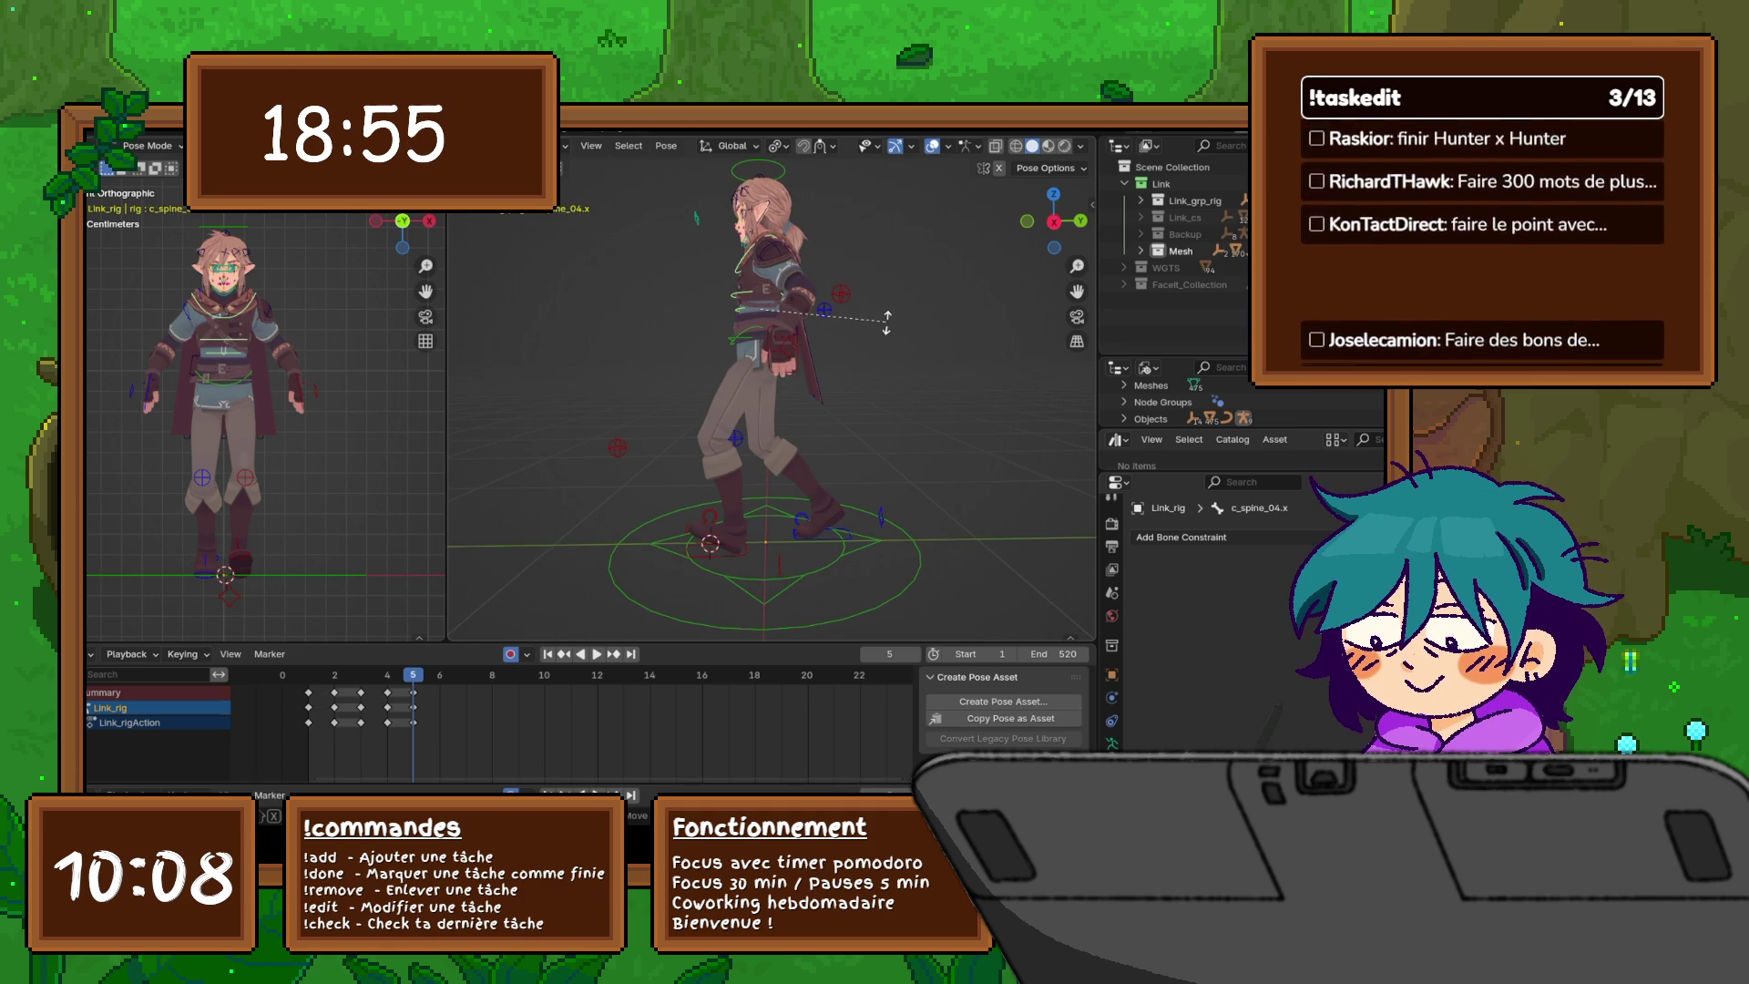
- Rotate c_spine_04.x about global Y, then lean the torso further forward around X
key("r")
key("y")
key("Return")
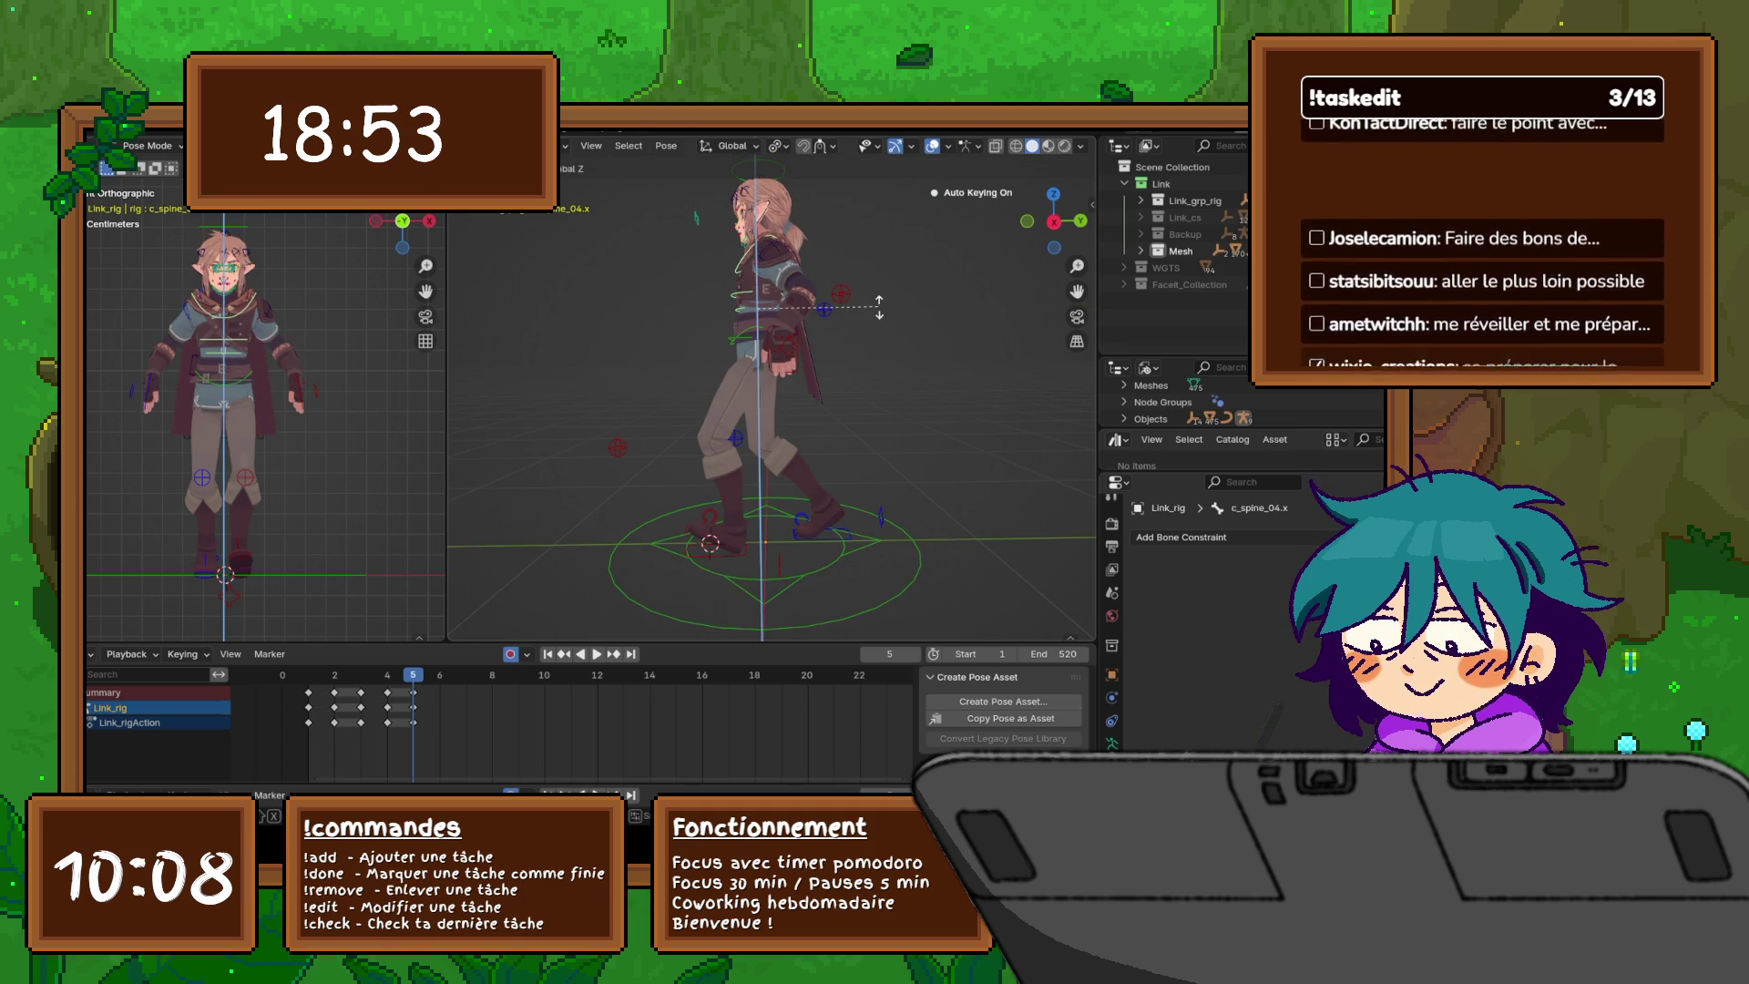
key("r")
key("x")
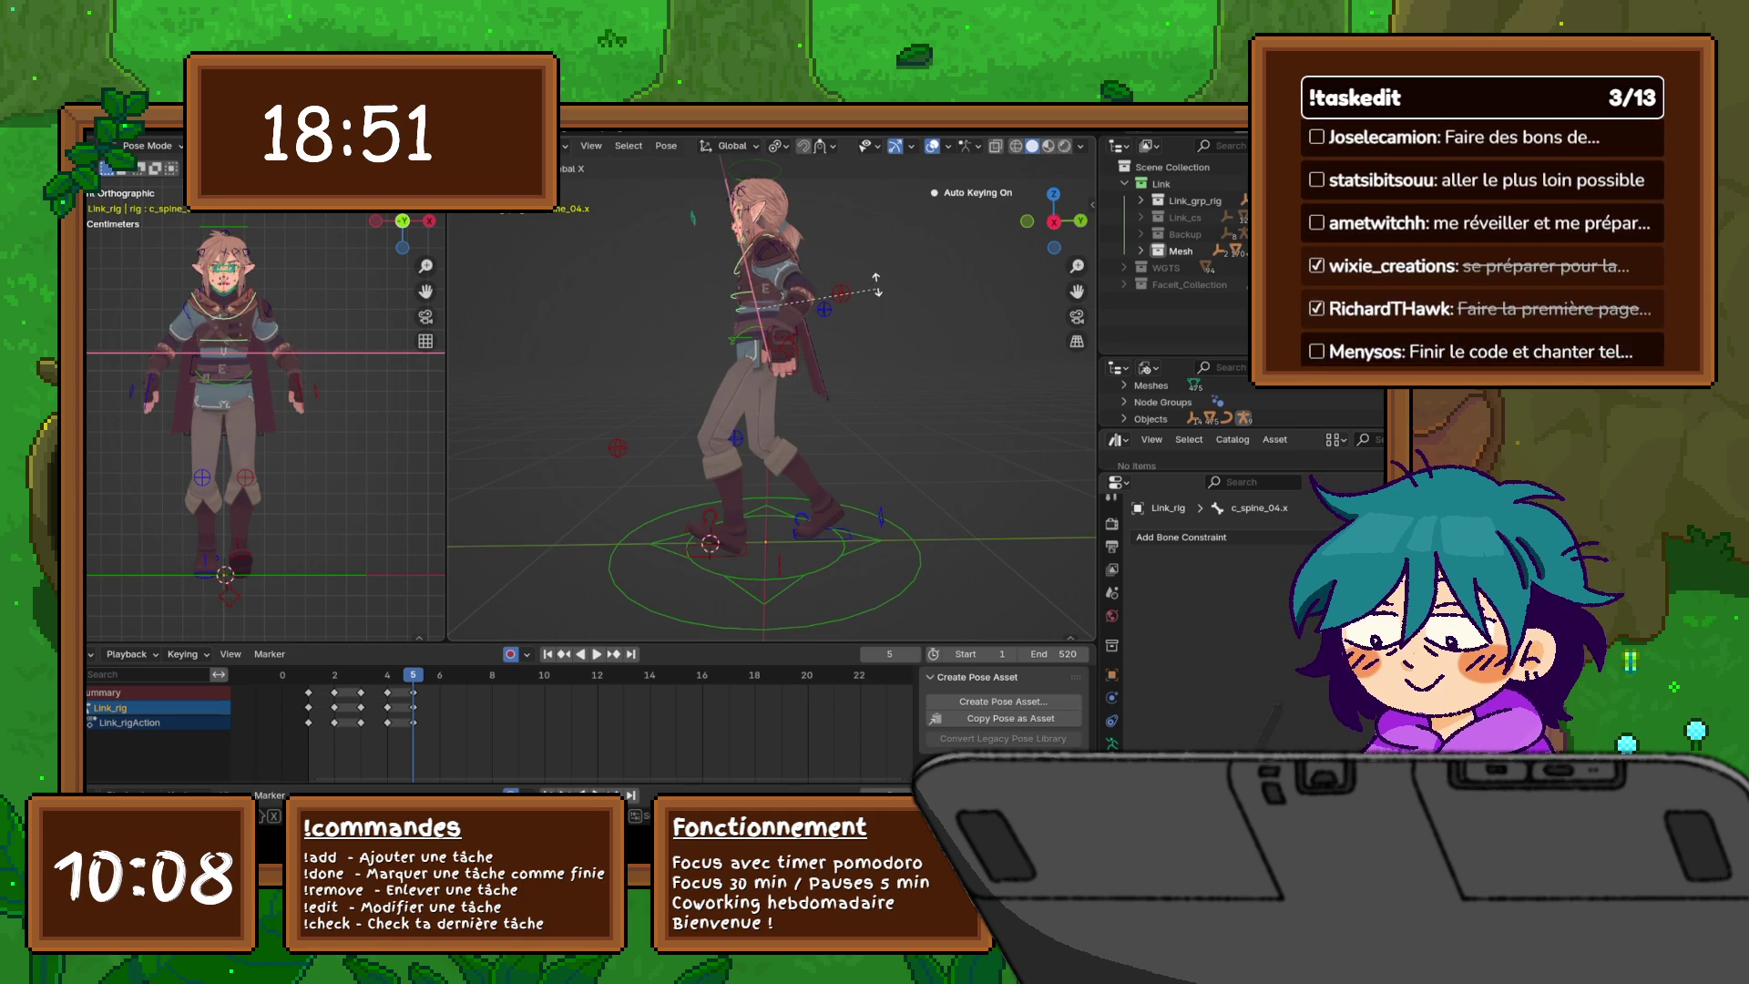
key("Return")
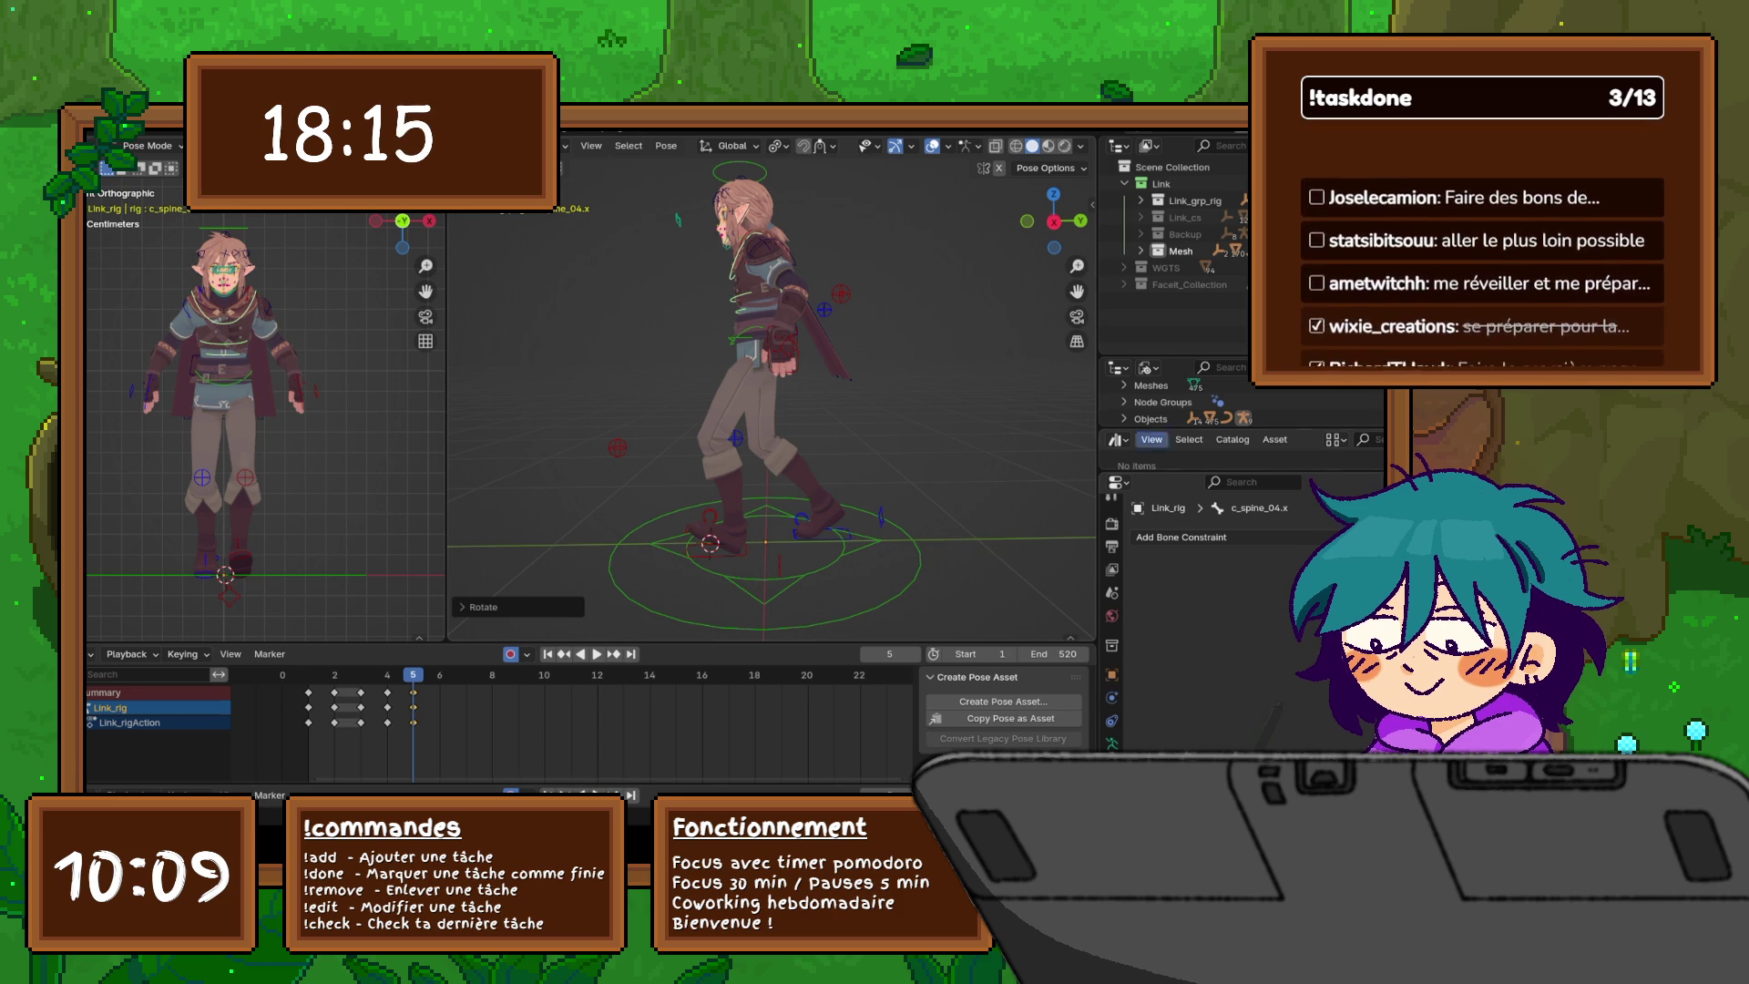
- Frame the head control c_head.x in side orthographic view and tilt the head
middle_click_drag(775, 391, 715, 395)
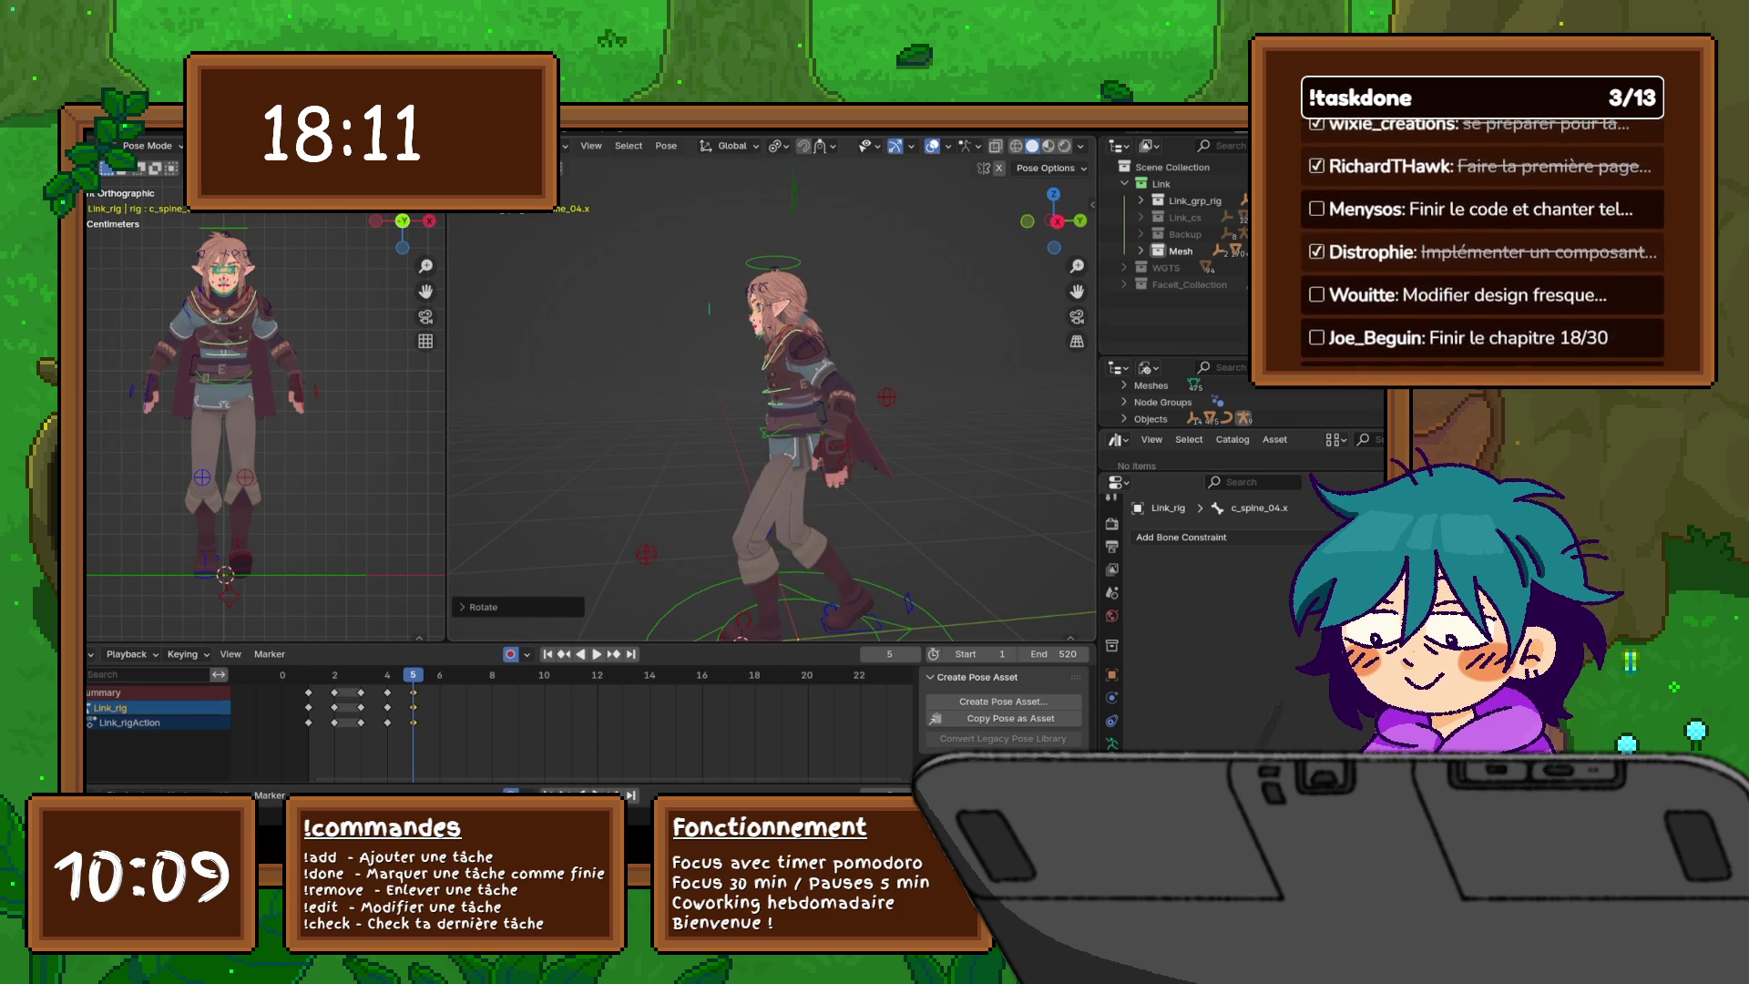
left_click(772, 291)
scroll(774, 392, "up", 6)
key("KP_Decimal")
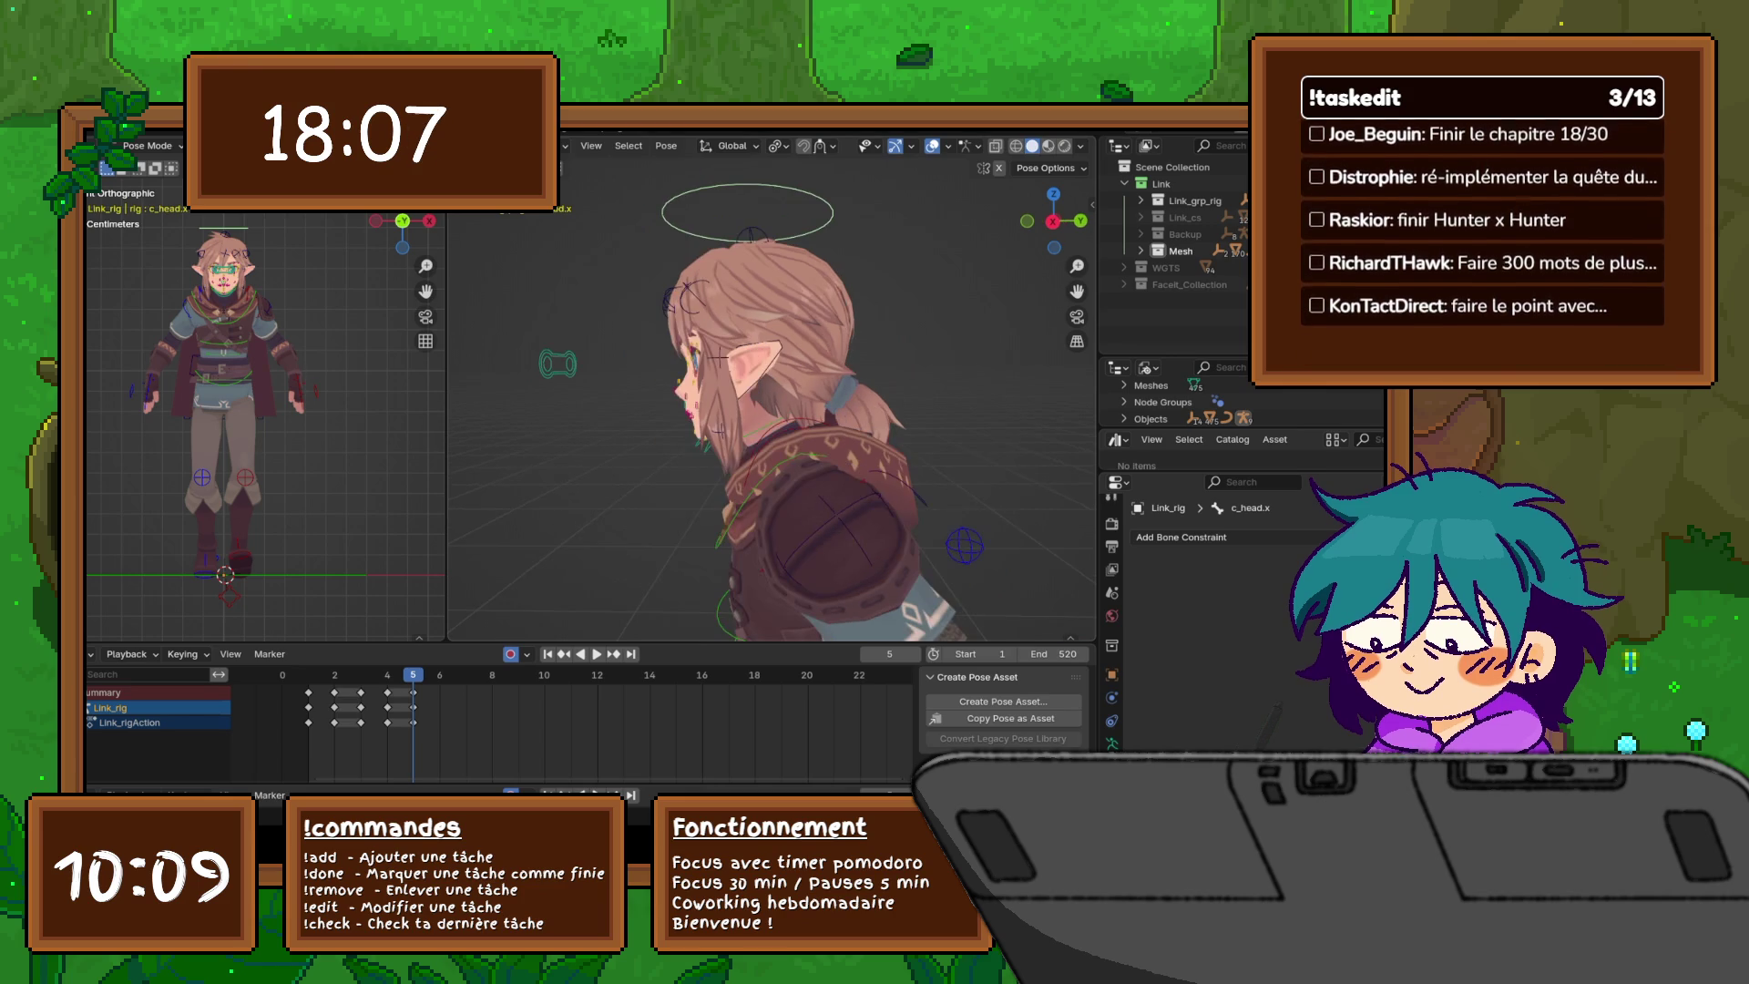
key("KP_3")
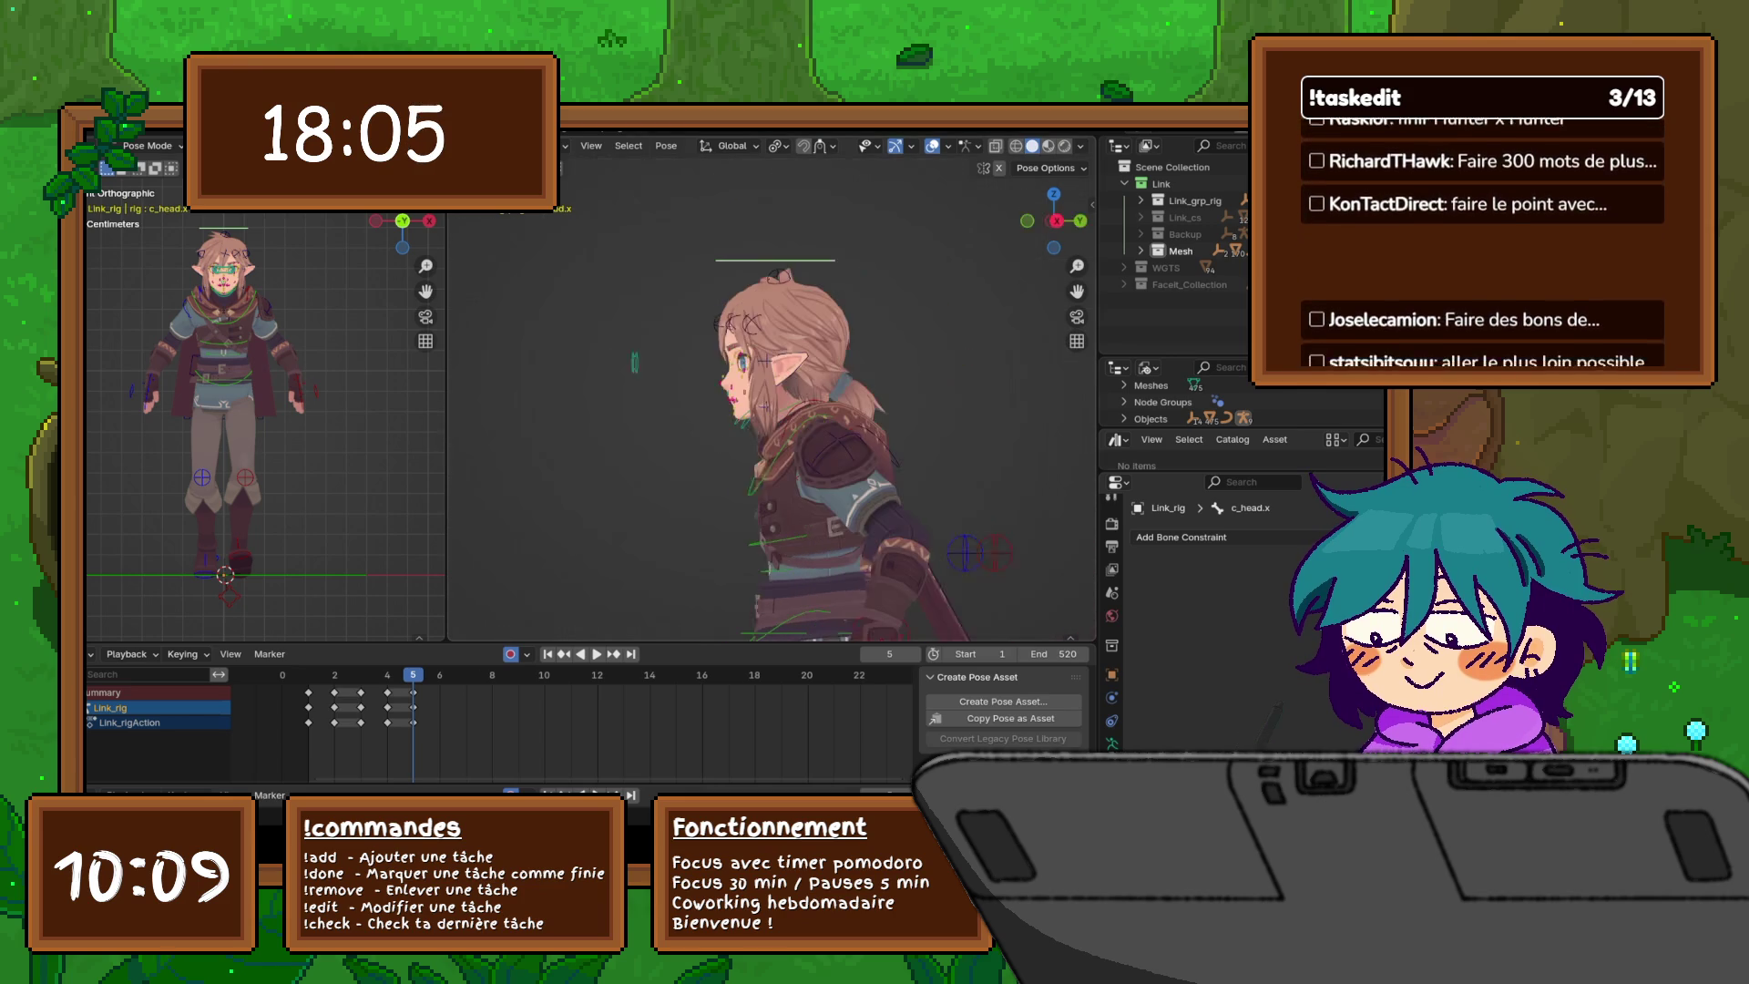
key("r")
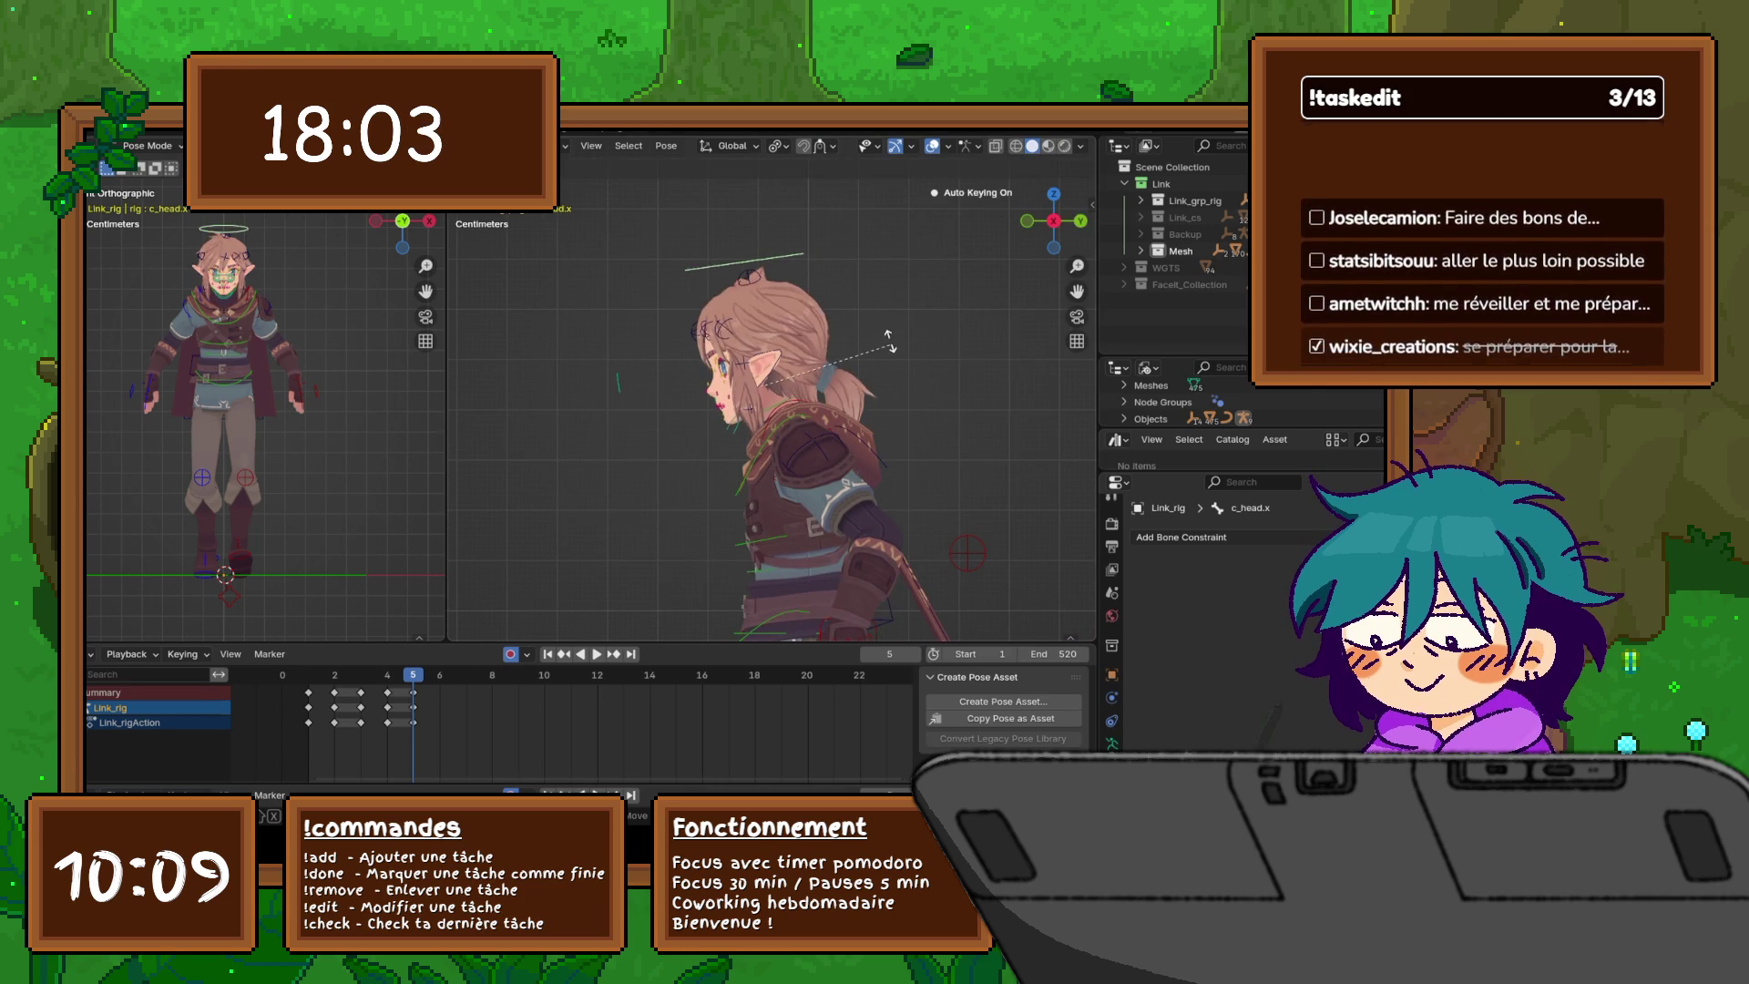
key("Return")
- Rotate c_spine_04.x again, then bring the legs into view and select the left foot roll control
middle_click_drag(936, 501, 936, 391, "shift")
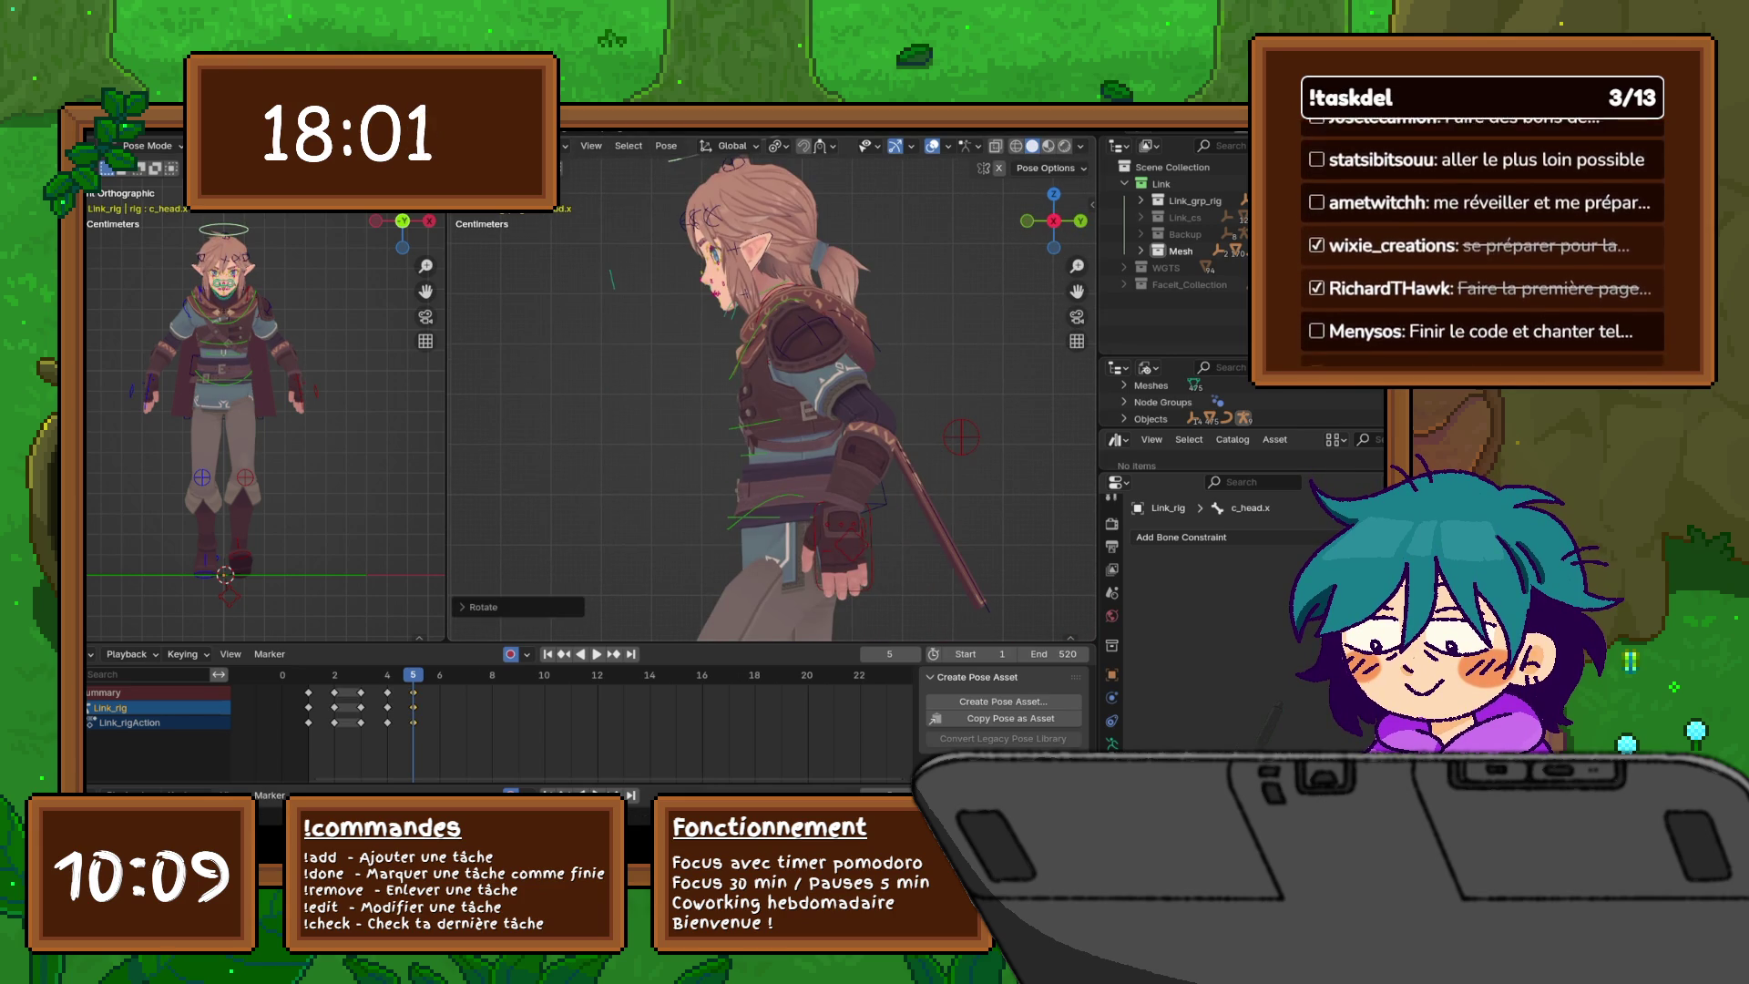
left_click(937, 391)
key("r")
left_click(936, 391)
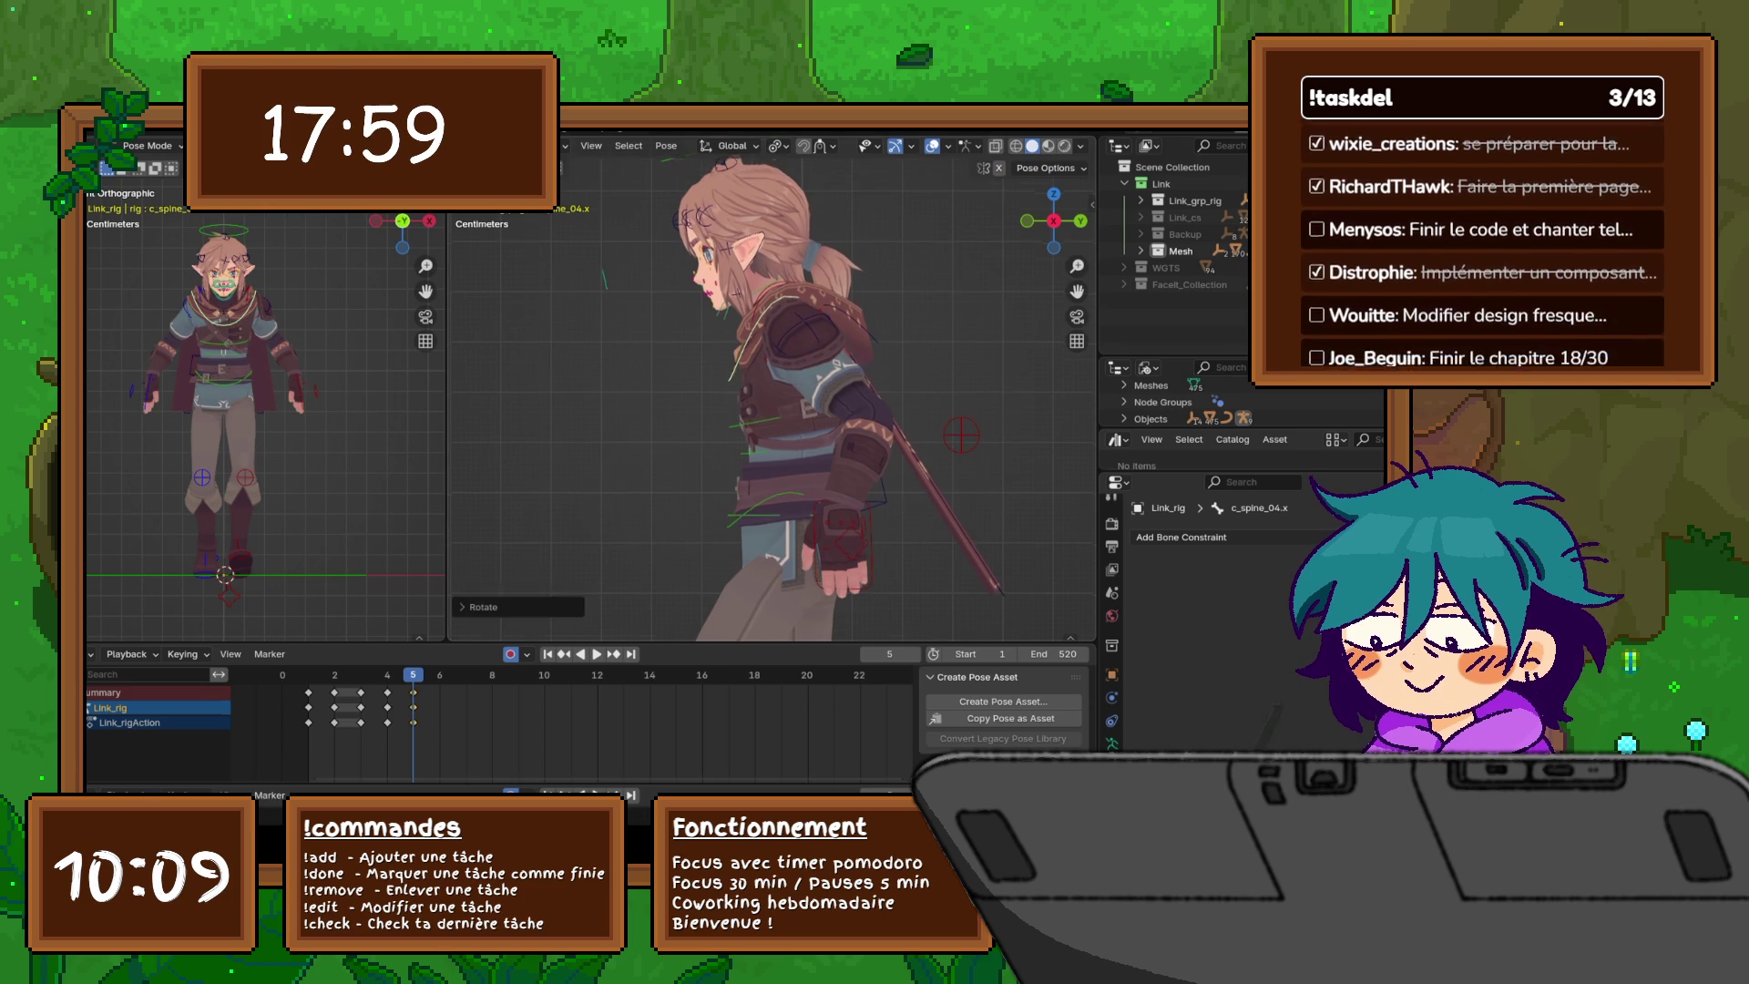
middle_click_drag(937, 391, 937, 232, "shift")
scroll(775, 392, "down", 3)
scroll(775, 392, "up", 3)
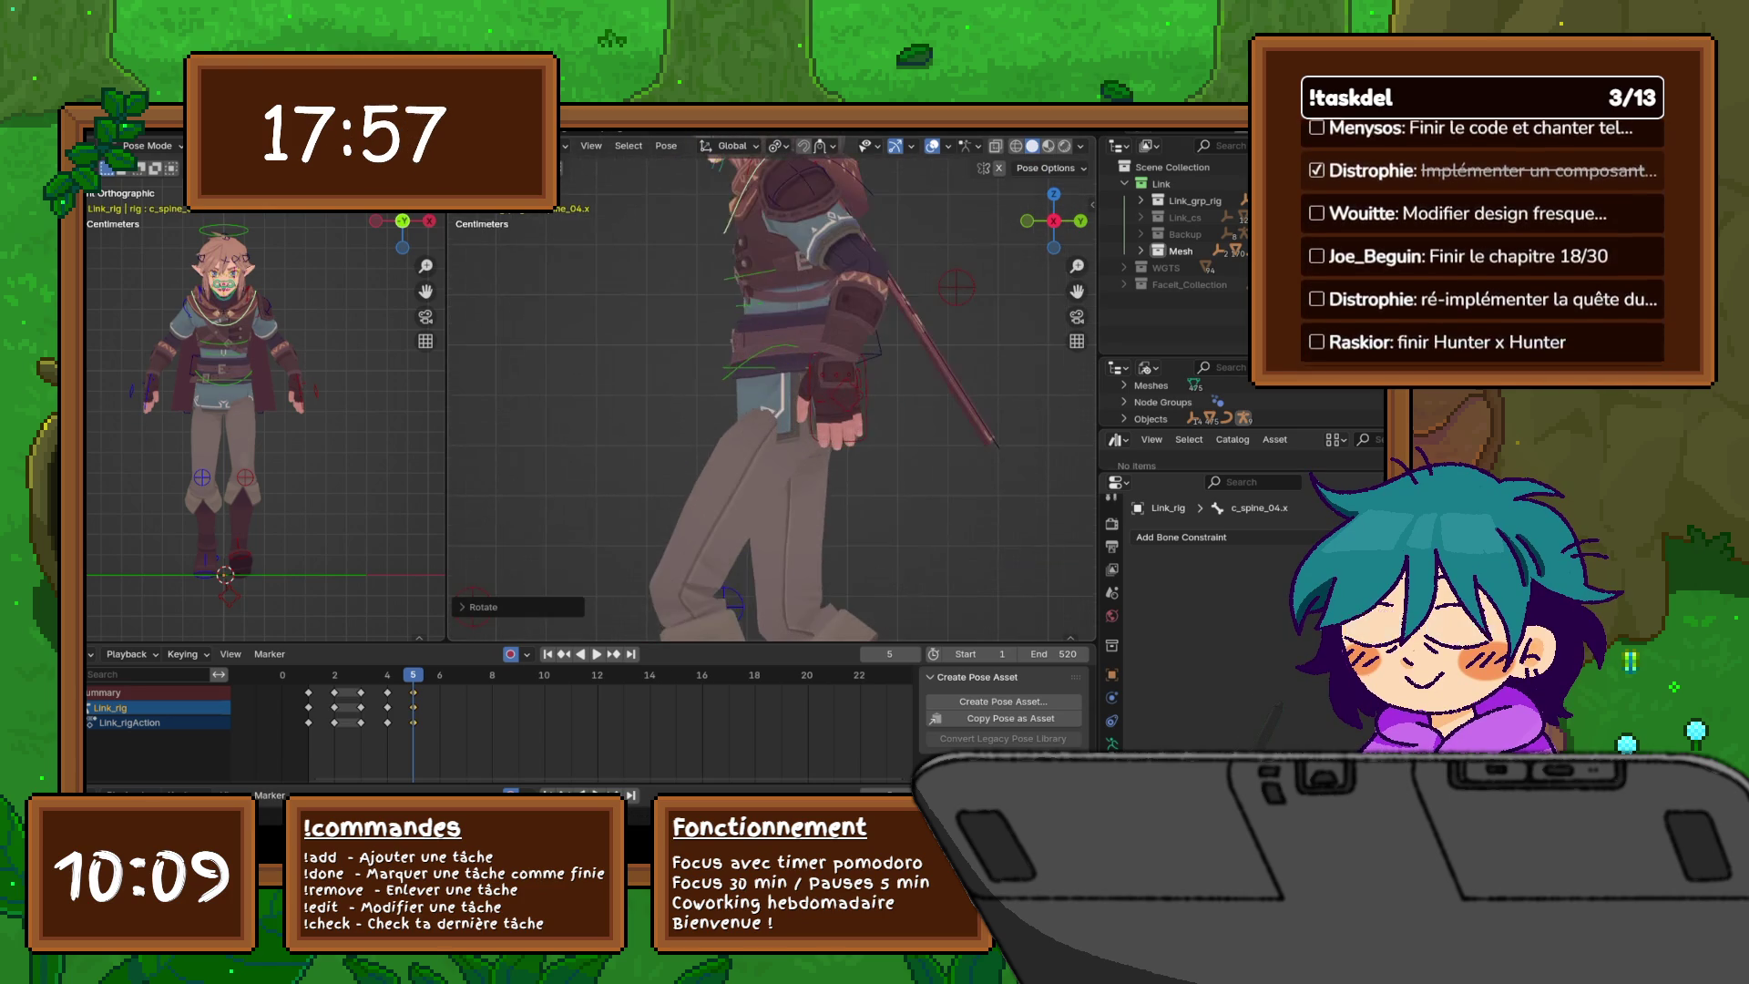
middle_click_drag(774, 437, 774, 174, "shift")
scroll(771, 387, "down", 2)
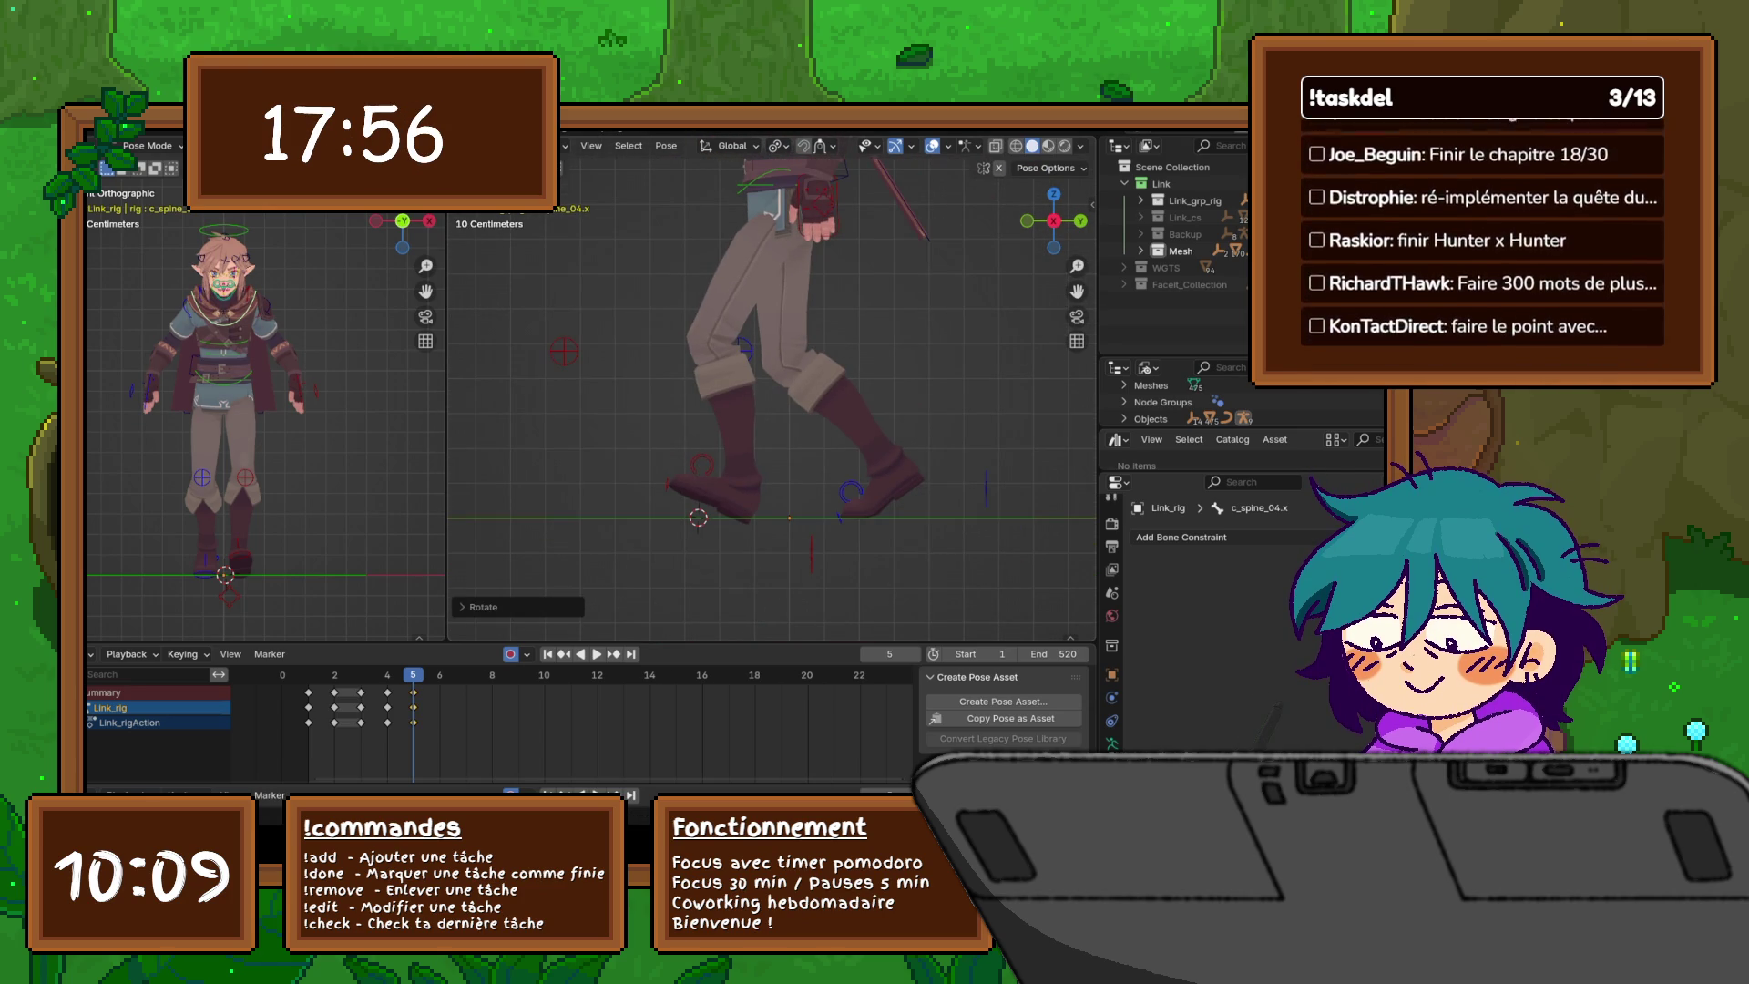
left_click(229, 596)
- Lift the left foot roll control along Z twice to raise the back leg
key("g")
key("z")
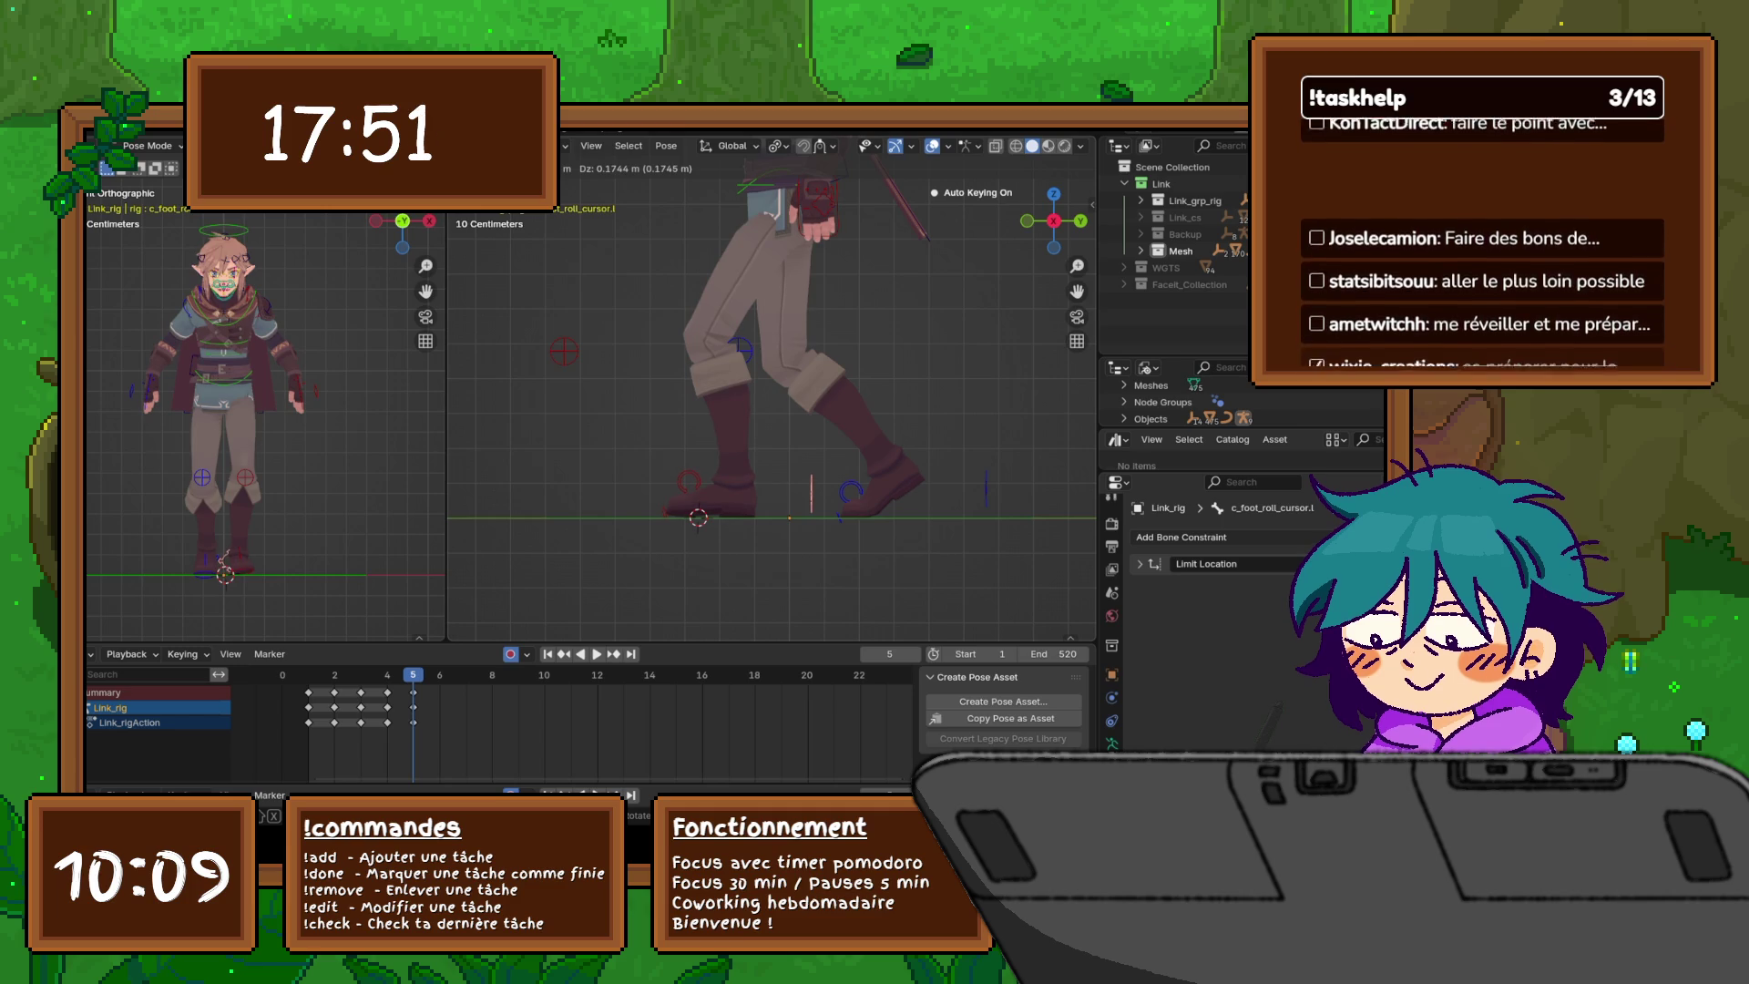
key("Return")
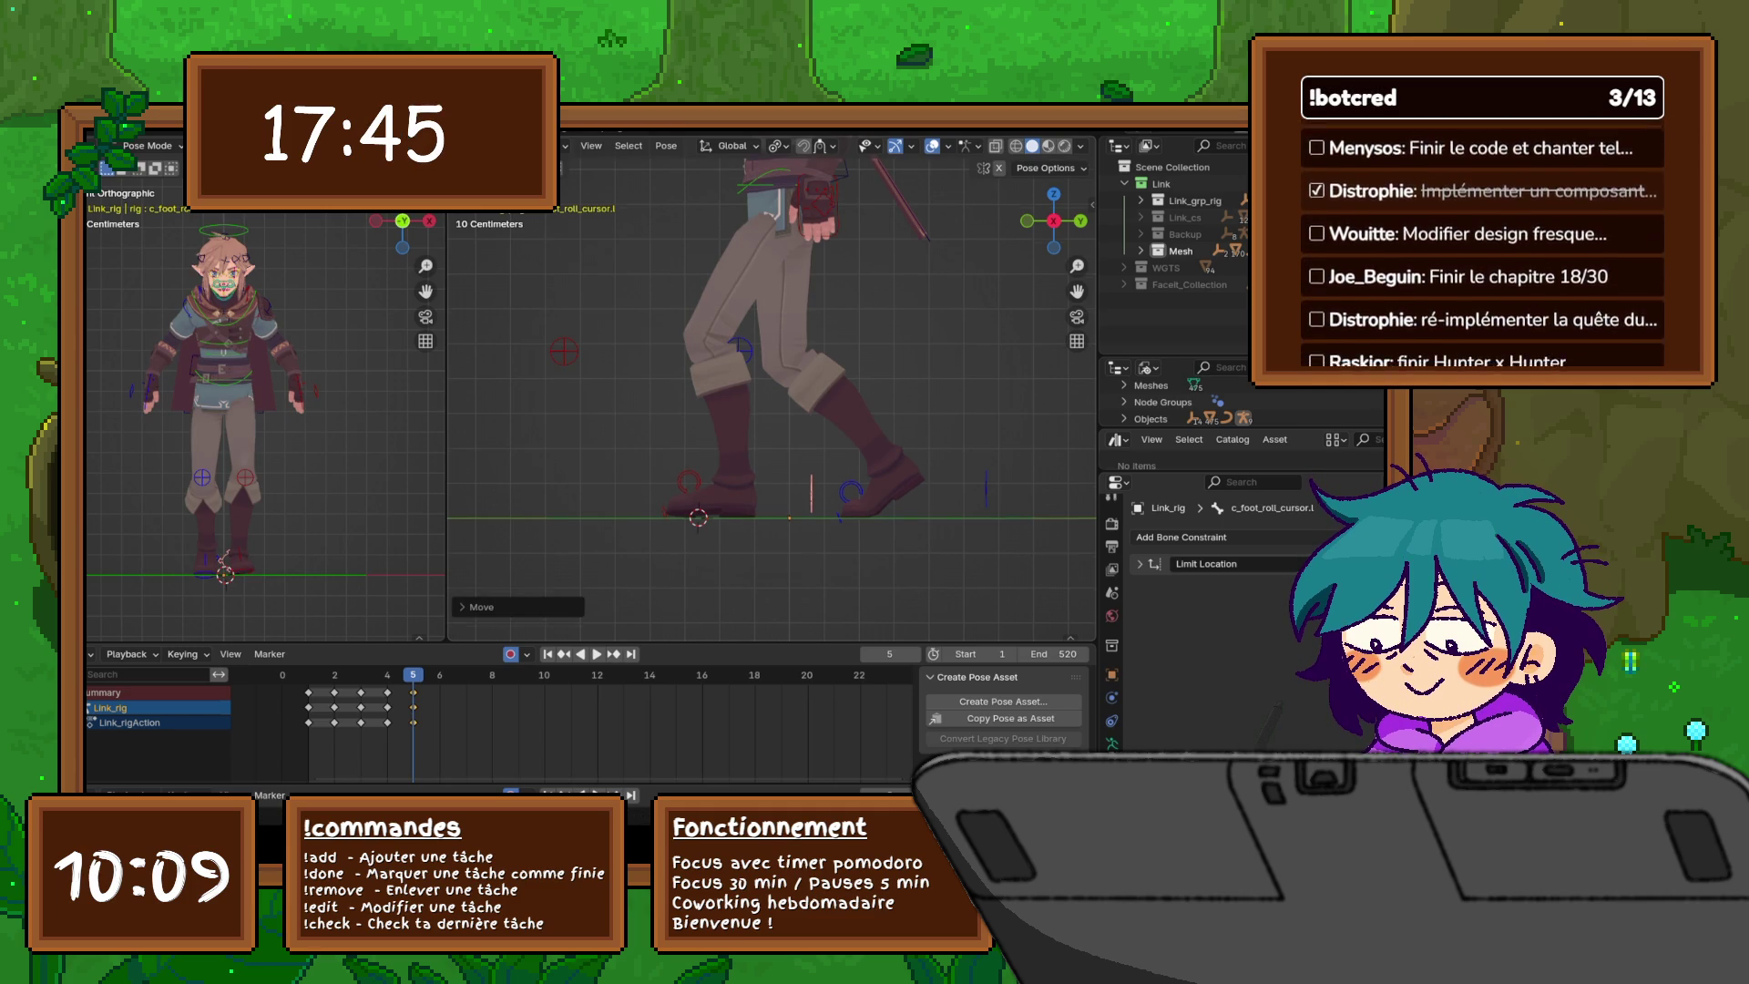
scroll(773, 392, "up", 6, "shift")
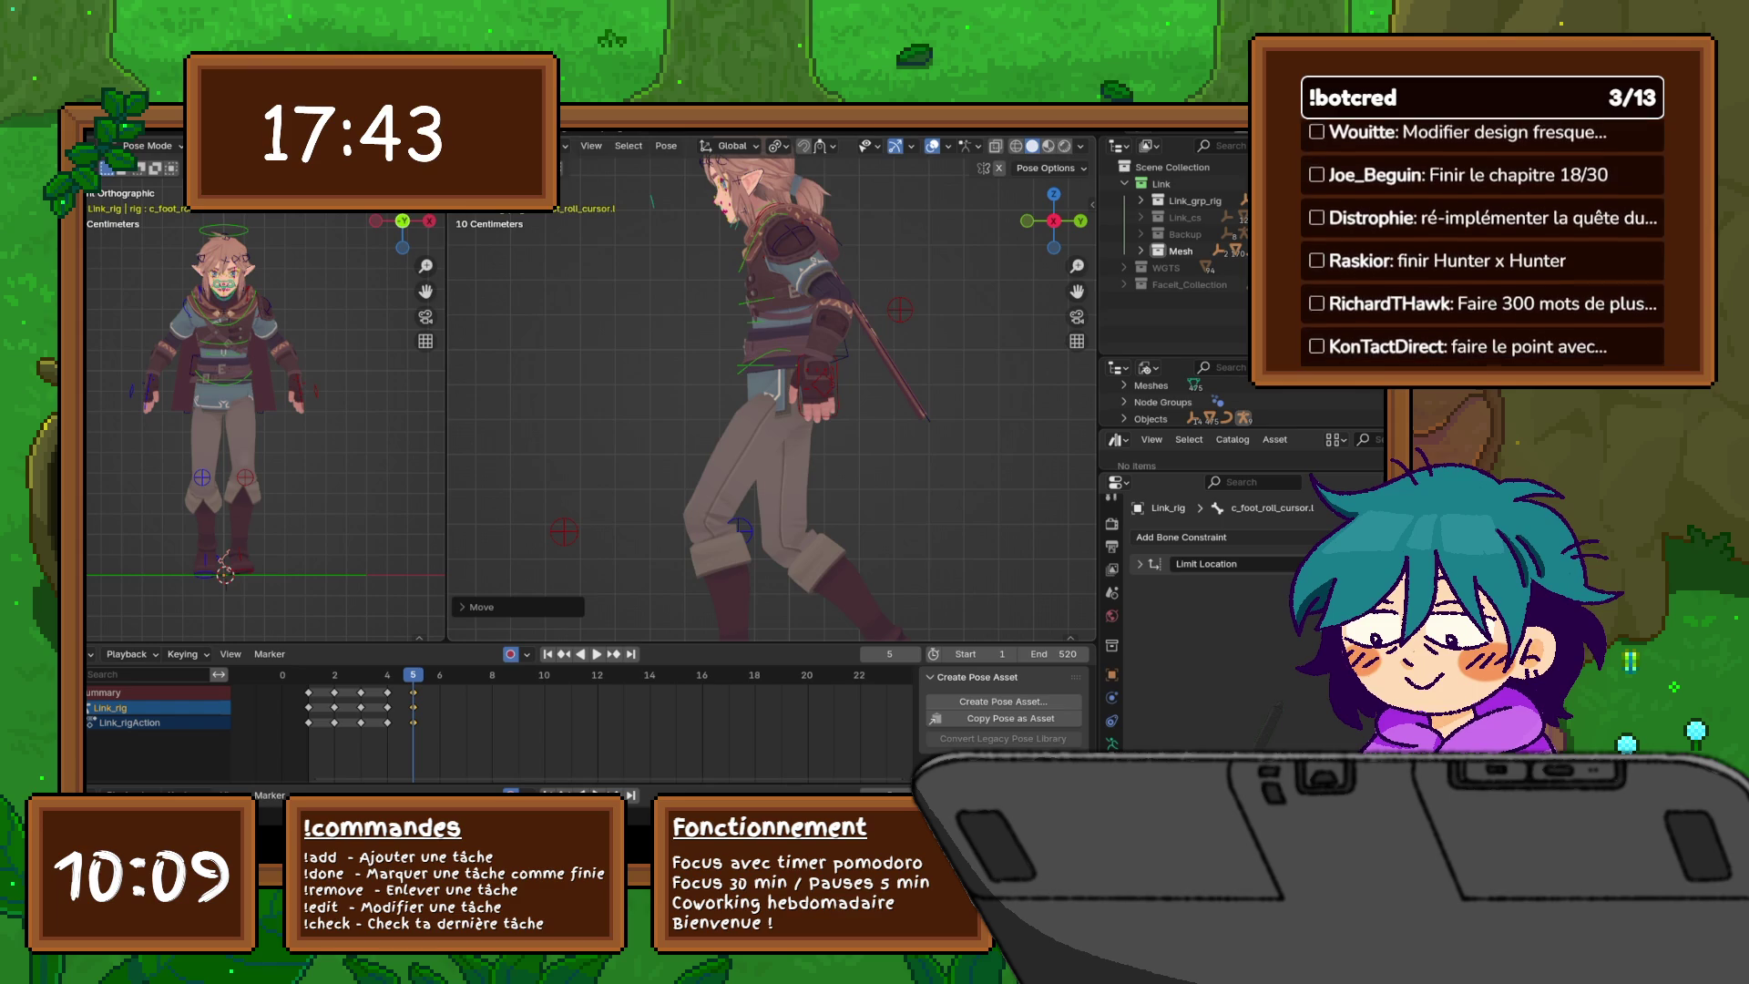
scroll(773, 392, "down", 4, "shift")
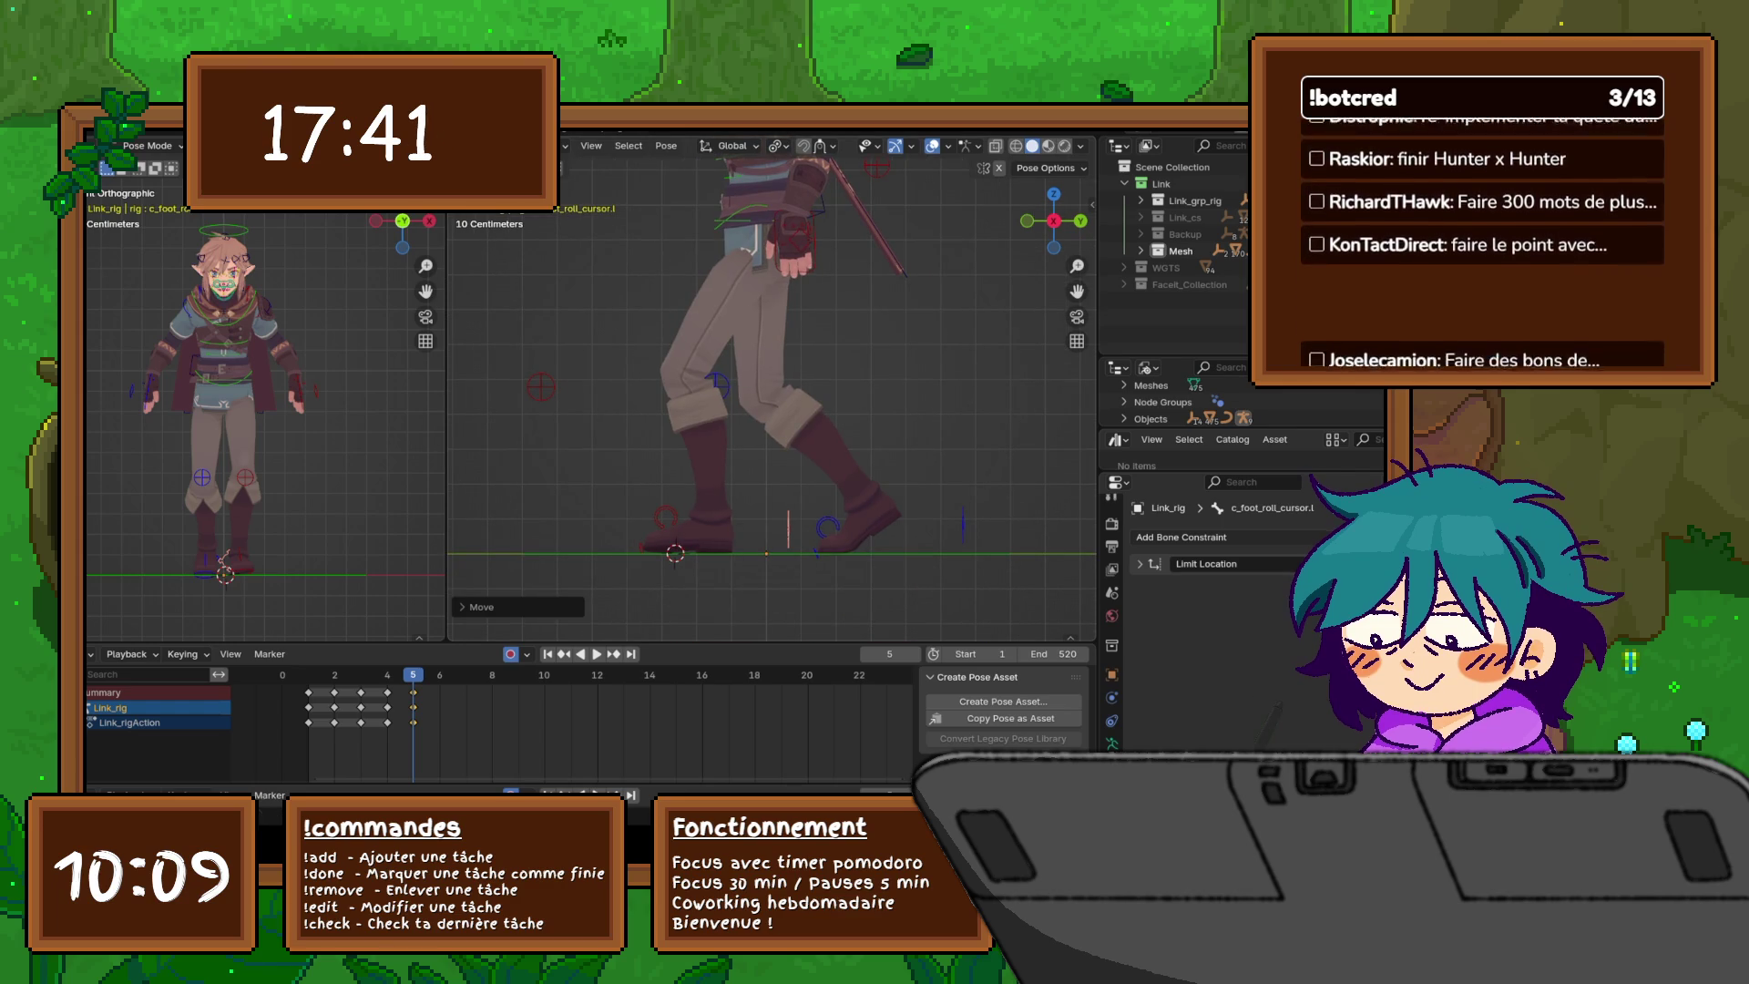
key("g")
key("z")
key("Return")
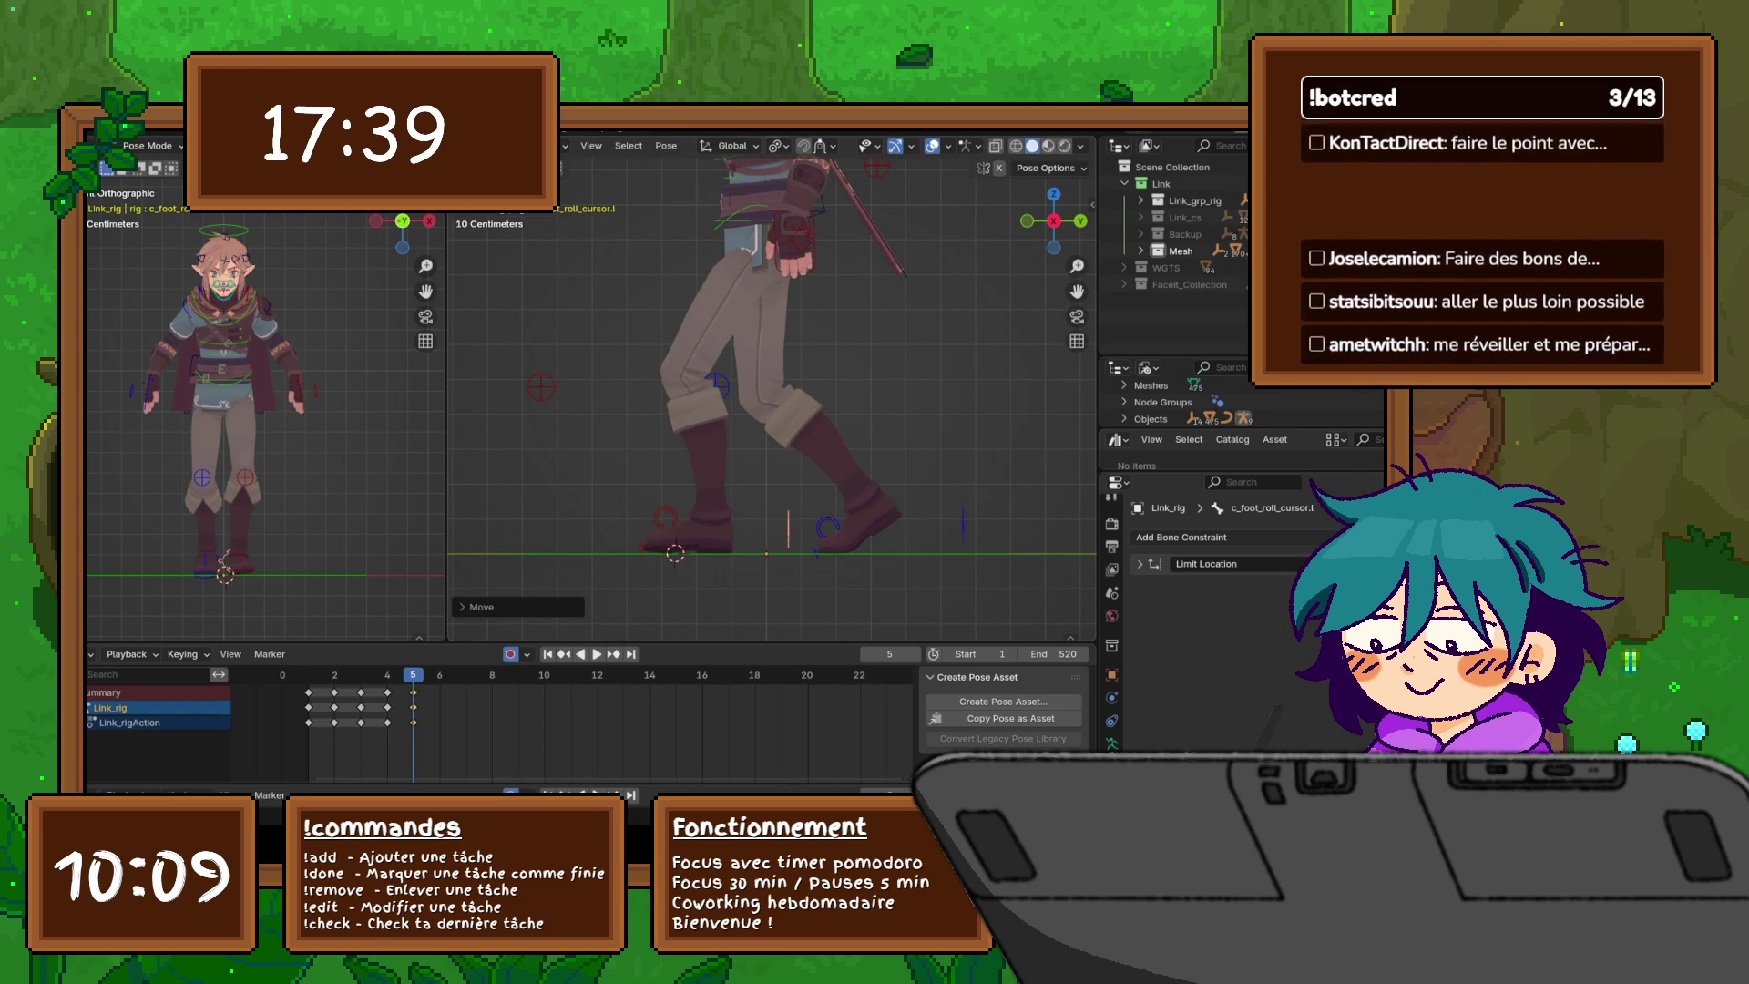
- Reset the foot roll control's location offsets to zero in the sidebar Transform panel
key("n")
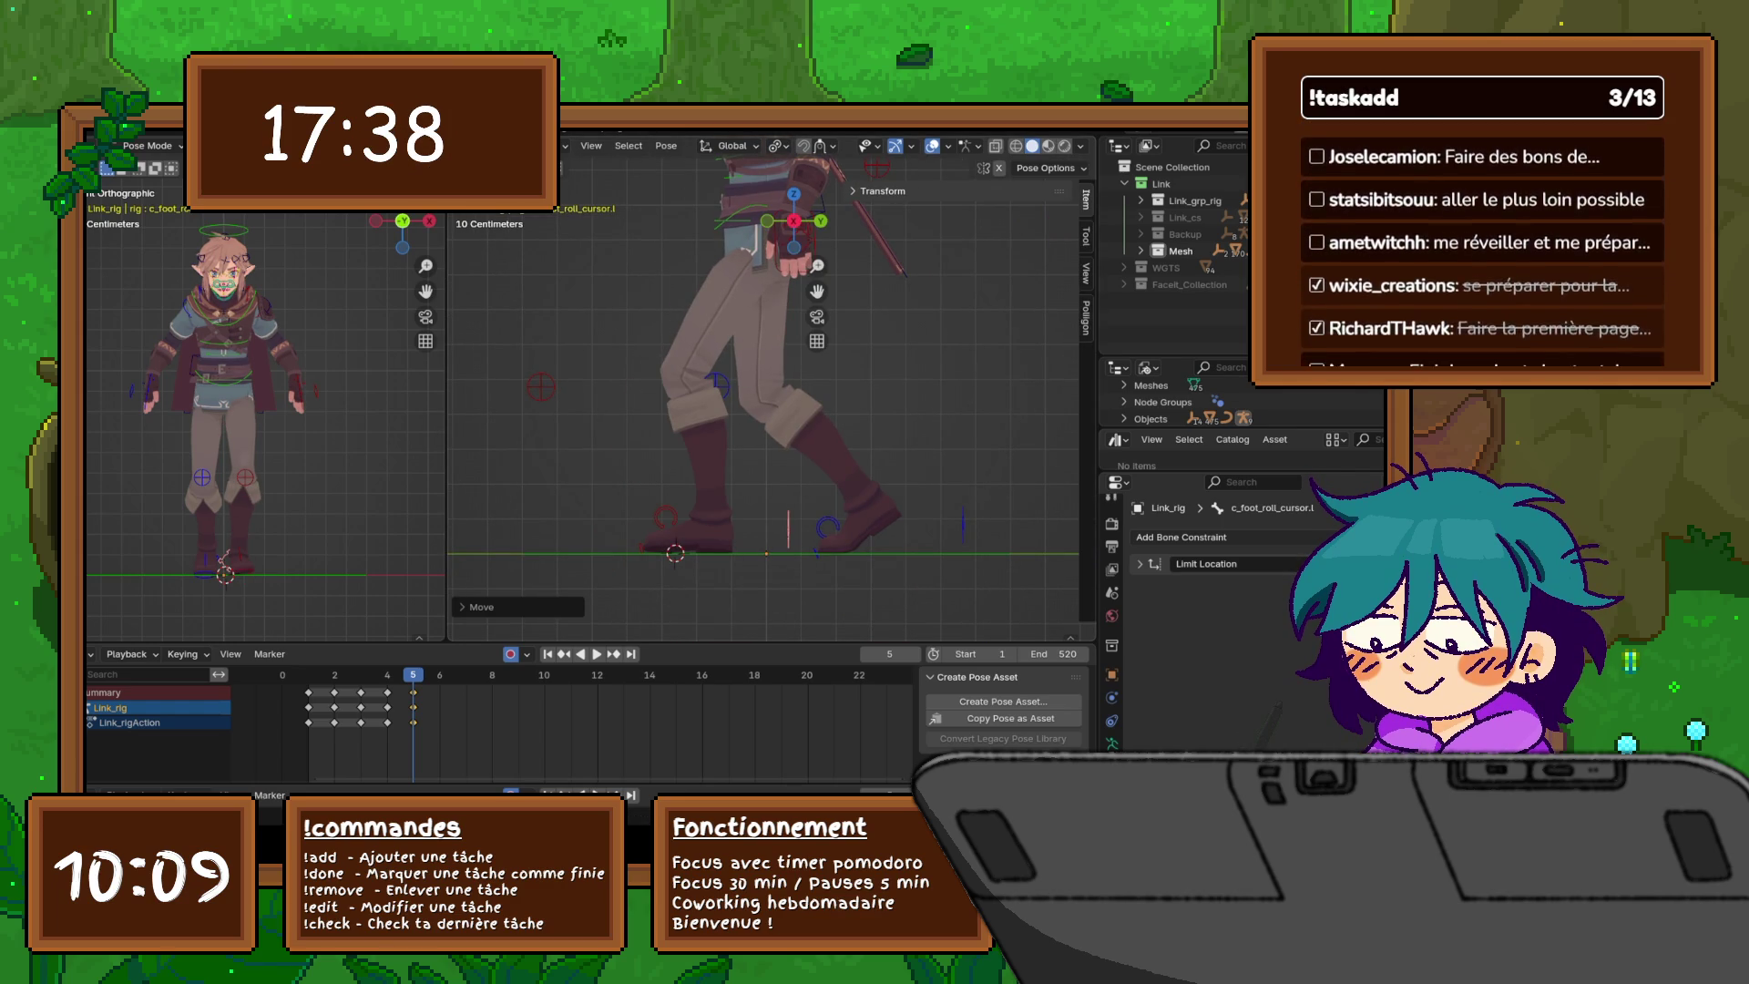
left_click(882, 191)
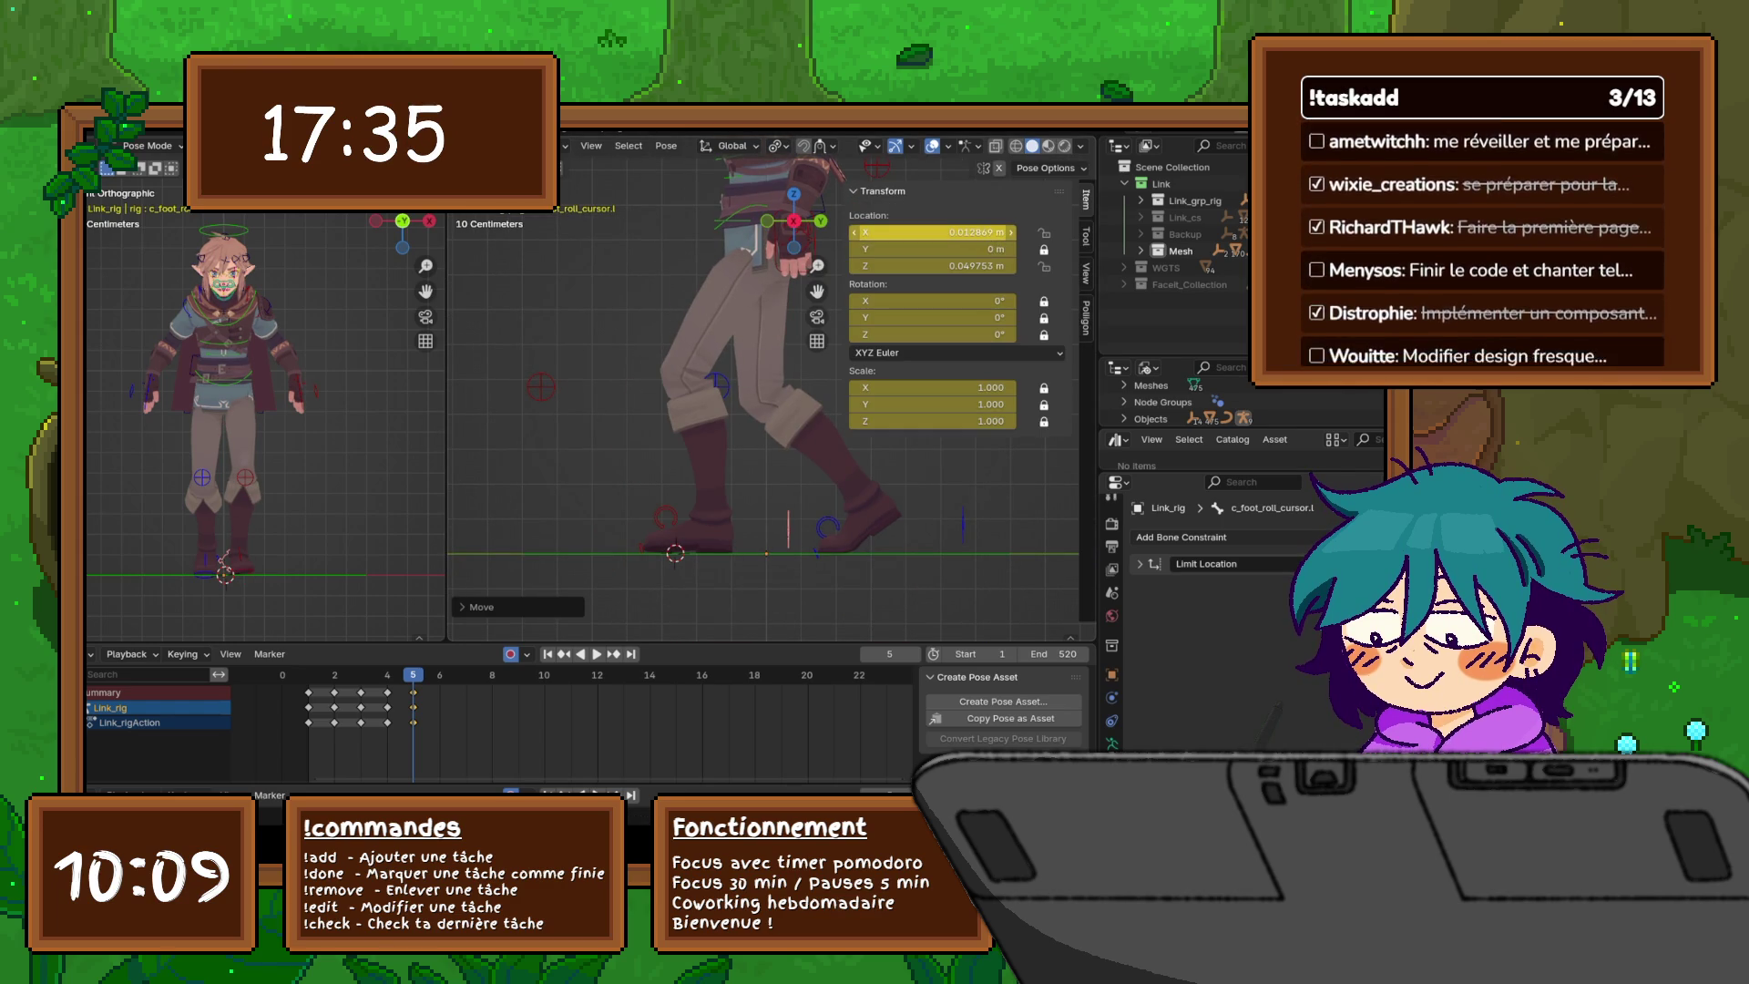
key("BackSpace")
type("0")
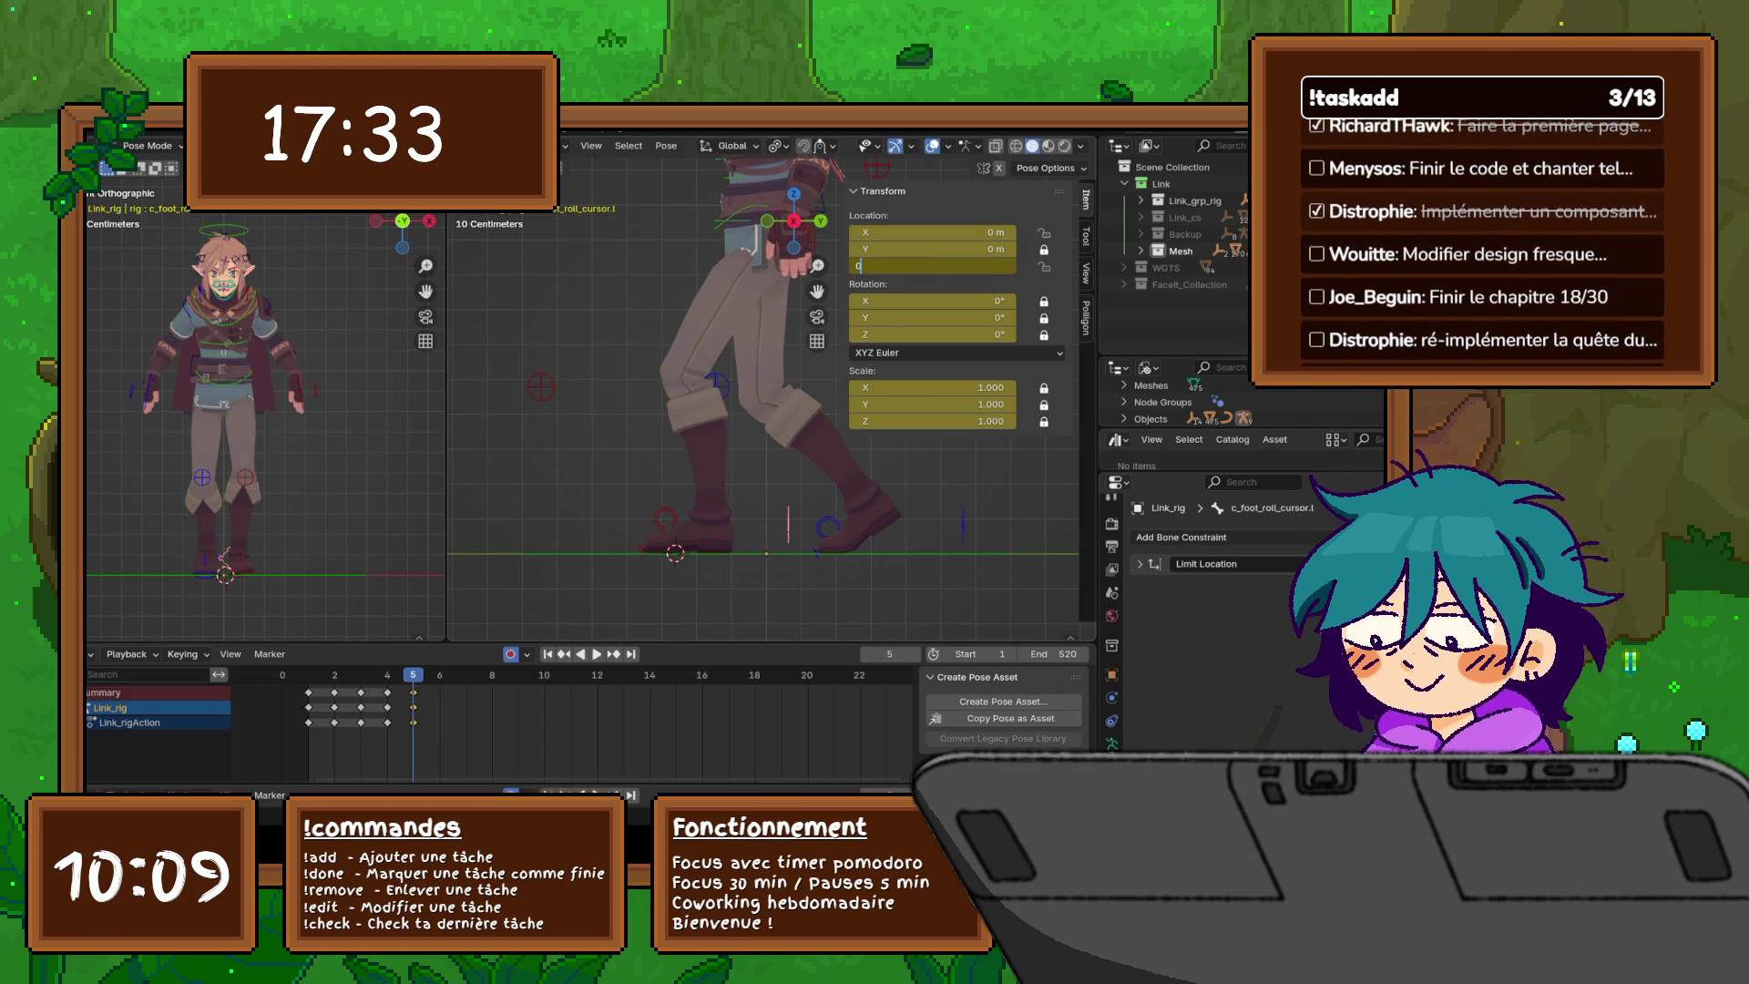
key("BackSpace")
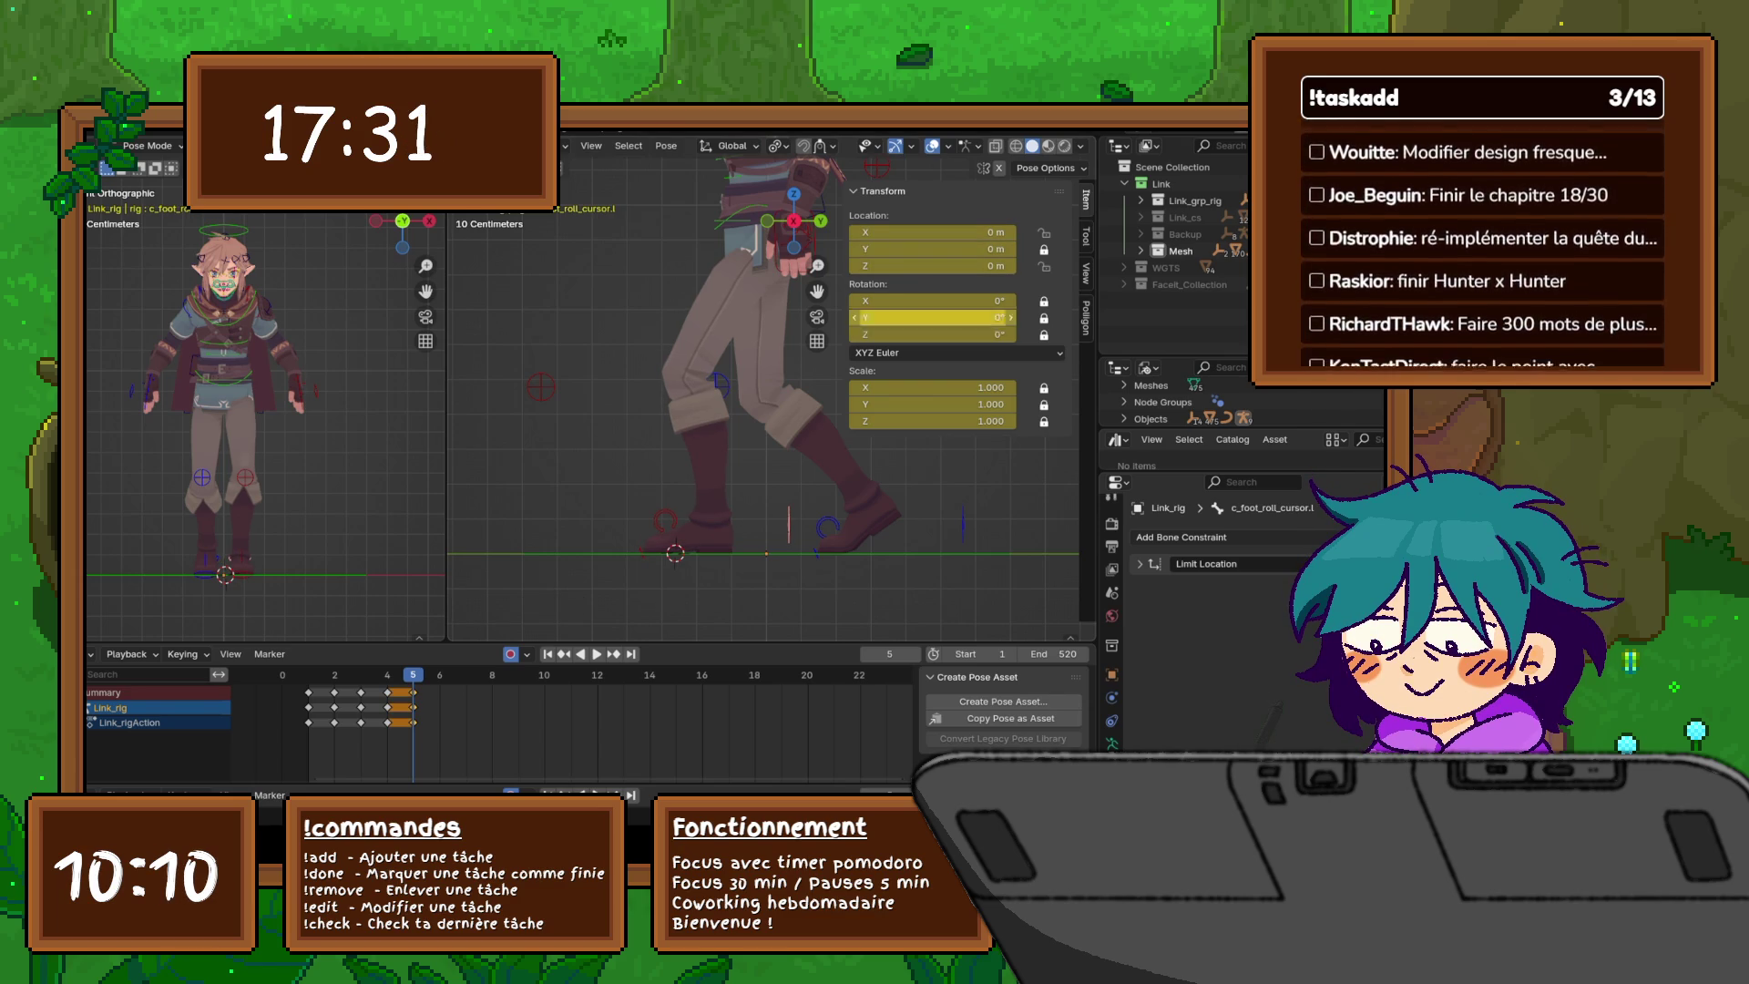
key("n")
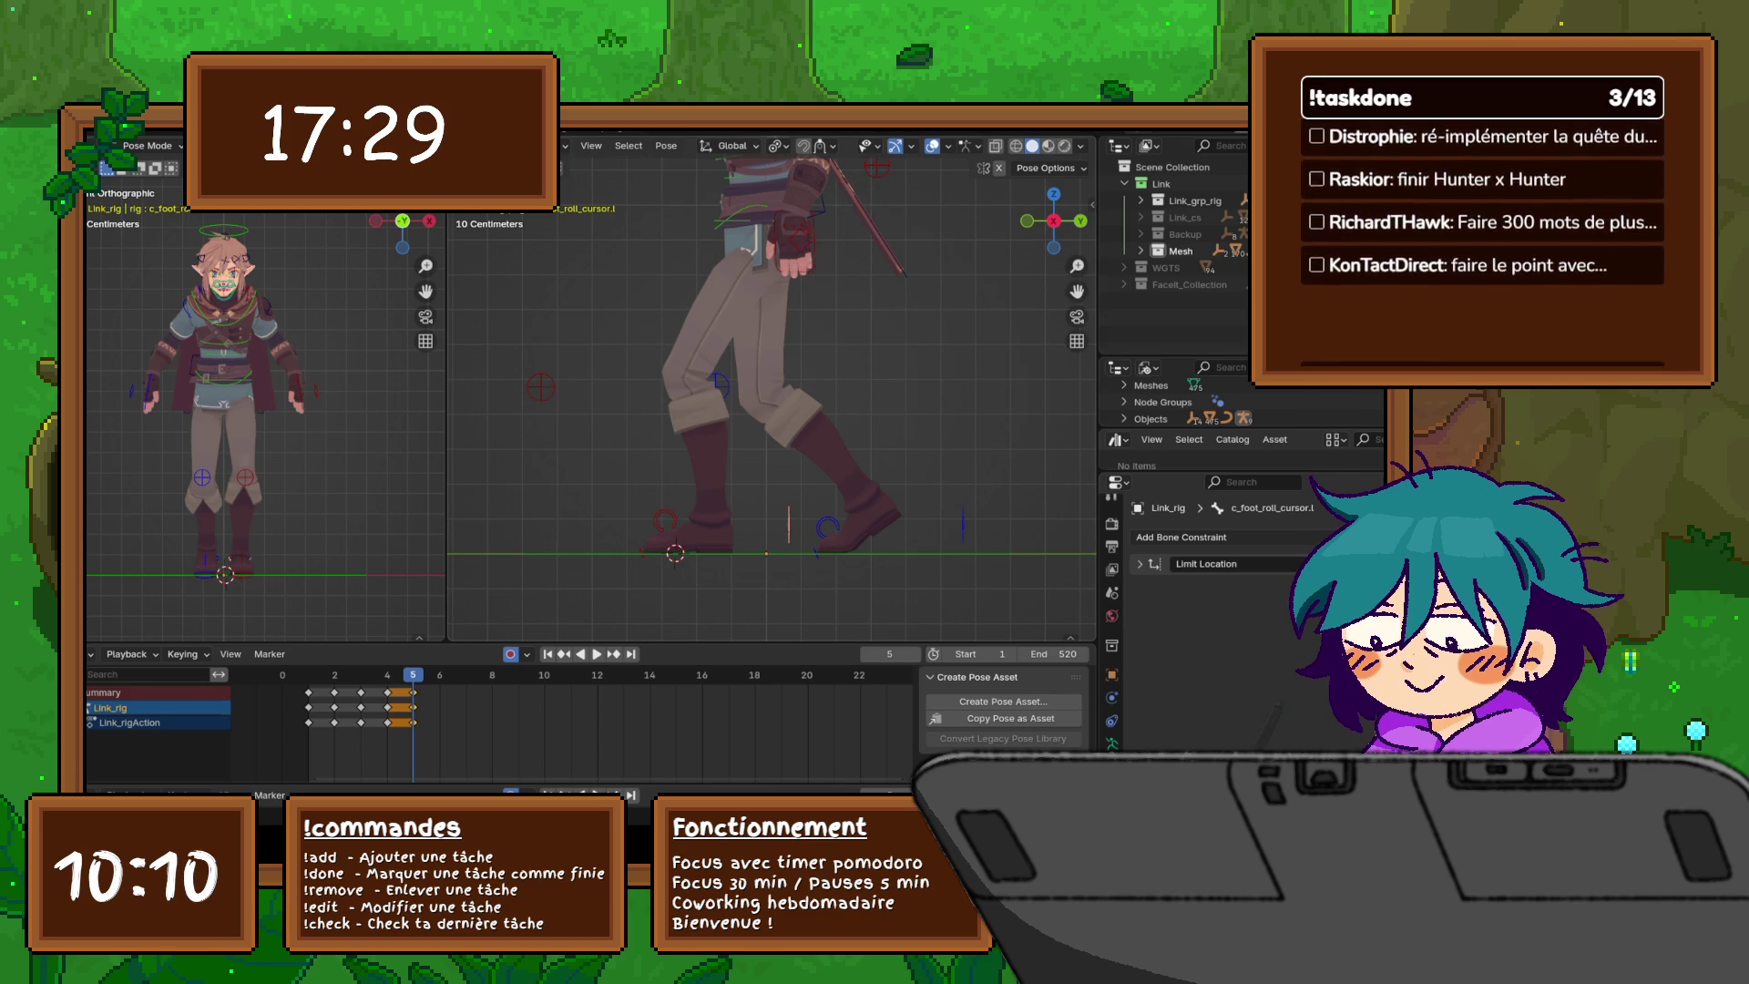
- Raise the left hand IK control along the vertical axis
middle_click_drag(771, 364, 771, 583, "shift")
left_click(297, 400)
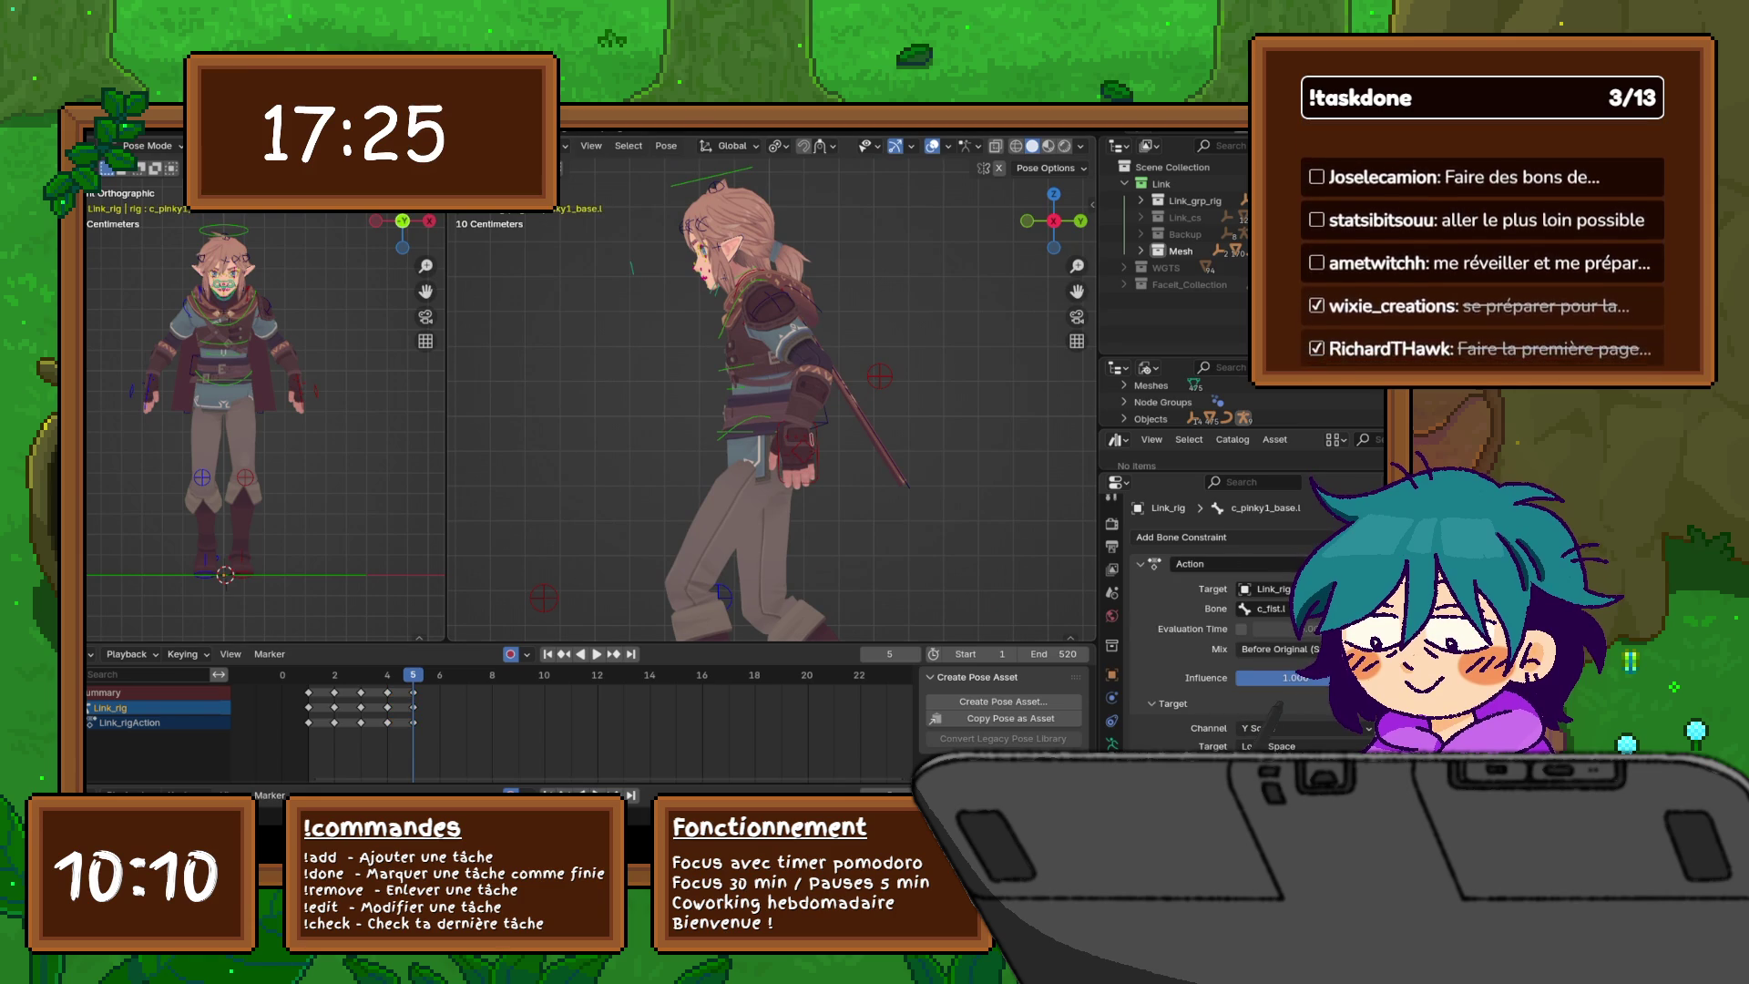
scroll(253, 314, "up", 1)
scroll(253, 410, "up", 2)
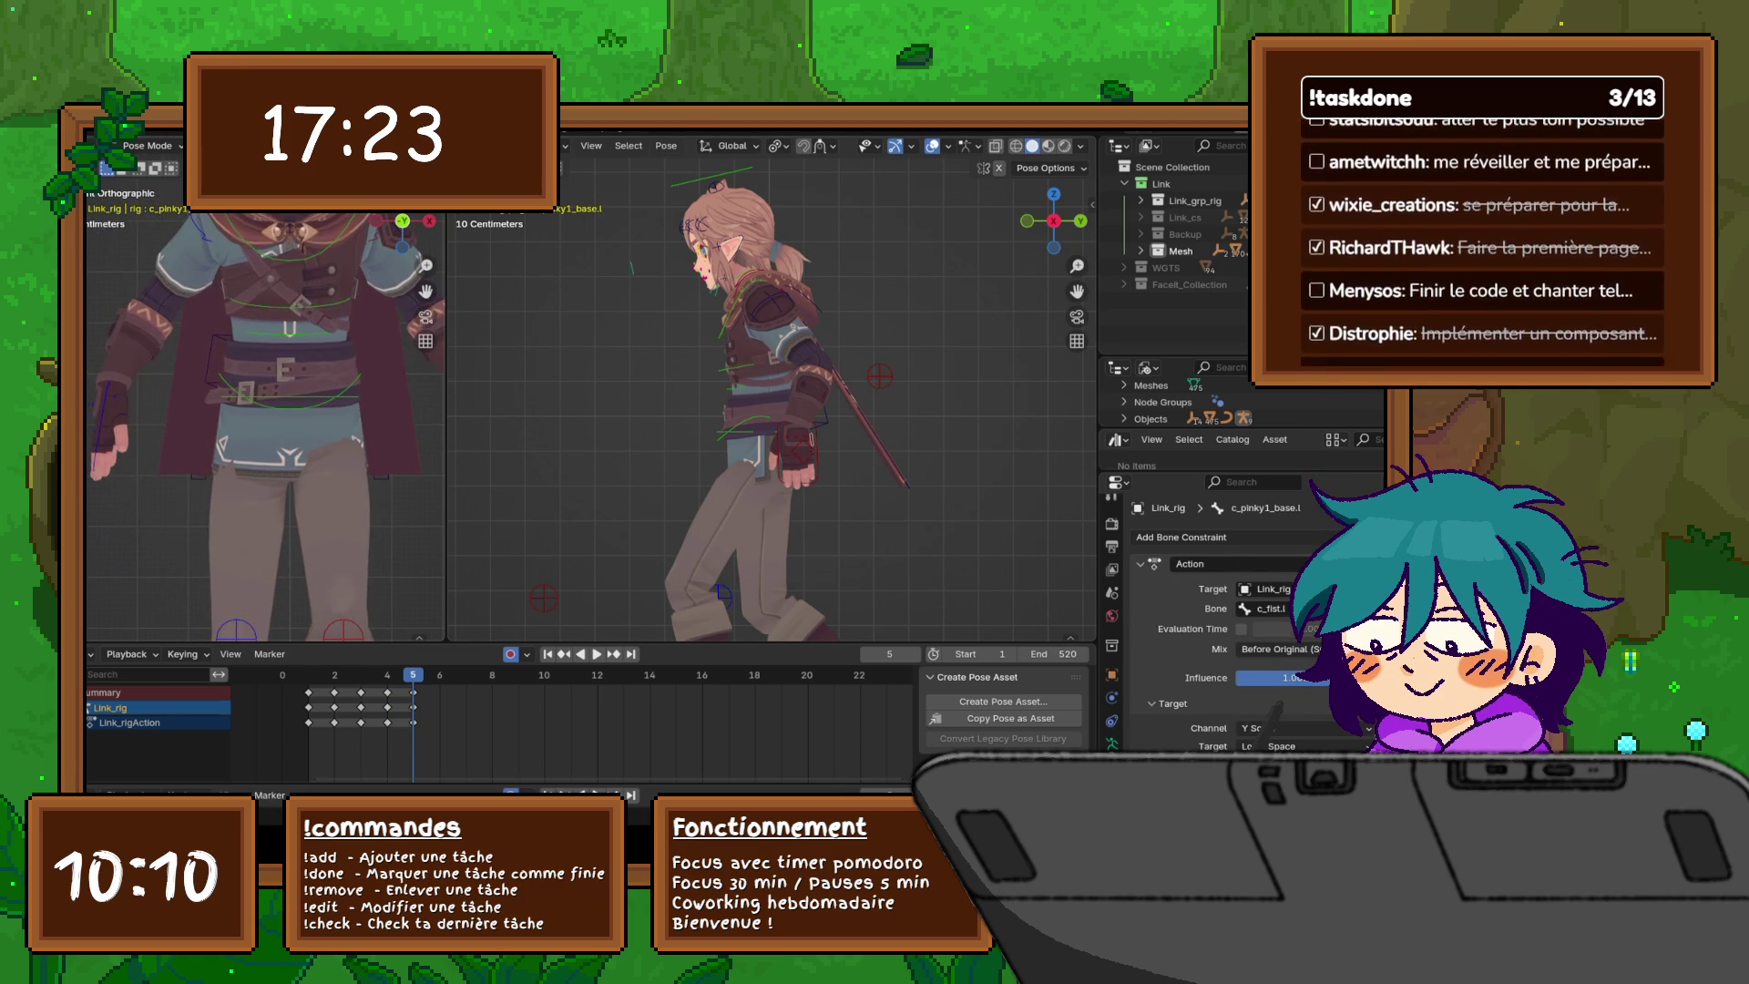
left_click(154, 405)
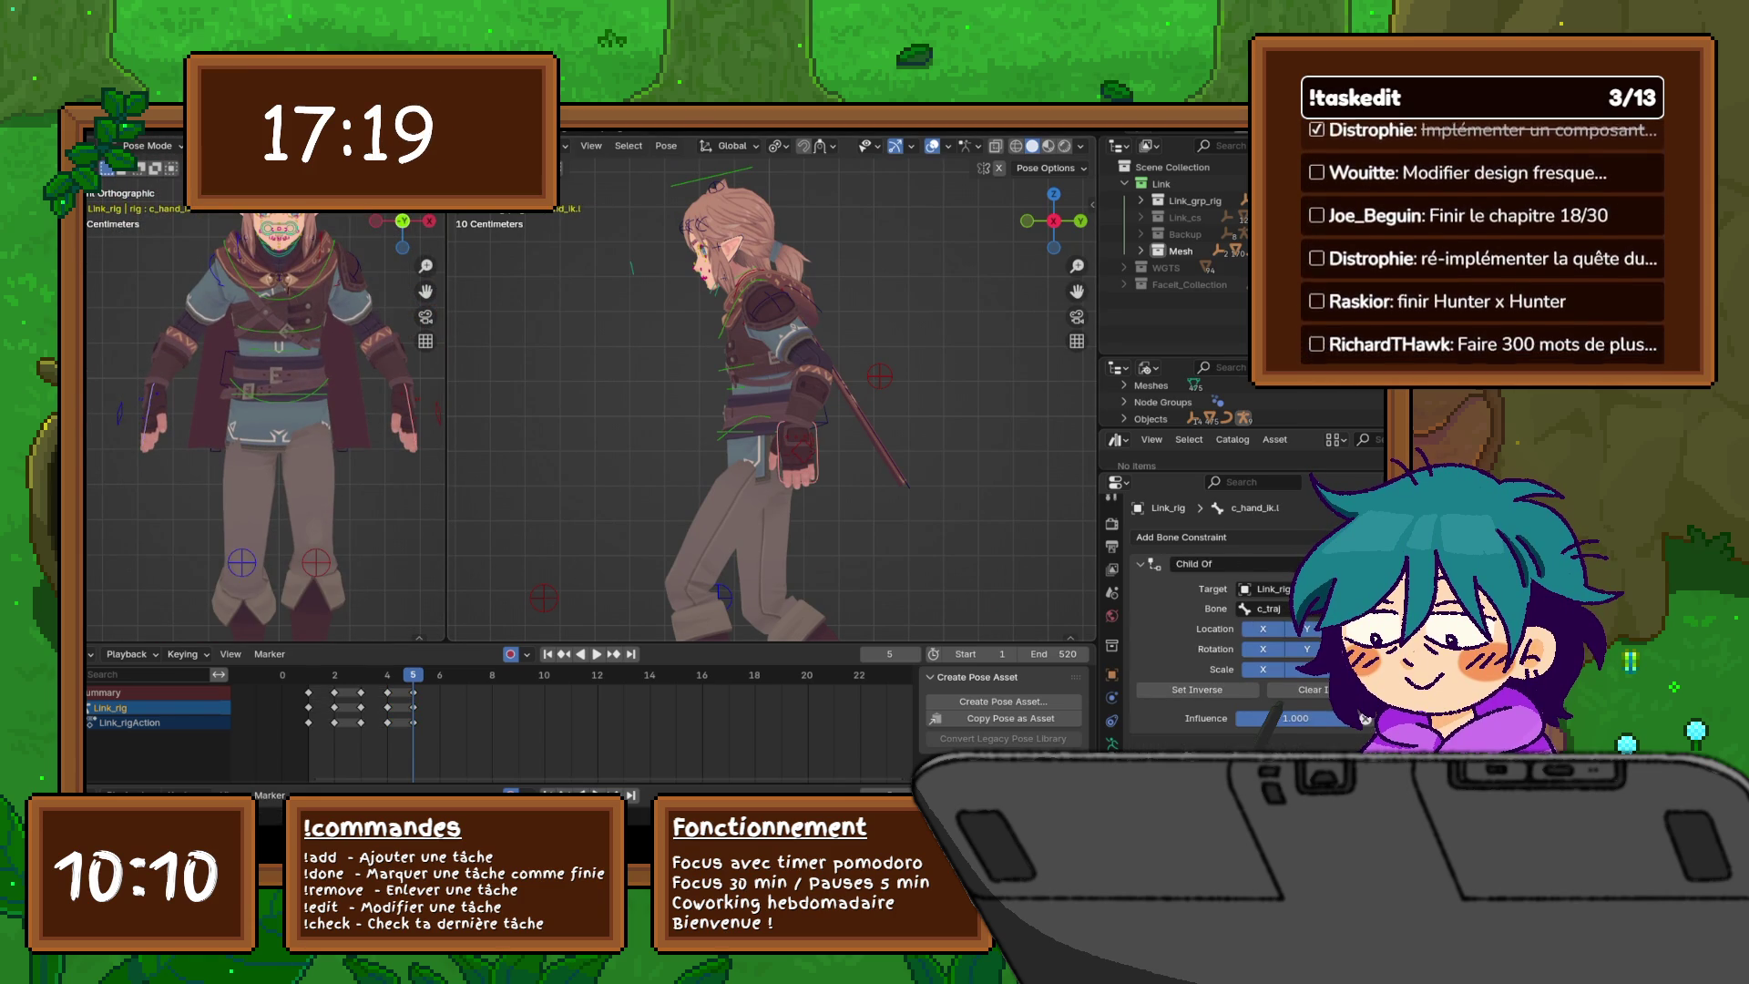
left_click(791, 460)
key("g")
key("z")
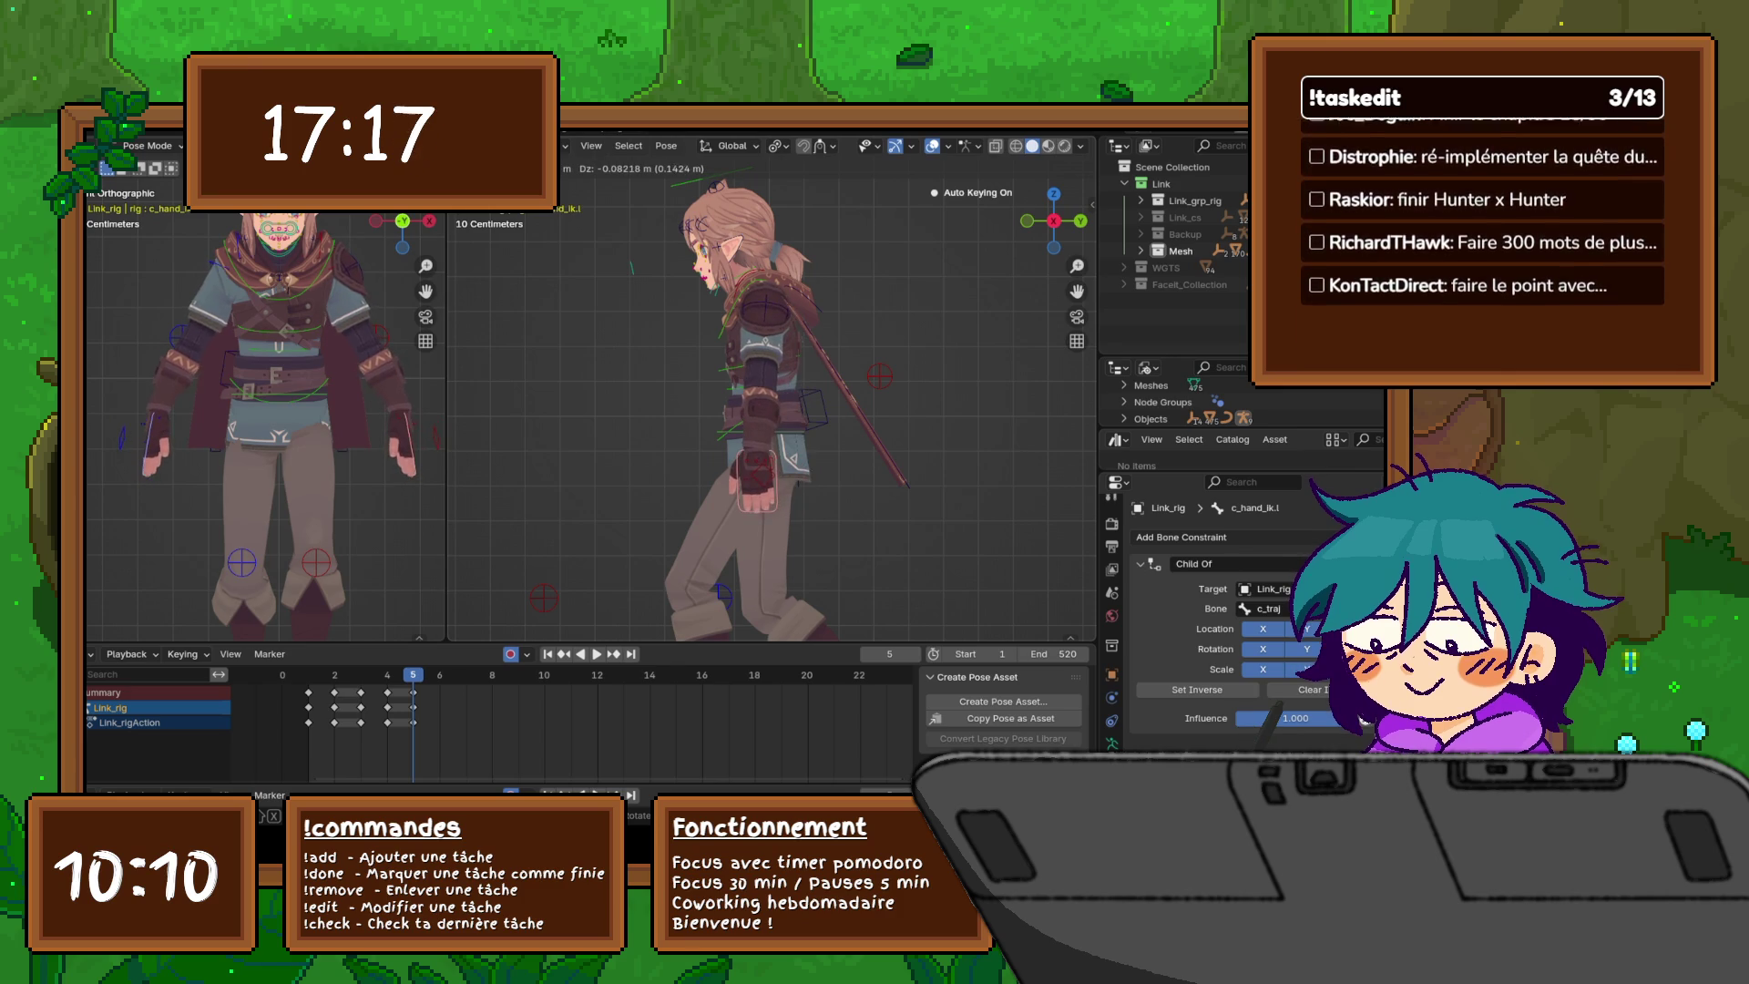
key("Return")
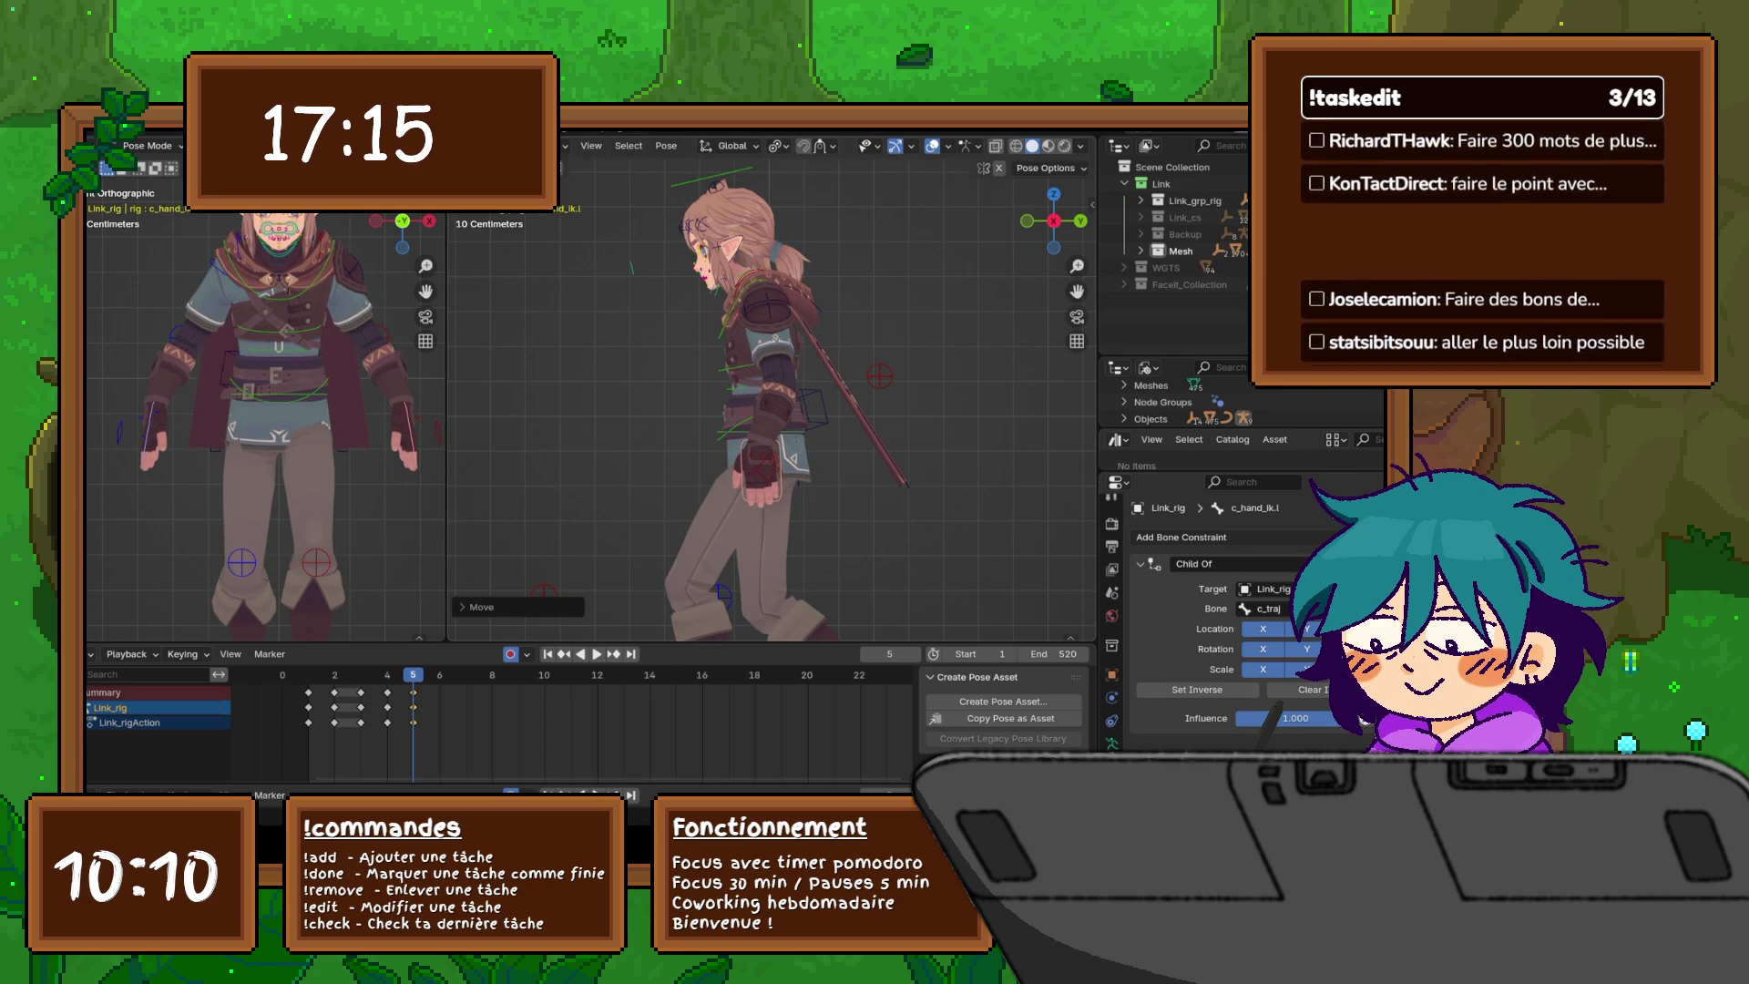
- In side orthographic view, move the left hand IK control along X and Y and rotate it
scroll(772, 410, "down", 4)
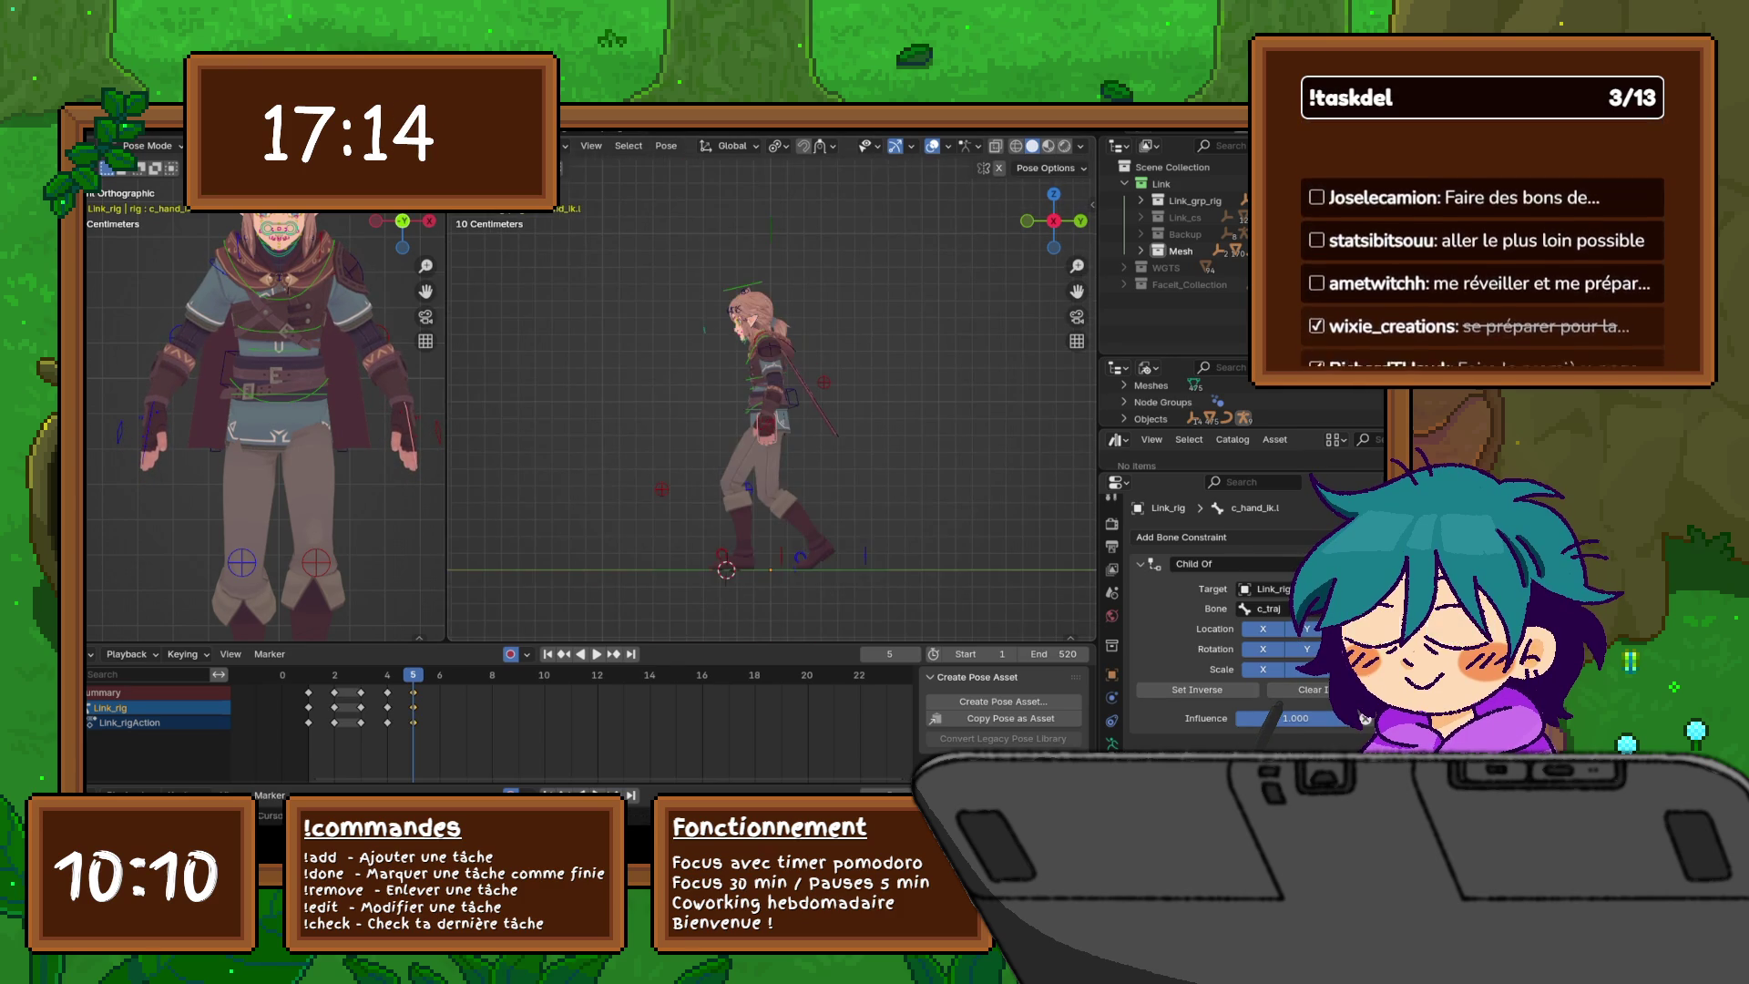
mouse_move(772, 410)
middle_mouse_down()
mouse_move(771, 437)
mouse_move(747, 442)
mouse_move(775, 442)
middle_mouse_up()
key("KP_3")
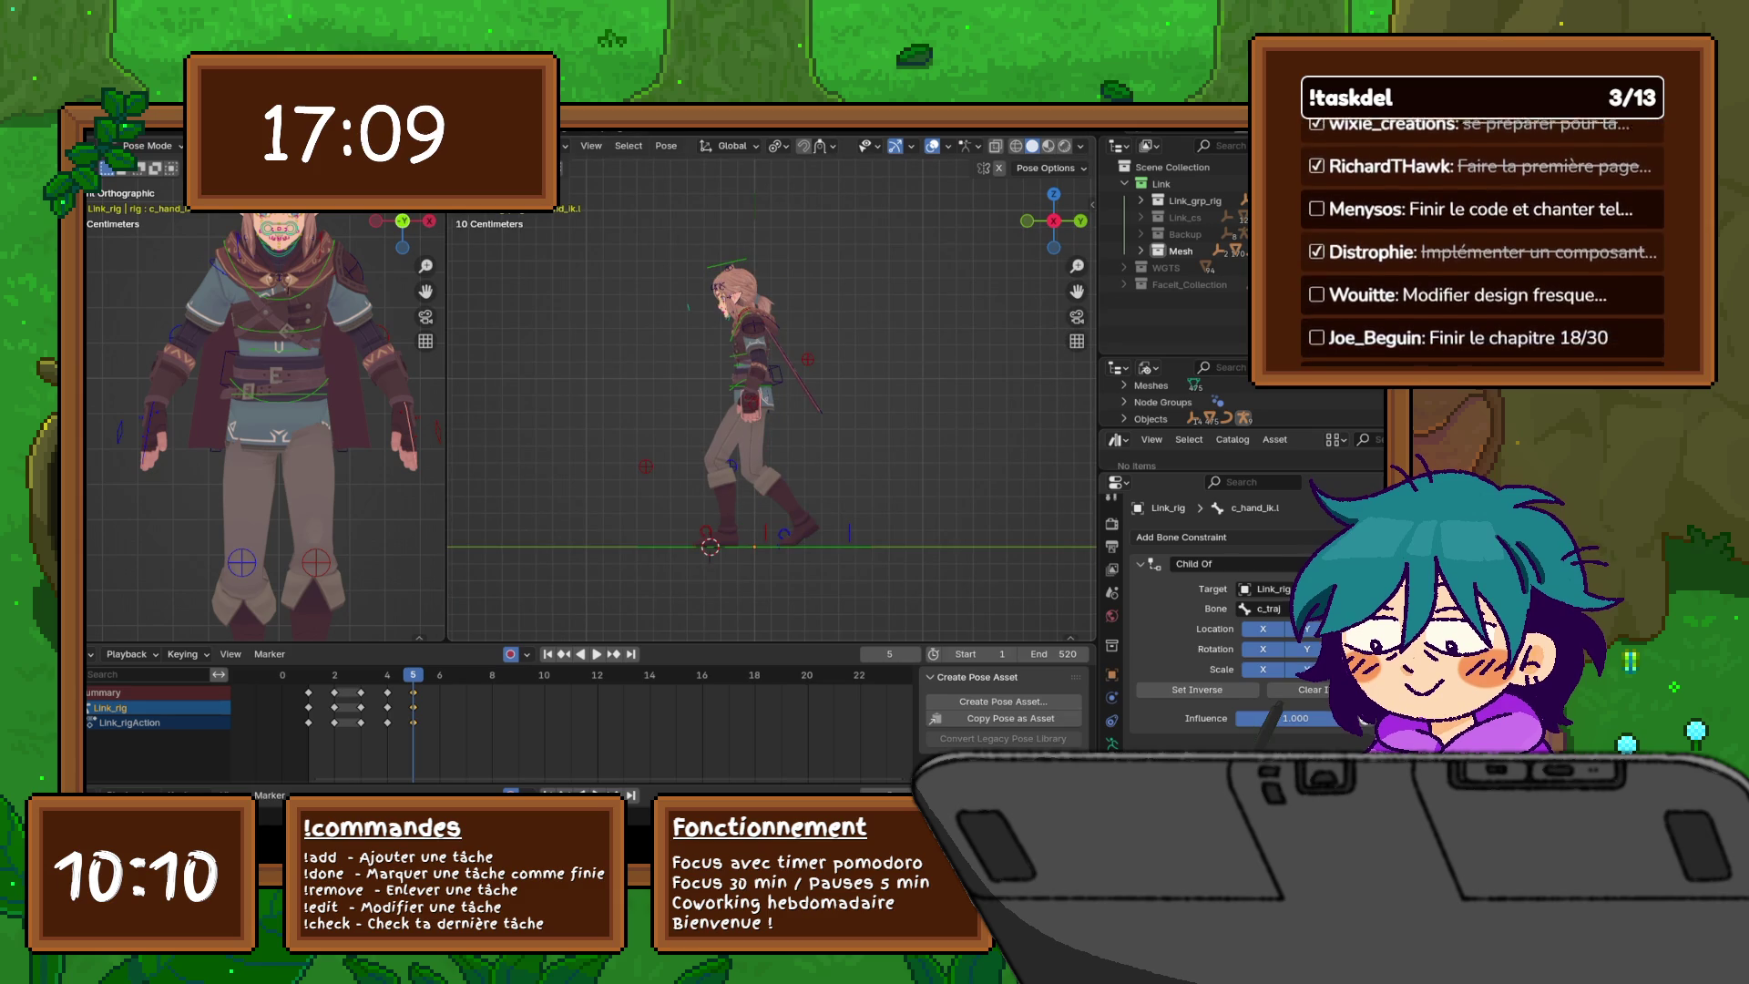
scroll(772, 388, "up", 3)
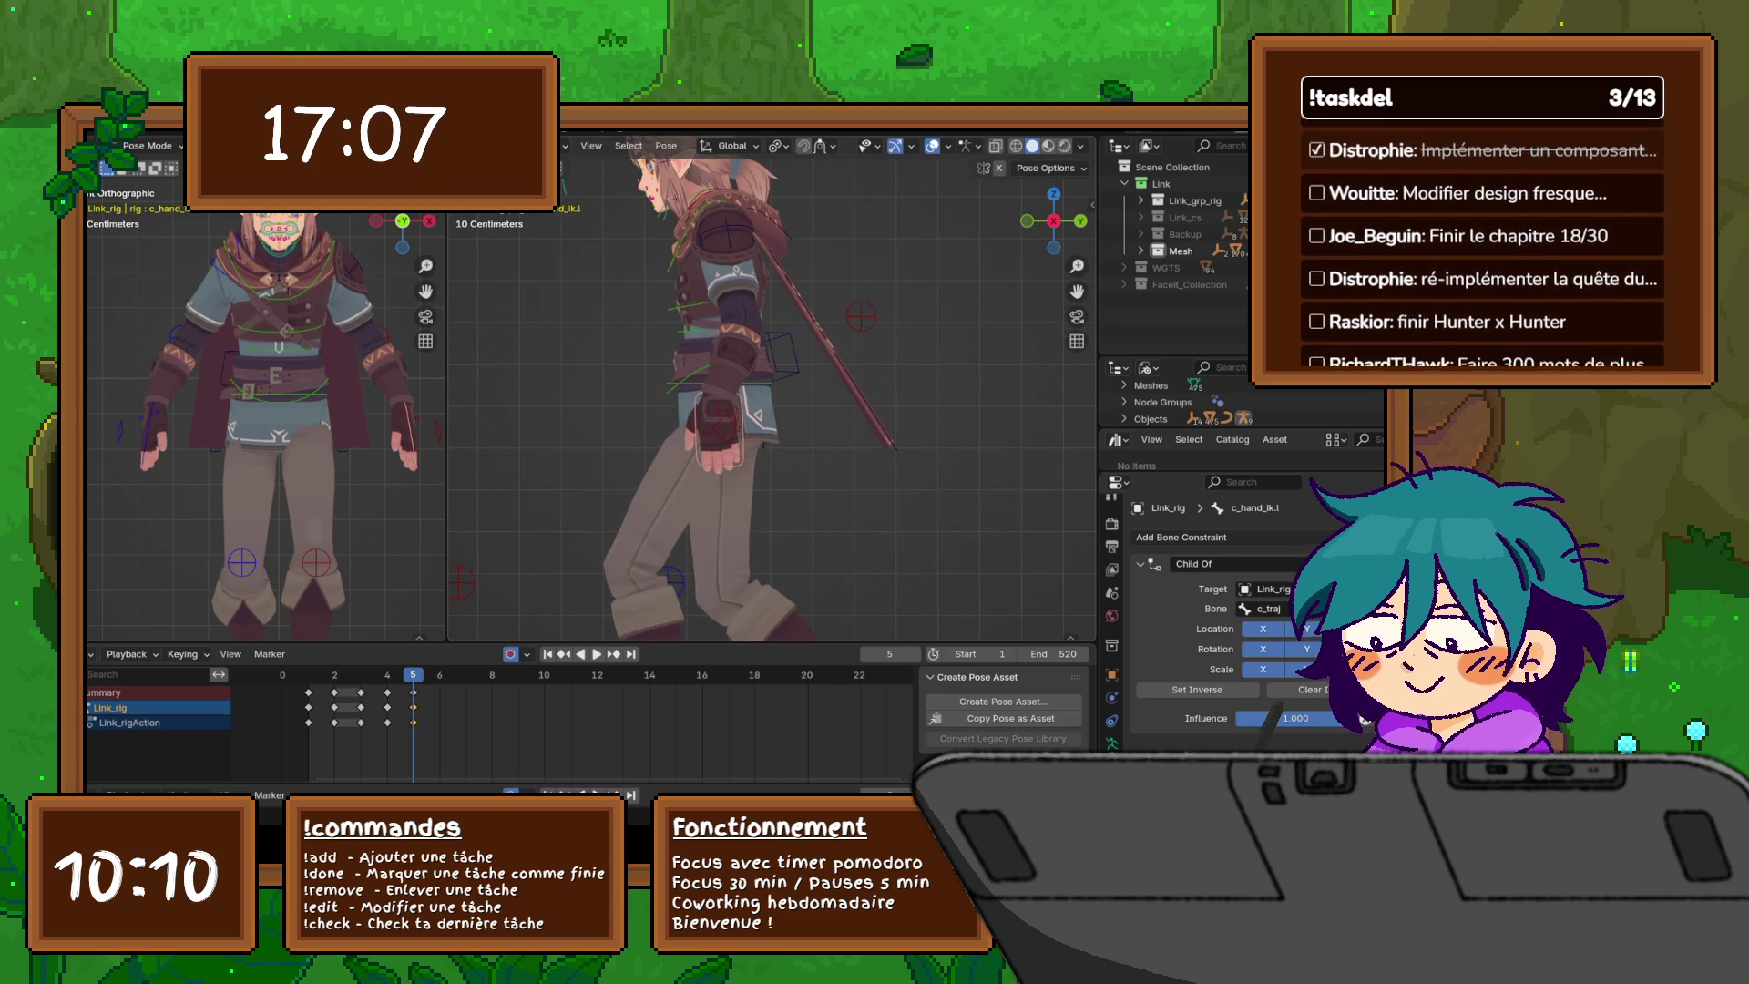
key("g")
key("x")
key("Return")
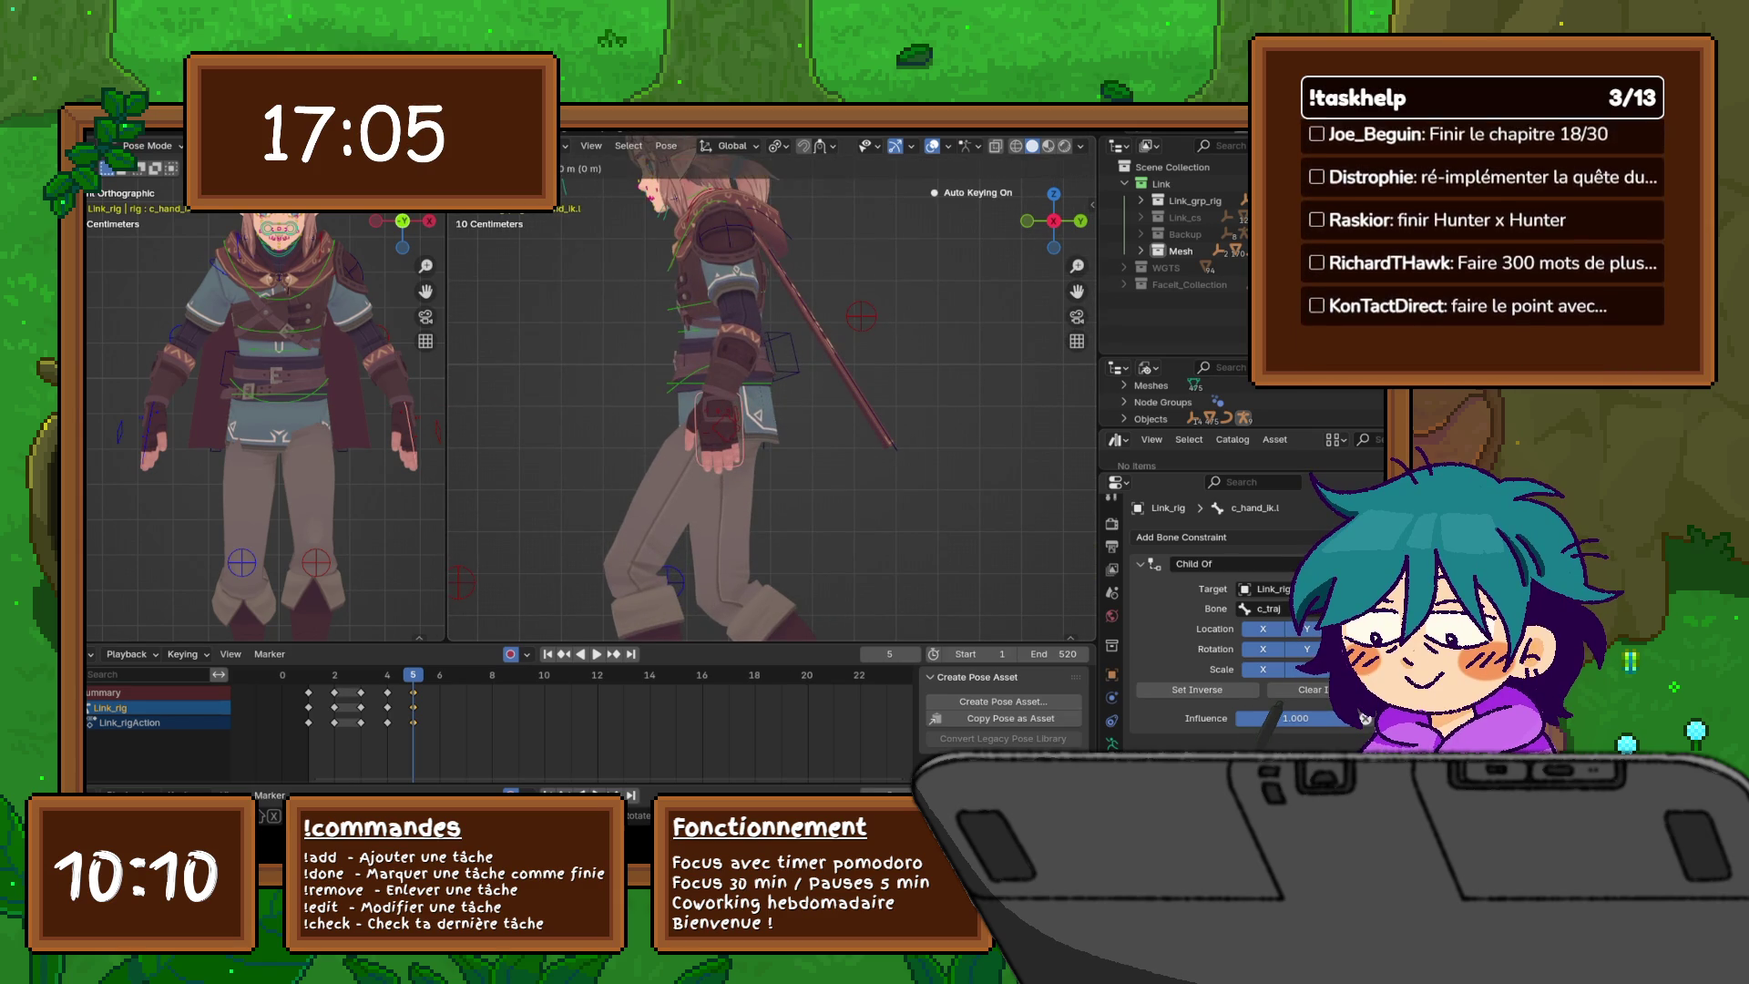
key("g")
key("y")
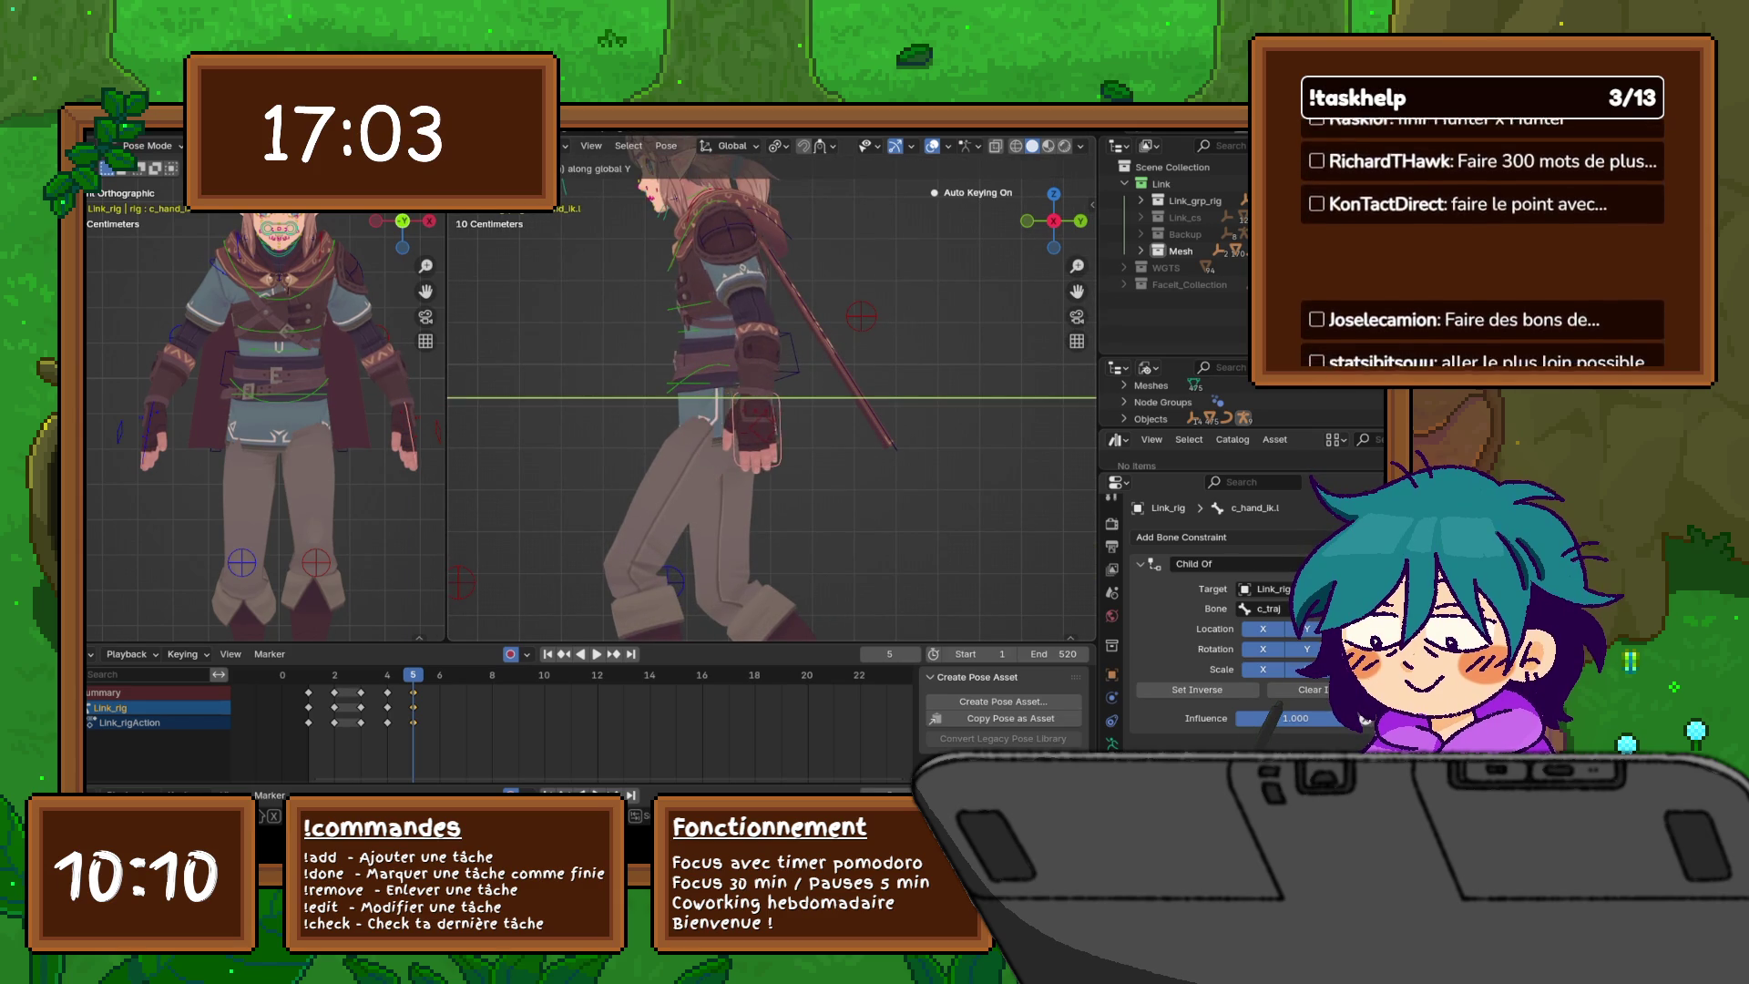
key("Return")
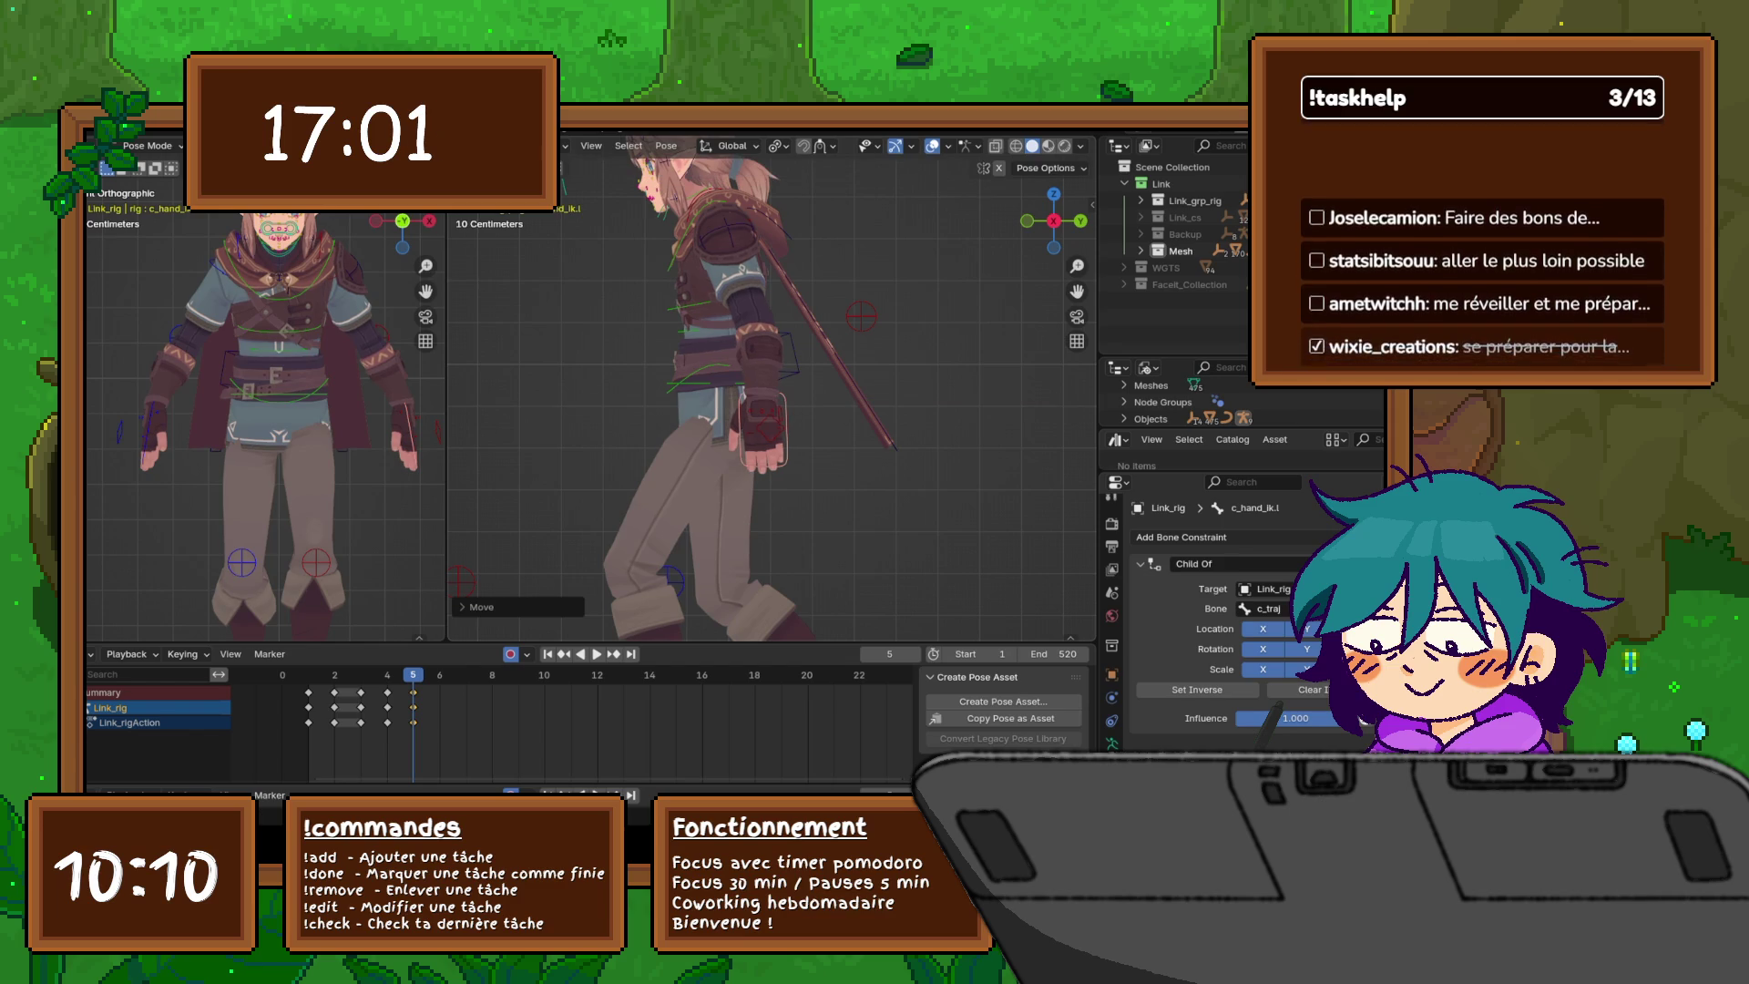
key("r")
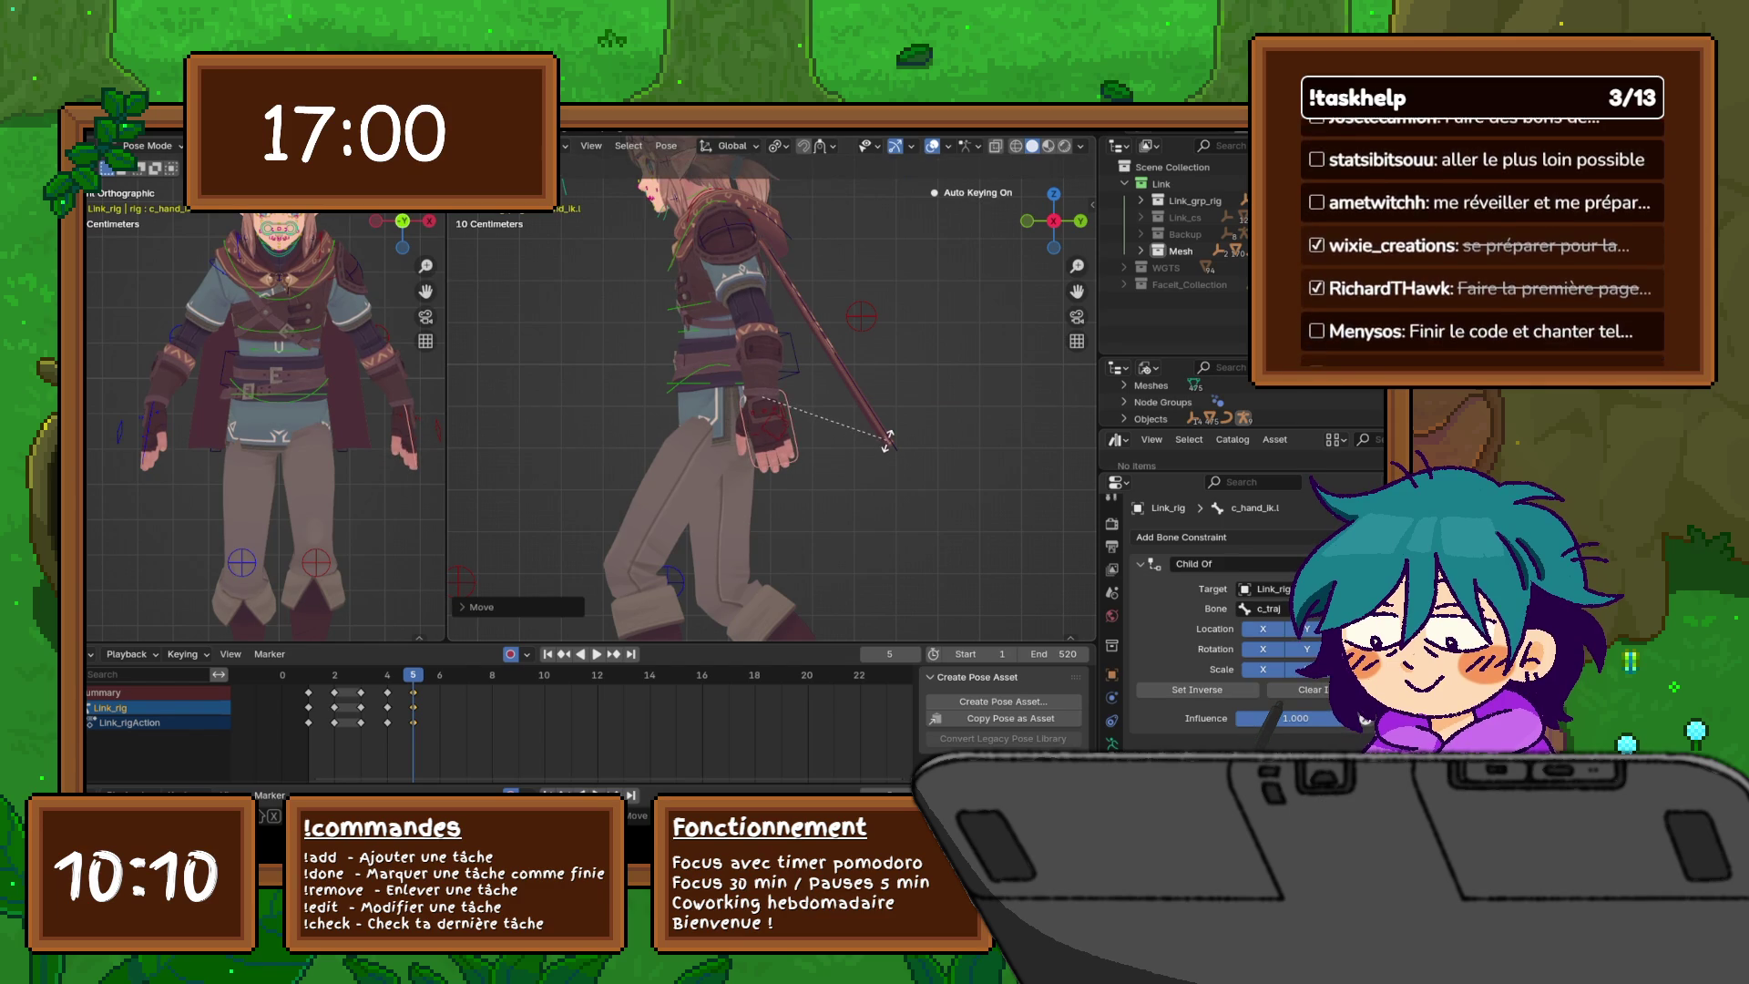
key("Return")
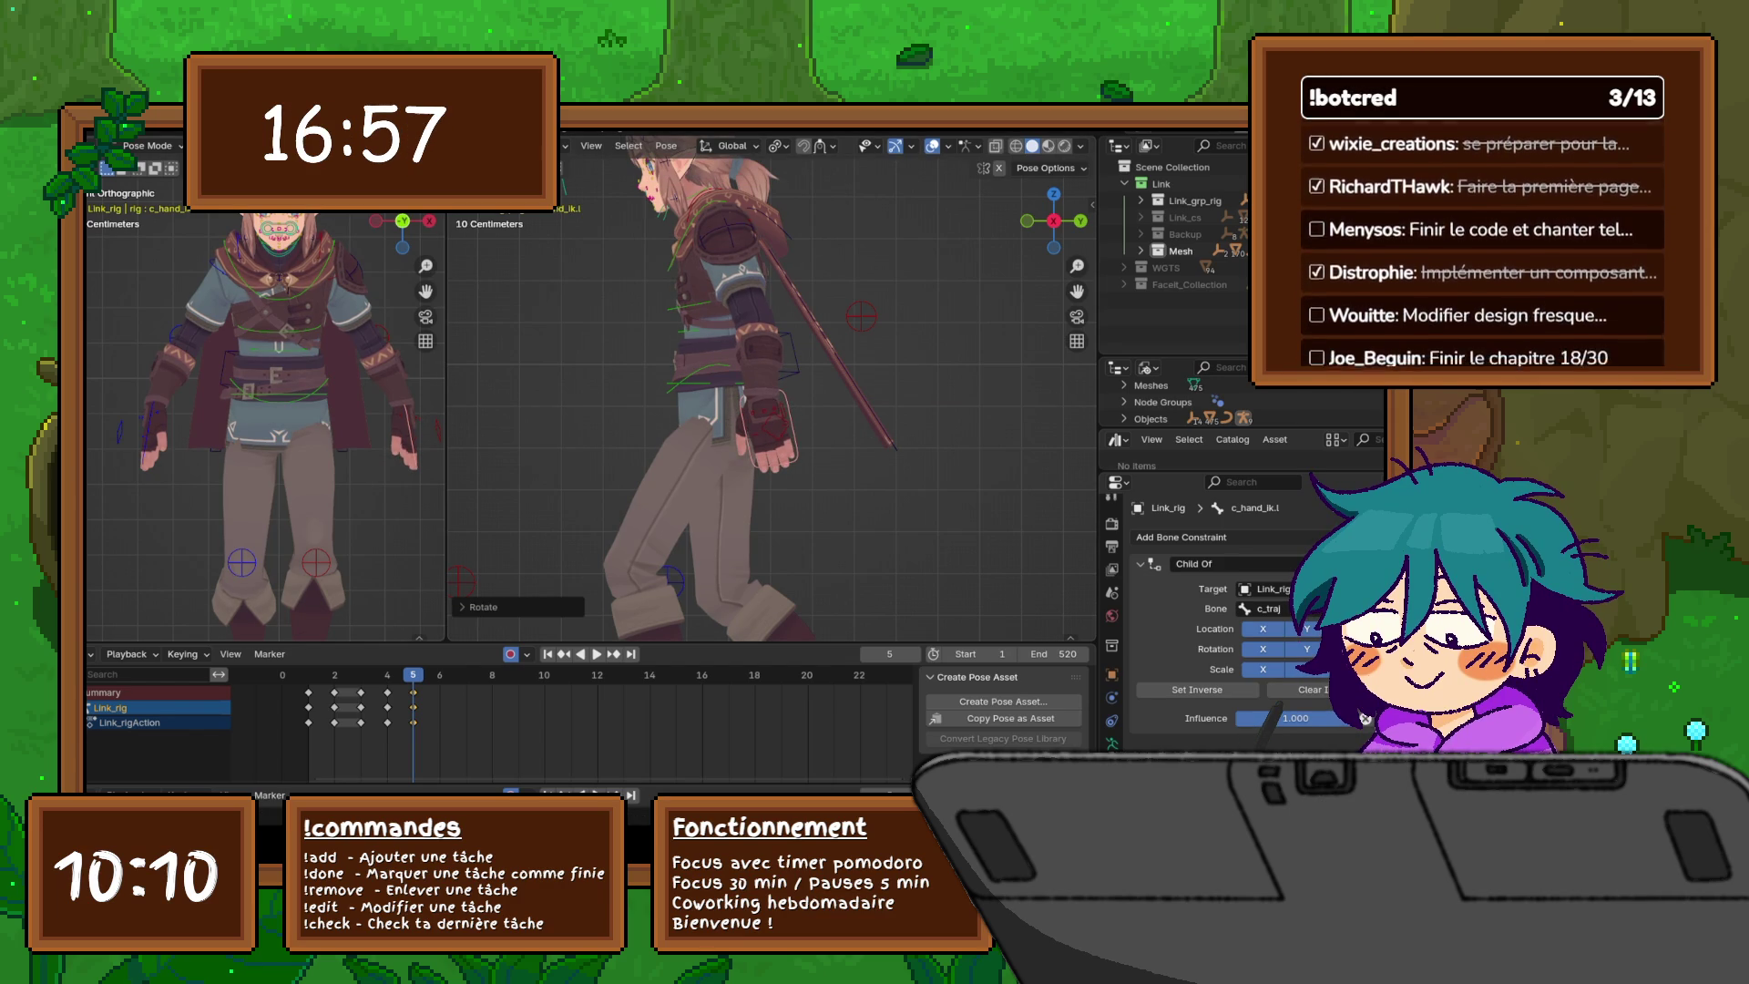
- Rotate the right hand IK control c_hand_ik.r and adjust its height along Z
key("ctrl+shift+m")
key("g")
key("y")
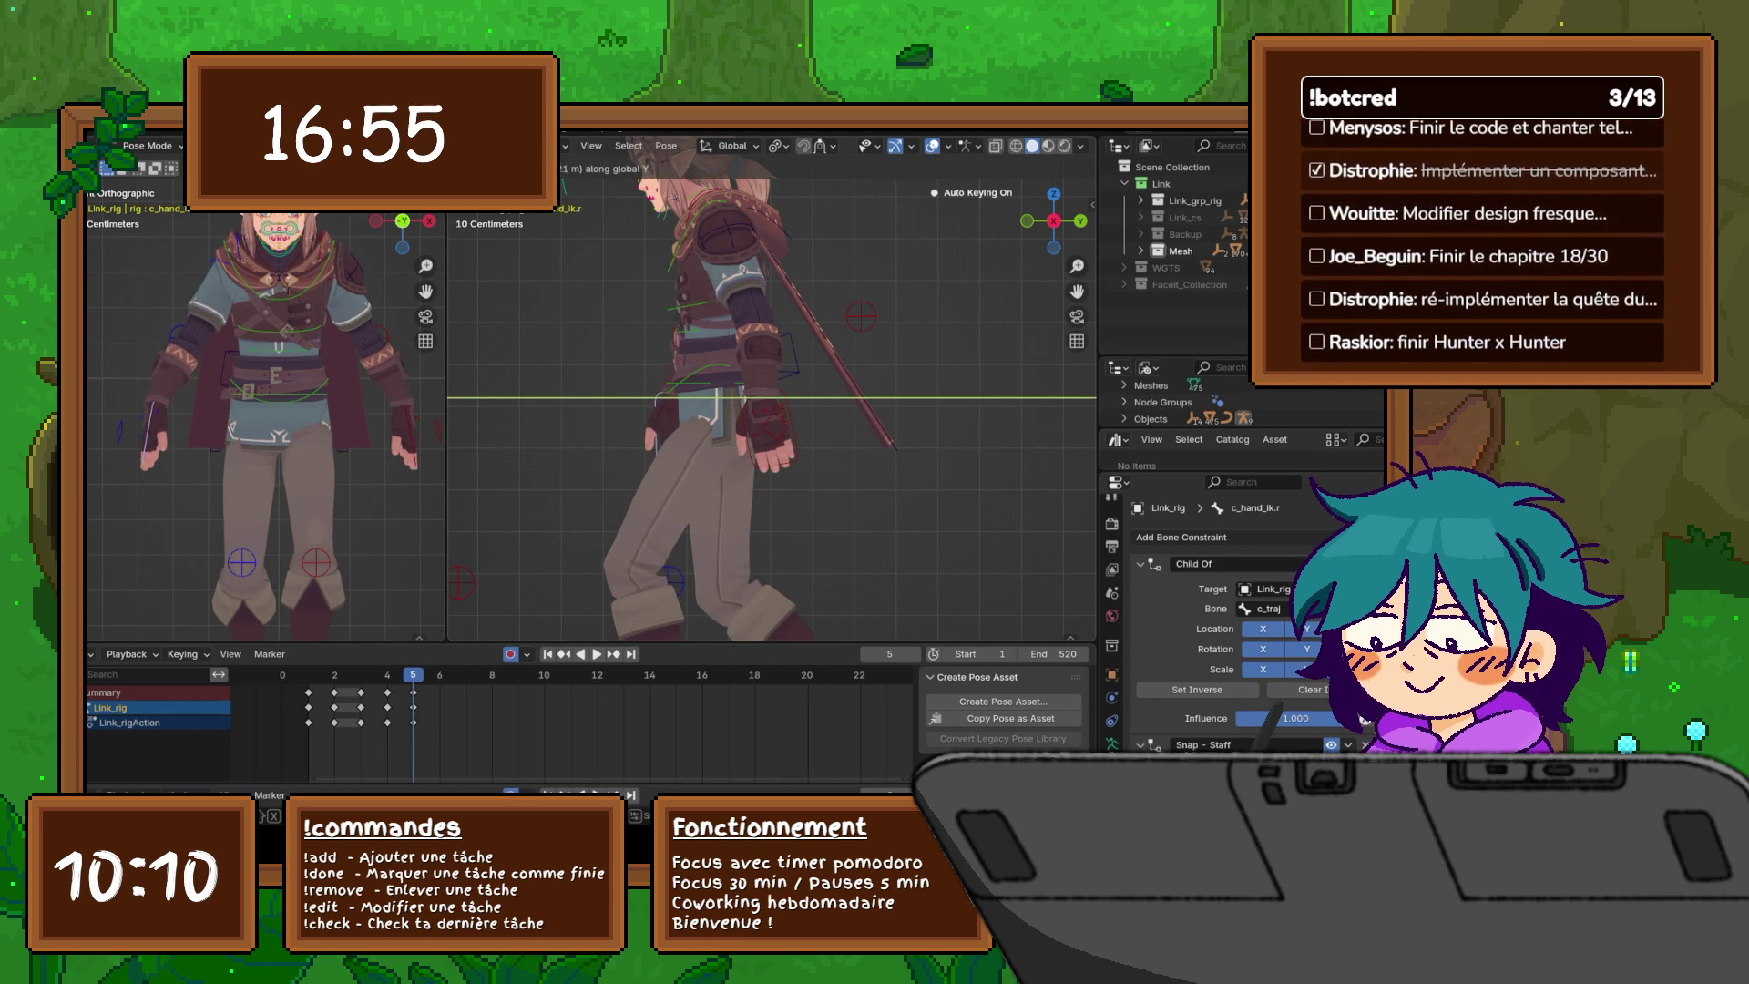
key("r")
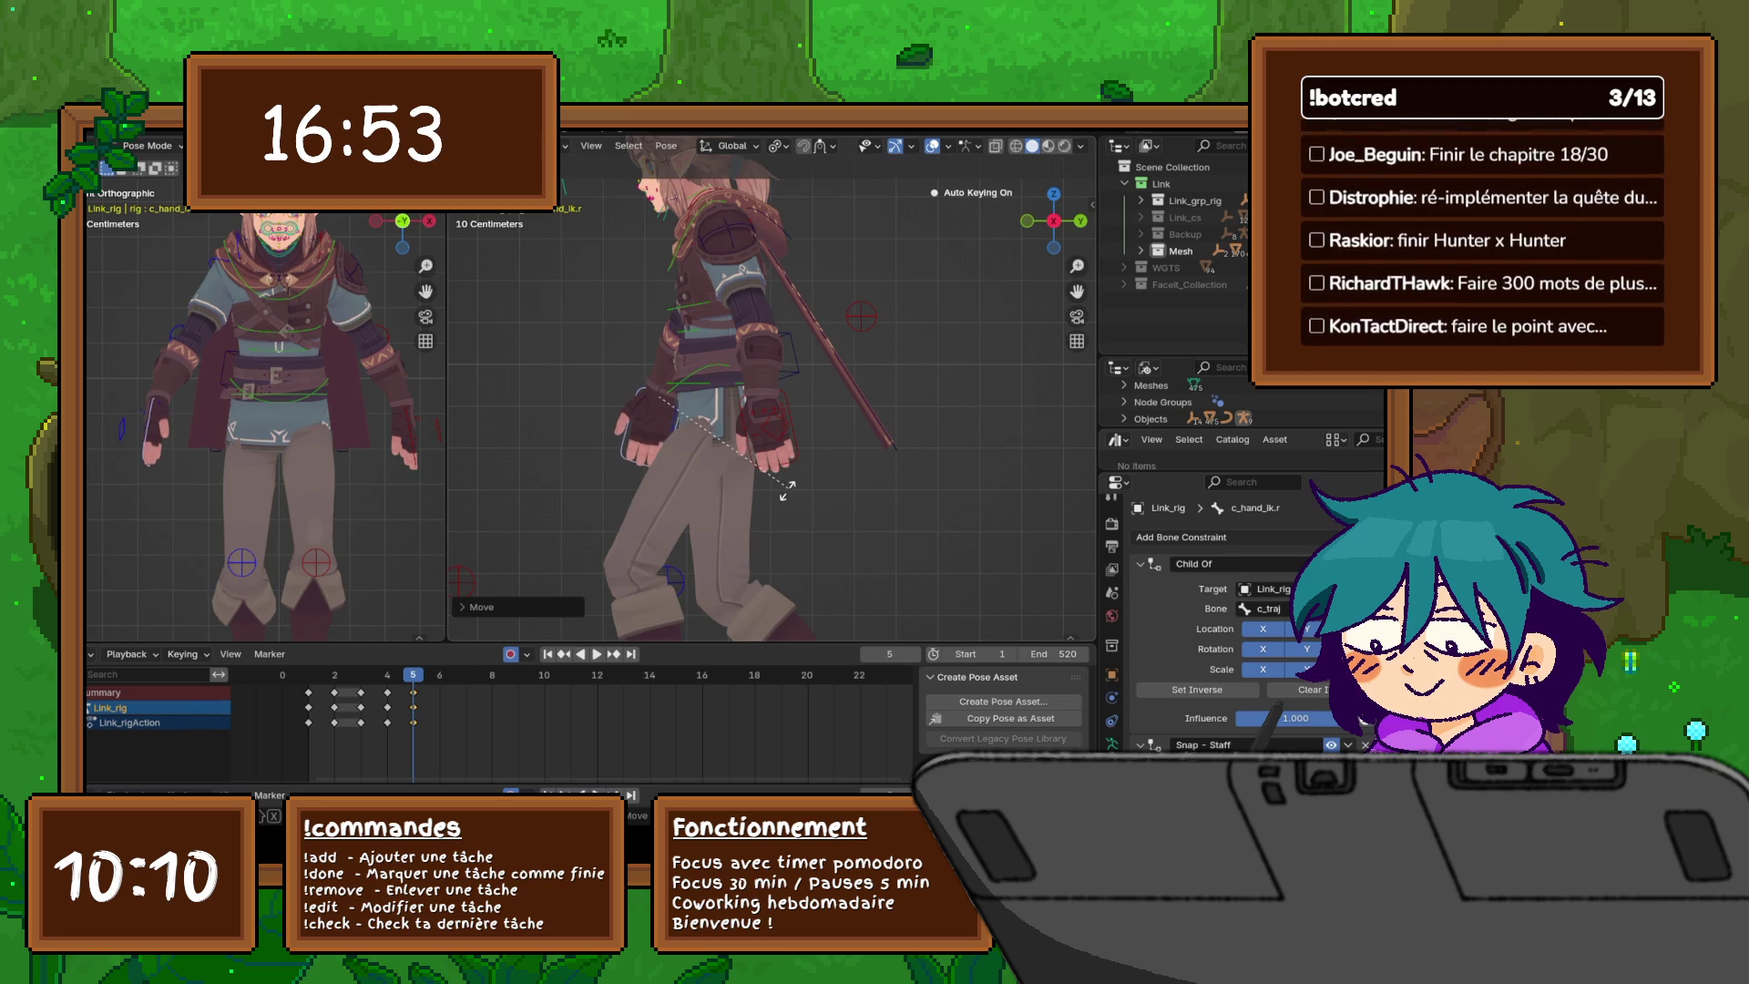
key("Return")
key("g")
key("z")
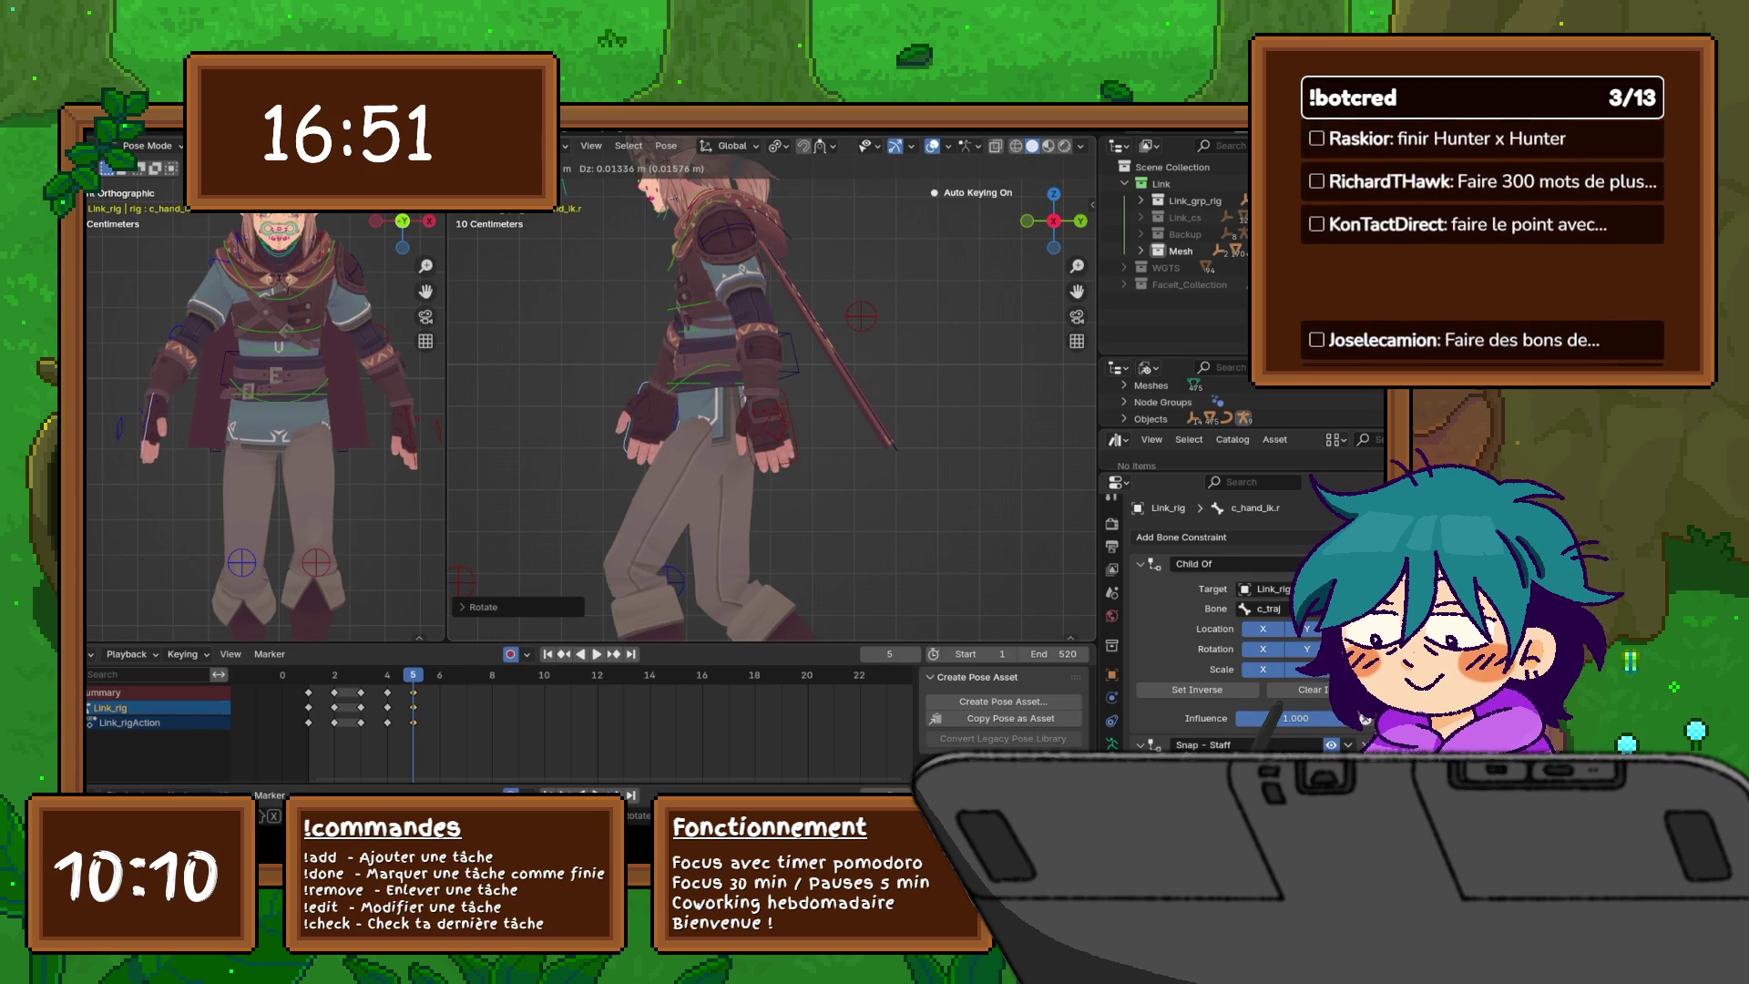
key("Return")
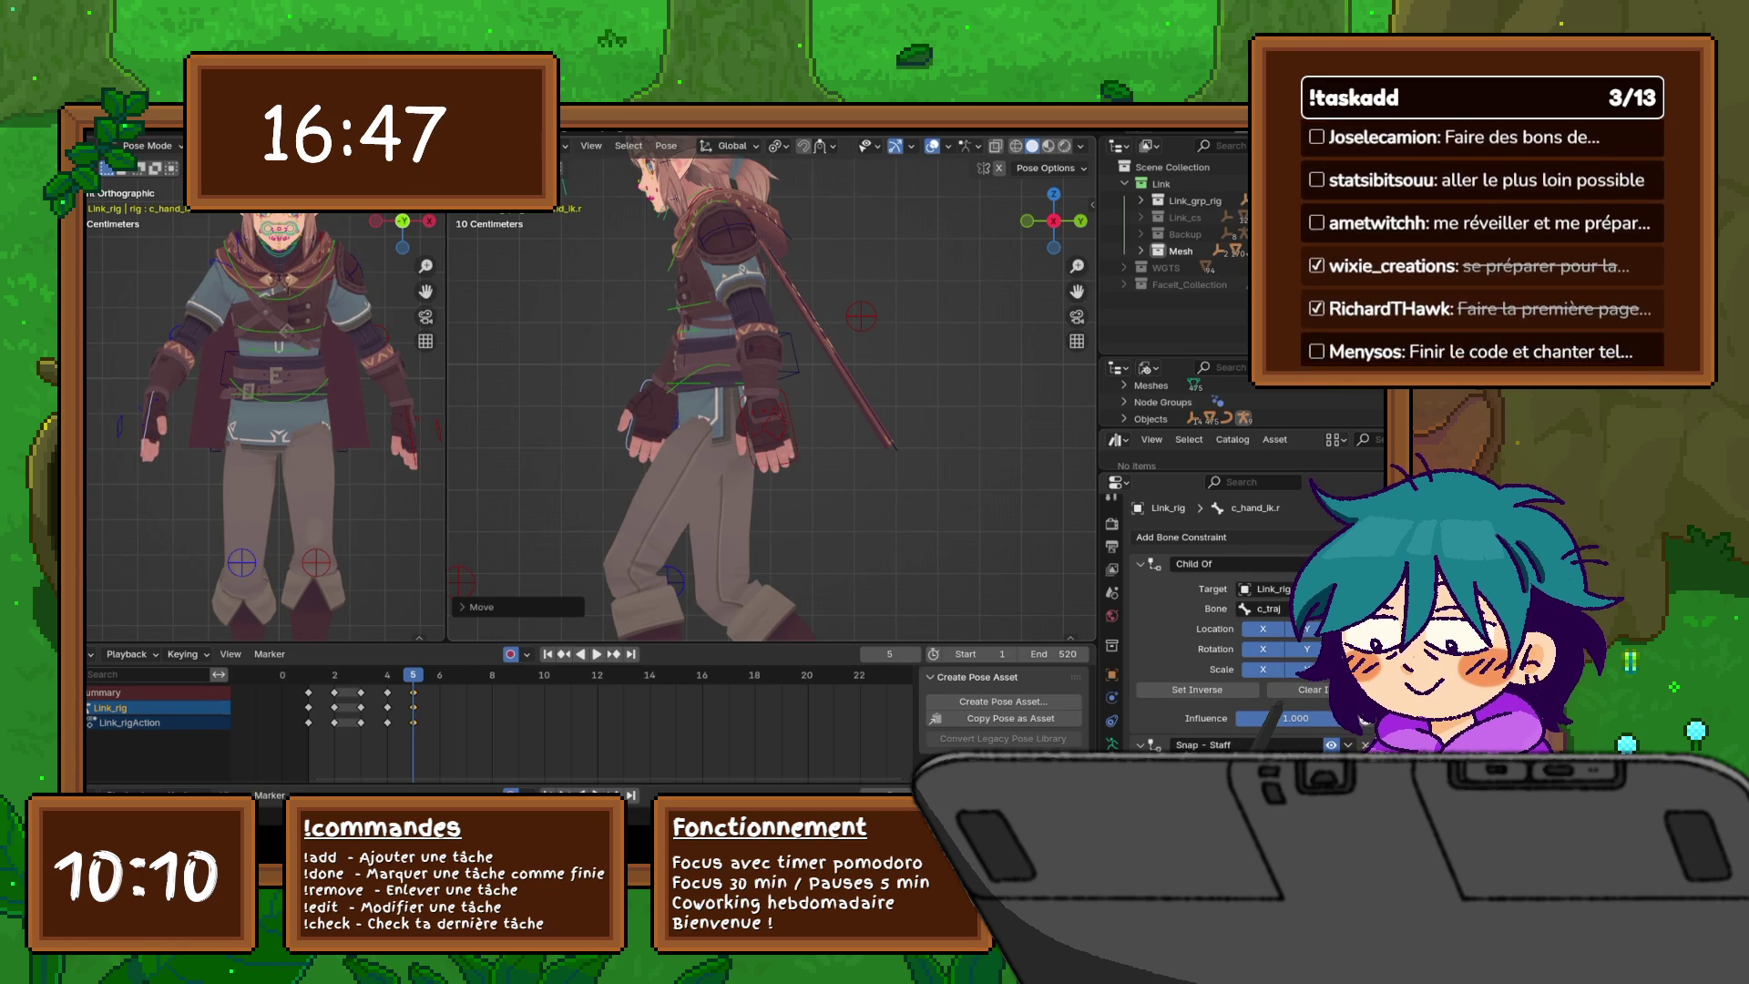
- Fine-tune both hand IK controls' heights and finish the right hand's adjustment
left_click(769, 421)
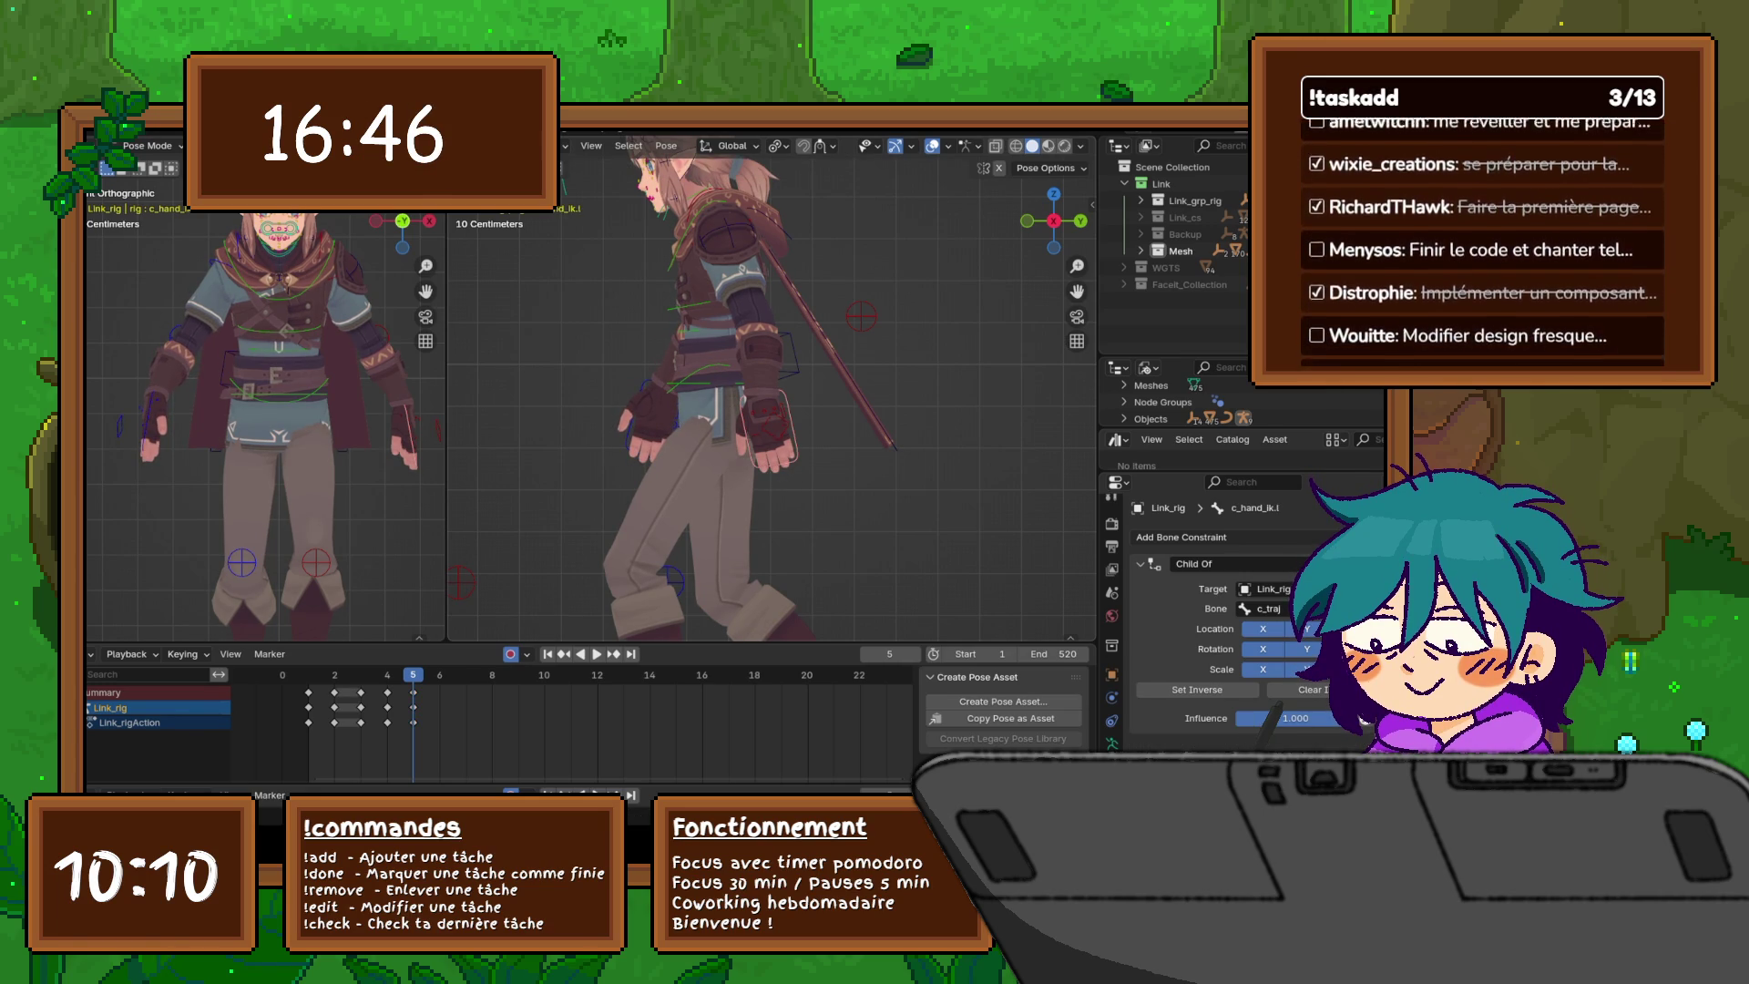
key("g")
key("z")
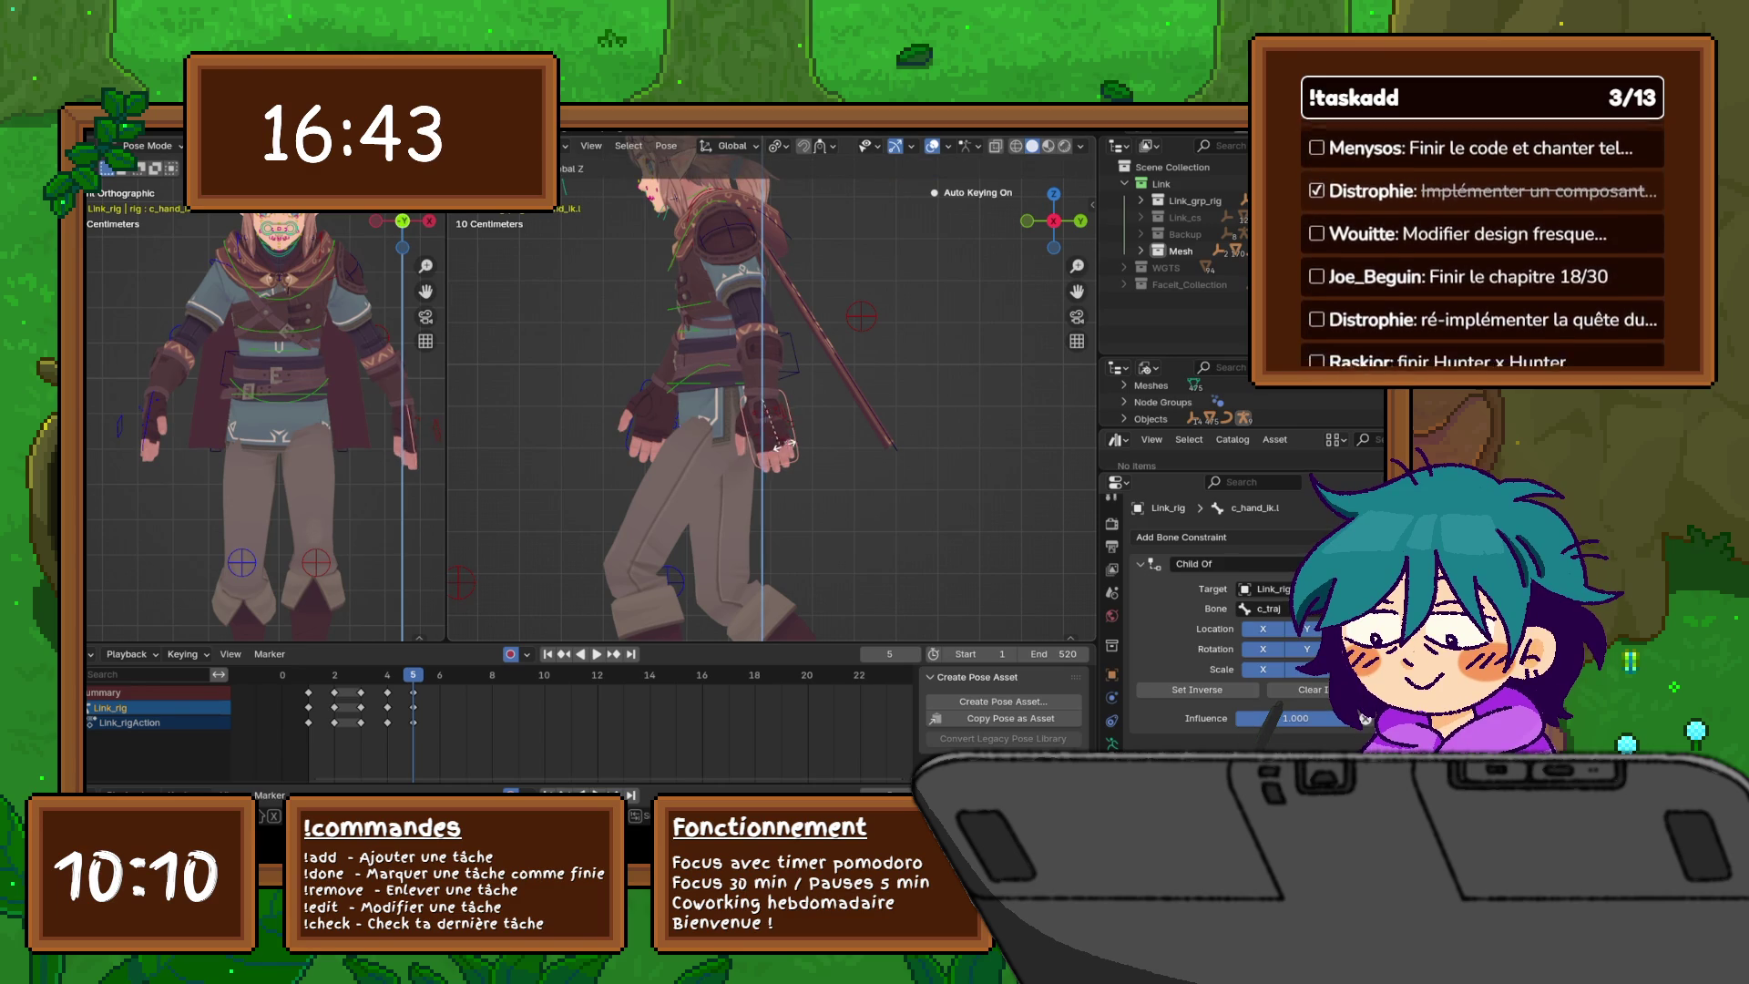
left_click(802, 440)
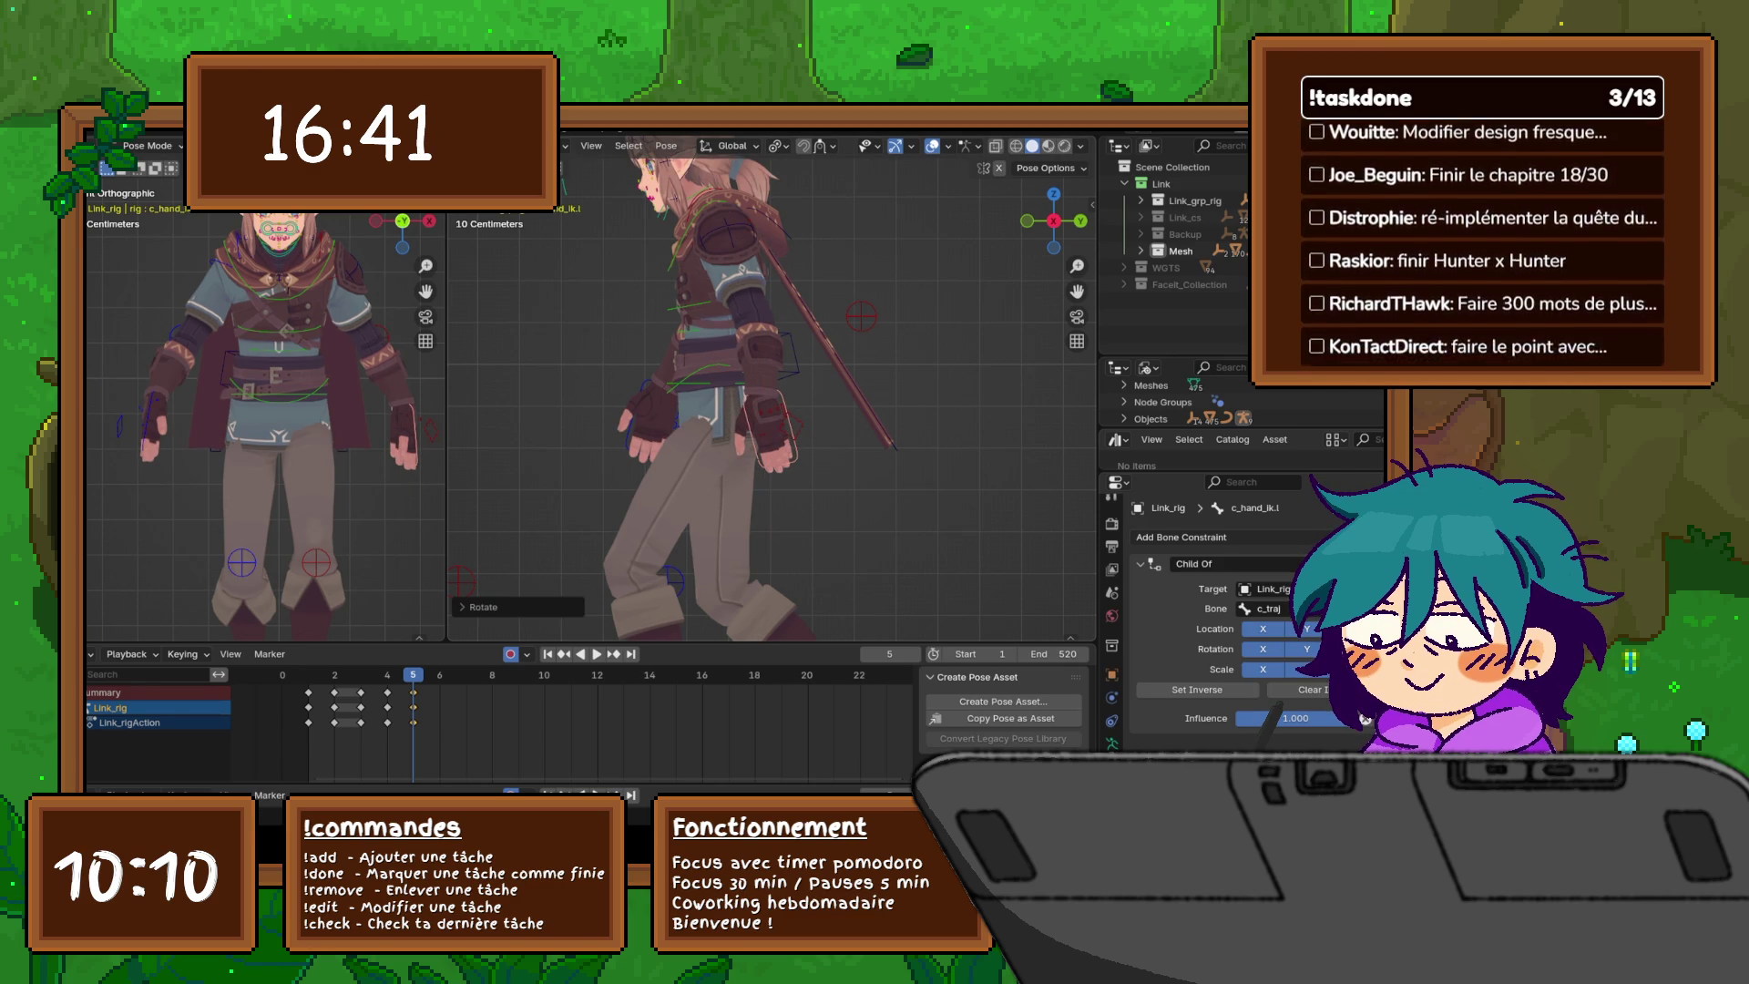
left_click(649, 412)
left_click(654, 401)
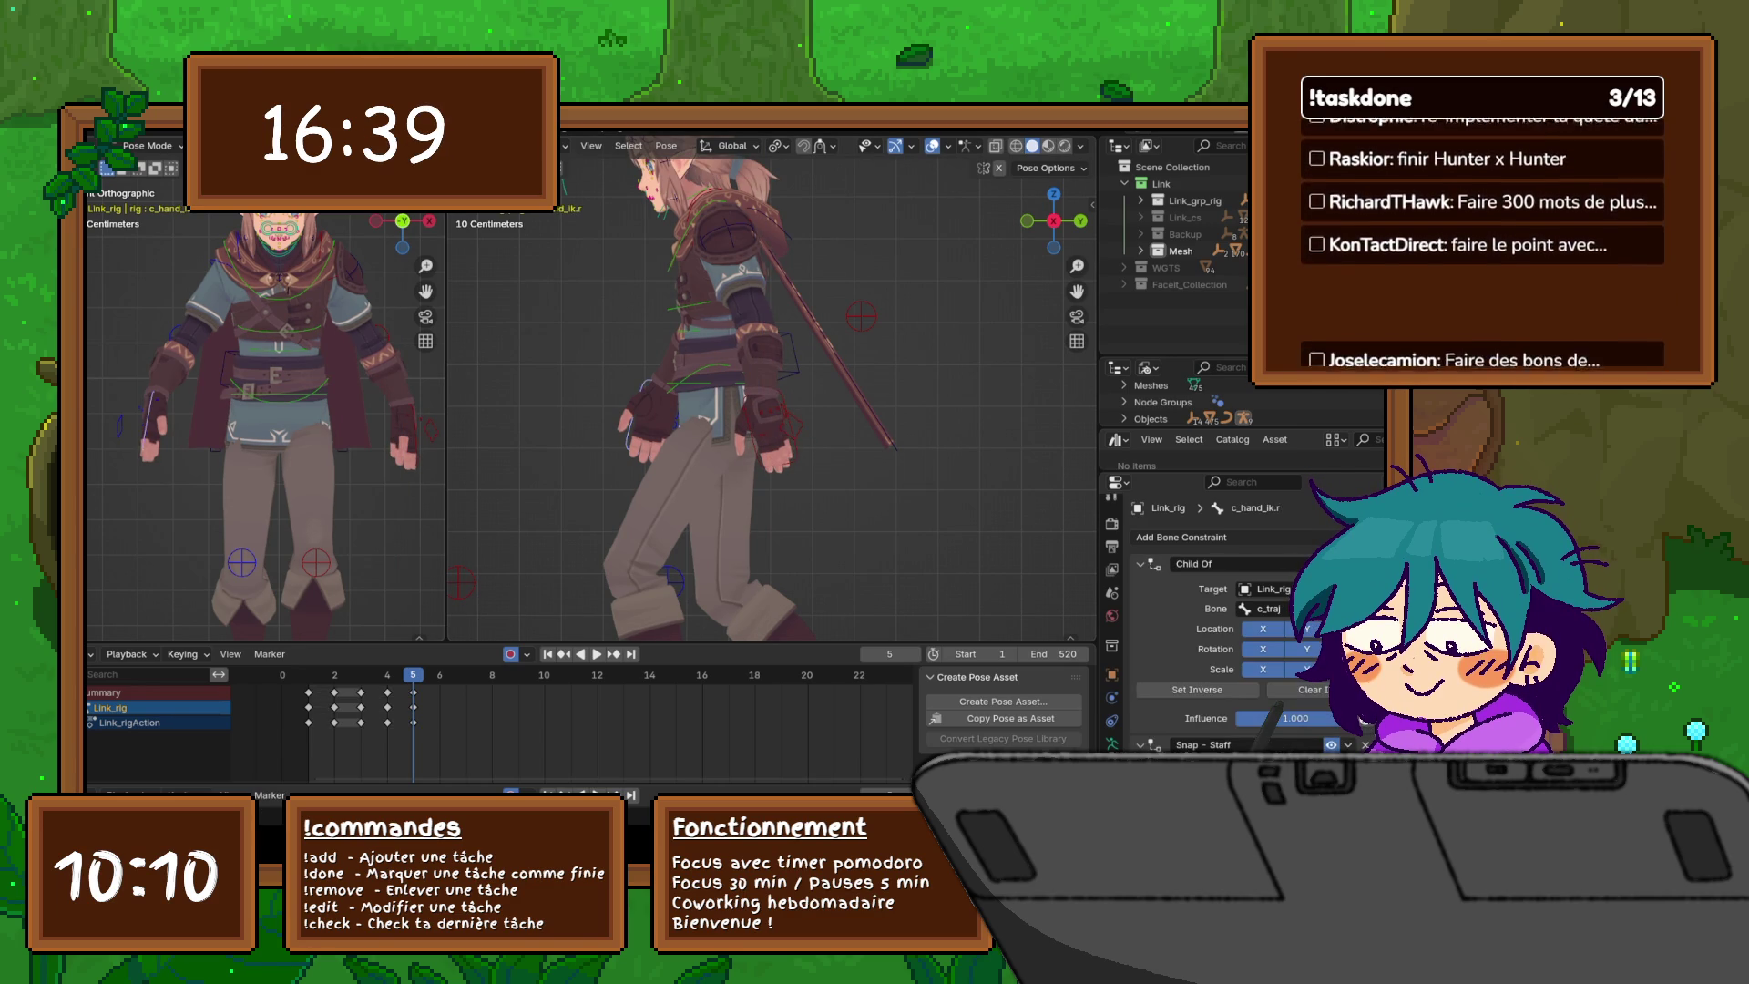
key("g")
key("z")
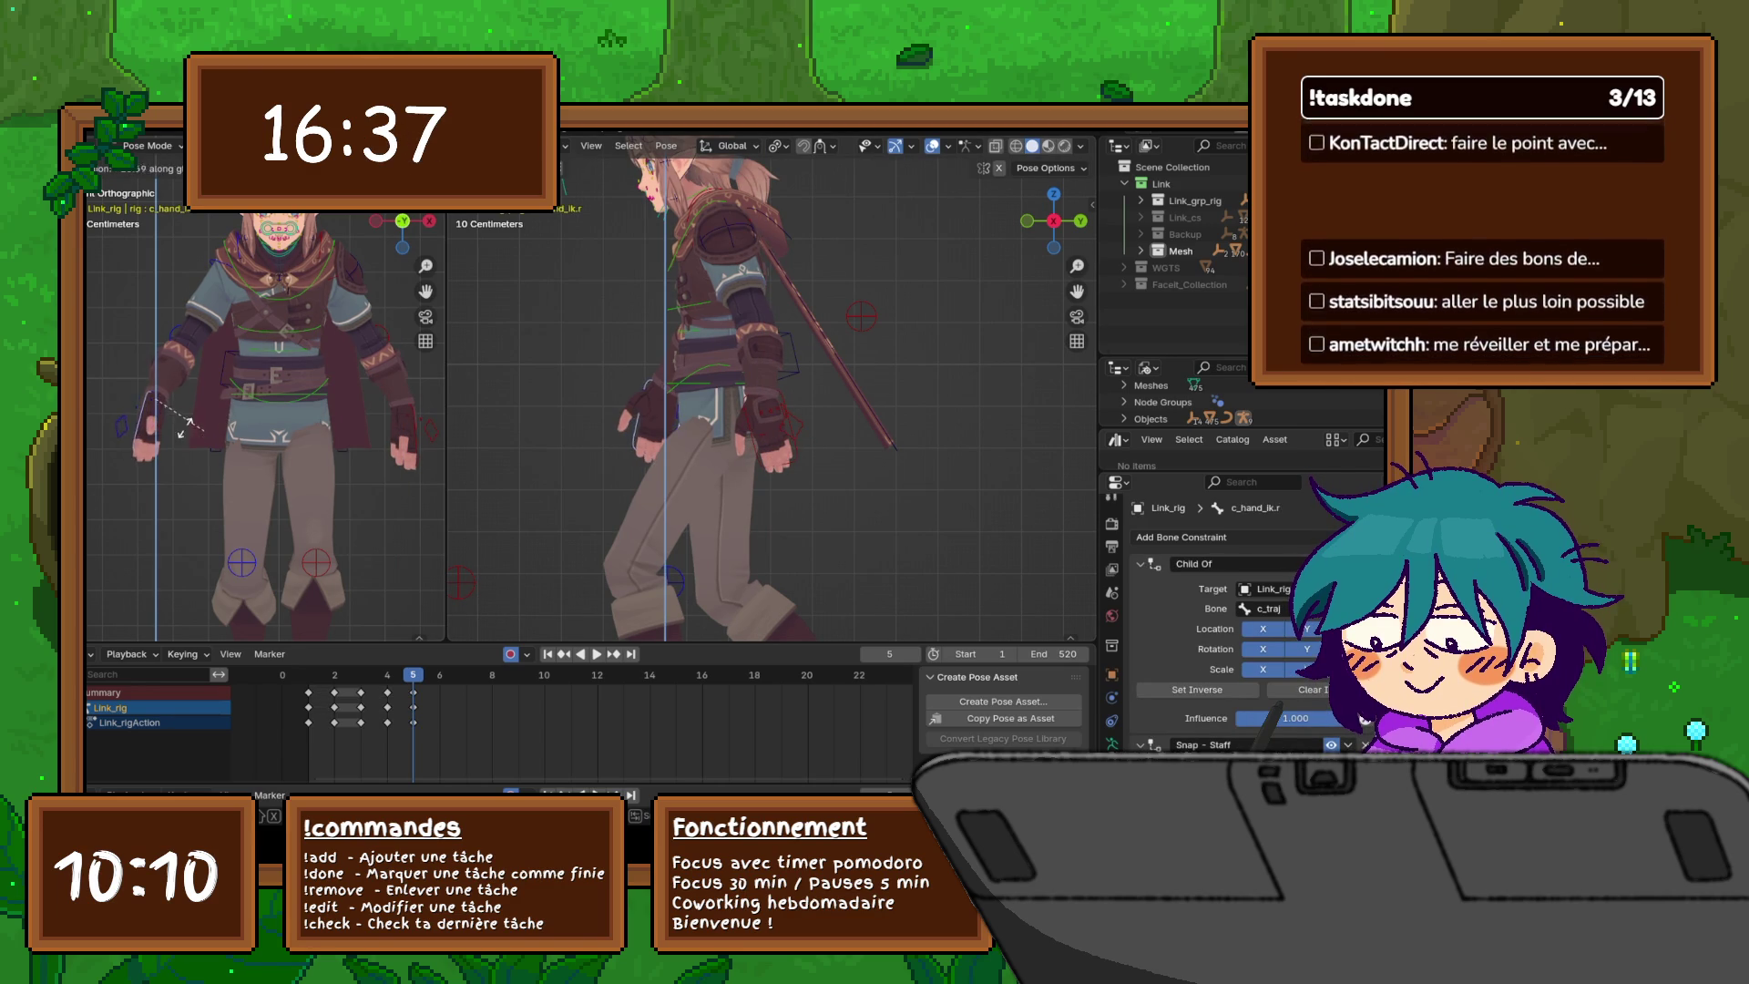
key("r")
left_click(155, 425)
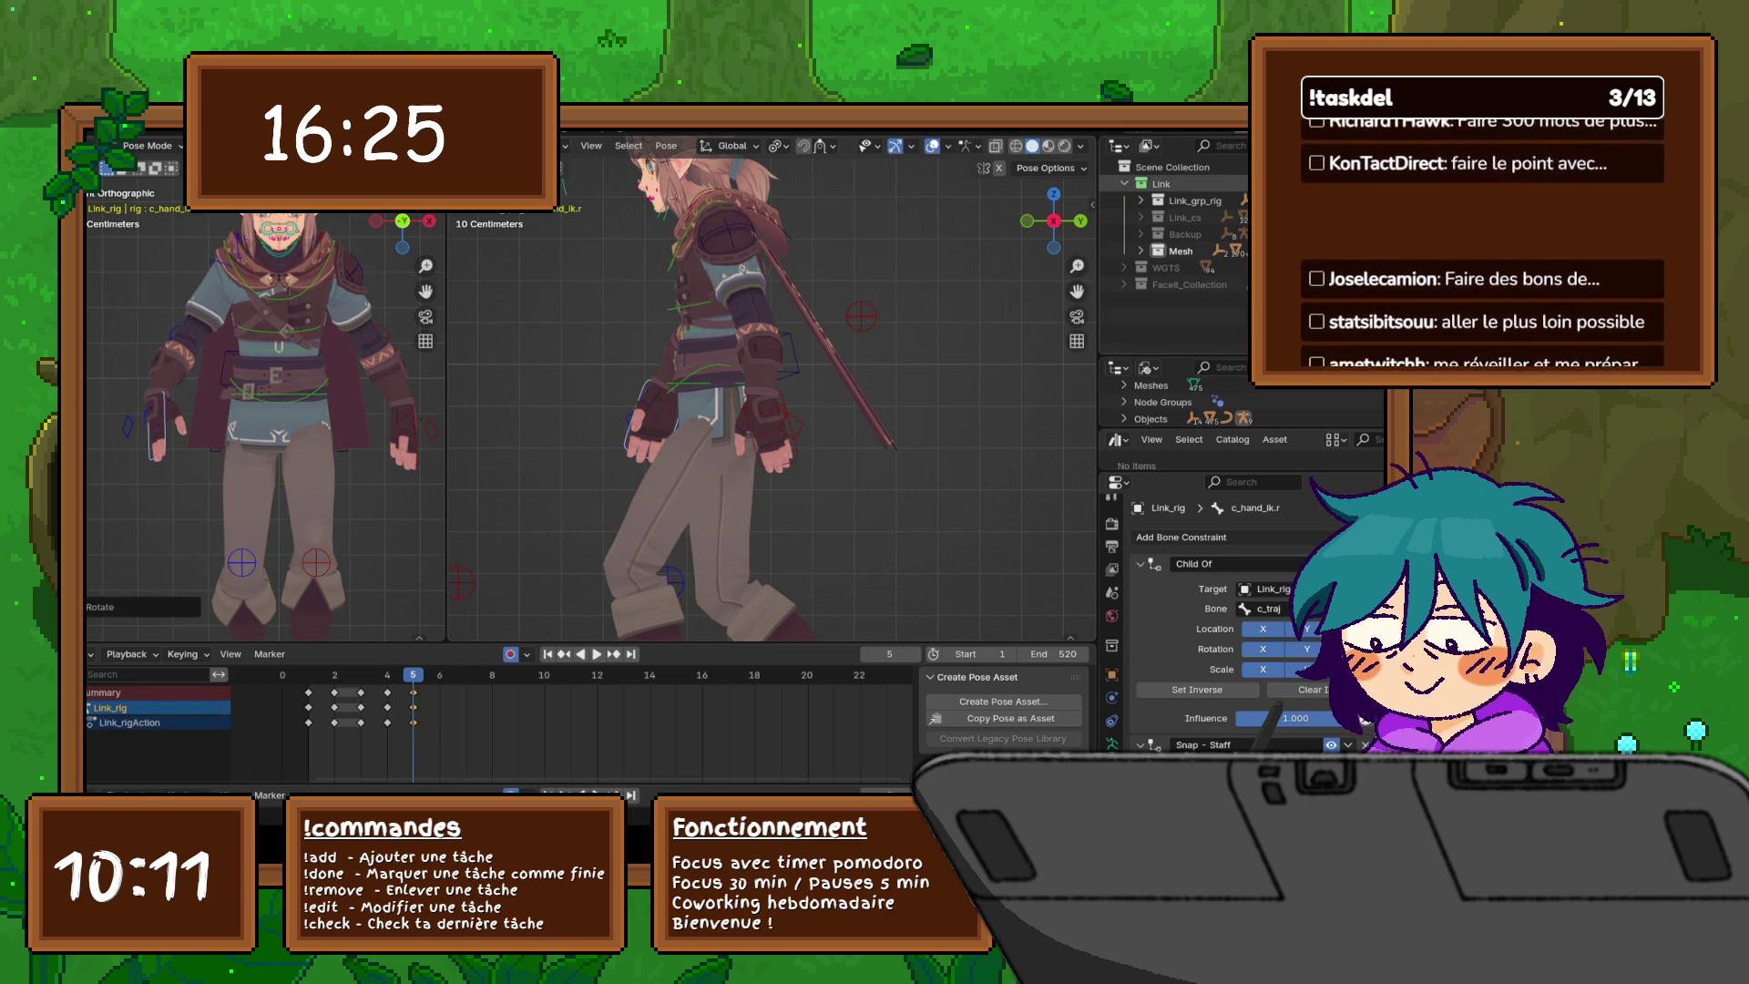
- Zoom out, orbit to look down on the character in perspective, and select the properties bone
left_click(1369, 146)
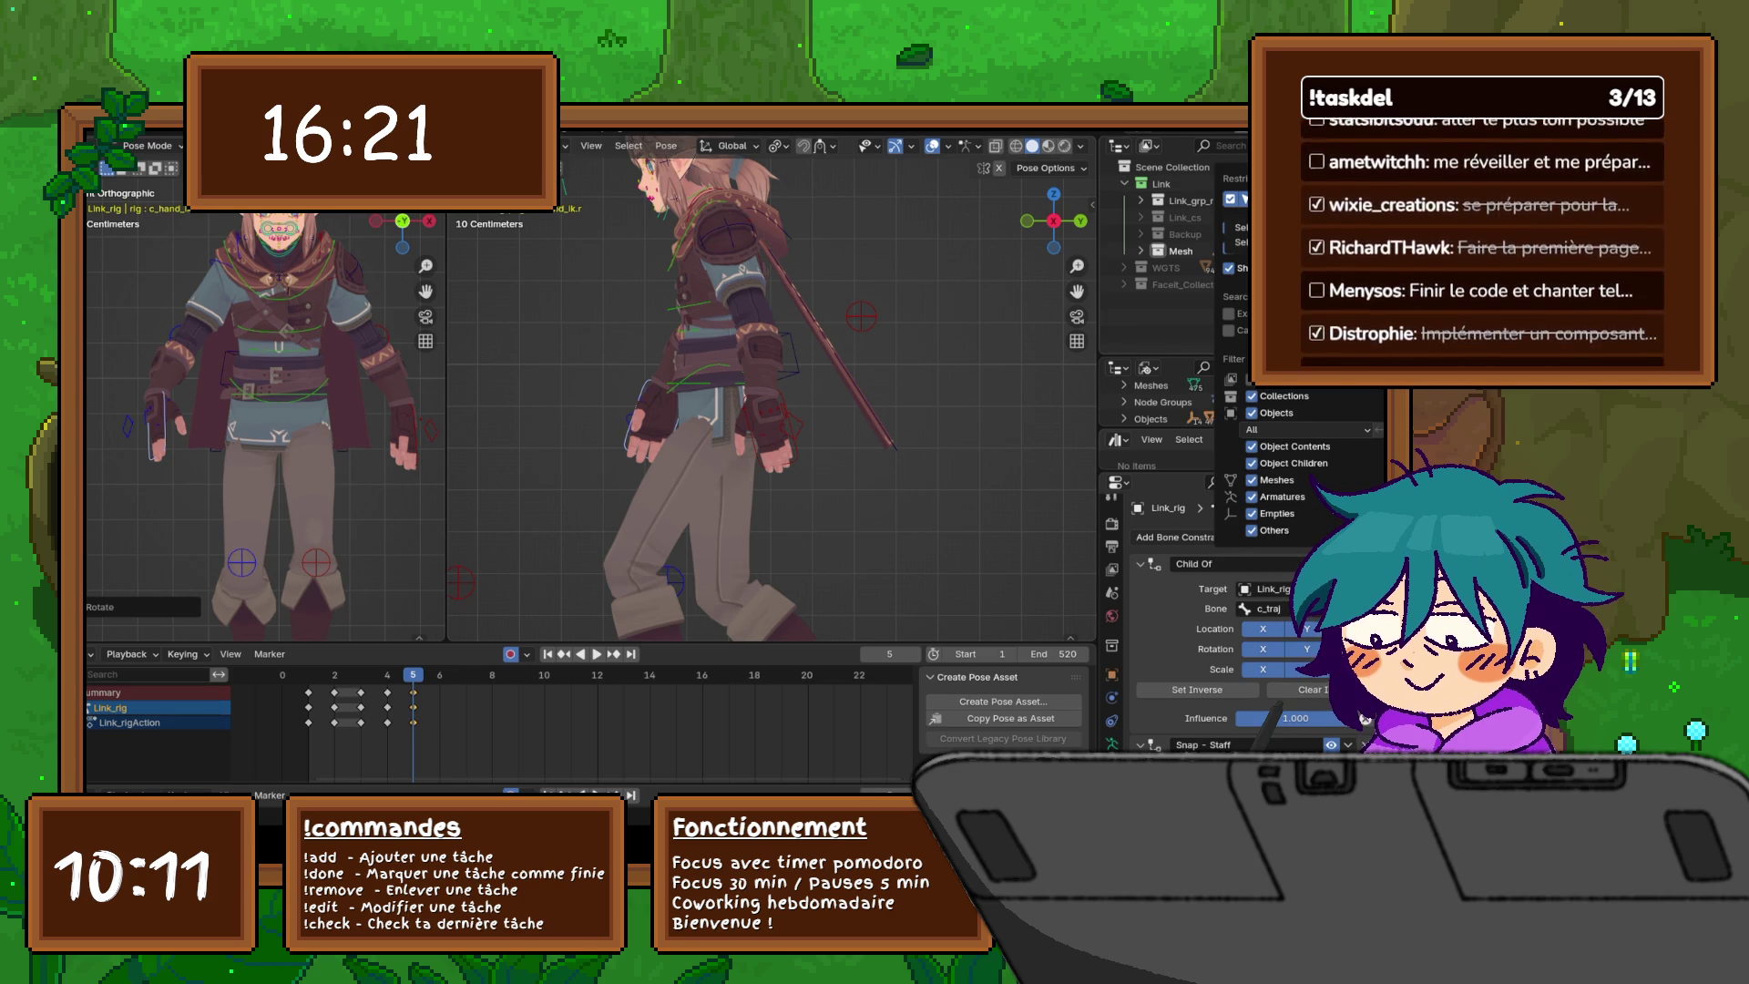
scroll(771, 387, "down", 4)
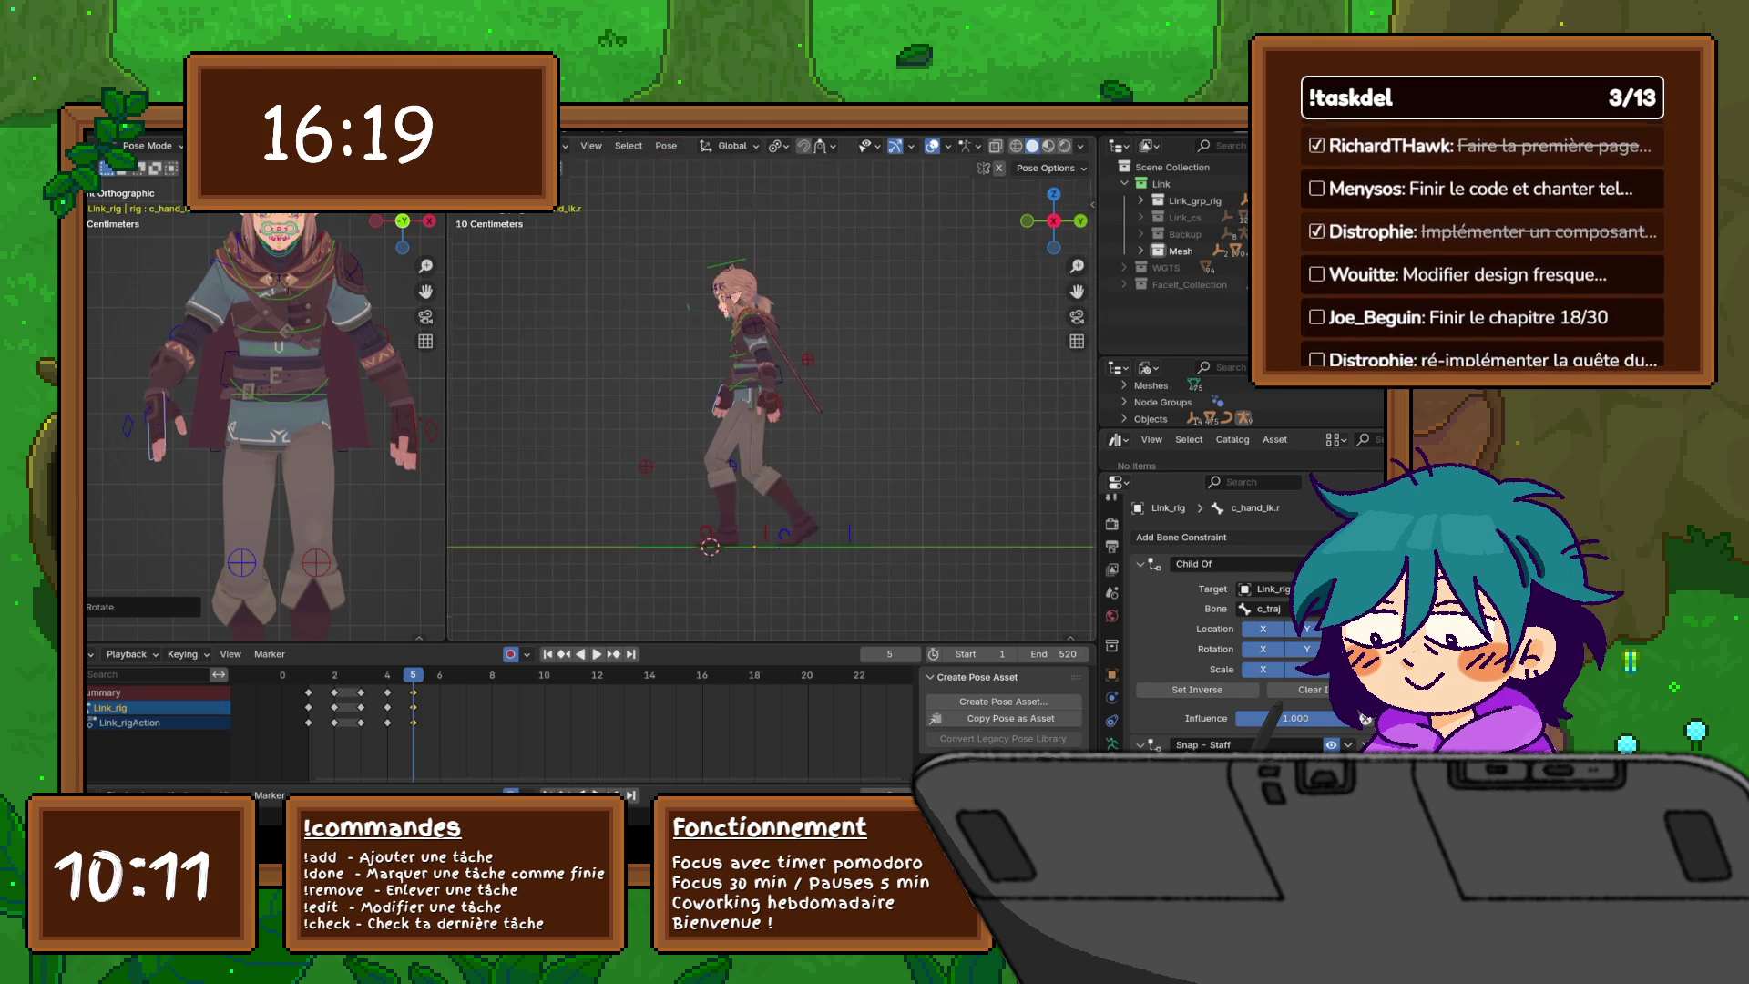
middle_click_drag(771, 387, 829, 355)
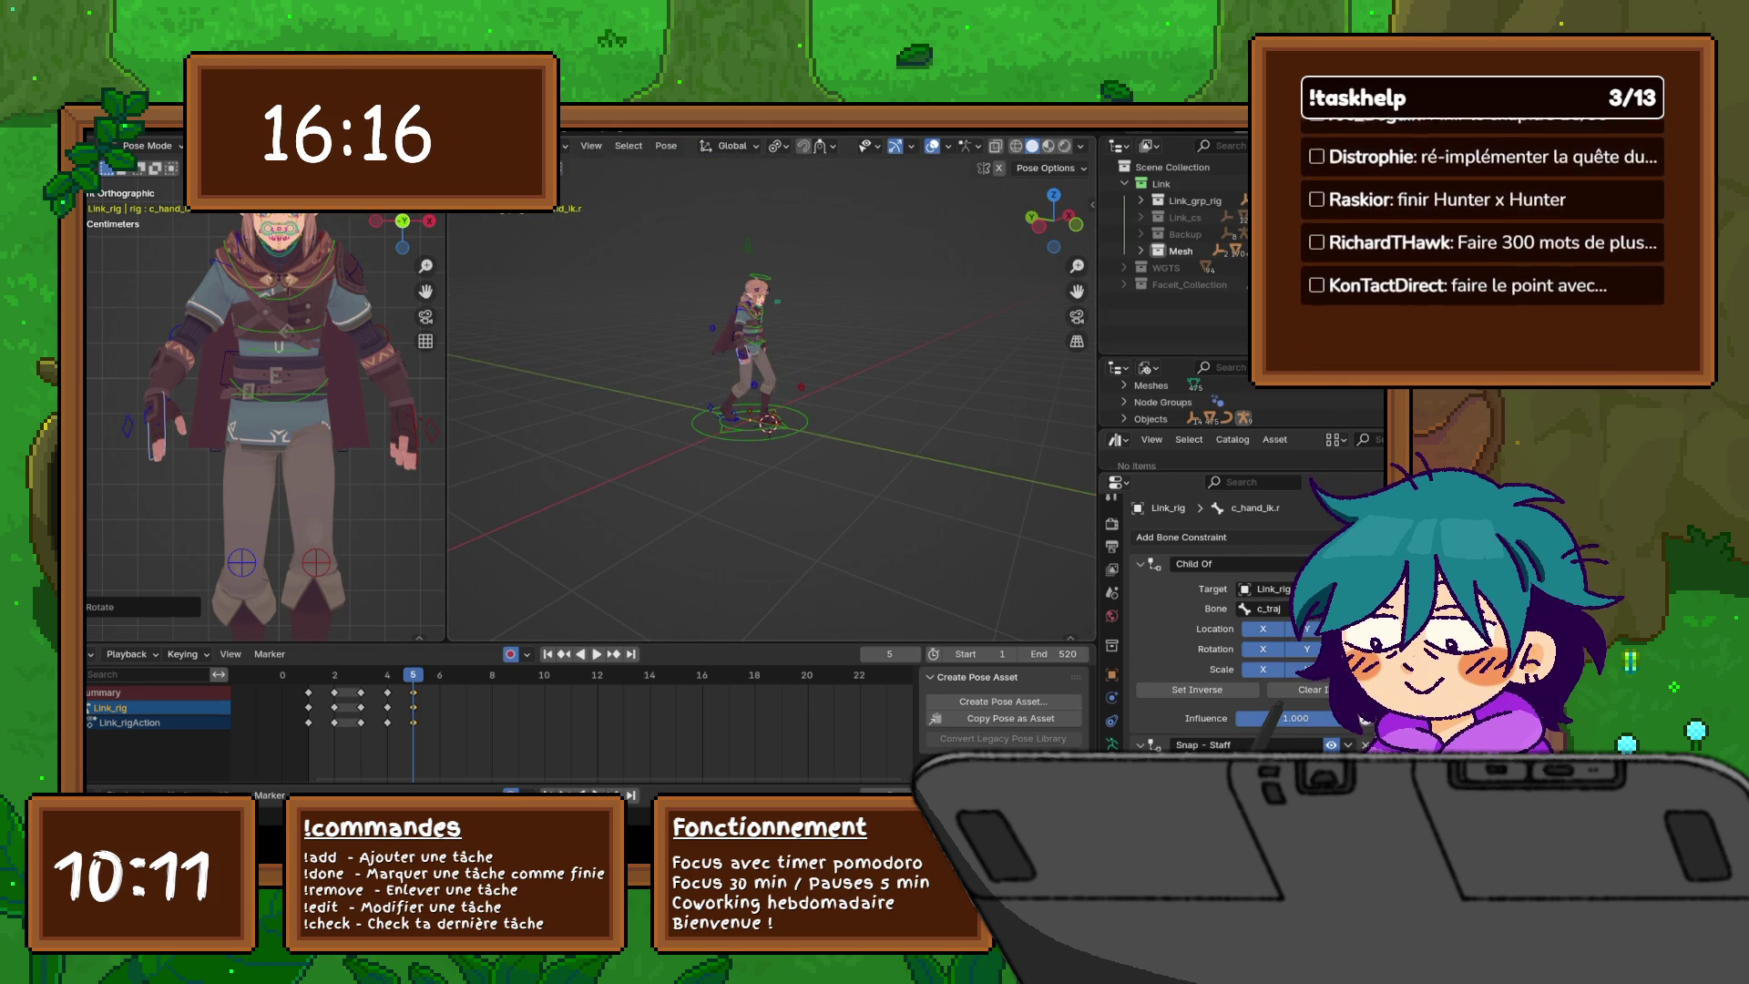
left_click(748, 244)
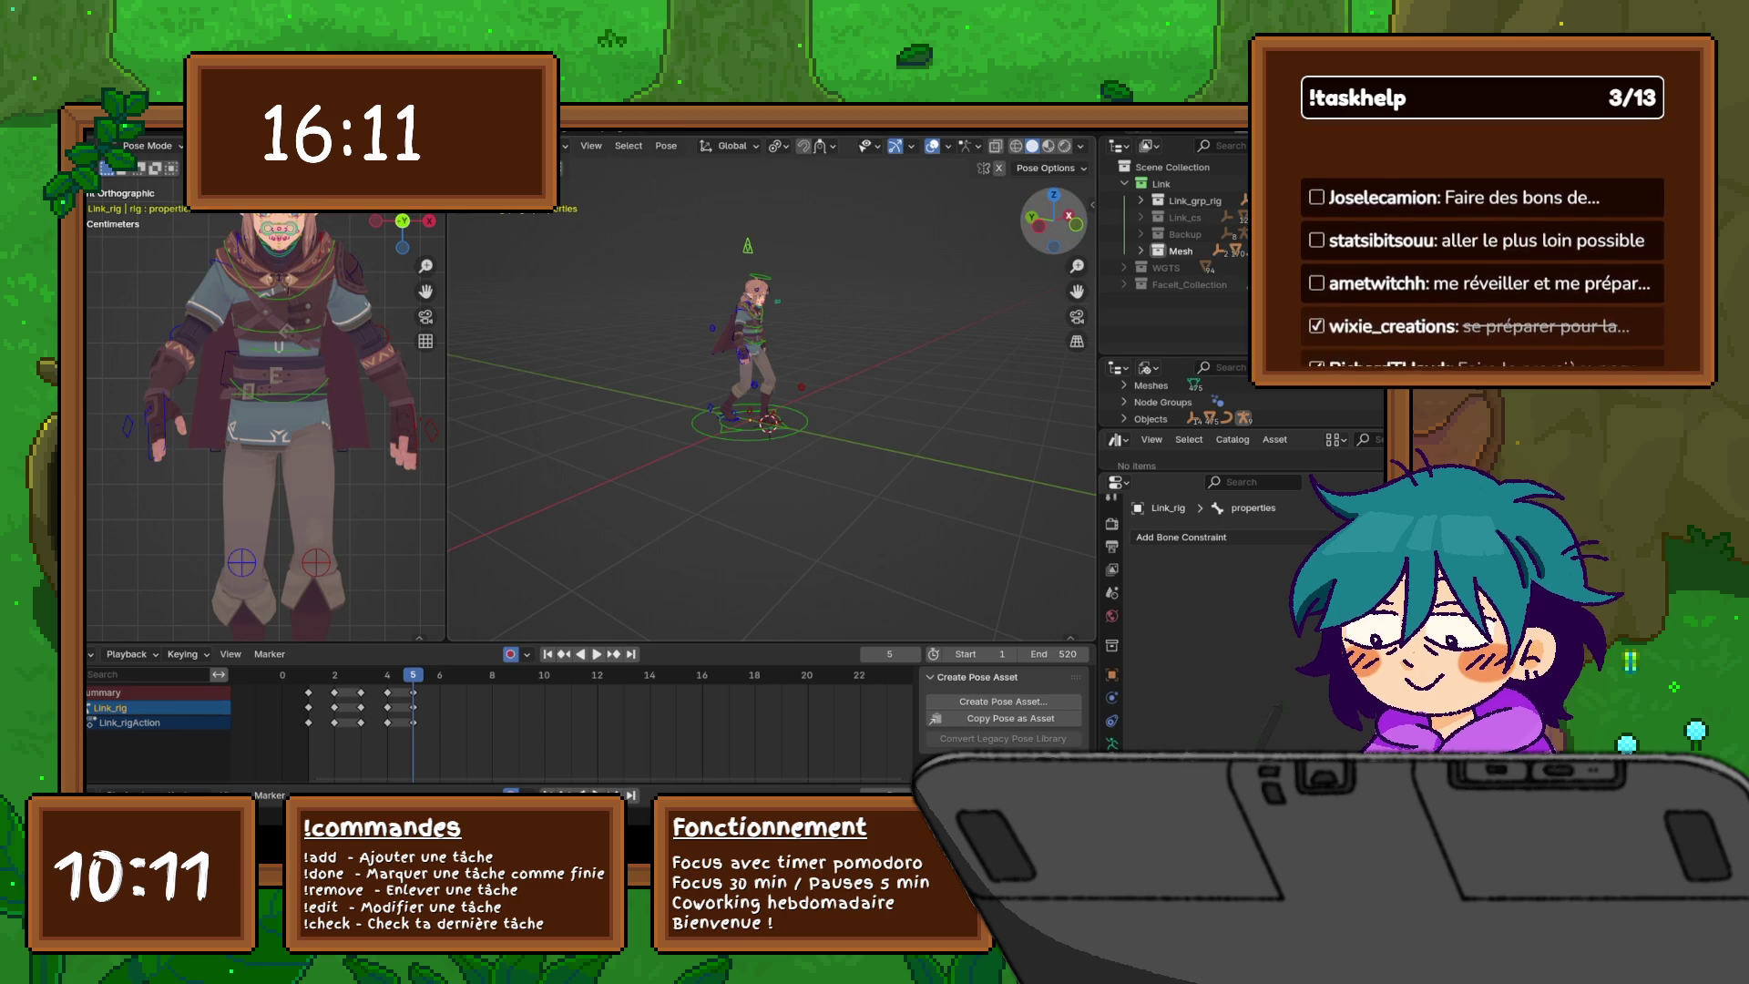
- Uncheck Hide - Master Sword in the sidebar's custom properties, then deselect all bones
key("n")
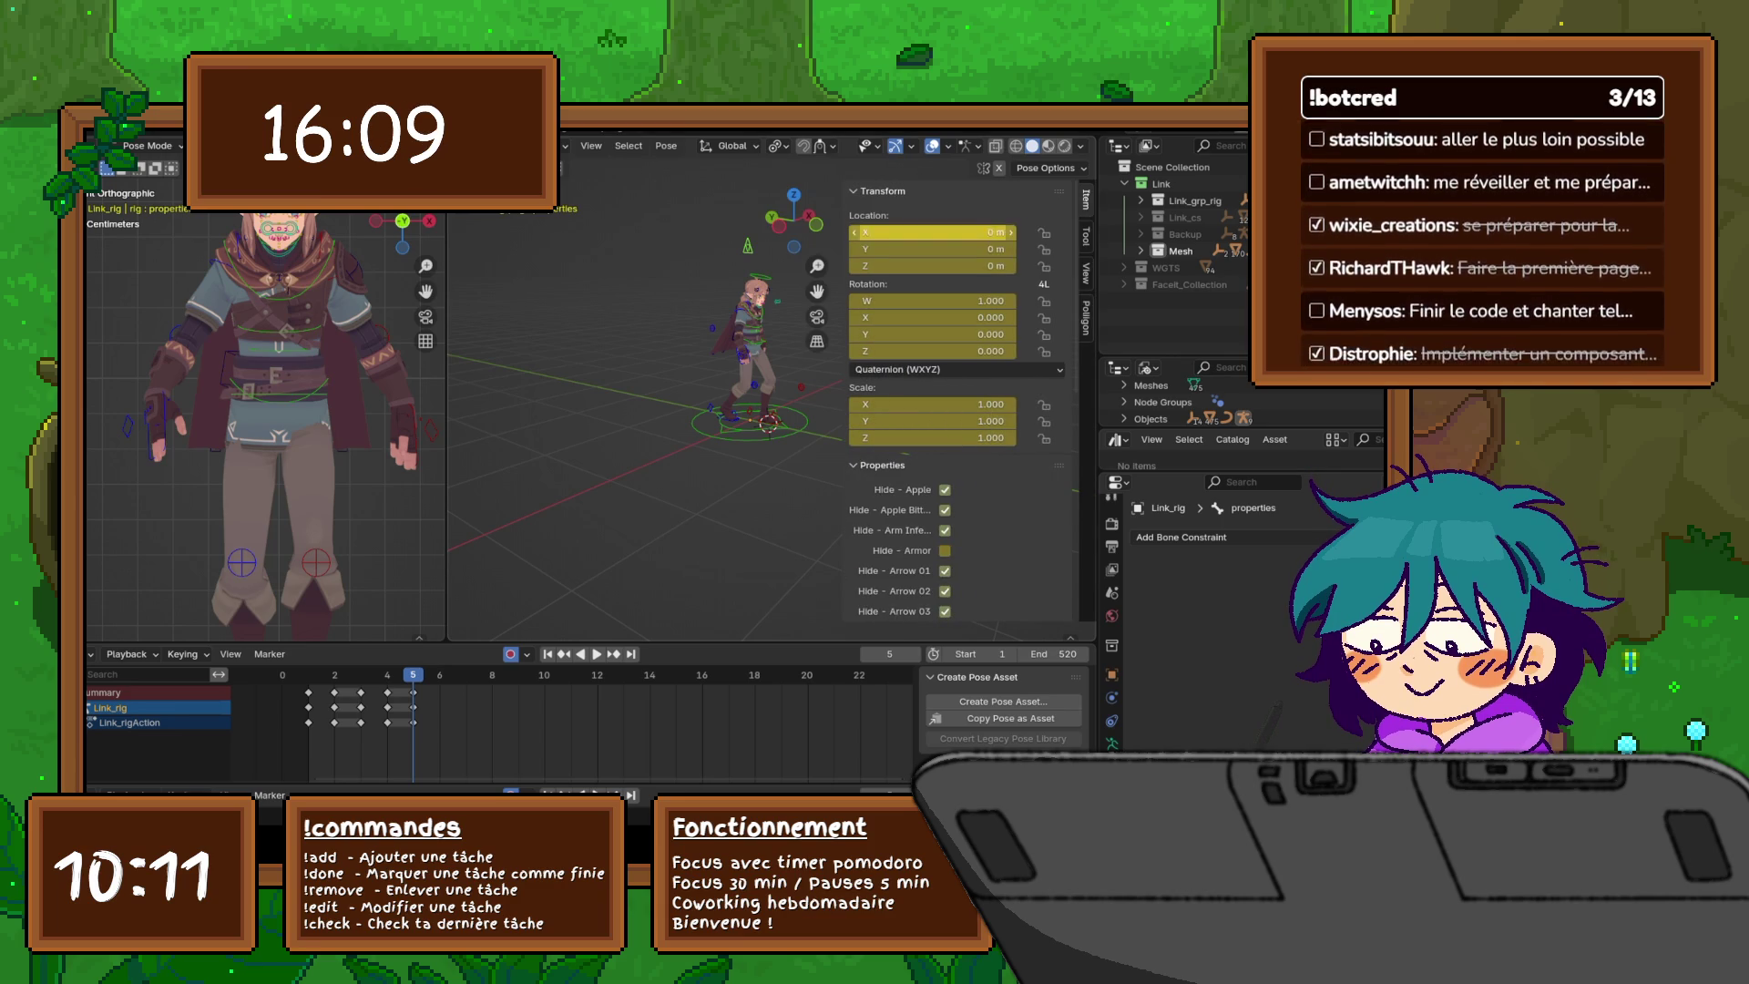
left_click(882, 190)
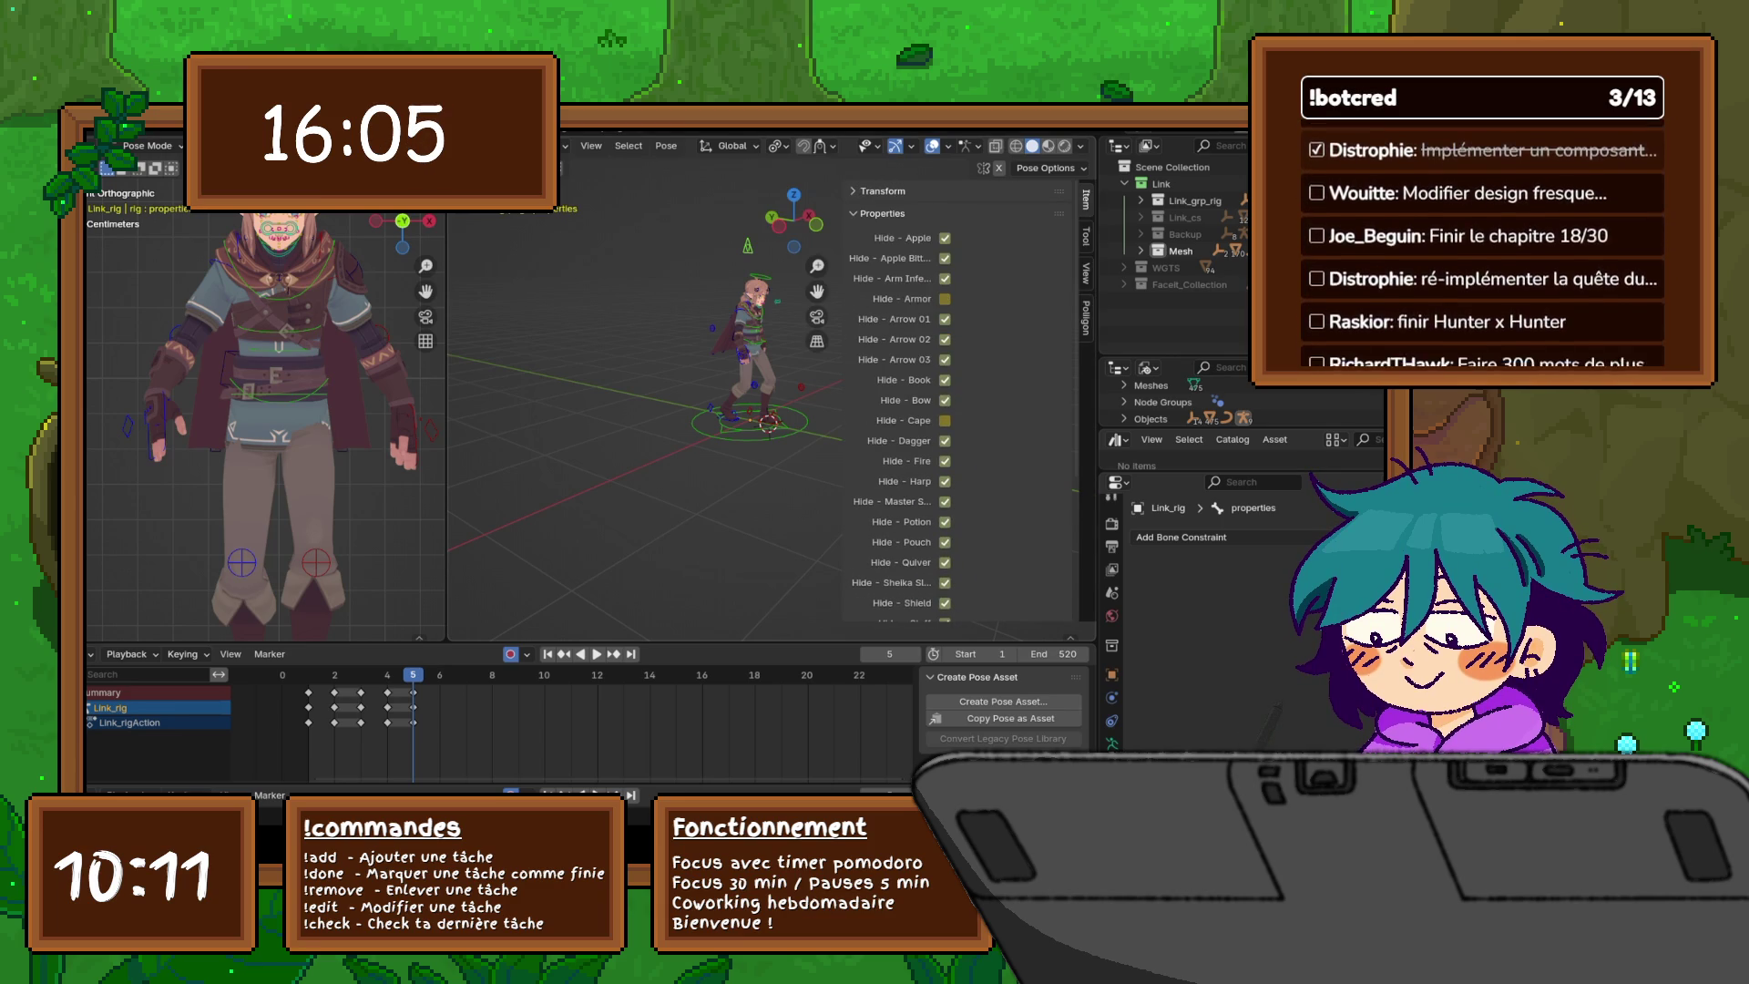
scroll(956, 401, "down", 4)
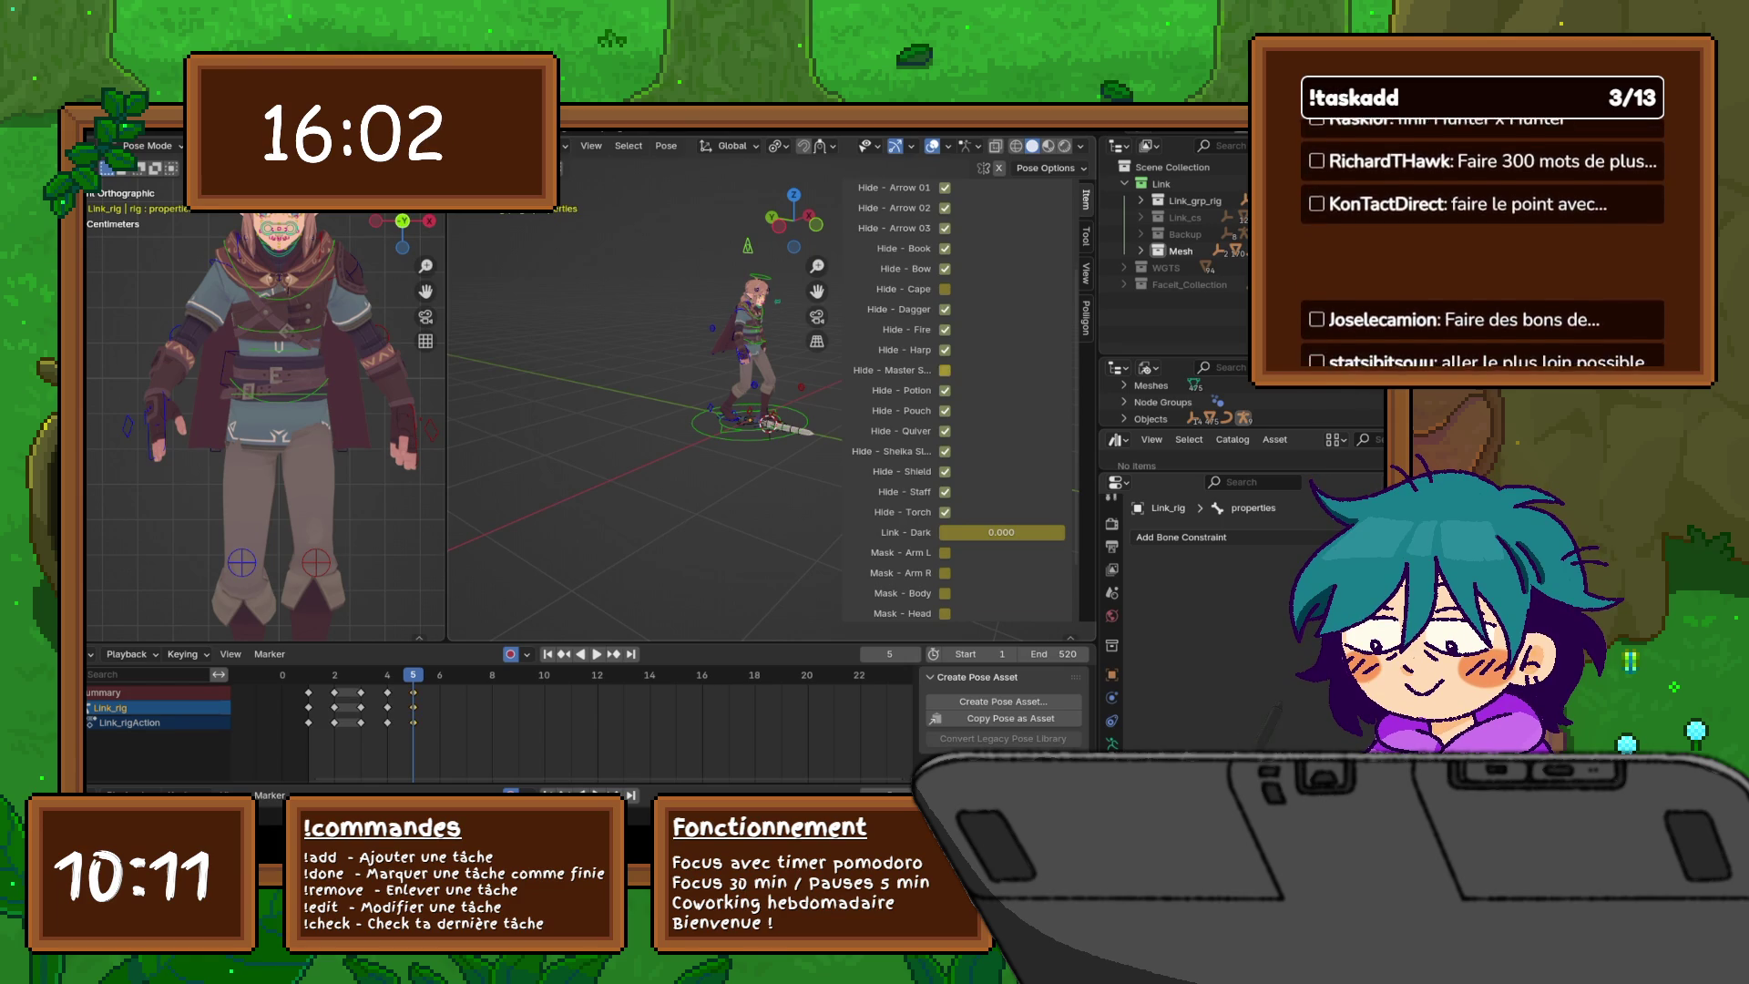
left_click(944, 369)
scroll(766, 391, "up", 5)
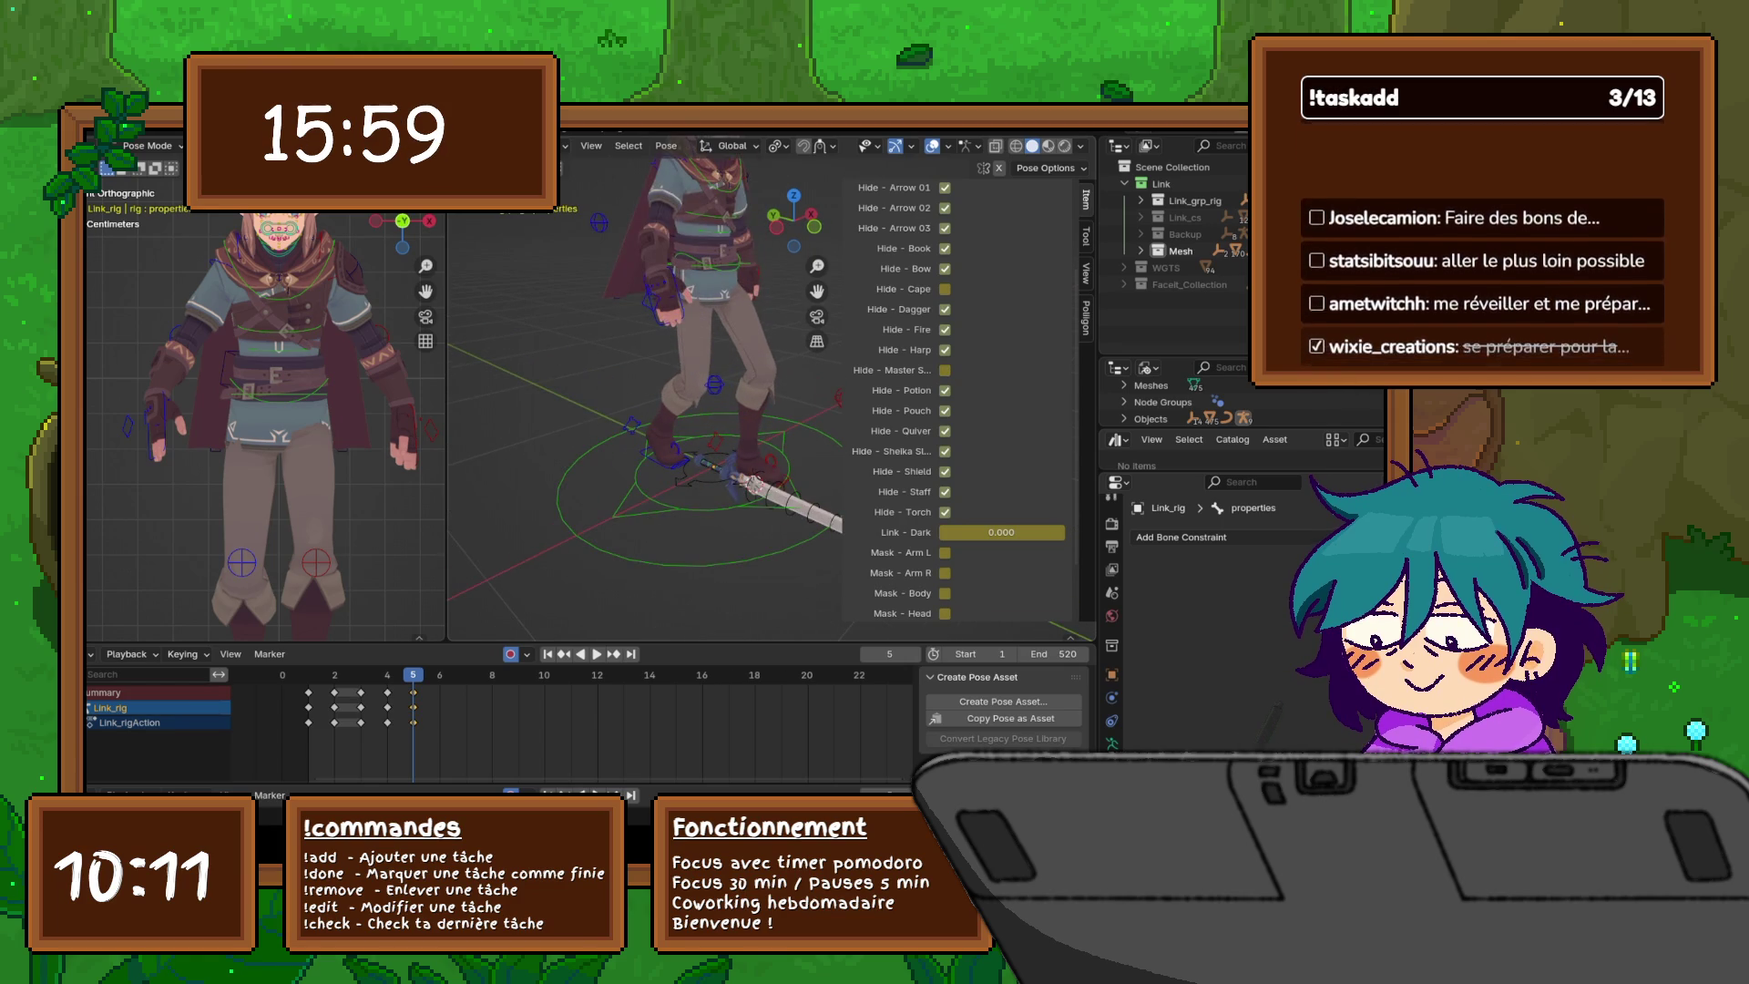
key("alt+a")
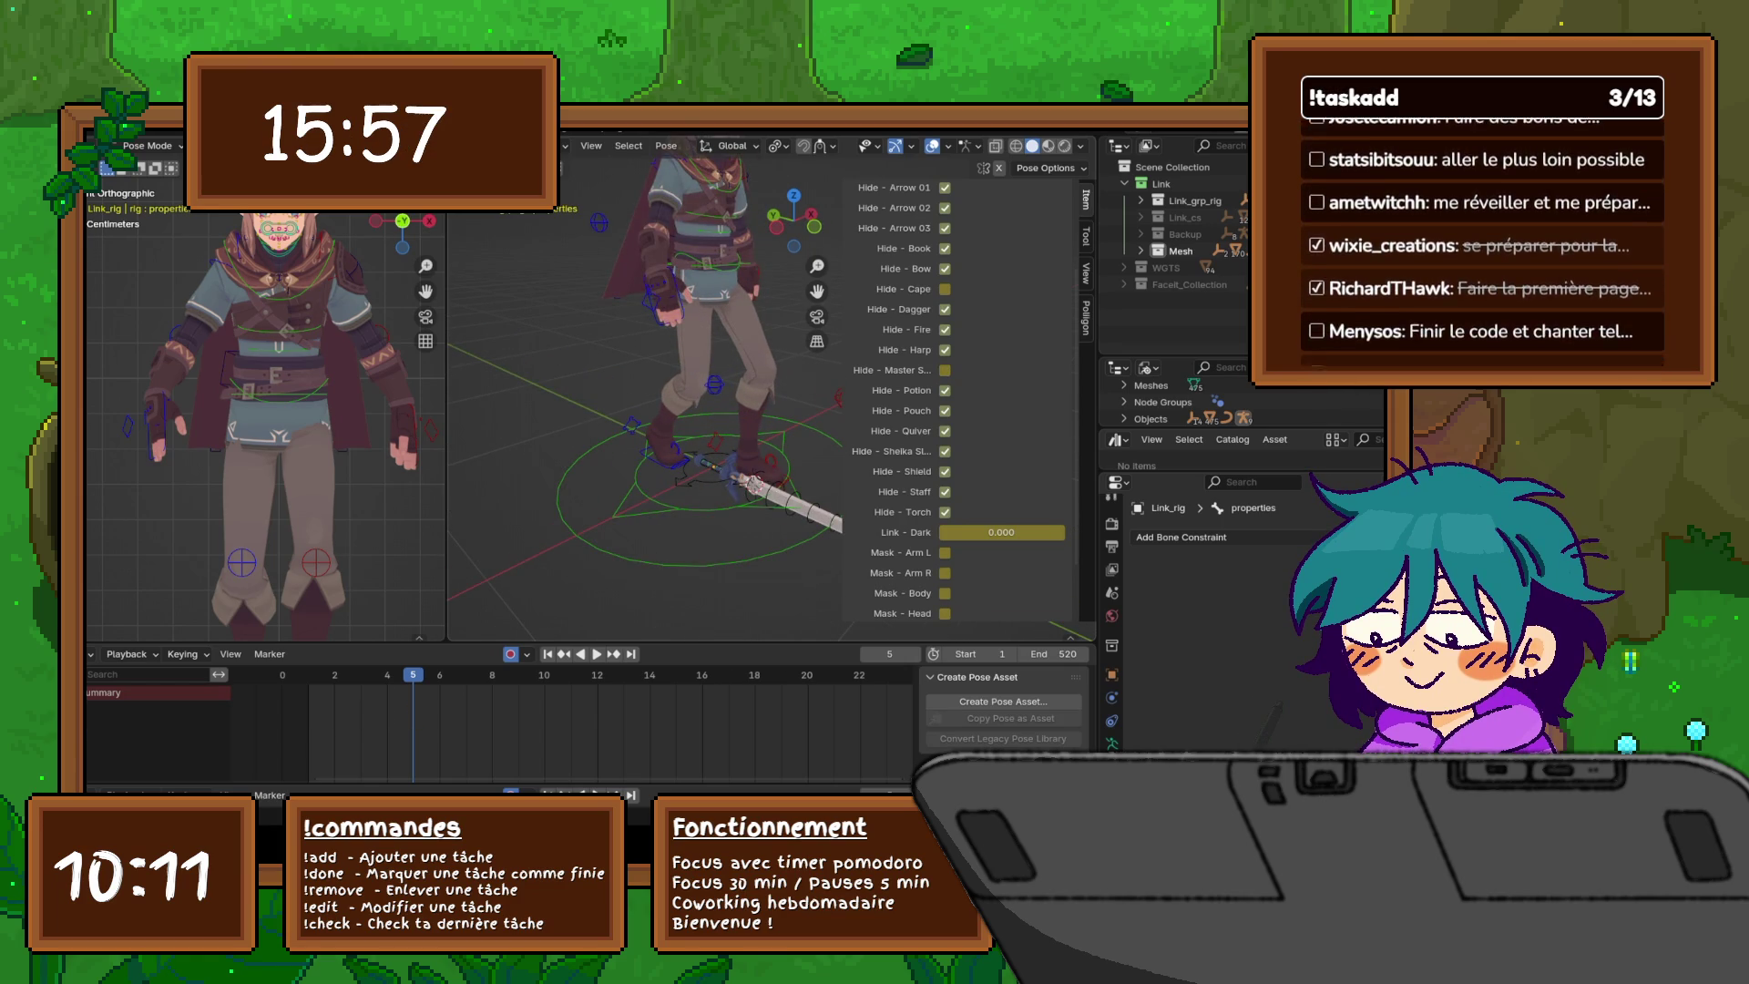
- Expand Mesh > Others > Weapons in the Outliner to list the weapon rigs
mouse_move(692, 383)
middle_mouse_down()
mouse_move(720, 383)
mouse_move(693, 390)
middle_mouse_up()
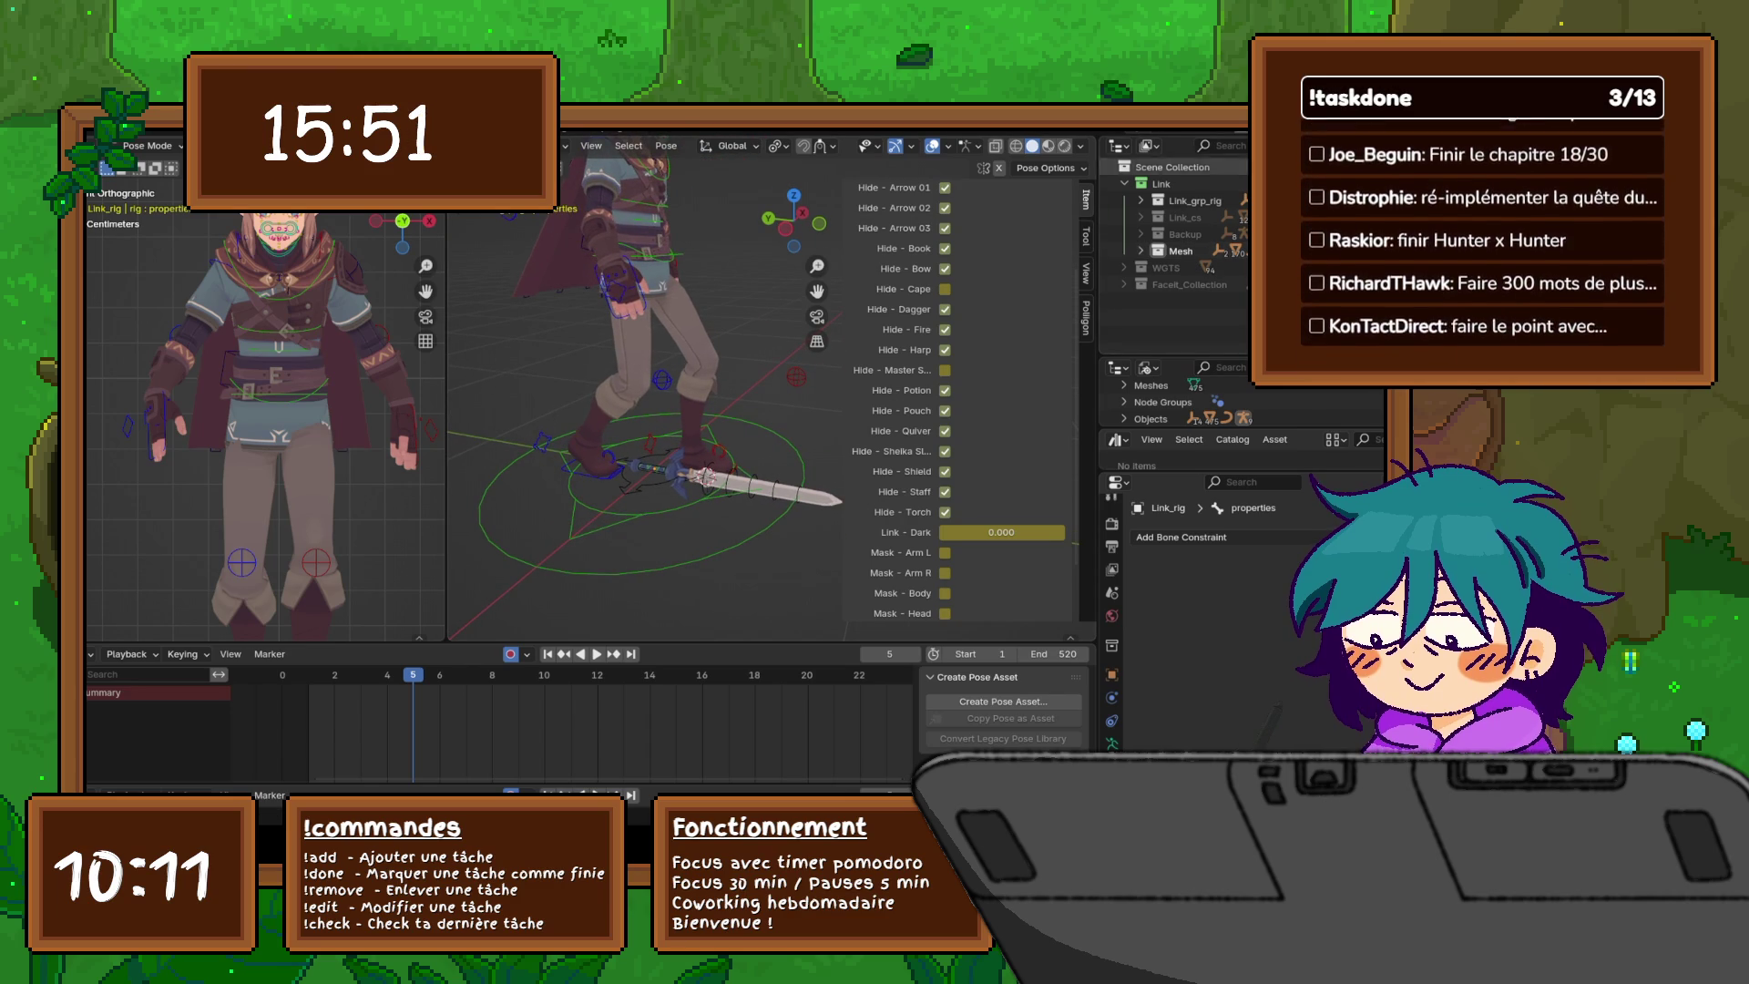
left_click(1142, 251)
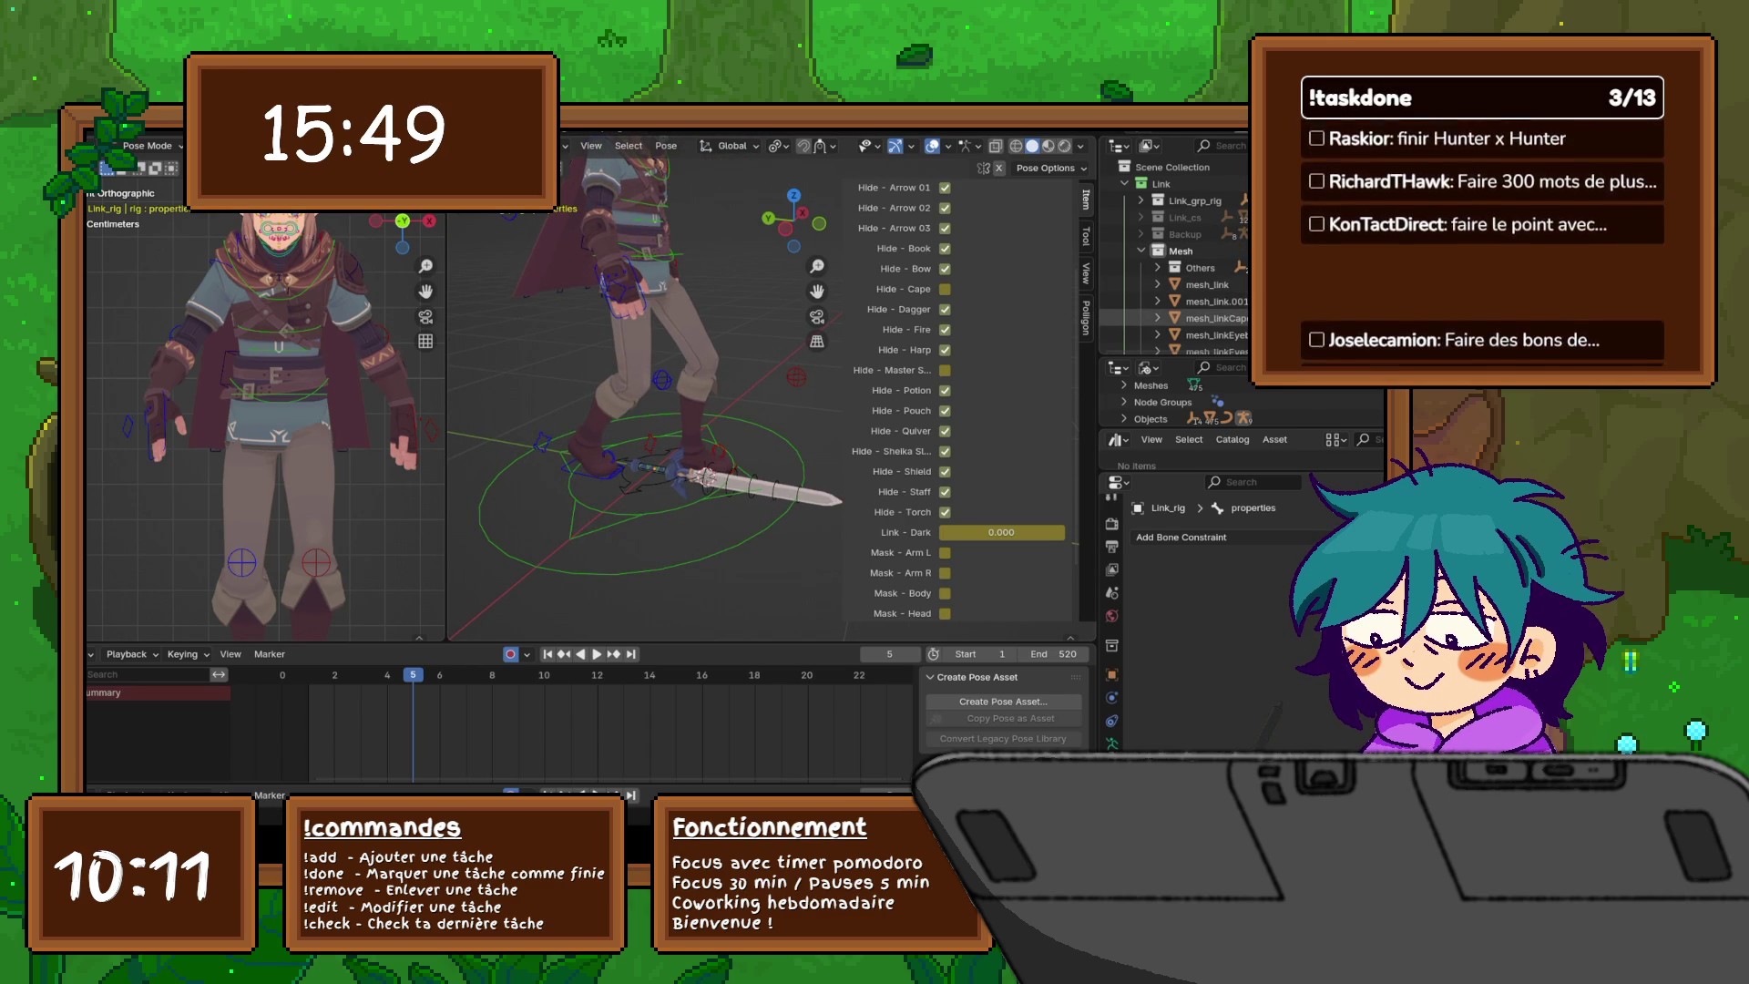
left_click(1157, 267)
left_click(1174, 284)
left_click(1191, 301)
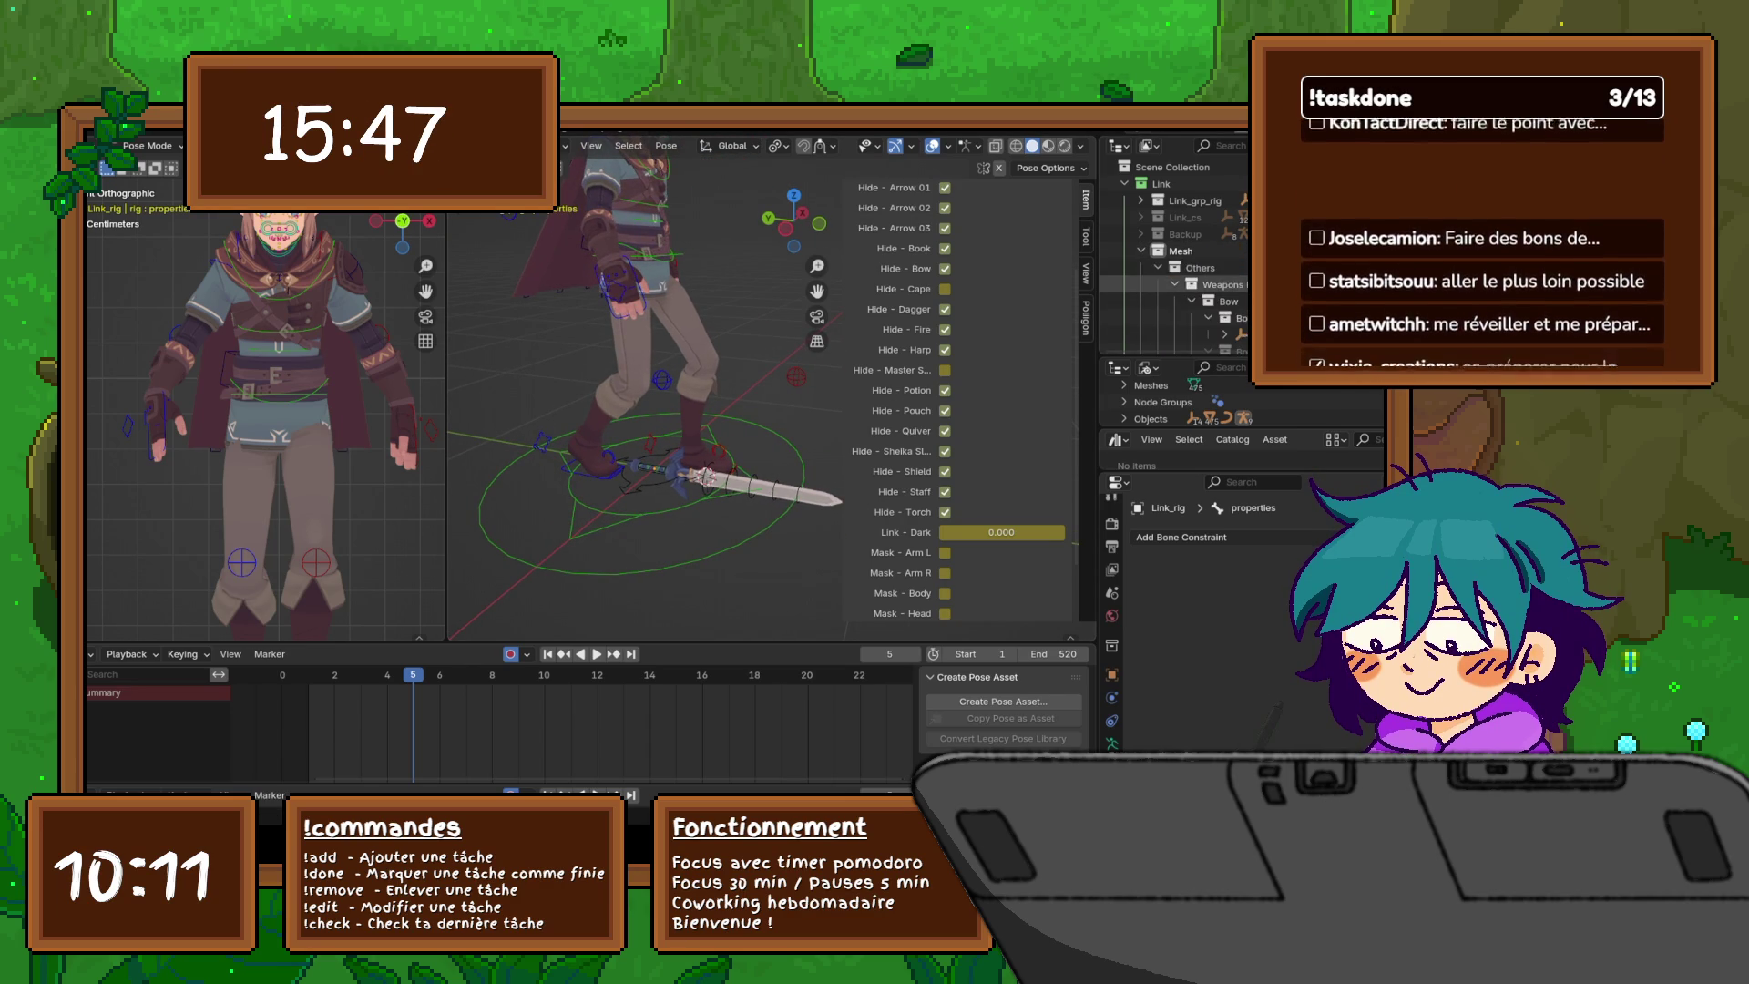
scroll(1175, 255, "down", 2)
left_click(1191, 268)
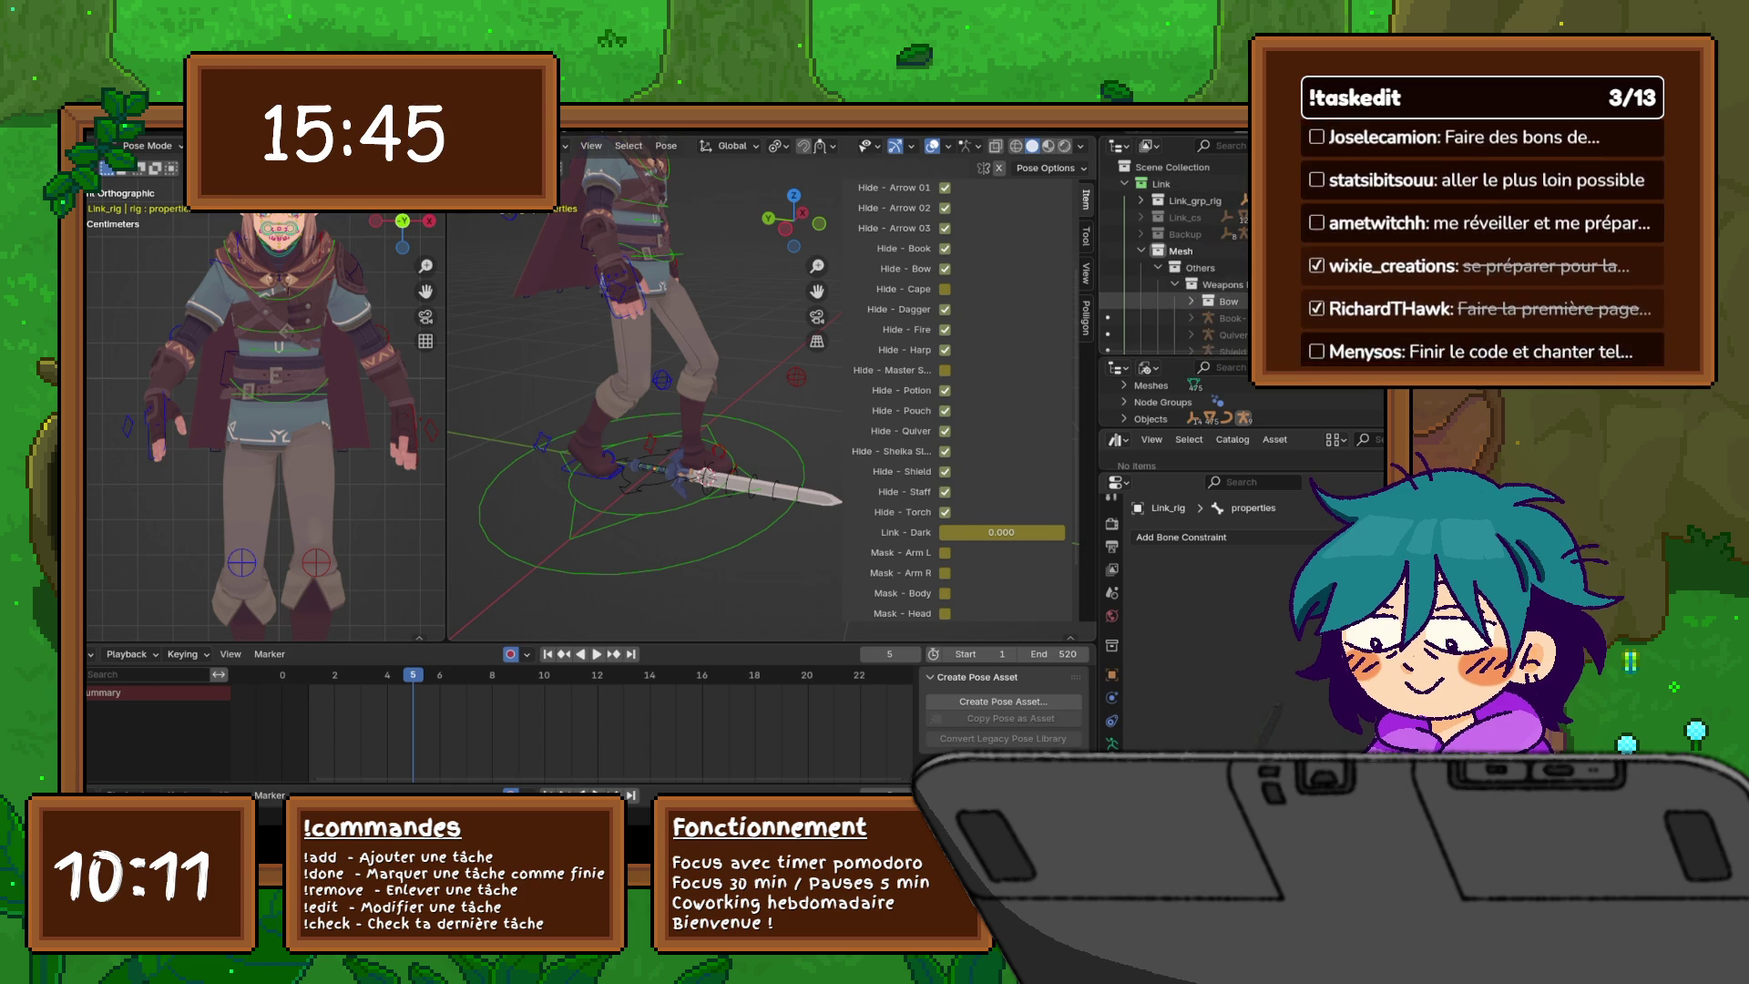
scroll(1185, 301, "down", 2)
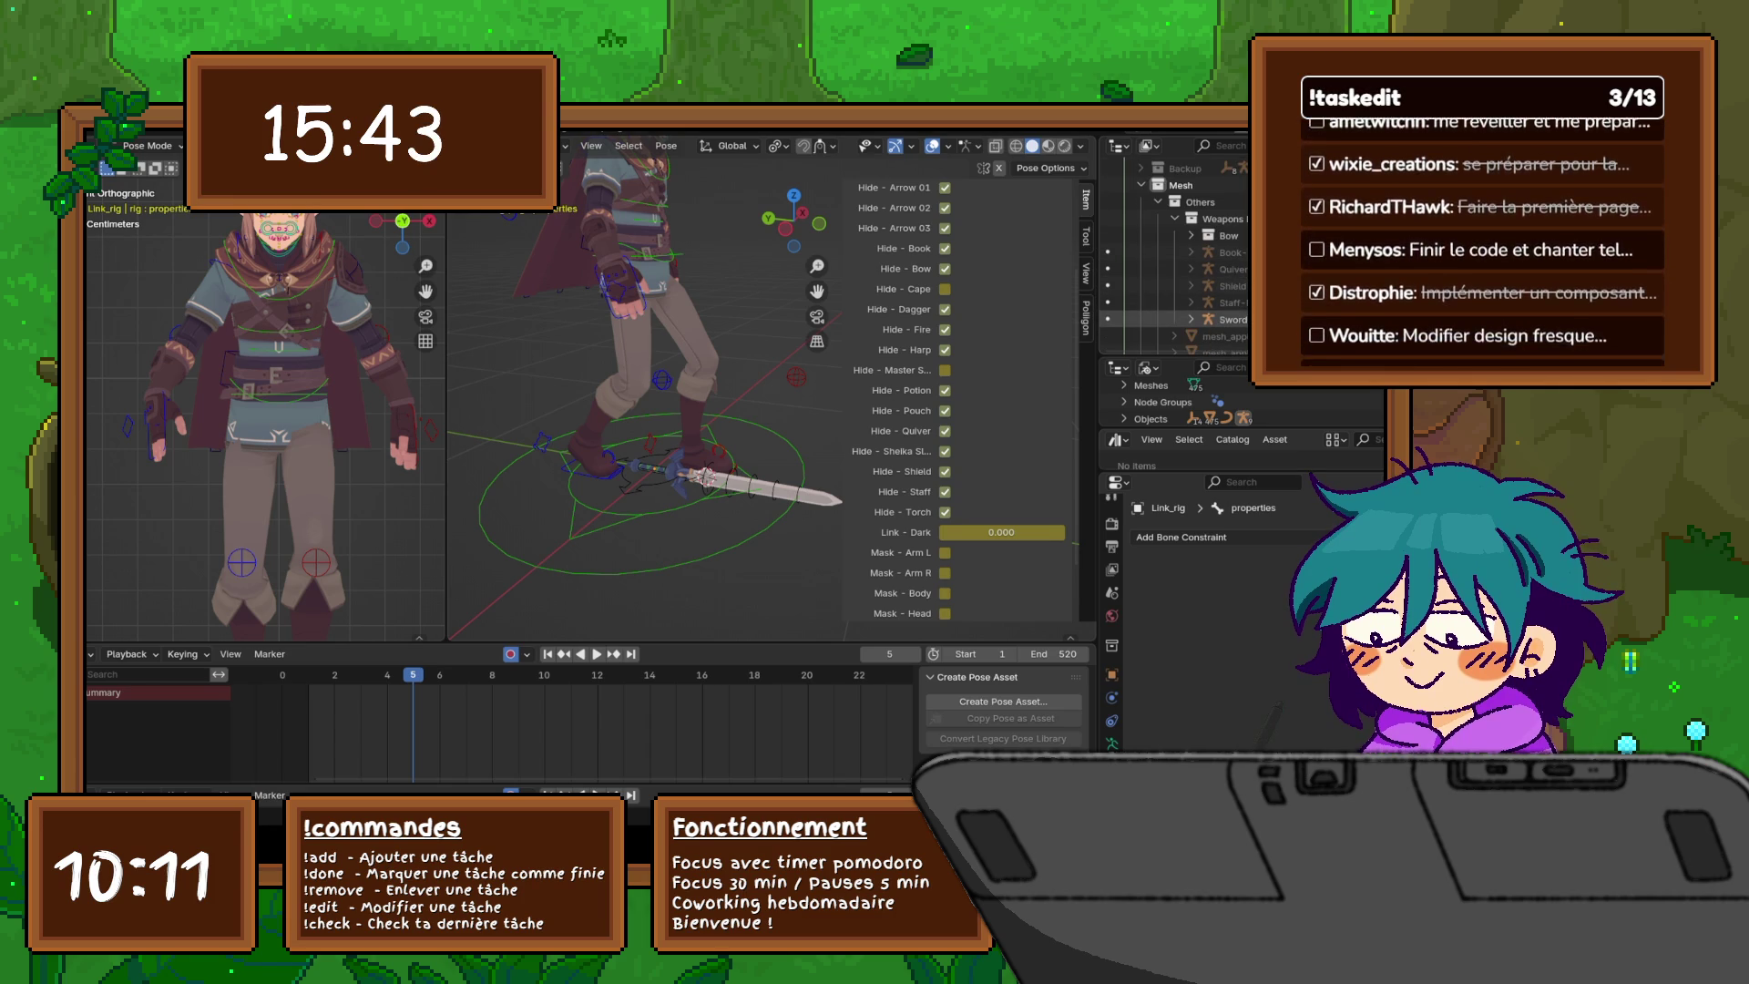
- Select the Sword rig, deselect its bones and switch to Object Mode
left_click(1230, 319)
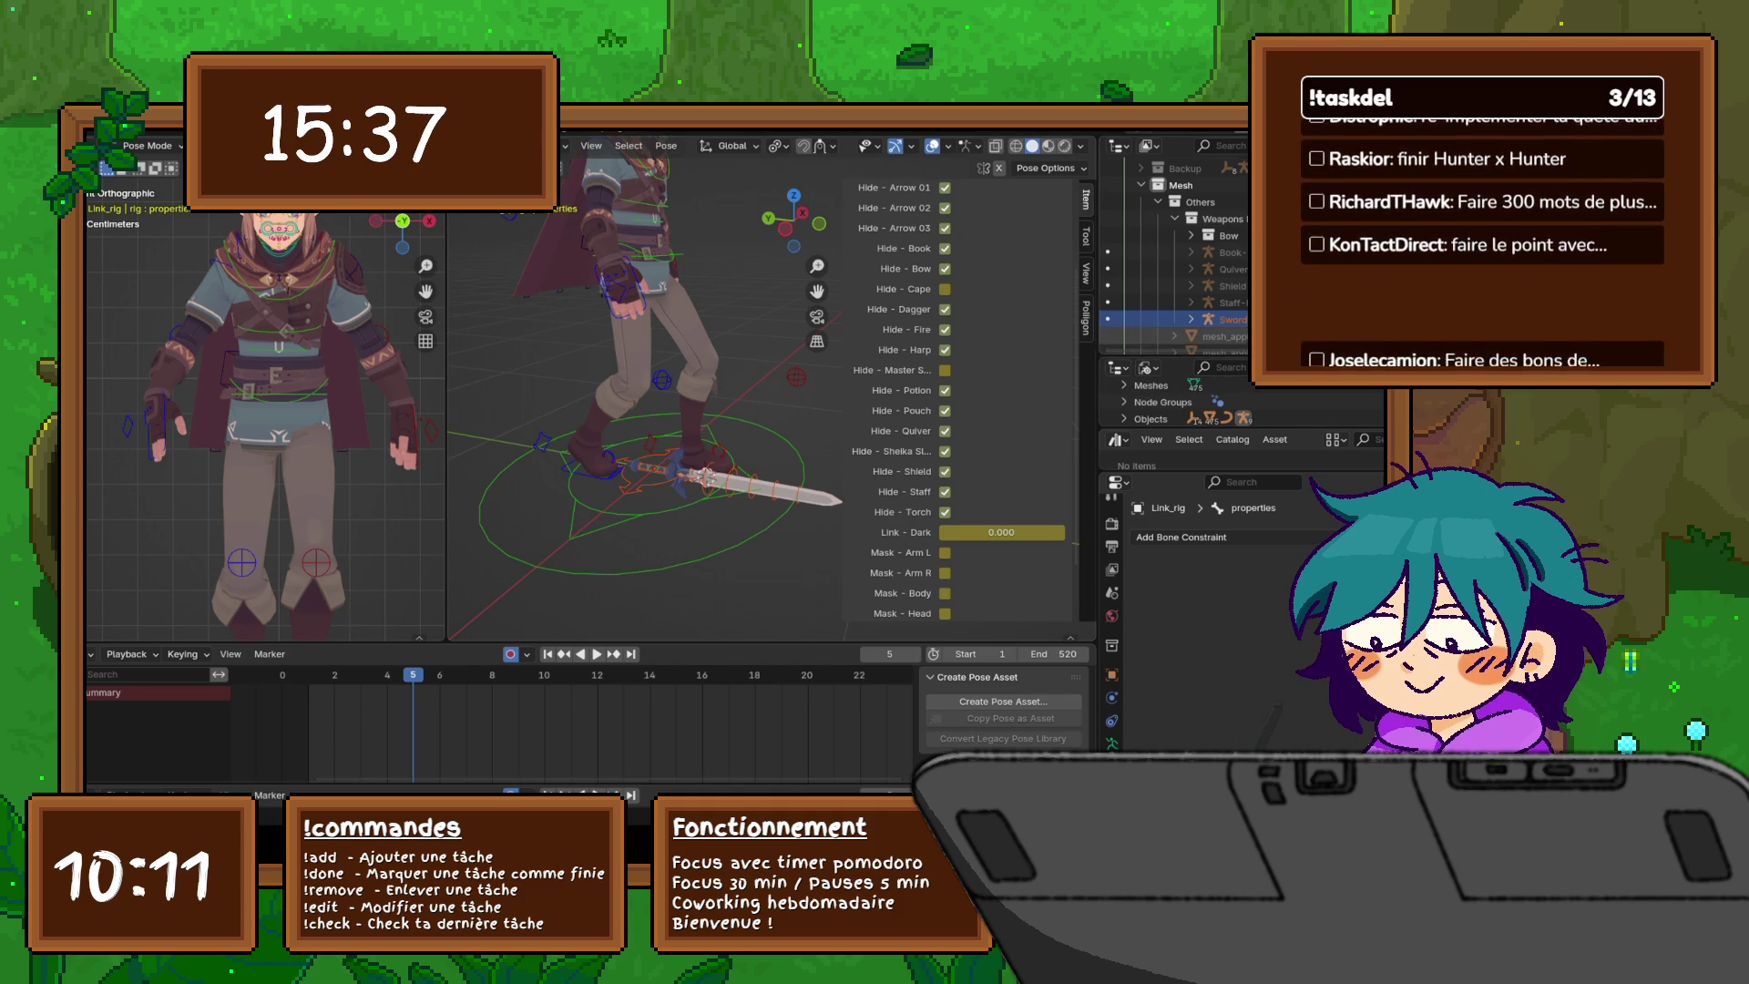
key("alt+a")
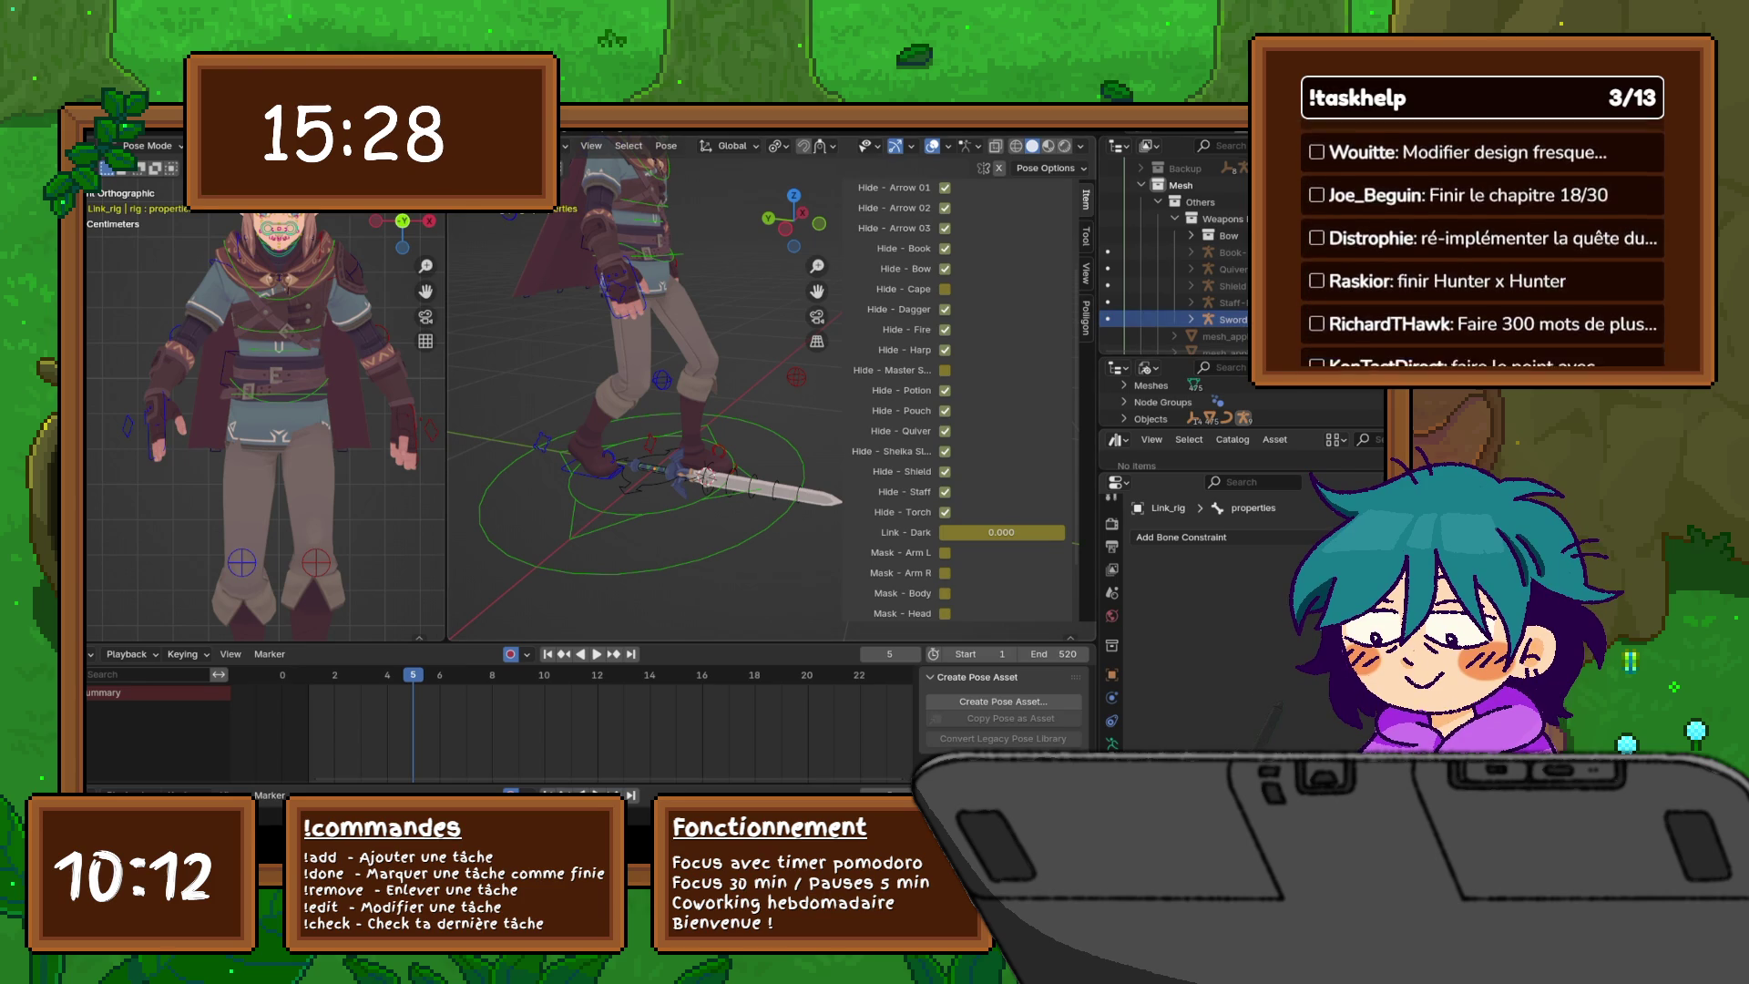
key("ctrl+Tab")
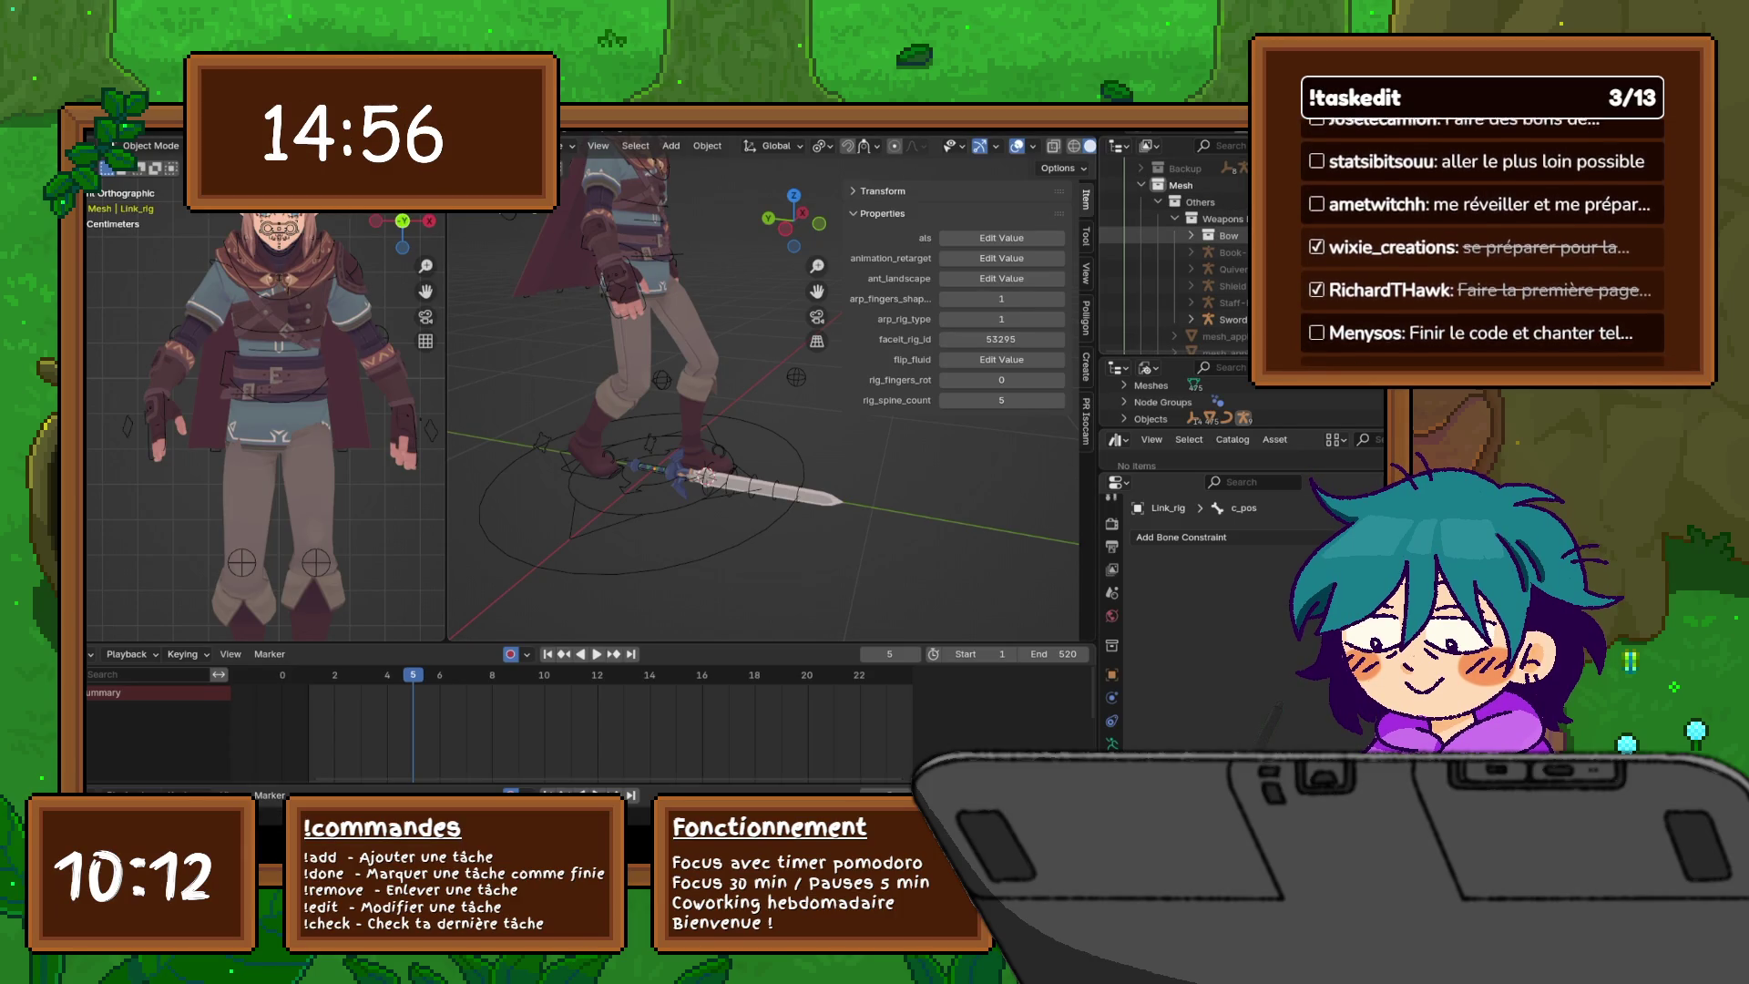
- Select the Weapons, then the Others collection, and scroll through the mesh_* objects
left_click(1221, 219)
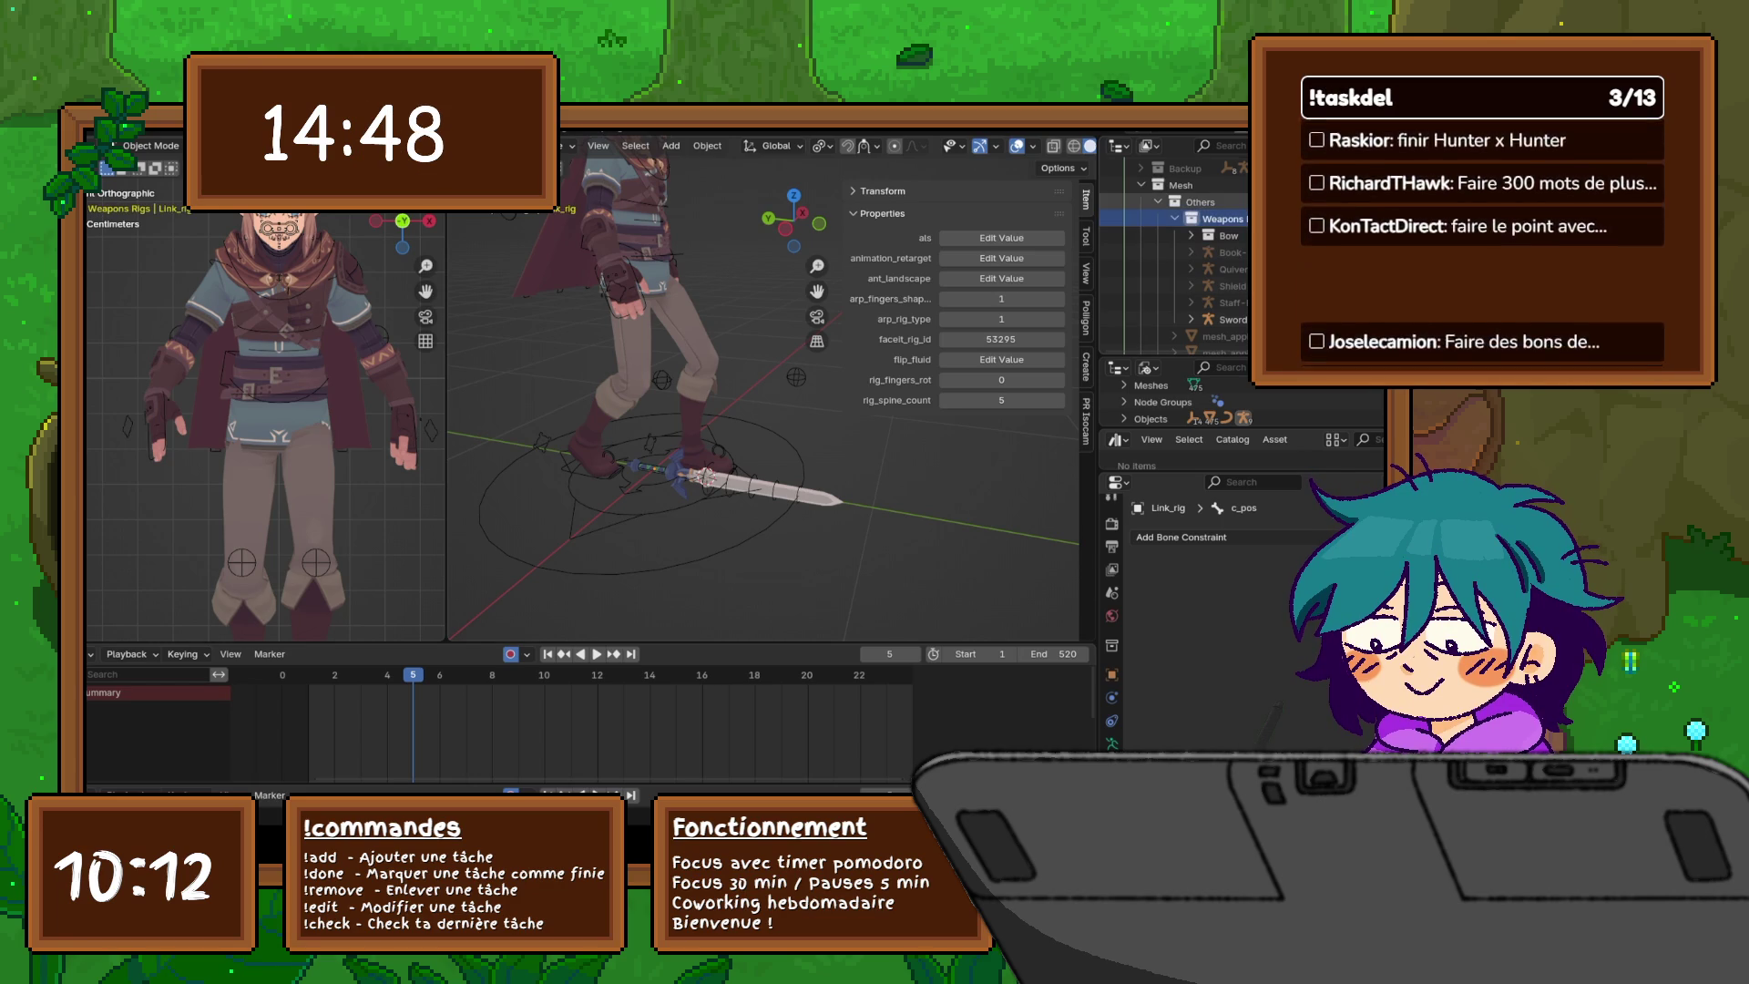
left_click(1200, 202)
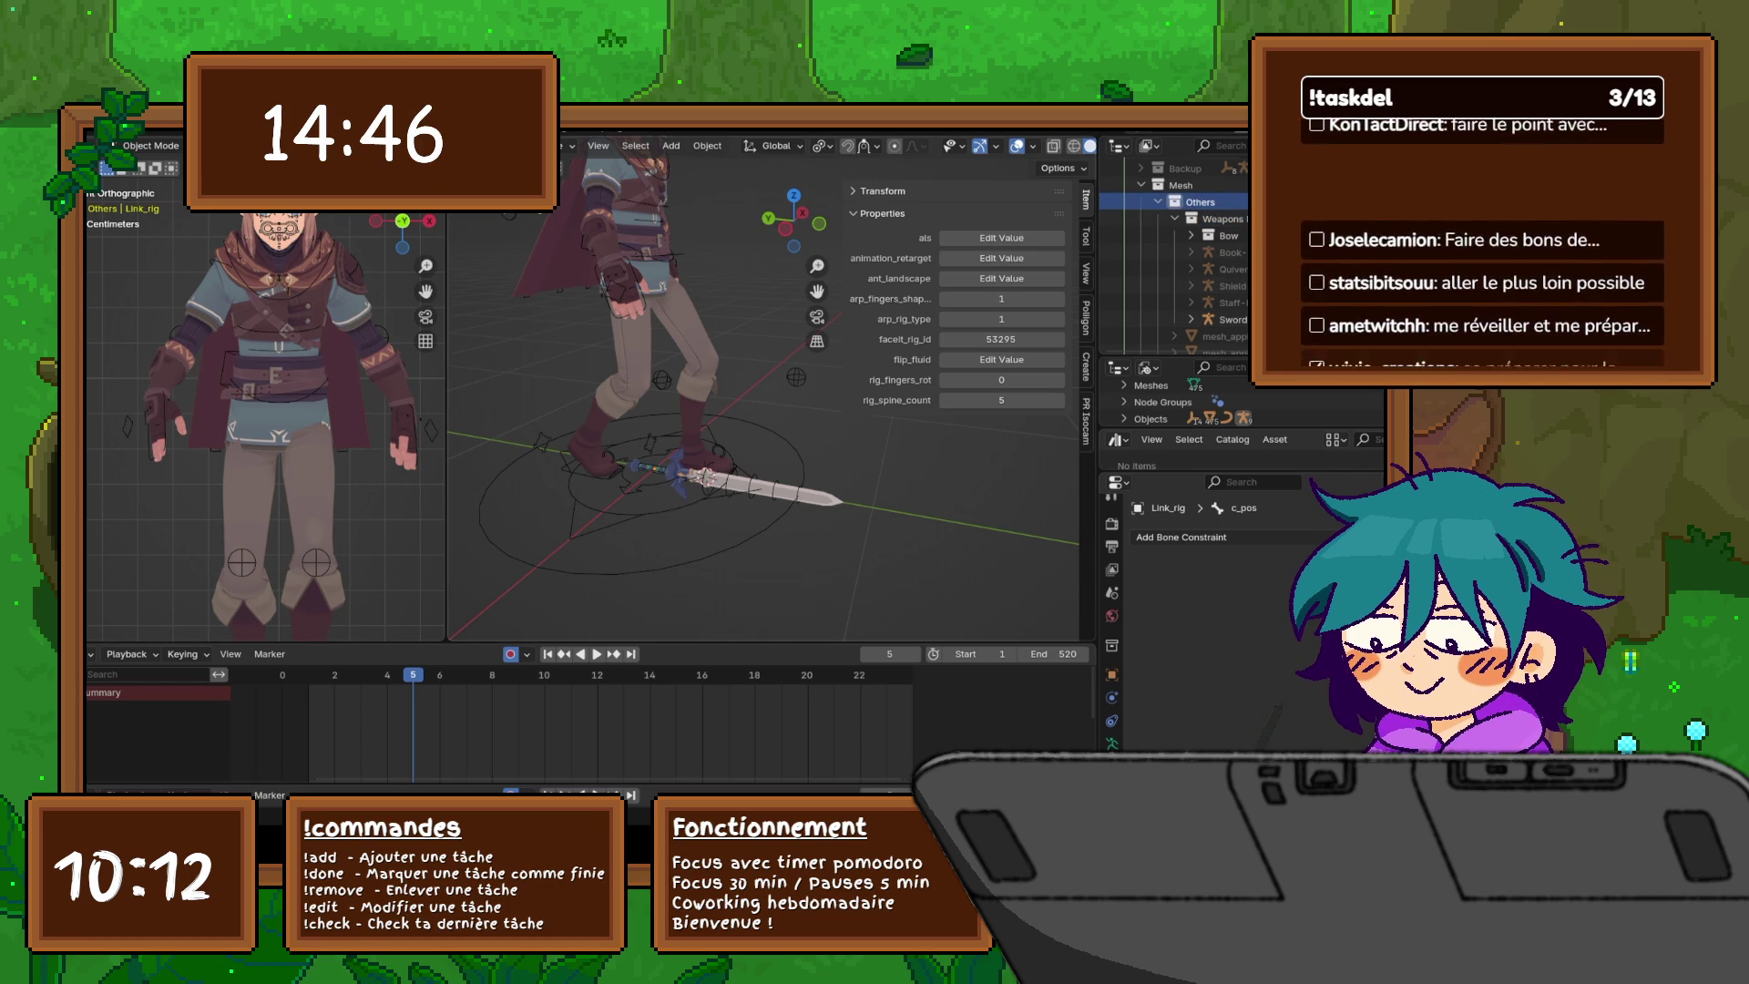
scroll(765, 401, "down", 5)
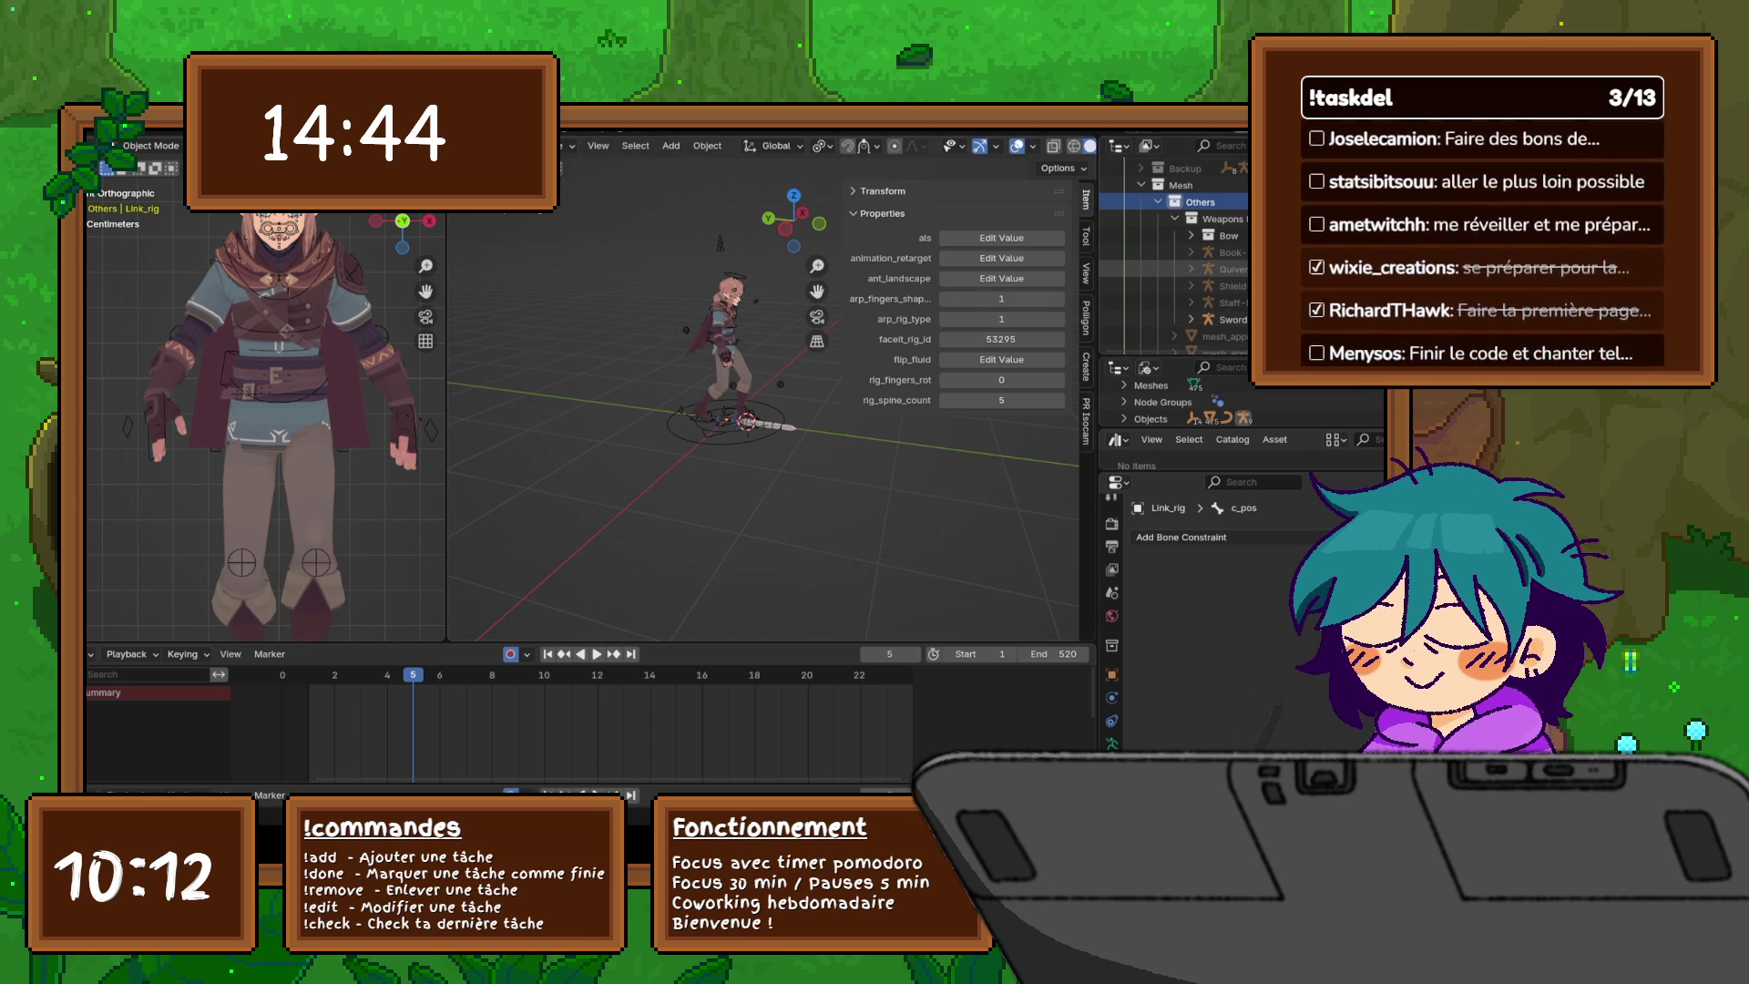
scroll(1175, 255, "down", 8)
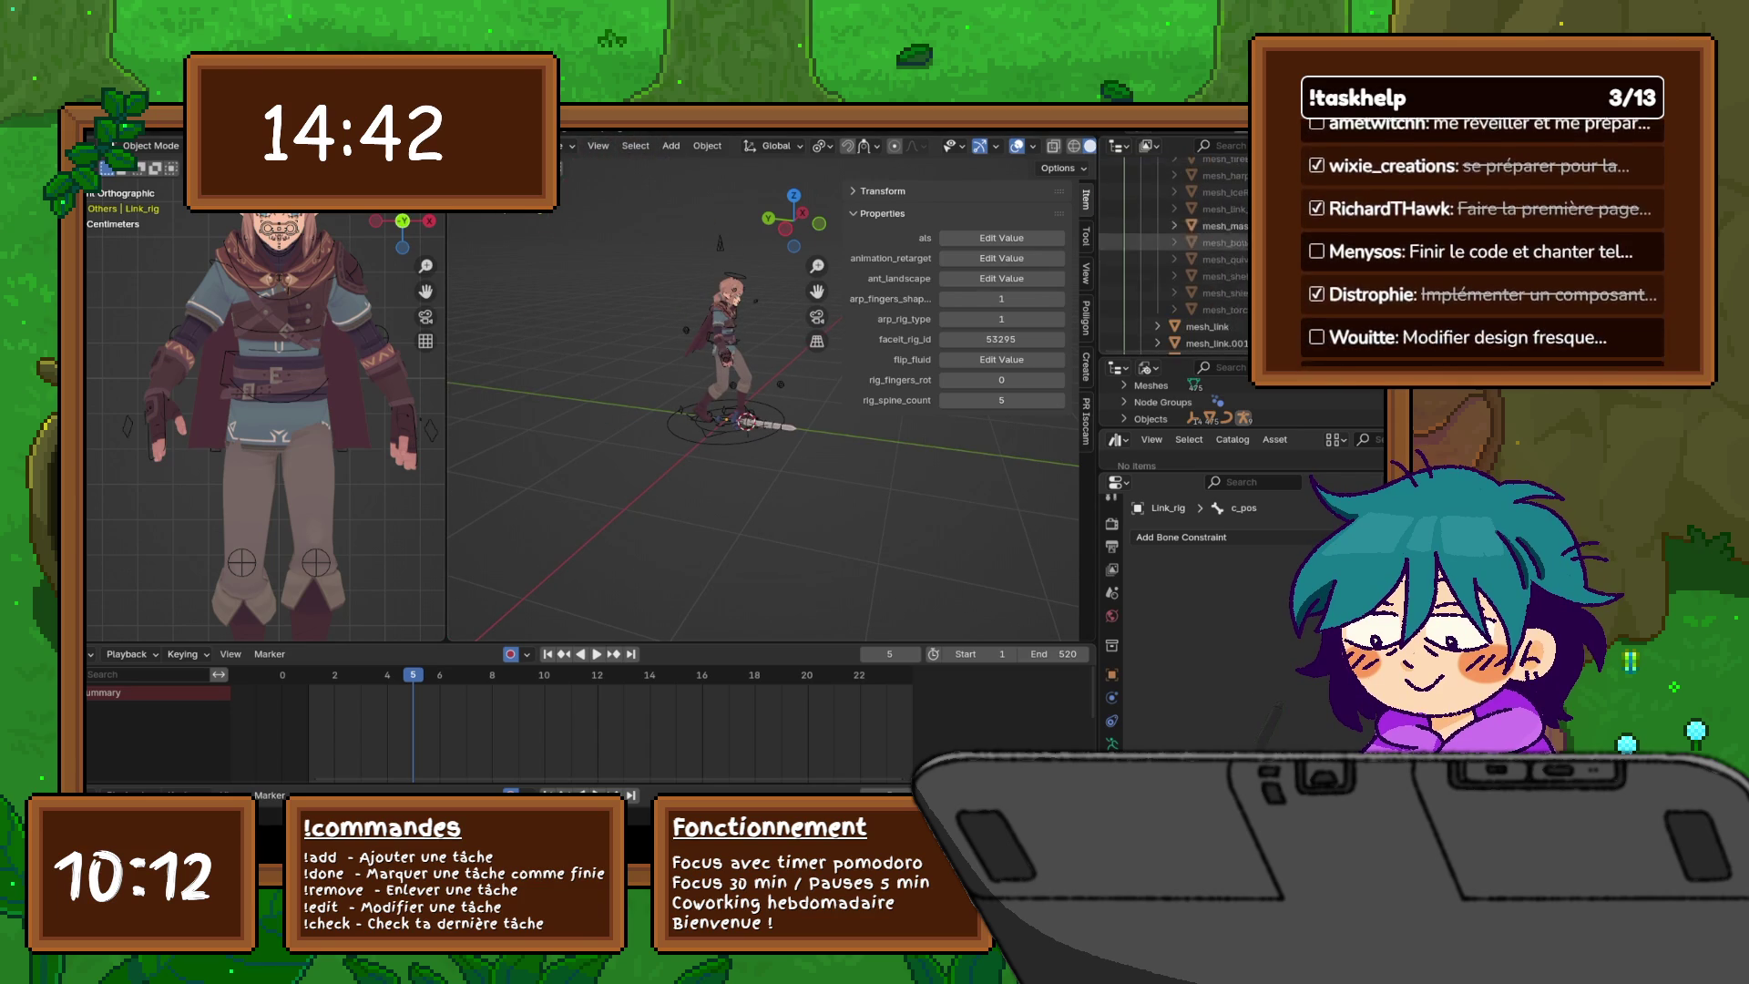
scroll(1175, 256, "down", 2)
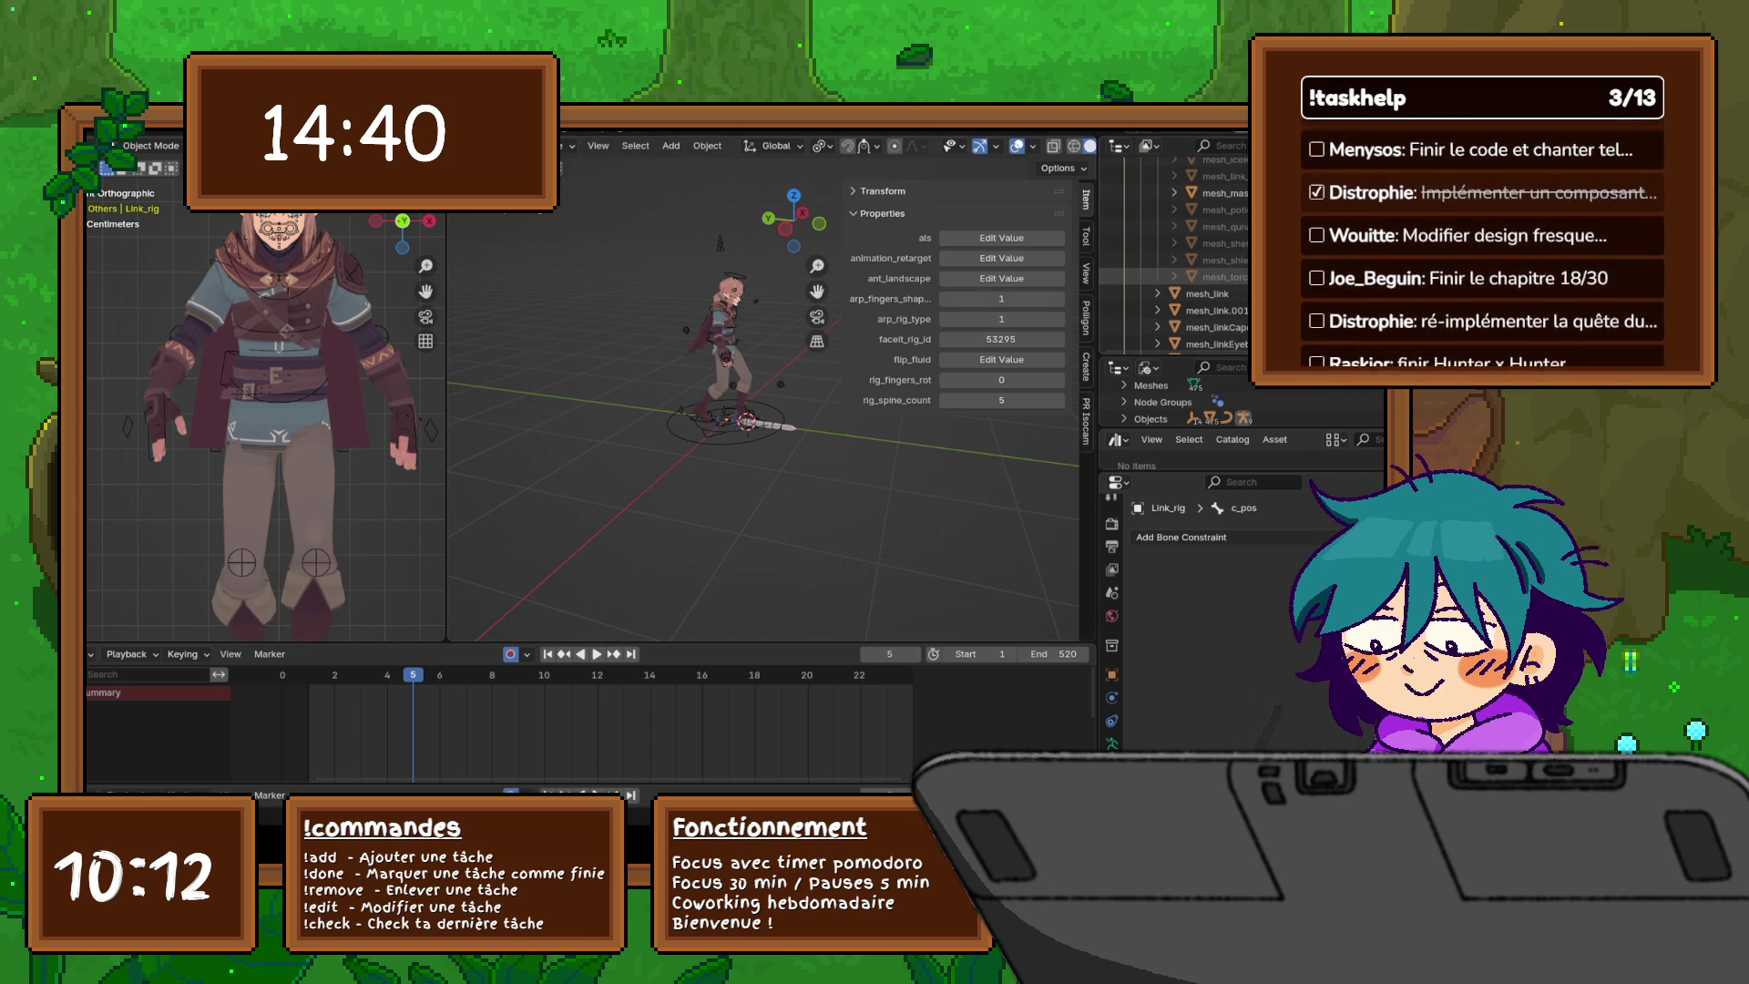
scroll(1175, 255, "down", 5)
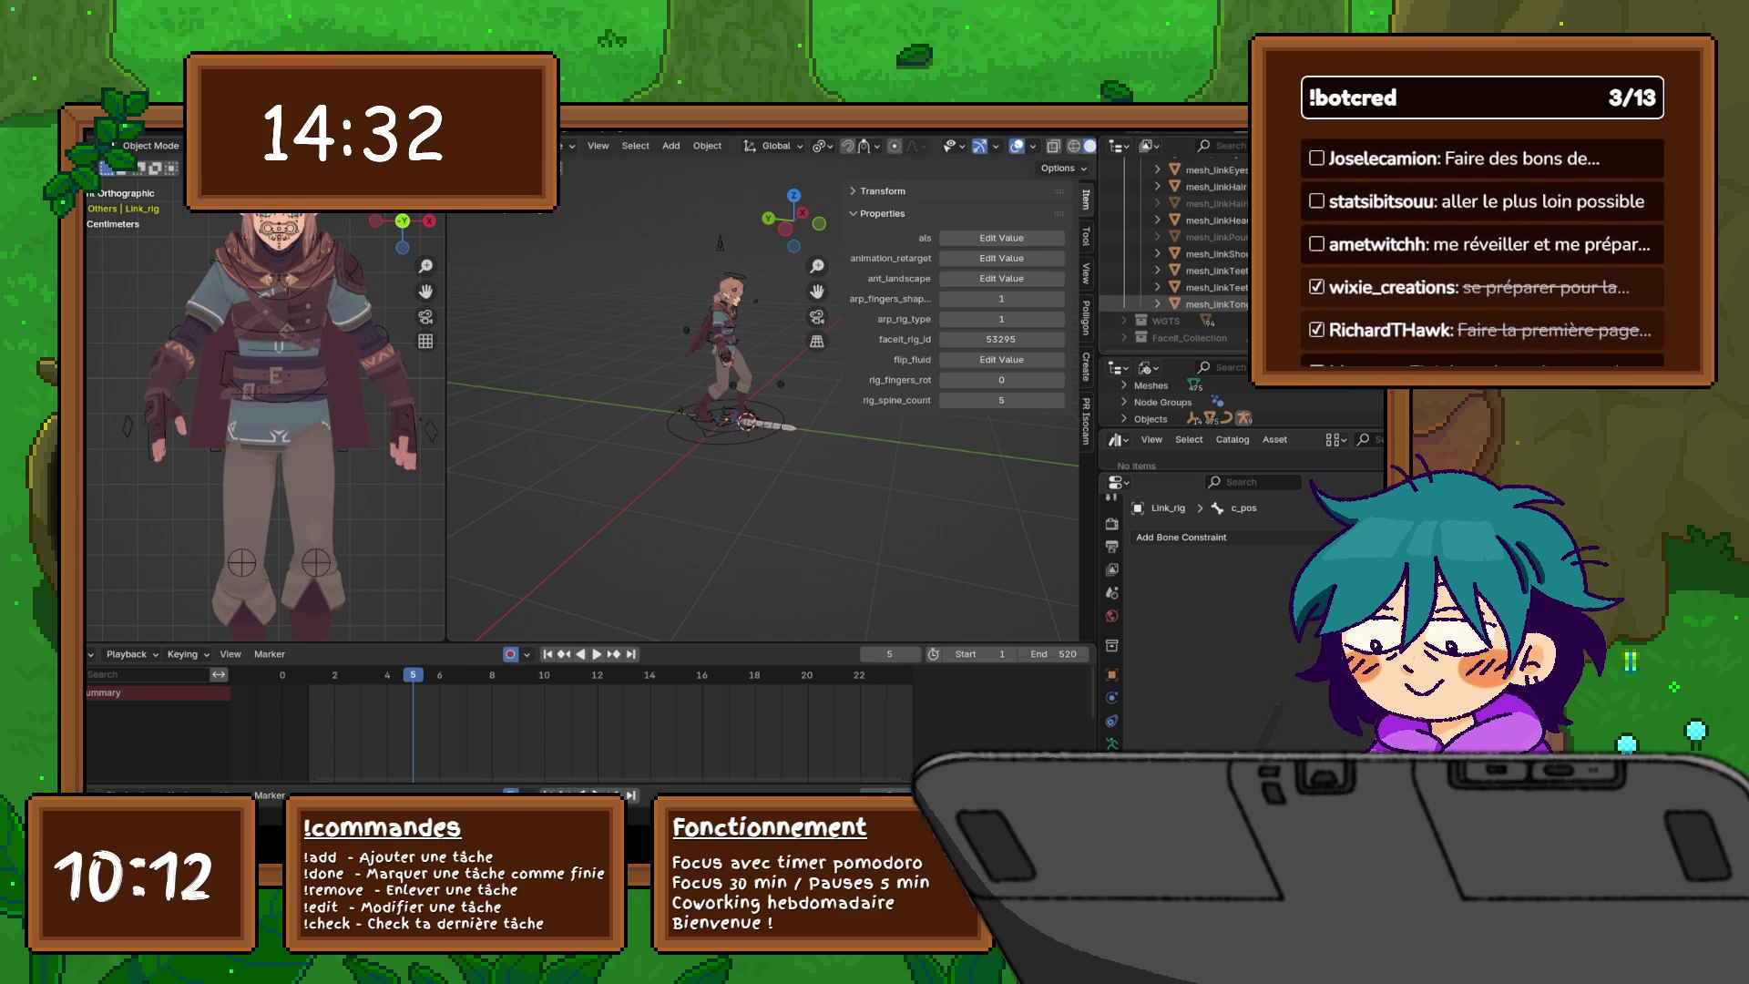
scroll(1176, 246, "up", 8)
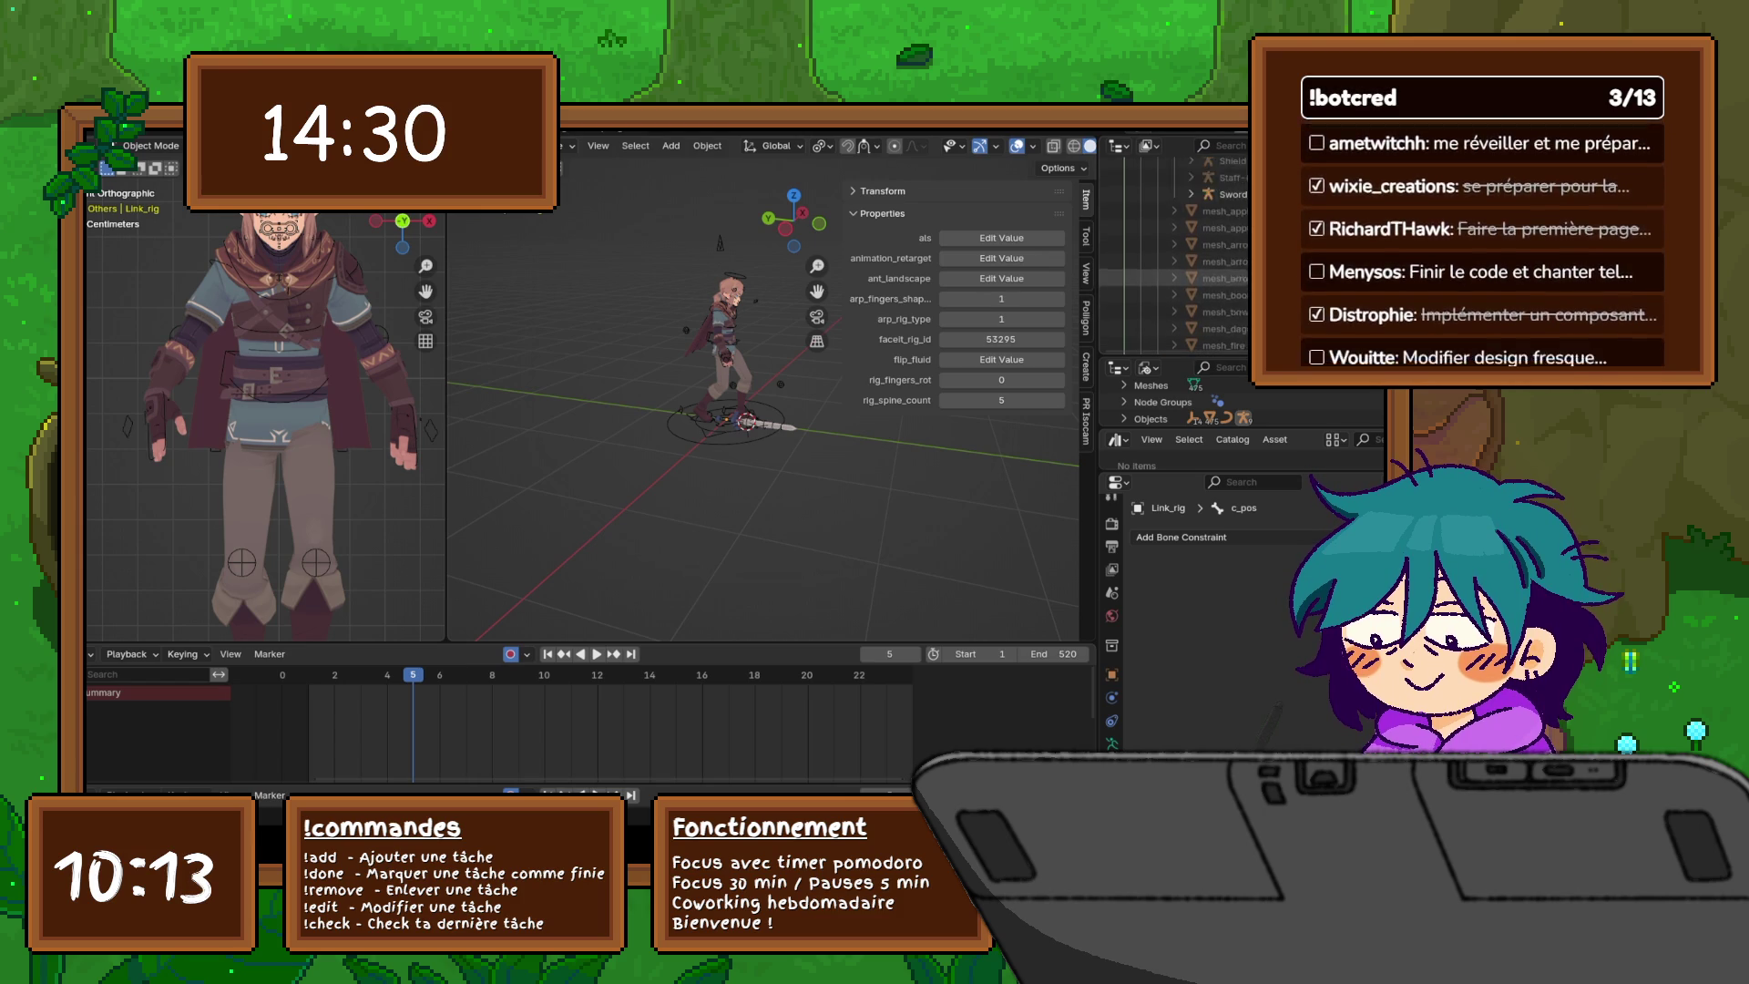
scroll(1175, 255, "up", 5)
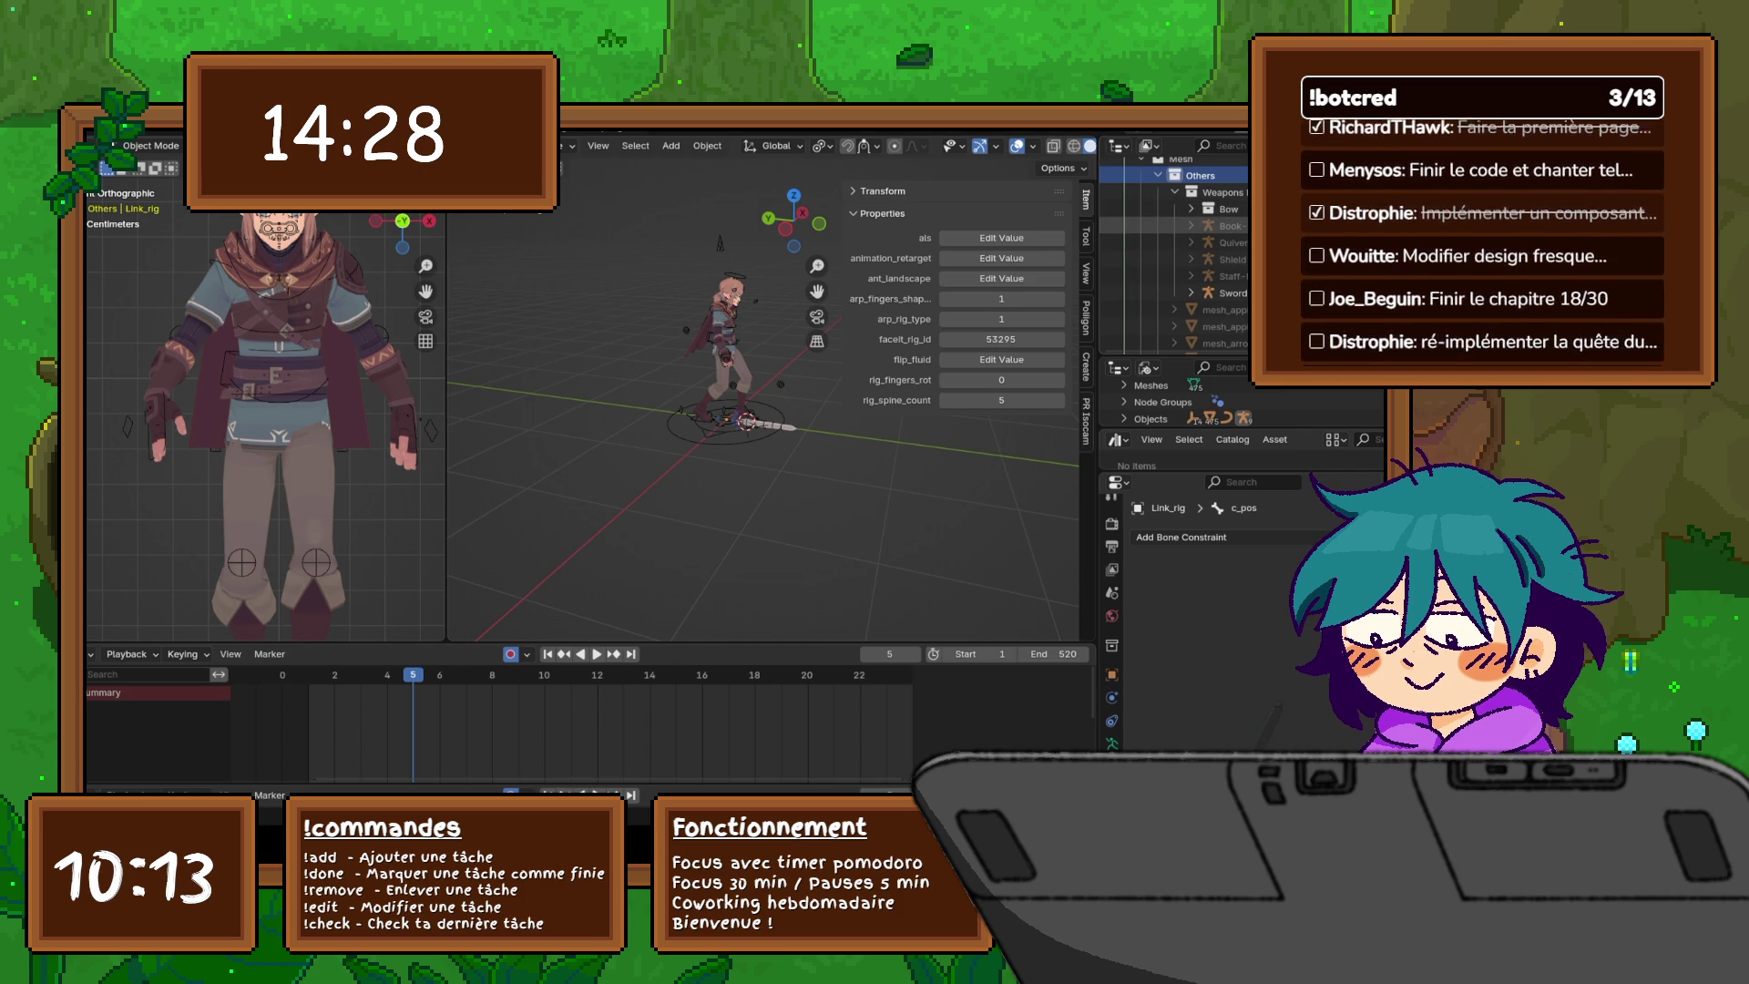
- Select the Book, Quiver and Bow entries, then the Link_rig armature
left_click(1228, 226)
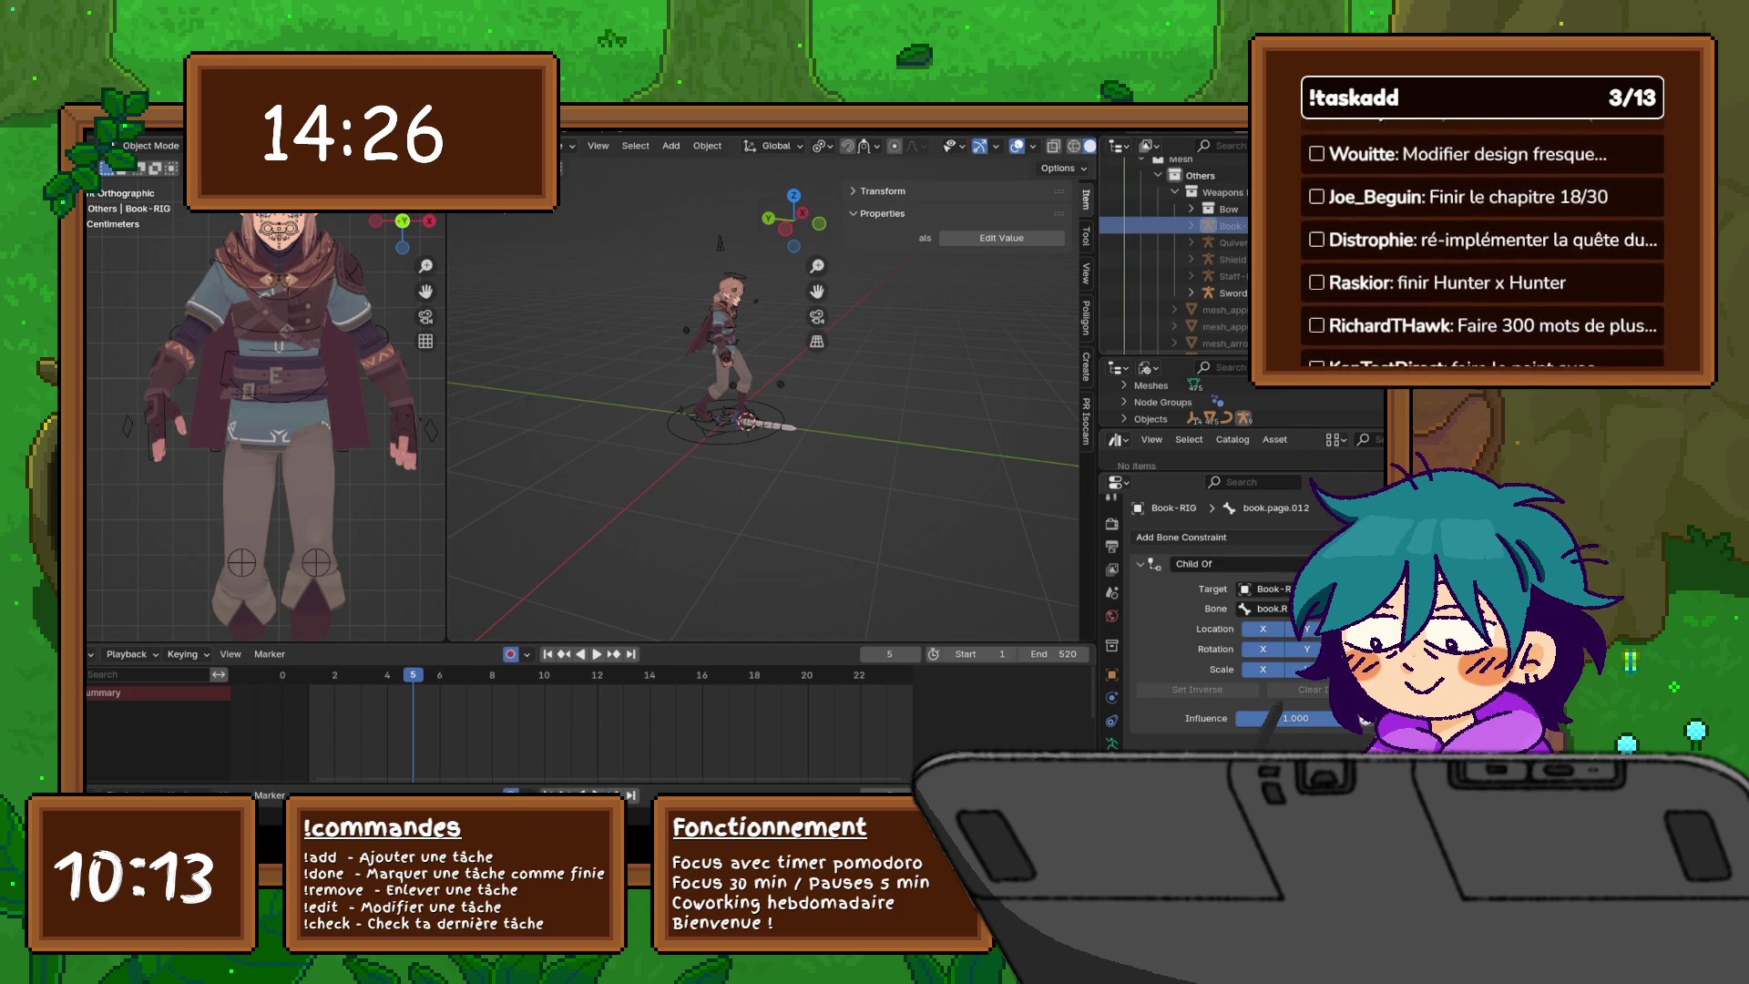
left_click(1232, 242)
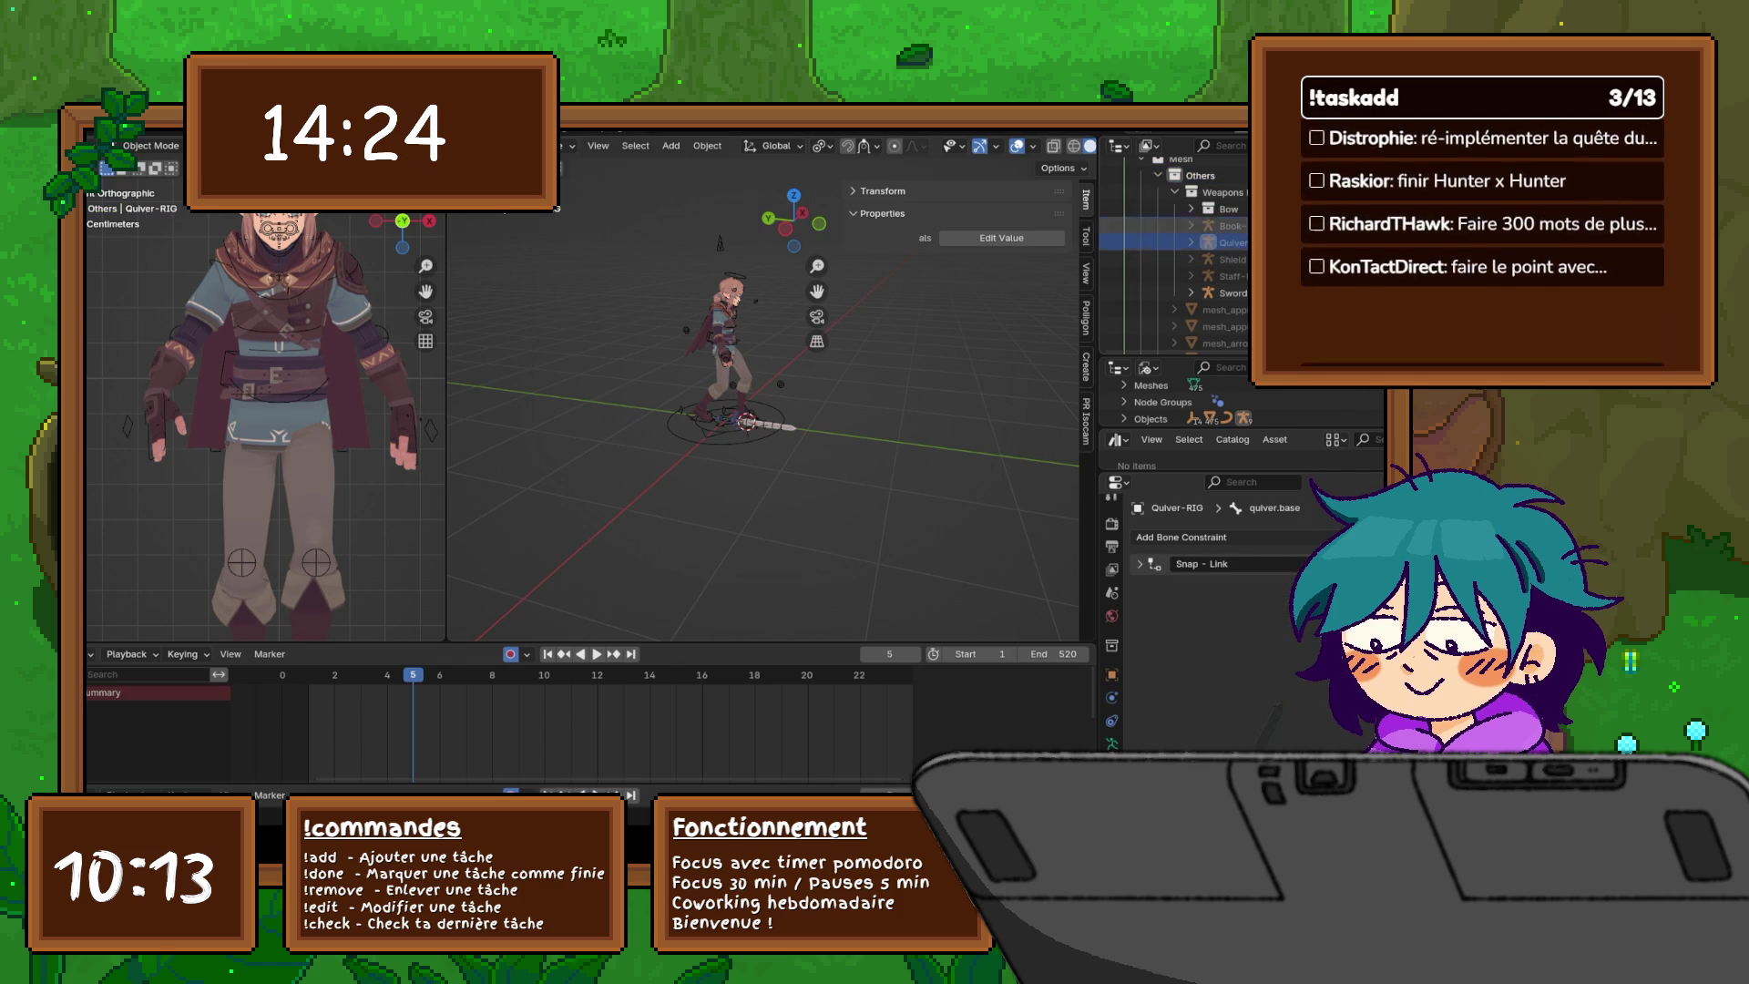
left_click(1228, 209)
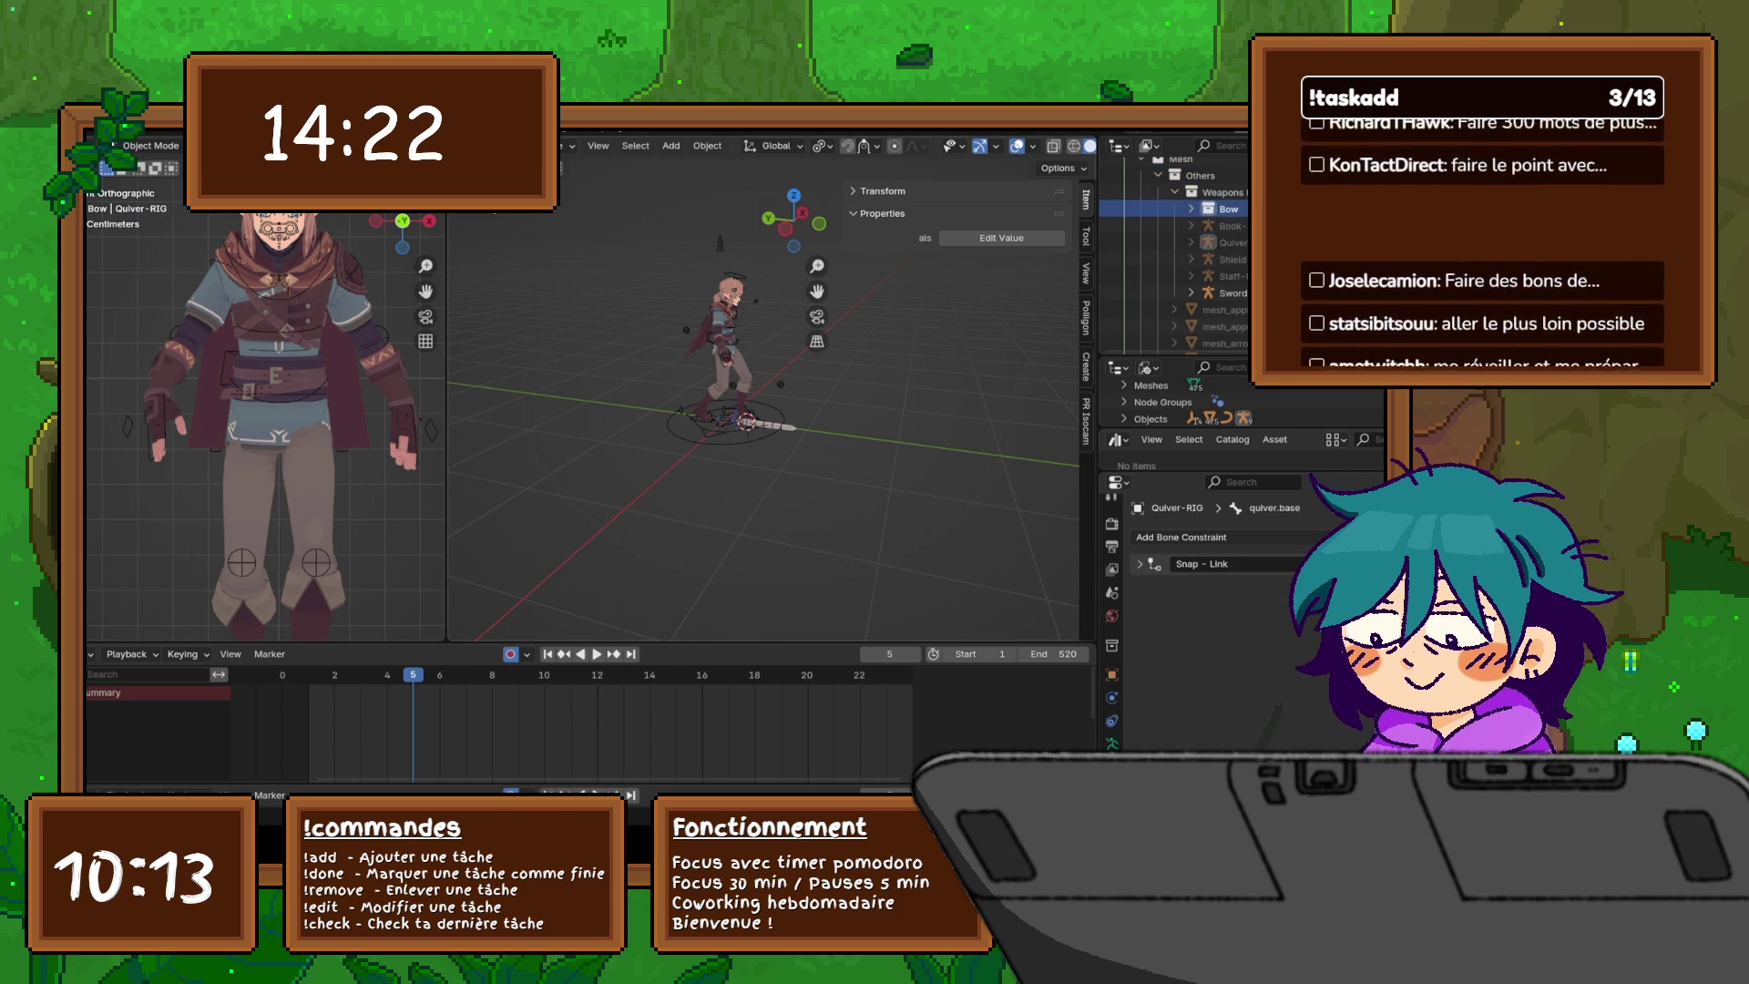
left_click(277, 400)
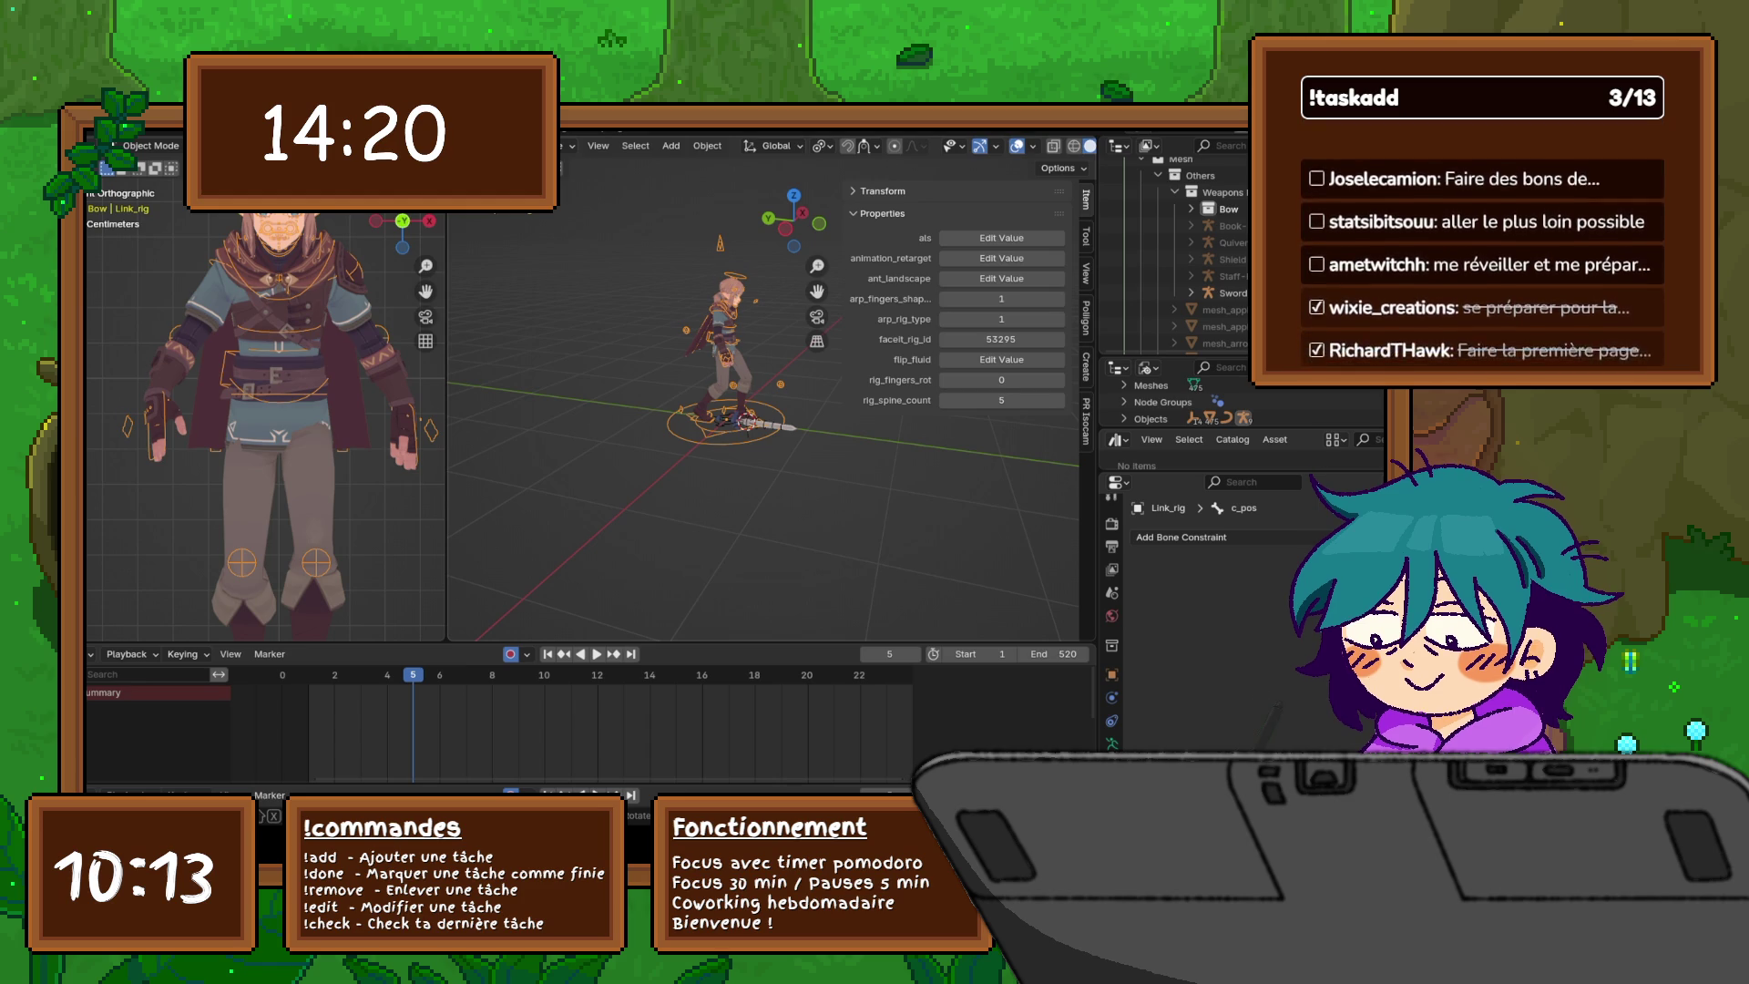
- Move the Link rig, undo the move, deselect it and orbit to a side view
key("g")
key("Return")
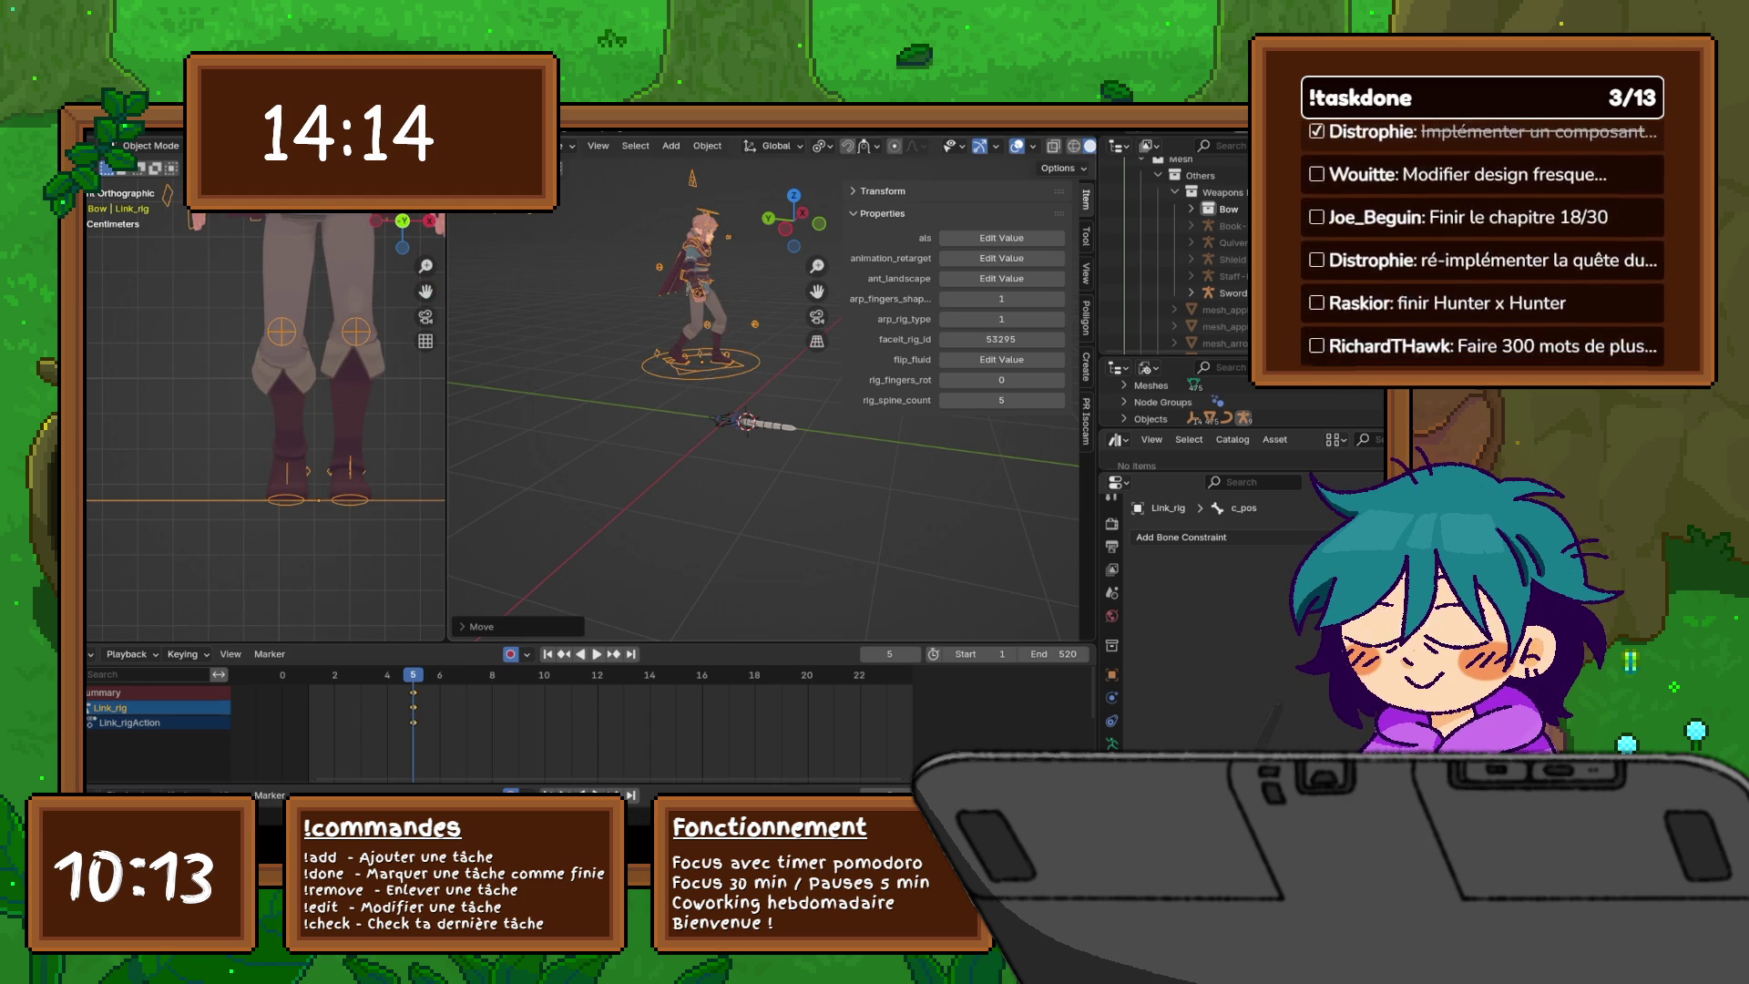
key("ctrl+z")
key("alt+a")
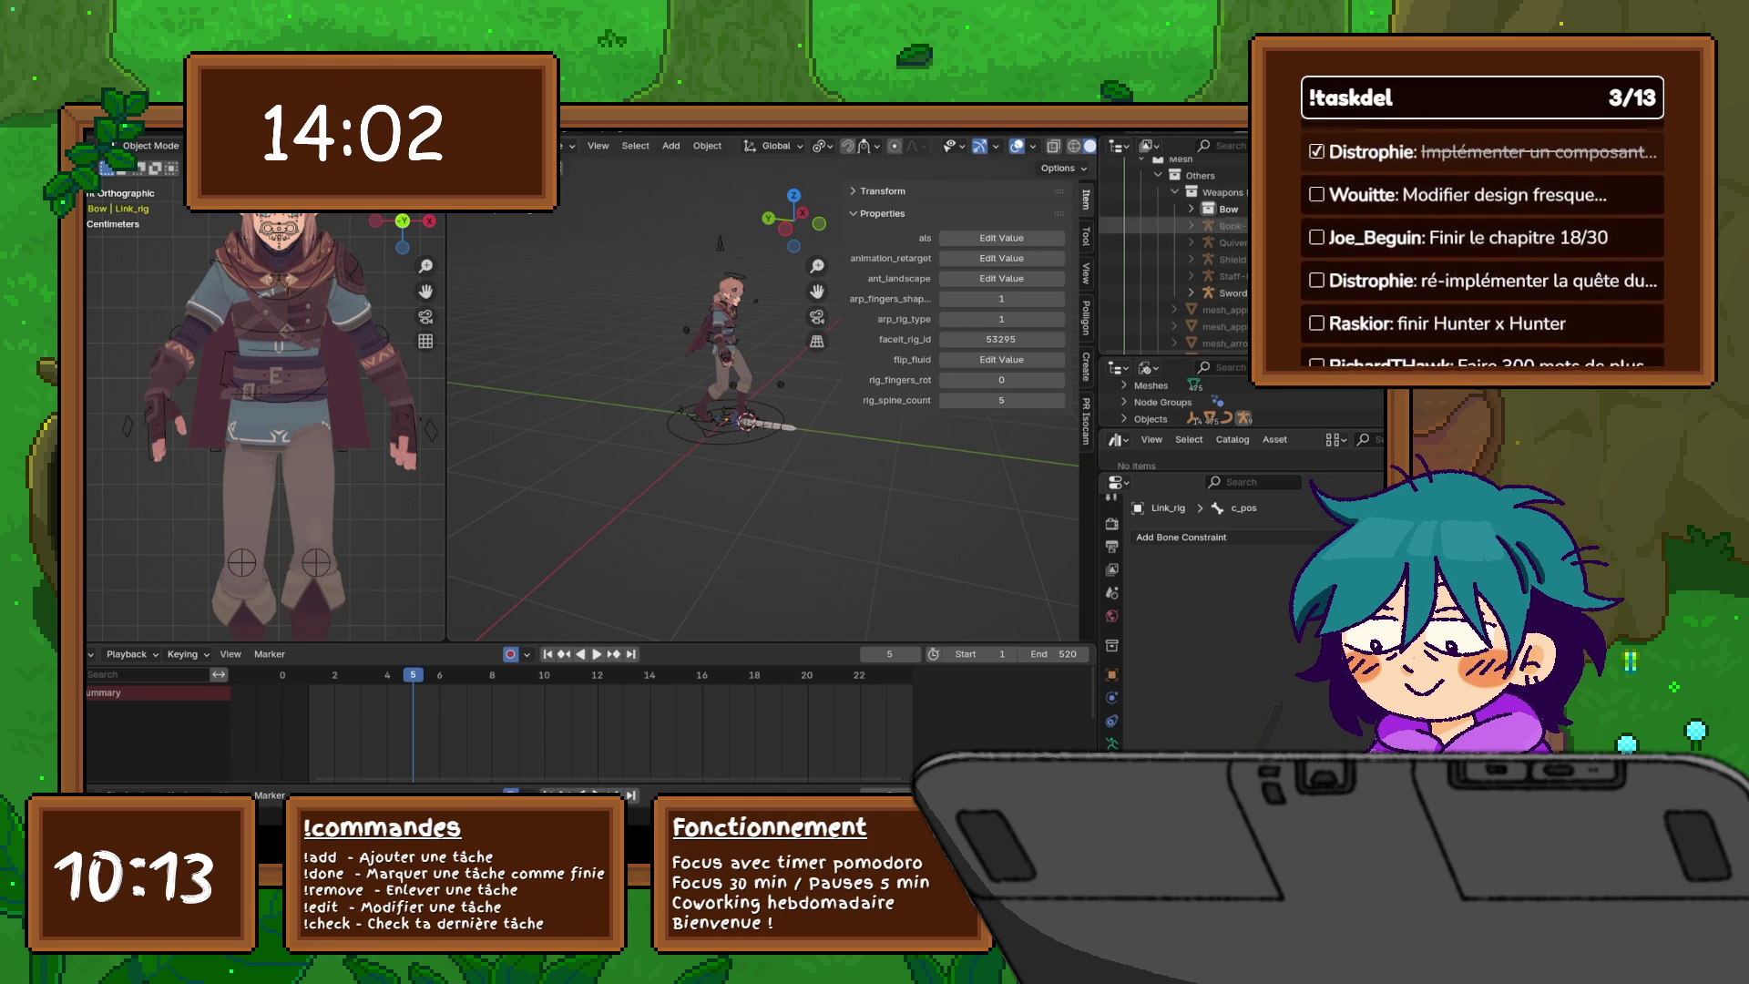
middle_click_drag(638, 529, 711, 524)
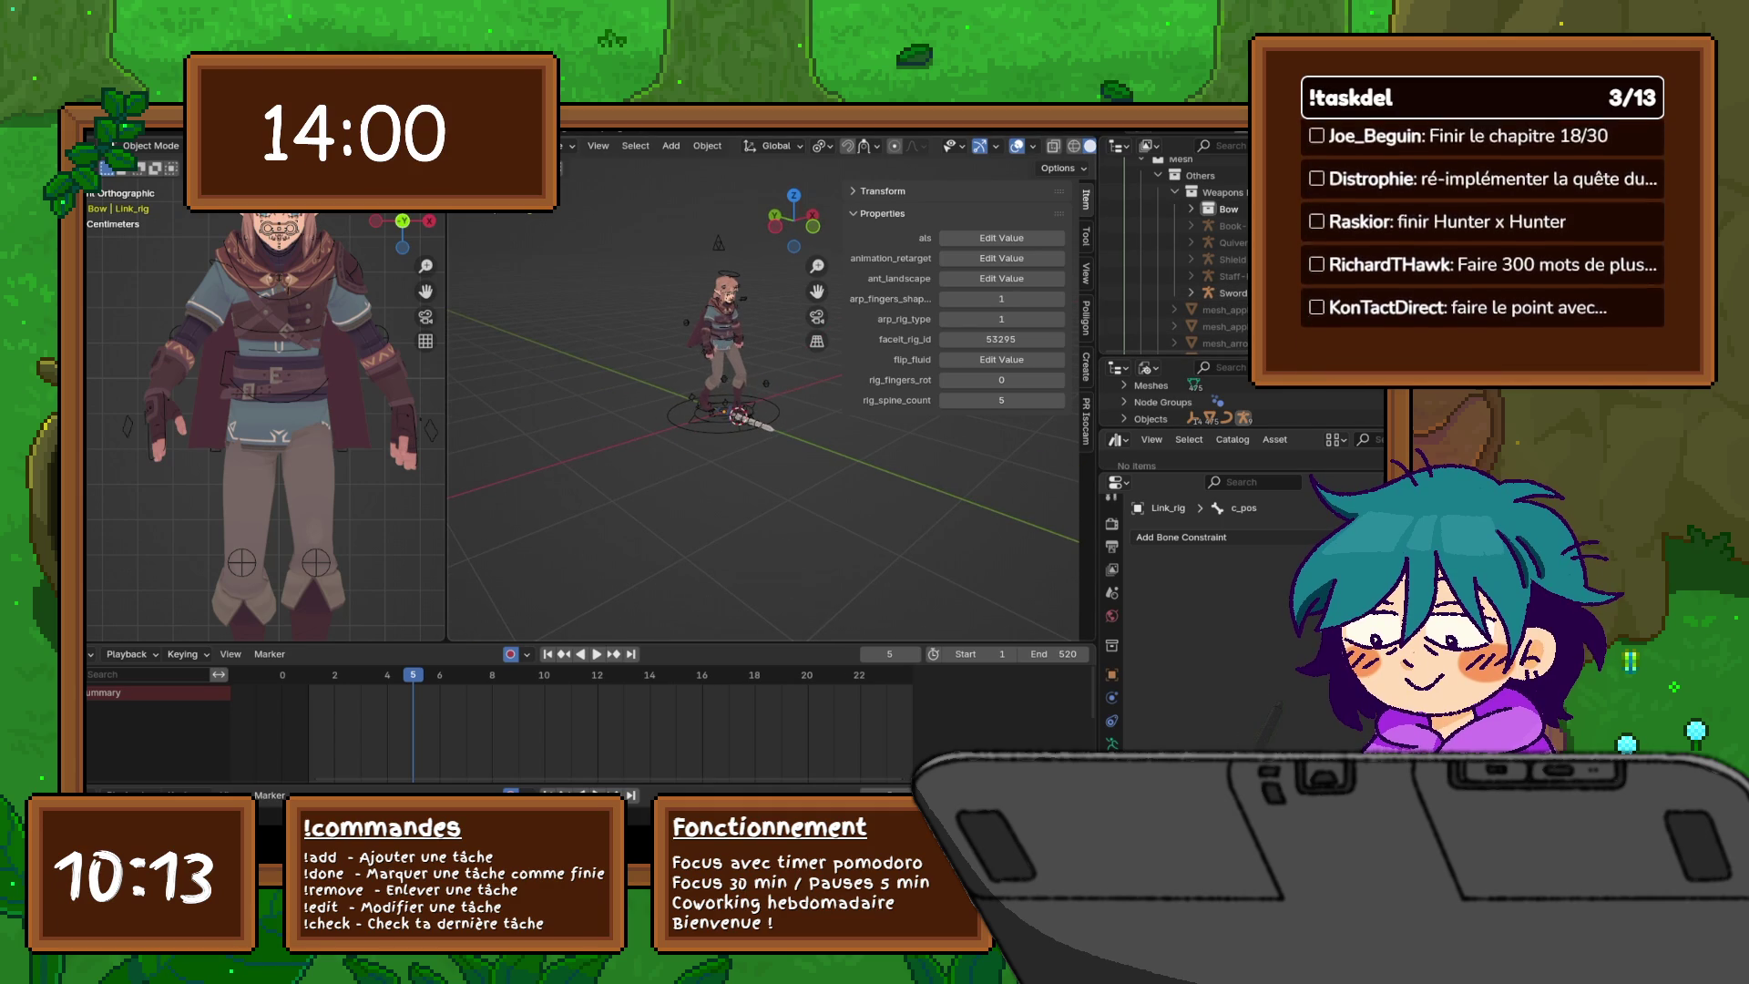
scroll(719, 382, "up", 5)
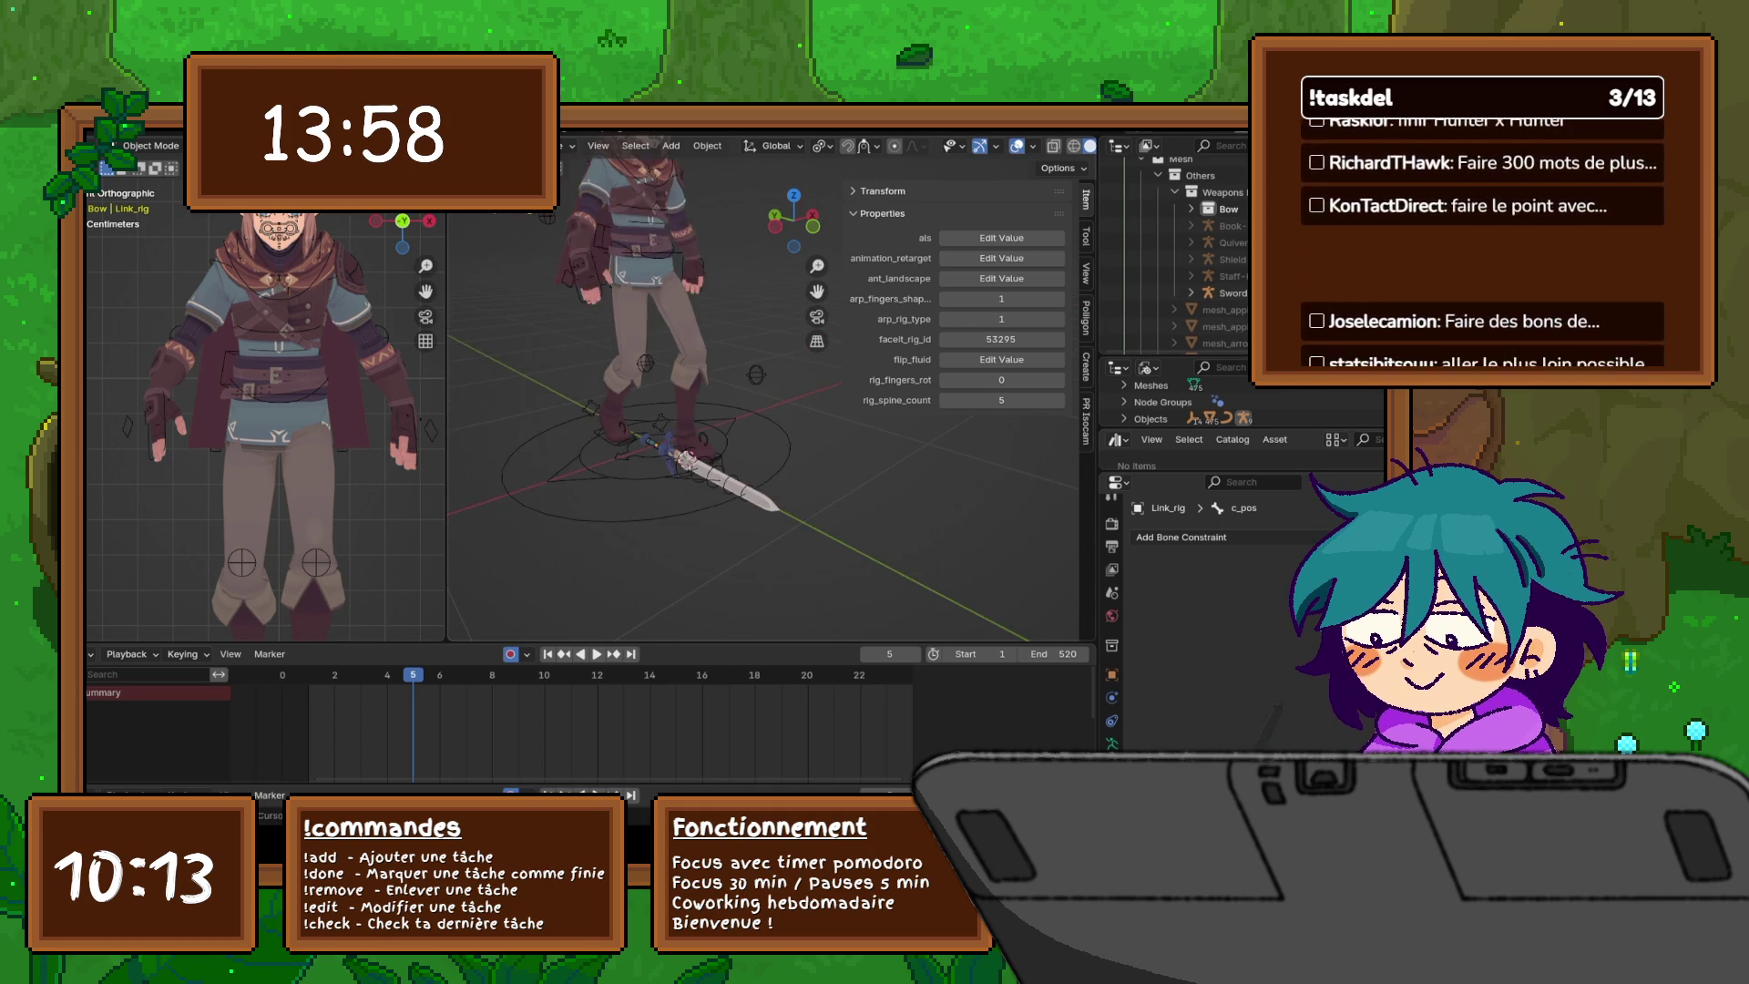
mouse_move(710, 523)
middle_mouse_down()
mouse_move(834, 324)
mouse_move(812, 324)
middle_mouse_up()
- Enter Pose Mode and frame the character in right orthographic side view
key("ctrl+Tab")
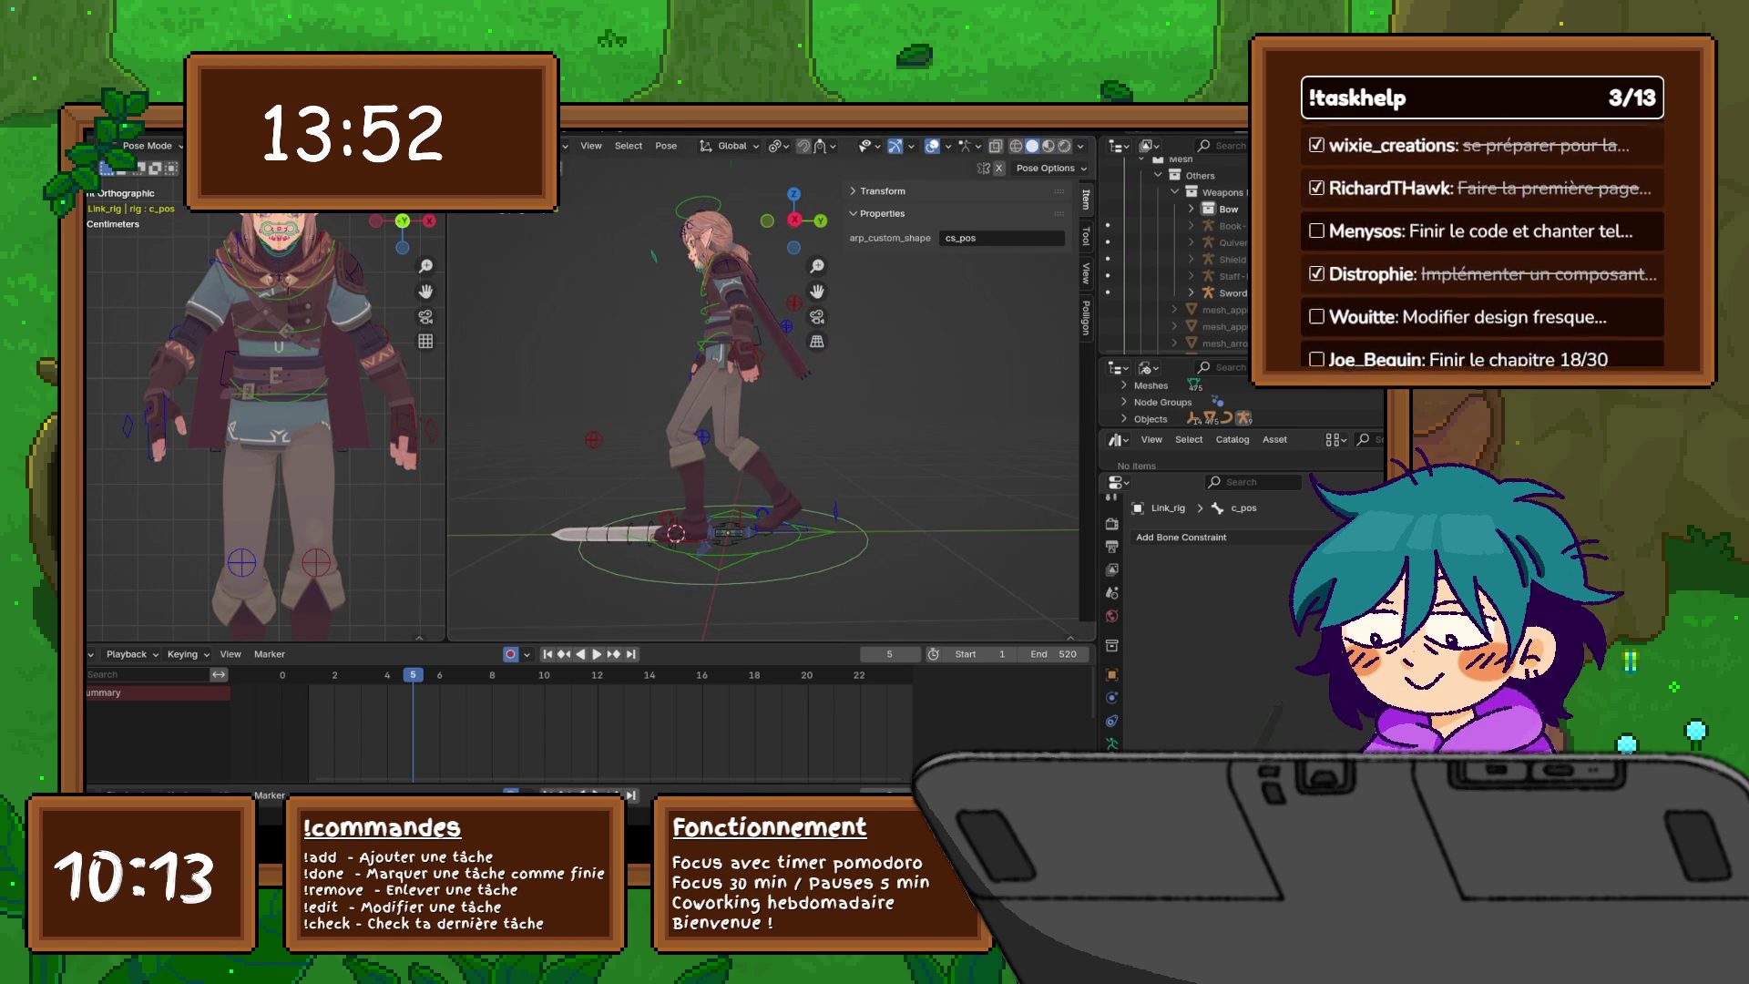
key("KP_3")
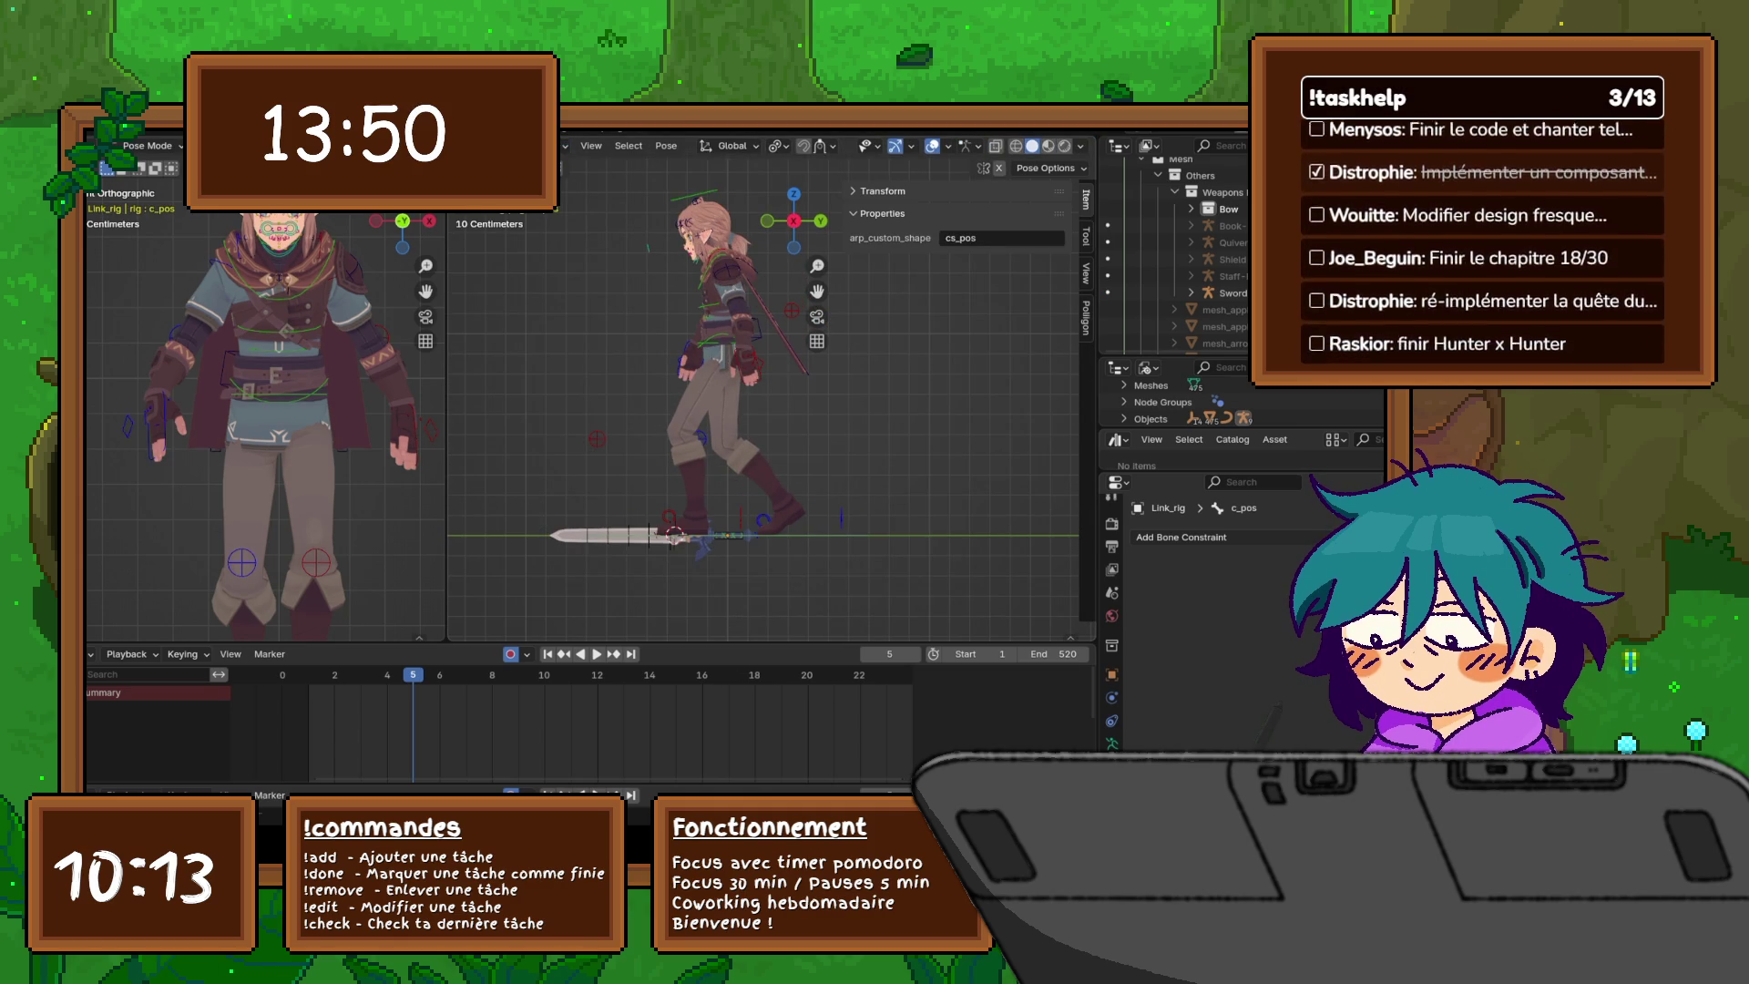
middle_click_drag(765, 382, 793, 444, "shift")
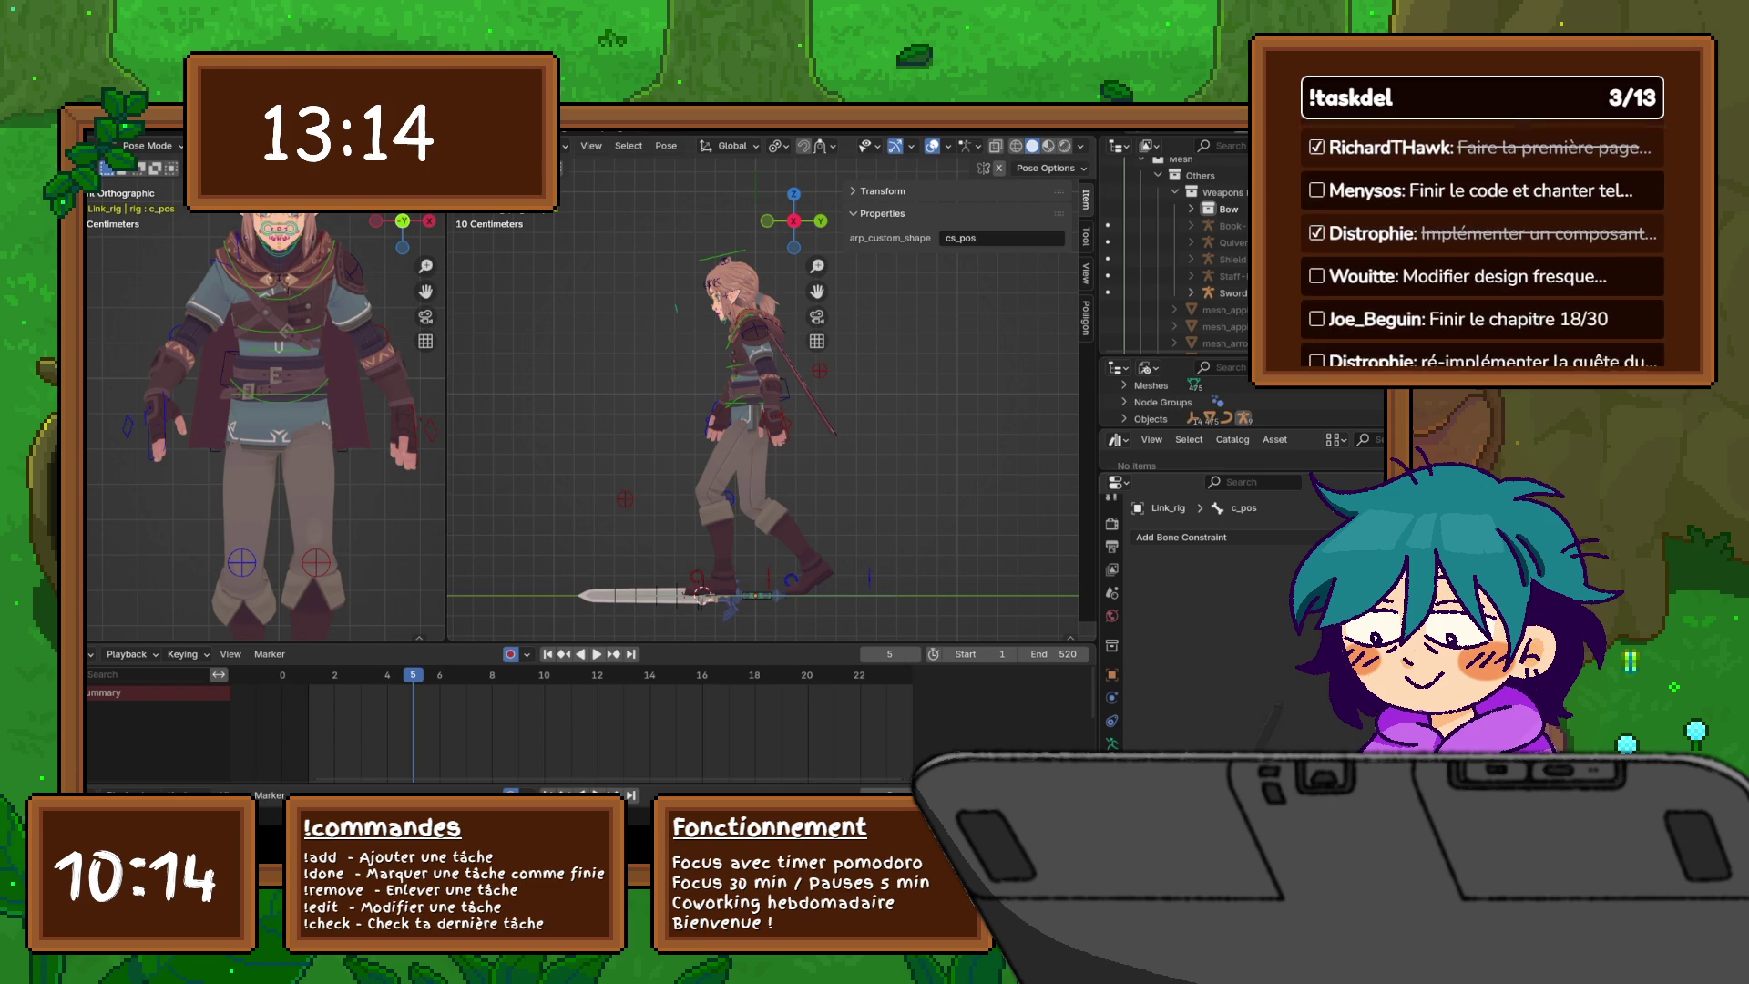
scroll(764, 419, "up", 3)
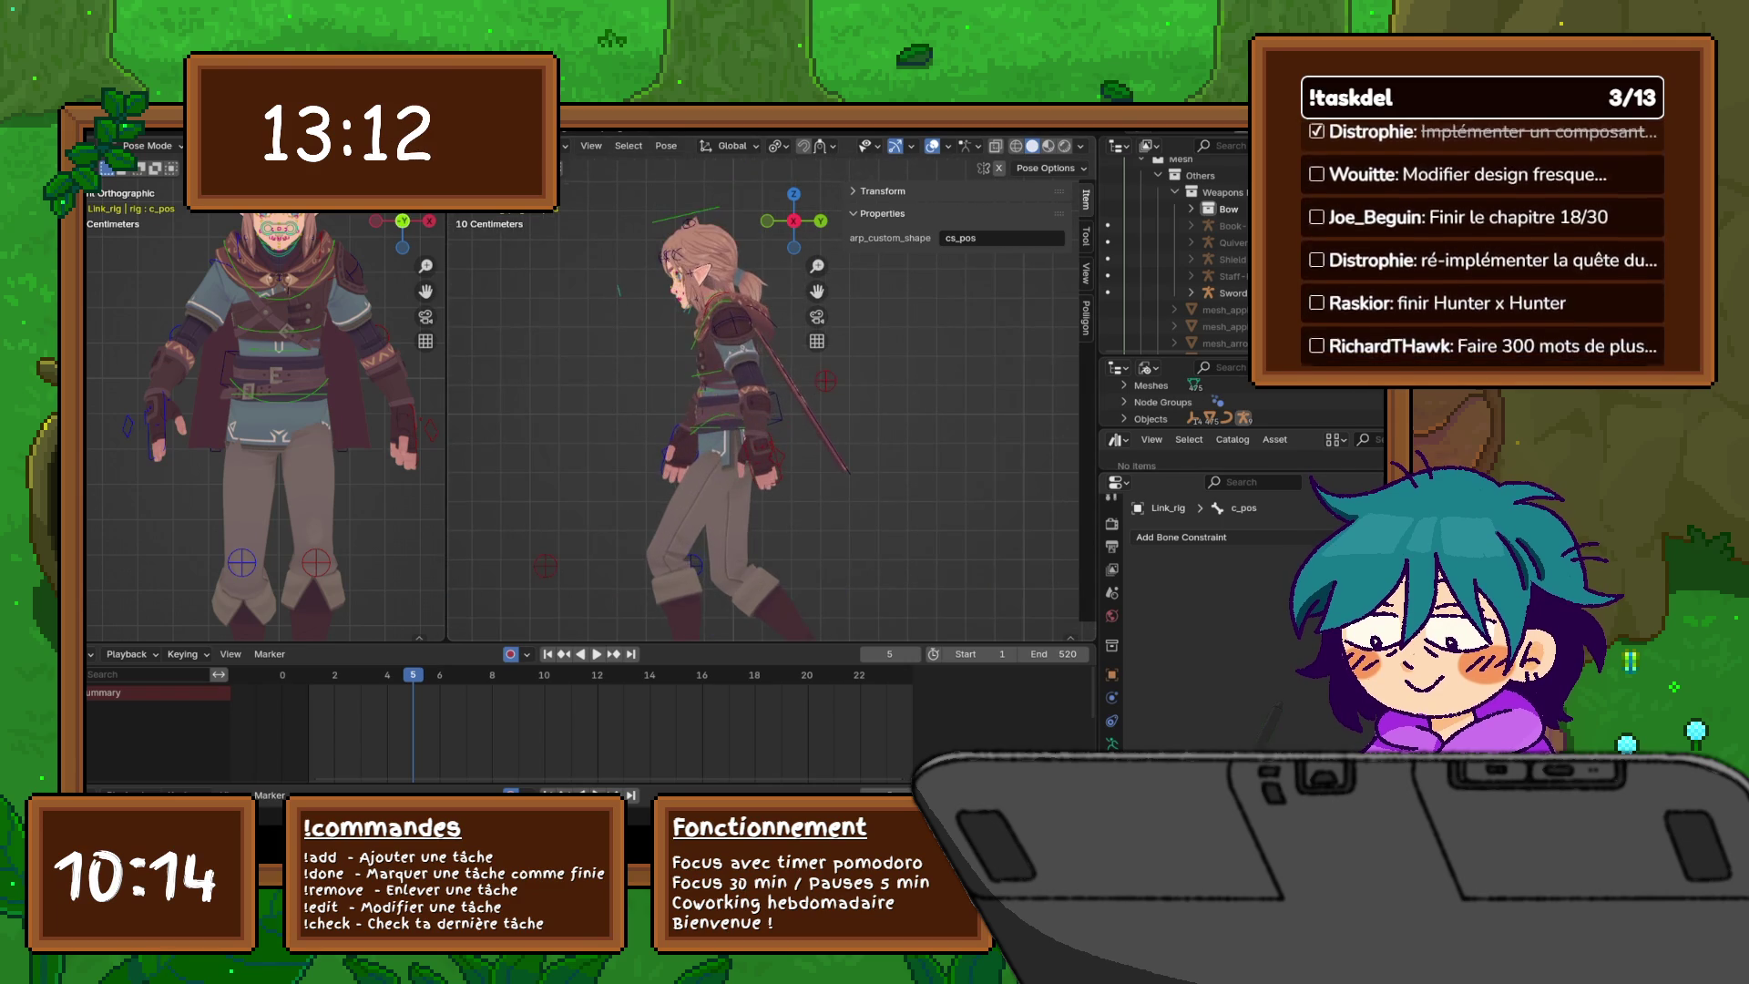
middle_click_drag(766, 410, 765, 420, "shift")
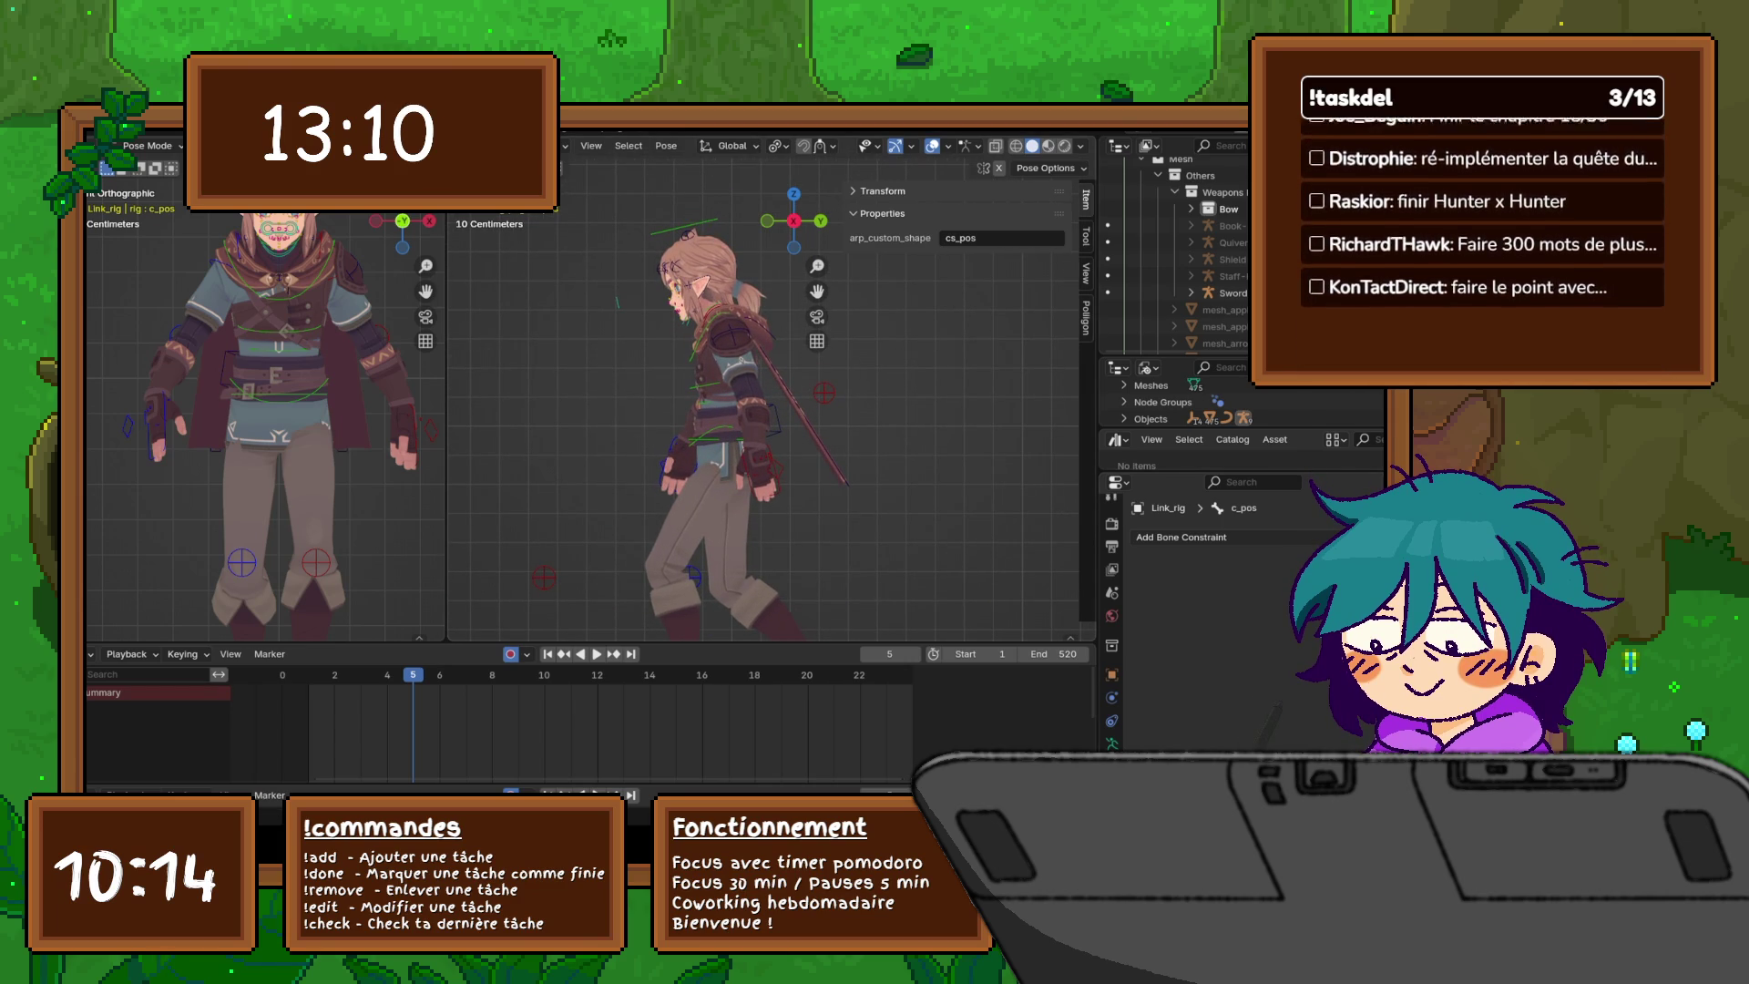
- Rotate the sword's c_pos control three times at frame 5, then select the Bip001_Cape_L bone
key("n")
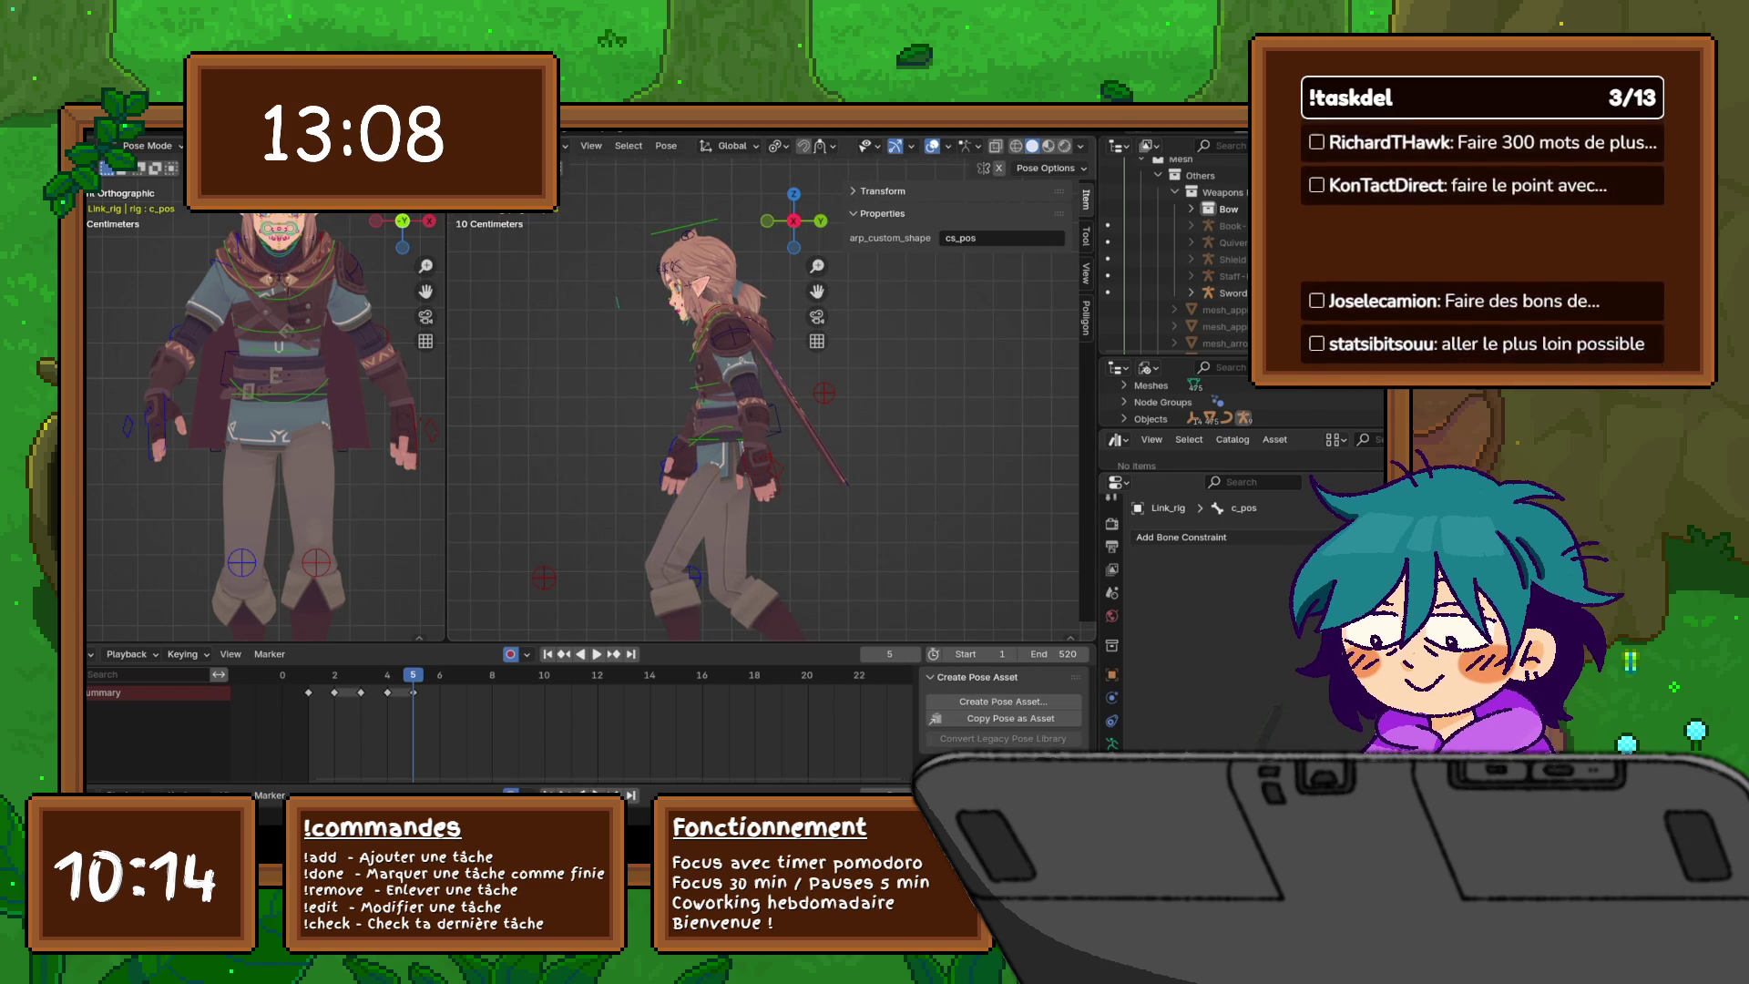
key("r")
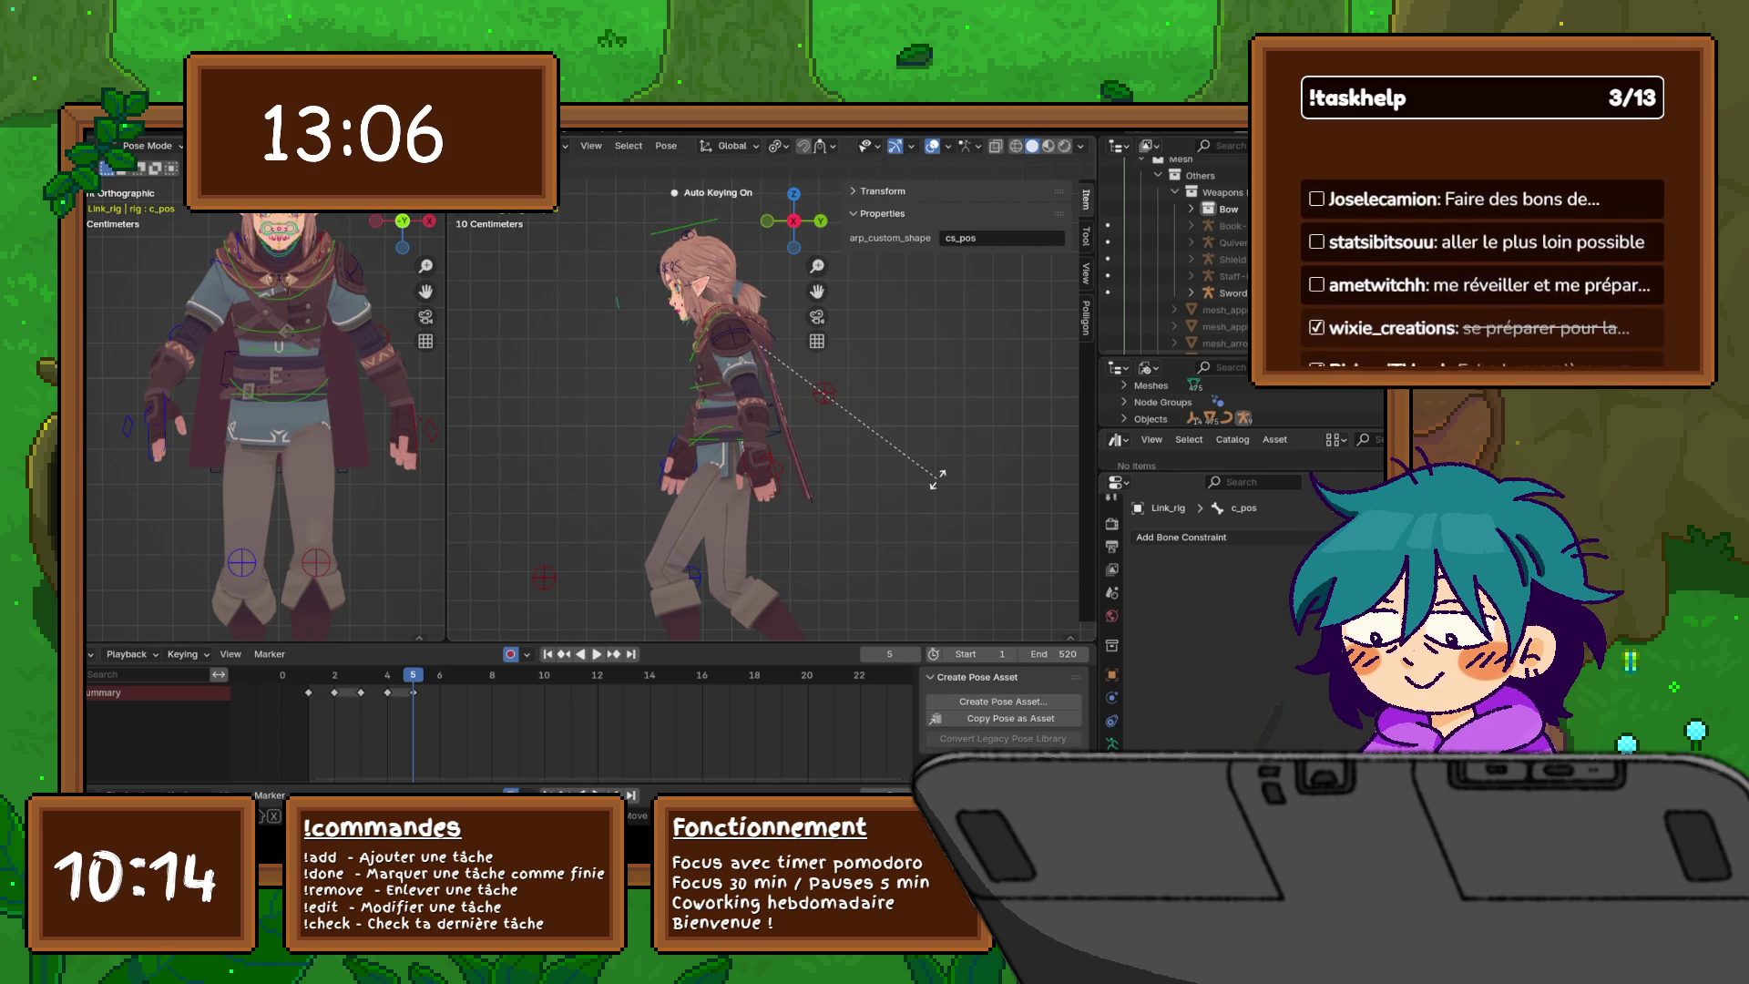
left_click(929, 495)
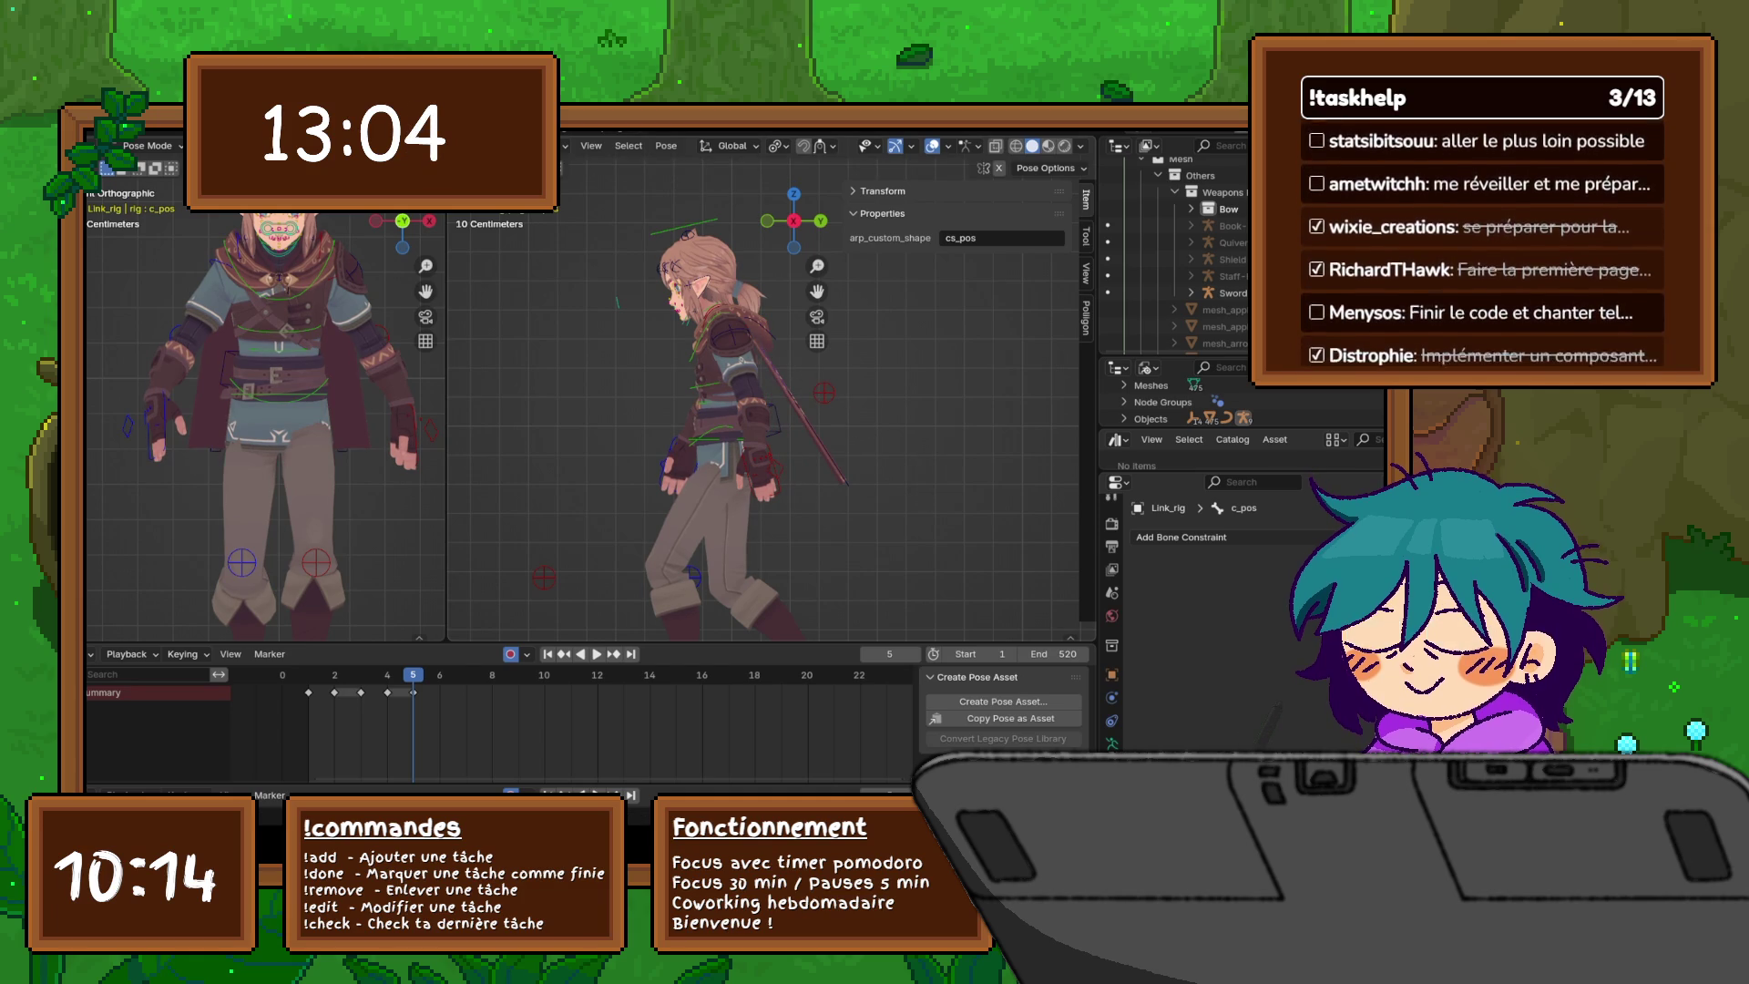
key("r")
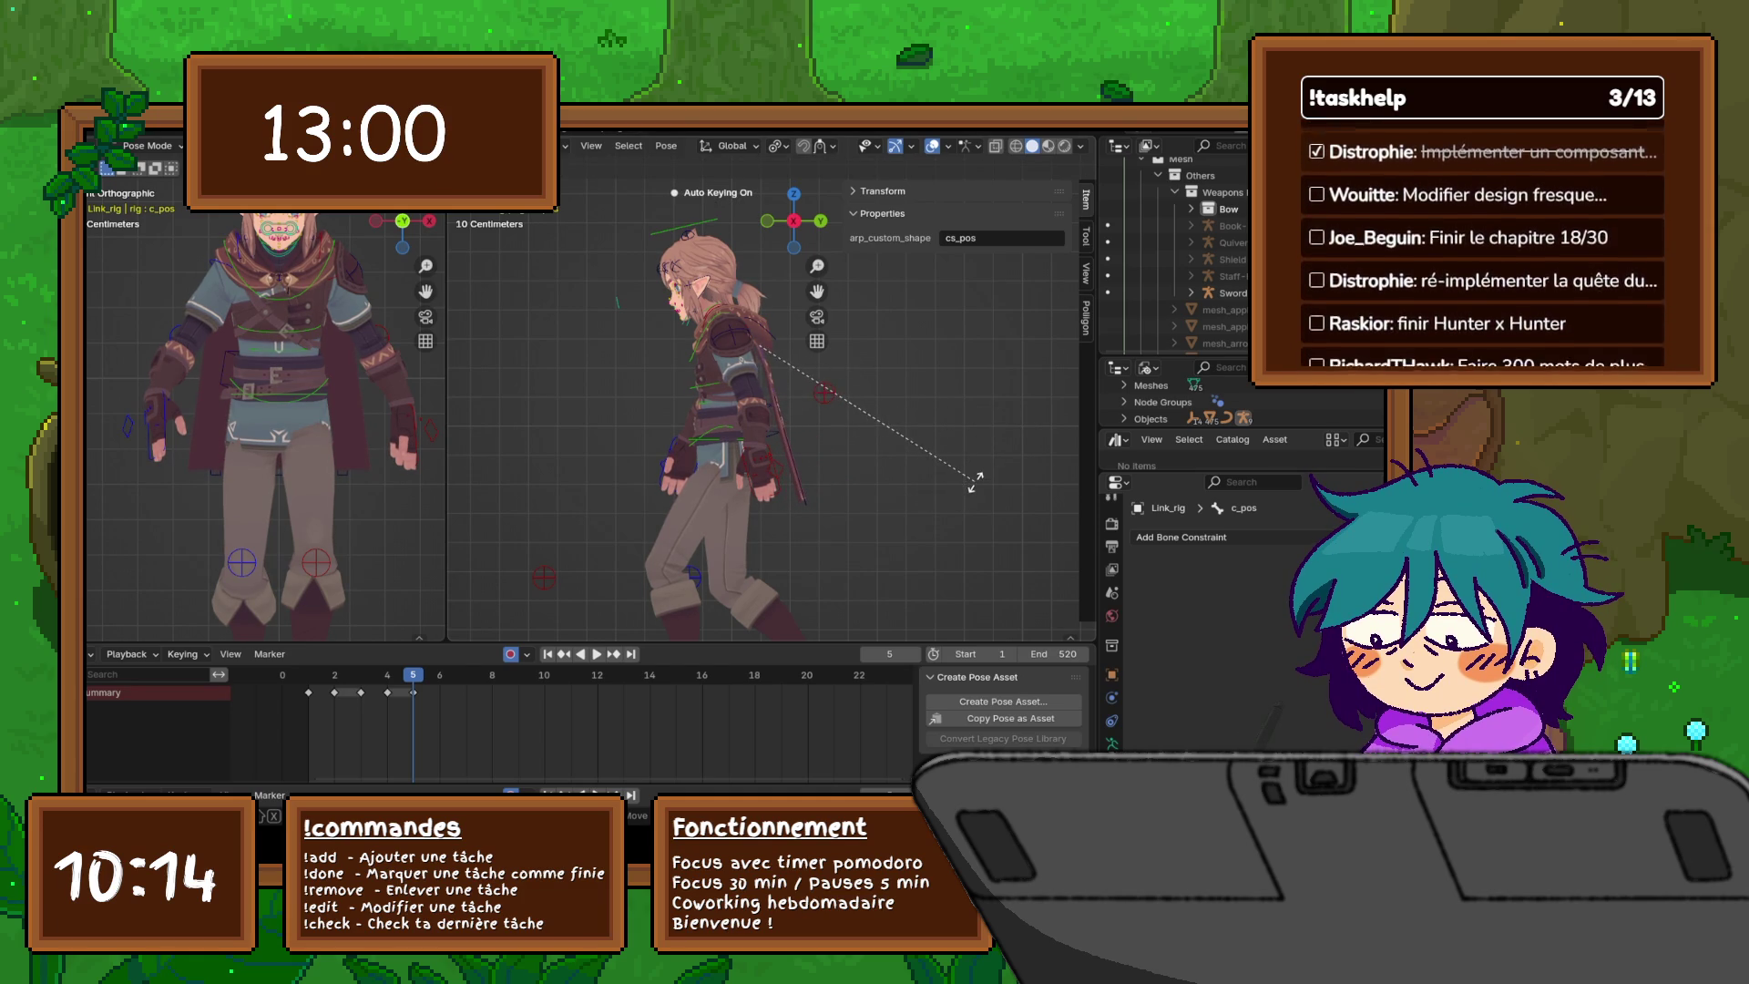
left_click(956, 474)
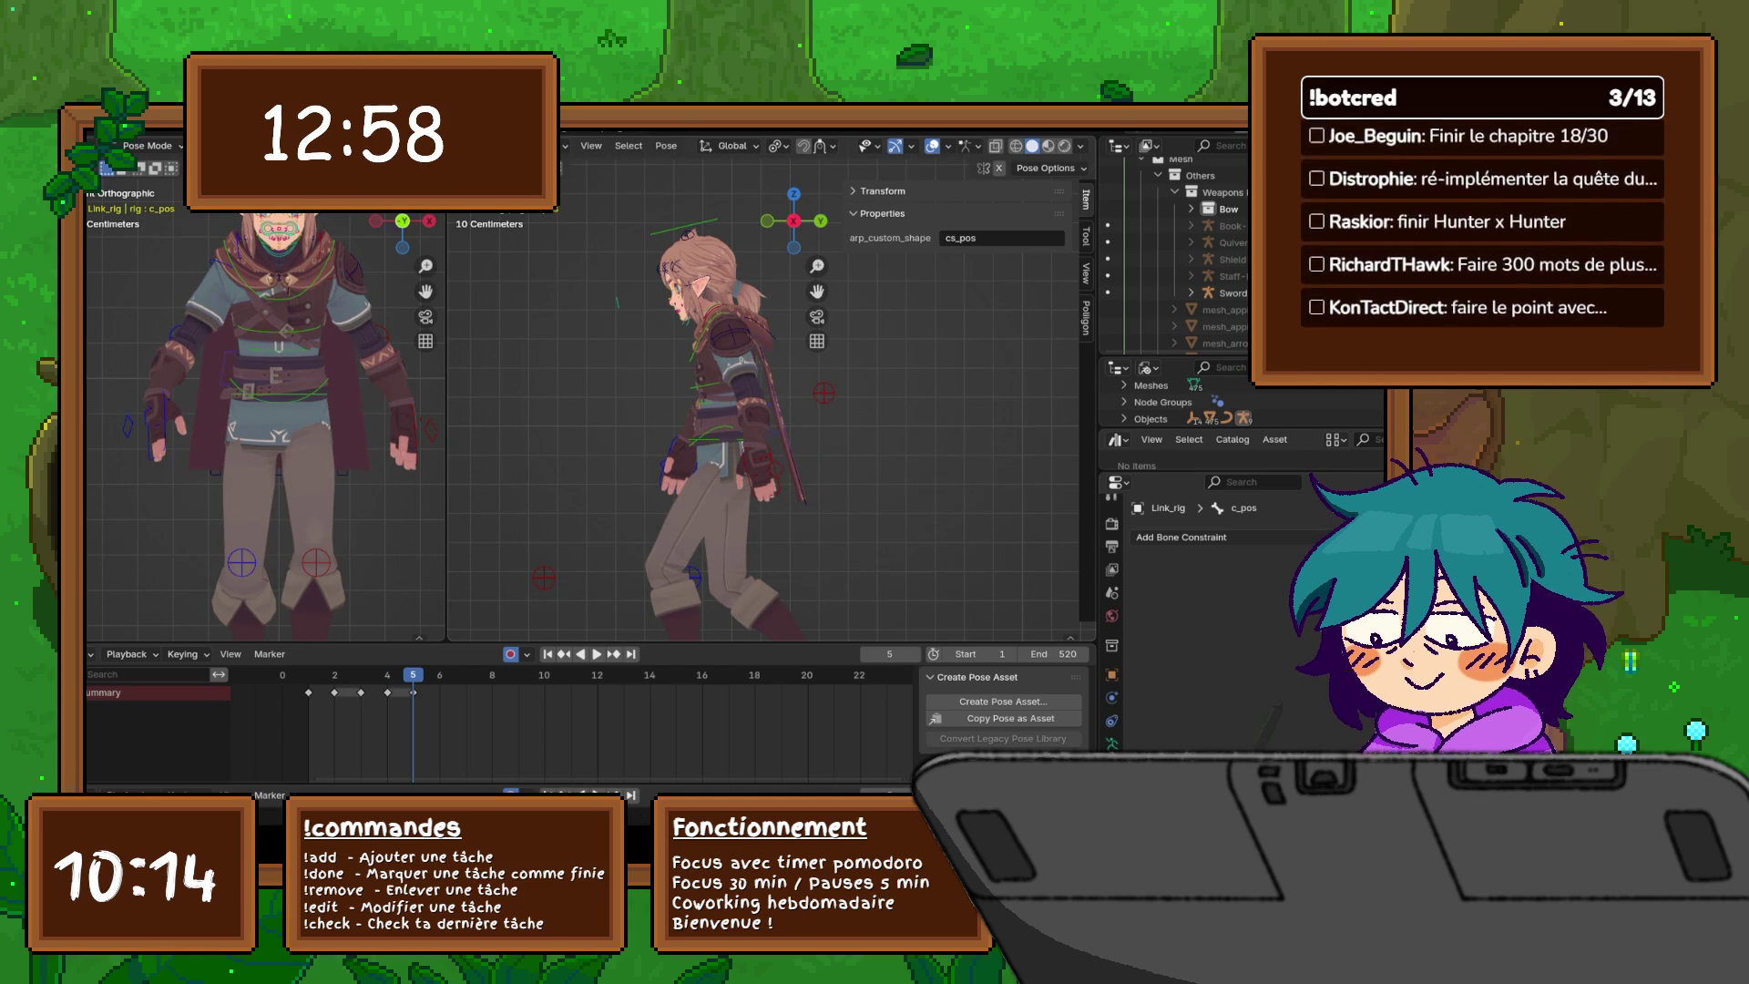
key("r")
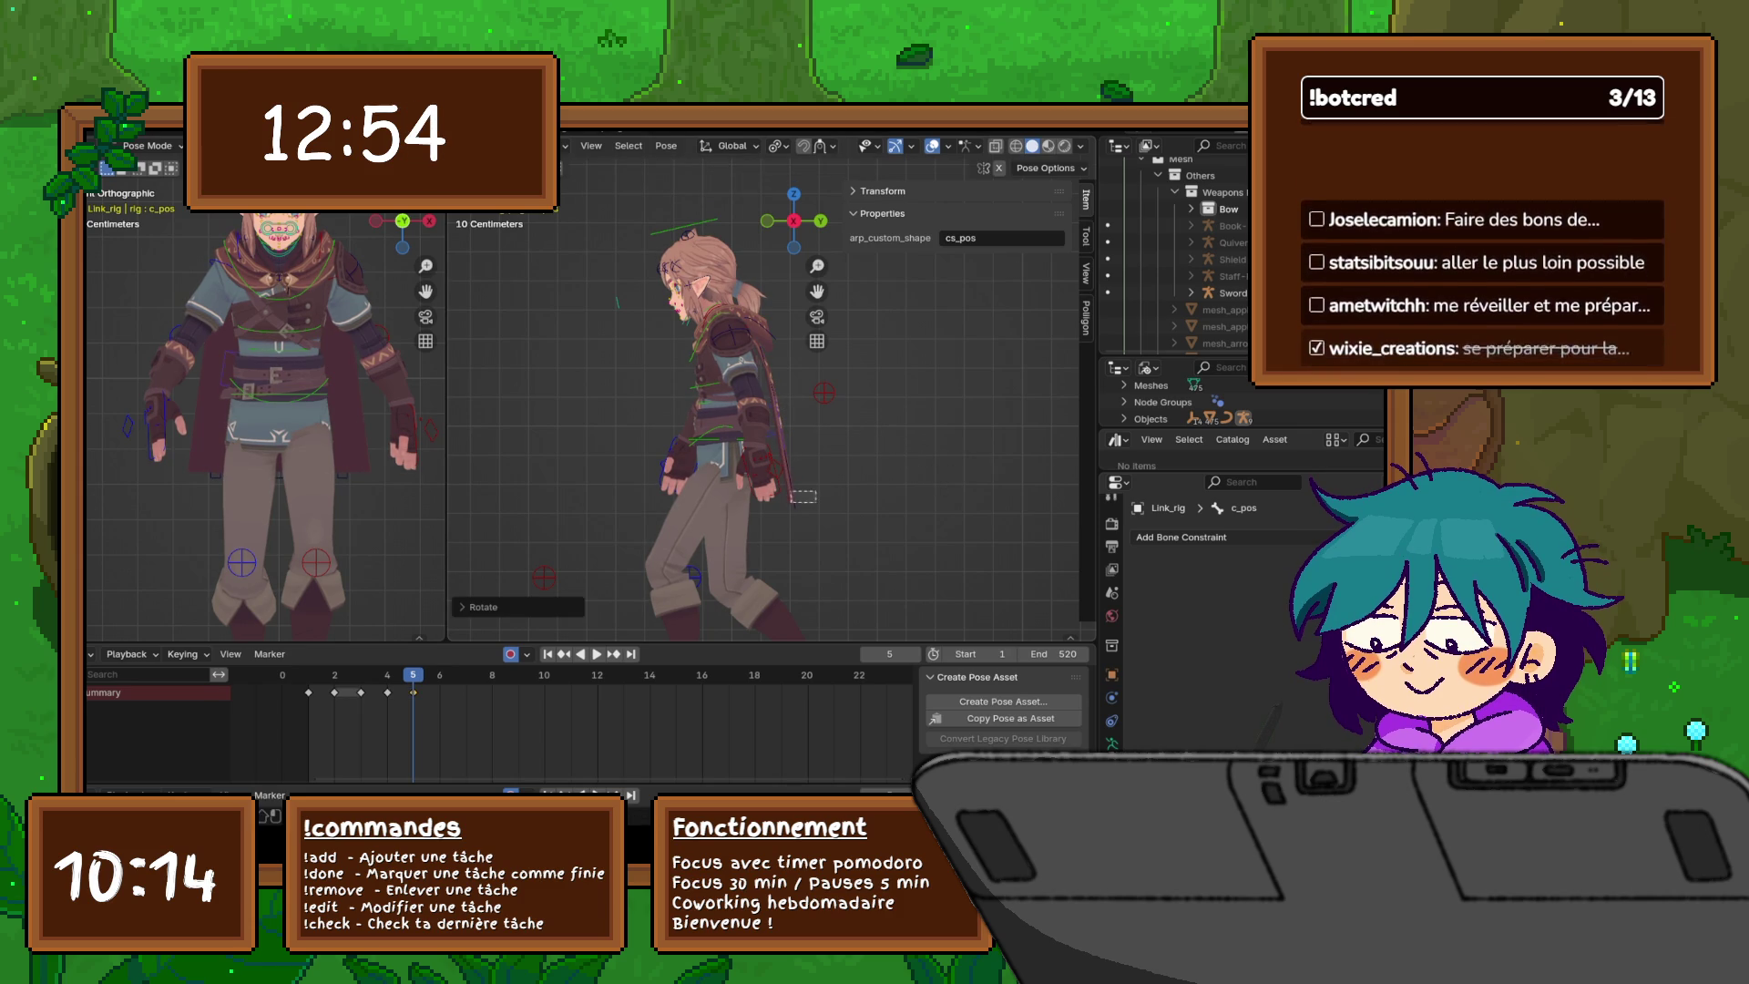
left_click(909, 504)
middle_click_drag(909, 504, 719, 503)
left_click(720, 510)
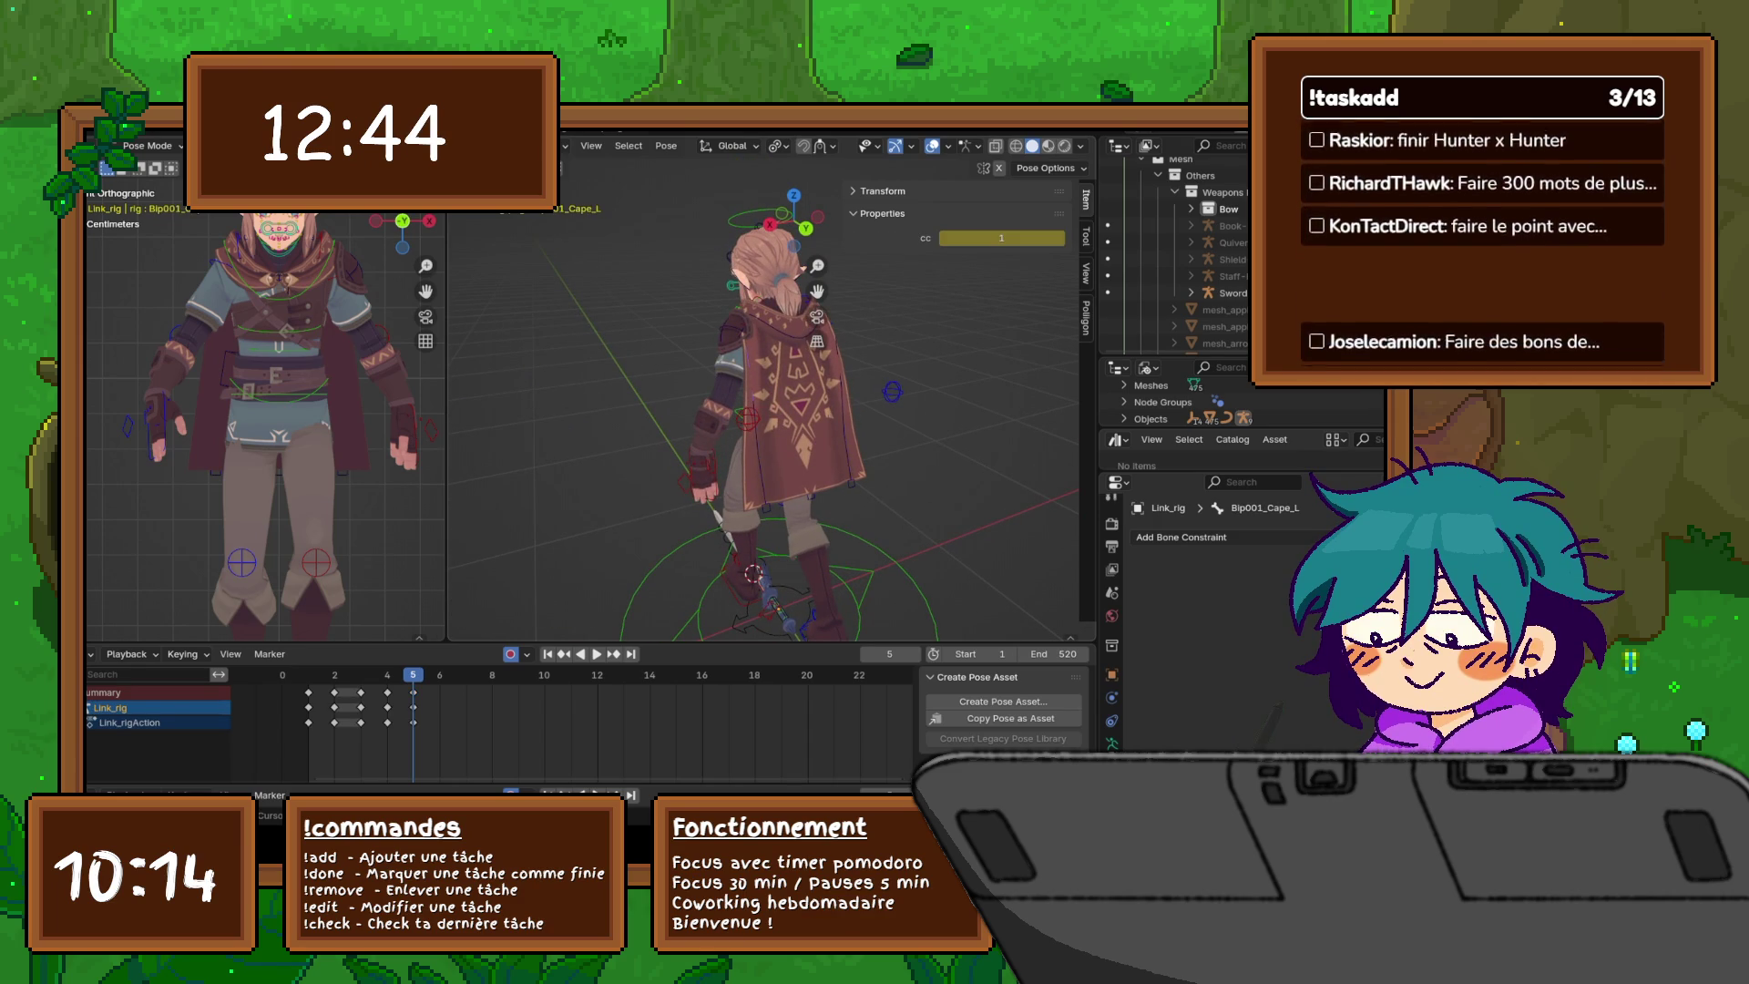
- Rotate Bip001_Cape2_L around Z, then swing it further back
left_click(729, 519)
middle_click_drag(756, 428, 674, 429)
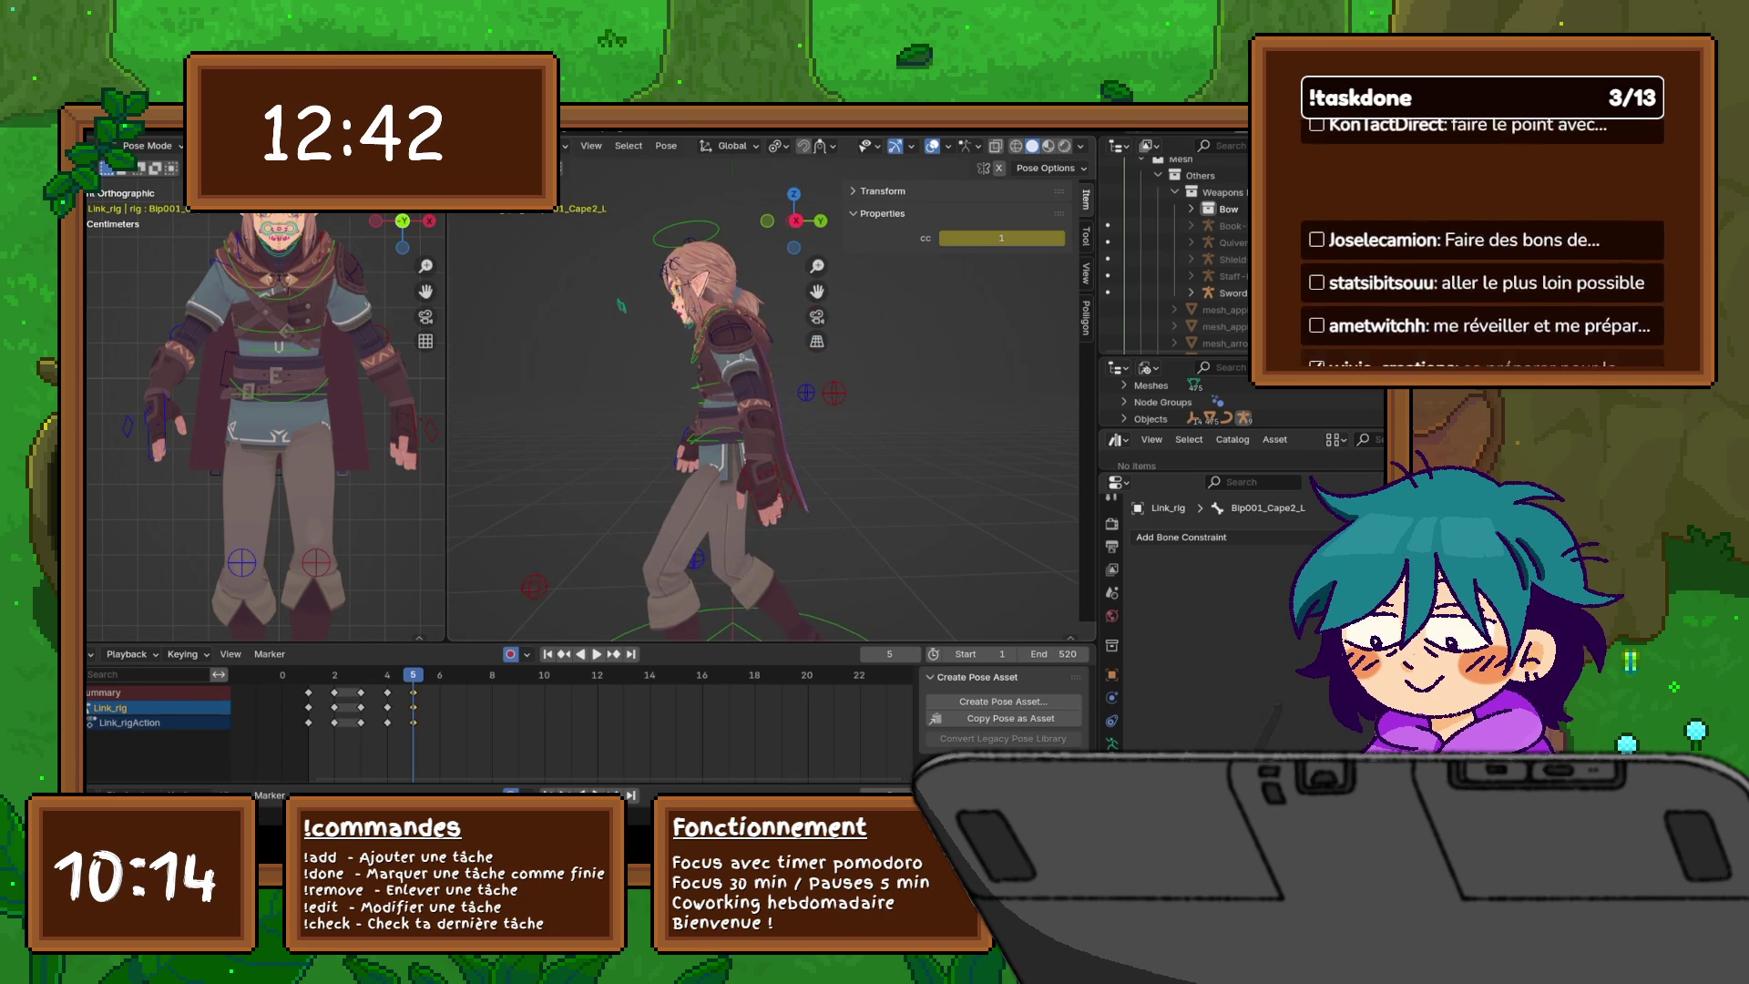
key("KP_3")
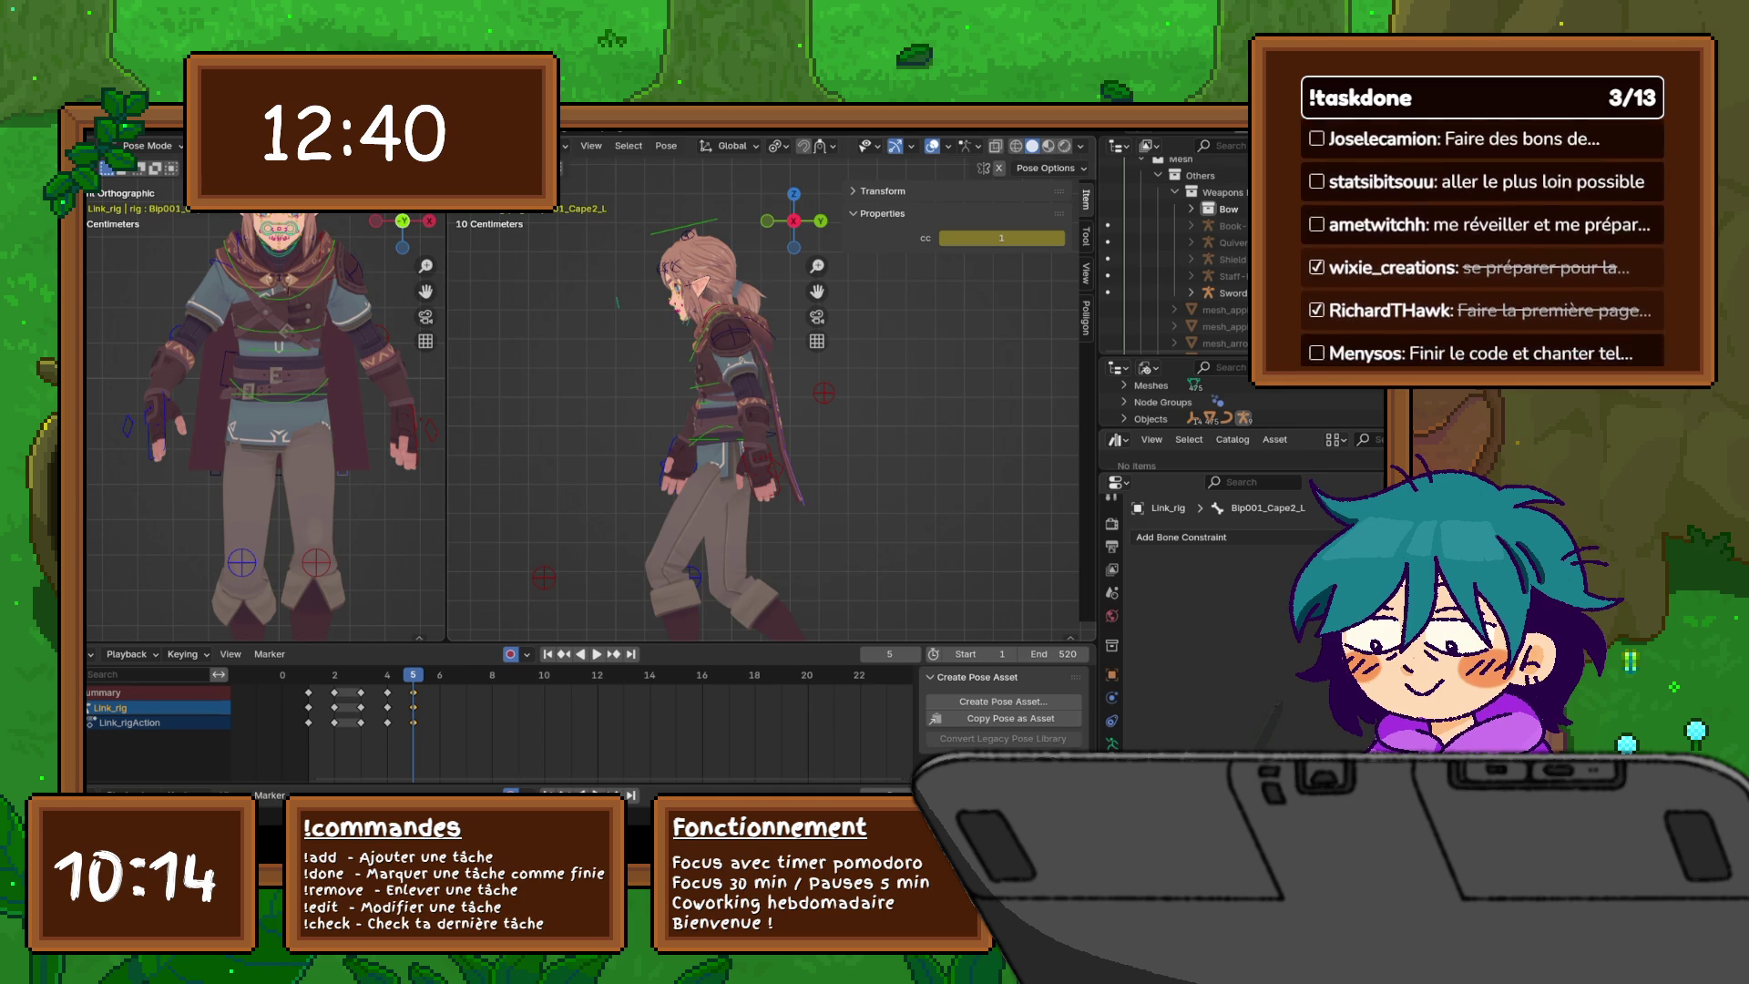
key("r")
key("z")
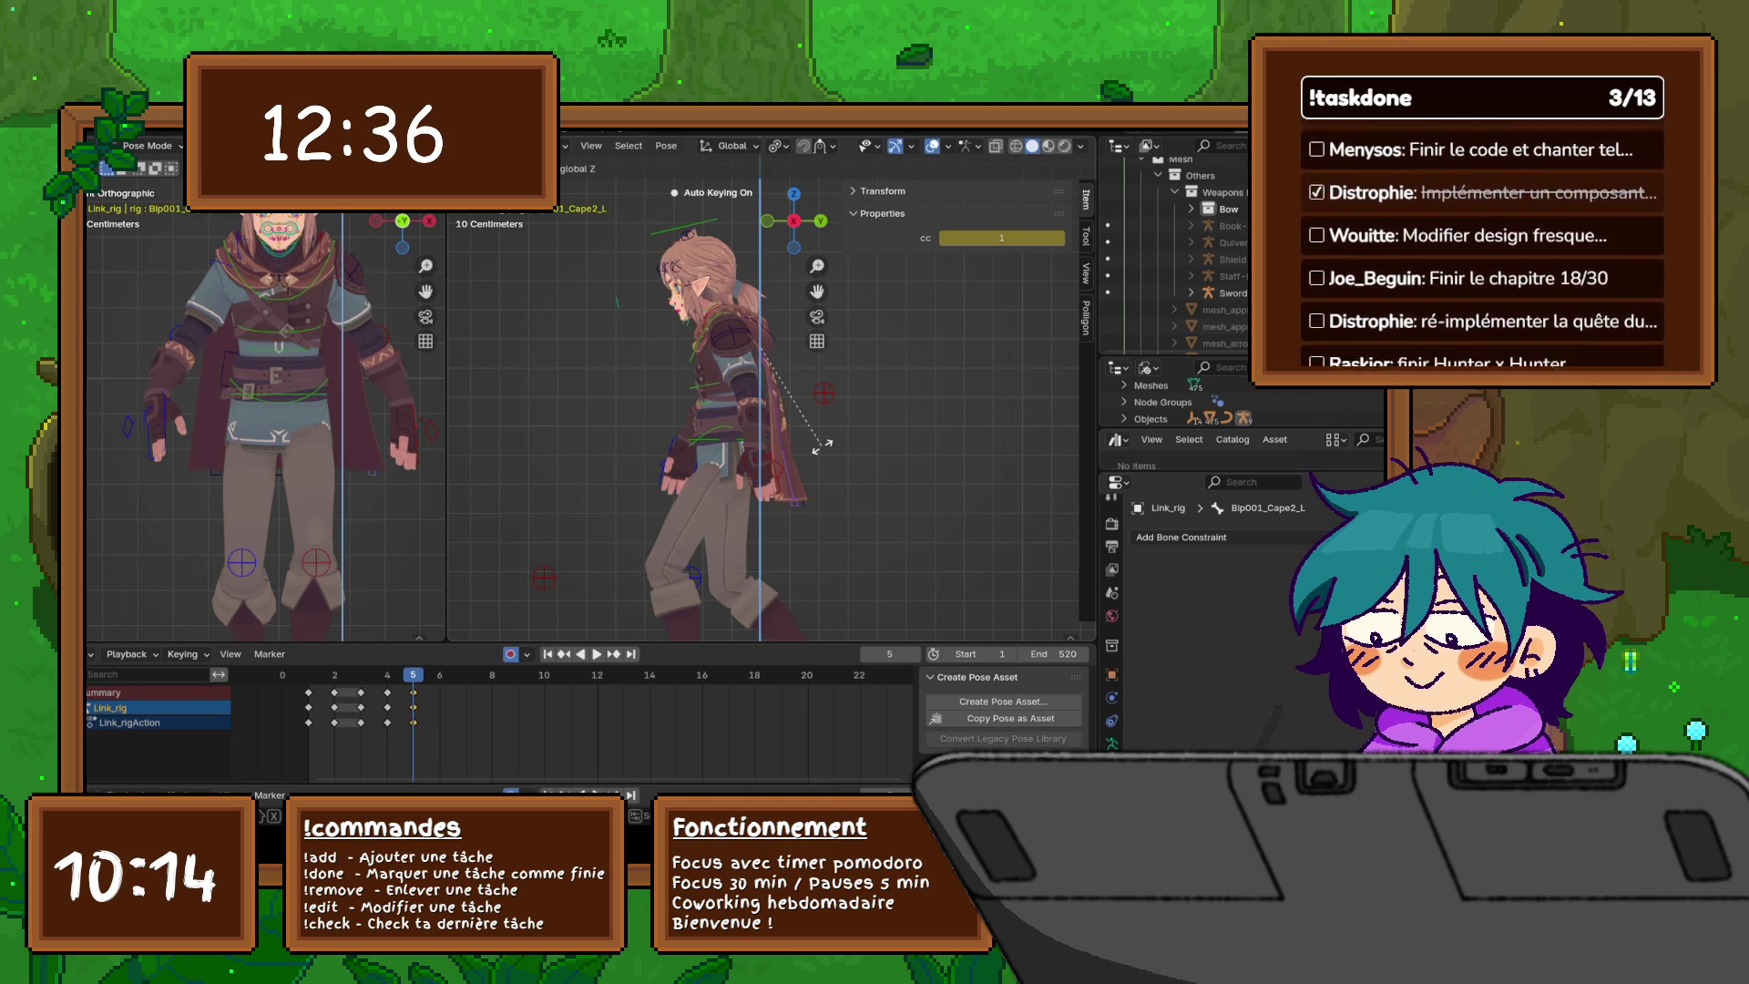
left_click(823, 445)
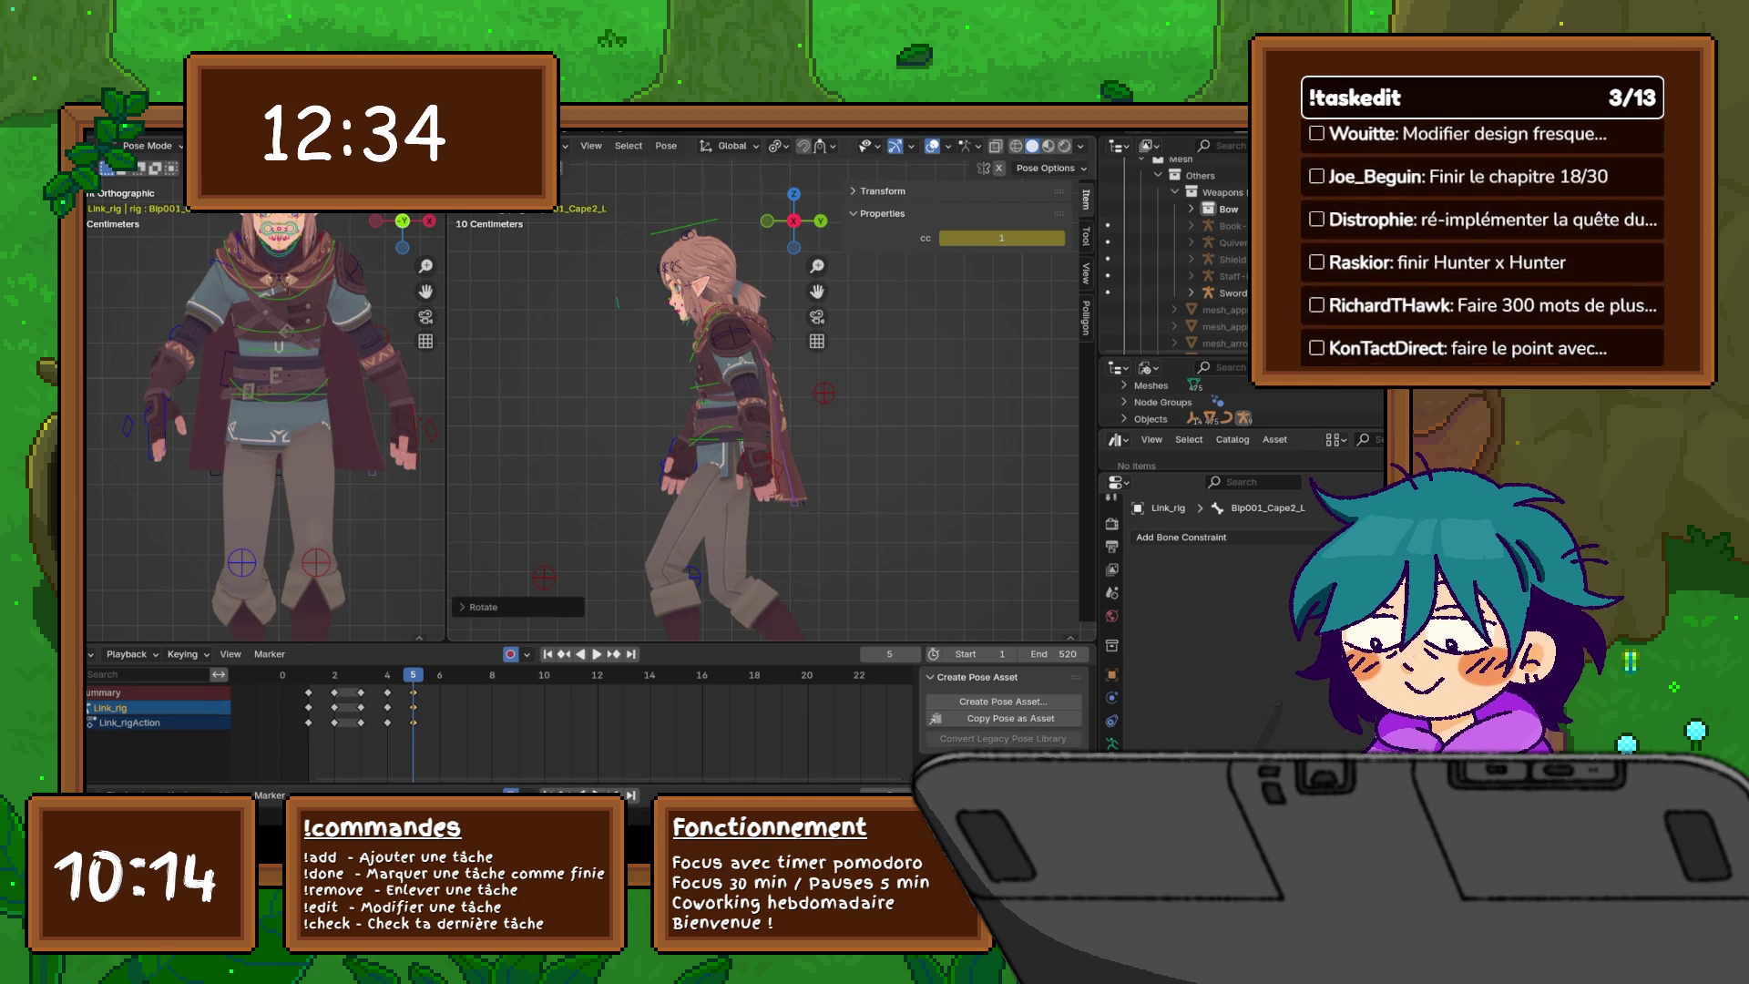
scroll(823, 445, "up", 3)
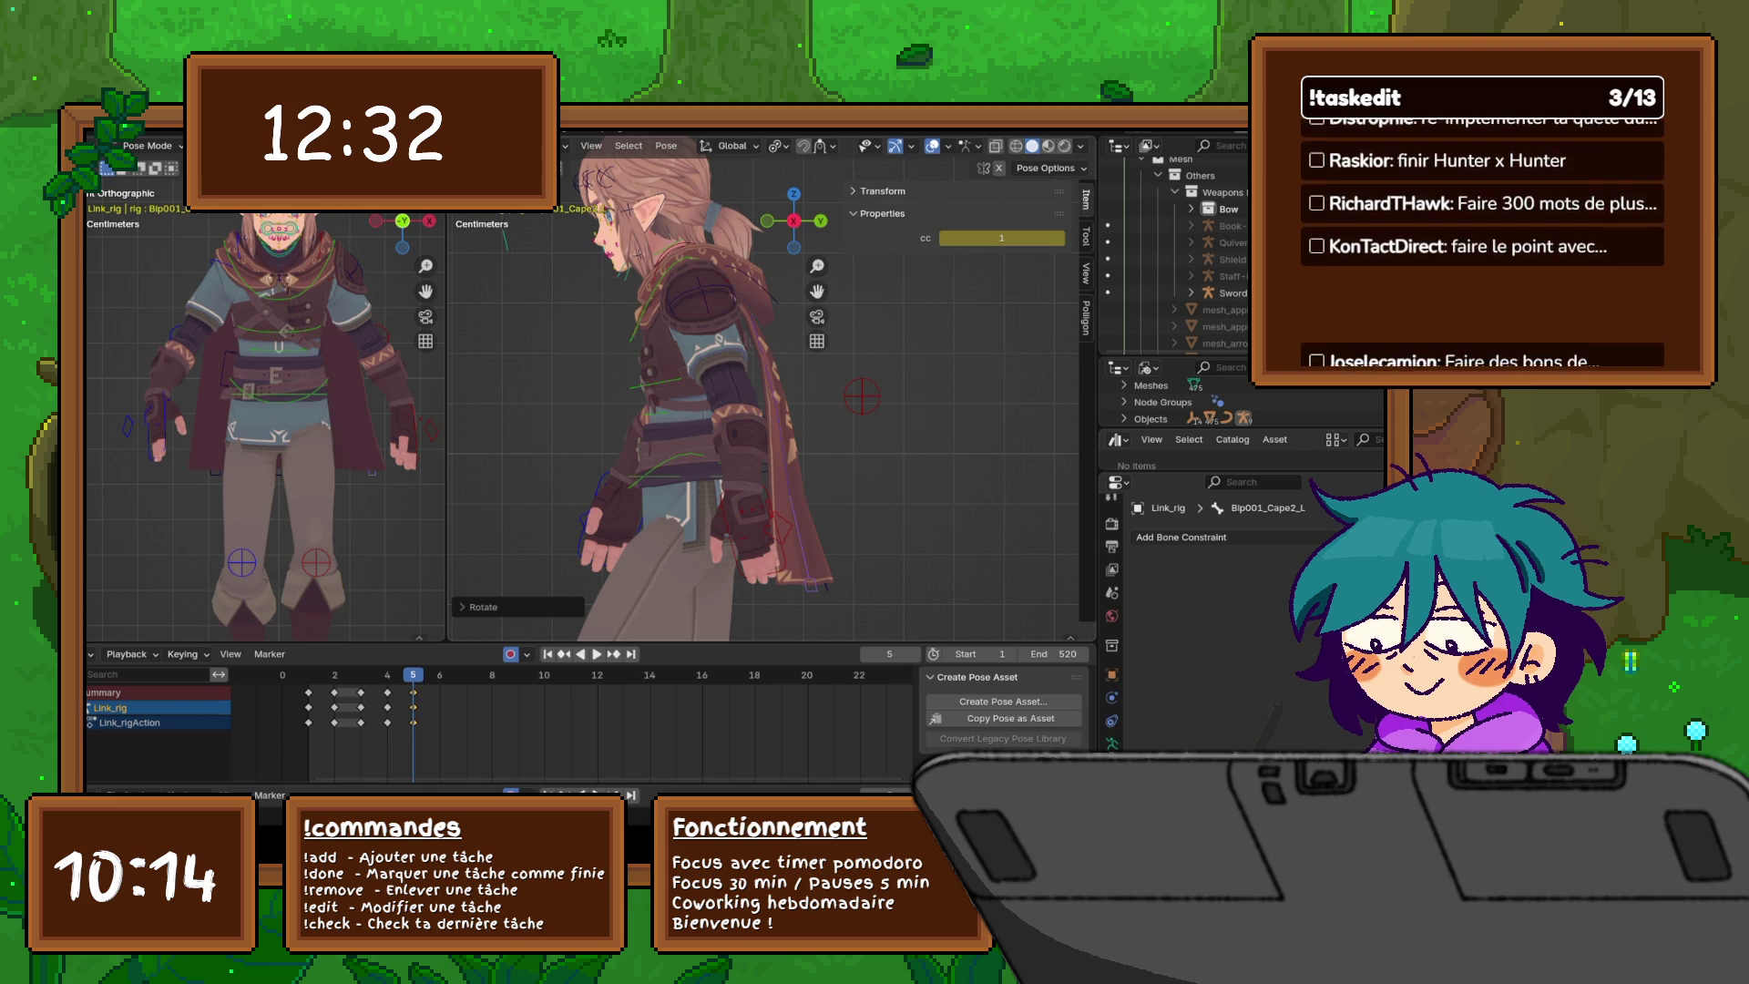
key("r")
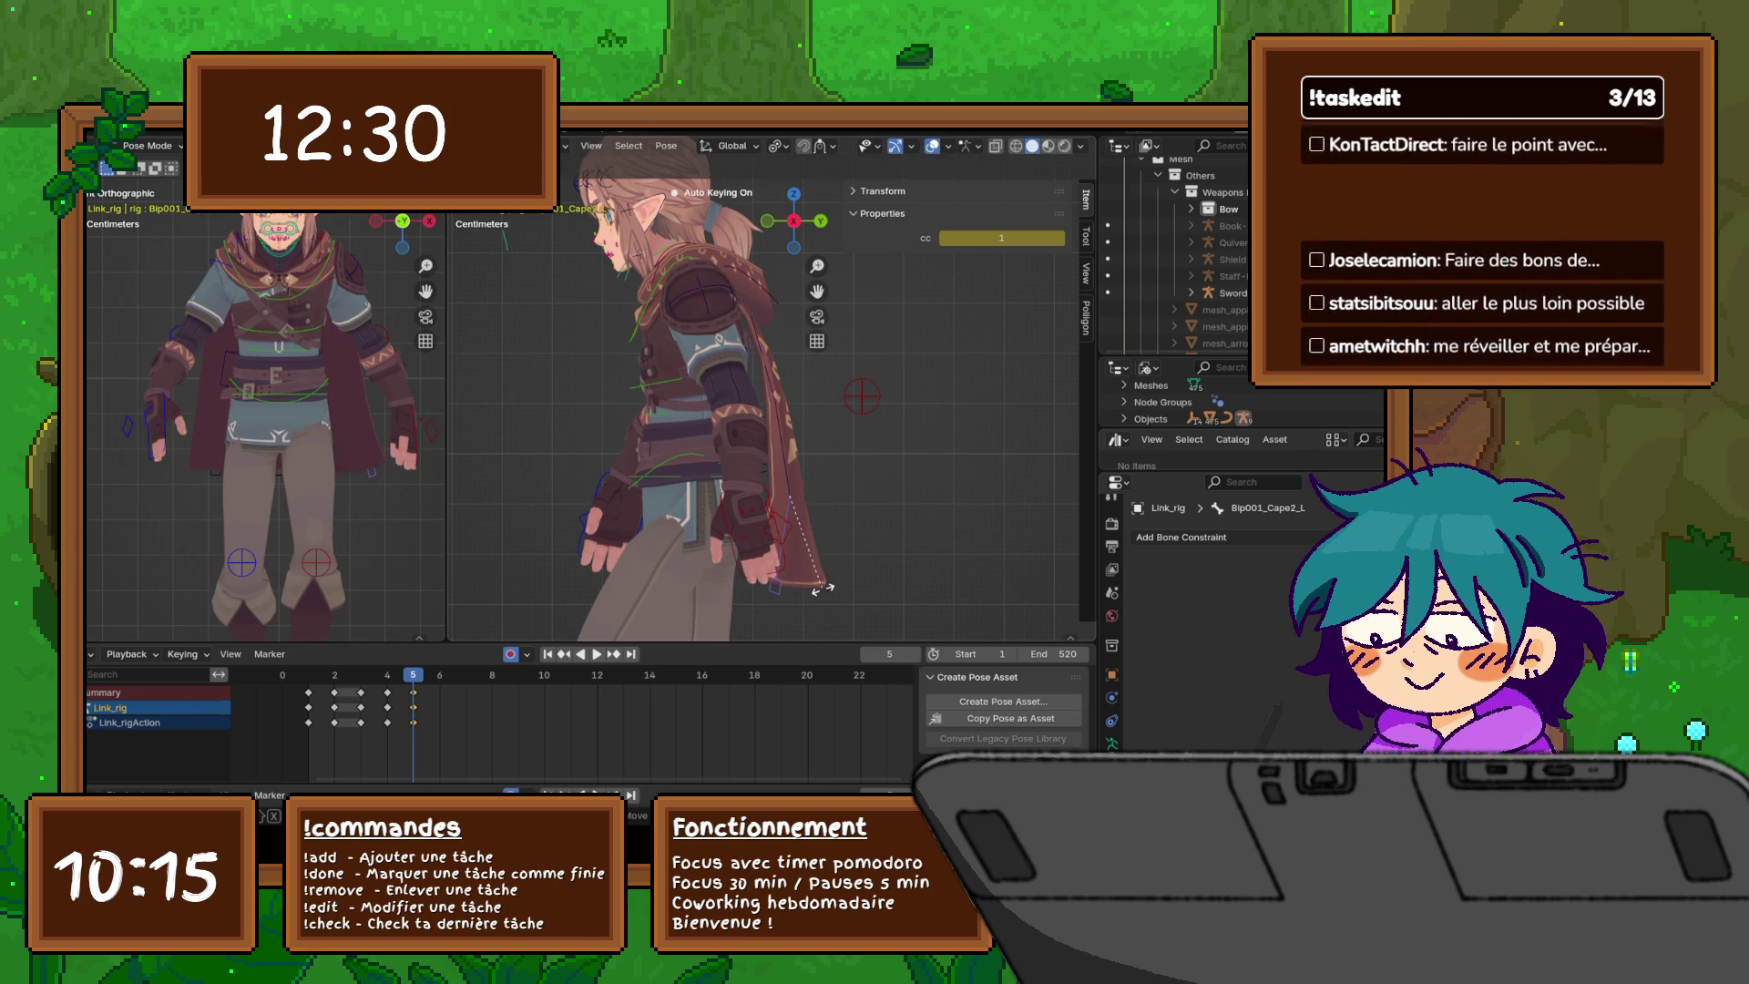
left_click(820, 585)
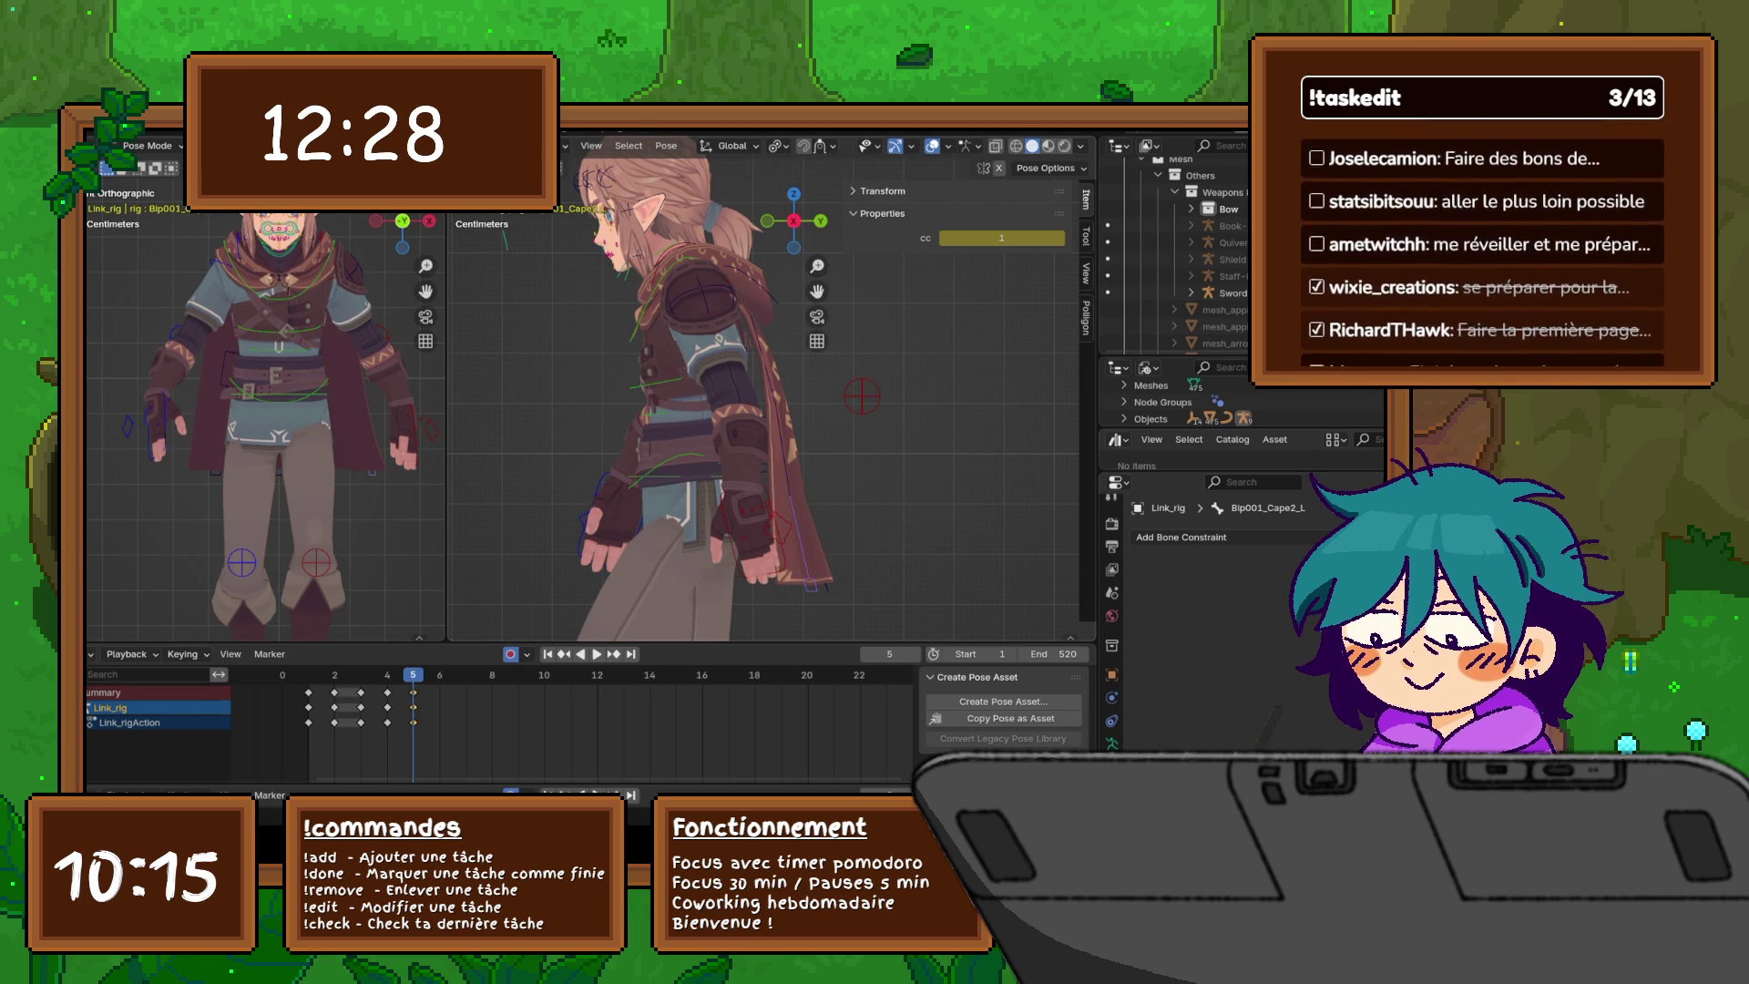
- Move Bip001_Cape_L about 0.0125 m, then select the c_spine_04.x bone
left_click(807, 546)
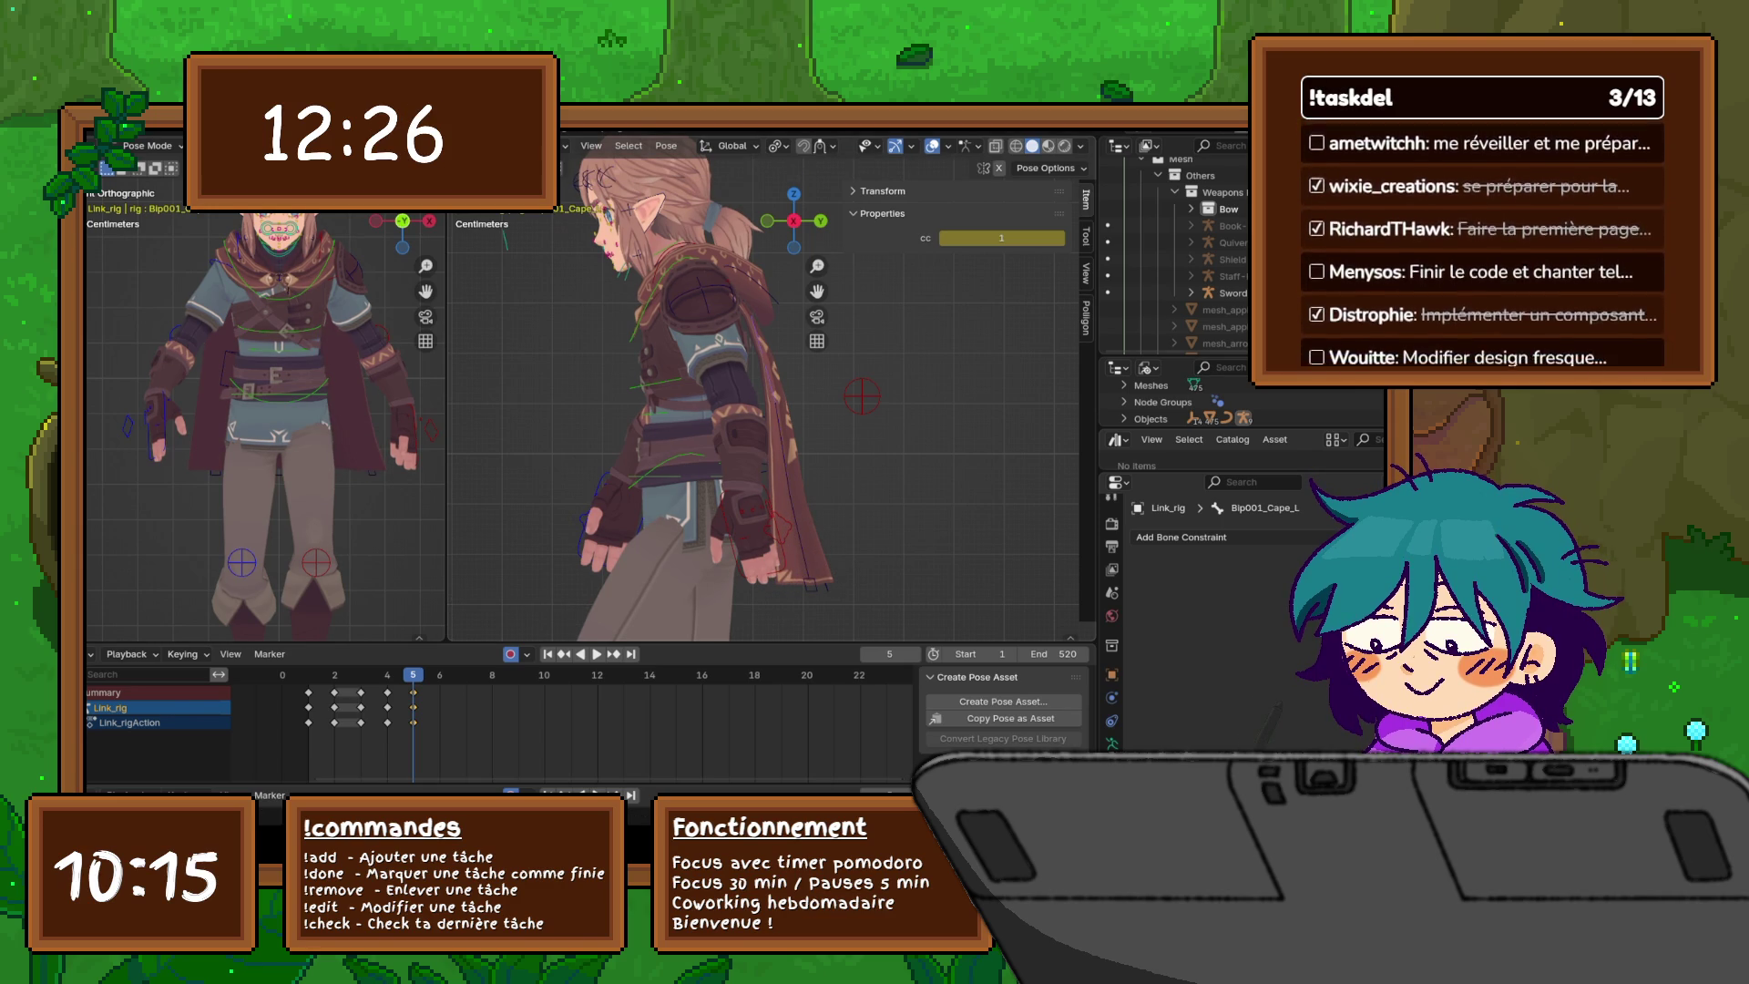
key("g")
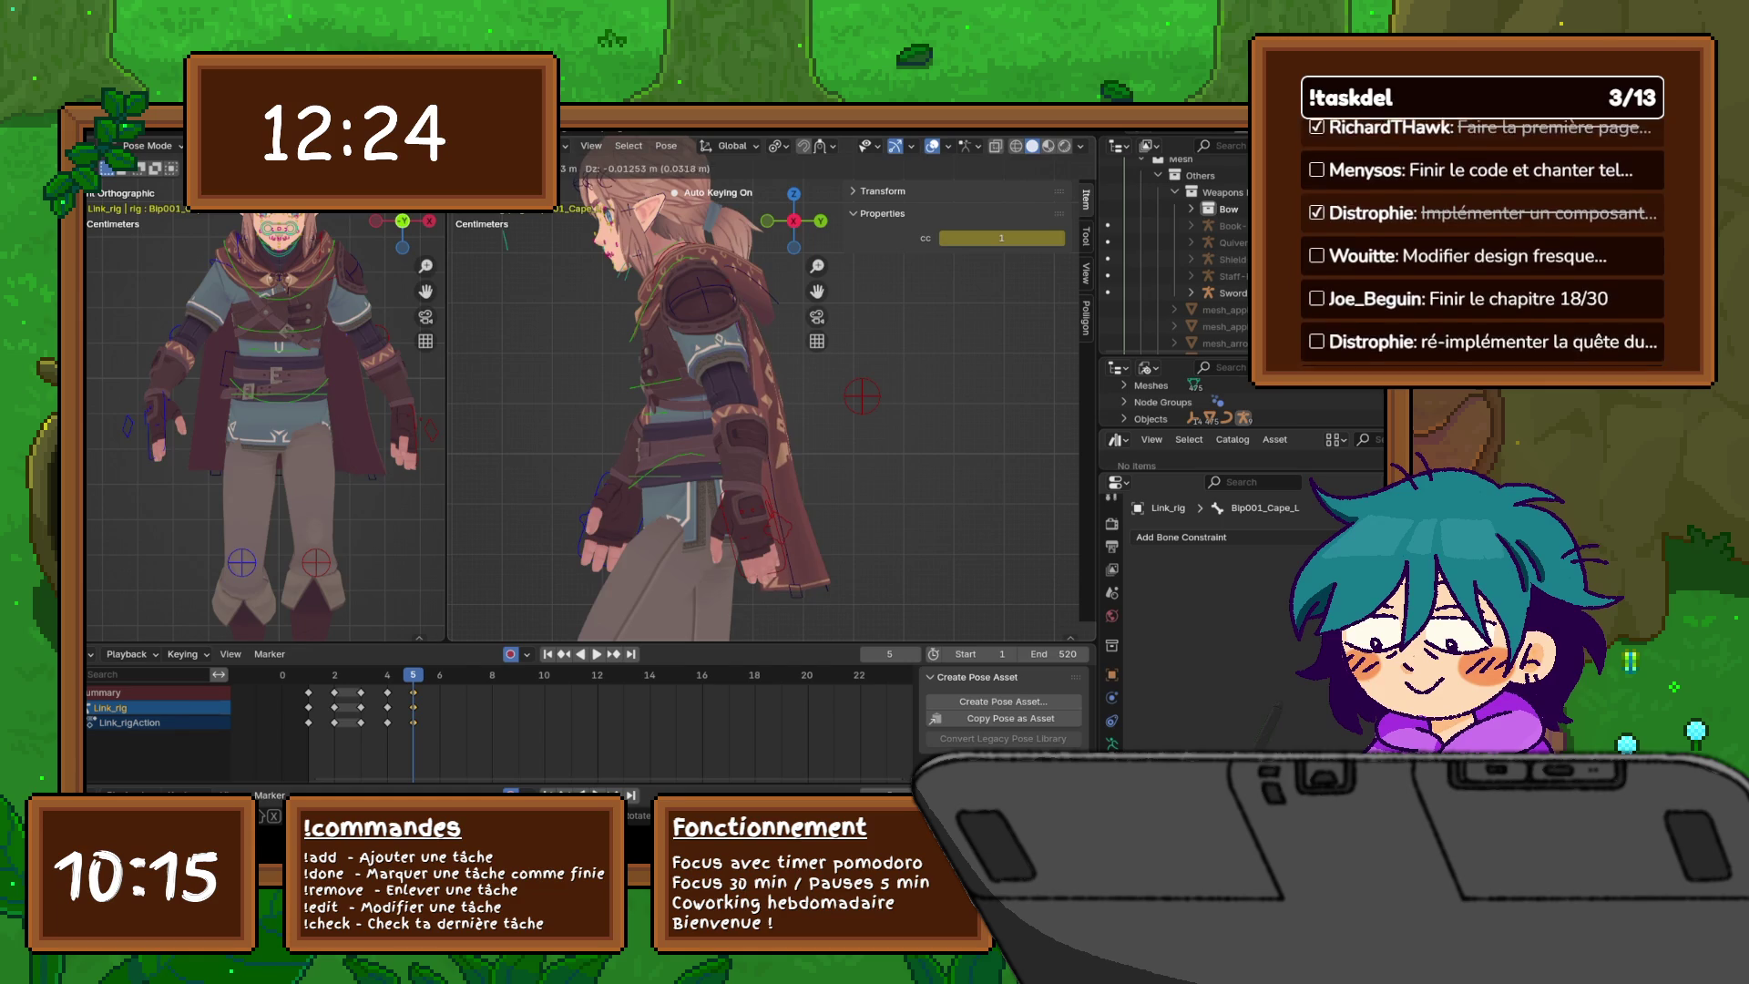
left_click(802, 583)
mouse_move(801, 583)
middle_mouse_down()
mouse_move(745, 631)
mouse_move(574, 625)
mouse_move(557, 437)
mouse_move(558, 496)
middle_mouse_up()
left_click(745, 631)
- Move and scale the Bip001_CapeTopCenter cape bone
left_click(729, 301)
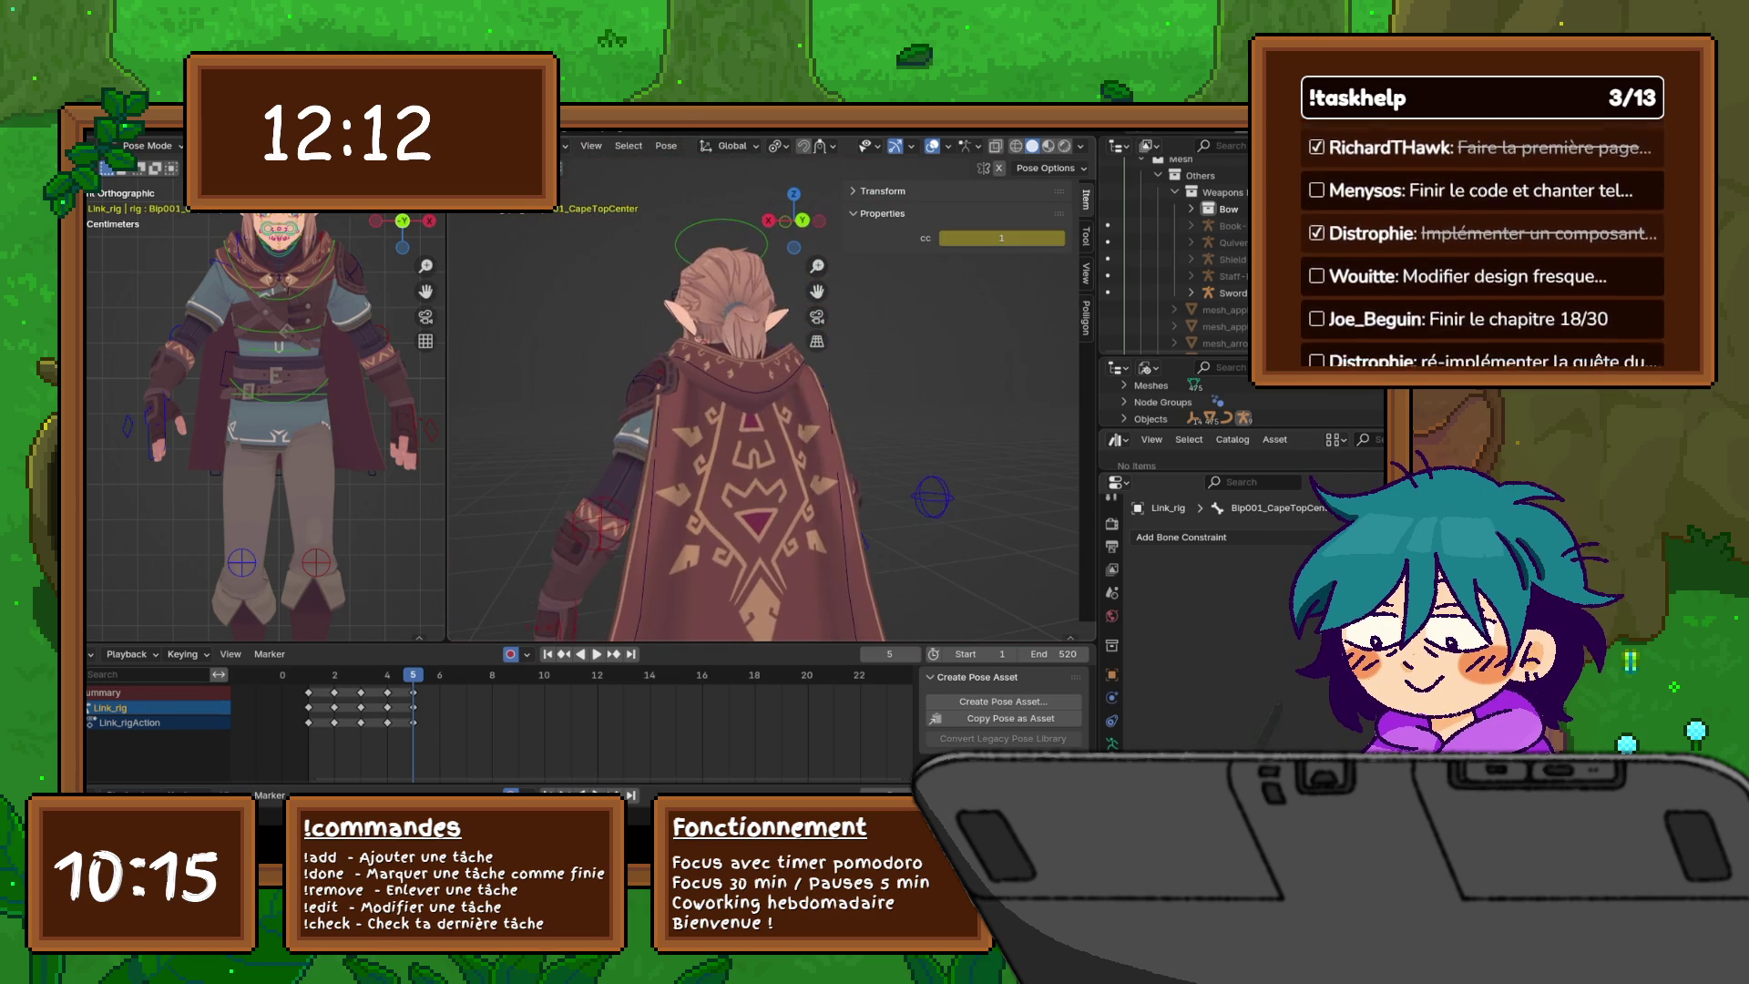
key("g")
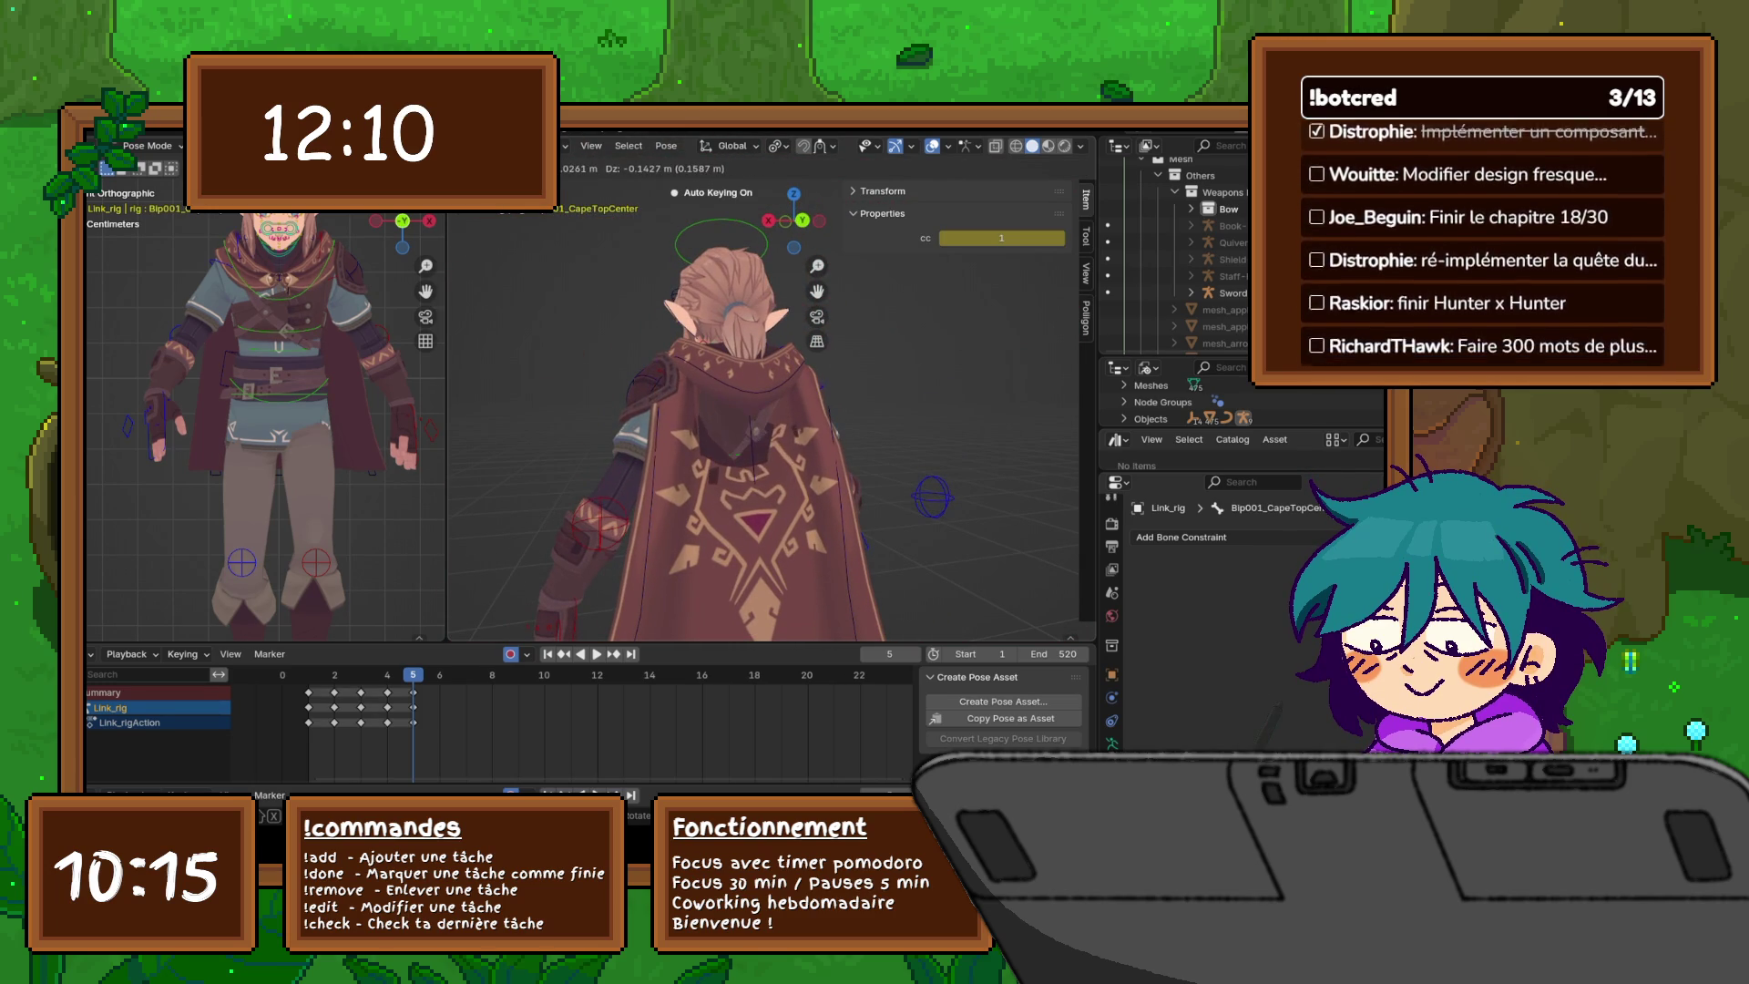
key("Return")
middle_click_drag(557, 497, 692, 496)
key("s")
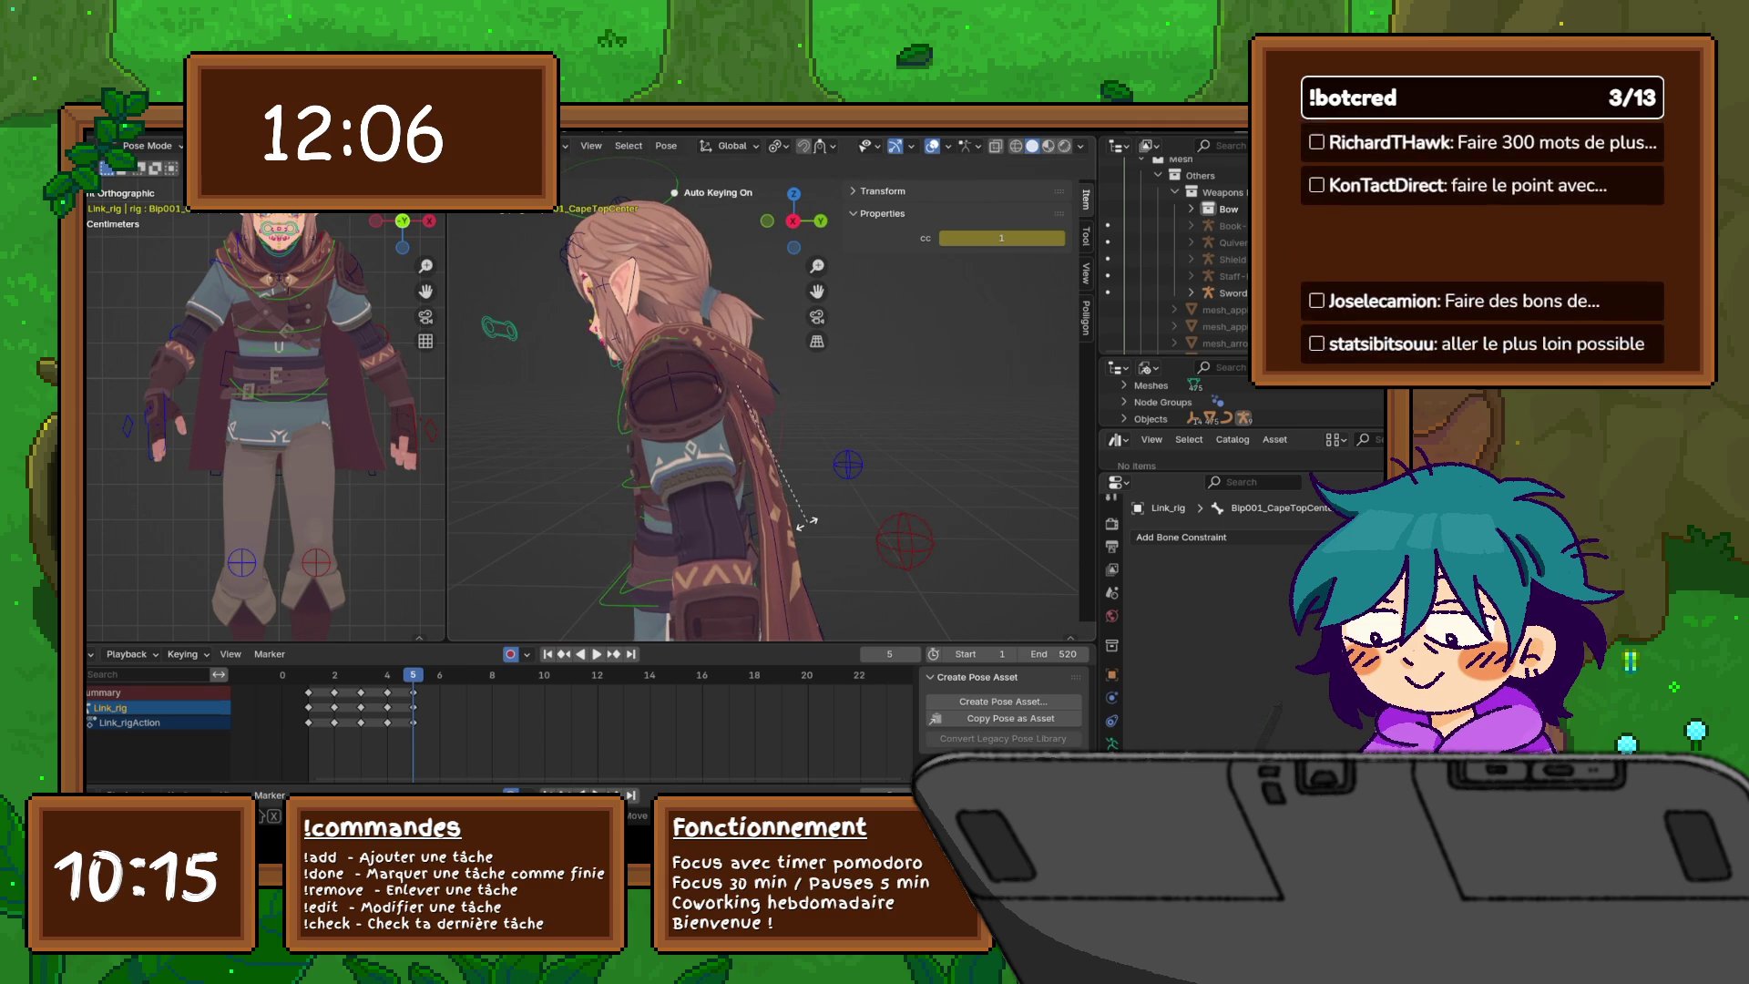
key("Return")
- Lower the top-centre cape bone in side view, then switch to perspective wireframe
middle_click_drag(807, 521, 619, 515)
key("KP_3")
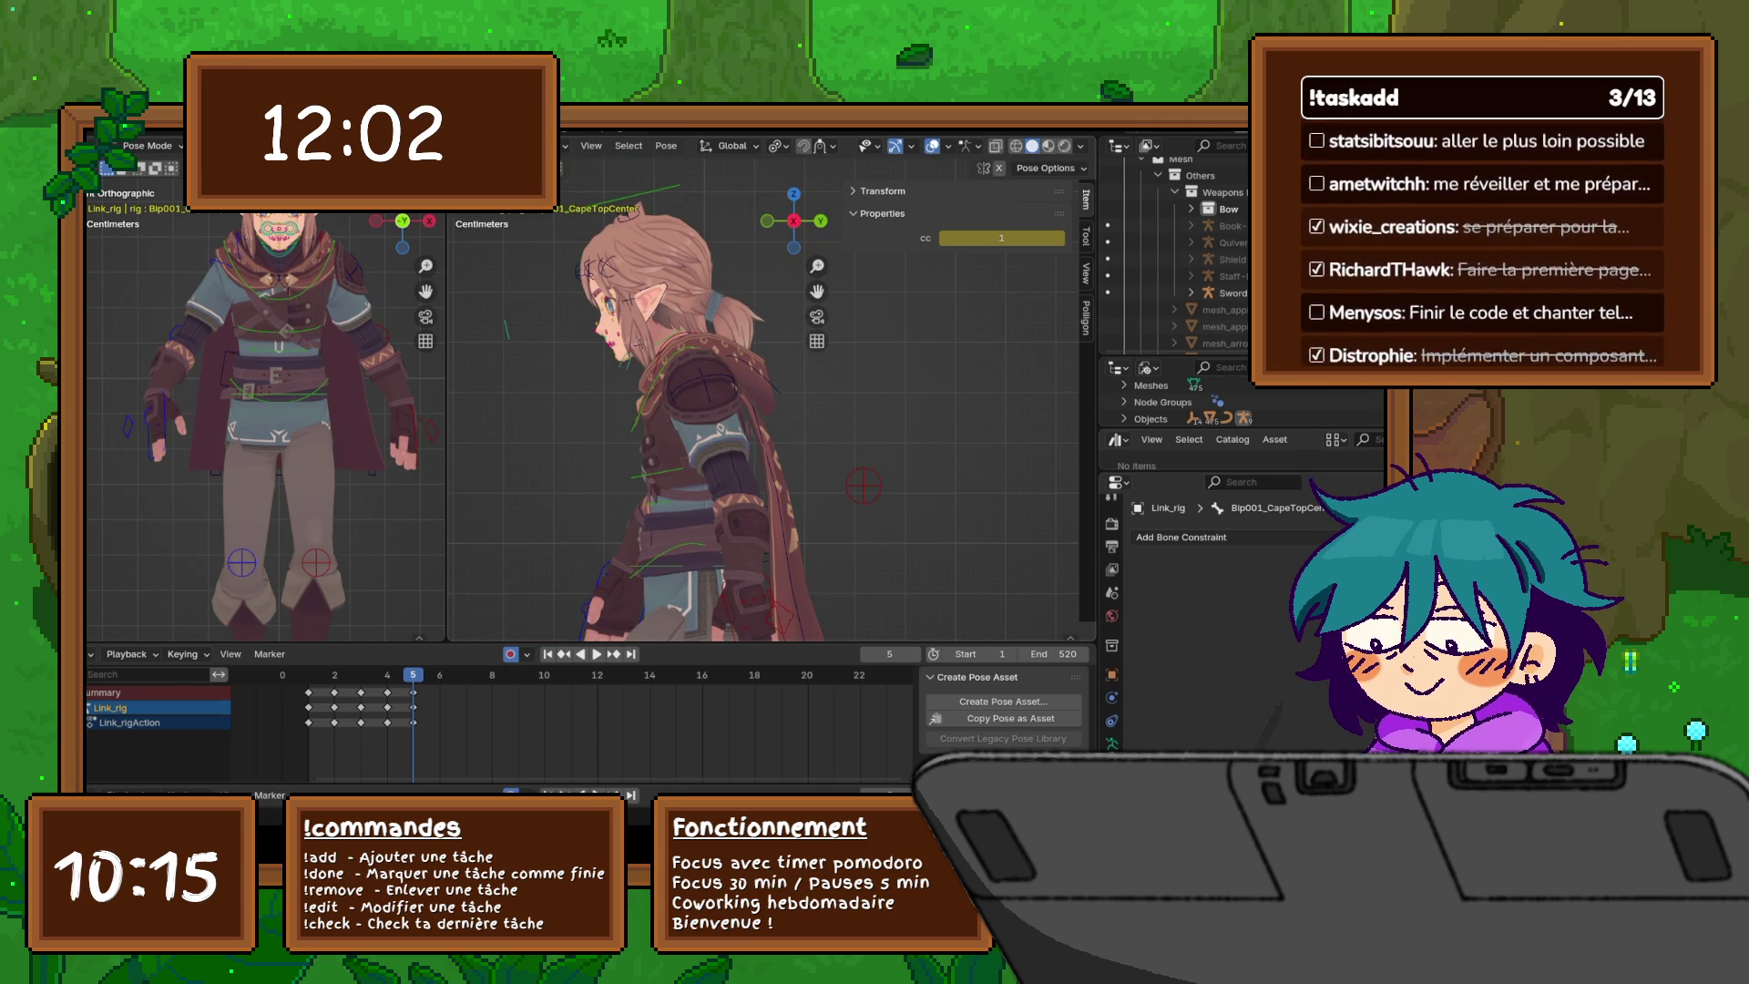
key("g")
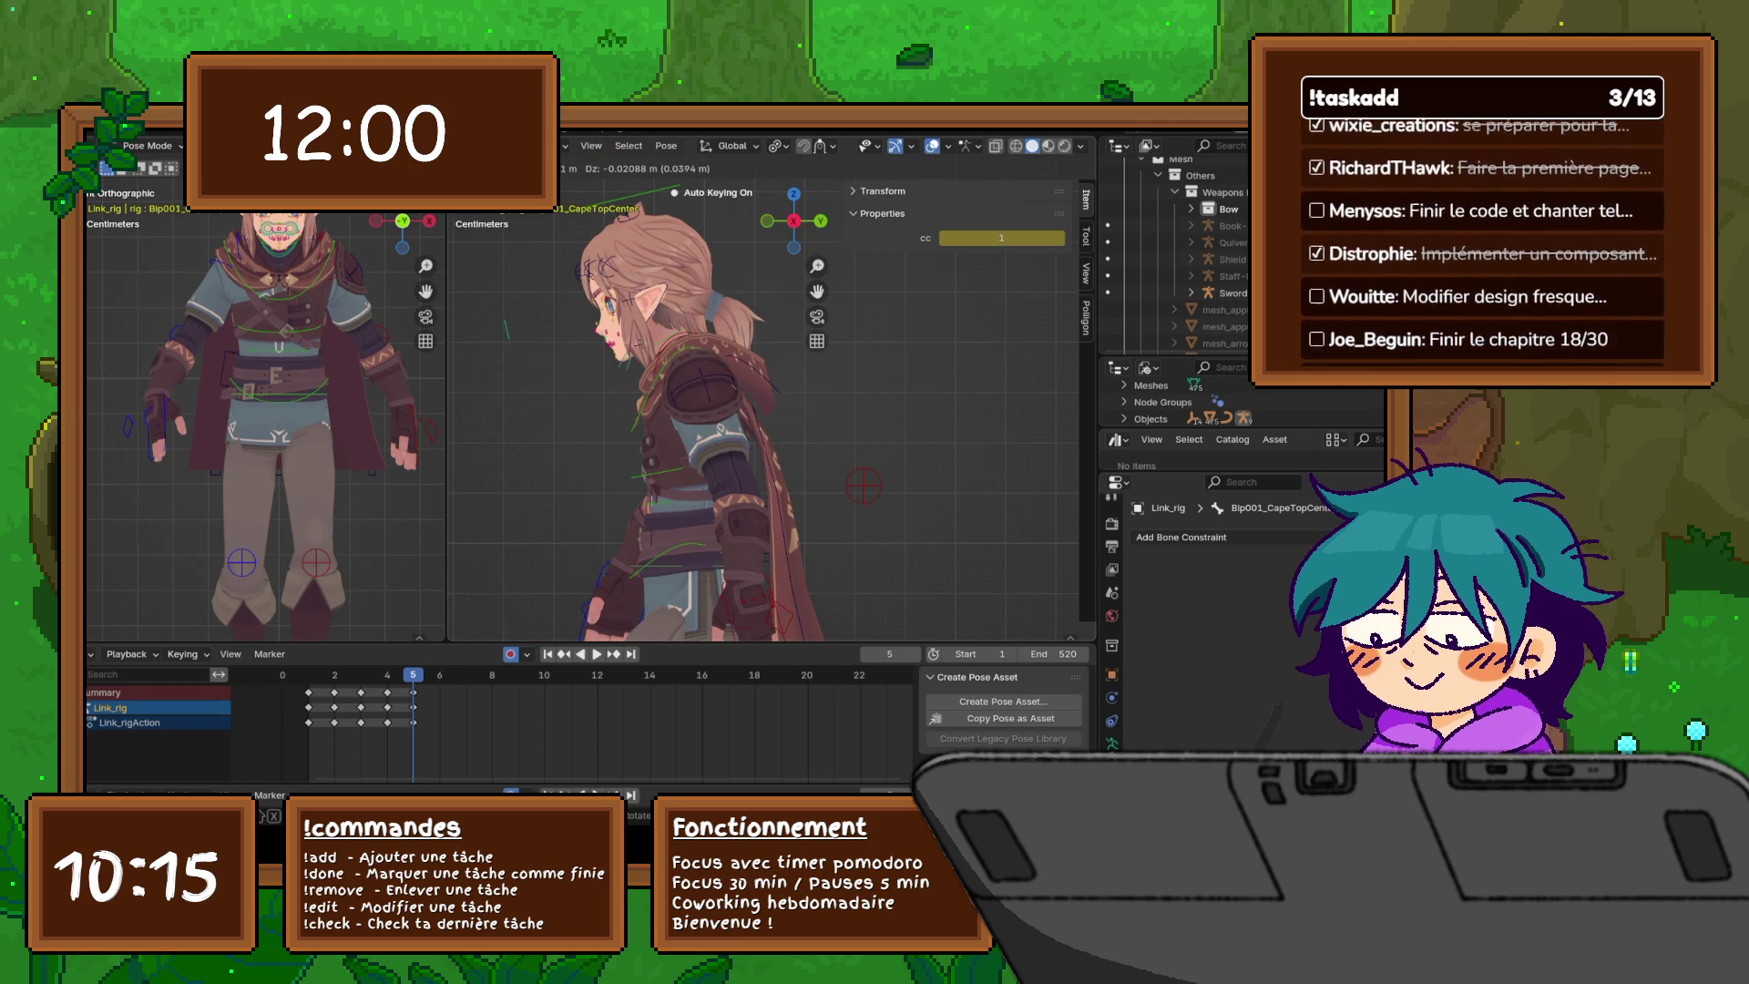
key("Return")
key("KP_5")
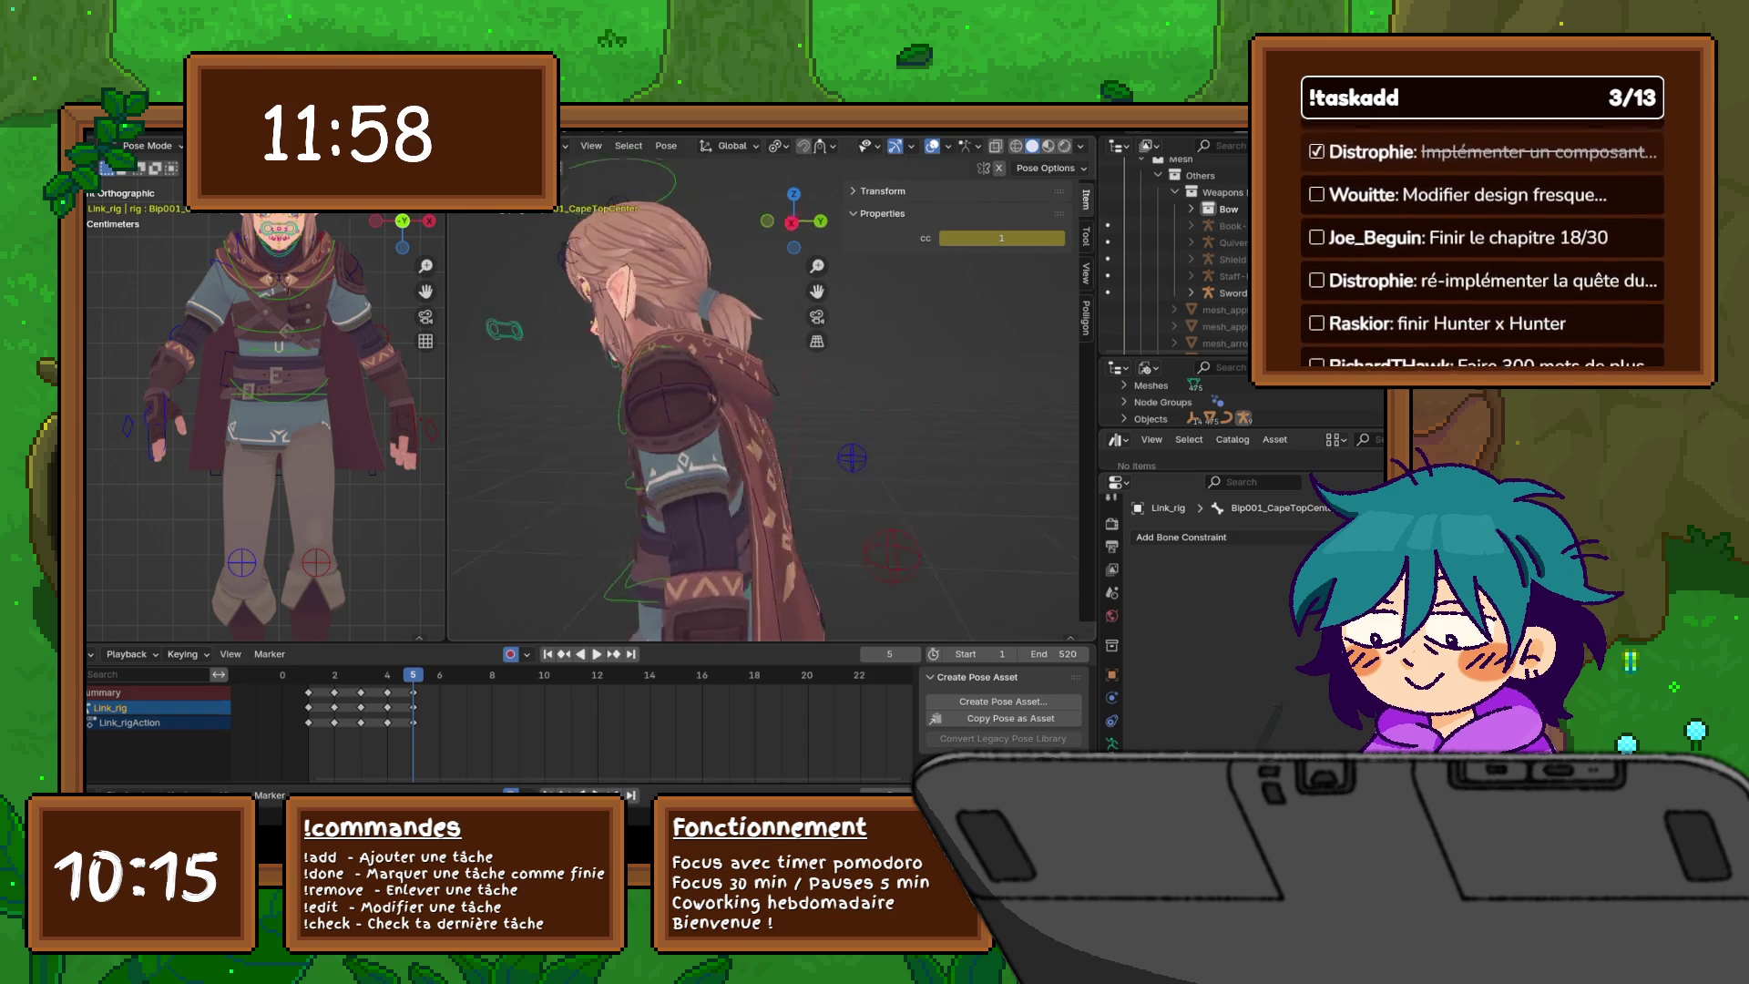
key("shift+z")
- Frame the selected bone, orbit to an exact right side view and restore solid shading
key("KP_Decimal")
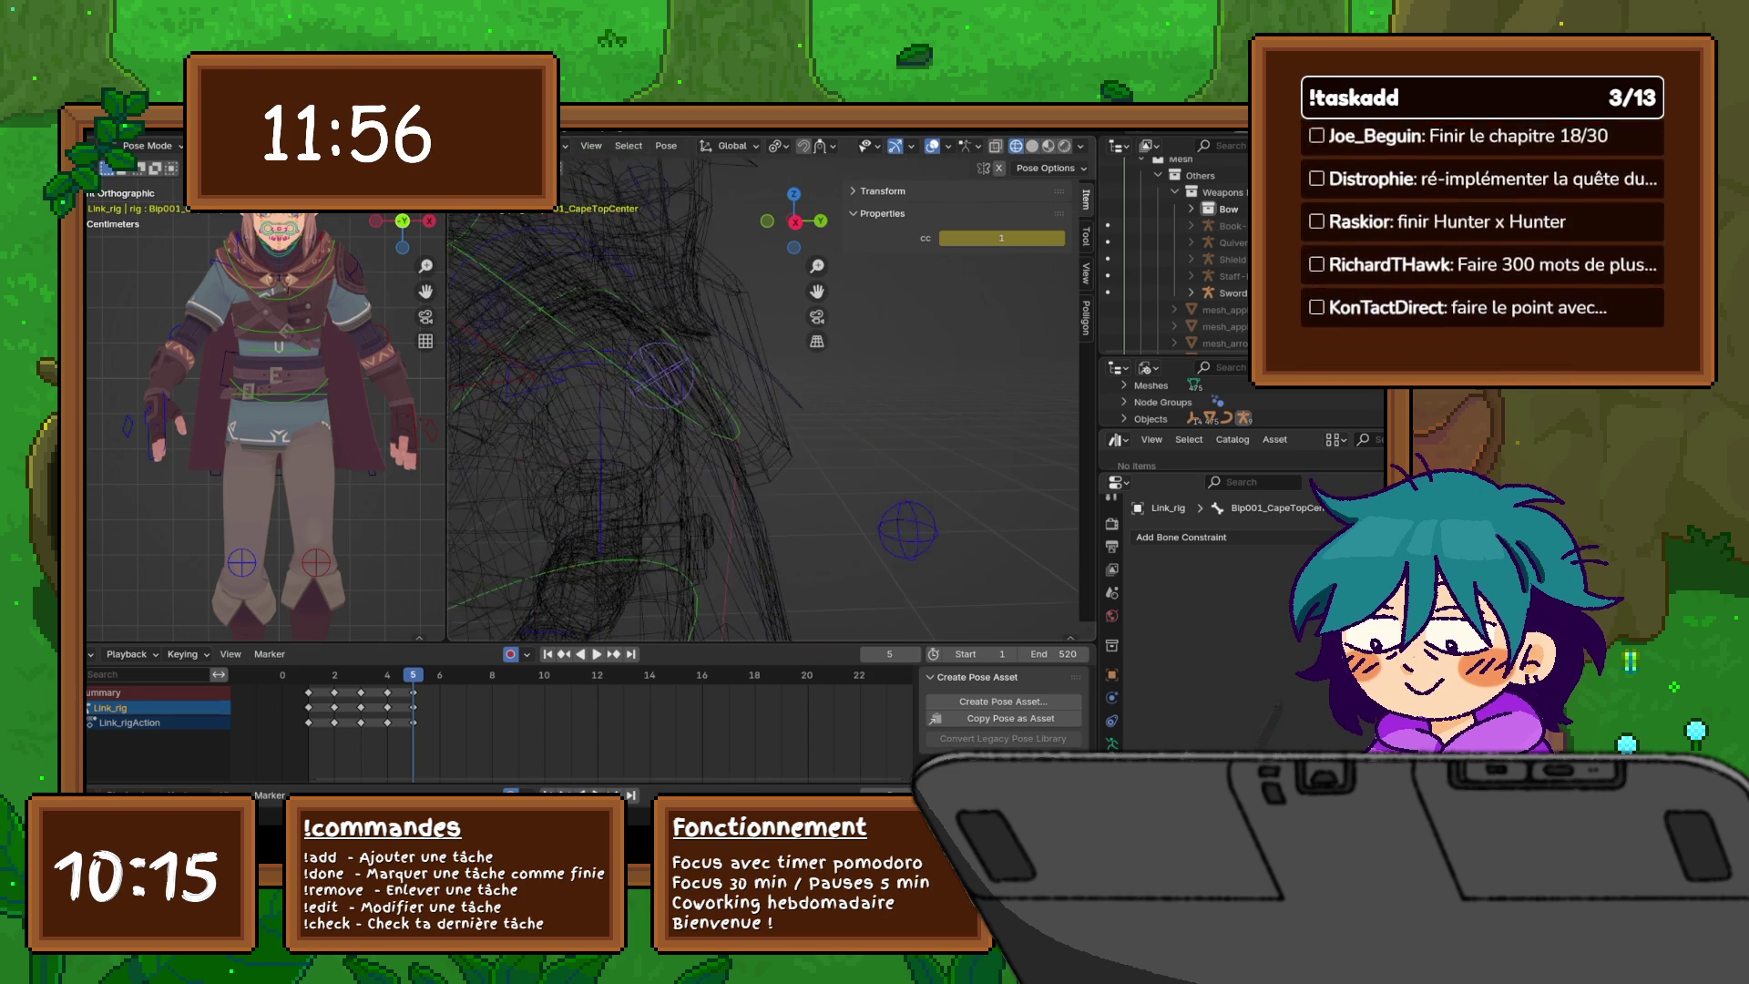
key("KP_4")
key("KP_4")
key("KP_4")
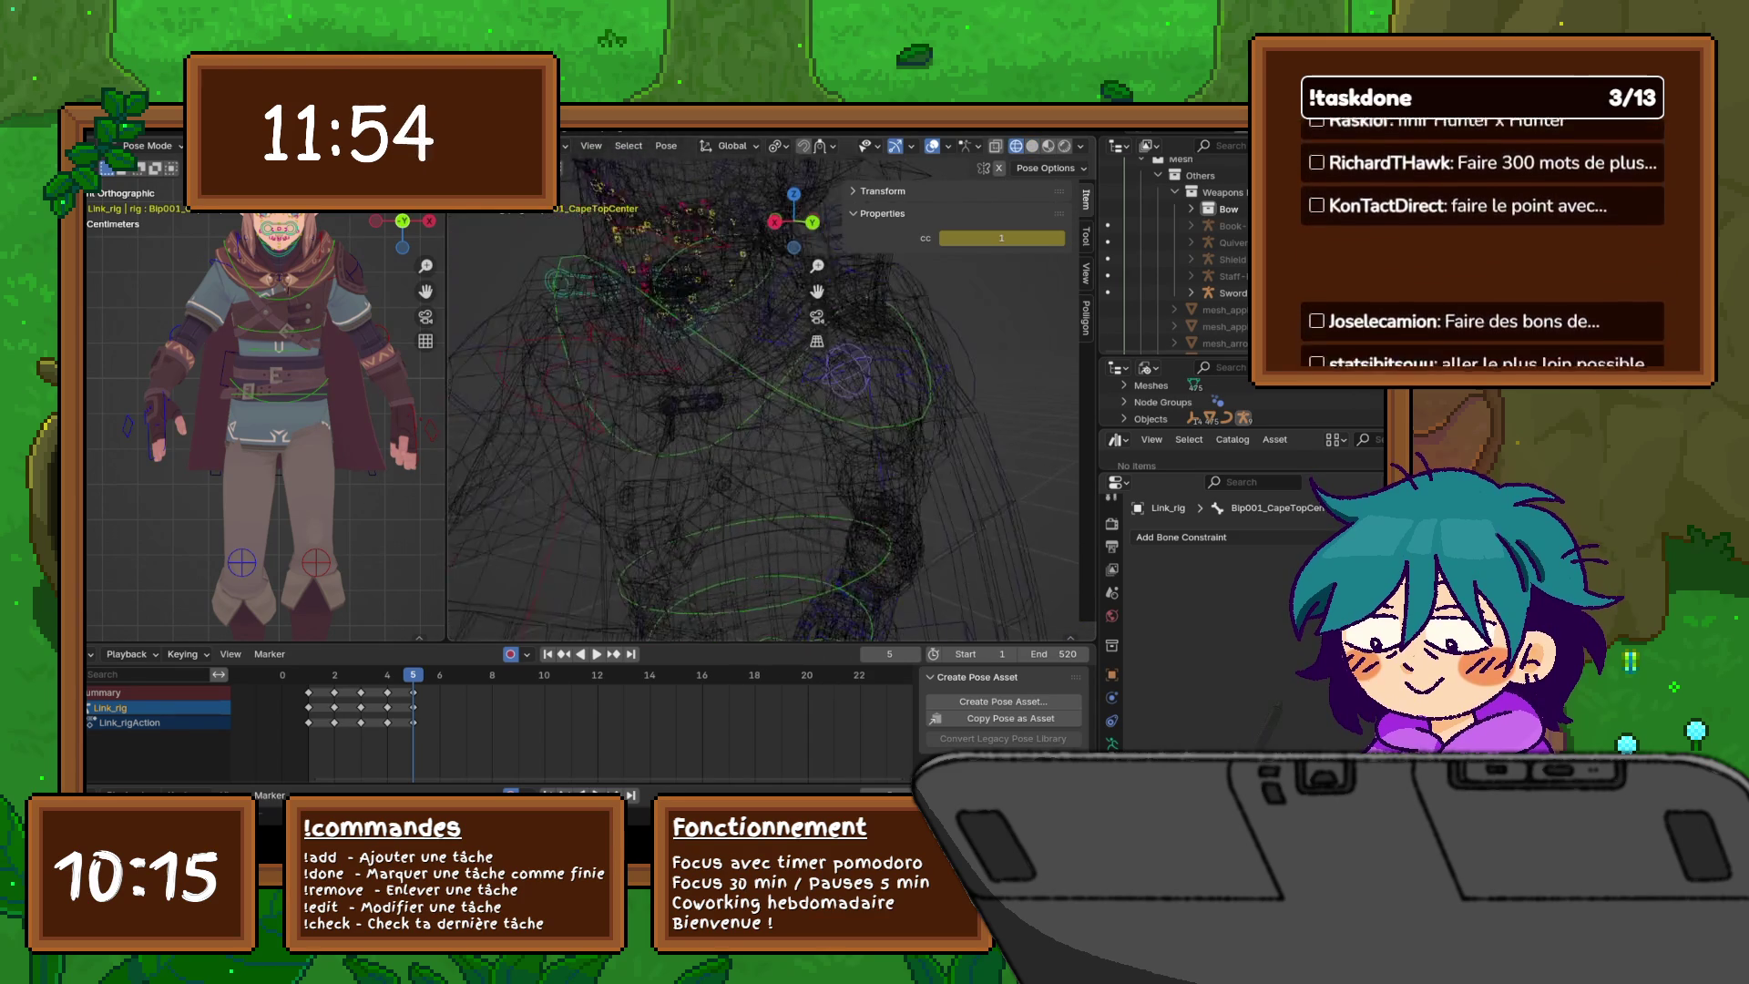
key("KP_4")
key("KP_4")
key("KP_8")
key("KP_8")
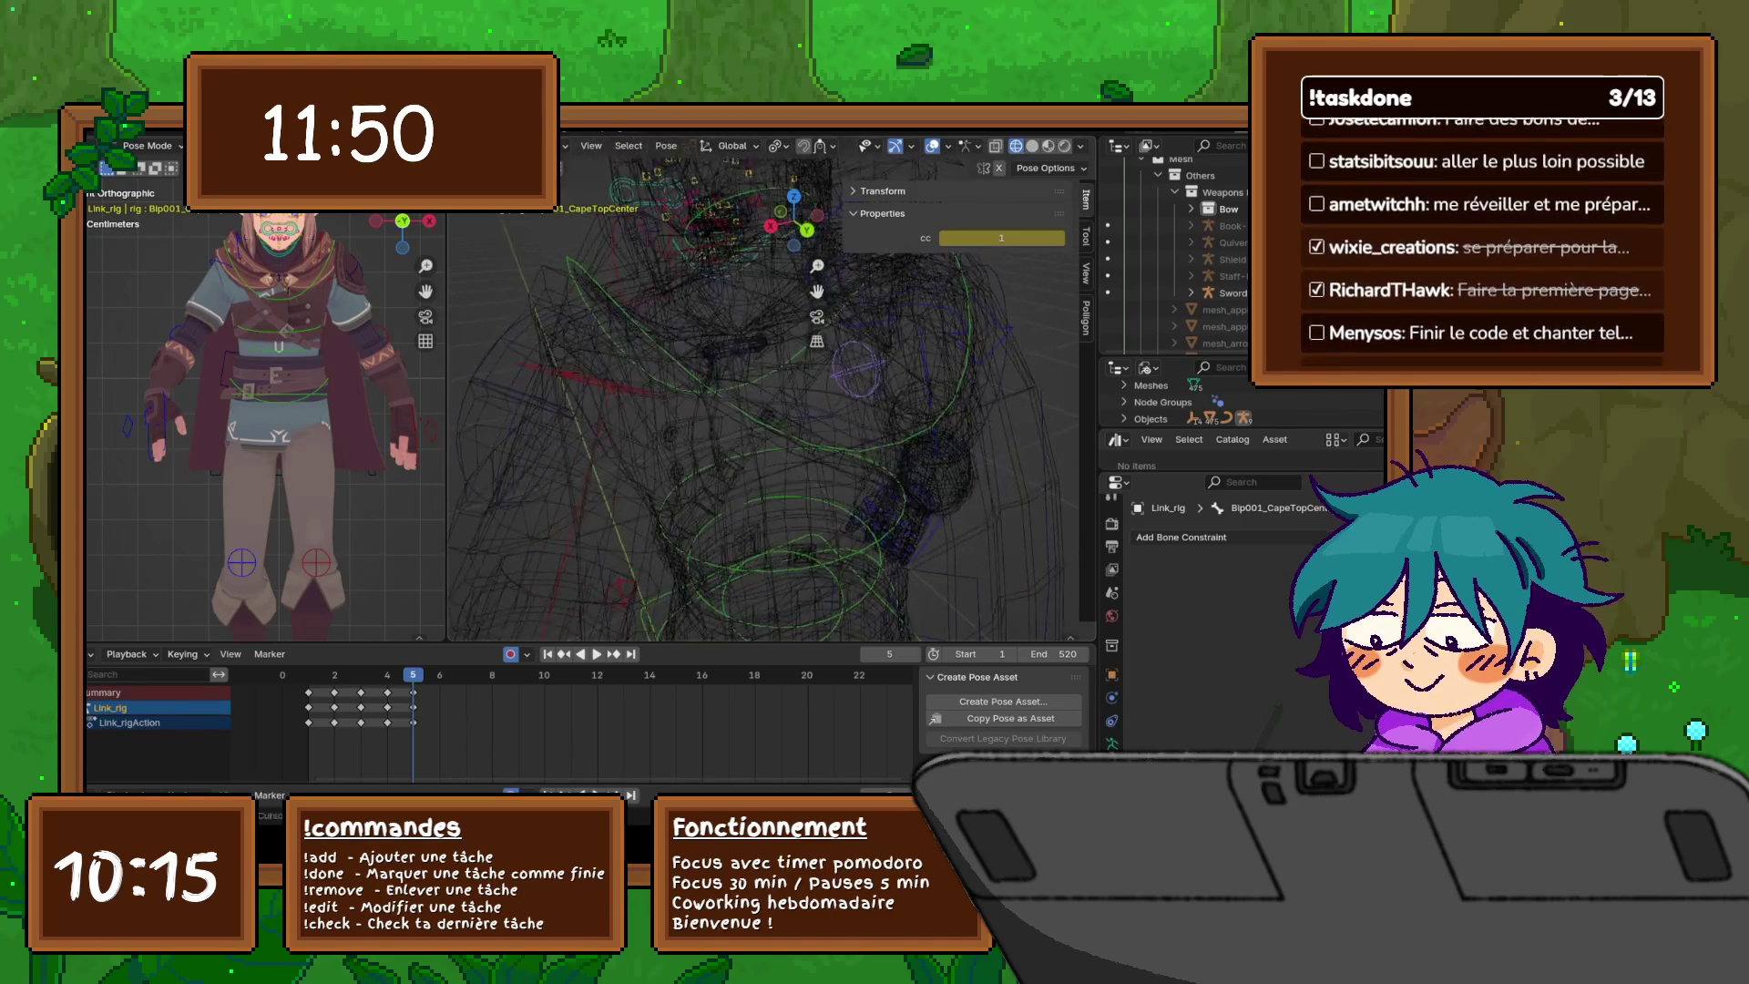
left_click_drag(981, 431, 858, 590)
key("KP_4")
key("KP_4")
key("KP_8")
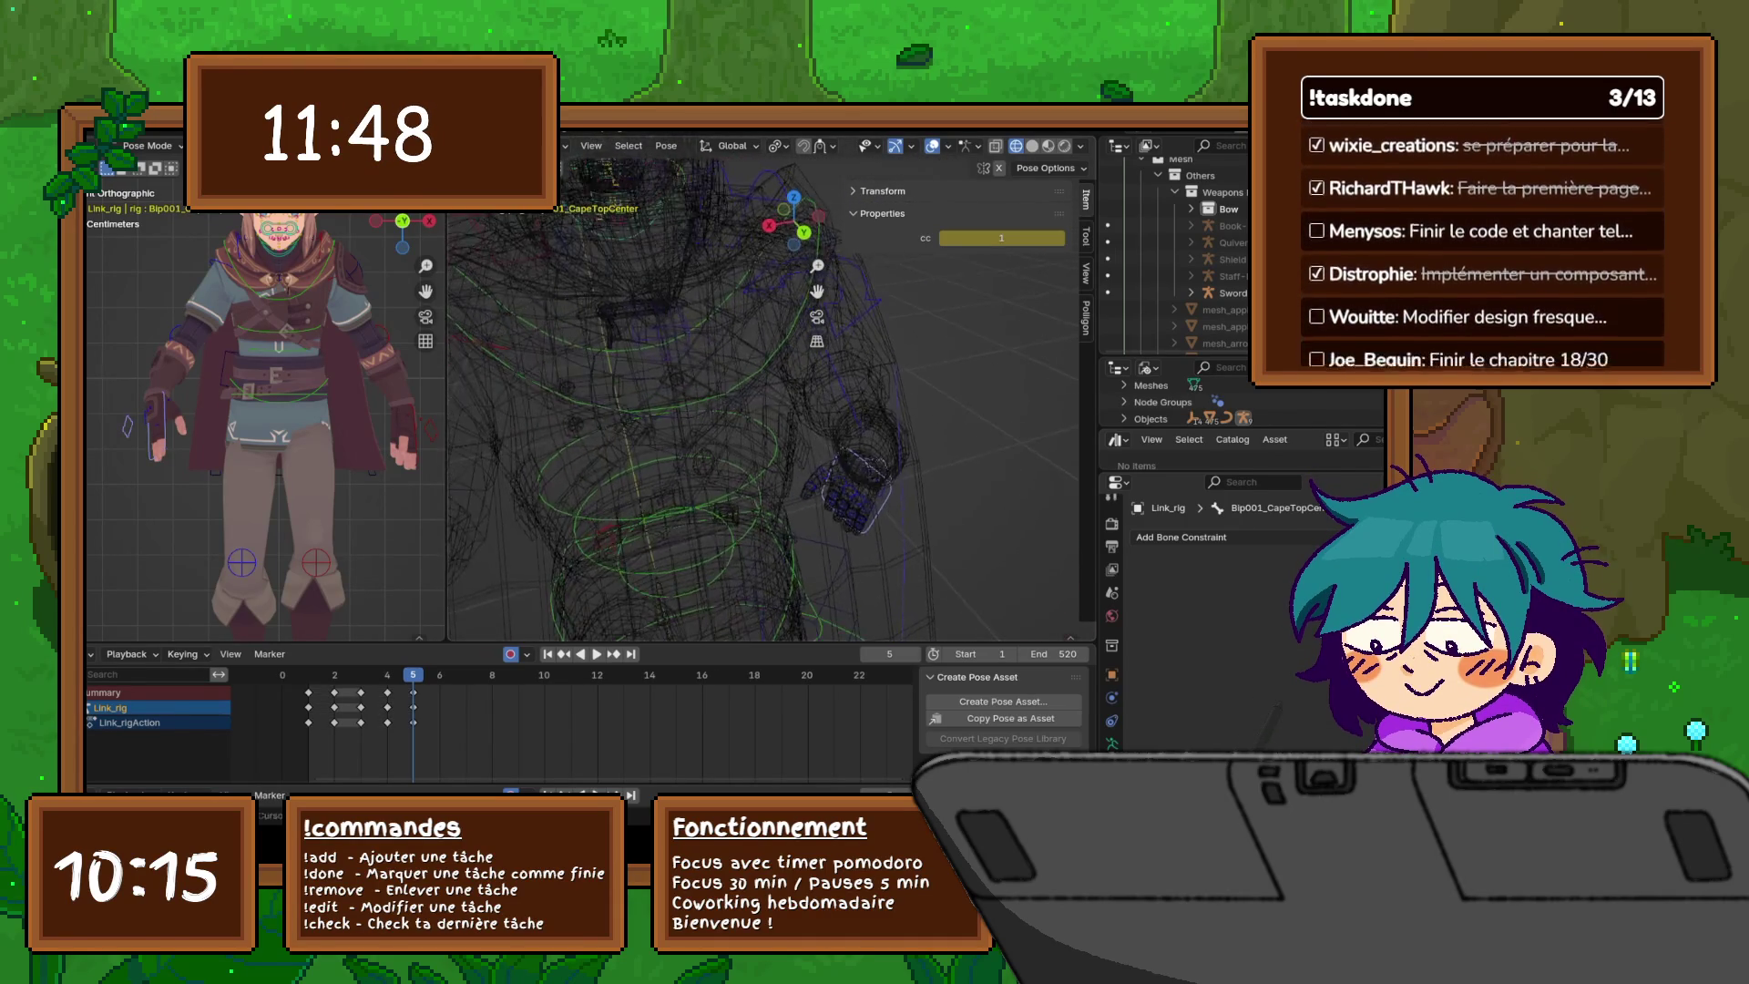
key("KP_4")
key("KP_4")
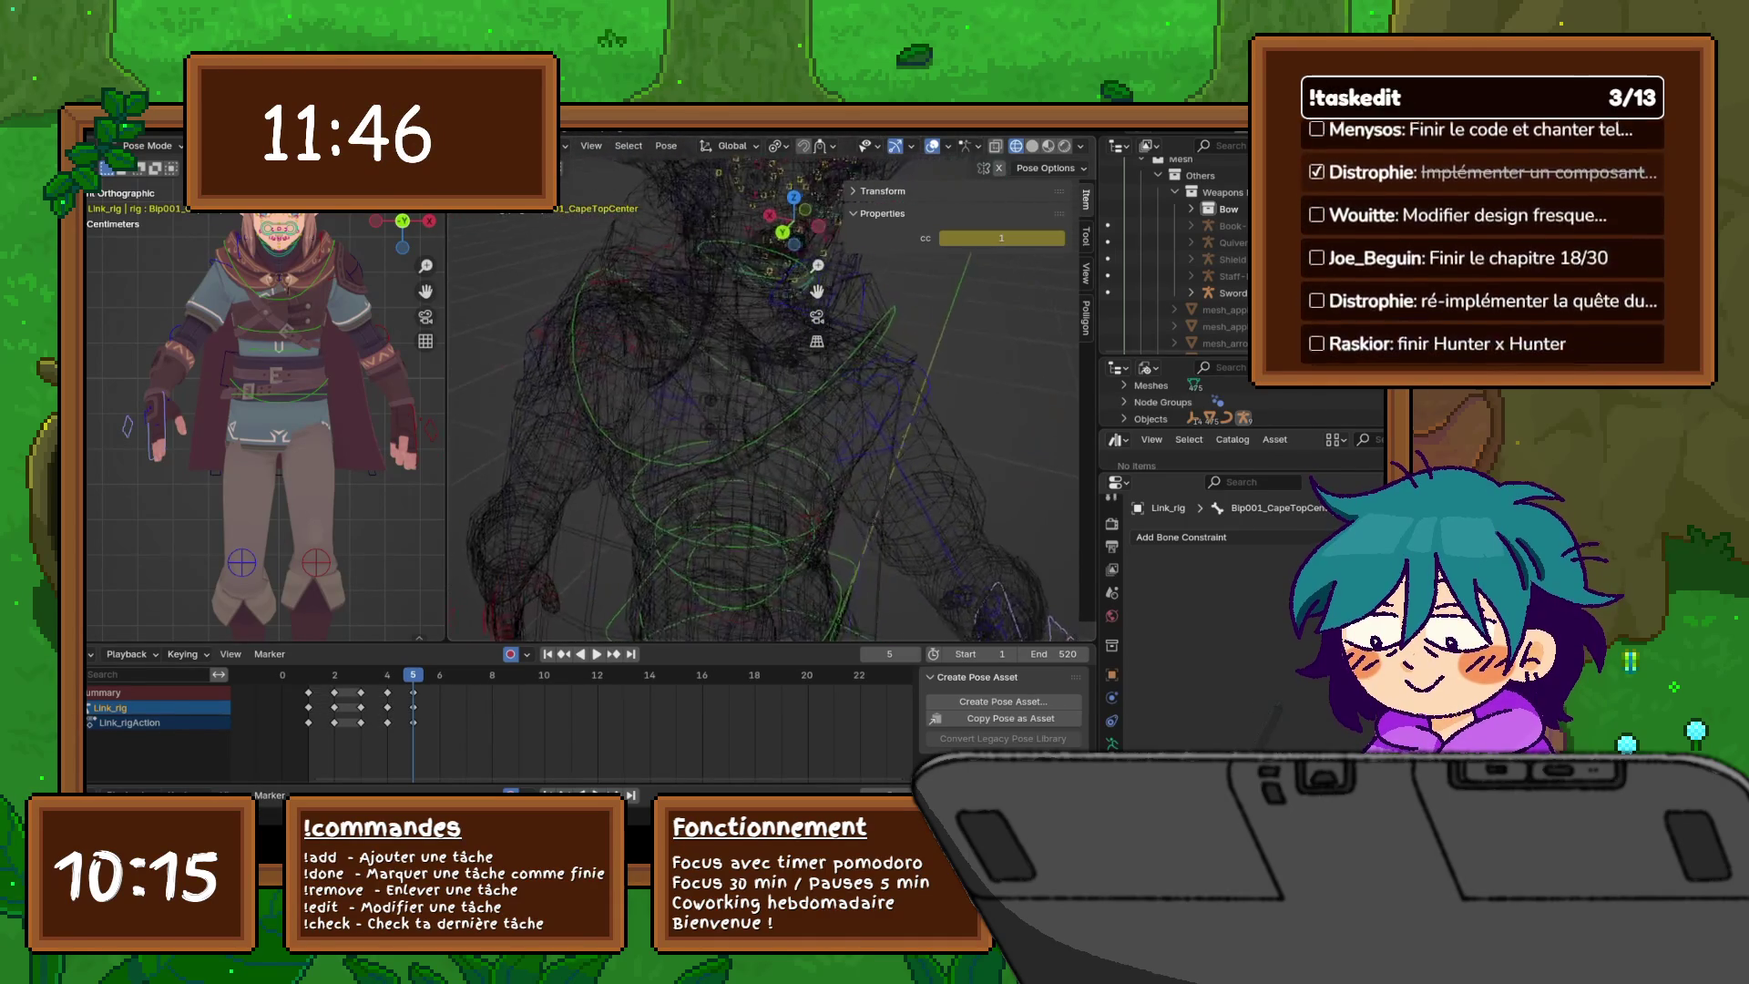
key("KP_4")
key("KP_4")
key("KP_4")
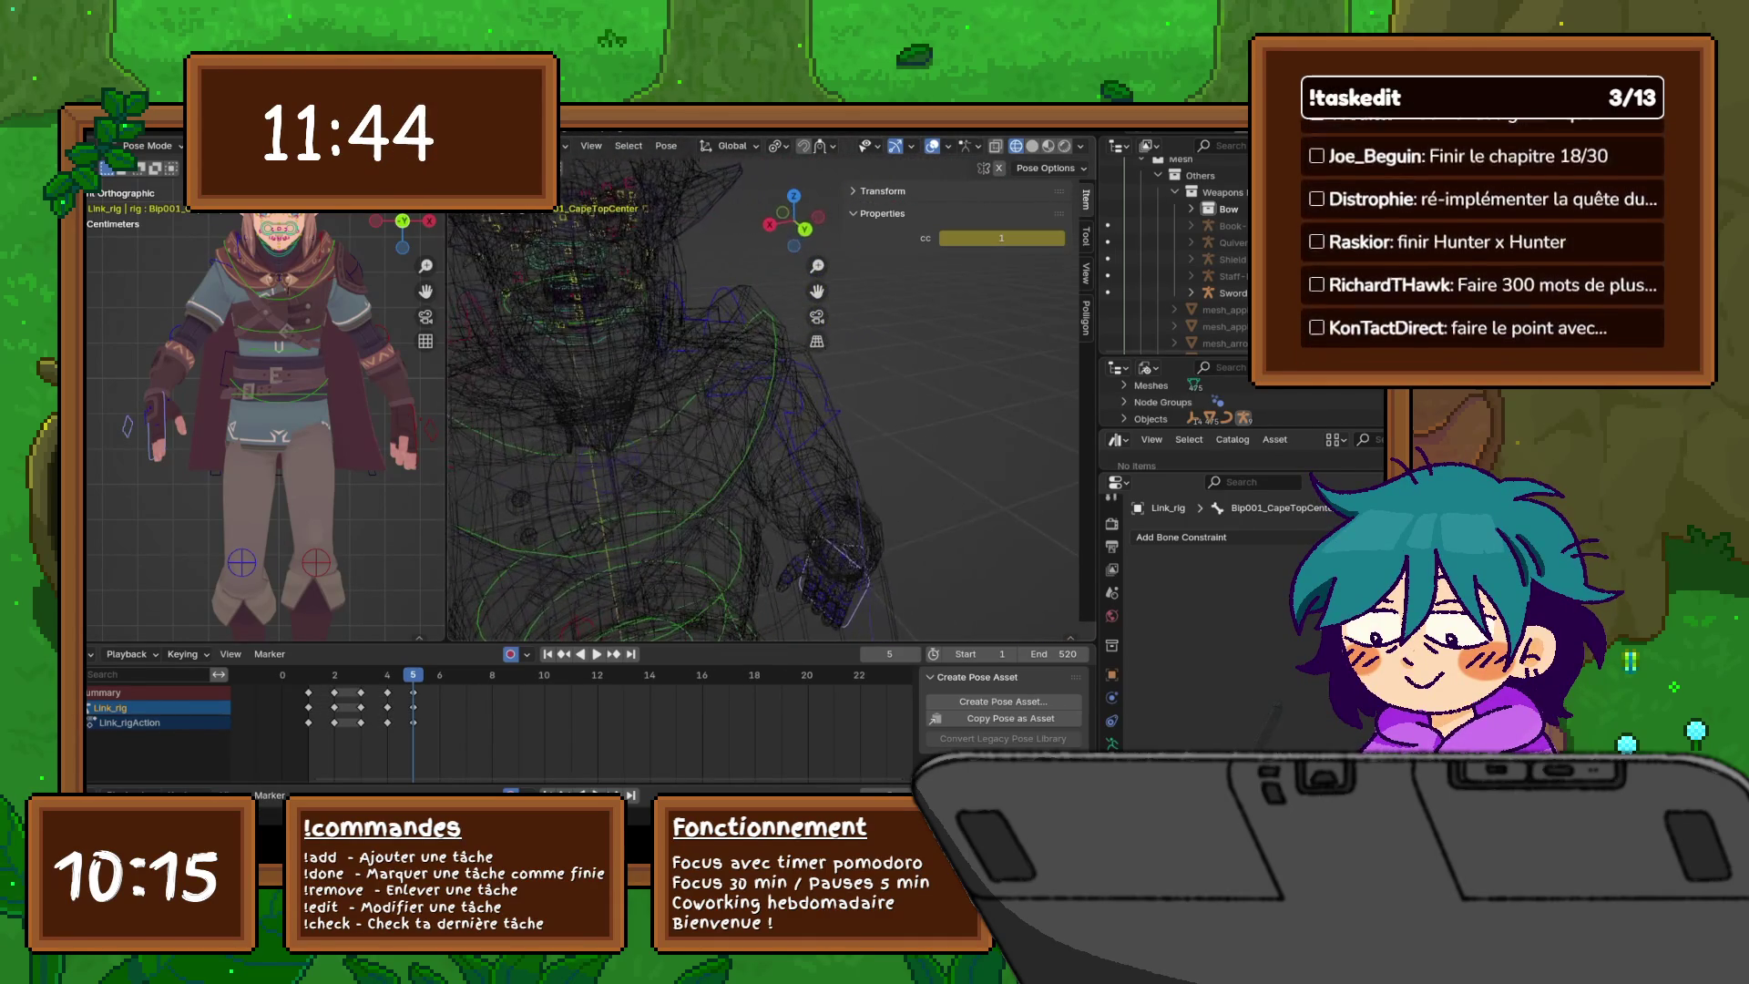
key("KP_3")
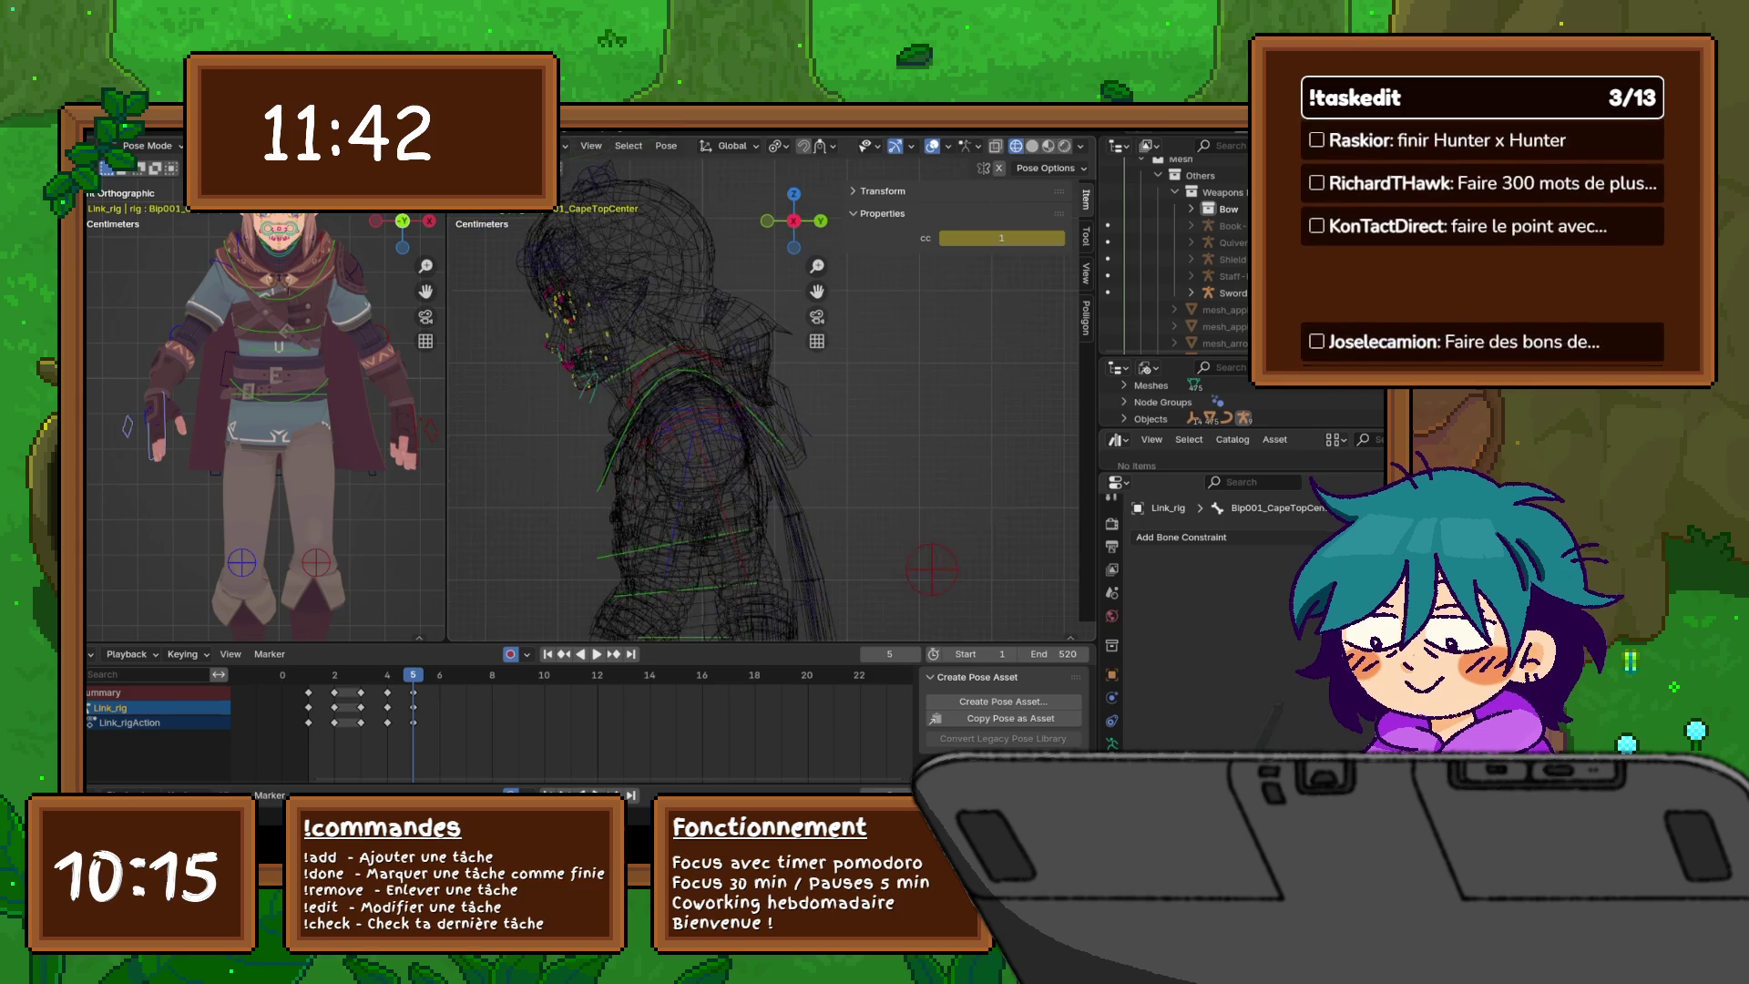
key("shift+z")
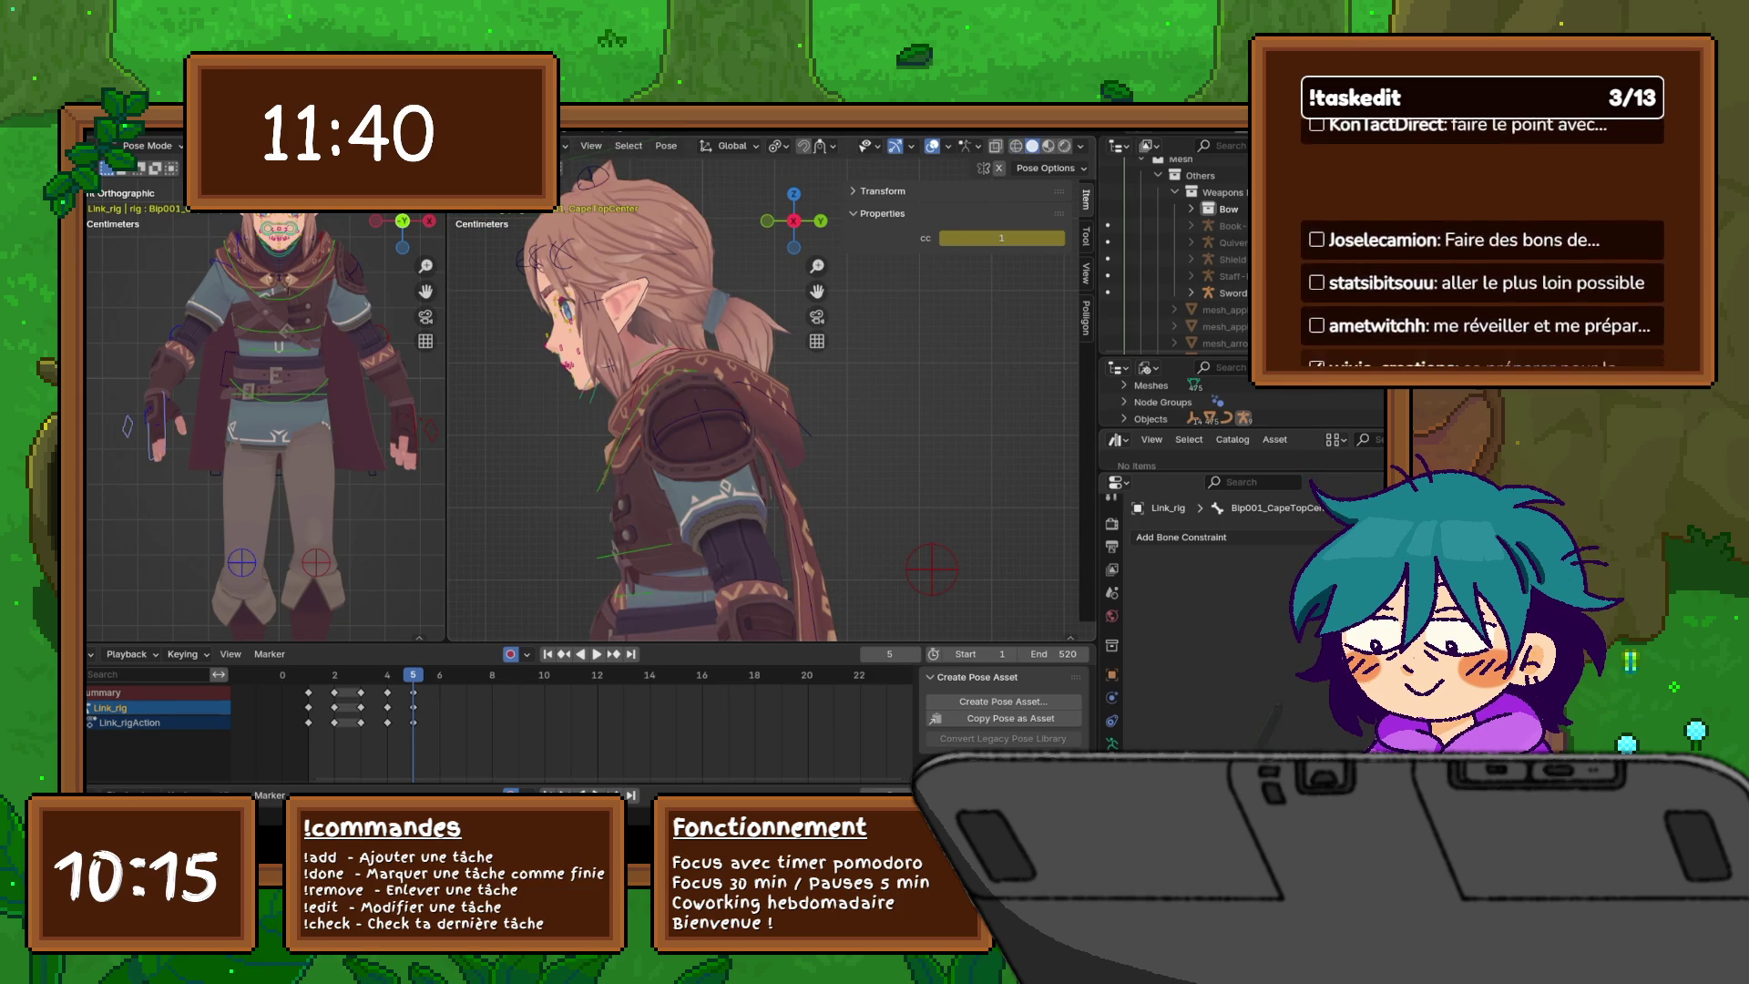
- Rotate the Bip001_CapeTopCenter cape bone at frame 5
scroll(766, 401, "down", 3)
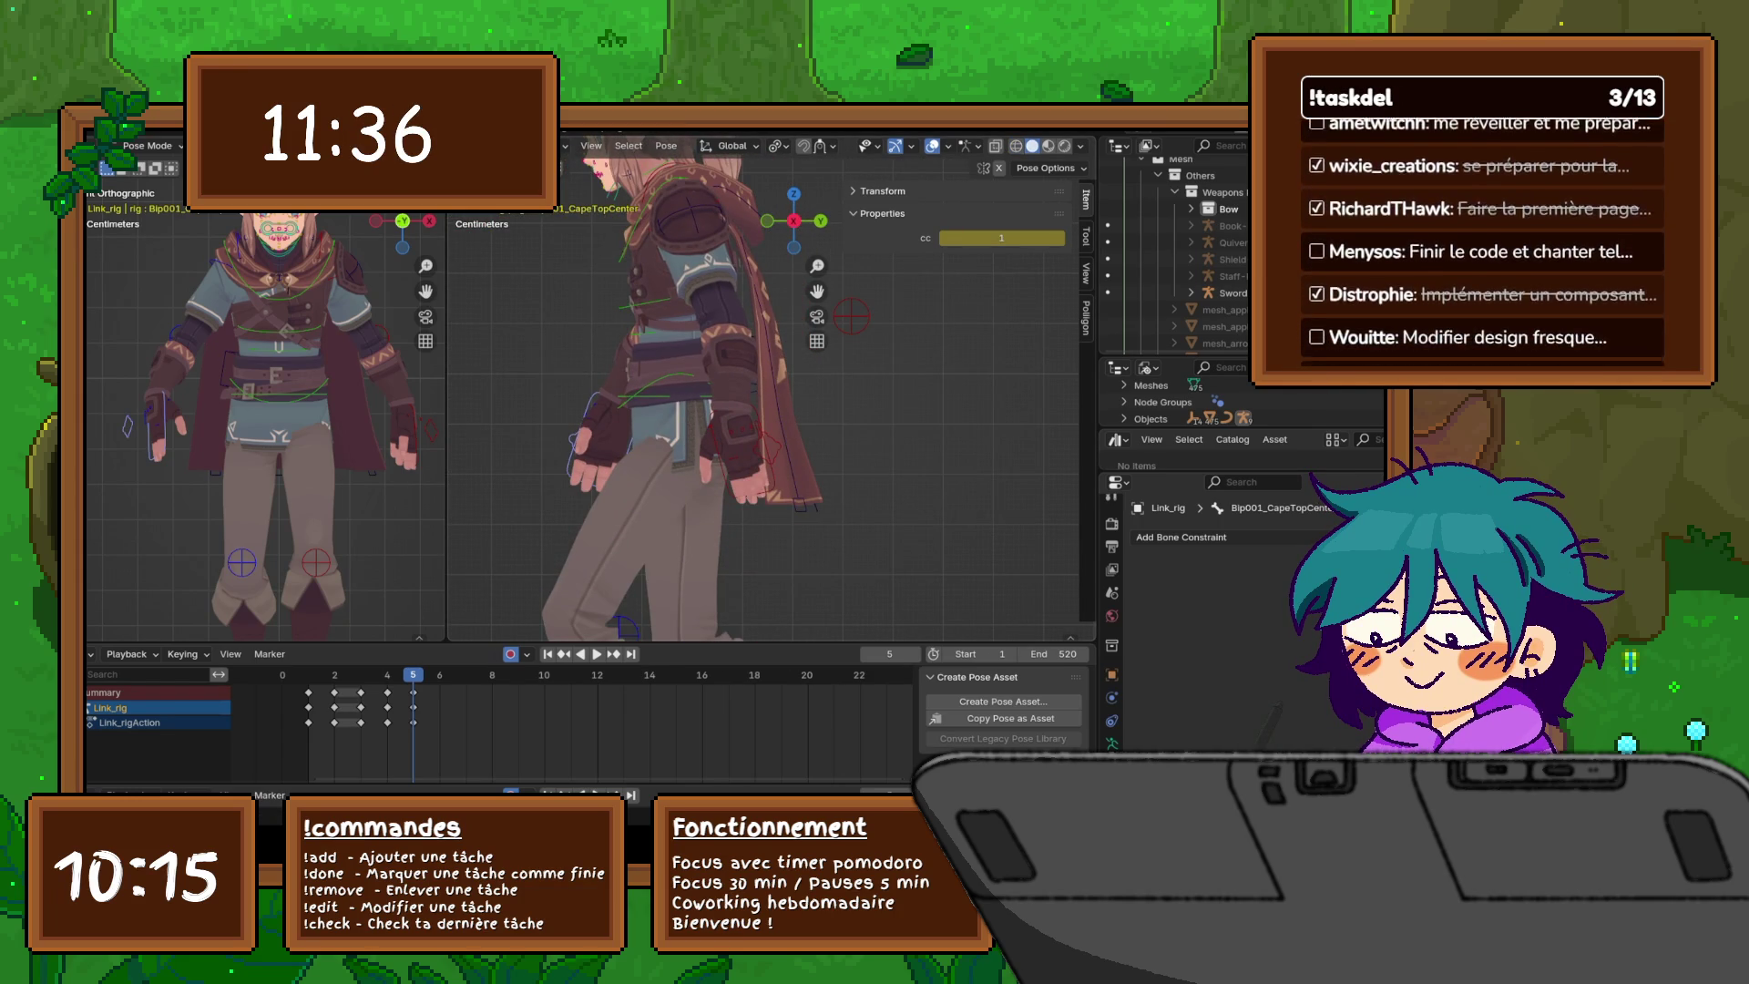
key("alt+a")
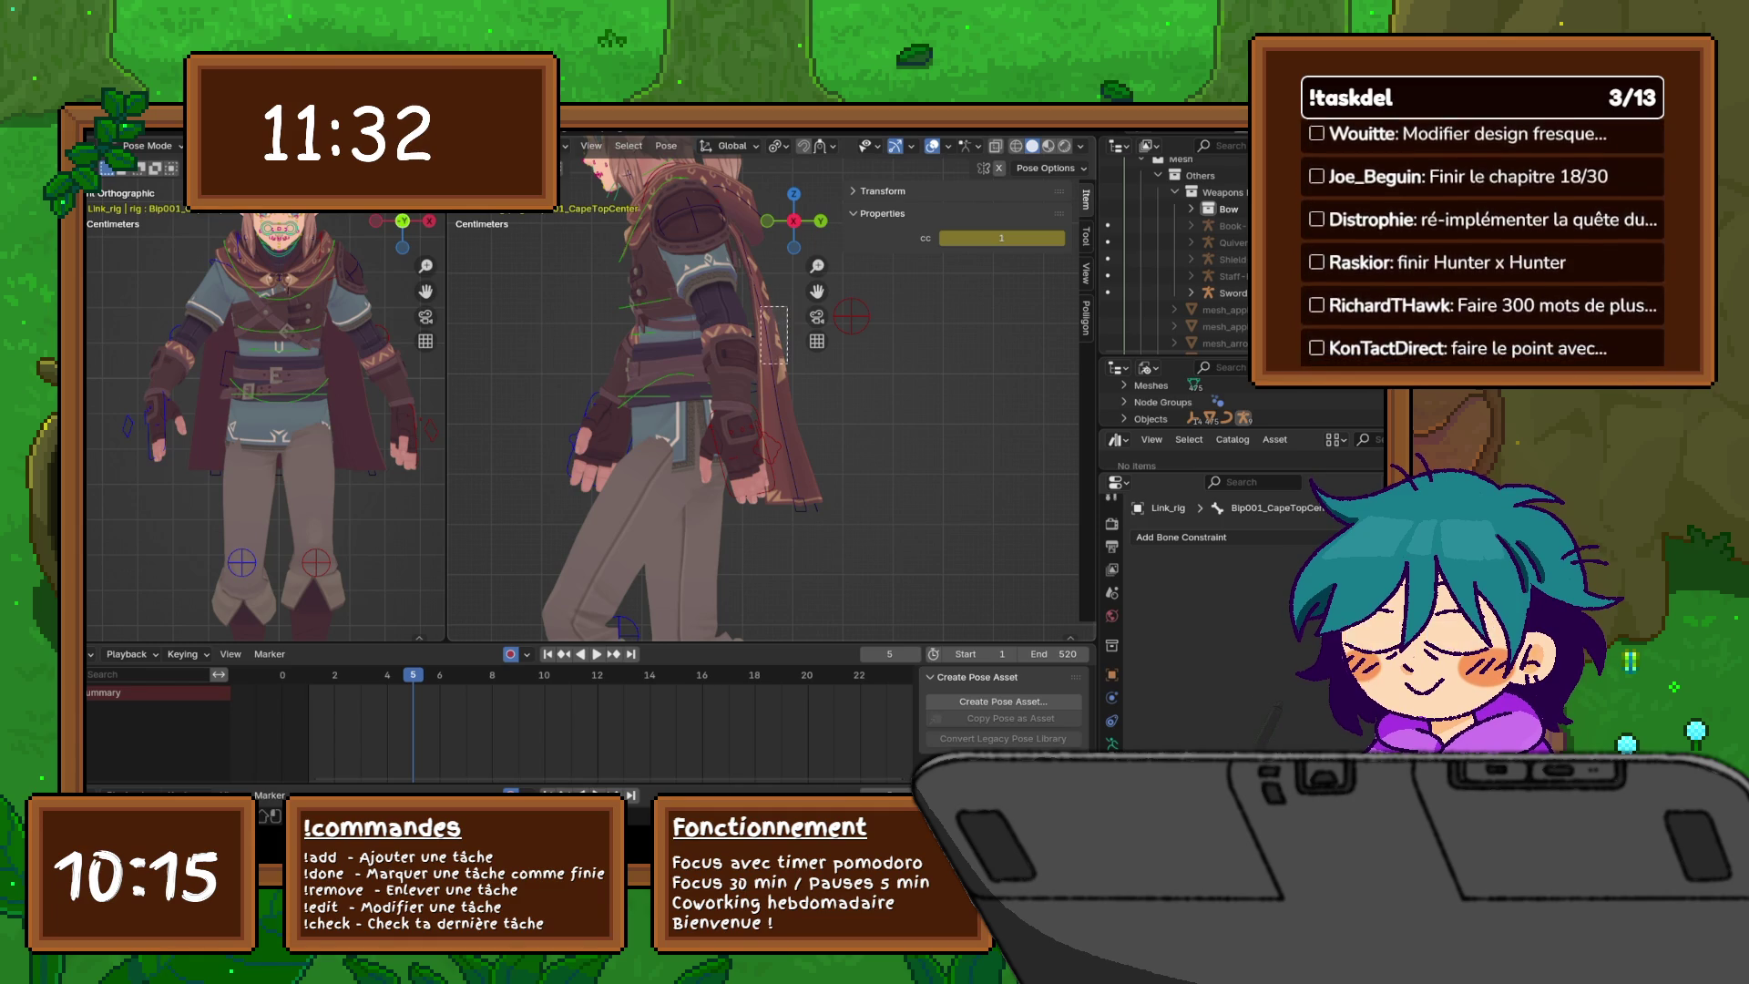
key("a")
key("r")
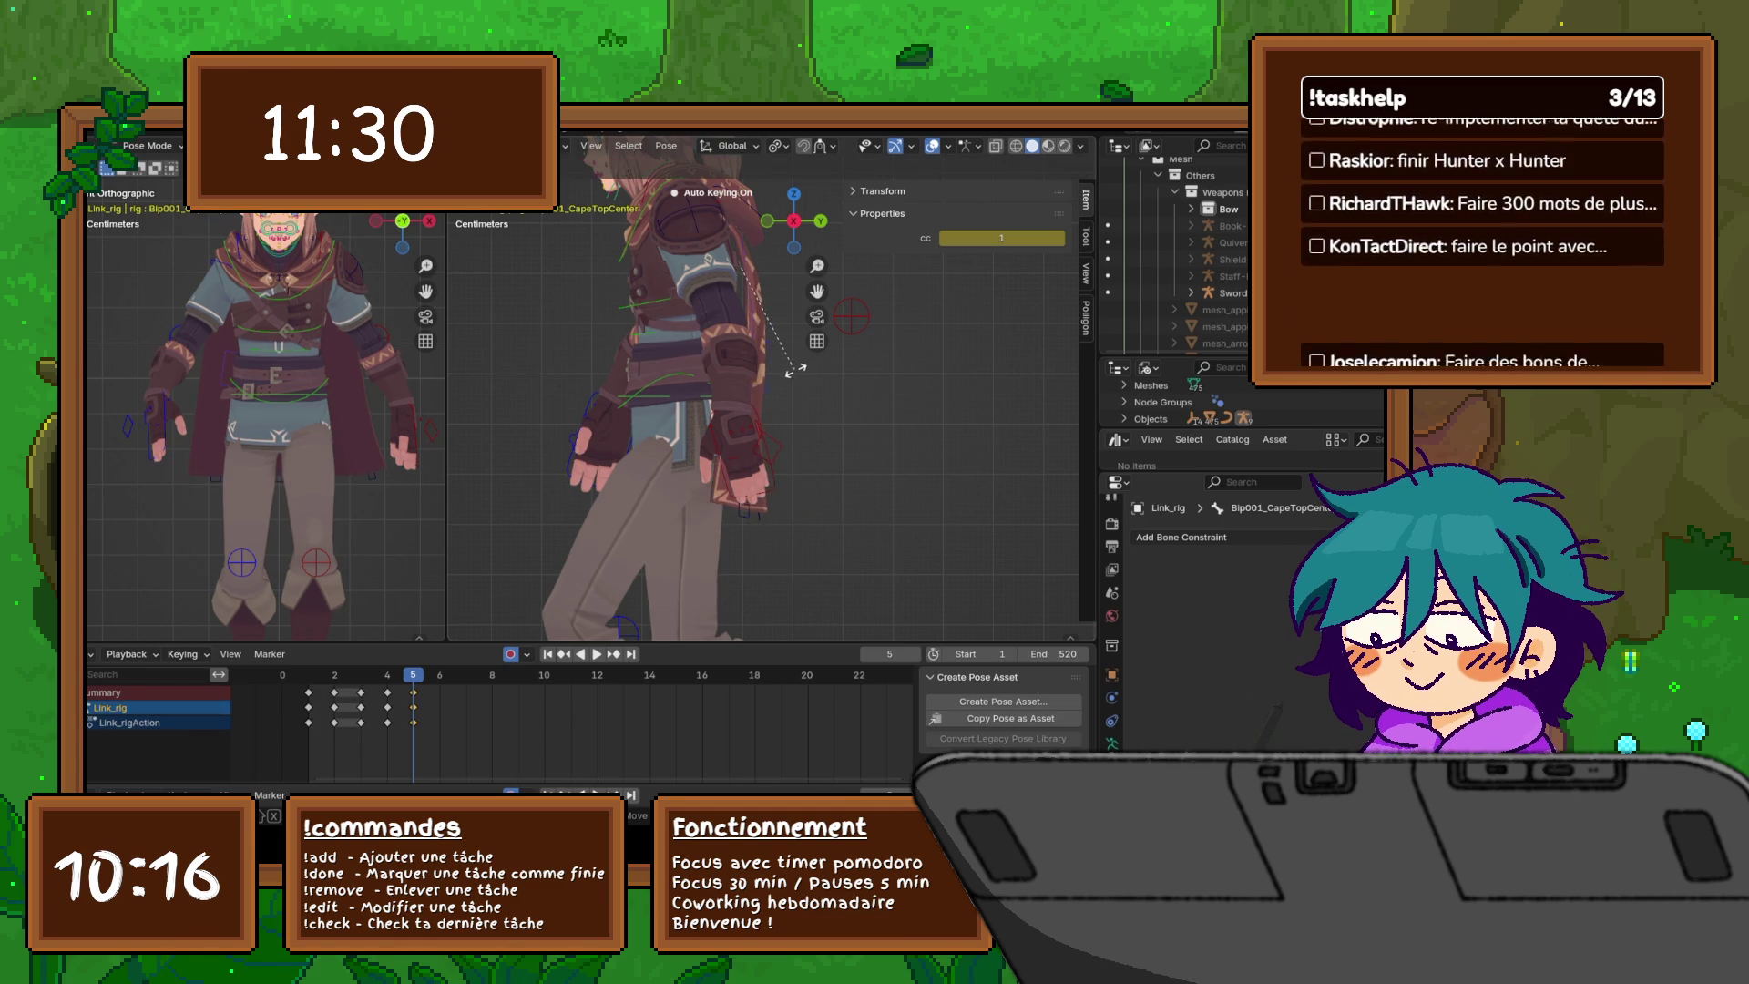
left_click(802, 363)
mouse_move(801, 363)
middle_mouse_down()
mouse_move(638, 364)
mouse_move(656, 365)
middle_mouse_up()
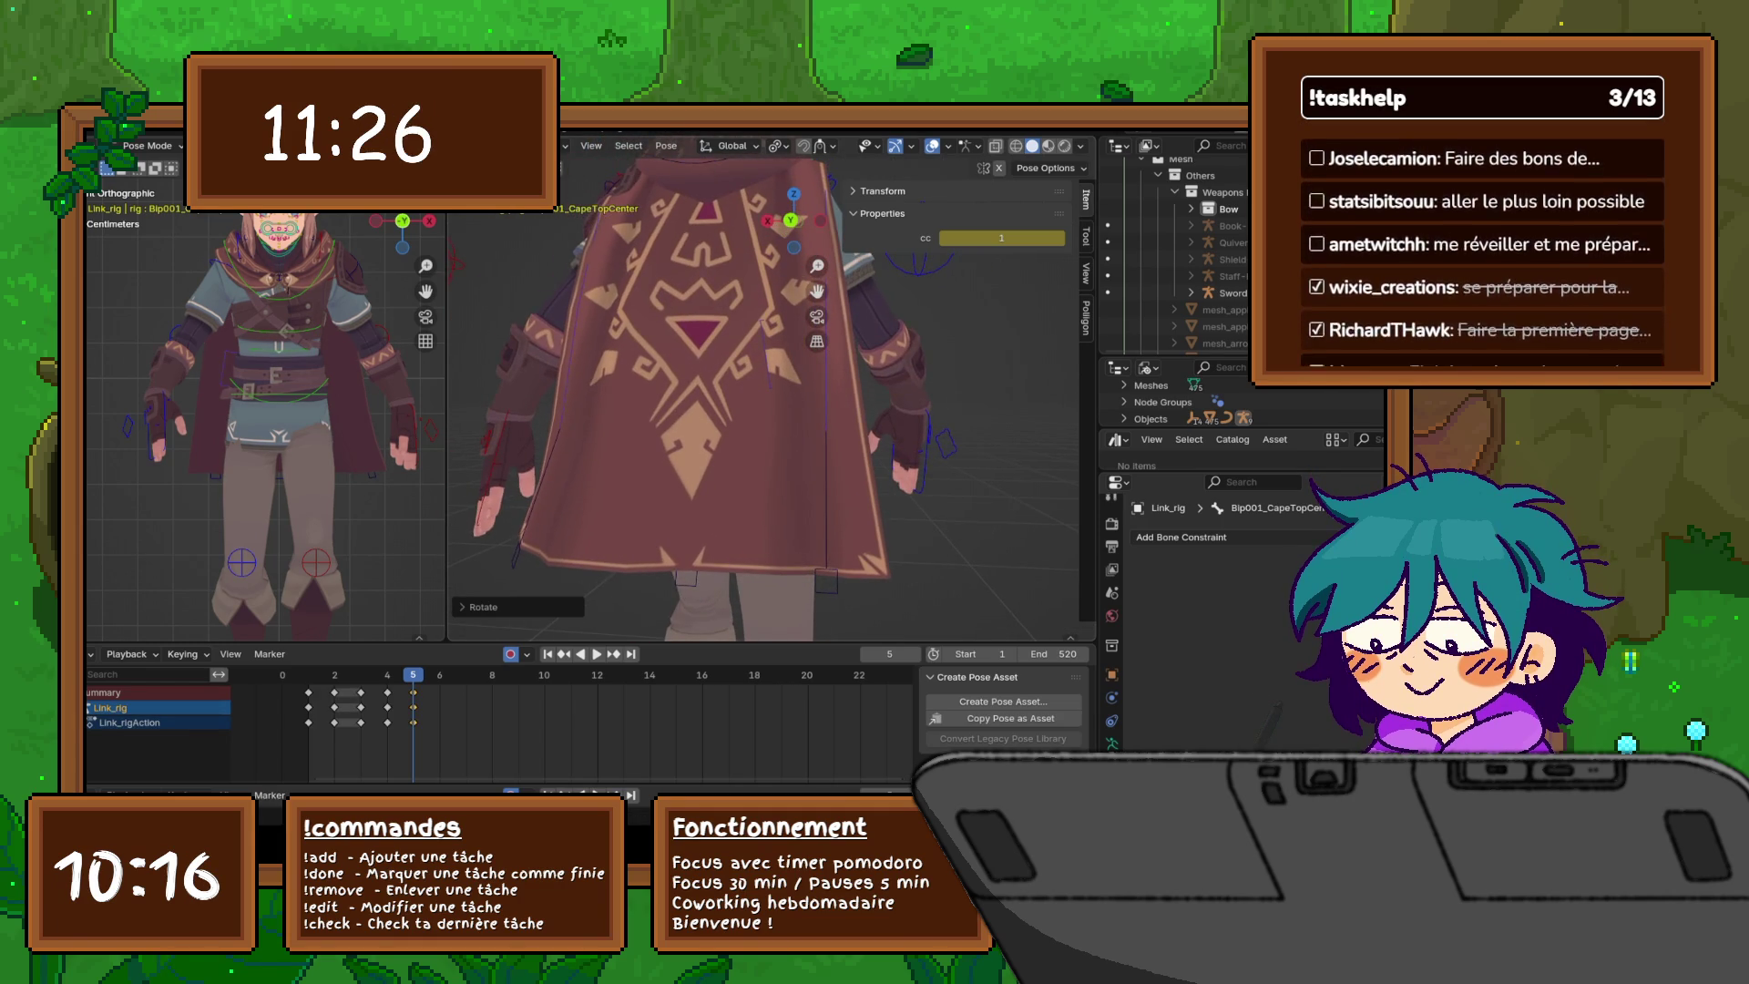
- Rotate the Bip001_Cape2_L cape bone, checking it from the back view
left_click(767, 364)
mouse_move(767, 364)
middle_mouse_down()
mouse_move(1011, 364)
mouse_move(1011, 528)
middle_mouse_up()
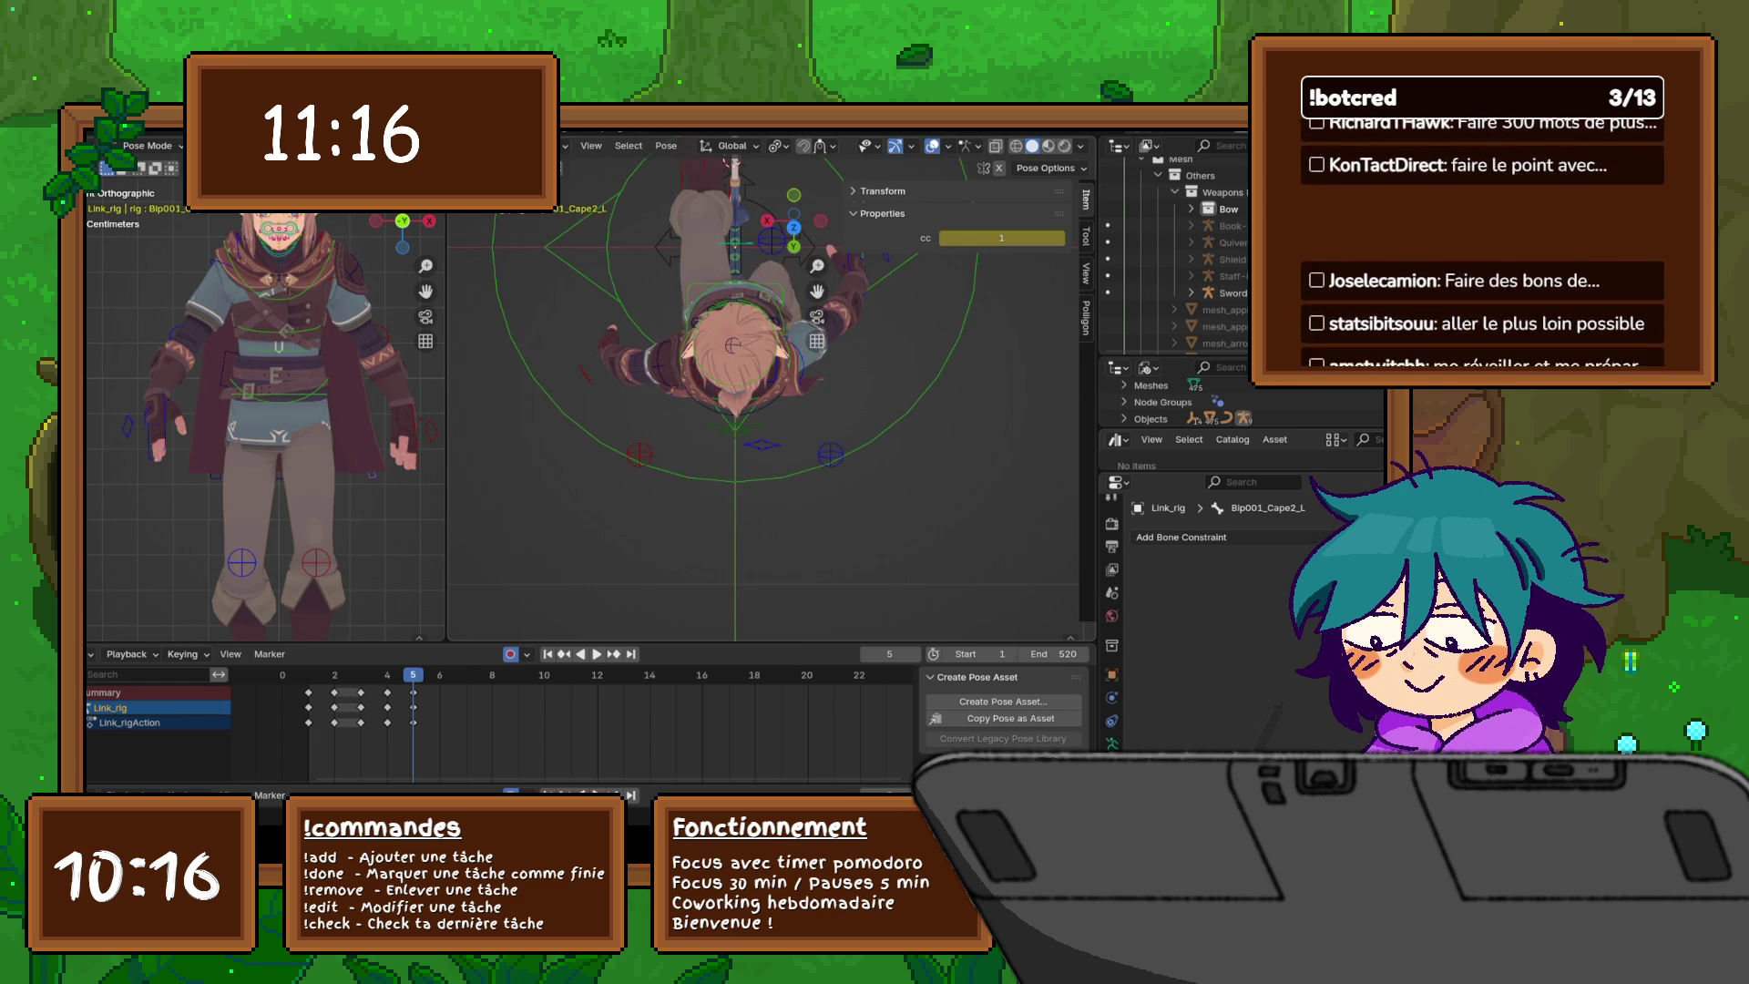
key("KP_3")
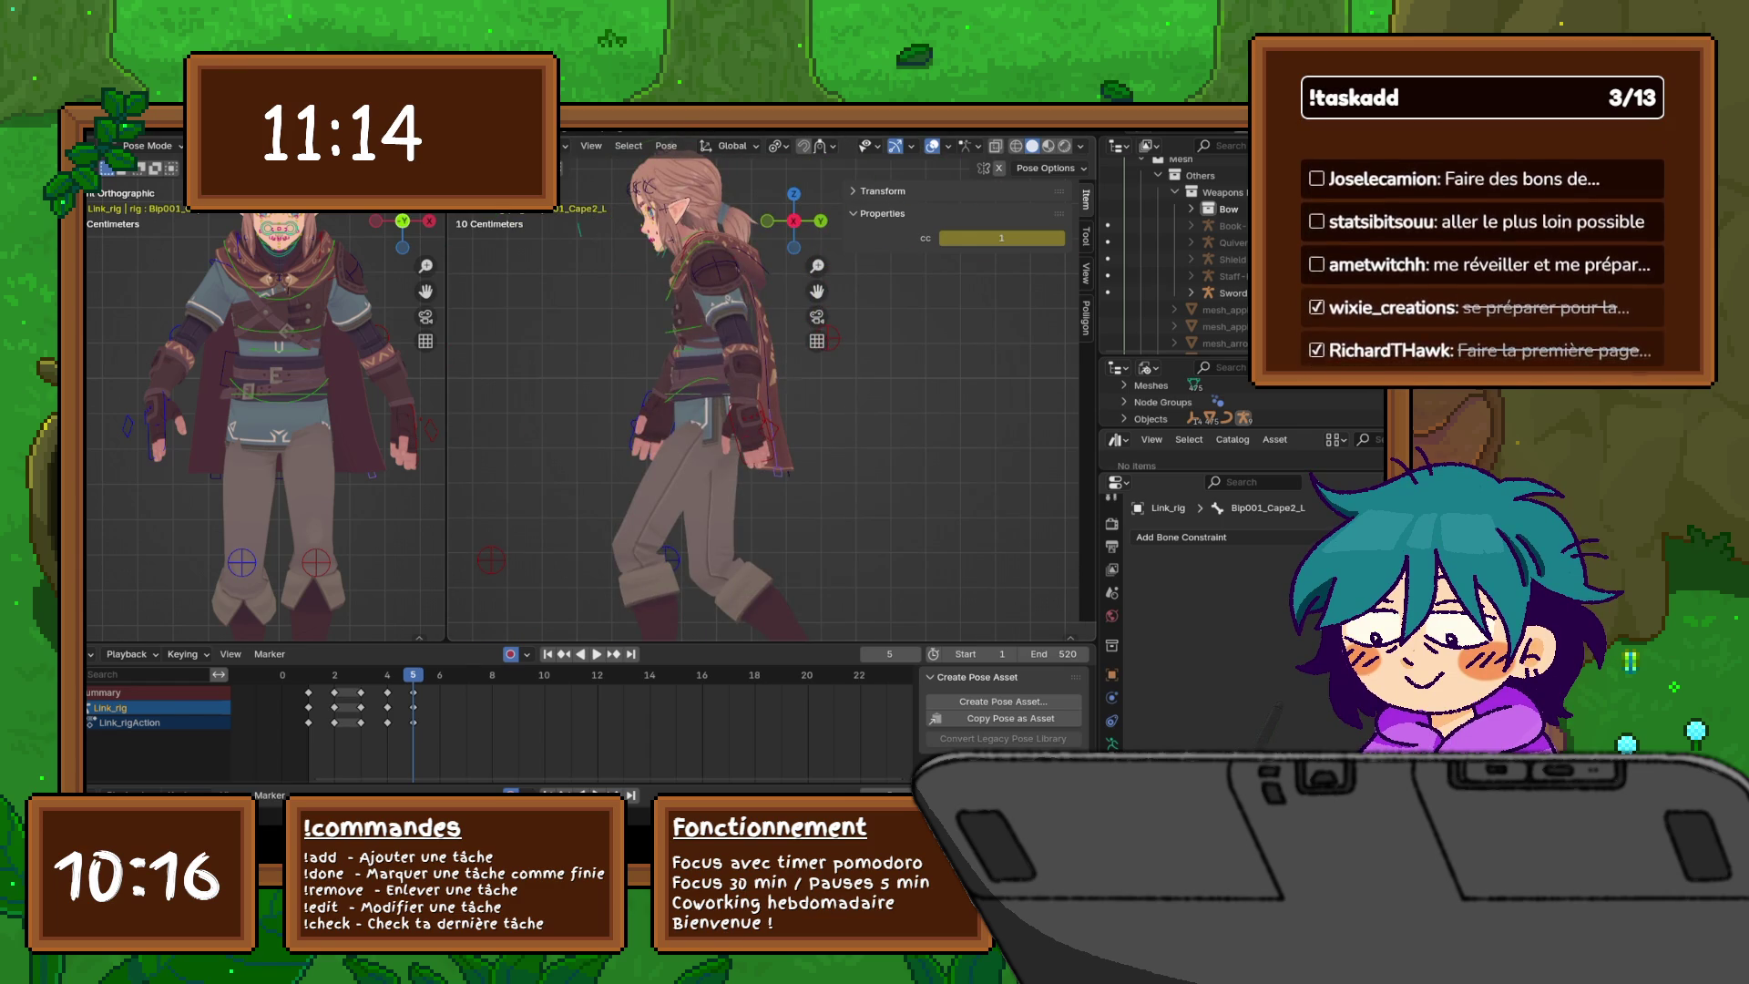
middle_click_drag(728, 410, 833, 417)
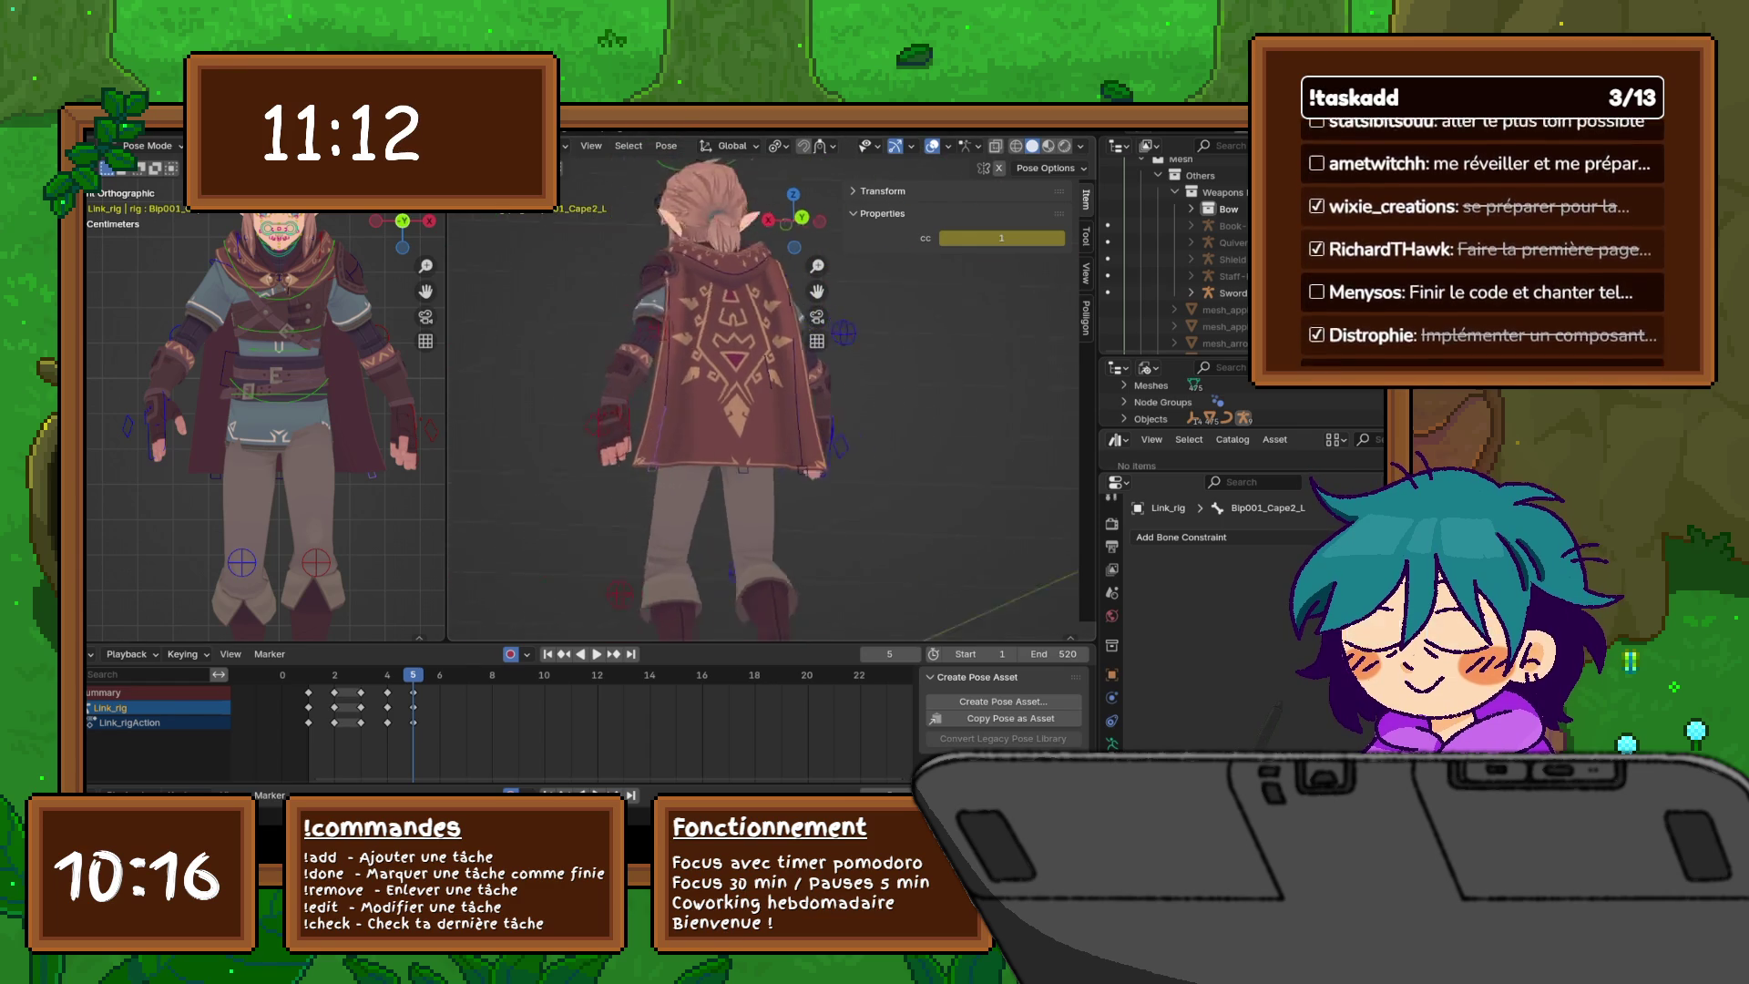
key("KP_1")
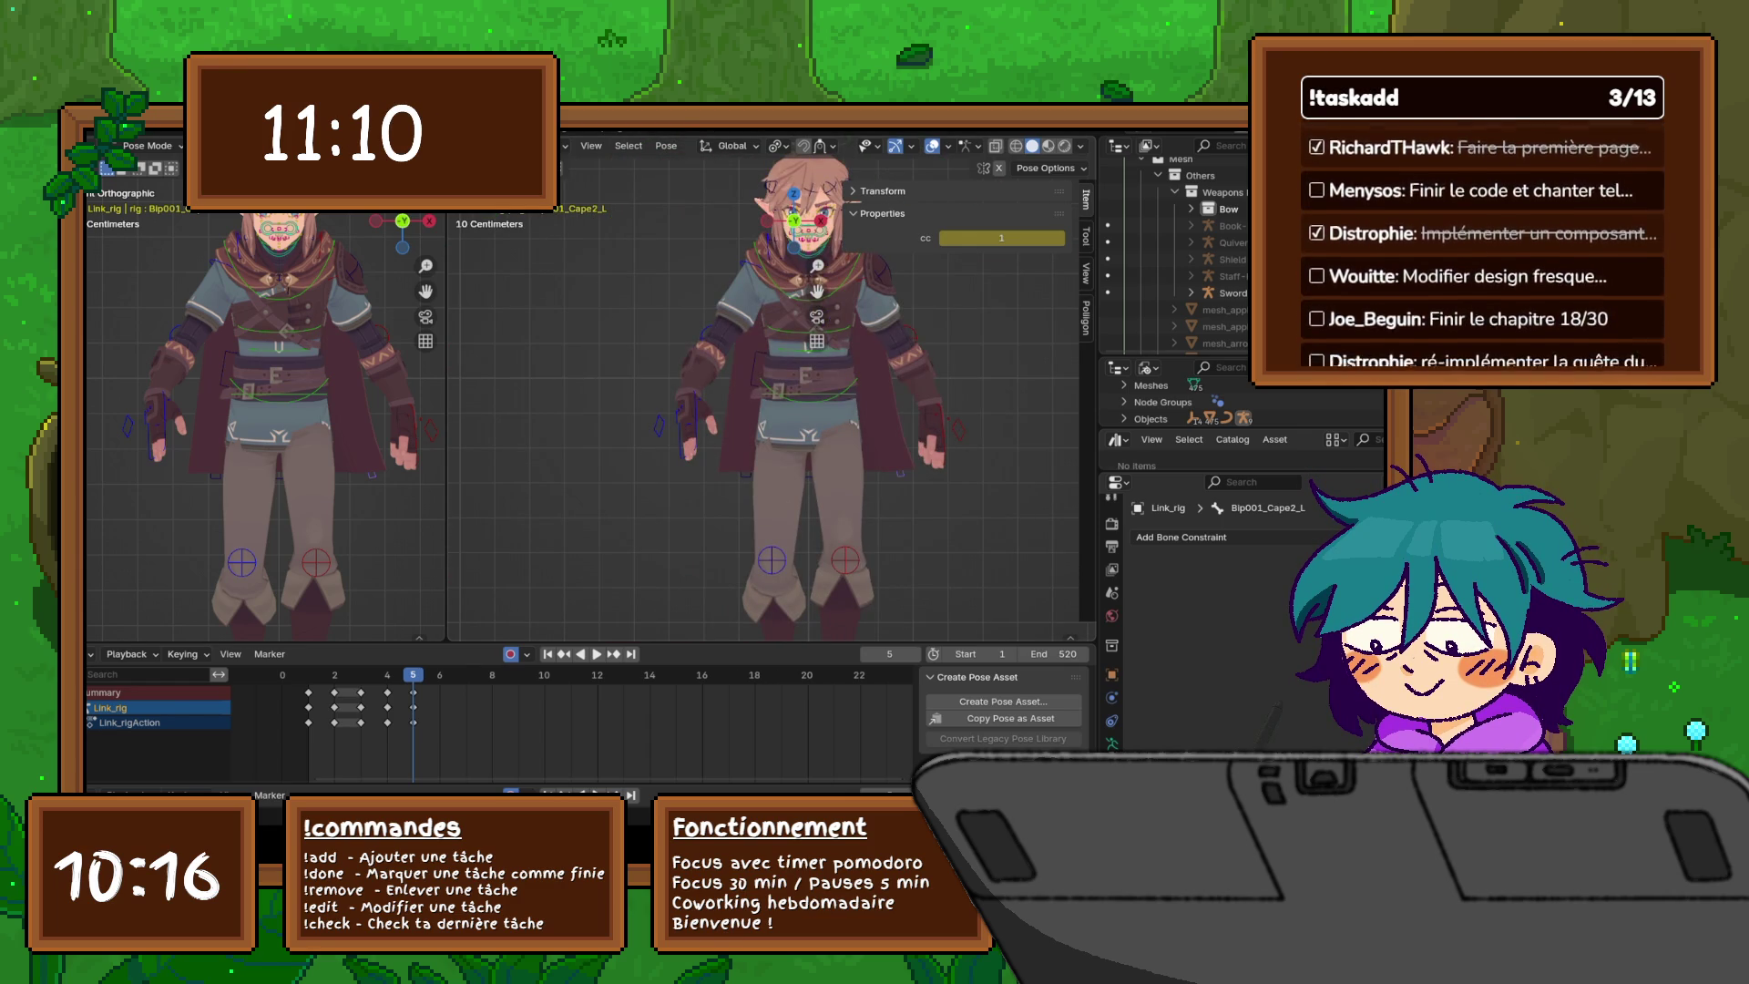
middle_click_drag(774, 409, 857, 419)
key("KP_1")
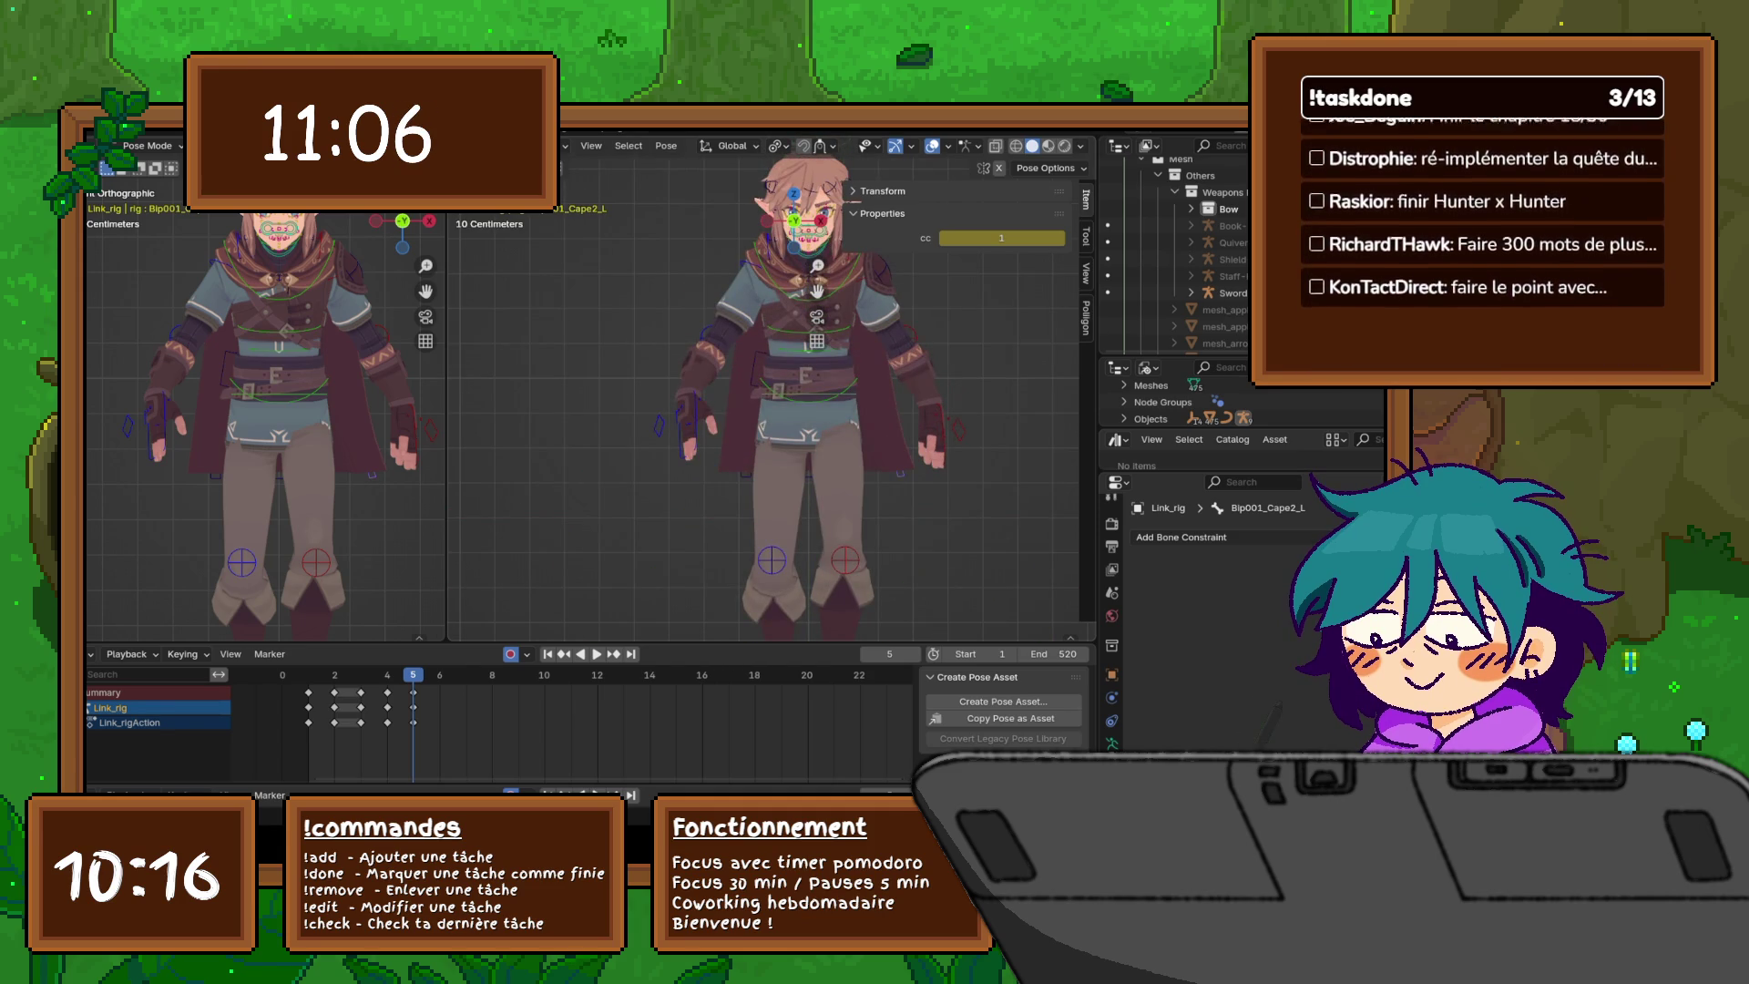
middle_click_drag(775, 410, 902, 417)
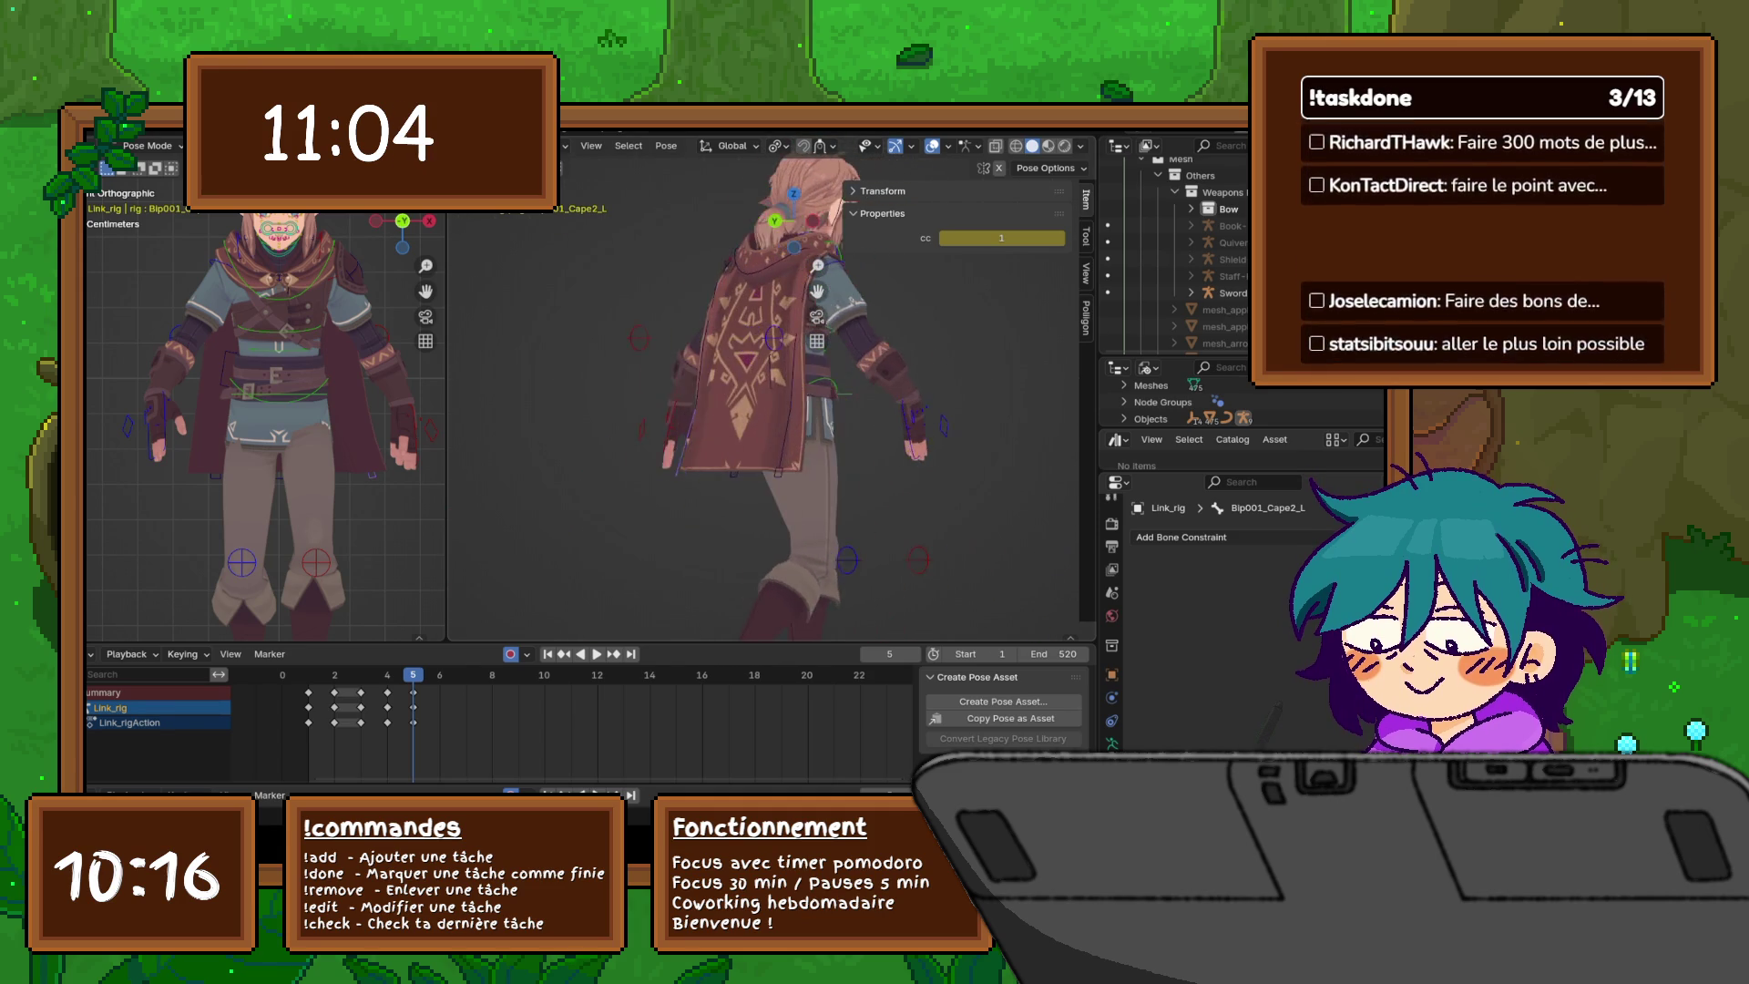
key("ctrl+KP_1")
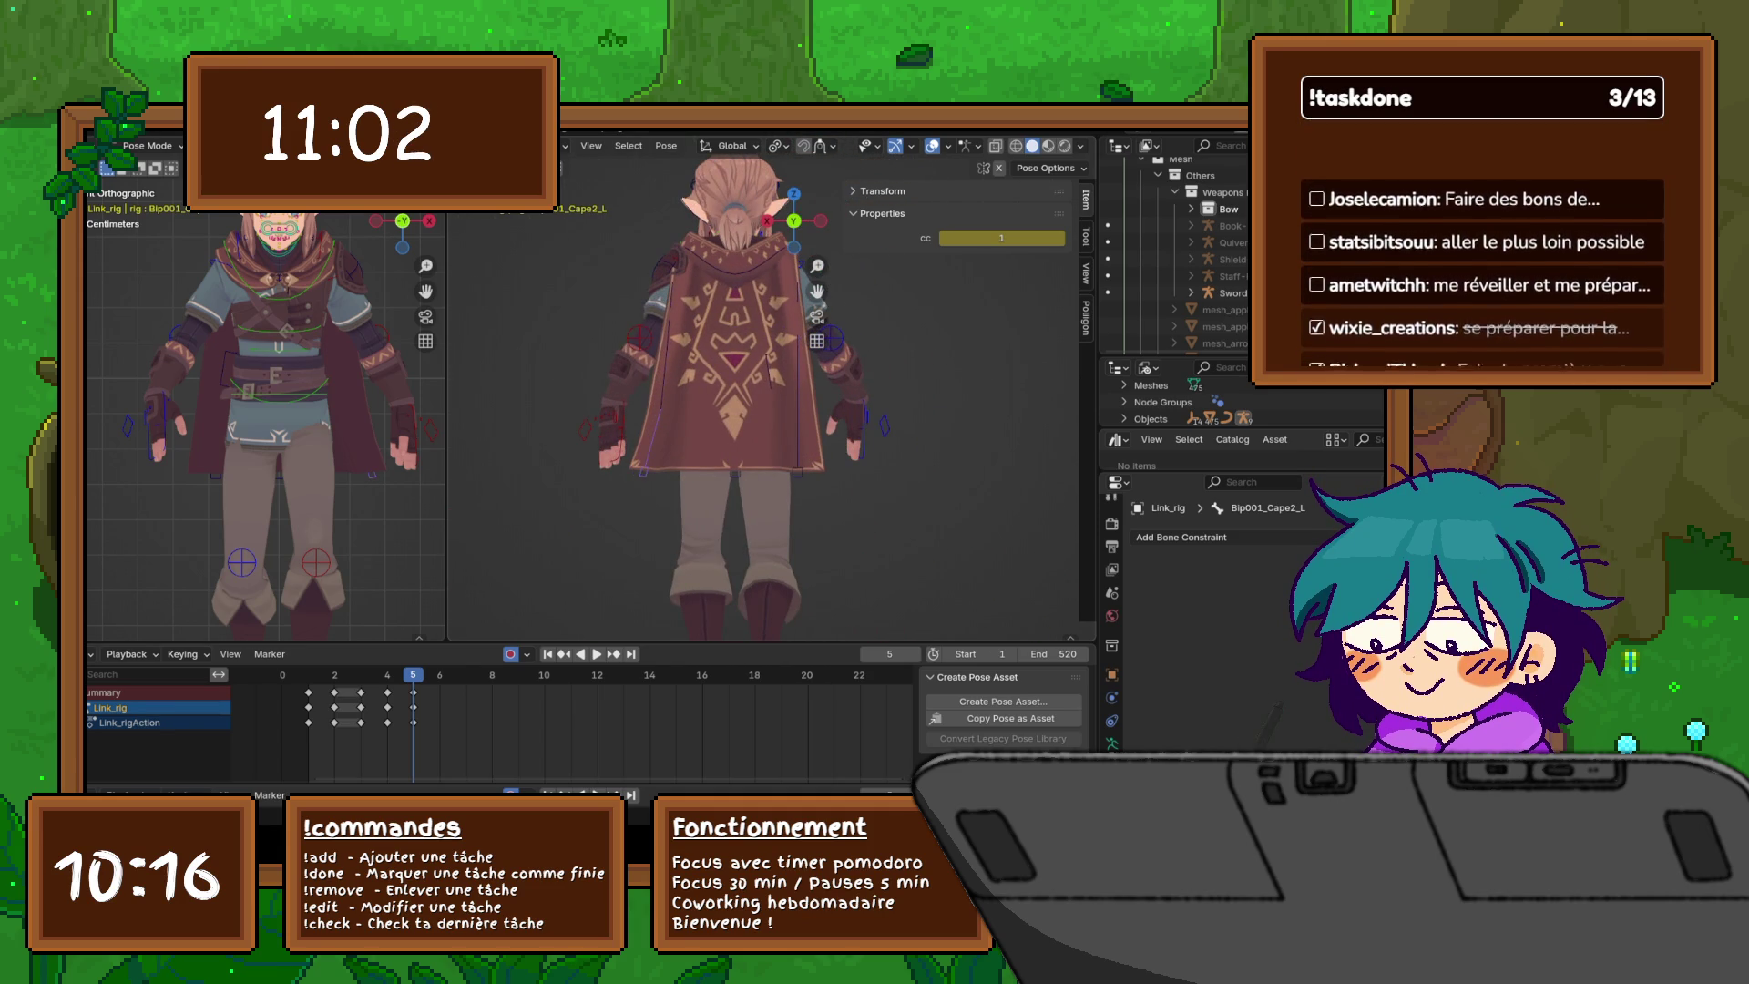
middle_click_drag(765, 383, 765, 424)
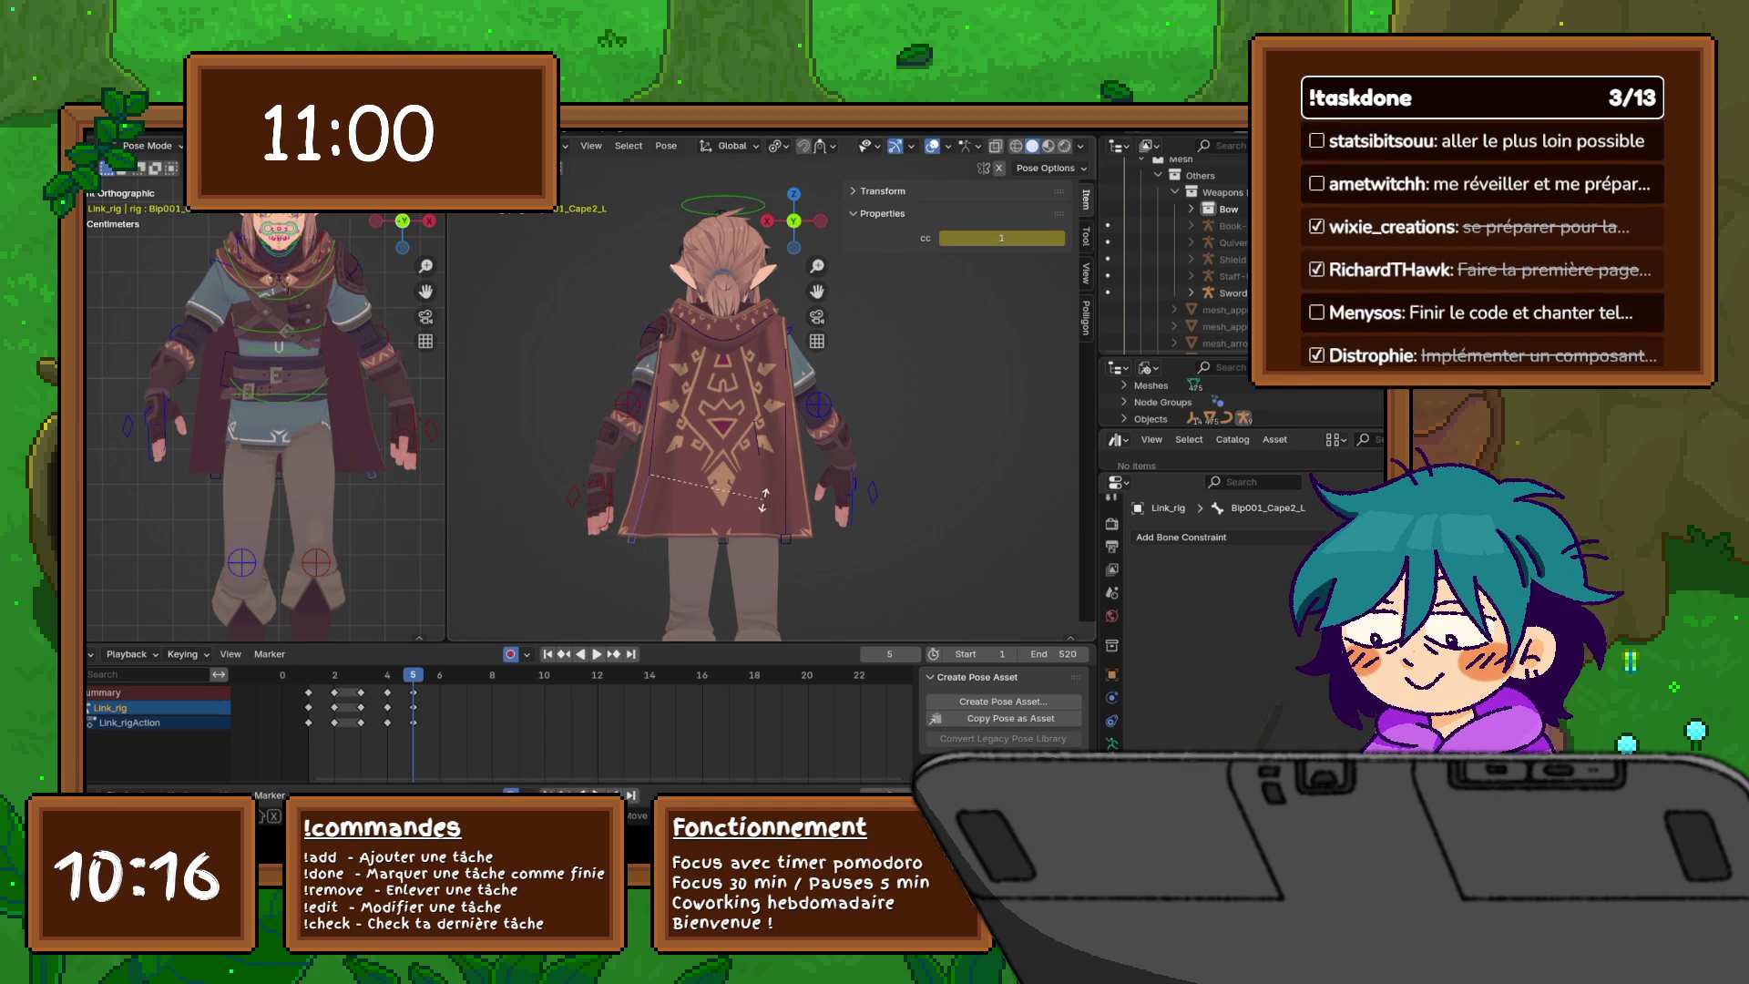
left_click(775, 474)
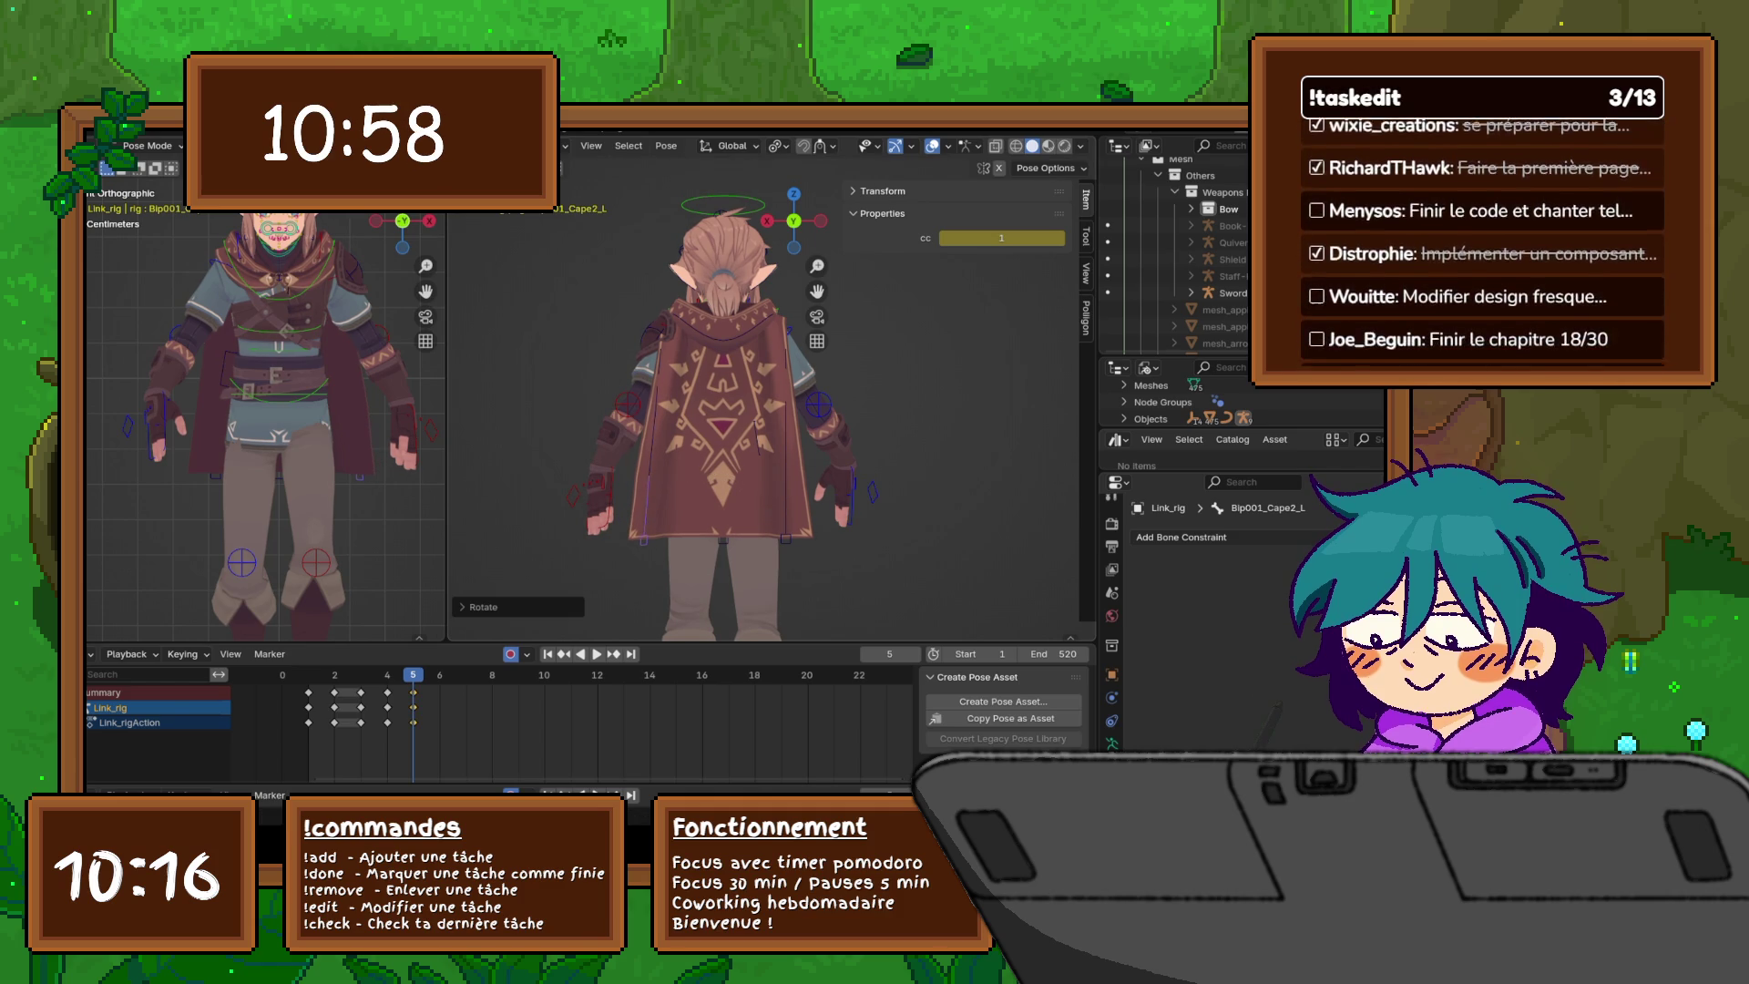
- Rotate the right cape bones Bip001_Cape1_R and Bip001_Cape2_R
left_click(784, 410)
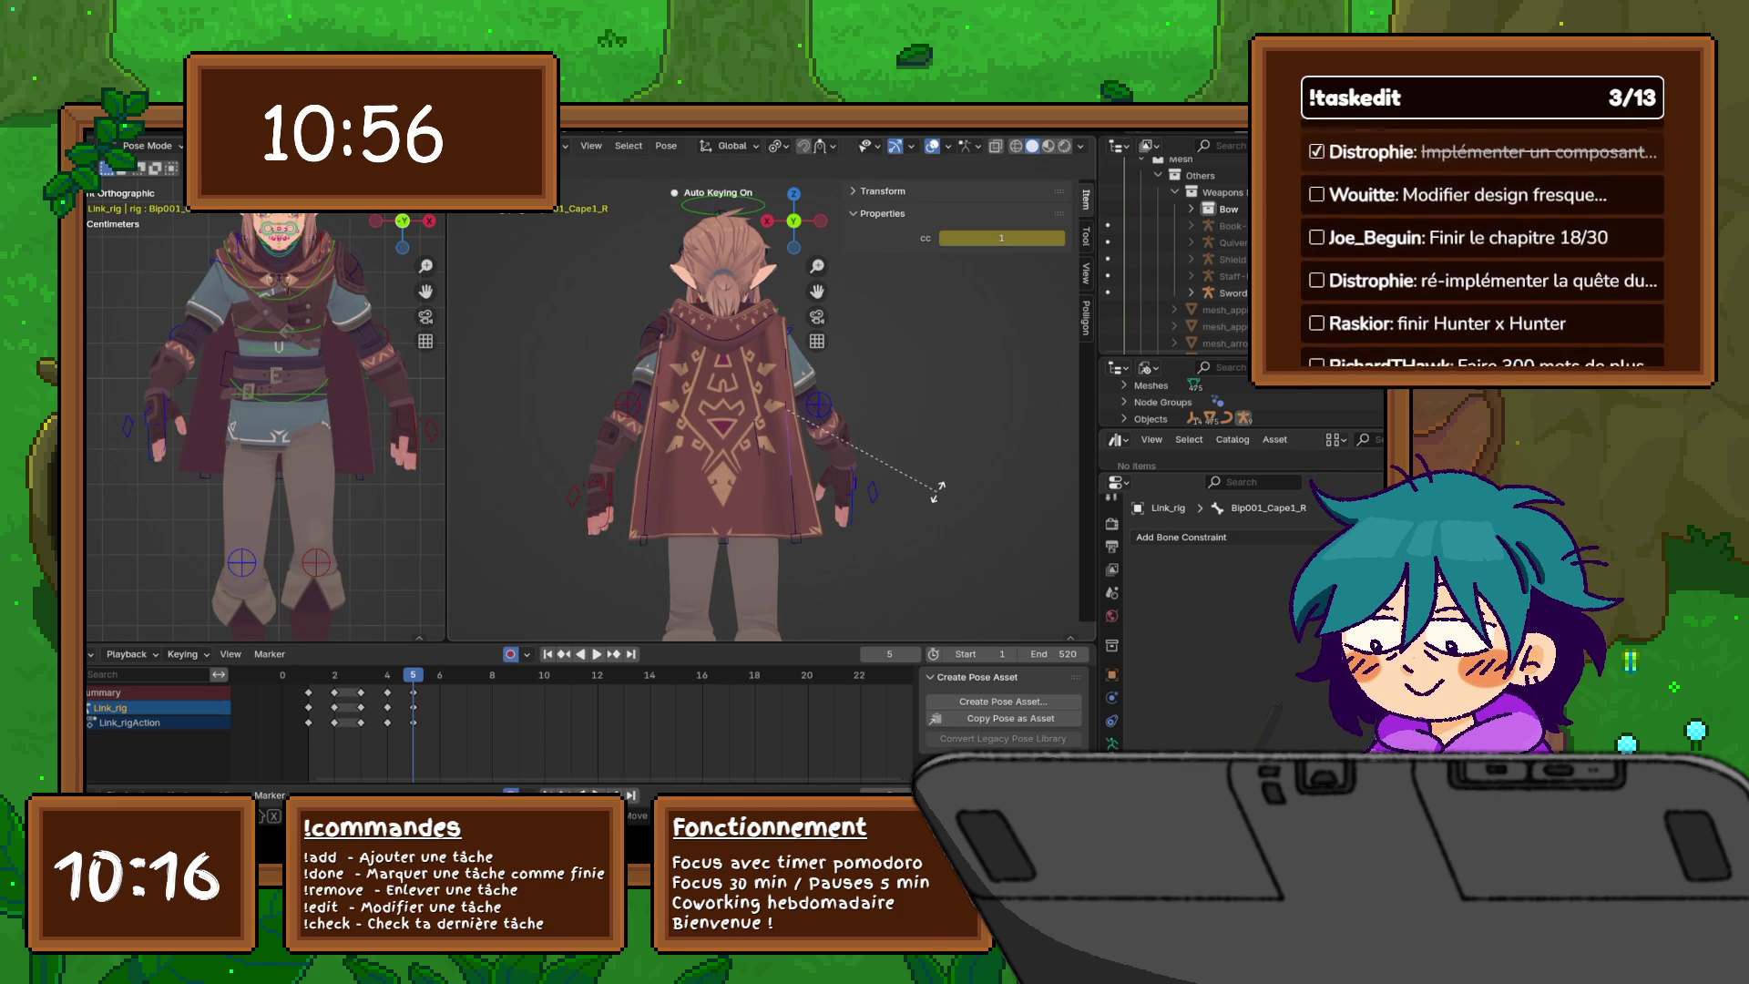
left_click(794, 483)
key("r")
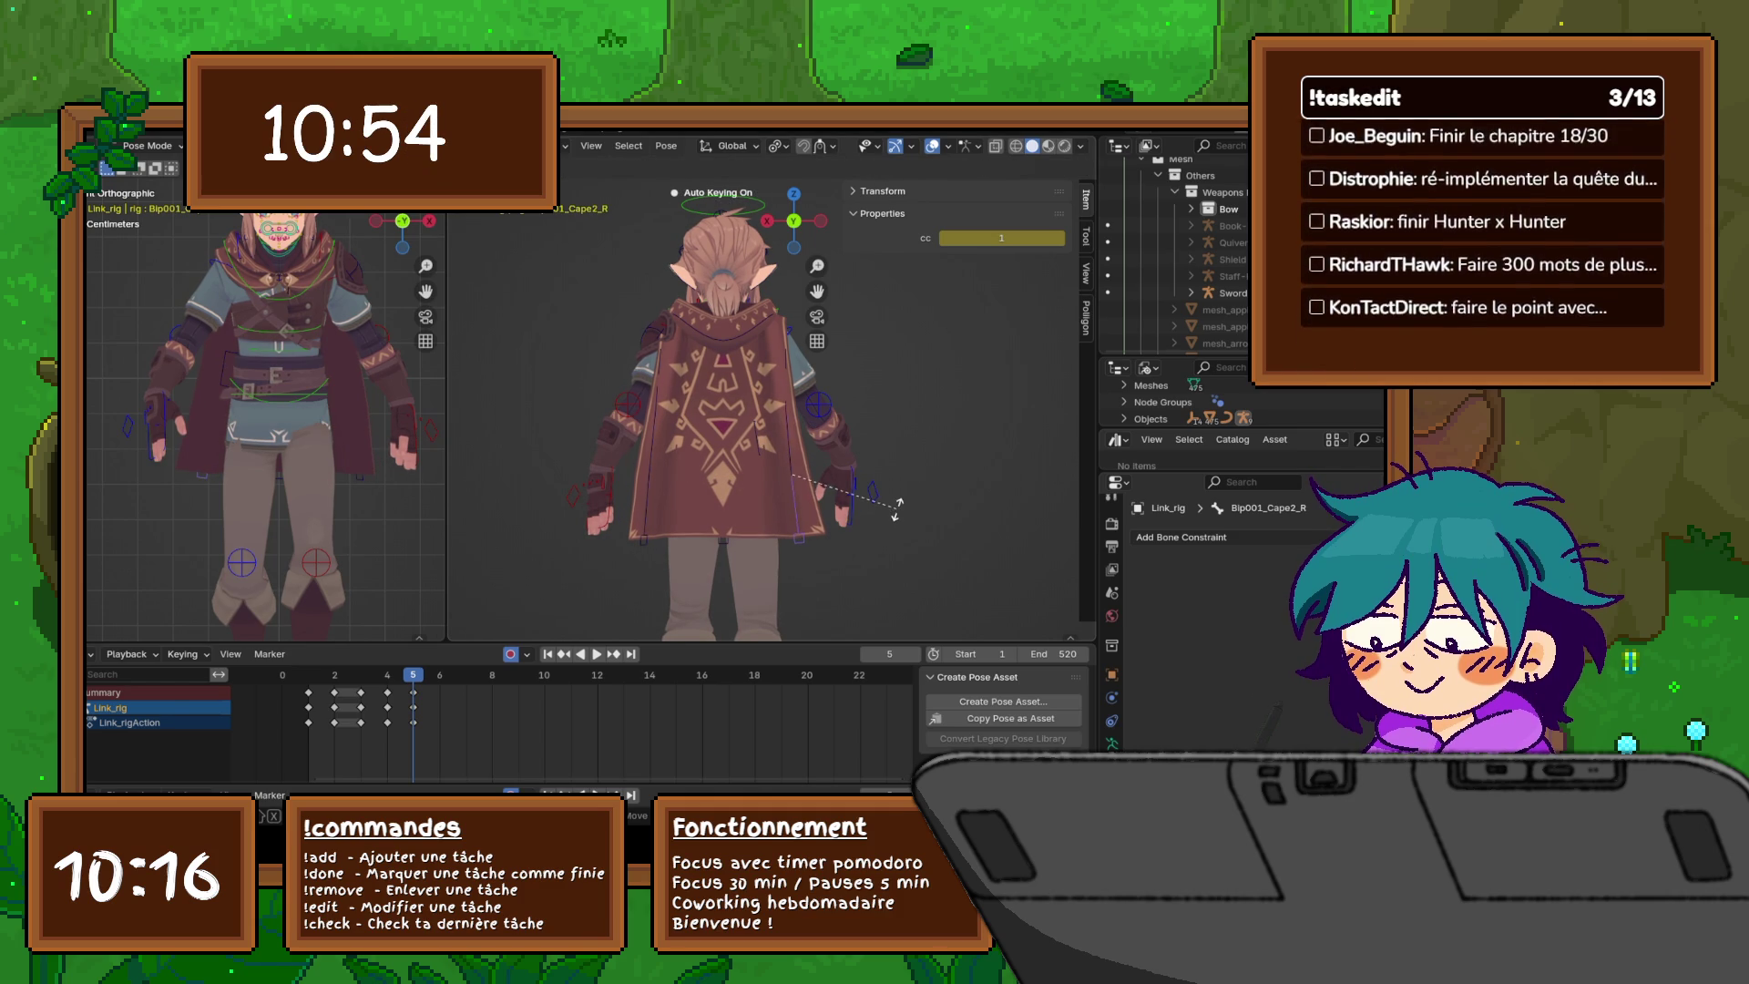
left_click(898, 504)
mouse_move(897, 504)
middle_mouse_down()
mouse_move(756, 507)
mouse_move(848, 507)
middle_mouse_up()
left_click(785, 511)
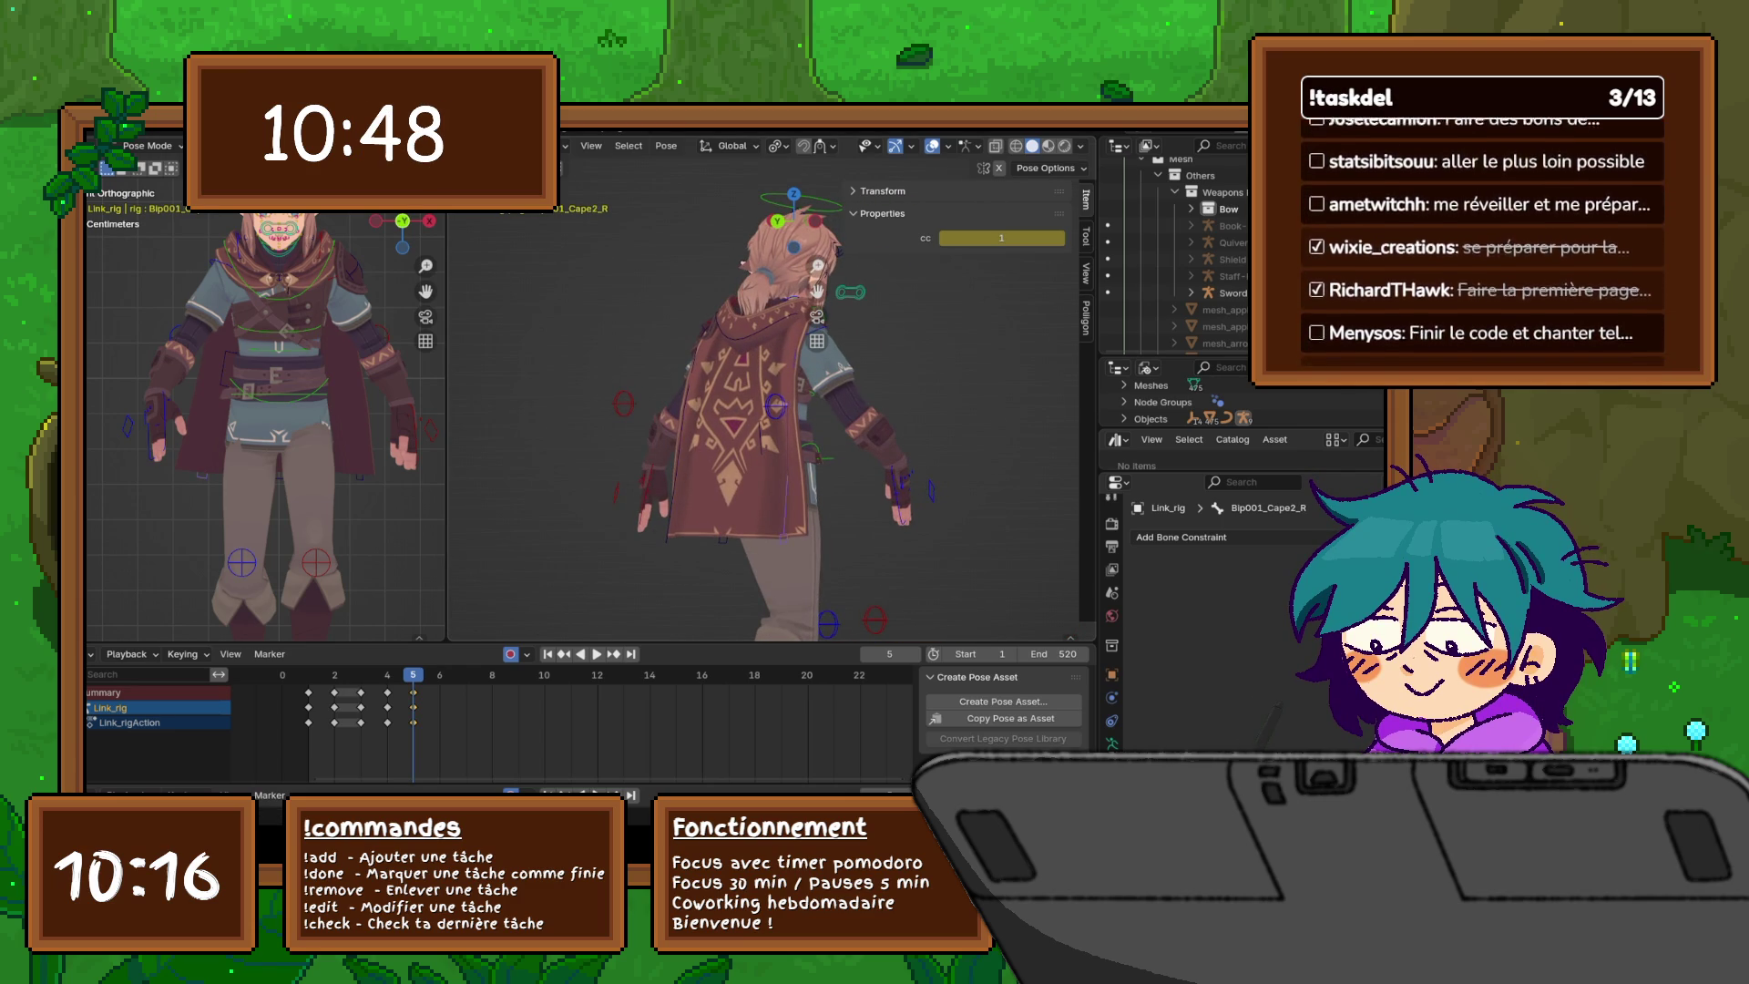
middle_click_drag(756, 507, 848, 507)
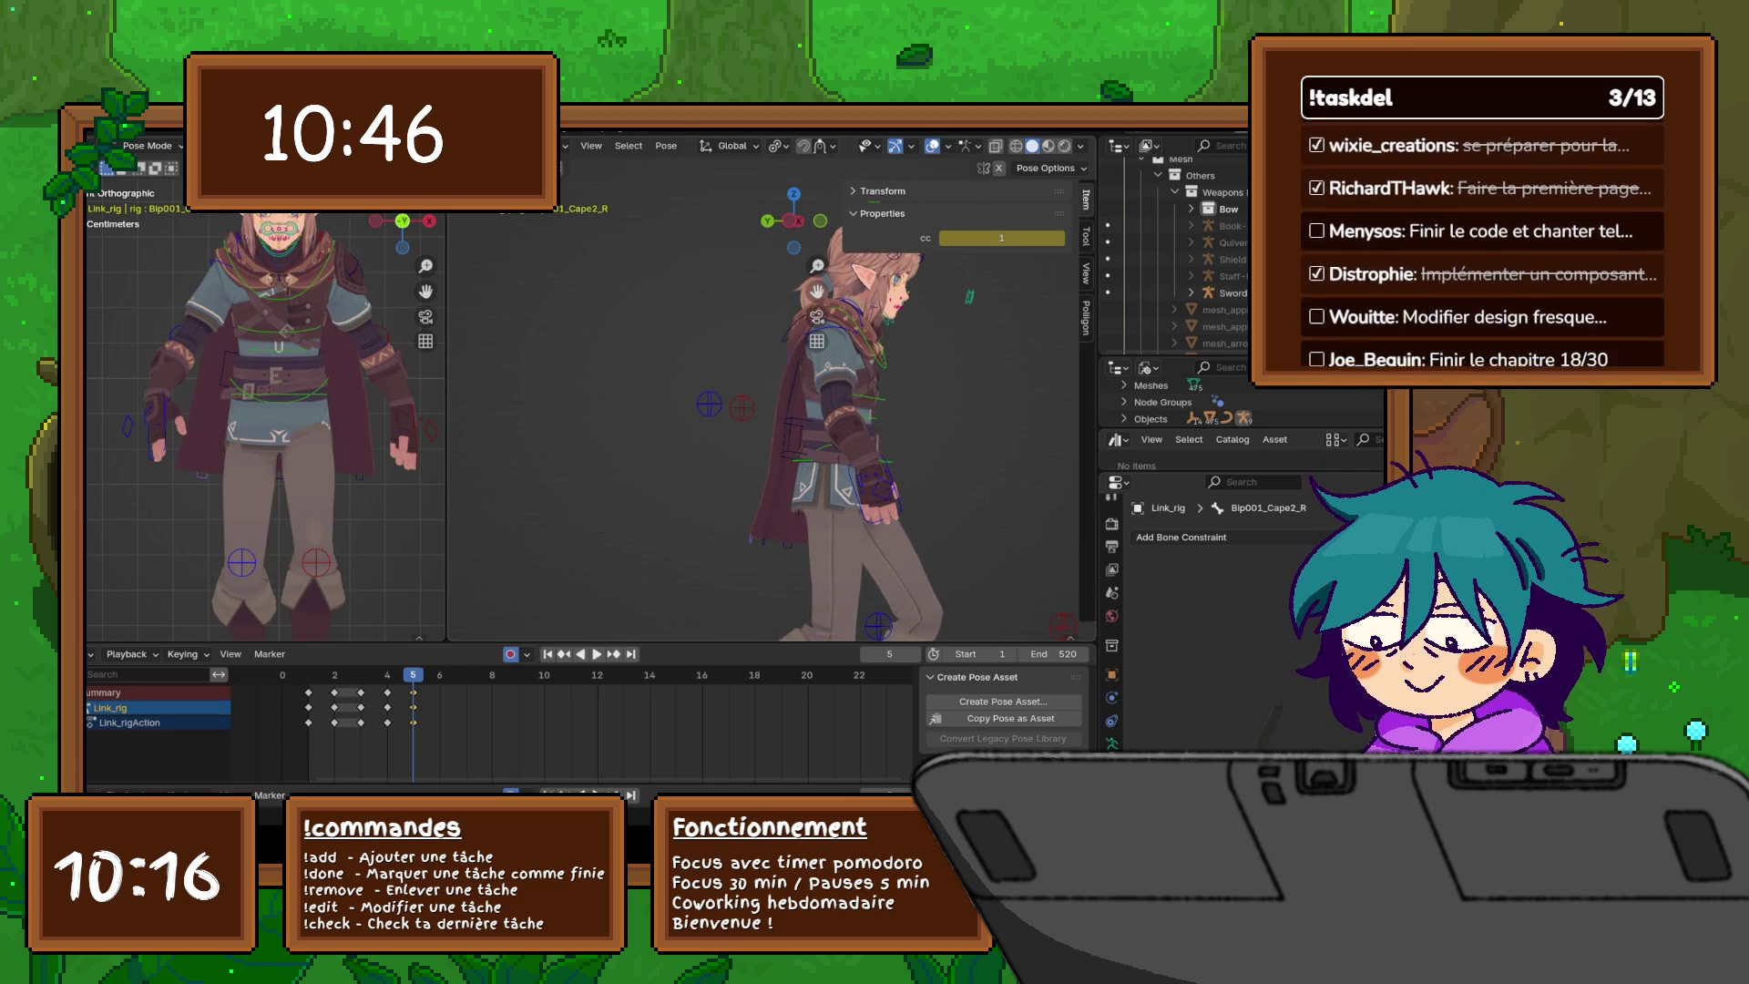
- Rotate one right-side cape bone and reposition another right-side cape bone at frame 5
key("r")
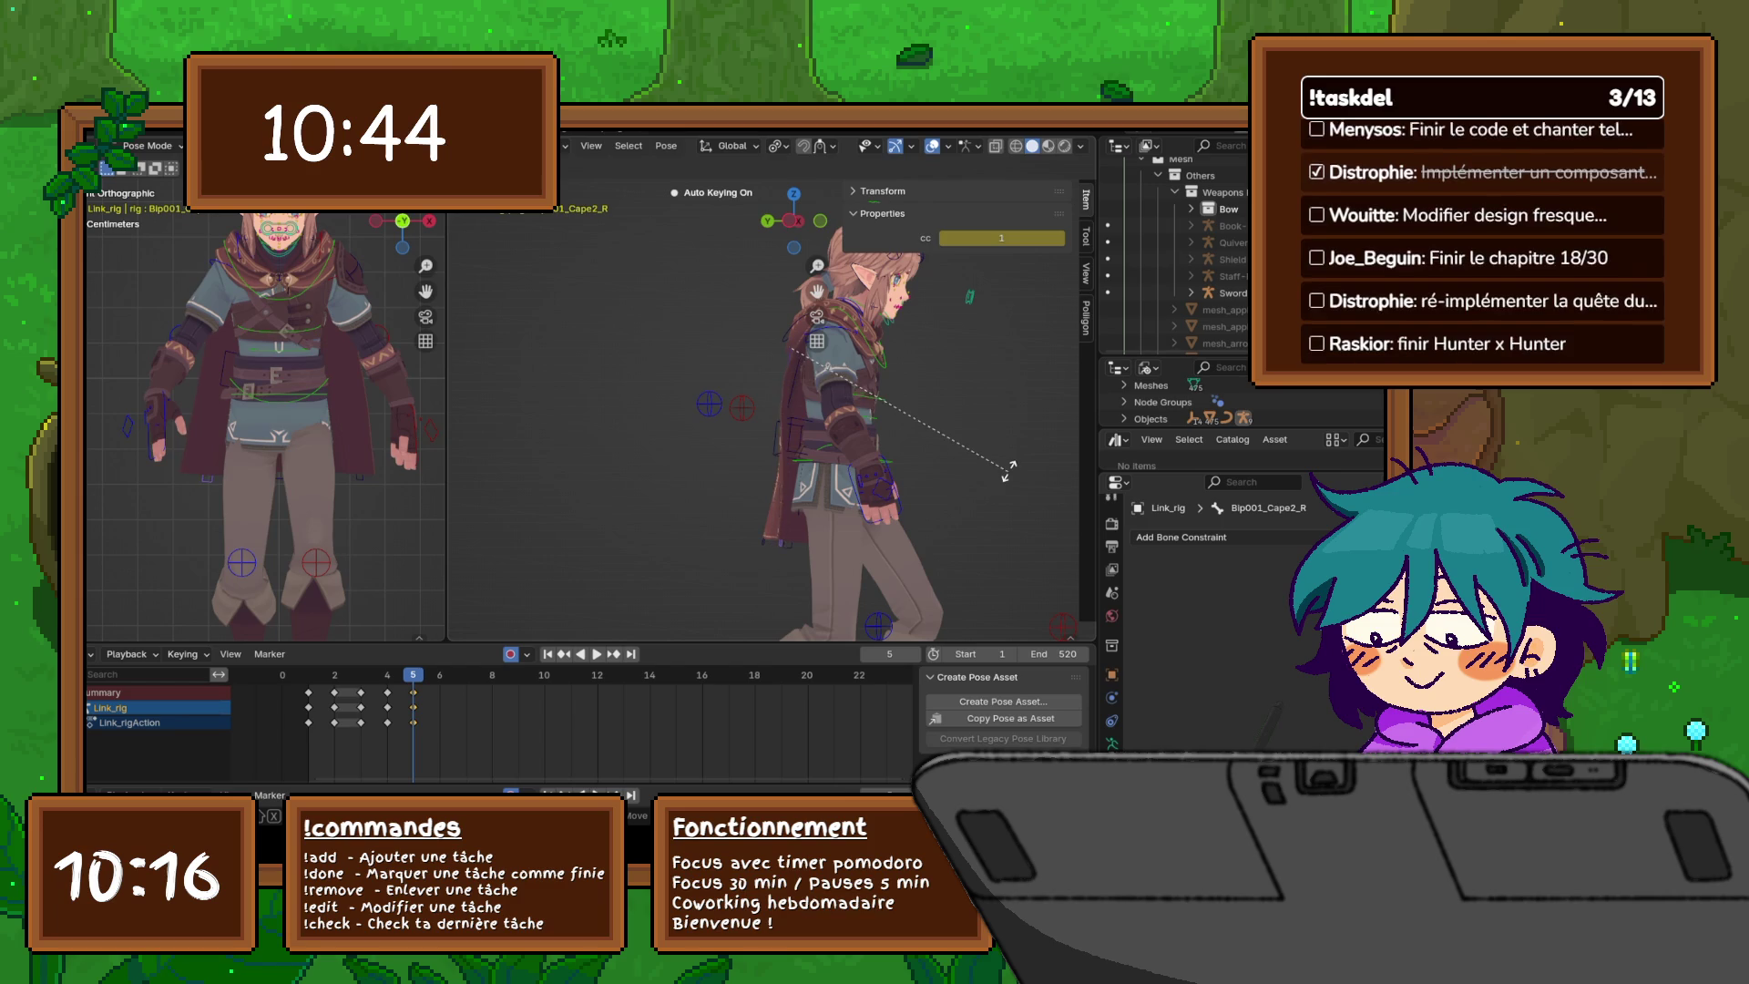
left_click(1009, 469)
middle_click_drag(1009, 469, 929, 469)
left_click(752, 414)
mouse_move(751, 414)
middle_mouse_down()
mouse_move(911, 415)
mouse_move(774, 414)
mouse_move(838, 414)
middle_mouse_up()
key("g")
left_click(833, 414)
- Rotate the Bip001_Cape2_R cape bone, then inspect the cape from behind
left_click(798, 382)
left_click(788, 423)
key("r")
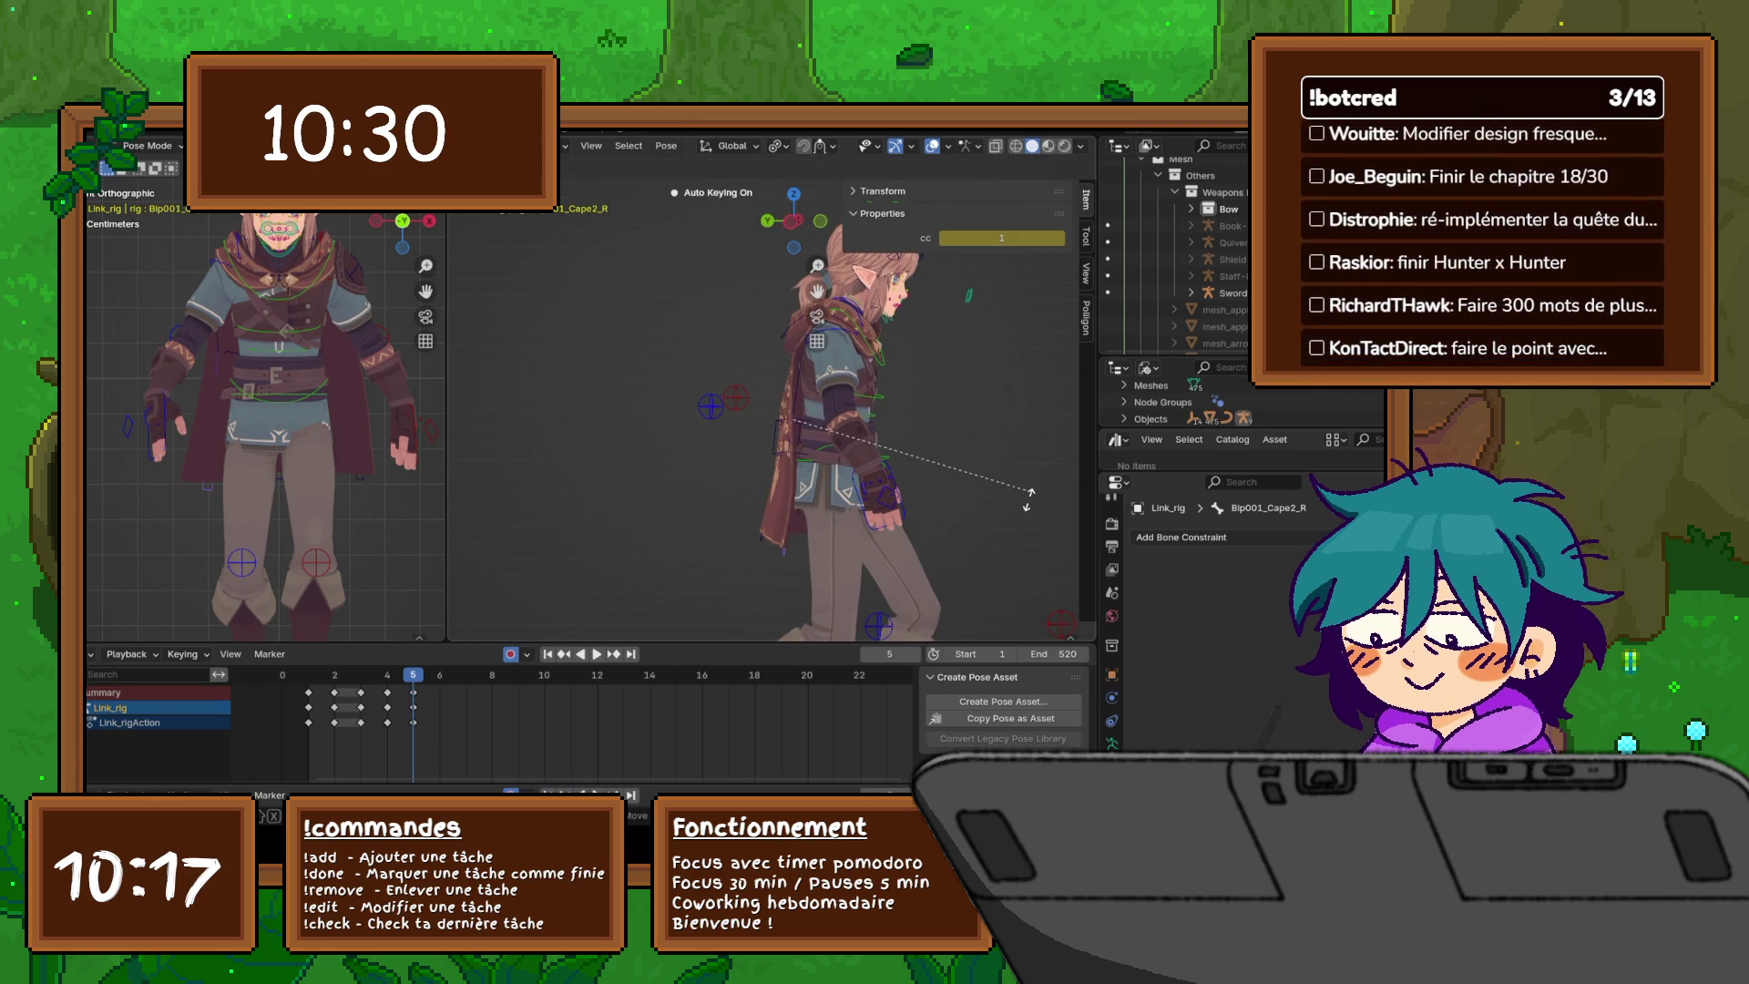
left_click(1002, 499)
middle_click_drag(884, 510, 1066, 511)
- Rotate the centre cape bone Bip001_Cape2_C from a side view, redoing it after an undo
left_click(756, 383)
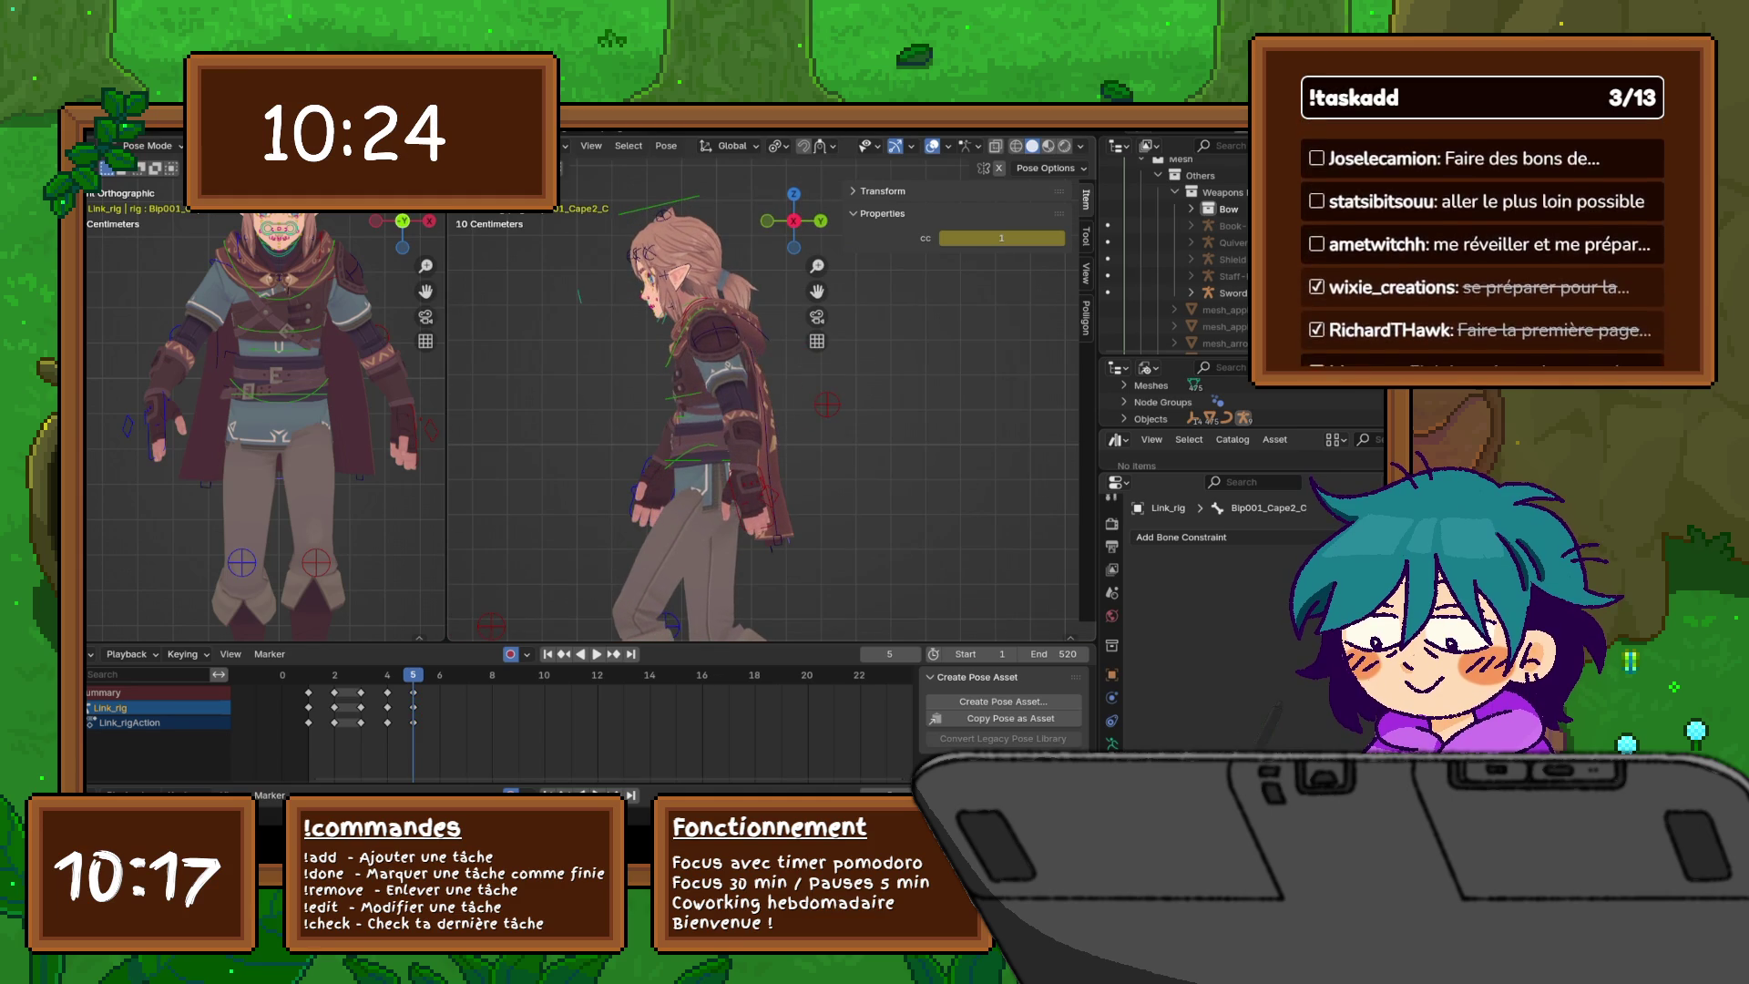
left_click(957, 505)
key("ctrl+z")
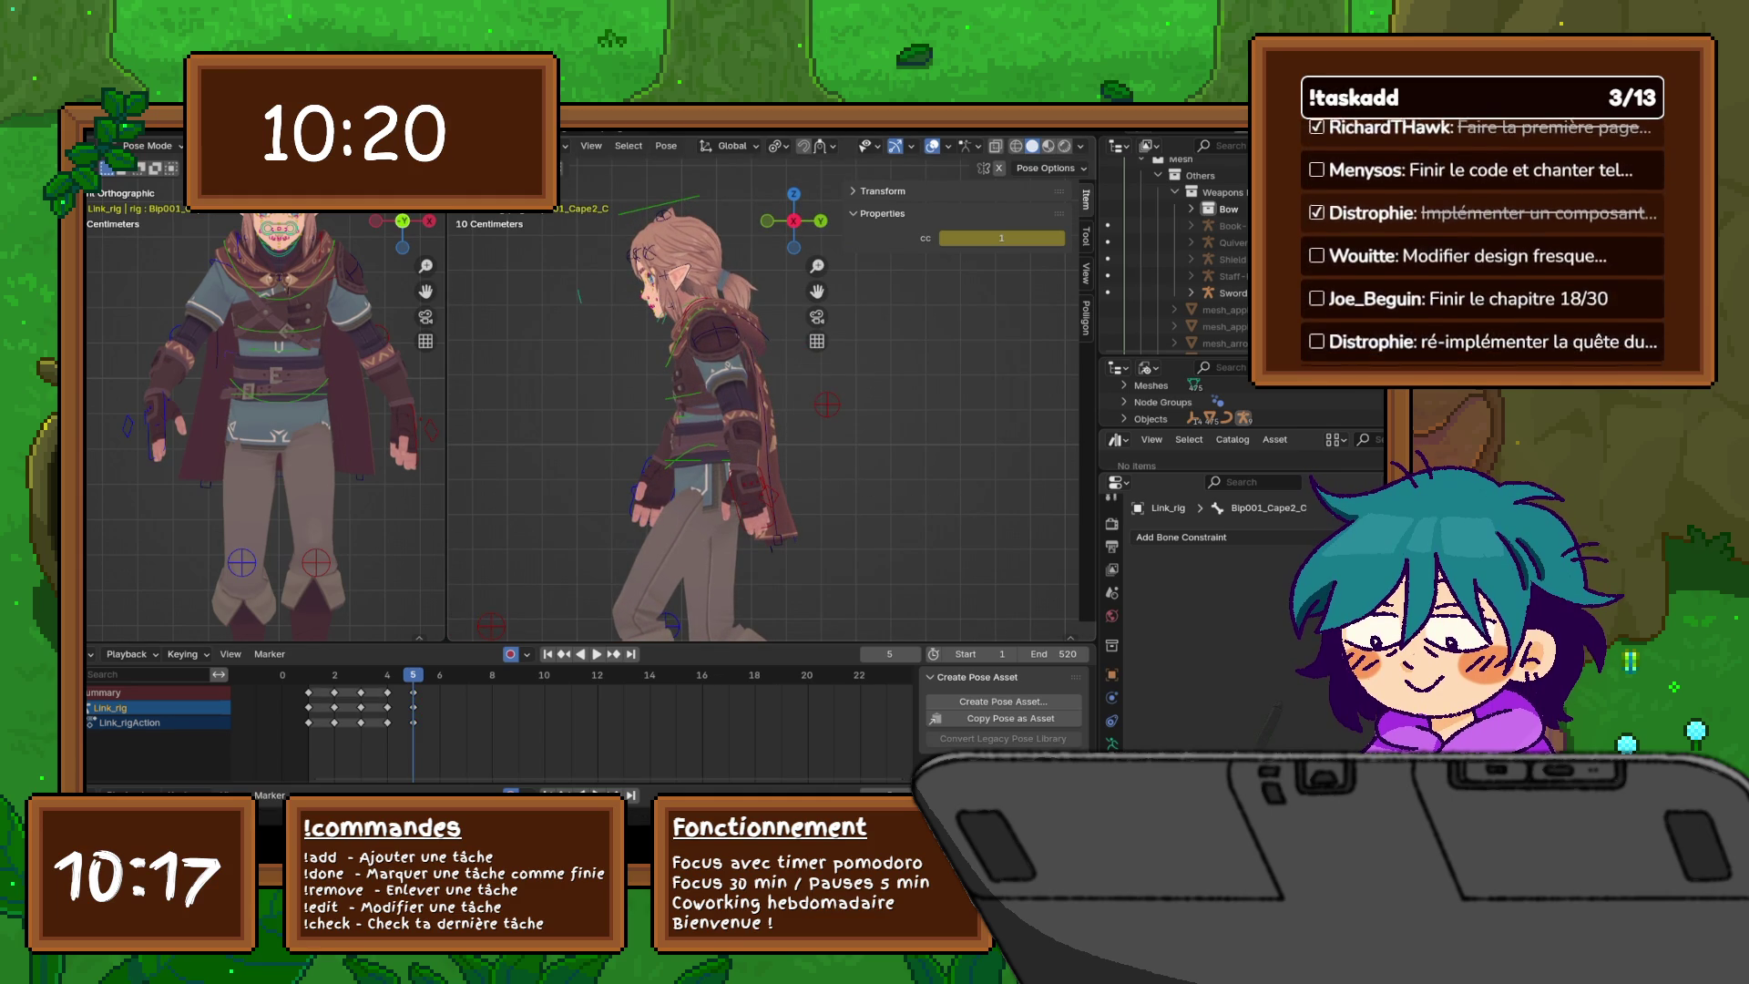
key("r")
key("Escape")
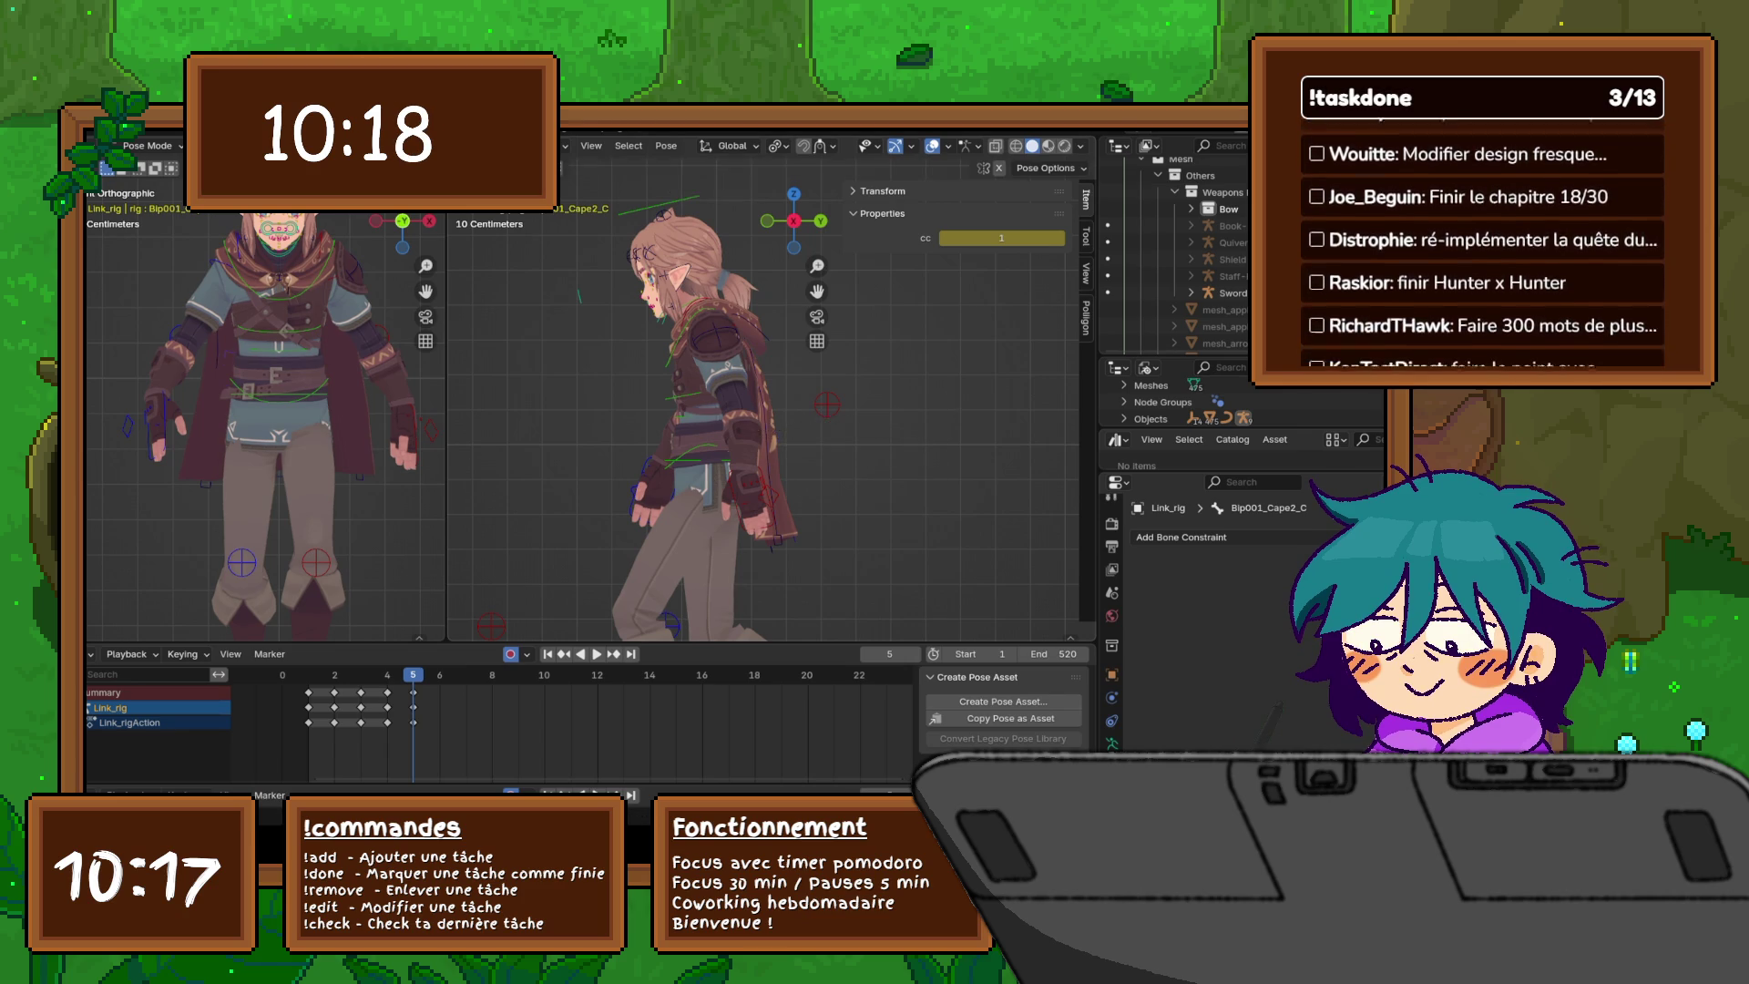
middle_click_drag(929, 405, 564, 412)
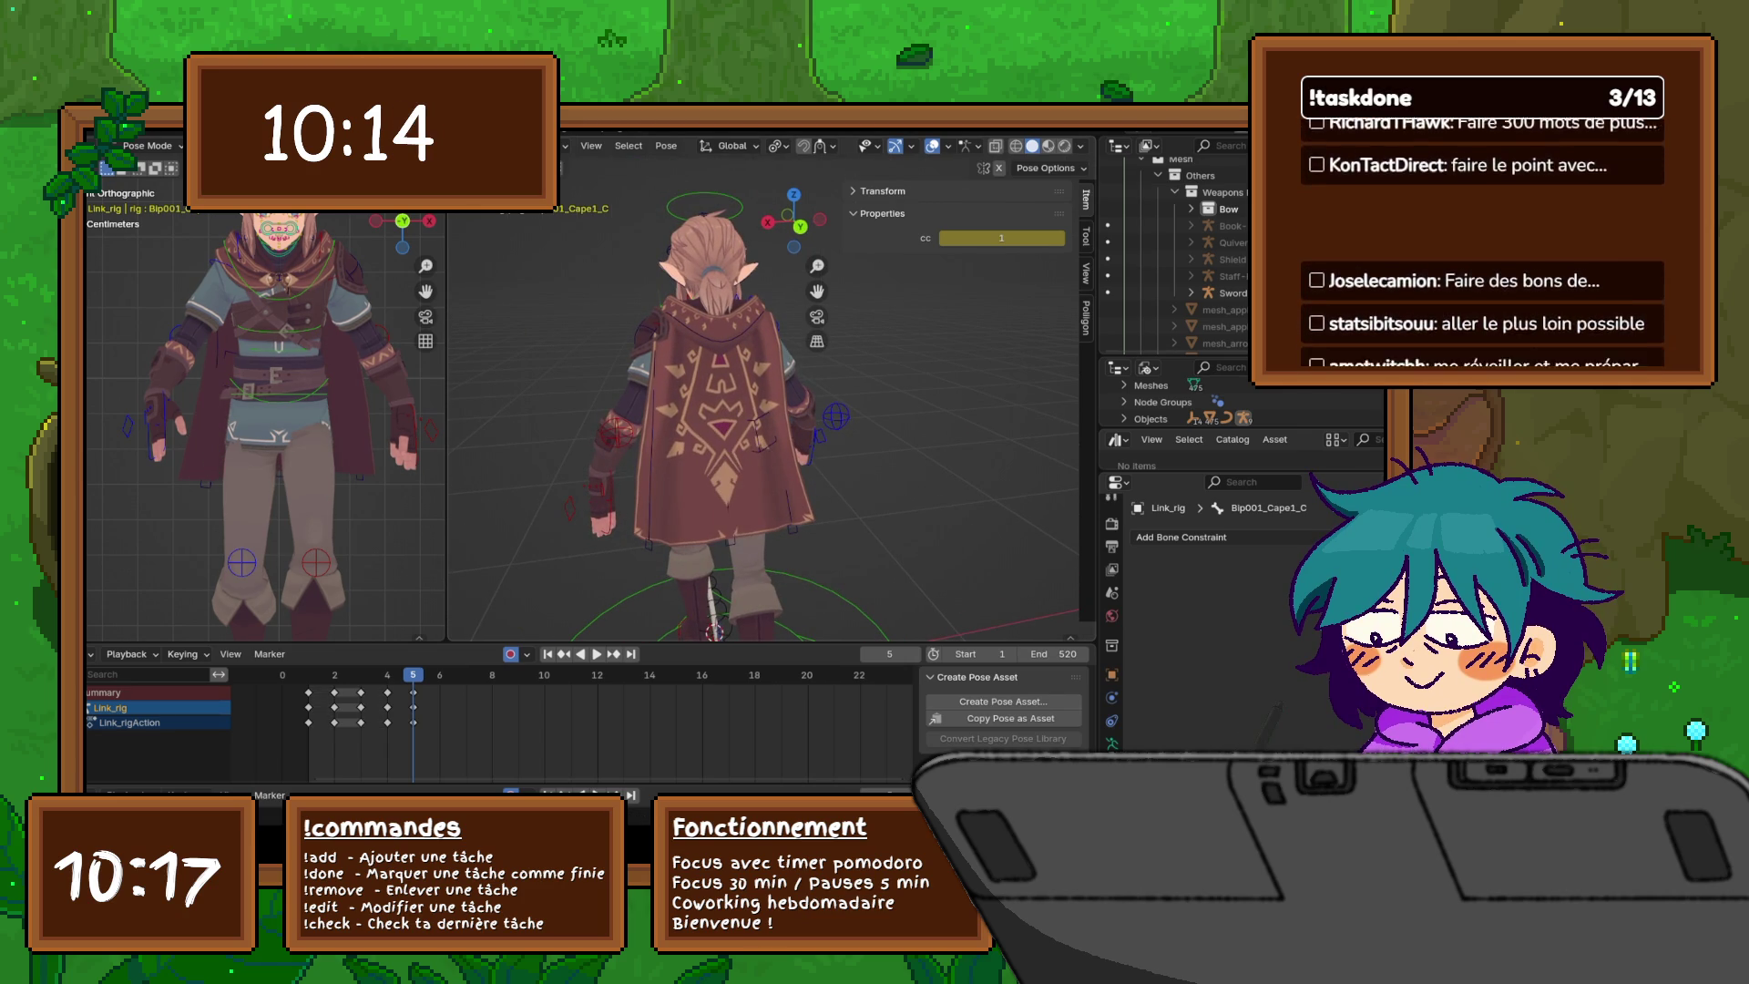
key("KP_3")
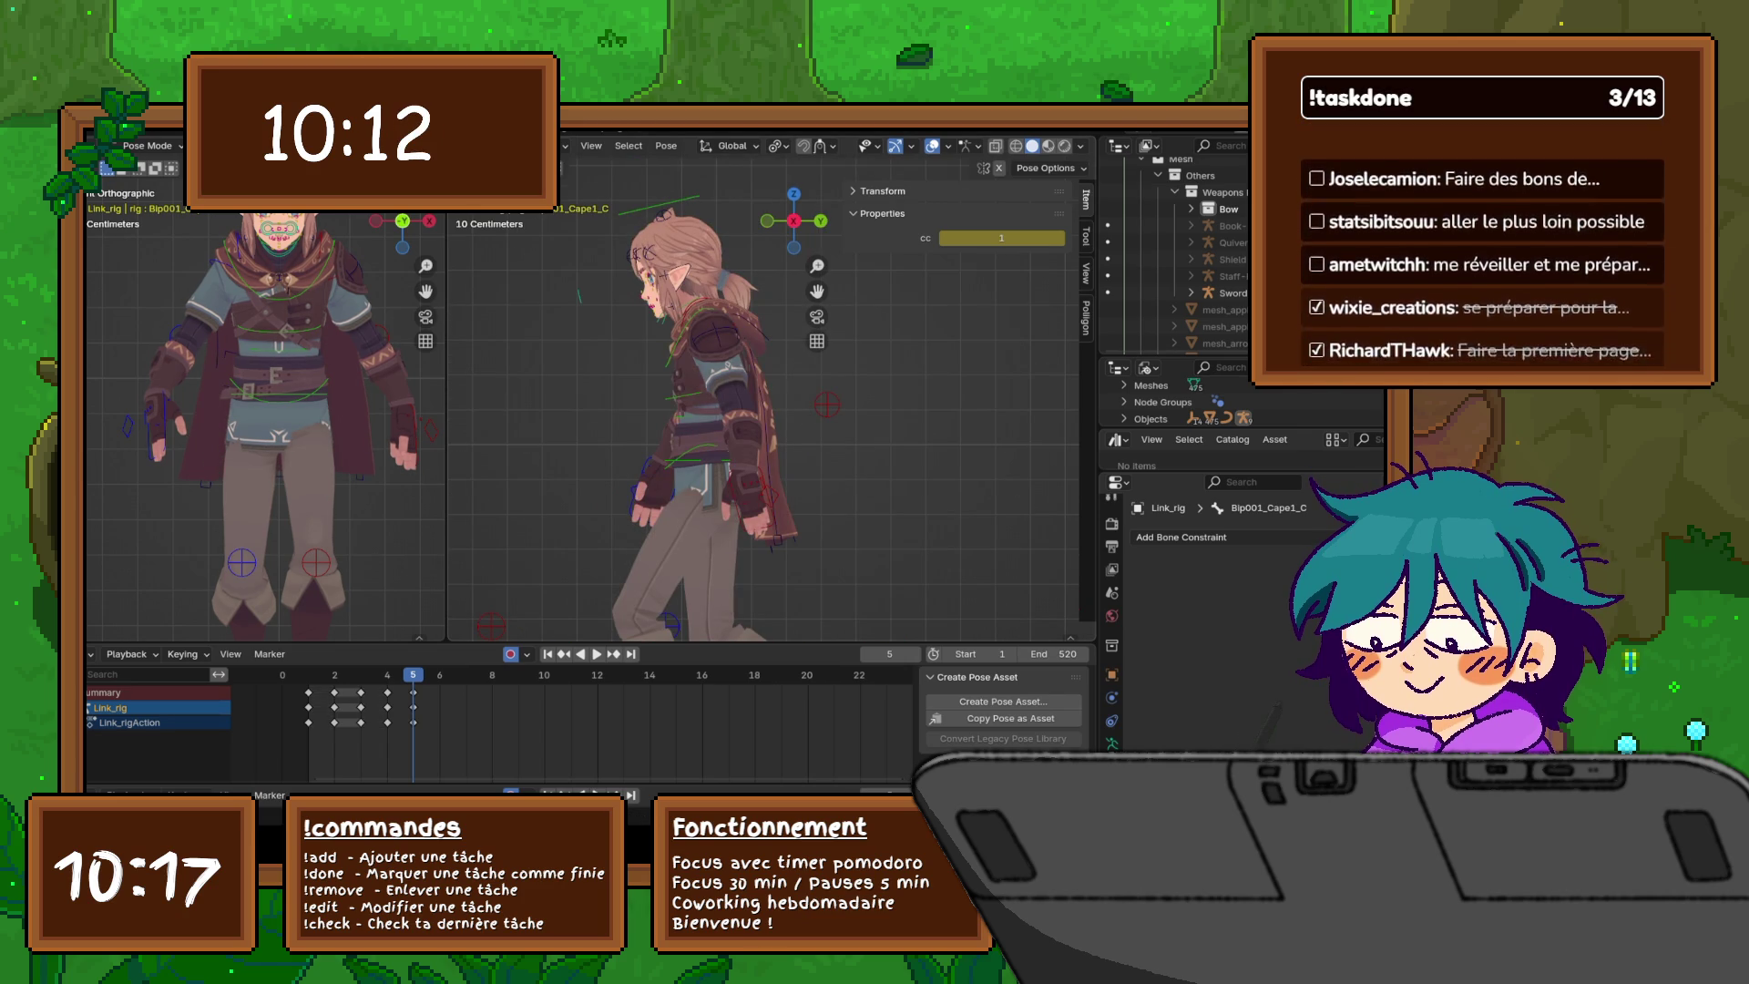
key("r")
left_click(826, 520)
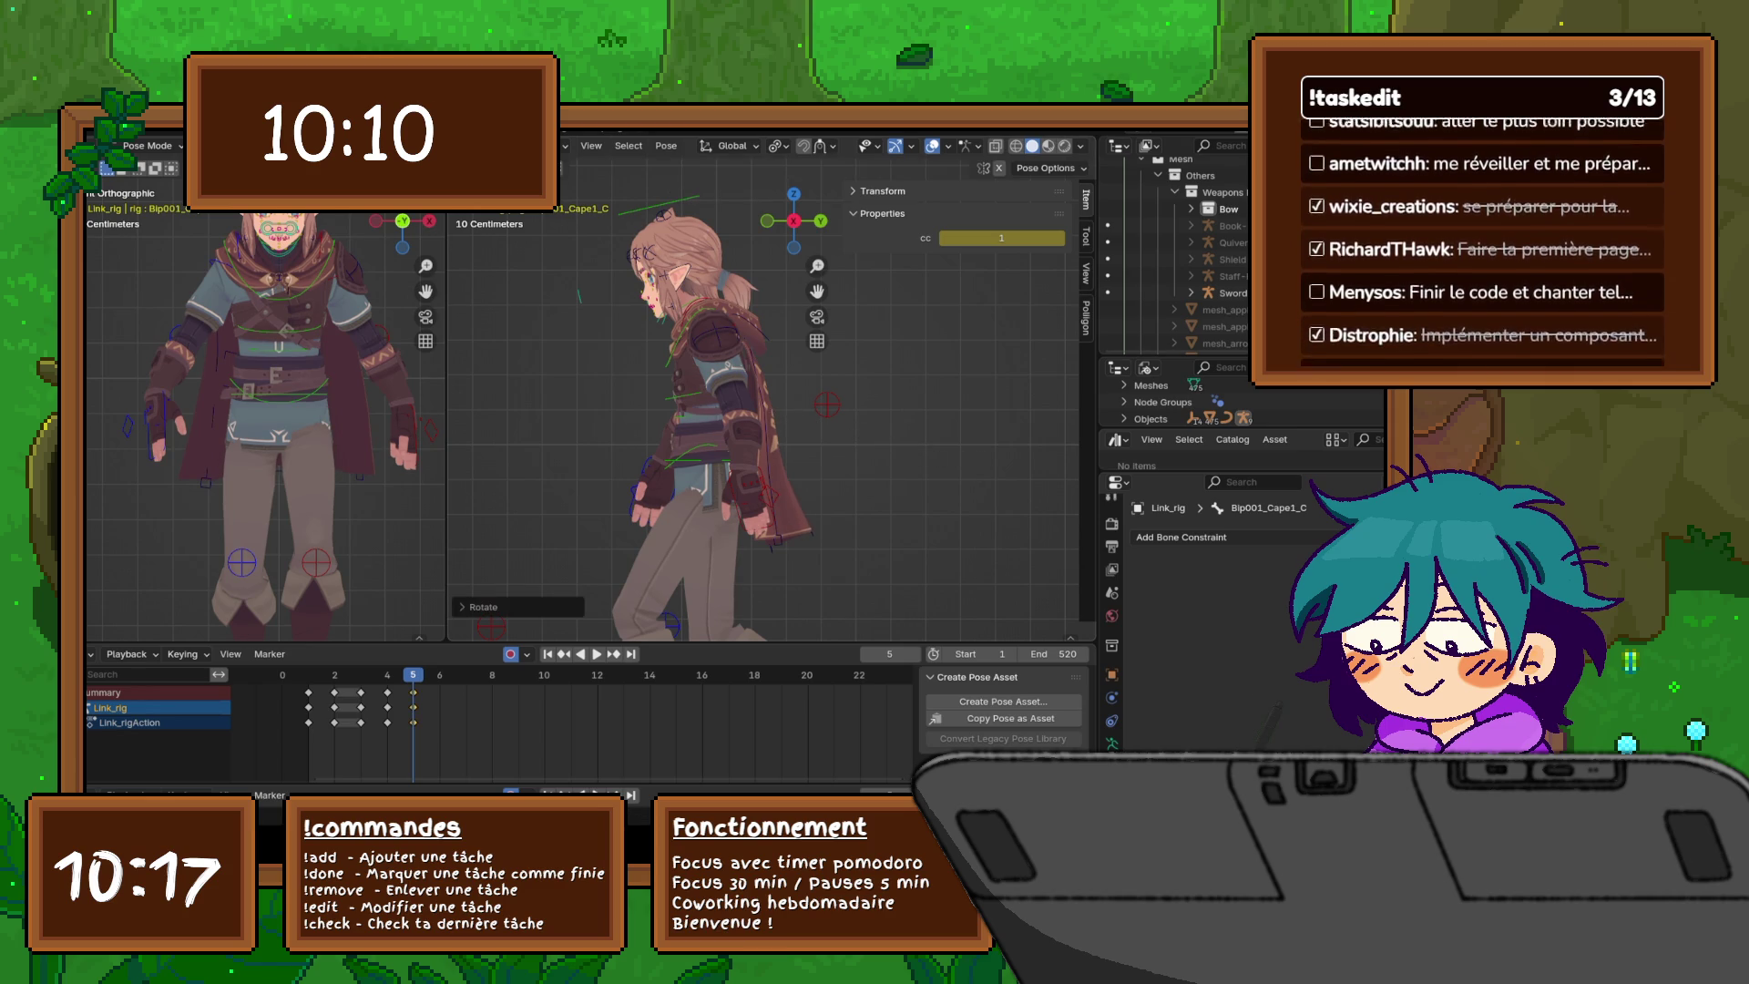
key("r")
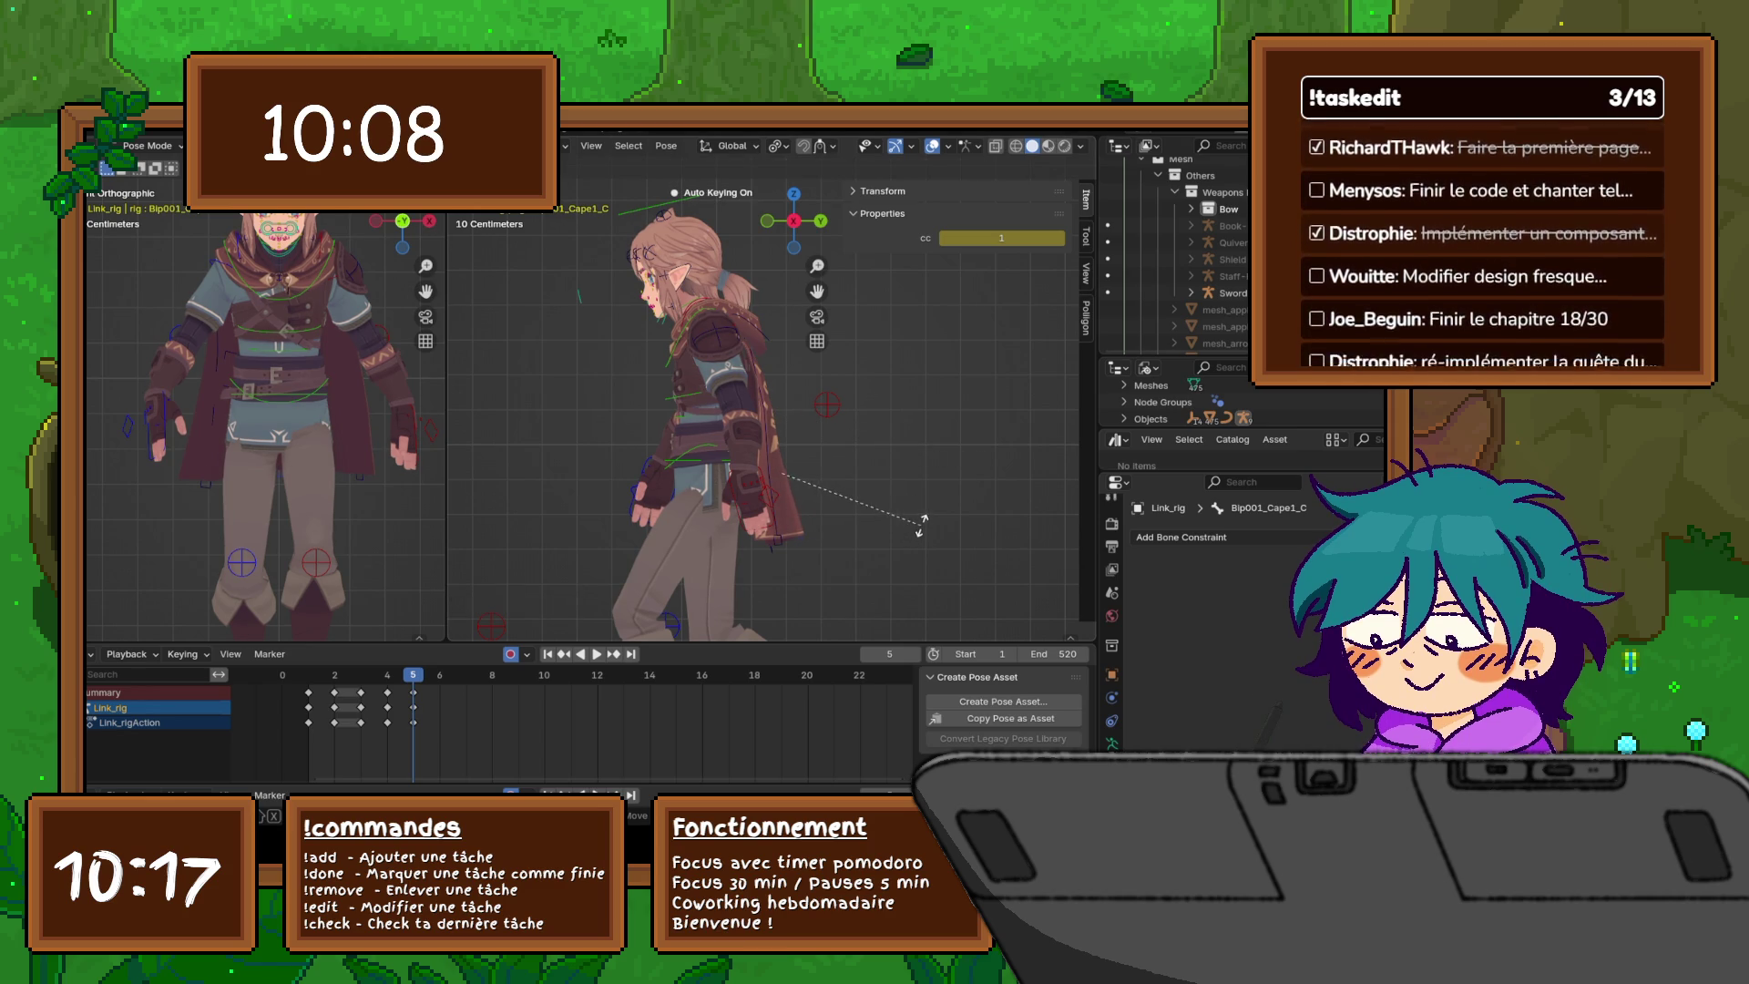
left_click(920, 526)
- Rotate the left cape bones Bip001_Cape1_L and Bip001_Cape2_L
left_click(766, 446)
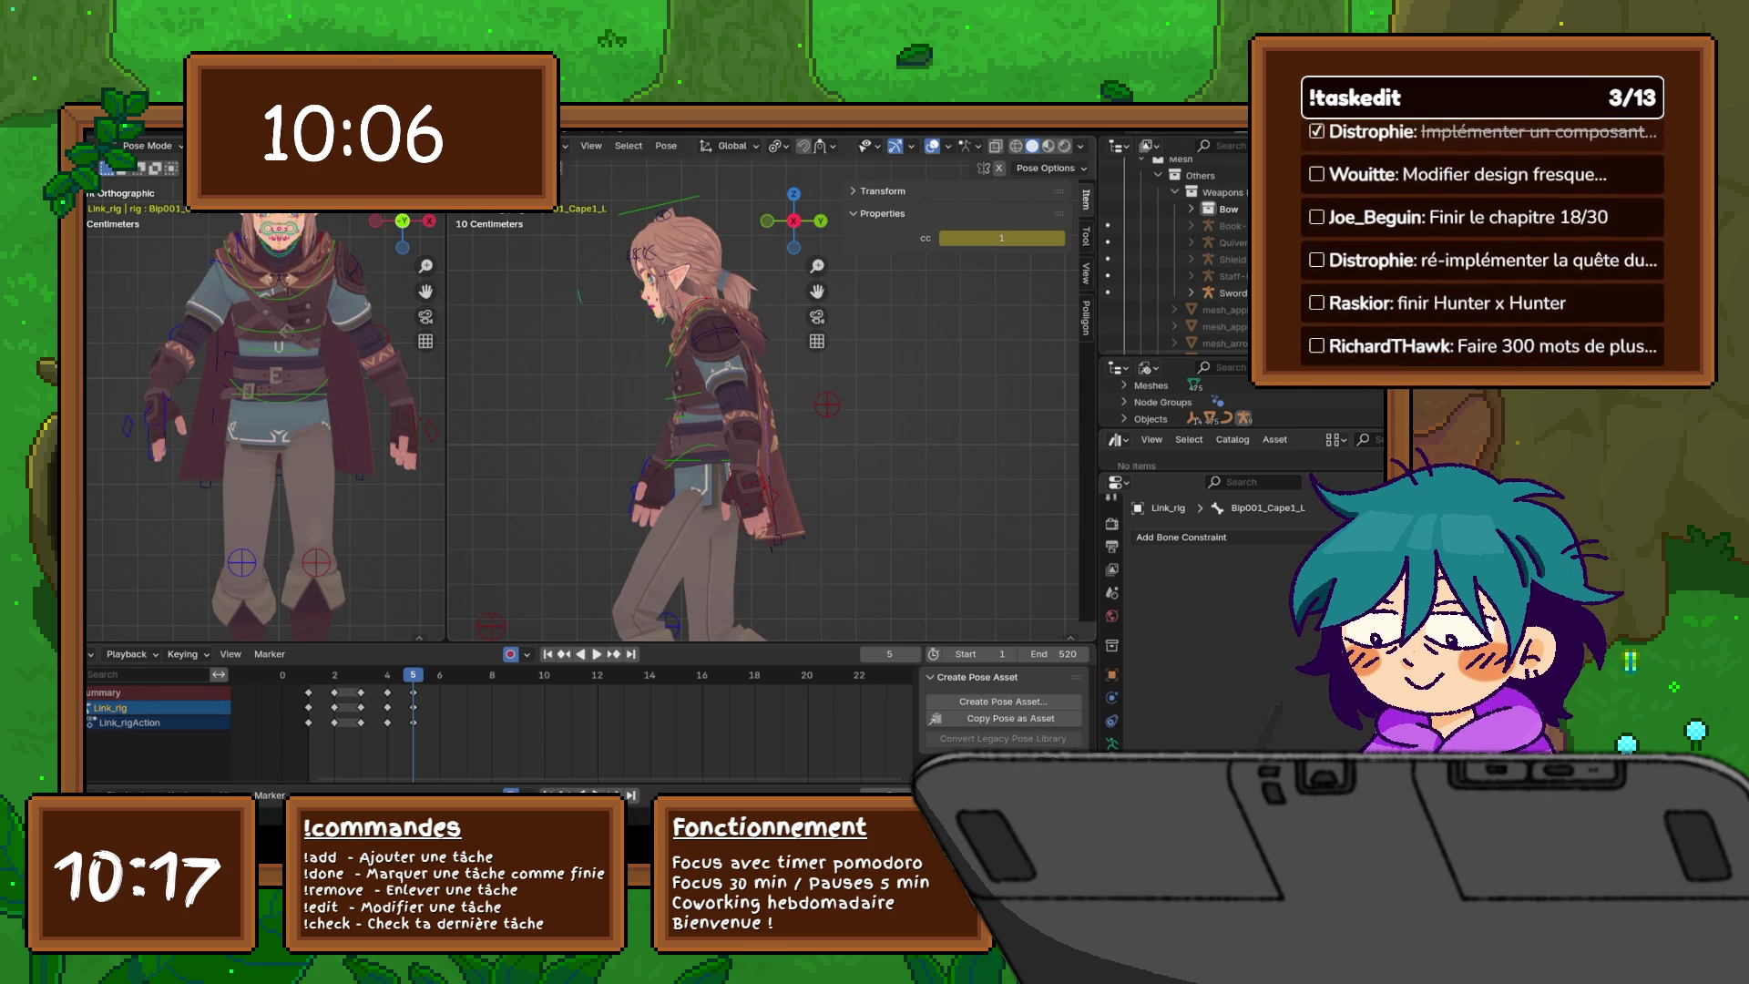
key("r")
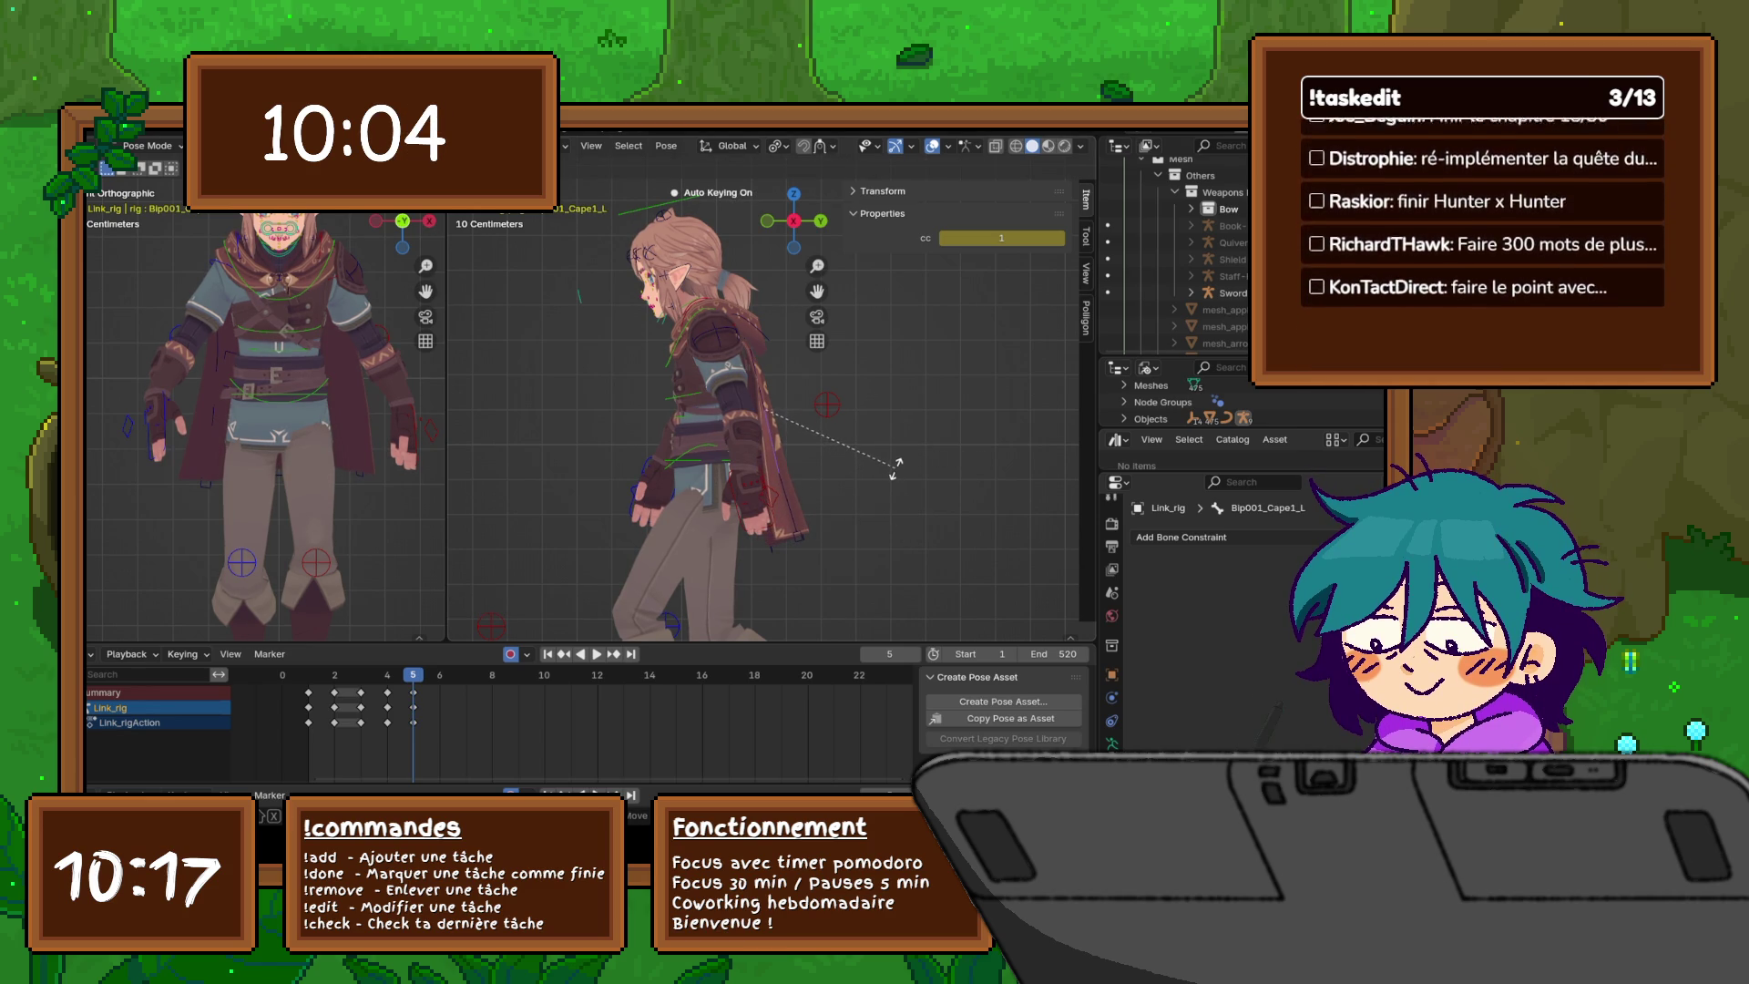
left_click(895, 466)
left_click(775, 455)
key("r")
left_click(913, 508)
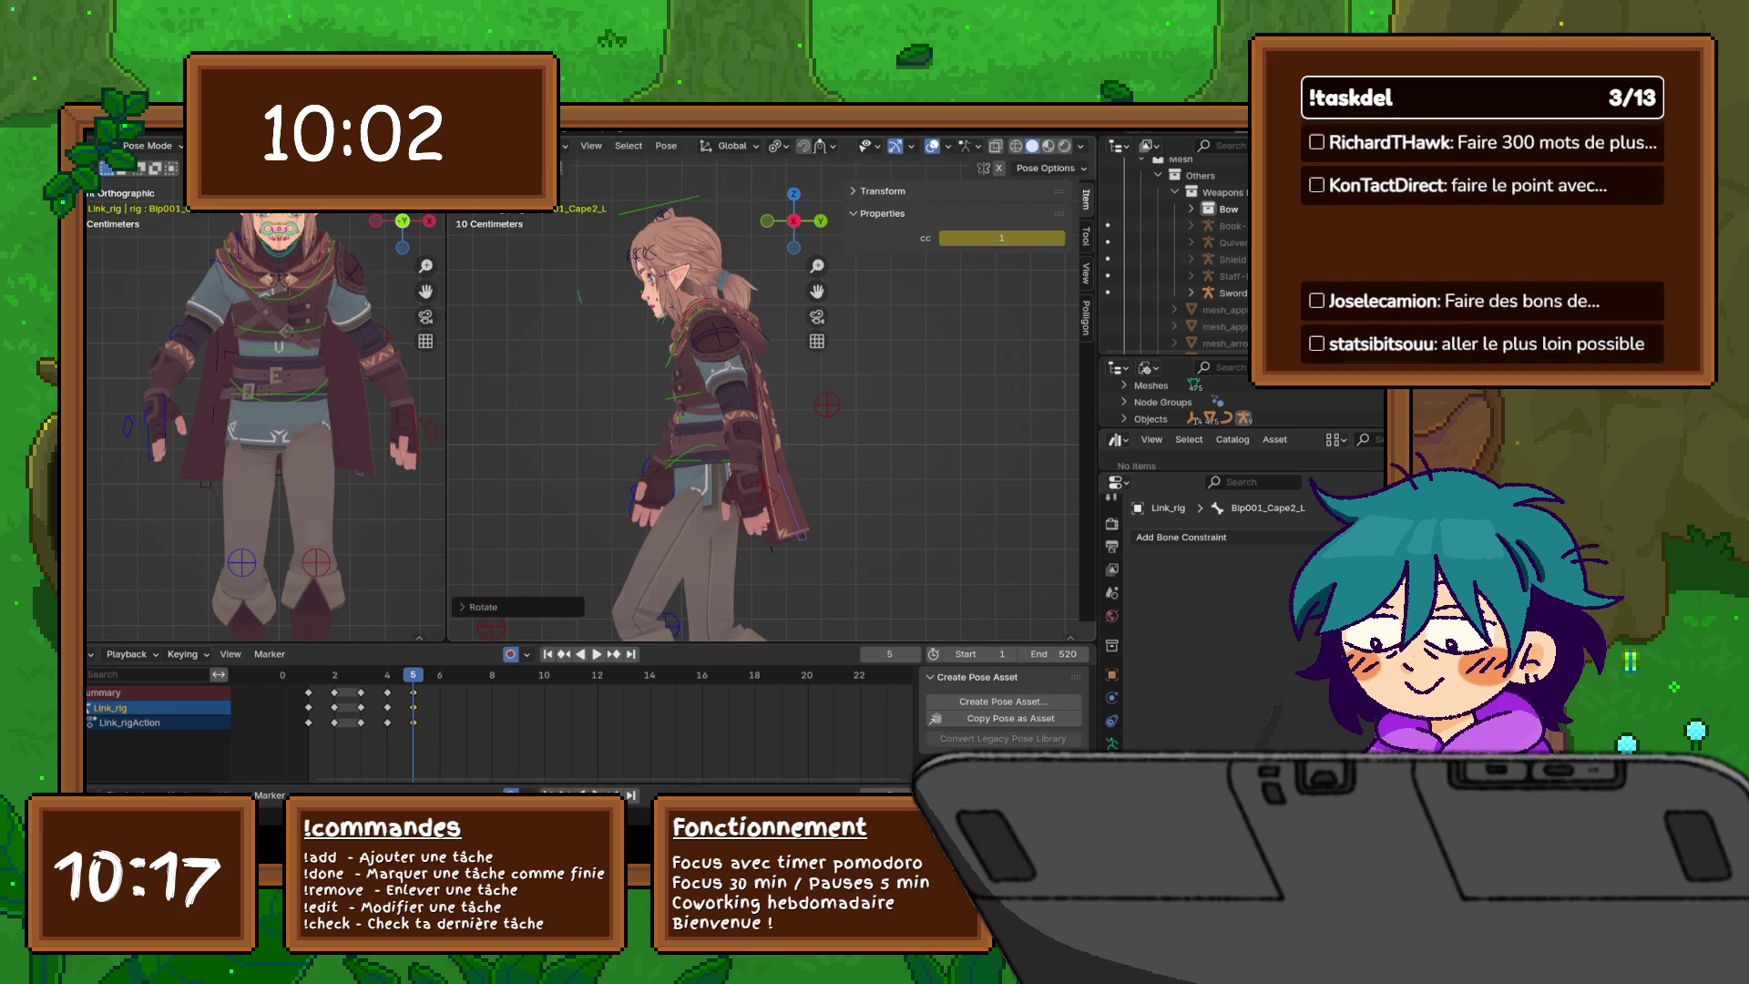
middle_click_drag(766, 410, 920, 396)
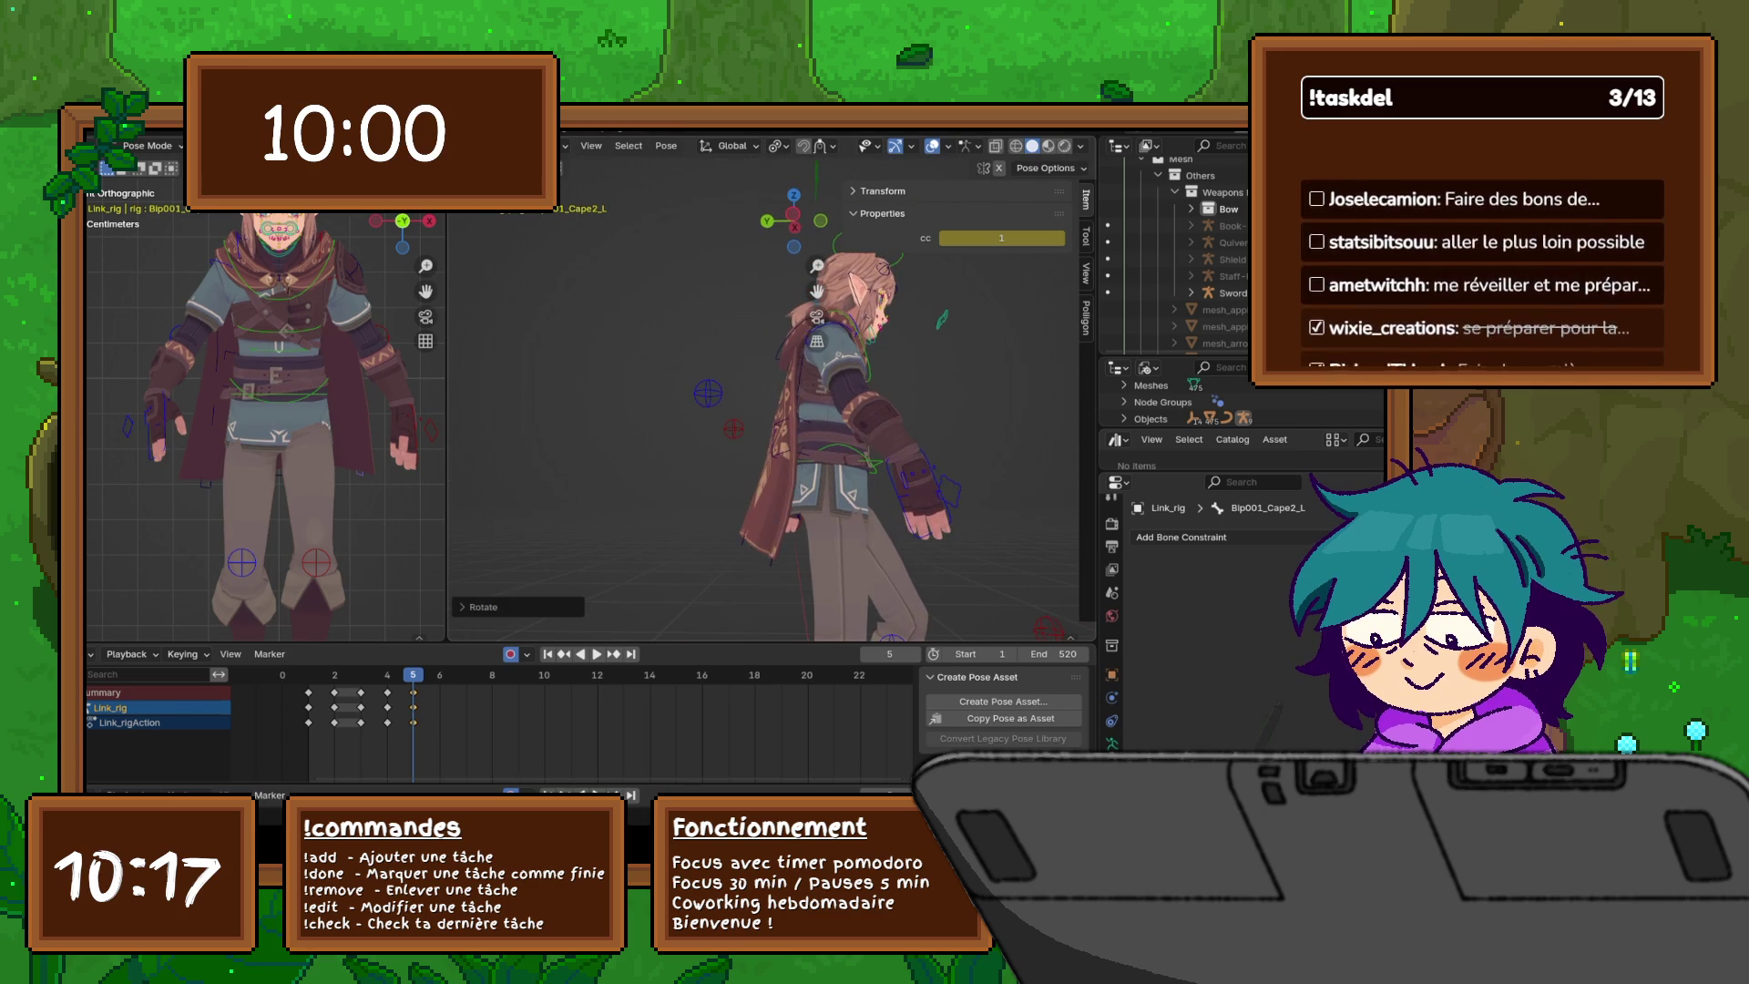
- Rotate the right cape bone Bip001_Cape1_R
left_click(793, 383)
middle_click_drag(793, 383, 915, 387)
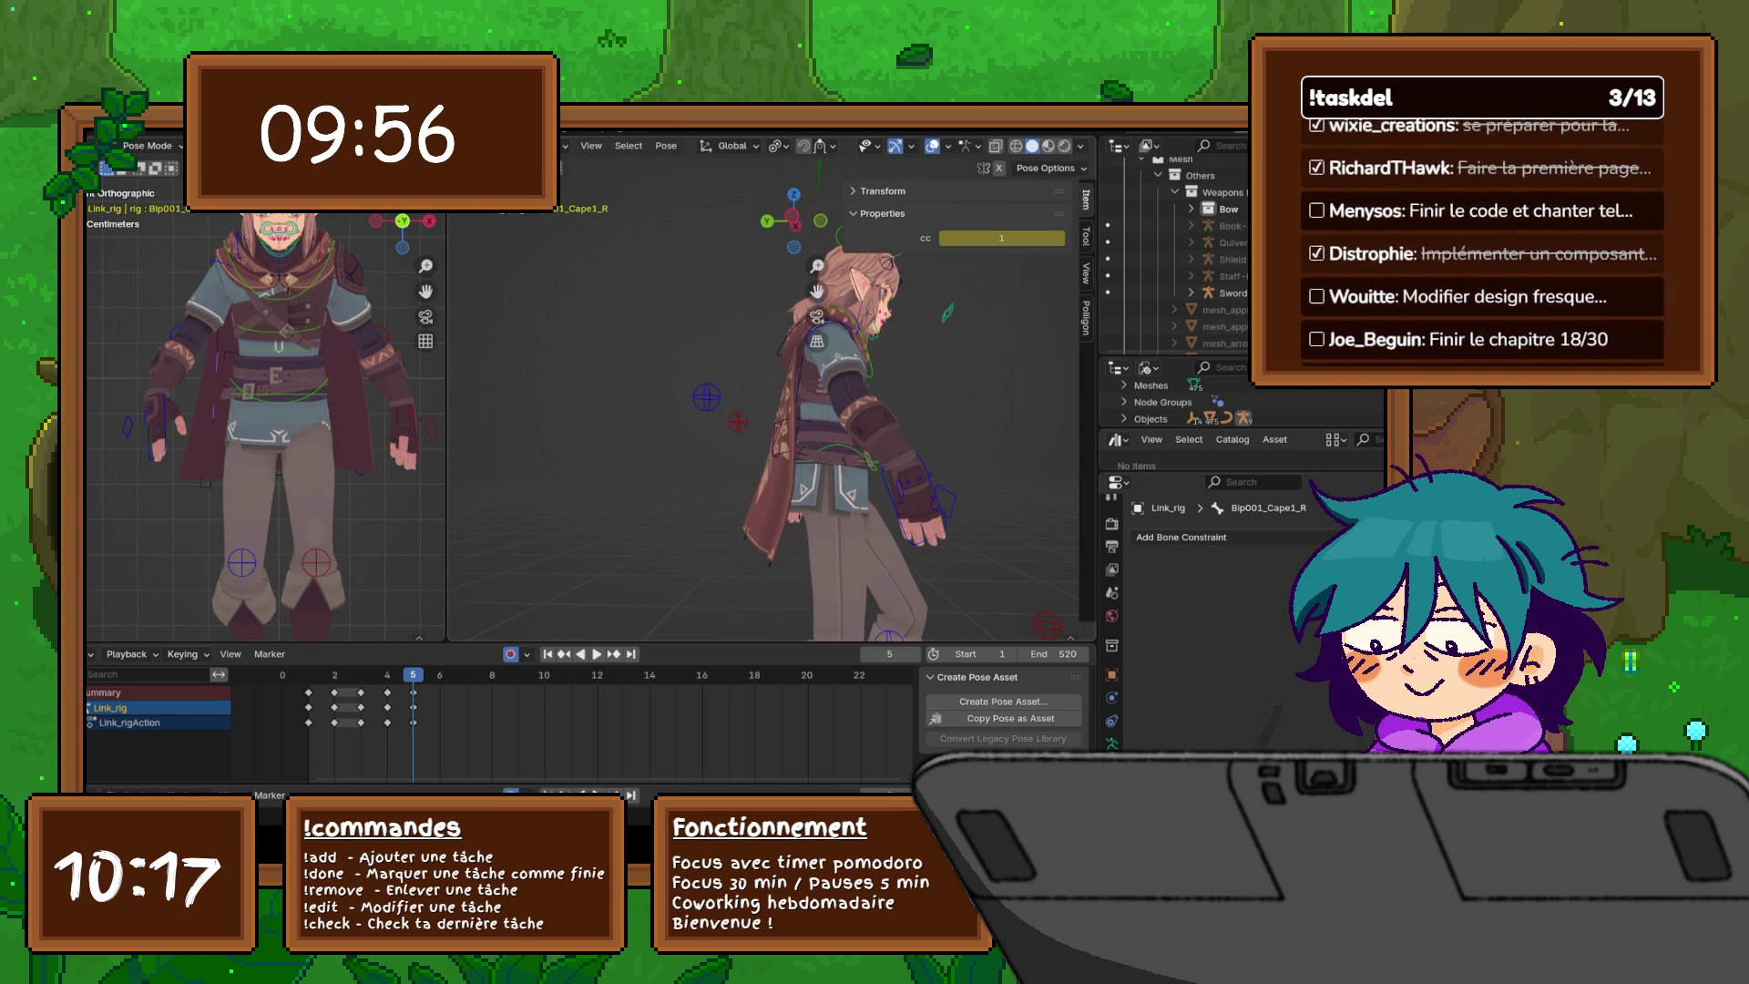
key("r")
left_click(920, 499)
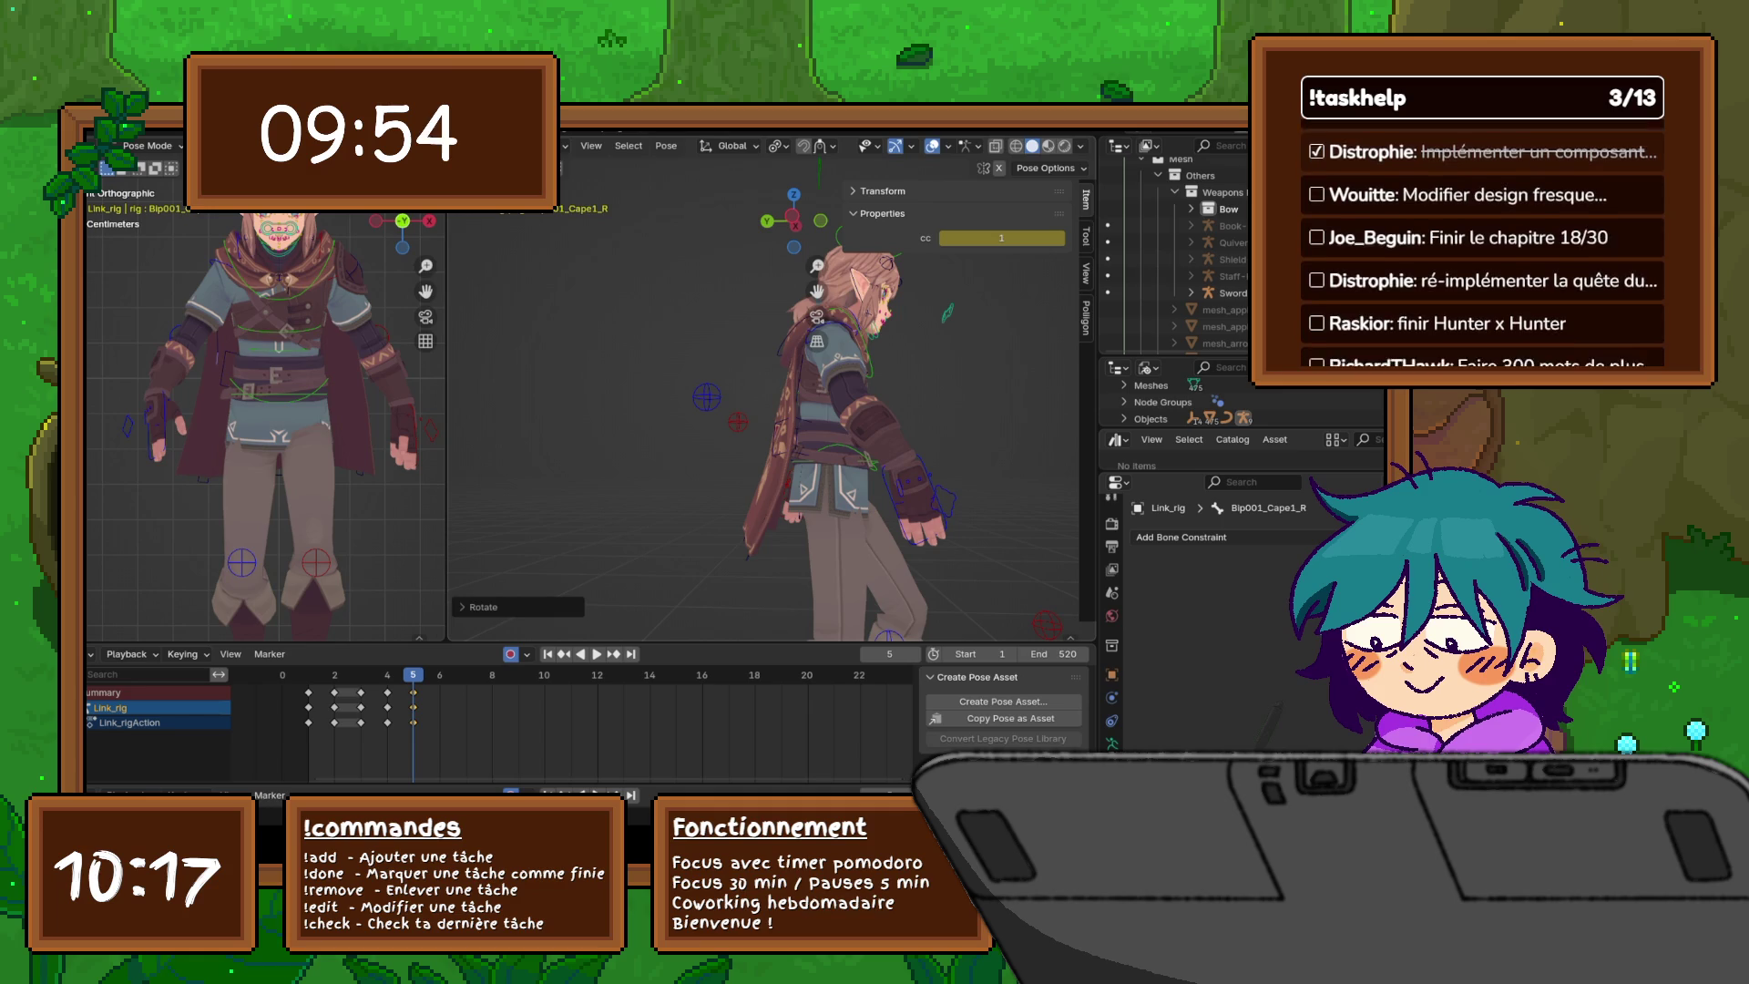
- Select Bip001_Cape2_R and check the cape in a front orthographic view
left_click(758, 538)
key("ctrl+KP_1")
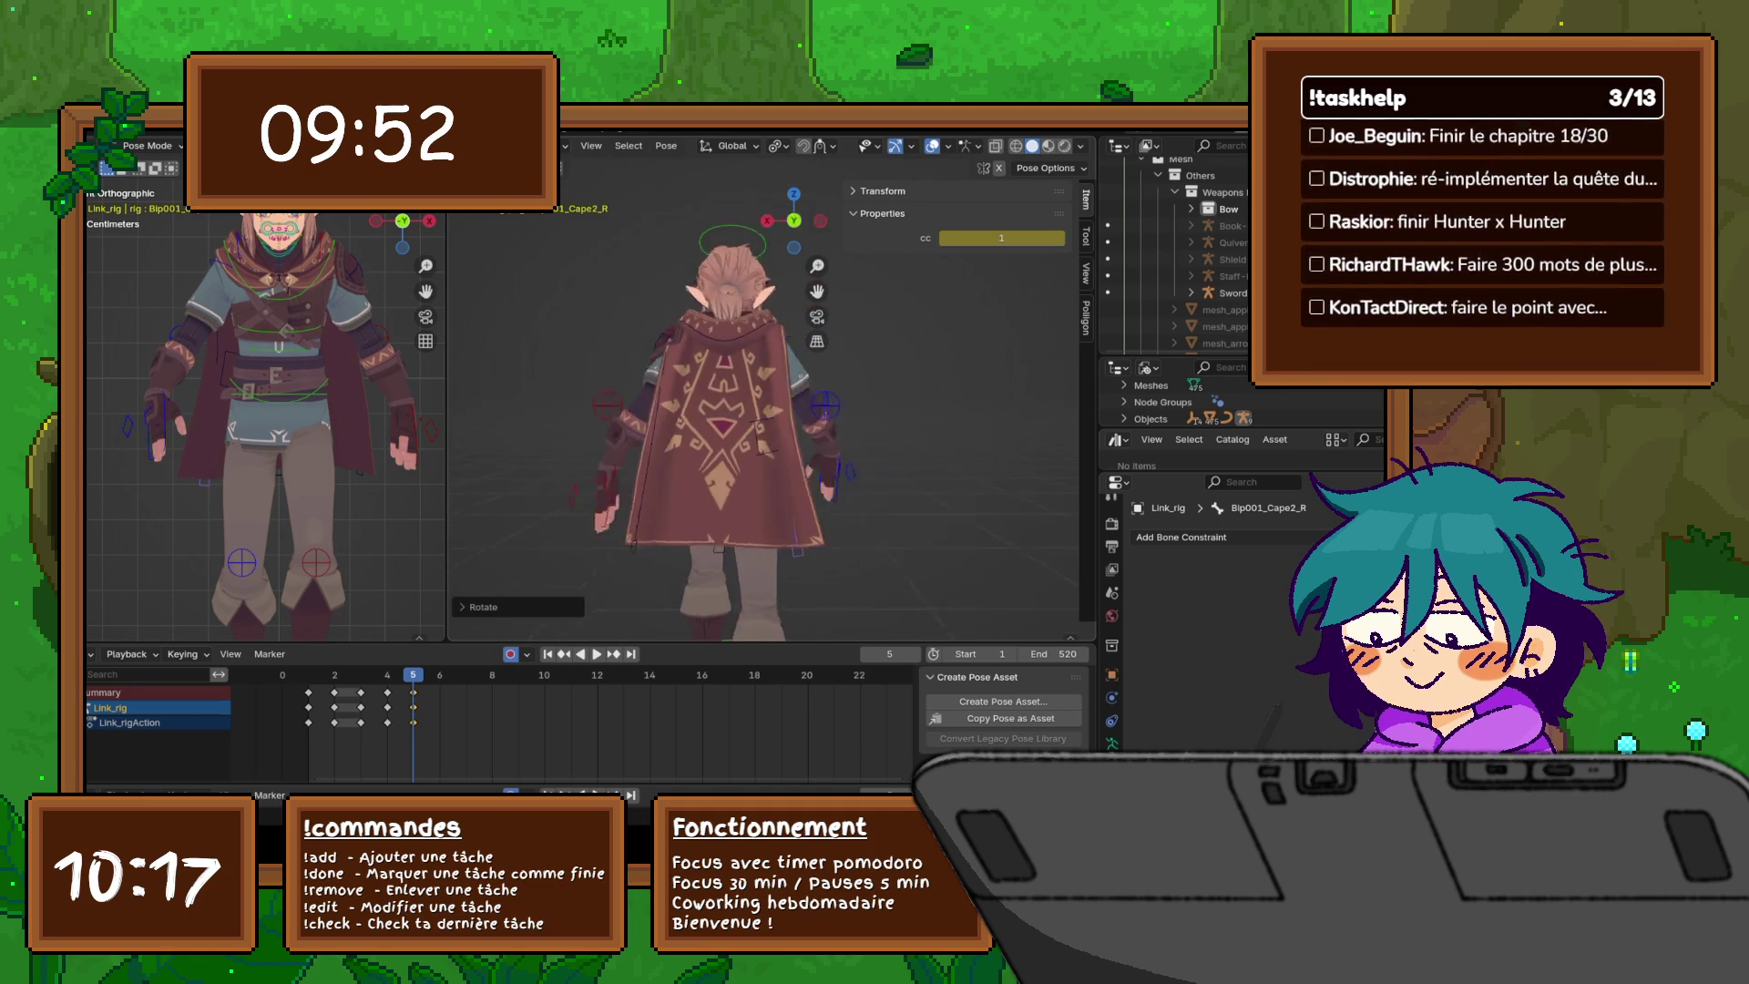
mouse_move(729, 410)
middle_mouse_down()
mouse_move(820, 365)
mouse_move(793, 375)
middle_mouse_up()
scroll(765, 410, "down", 5)
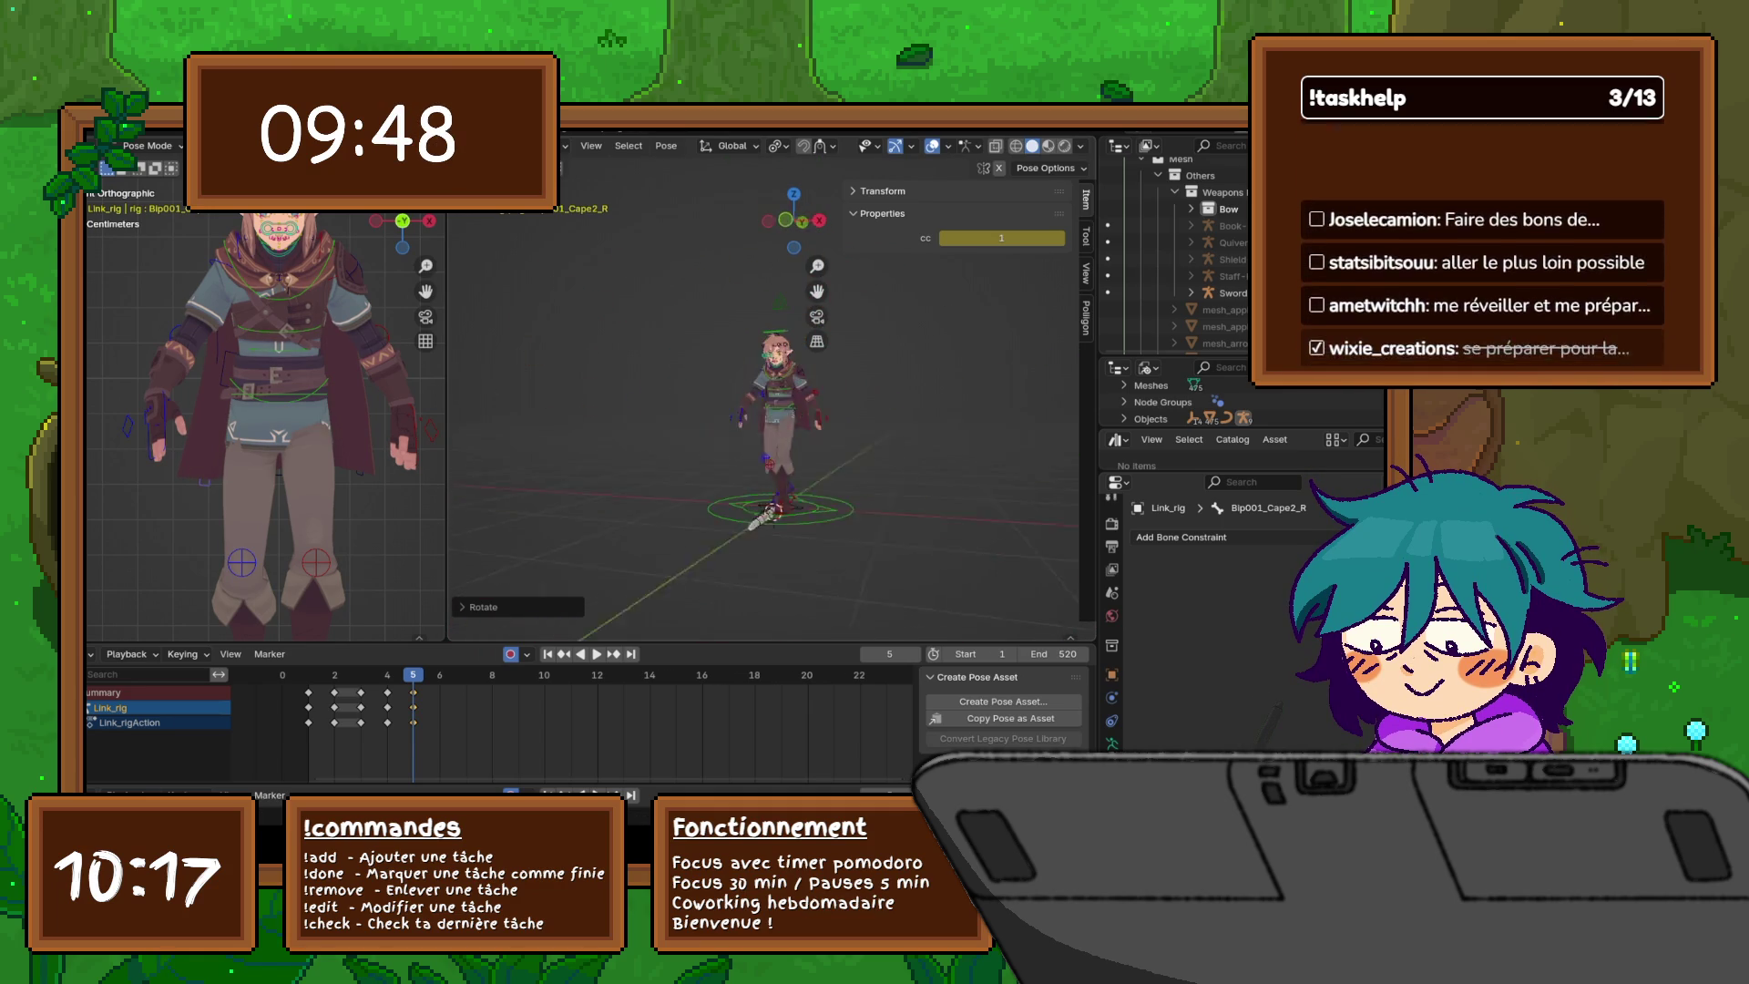
key("KP_1")
key("KP_5")
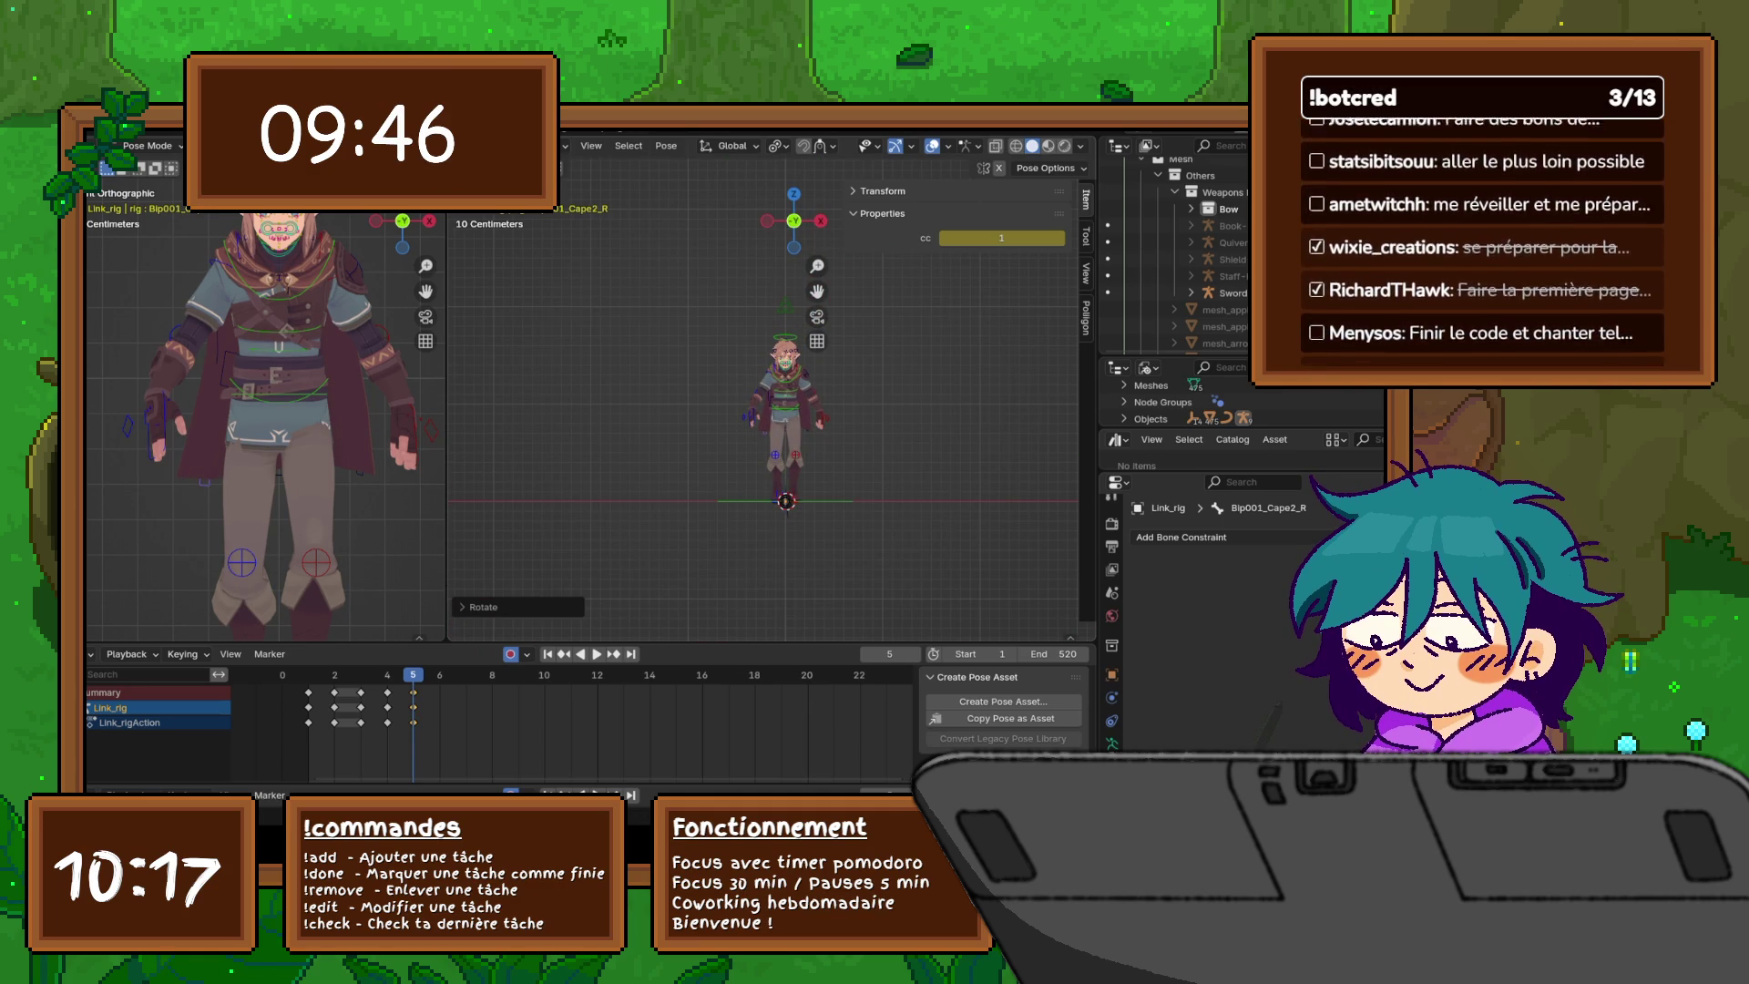
- Move the c_hand_ik.L and c_hand_ik.r hand IK controls vertically along Z
scroll(792, 382, "up", 8)
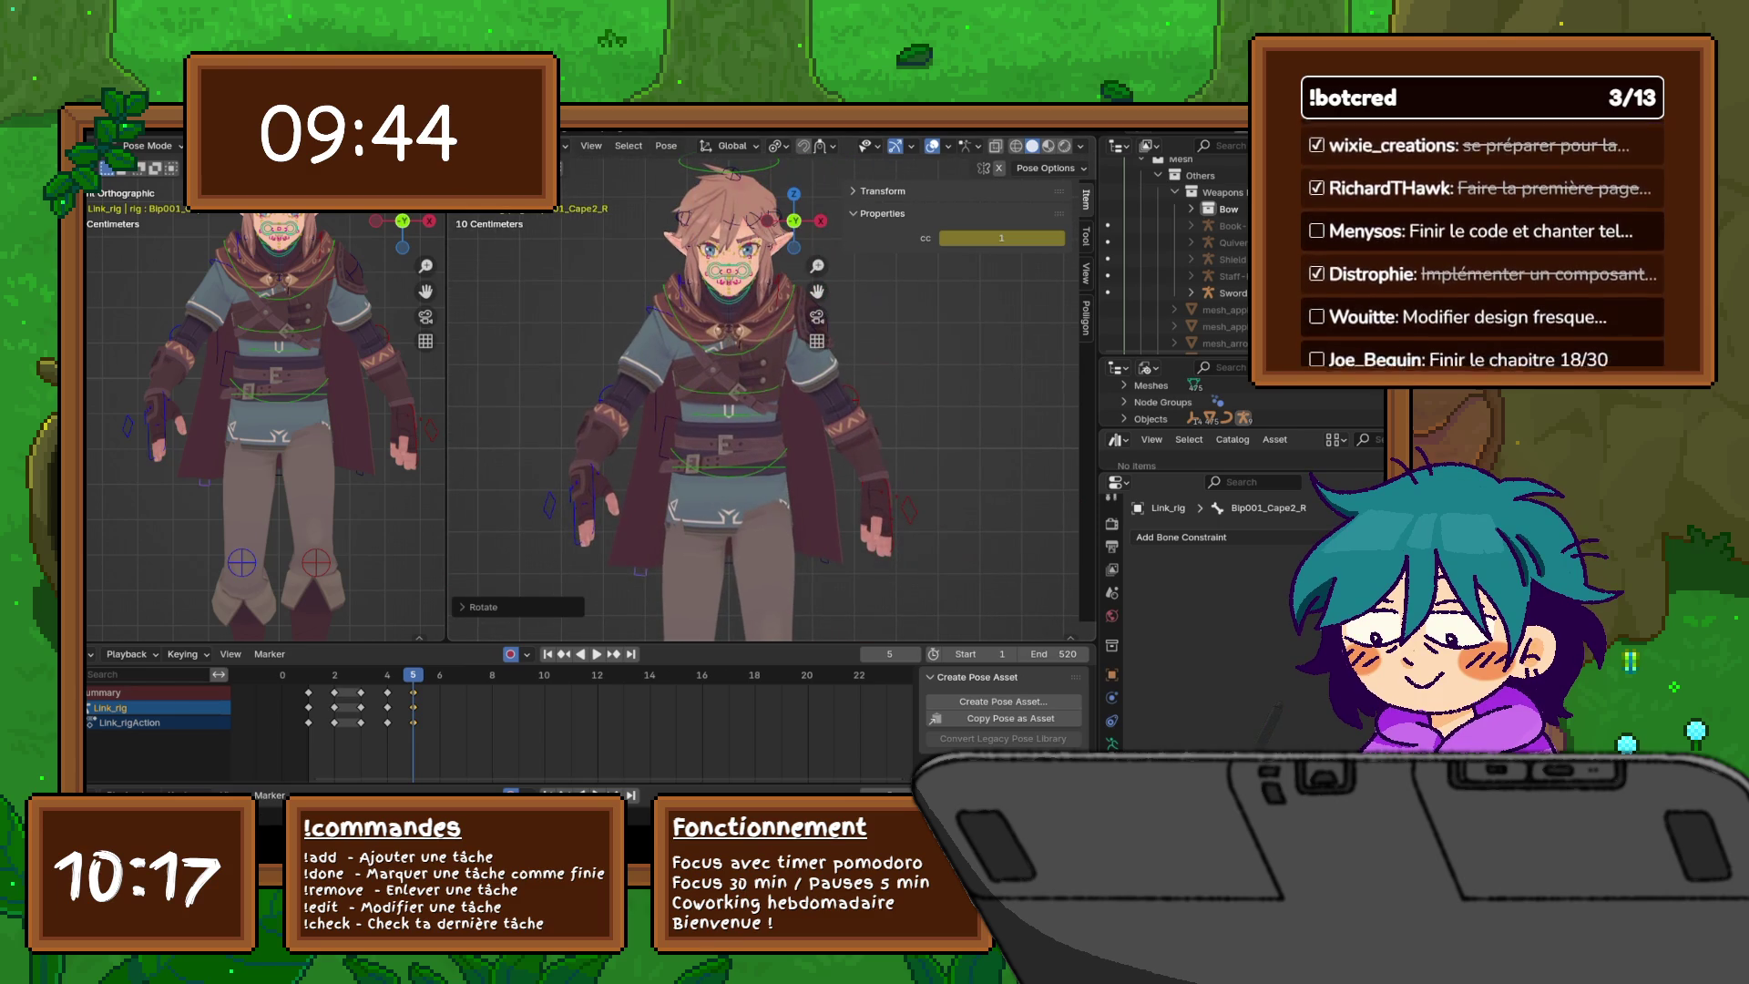
left_click(875, 496)
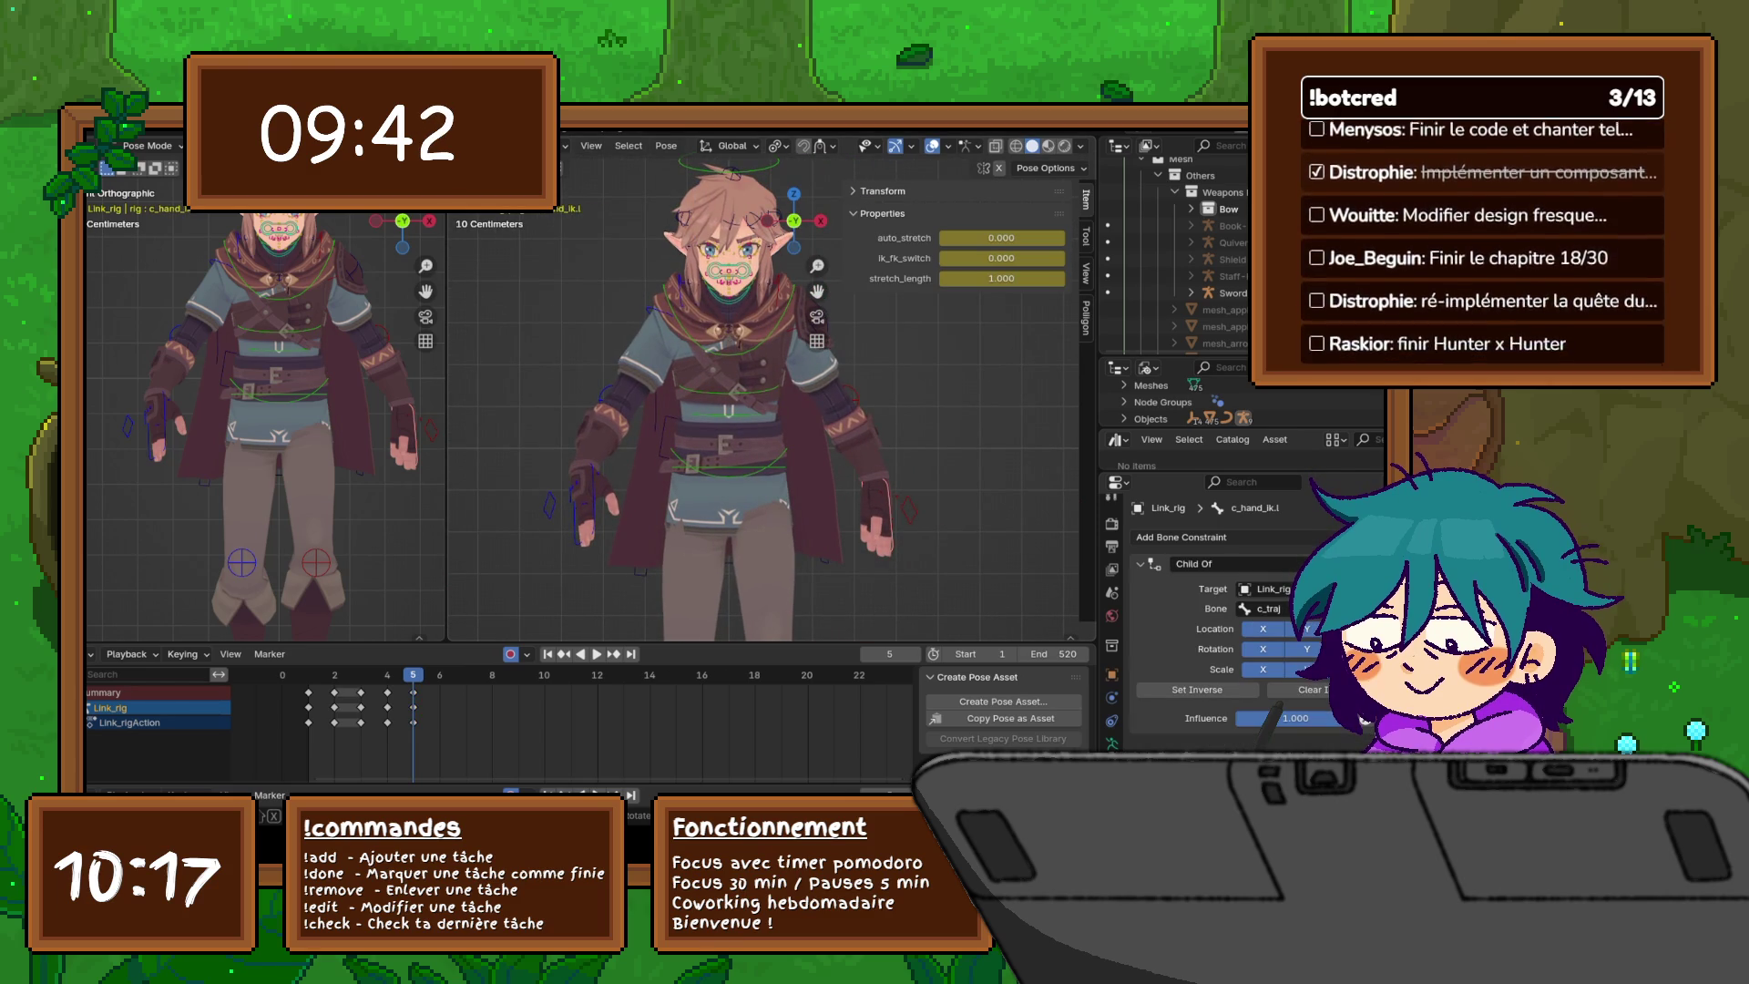
key("g")
key("z")
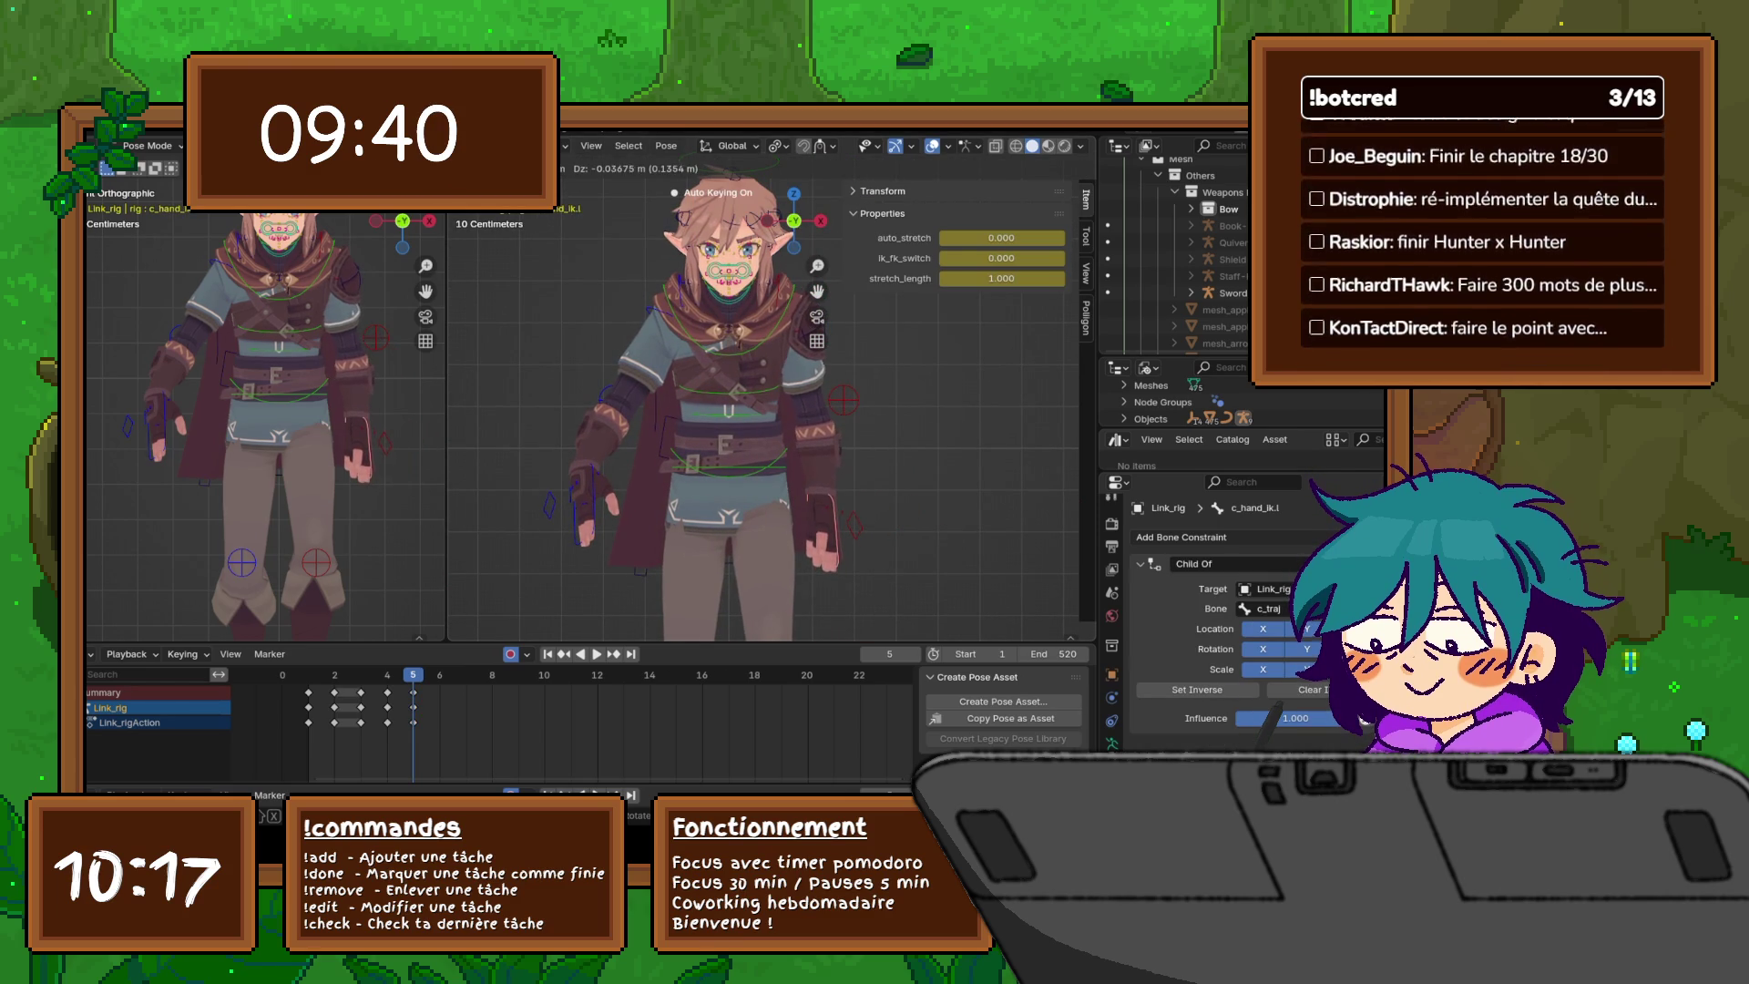
key("Return")
left_click(581, 510)
key("g")
key("z")
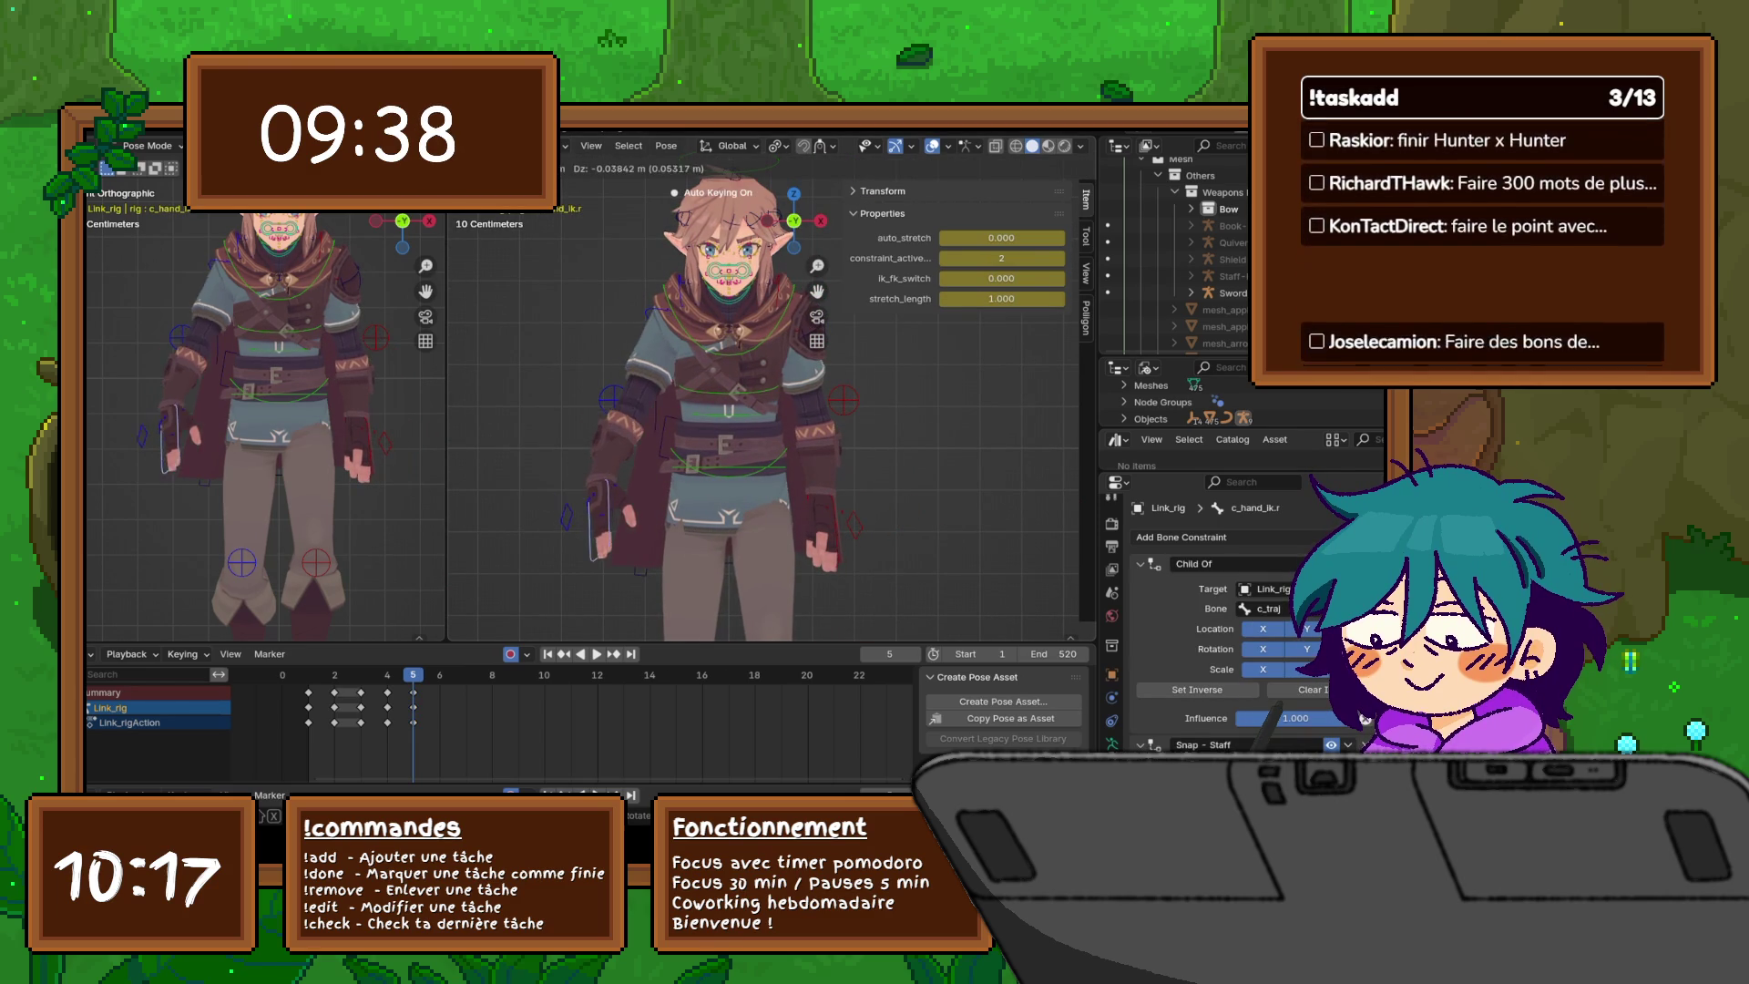
key("Return")
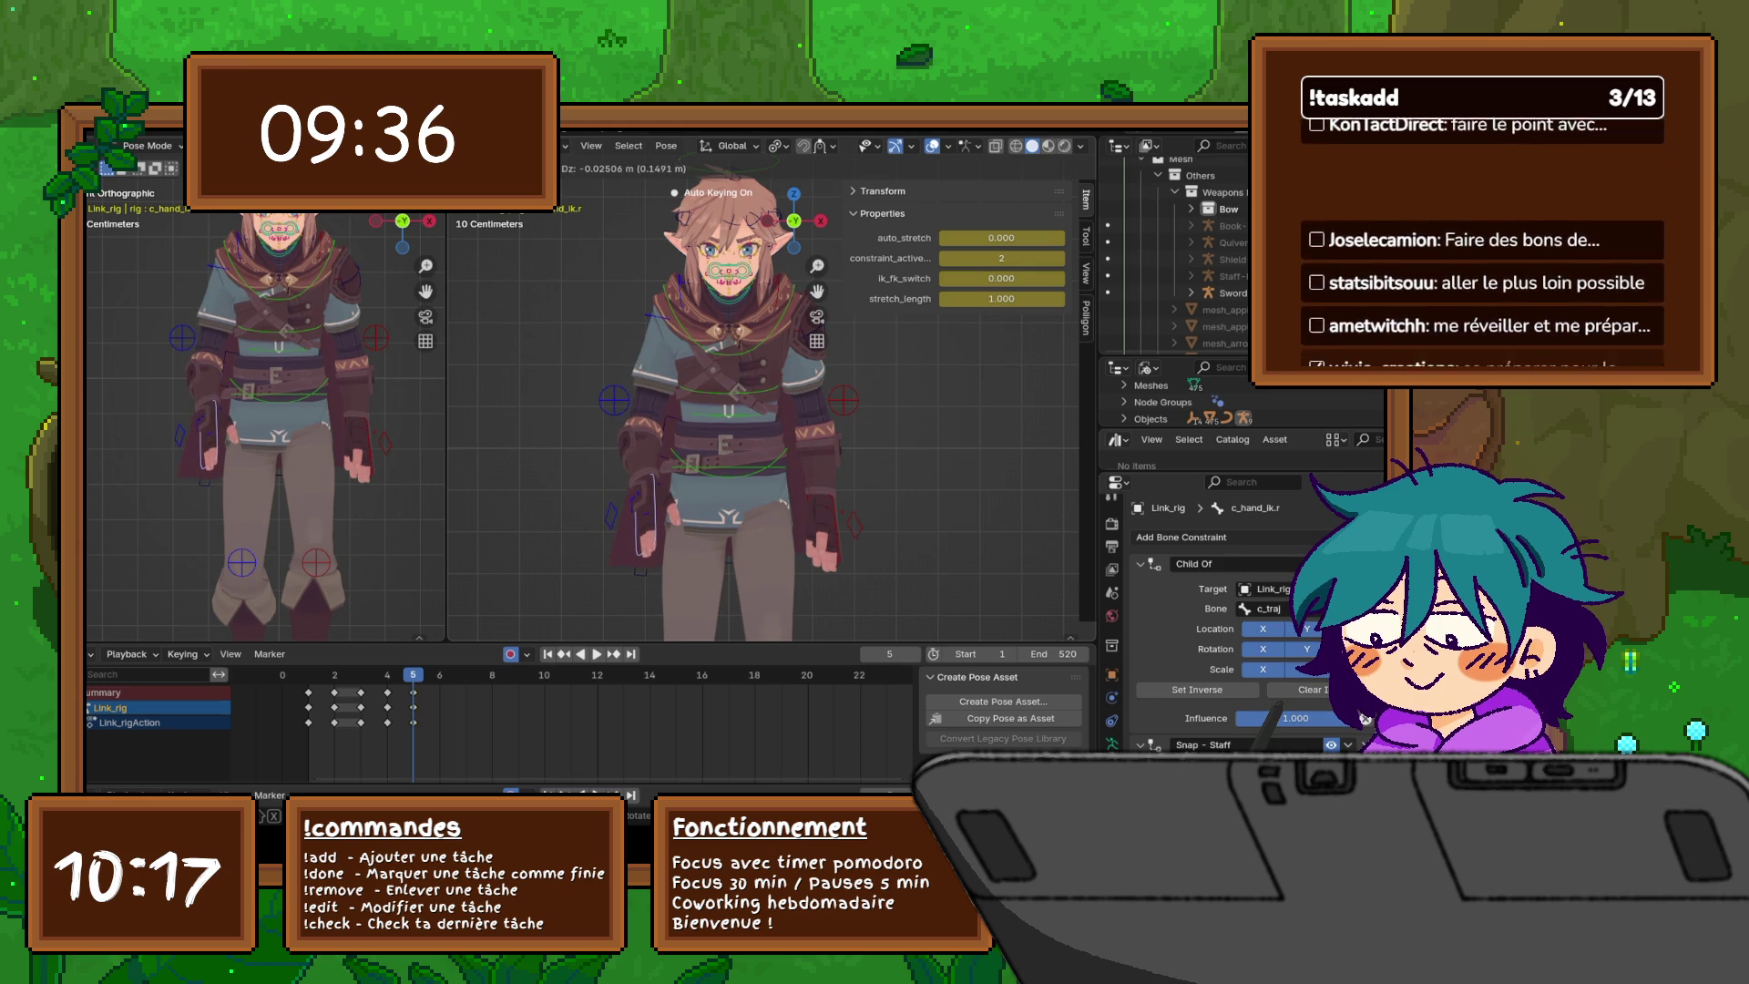
- Scale the fist controls c_fist.r and c_fist.l
left_click(638, 528)
key("s")
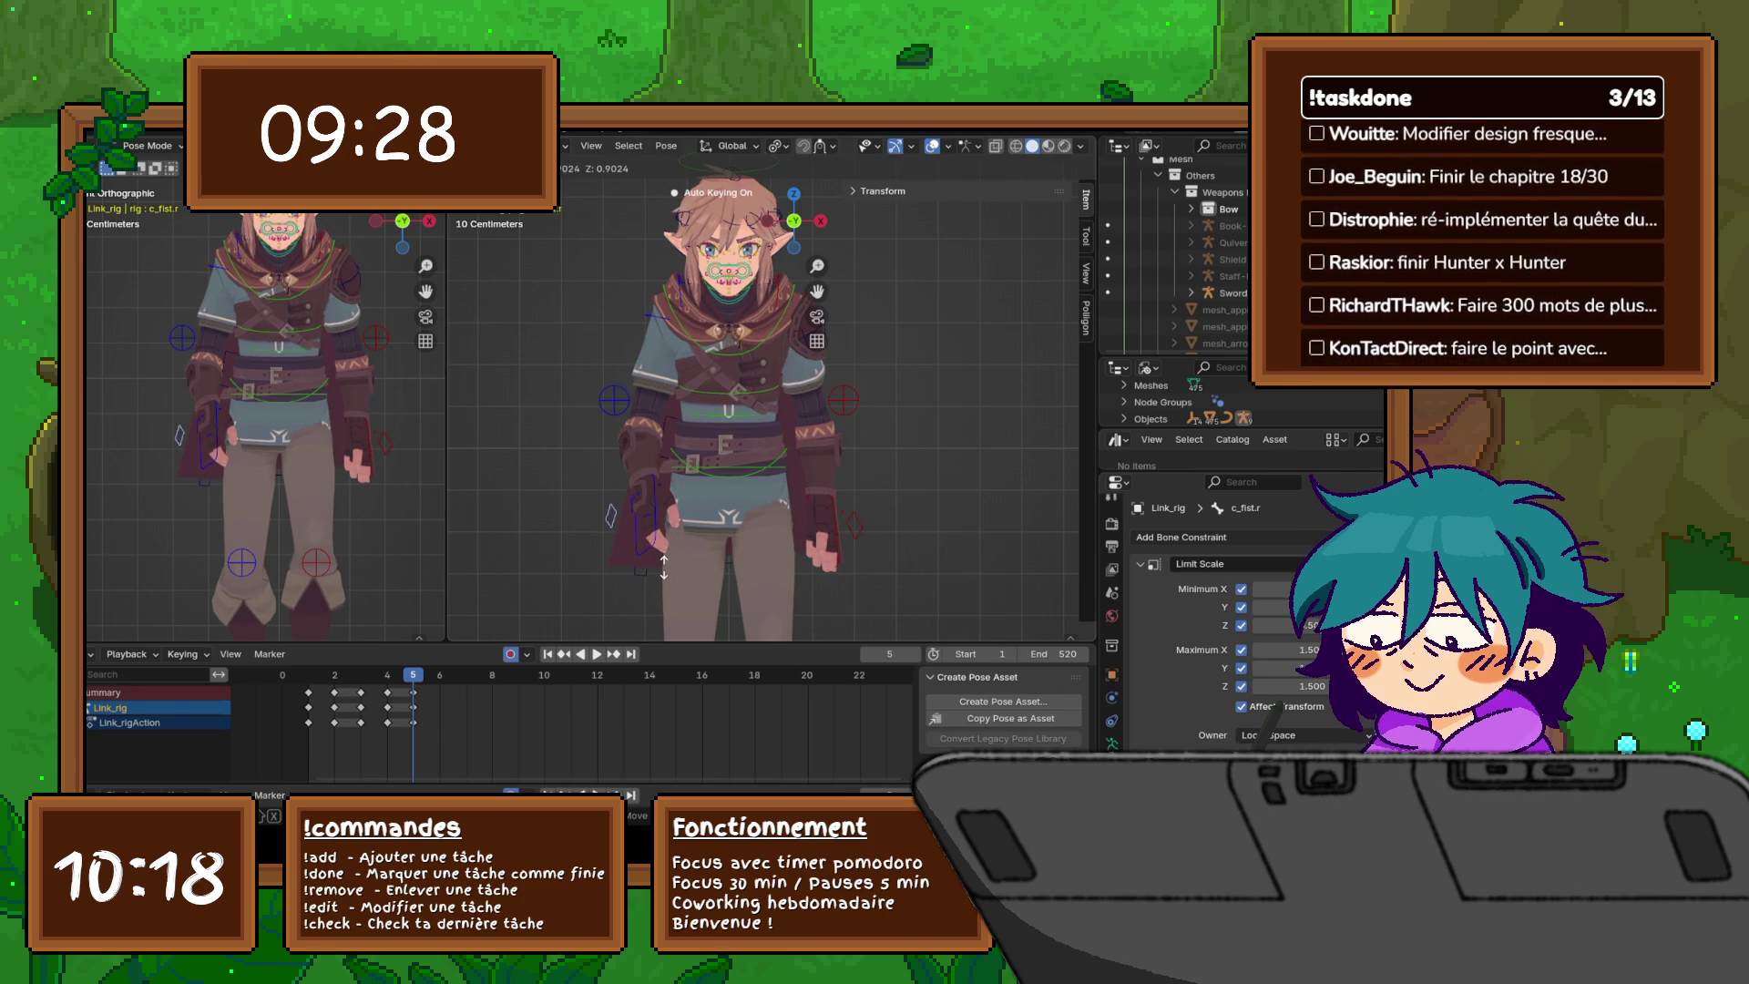
left_click(663, 566)
left_click(854, 526)
key("s")
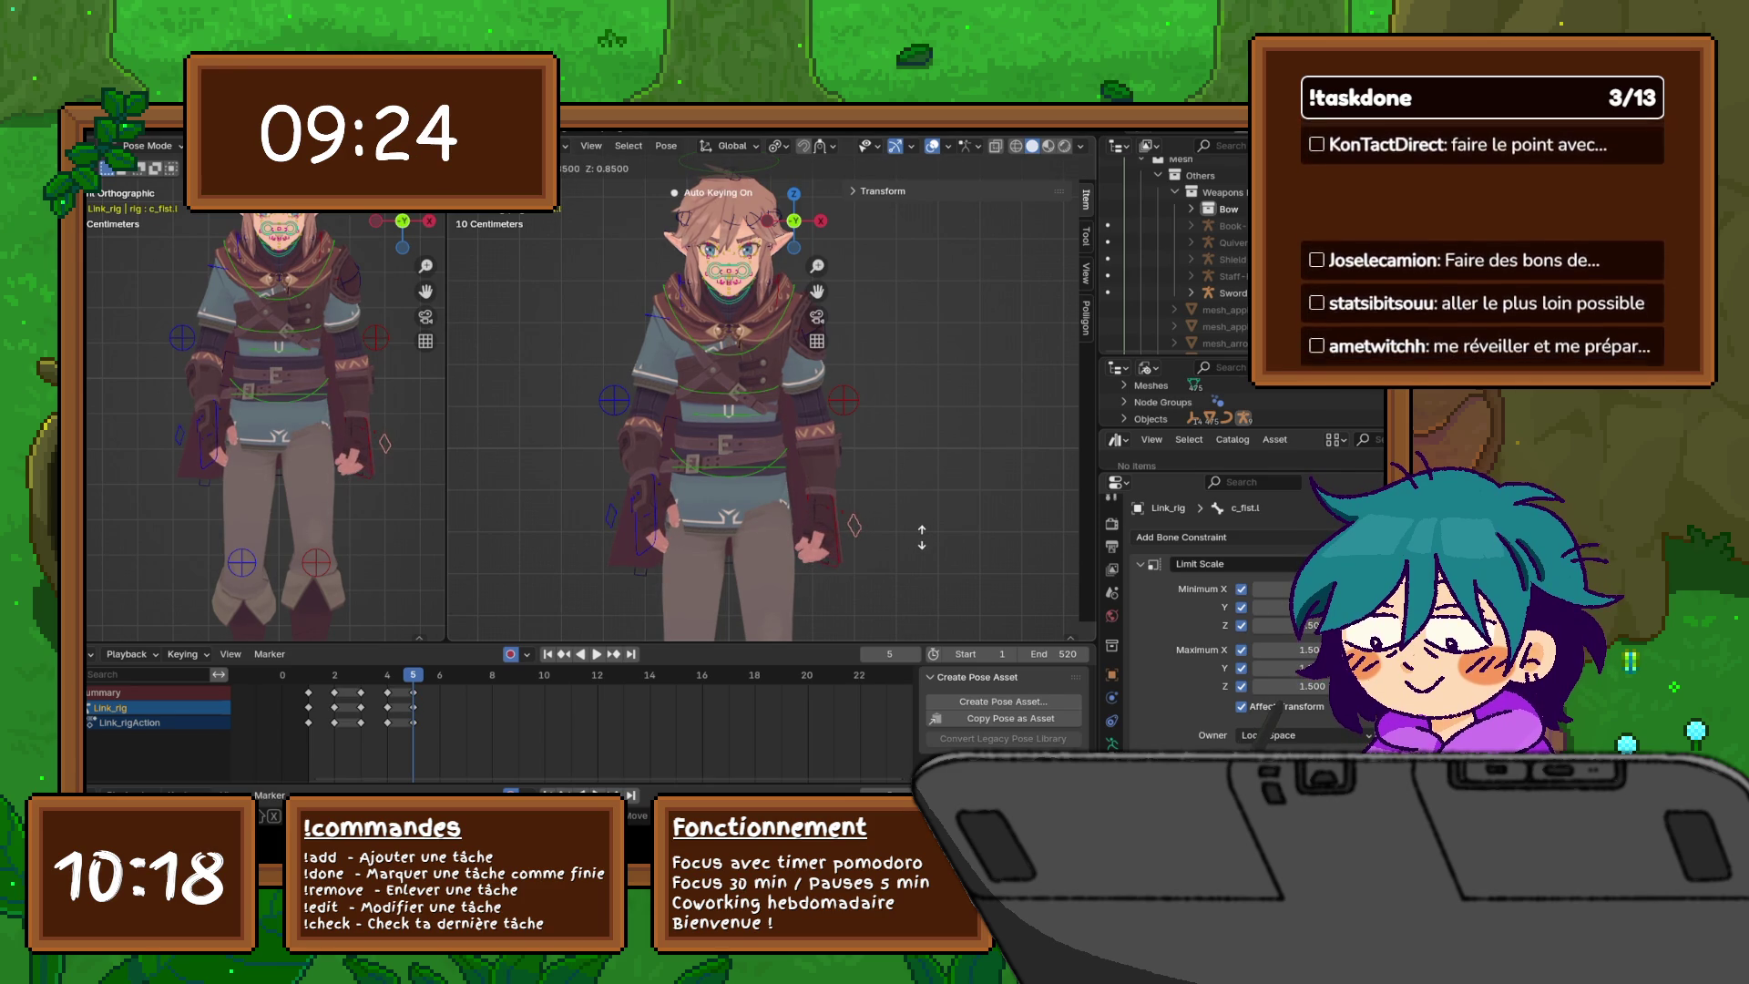
left_click(922, 537)
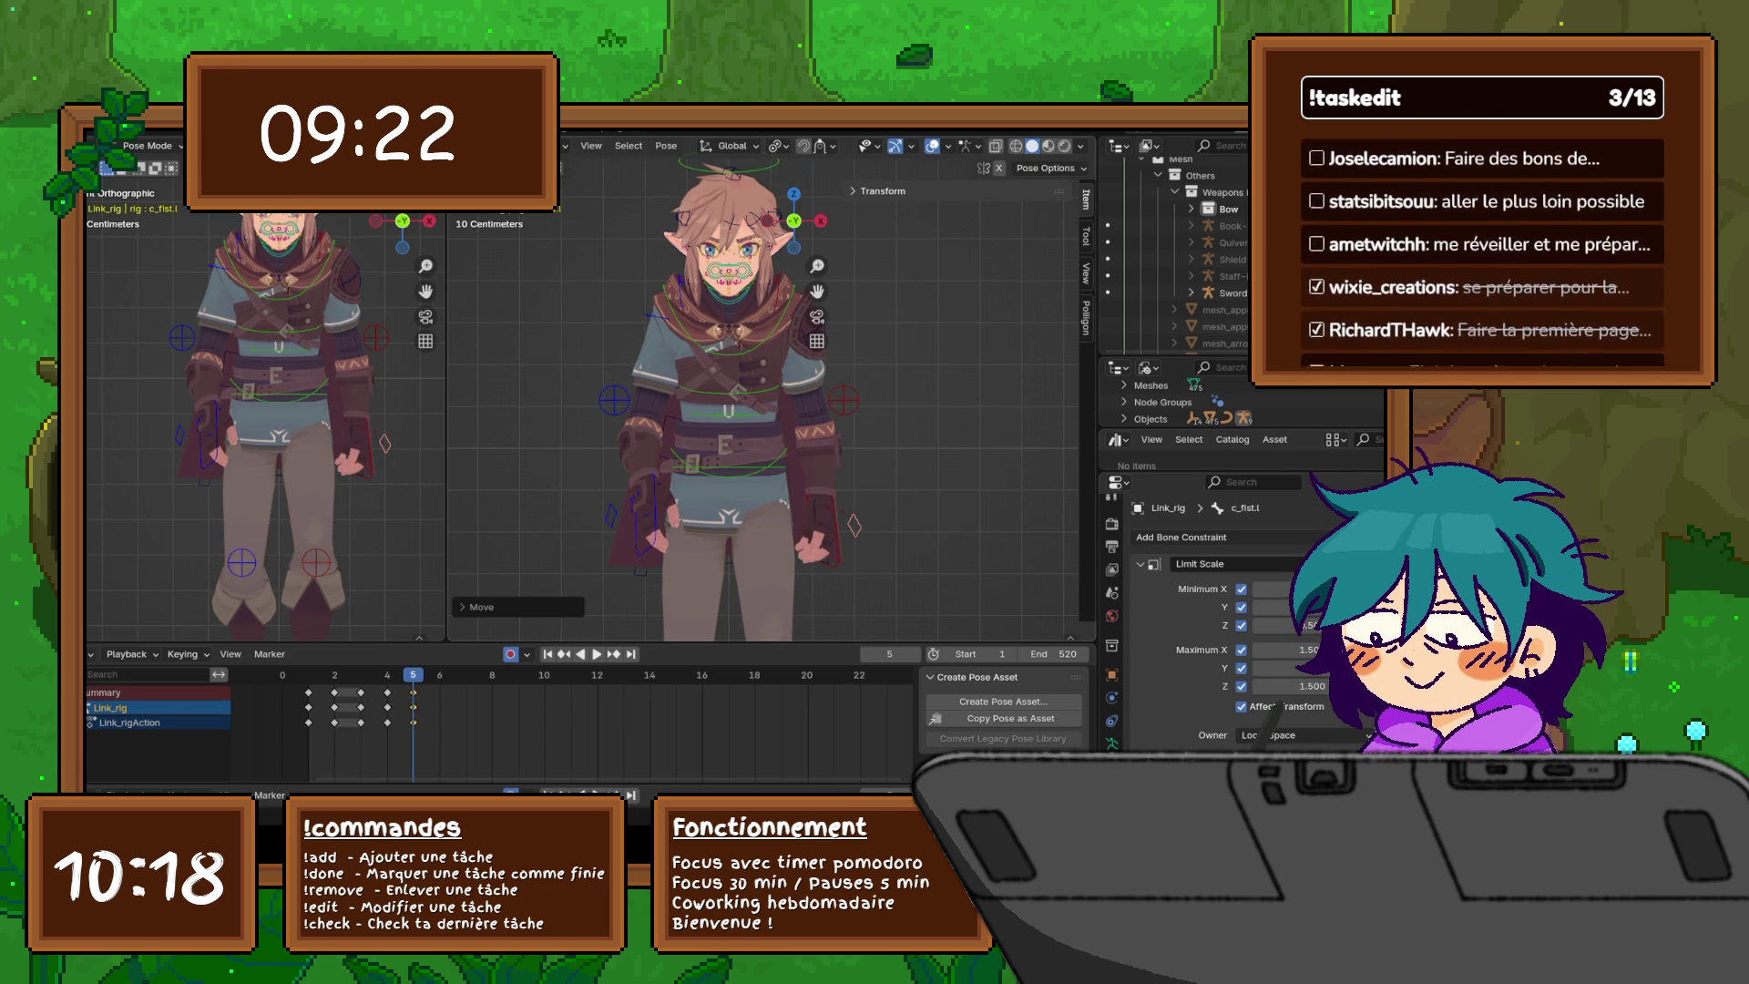
- Adjust c_hand_ik.r along global Z again, then check from the front orthographic view
left_click(662, 497)
key("s")
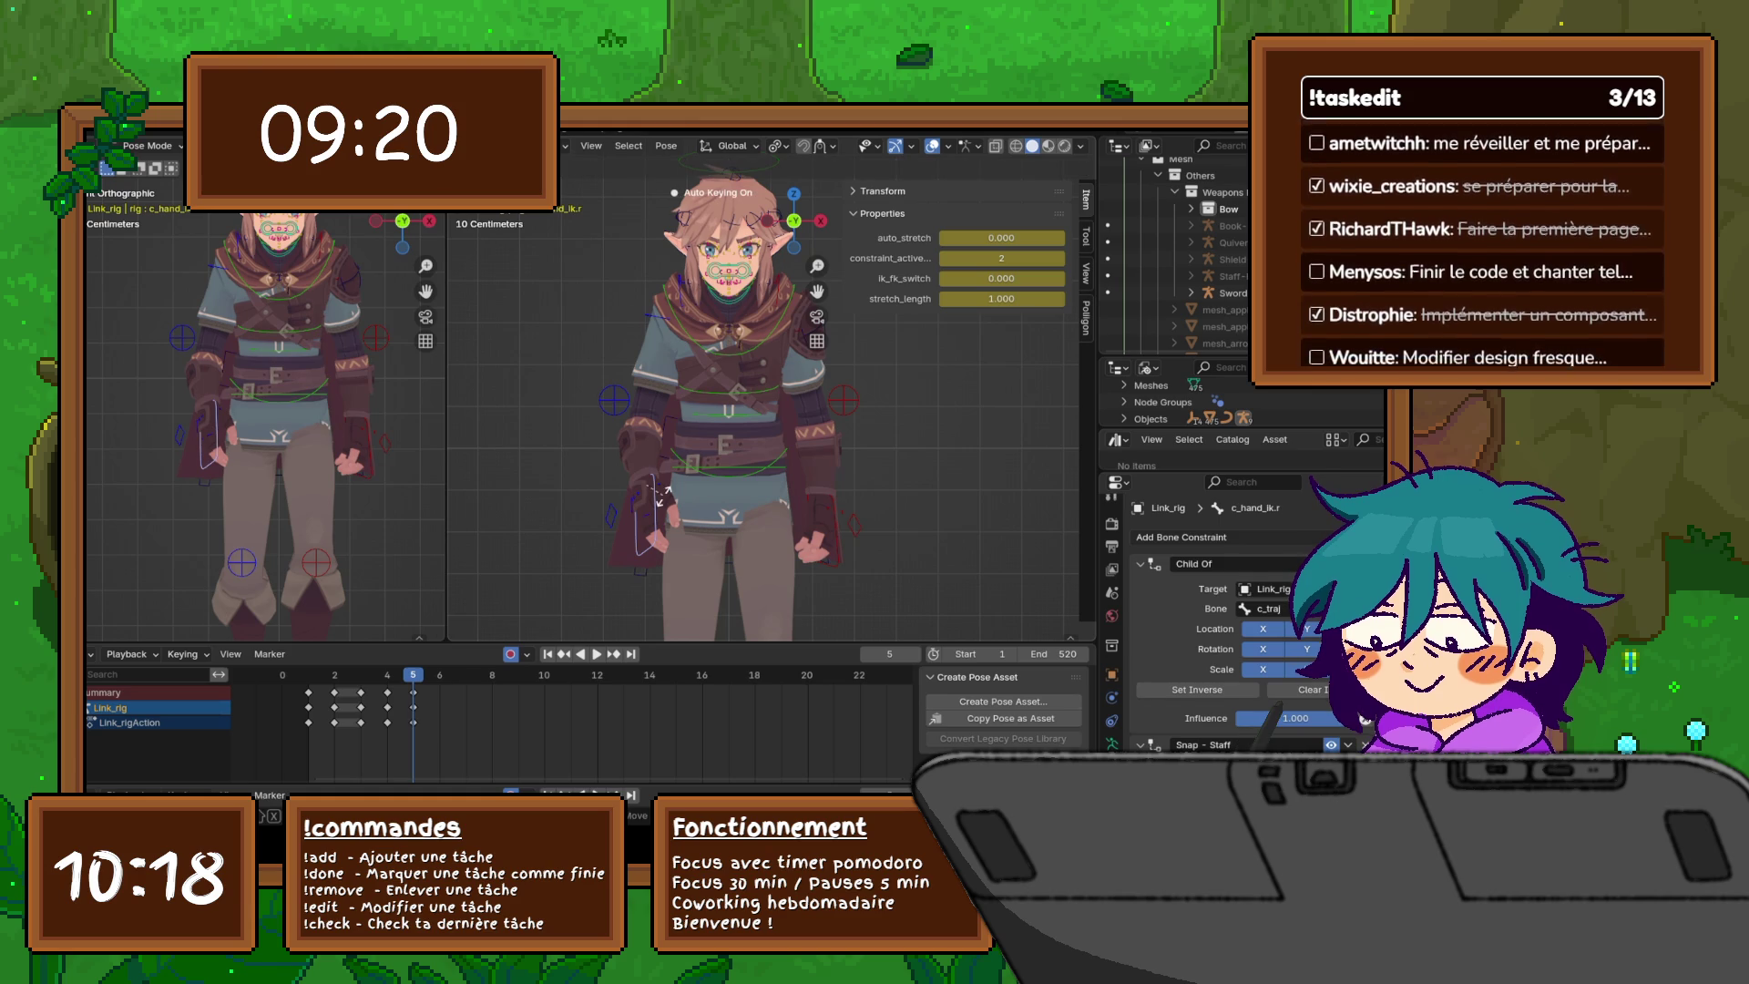
key("z")
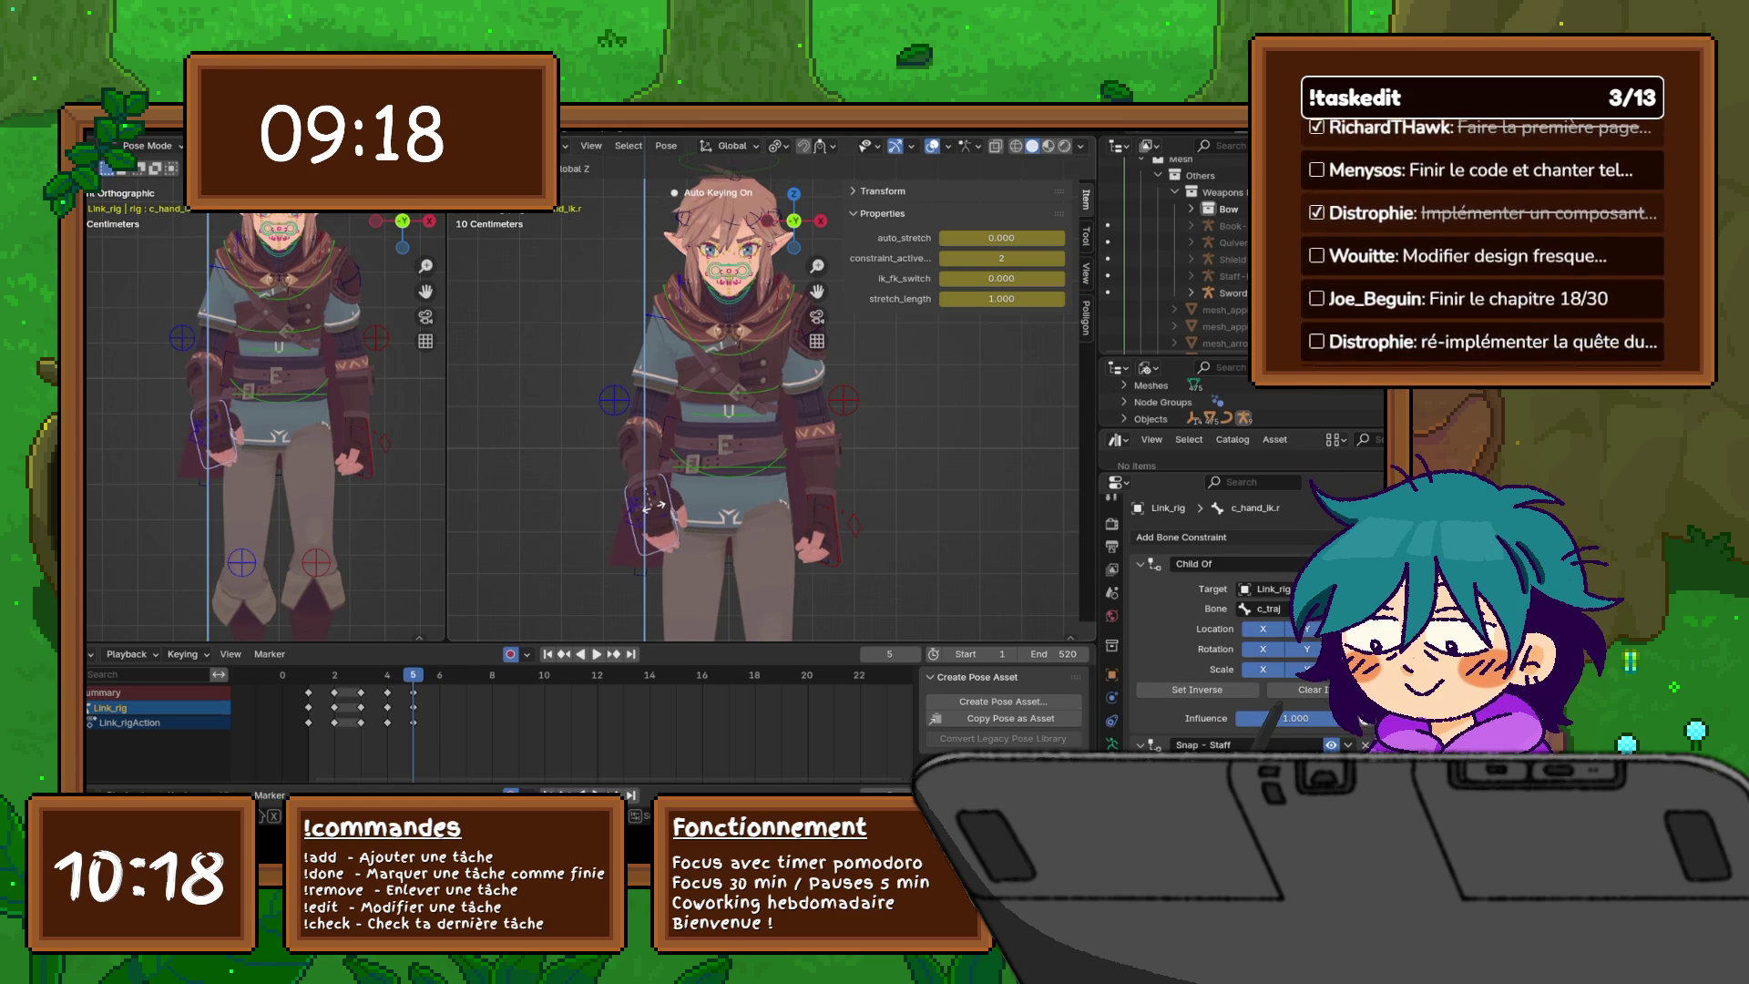
left_click(653, 504)
key("ctrl+shift+m")
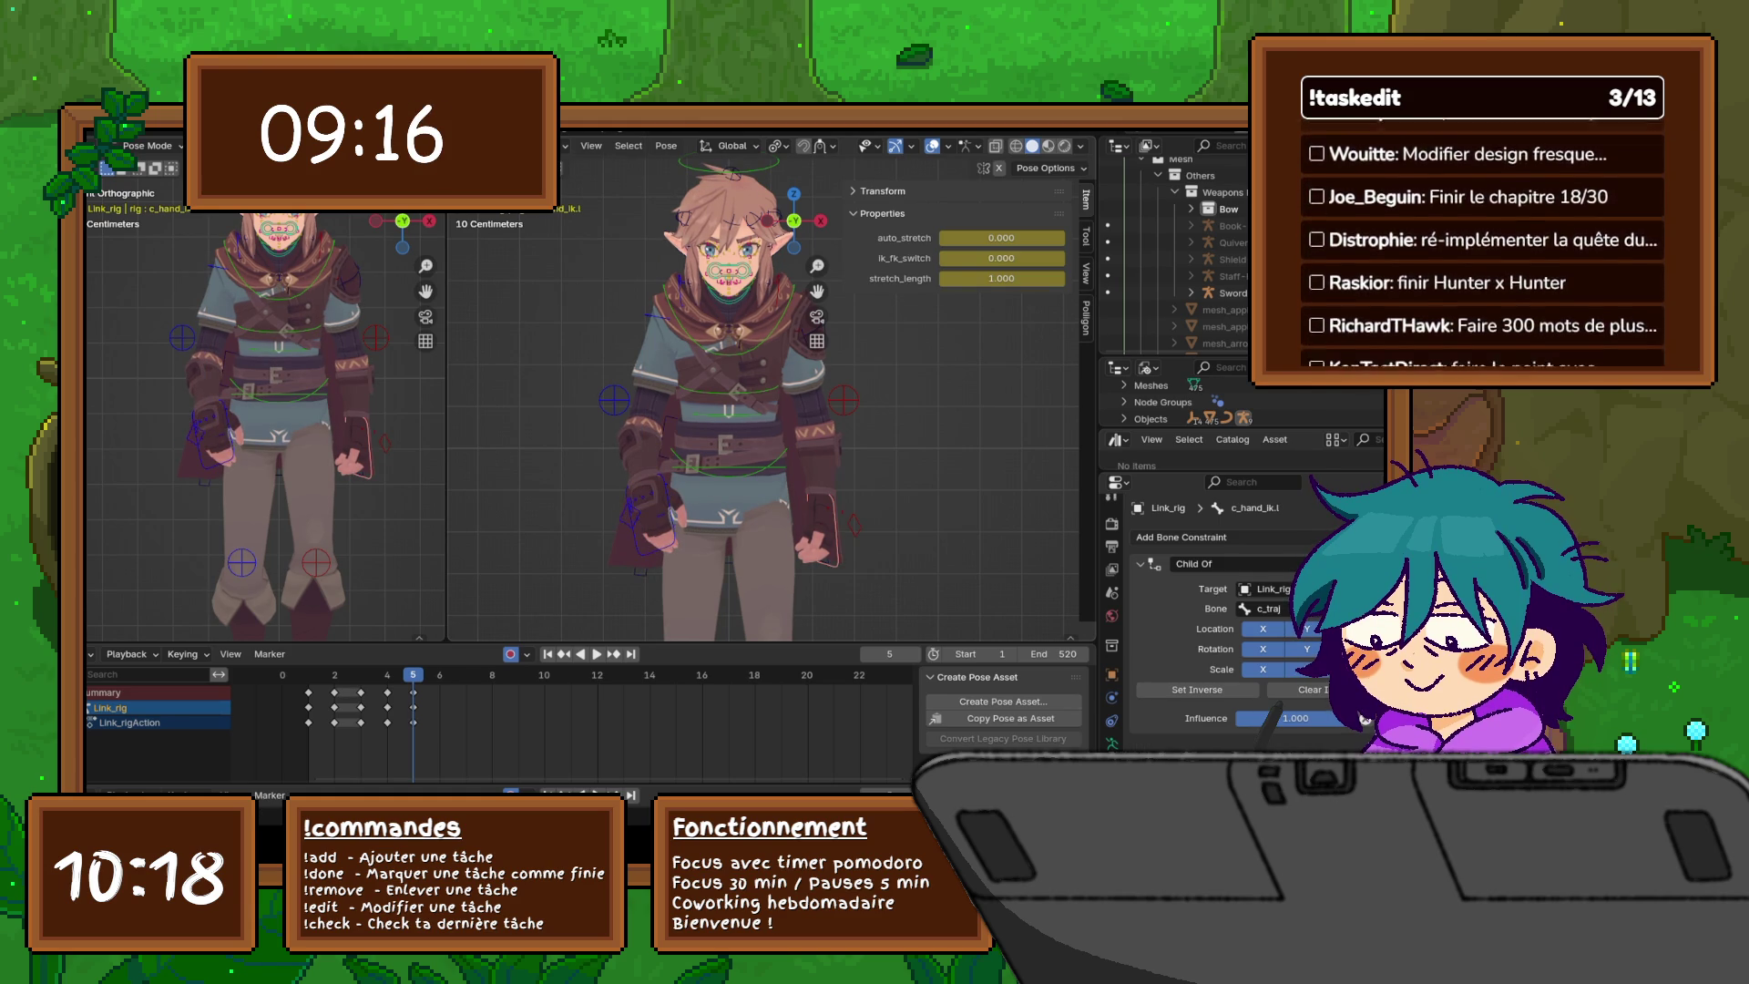
scroll(747, 410, "down", 5)
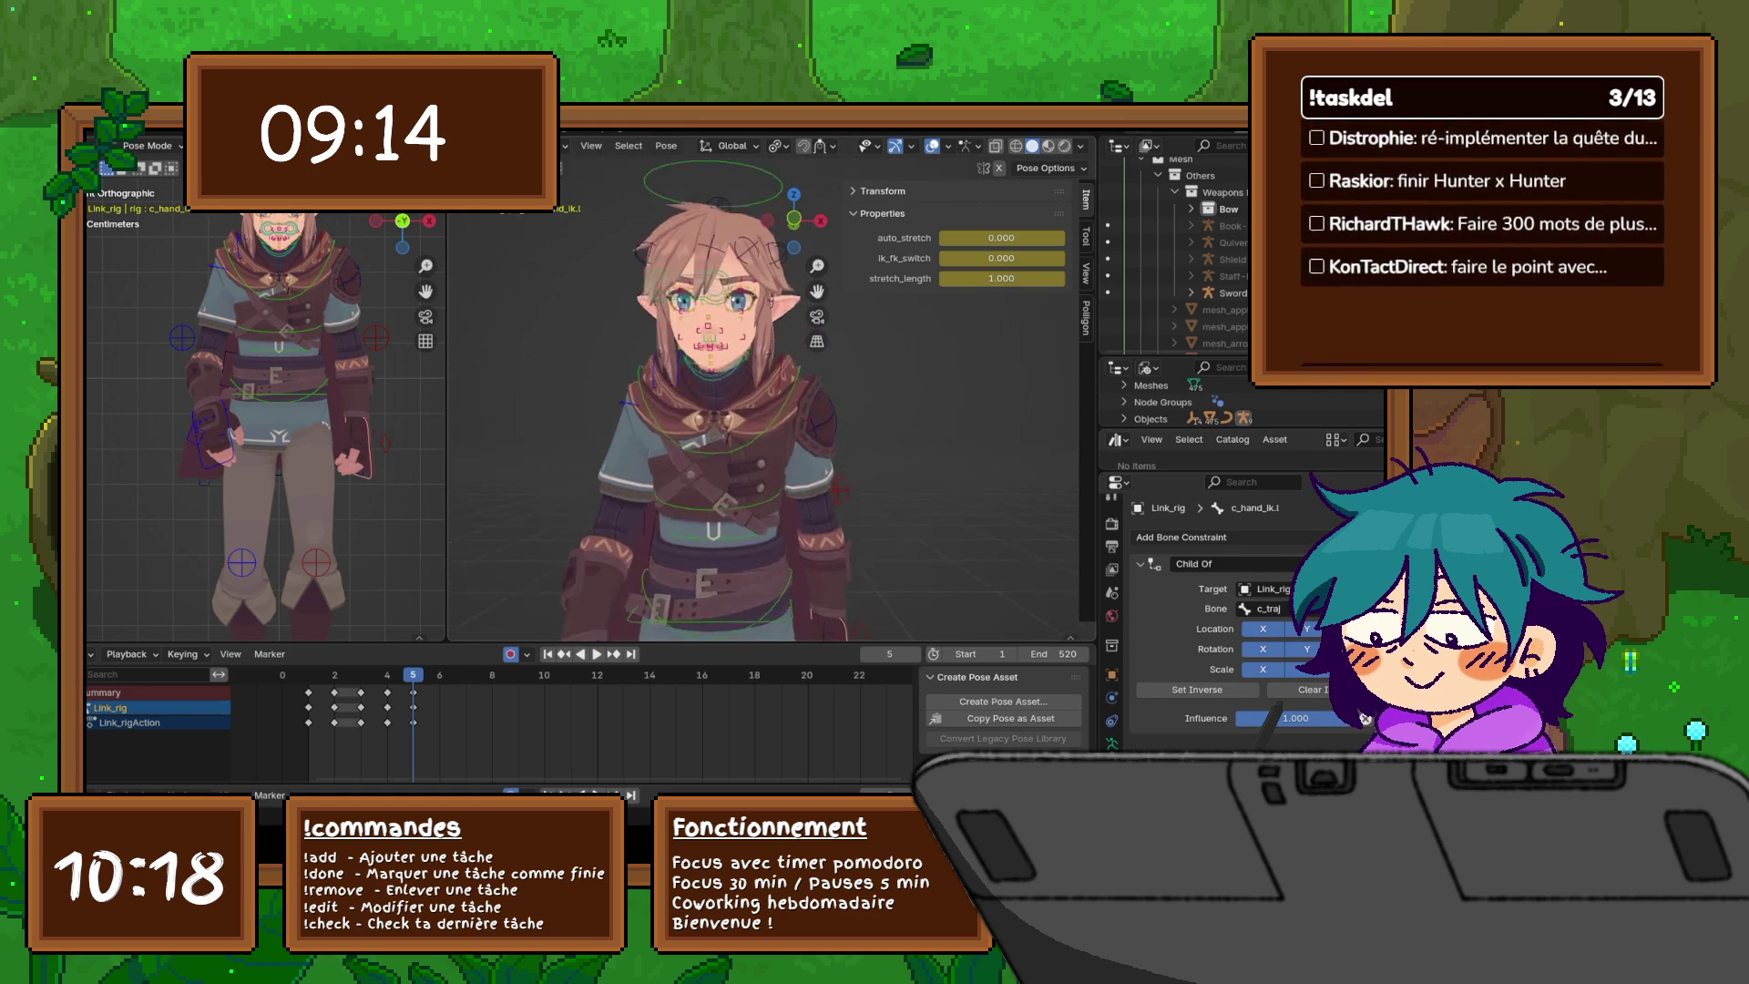
key("KP_1")
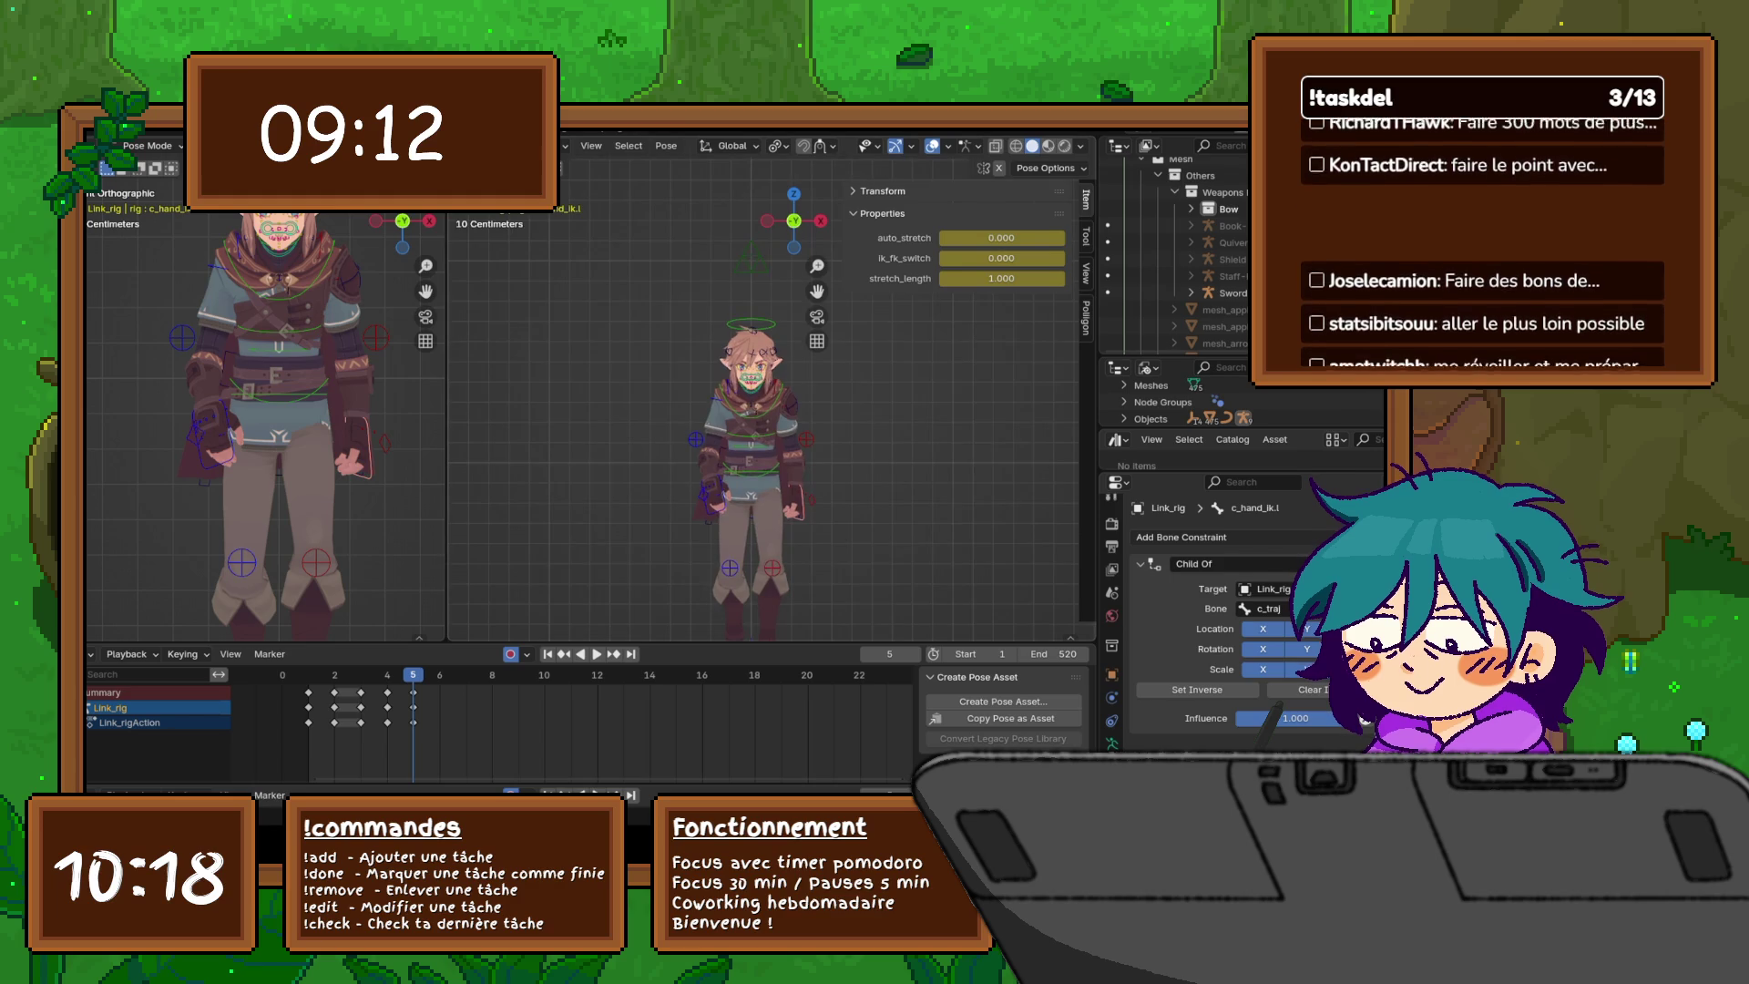
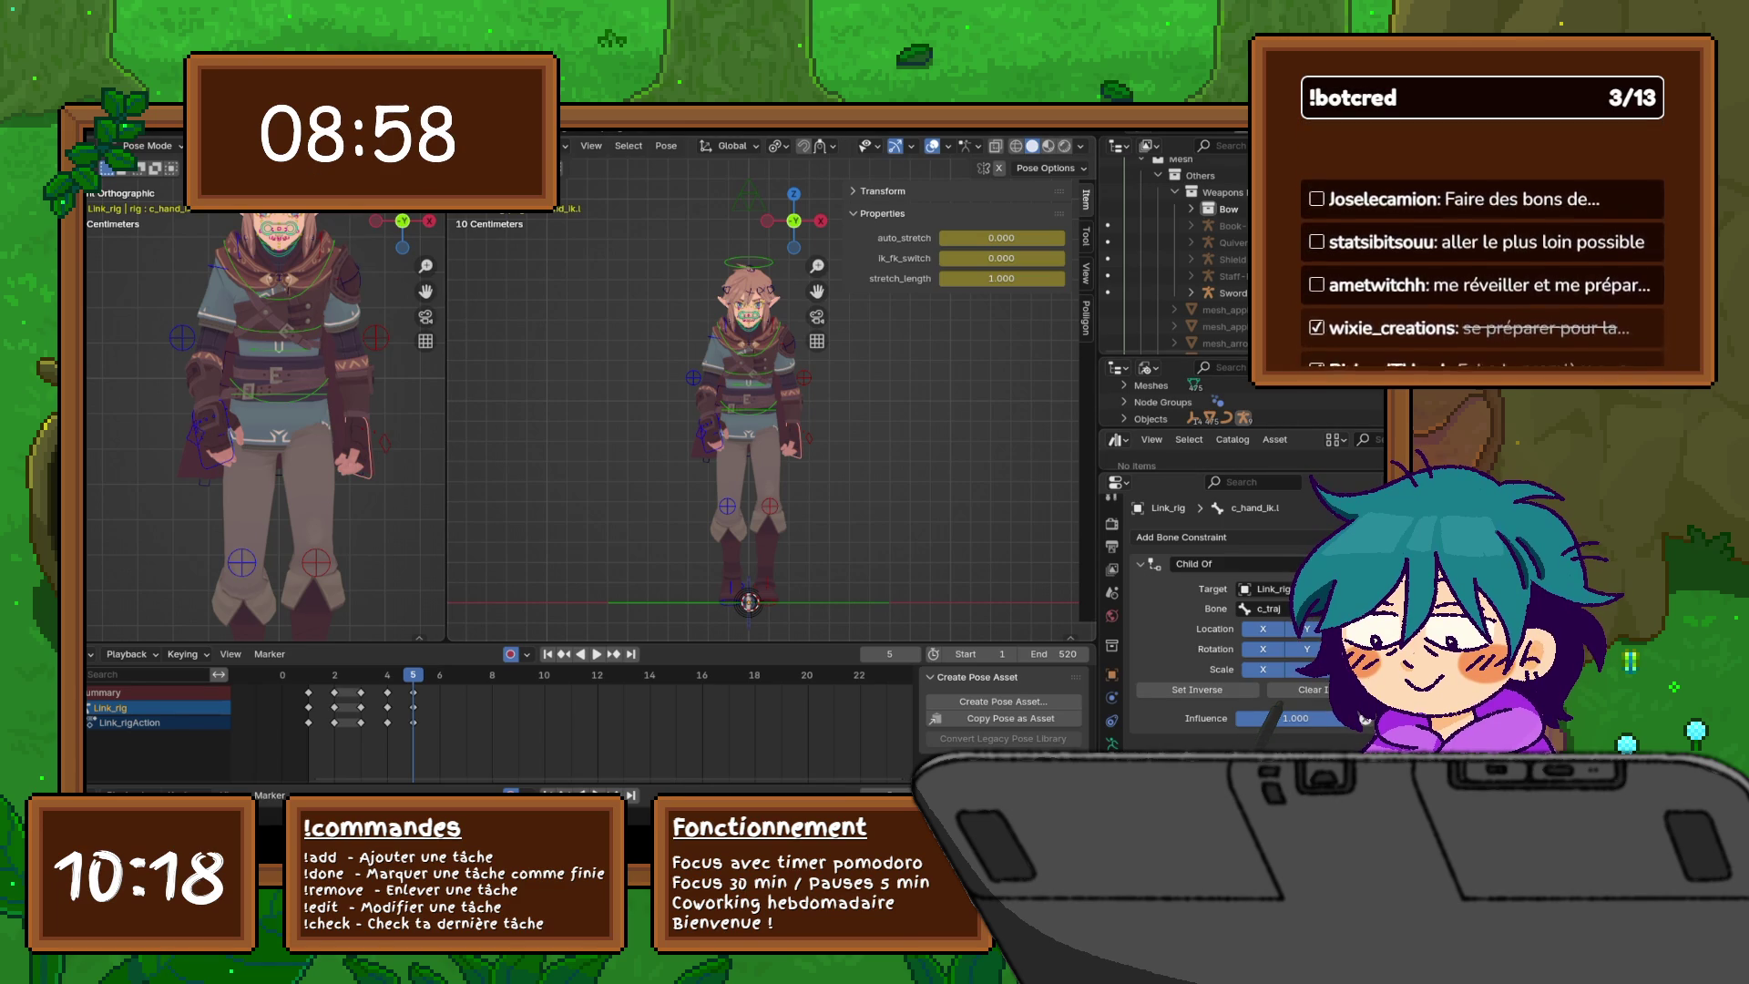
- Rotate the master root and c_root.x controls at frame 5 so auto-keying records them
left_click(749, 602)
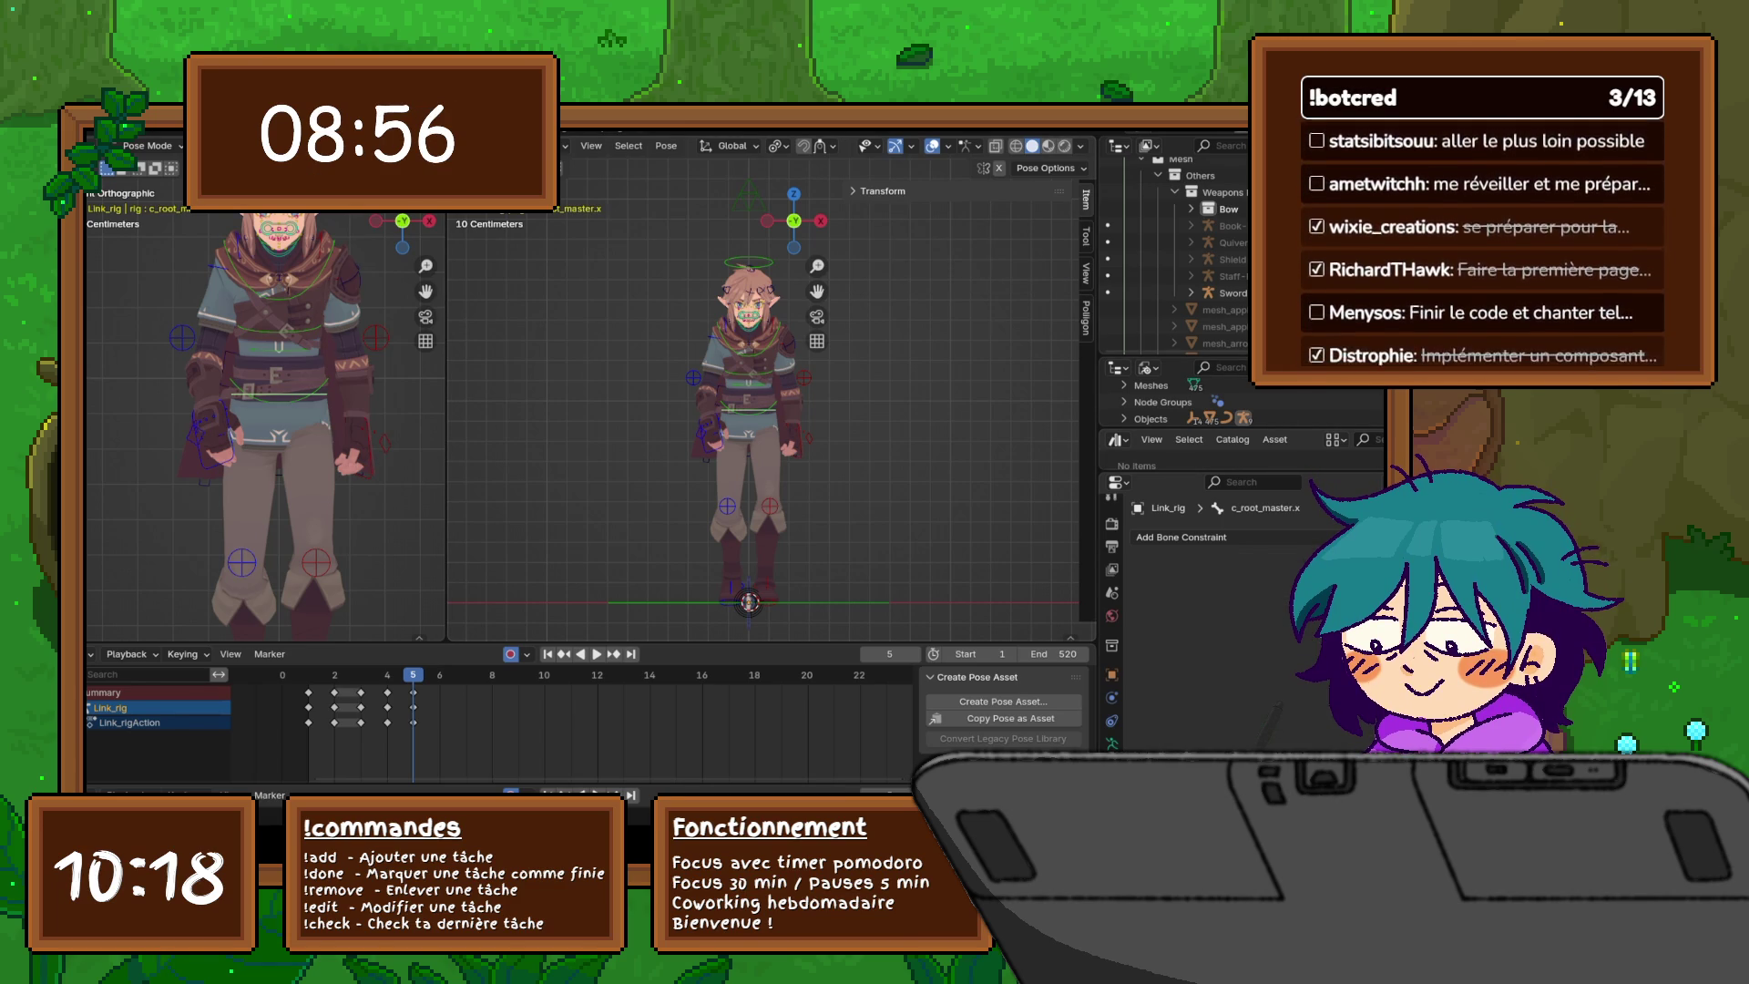
left_click(749, 601)
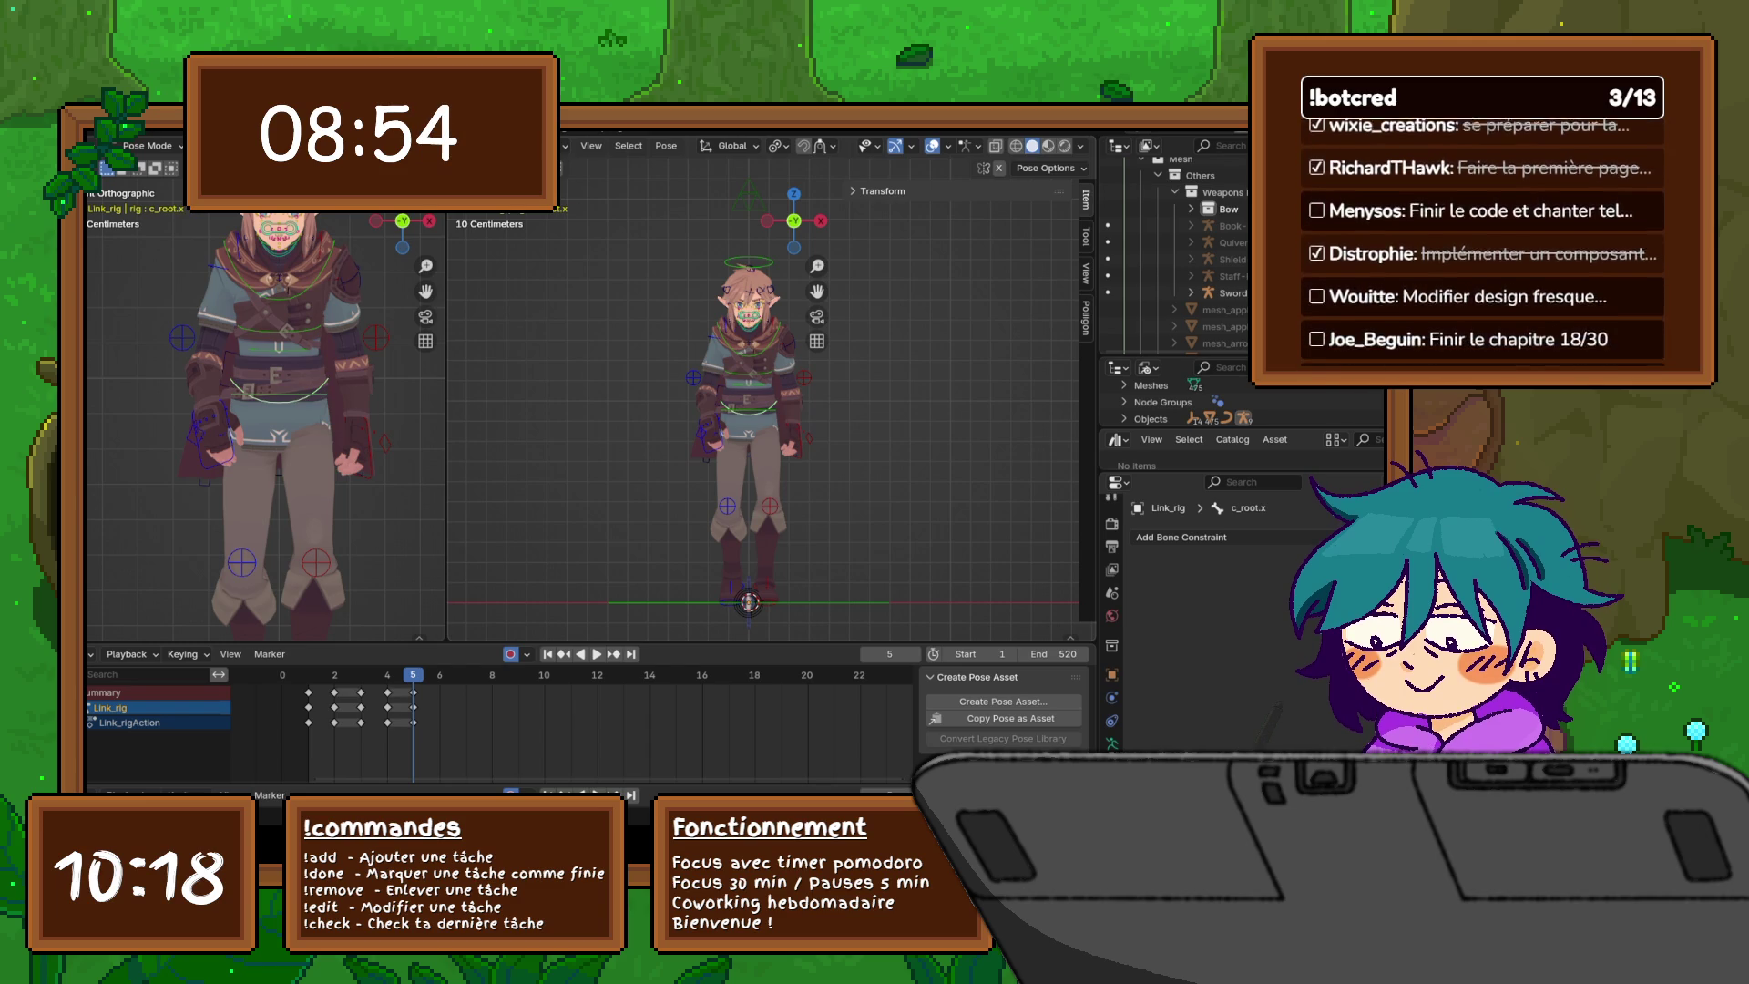
middle_click_drag(749, 601, 733, 565)
key("KP_3")
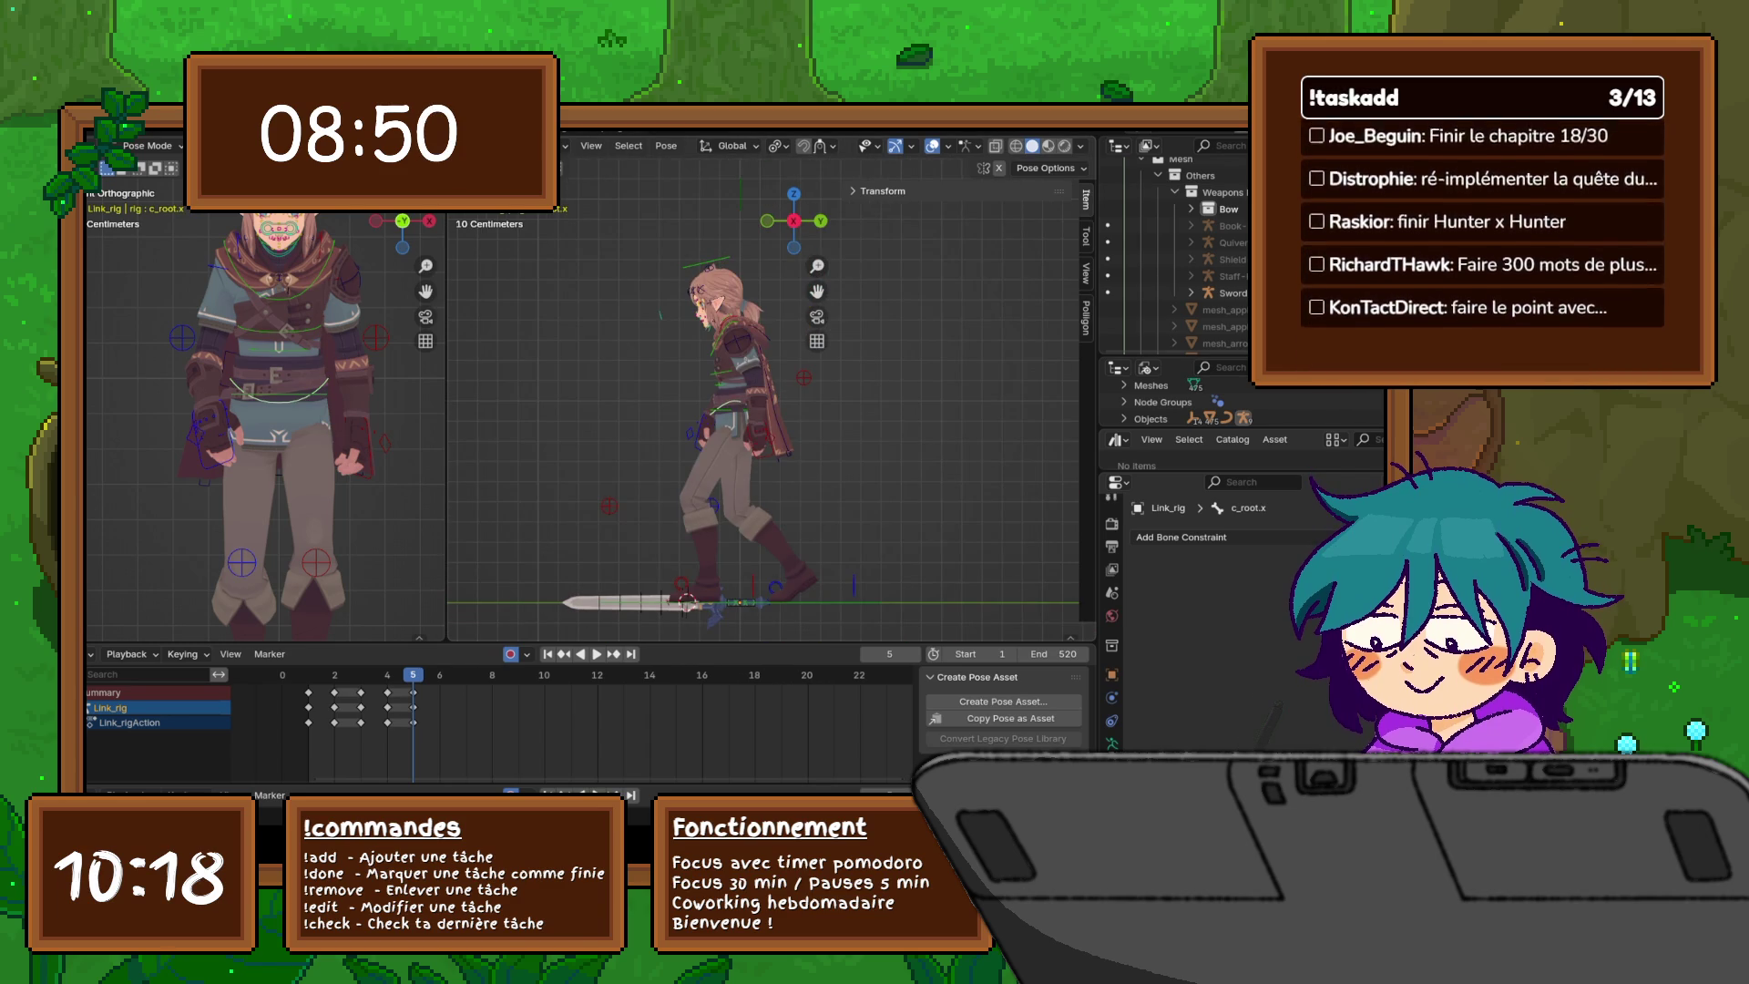
key("KP_1")
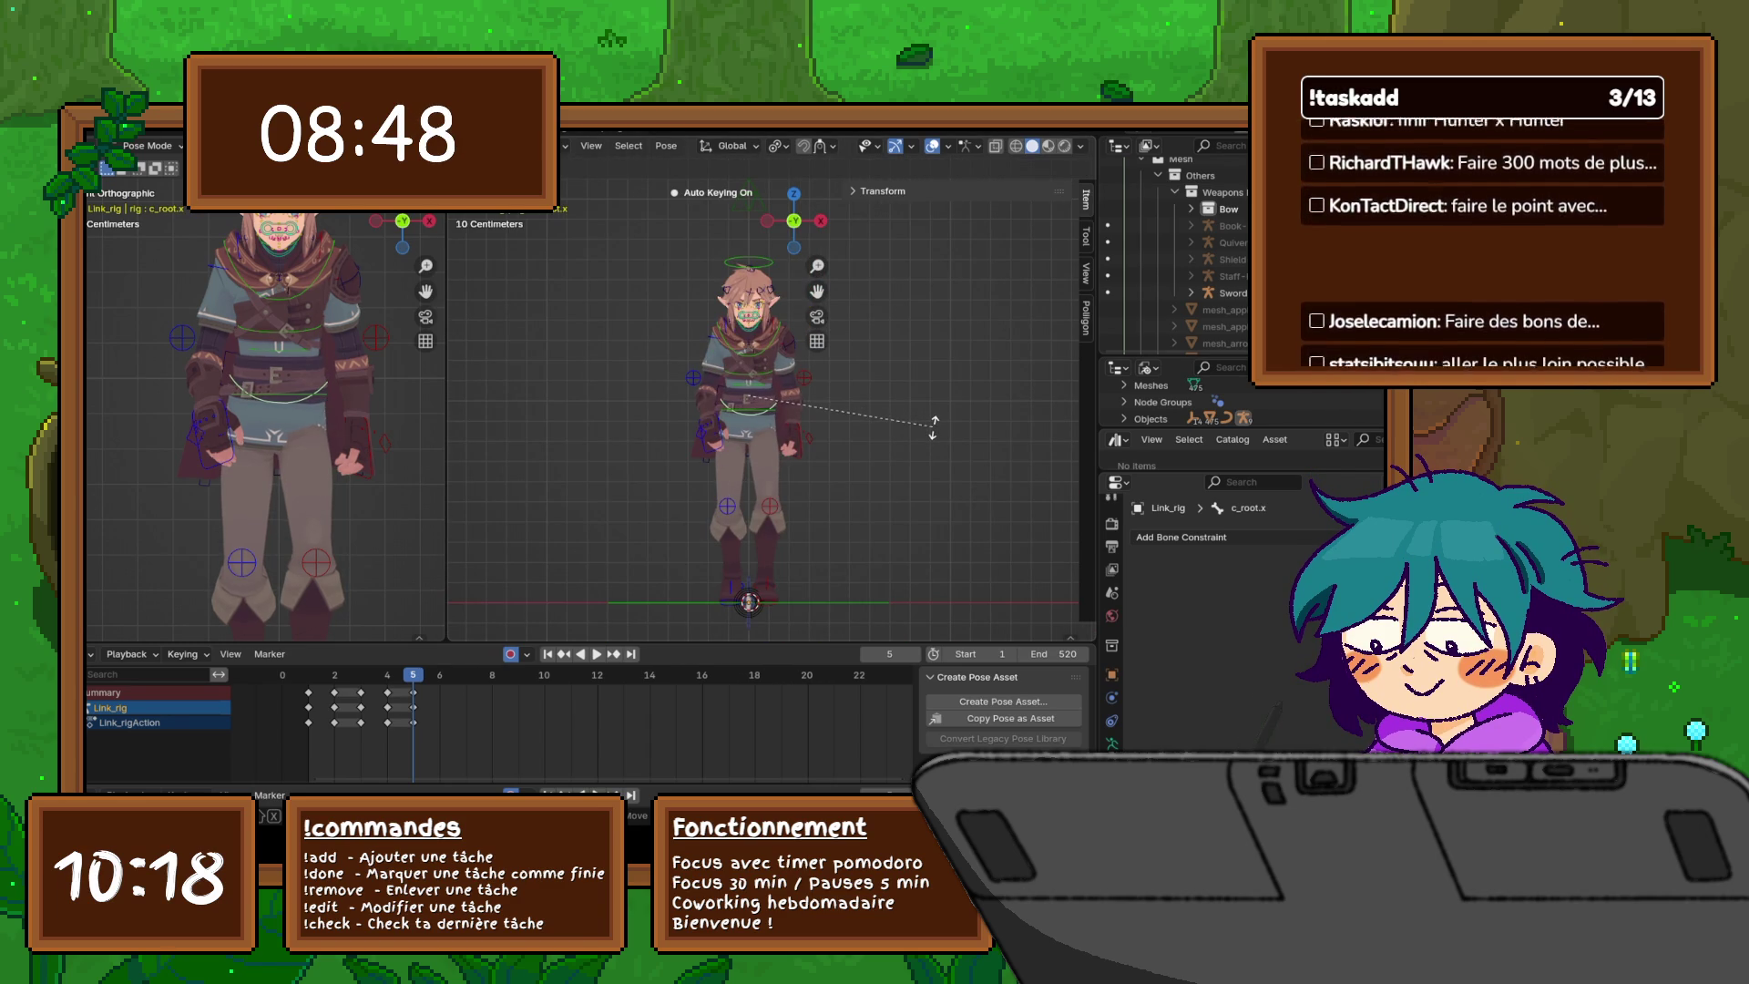
key("r")
key("Return")
left_click(749, 601)
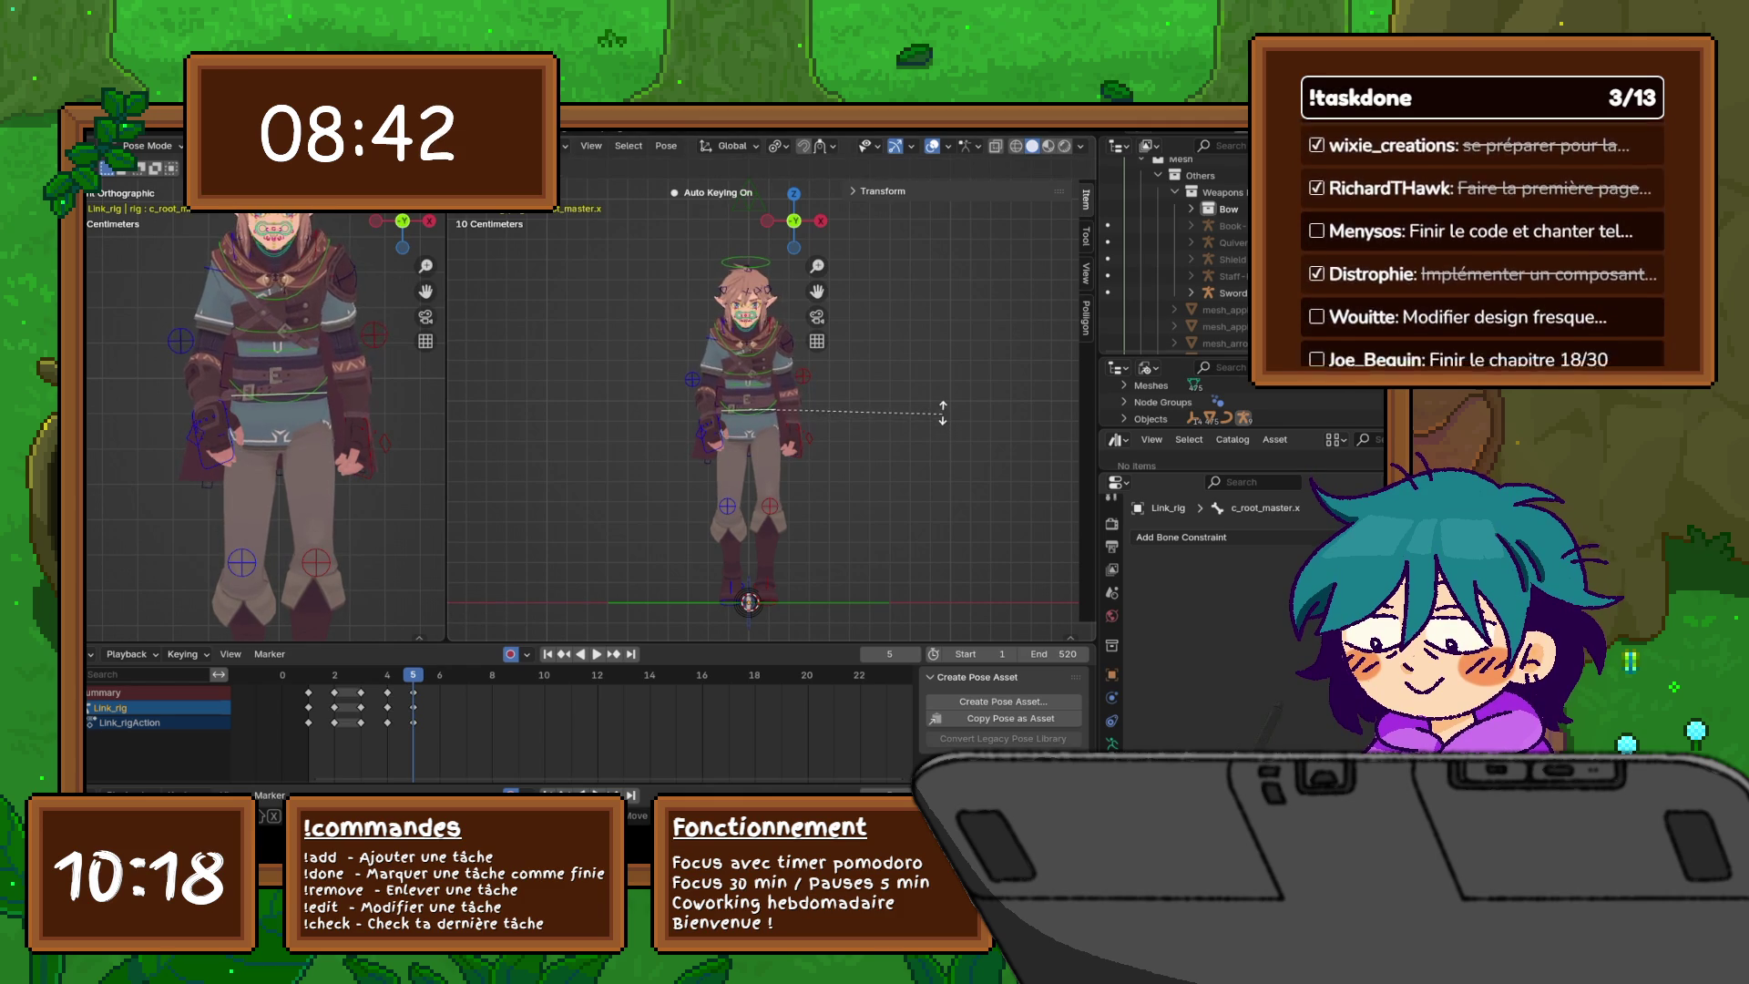
left_click(942, 409)
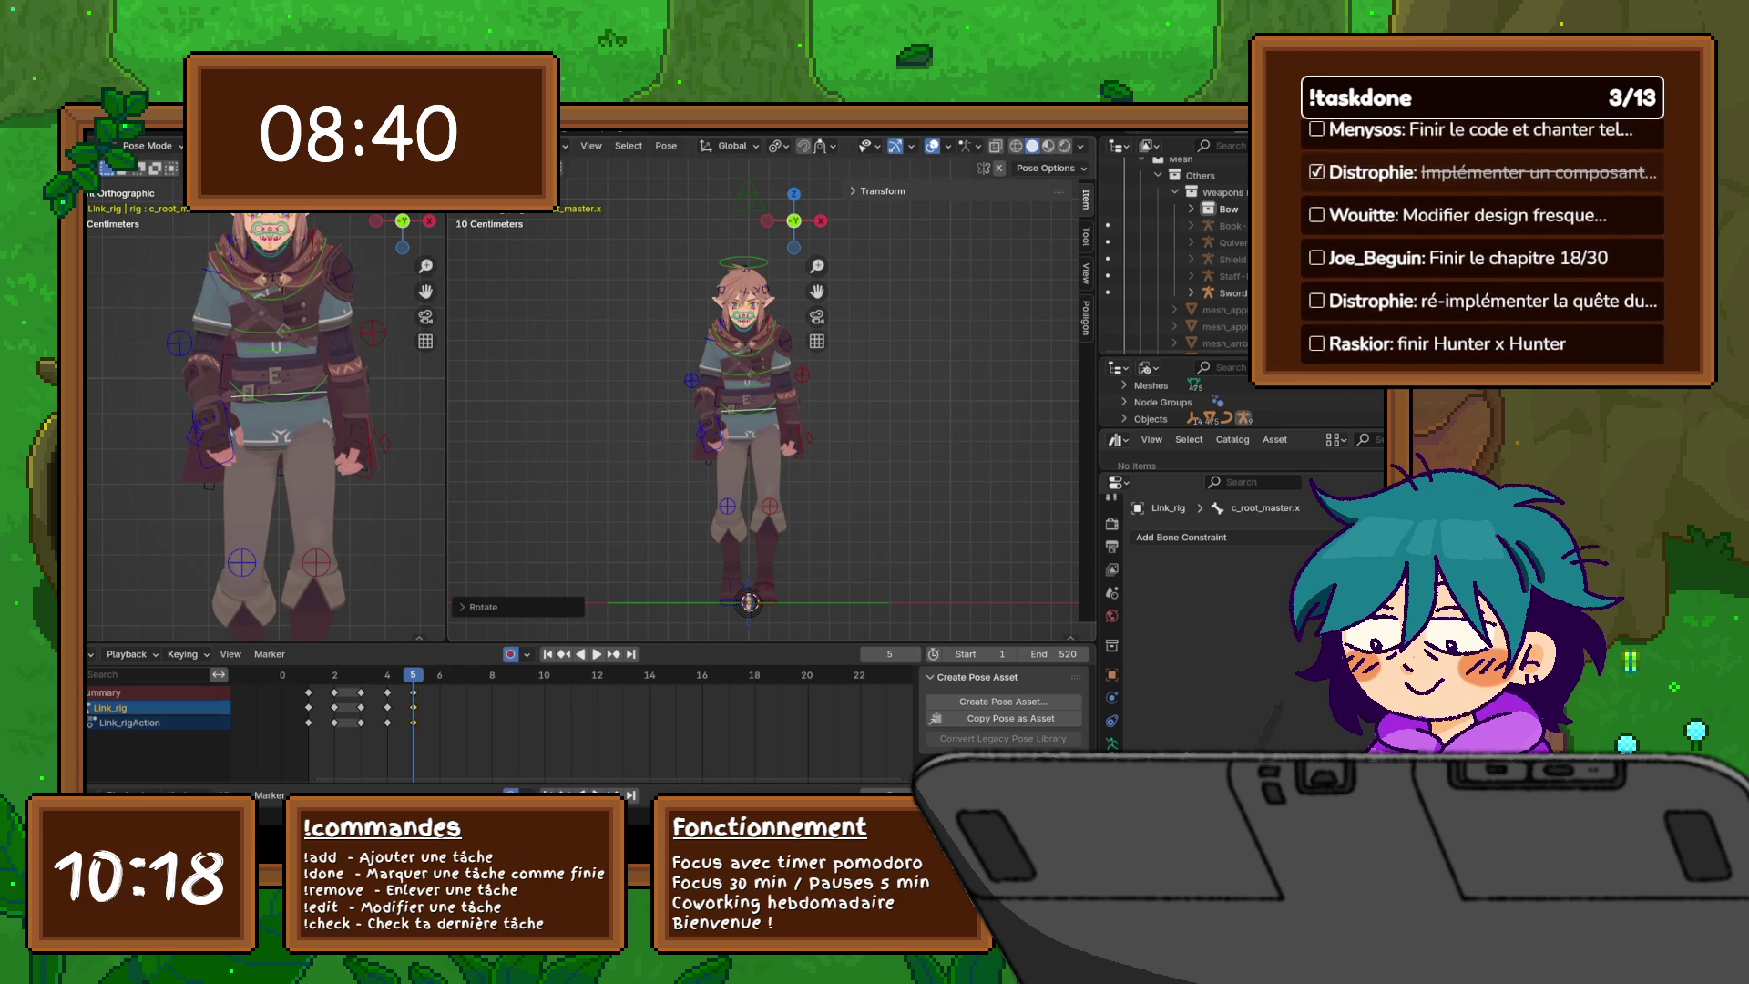
left_click(748, 597)
- Rotate the upper spine control c_spine_04.x, then twist it around the Z axis
left_click(745, 350)
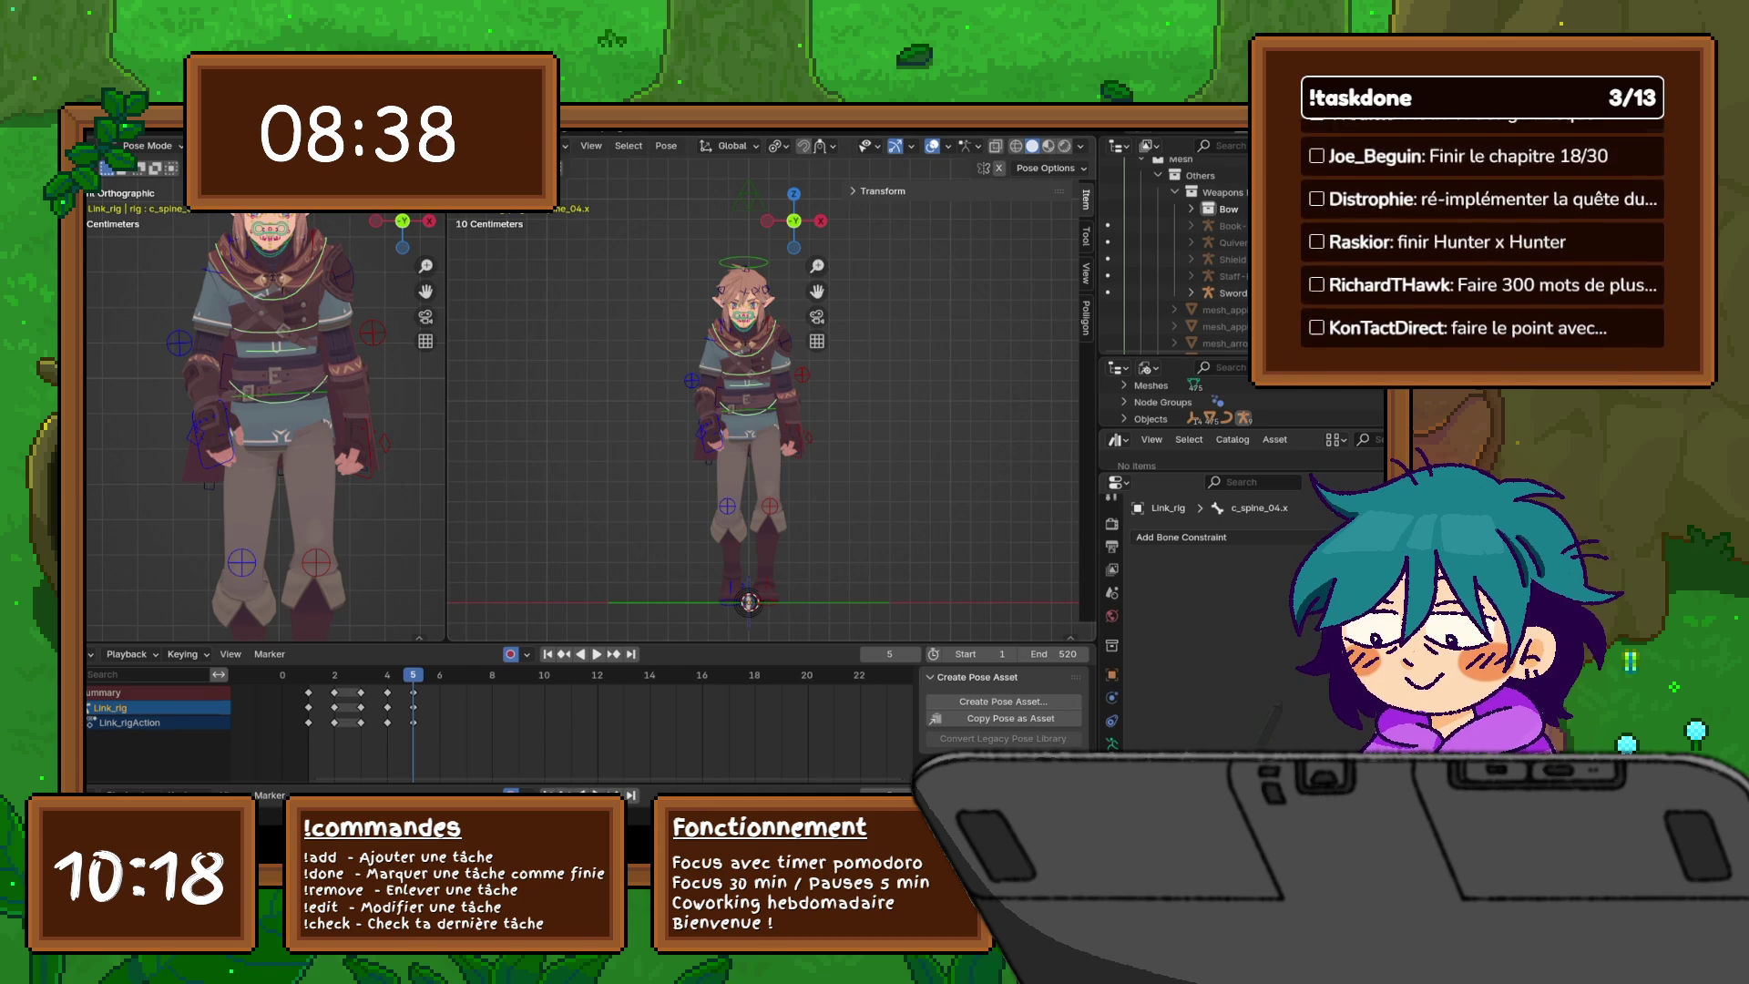
key("r")
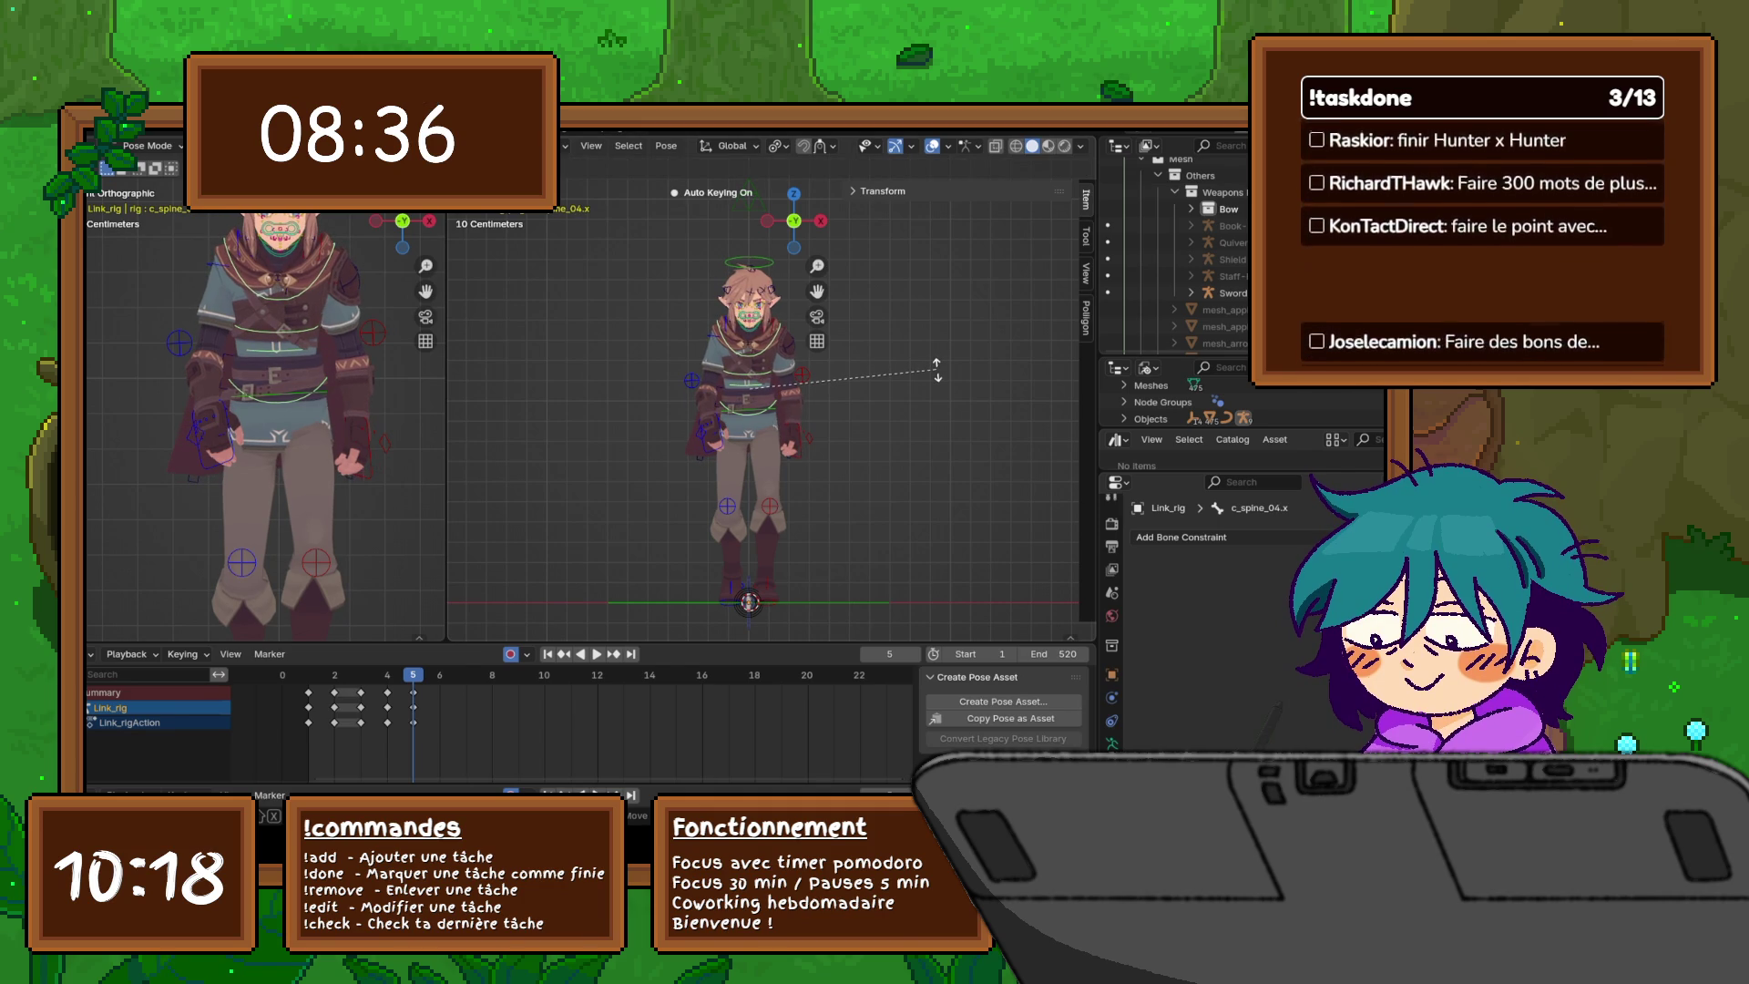
left_click(936, 369)
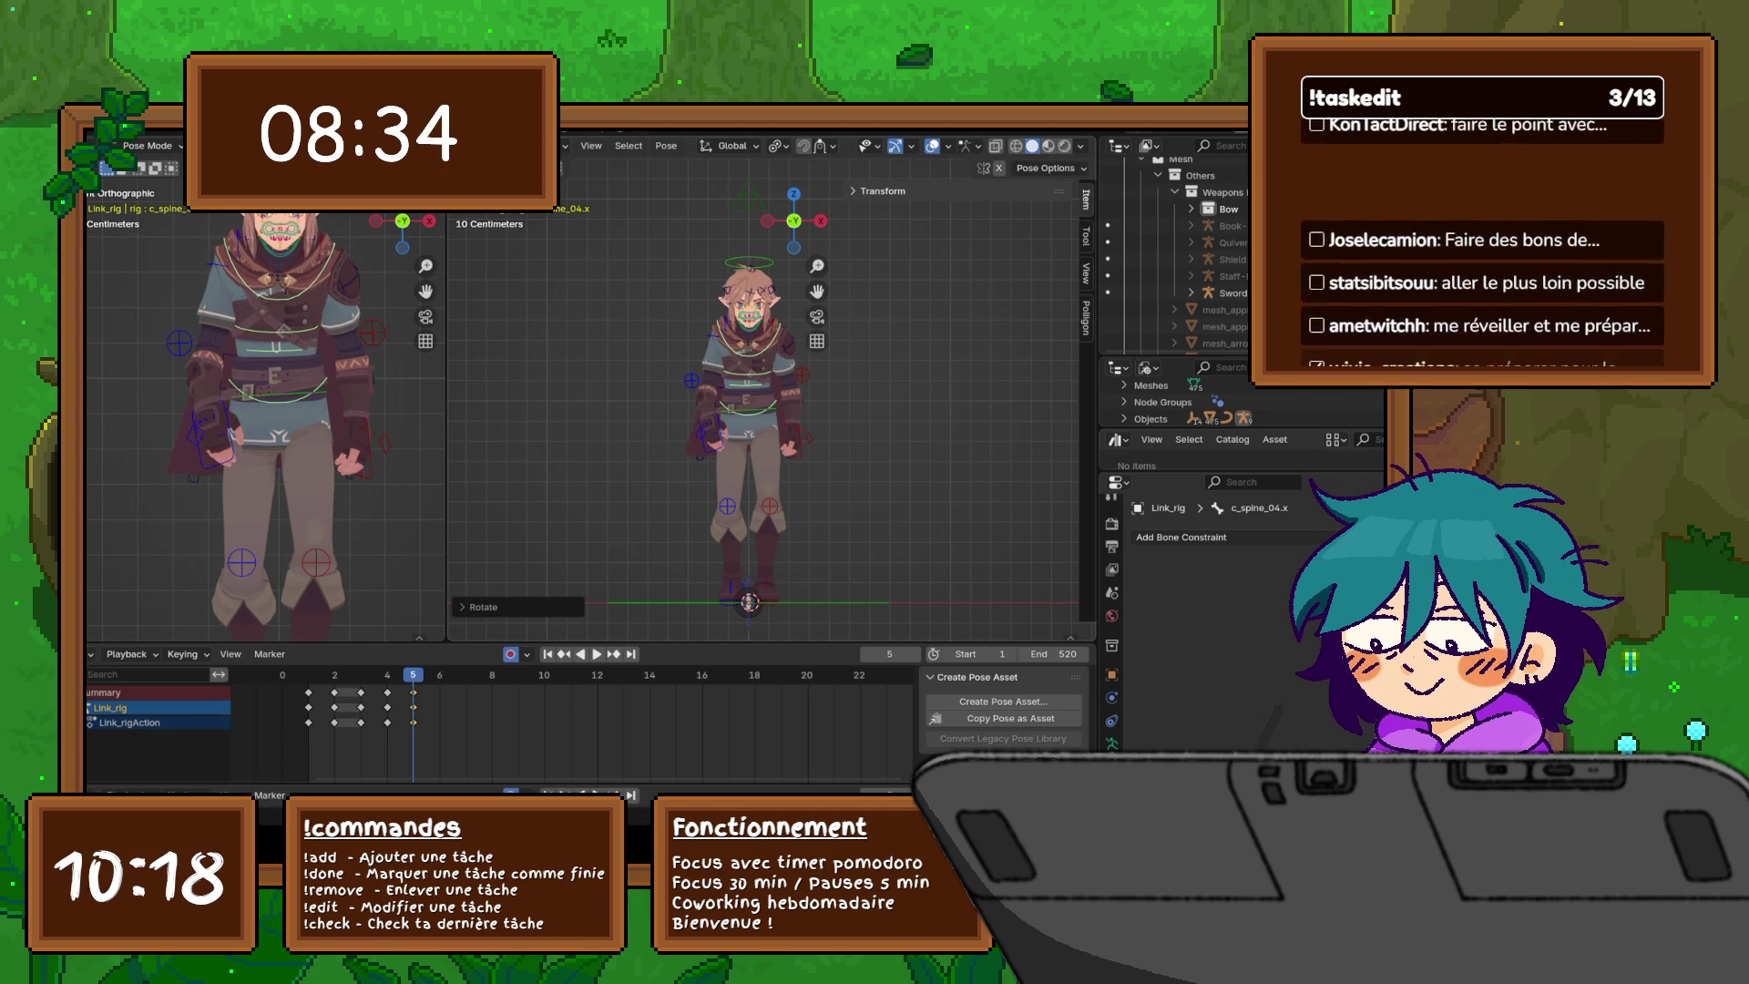
key("r")
key("z")
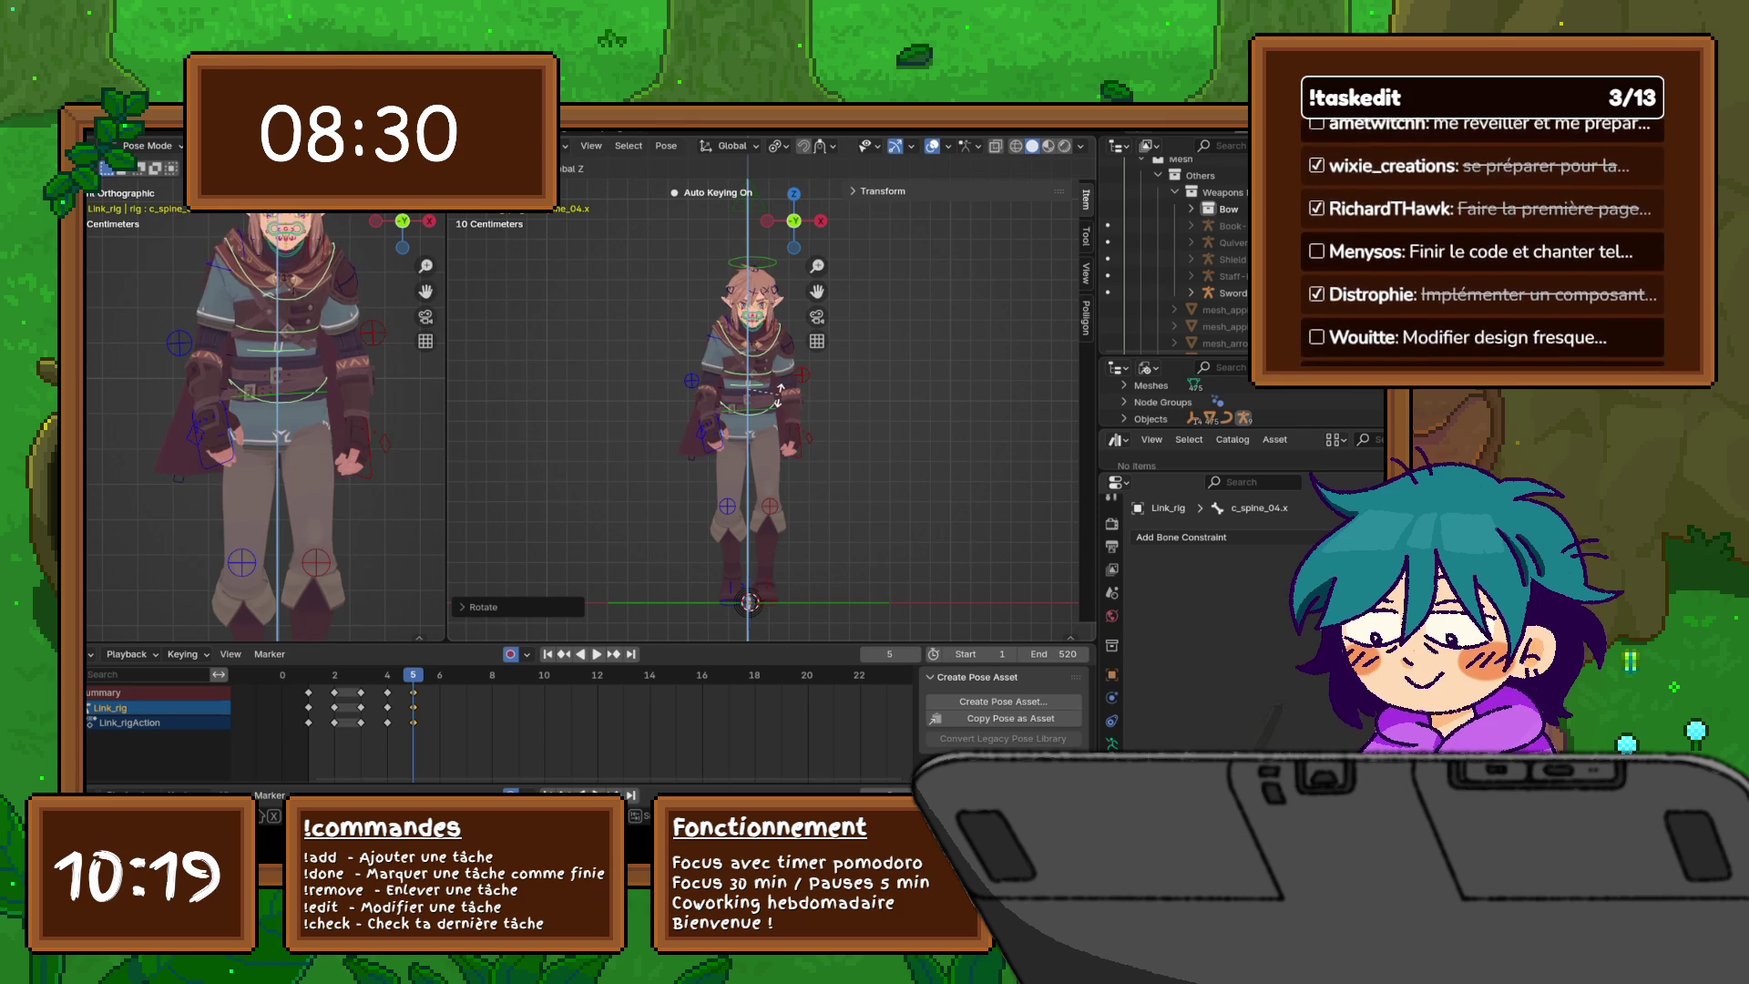
left_click(780, 395)
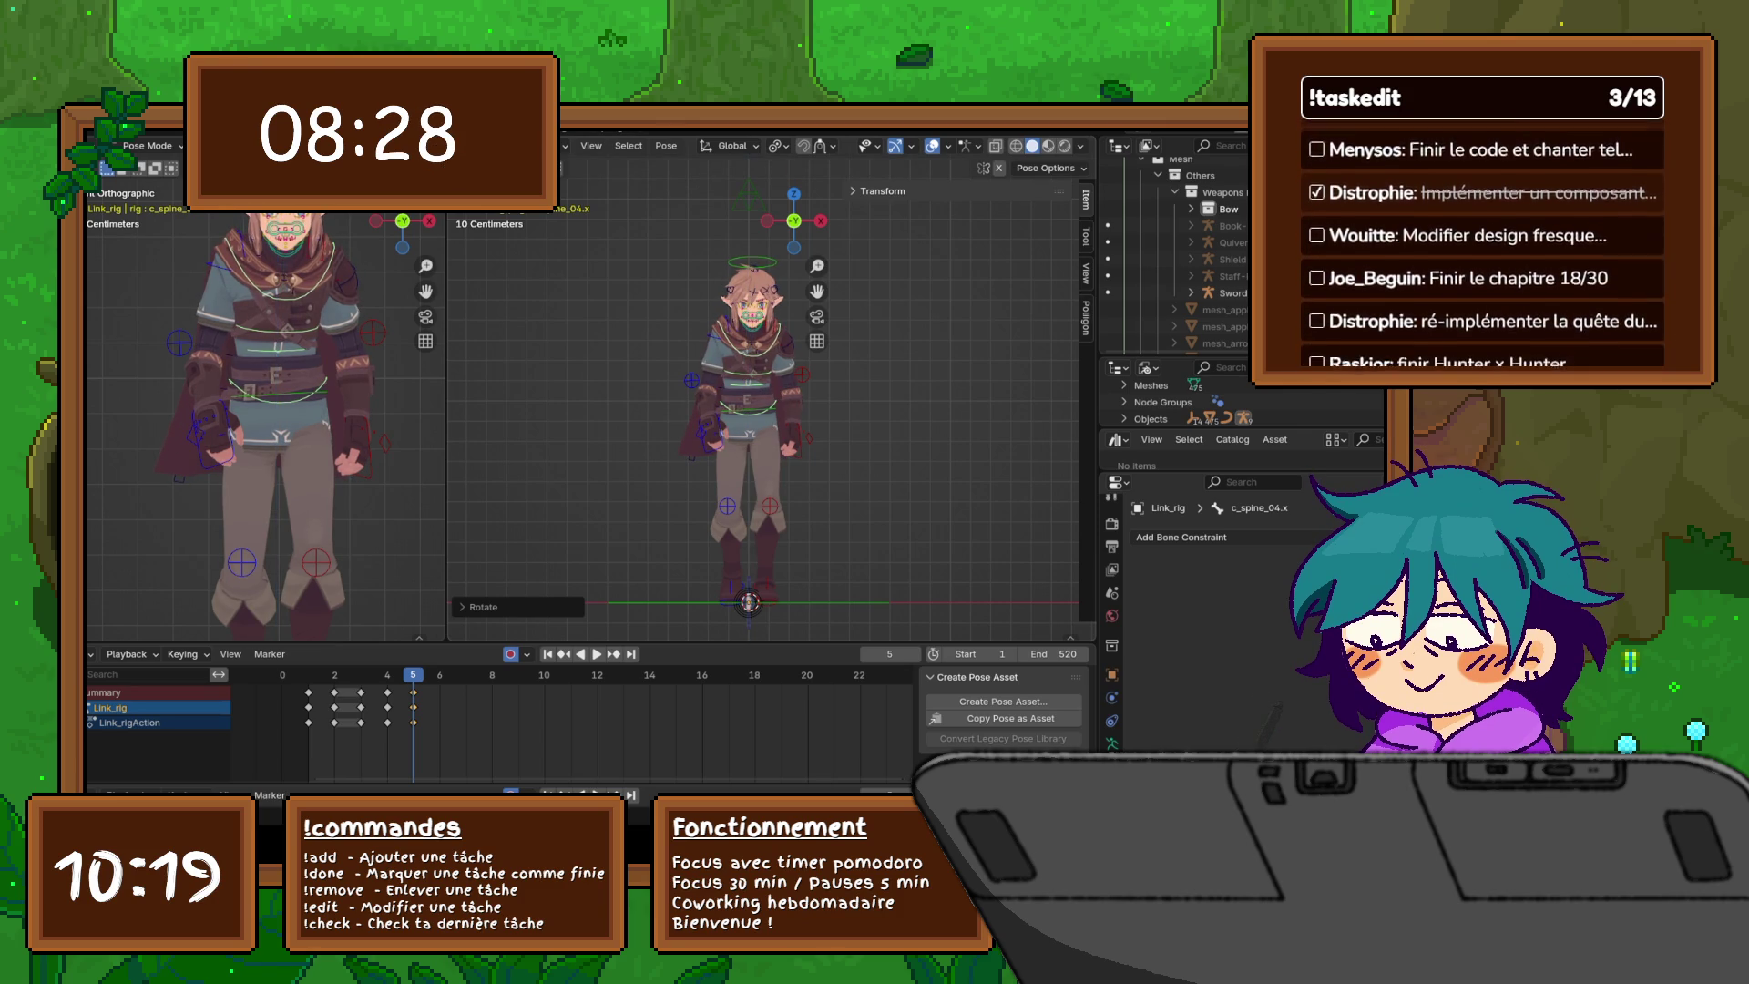
- Rotate the head control c_head.x, then turn it around the Z axis
left_click(752, 263)
key("r")
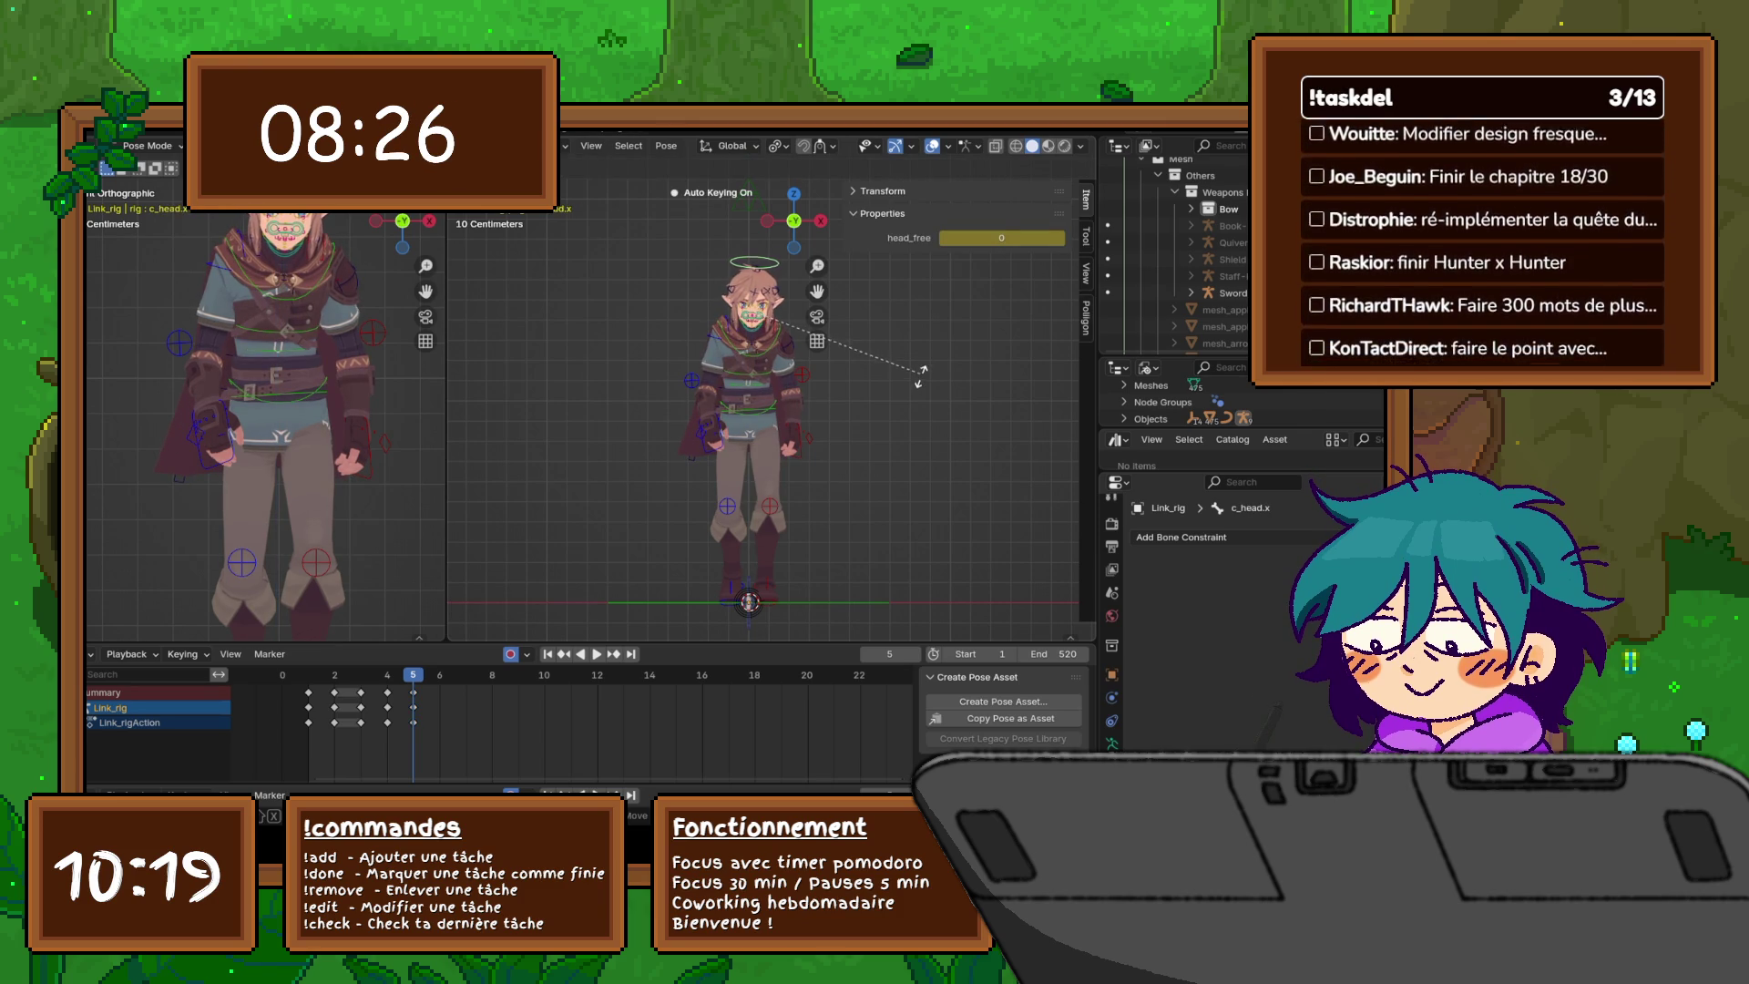
left_click(919, 381)
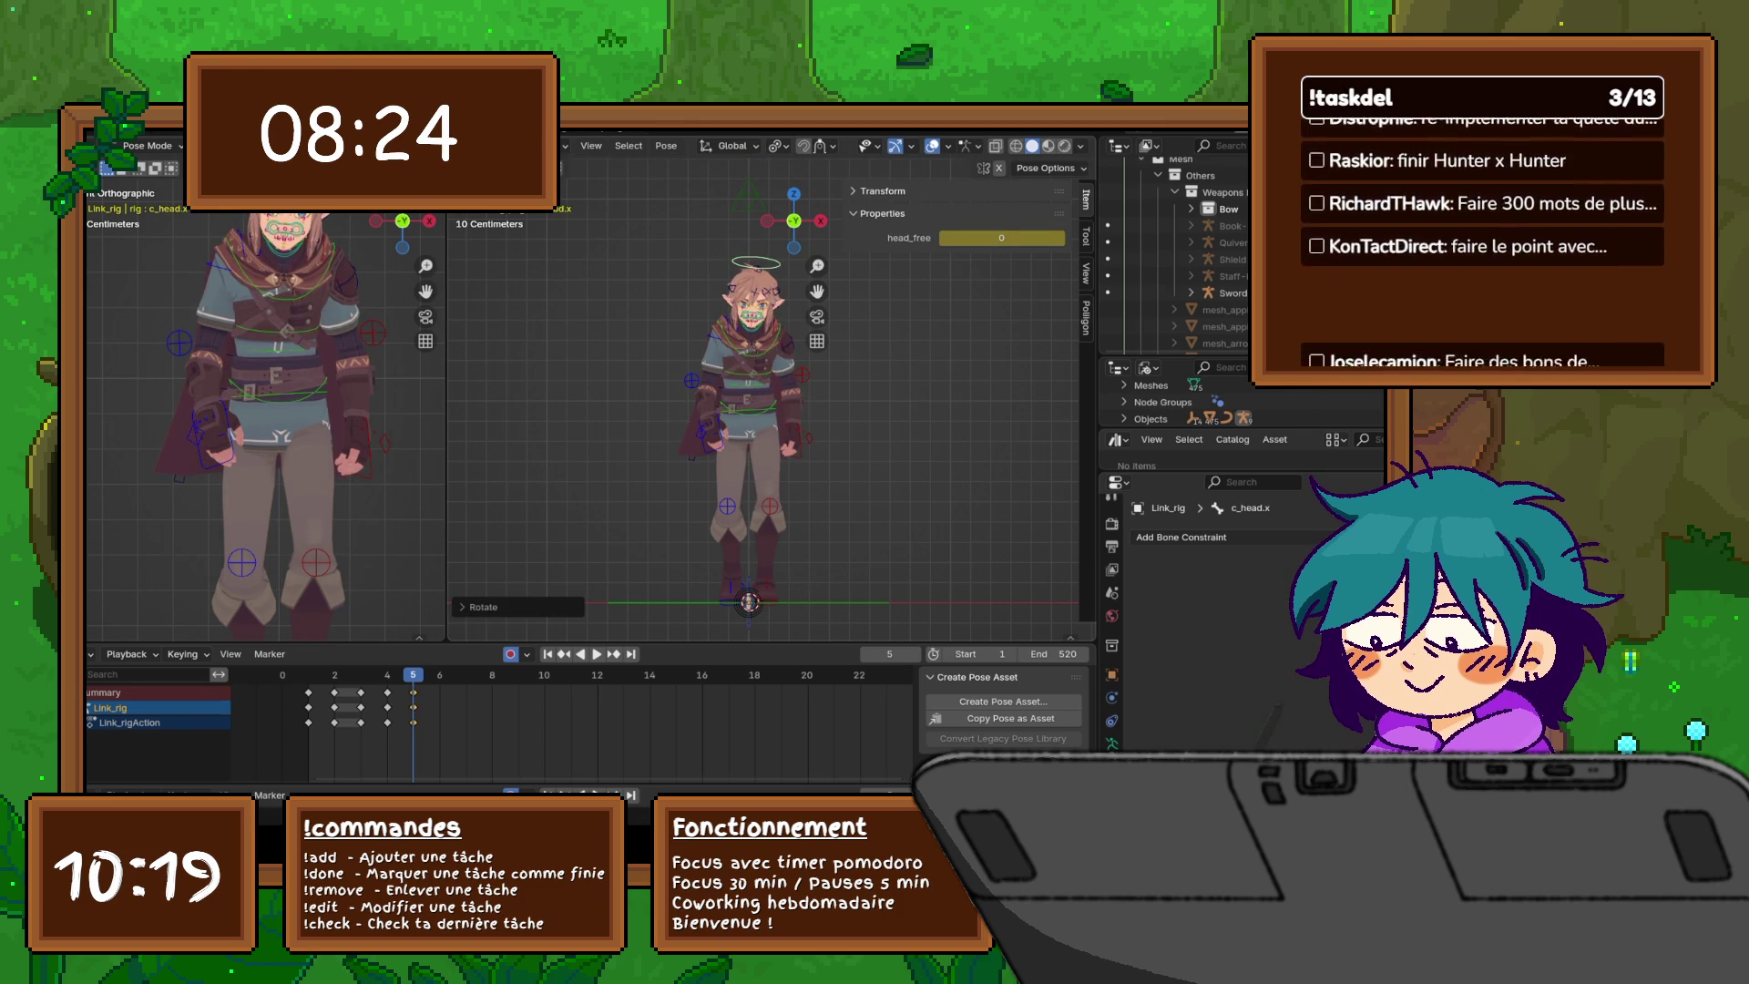
key("r")
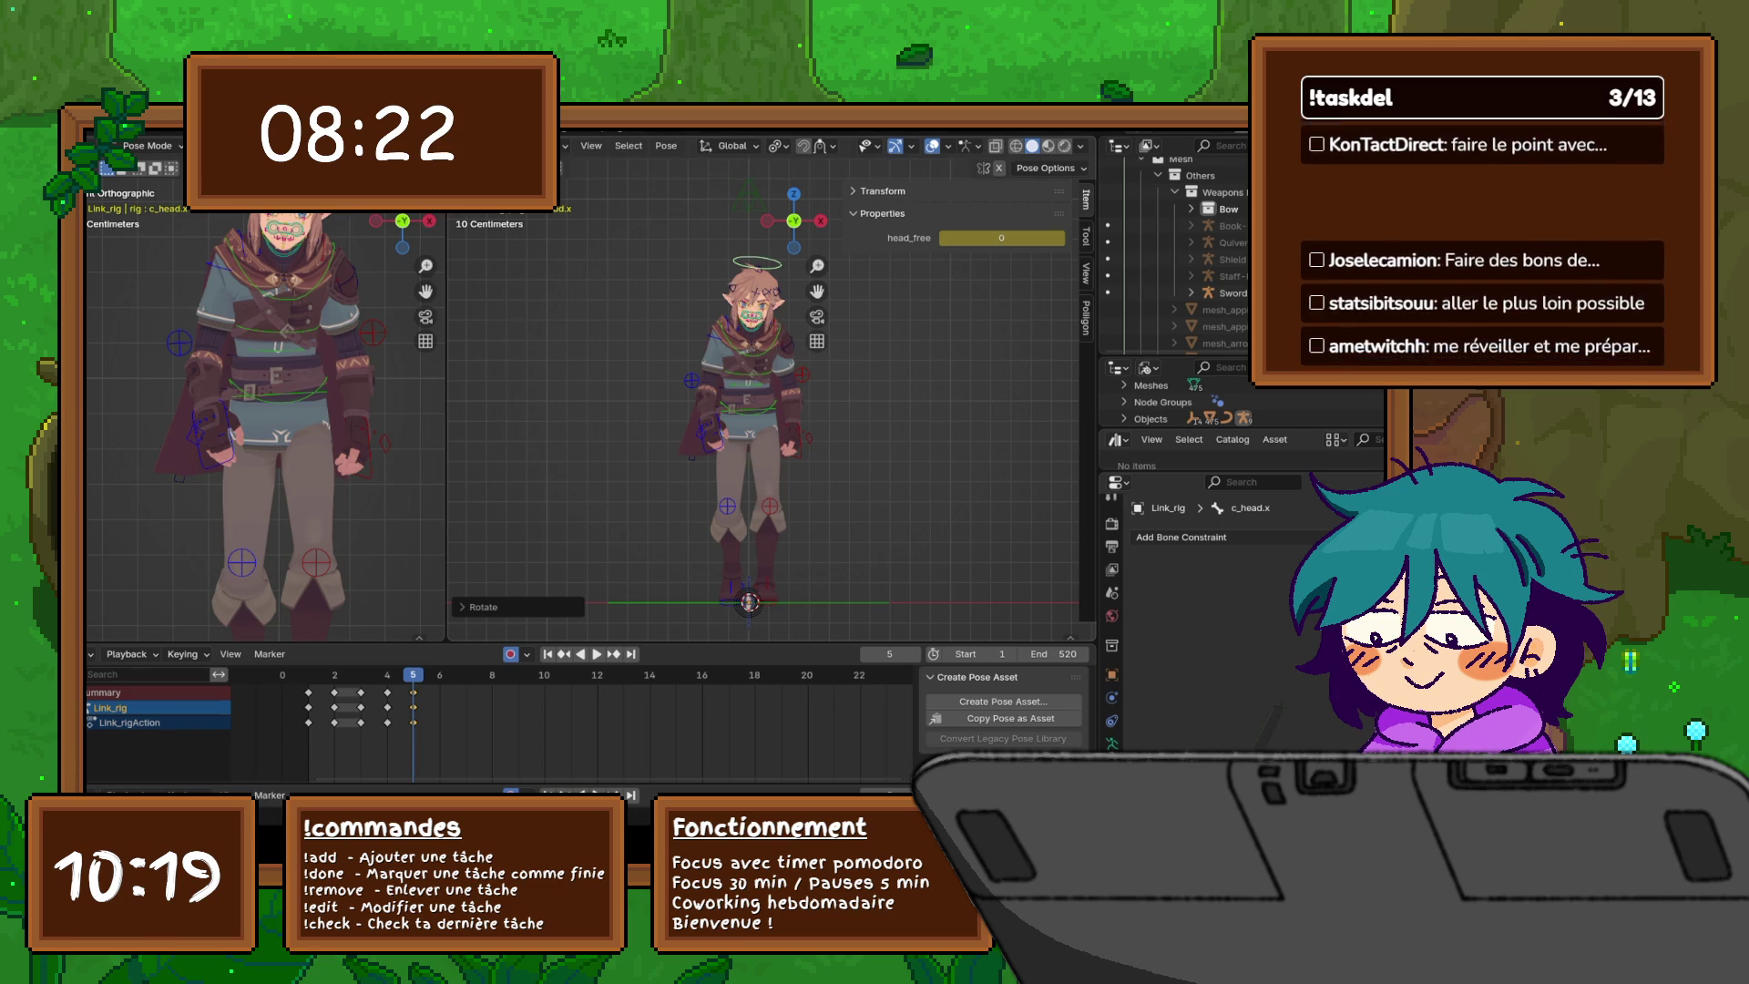
key("z")
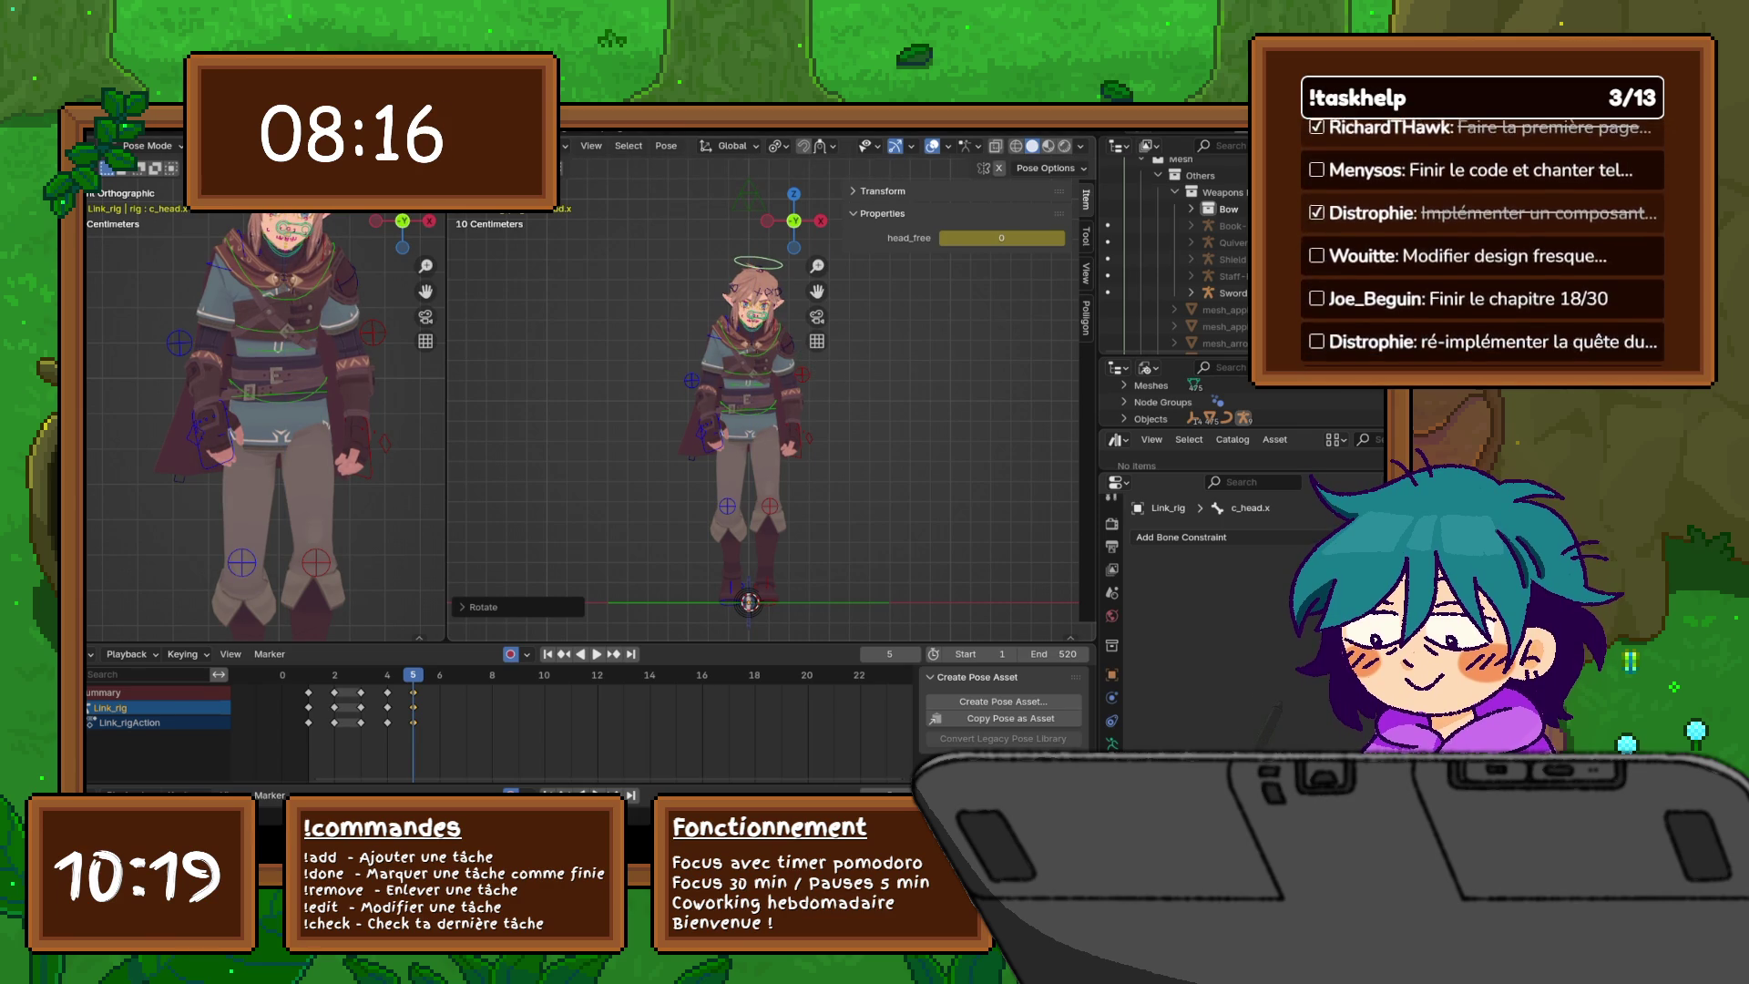
middle_click_drag(766, 410, 583, 415)
- Tilt the upper spine control c_spine_04.x further at frame 5
left_click(728, 394)
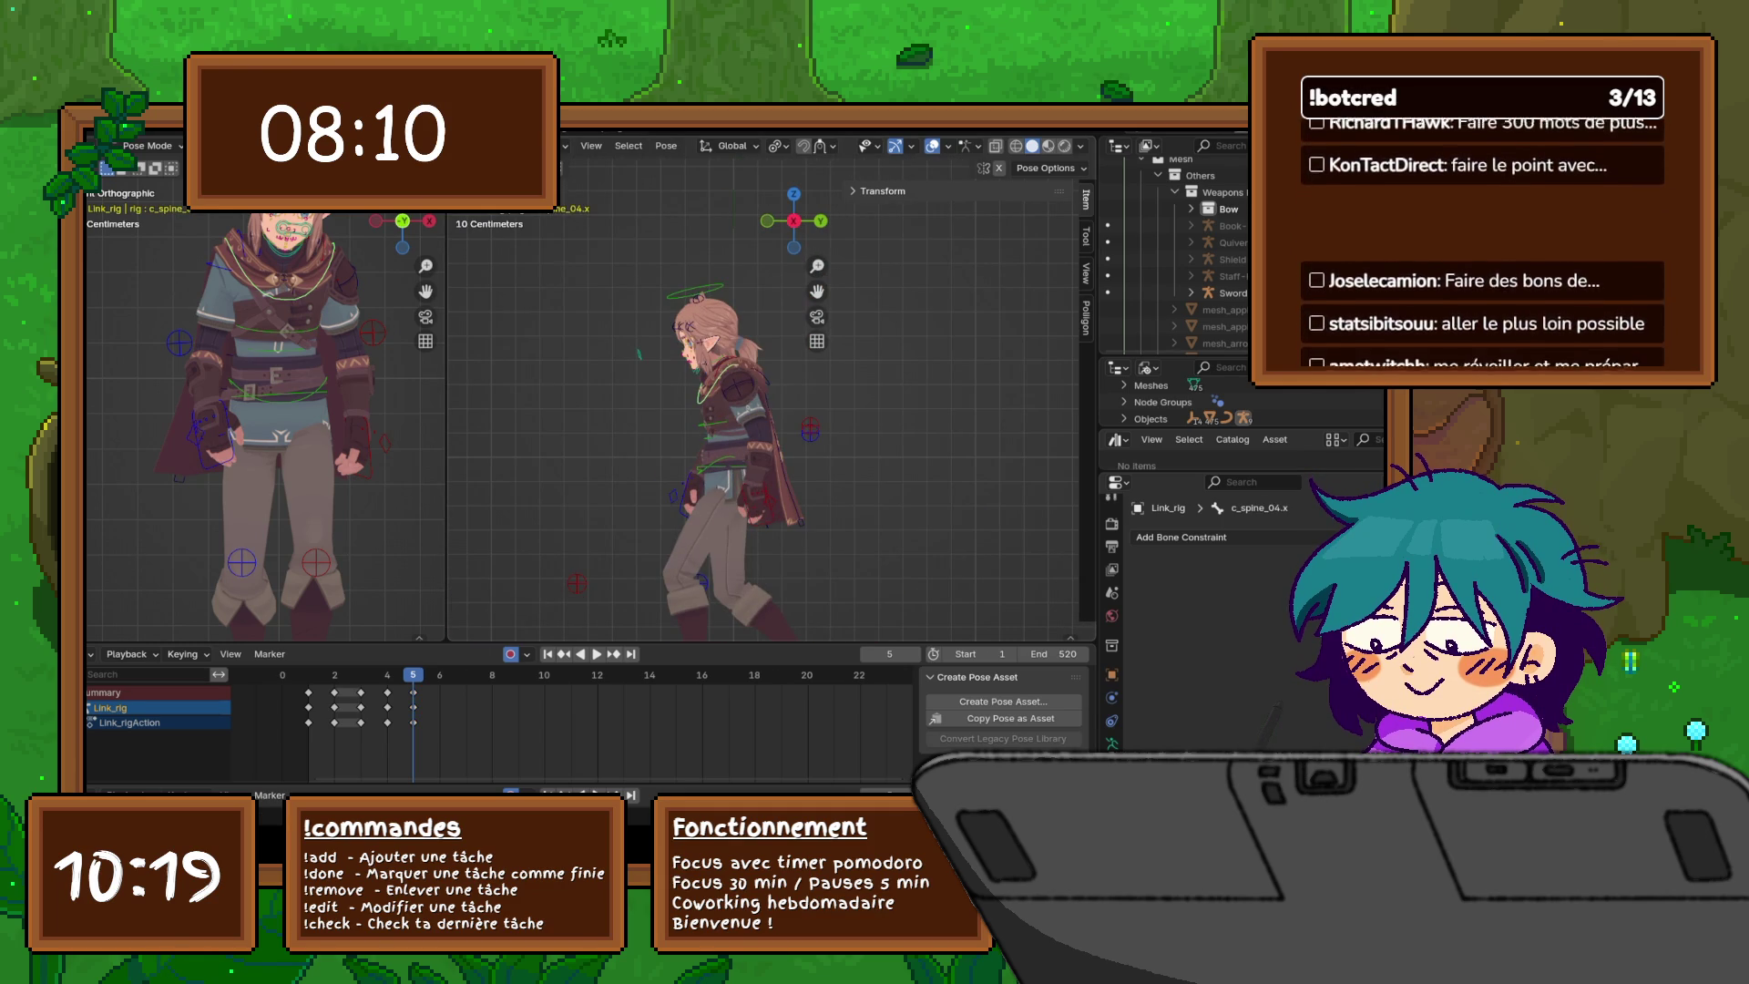
key("r")
left_click(919, 438)
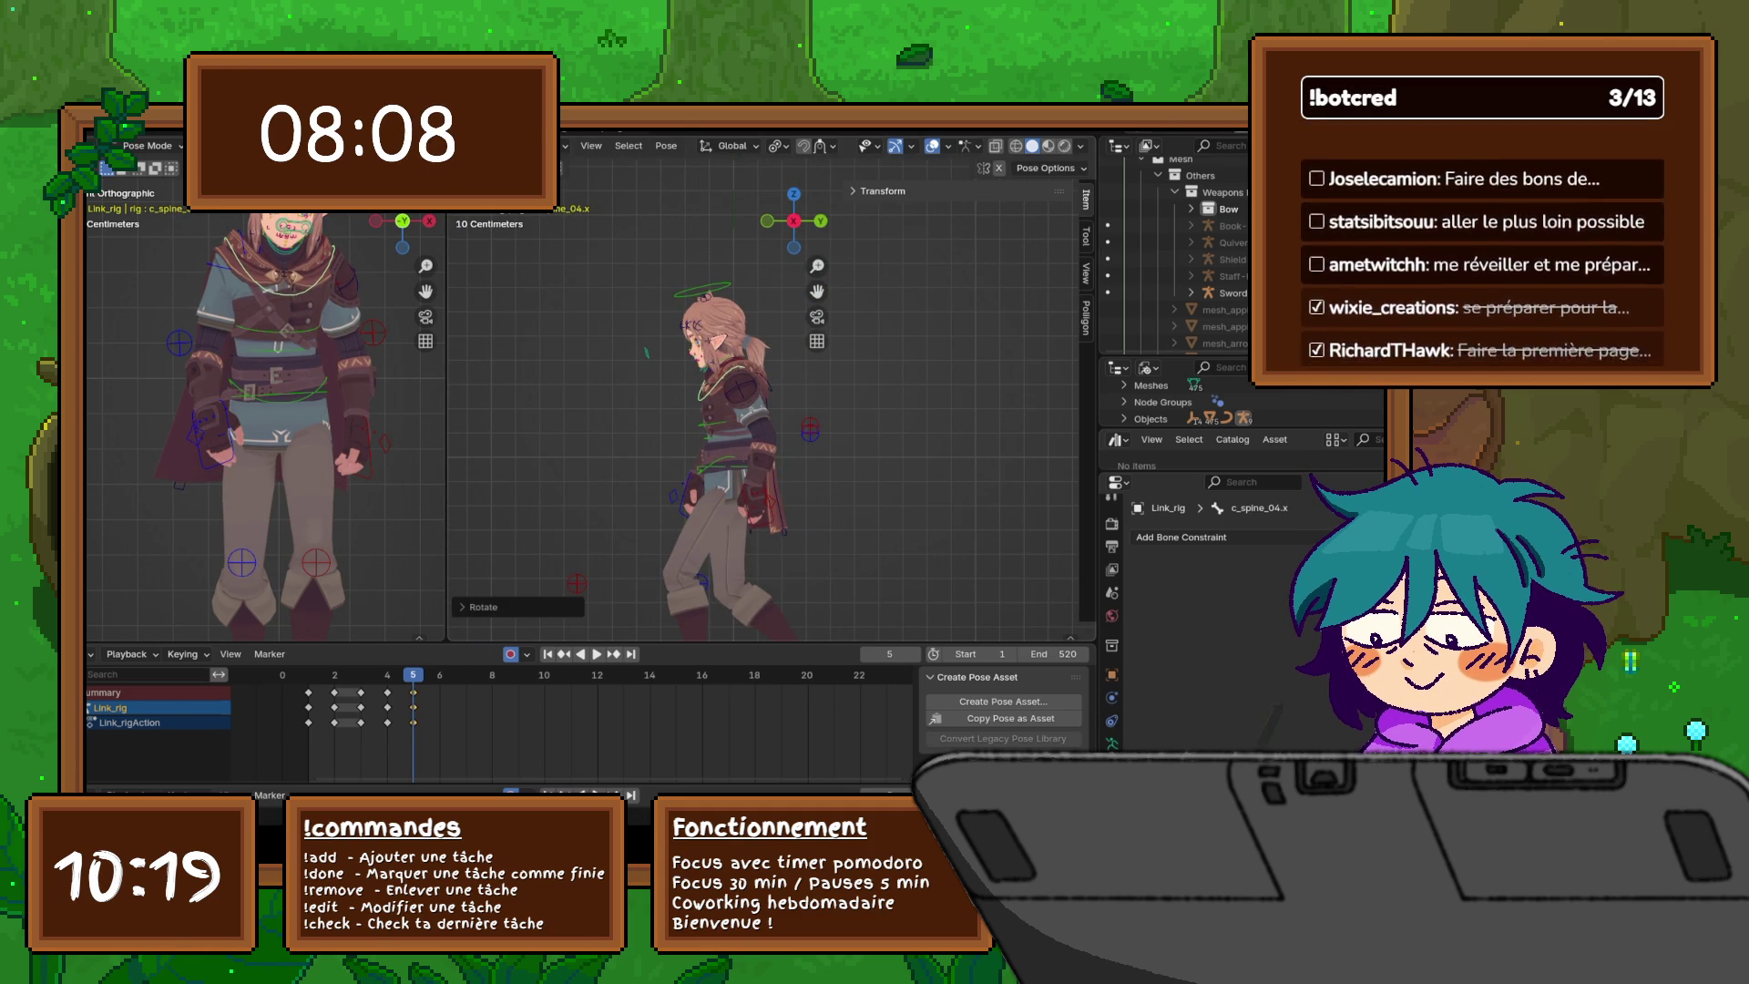
- Rotate the neck control c_neck.x at frame 5, then deselect all pose bones
left_click(747, 387)
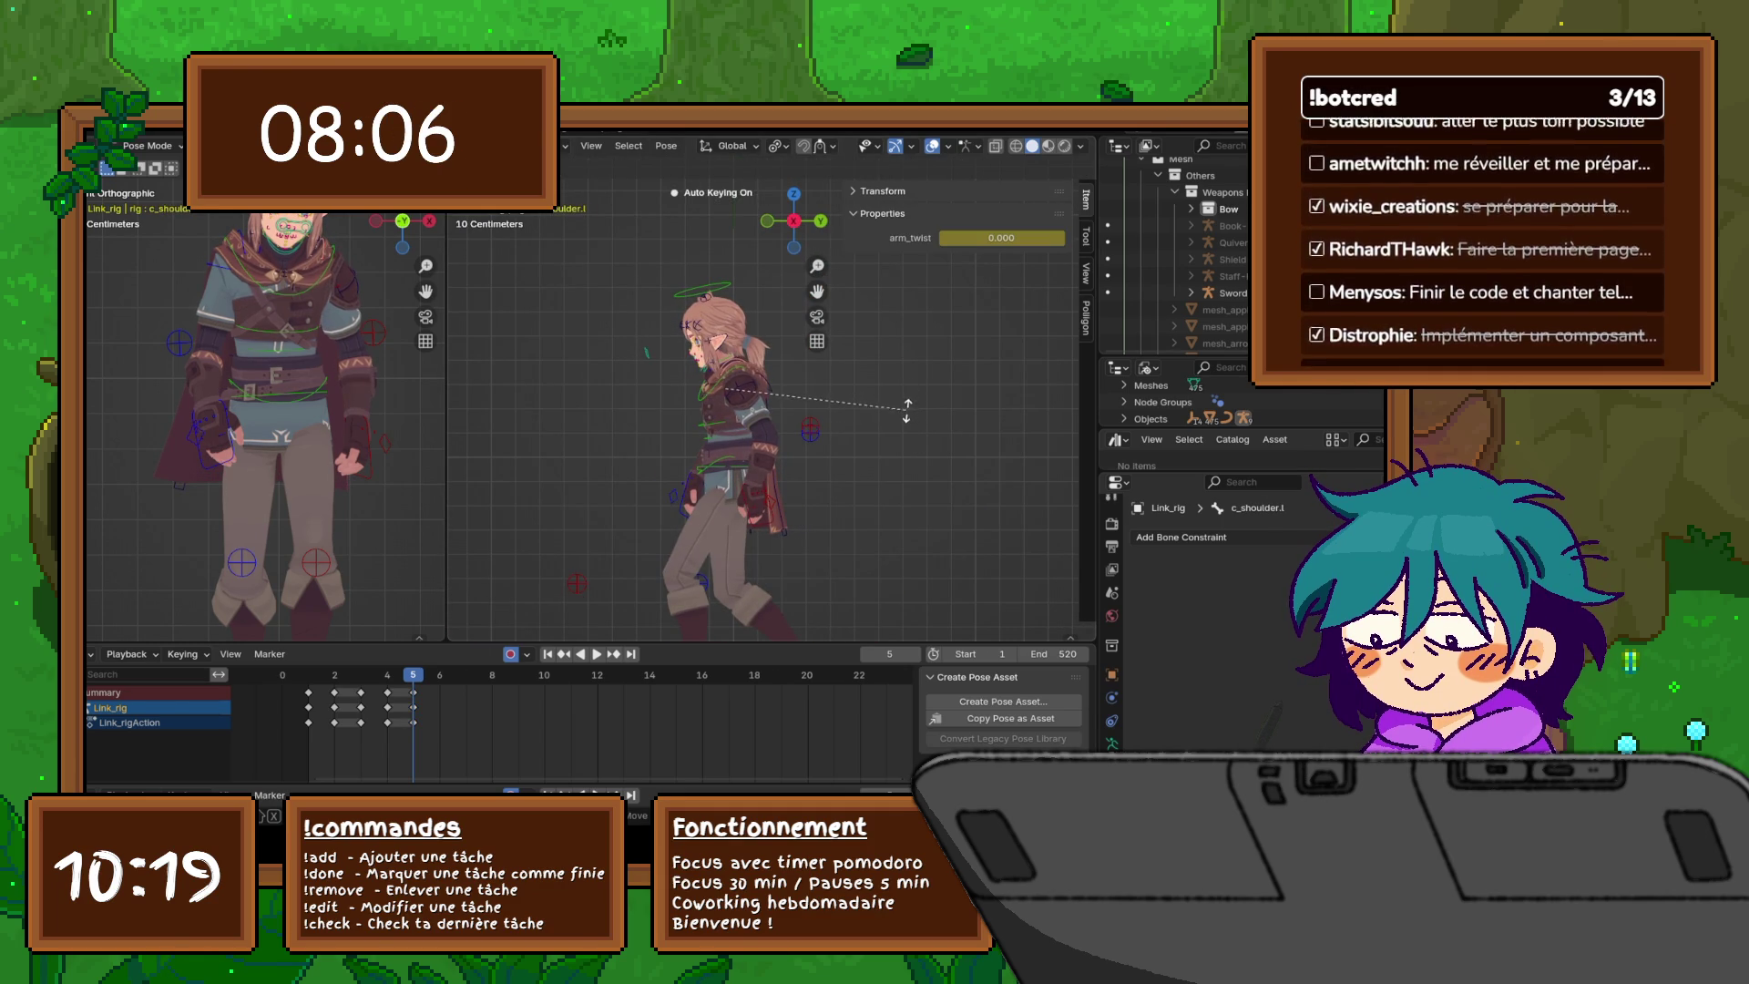
left_click(731, 368)
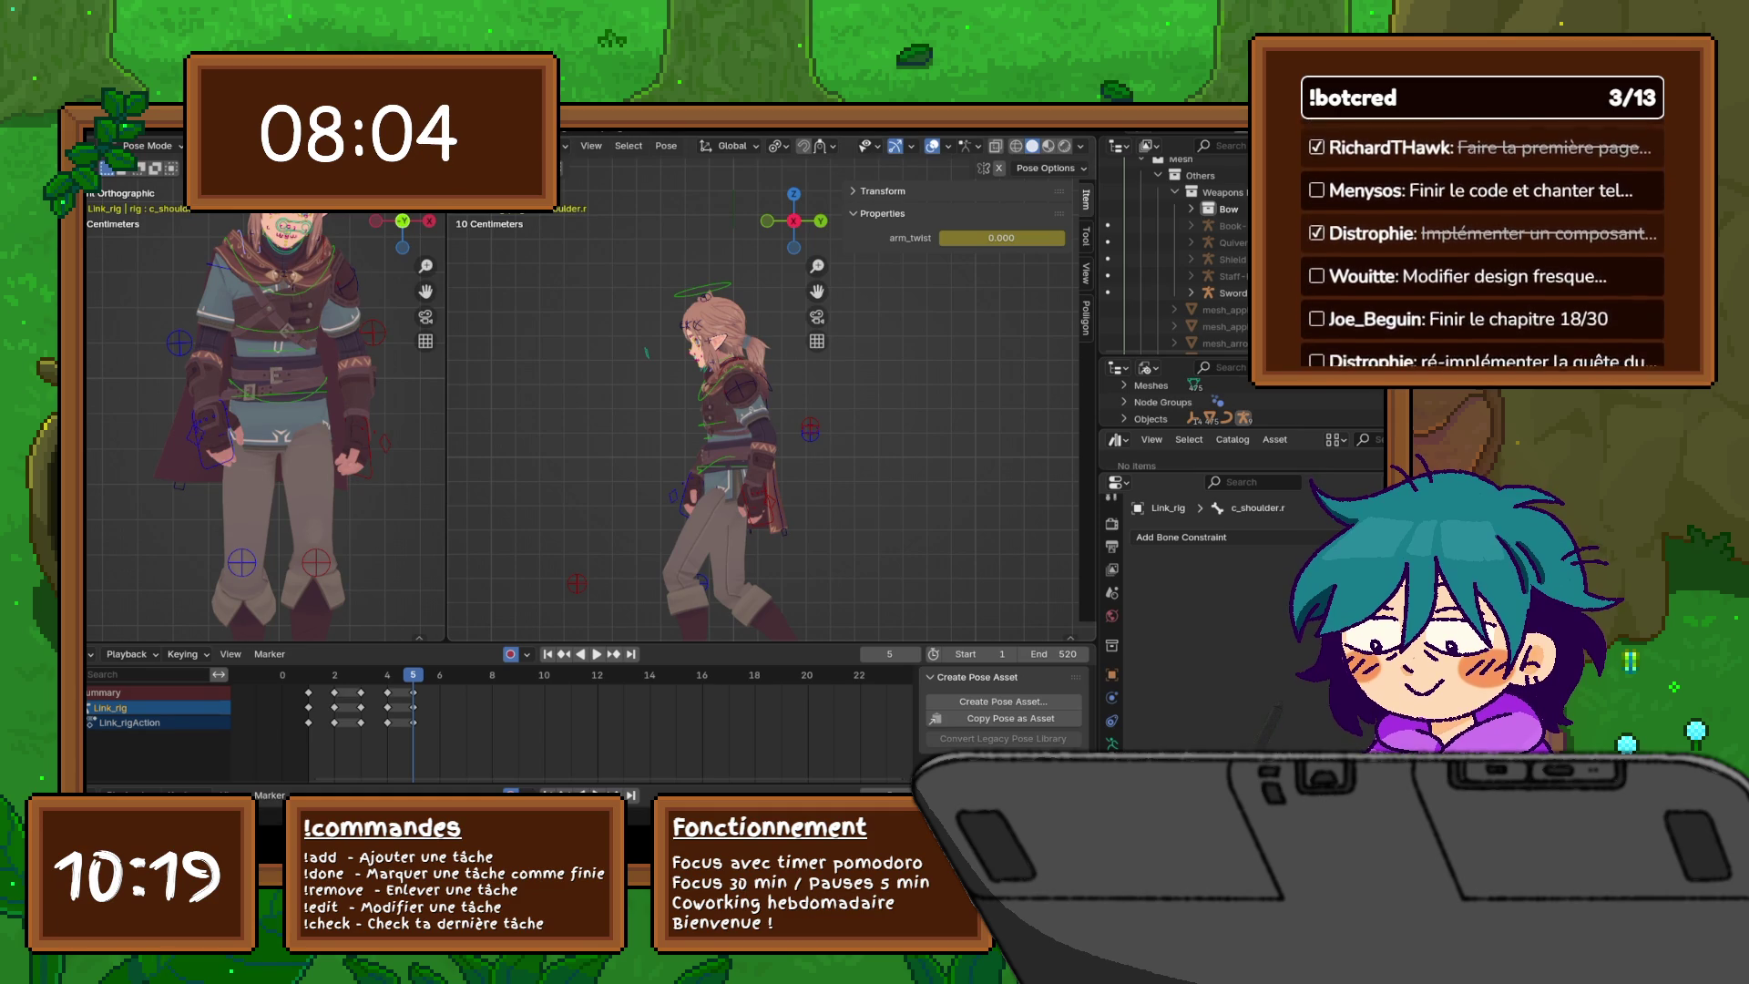
left_click(725, 362)
key("r")
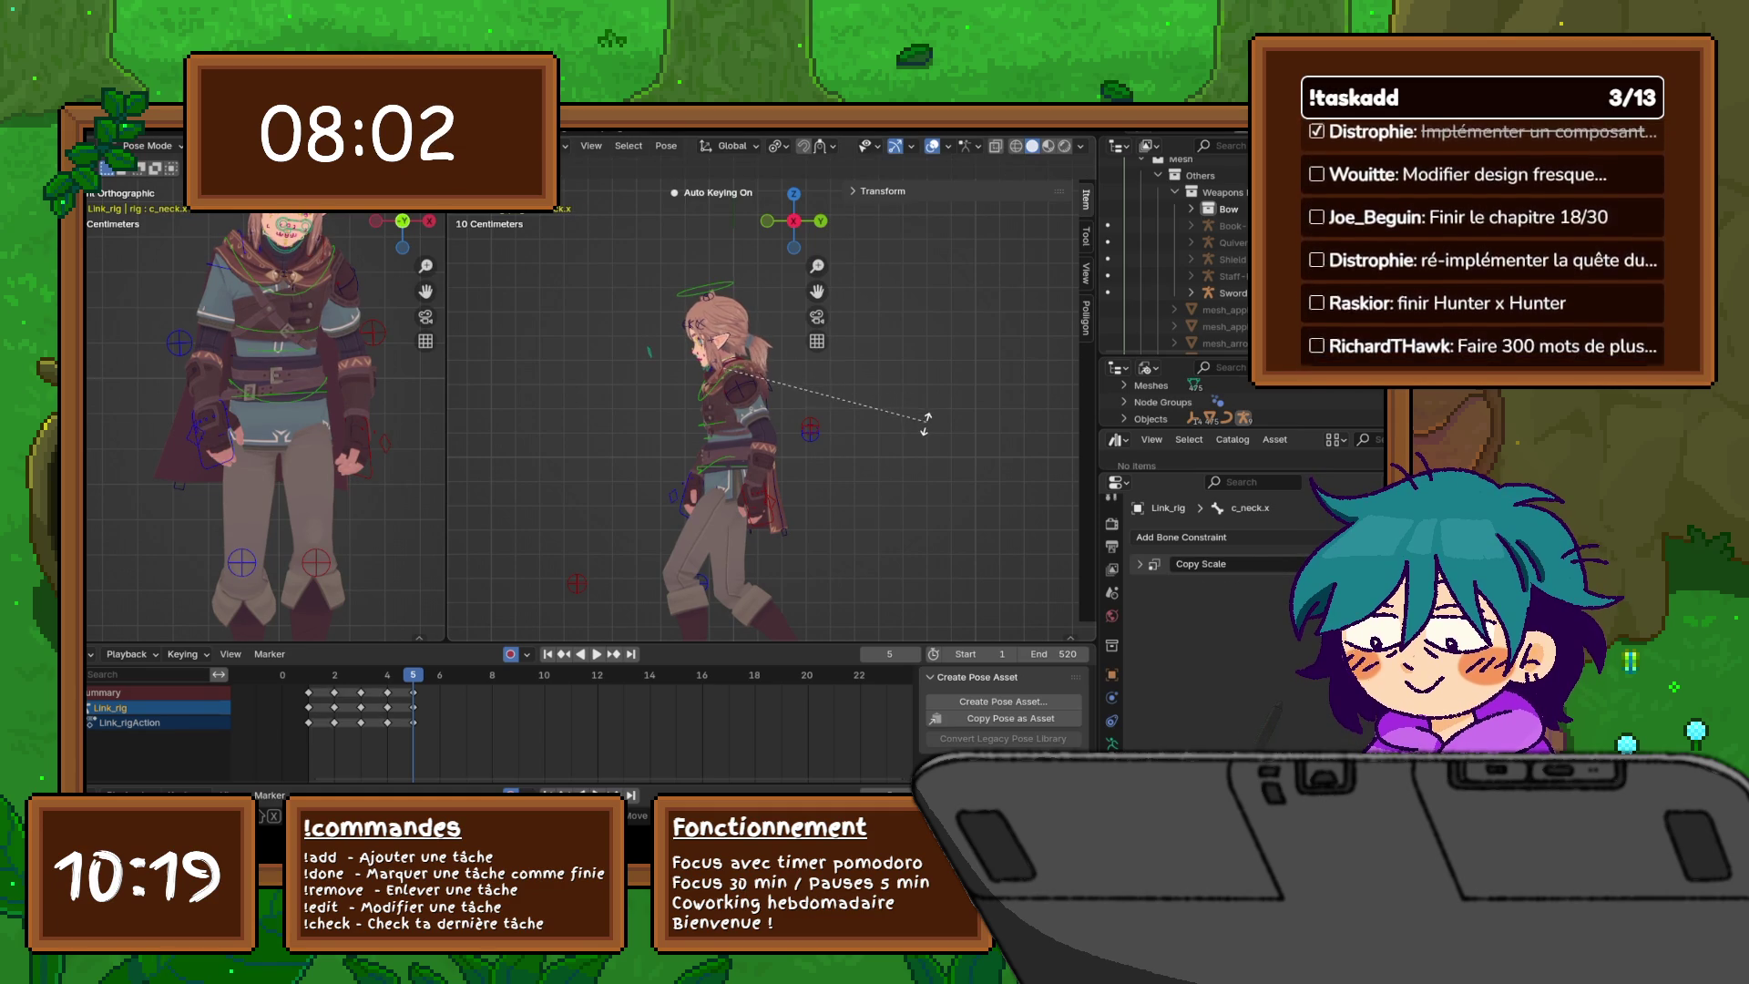
left_click(924, 421)
left_click(702, 289)
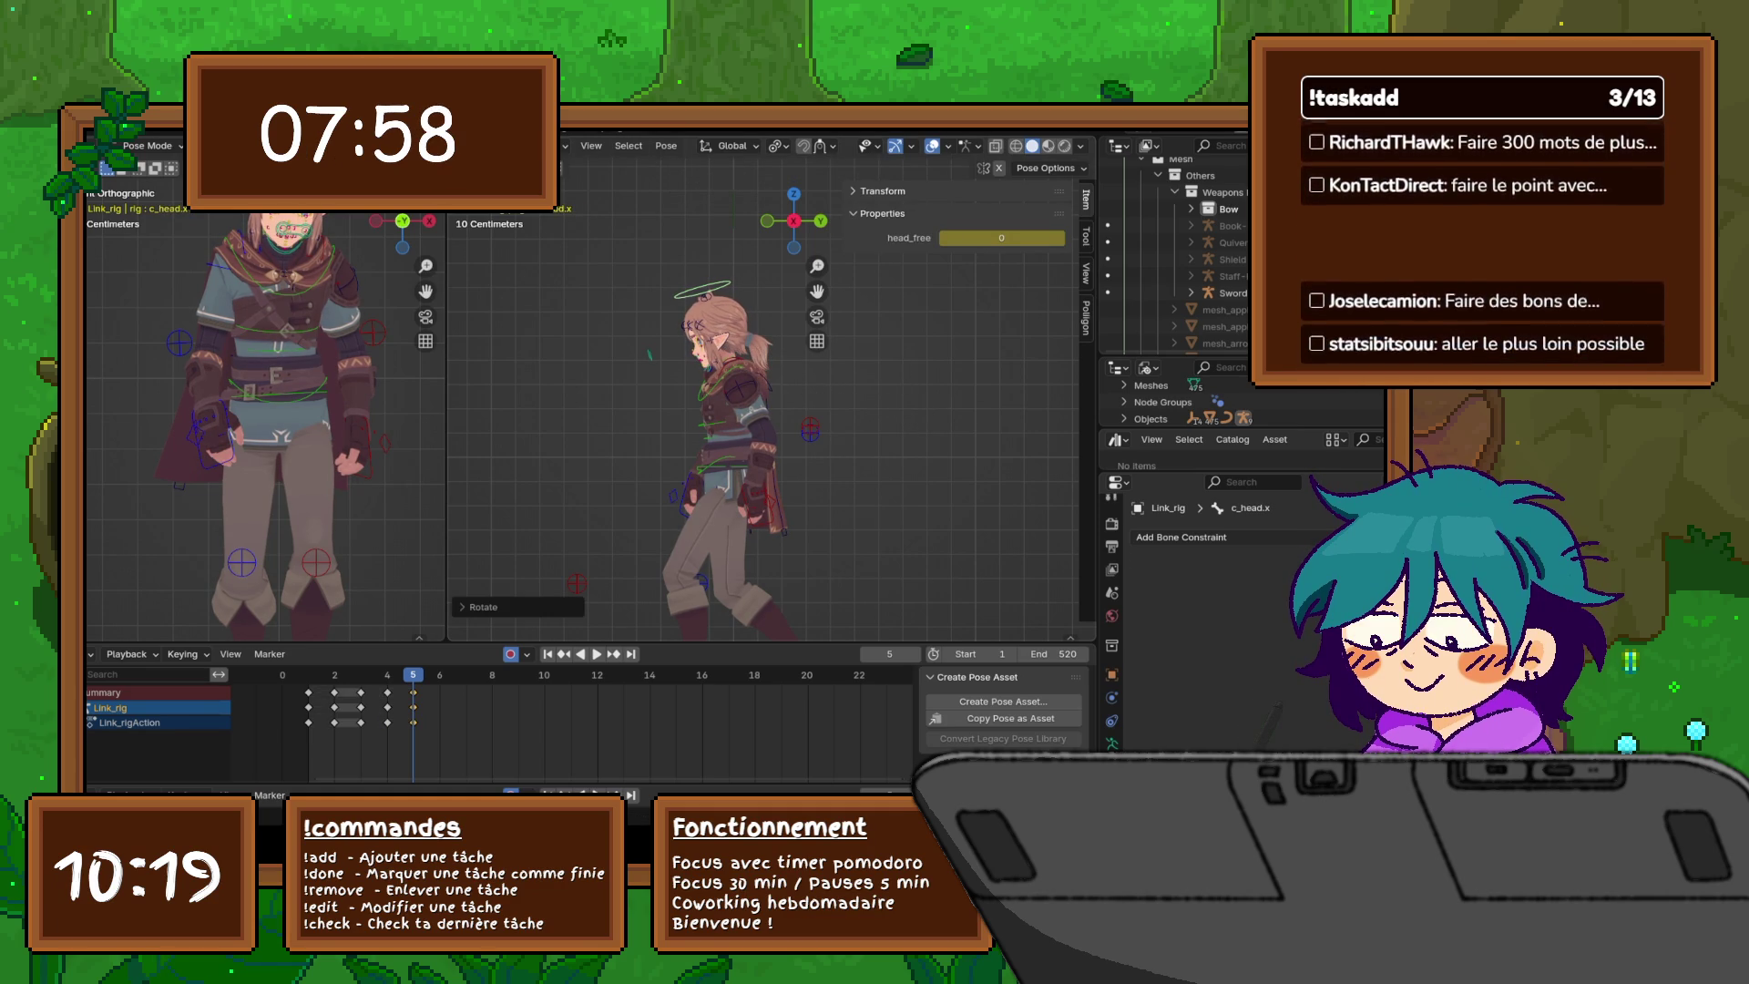
key("a")
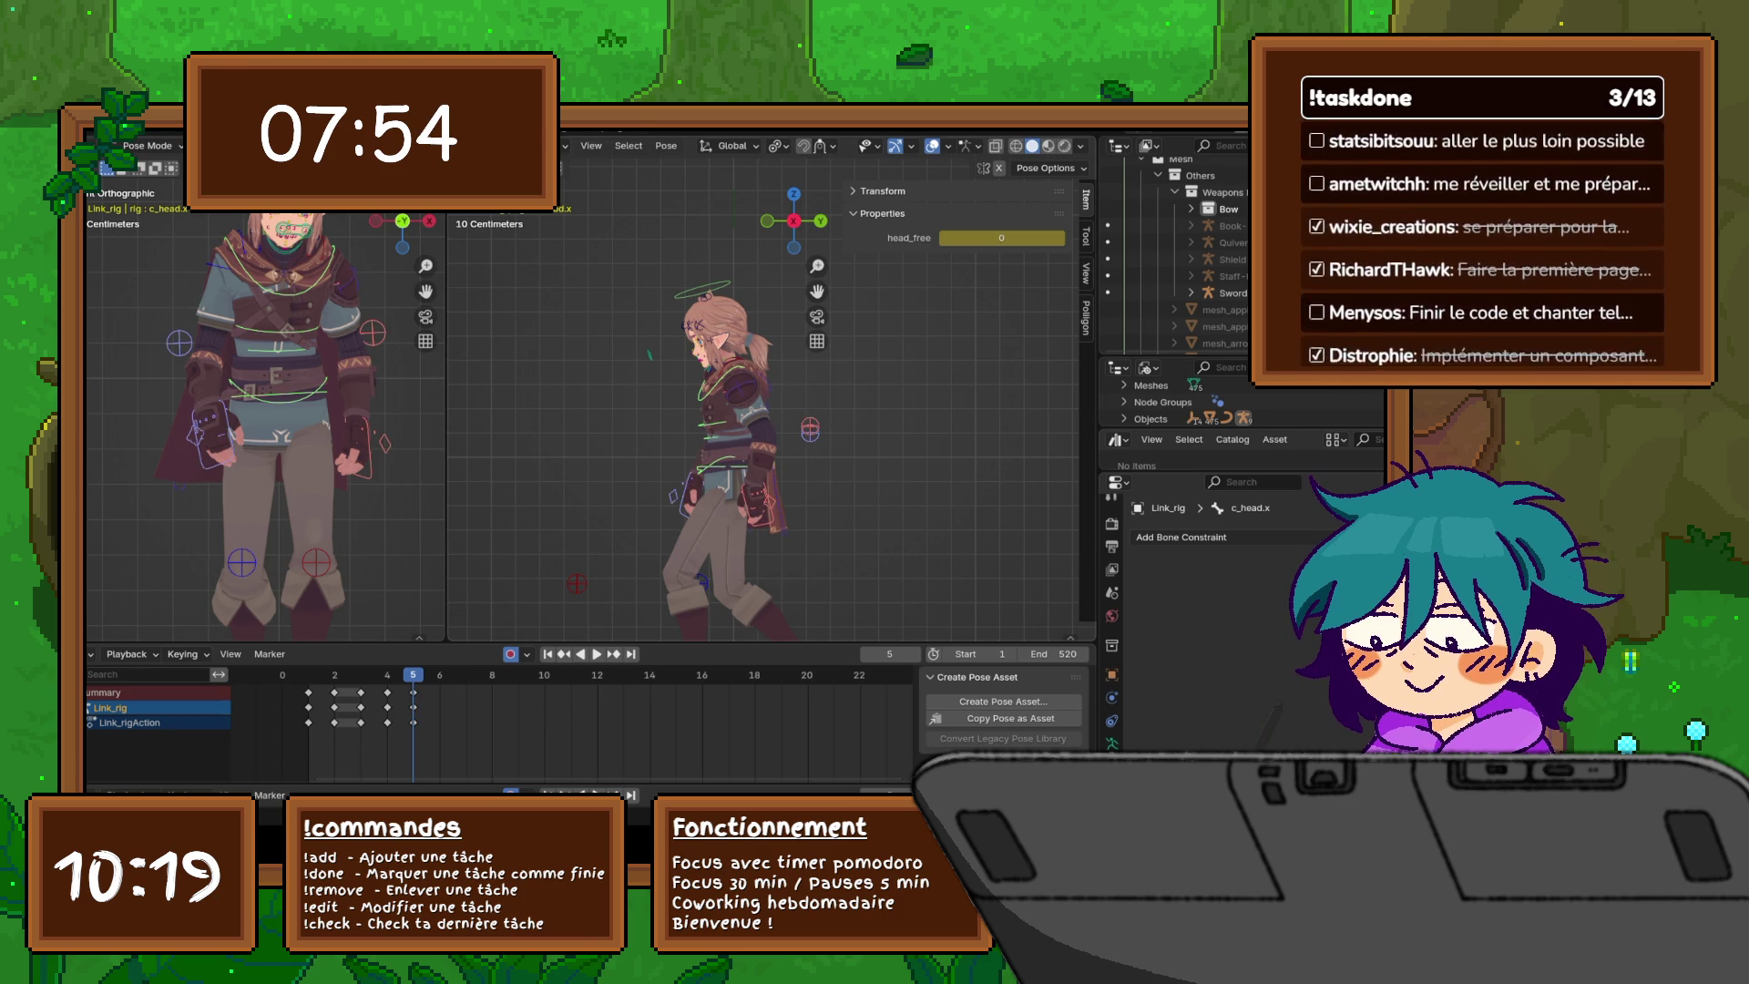
key("alt+a")
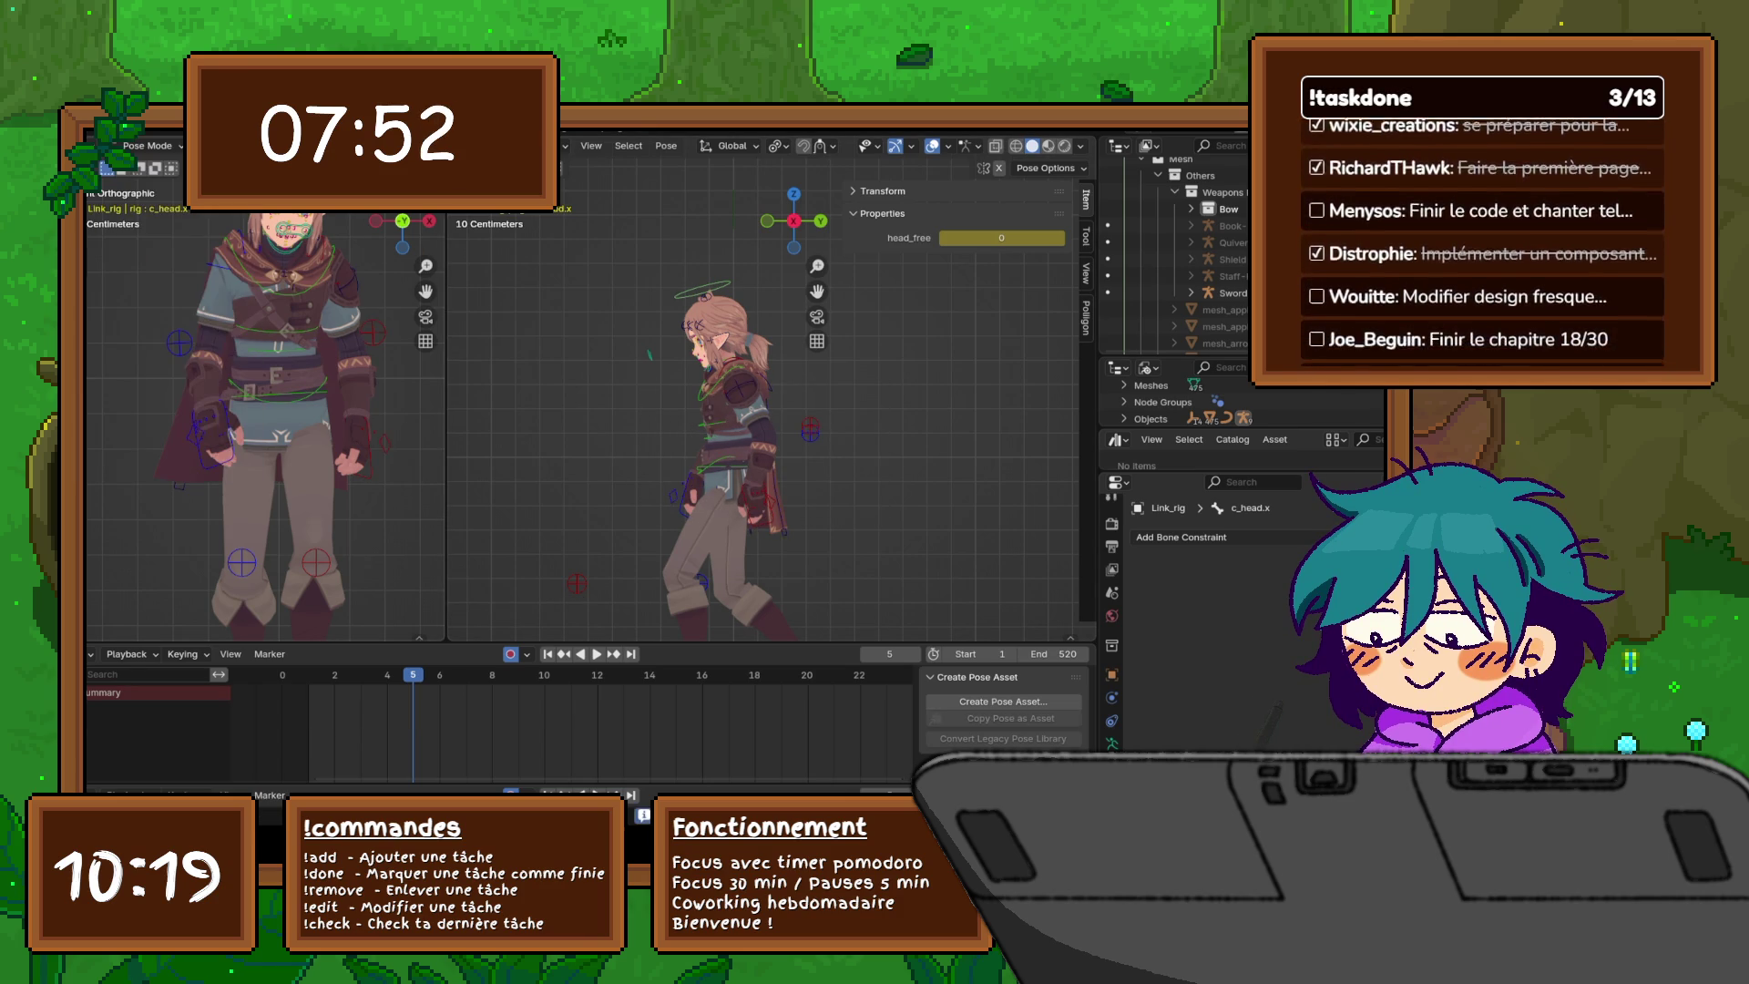
- Switch the Link rig from Pose Mode to Object Mode
left_click(102, 124)
mouse_move(129, 362)
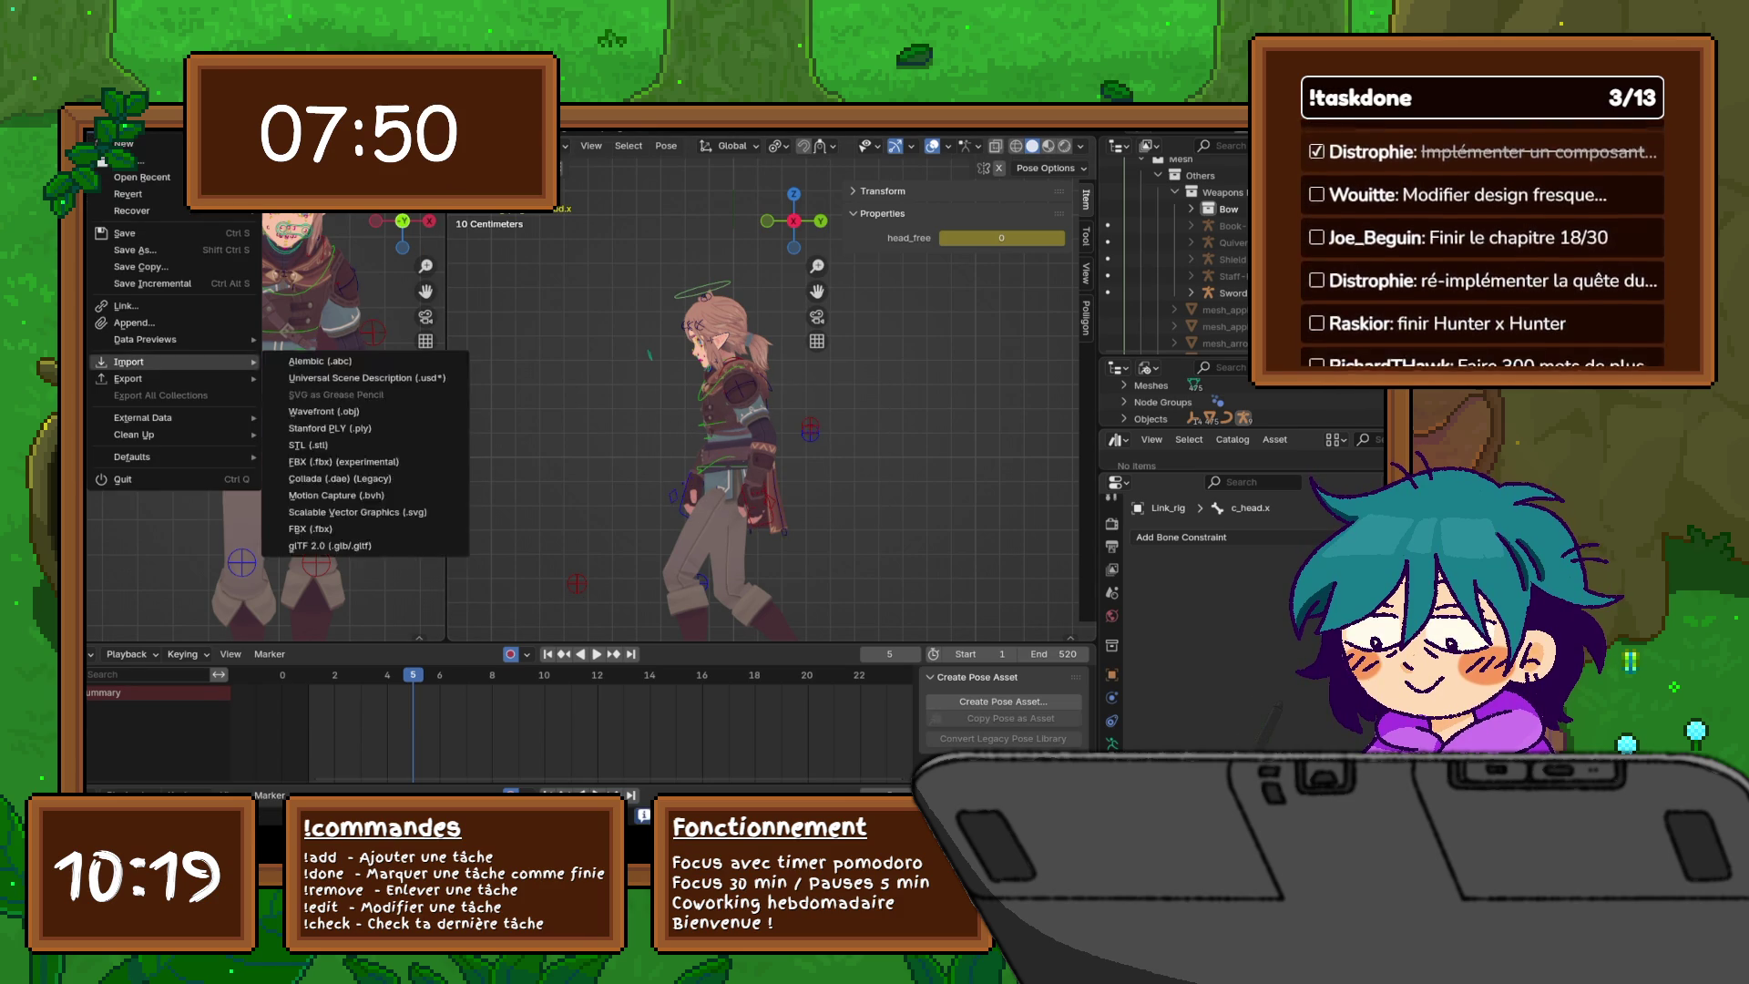
mouse_move(131, 124)
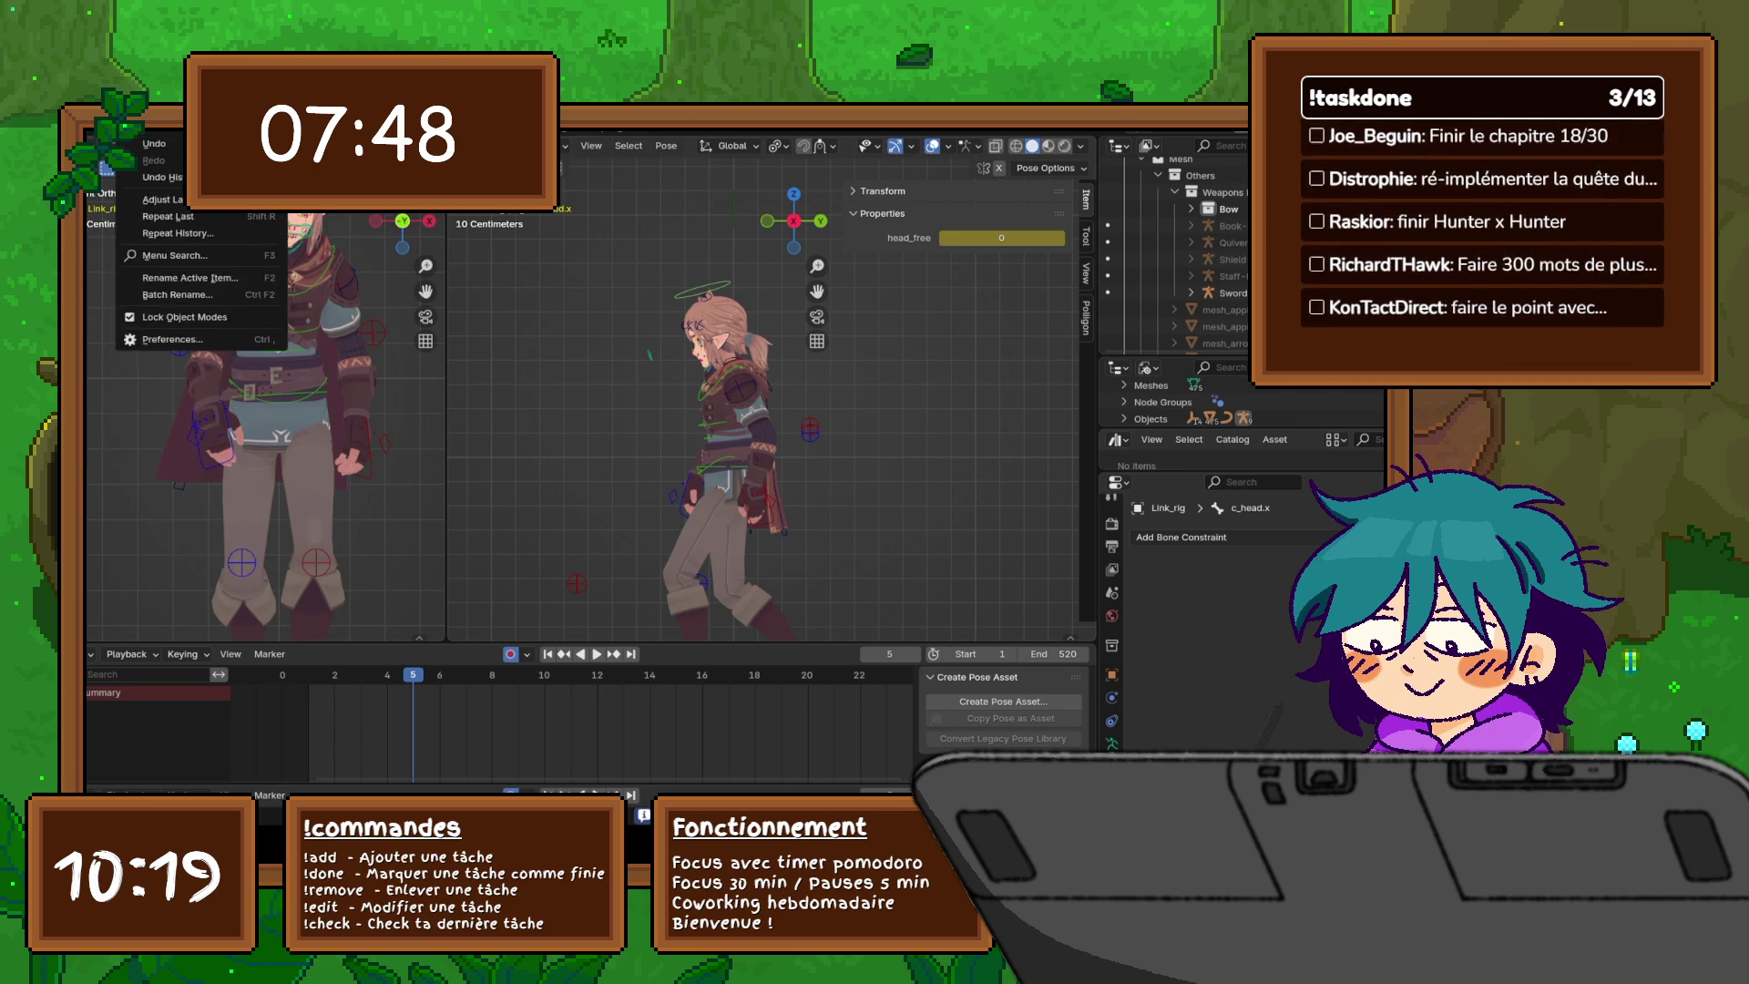
right_click(747, 418)
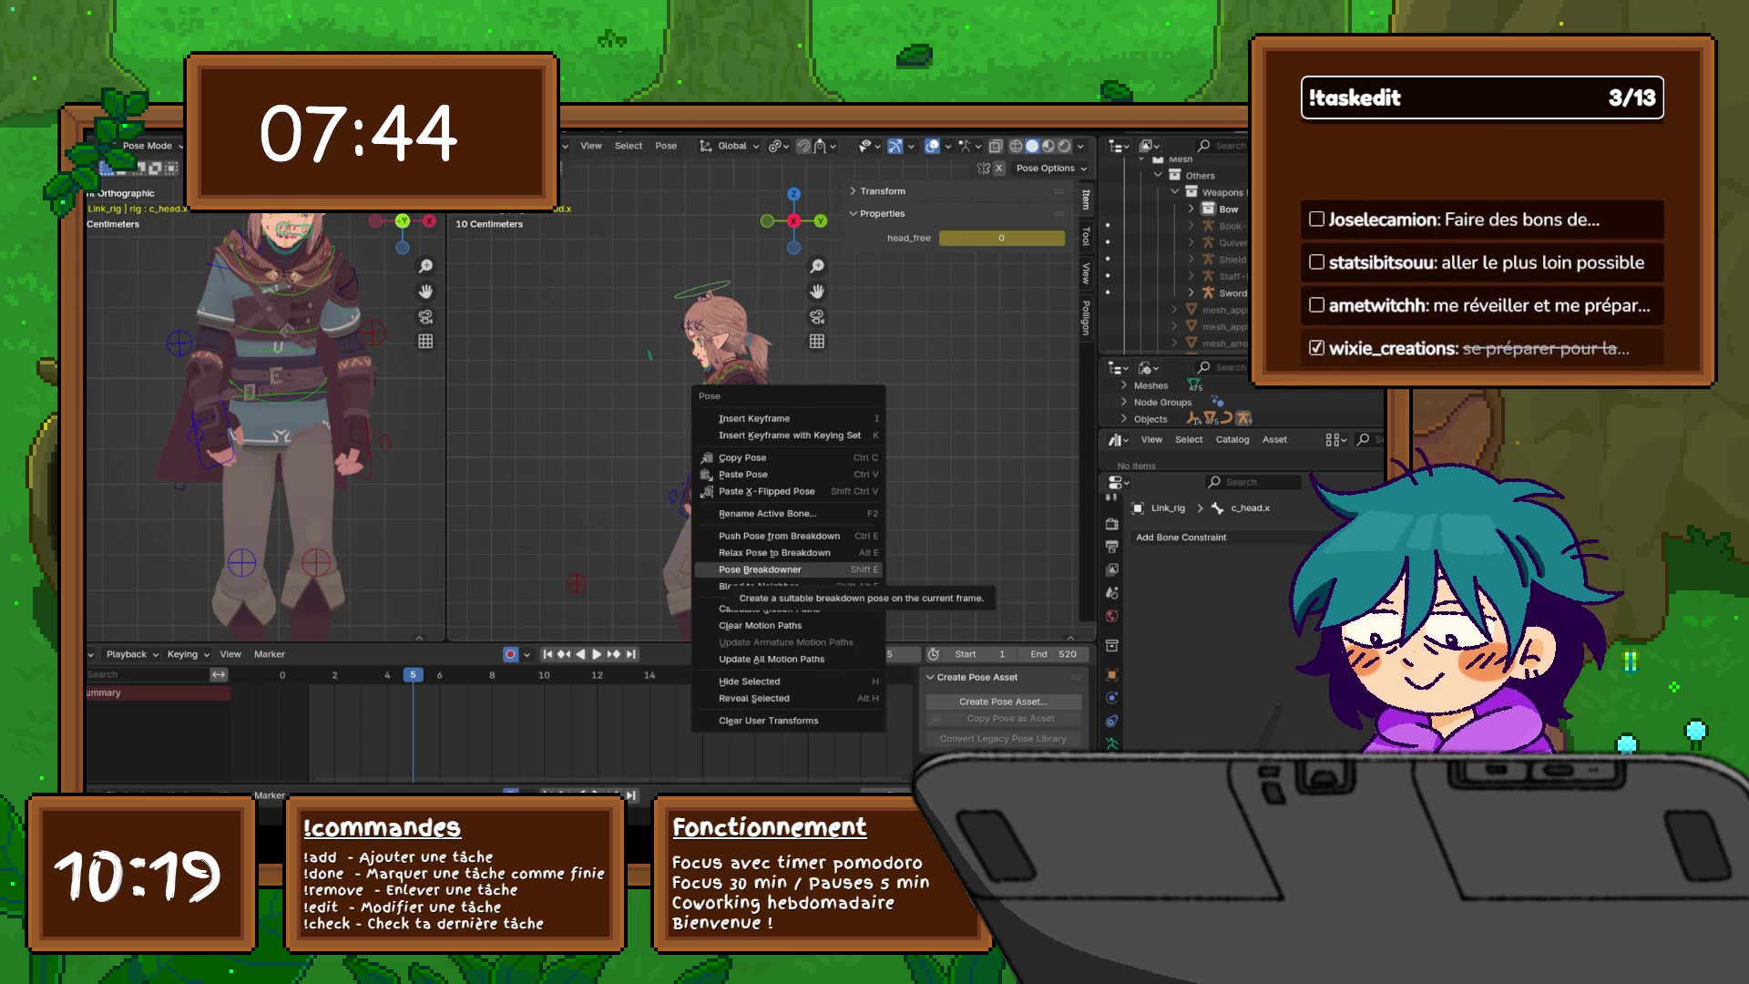
key("Escape")
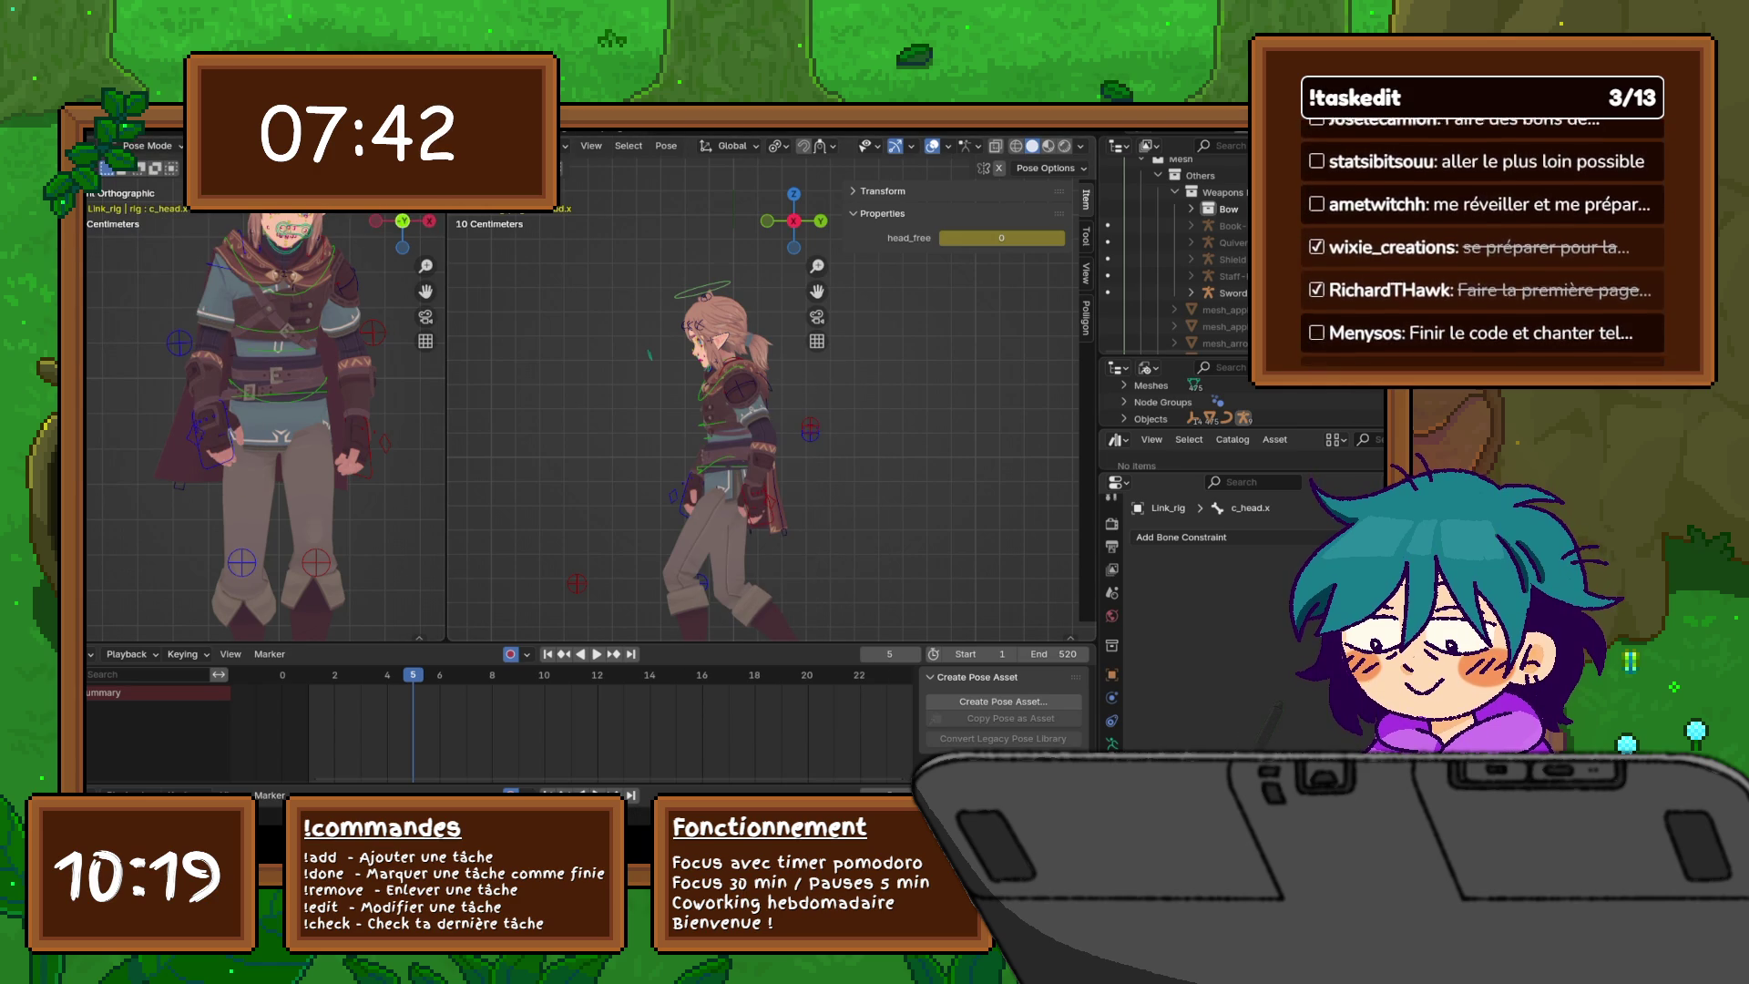
key("ctrl+Tab")
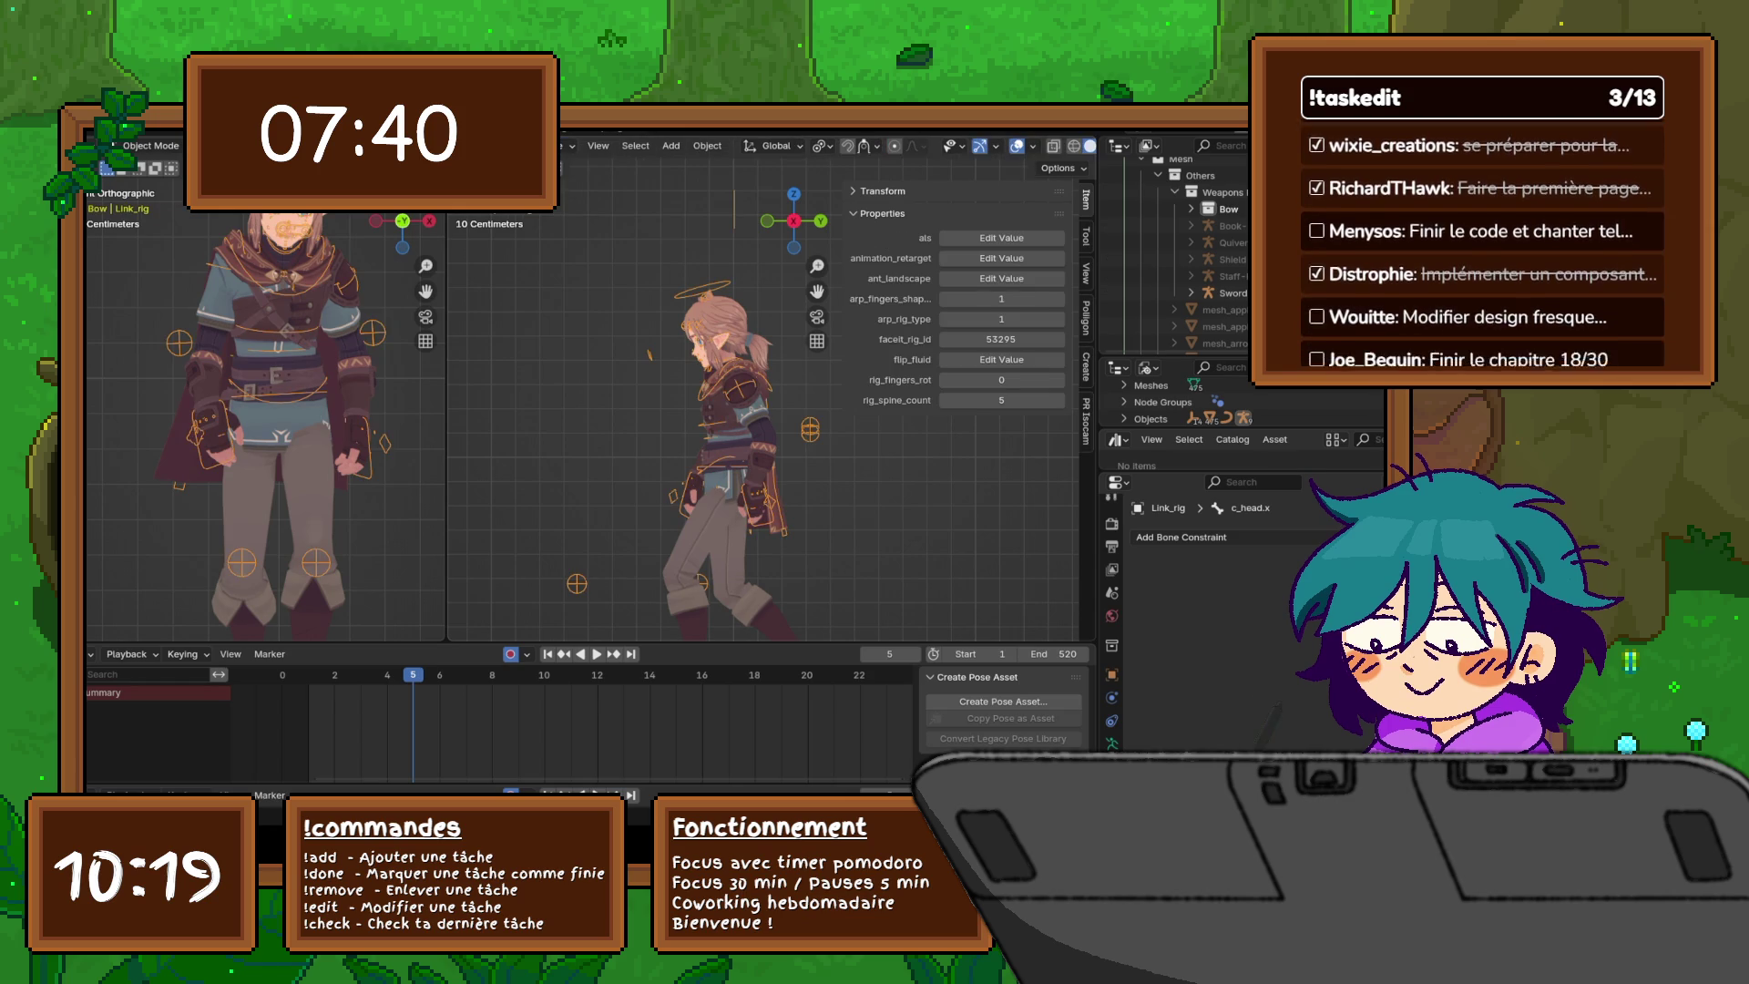
- Orbit the right viewport into an angled perspective view of the character
scroll(765, 410, "down", 4)
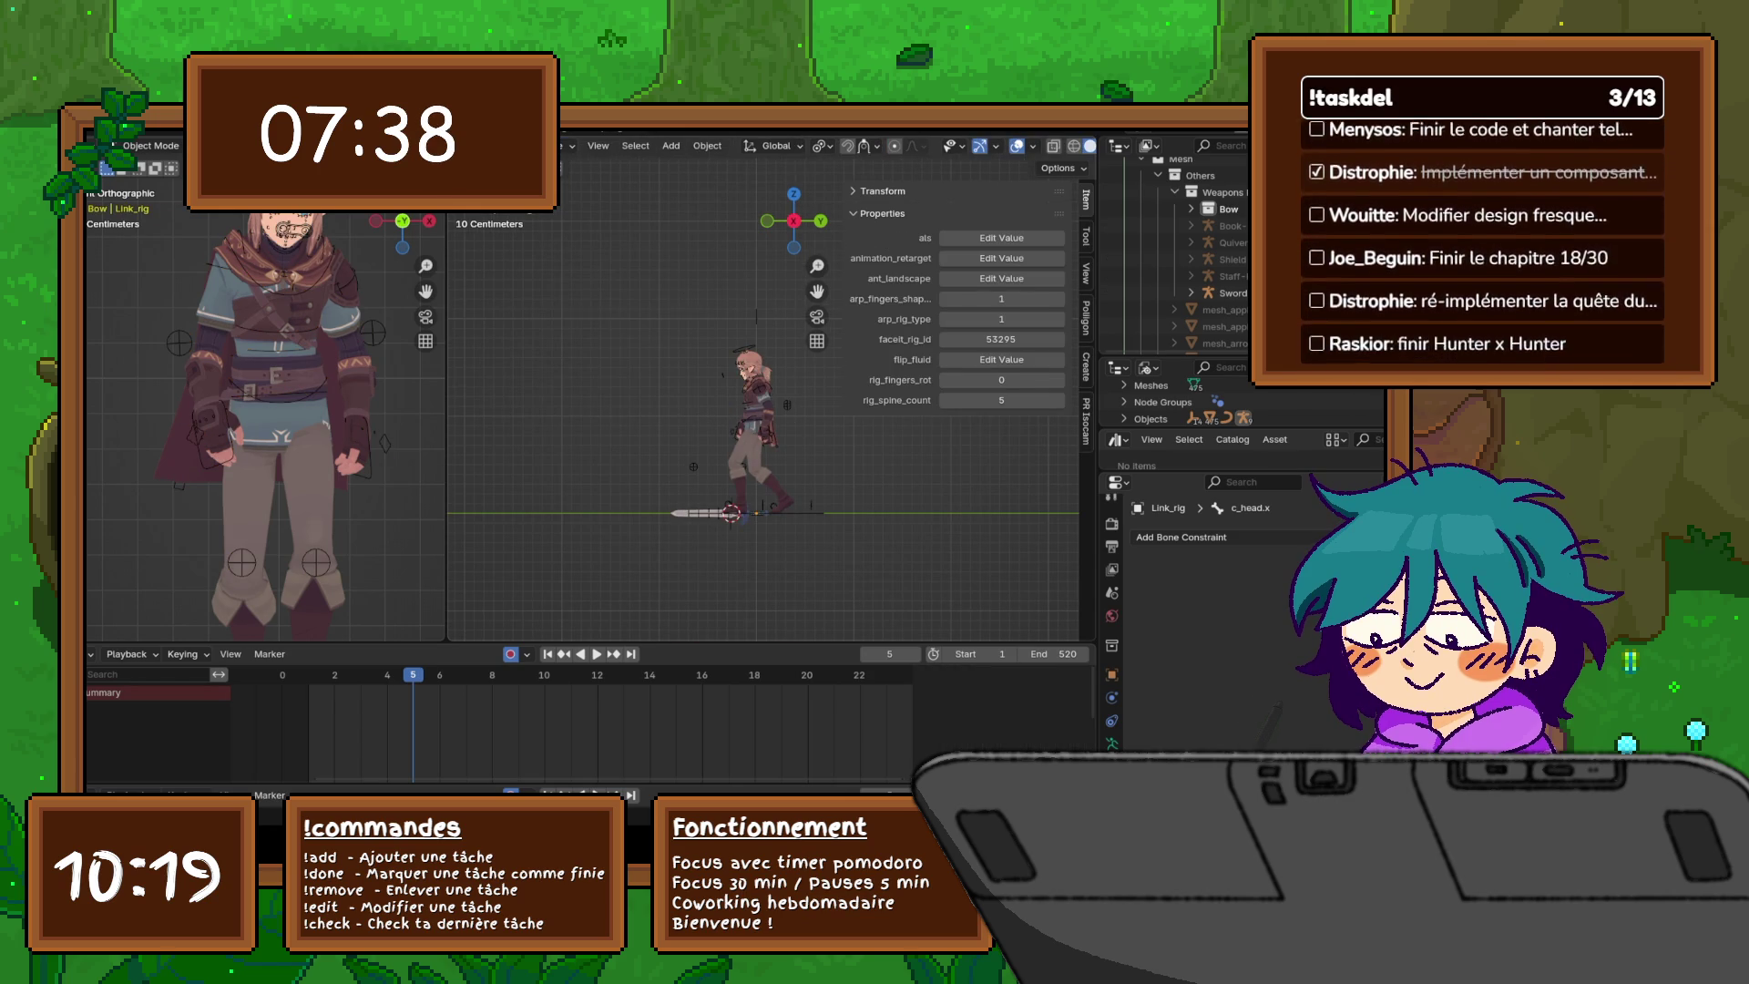
right_click(583, 511)
mouse_move(583, 511)
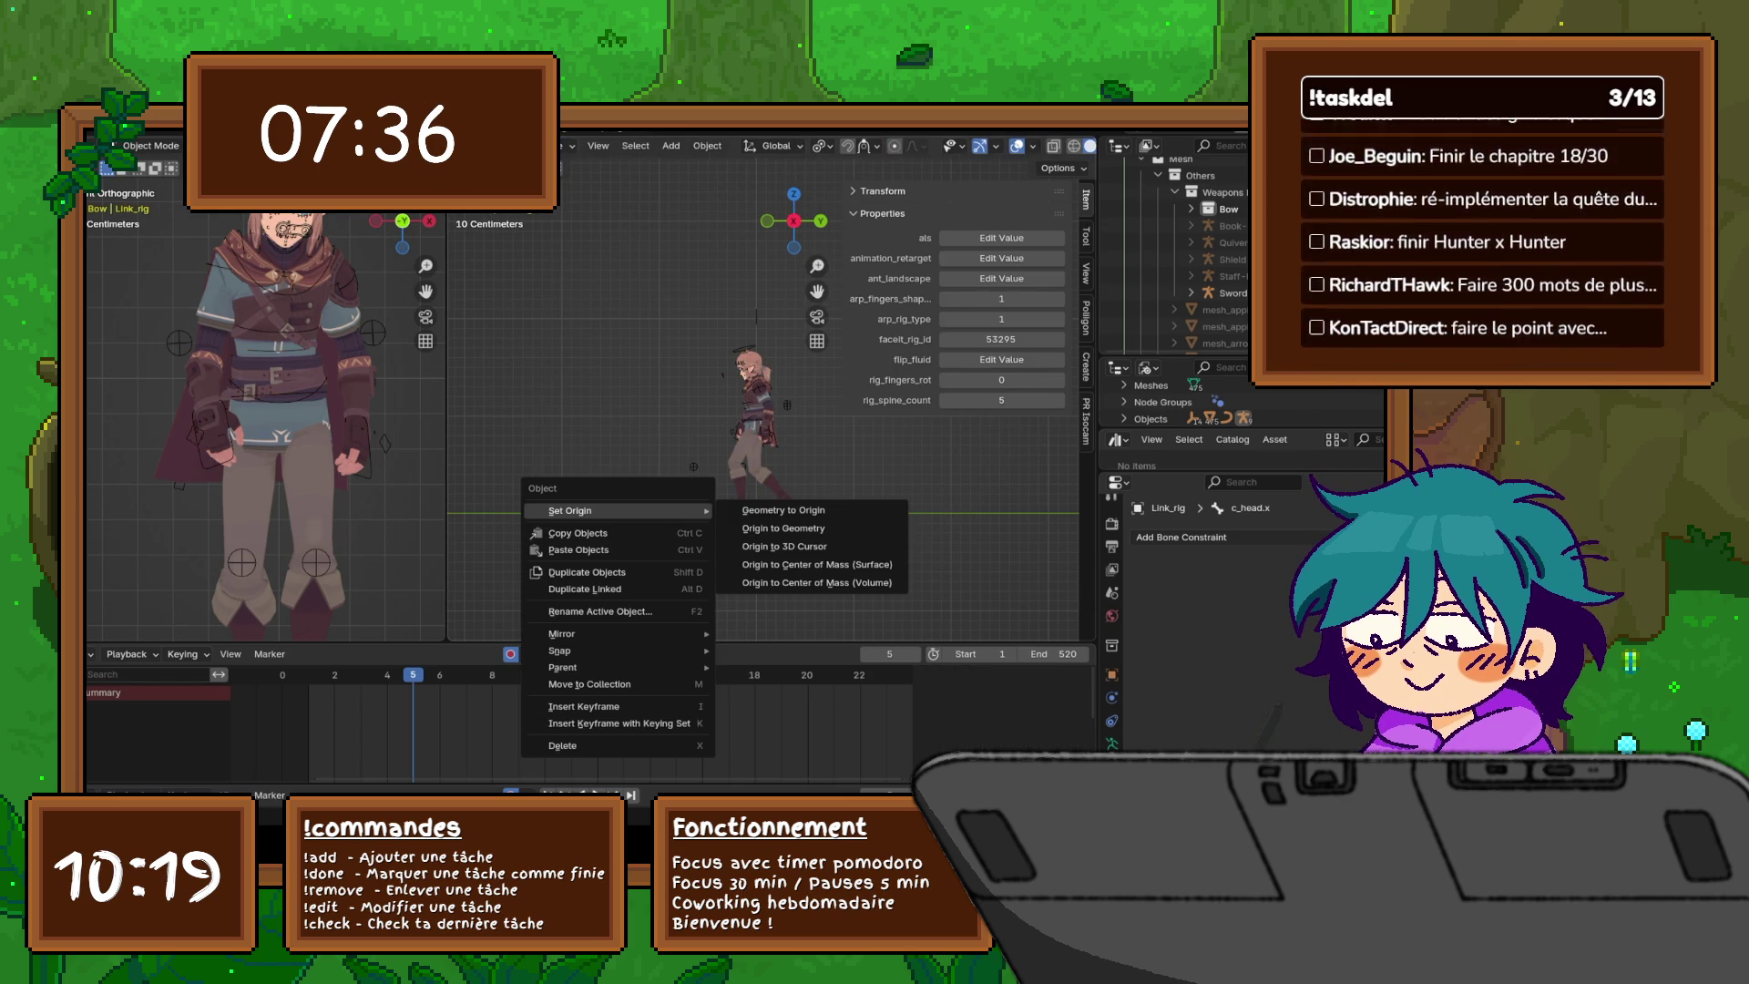
key("Escape")
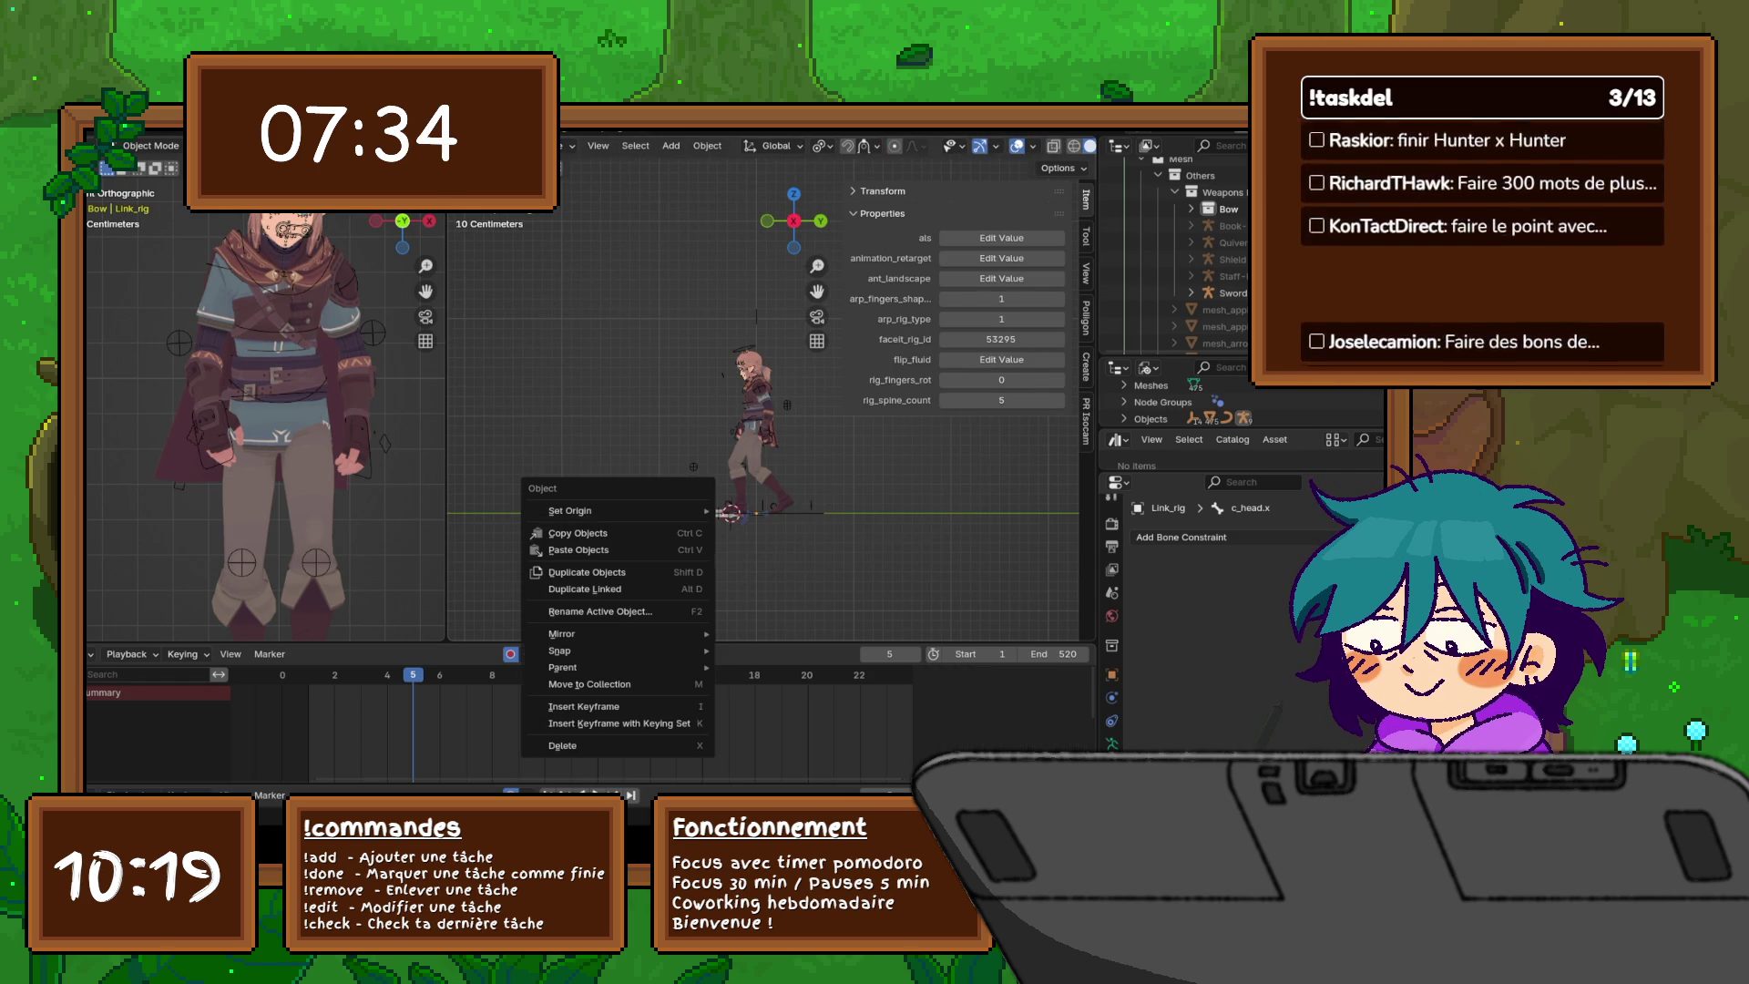
key("Escape")
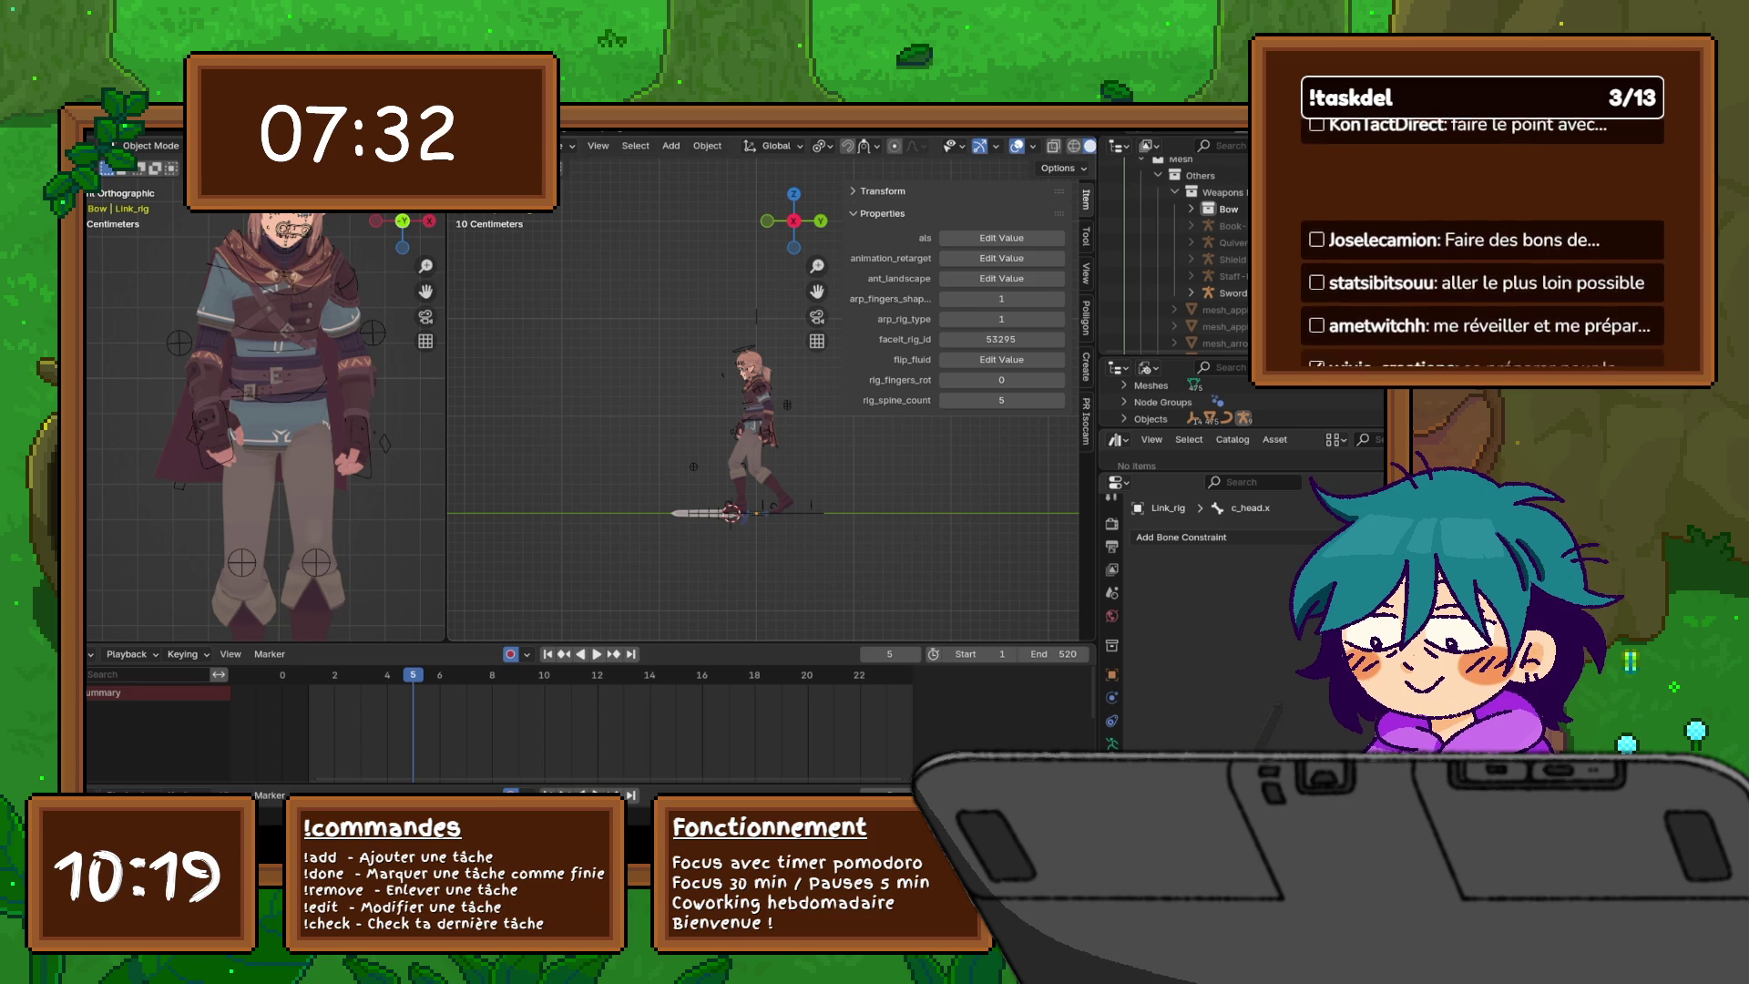
middle_click_drag(765, 410, 734, 364)
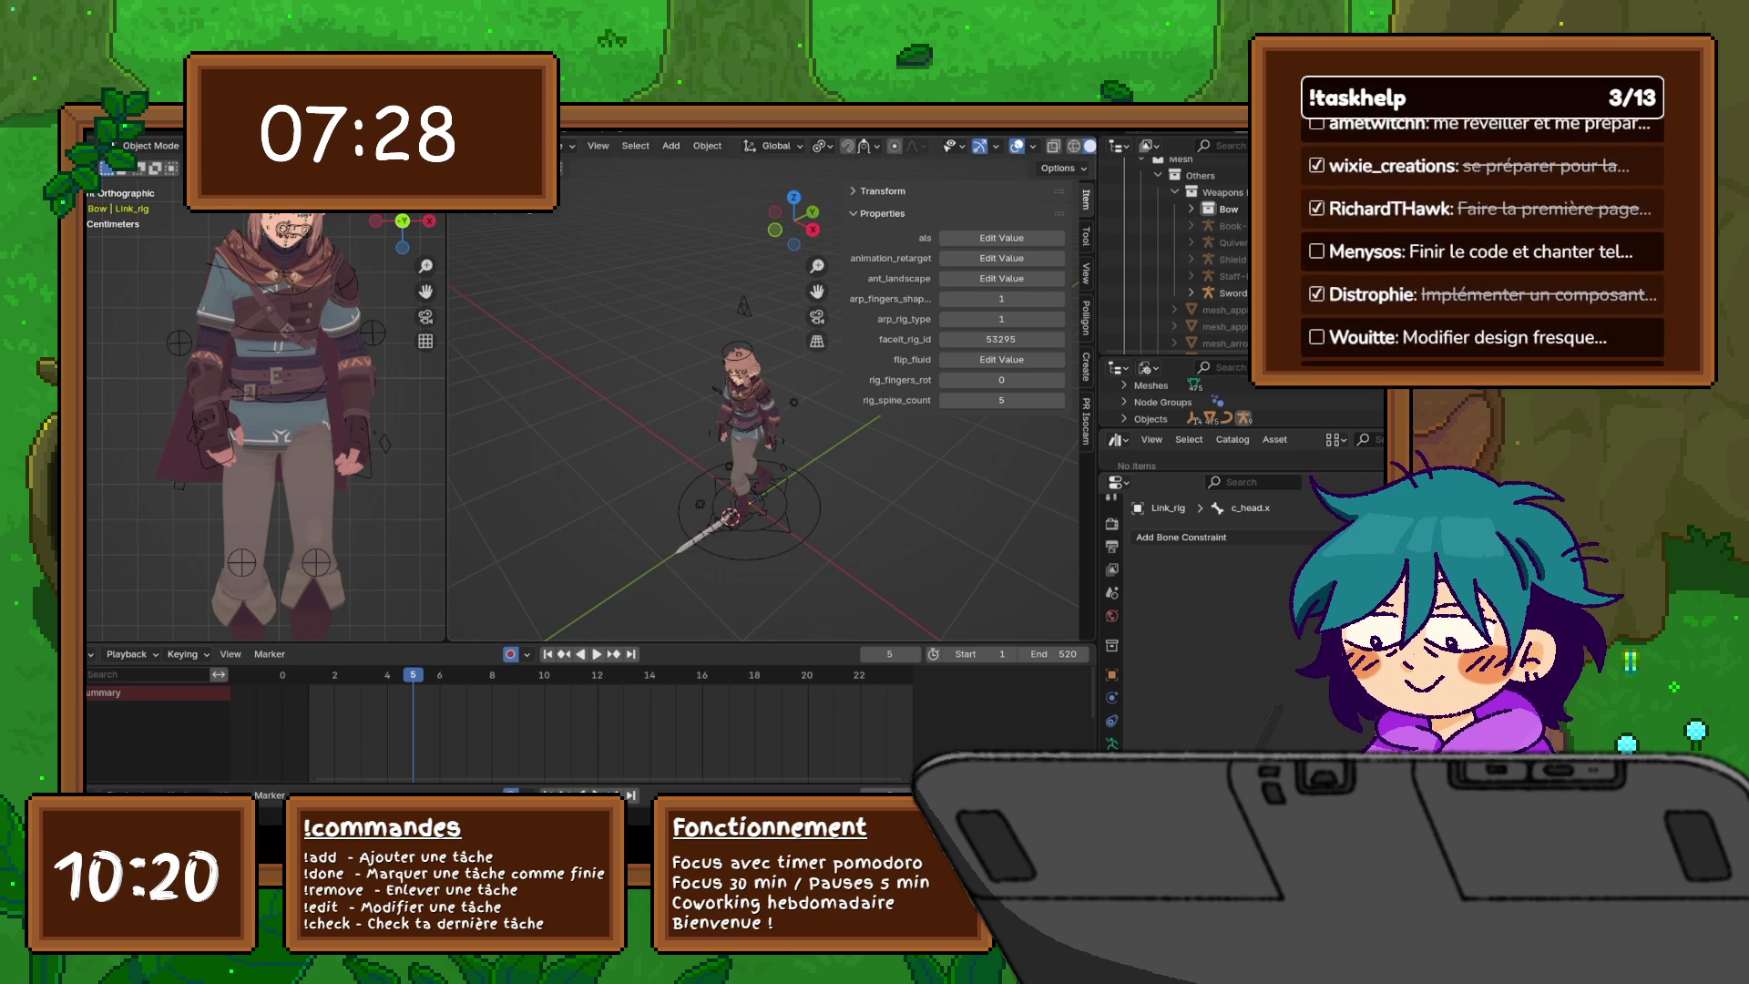
- Select the sword rig, Sword-RIG, in the viewport
left_click(710, 527)
right_click(711, 527)
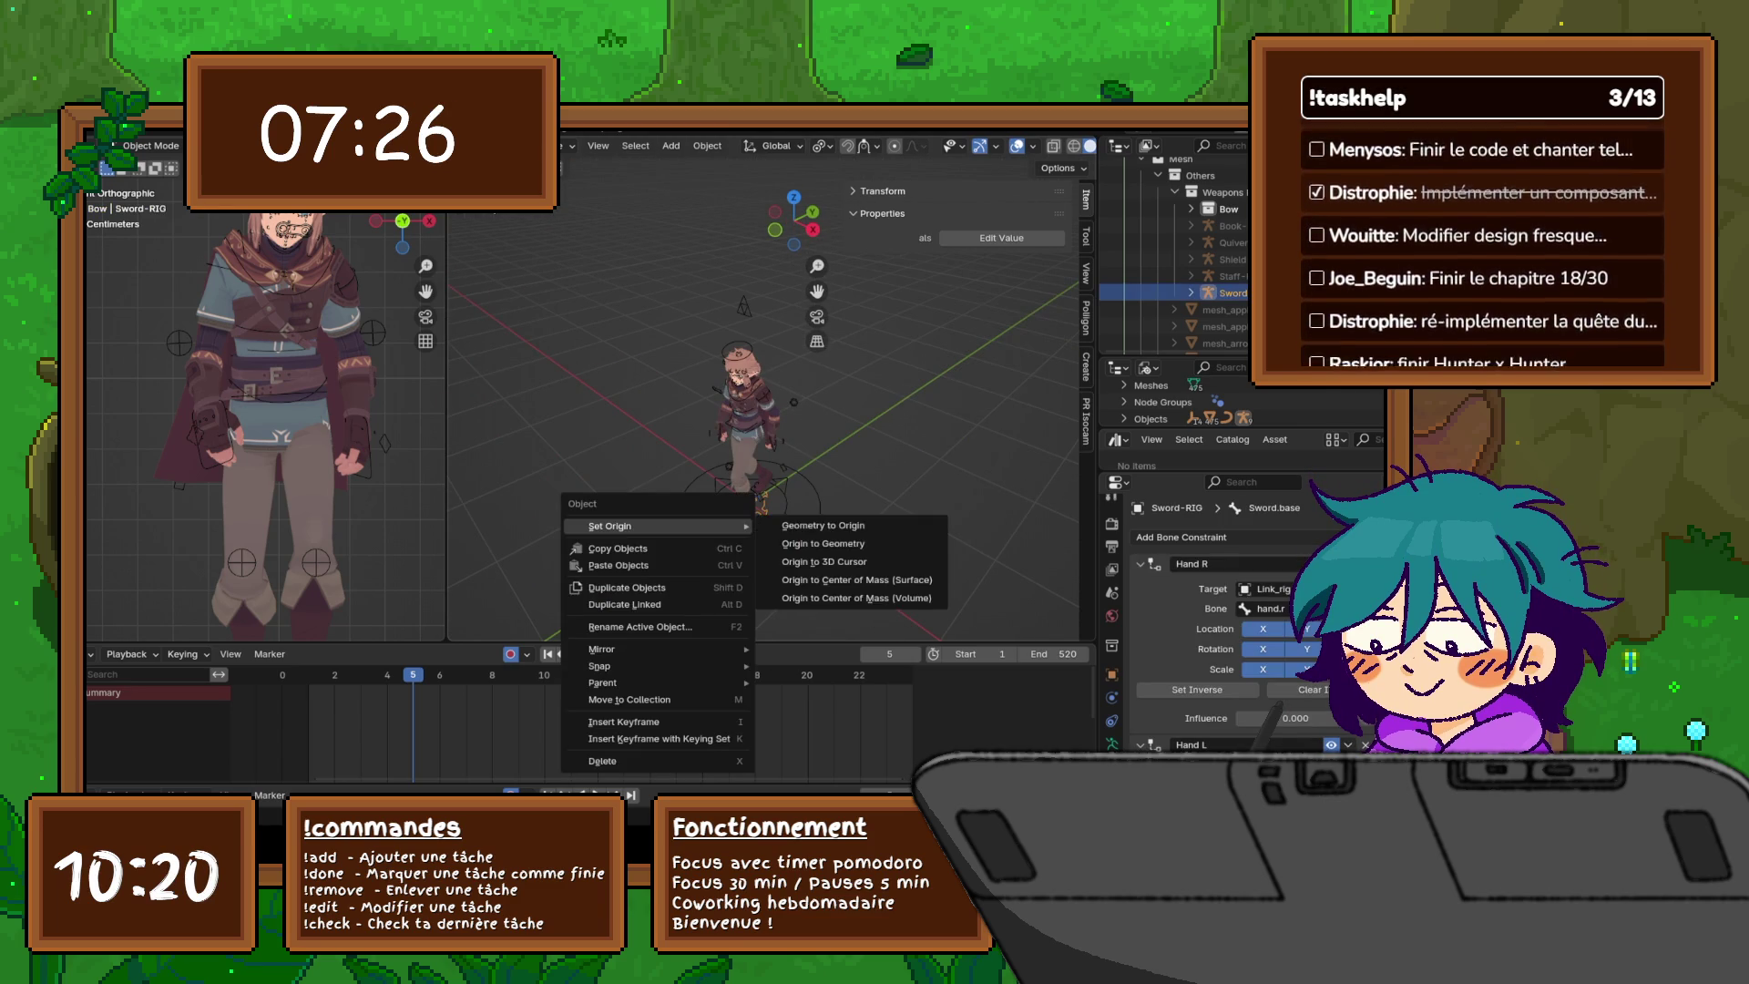
key("Escape")
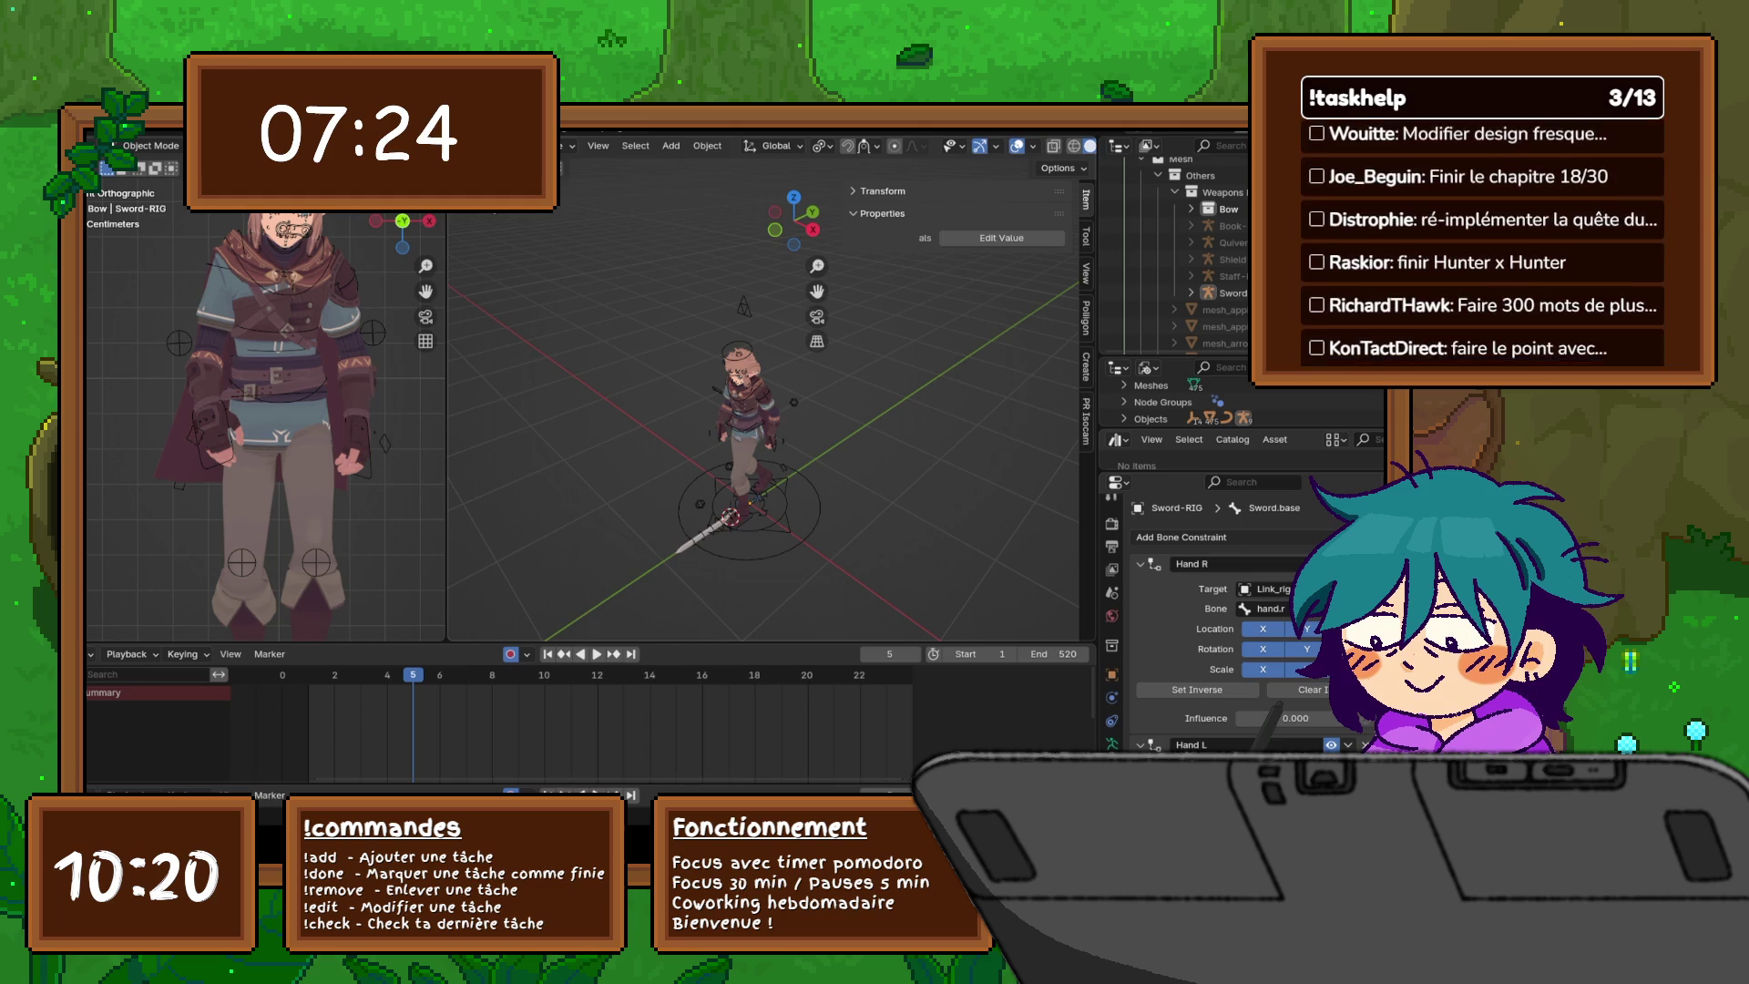
right_click(711, 526)
key("Escape")
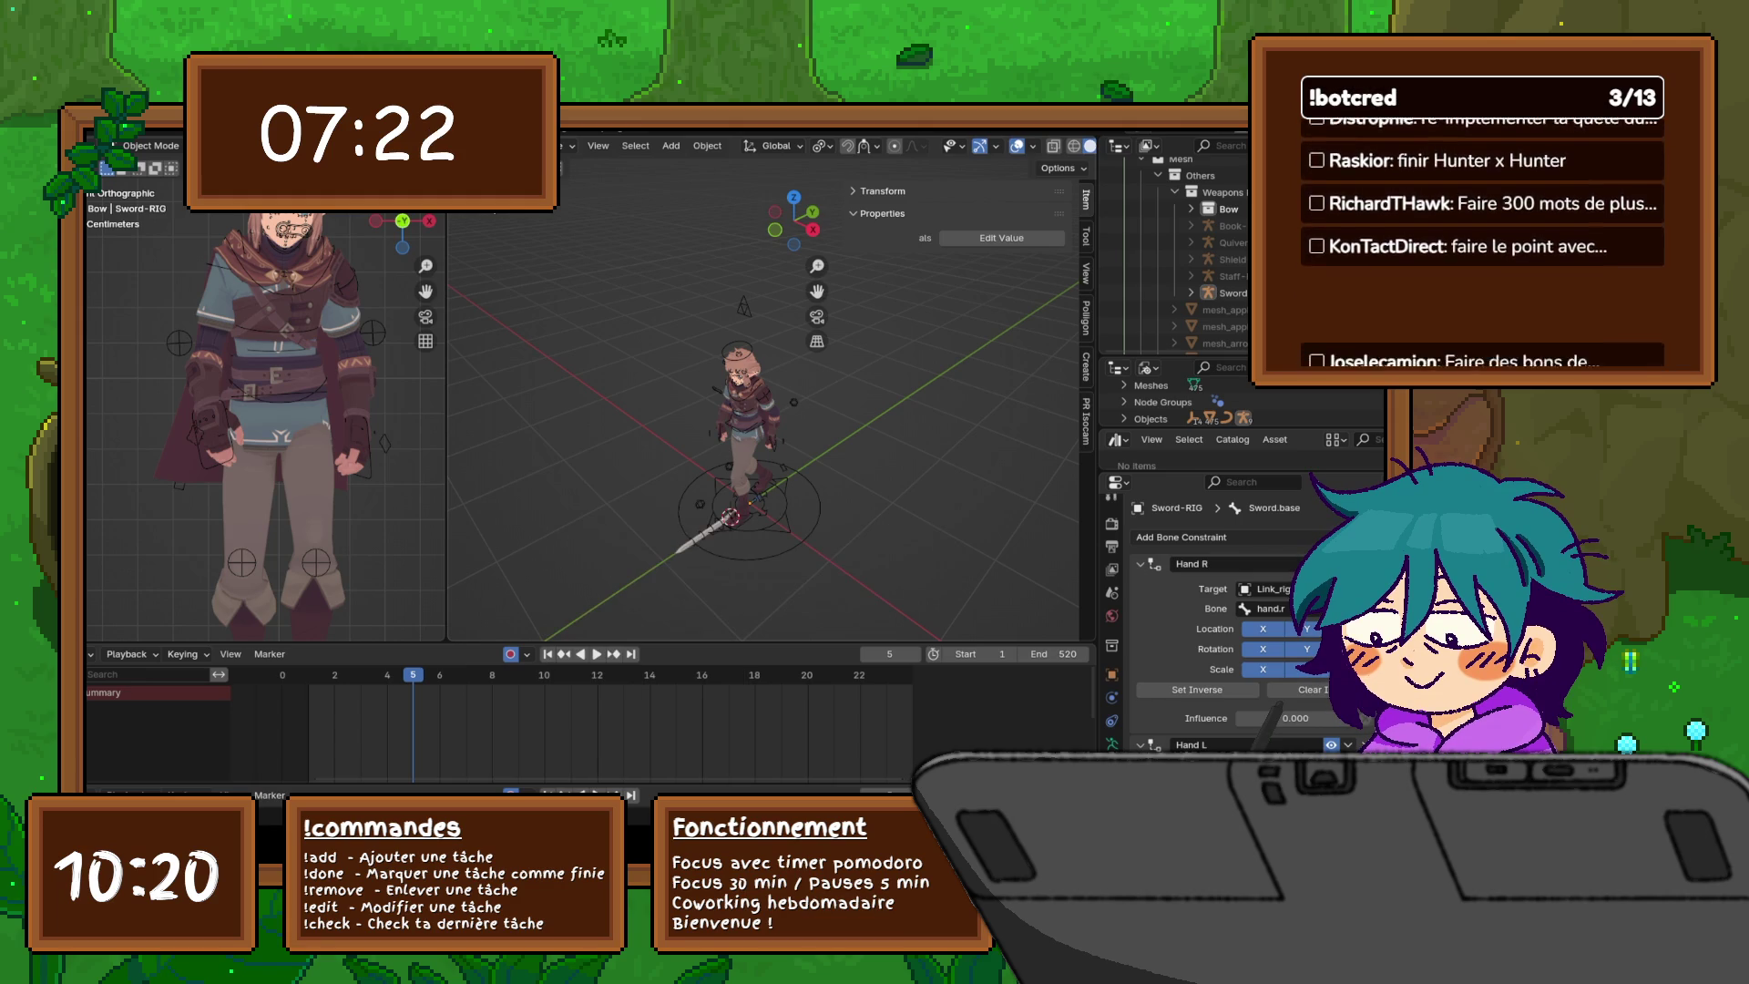
right_click(711, 527)
key("Escape")
left_click(711, 527)
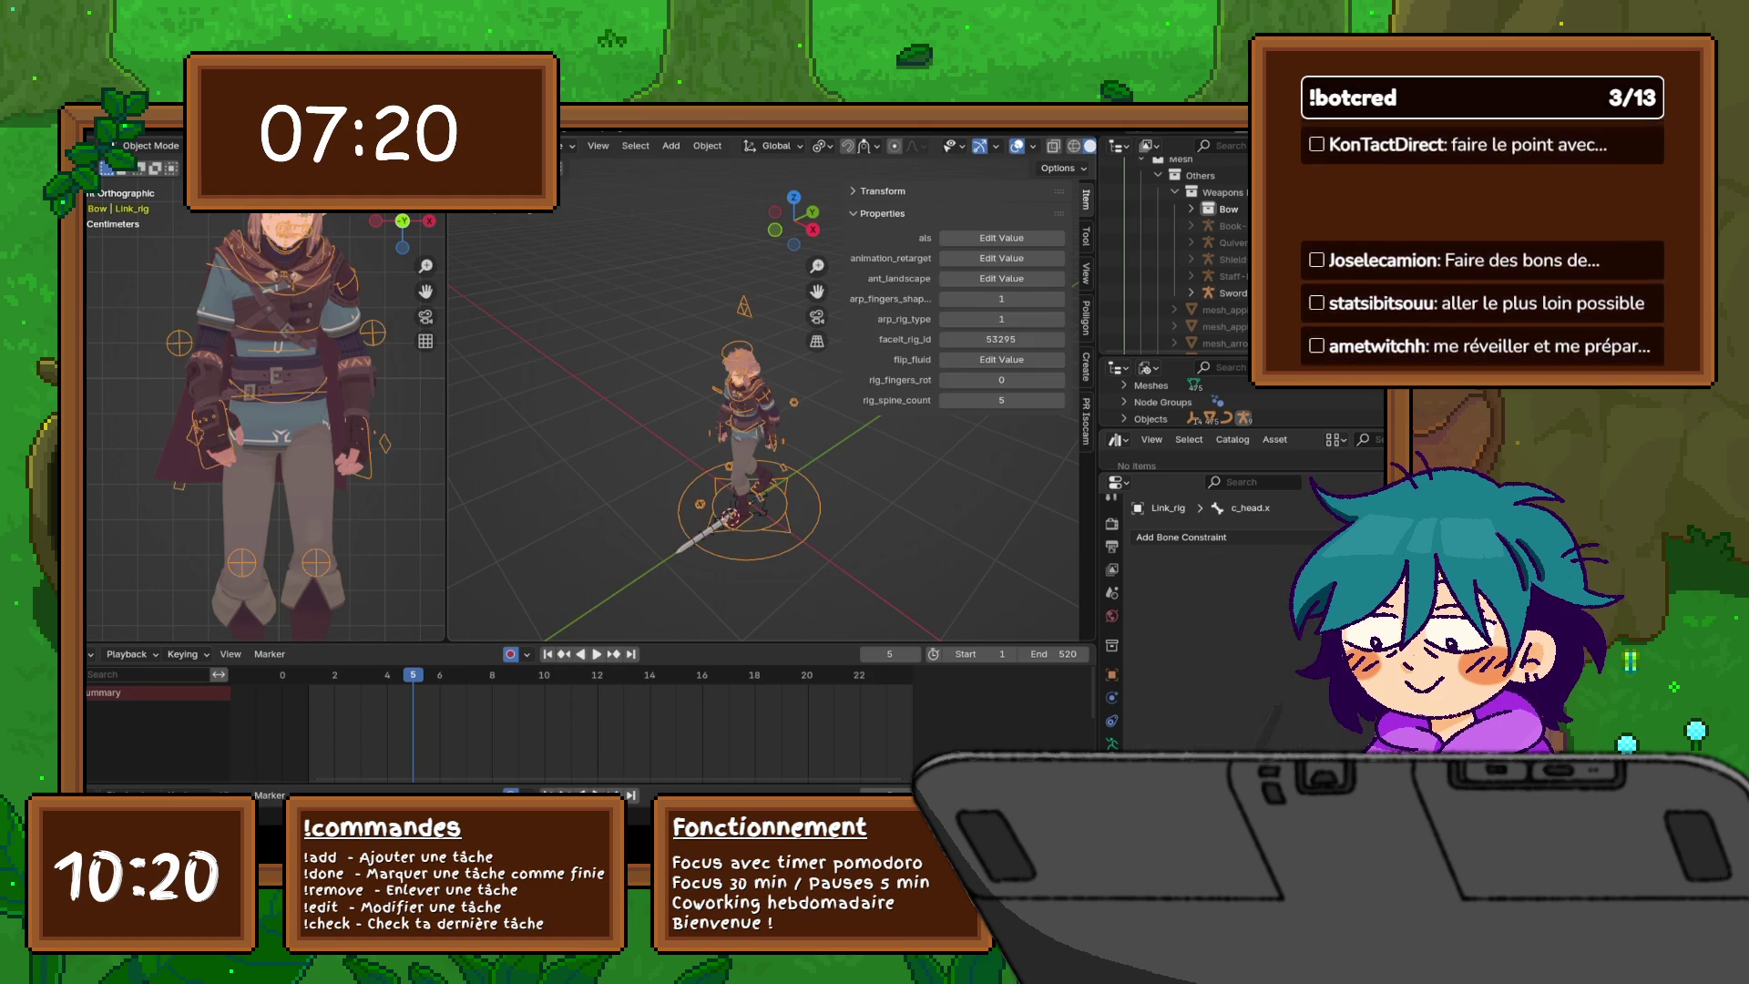
left_click(715, 525)
- Move Sword-RIG to a new spot beside the character, keyed at frame 5
key("g")
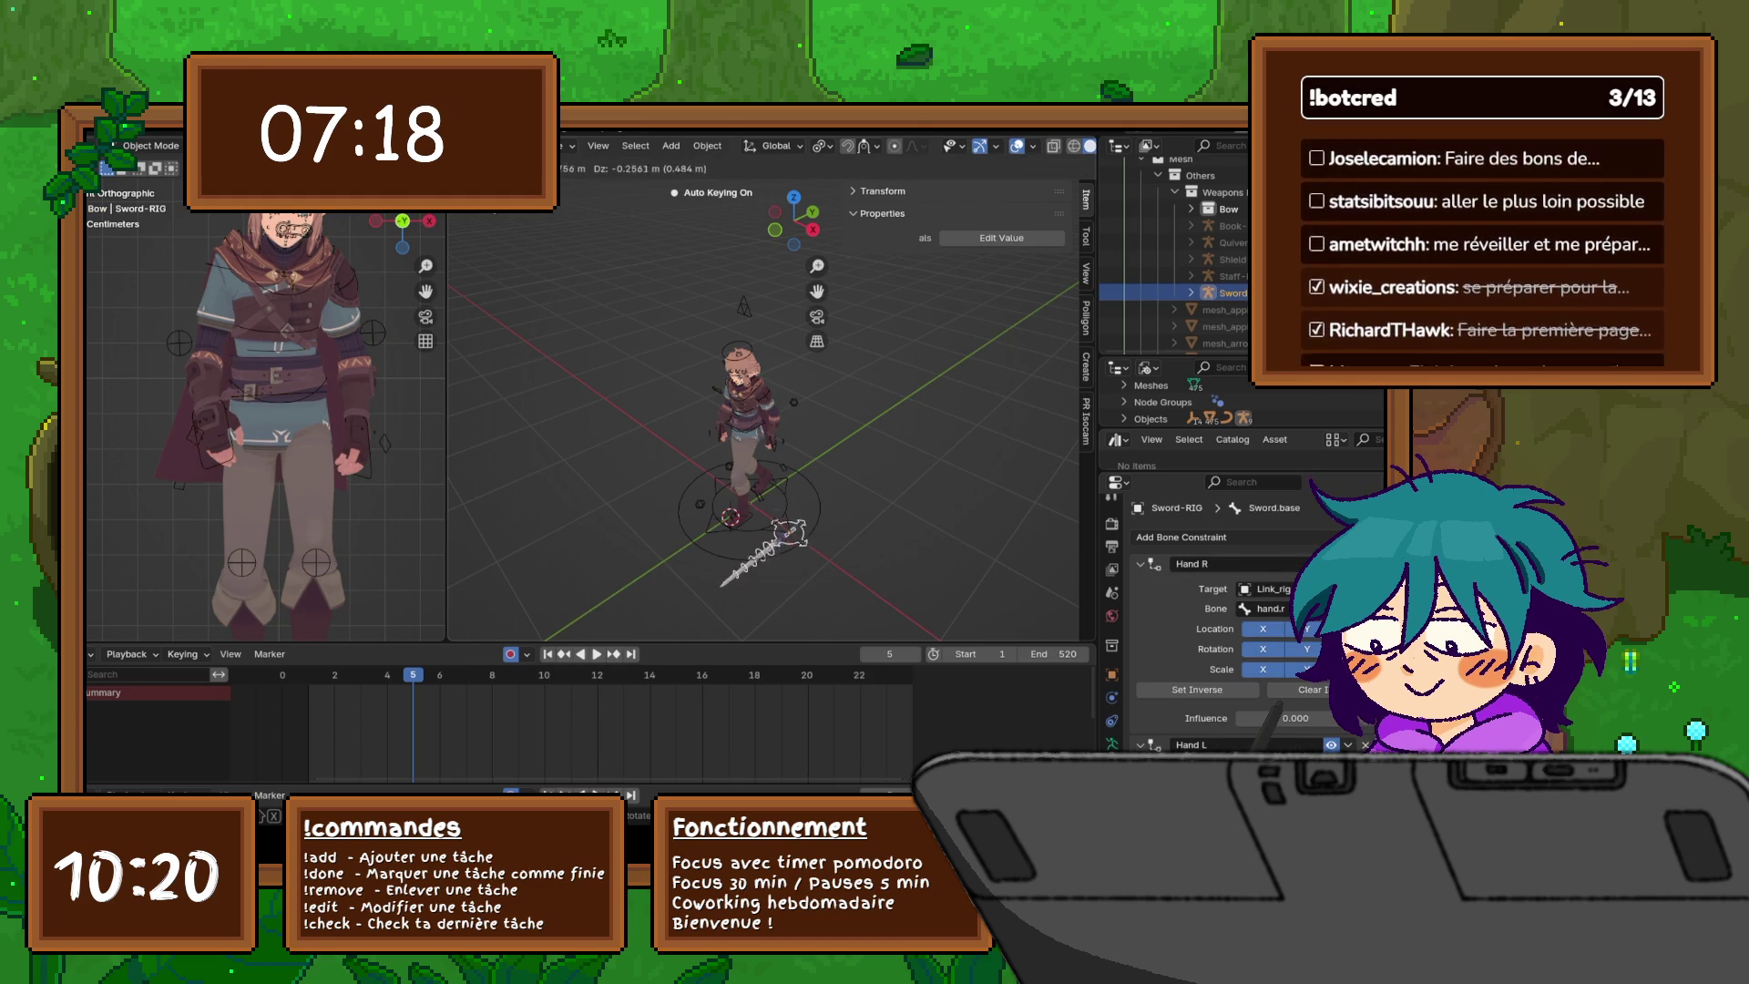
key("Return")
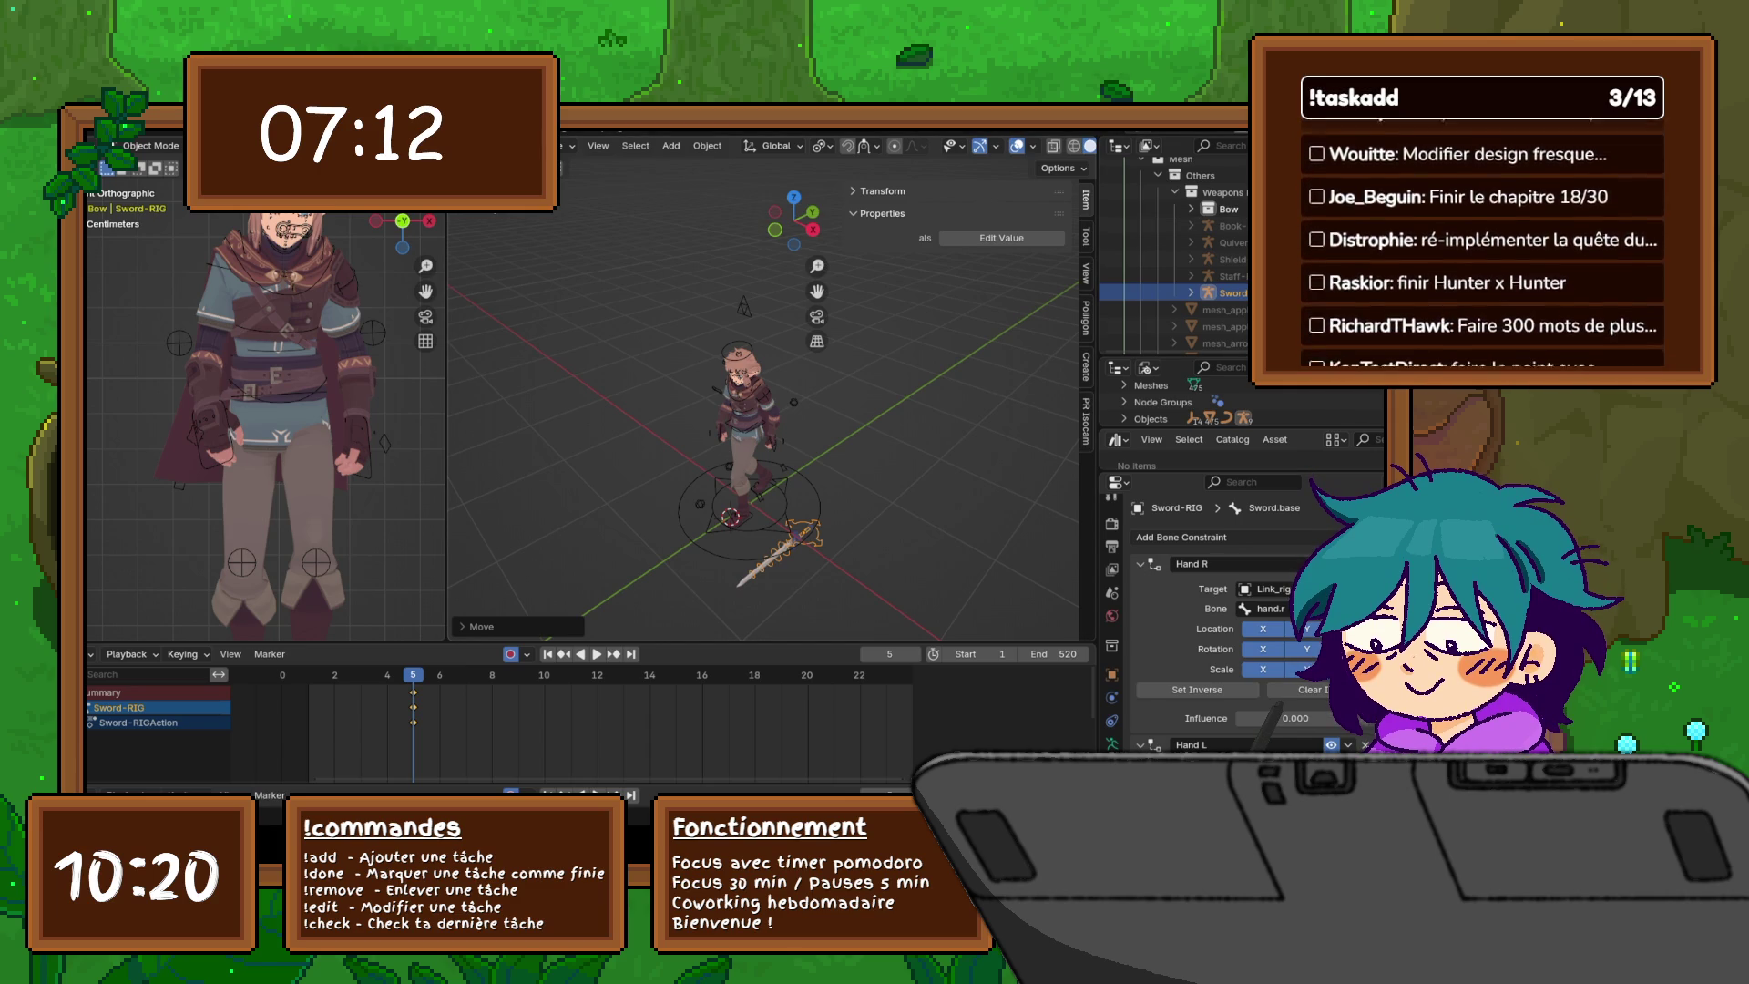
key("g")
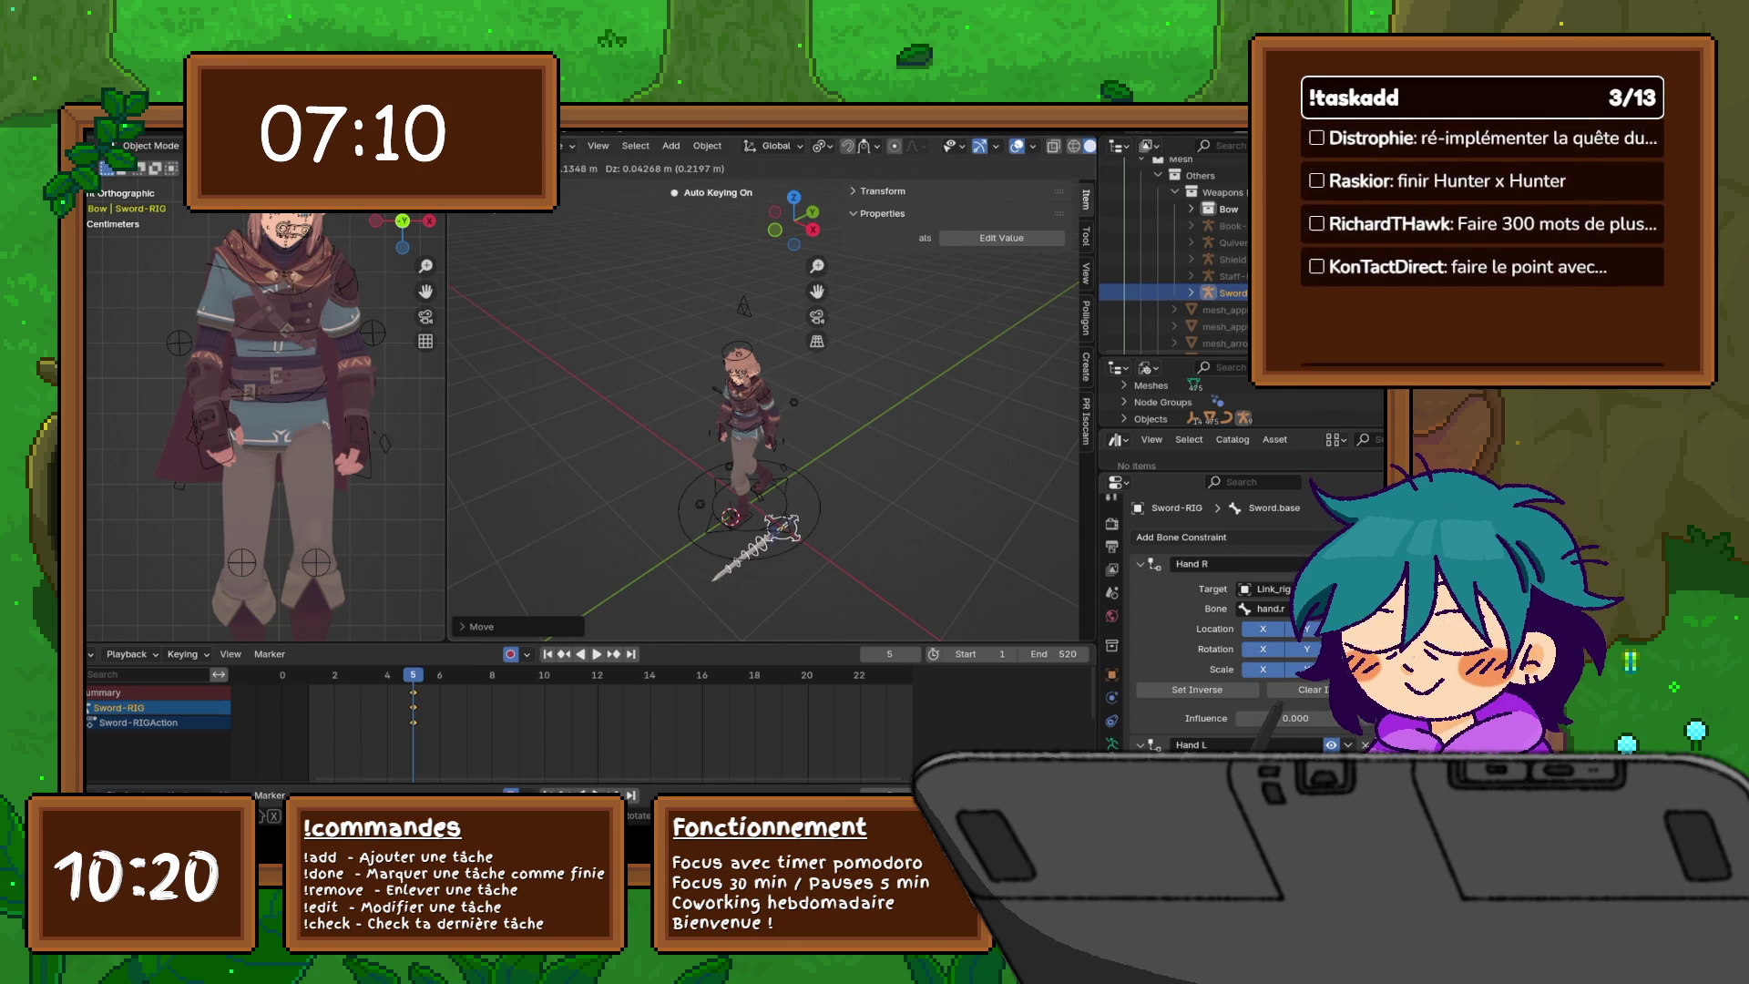
key("Return")
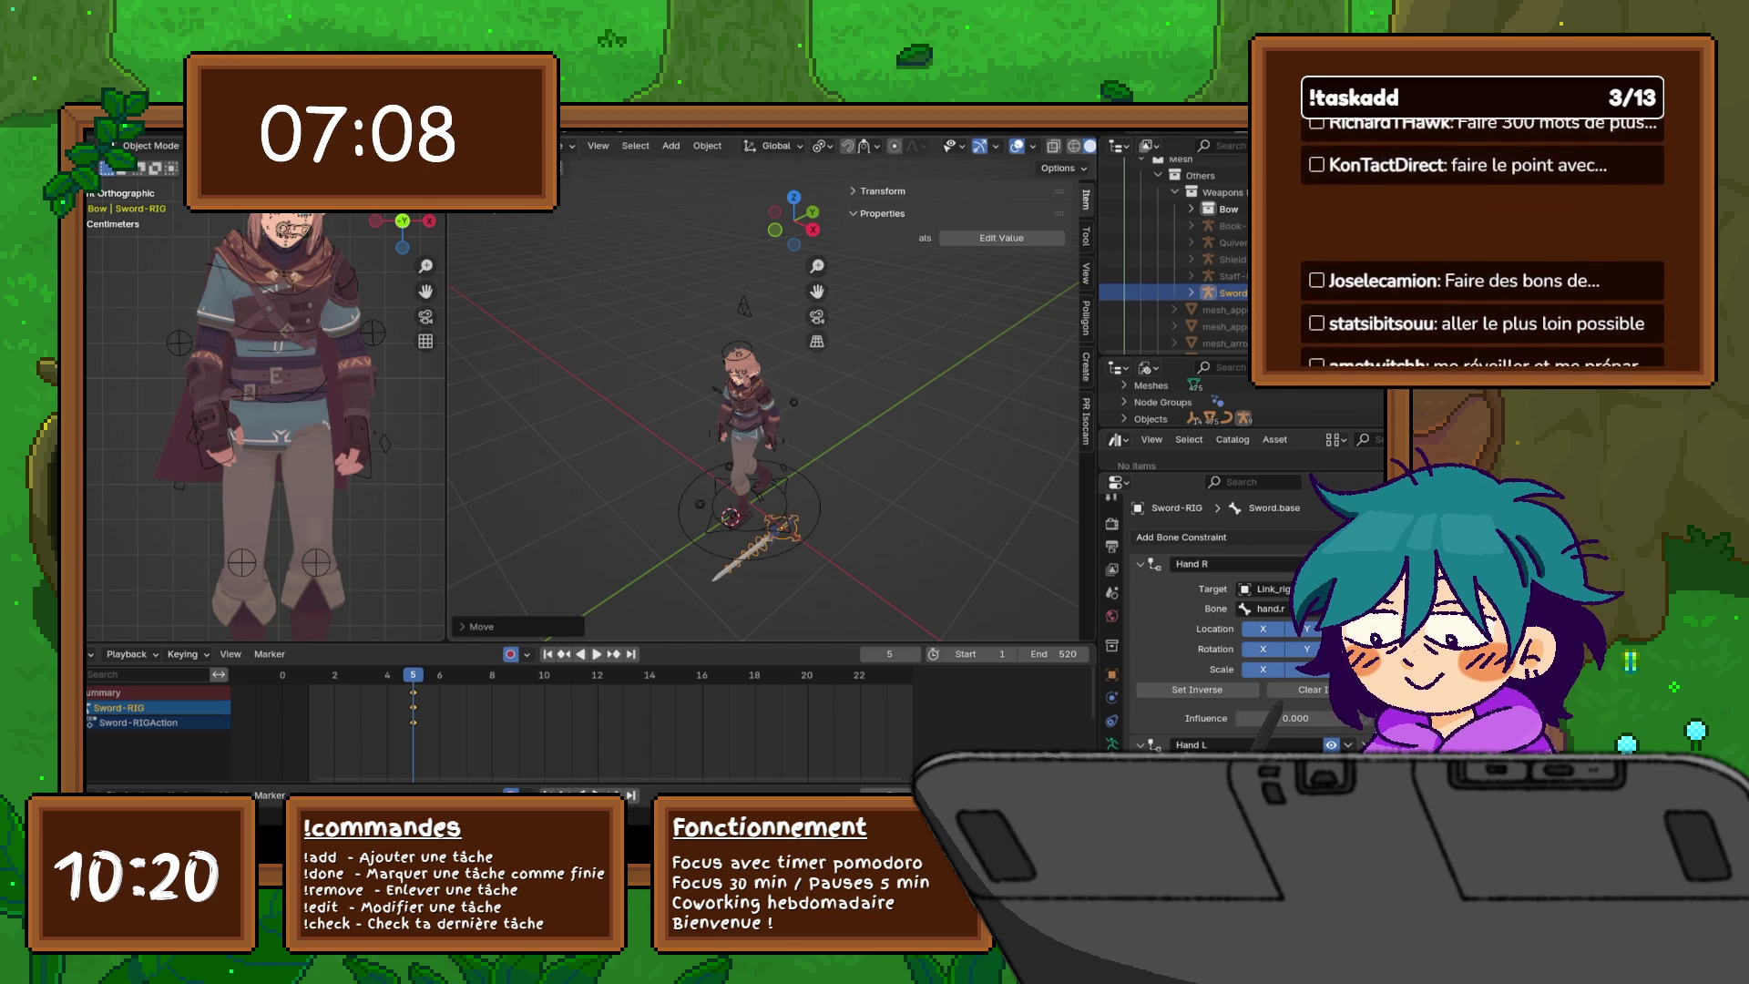
- Put Sword-RIG in Pose Mode, test-bend the Sword_Spine.003 bone, then undo it
left_click(572, 146)
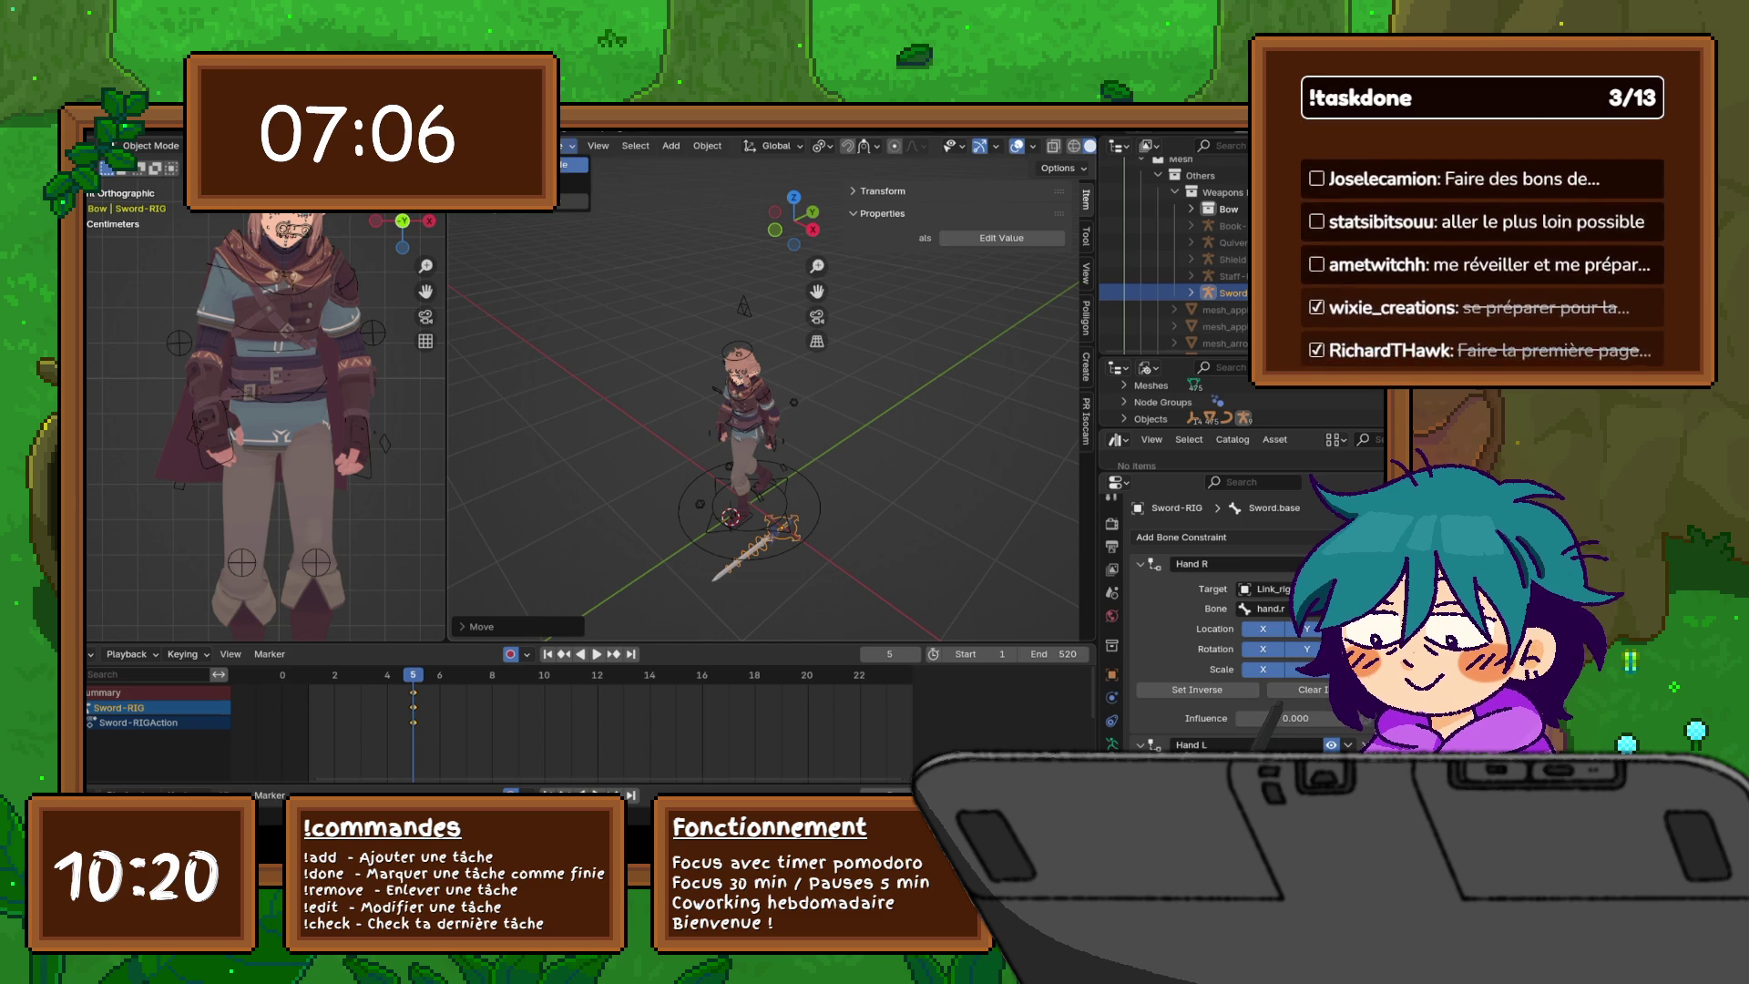
left_click(574, 164)
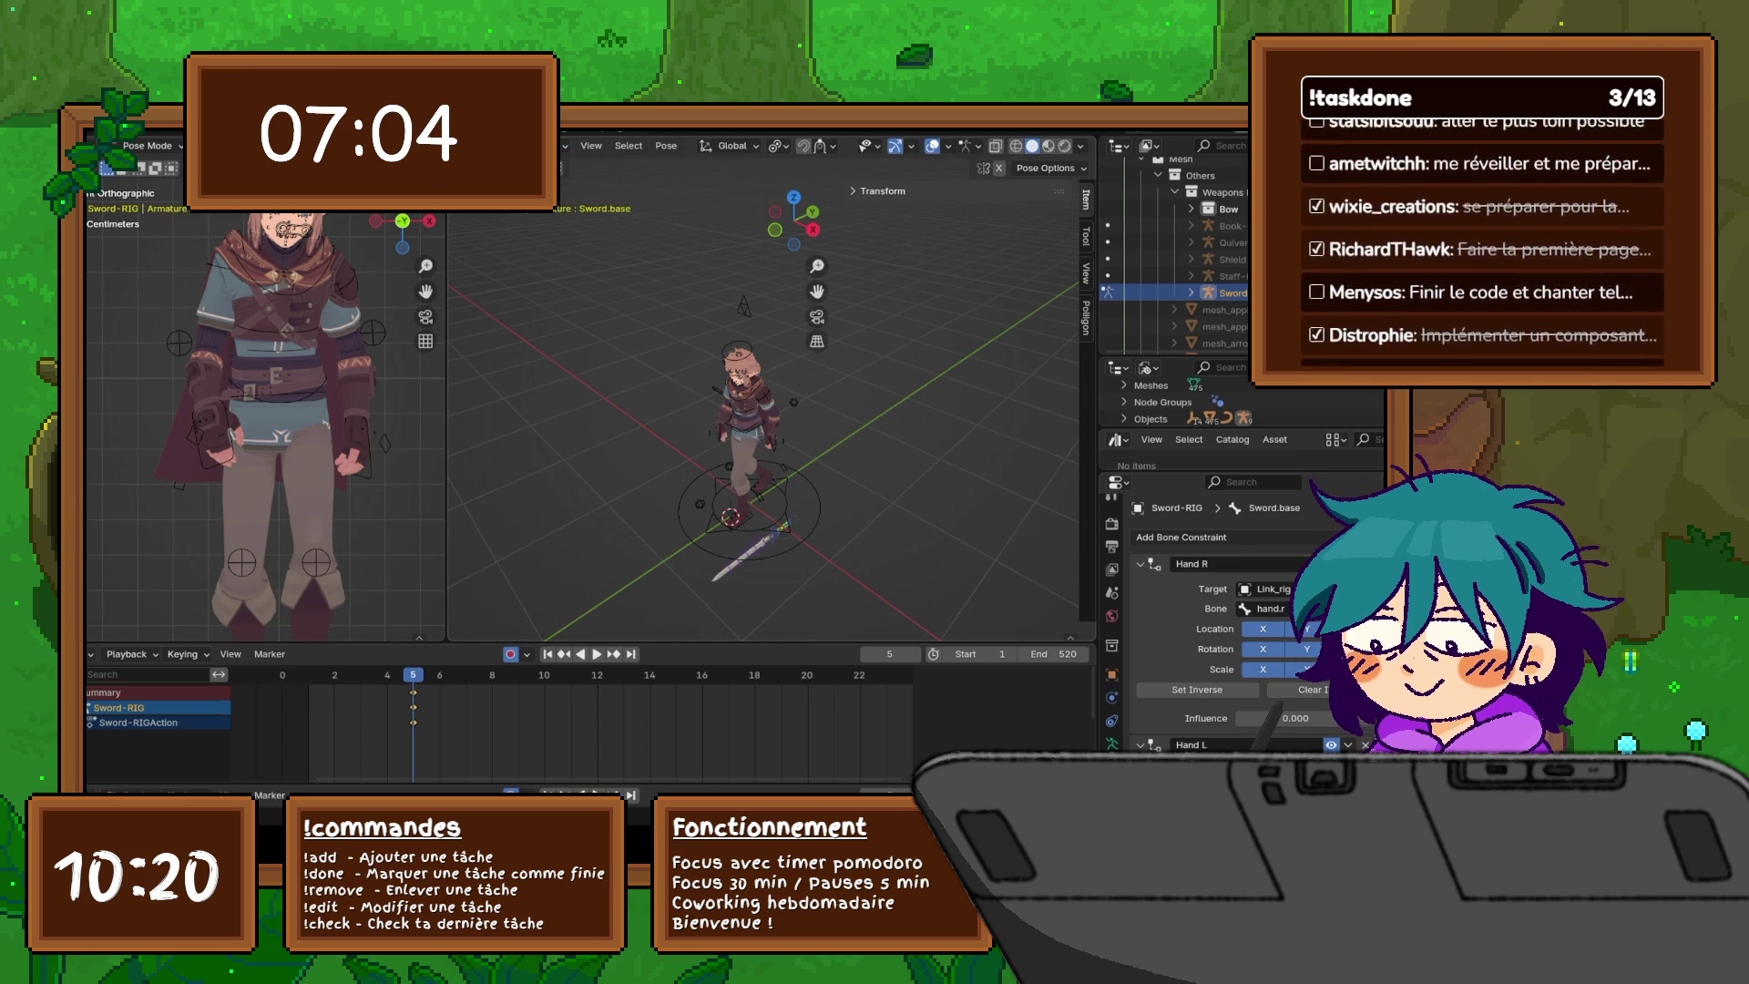
left_click(761, 545)
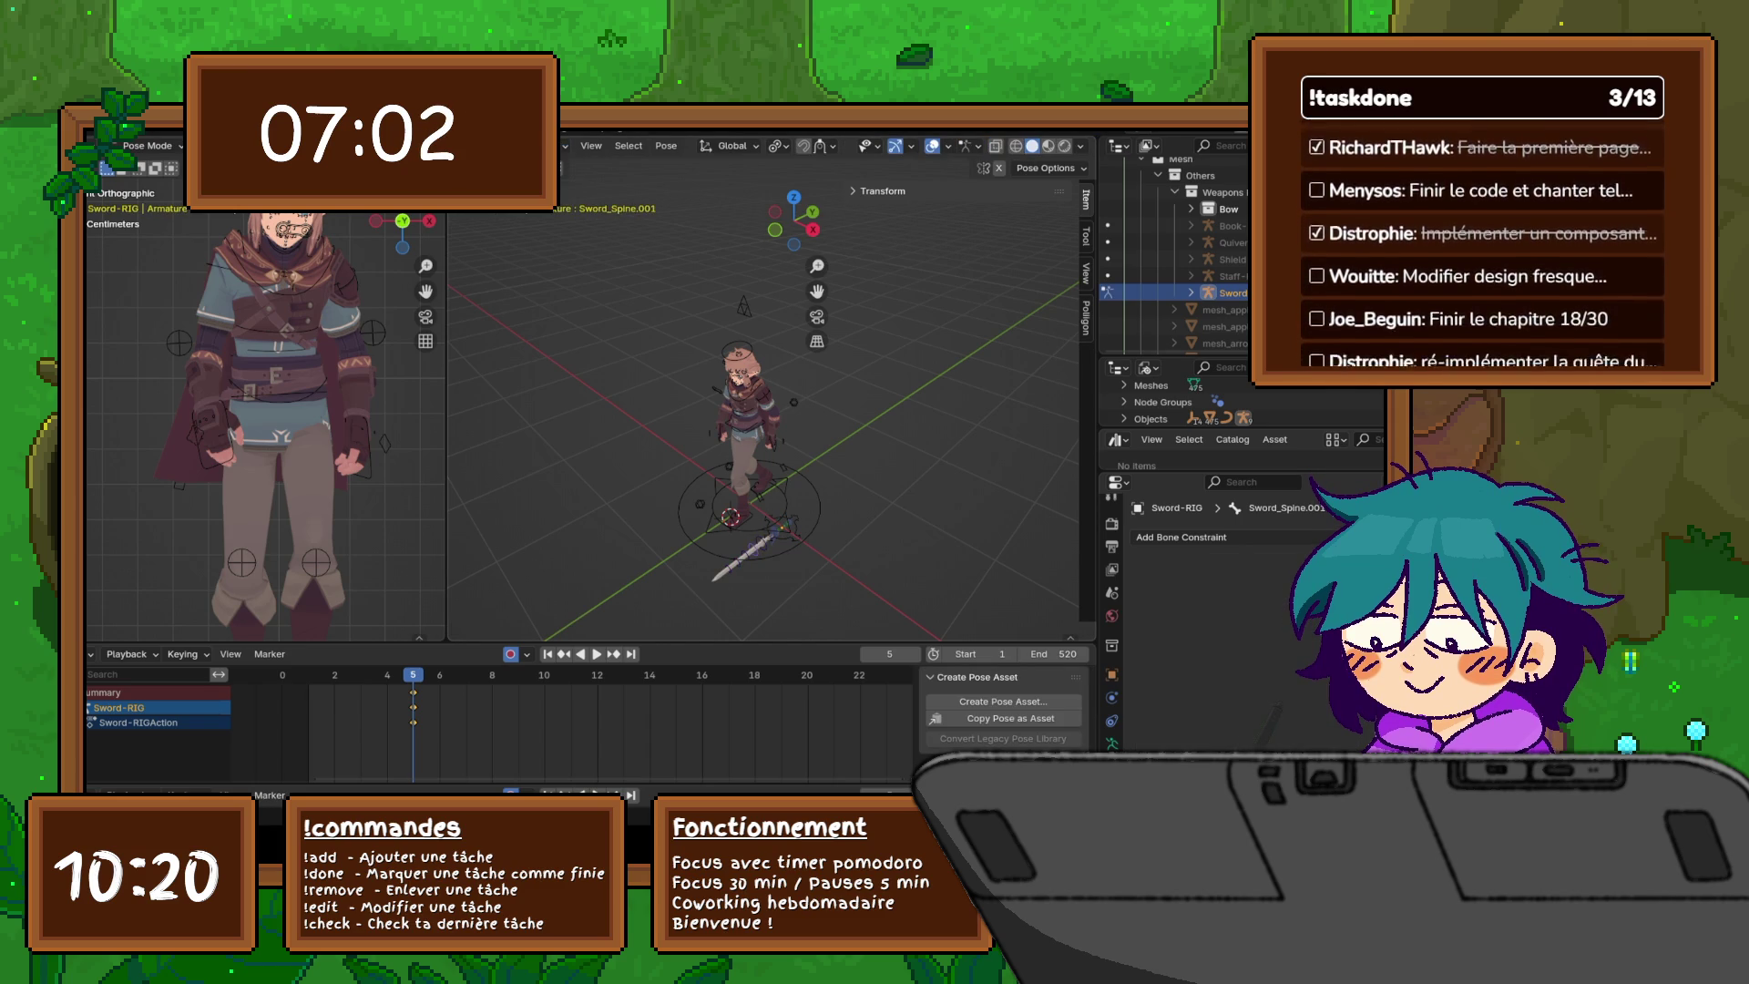
left_click(752, 550)
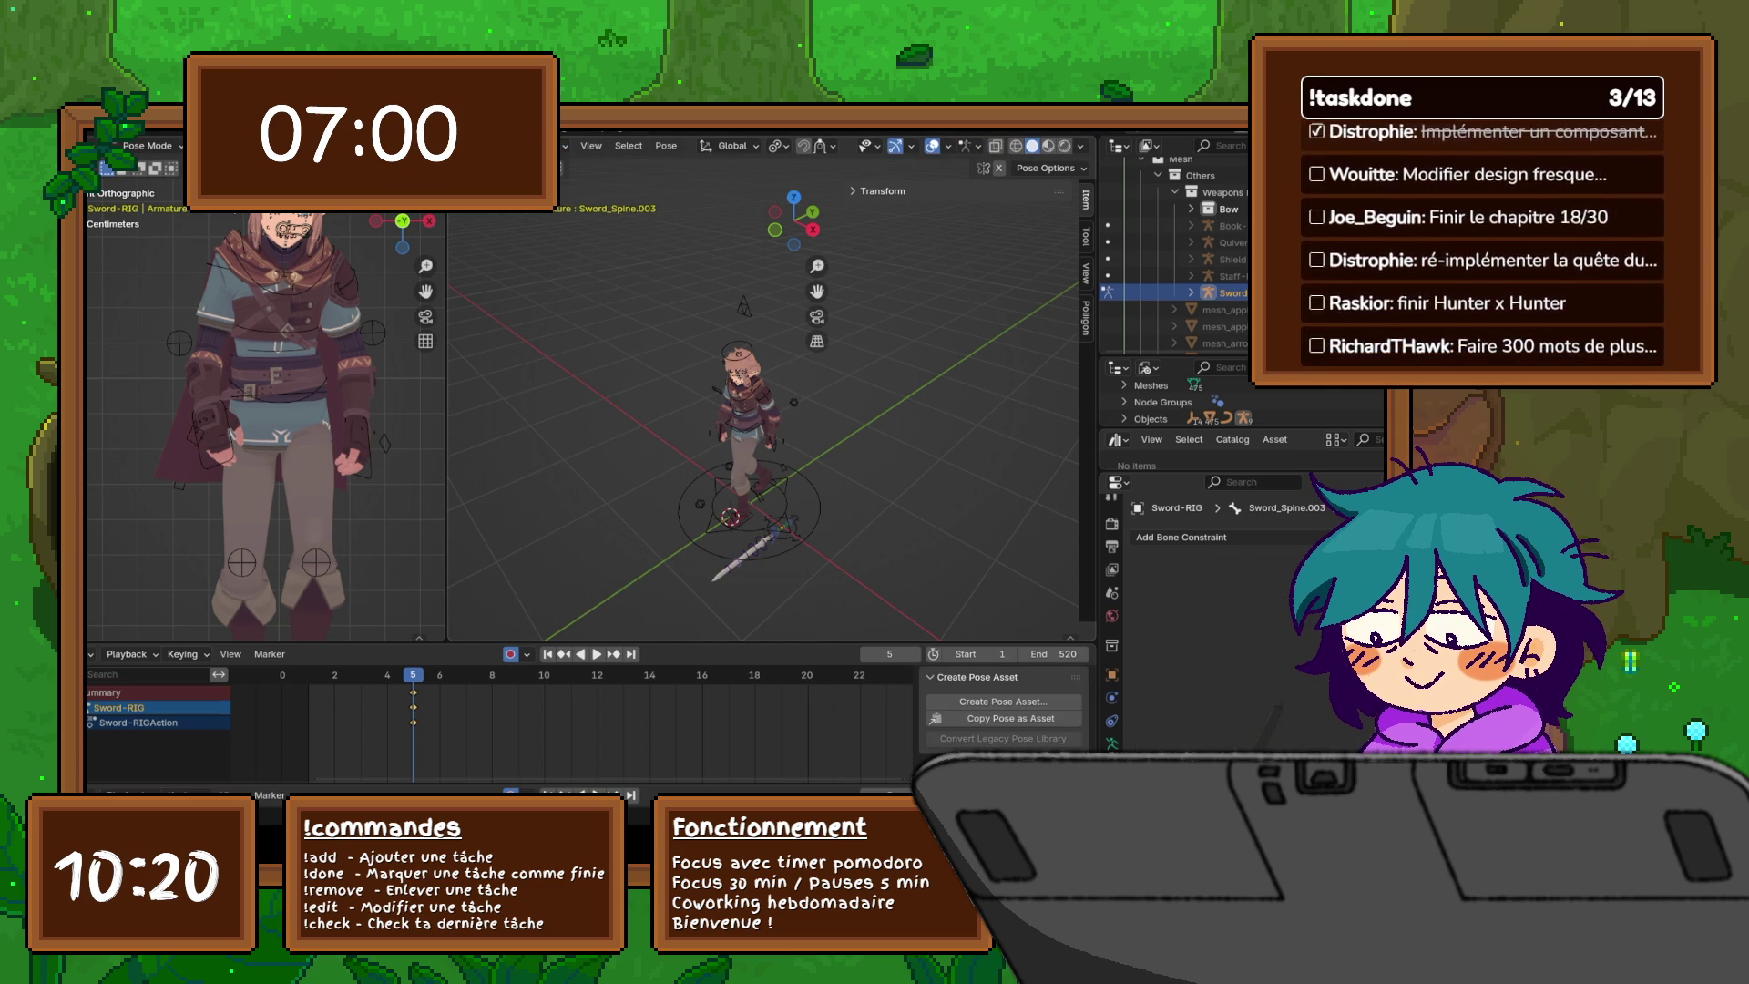
key("g")
key("Return")
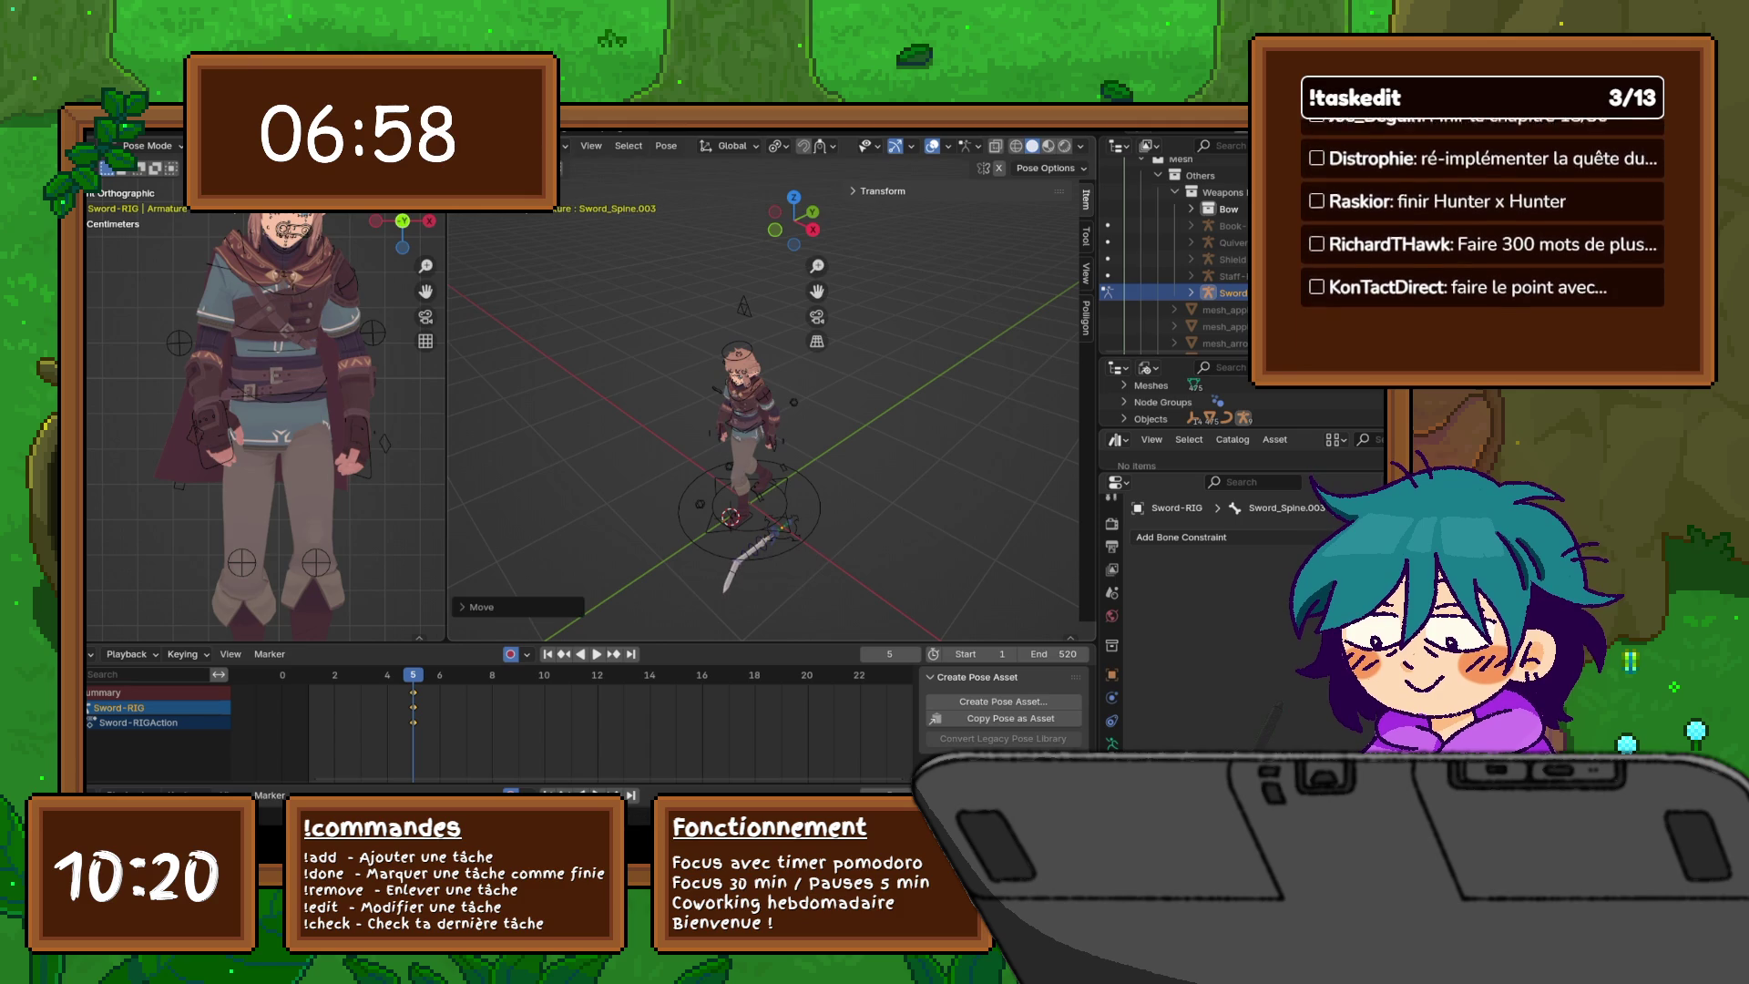
key("ctrl+z")
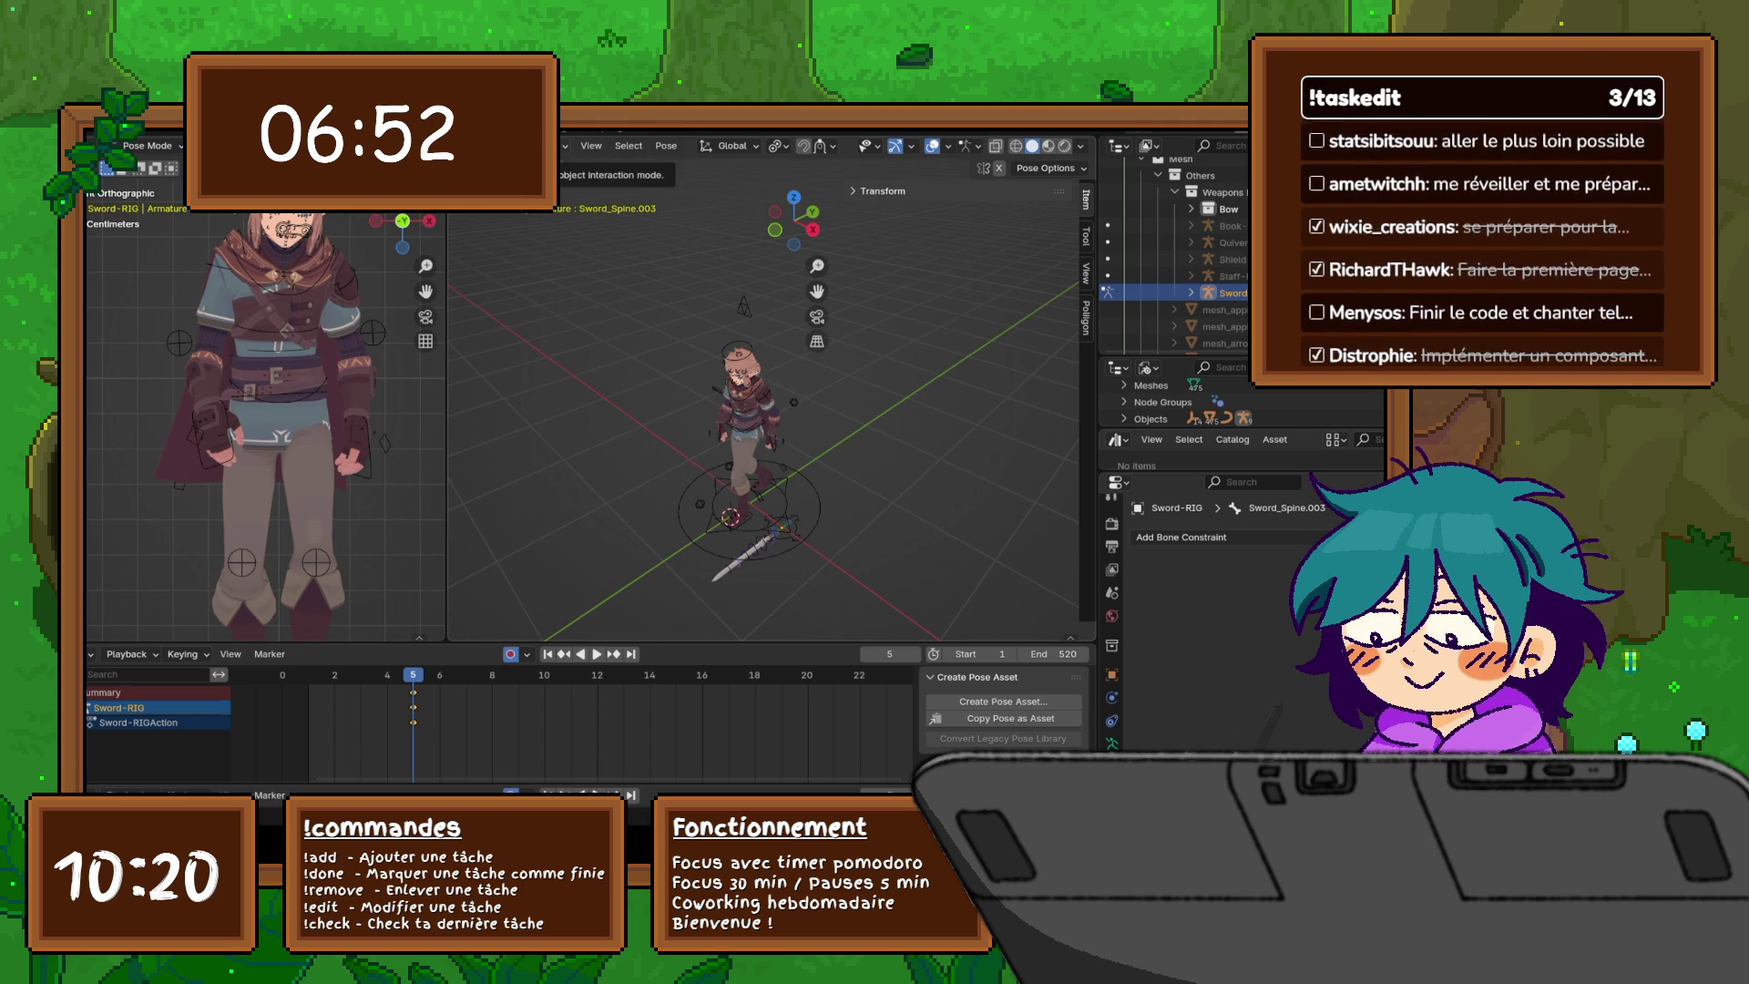
- Select the Weapons collection in the Outliner and orbit around the character
left_click(511, 145)
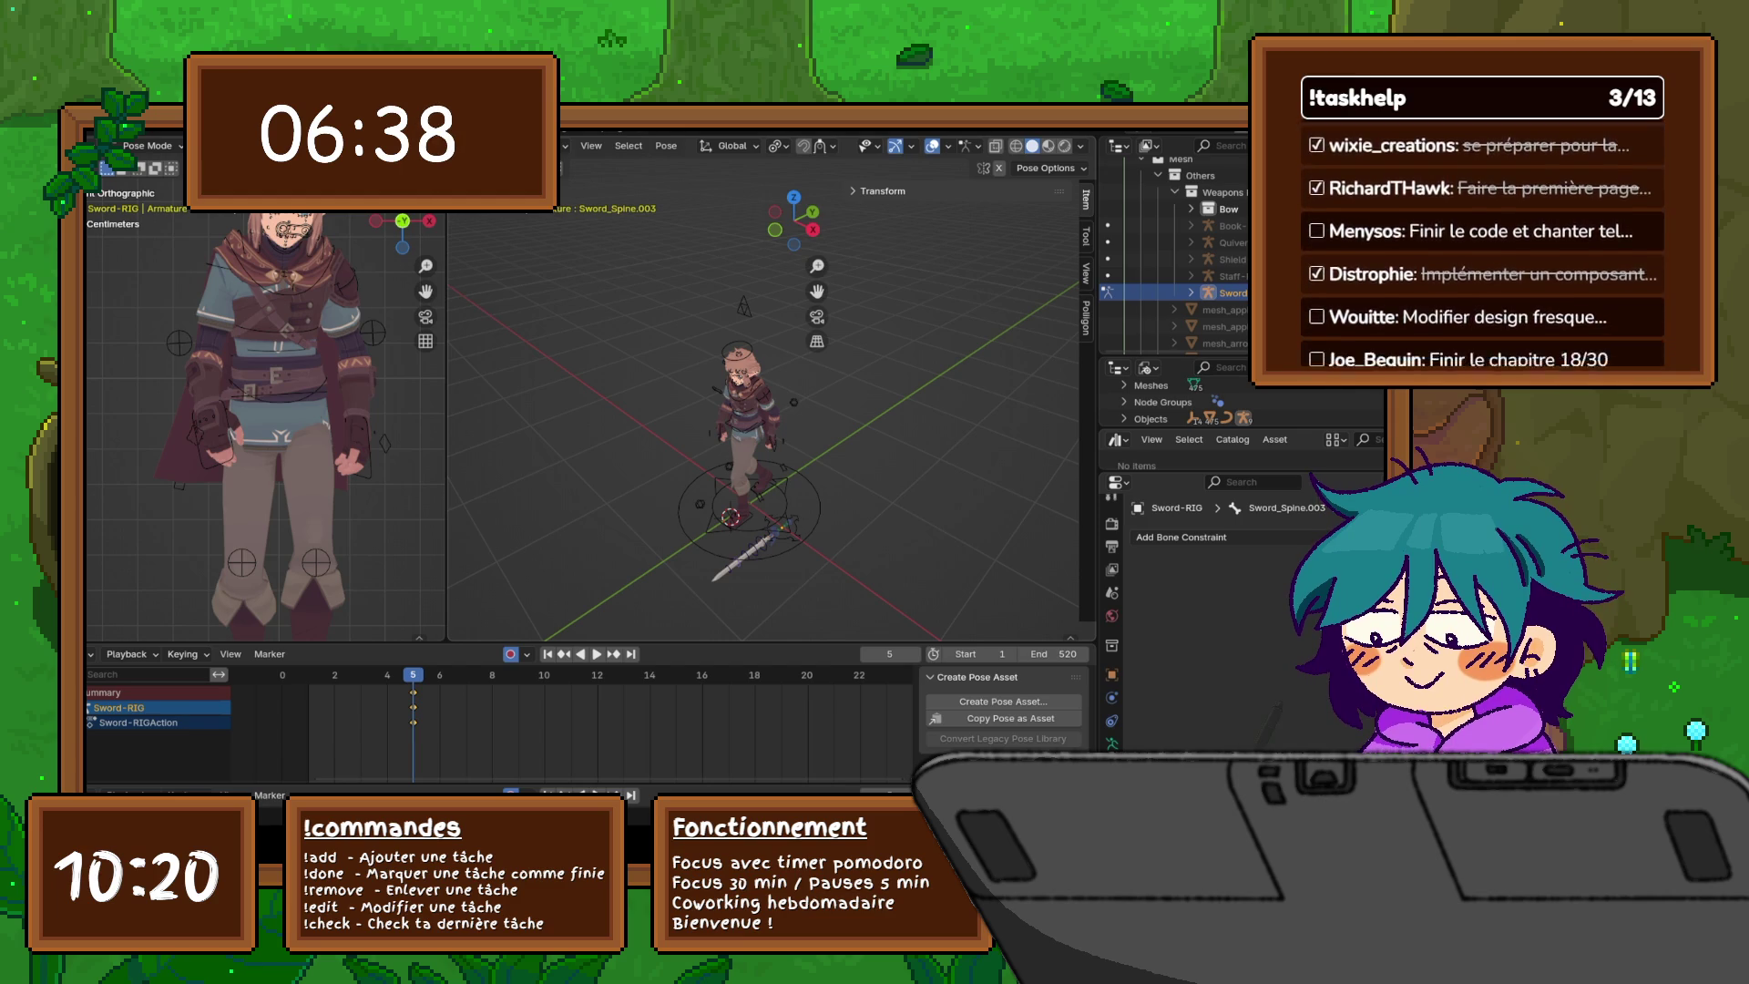
scroll(760, 615, "up", 3)
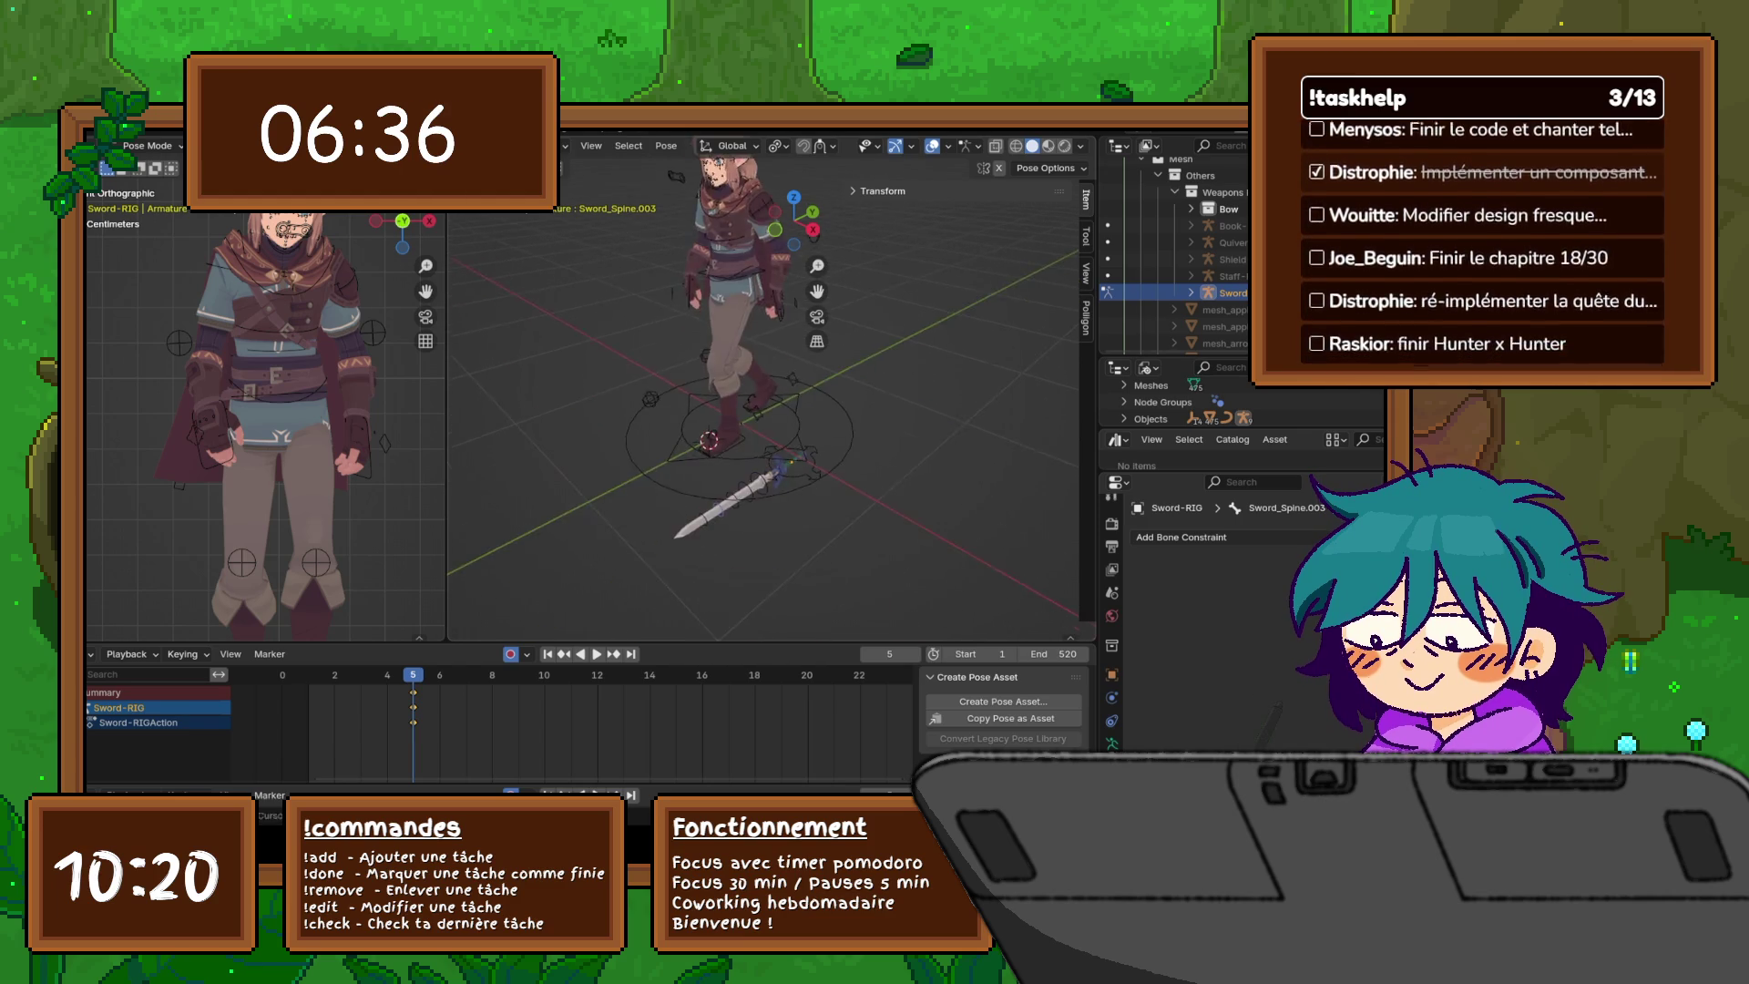
mouse_move(765, 410)
middle_mouse_down()
mouse_move(815, 401)
mouse_move(772, 374)
middle_mouse_up()
scroll(765, 383, "down", 1)
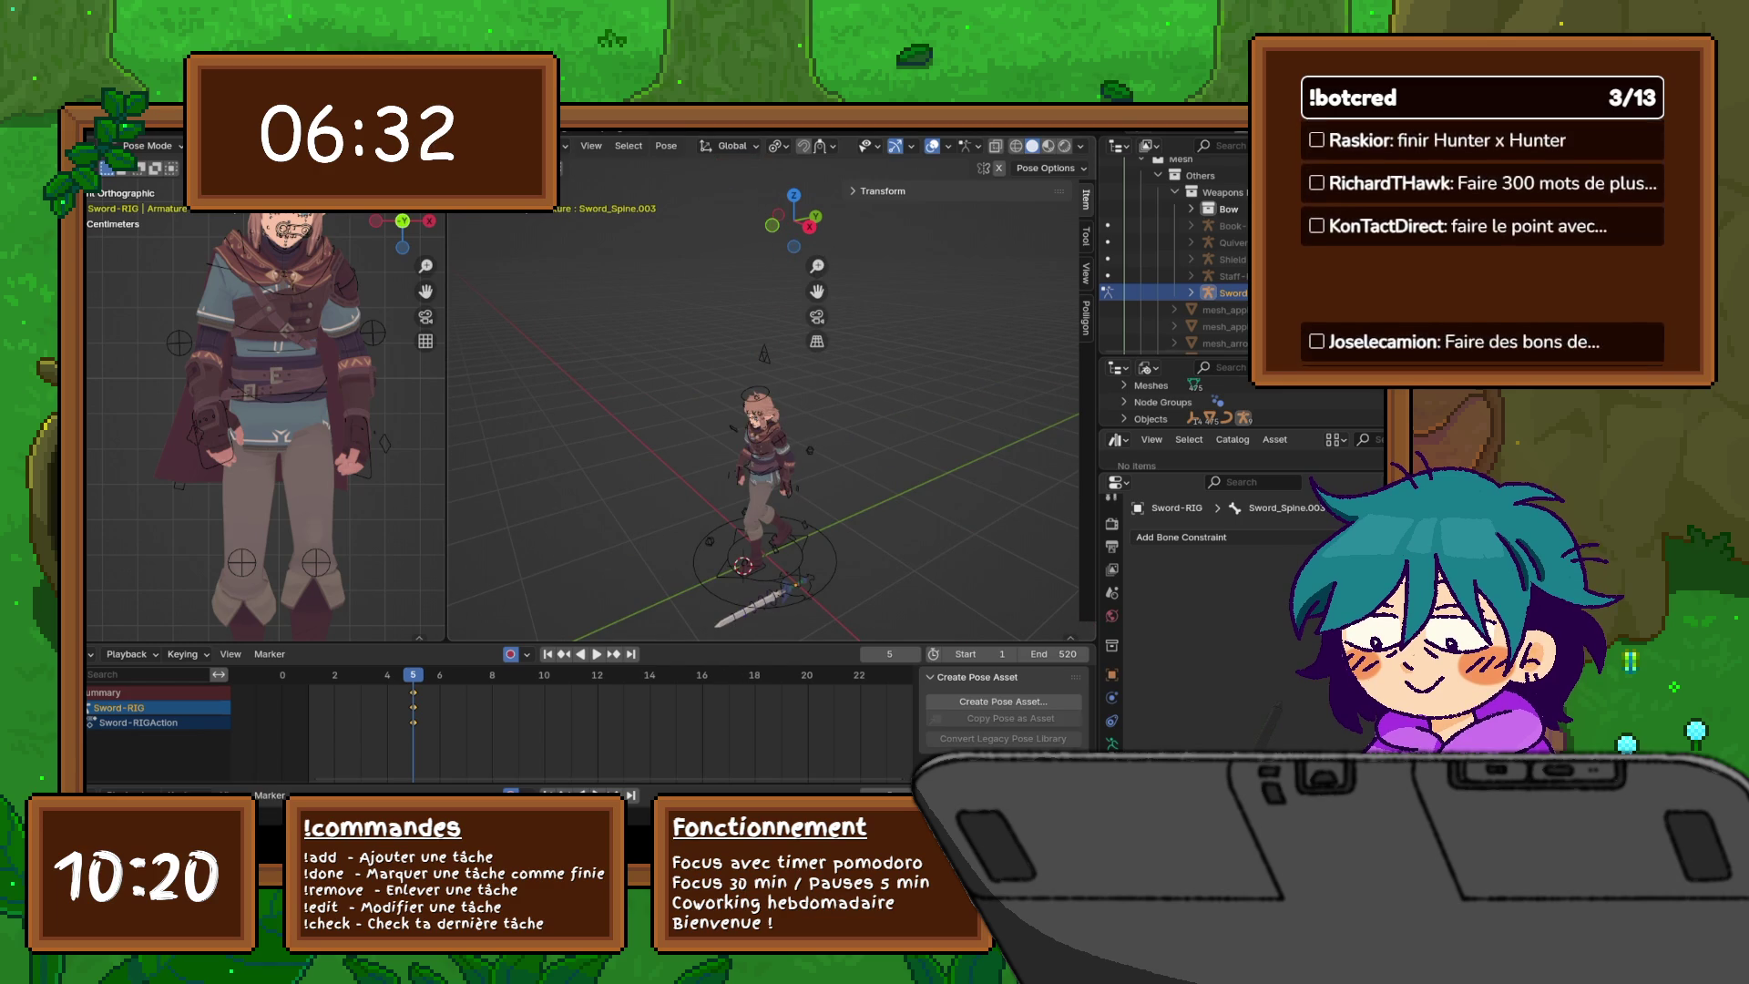
left_click(565, 146)
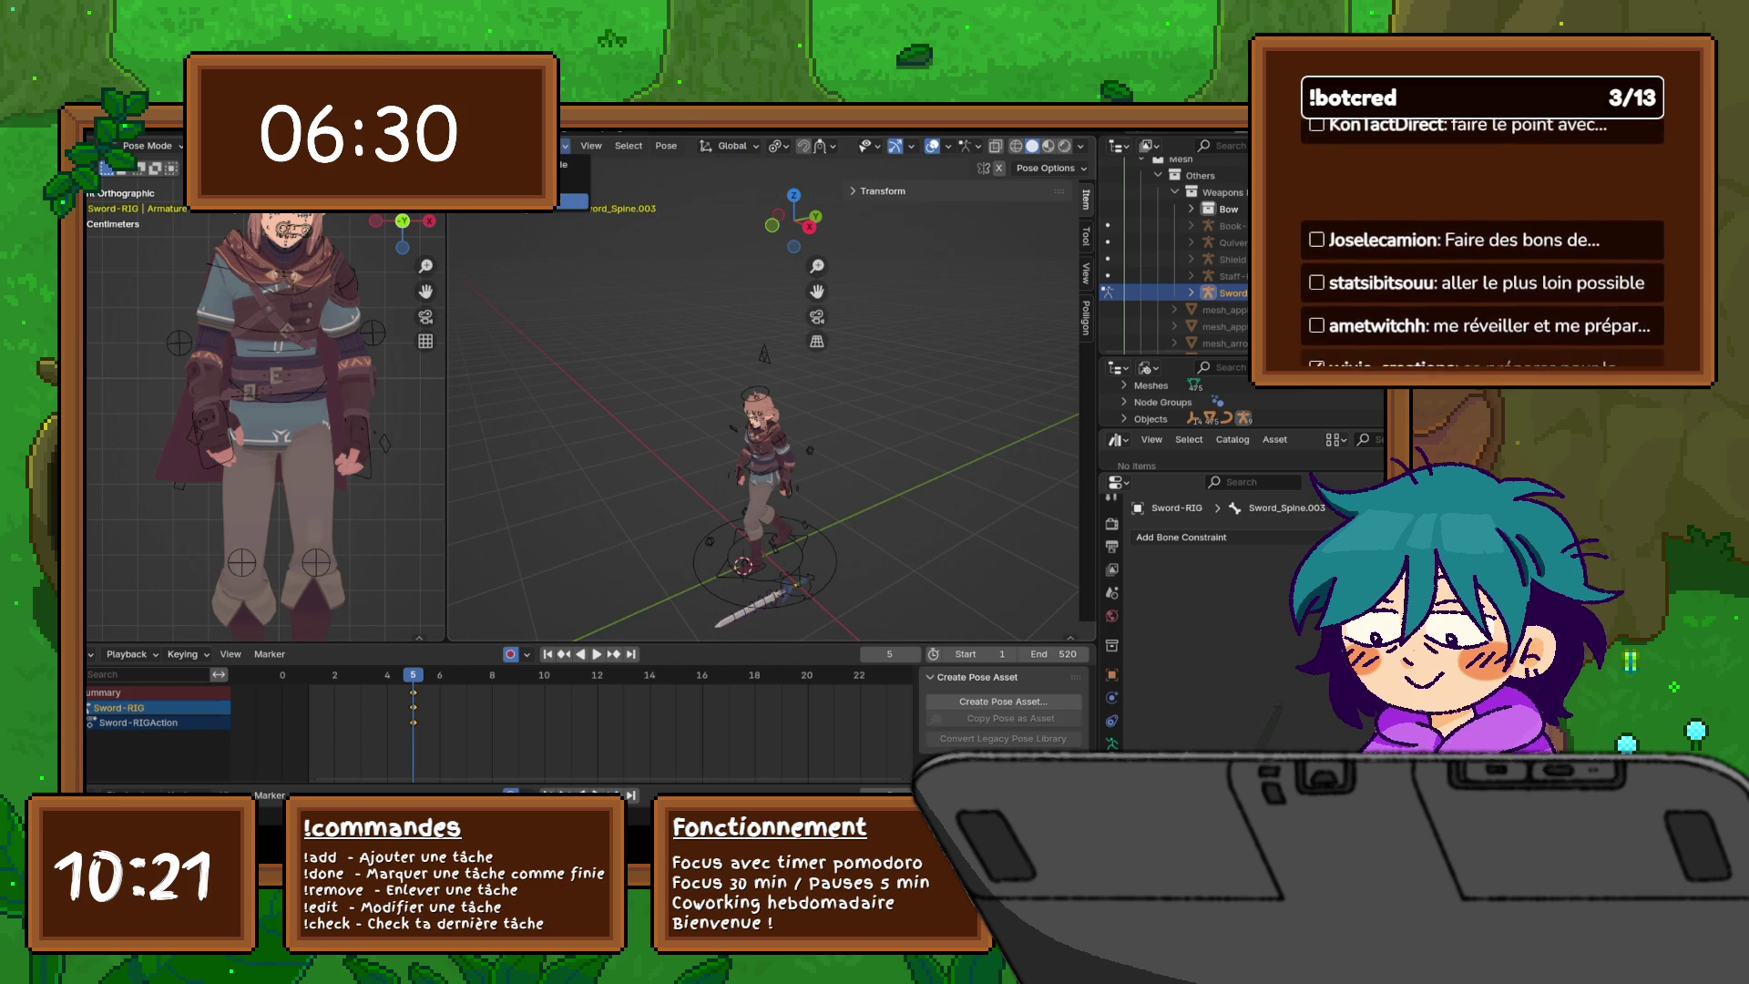
key("Escape")
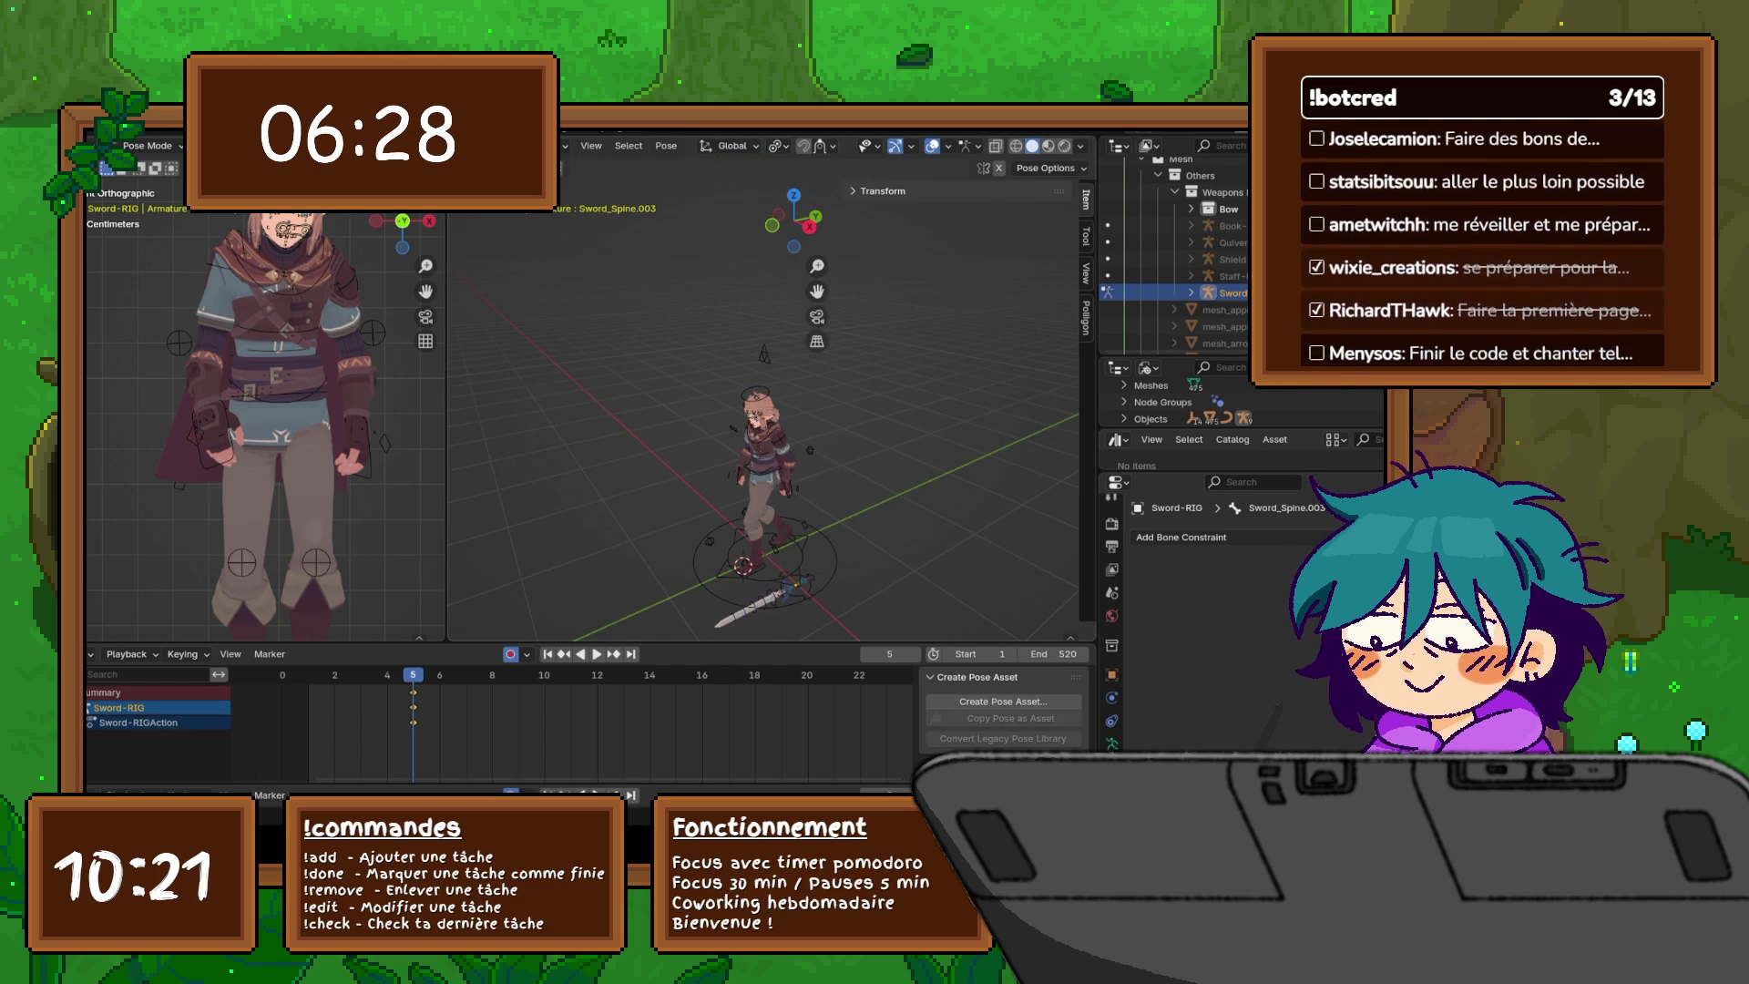
left_click(1221, 192)
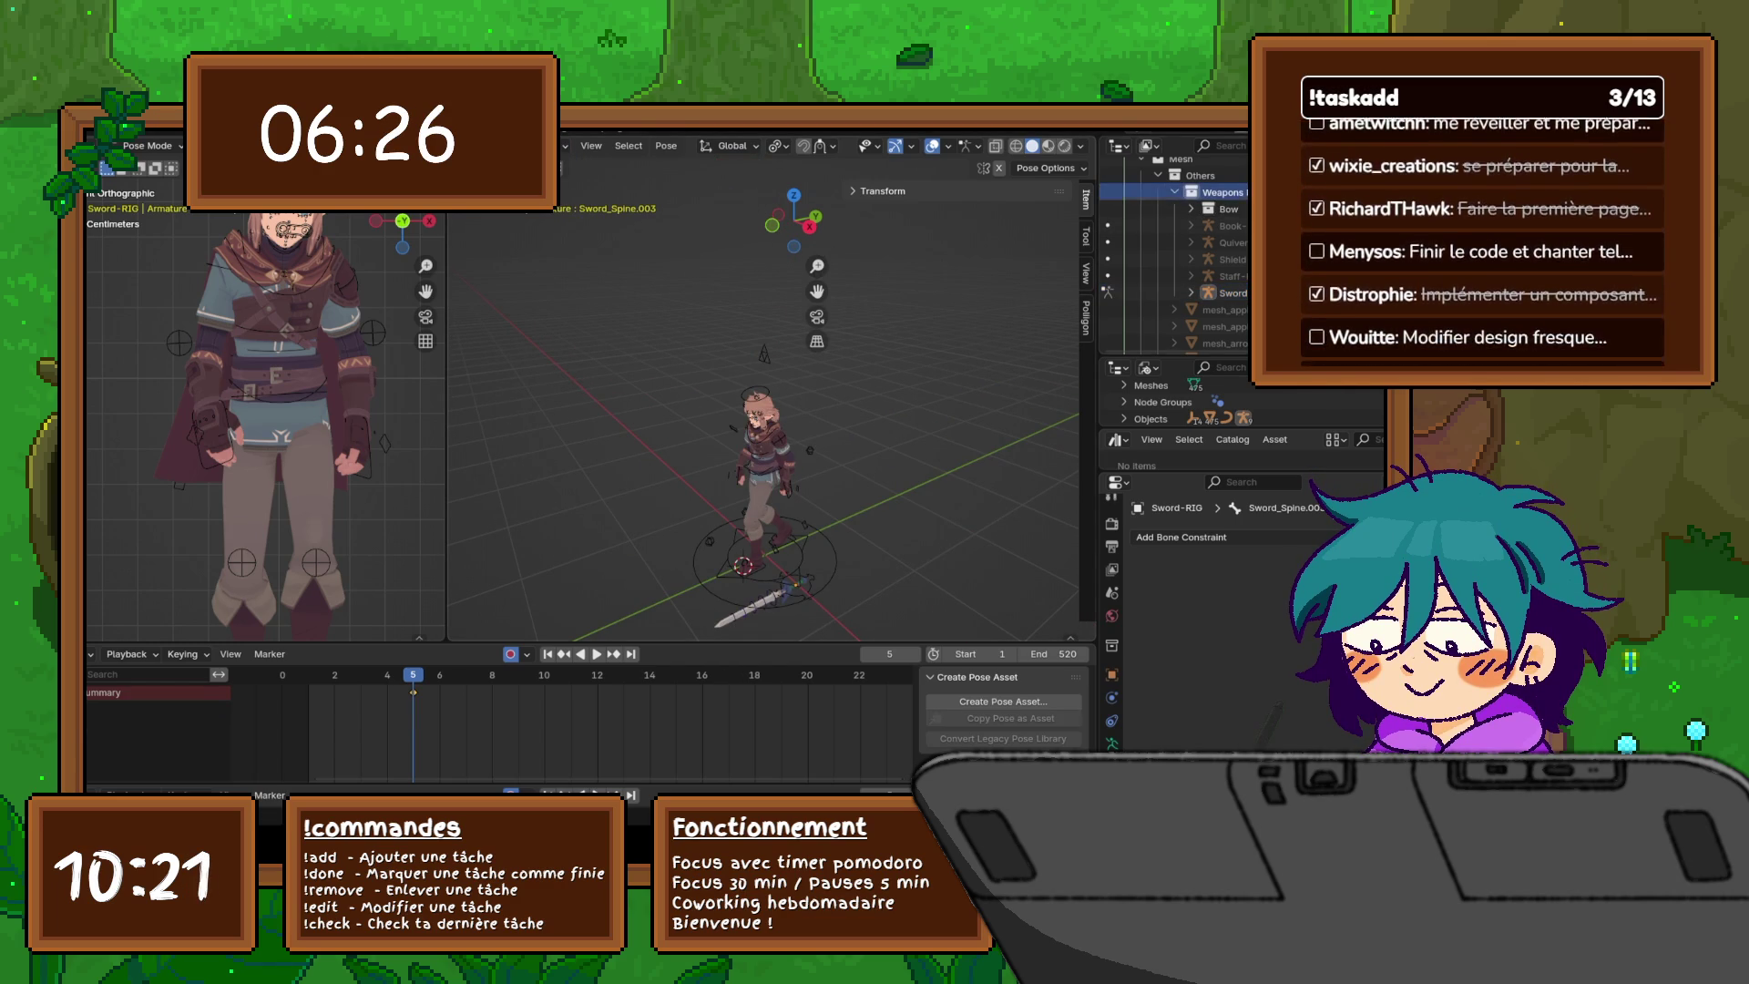
mouse_move(765, 410)
middle_mouse_down()
mouse_move(865, 419)
mouse_move(792, 437)
middle_mouse_up()
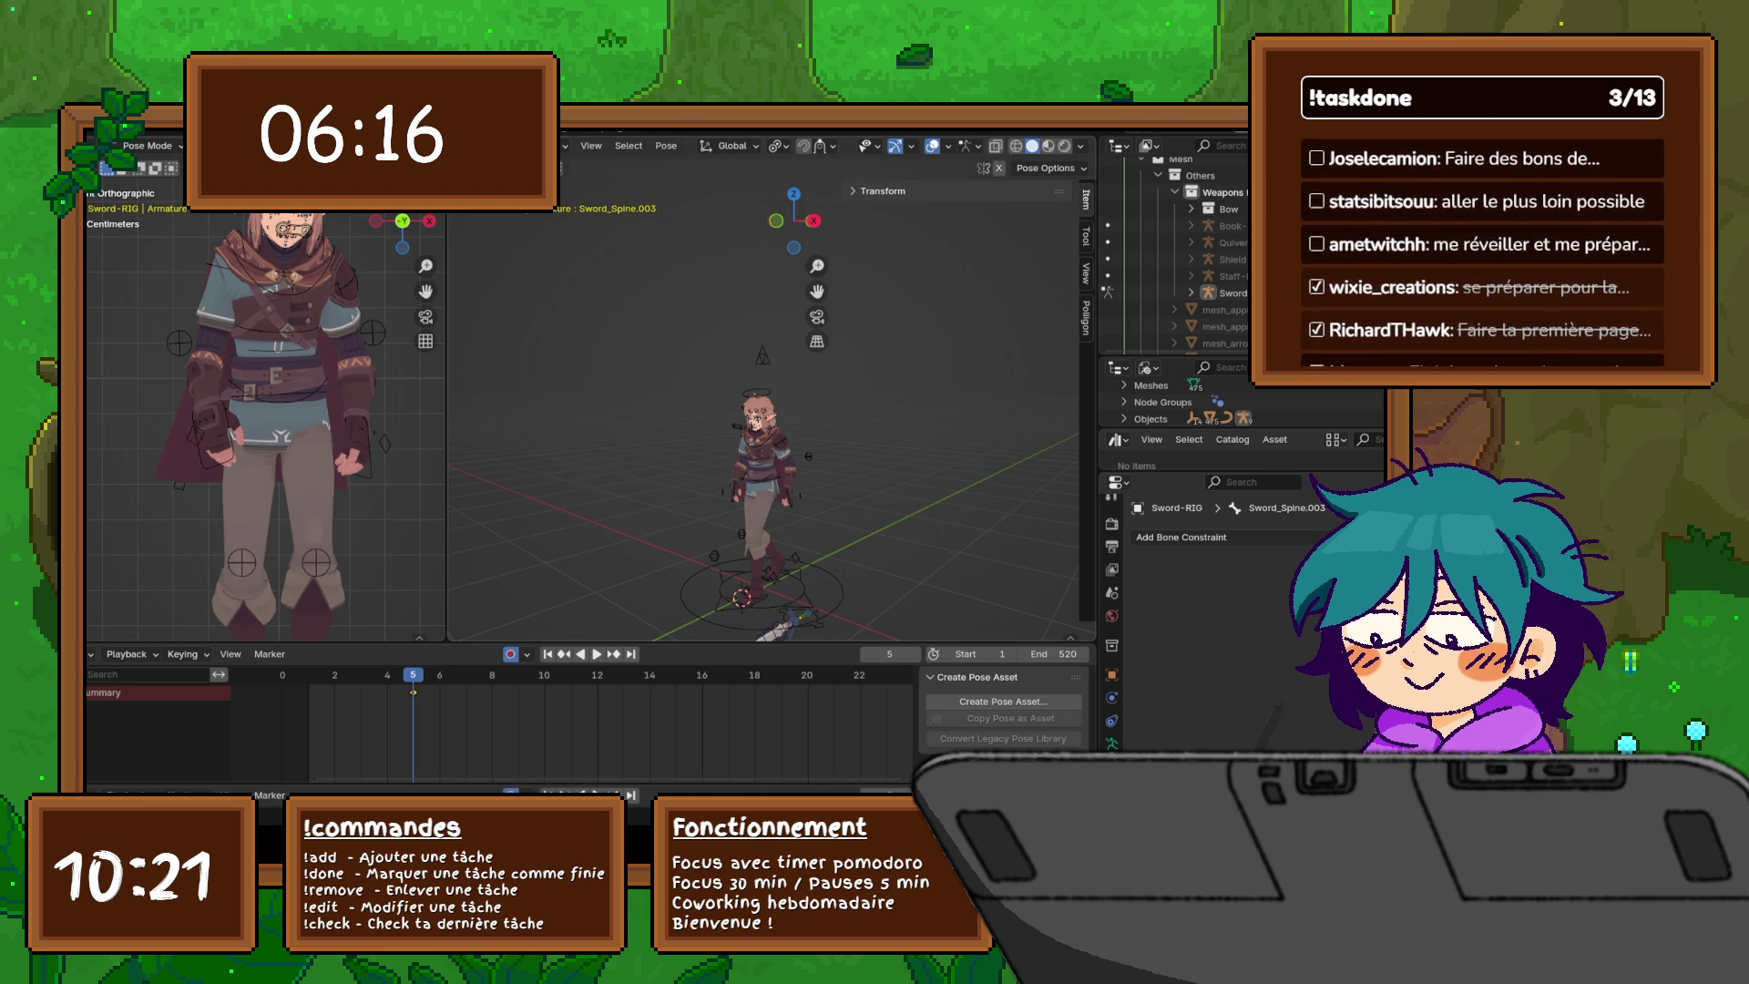
- Return Link_rig to Object Mode and deselect it
key("ctrl+Tab")
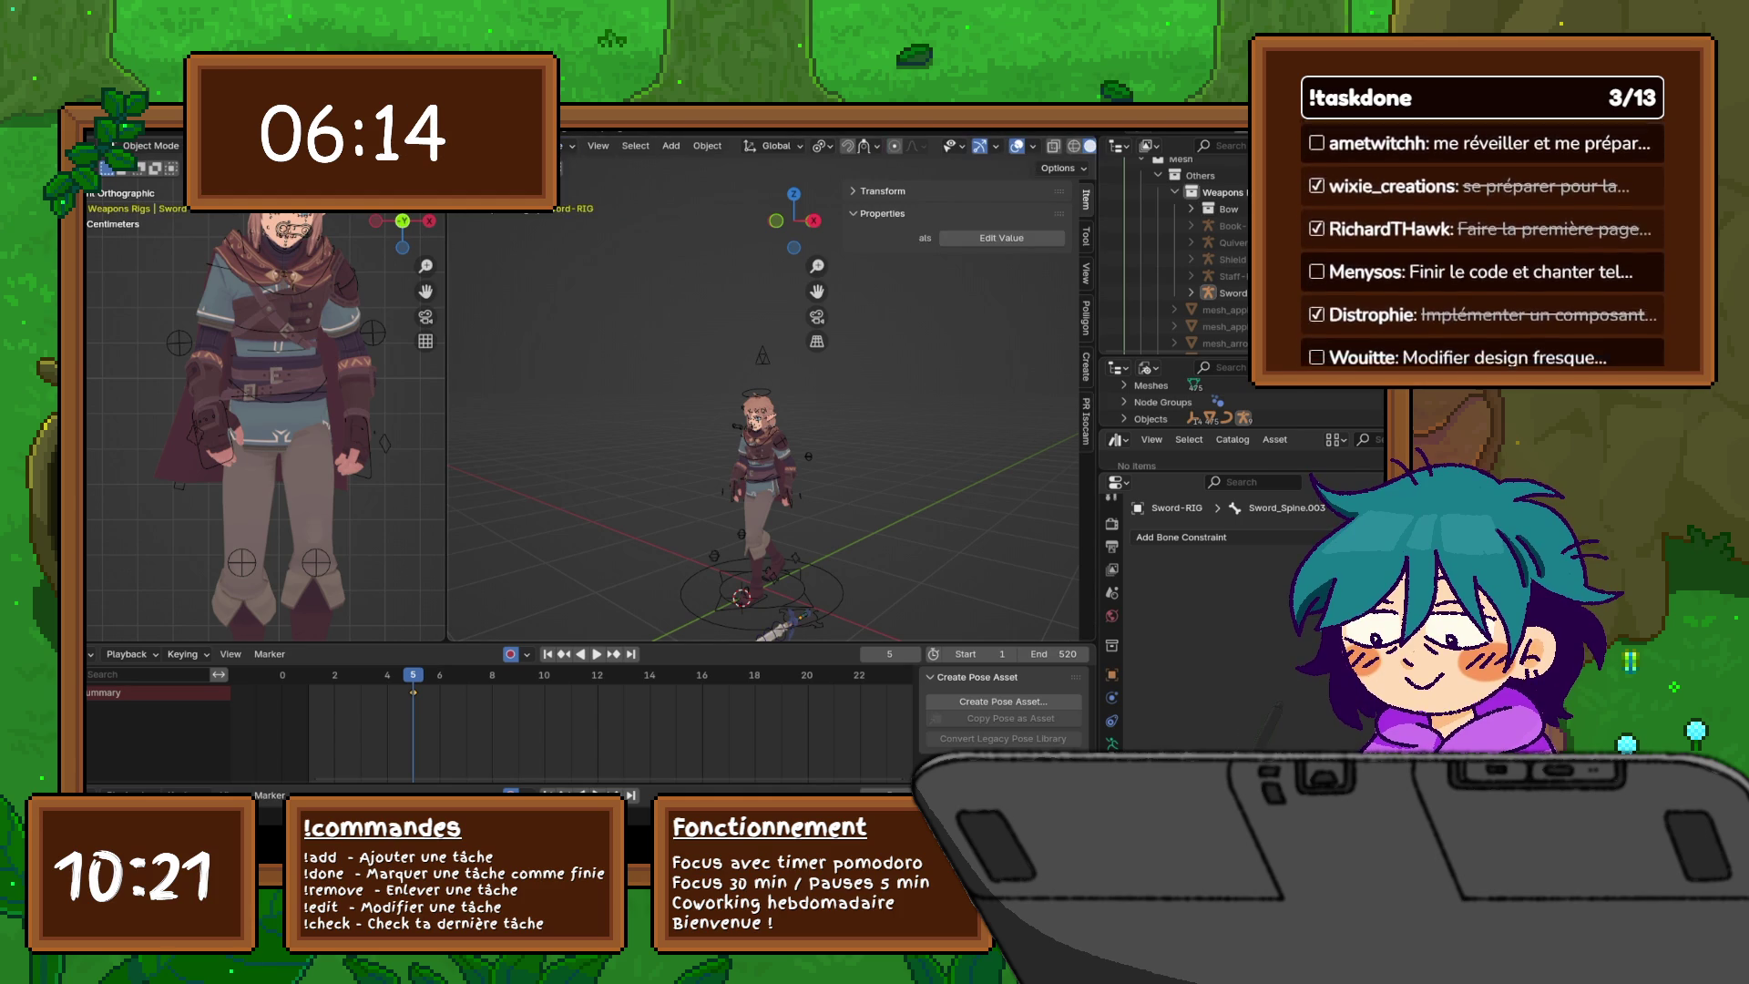
right_click(678, 356)
key("Escape")
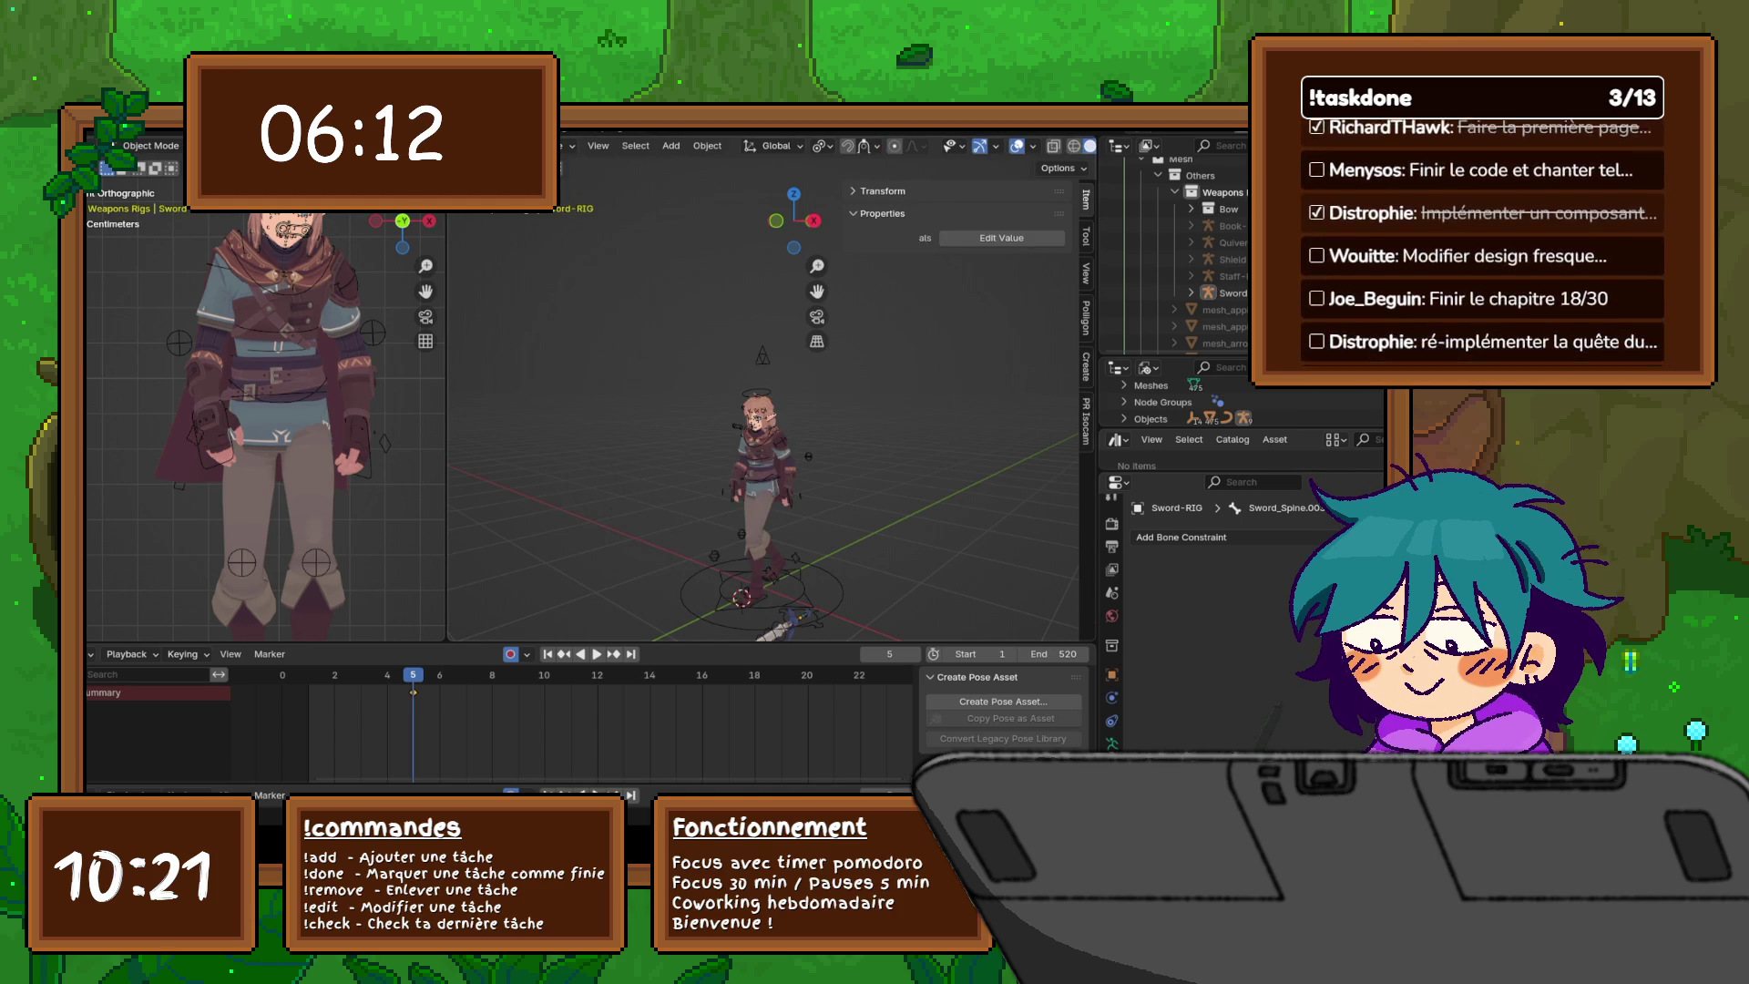
left_click(756, 437)
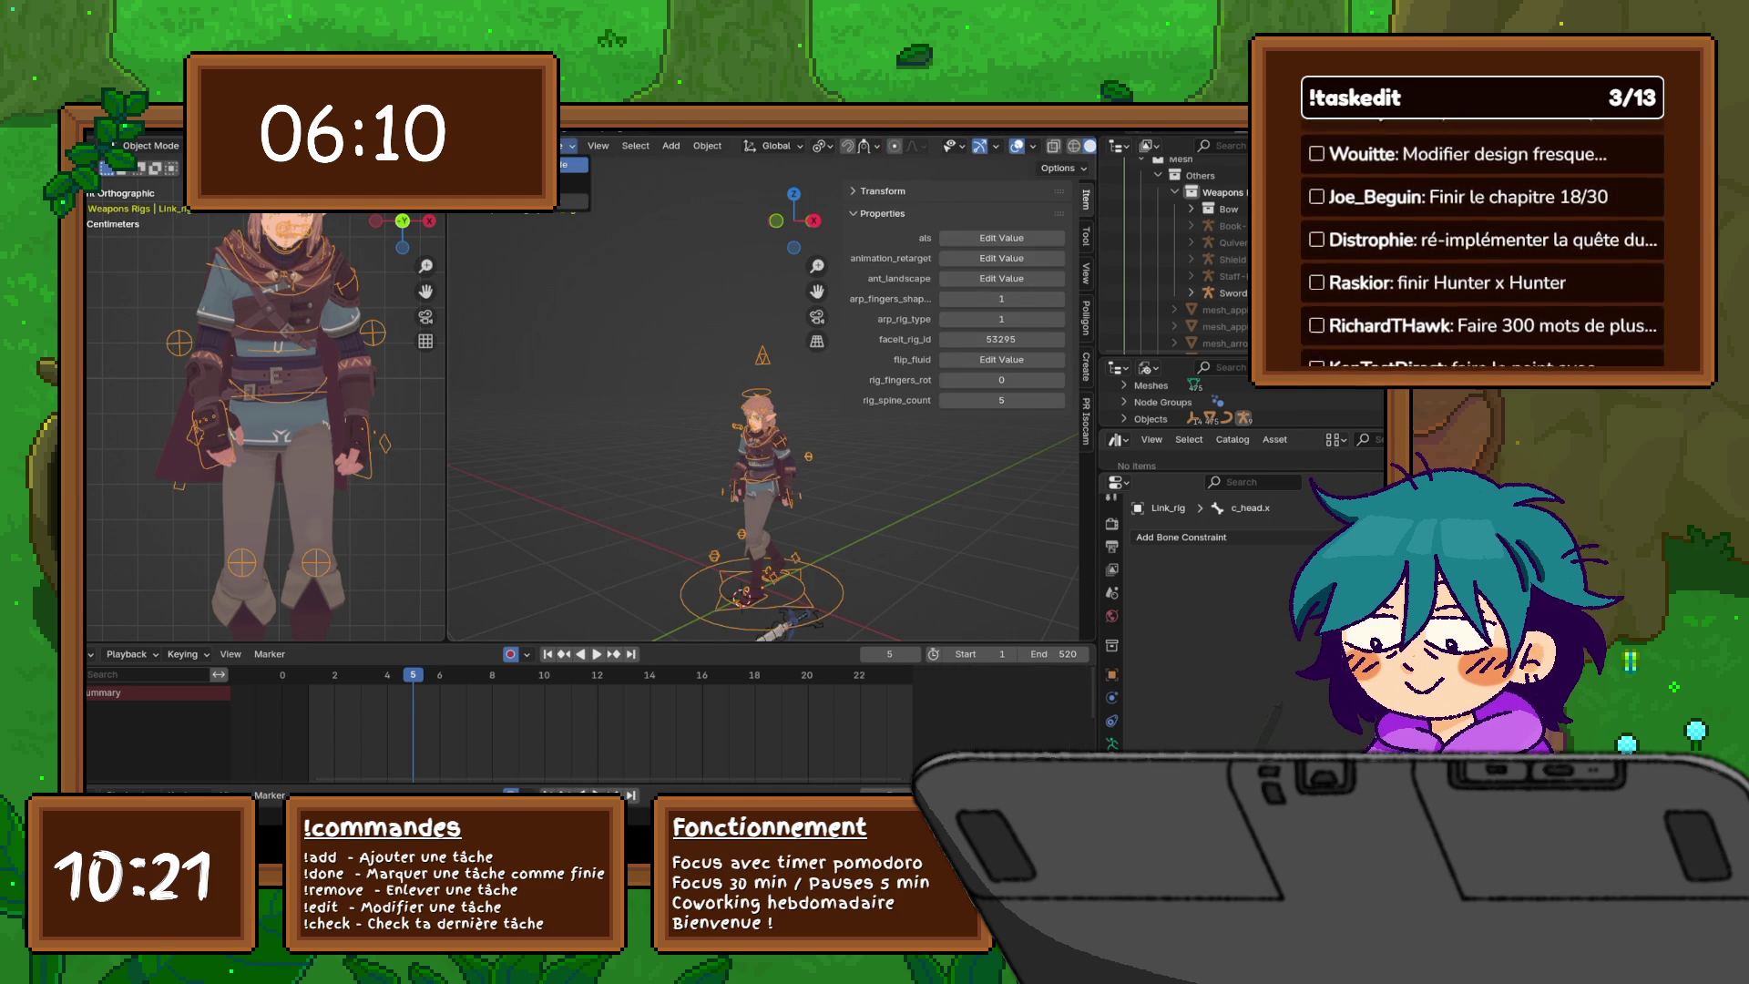
key("ctrl+Tab")
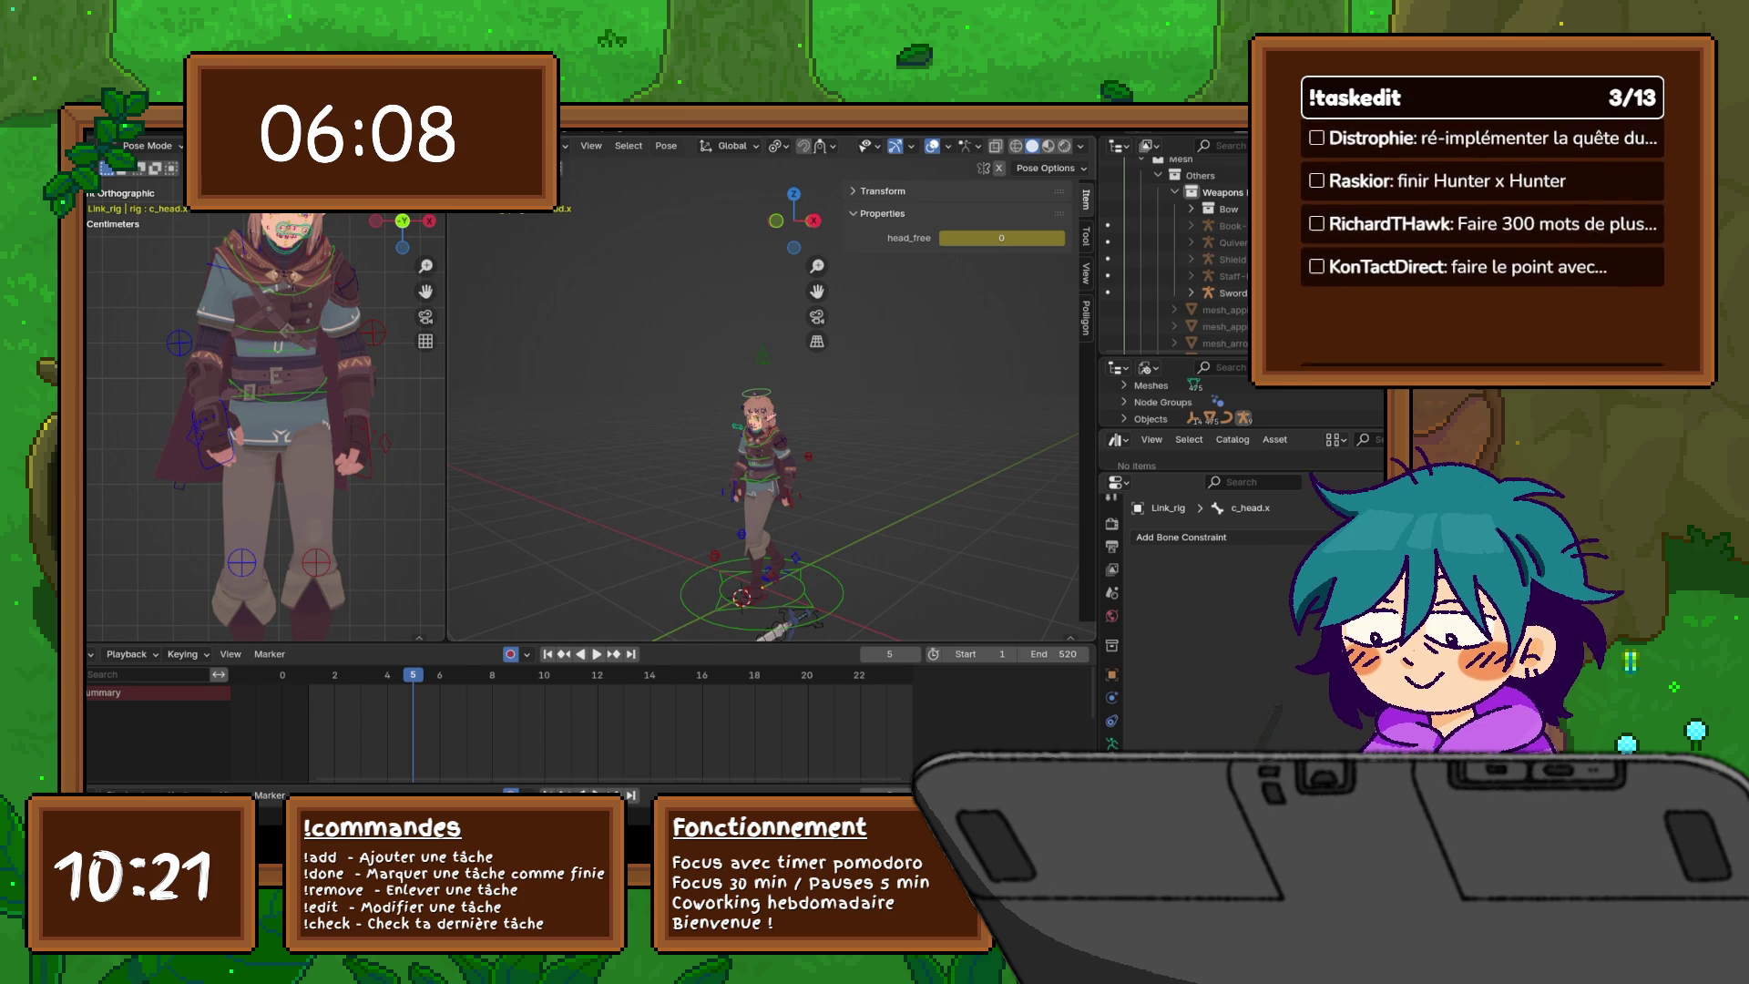
left_click(547, 146)
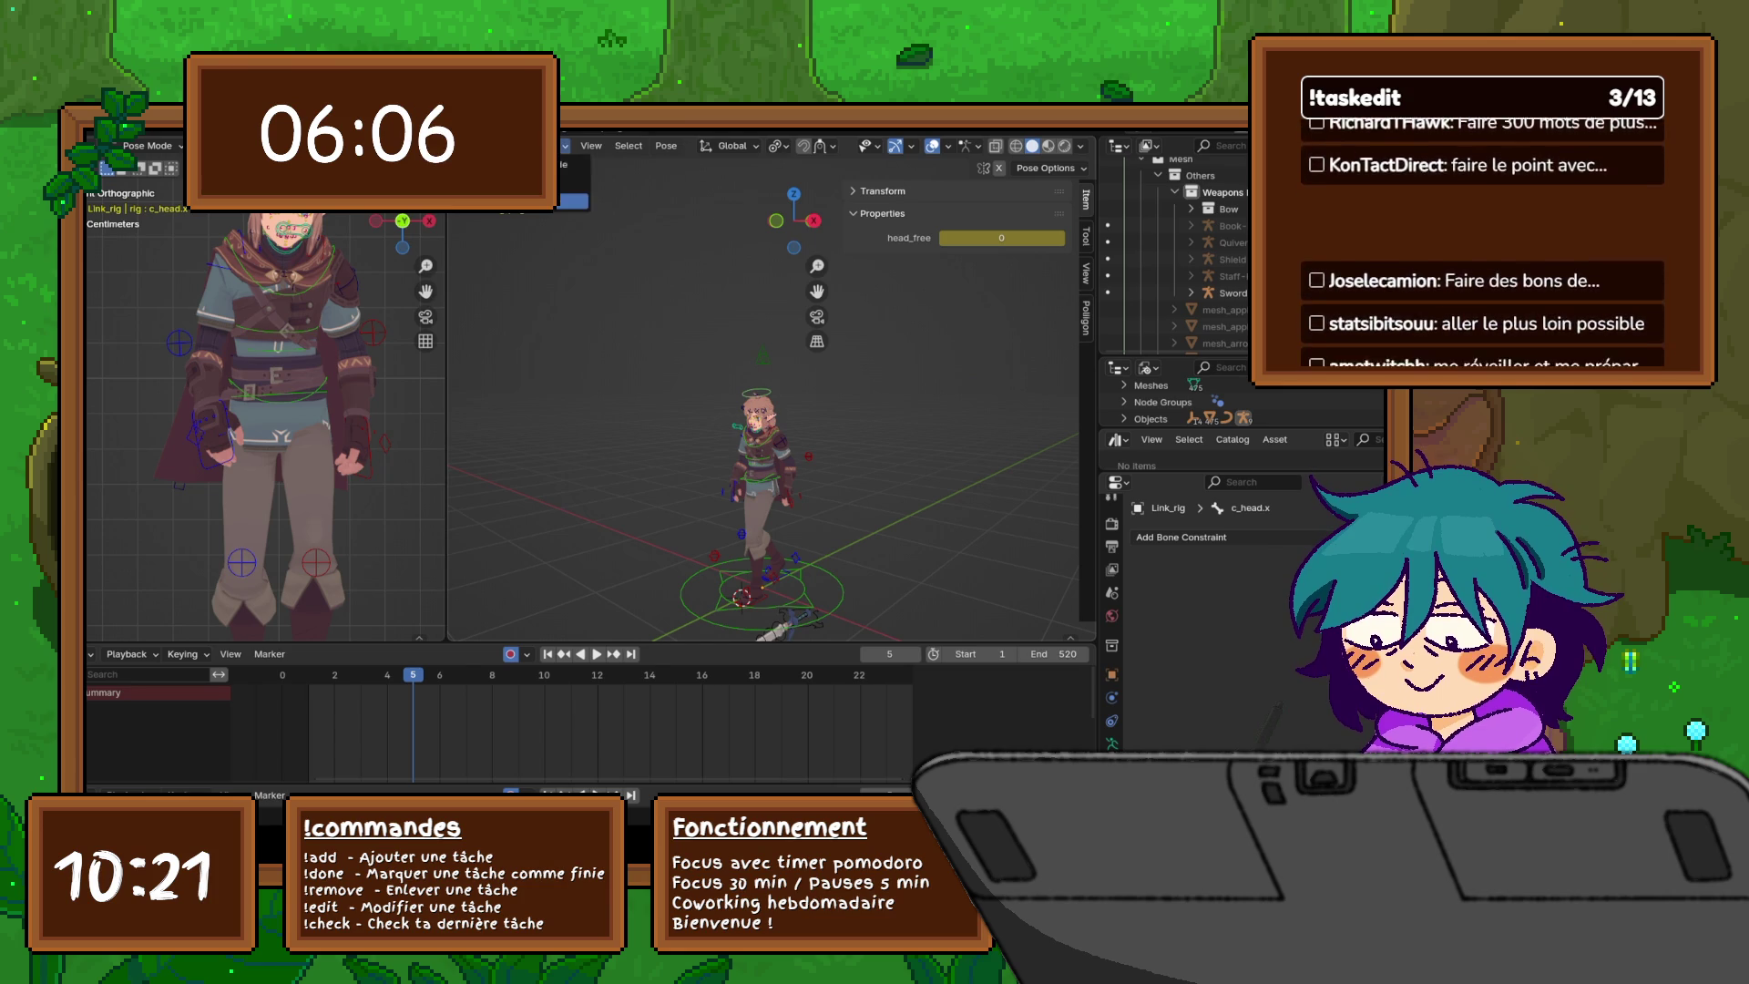
left_click(574, 200)
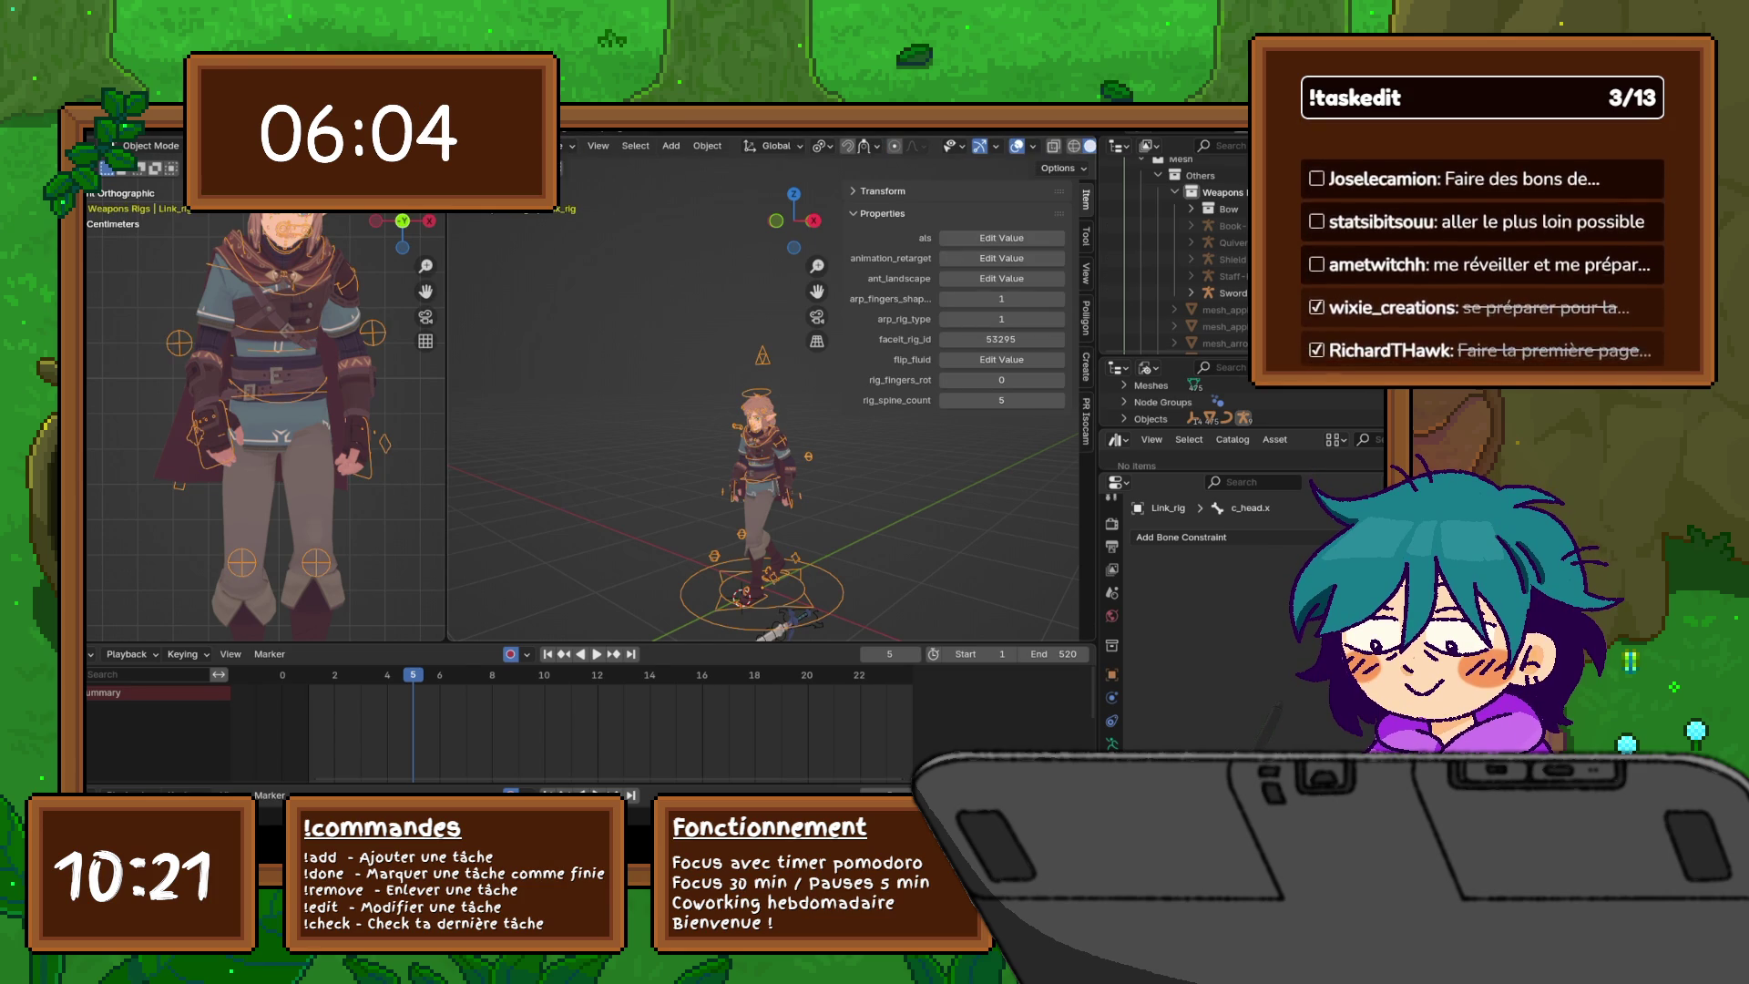
key("alt+a")
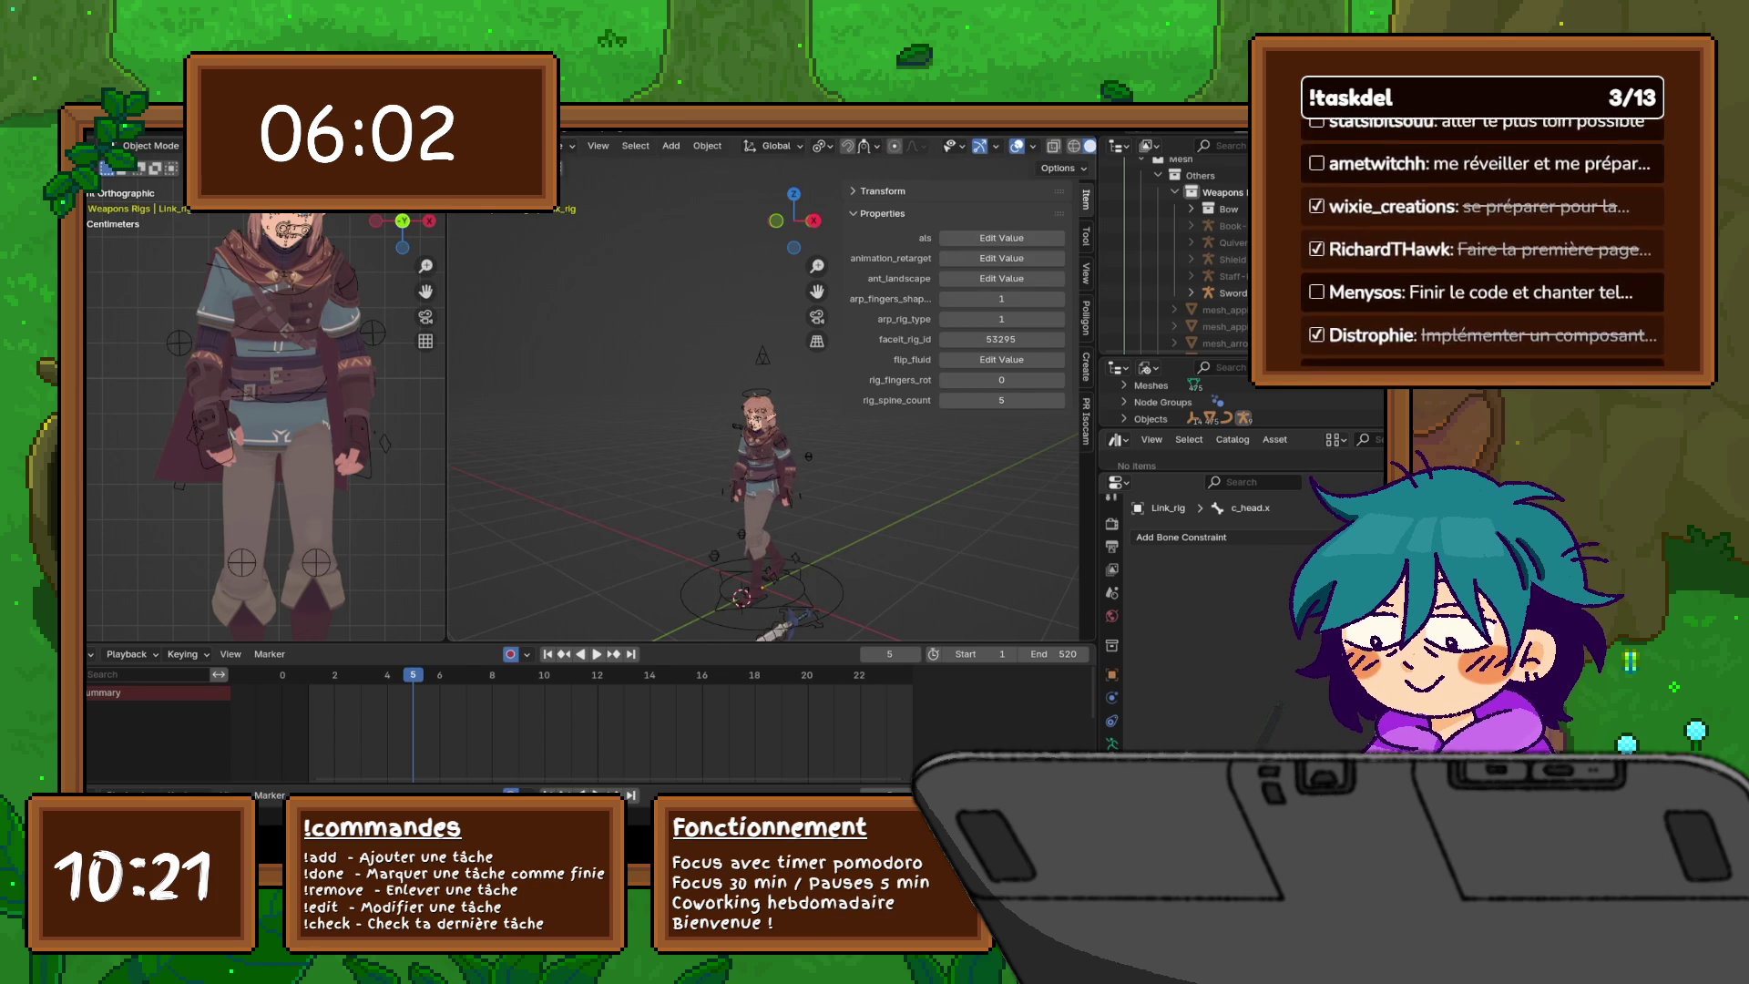
- Select the sword mesh, then Sword-RIG in the Outliner, and enter Pose Mode
scroll(765, 511, "down", 3)
left_click(768, 524)
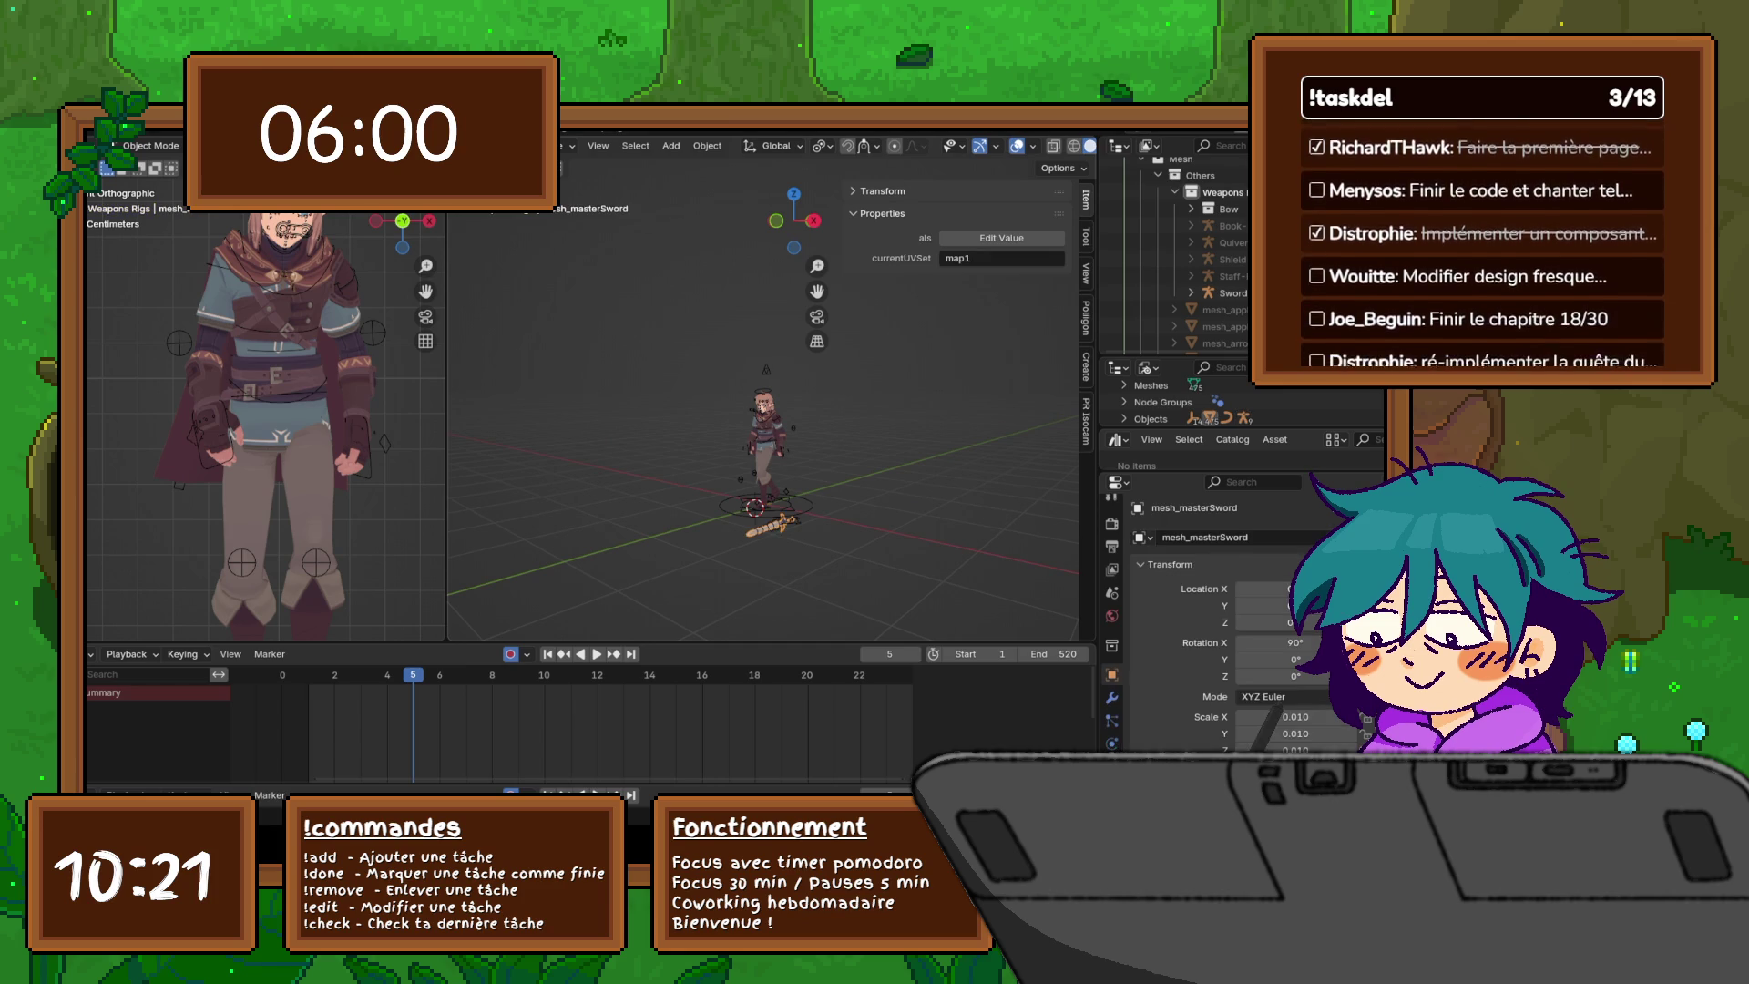
left_click(566, 146)
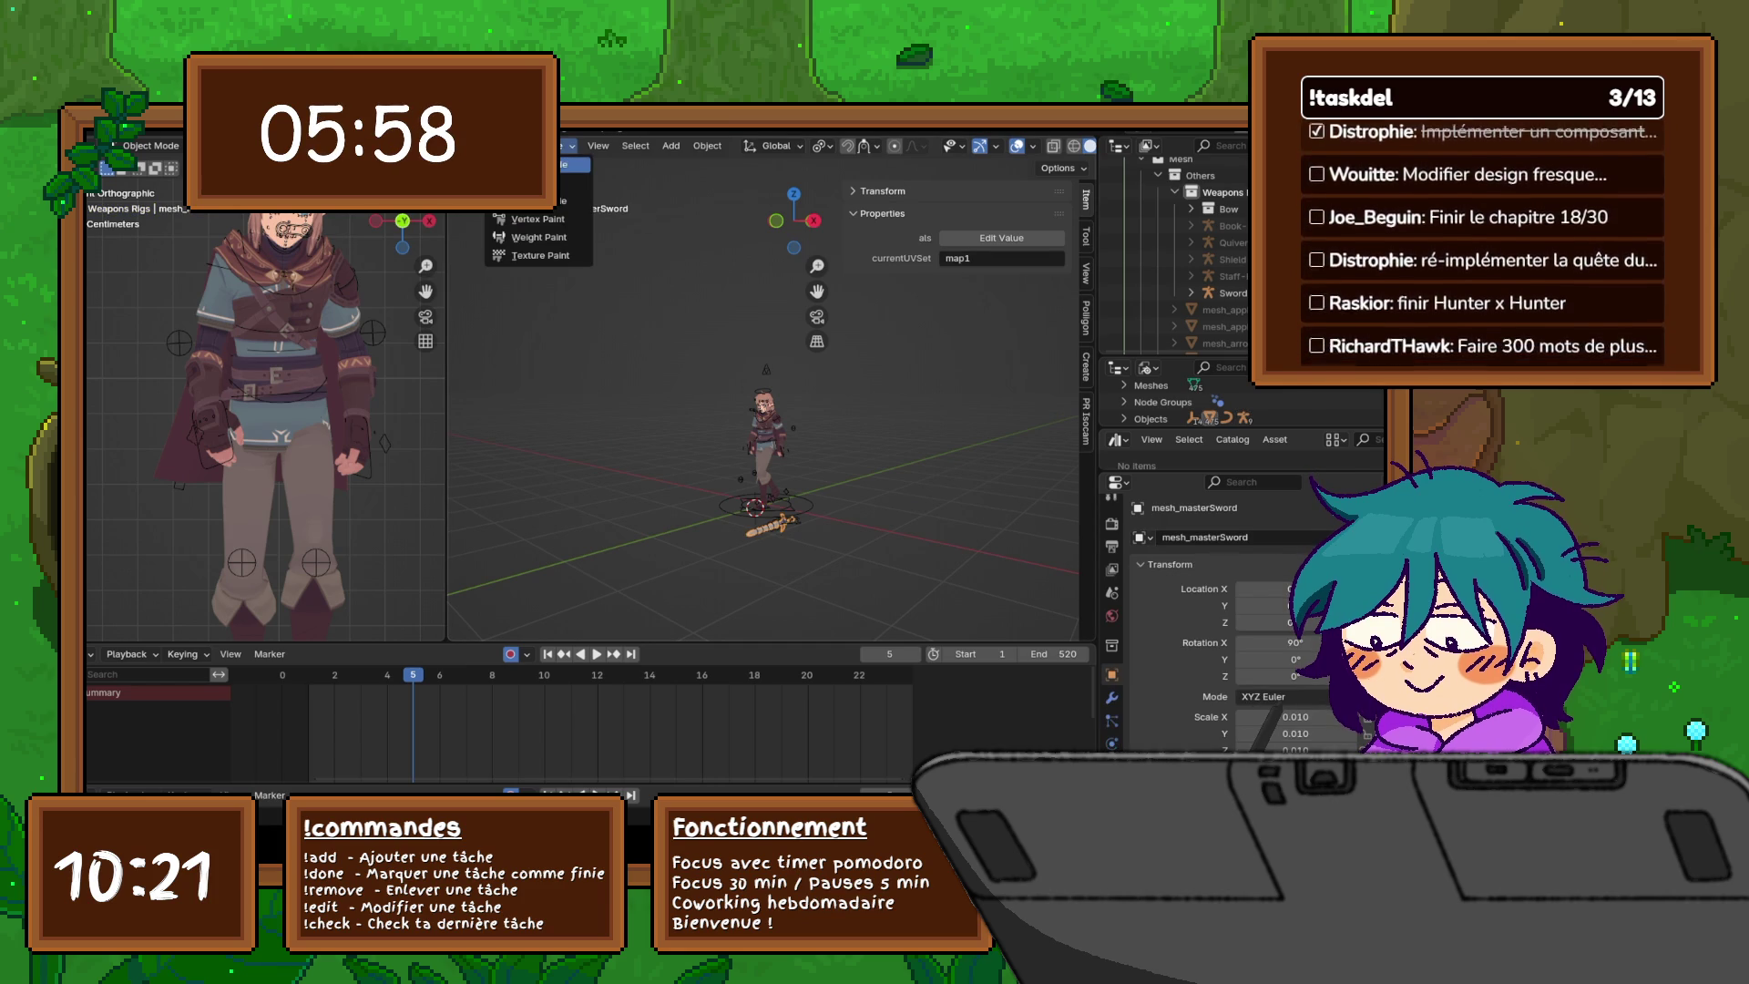
key("Escape")
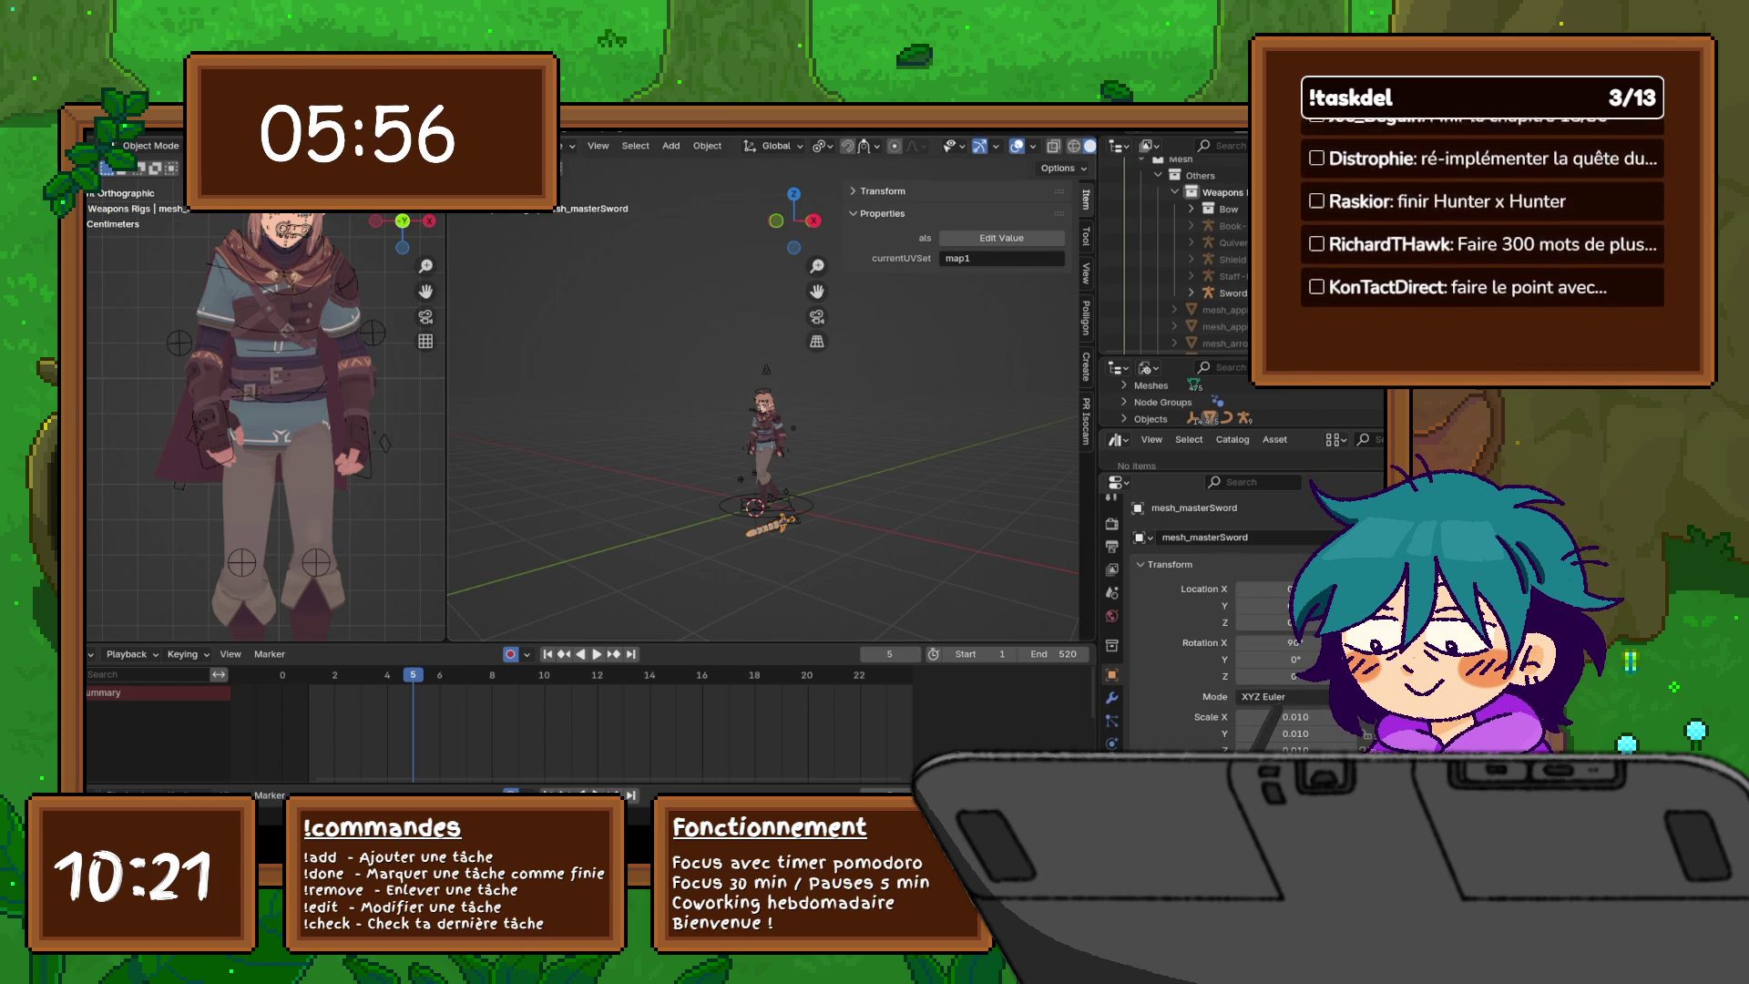
left_click(1233, 293)
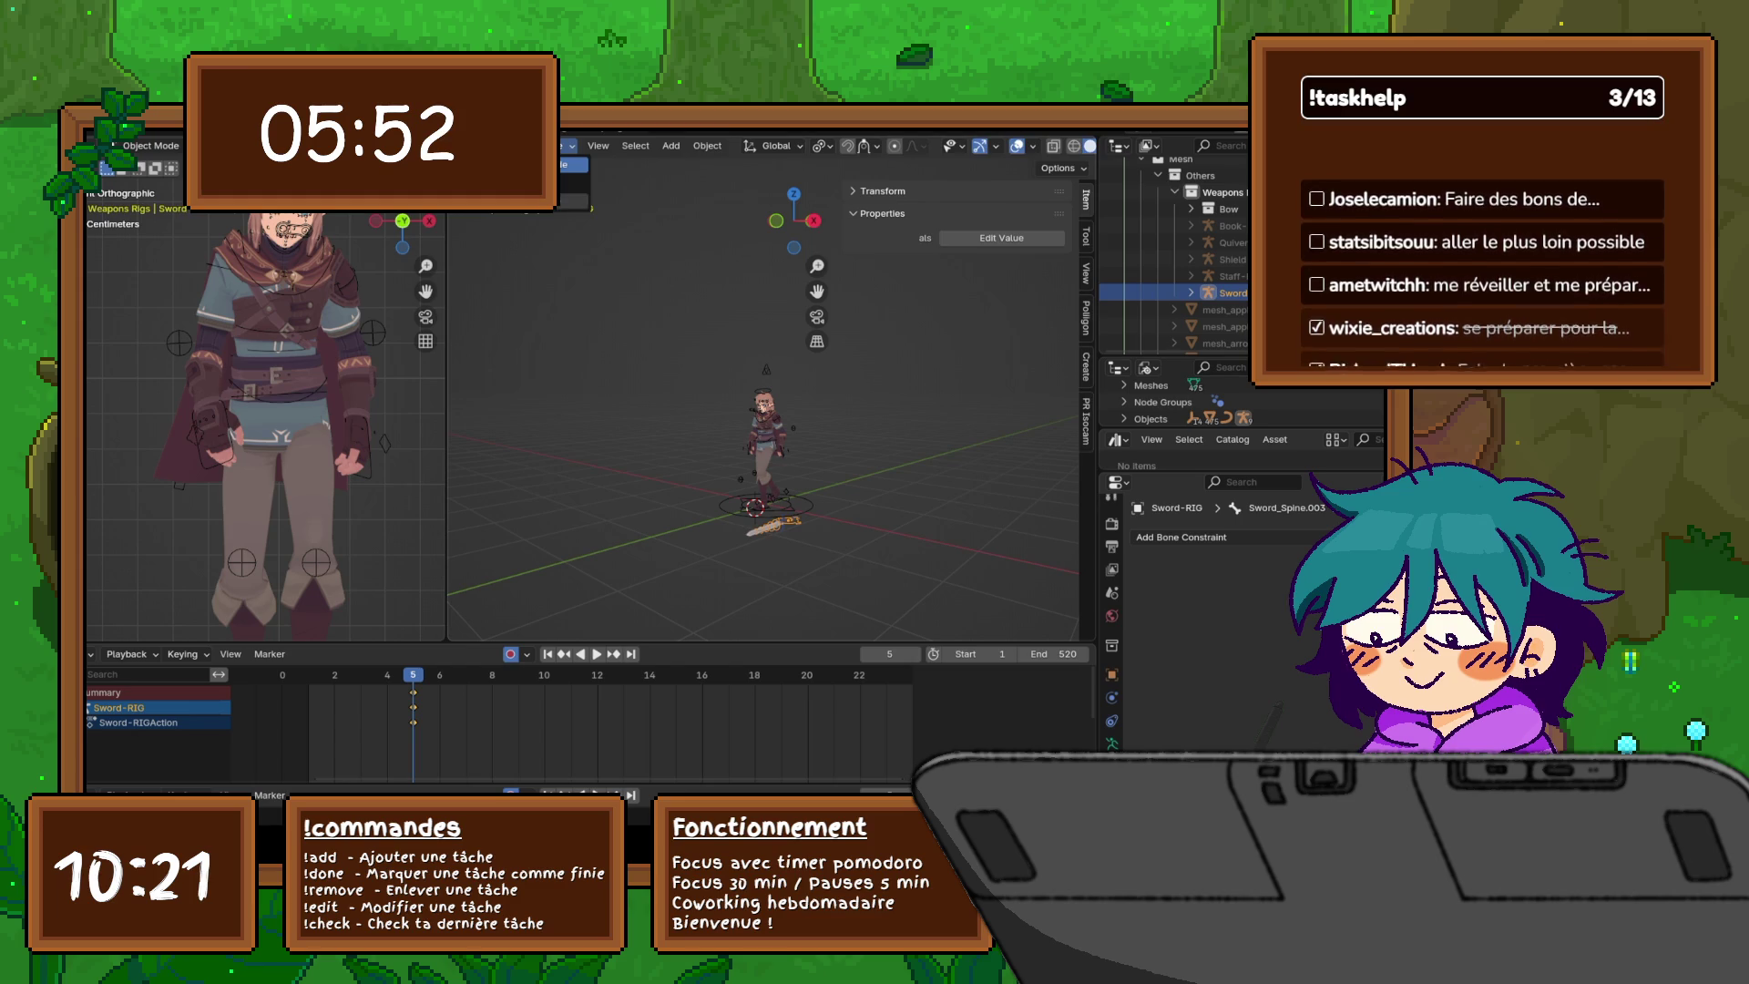
key("ctrl+Tab")
- Go back to Object Mode and select the character rig Link_rig
scroll(765, 401, "up", 2)
scroll(765, 401, "up", 4)
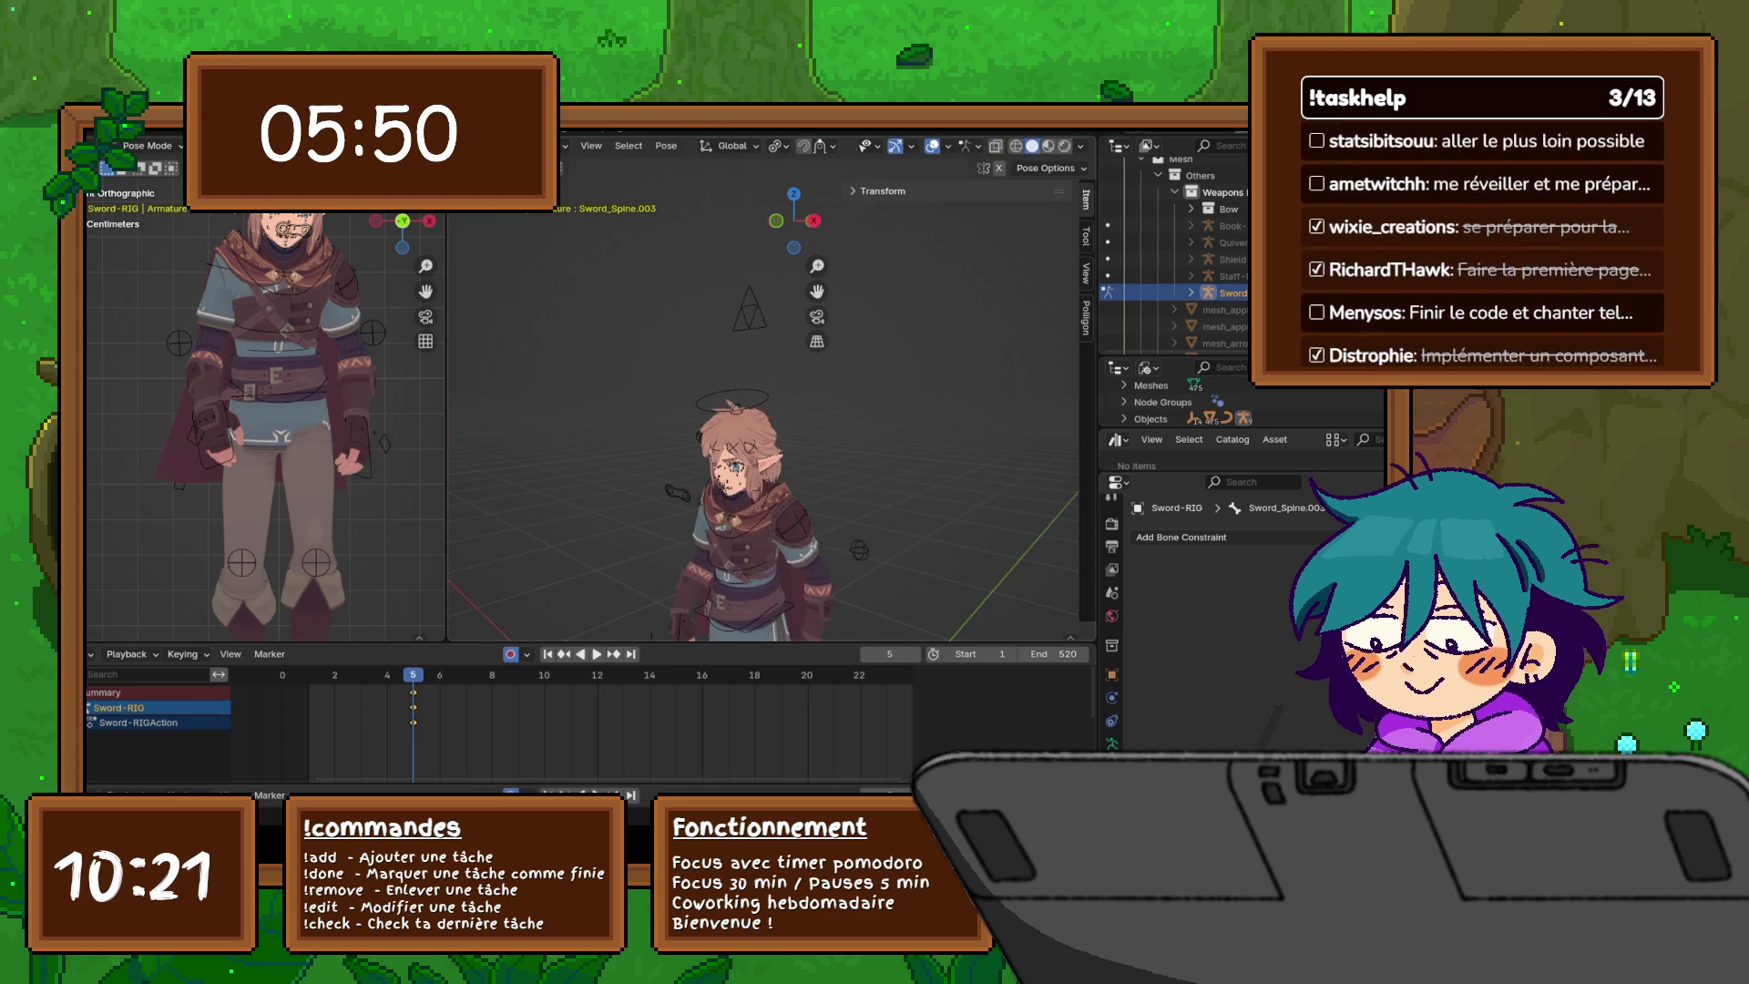
scroll(765, 400, "down", 5)
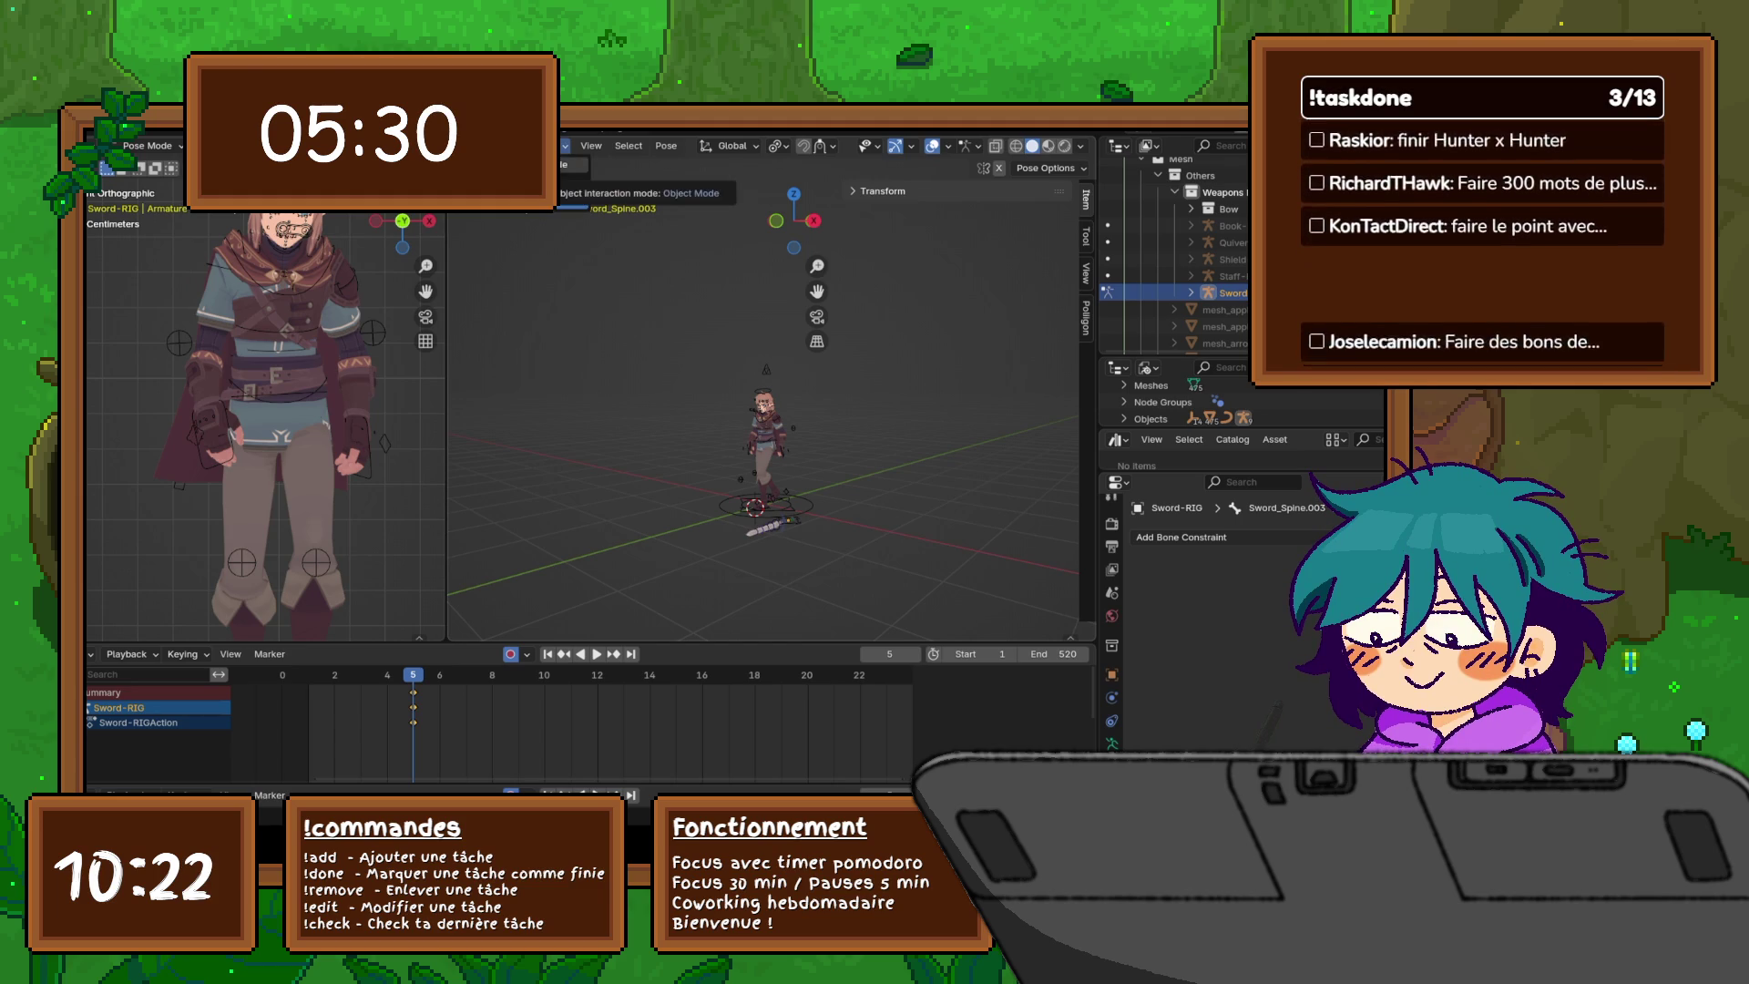
left_click(538, 175)
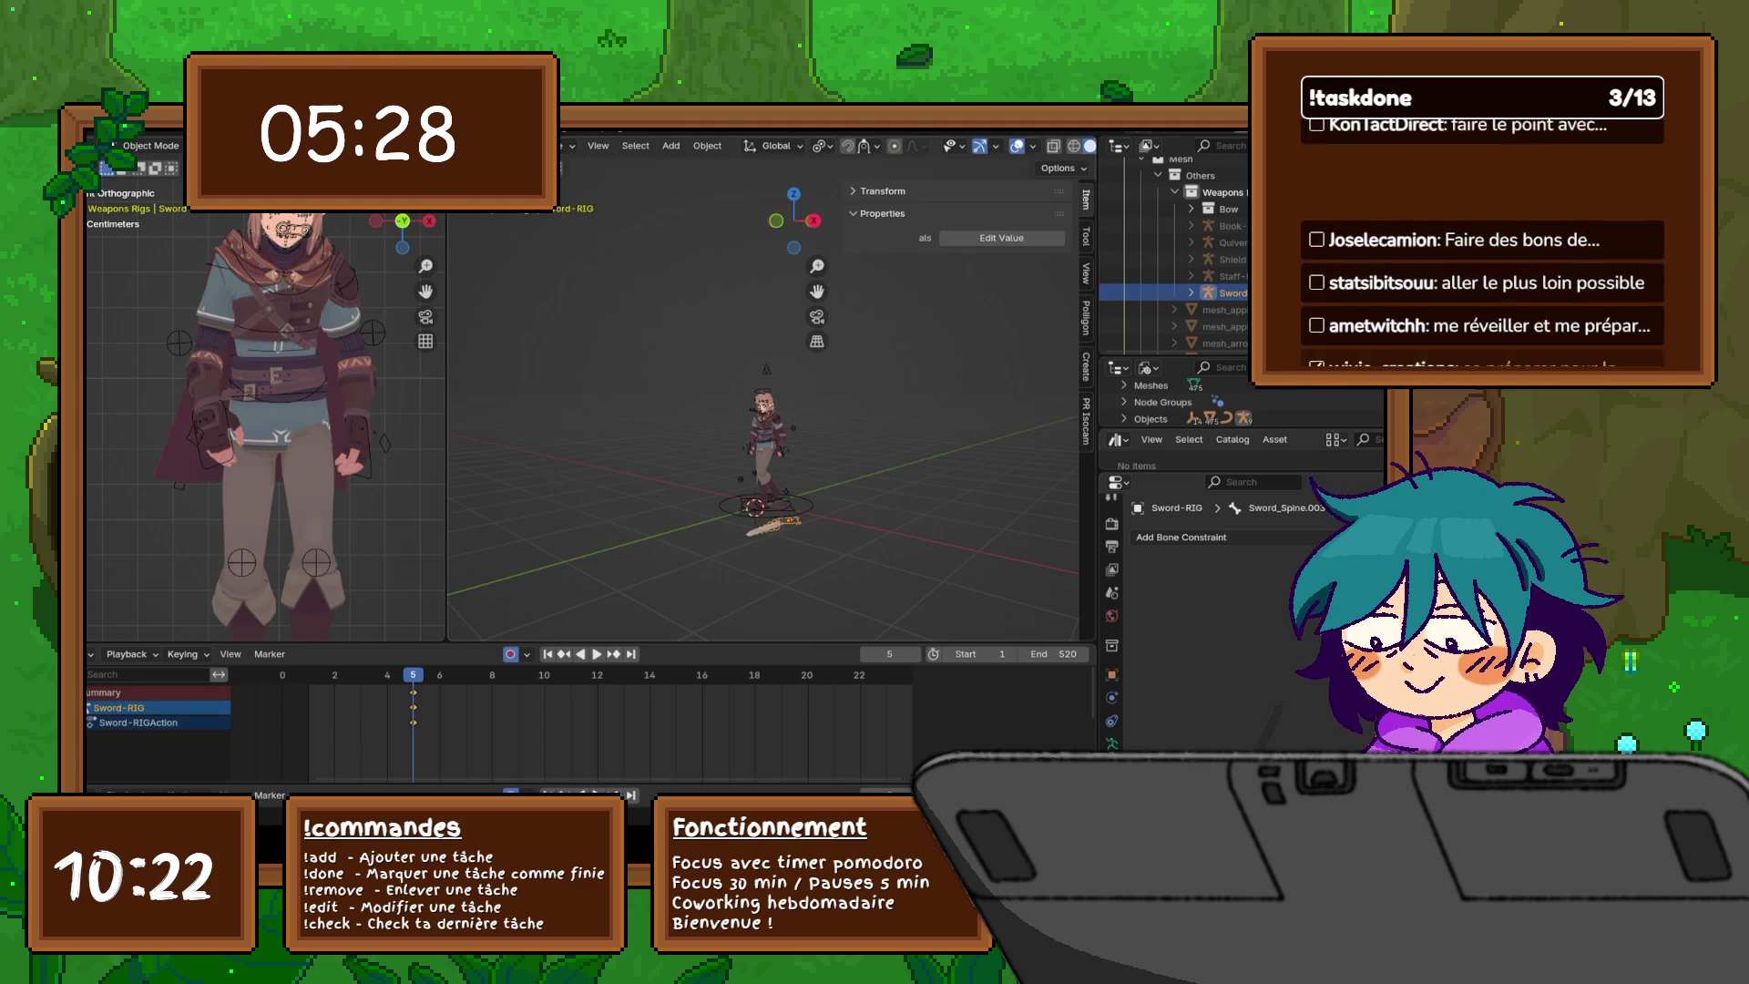
left_click(763, 437)
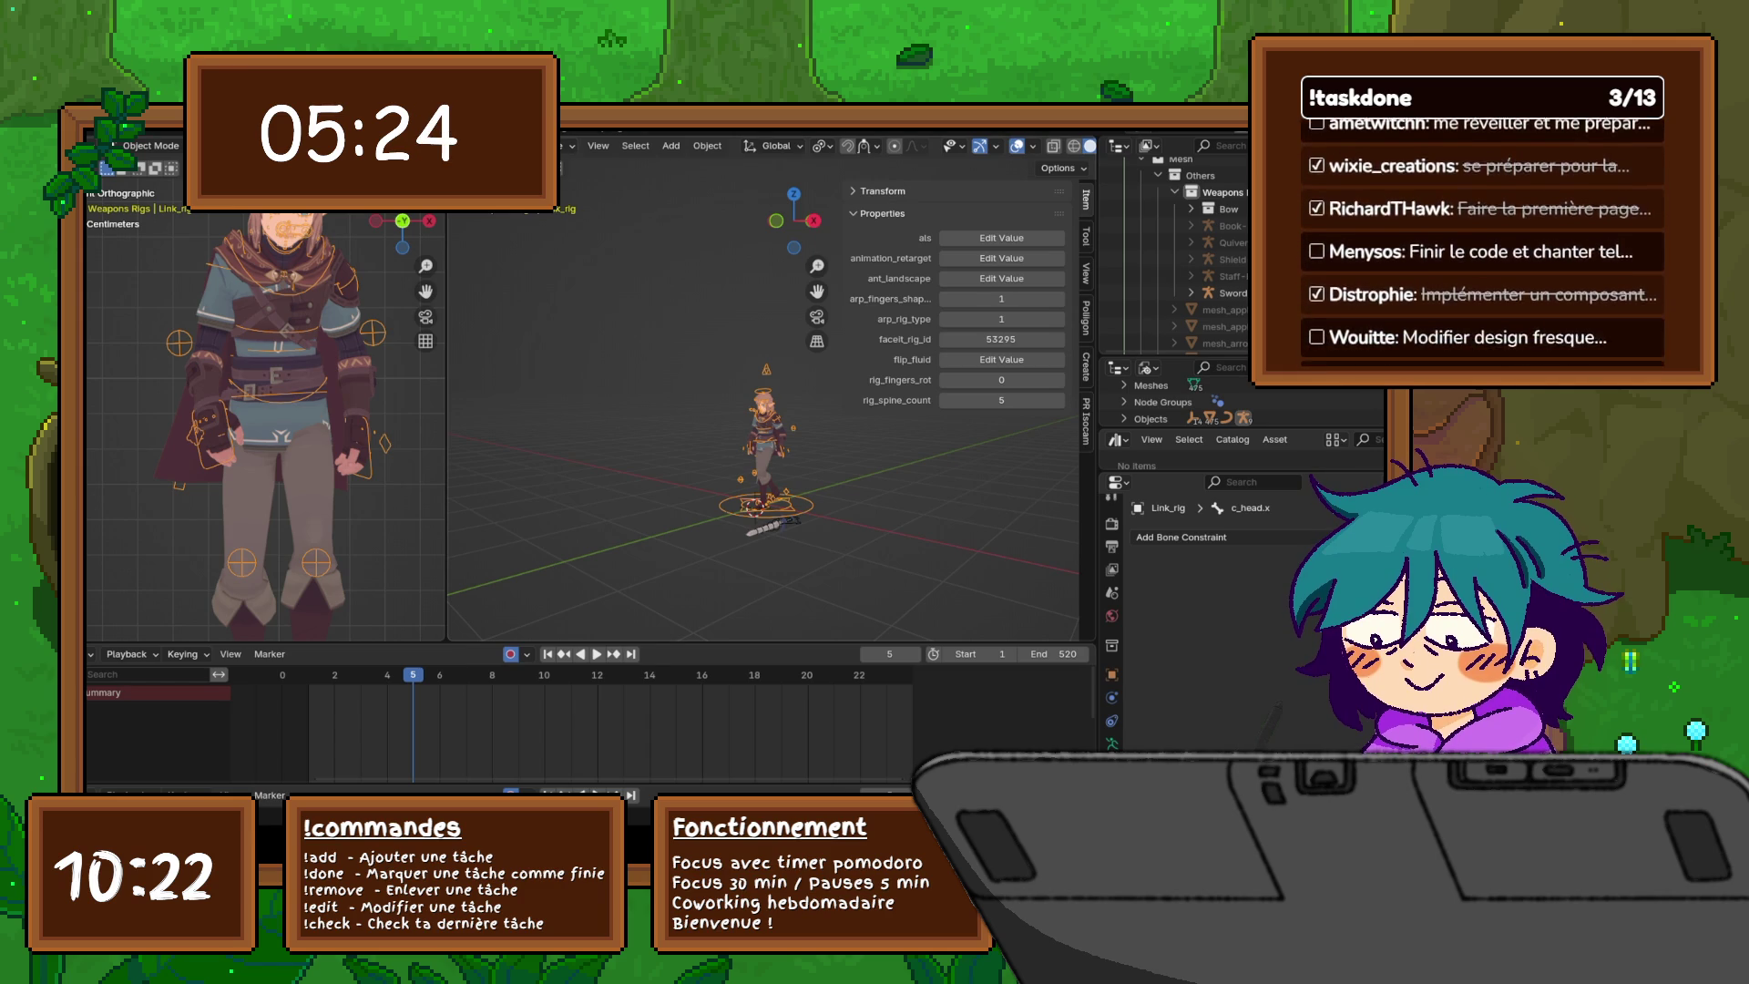
- Put Sword-RIG into Pose Mode and try moving the root.Sword bone, cancelling the move
left_click(1233, 292)
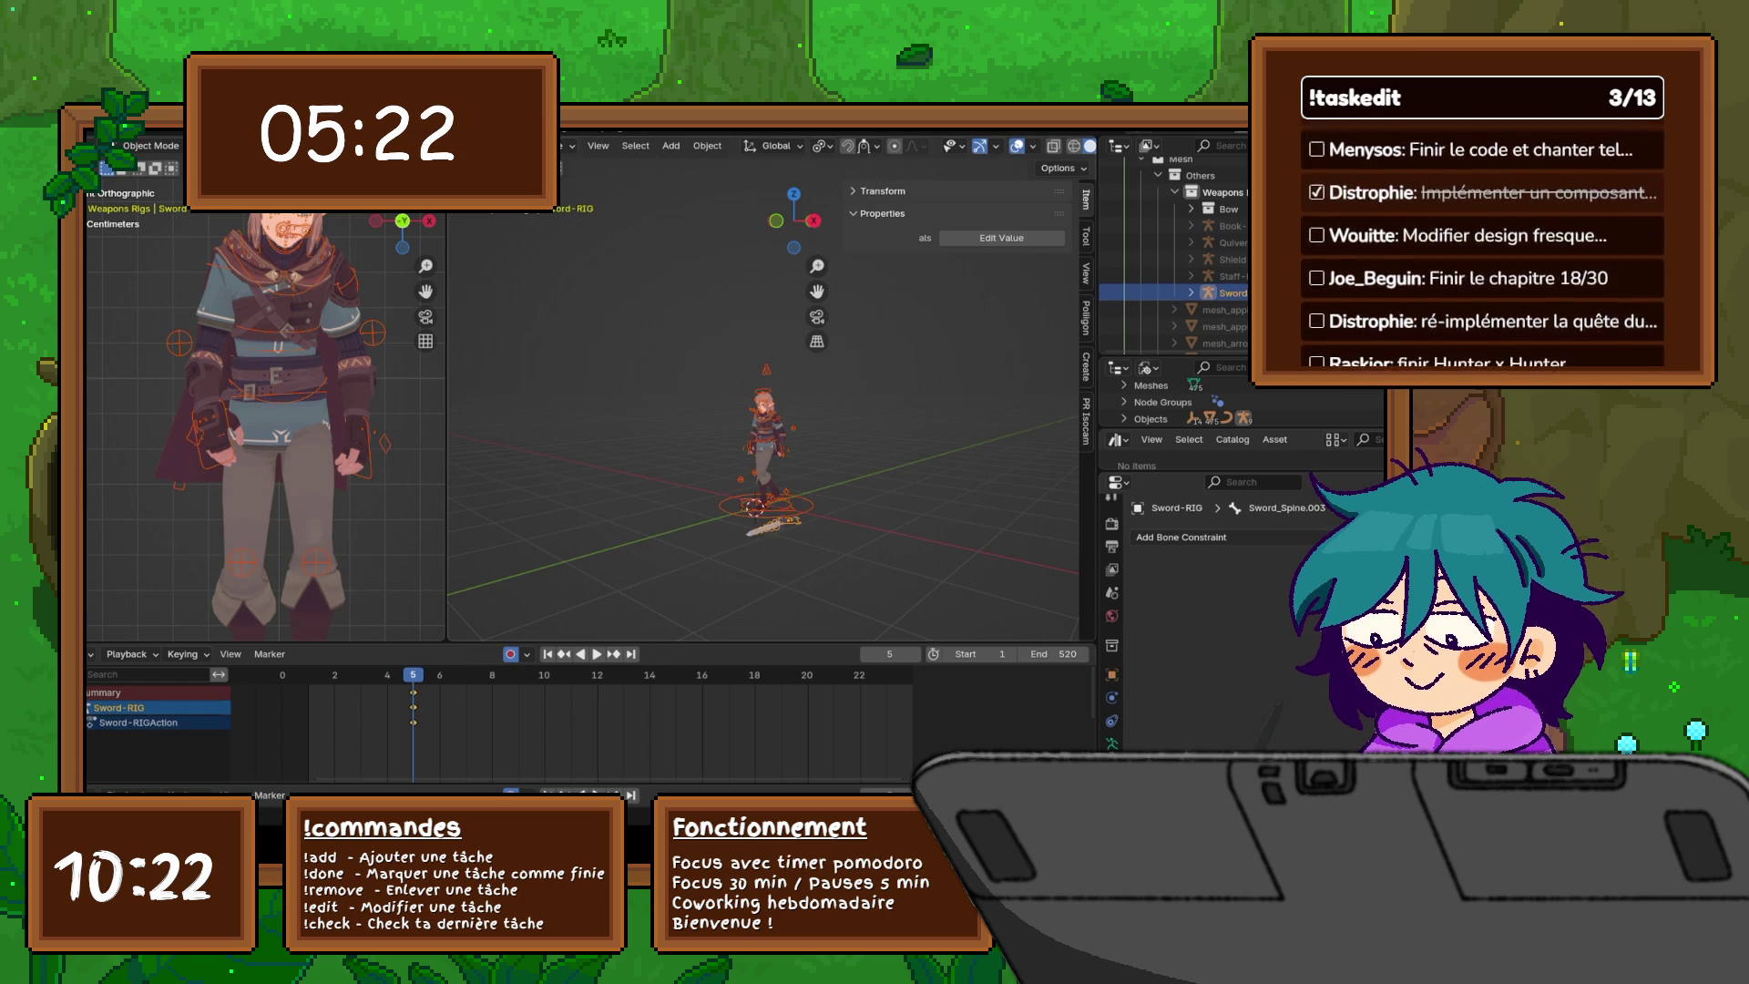
left_click(570, 145)
left_click(572, 164)
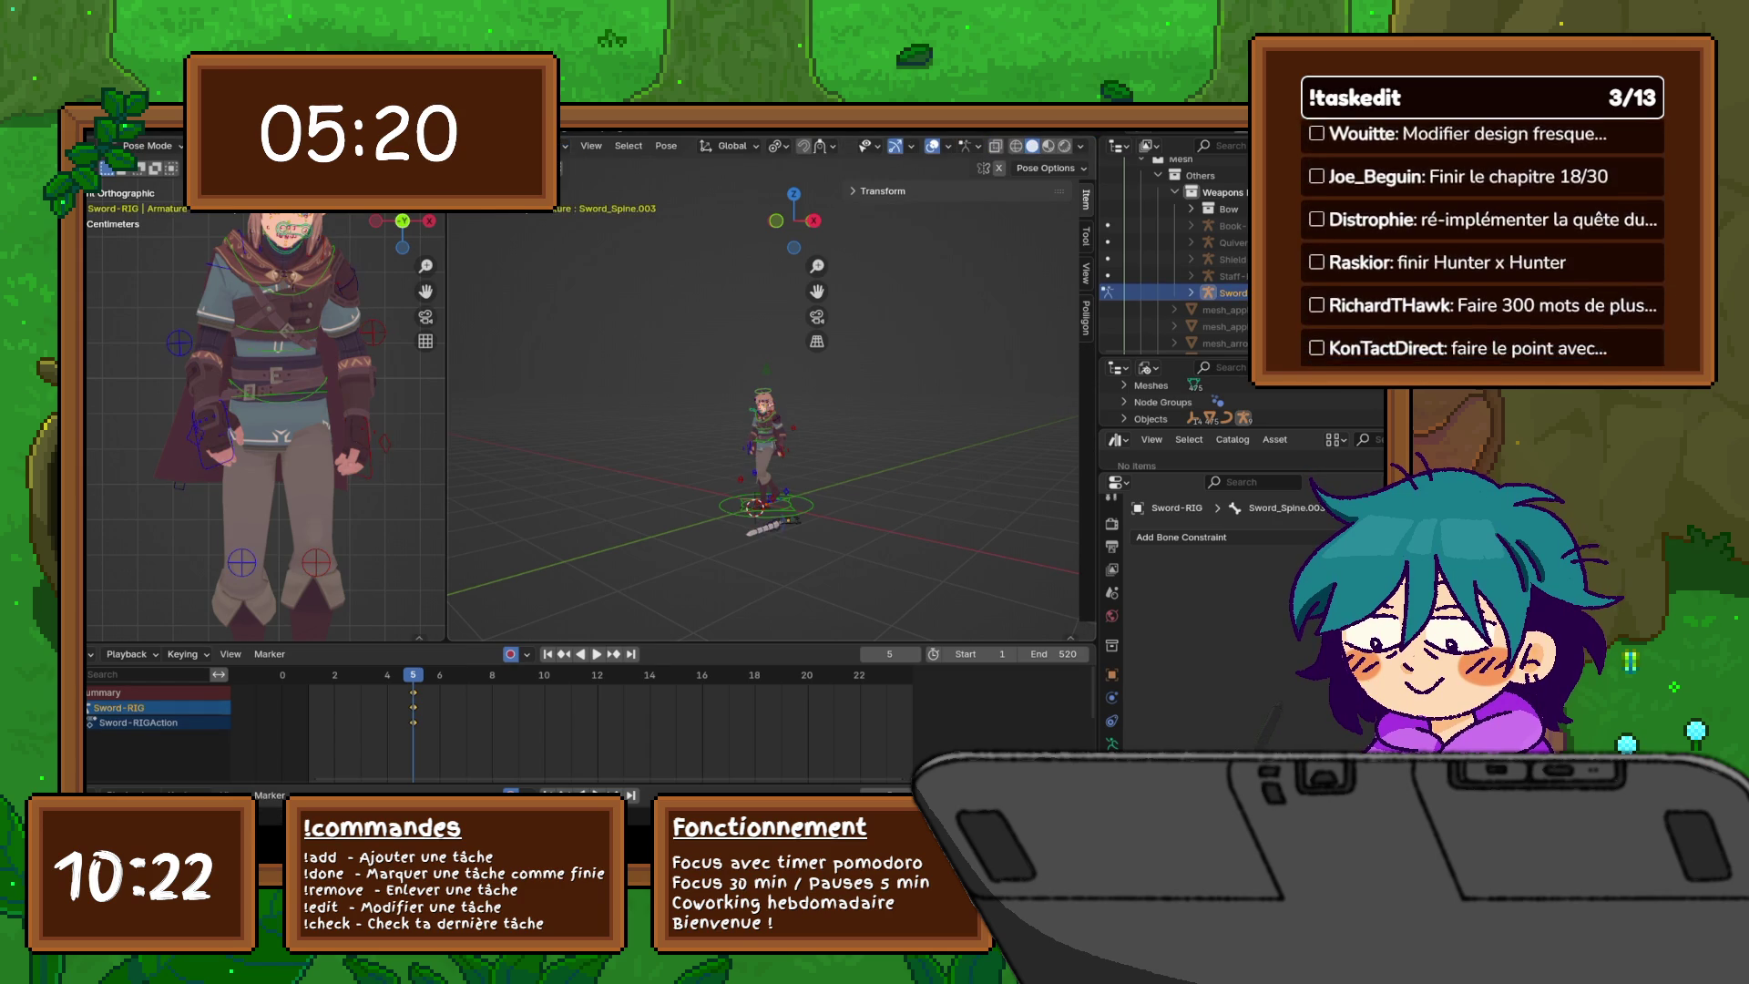
scroll(779, 478, "up", 5)
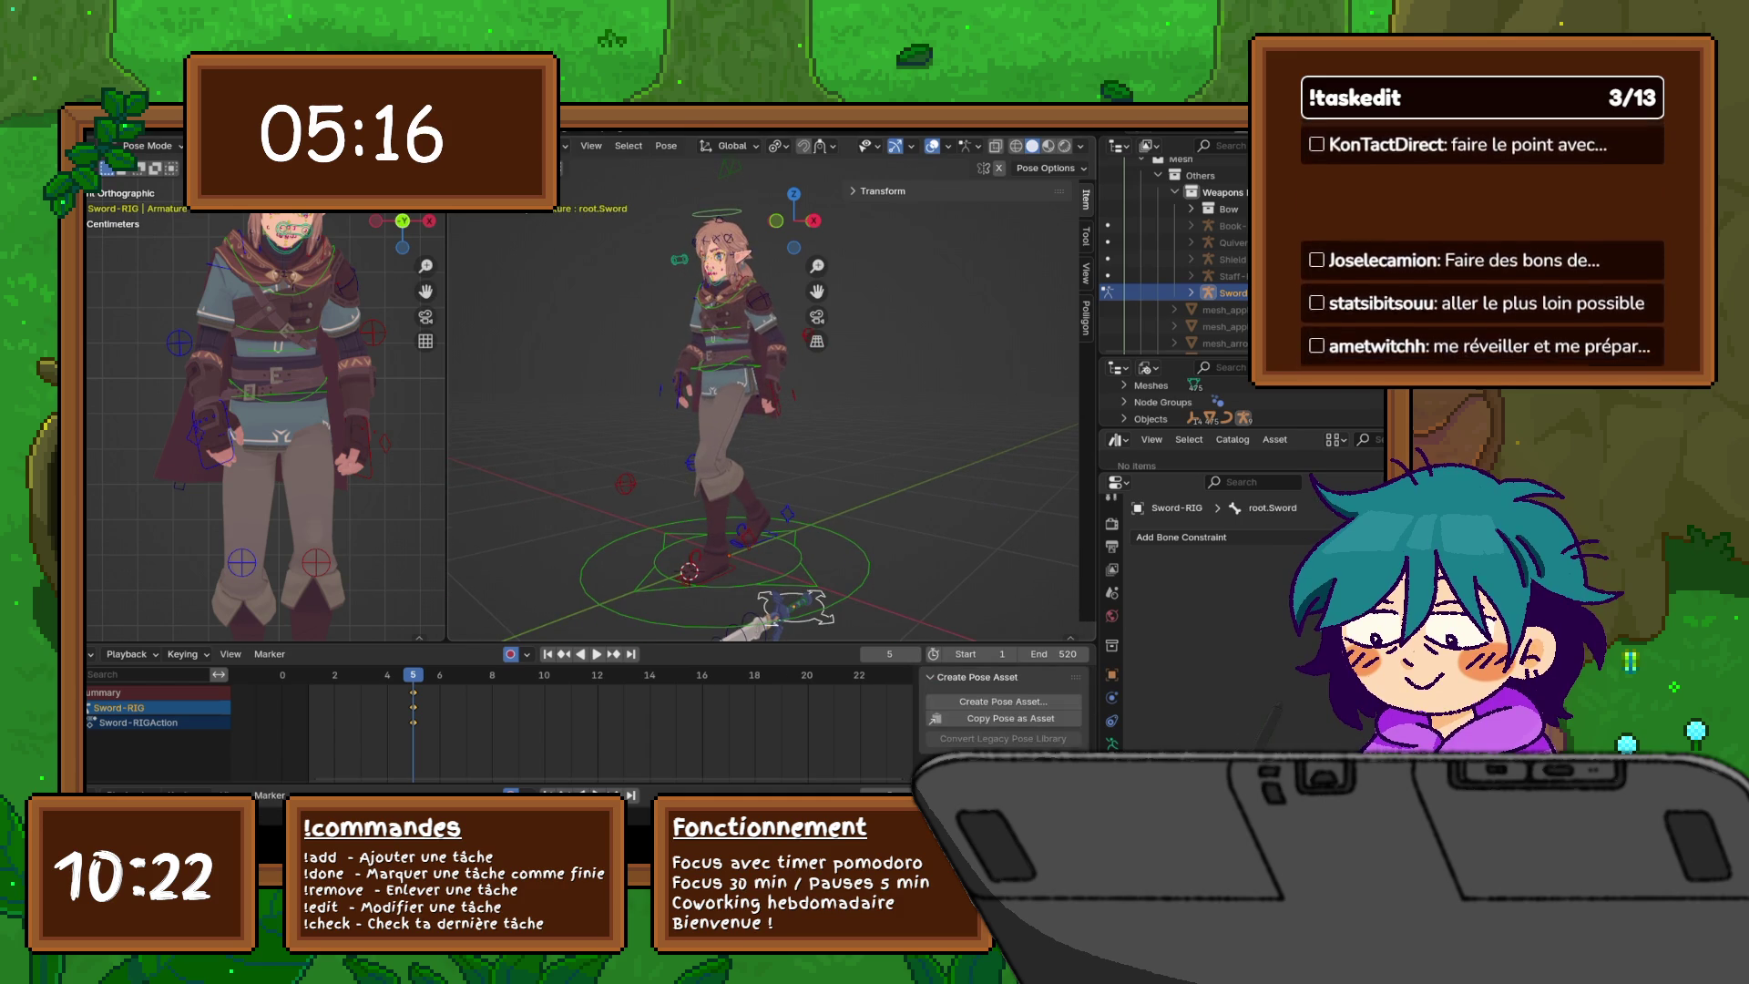
left_click(793, 609)
key("g")
key("Escape")
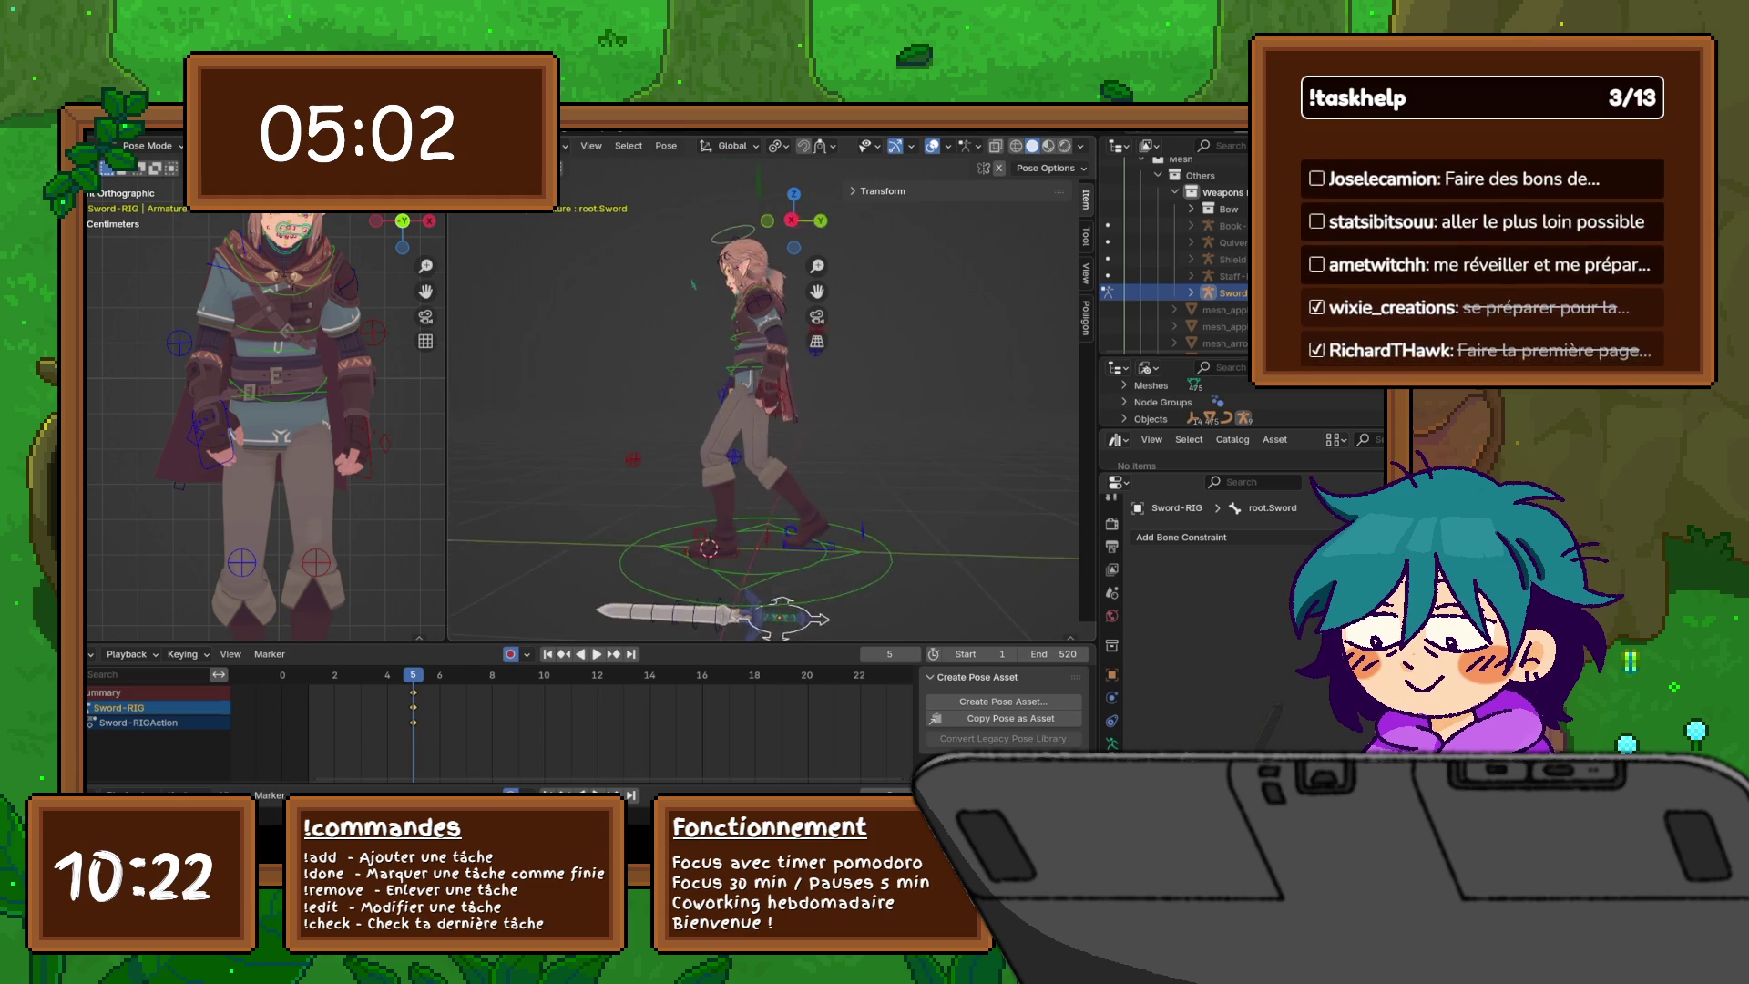
scroll(763, 410, "down", 3)
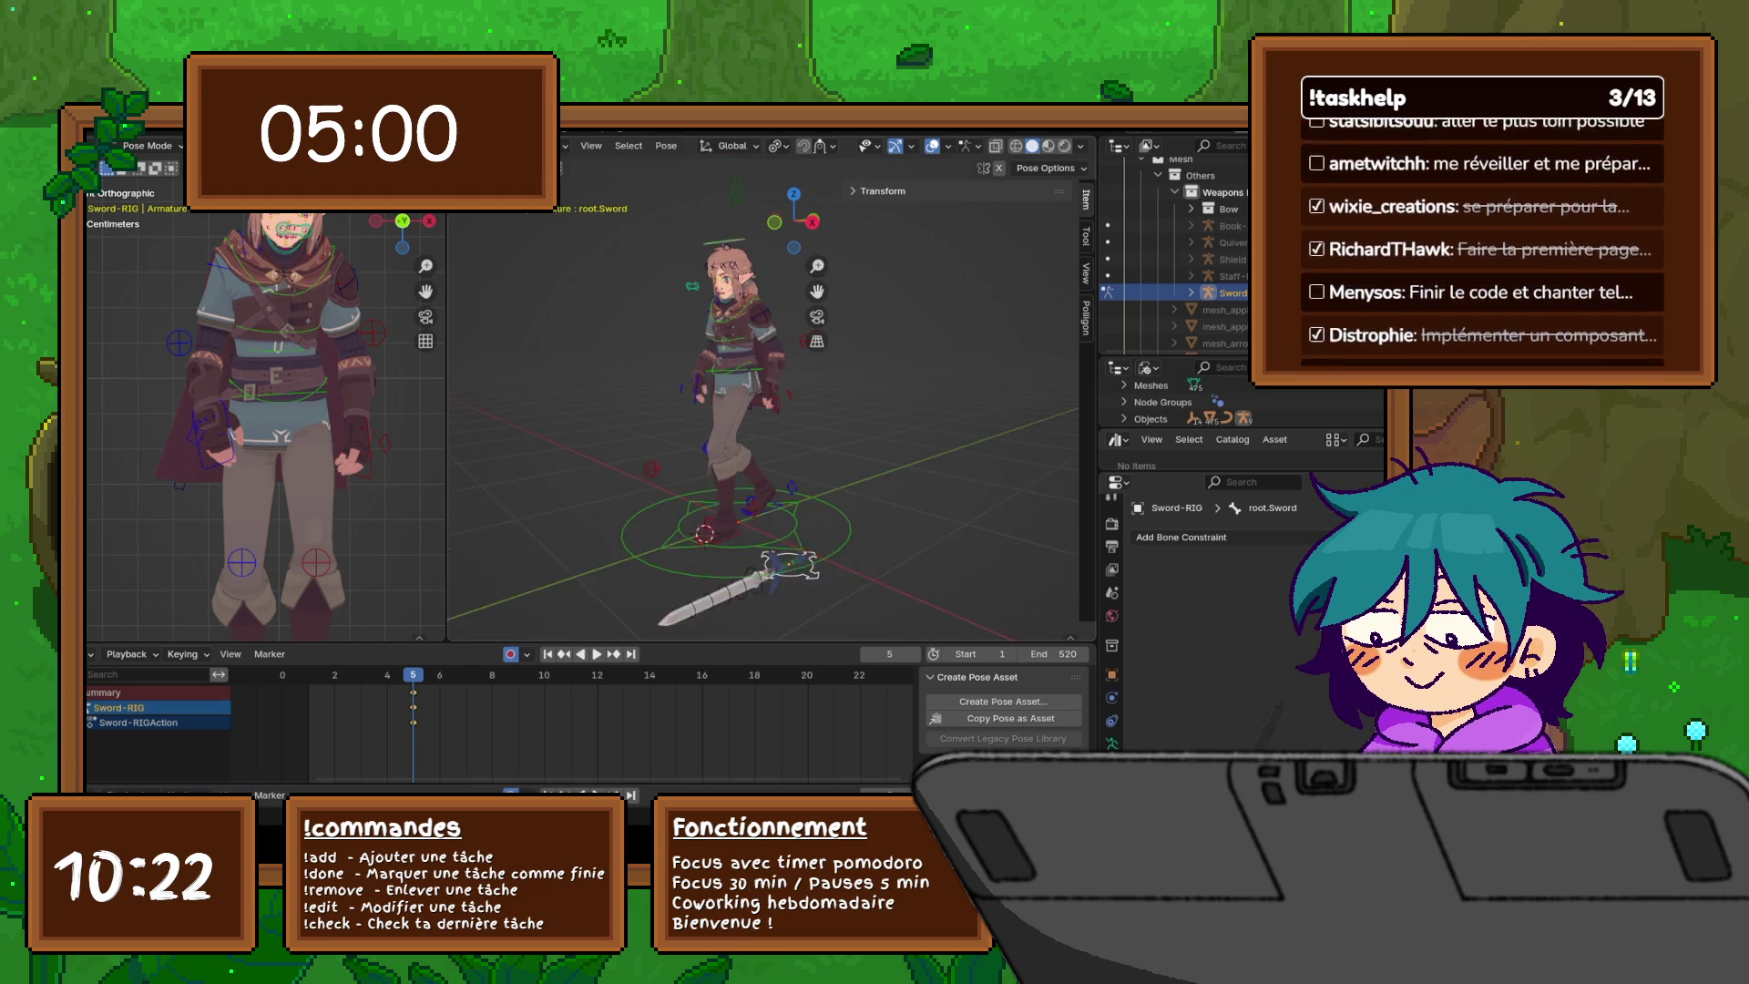
- Tick Hide - Master Sword in the rig's properties to hide the sword
left_click(747, 252)
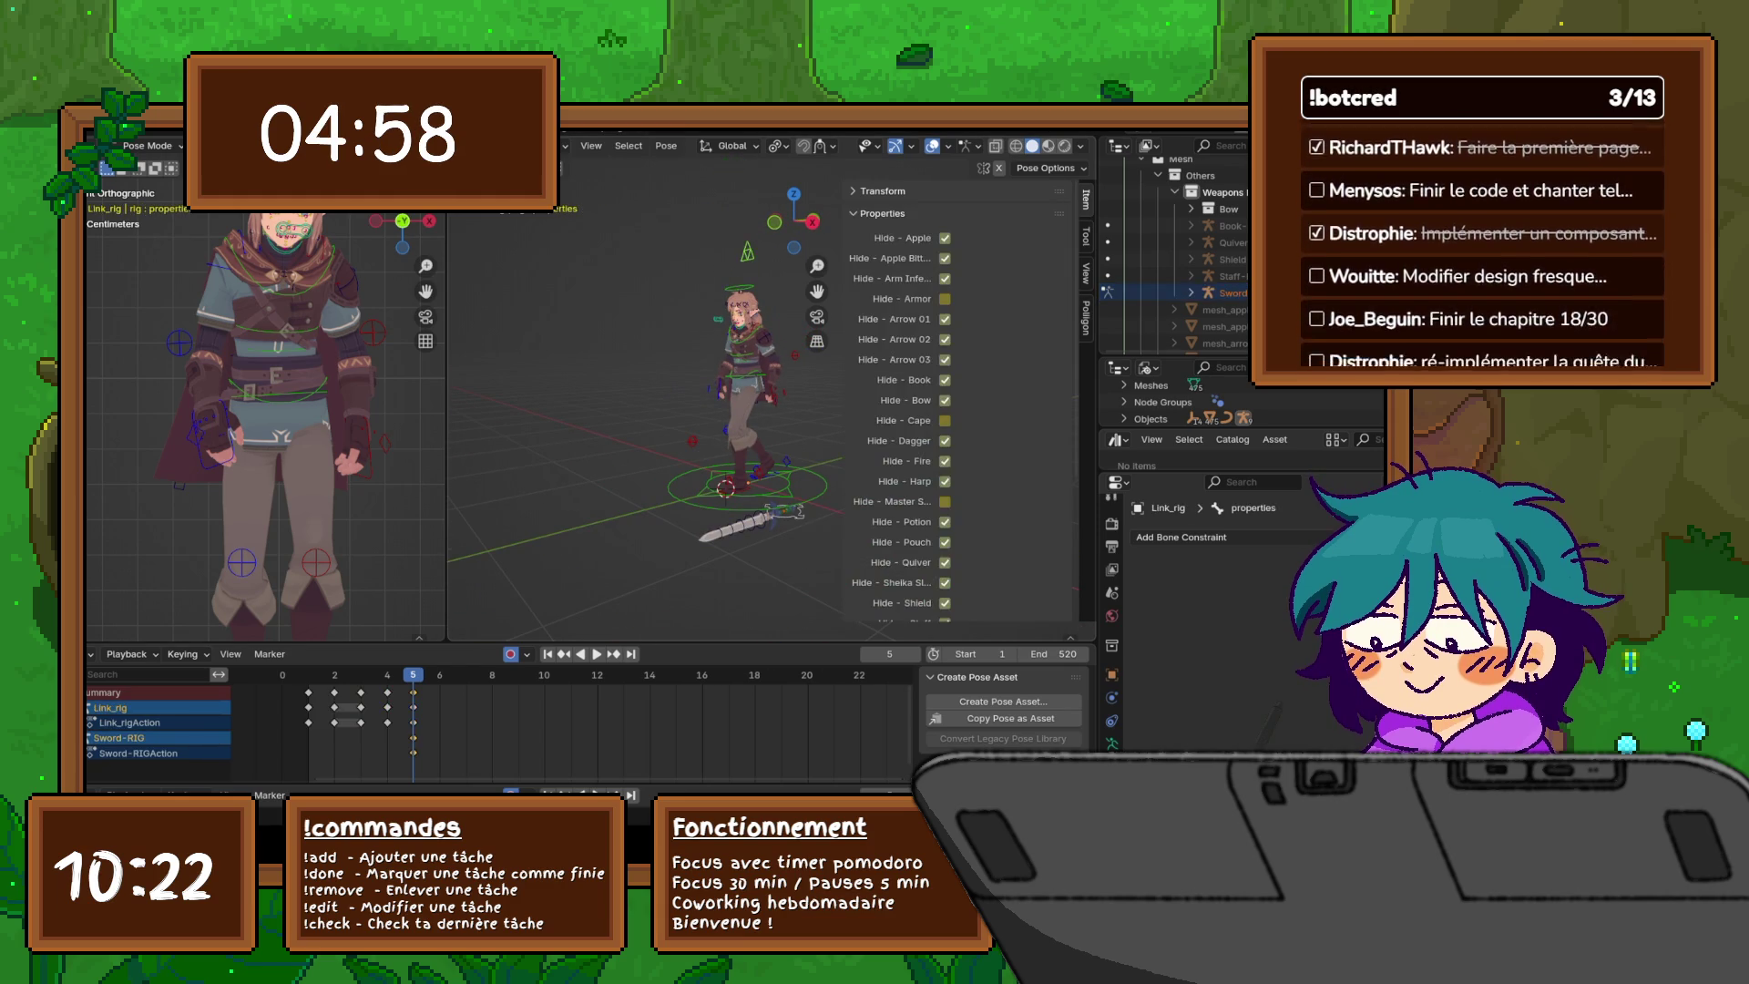
left_click(945, 501)
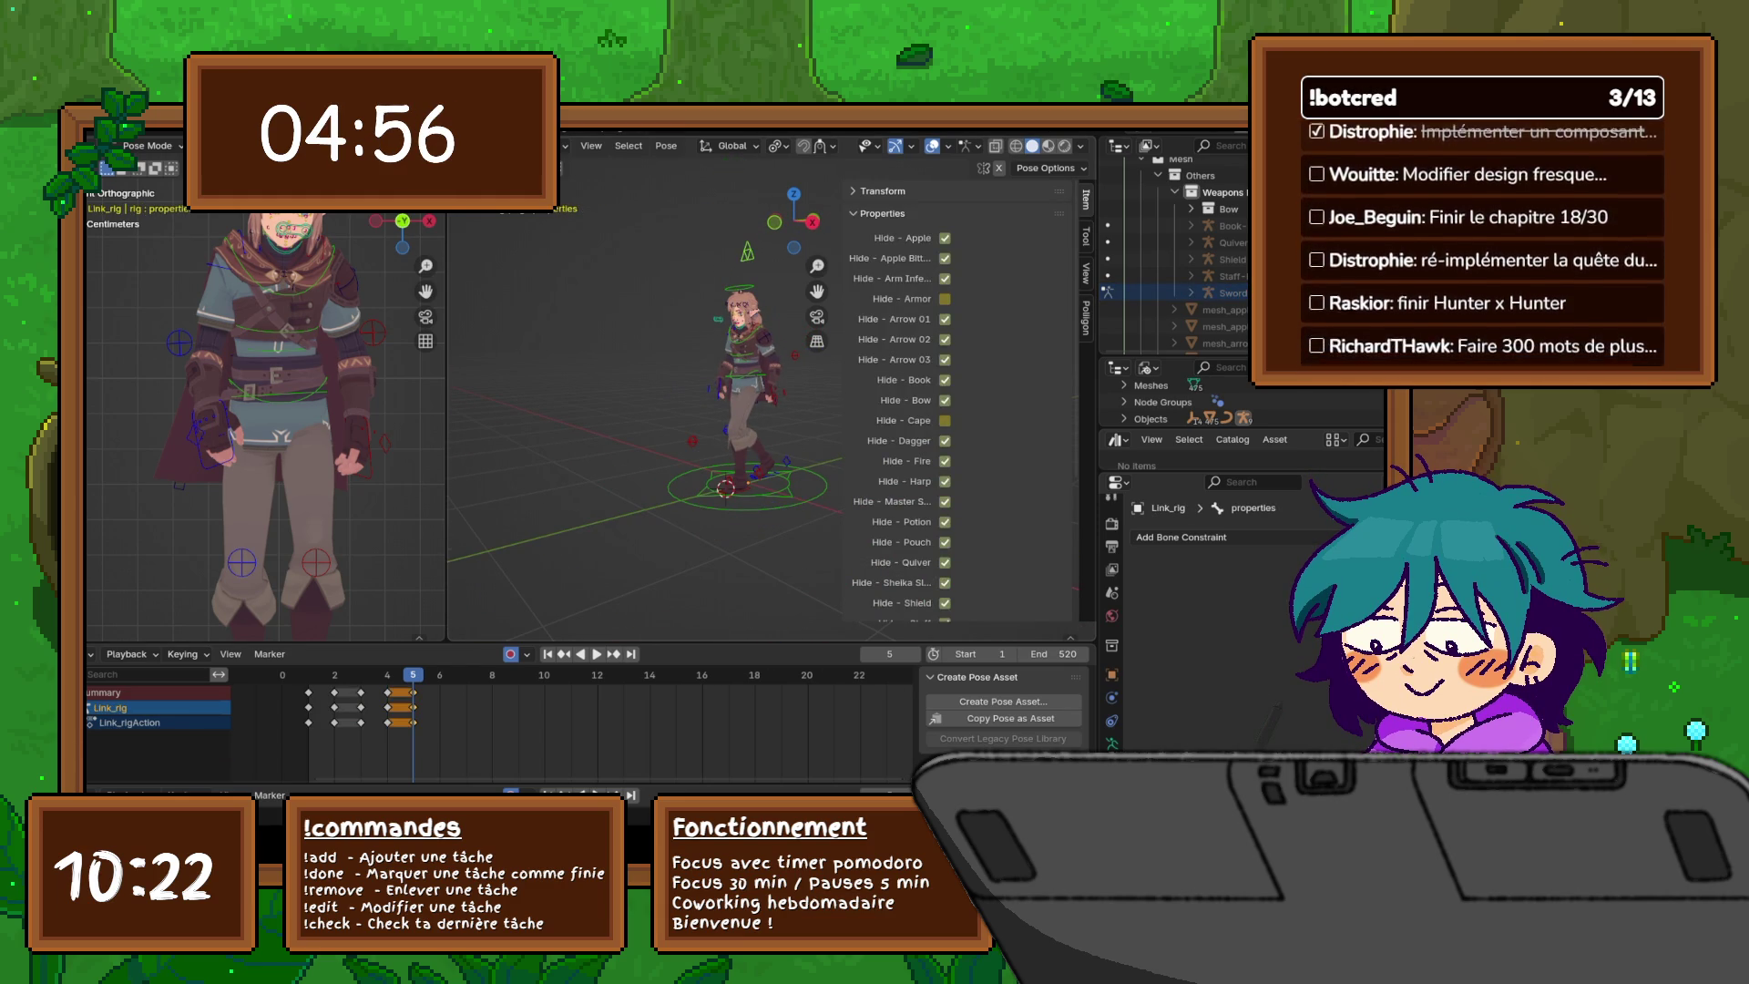
left_click(864, 213)
key("n")
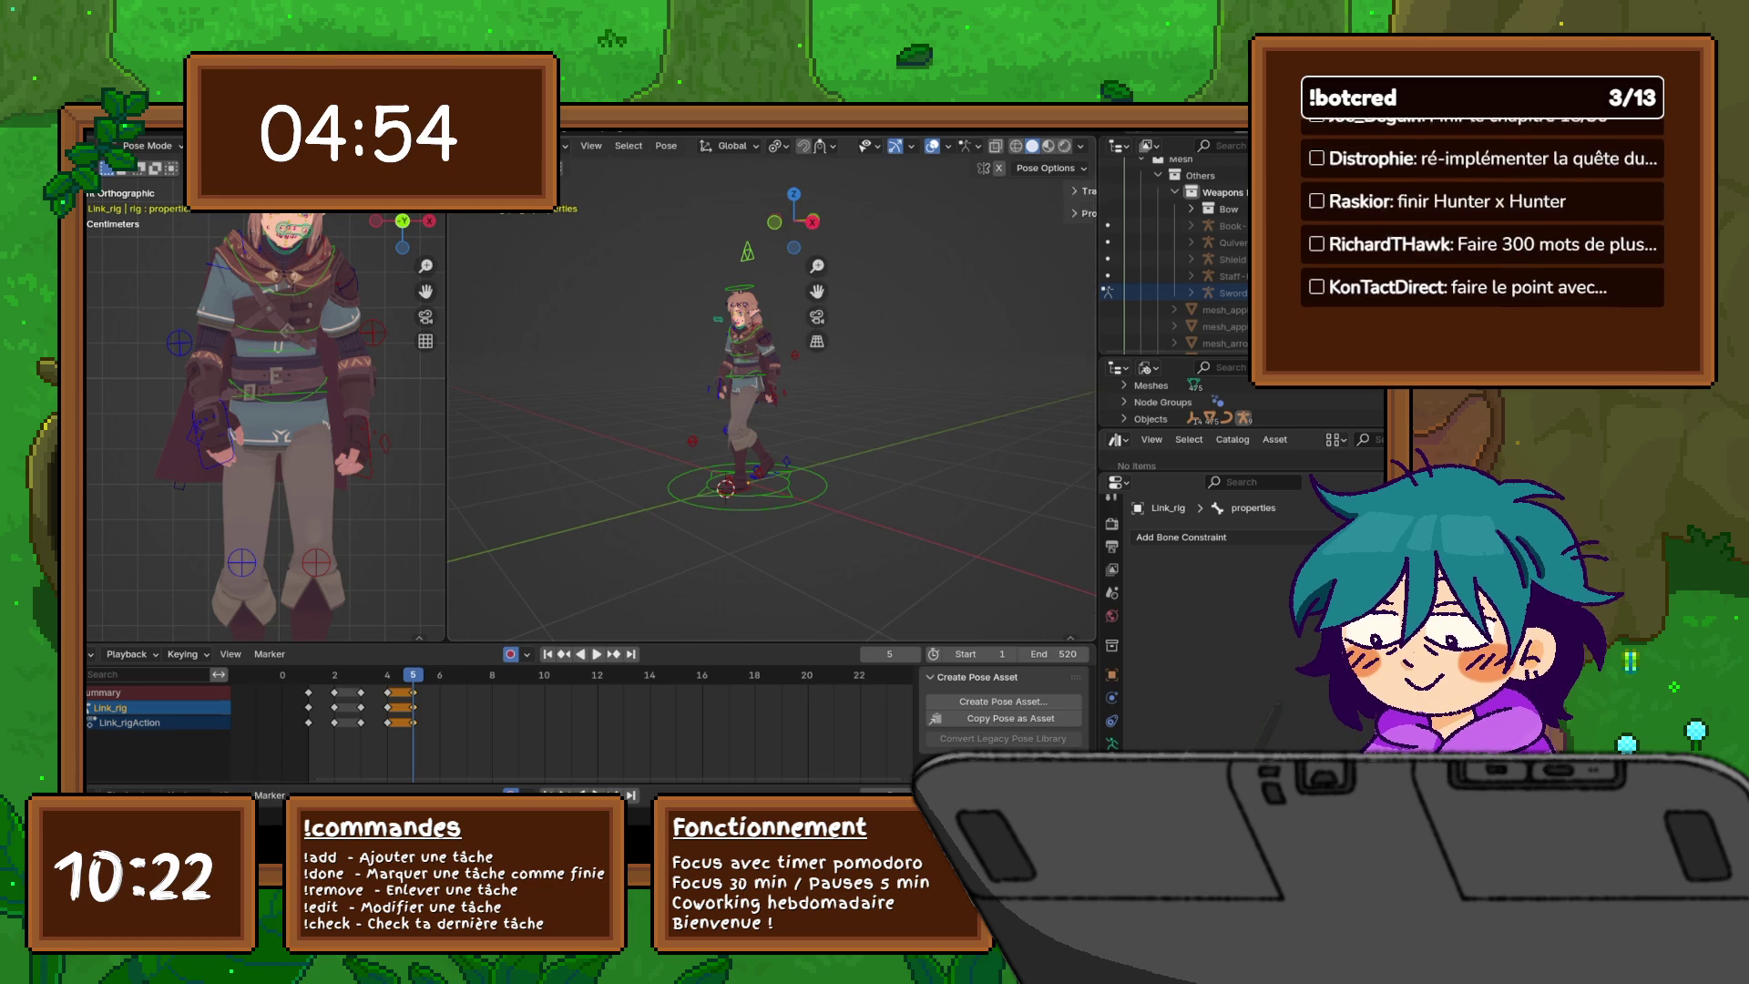
- Switch to an orthographic right side view of the character
key("KP_3")
key("KP_5")
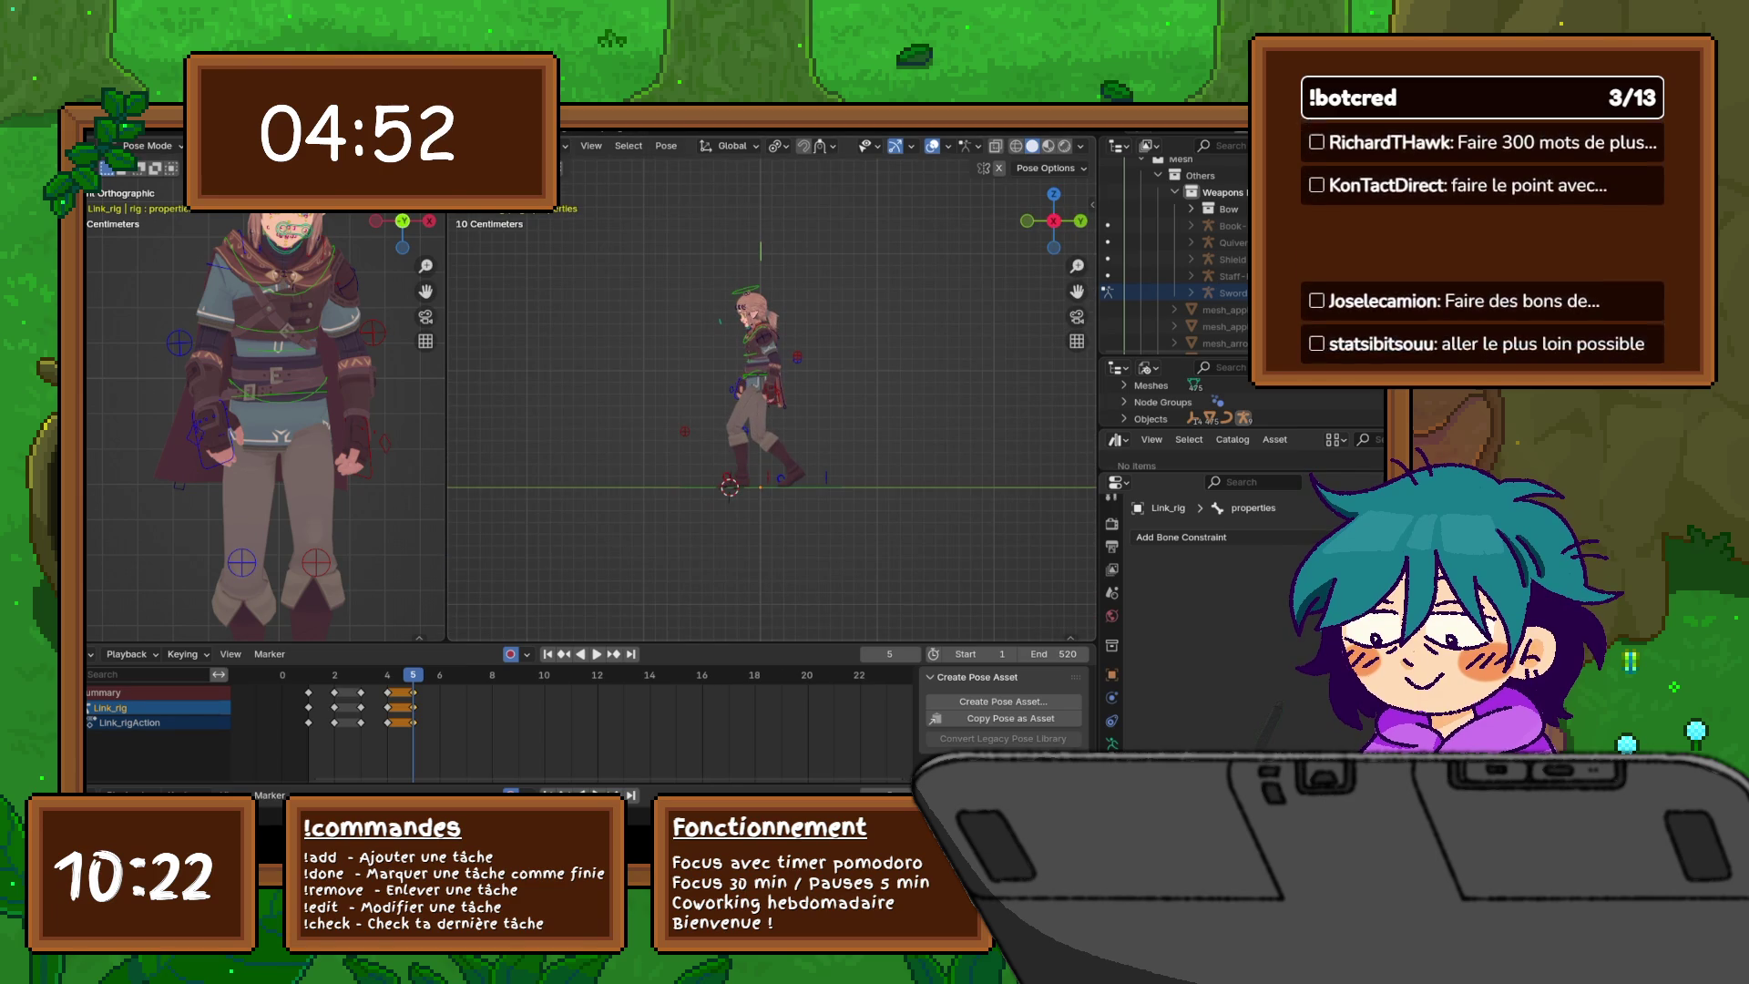
scroll(772, 410, "up", 3)
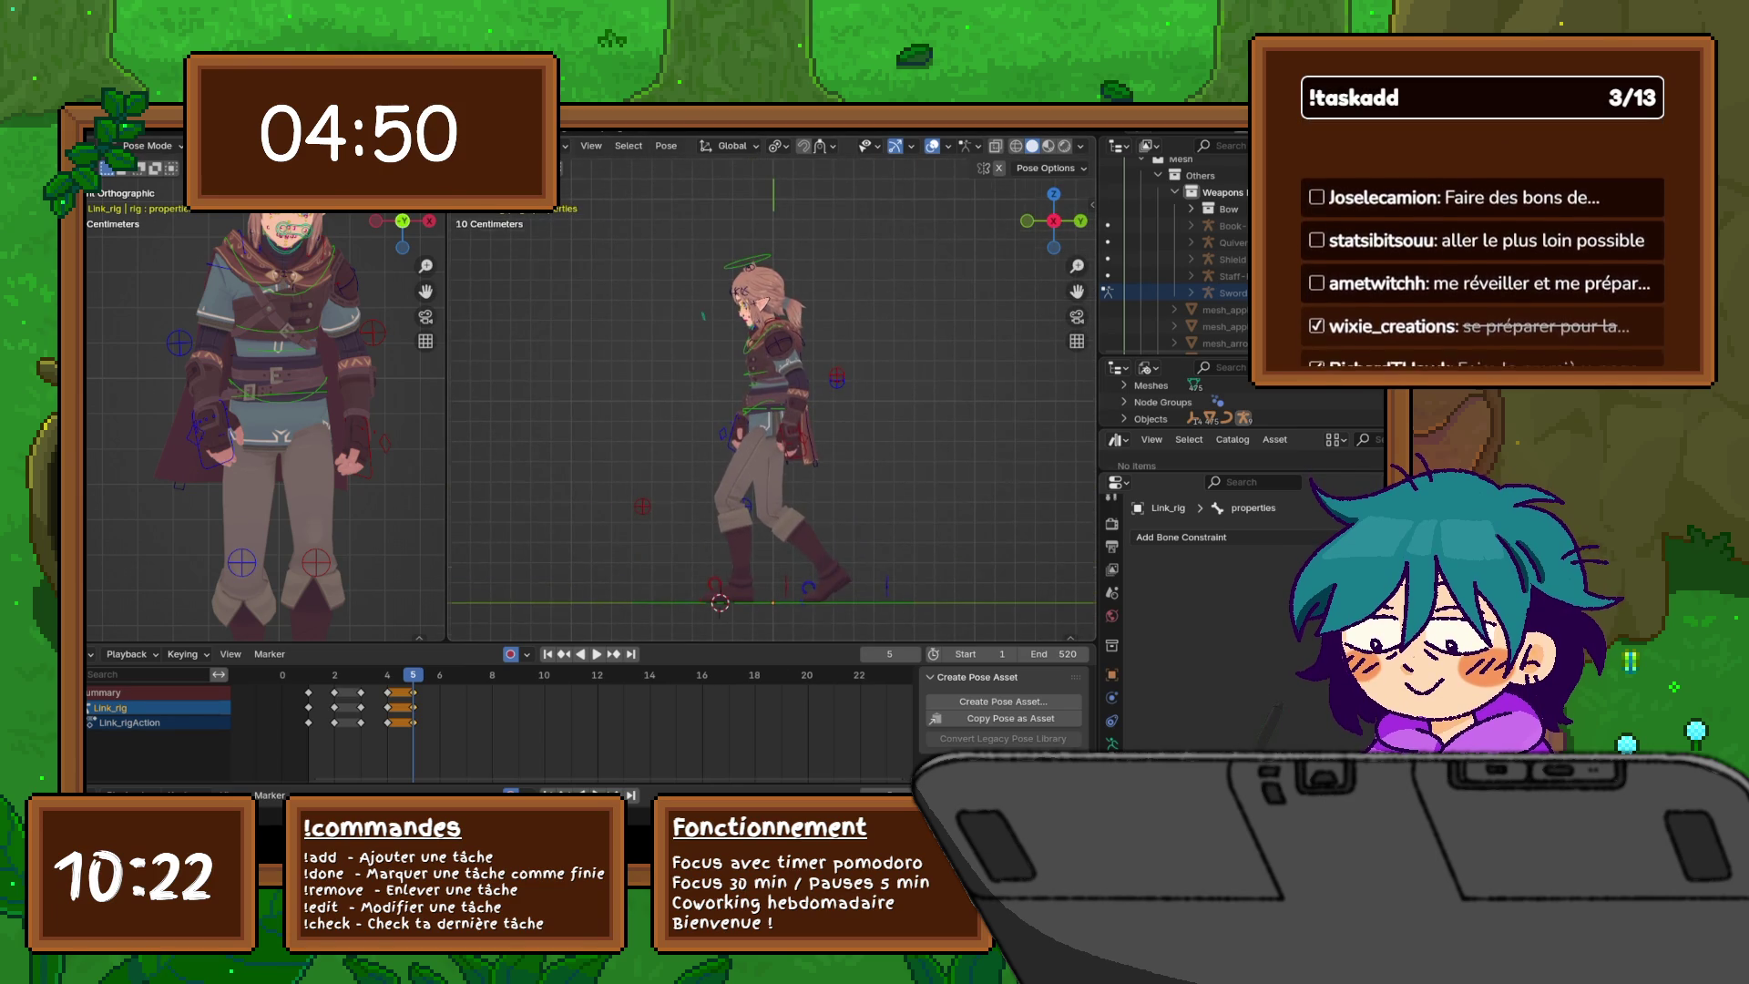
scroll(772, 409, "up", 1)
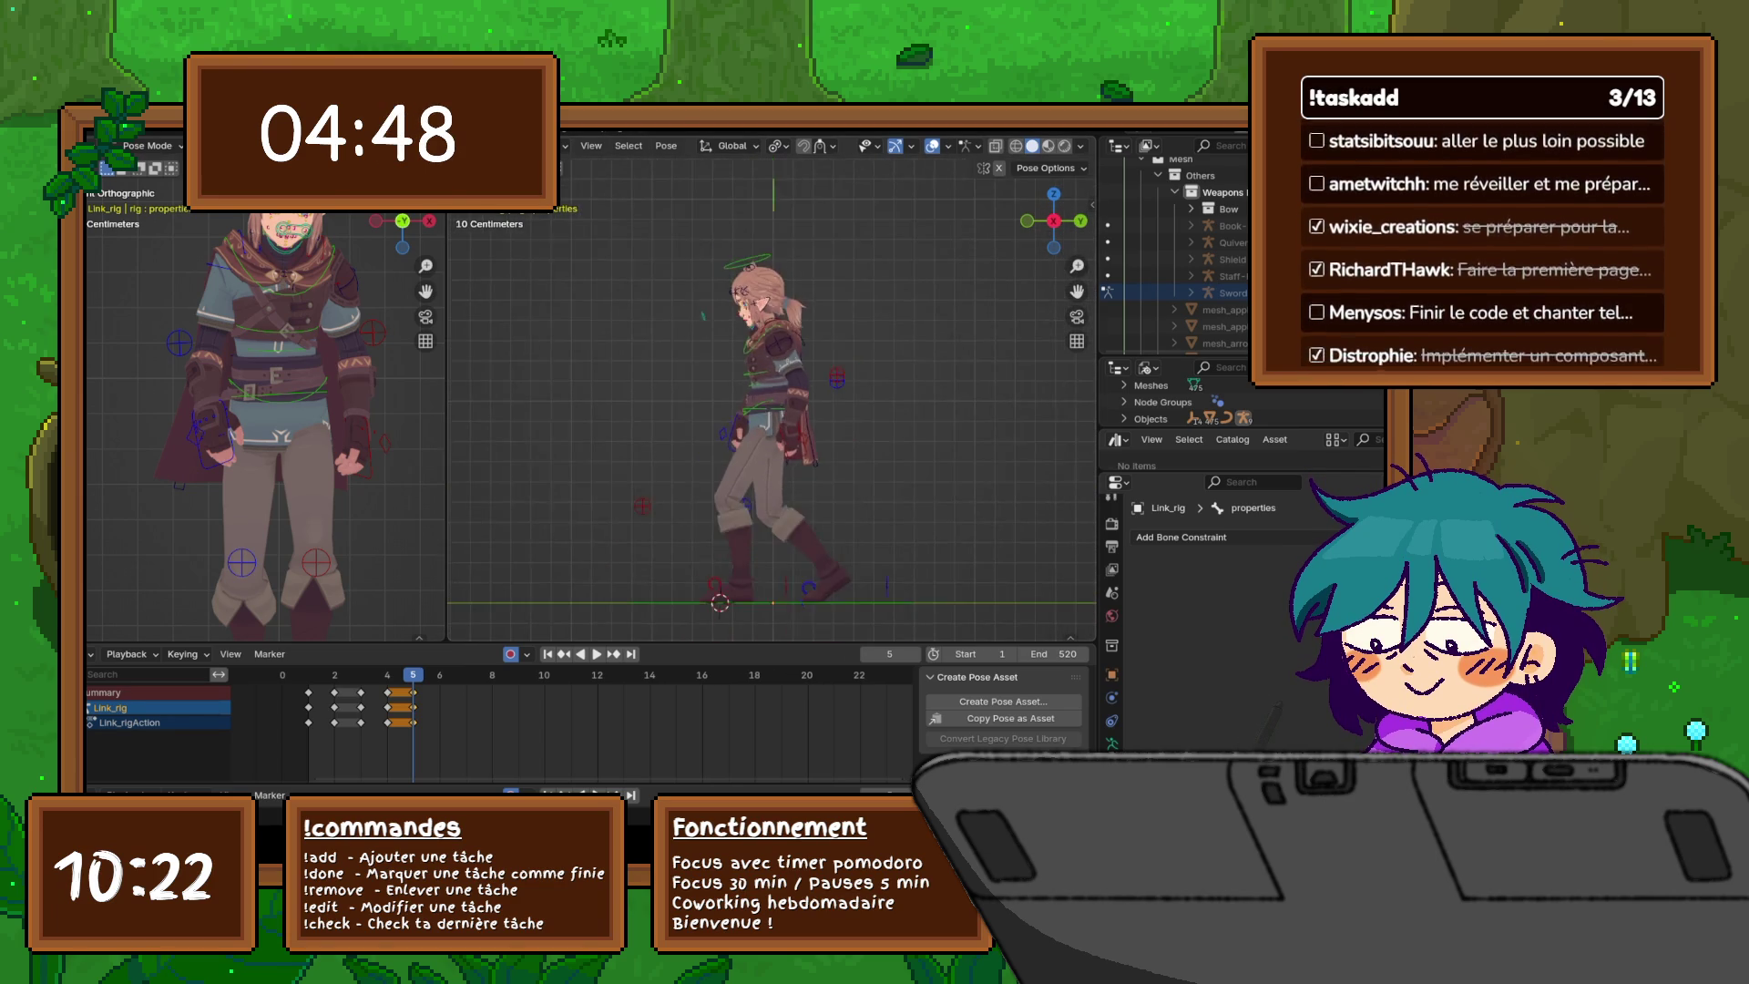
scroll(773, 410, "up", 3)
scroll(773, 410, "down", 2)
scroll(772, 410, "down", 2)
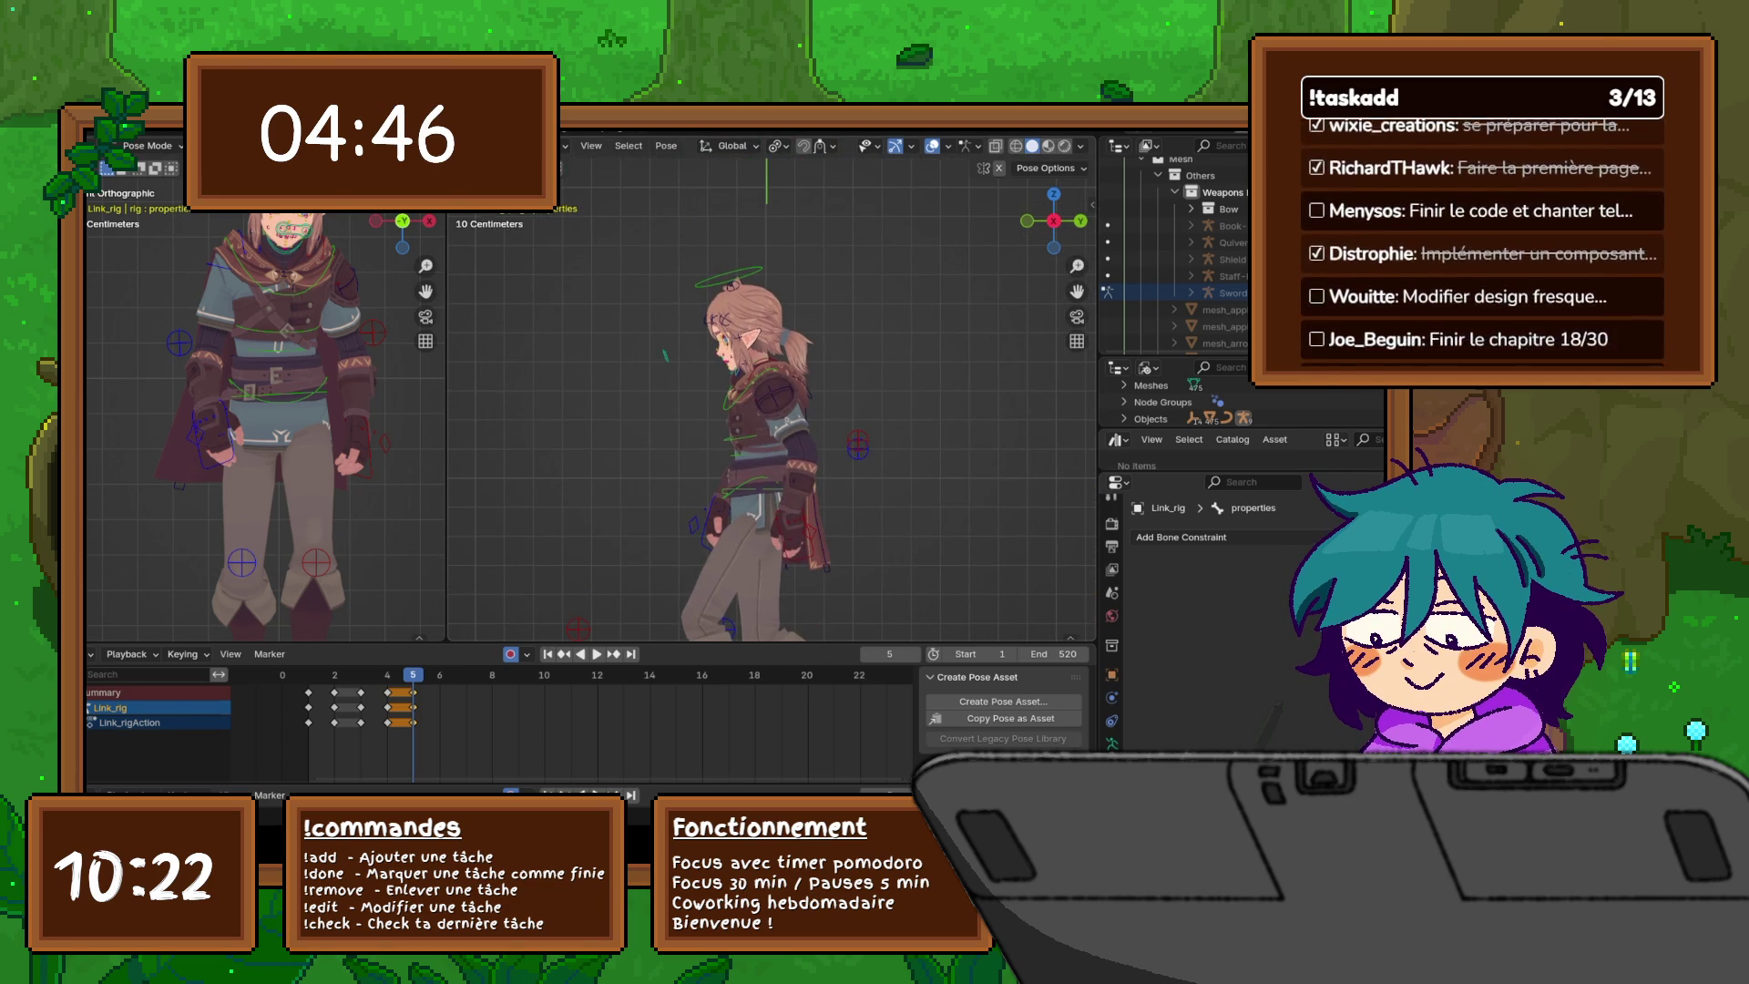
- Tilt the head control c_head.x at frame 5 so auto-keying records it
left_click(729, 275)
key("r")
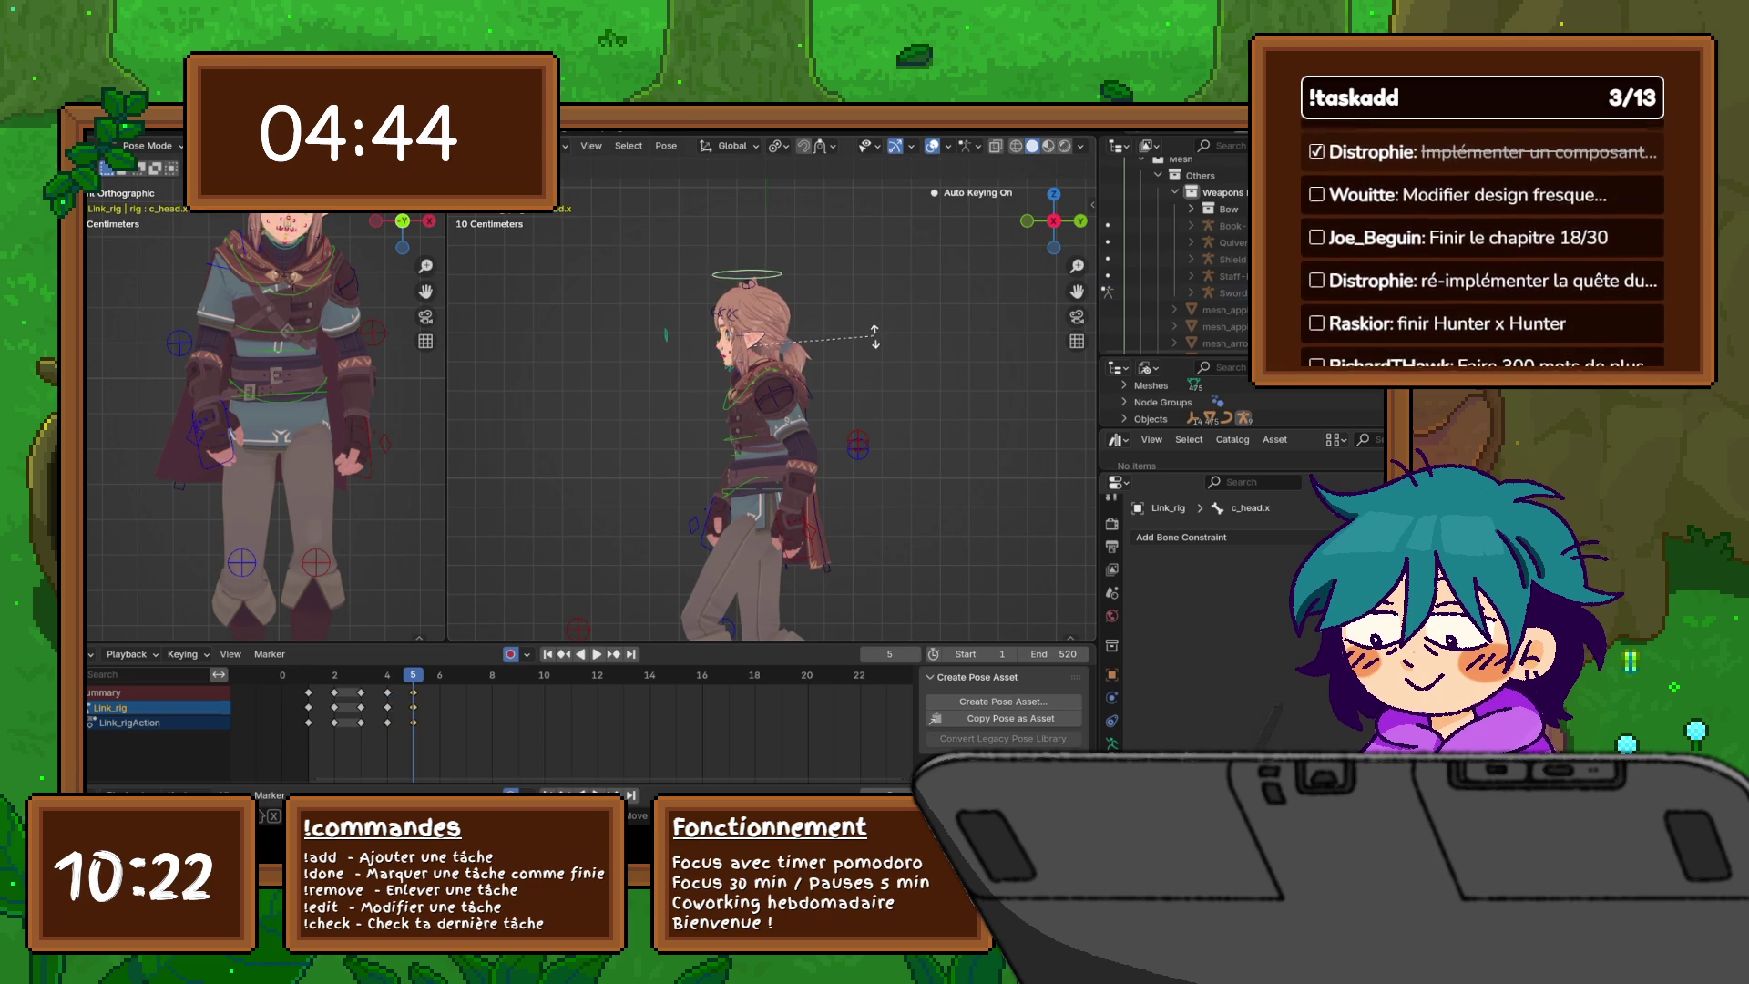
left_click(875, 334)
scroll(874, 334, "up", 2)
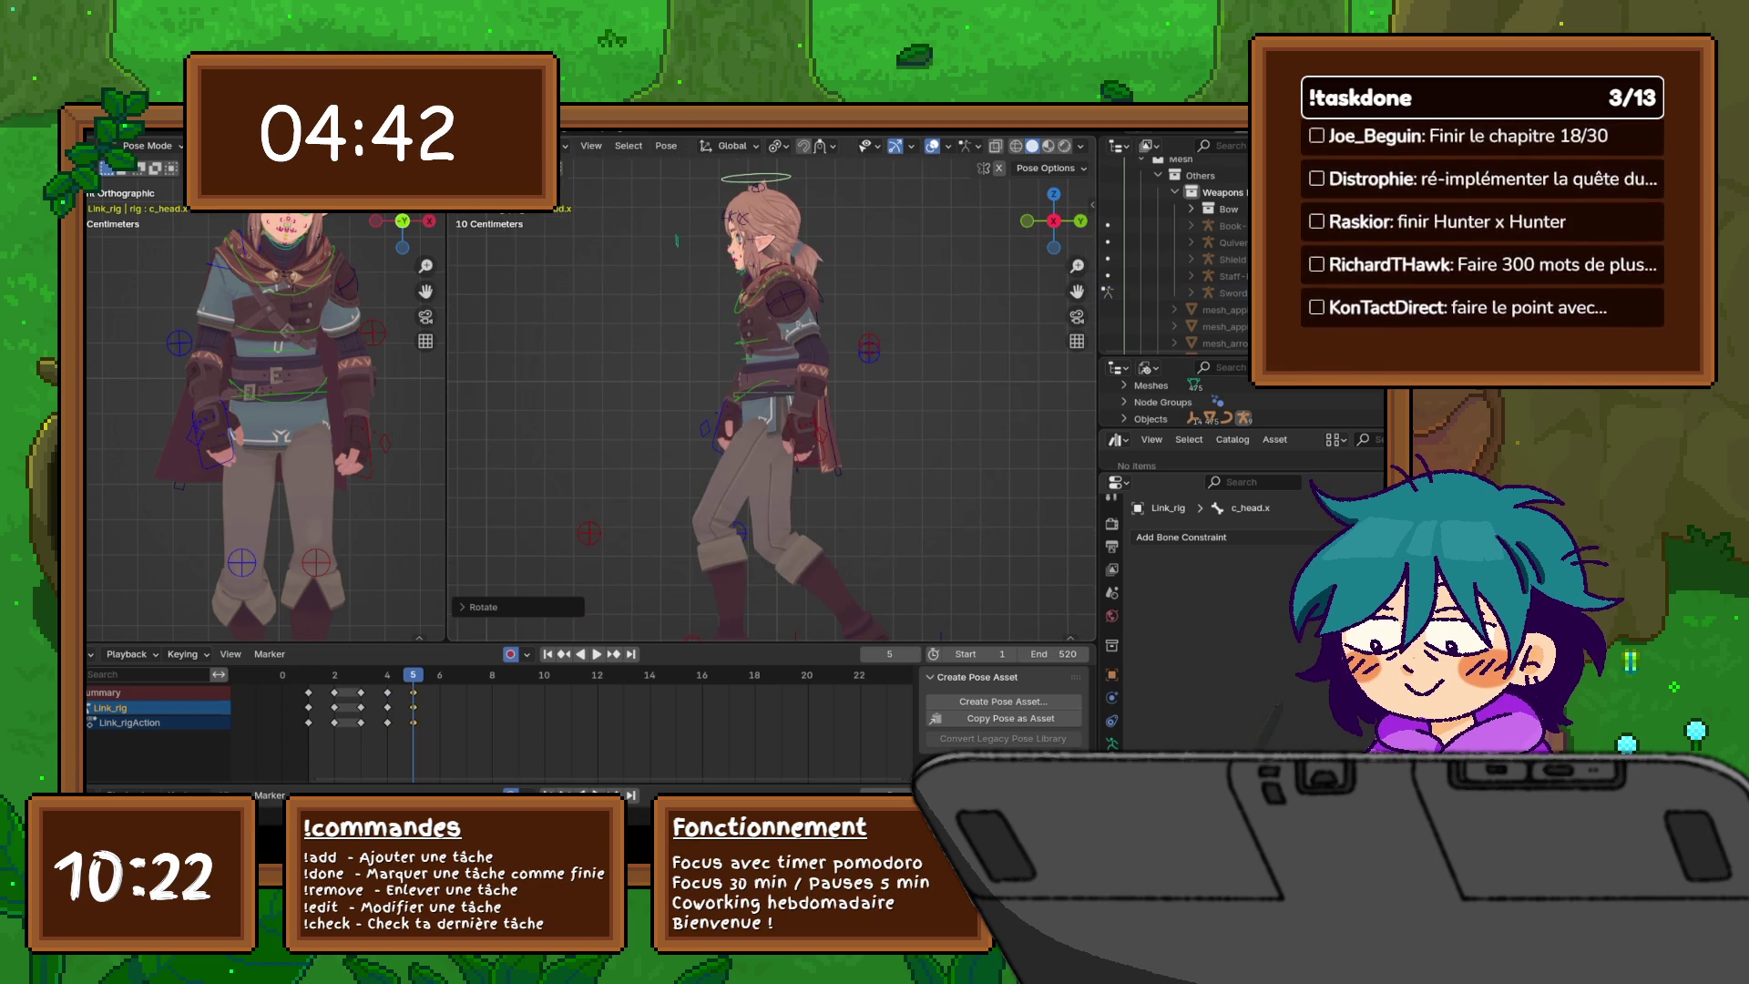
scroll(265, 410, "down", 2)
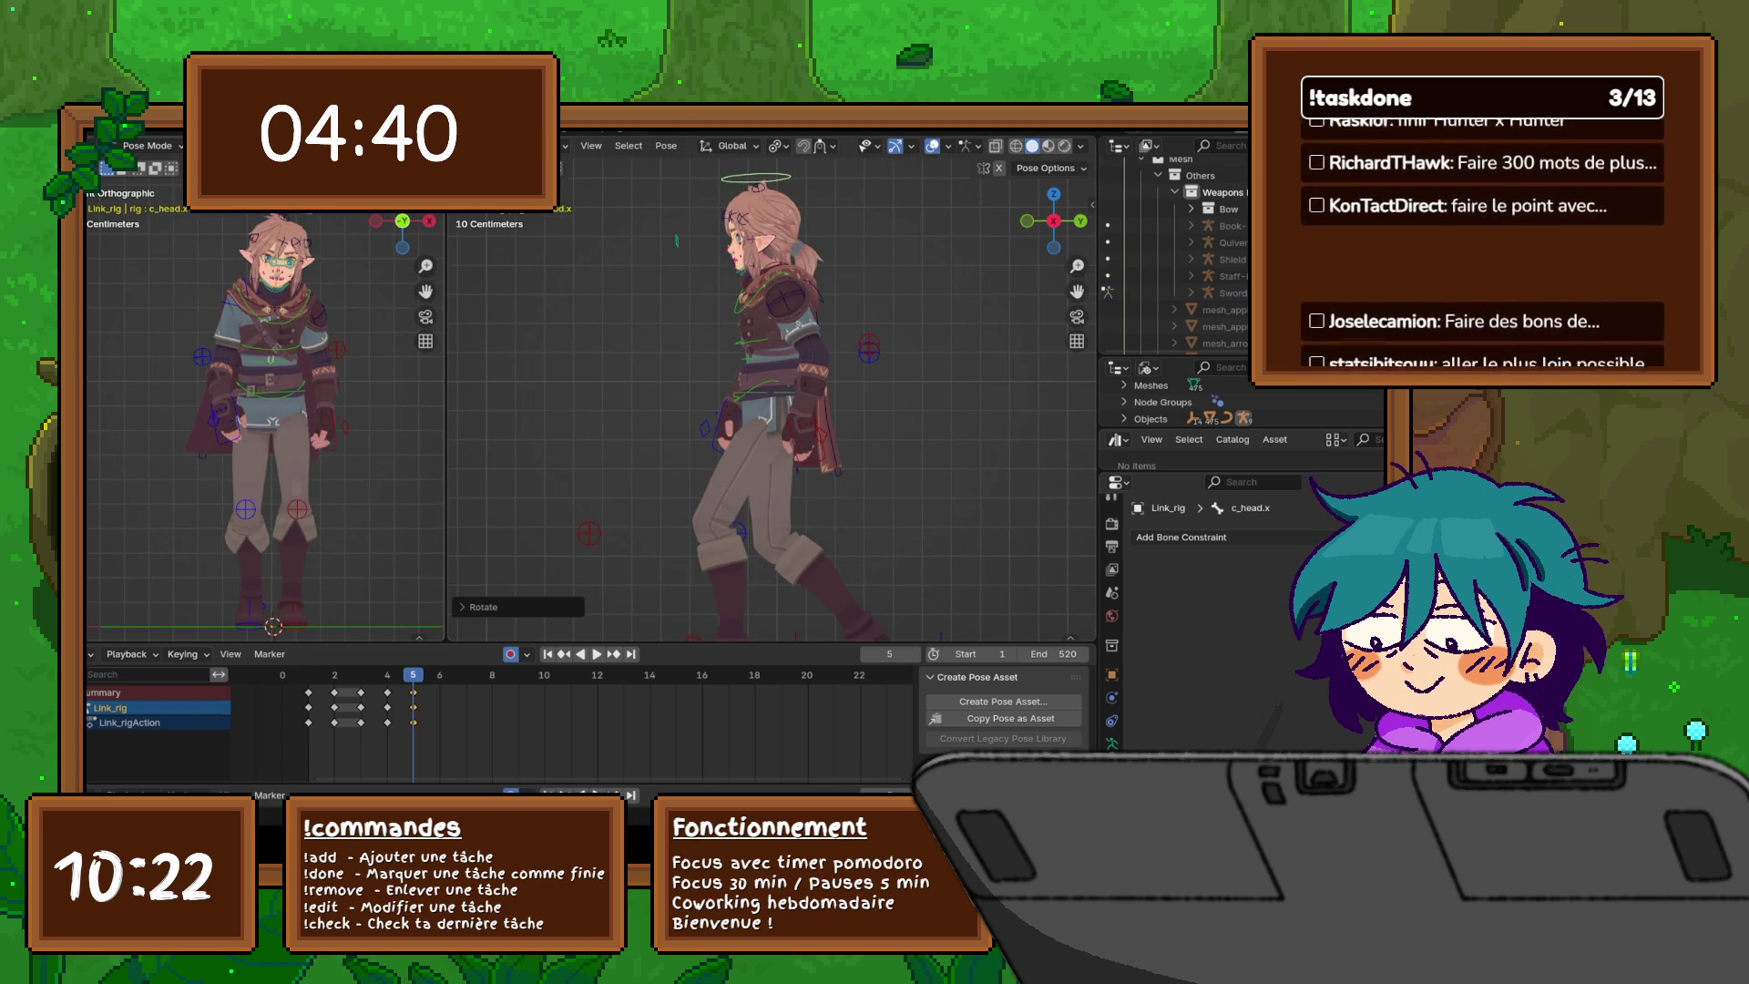
mouse_move(692, 410)
middle_mouse_down()
mouse_move(875, 392)
mouse_move(801, 382)
mouse_move(888, 355)
middle_mouse_up()
scroll(774, 391, "up", 3)
- Select the back tunic bone Bip001_tunicBotBck_R in wireframe view and step along its chain
left_click(894, 479)
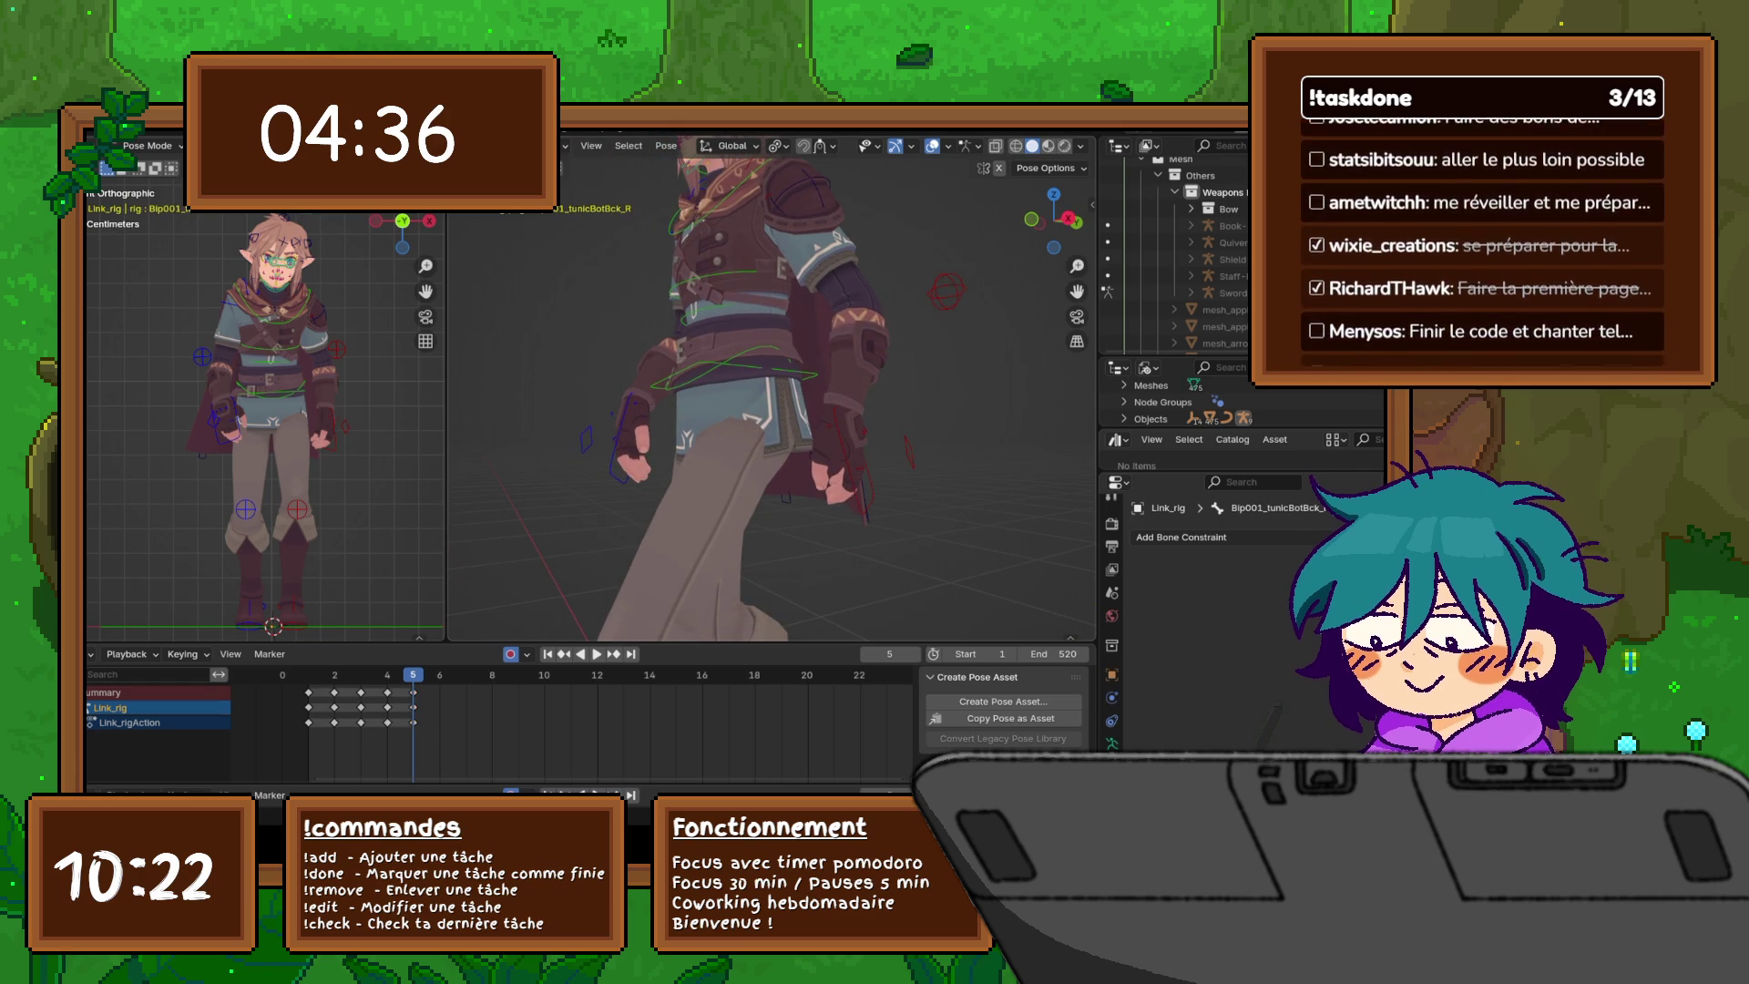
middle_click_drag(895, 478, 938, 470)
middle_click_drag(774, 392, 847, 374)
key("shift+z")
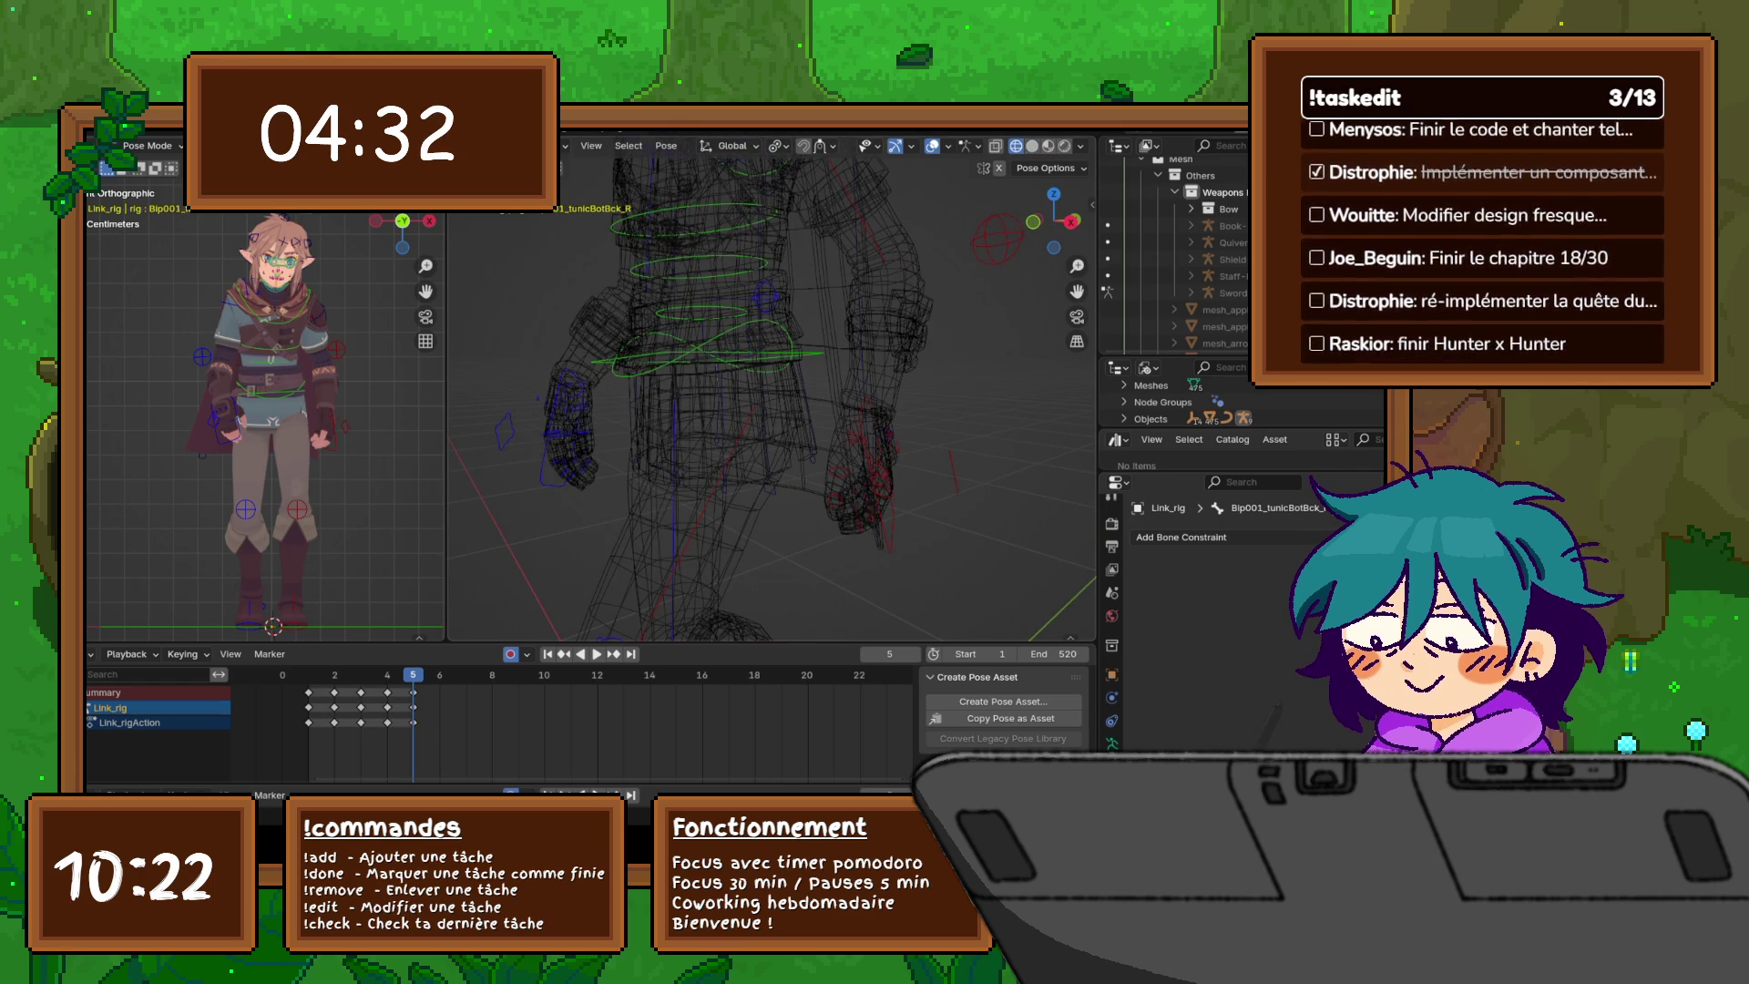
key("bracketright")
key("bracketleft")
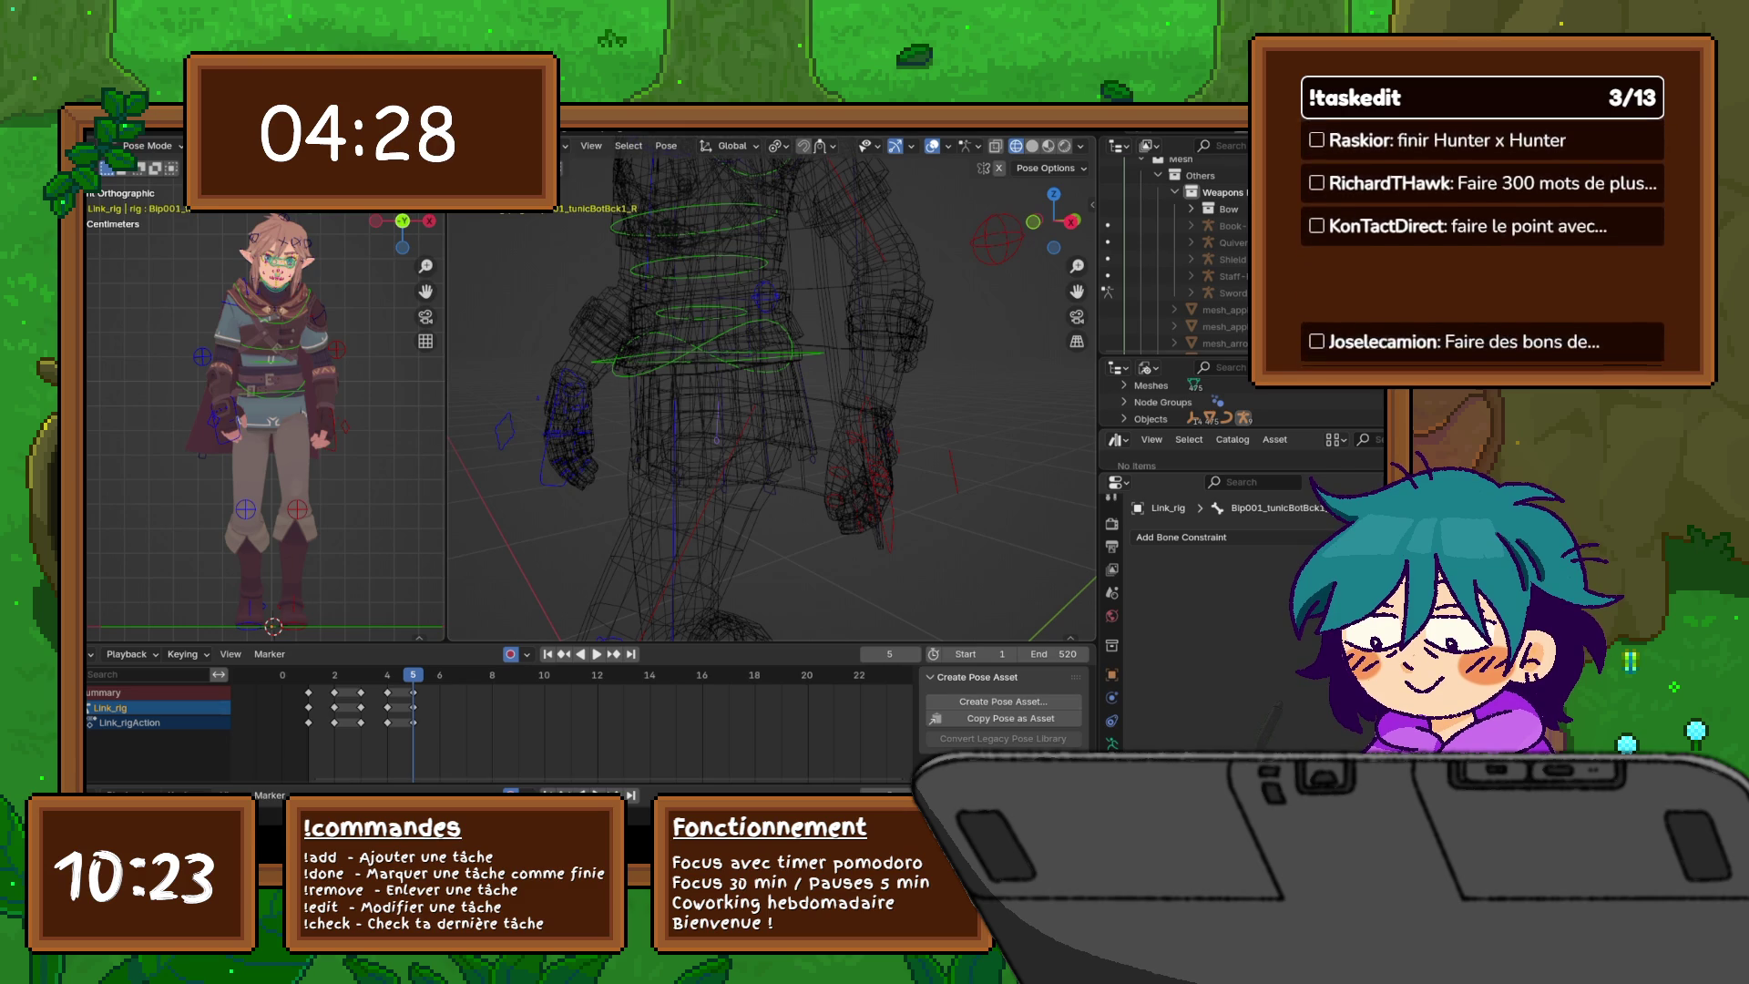
- Rotate the tunic bone around the global Z axis and check it from several angles
key("r")
key("z")
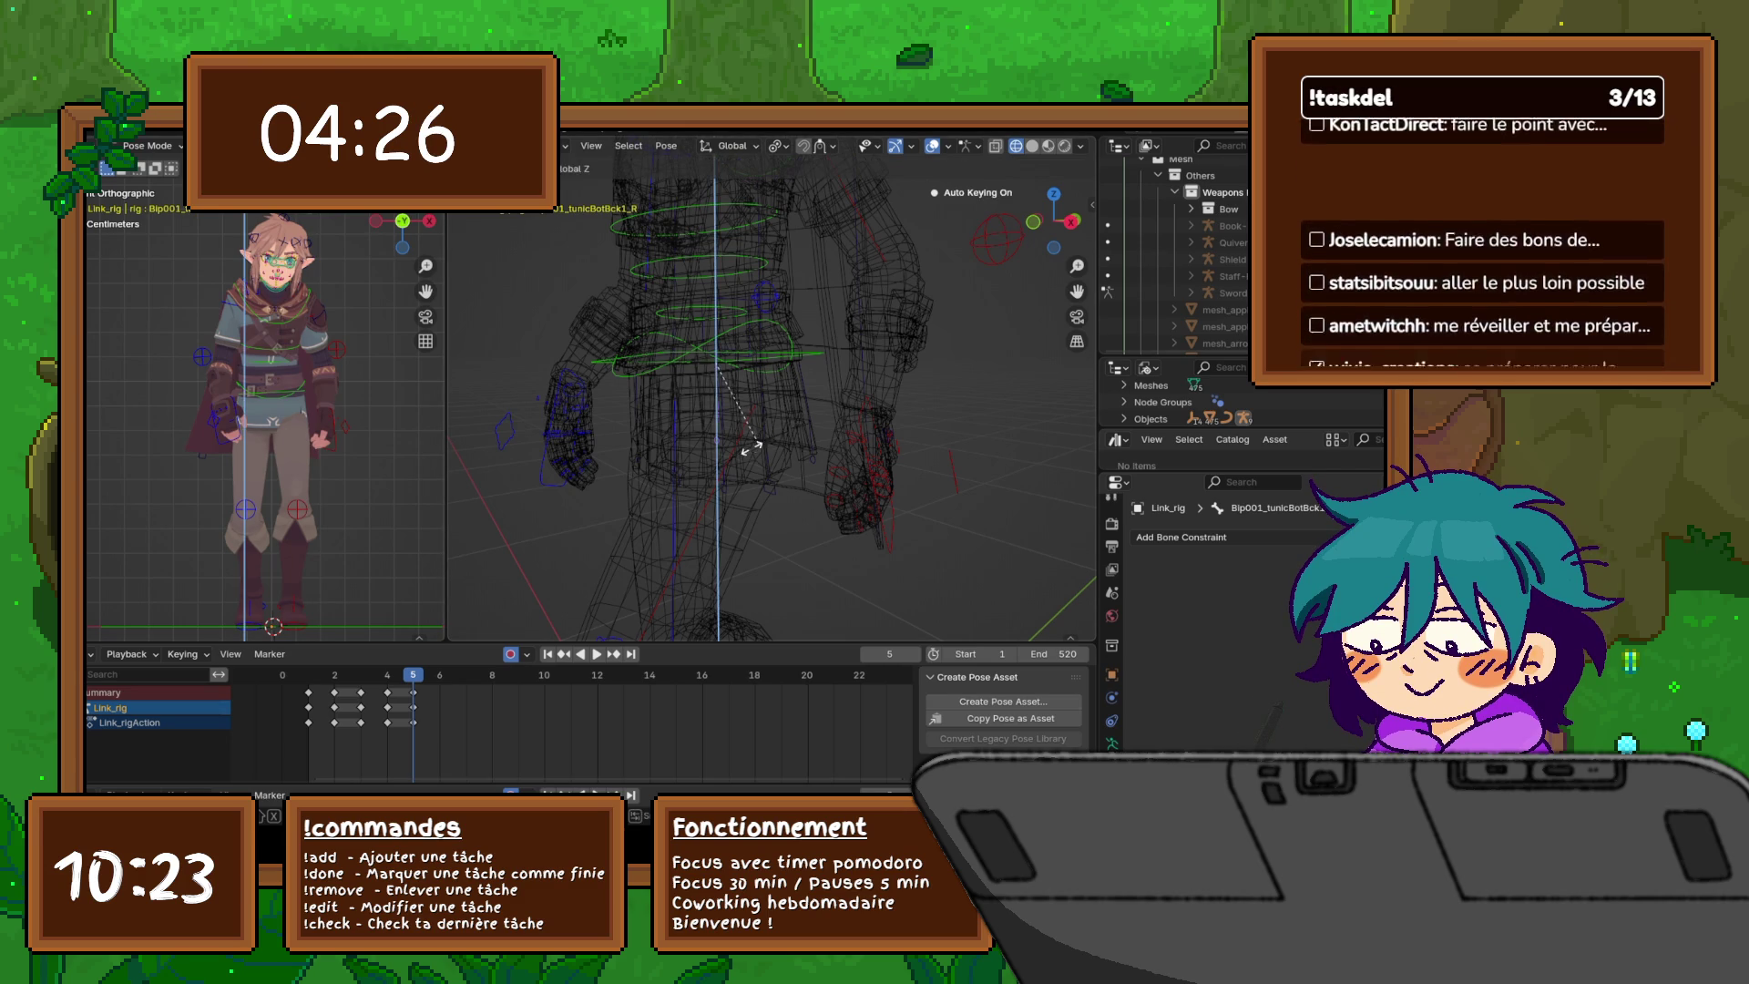
left_click(819, 444)
mouse_move(820, 444)
middle_mouse_down()
mouse_move(692, 410)
mouse_move(733, 418)
middle_mouse_up()
scroll(773, 401, "up", 4)
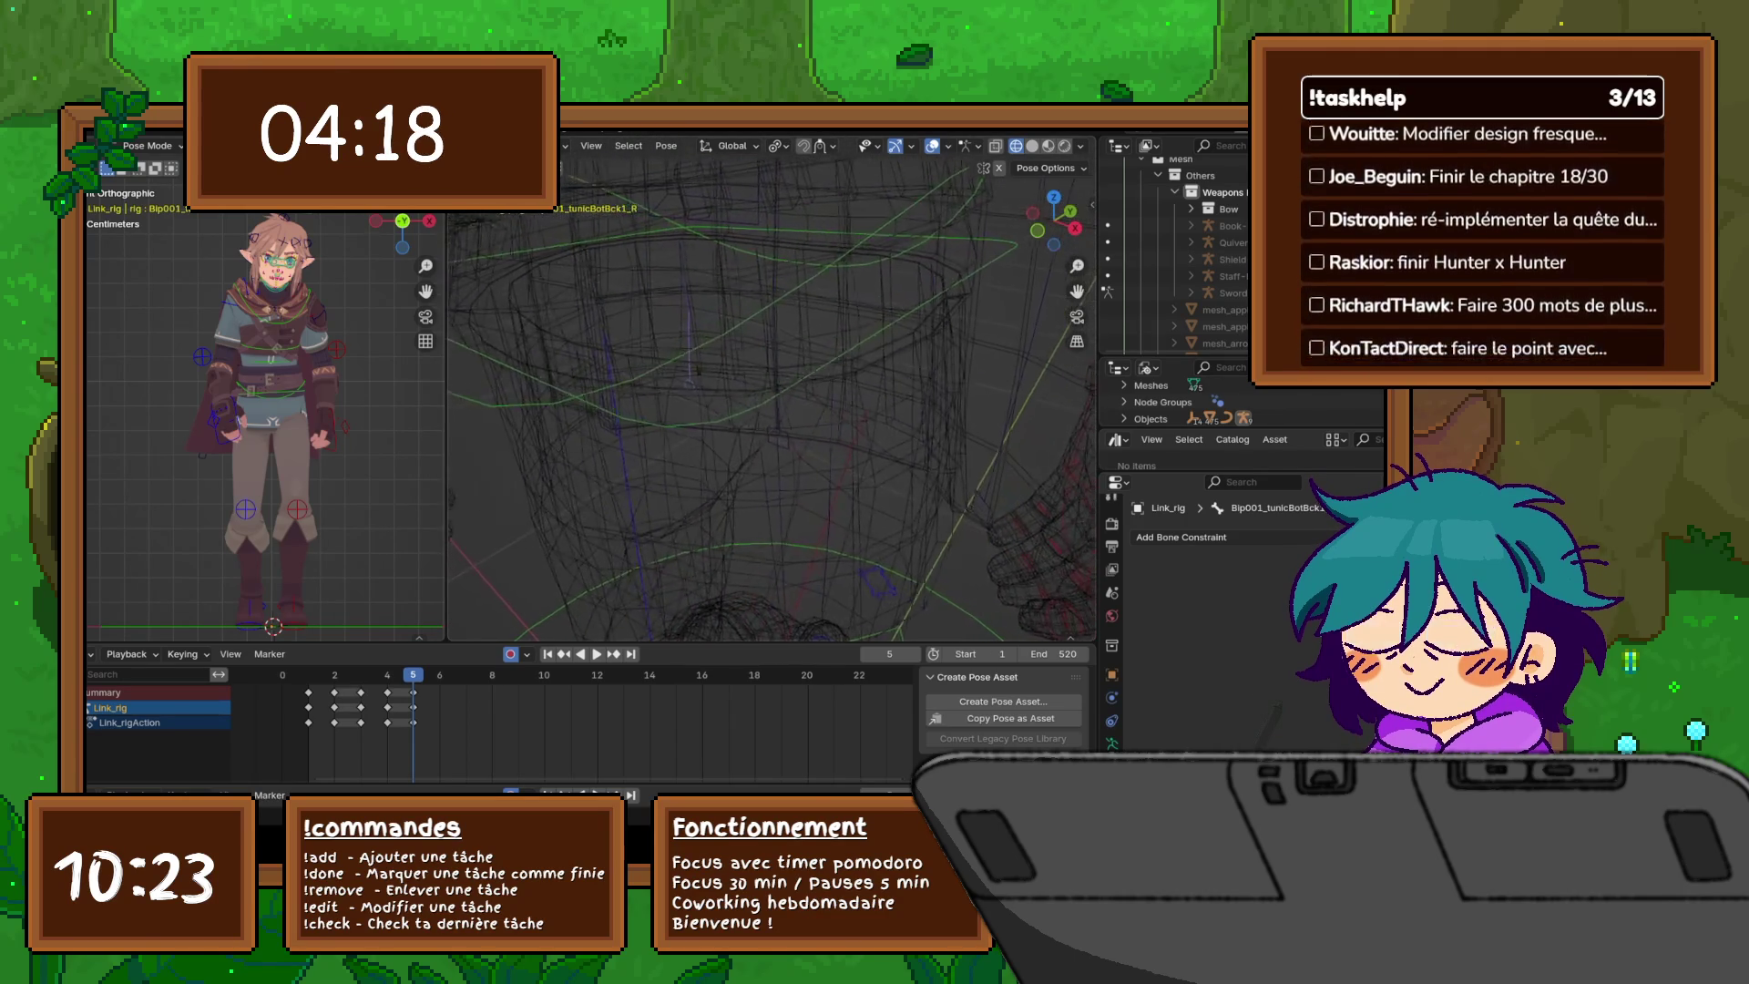
scroll(773, 401, "up", 5)
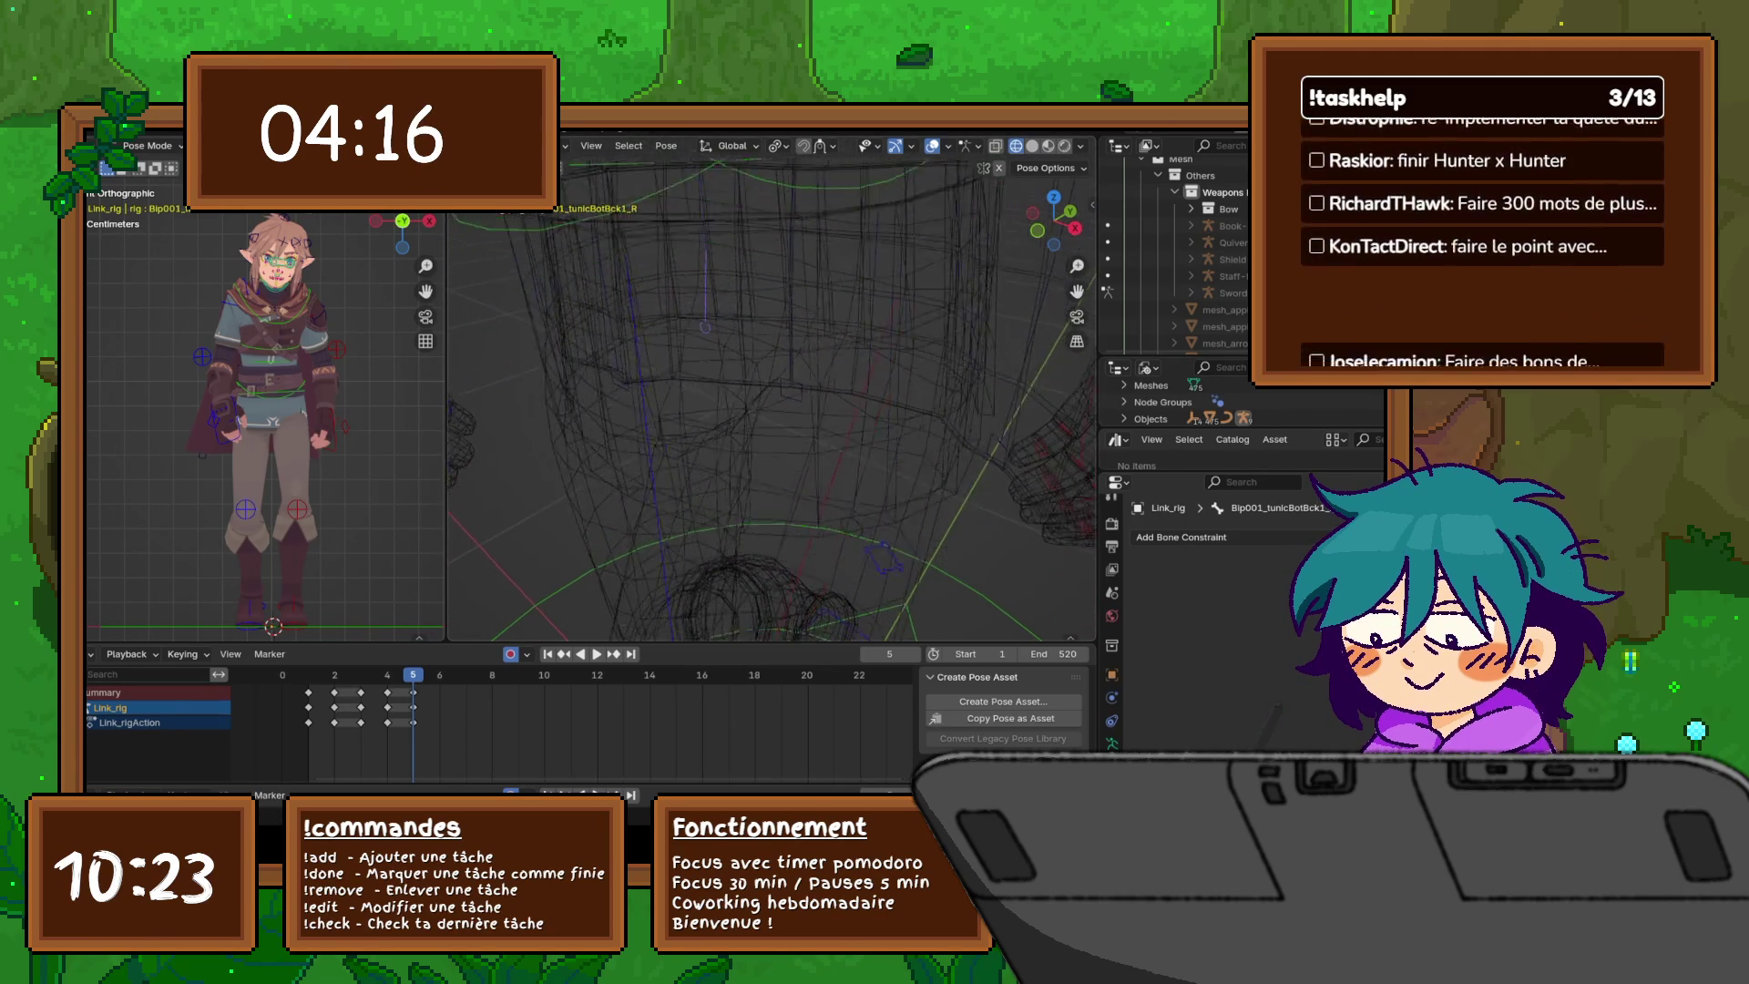
scroll(773, 401, "down", 5)
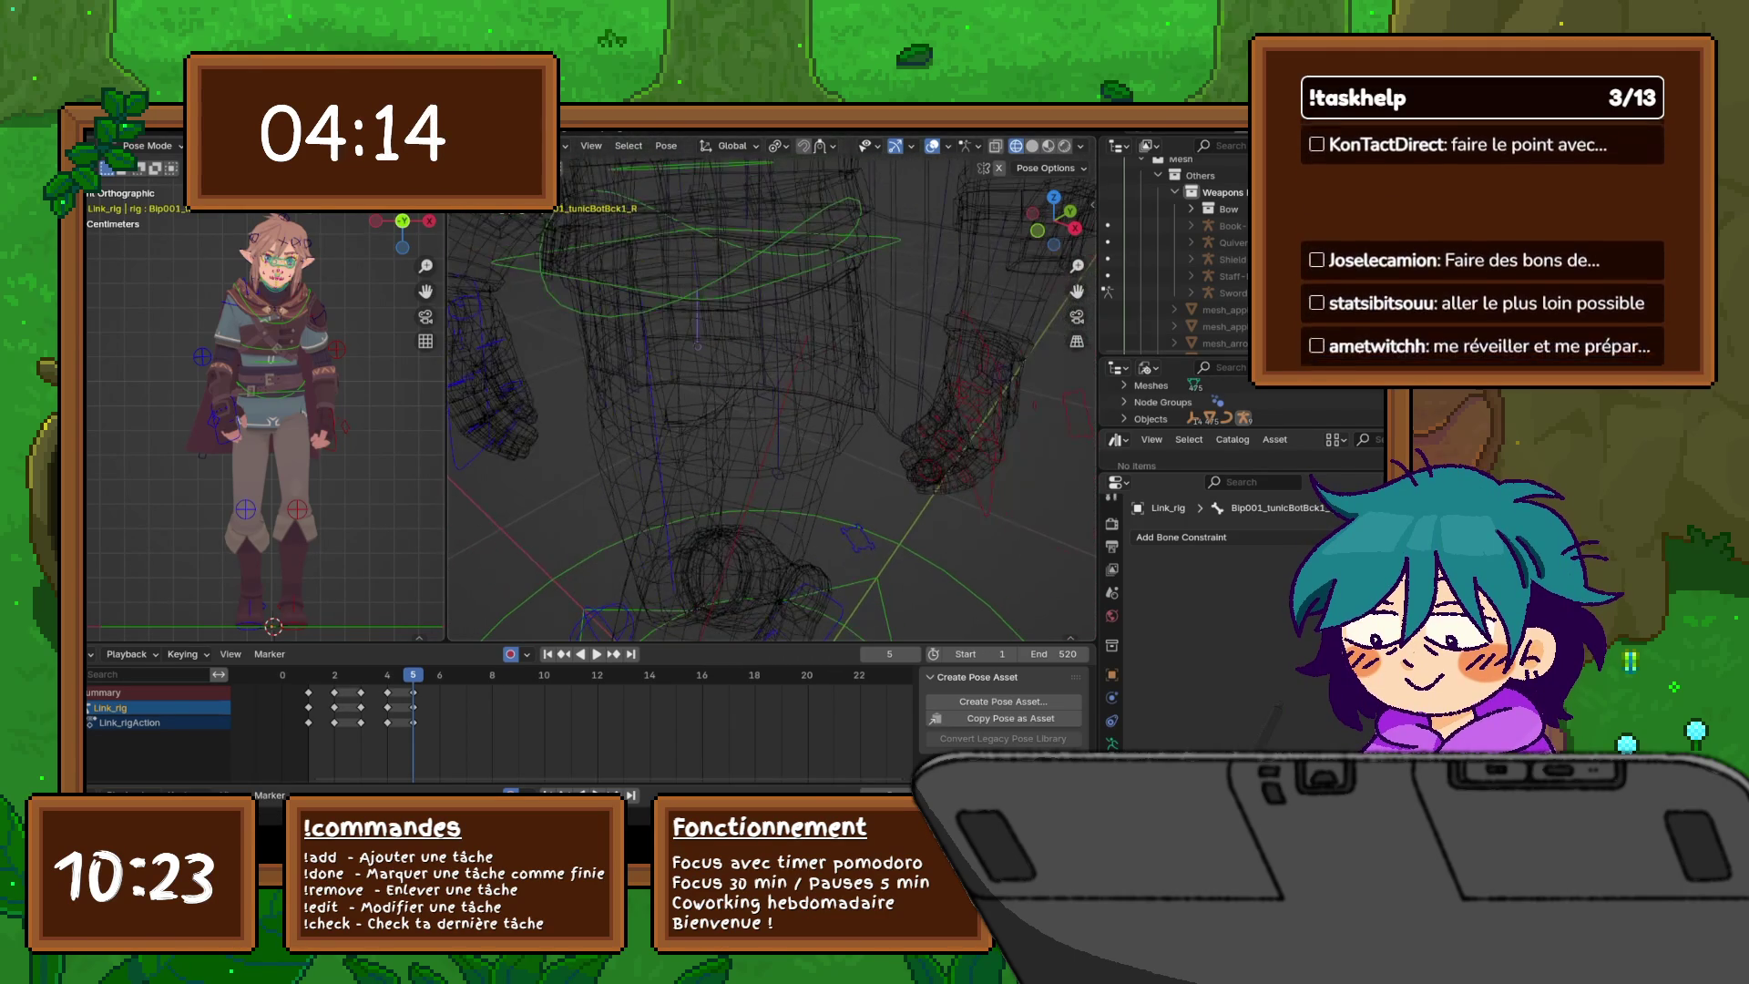
middle_click_drag(733, 417, 961, 430)
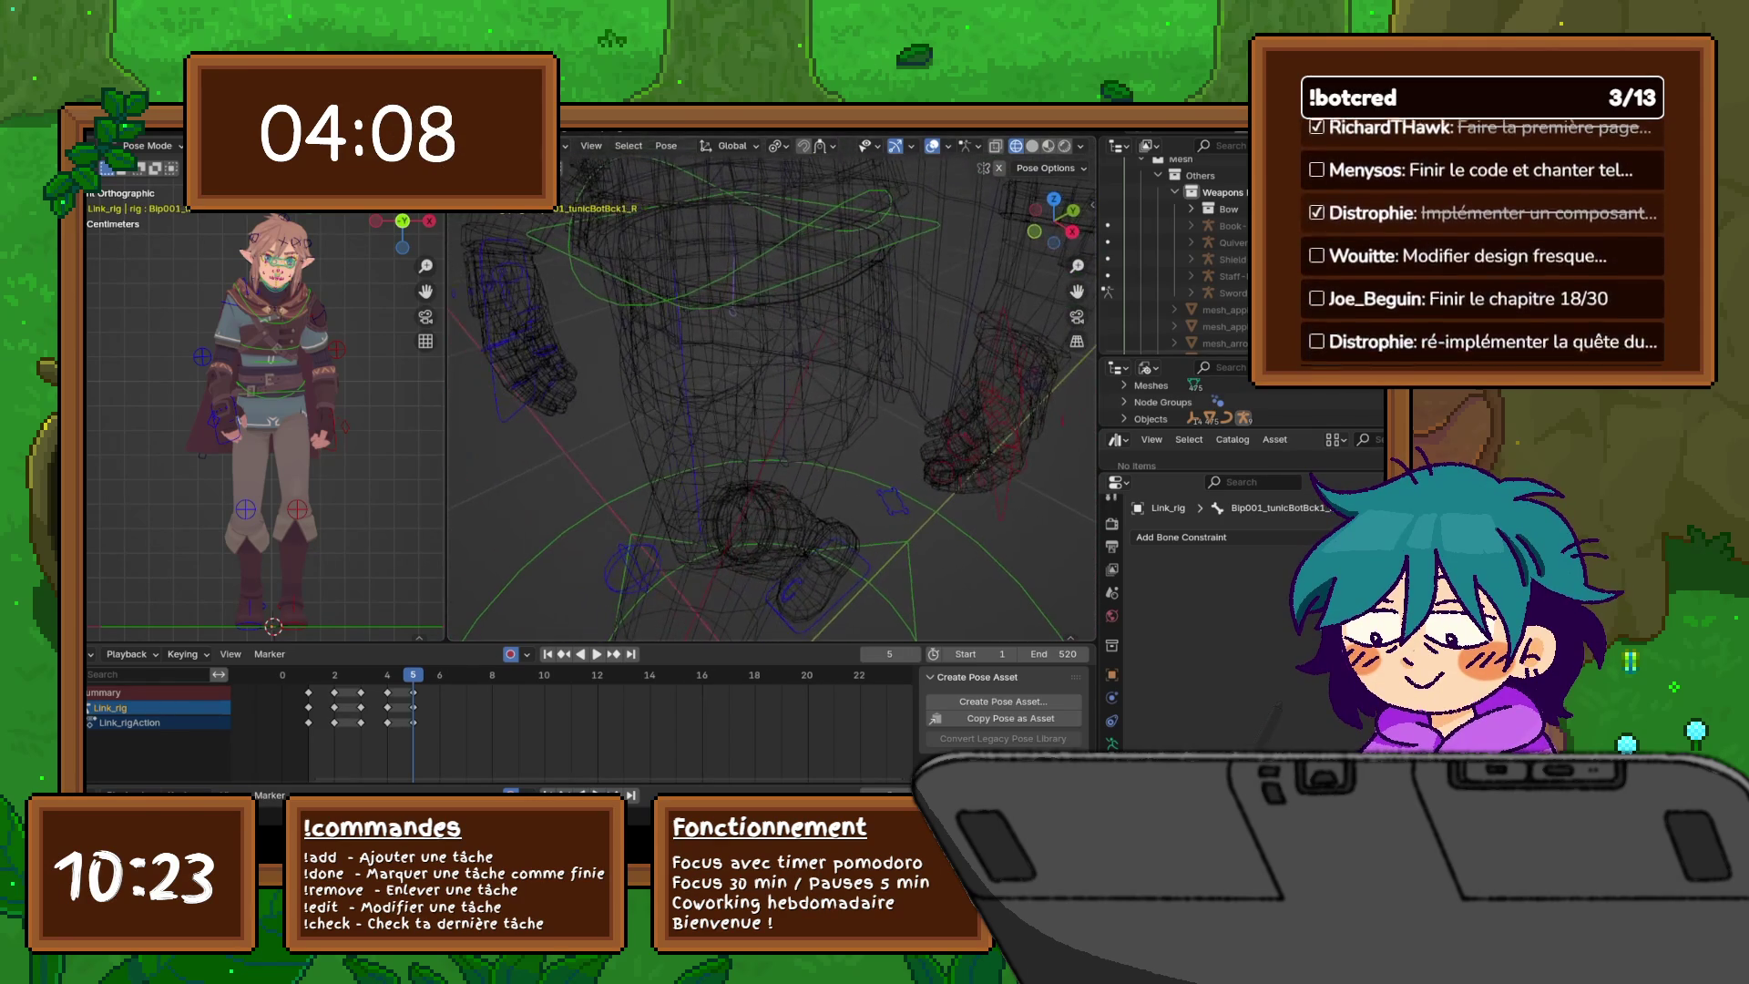
- Rotate the left front tunic flap bone on the Y, Z, then X axis, and return to solid shading
left_click(957, 519)
left_click(783, 460)
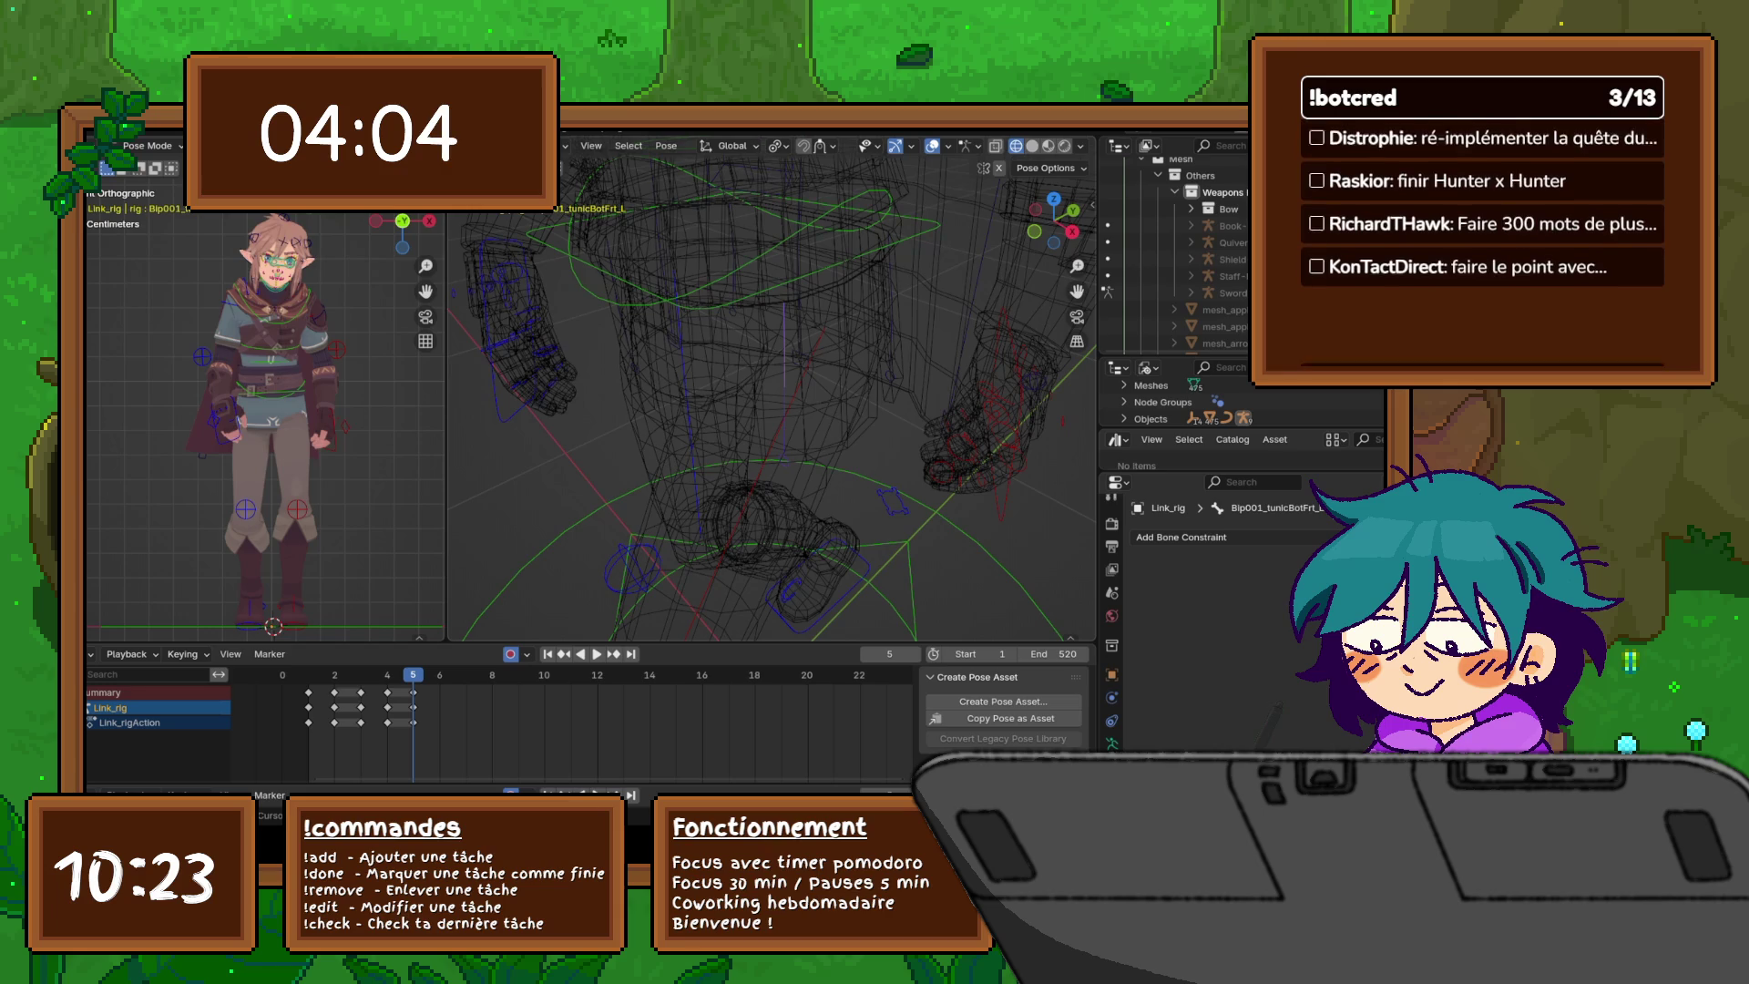
middle_click_drag(774, 392, 719, 383)
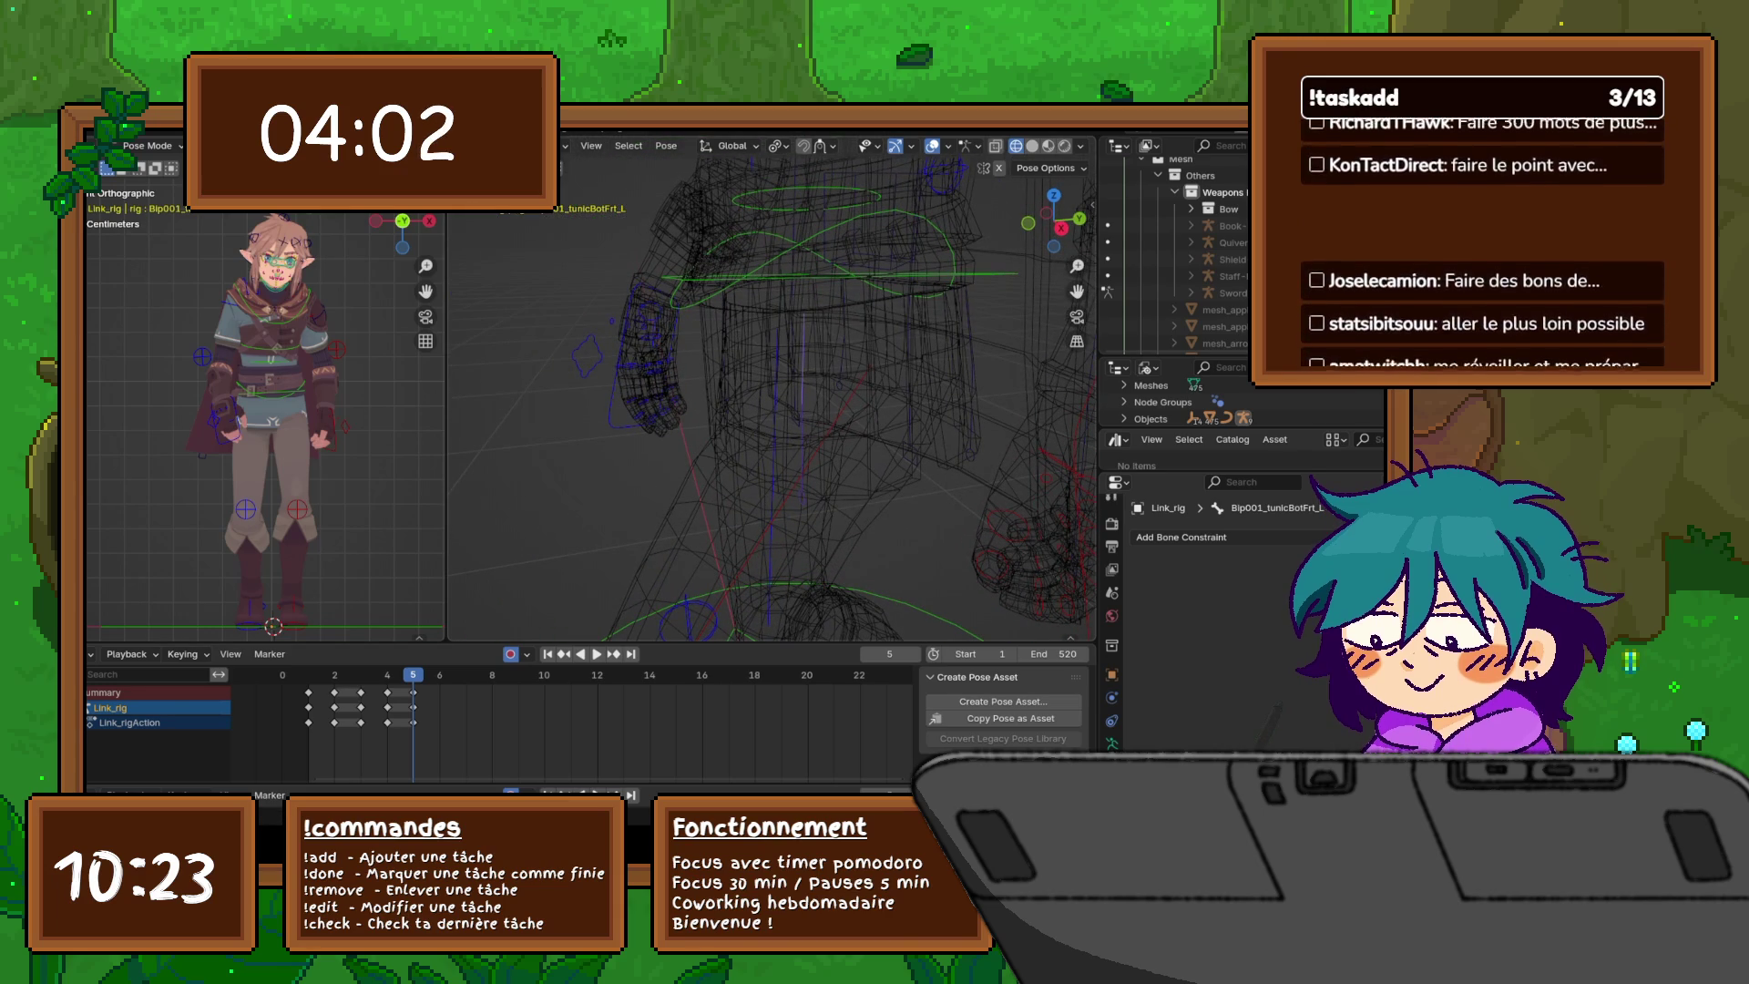
key("y")
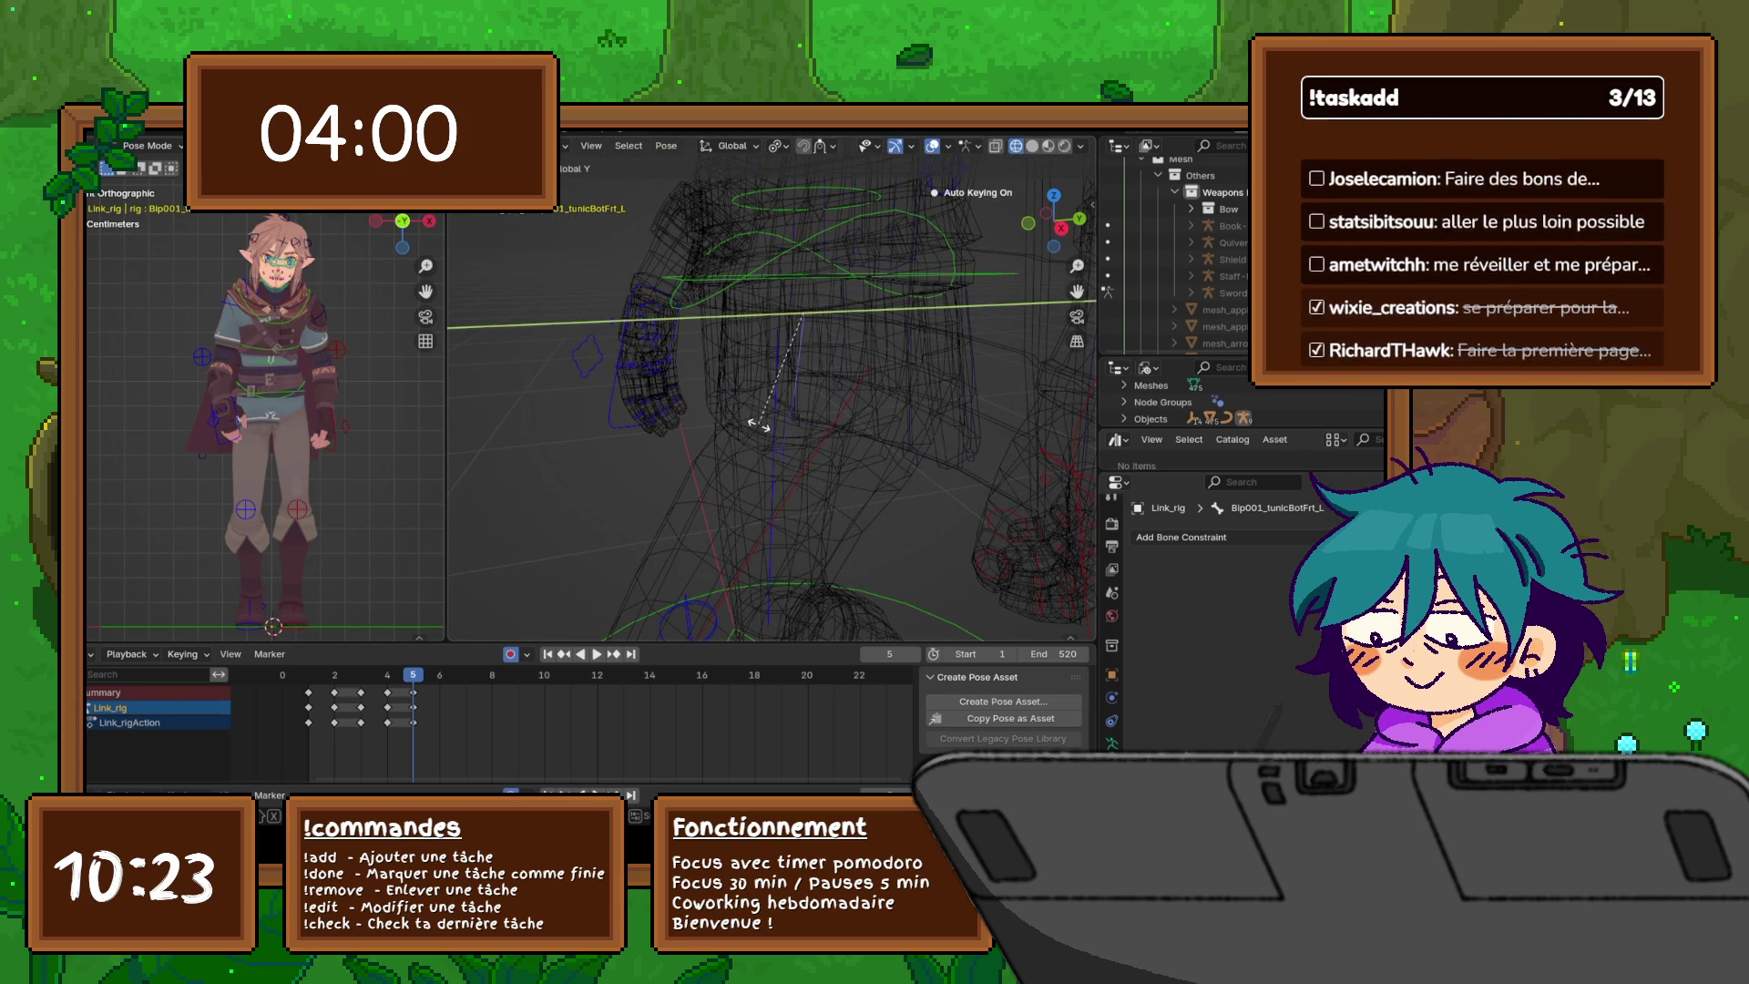
key("y")
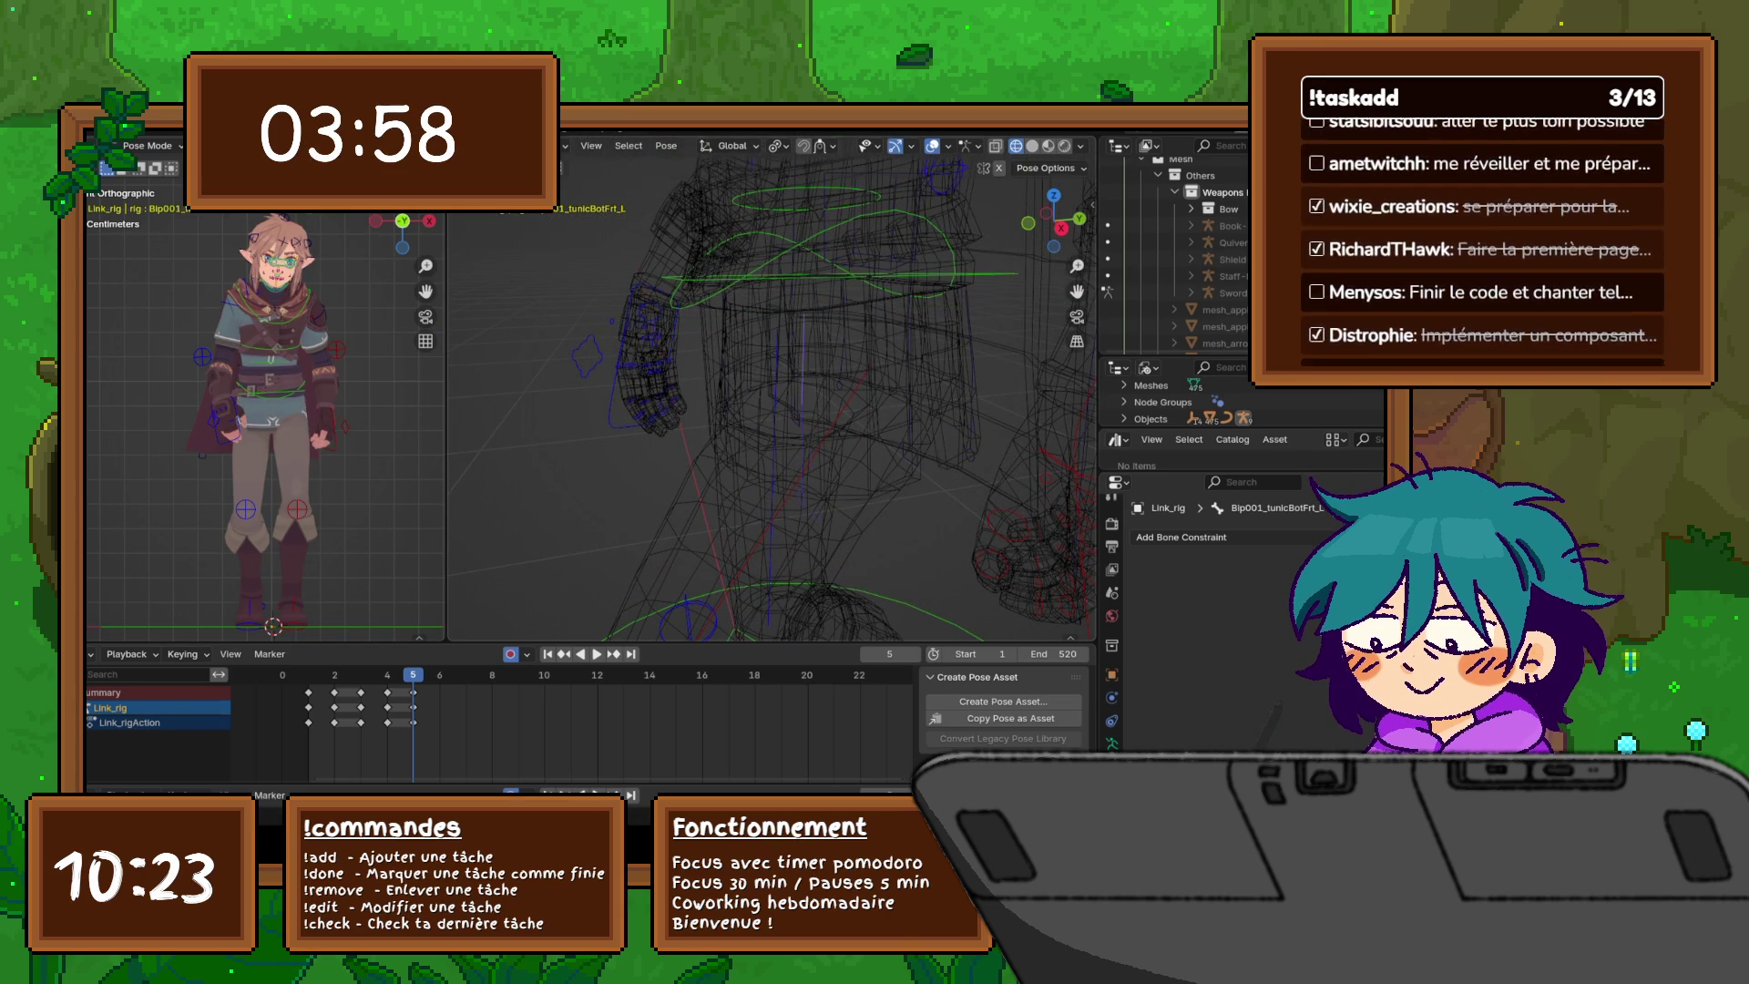
key("z")
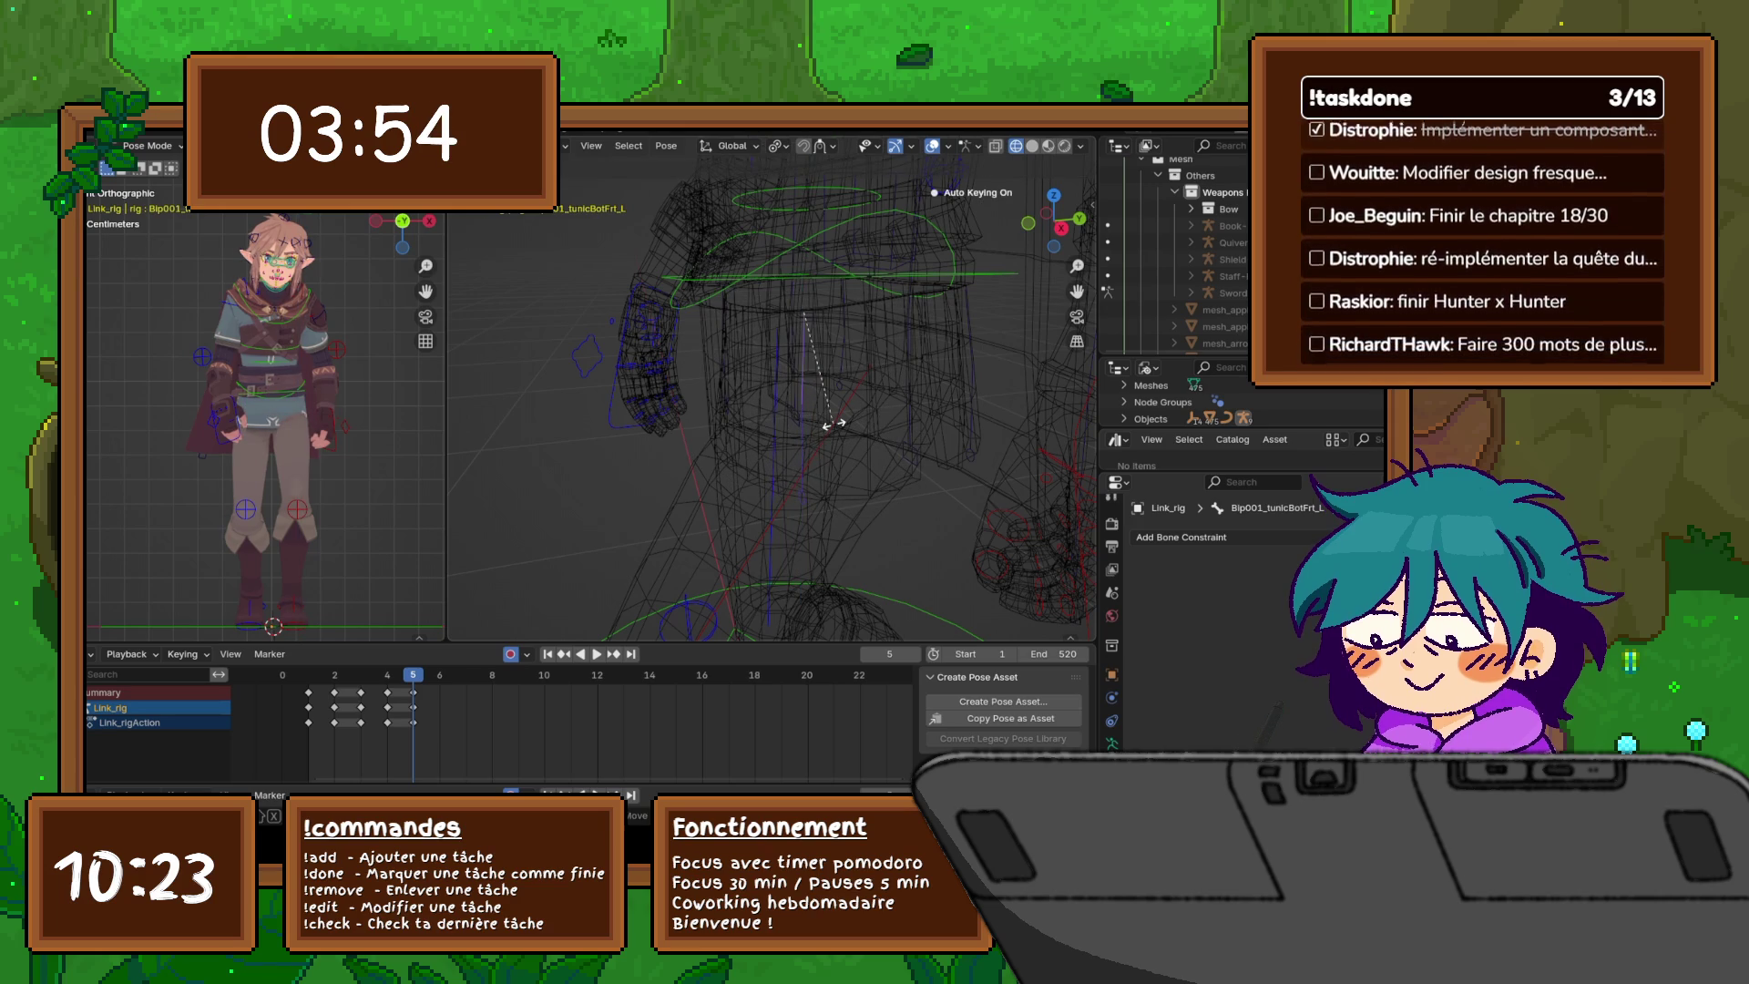
key("x")
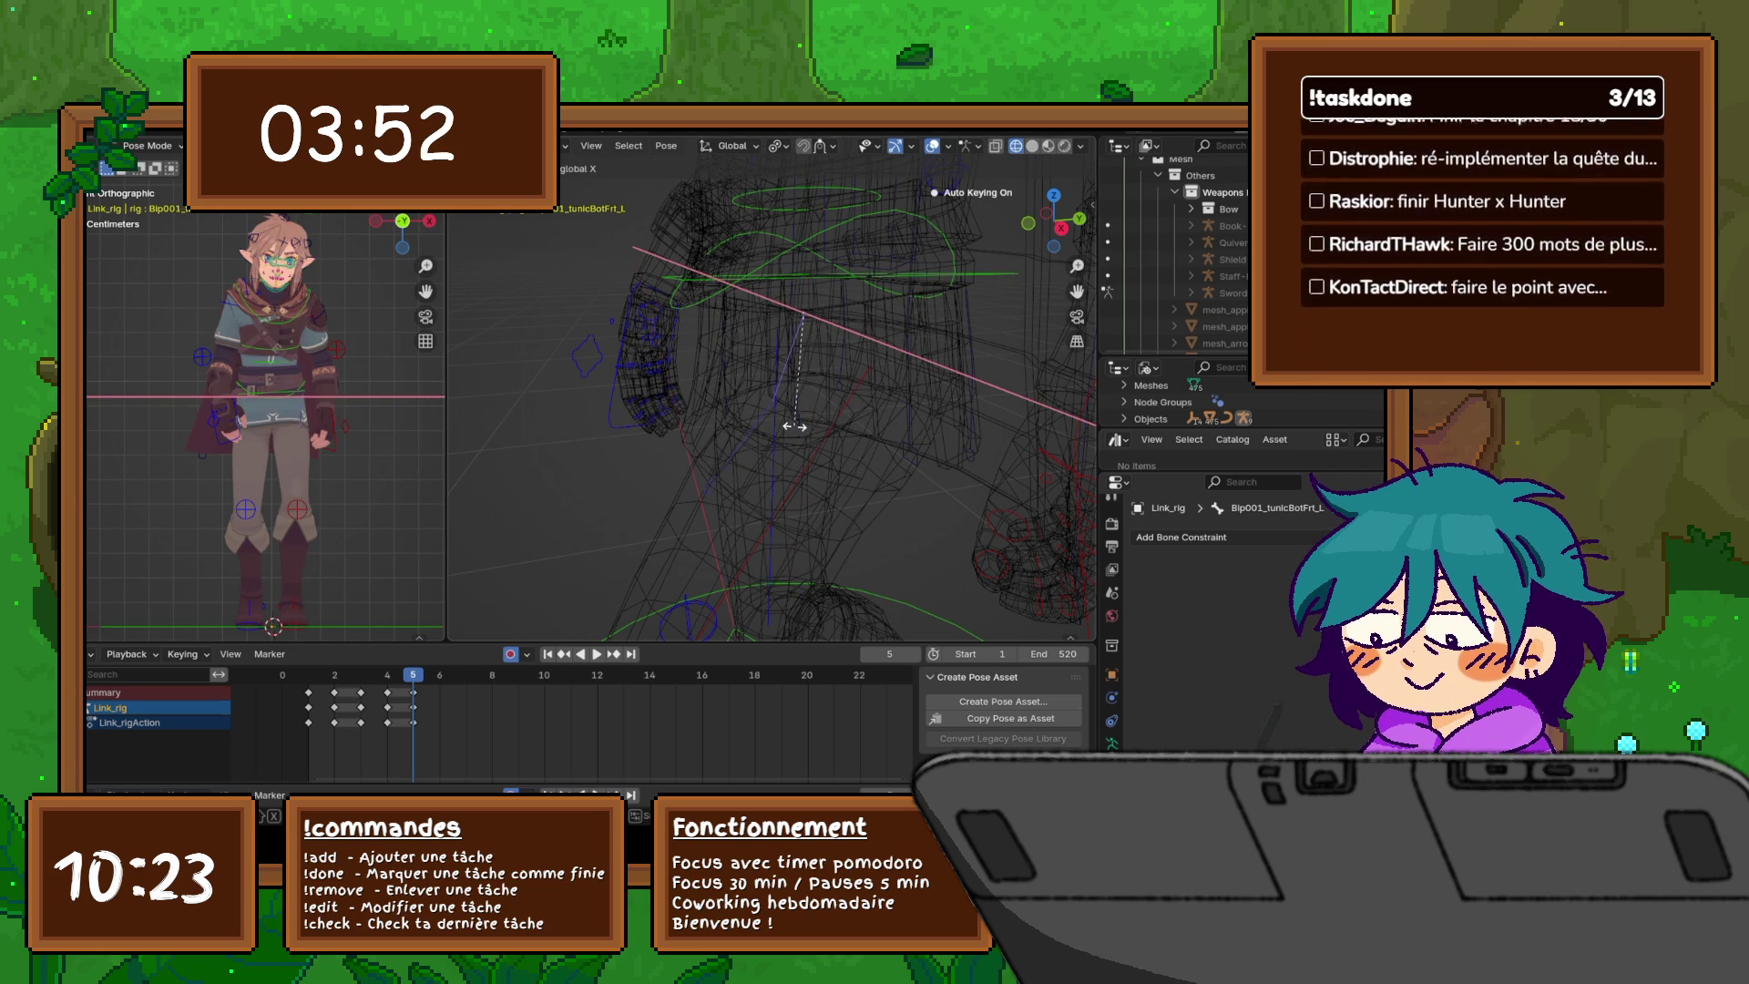
left_click(795, 425)
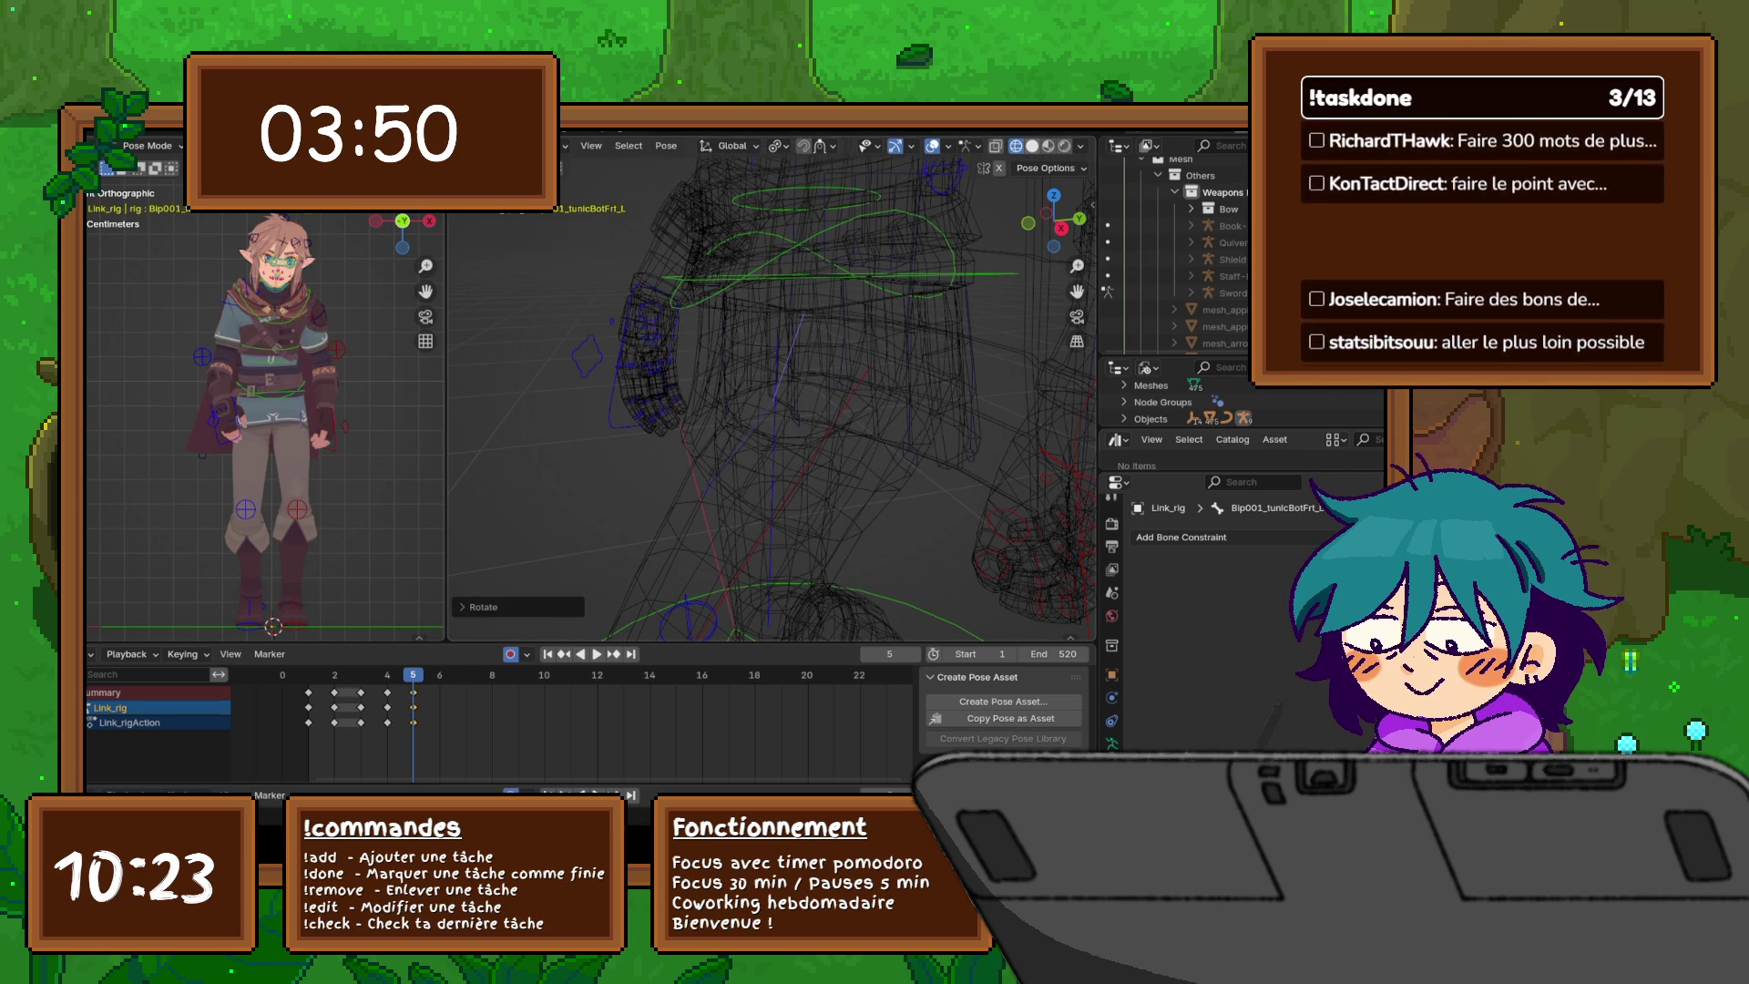
key("shift+z")
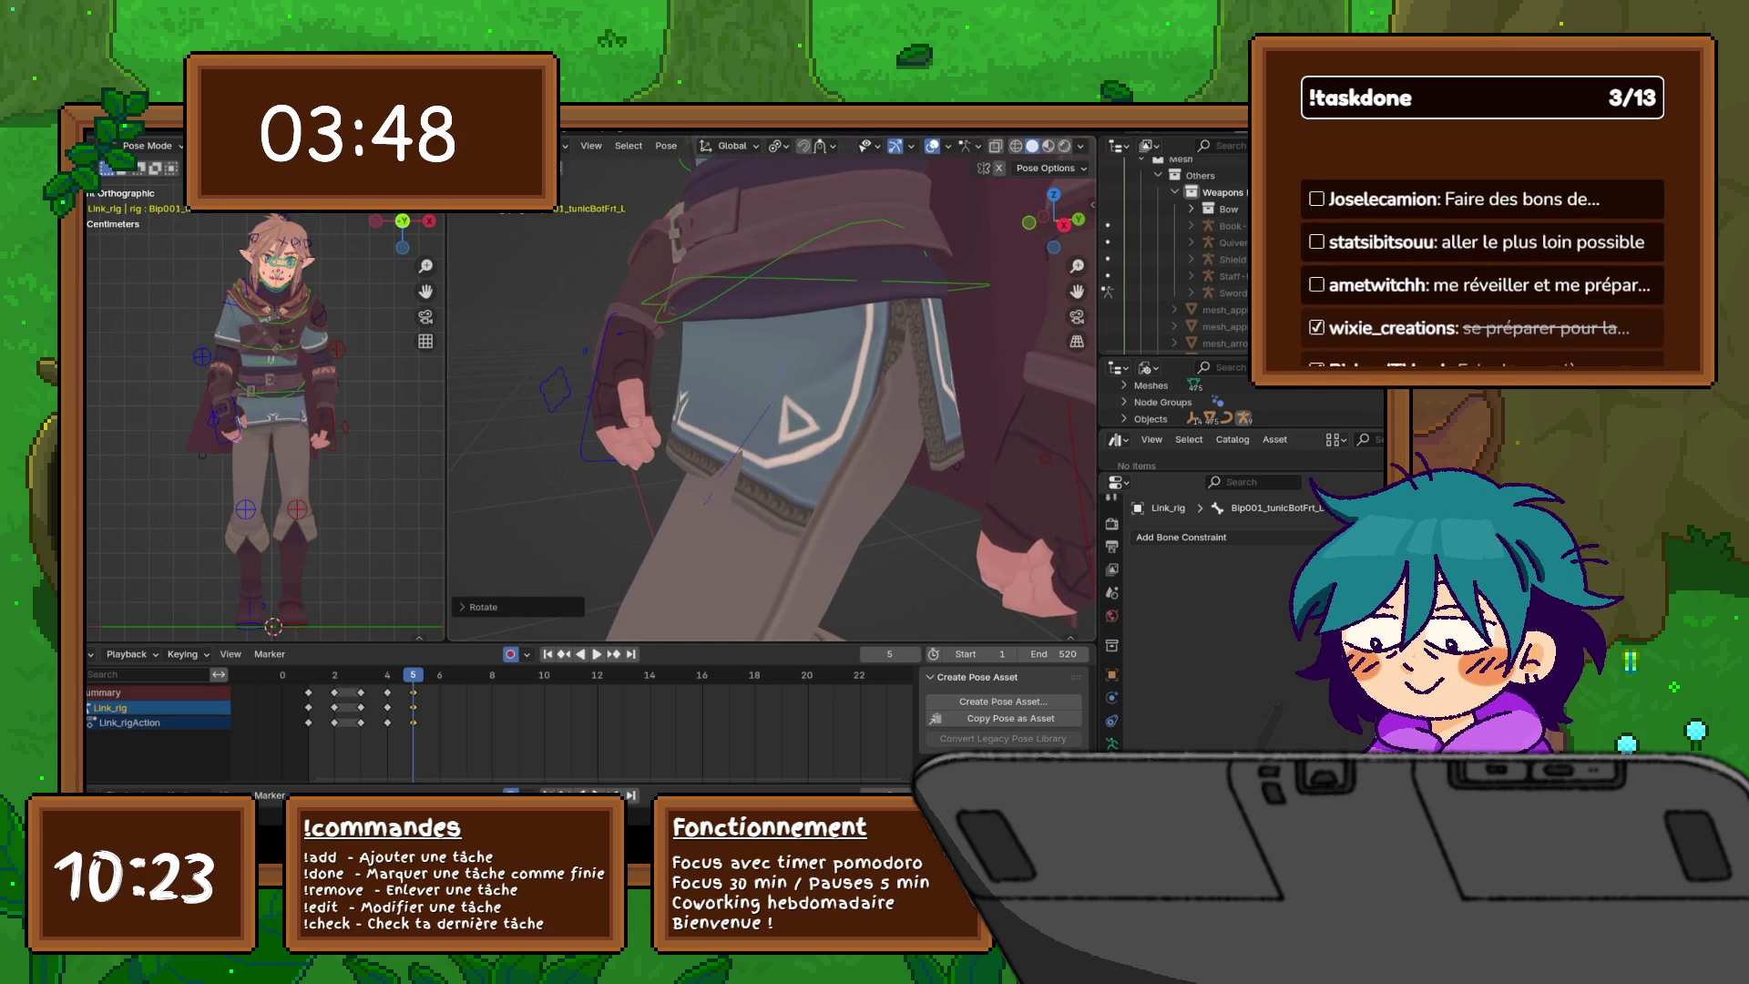
- Reselect the left front tunic flap bone and rotate it around the global X axis
left_click(765, 400)
left_click(779, 392)
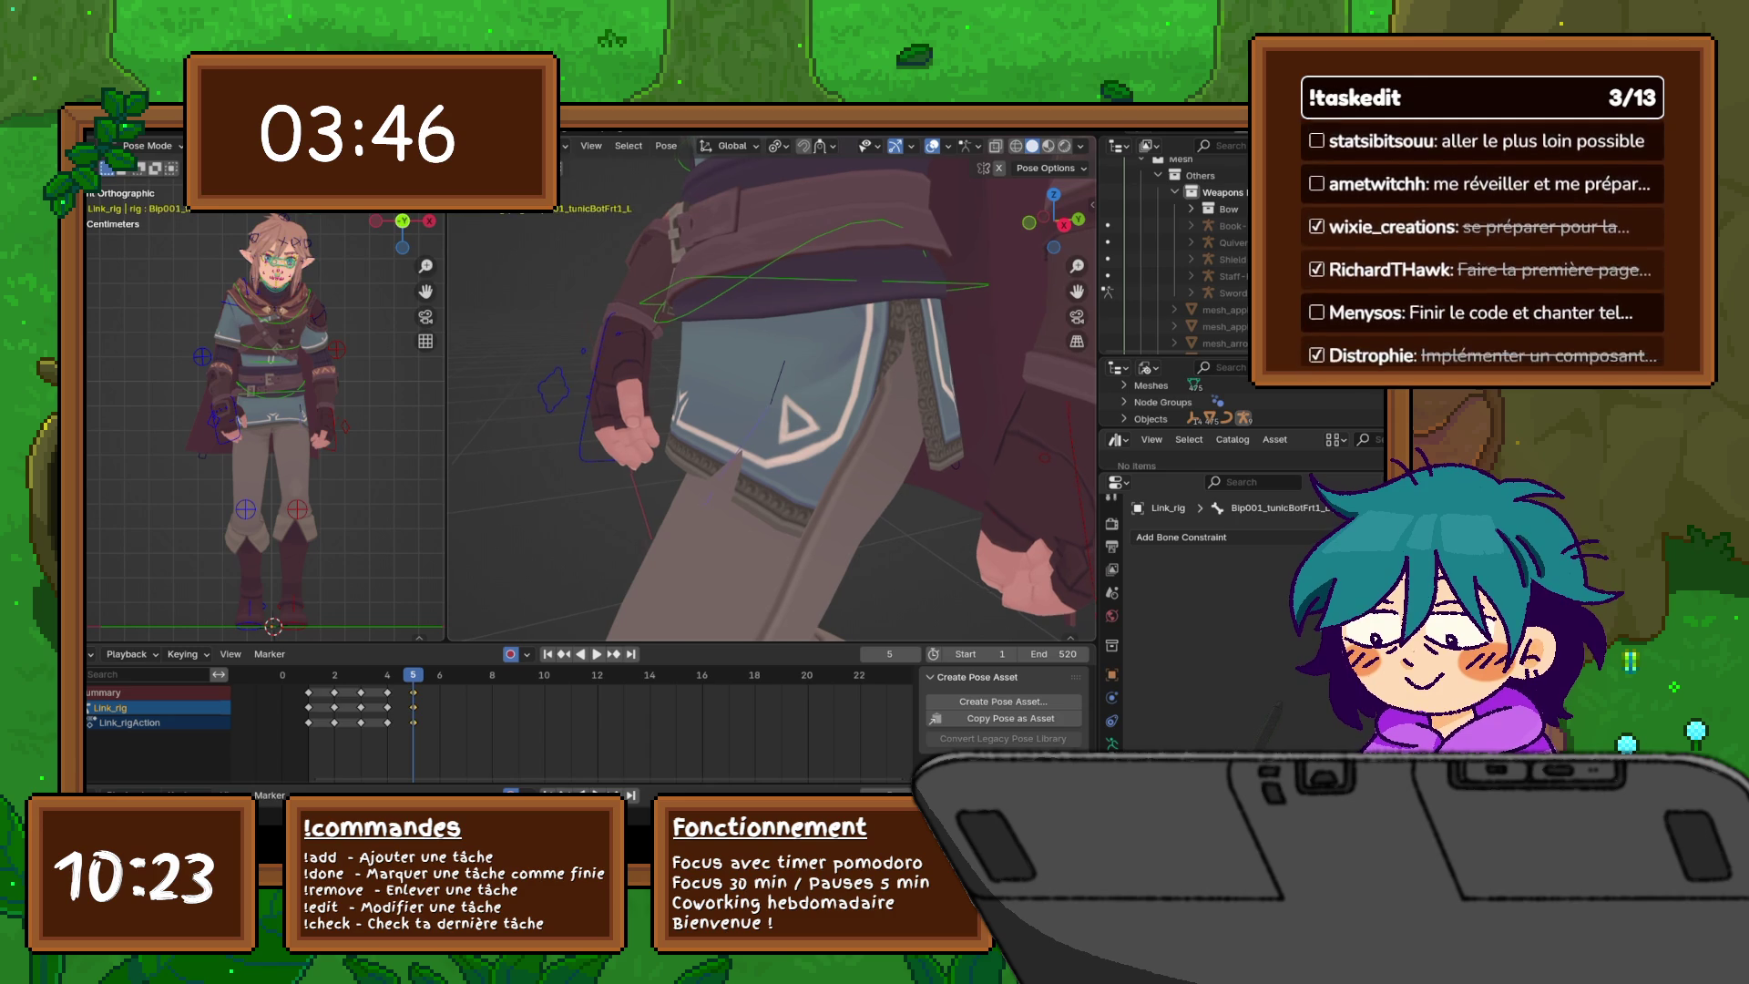
middle_click_drag(779, 392, 692, 392)
key("r")
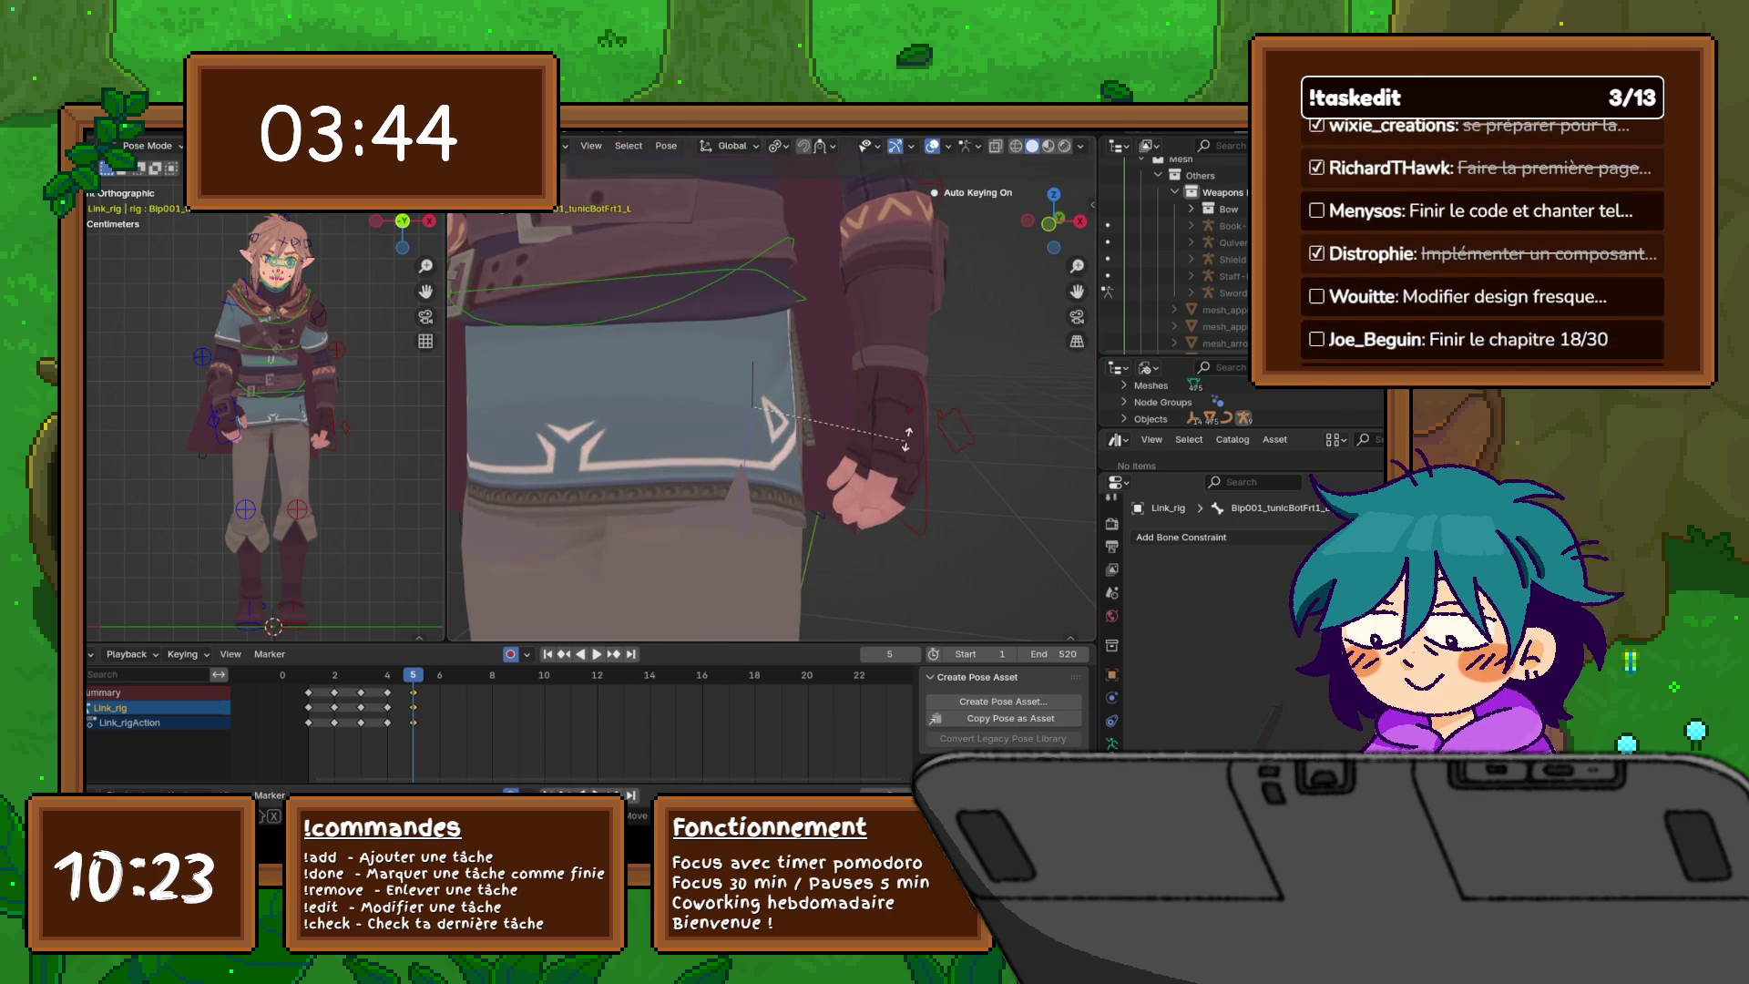
key("Return")
key("r")
key("x")
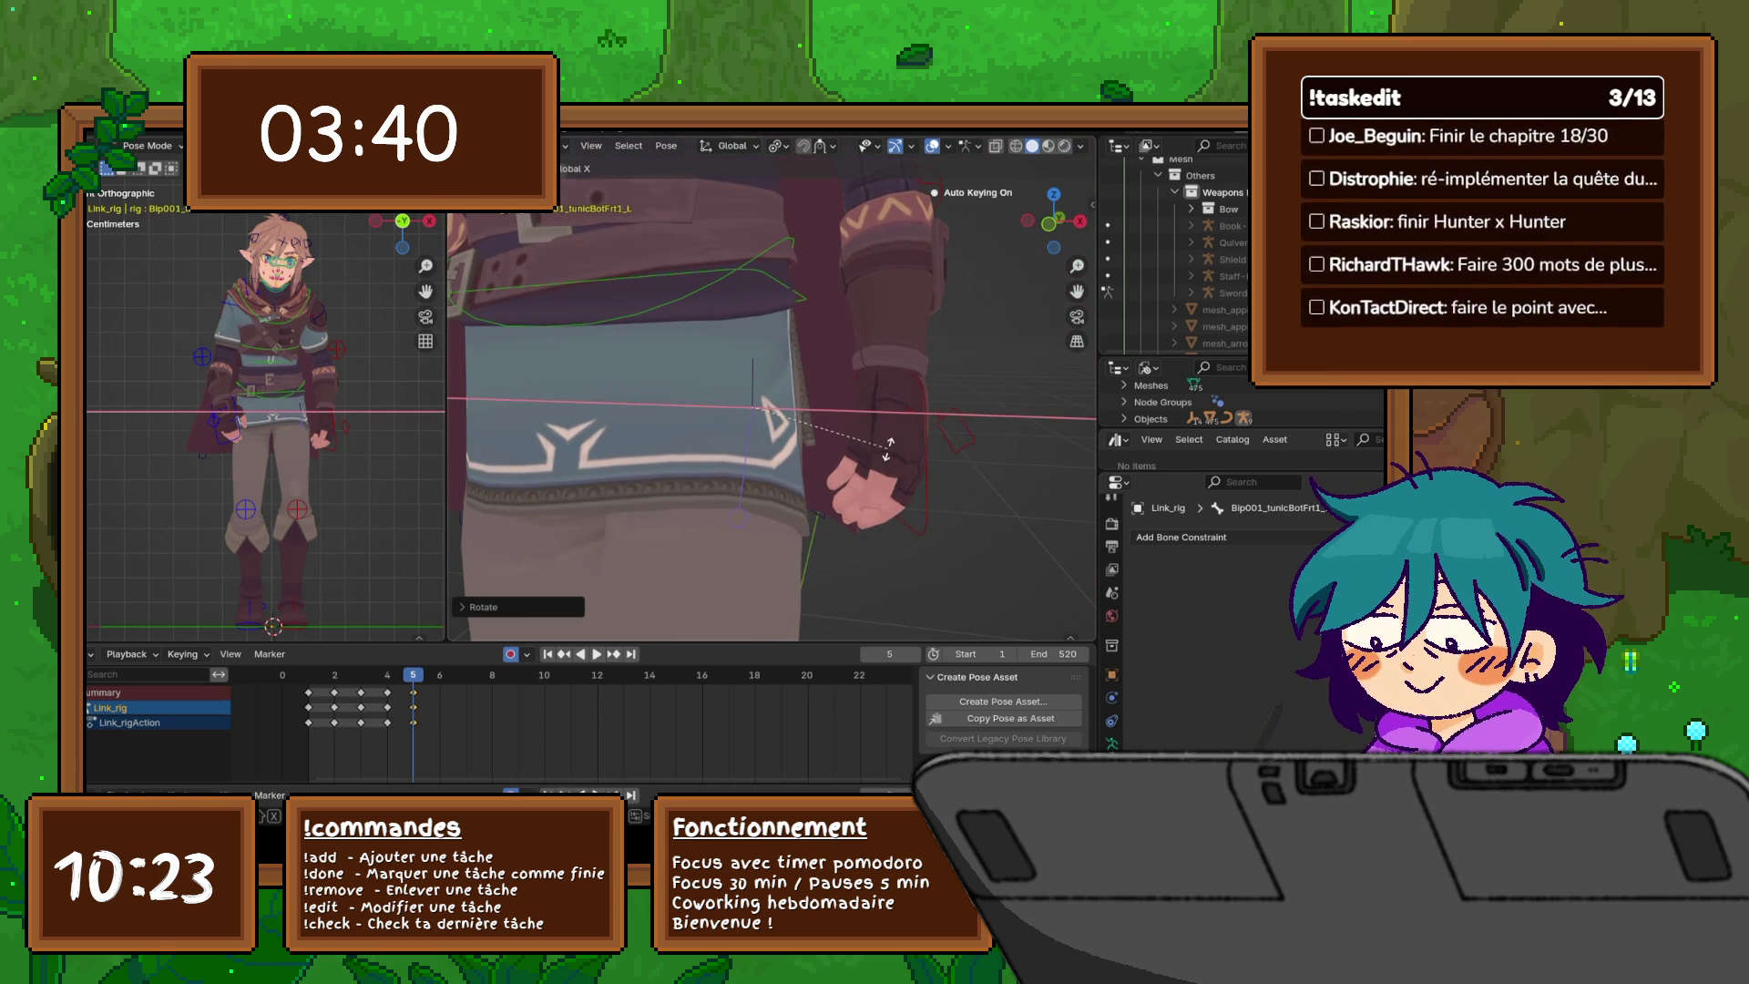
left_click(893, 435)
- Undo that rotation, then rotate the left flap around X and then Y
middle_click_drag(893, 435, 893, 365)
mouse_move(774, 391)
middle_mouse_down()
mouse_move(774, 337)
mouse_move(774, 419)
mouse_move(747, 382)
mouse_move(701, 369)
middle_mouse_up()
key("ctrl+z")
key("r")
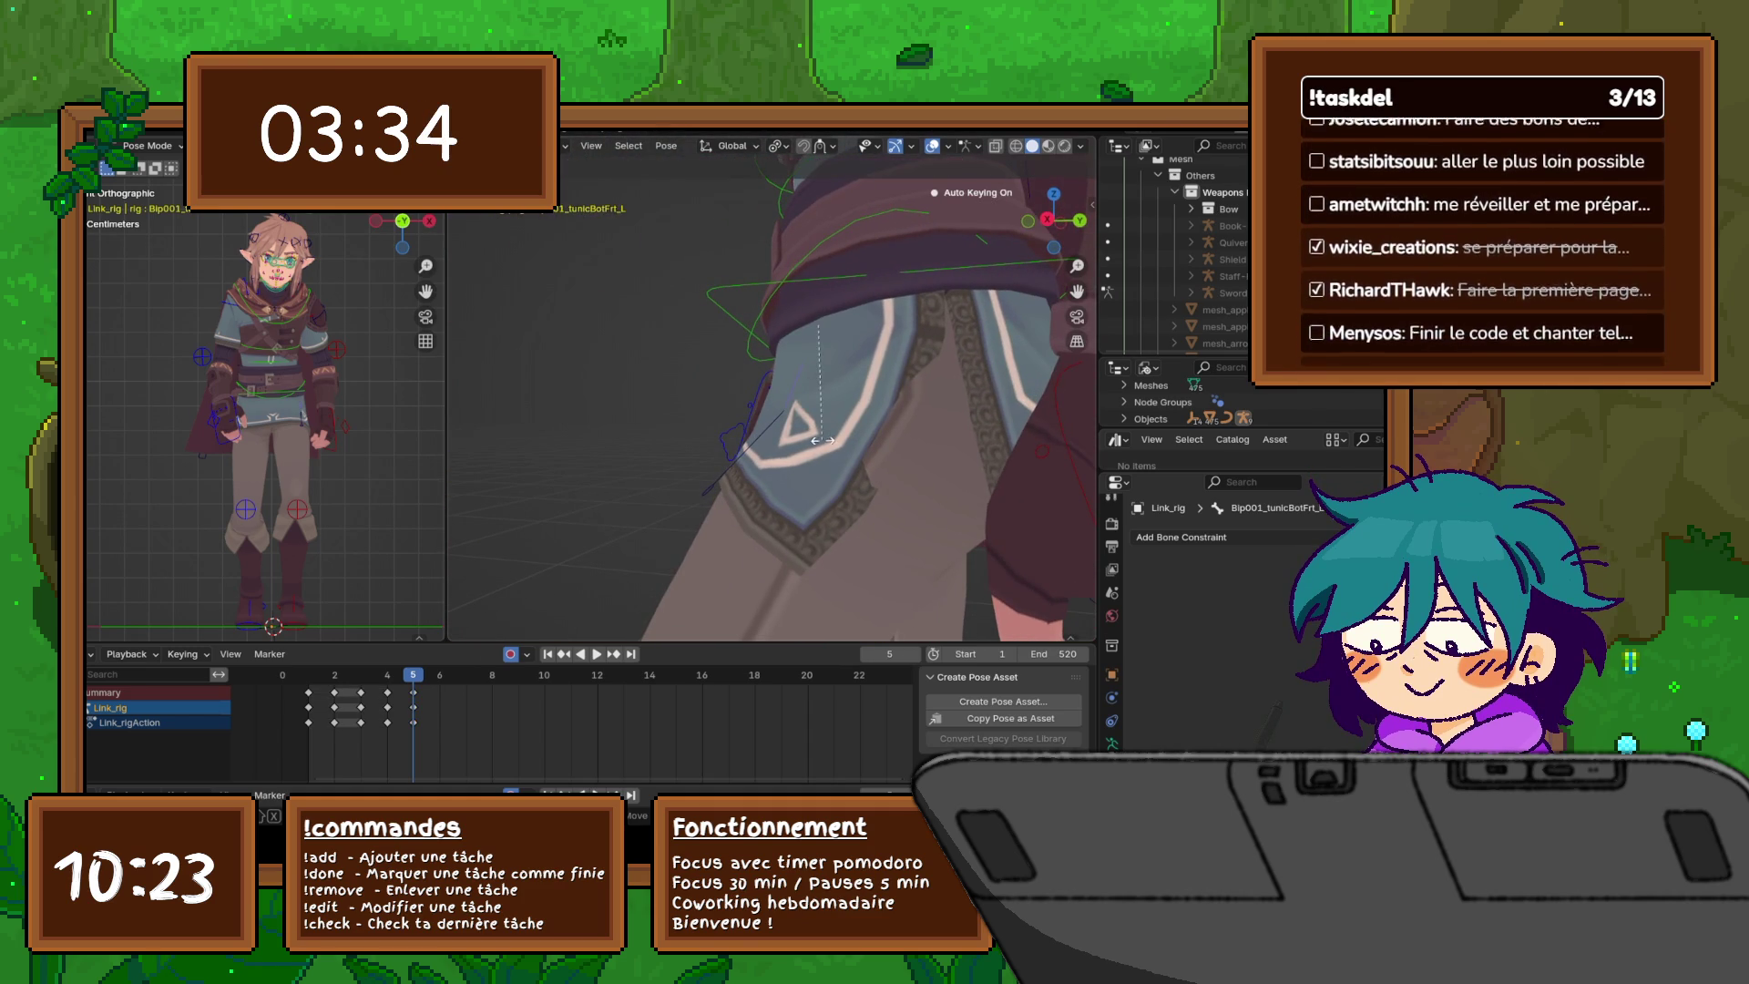
key("x")
left_click(806, 437)
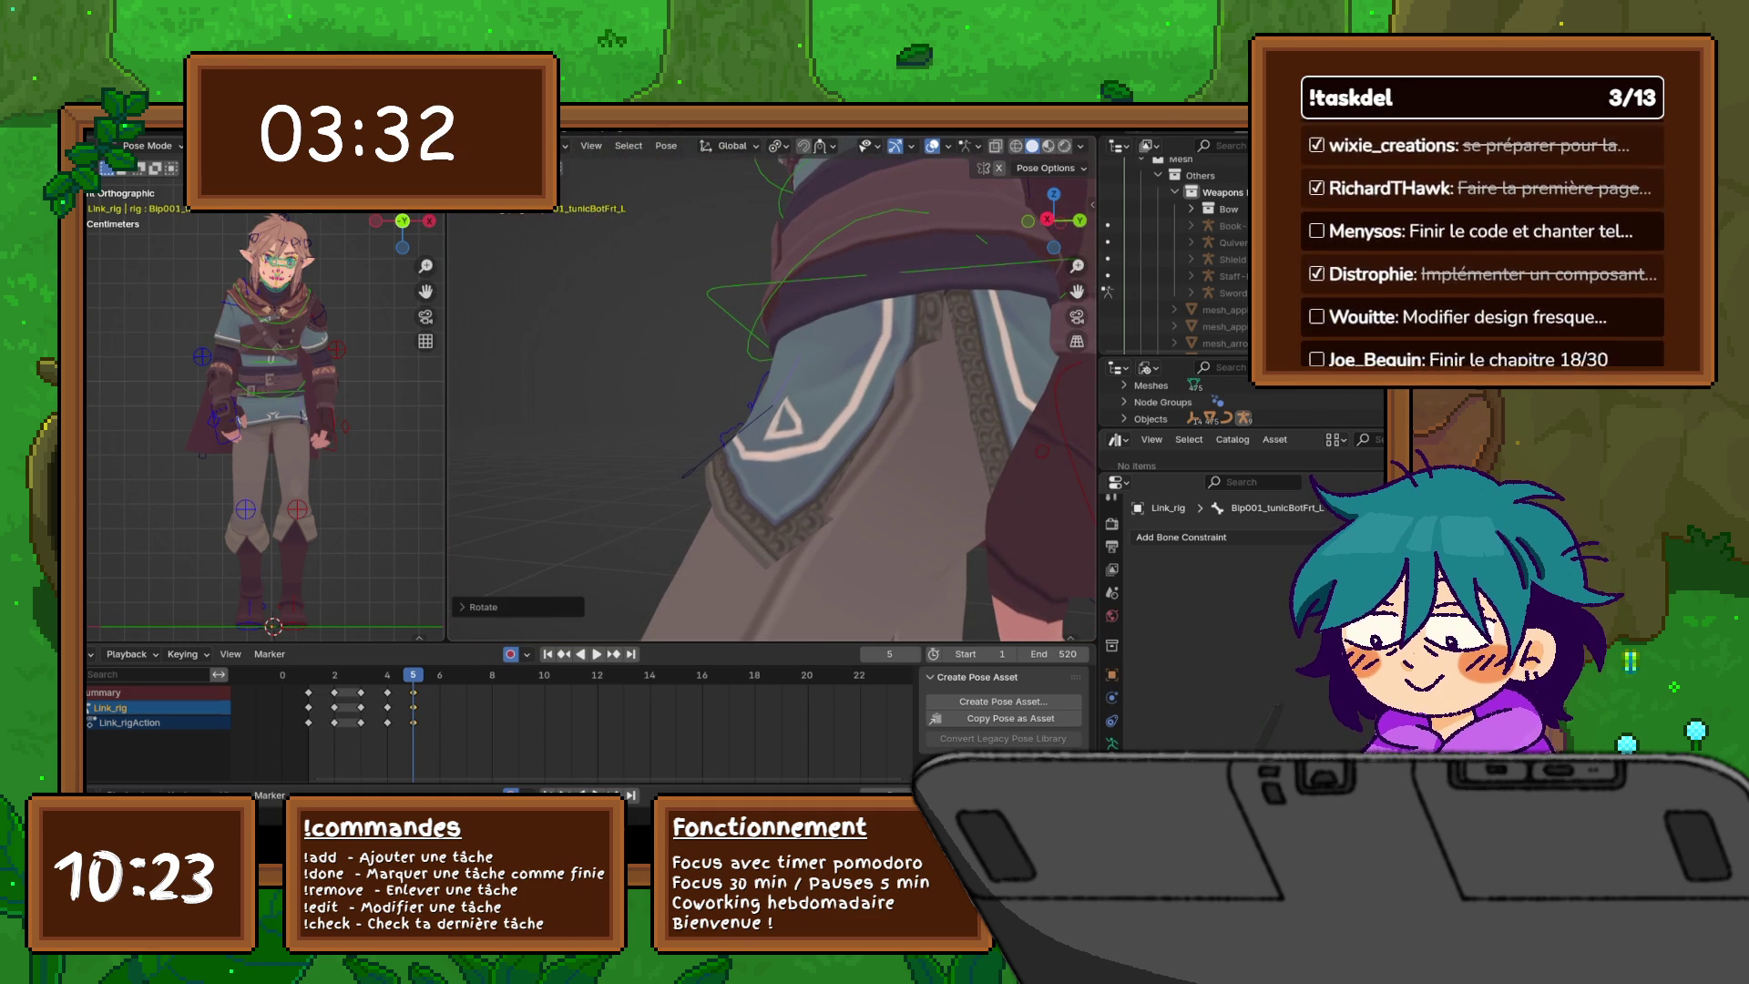
key("r")
key("y")
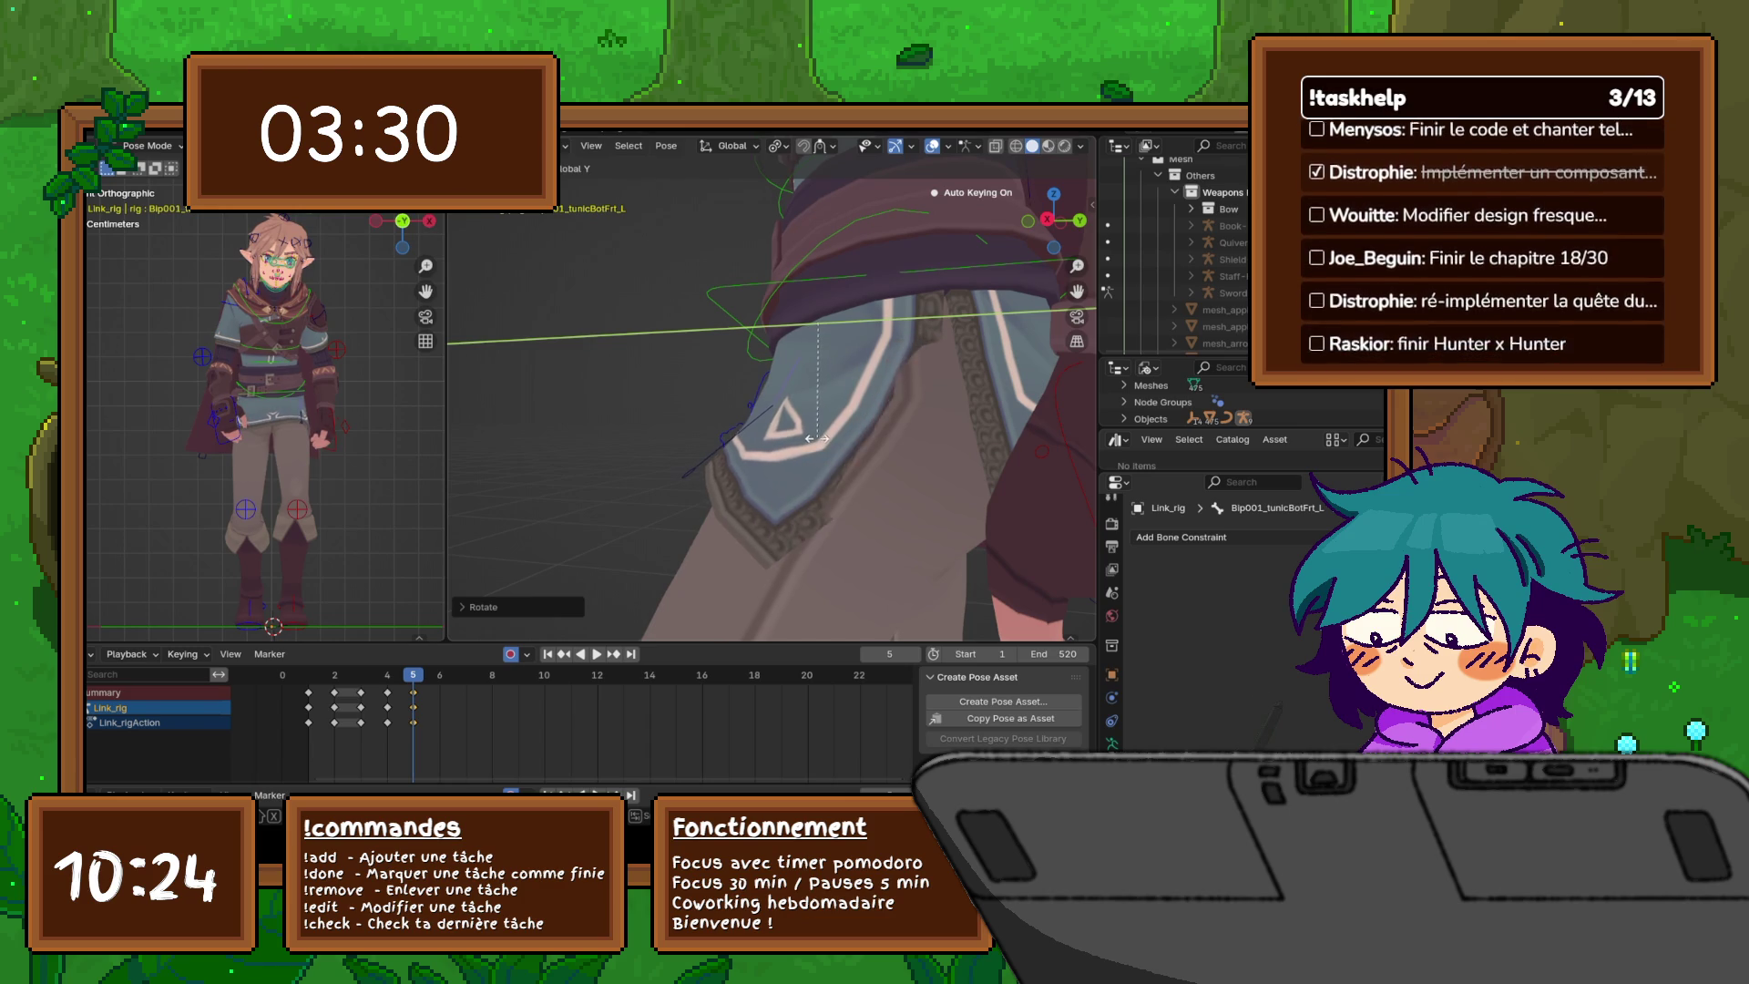
left_click(806, 437)
mouse_move(807, 438)
middle_mouse_down()
mouse_move(784, 364)
mouse_move(752, 402)
mouse_move(770, 388)
mouse_move(736, 485)
middle_mouse_up()
- Give the left flap a final rotation with the axis lock switched from Z to Y to X
key("r")
key("z")
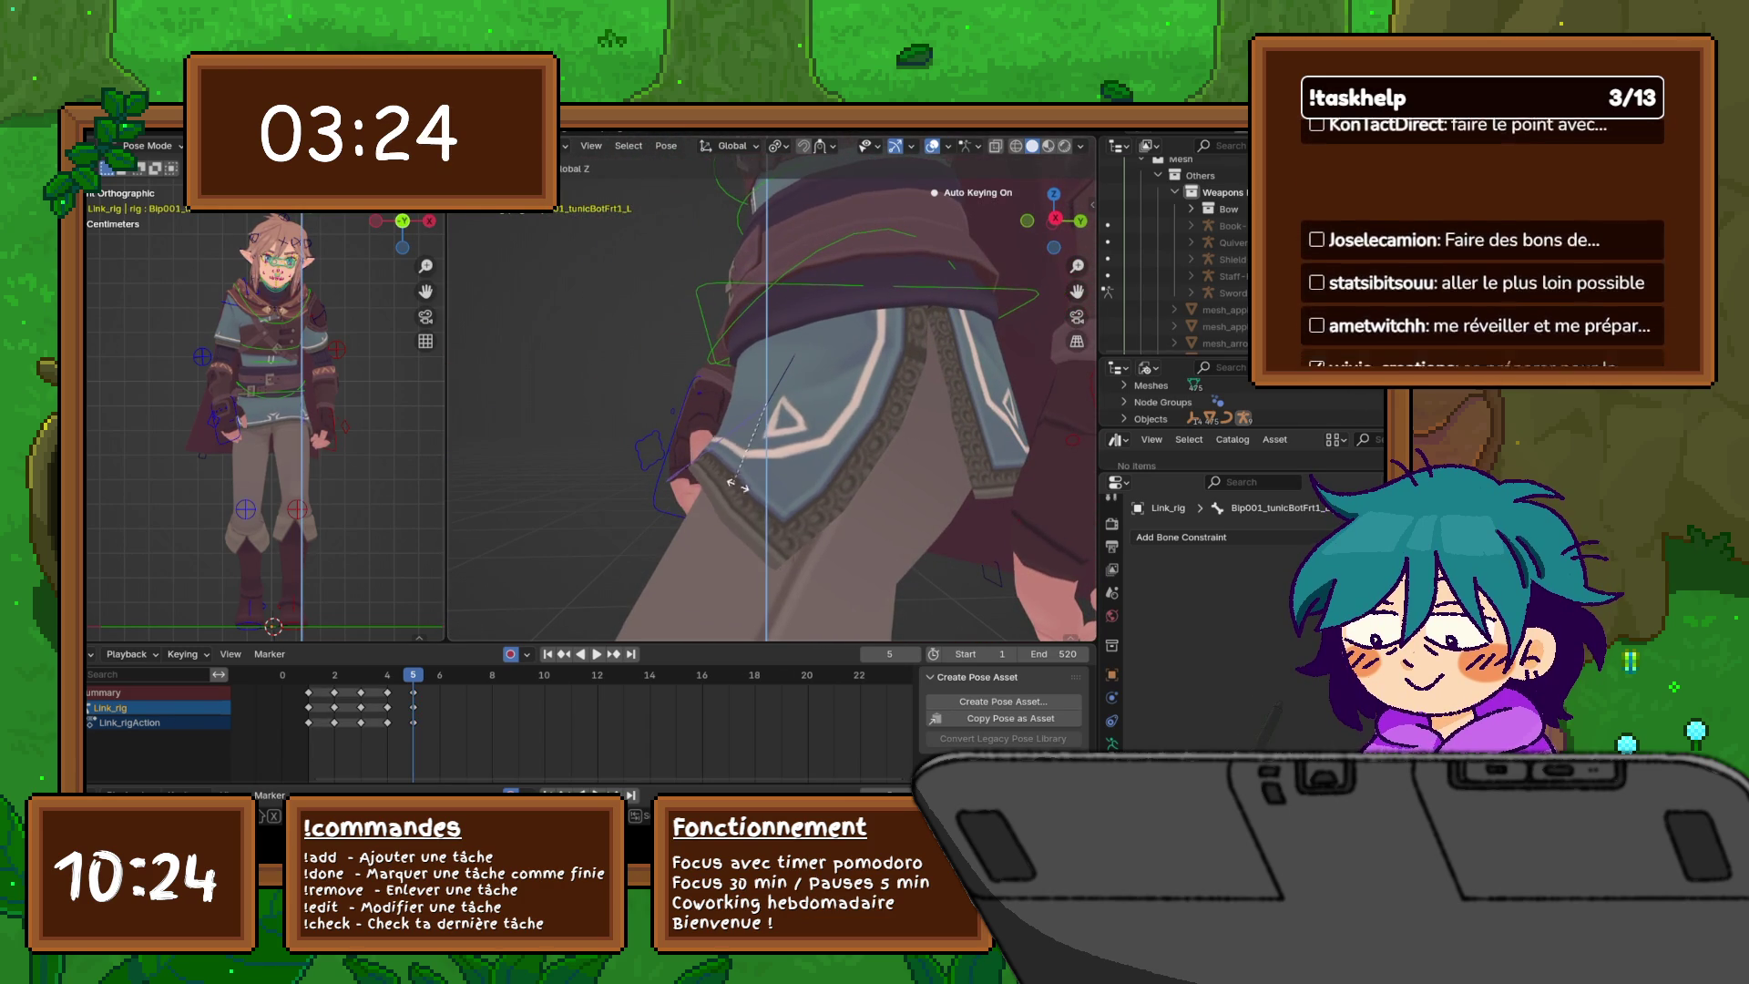
key("y")
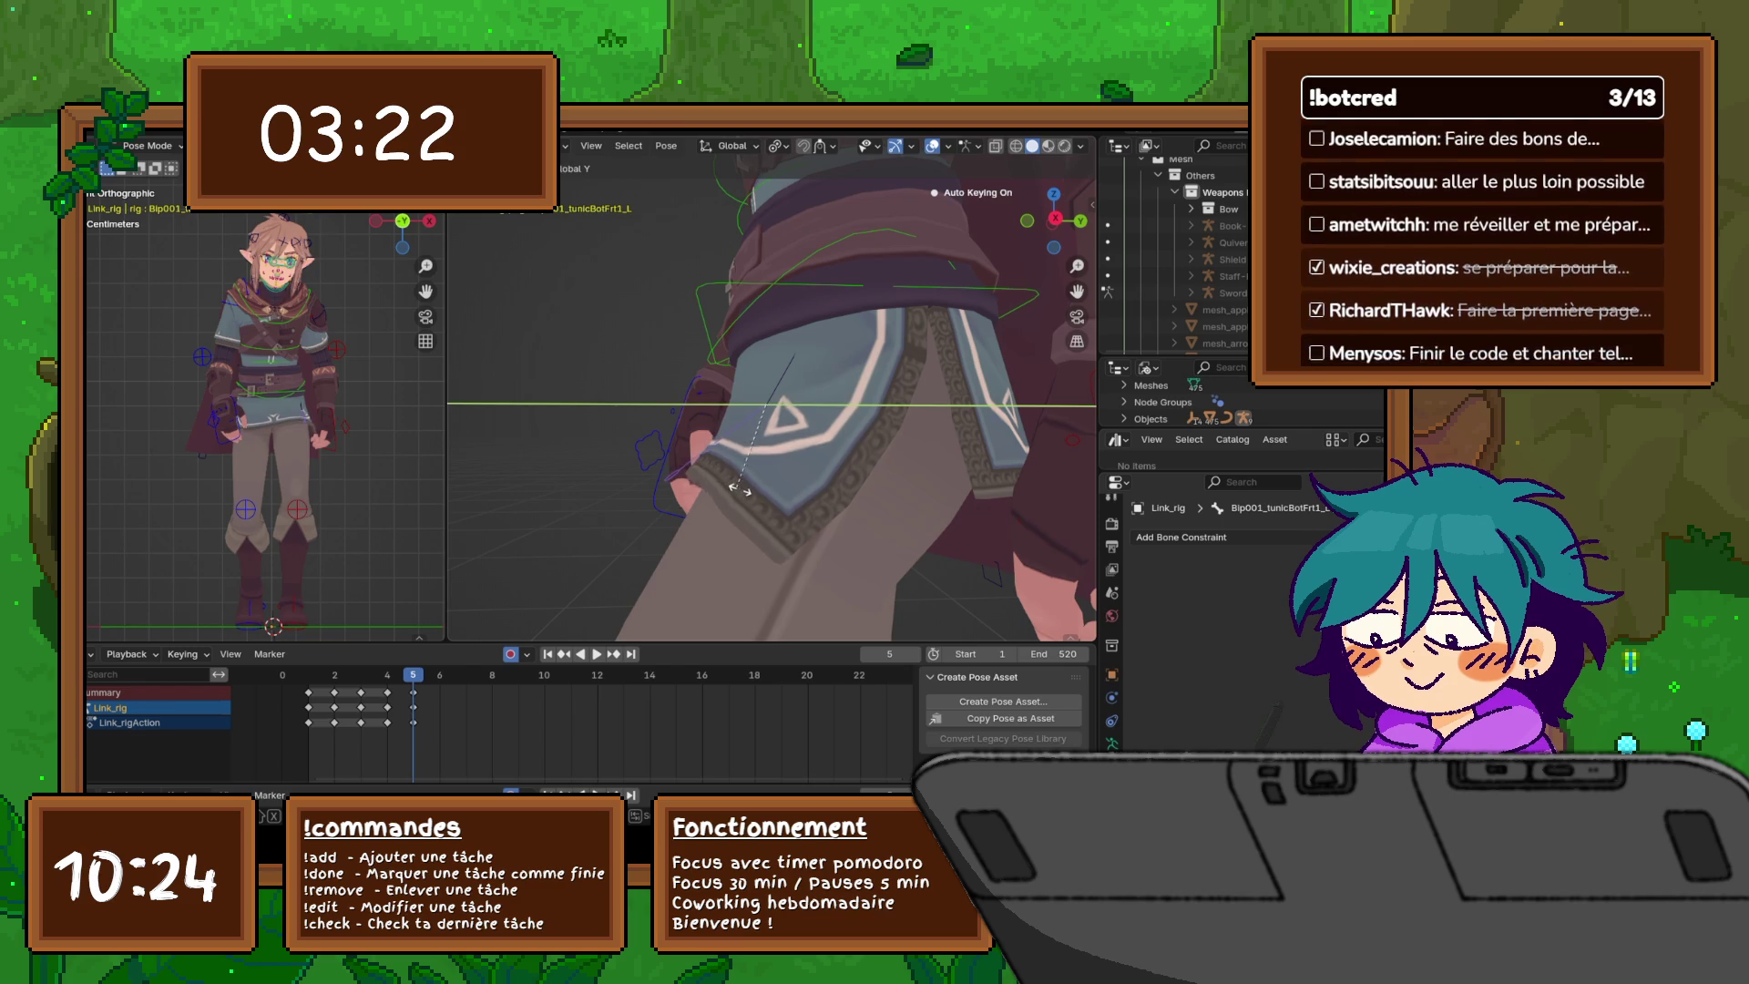
key("x")
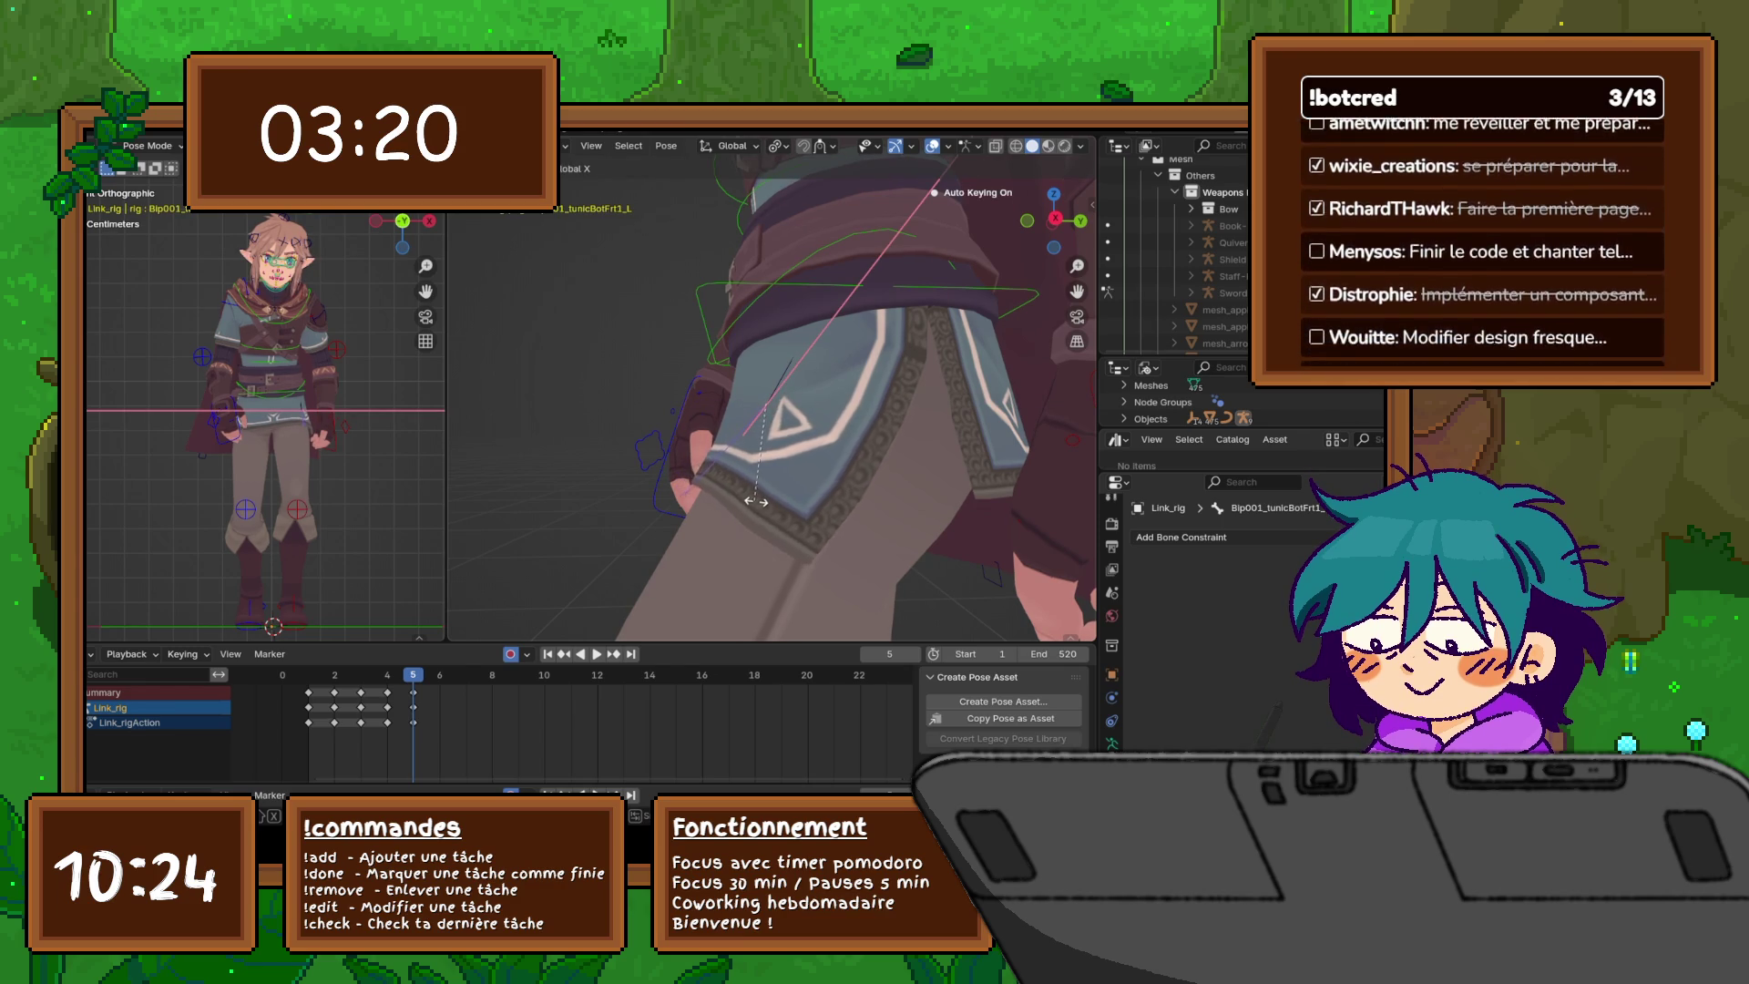
left_click(782, 509)
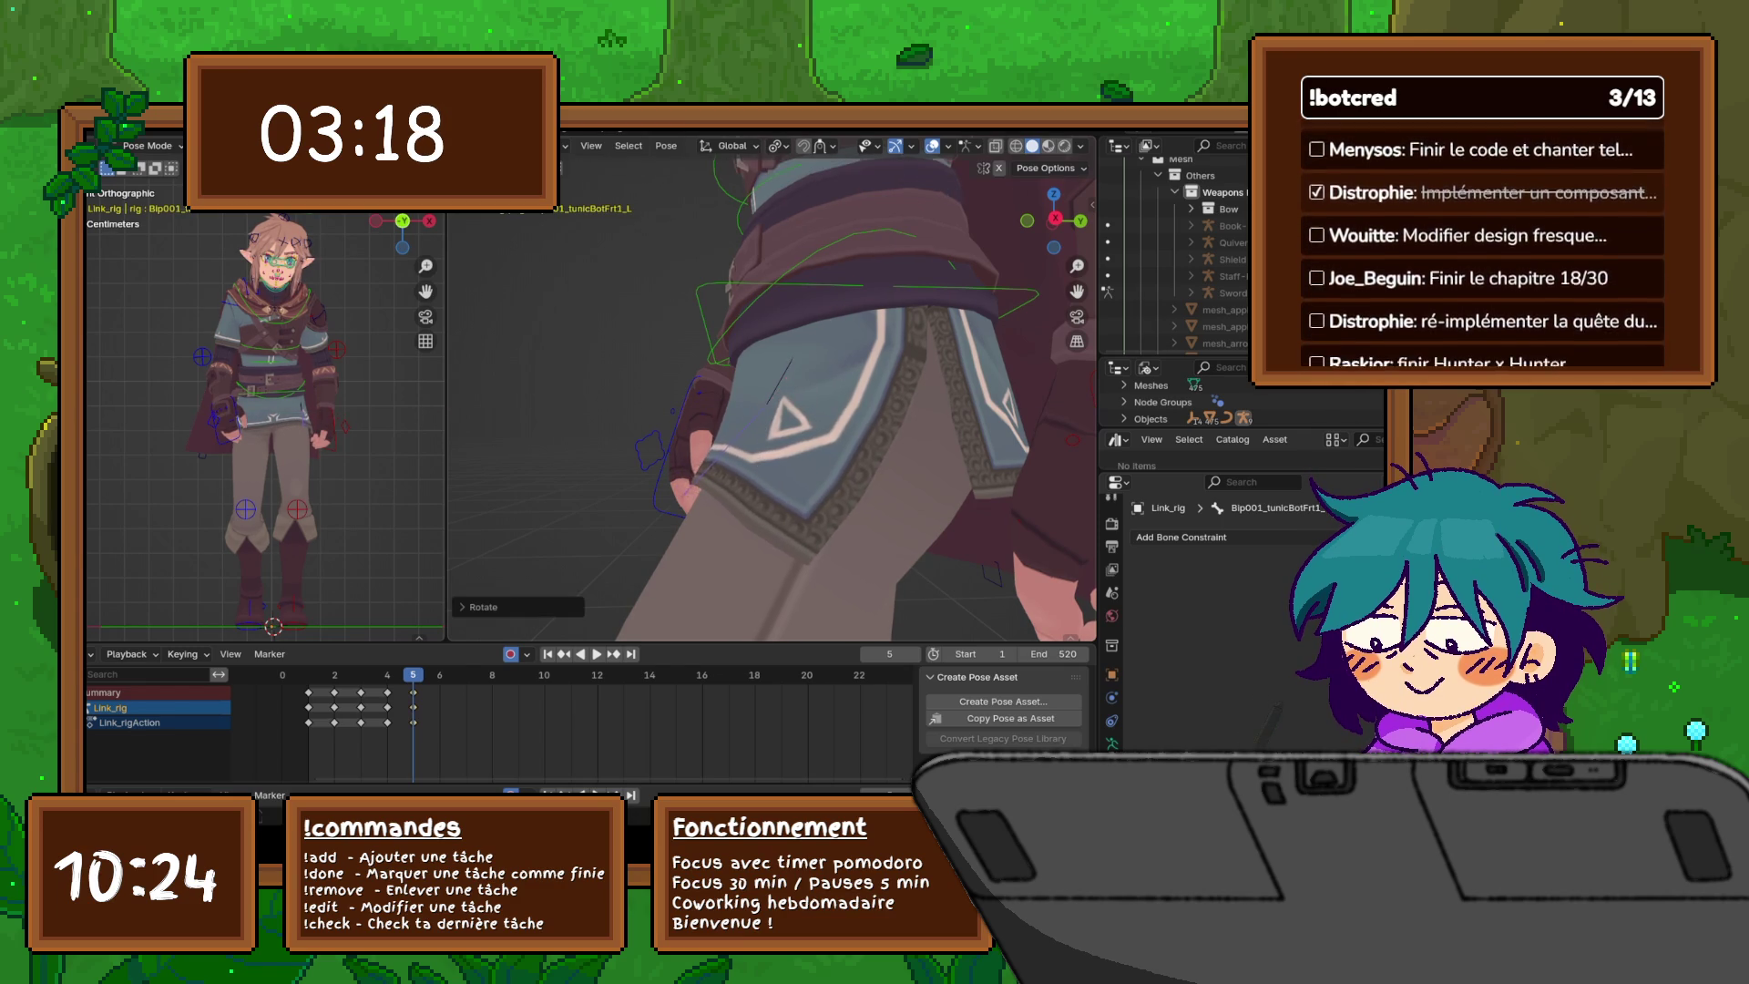
middle_click_drag(781, 510, 665, 512)
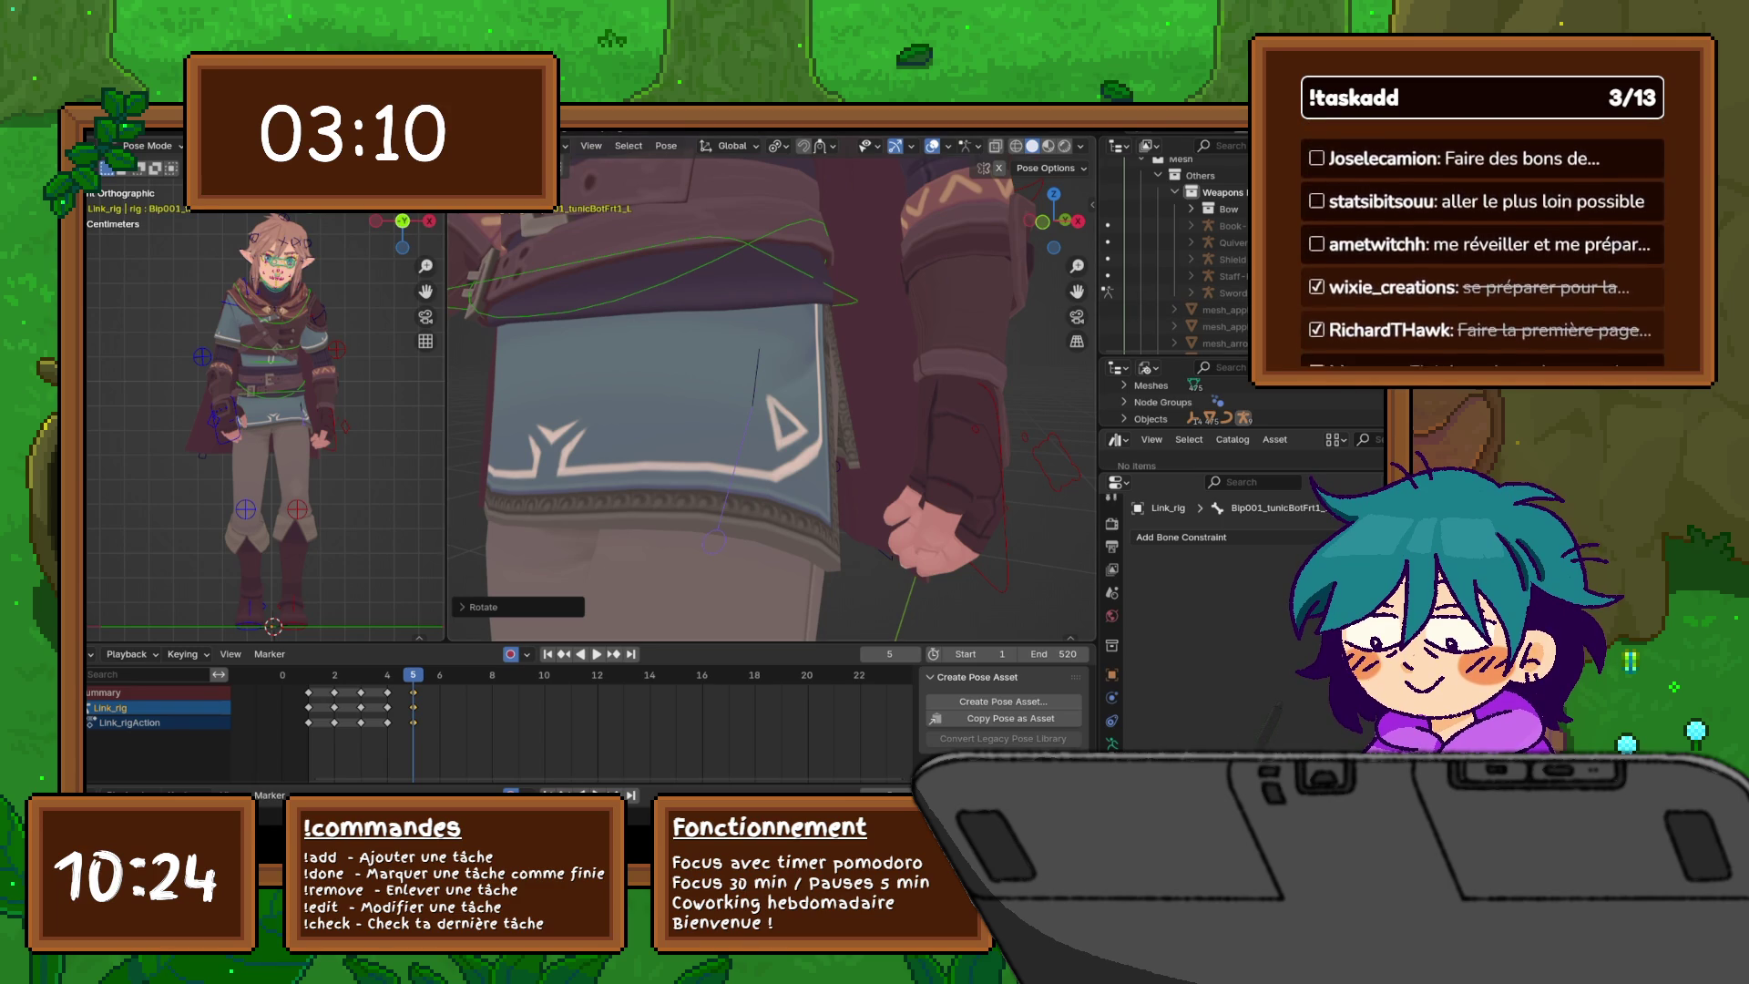
mouse_move(774, 392)
middle_mouse_down()
mouse_move(738, 355)
mouse_move(775, 383)
mouse_move(774, 301)
middle_mouse_up()
- Select the right front tunic flap bone Bip001_tunicBotFrt_R in wireframe and confirm its rotation
key("shift+z")
left_click(701, 456)
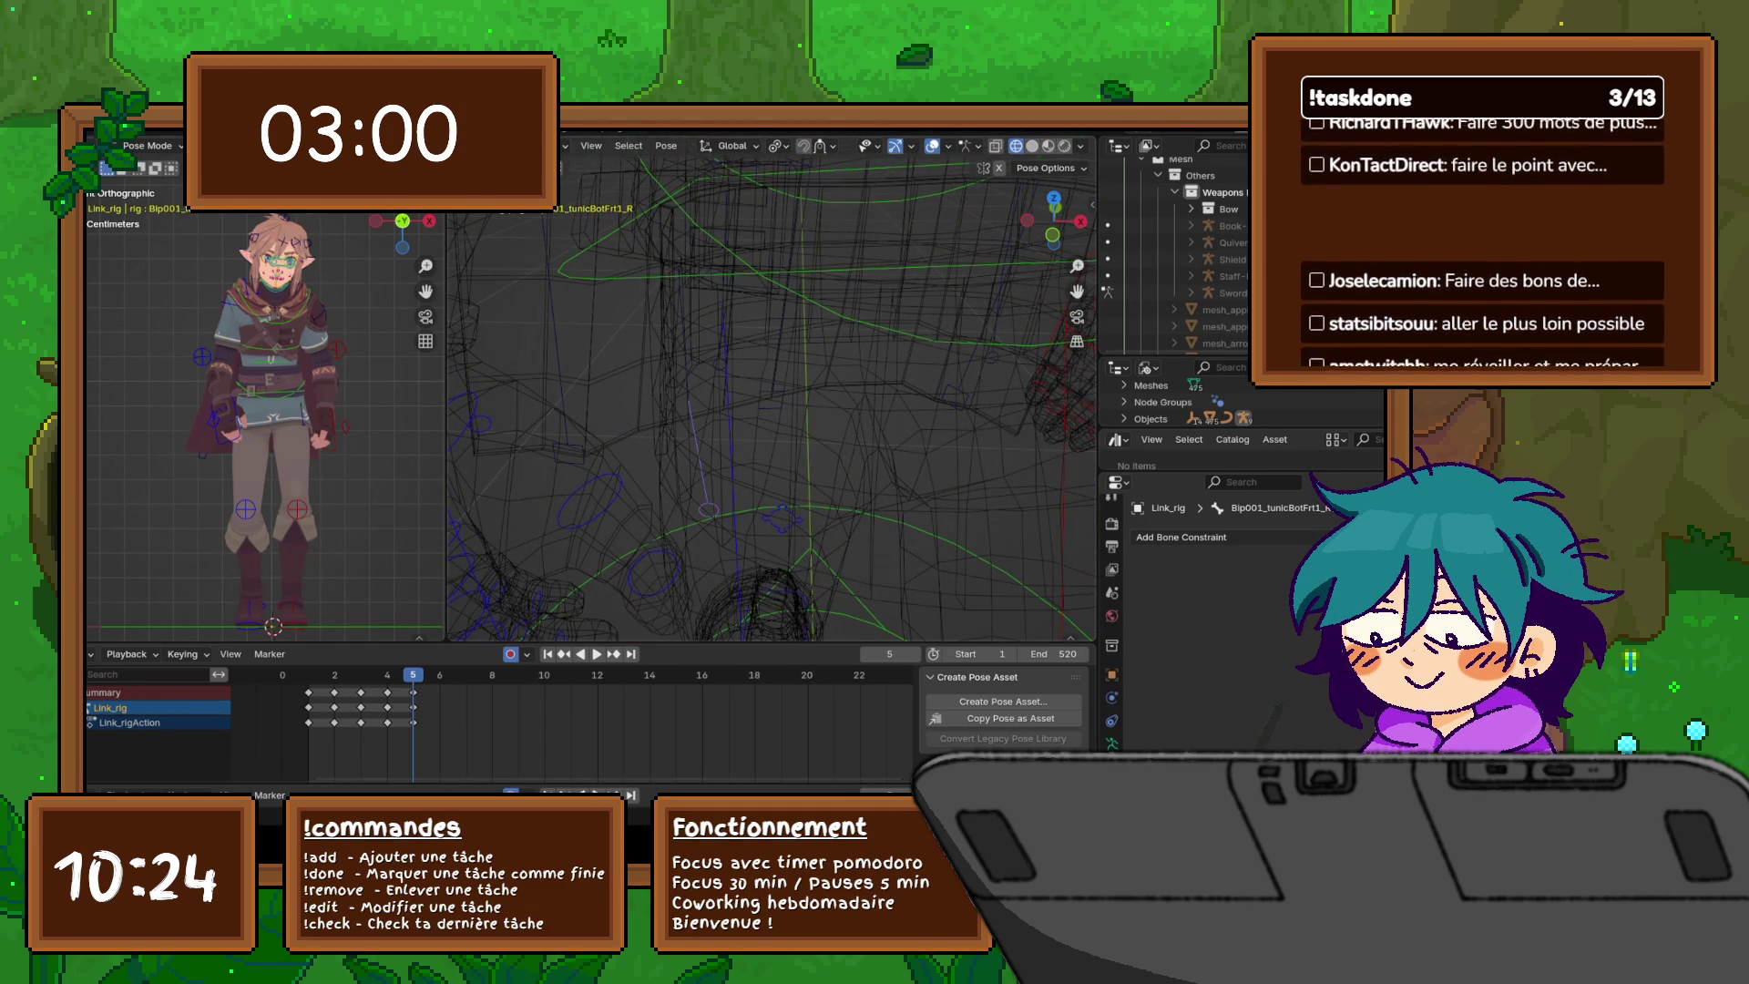
middle_click_drag(774, 301, 779, 203)
key("shift+z")
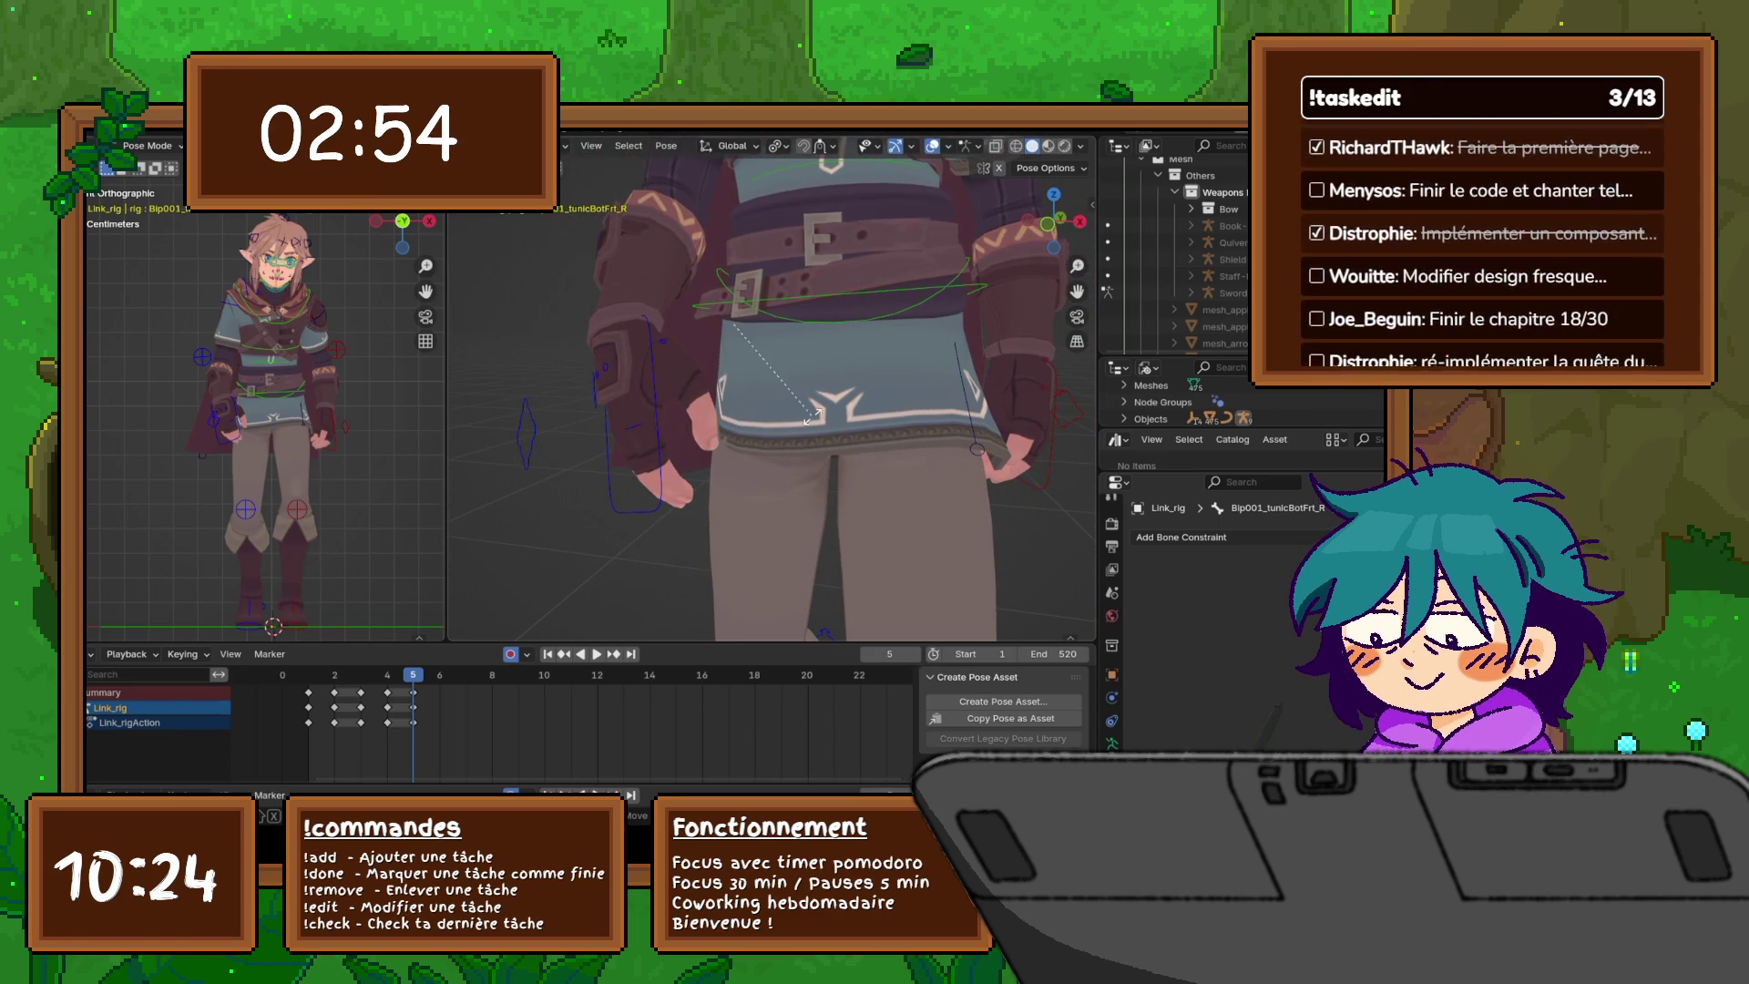
left_click(814, 415)
middle_click_drag(813, 414, 813, 337)
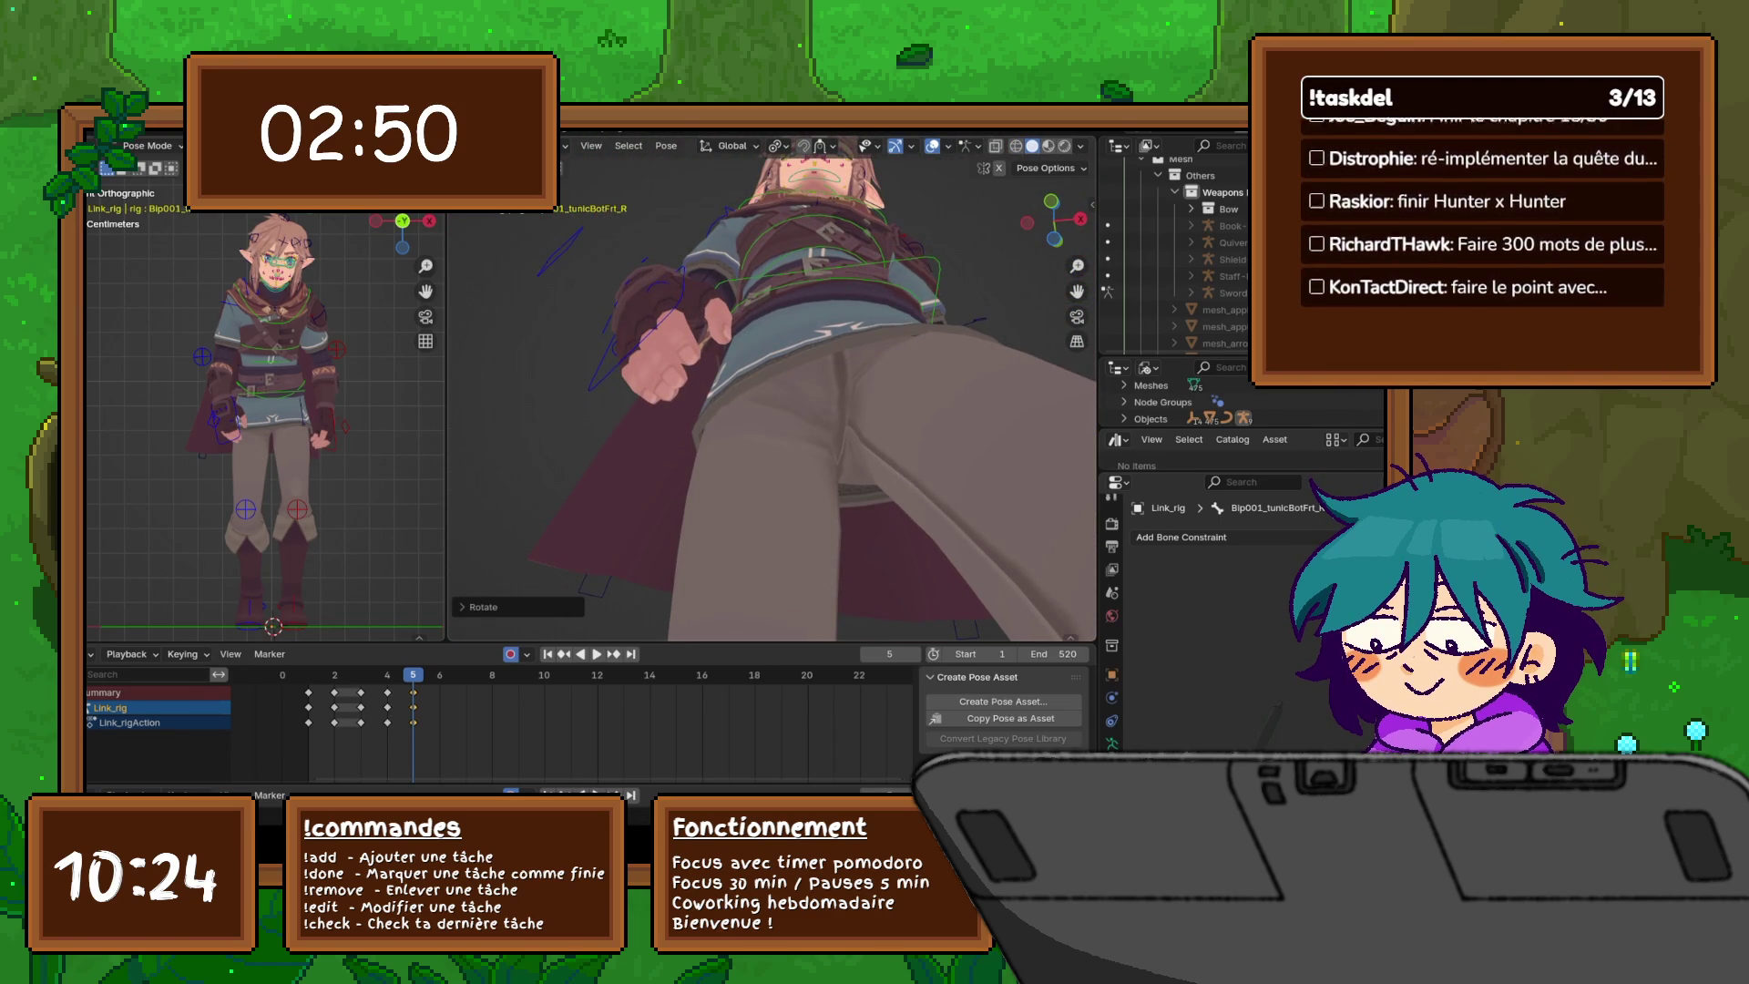
- Lock the right front flap's rotation to the X axis, confirm it, and inspect from below
key("x")
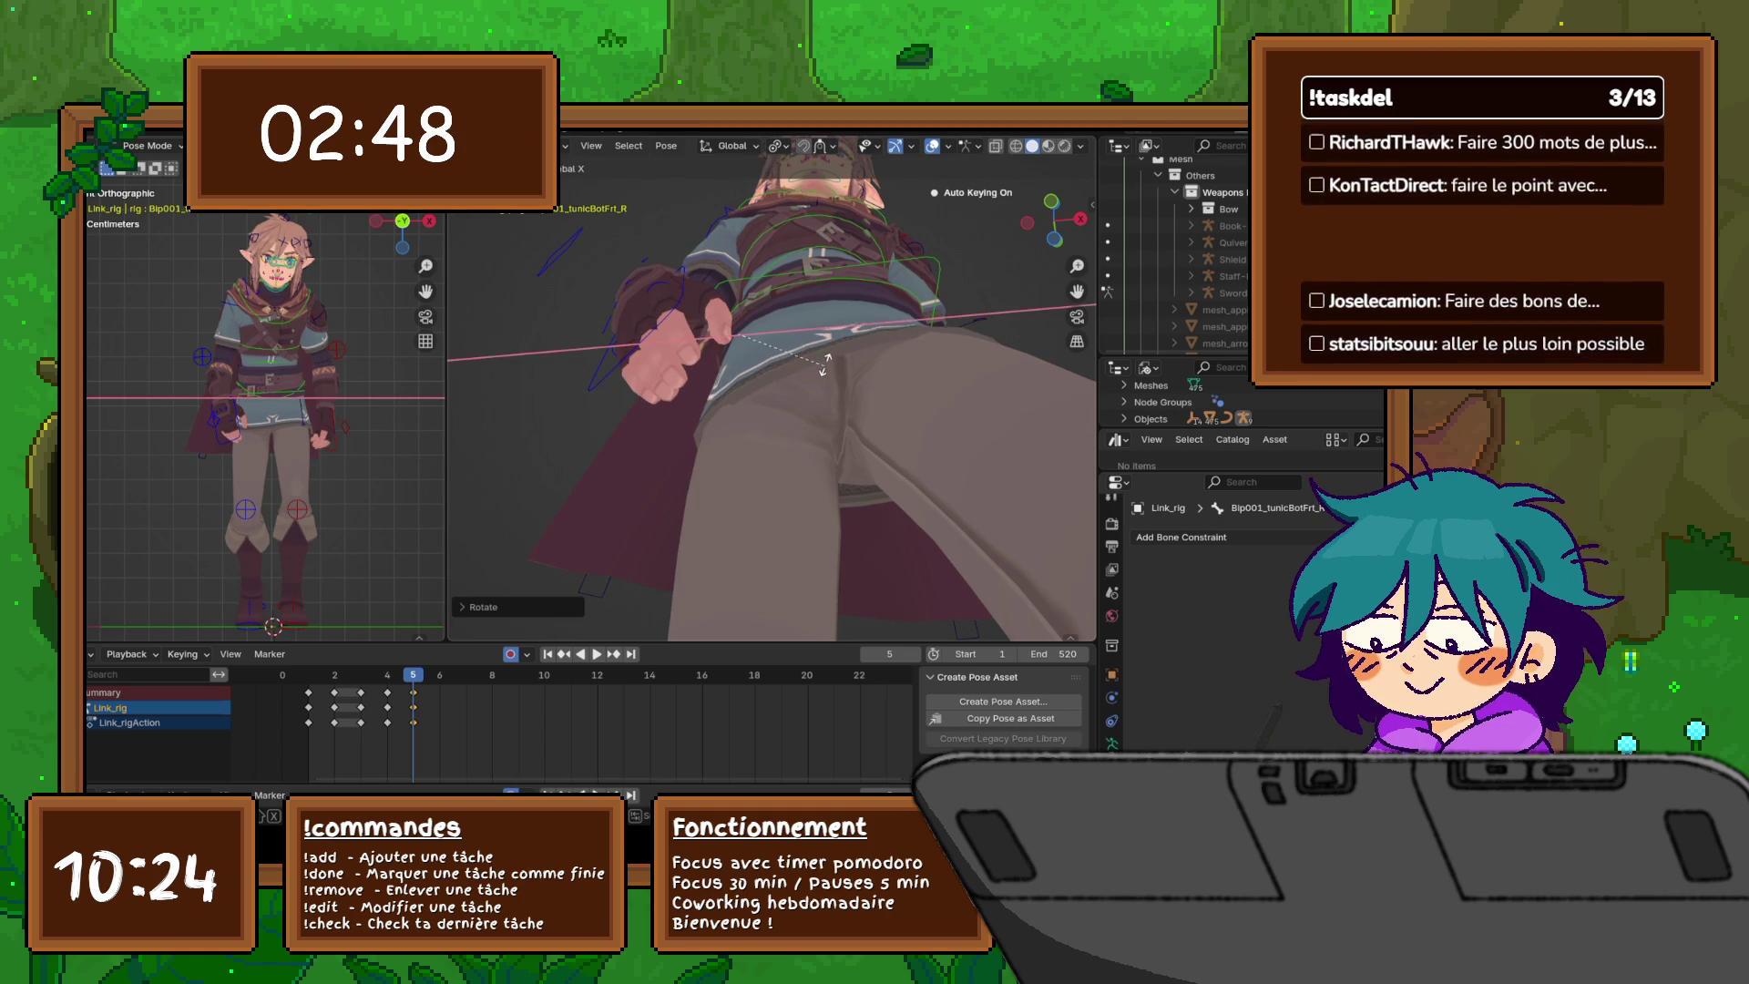
left_click(824, 372)
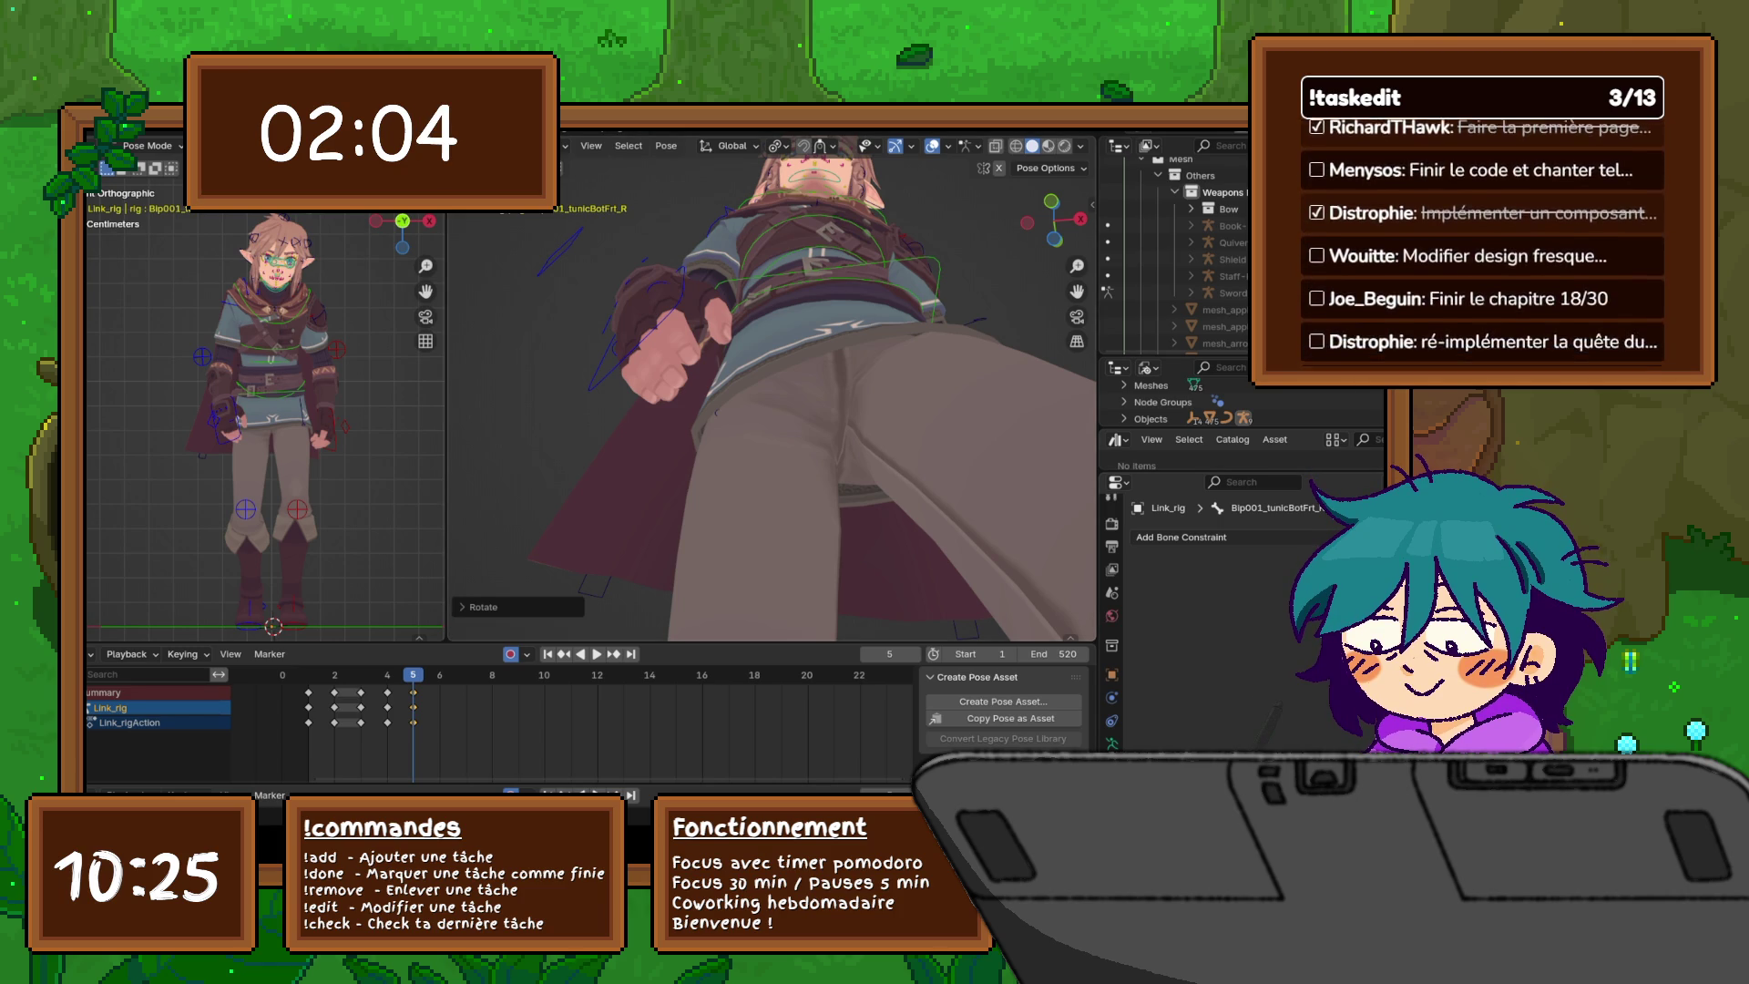
mouse_move(775, 391)
middle_mouse_down()
mouse_move(884, 410)
mouse_move(902, 474)
mouse_move(875, 410)
mouse_move(893, 469)
mouse_move(816, 461)
middle_mouse_up()
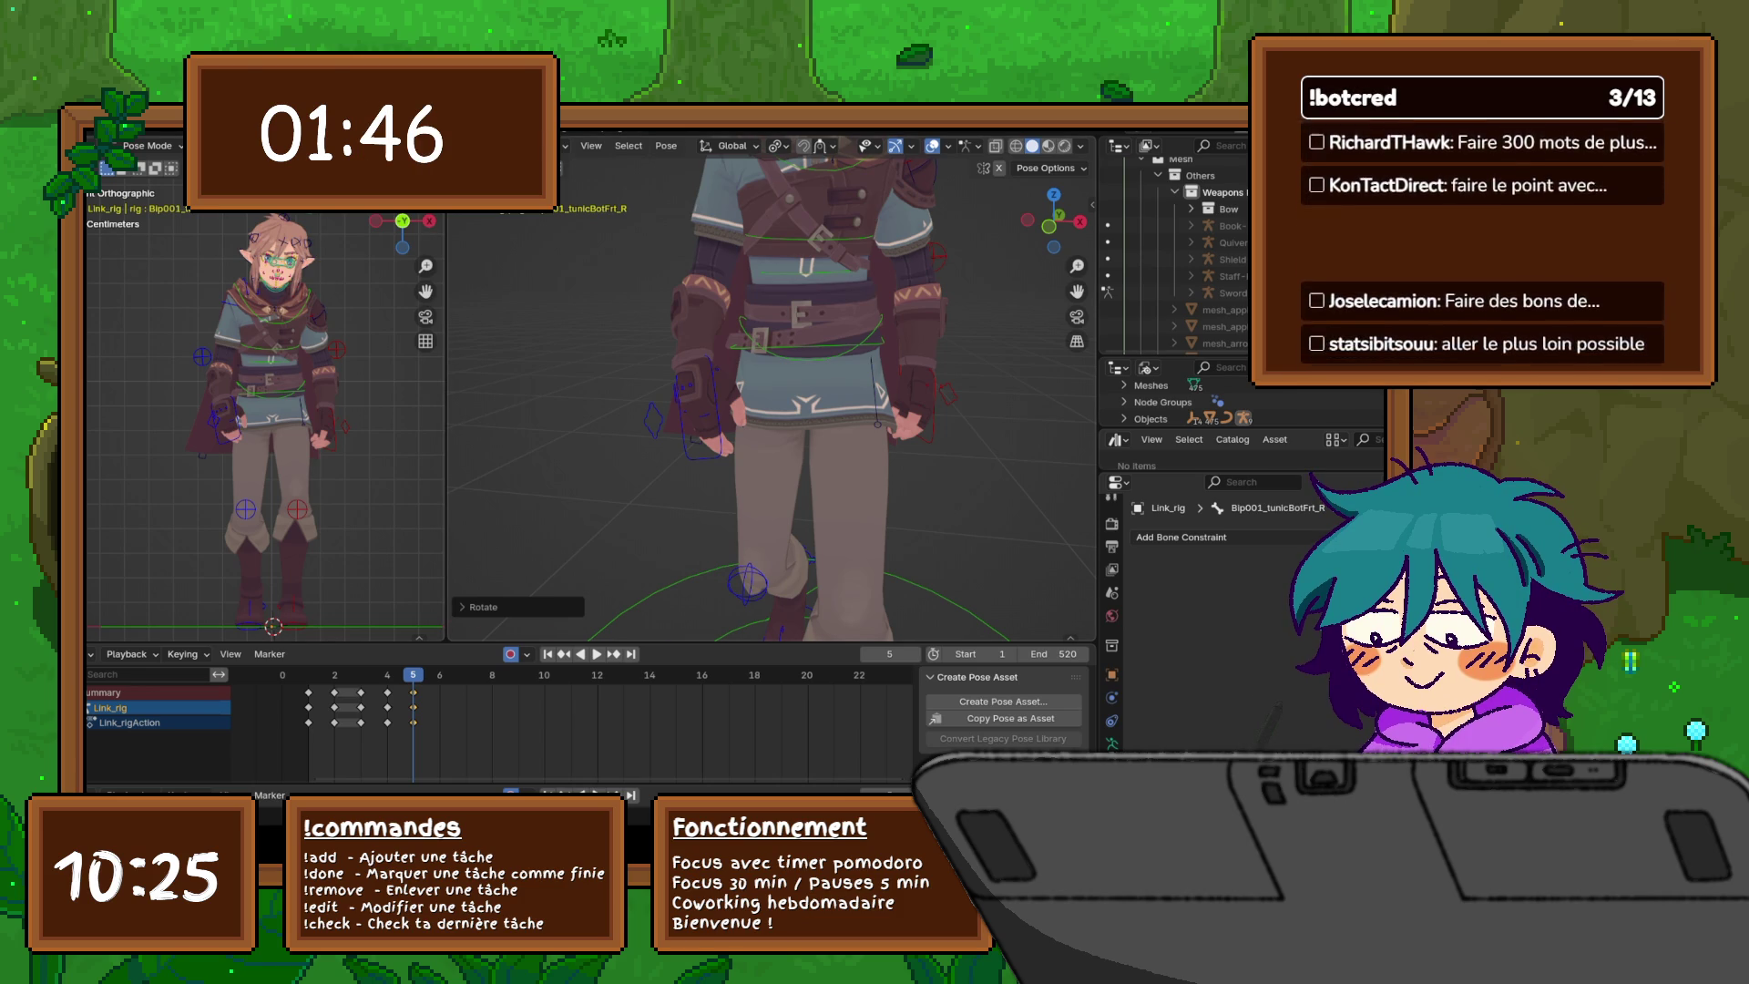
- In the right orthographic view, select the spine control c_spine_03.x and rotate it
scroll(775, 392, "down", 5)
middle_click_drag(774, 392, 638, 401)
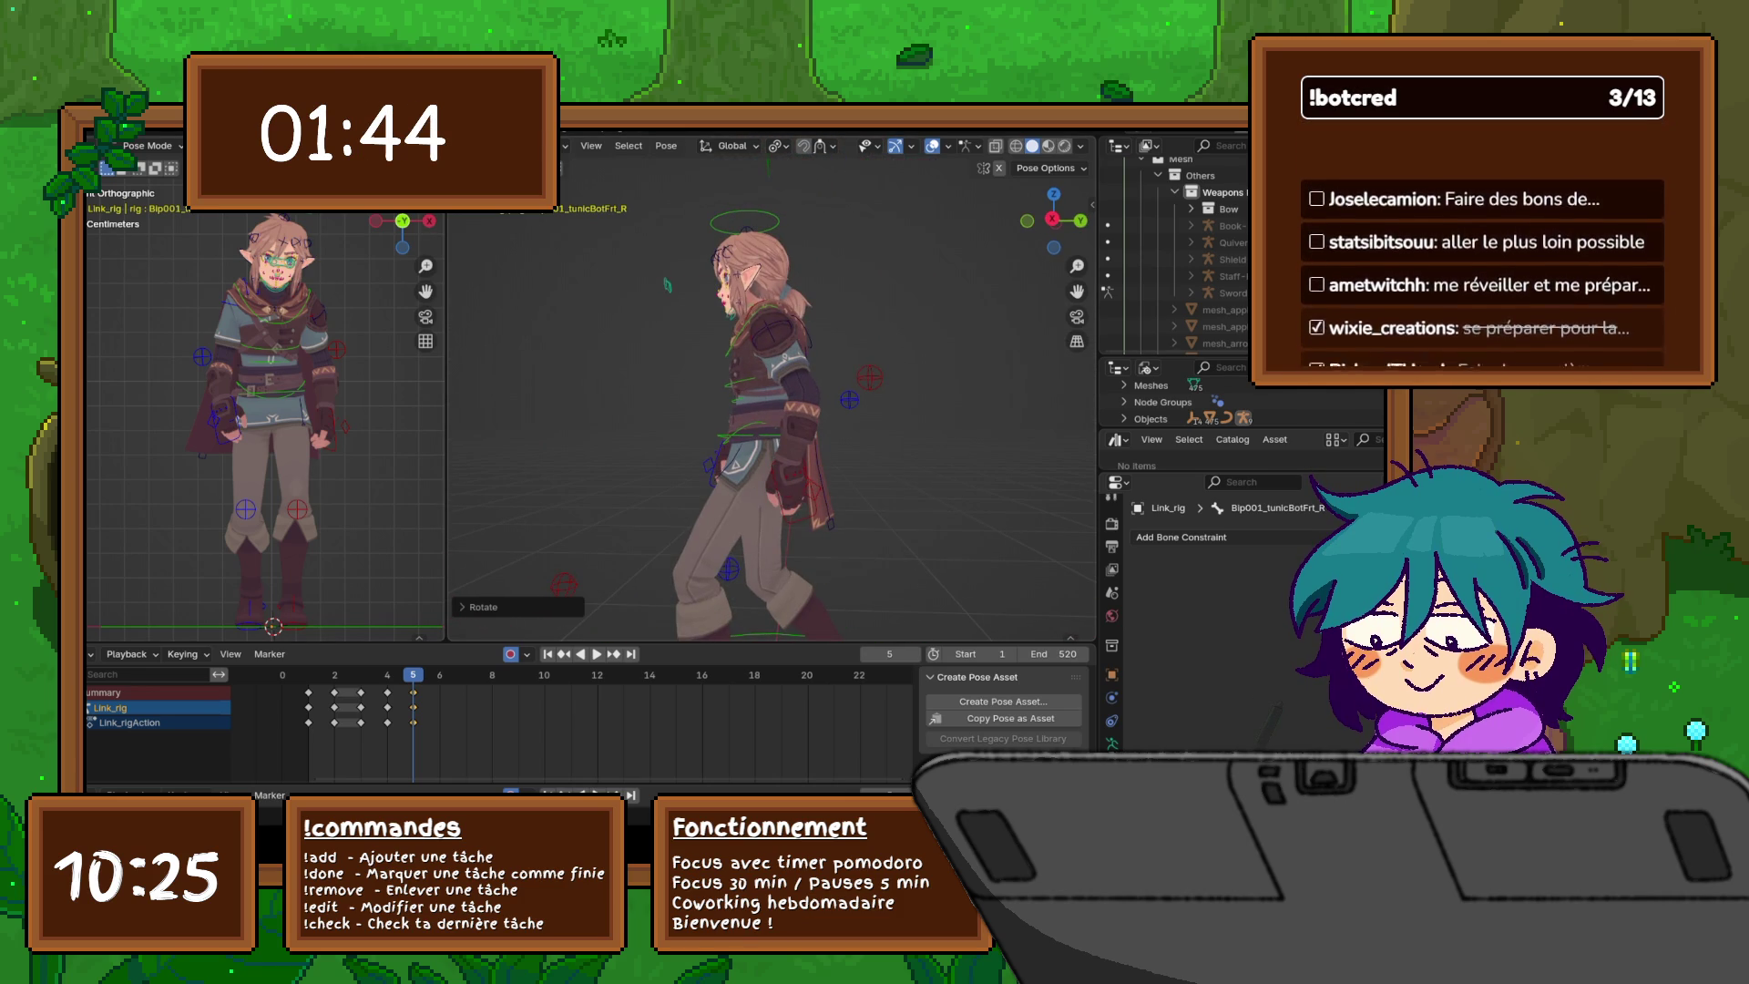
key("KP_3")
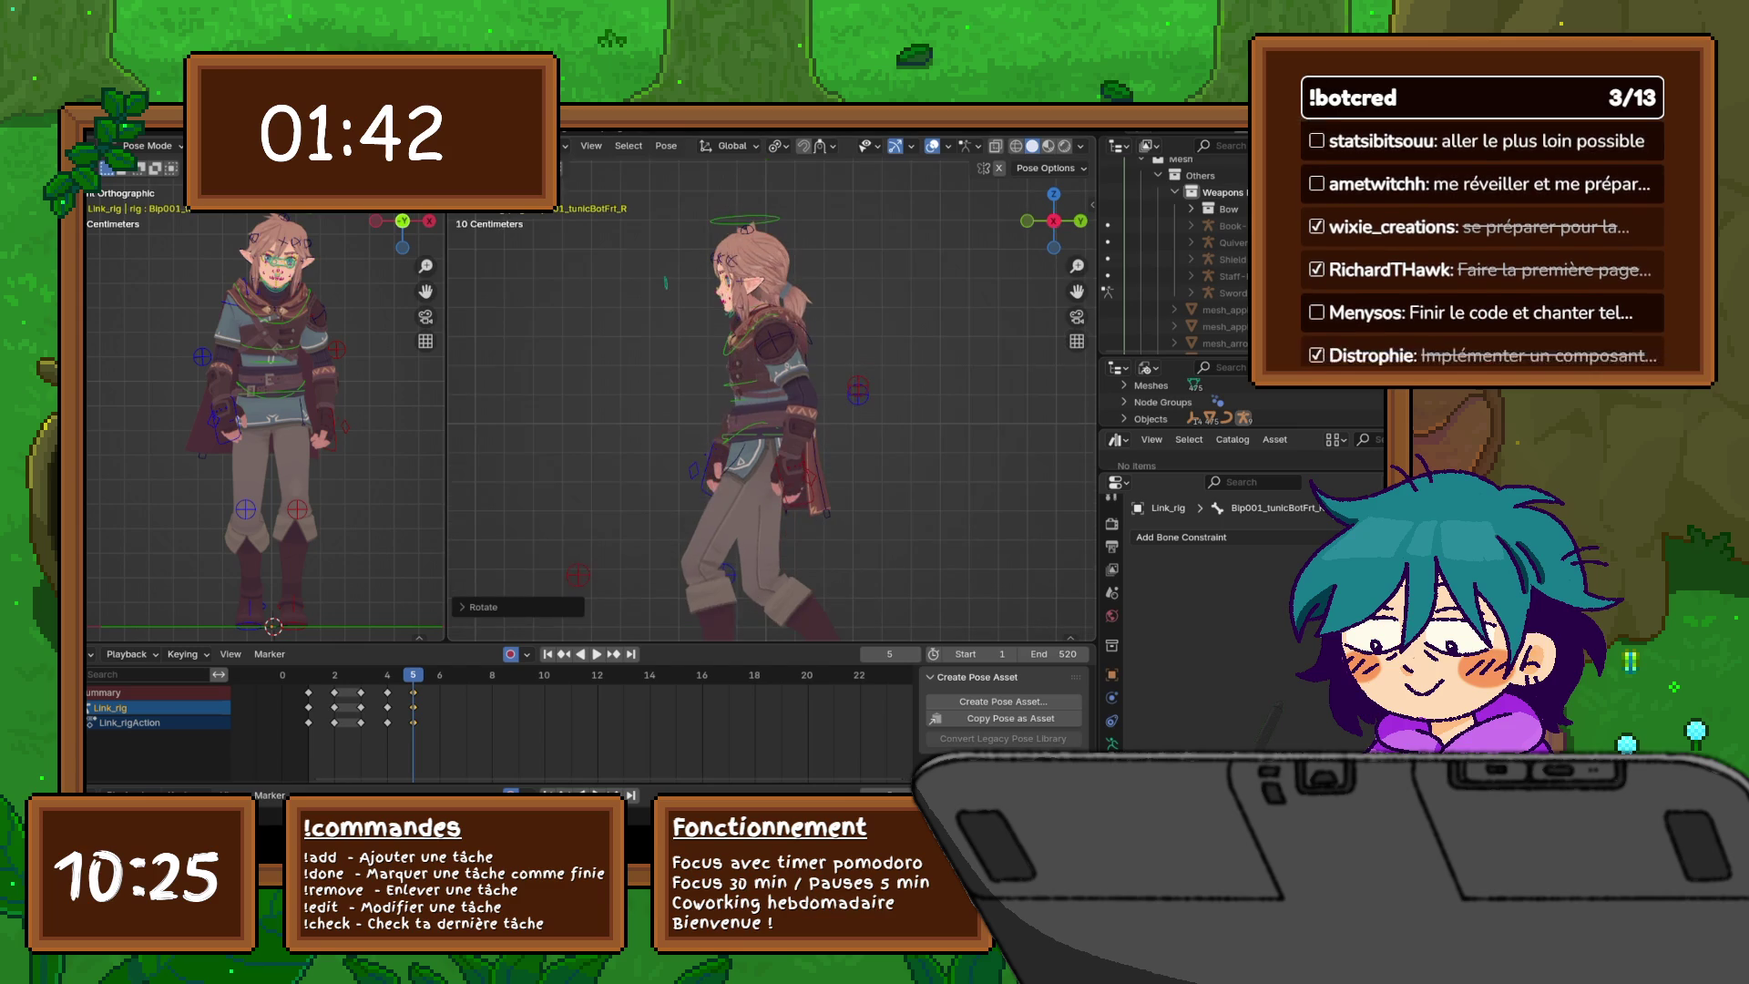
left_click(770, 344)
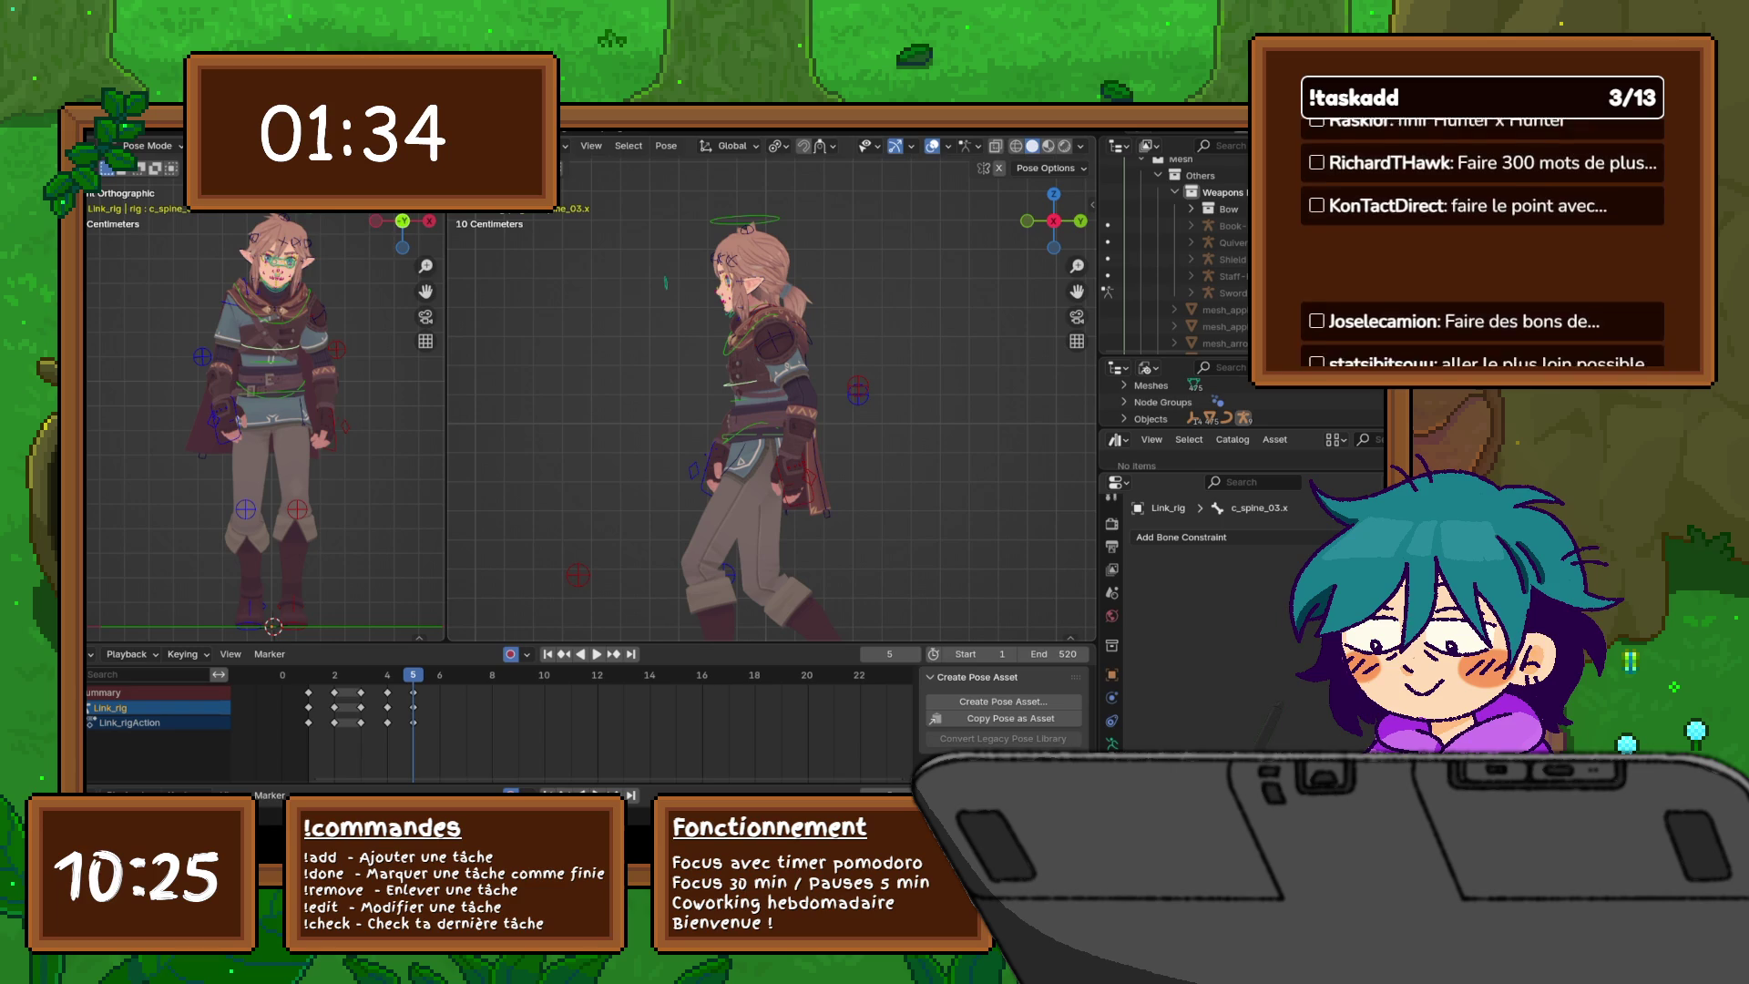
key("r")
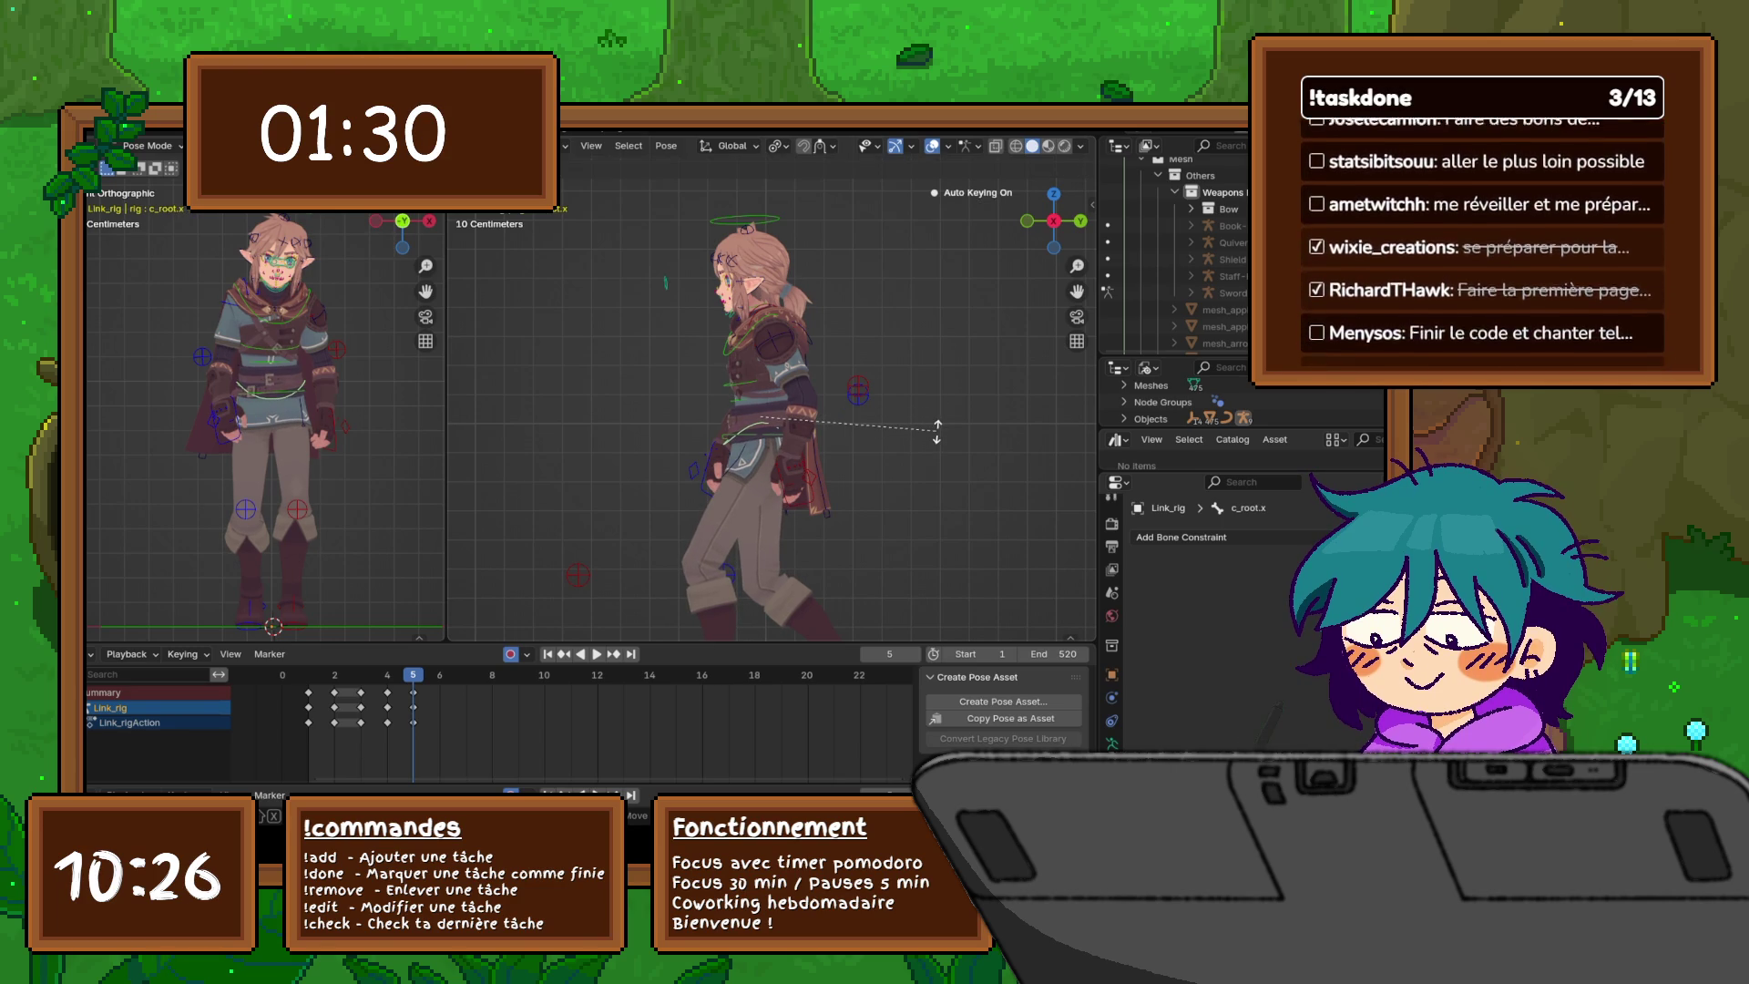
left_click(936, 432)
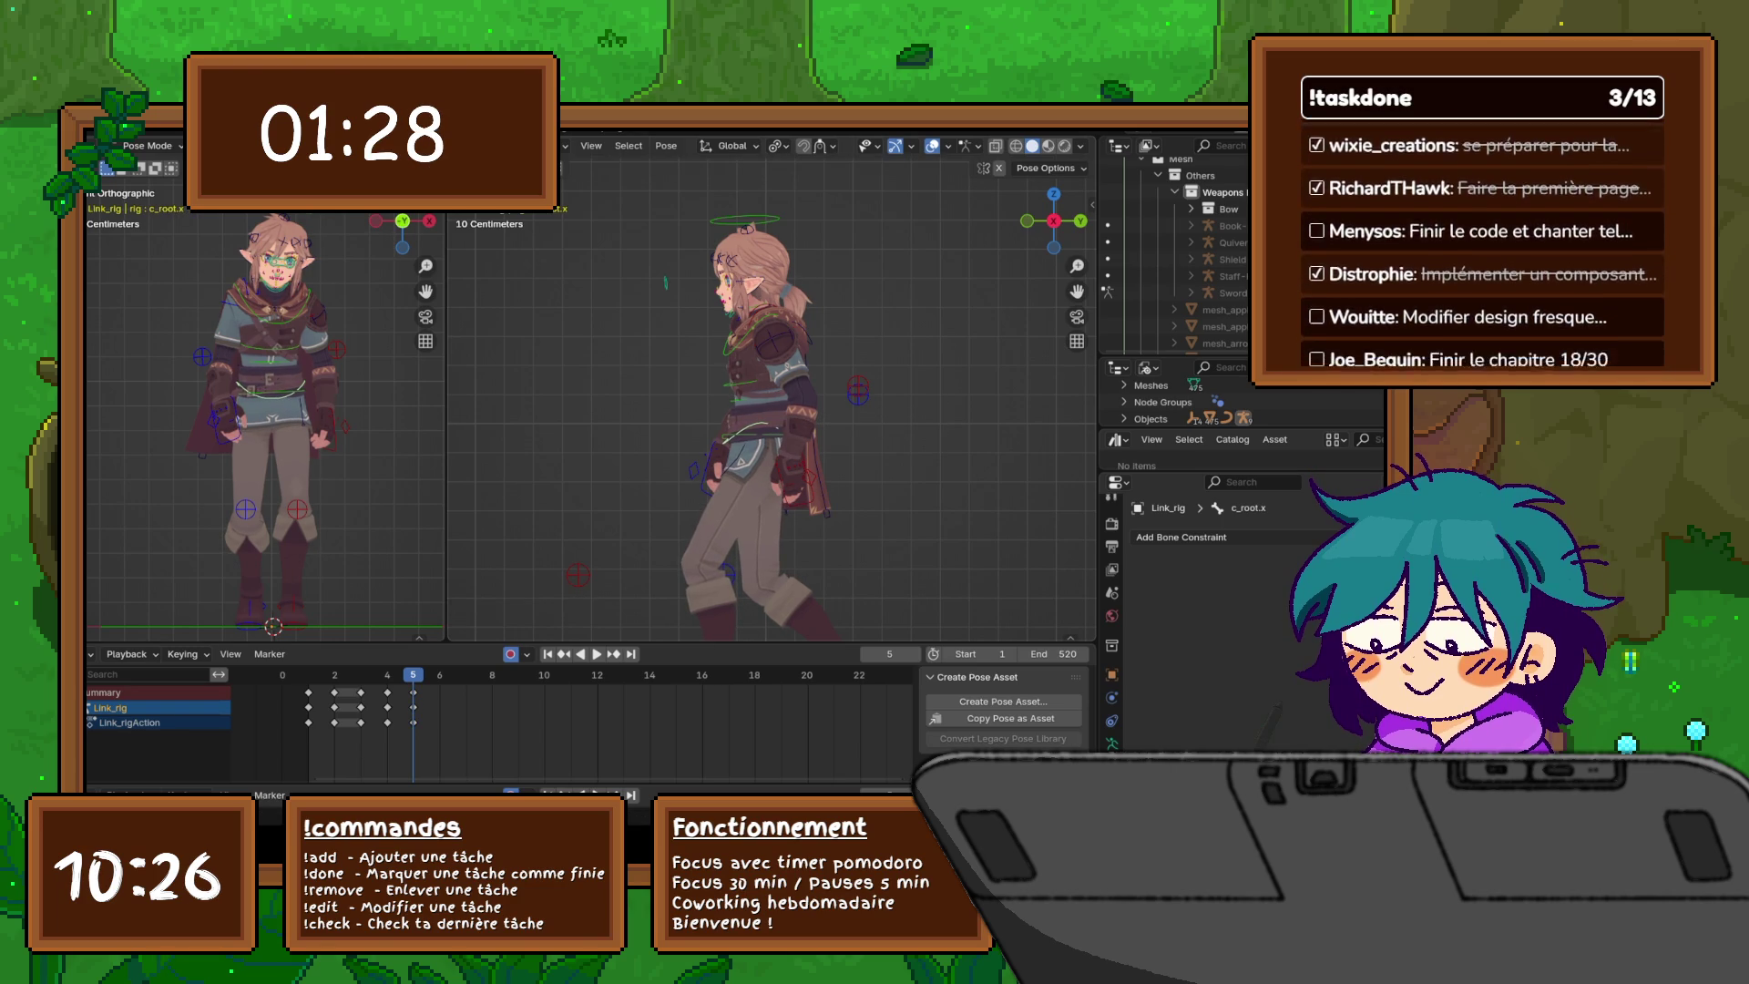
- Turn the body around the vertical Z axis, undoing the first attempt and redoing it
key("r")
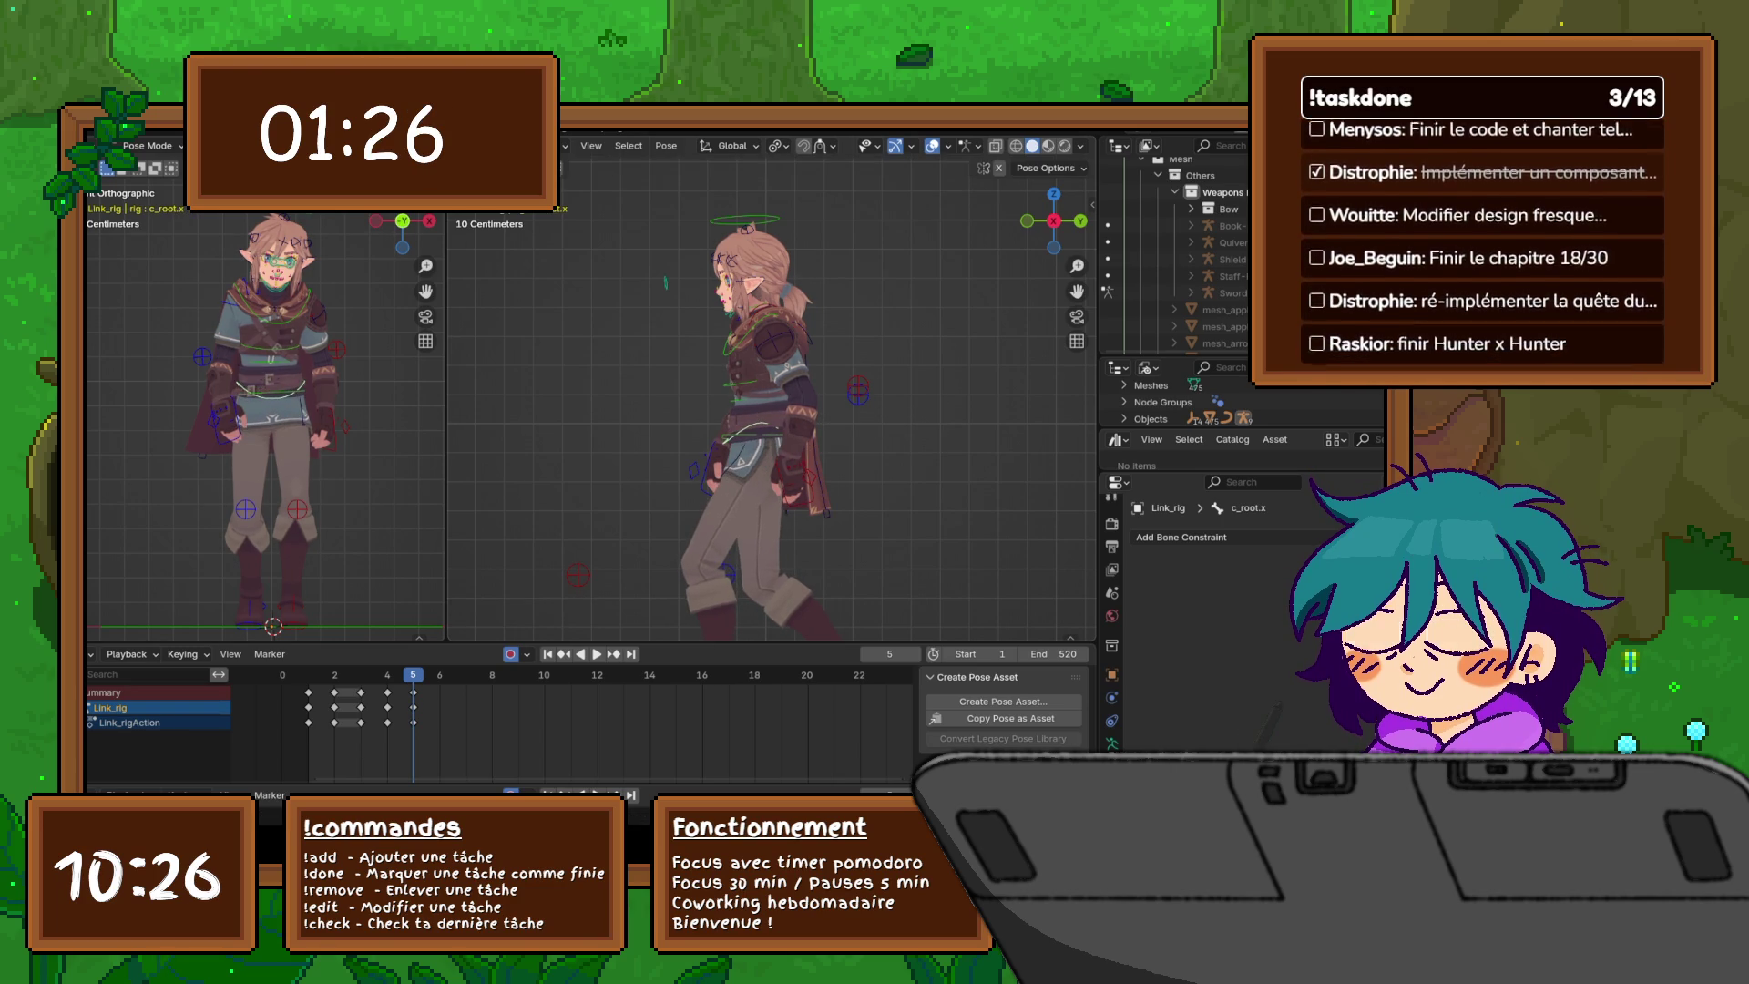
key("z")
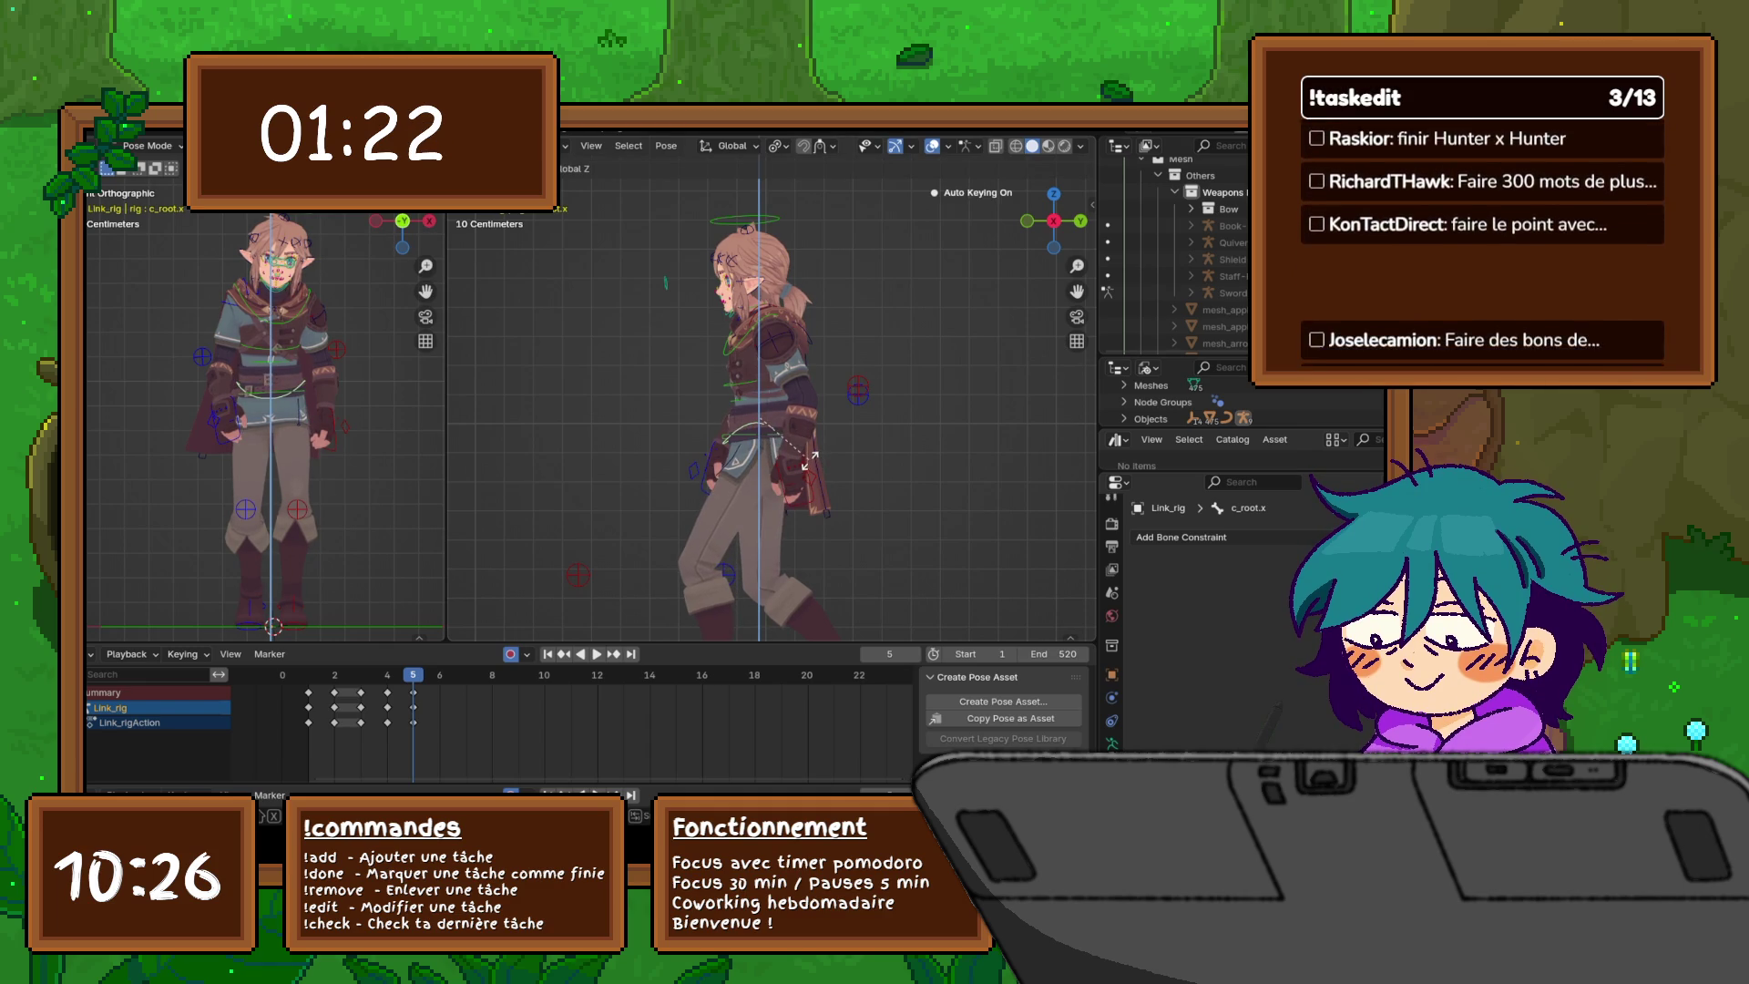
left_click(808, 458)
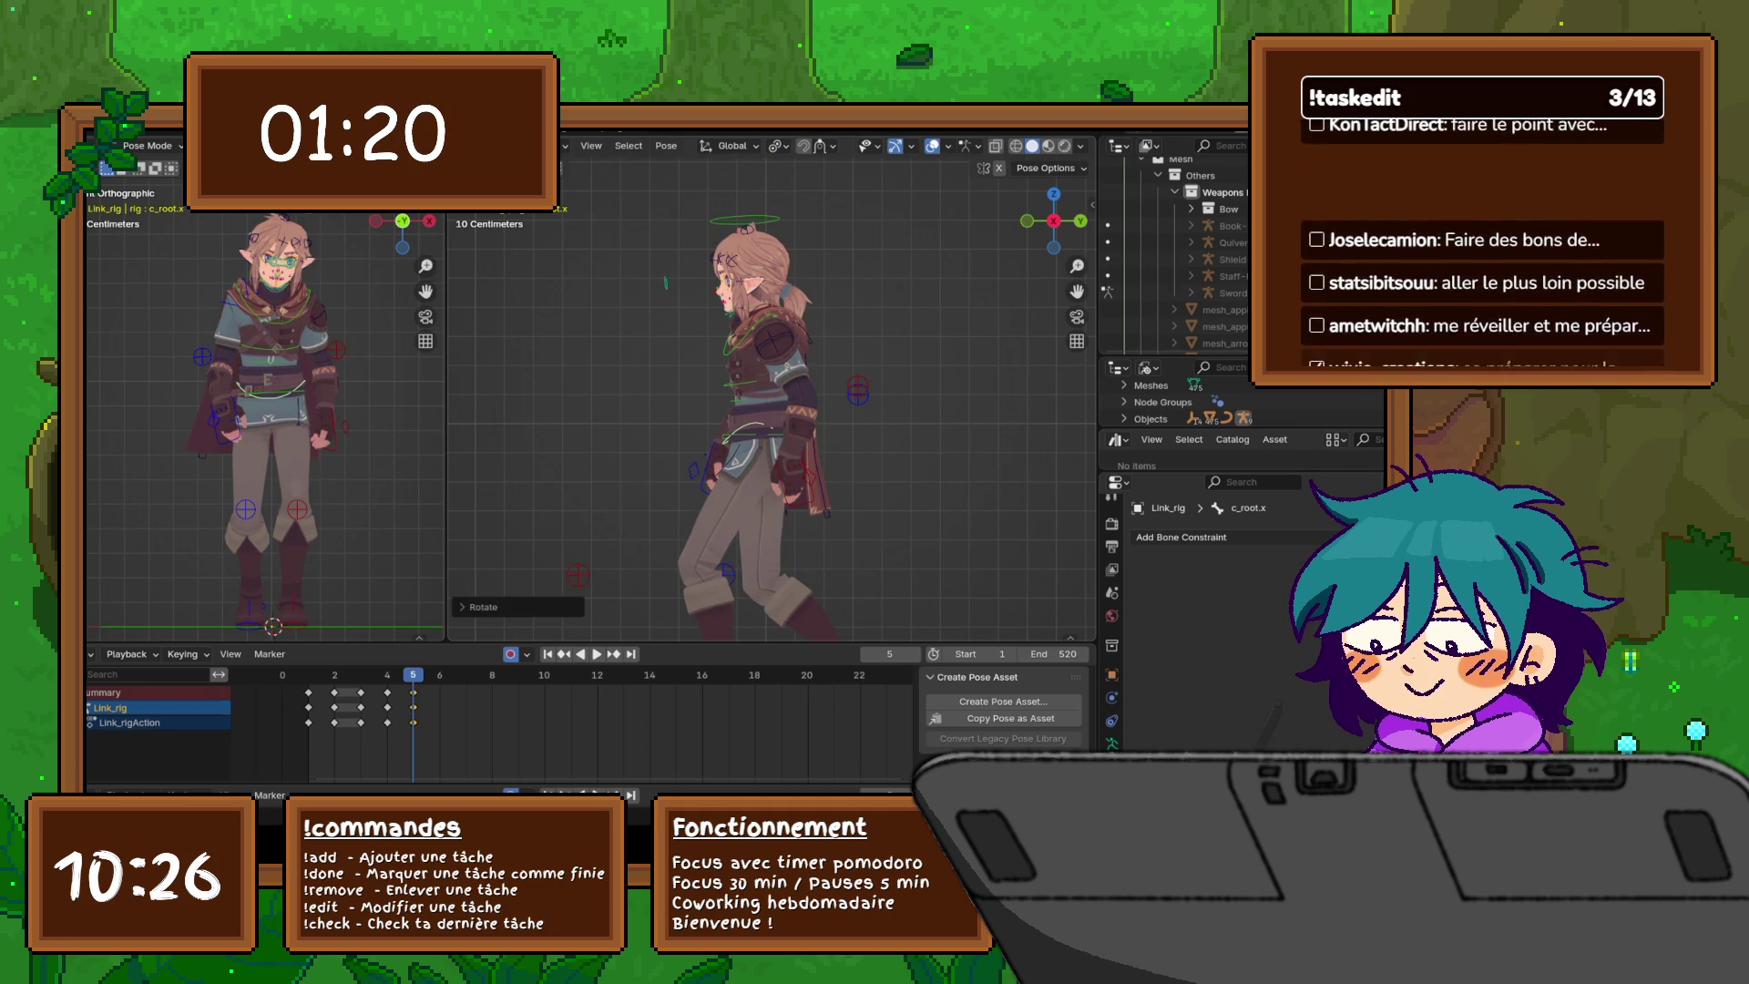
key("ctrl+z")
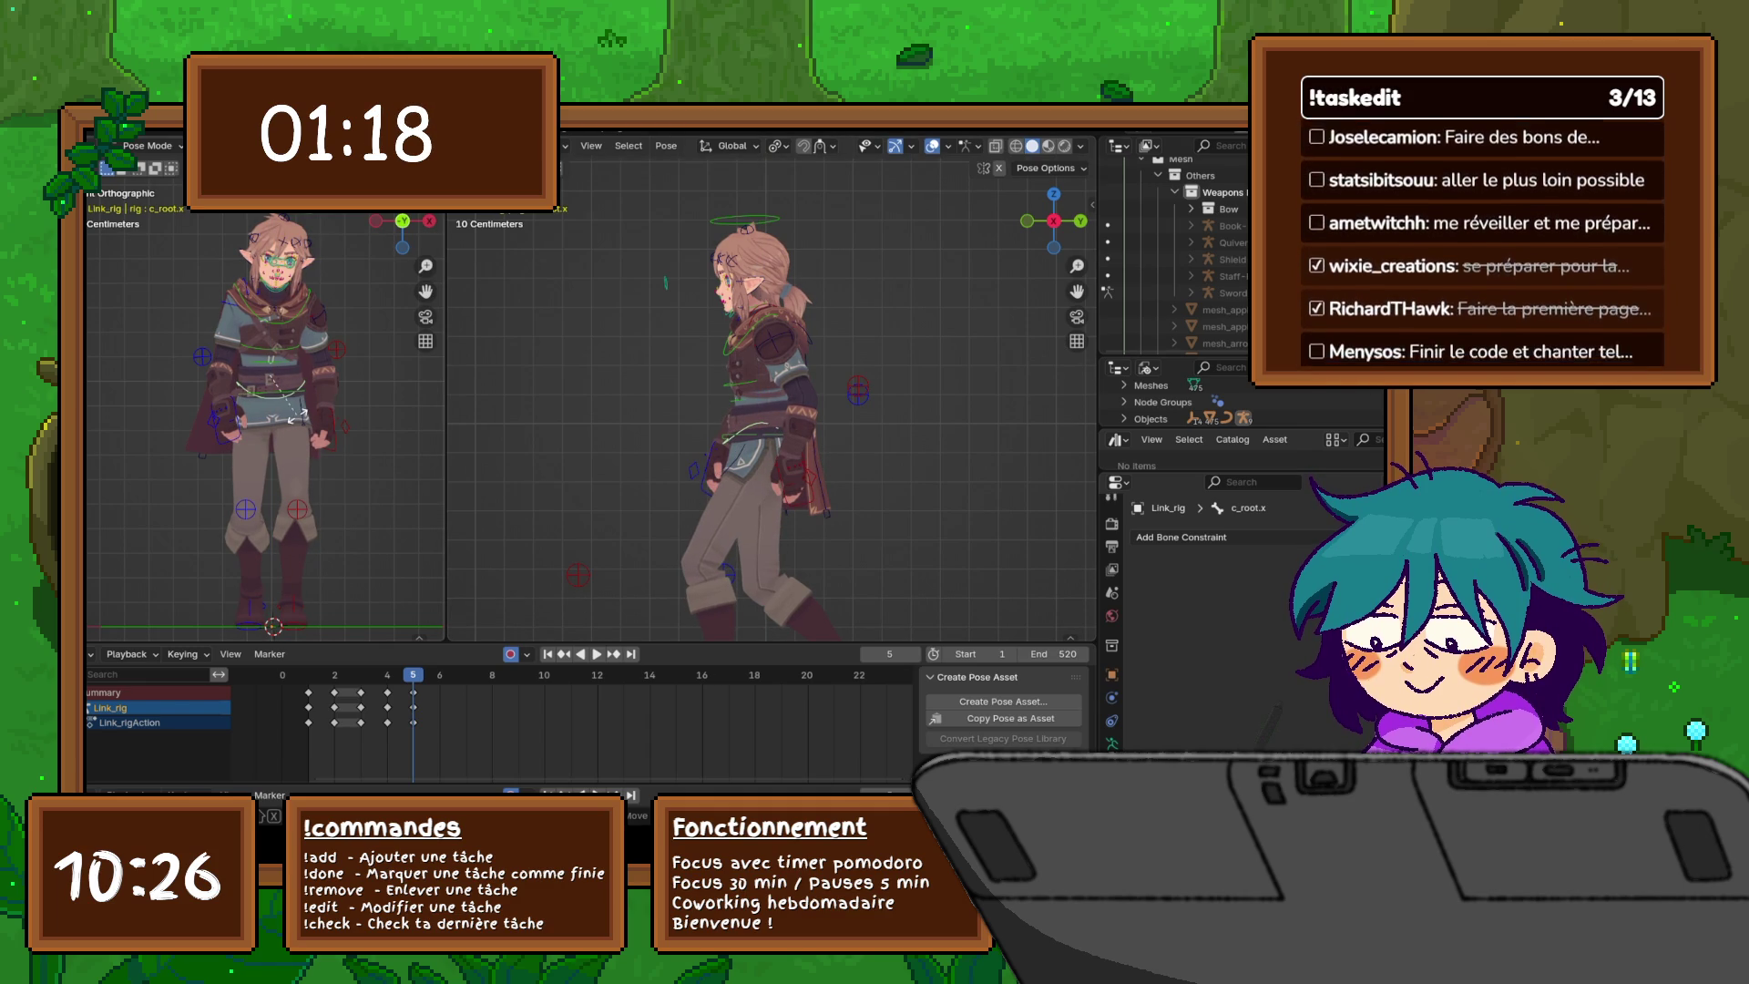
key("r")
key("z")
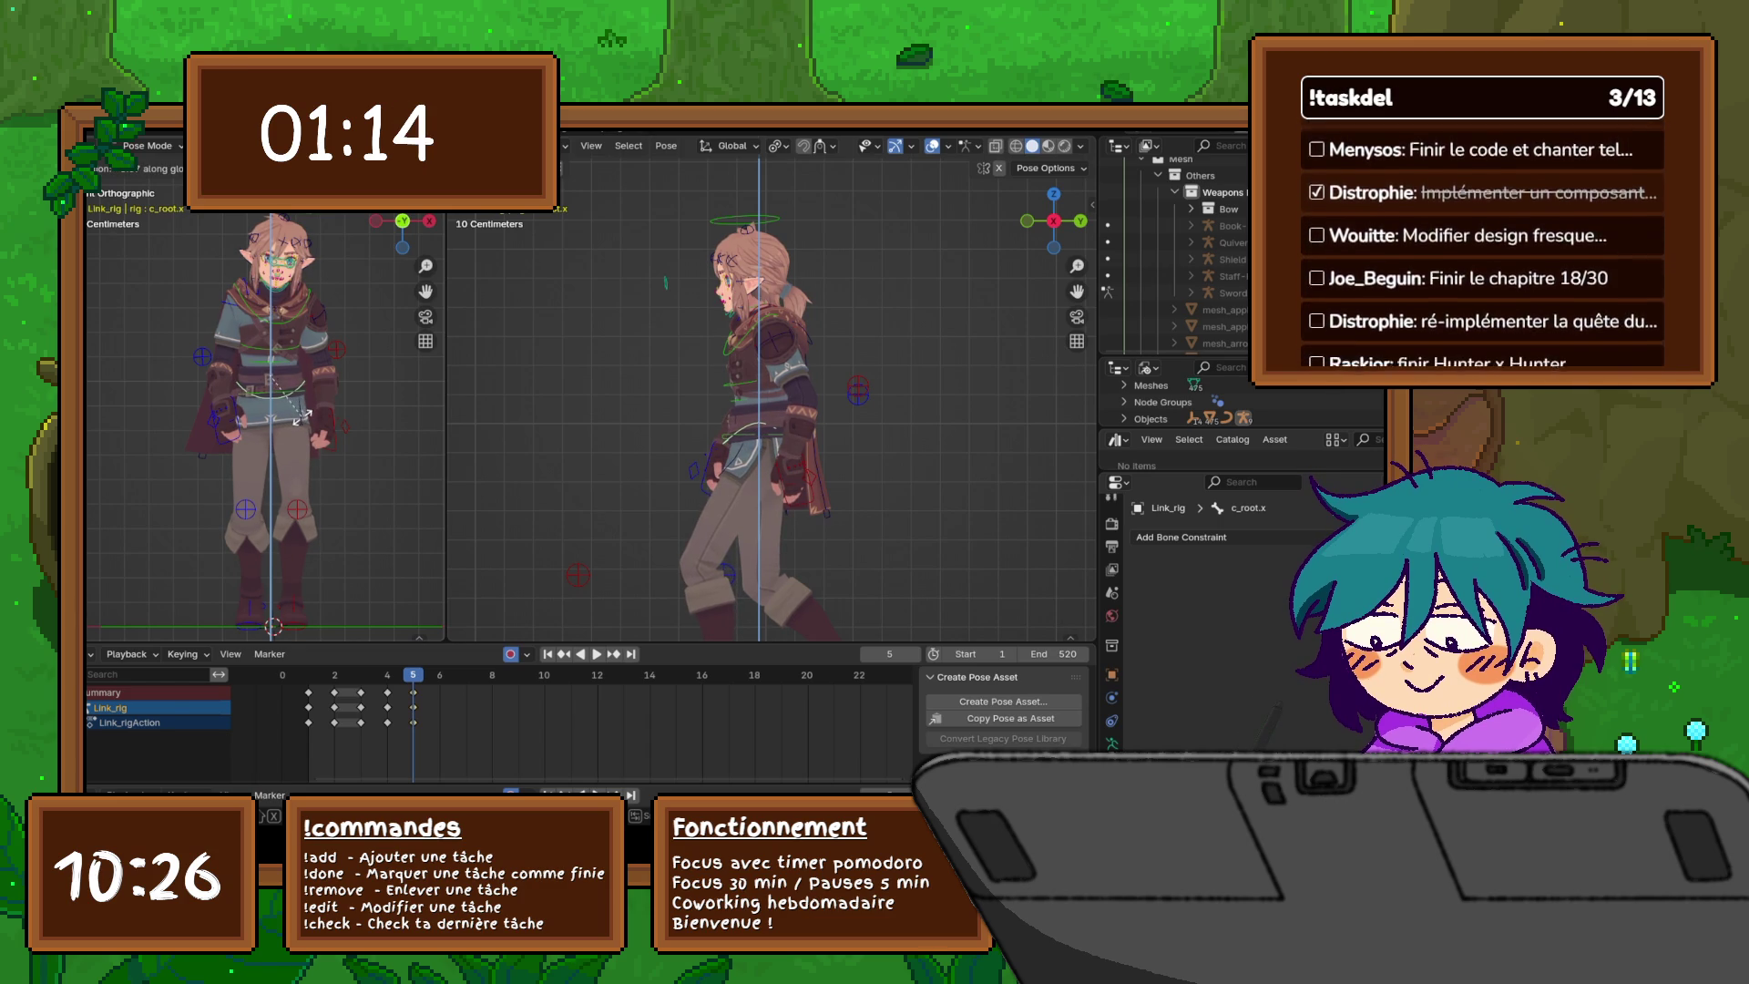
left_click(301, 417)
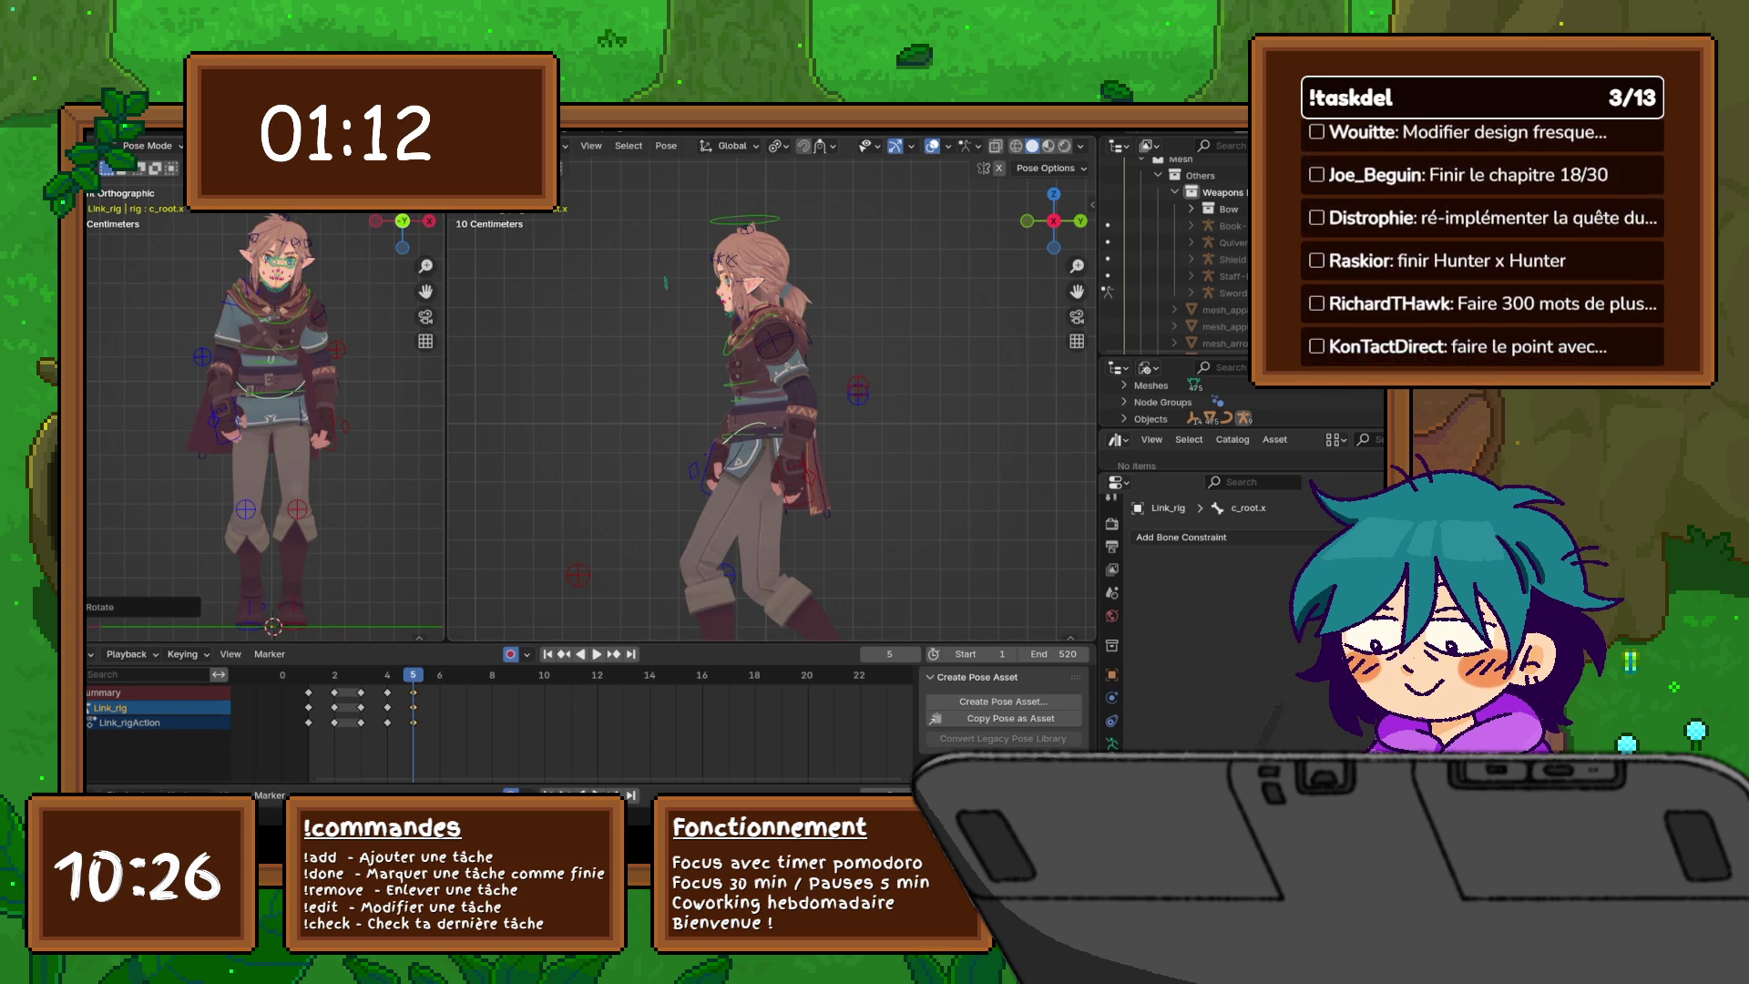
mouse_move(775, 410)
middle_mouse_down()
mouse_move(633, 405)
mouse_move(663, 350)
middle_mouse_up()
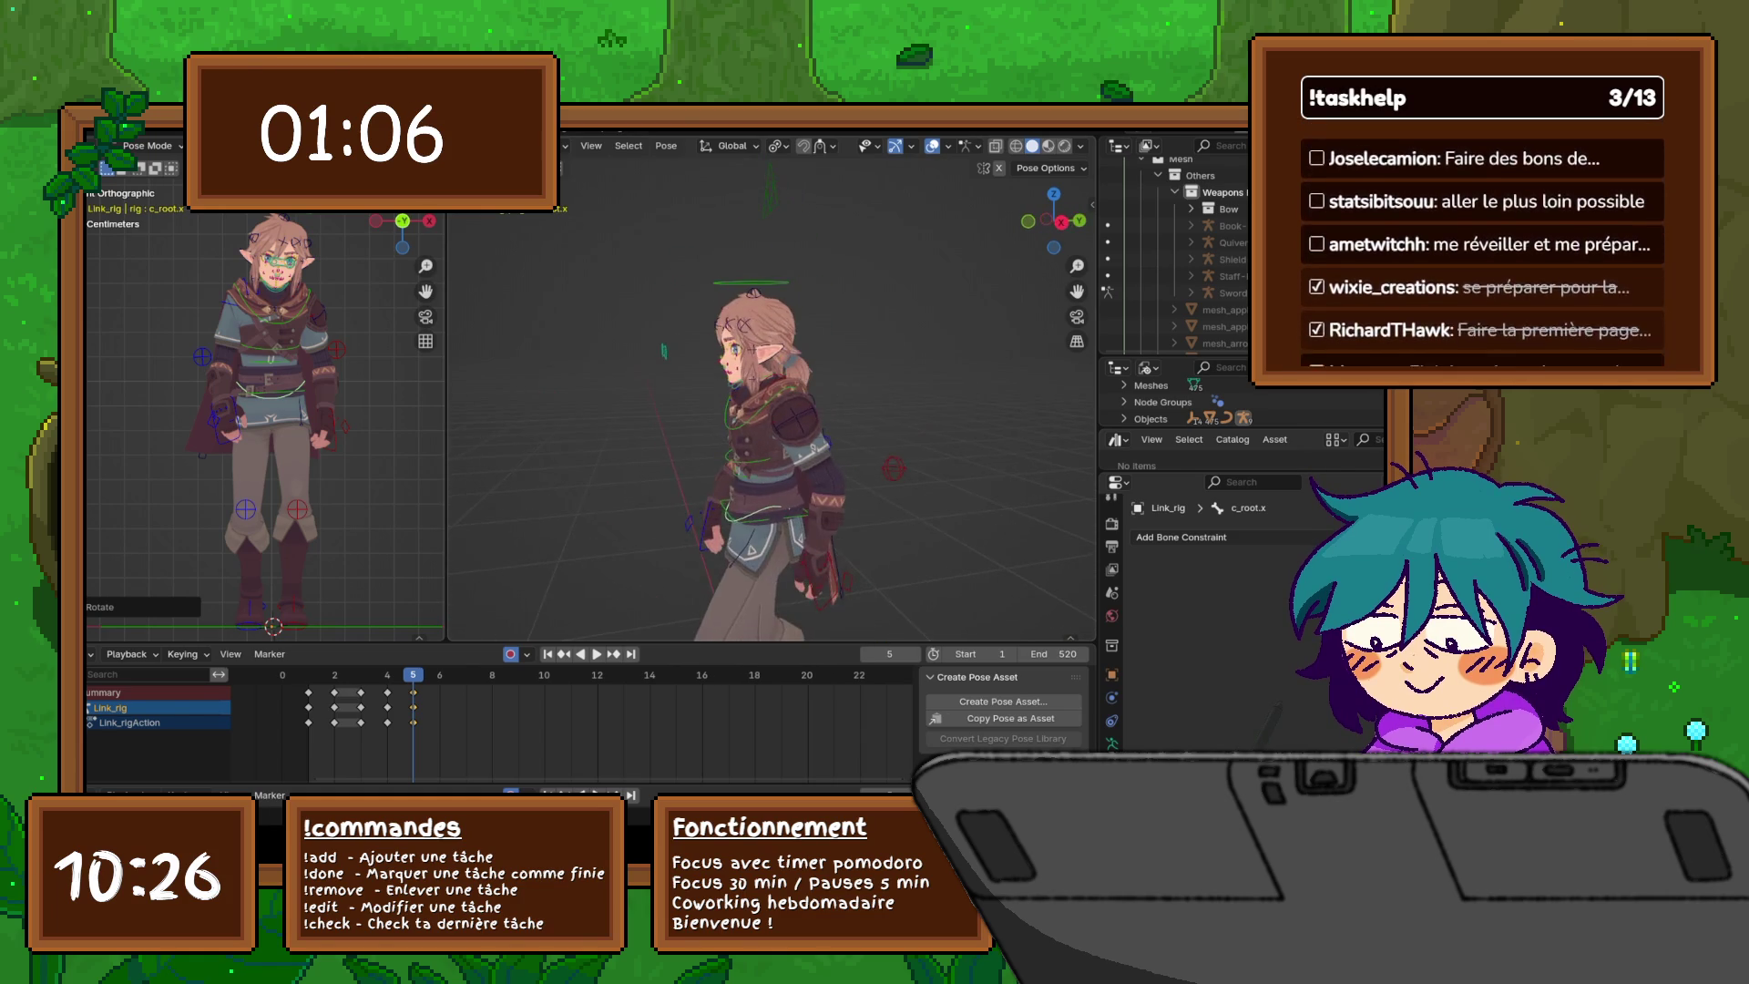
scroll(663, 351, "up", 6)
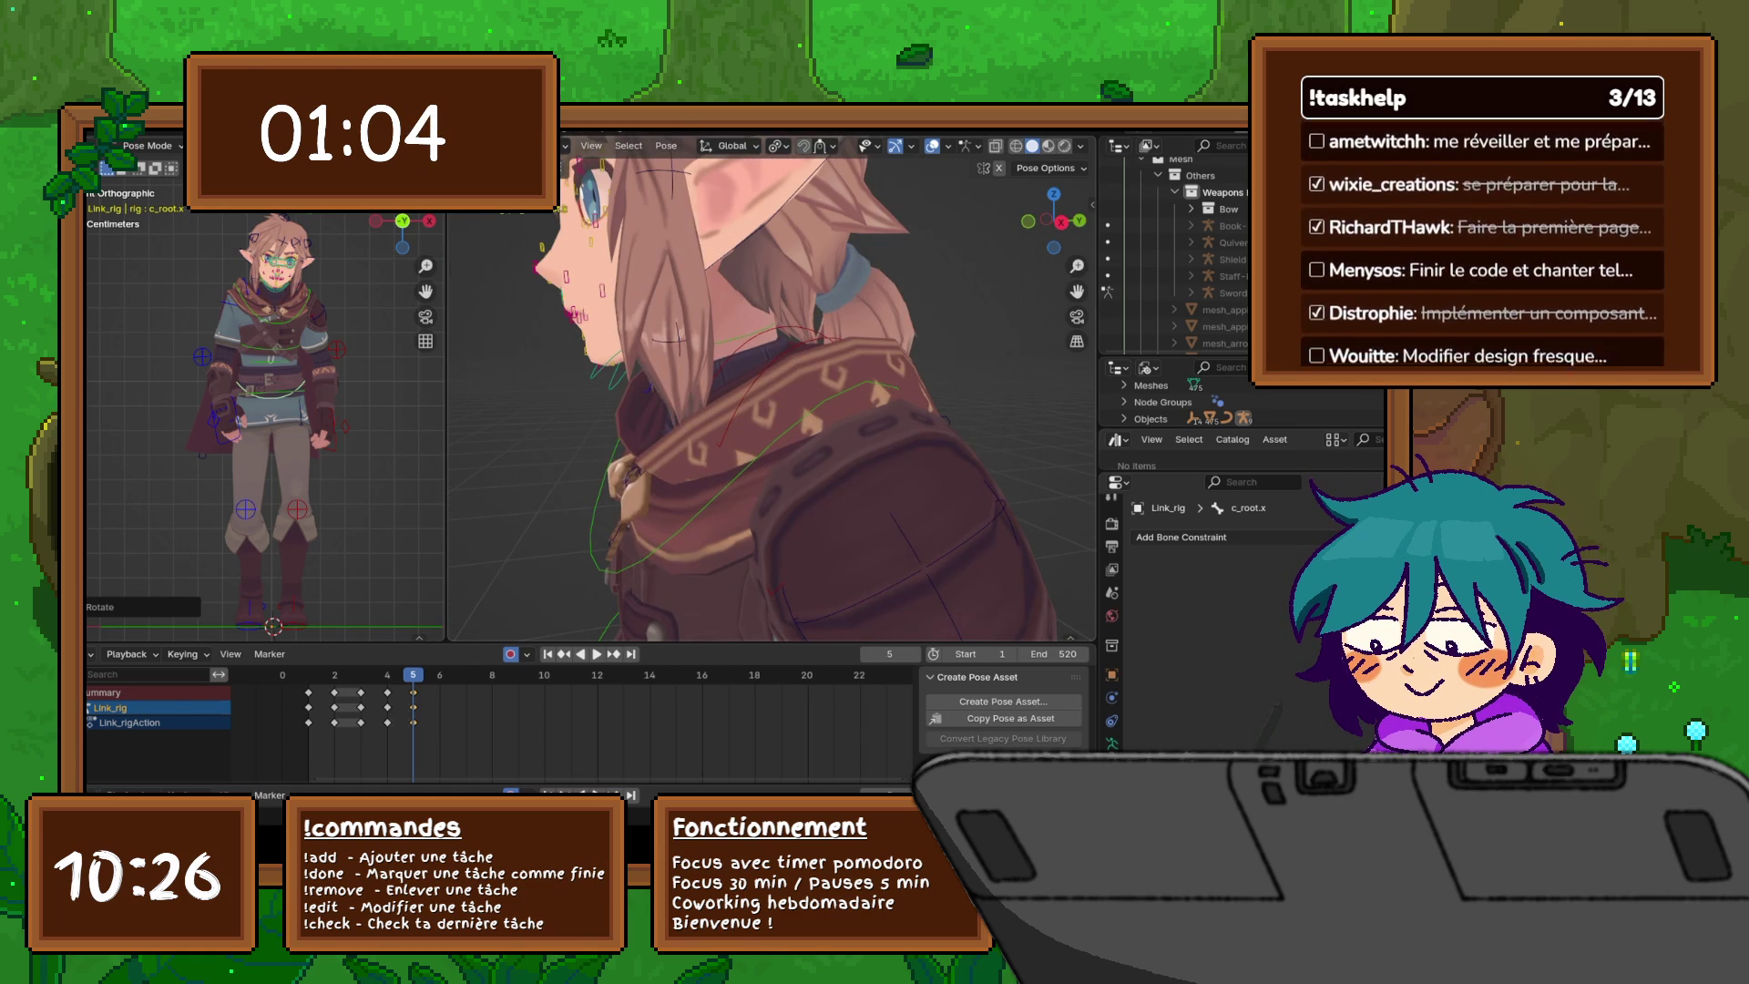
scroll(663, 351, "down", 6)
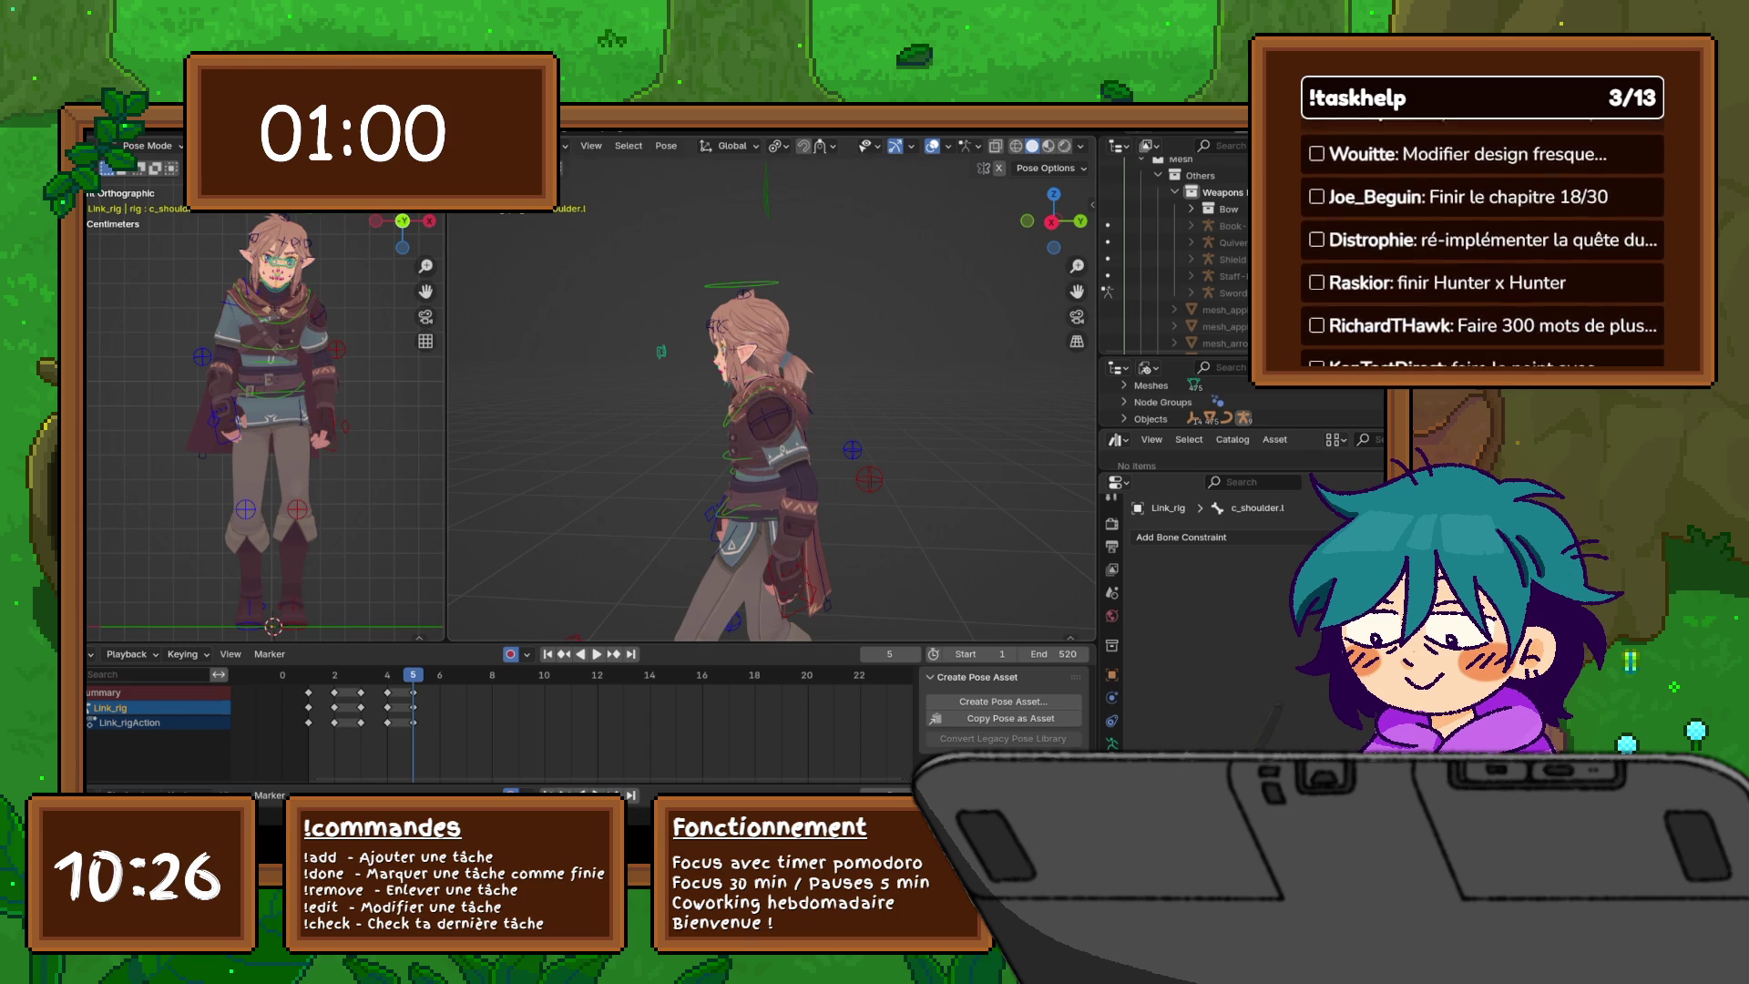
- Try a Z rotation on the left shoulder, cancel it, and switch to top view
key("r")
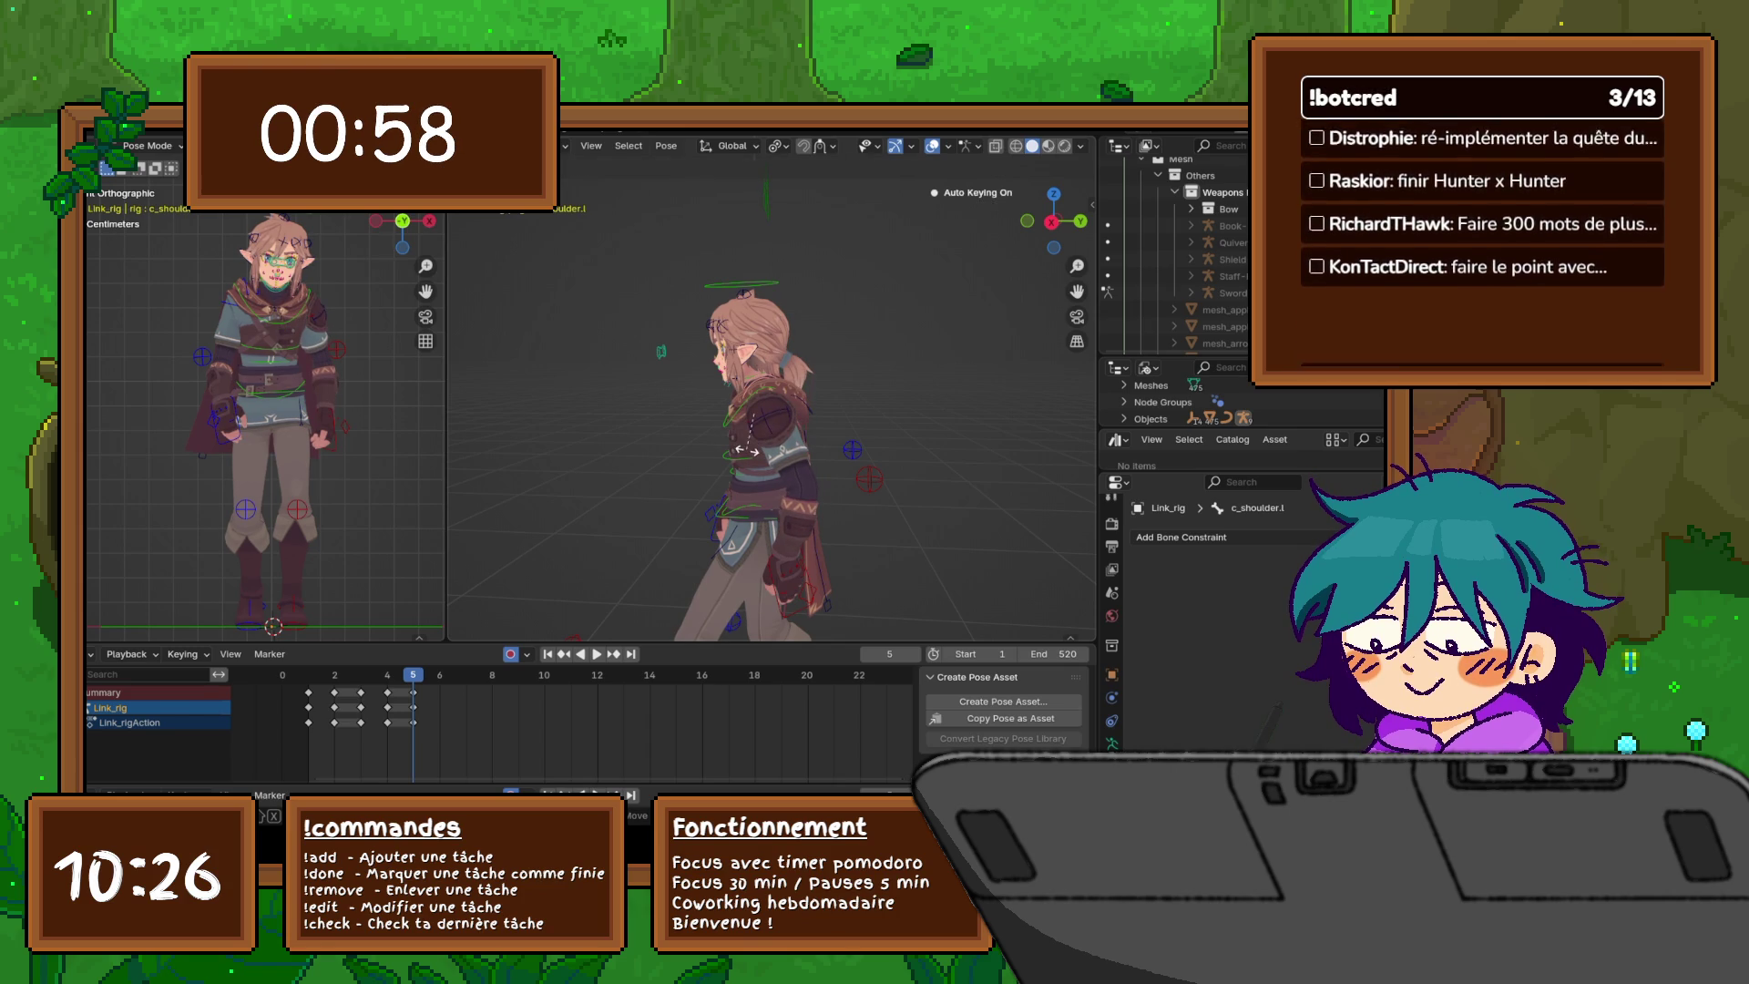
key("z")
key("Escape")
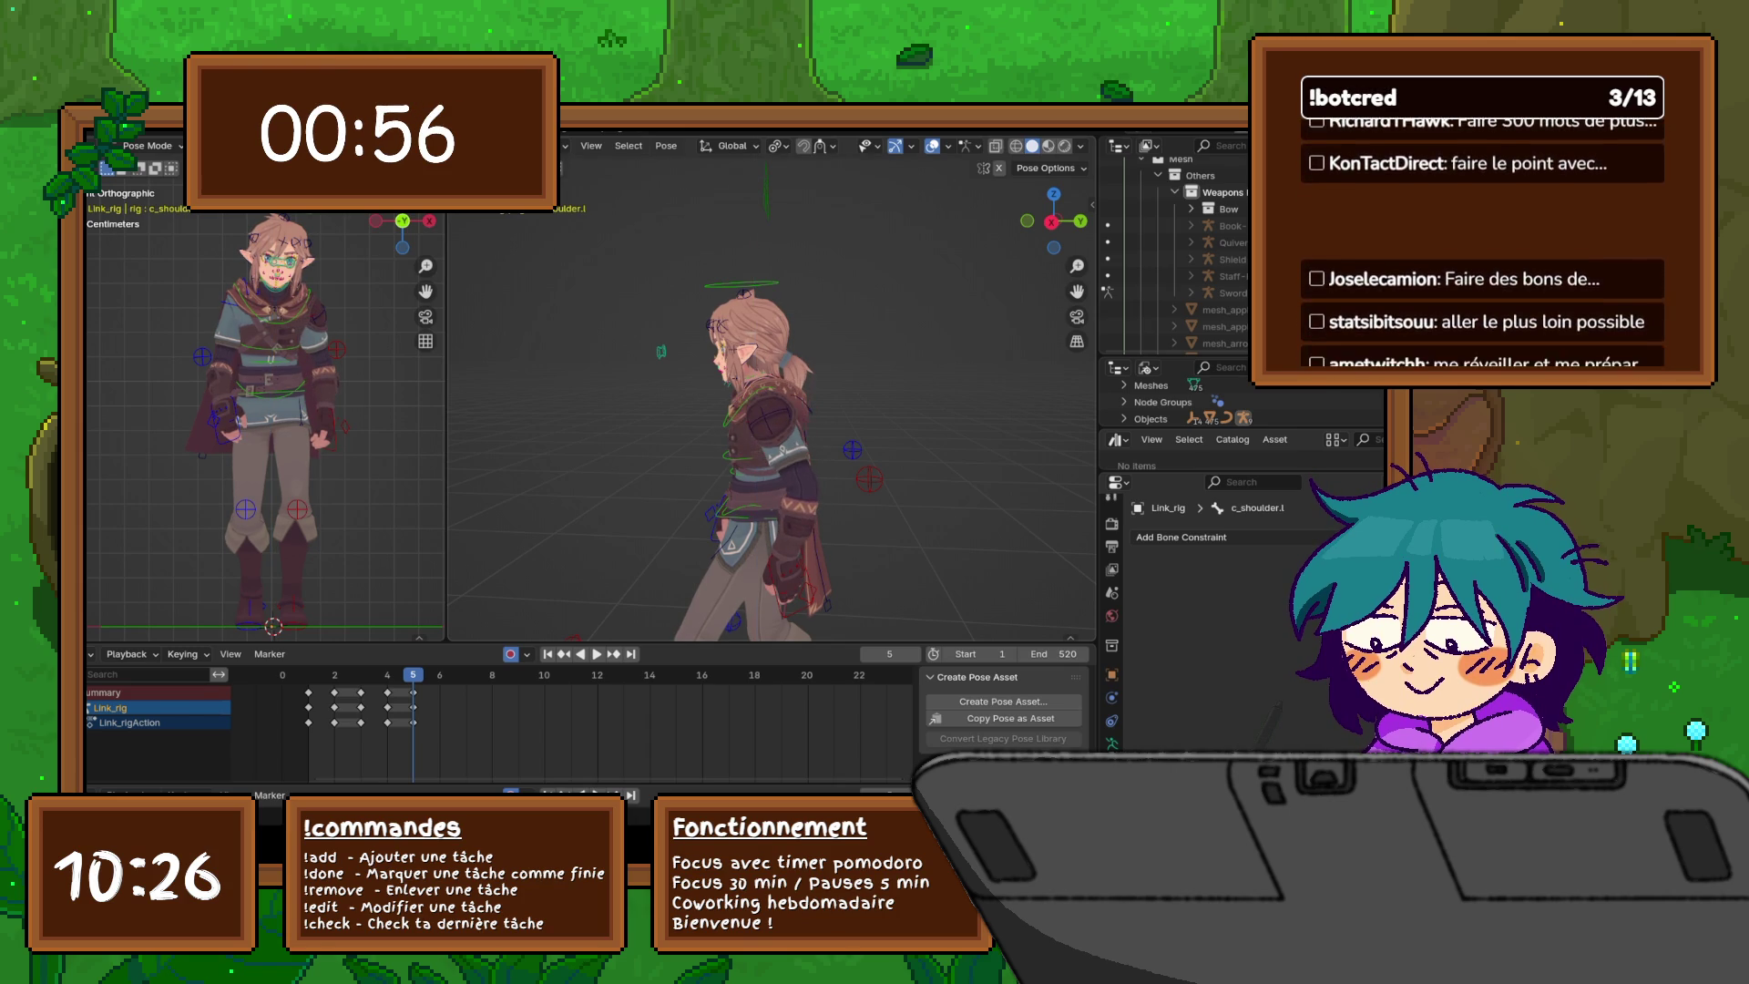
middle_click_drag(775, 410, 866, 410)
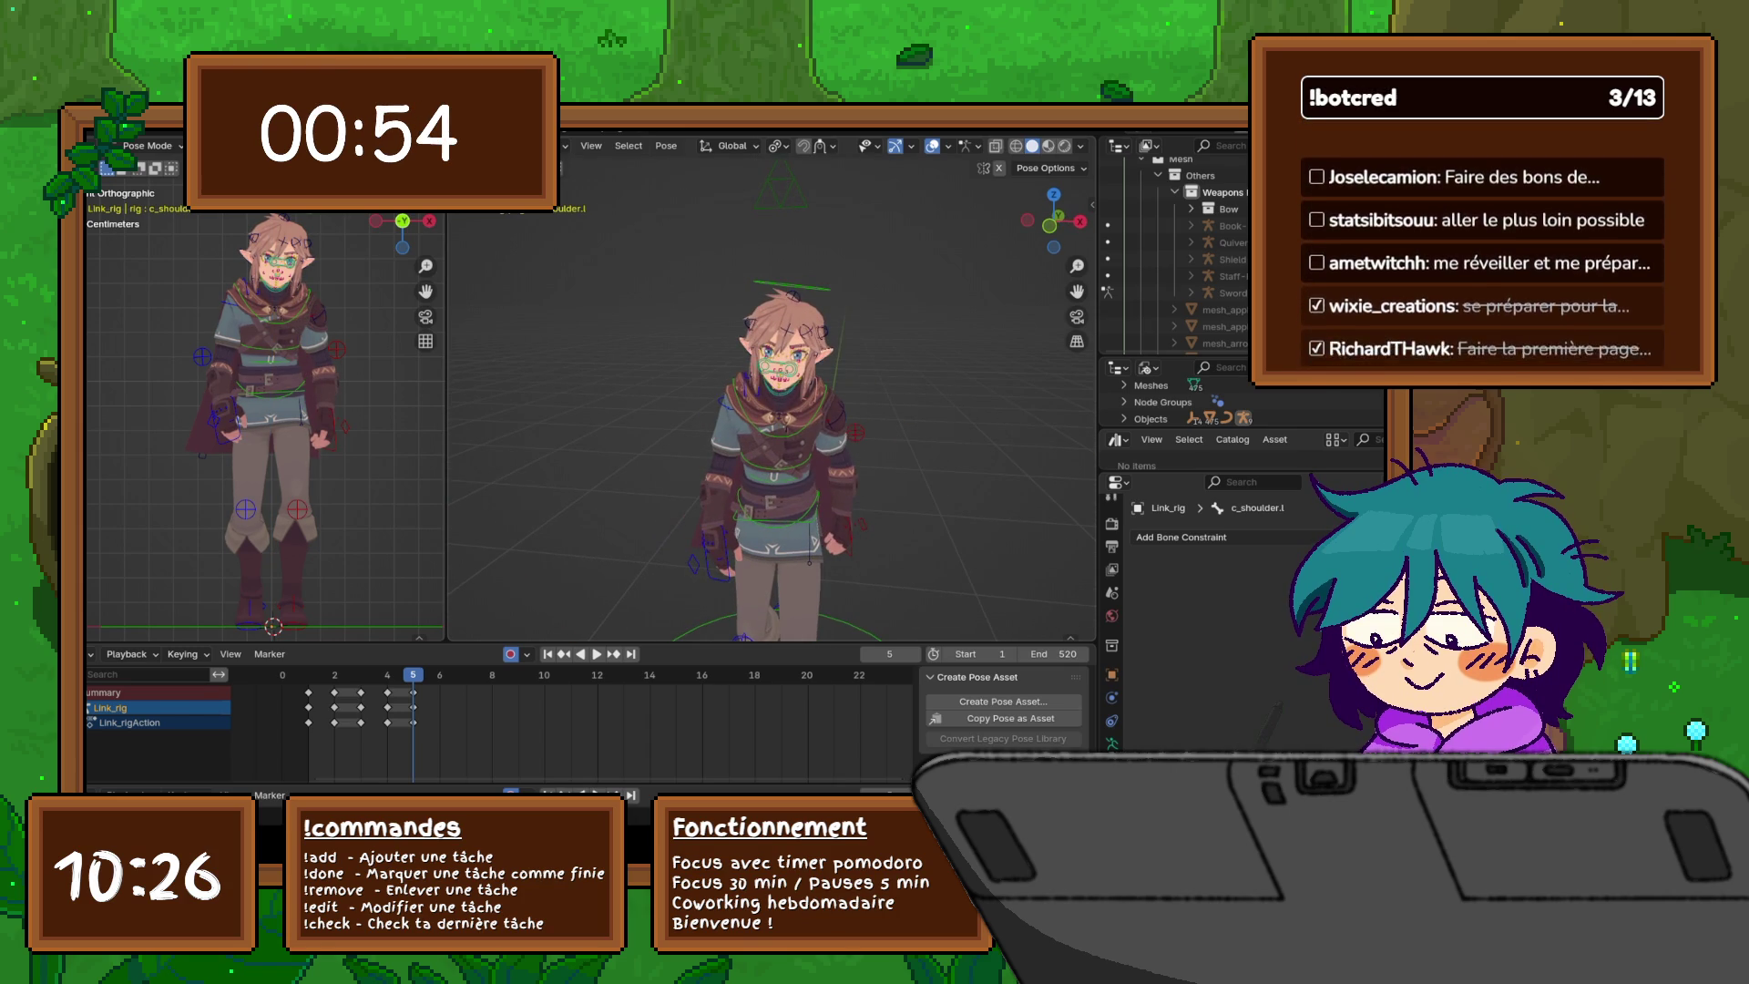
key("KP_7")
scroll(773, 401, "up", 5)
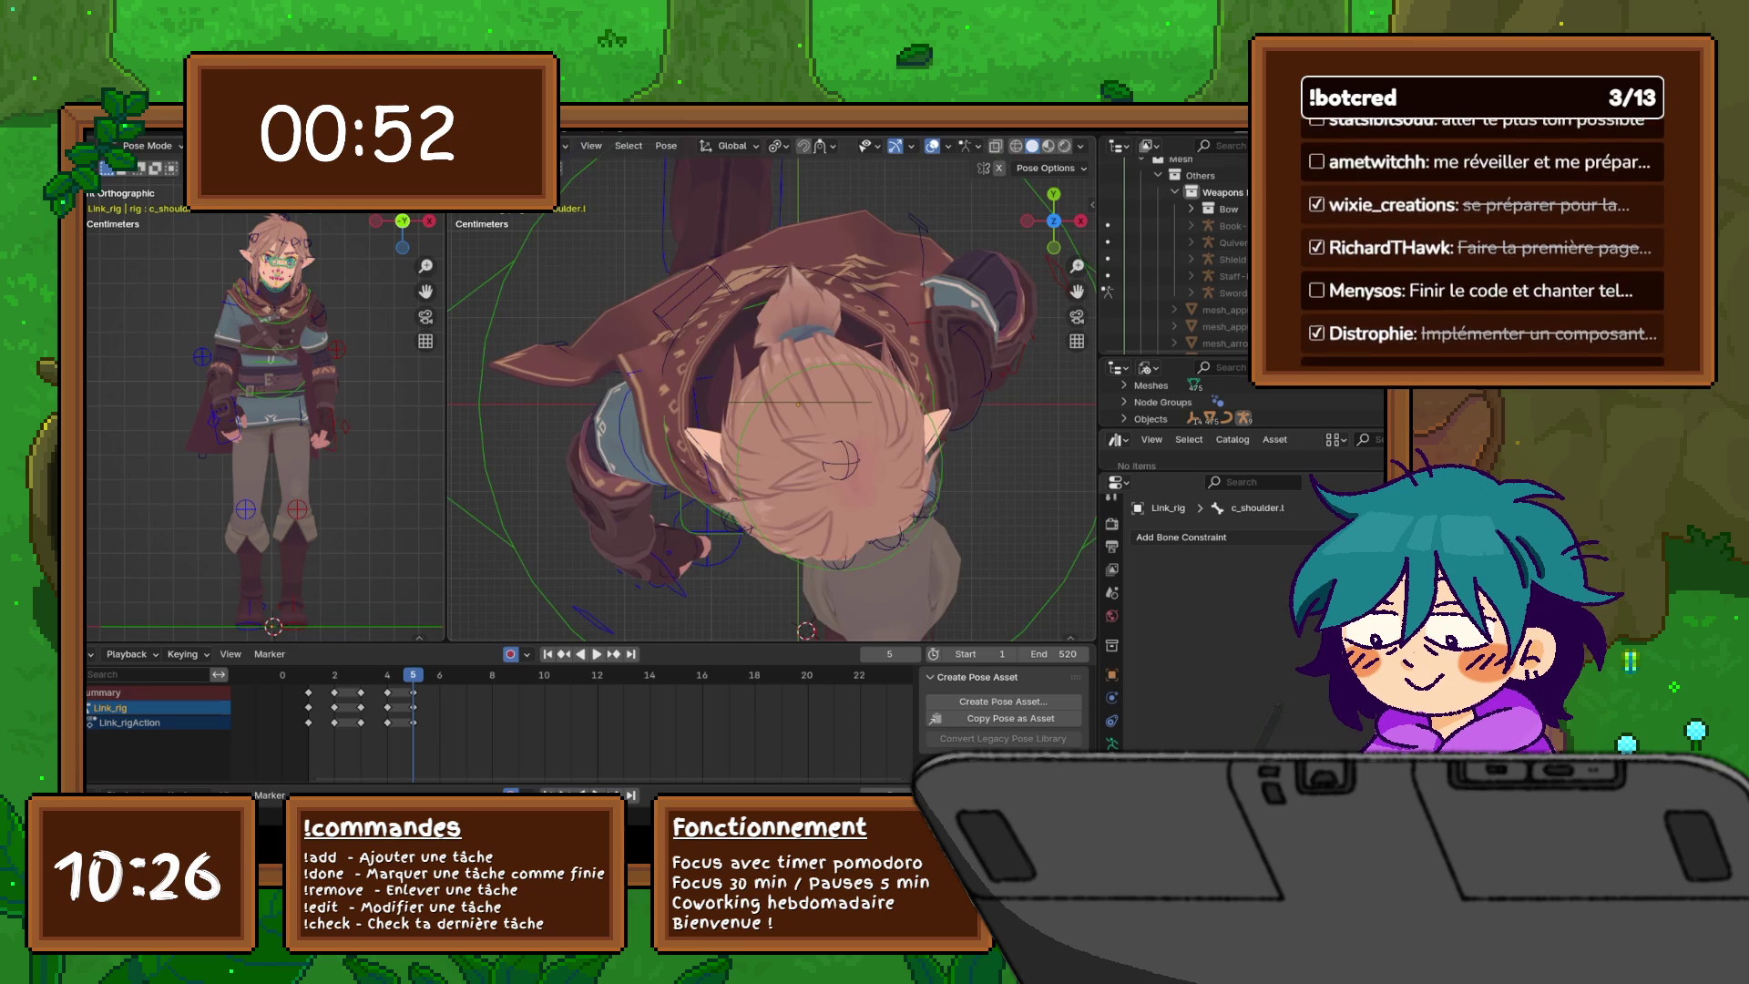
scroll(772, 401, "down", 2)
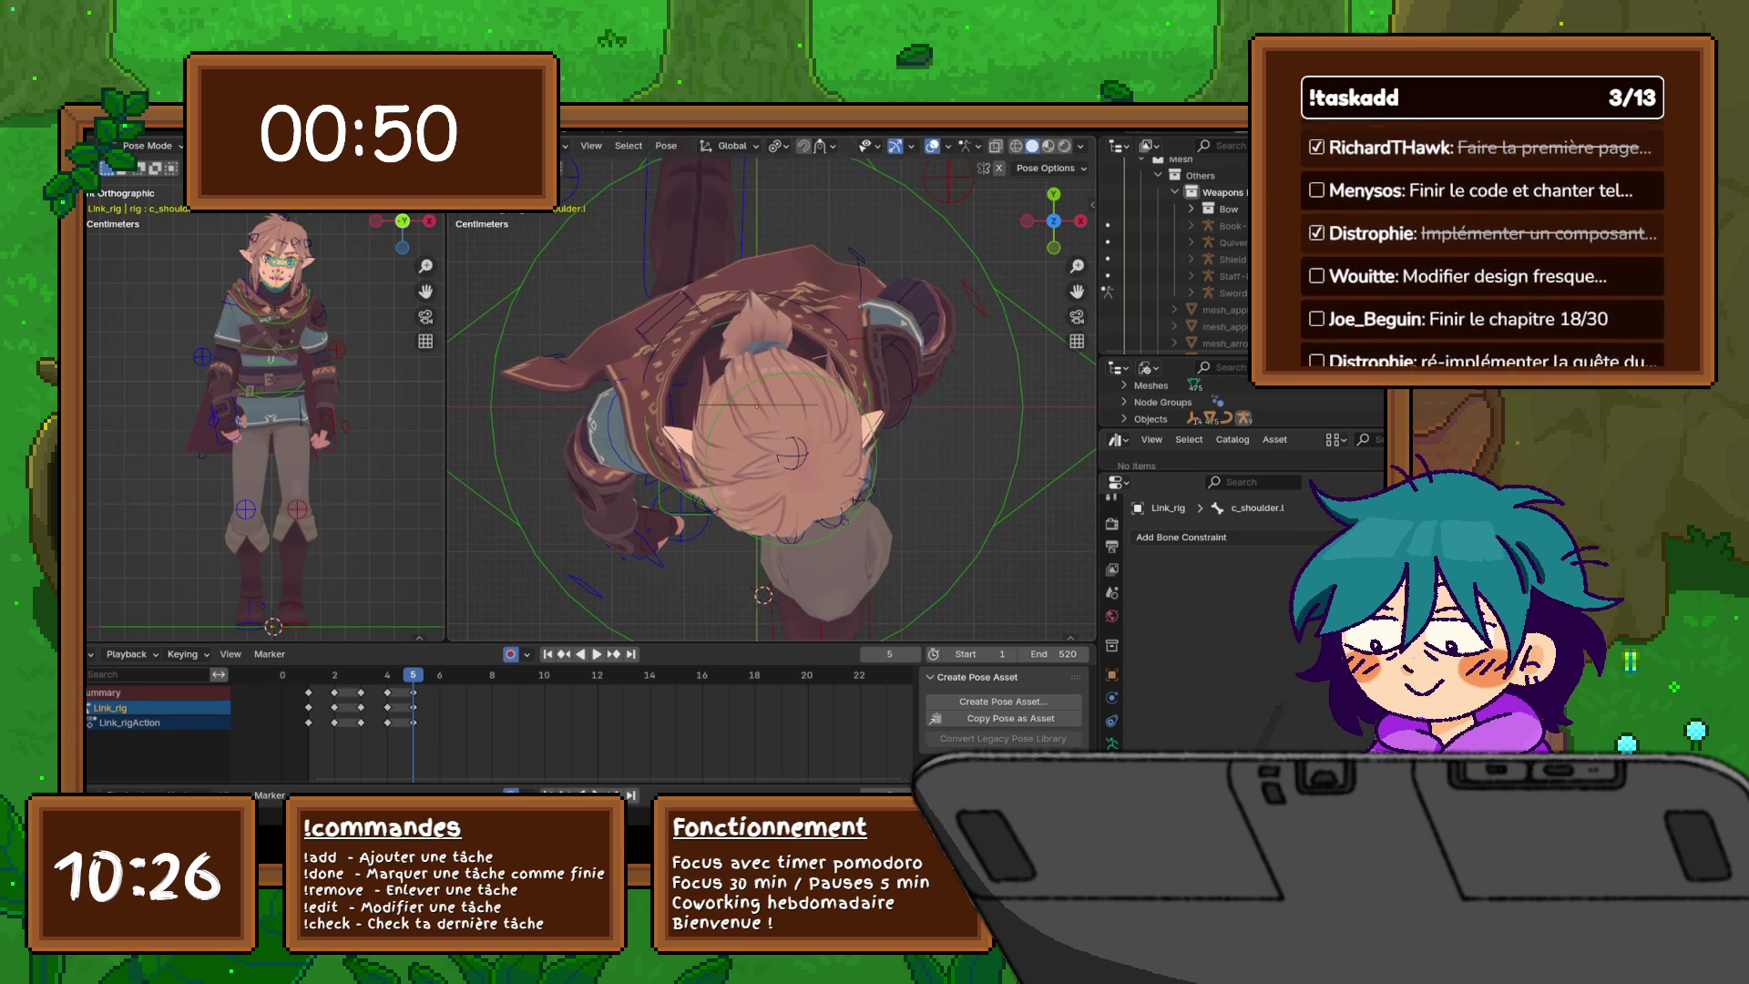
- Rotate the left shoulder with the axis lock switched from Y to Z
key("r")
key("y")
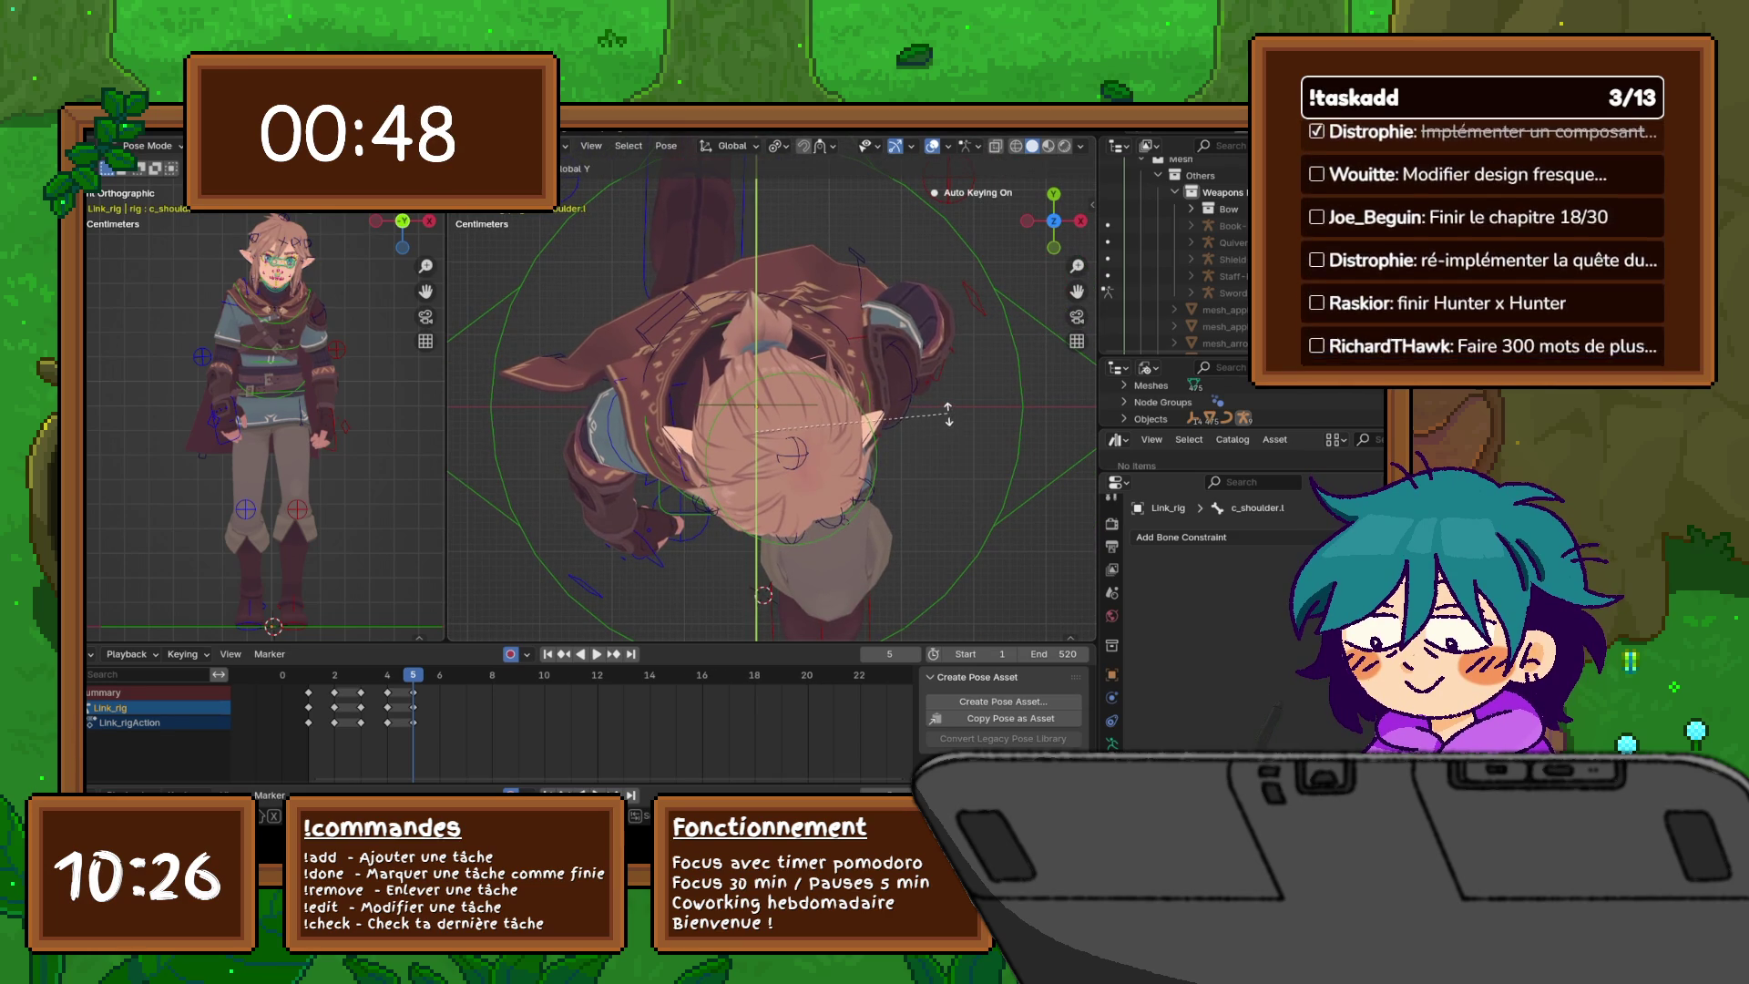
key("z")
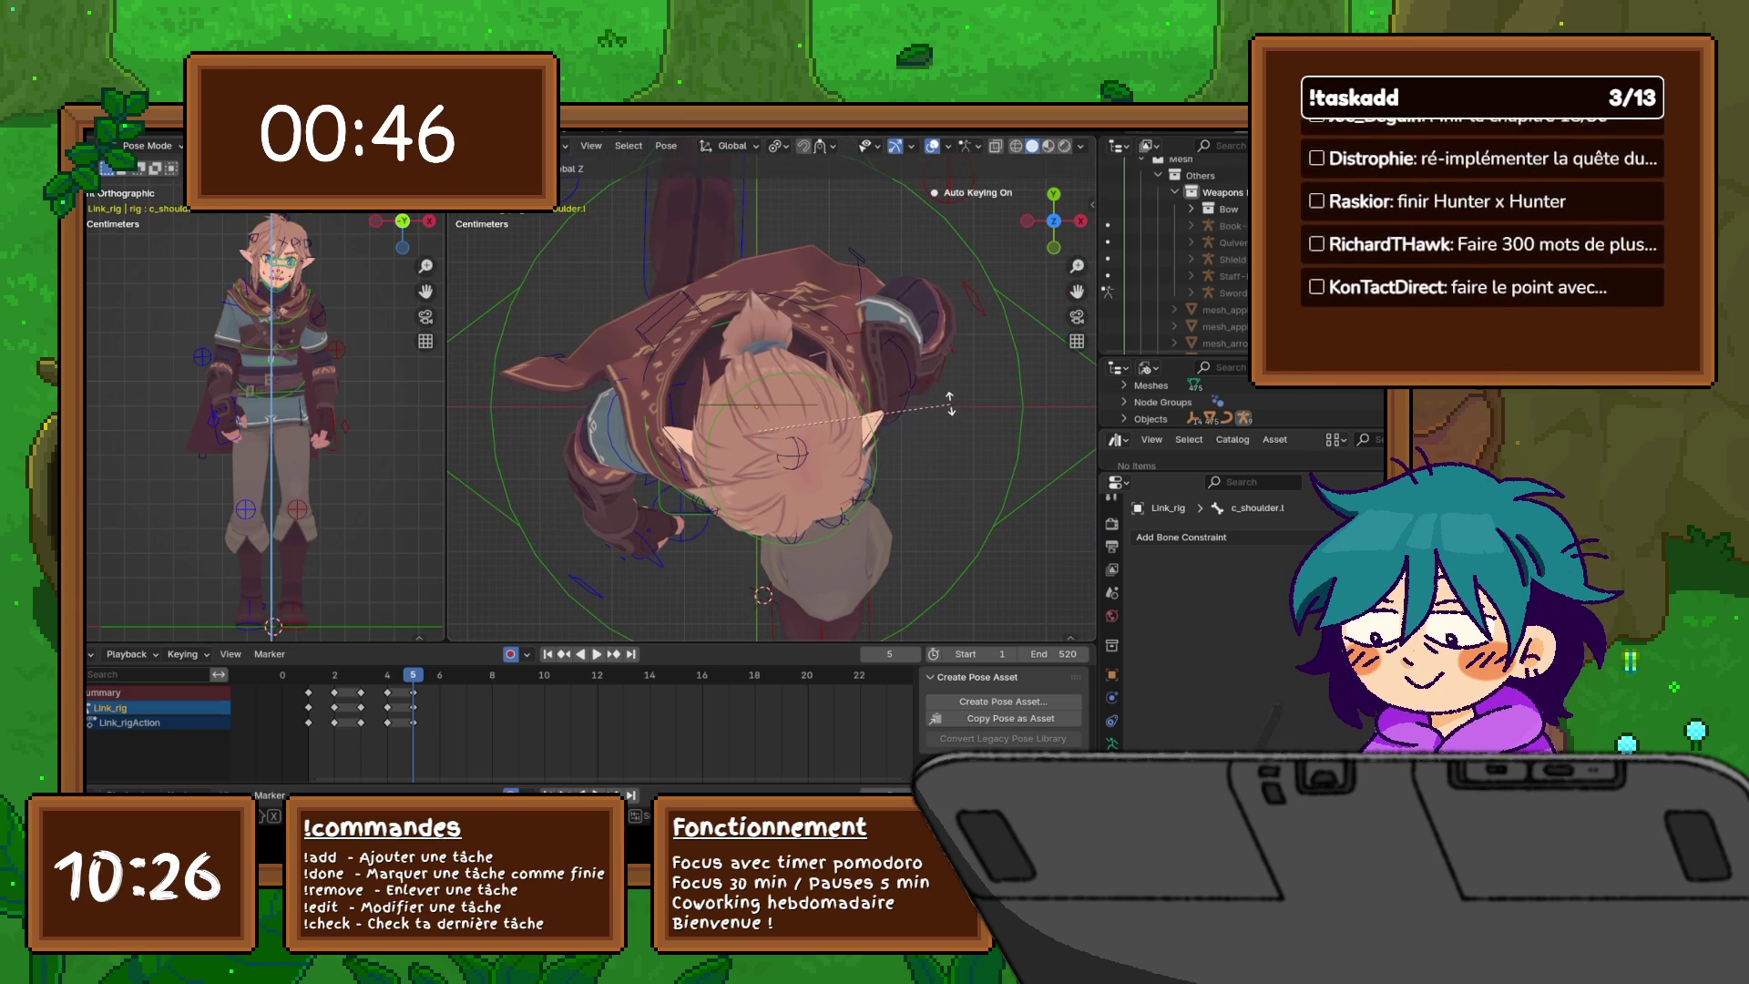
left_click(948, 401)
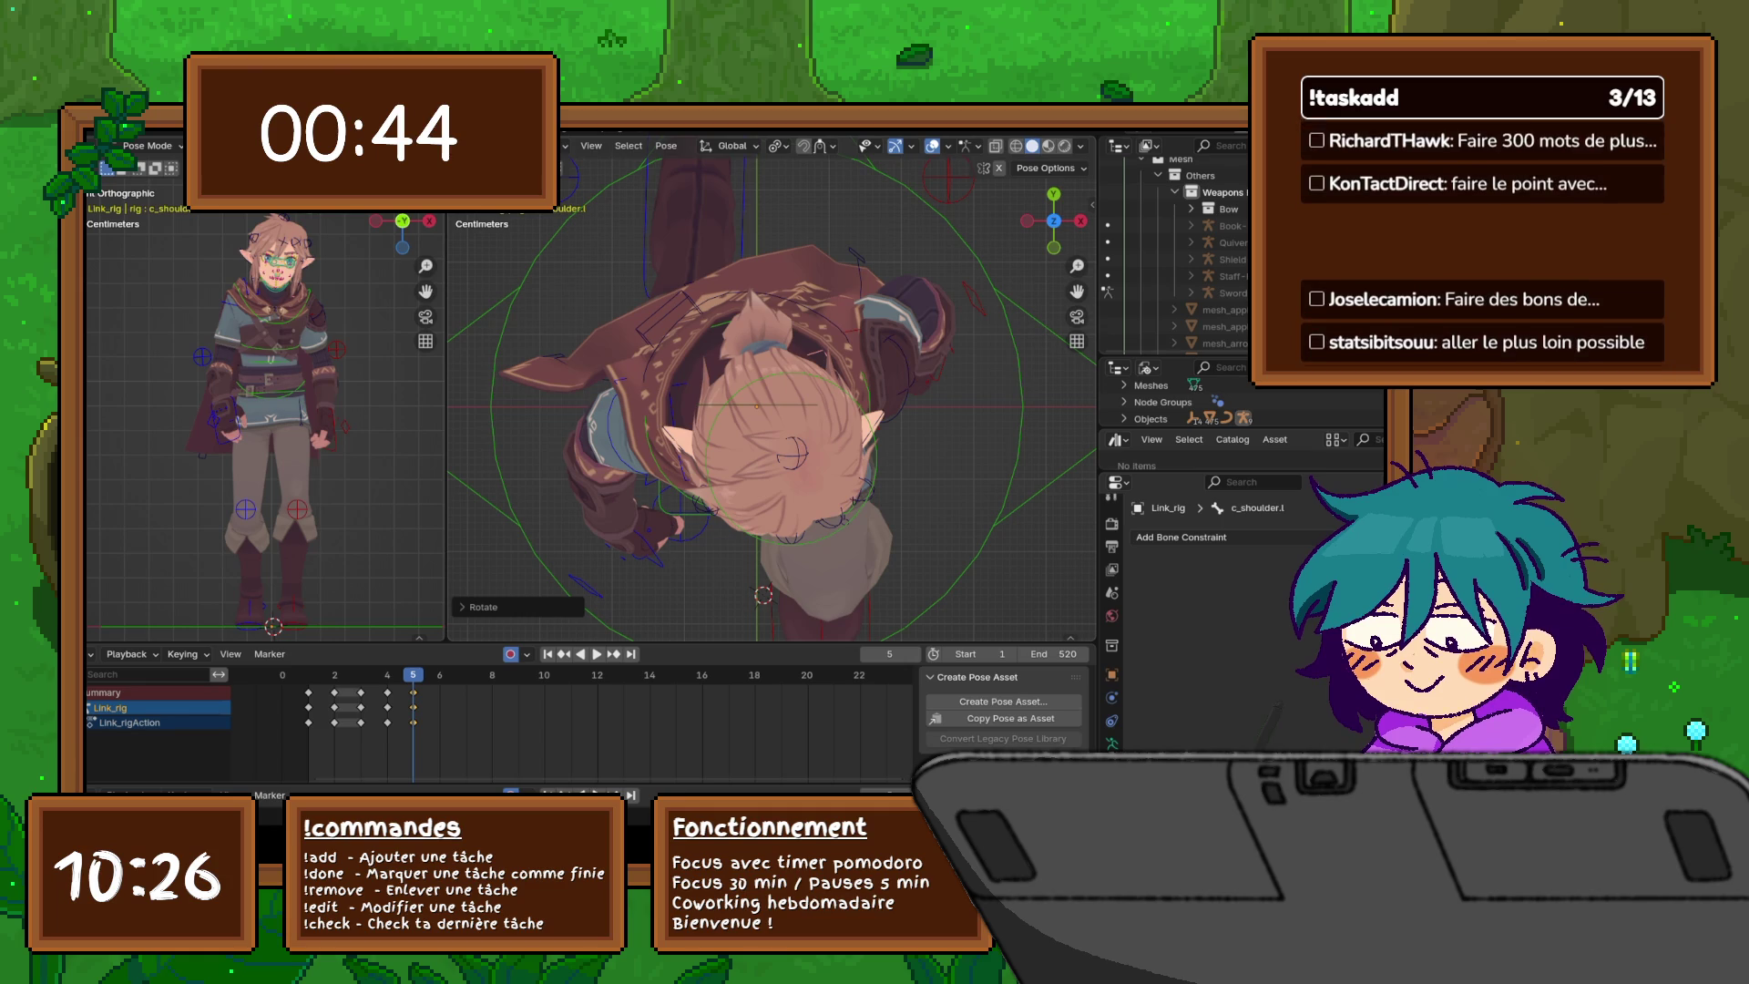
mouse_move(766, 410)
middle_mouse_down()
mouse_move(801, 273)
mouse_move(829, 319)
middle_mouse_up()
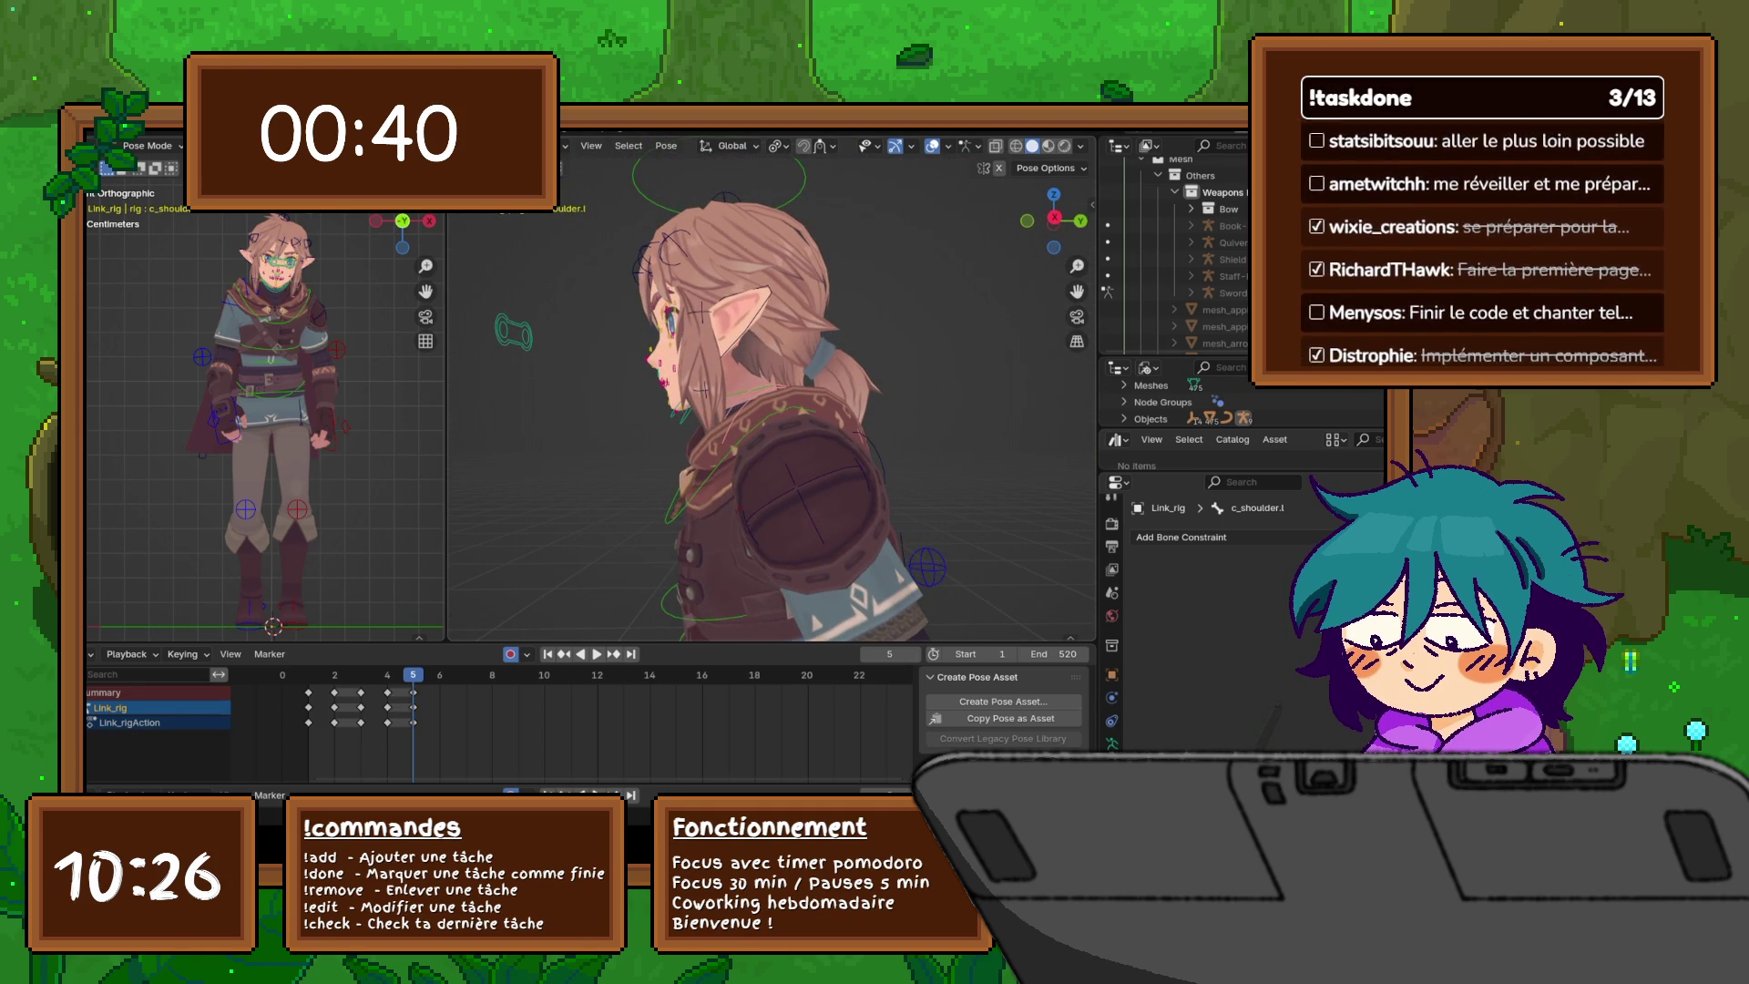
- Refine the left shoulder with another Z rotation followed by an X-axis tilt
key("r")
key("z")
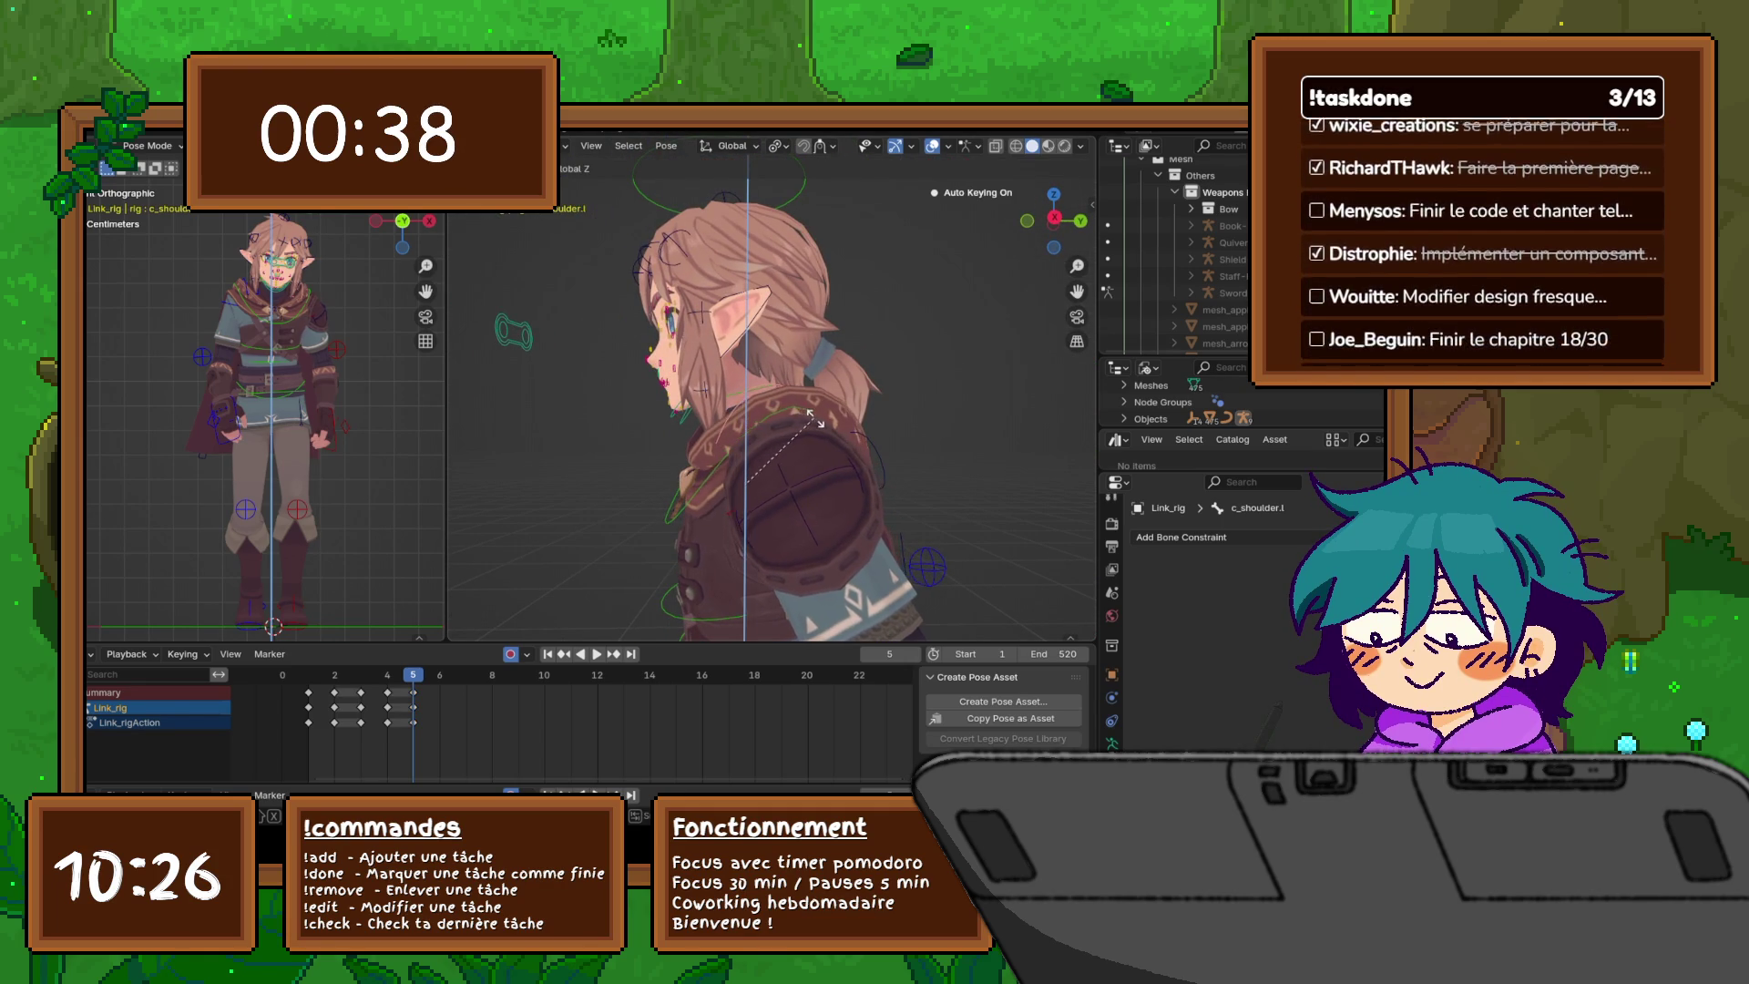
left_click(800, 421)
key("r")
key("x")
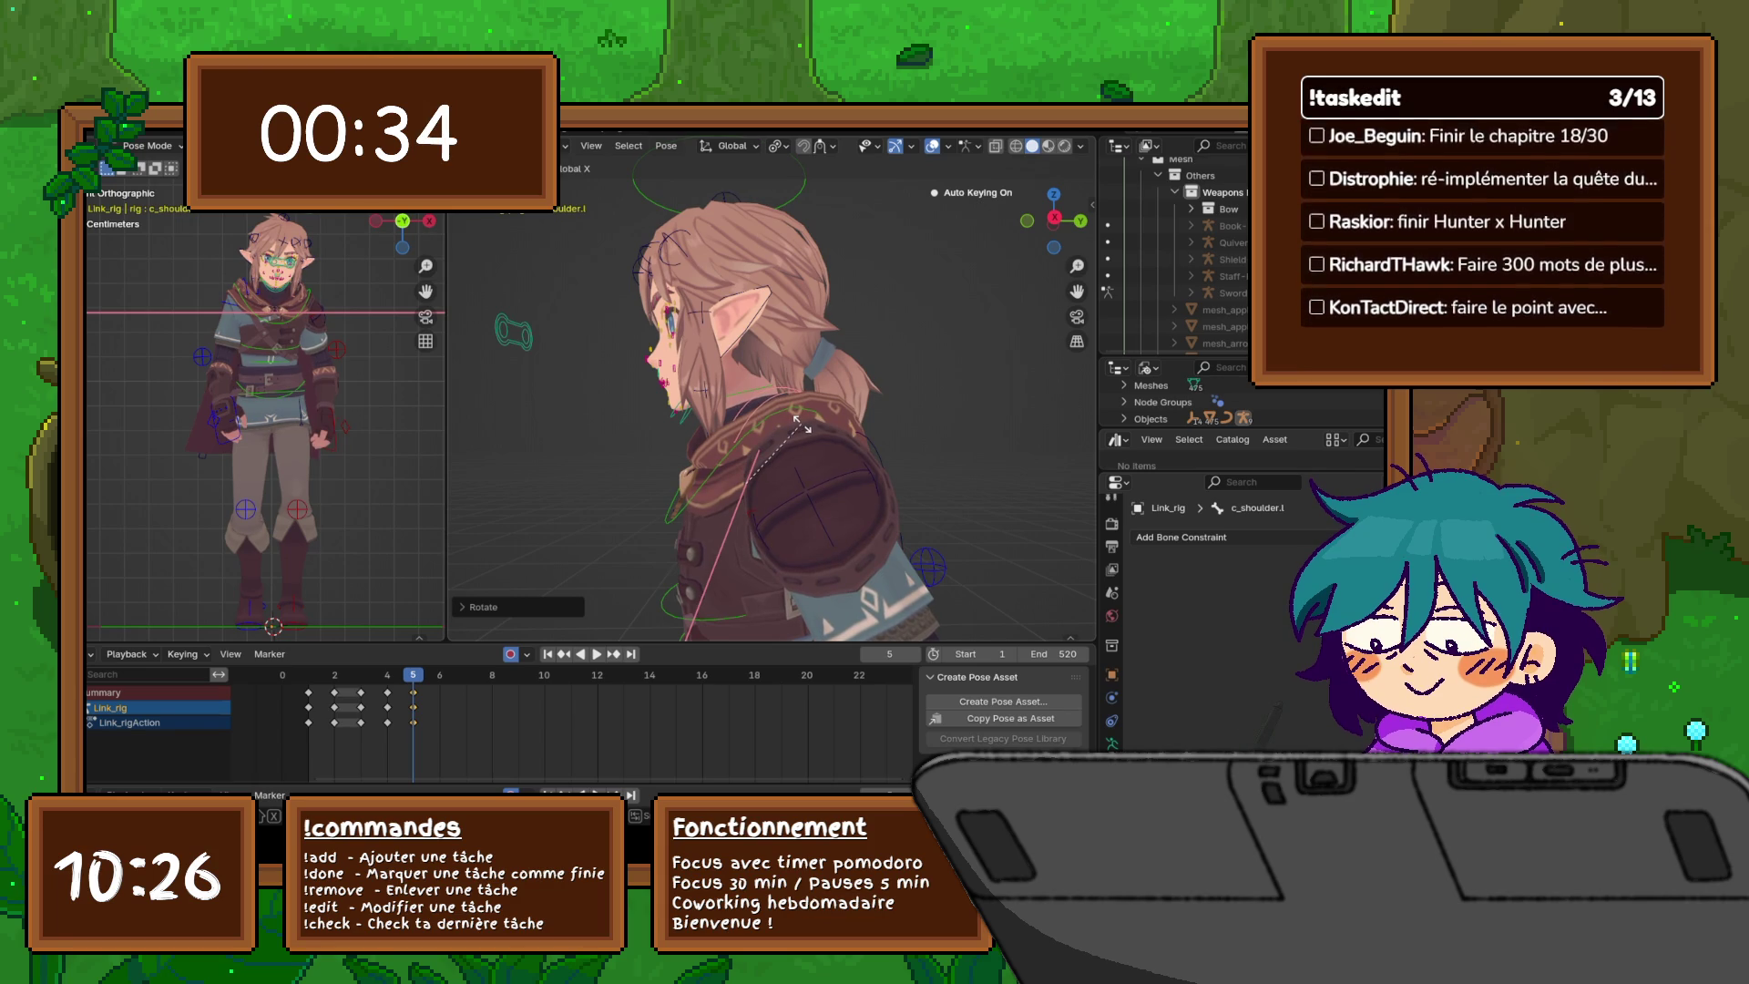
left_click(800, 422)
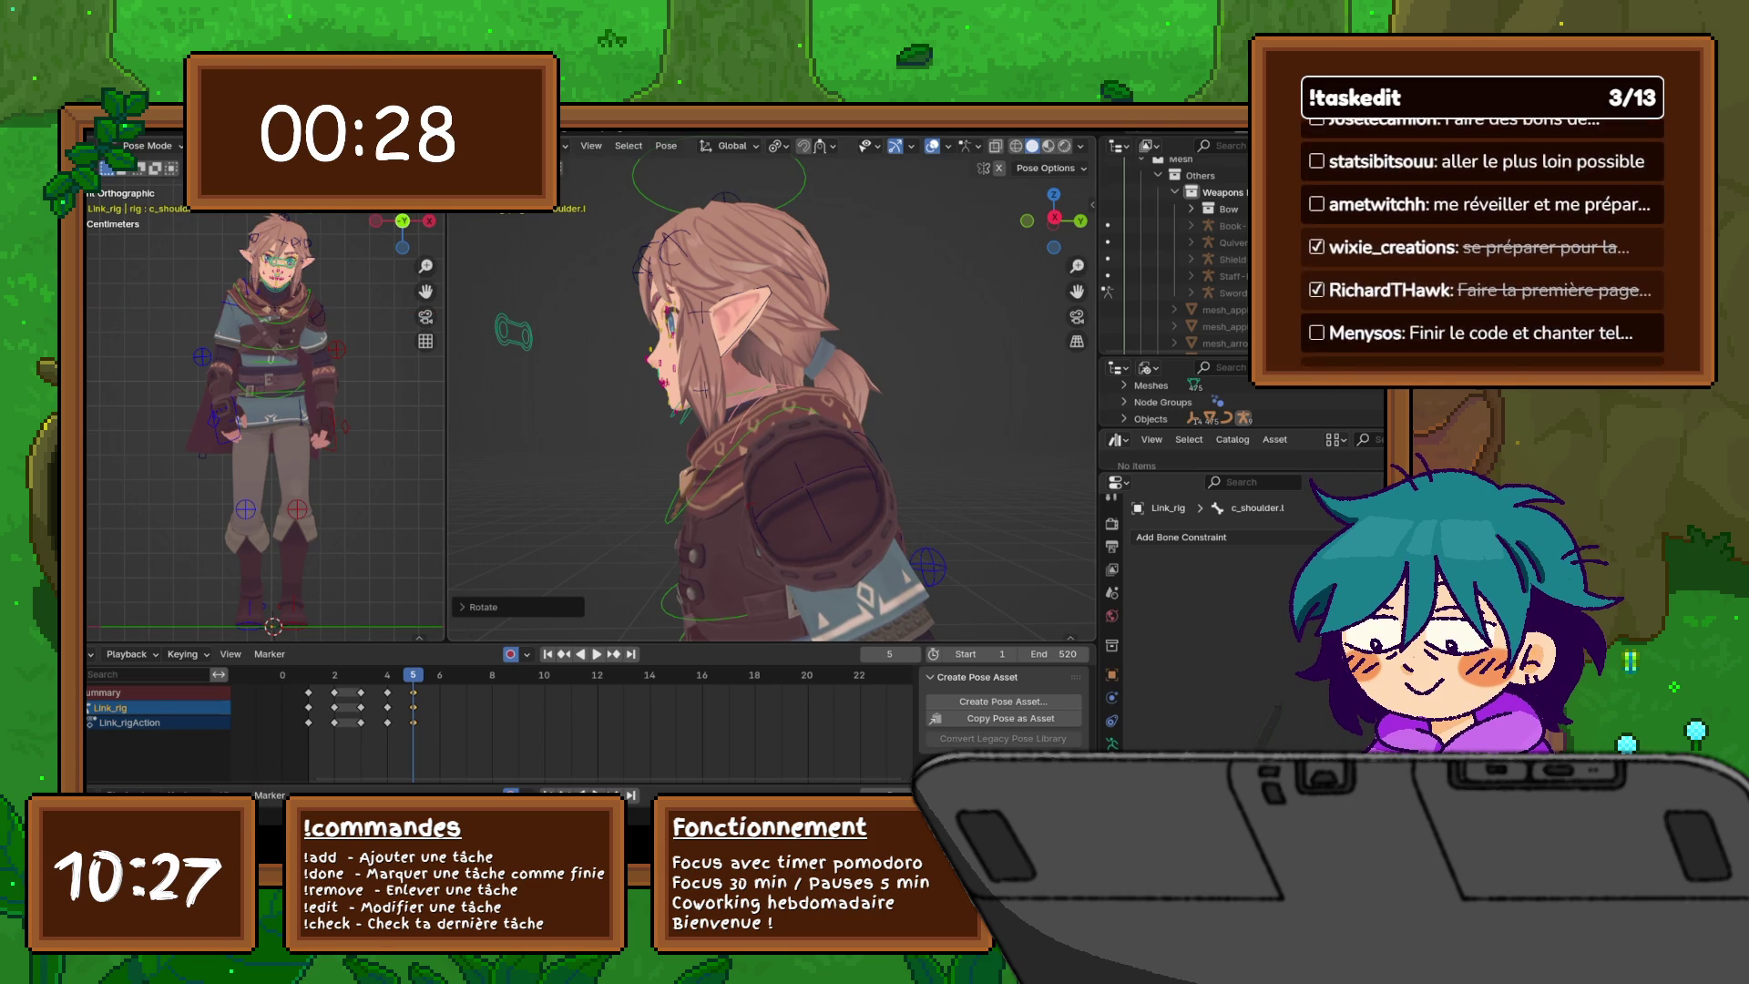
middle_click_drag(774, 410, 997, 417)
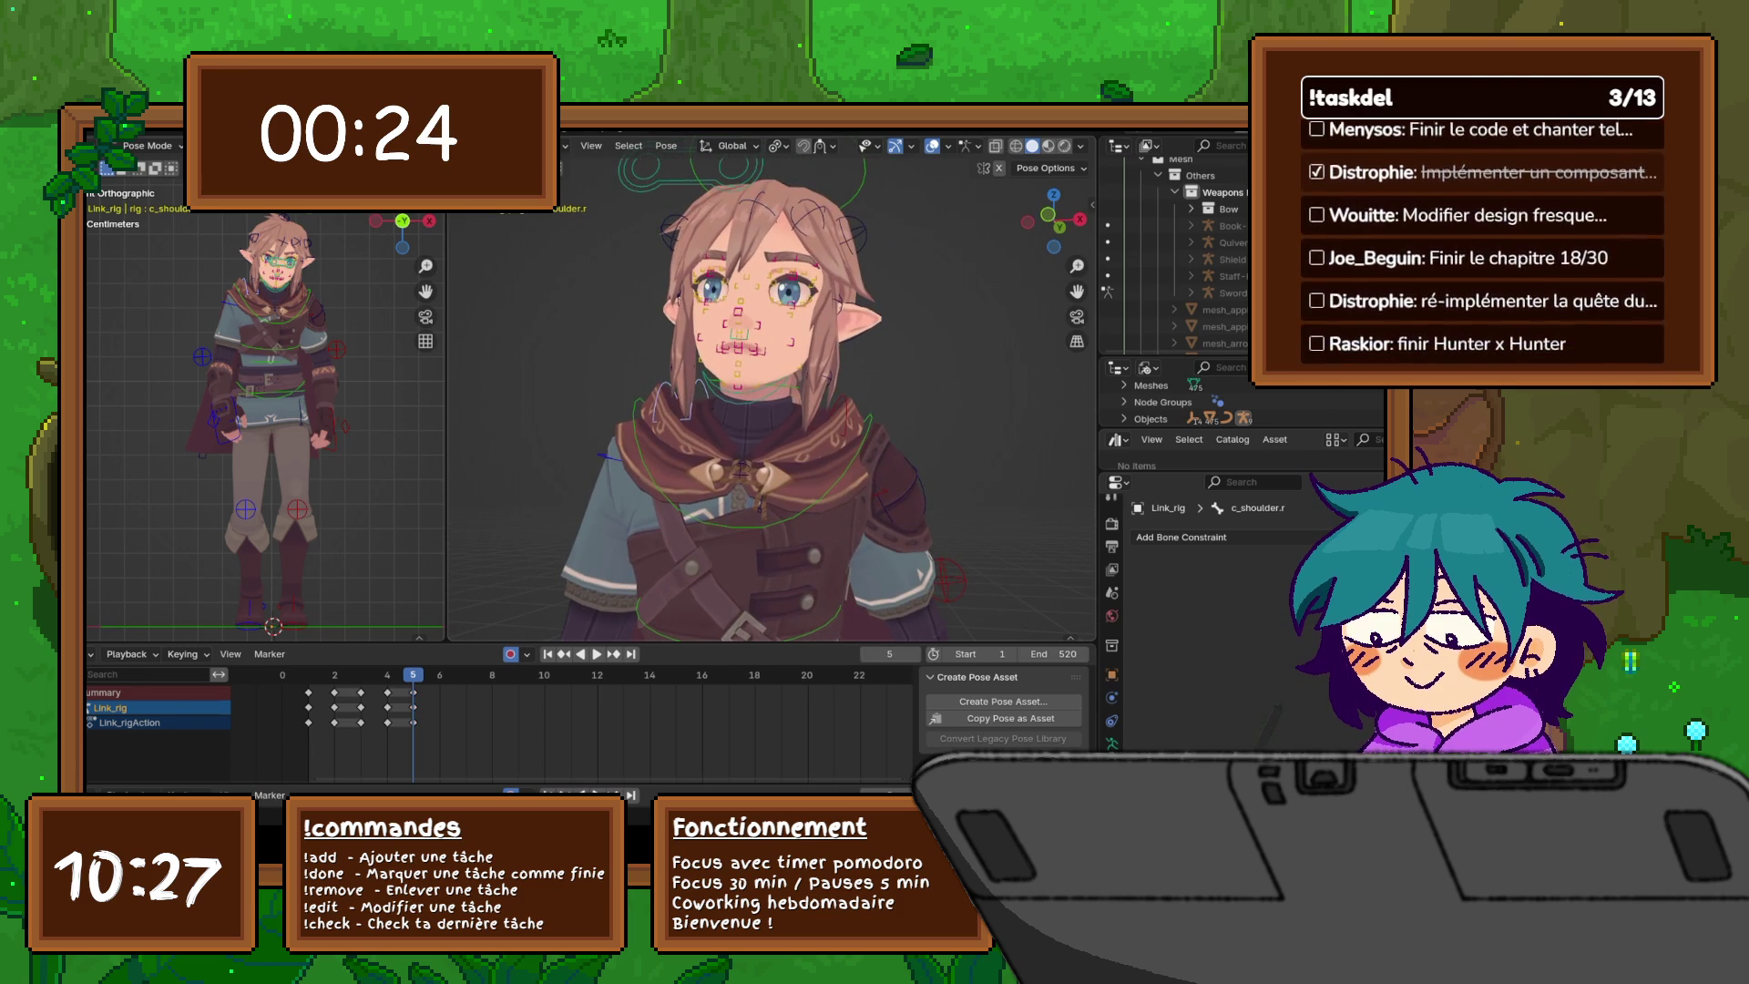
- Adjust the right shoulder c_shoulder.r along the vertical axis, then rotate it around Y
key("s")
key("z")
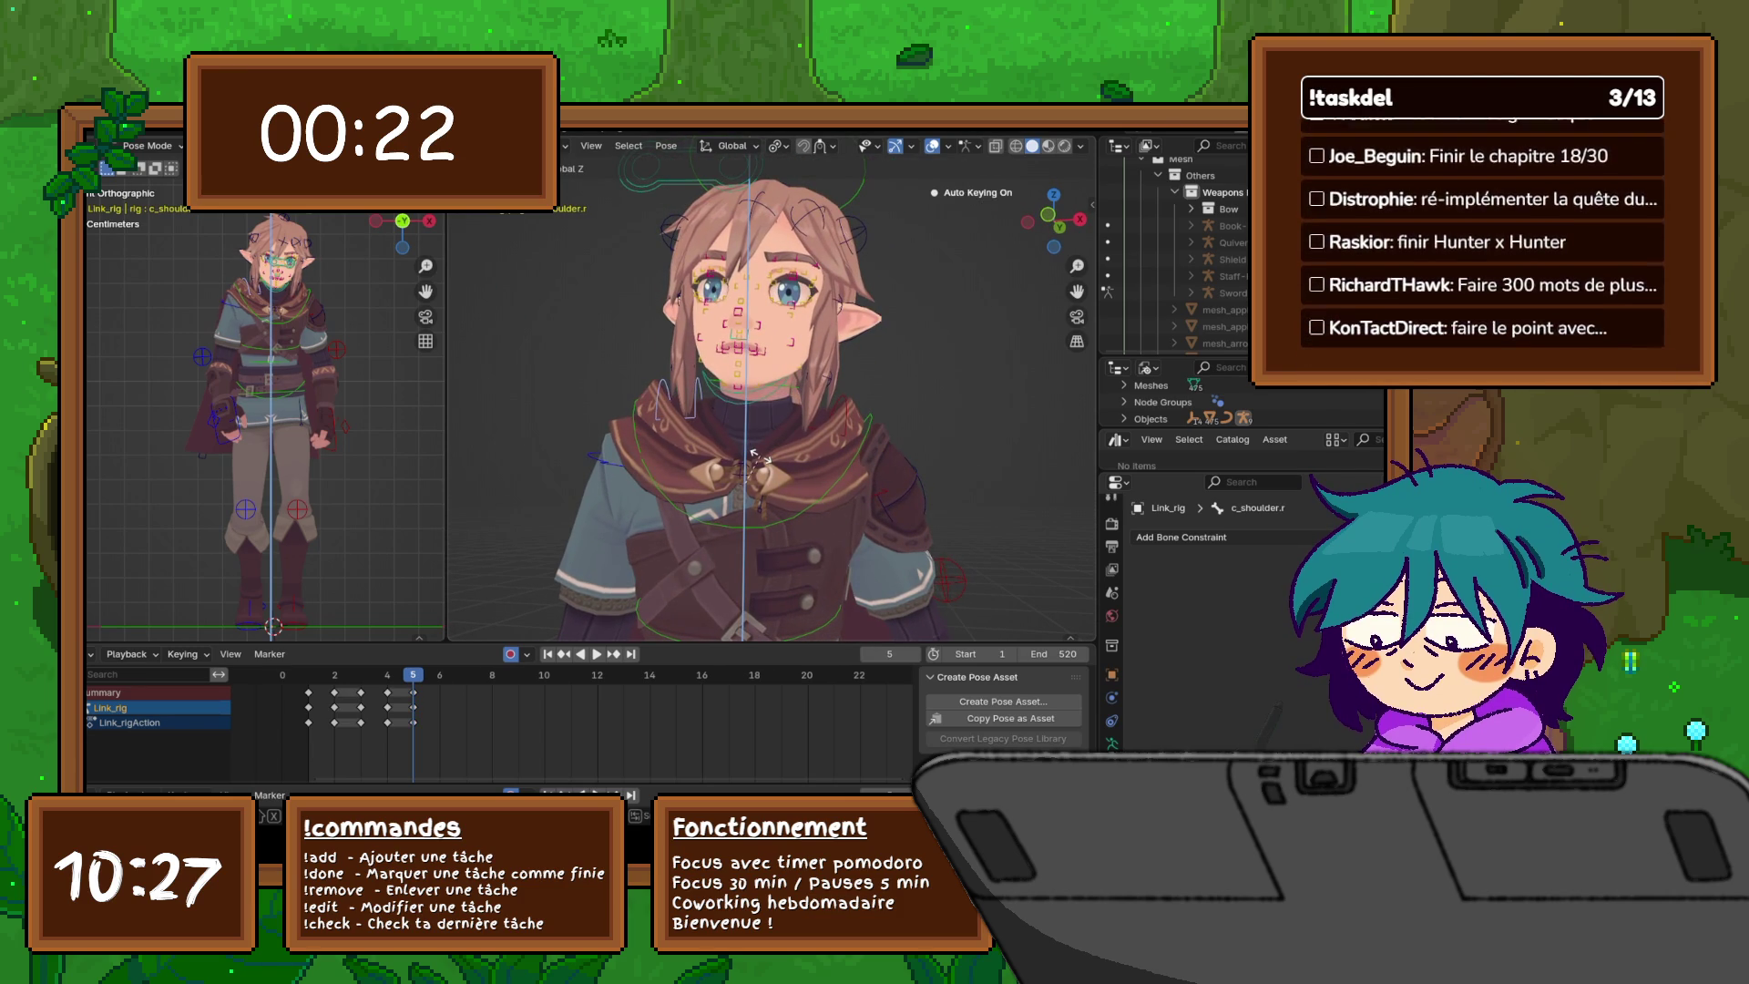
left_click(752, 453)
key("r")
key("y")
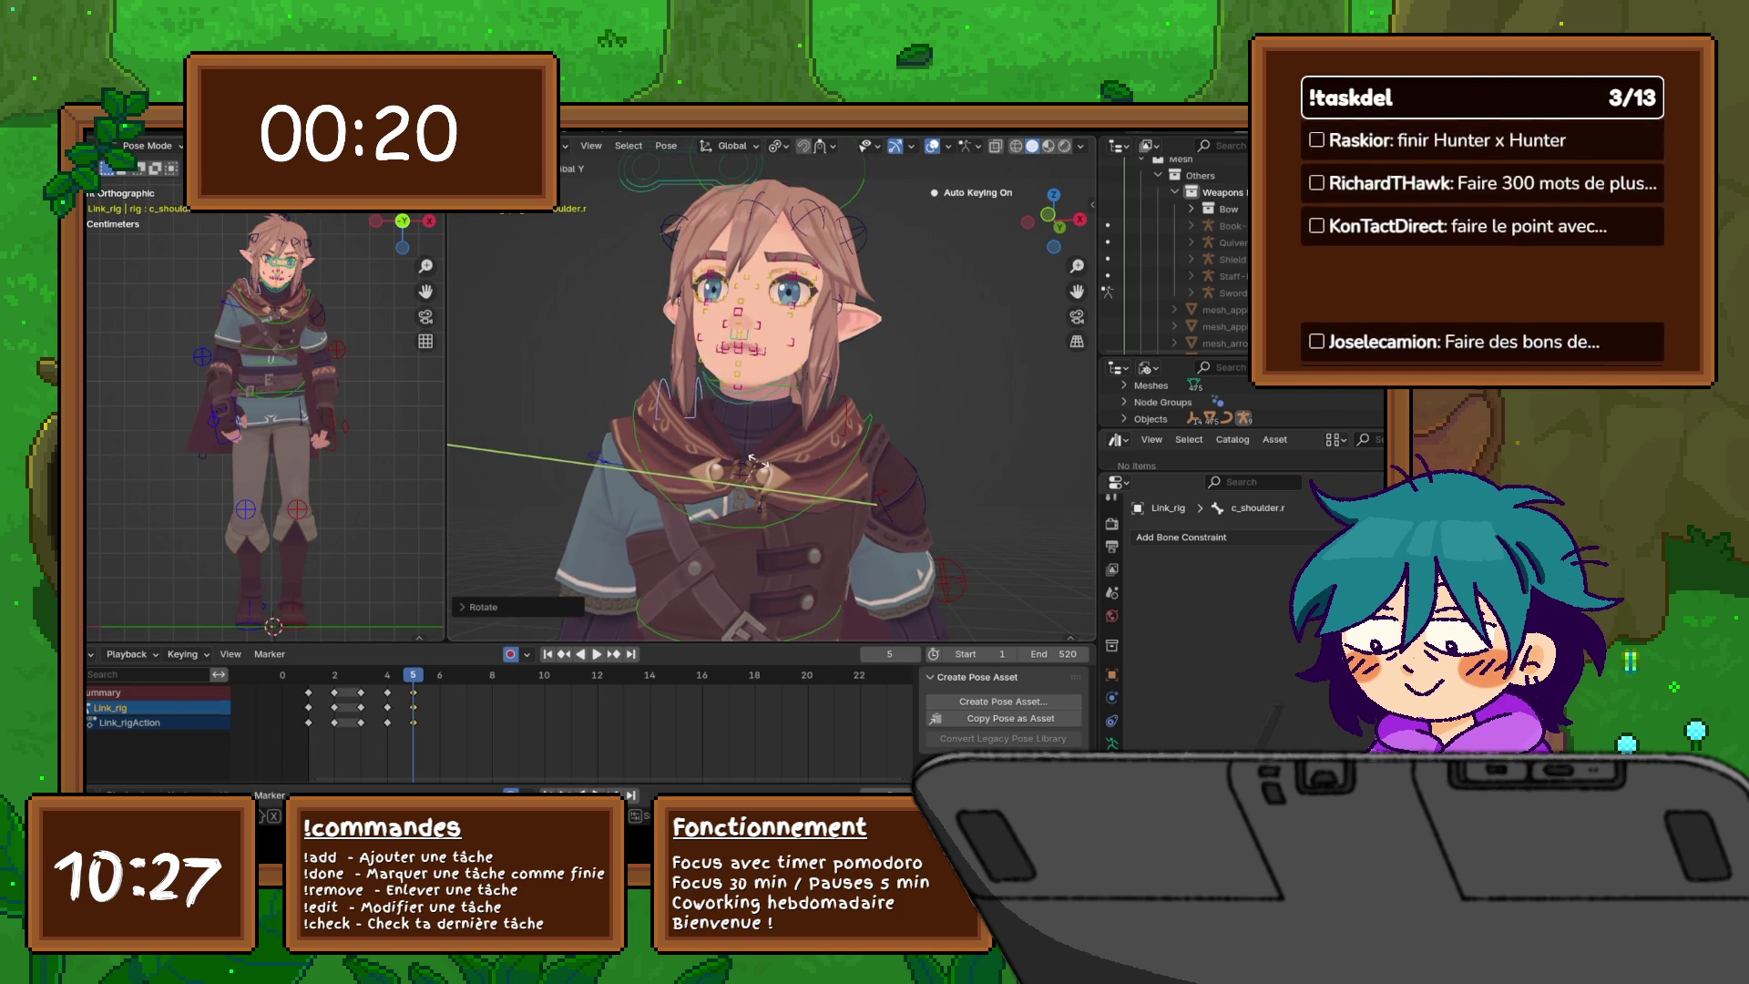
left_click(751, 463)
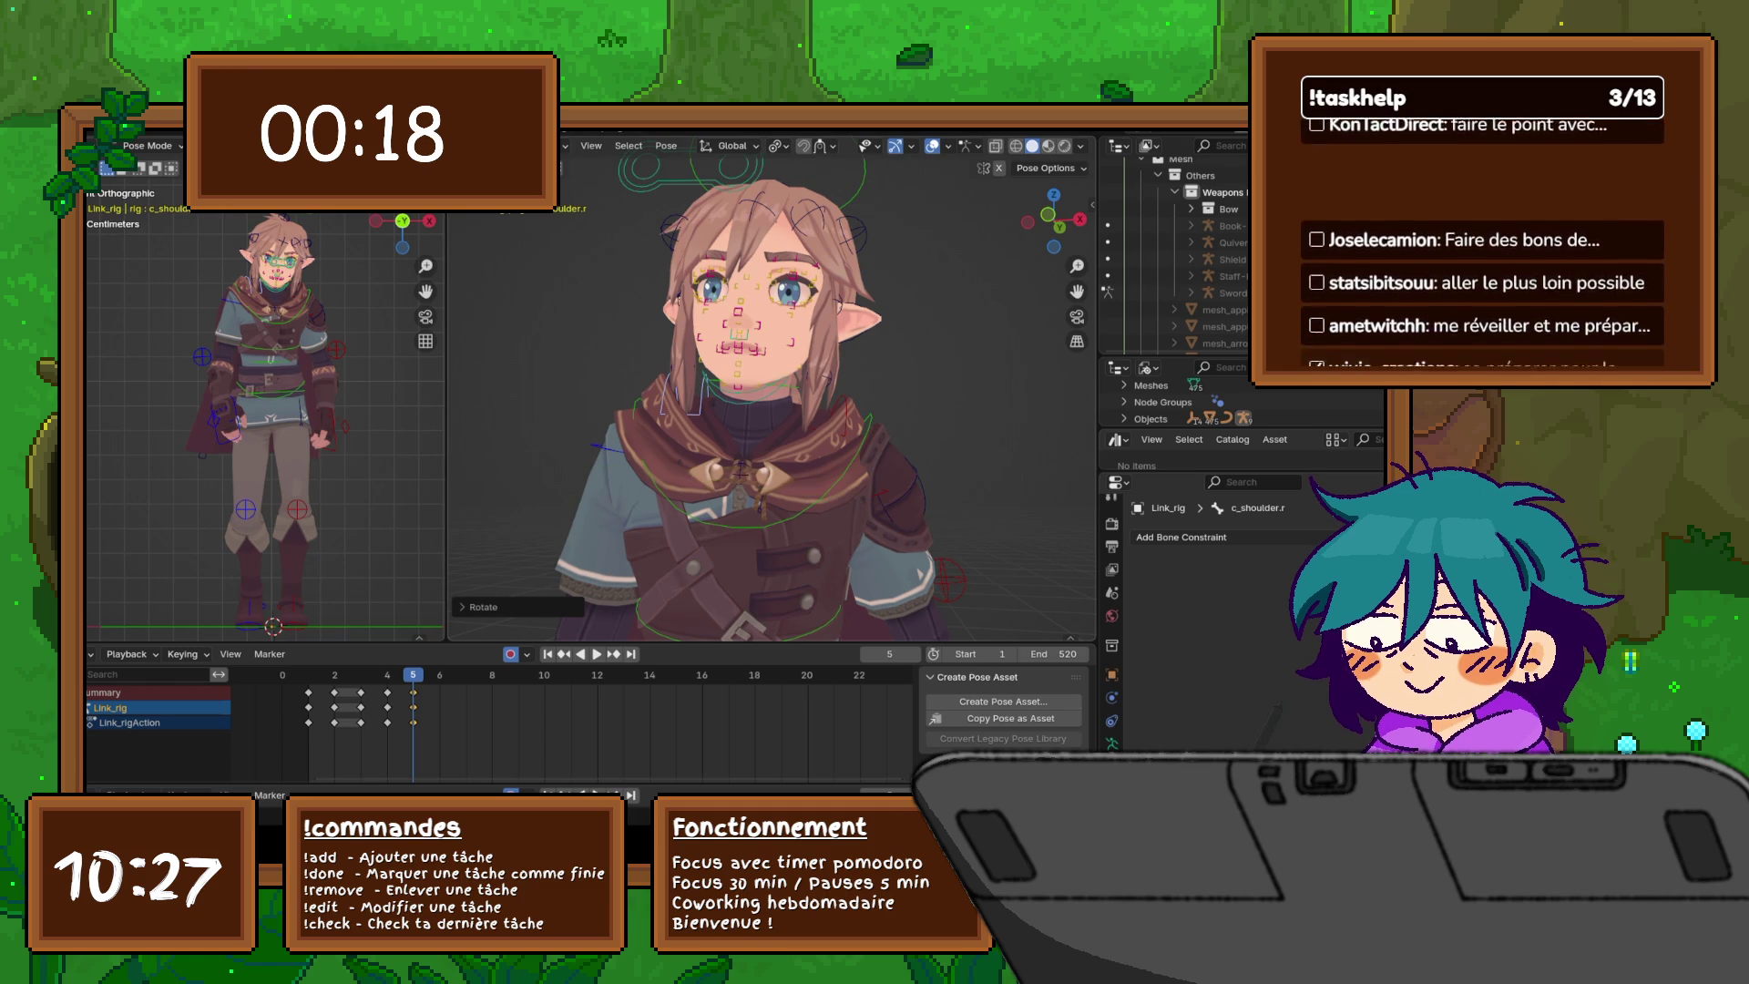
- Switch to the right orthographic view and select the left hand IK control c_hand_ik.l
middle_click_drag(775, 410, 683, 410)
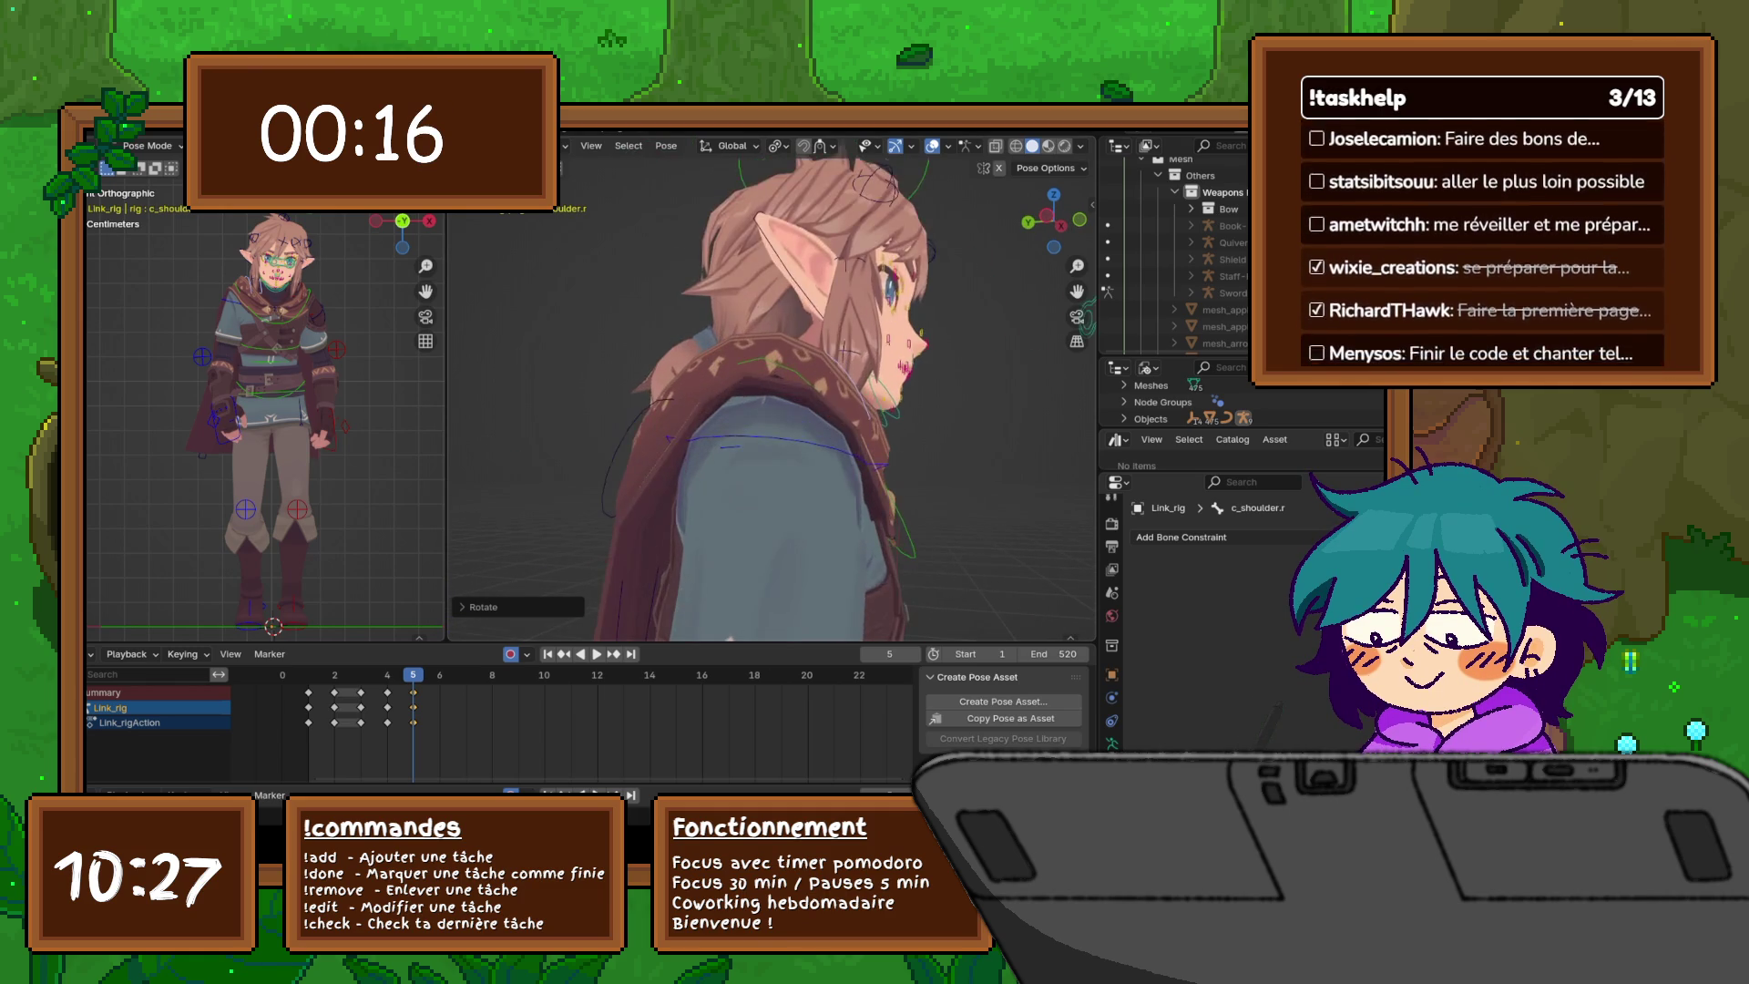
scroll(773, 392, "down", 6)
key("KP_3")
scroll(773, 392, "up", 3)
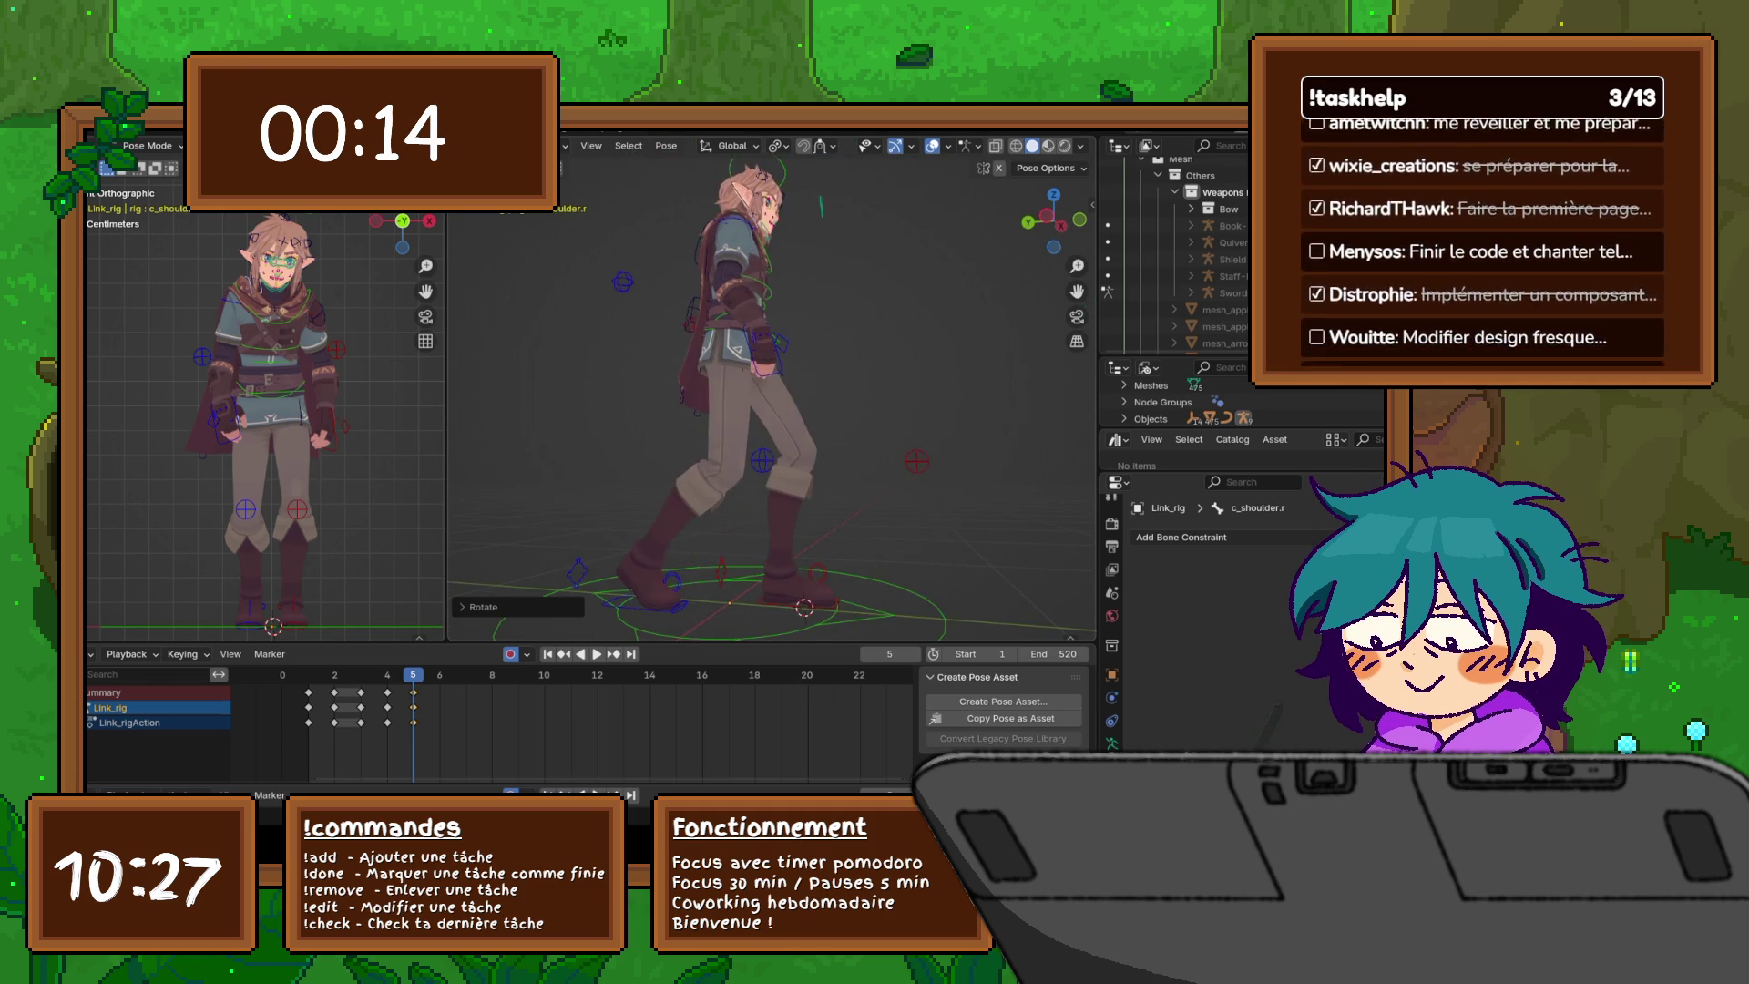
scroll(772, 392, "up", 3)
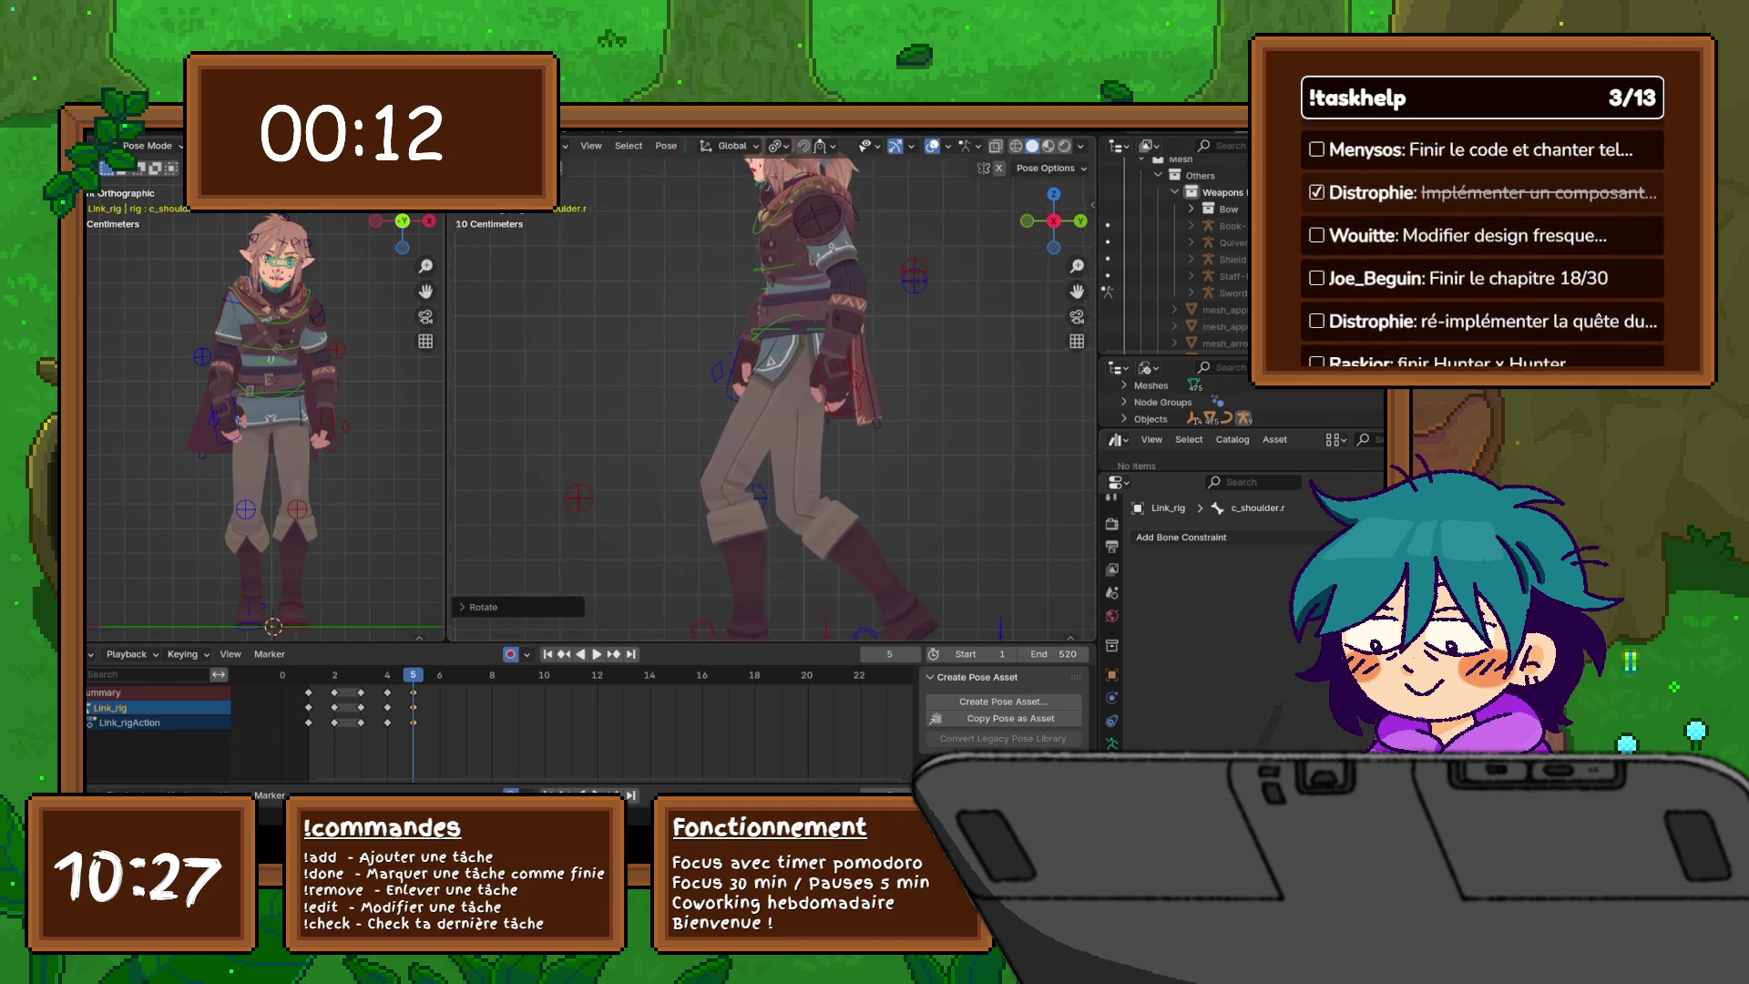
left_click(820, 437)
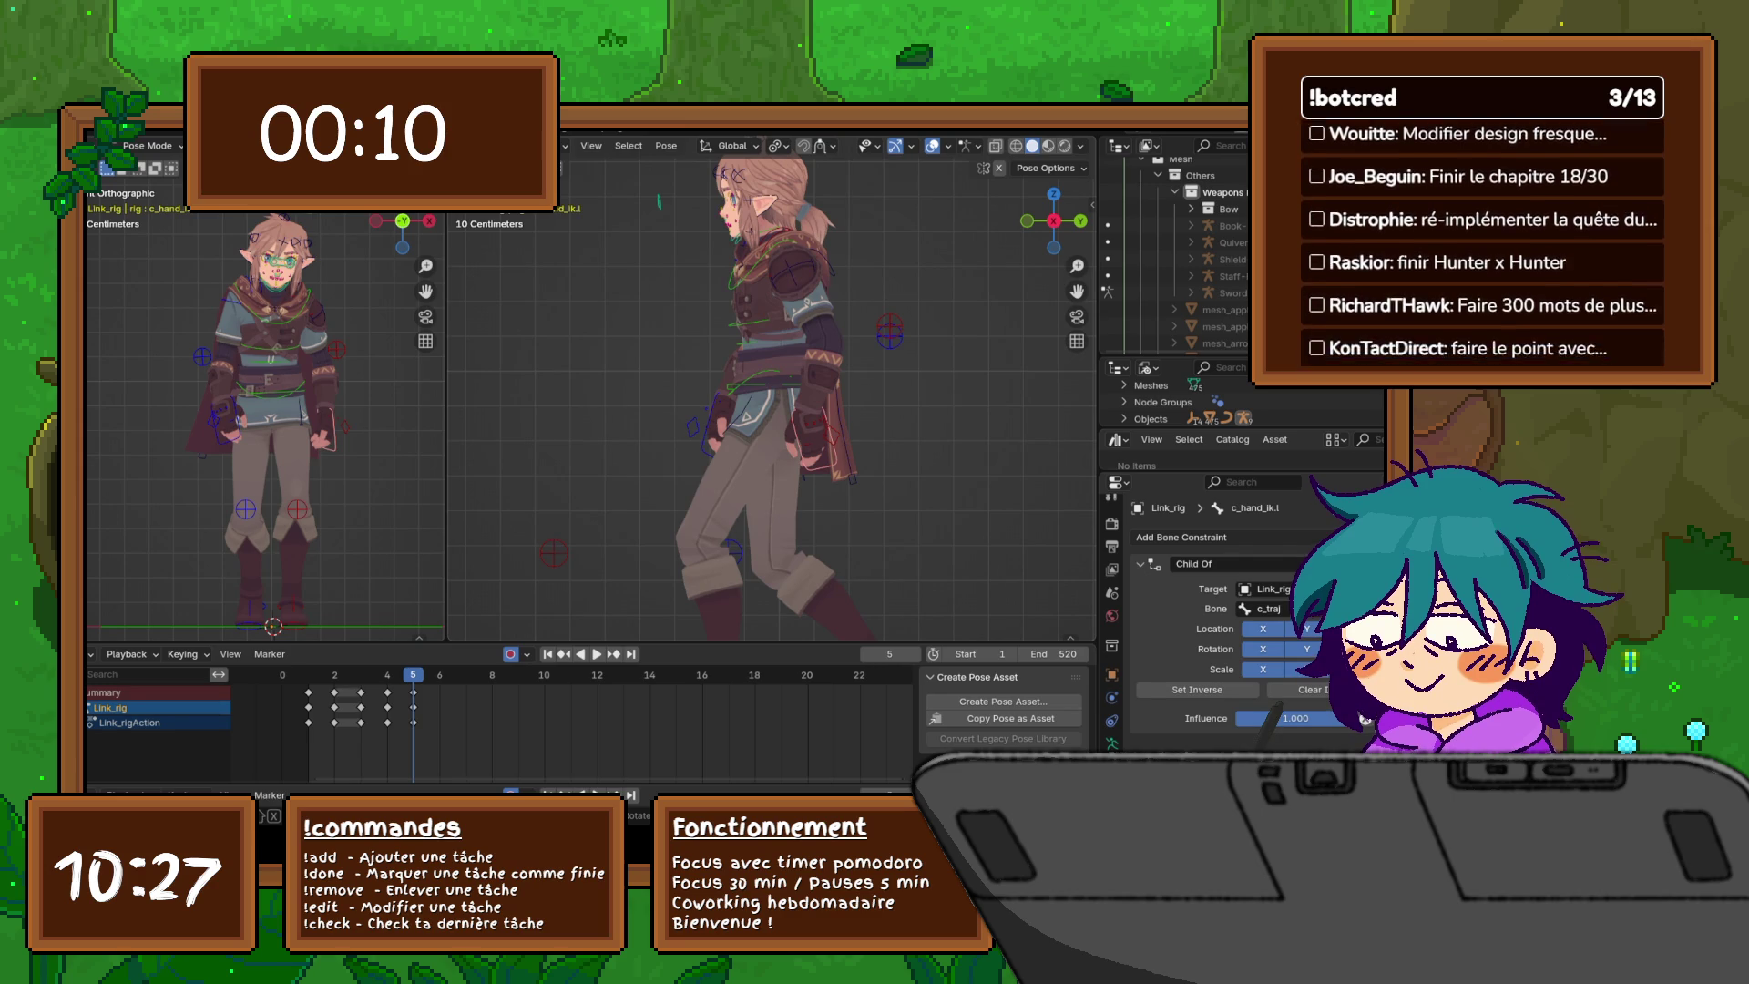
- Nudge c_hand_ik.l slightly down, then rotate it around Z, X and Y in turn
key("g")
key("Return")
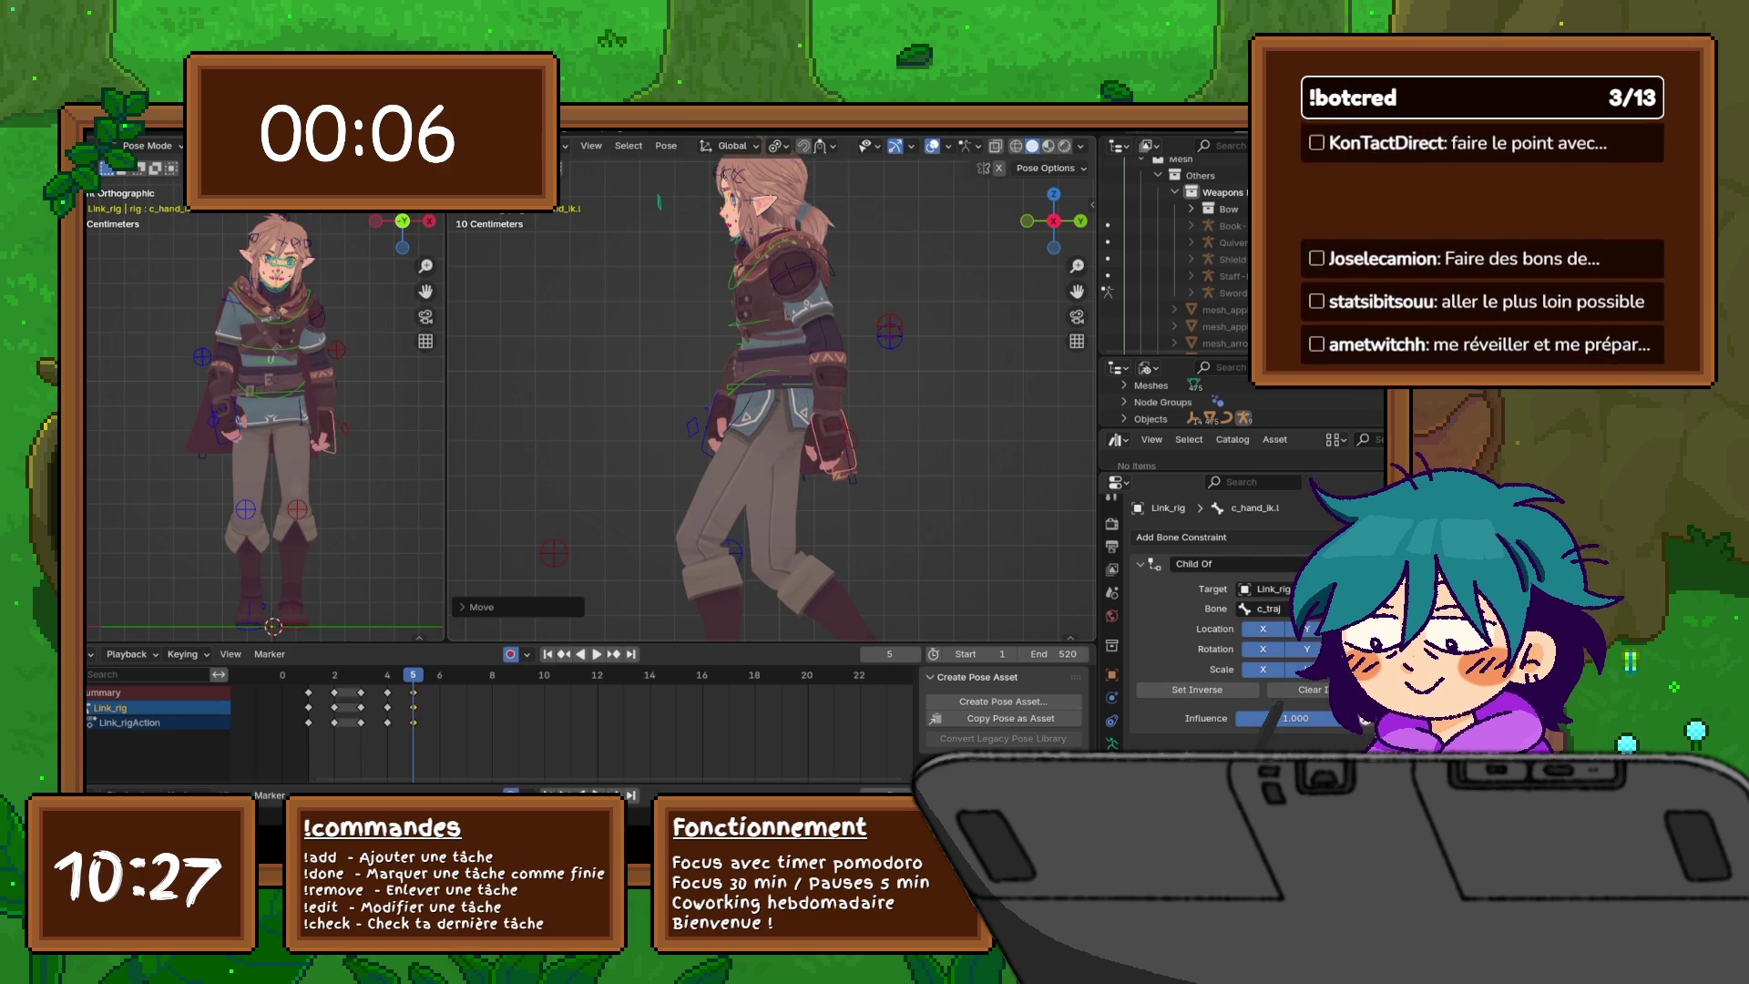
key("r")
key("z")
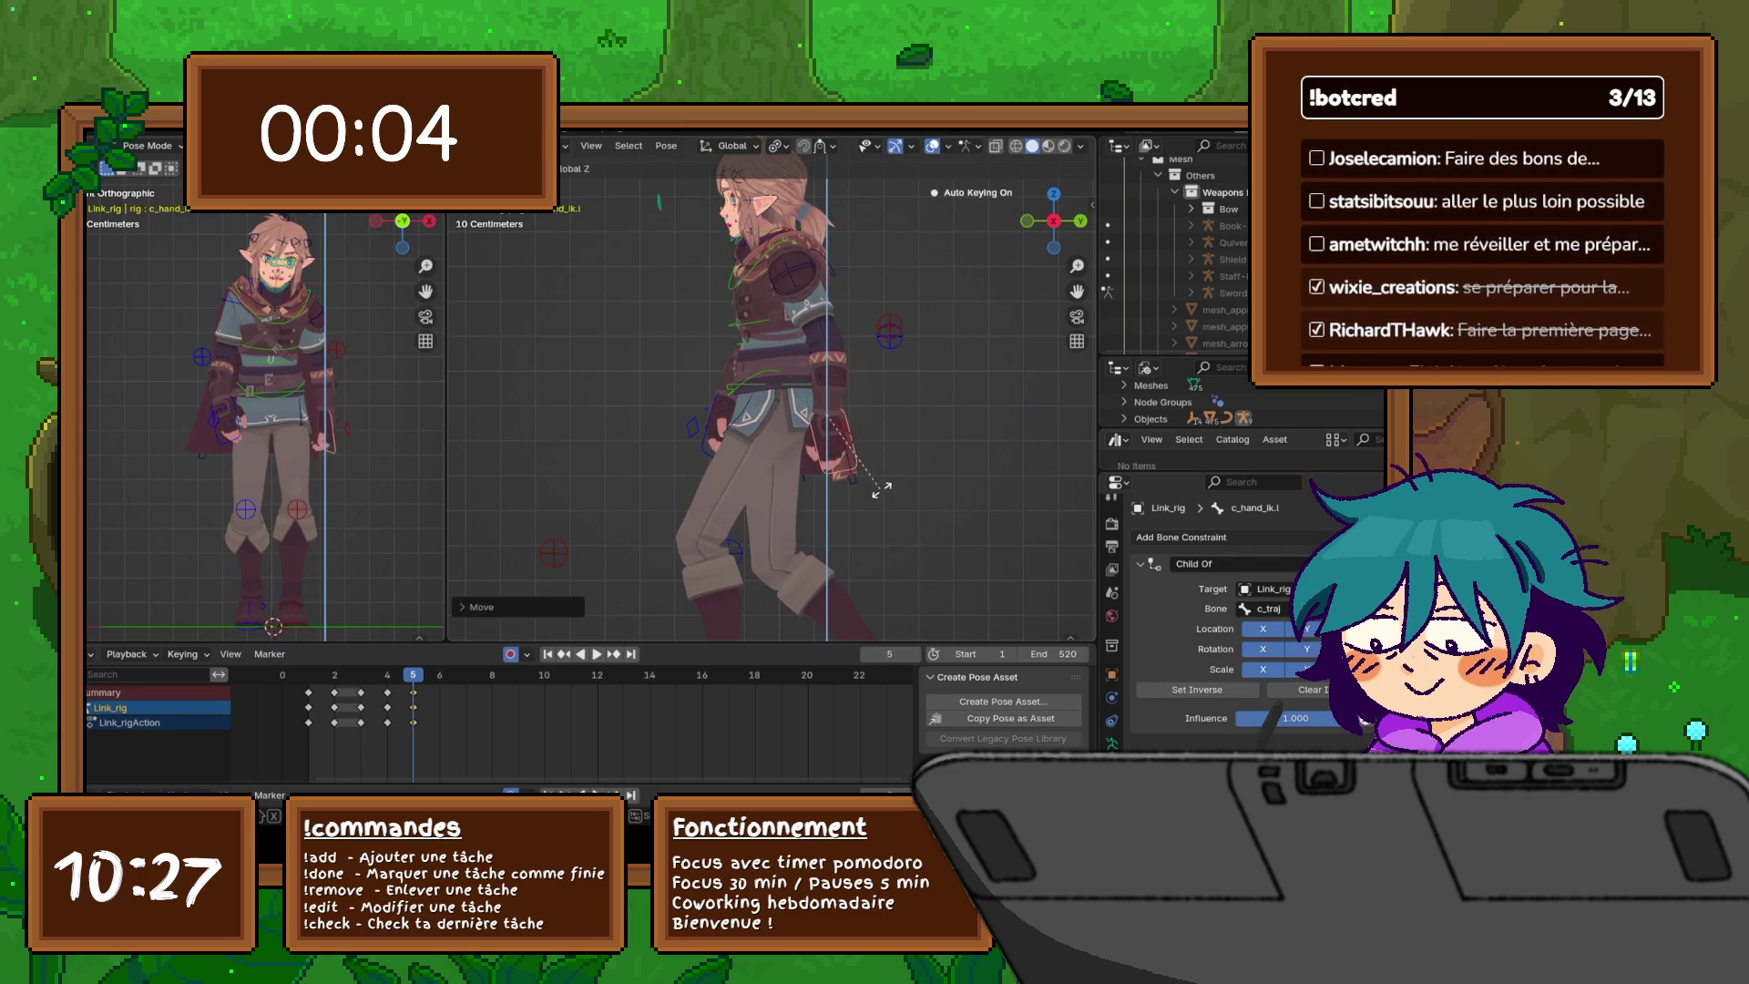
key("Return")
key("r")
key("x")
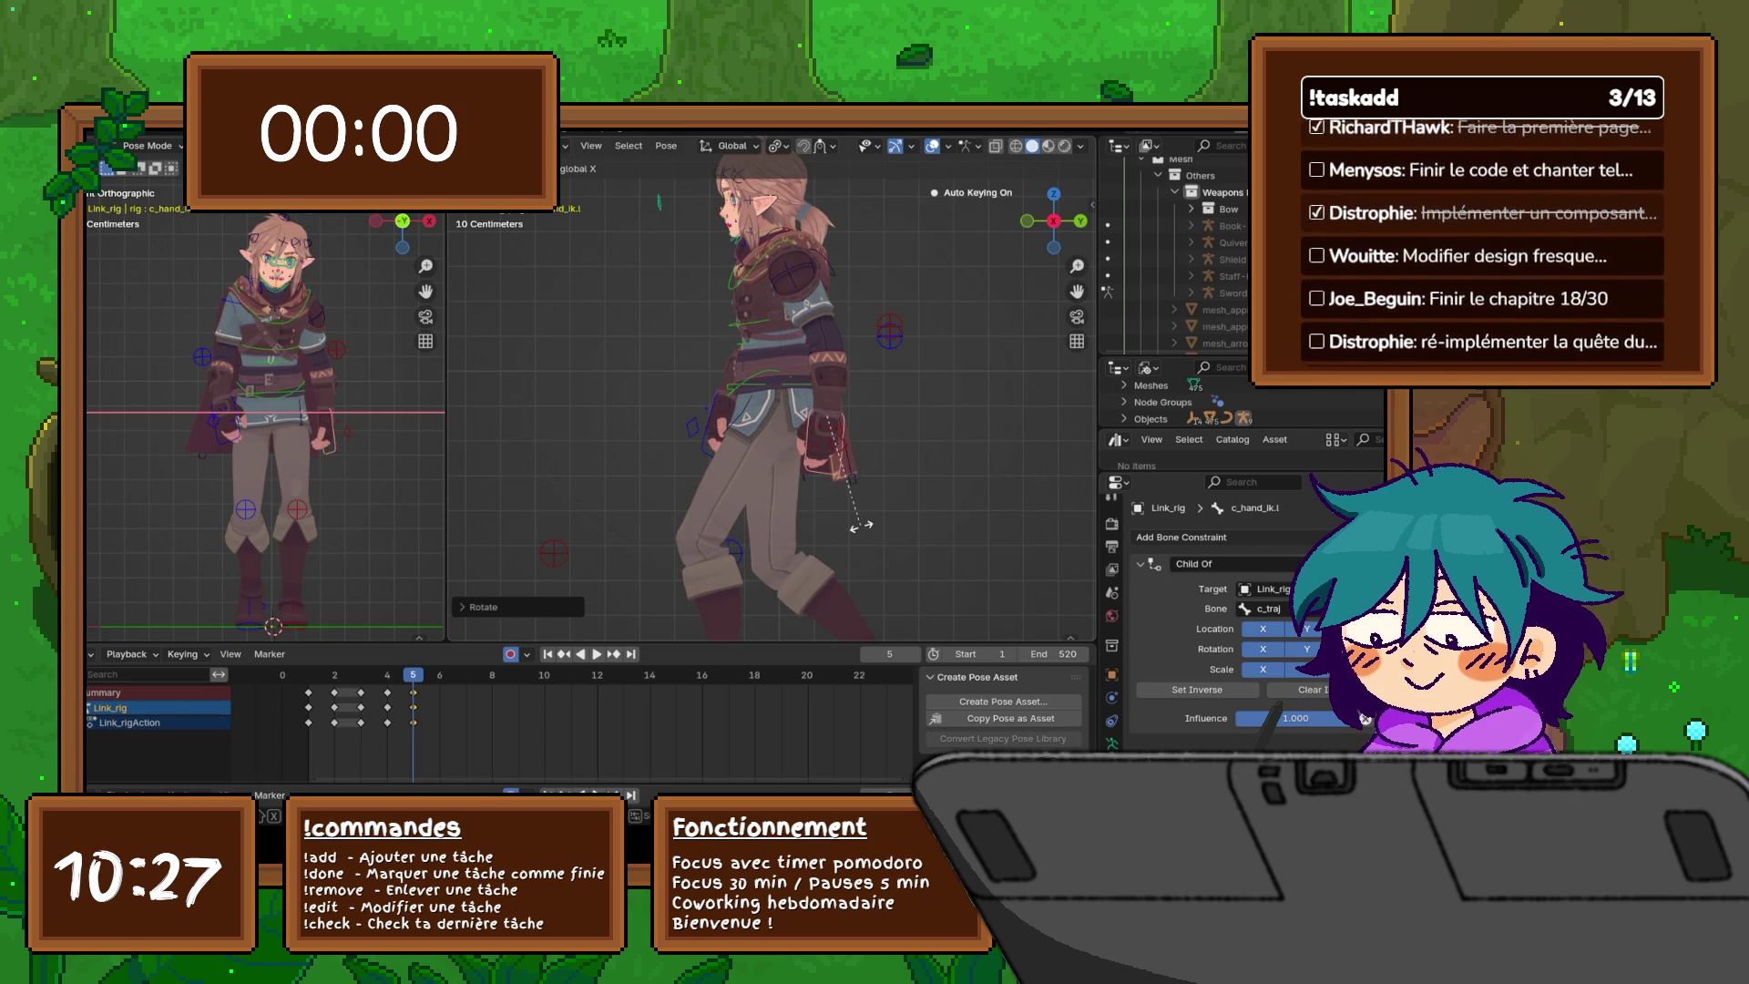
key("Return")
key("y")
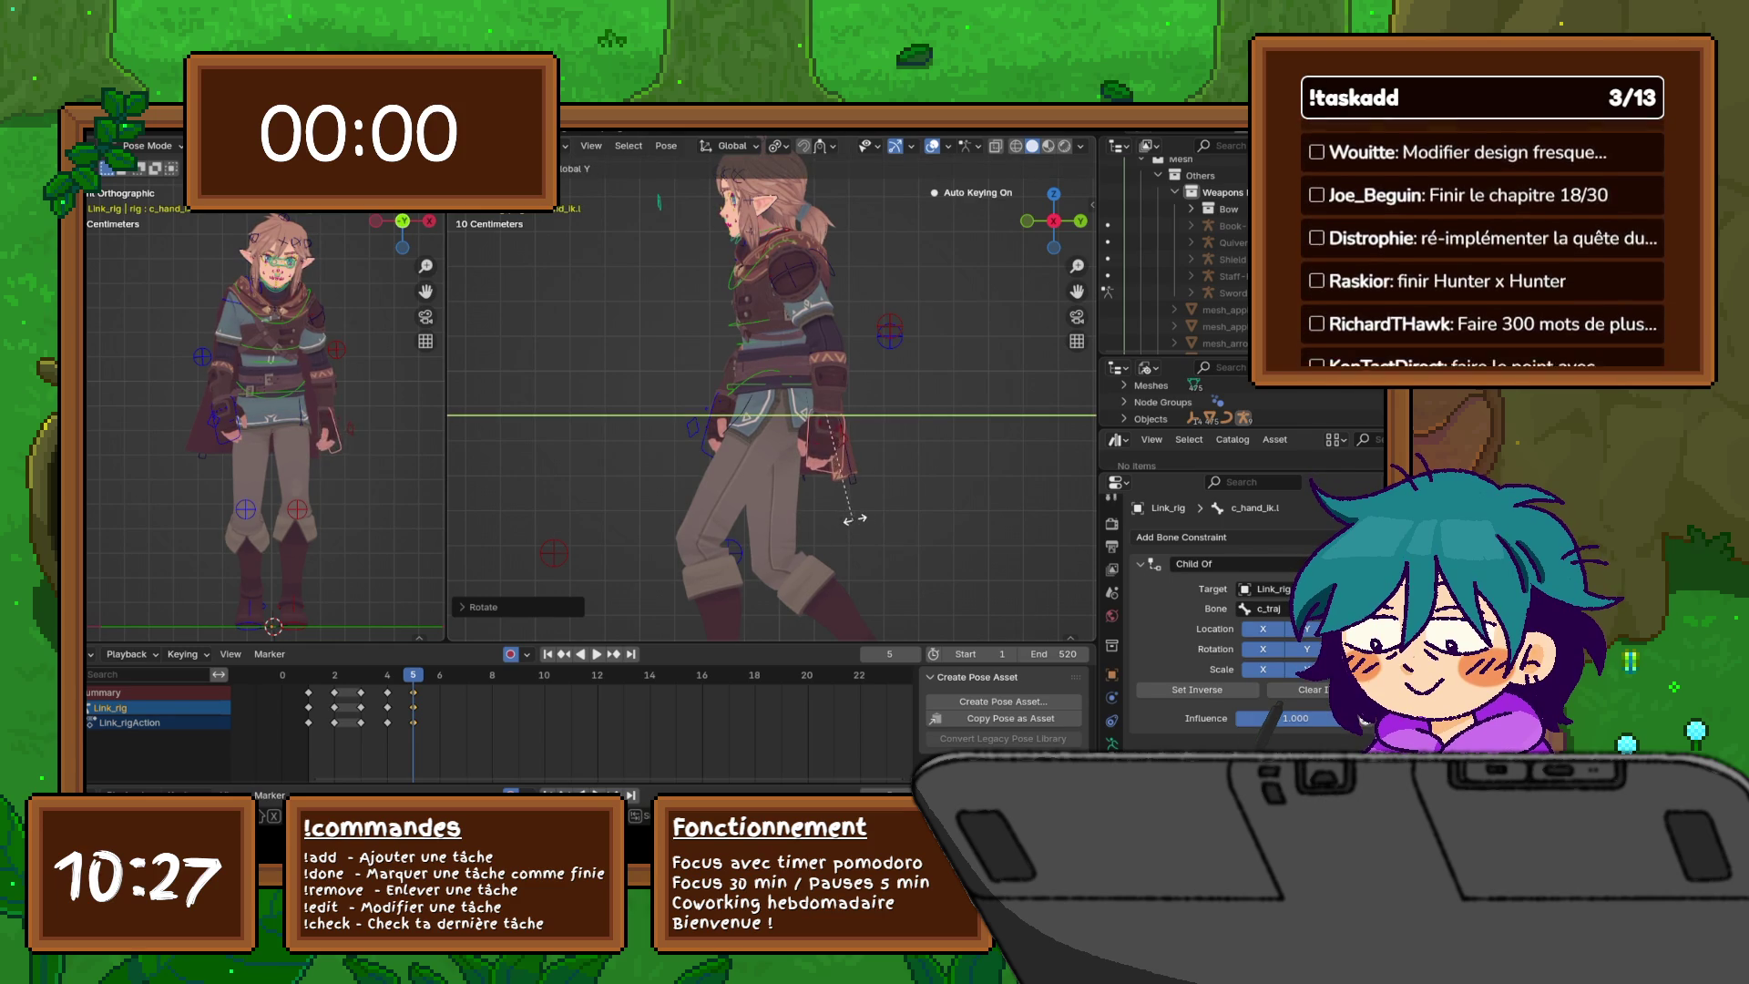
key("Return")
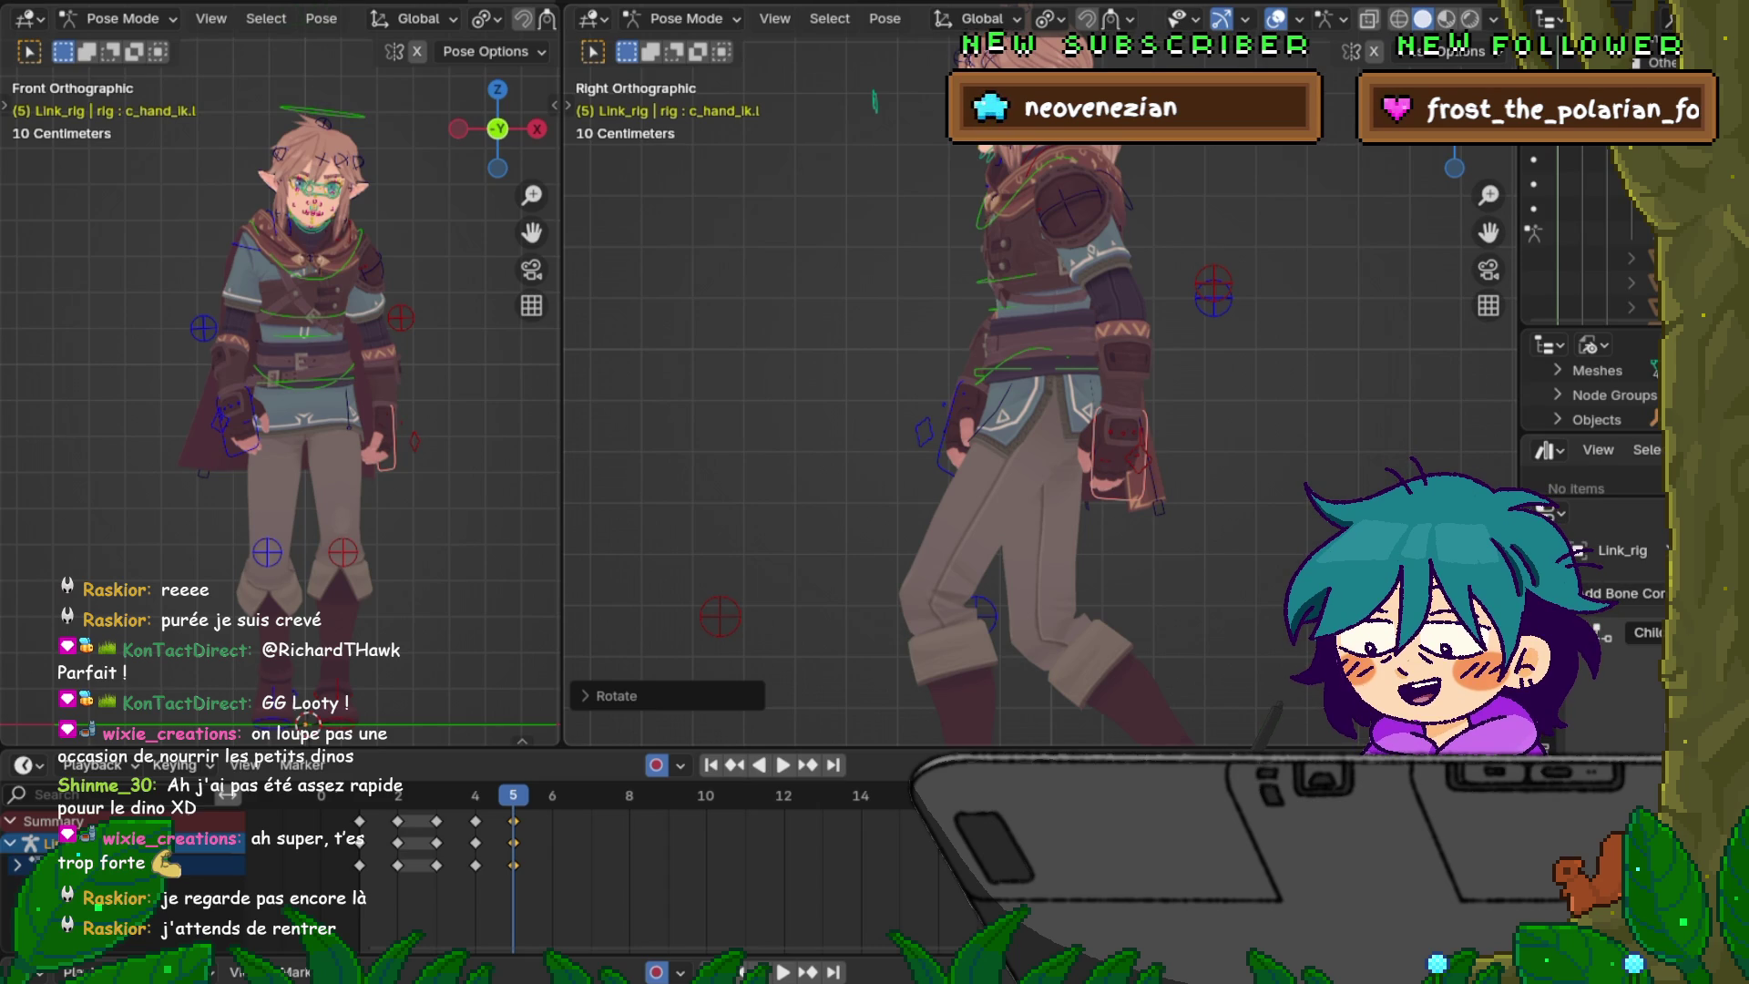
key("Home")
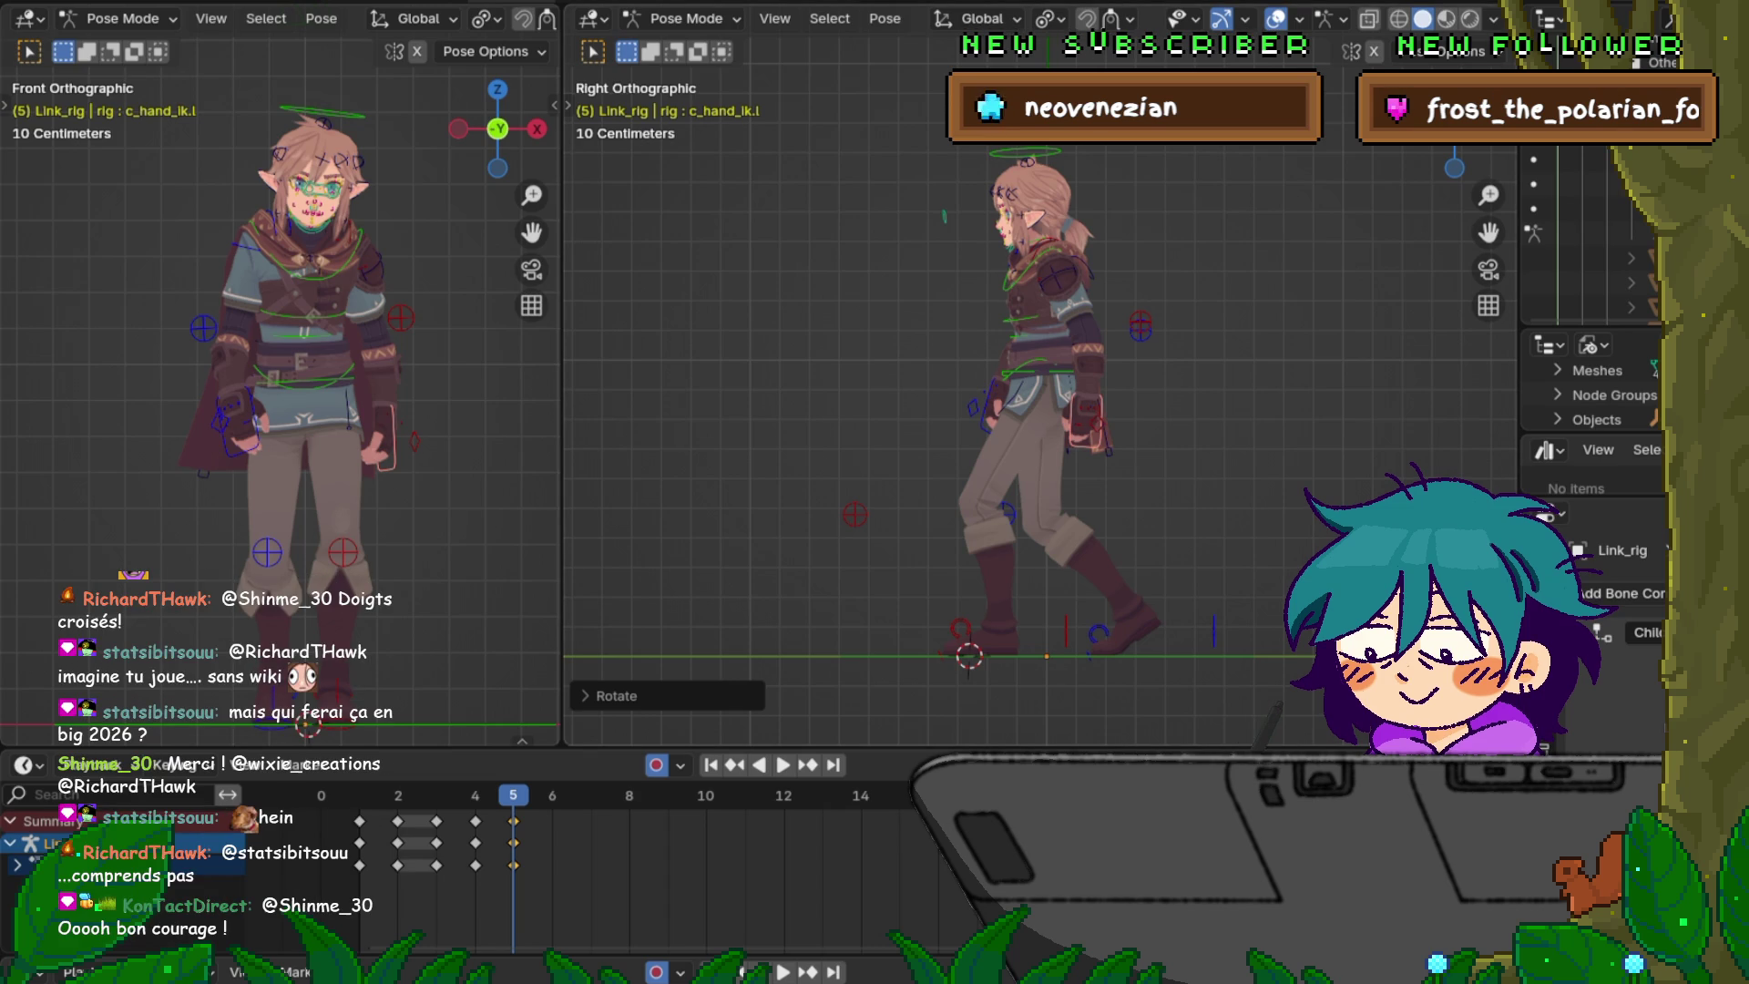
middle_click_drag(273, 364, 364, 342)
key("KP_1")
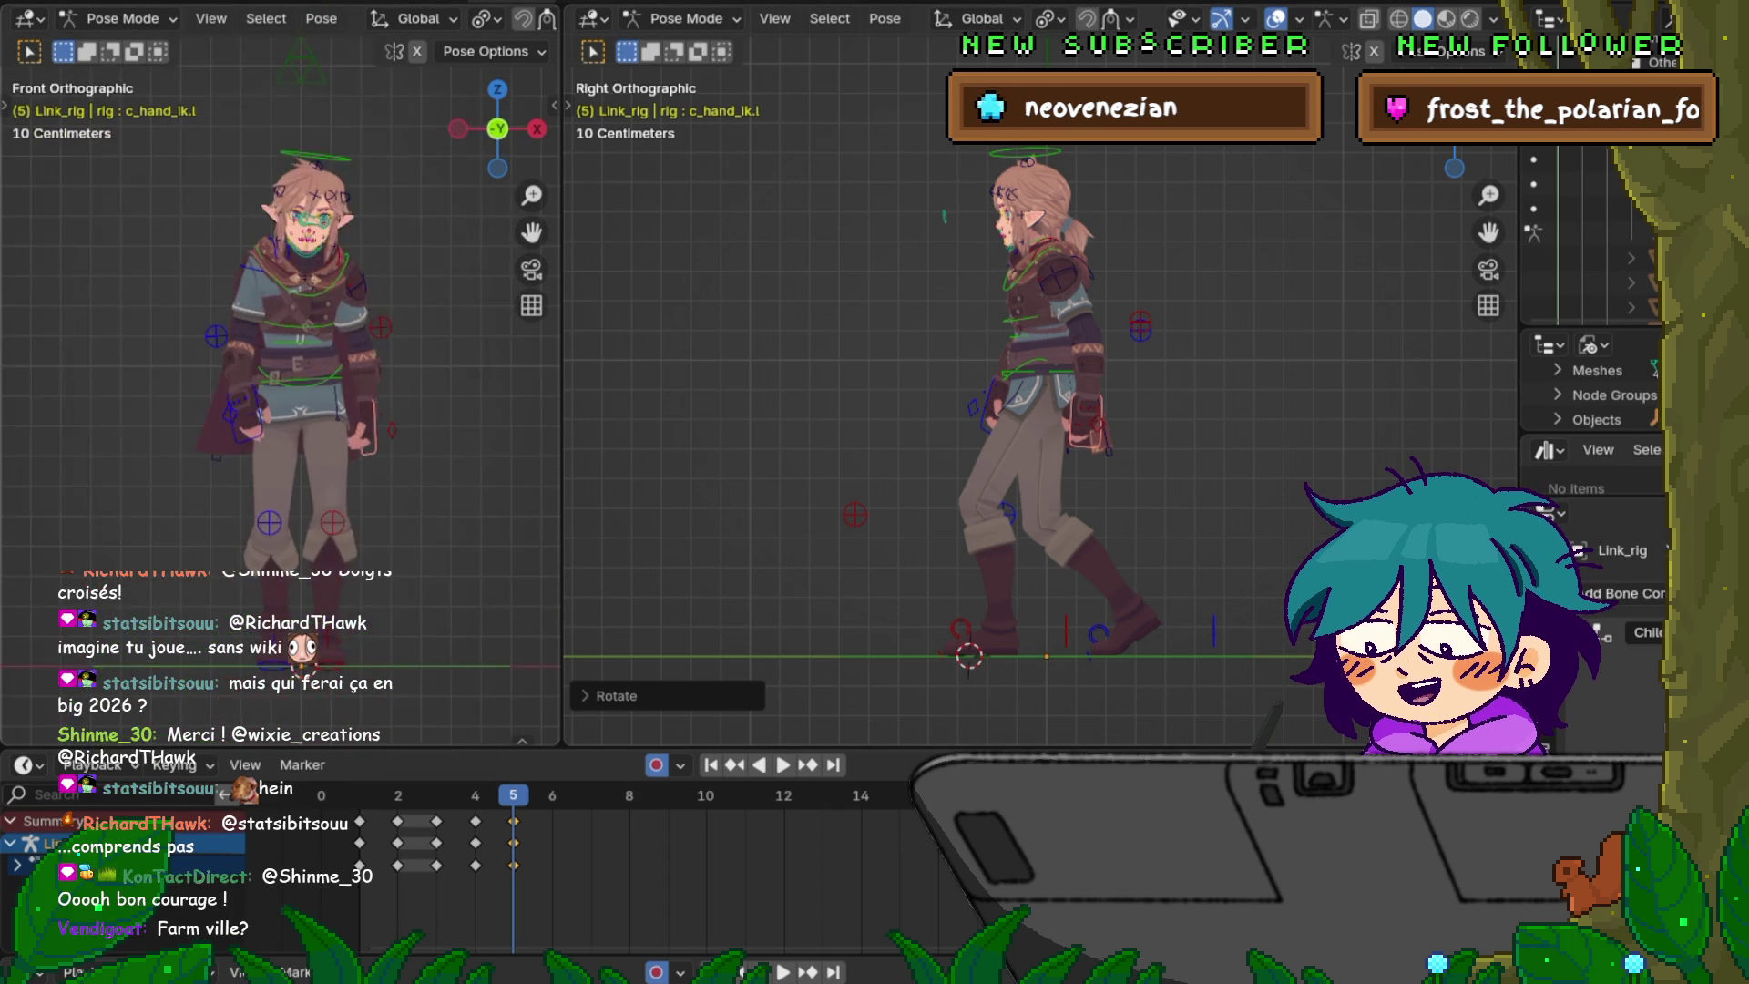
key("KP_3")
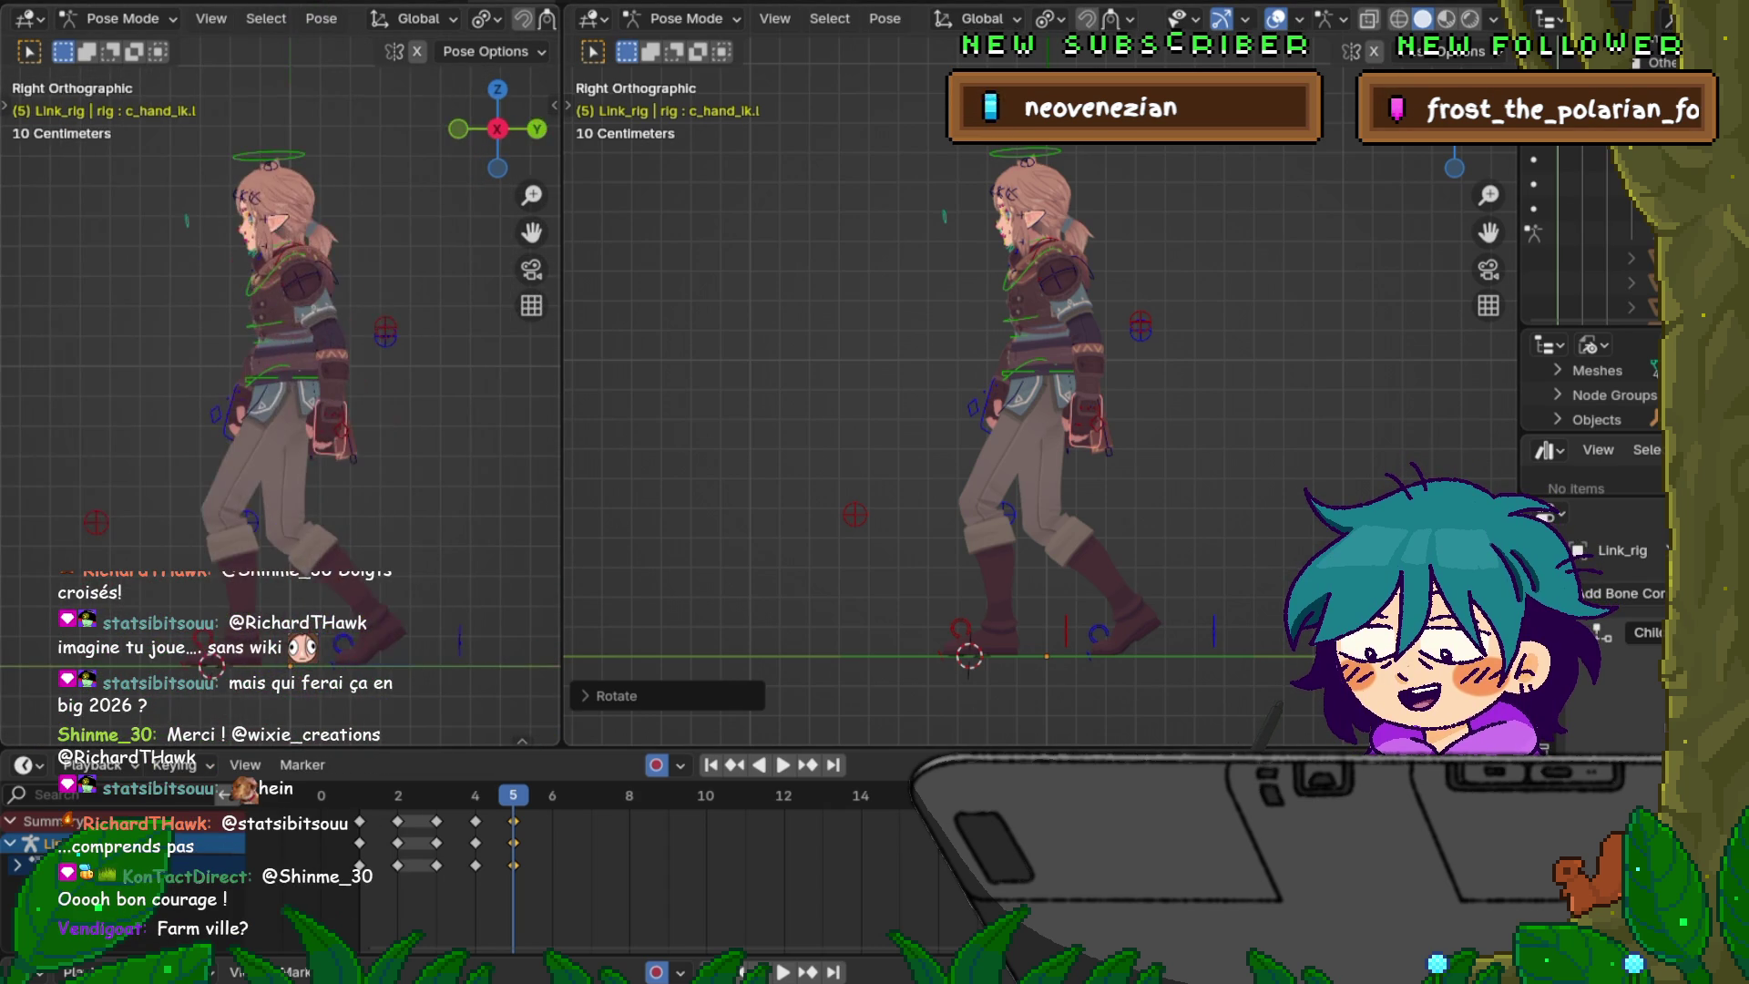
key("KP_4")
key("KP_4")
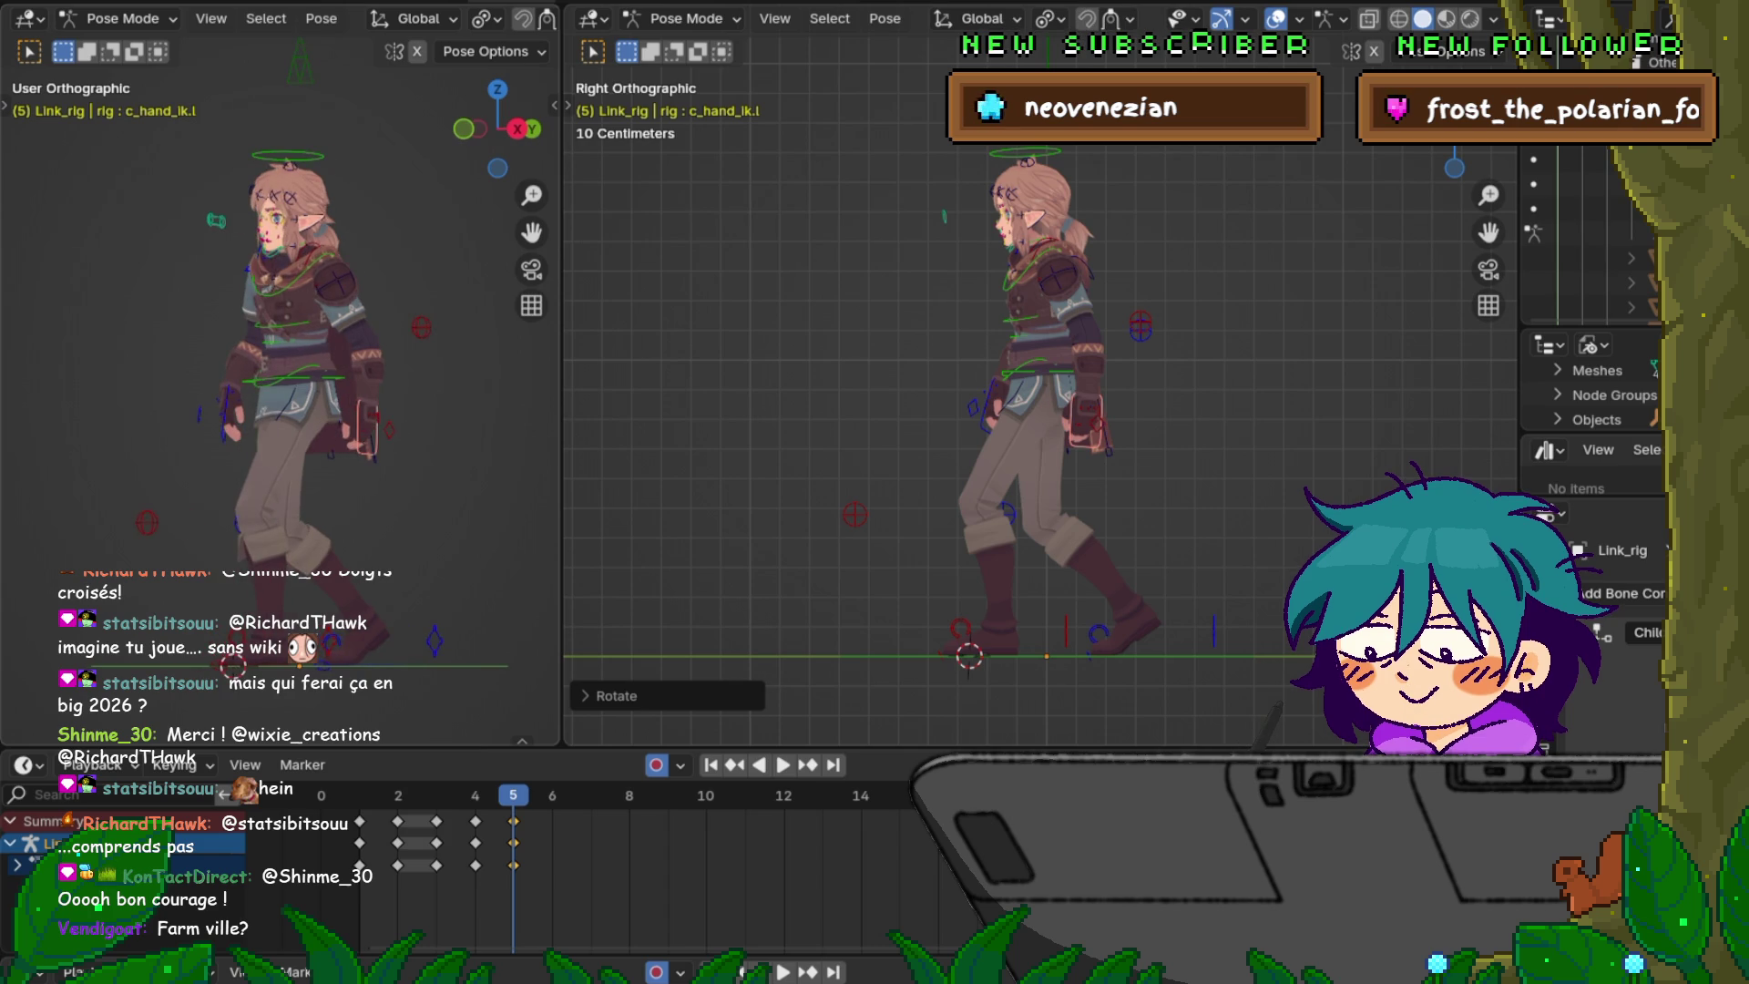
key("KP_4")
key("KP_5")
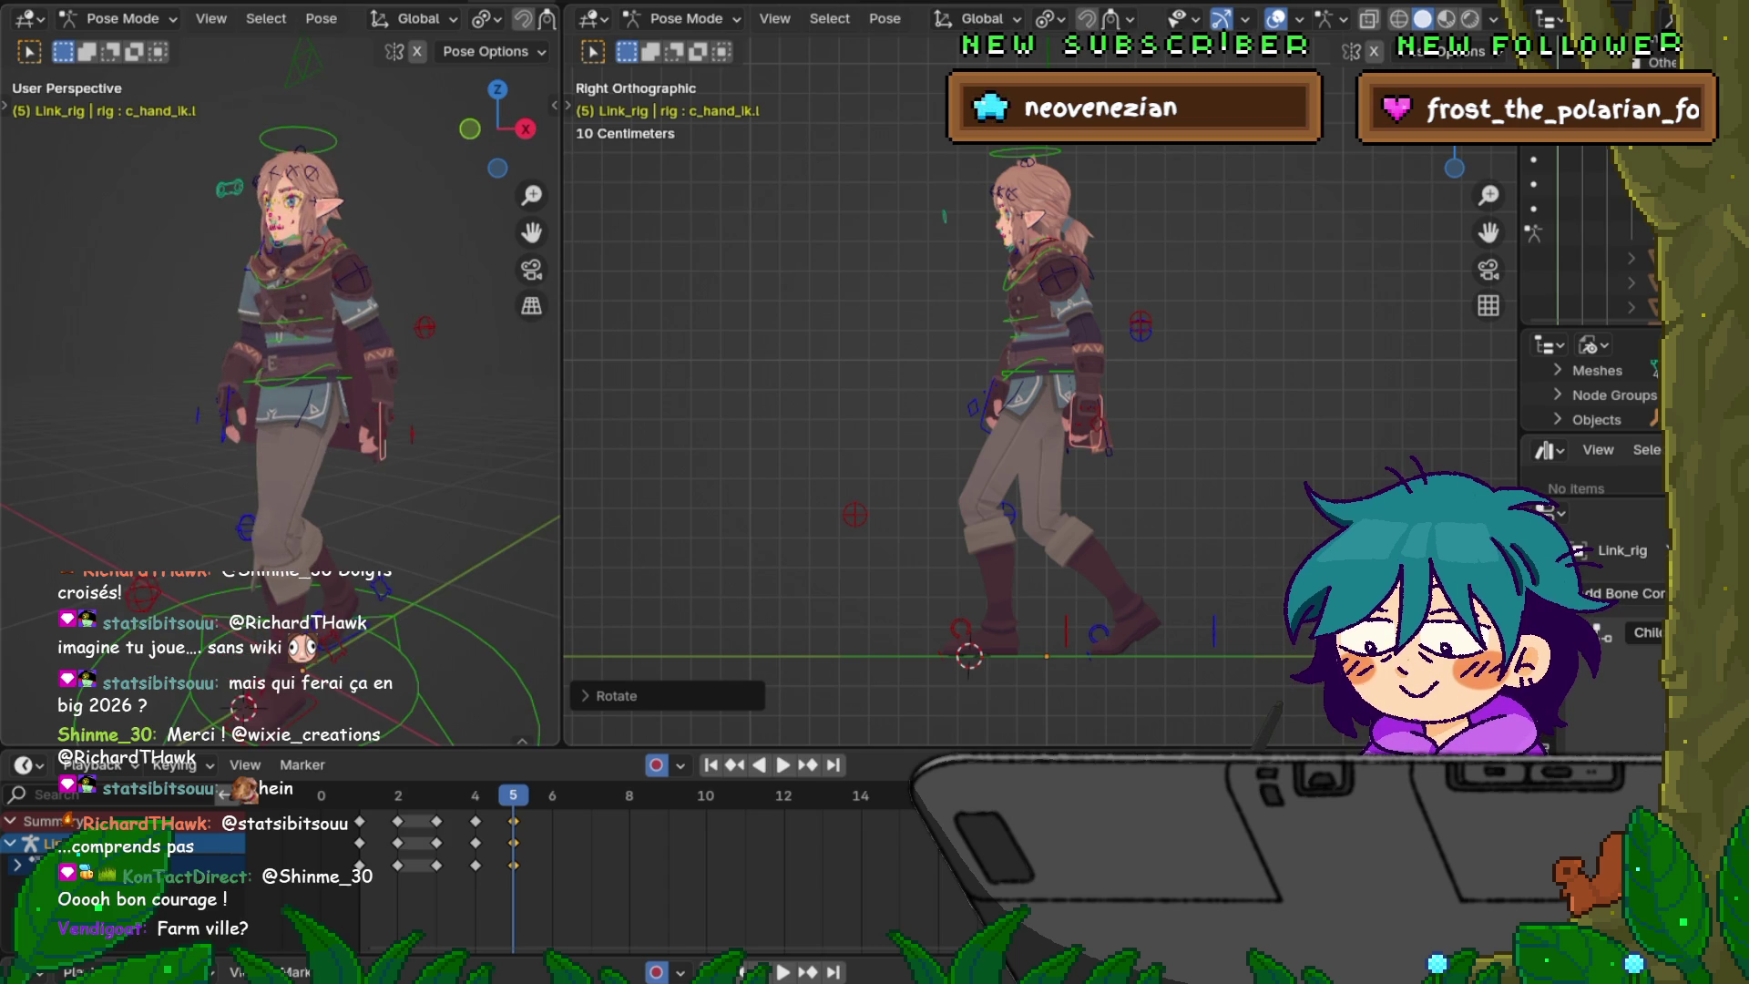
key("KP_1")
key("KP_3")
key("KP_4")
key("KP_4")
key("KP_4")
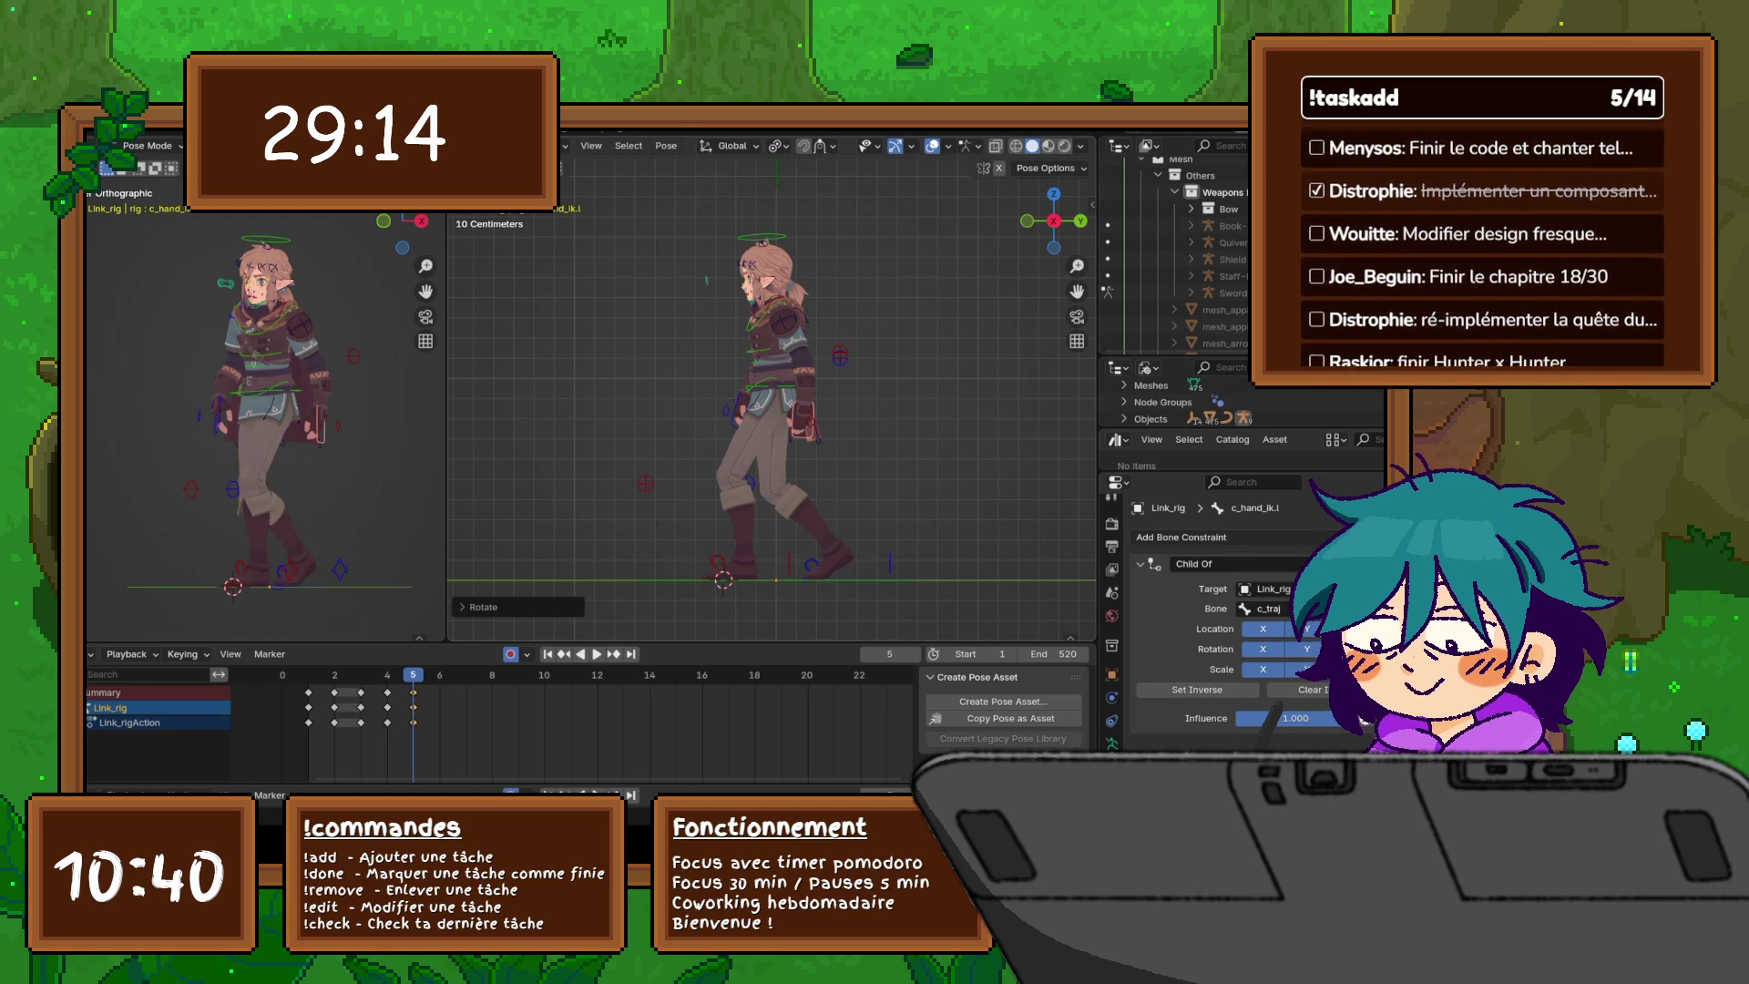
- Try moving the root master control c_root_master.x, then cancel the move
left_click(723, 579)
key("g")
left_click_drag(723, 579, 710, 557)
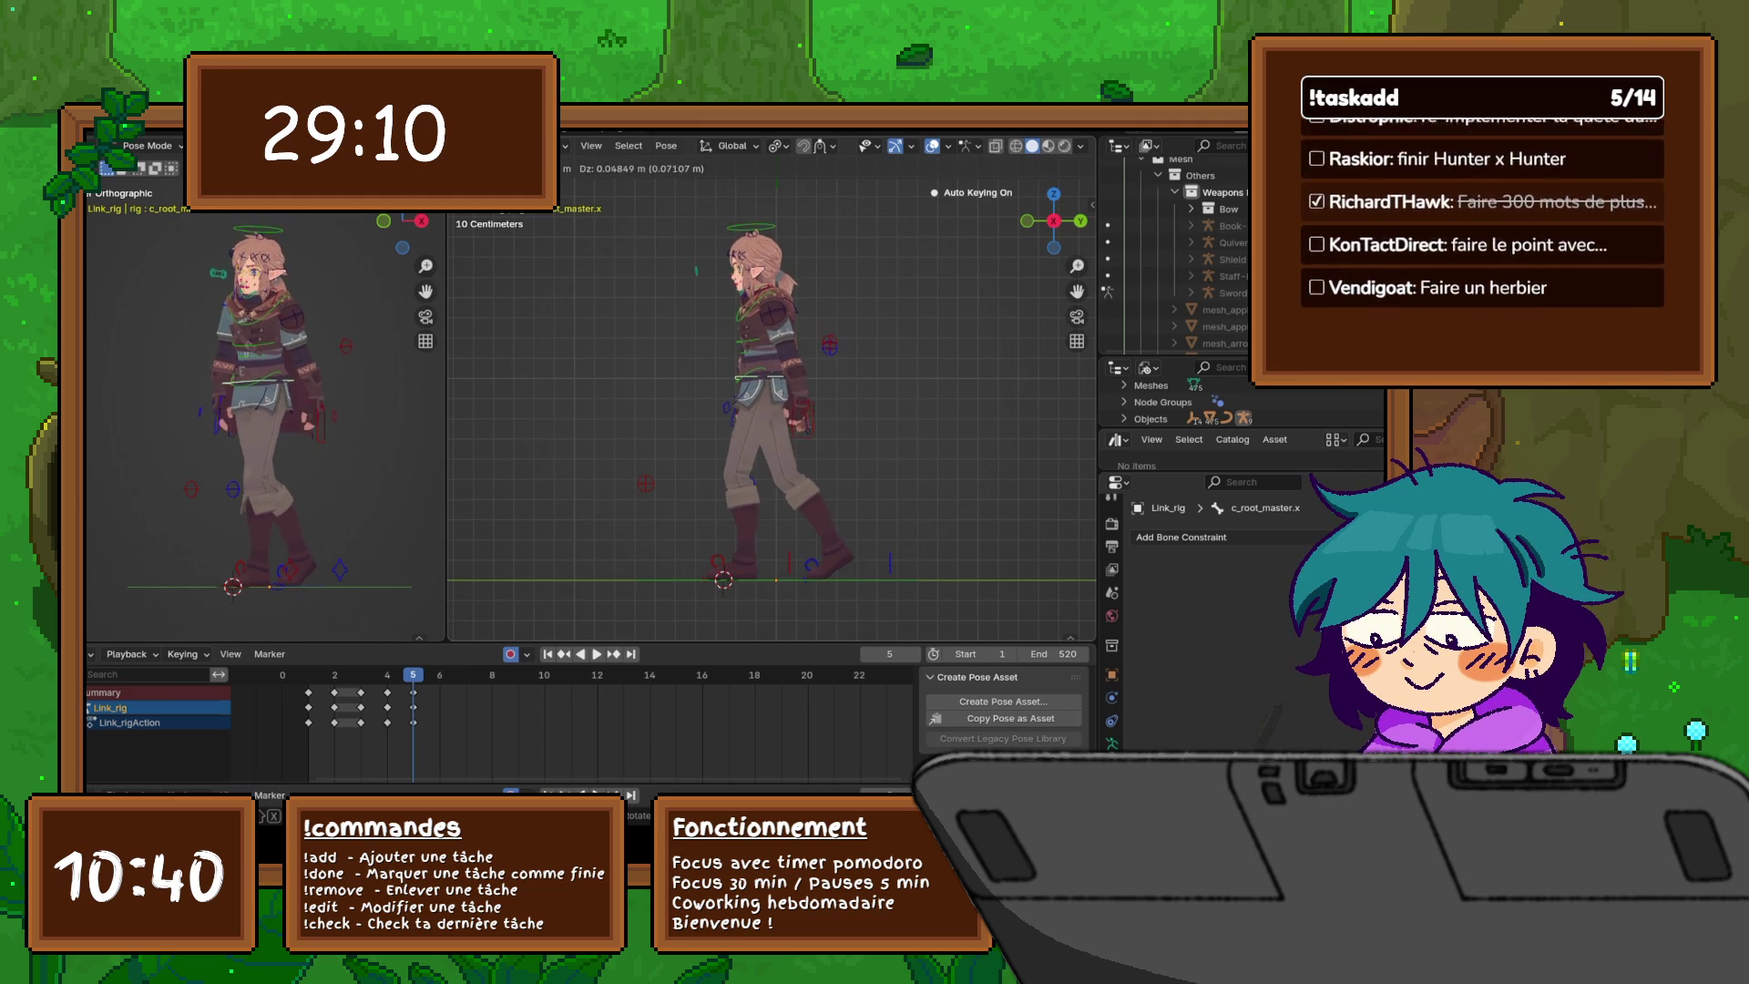
key("Escape")
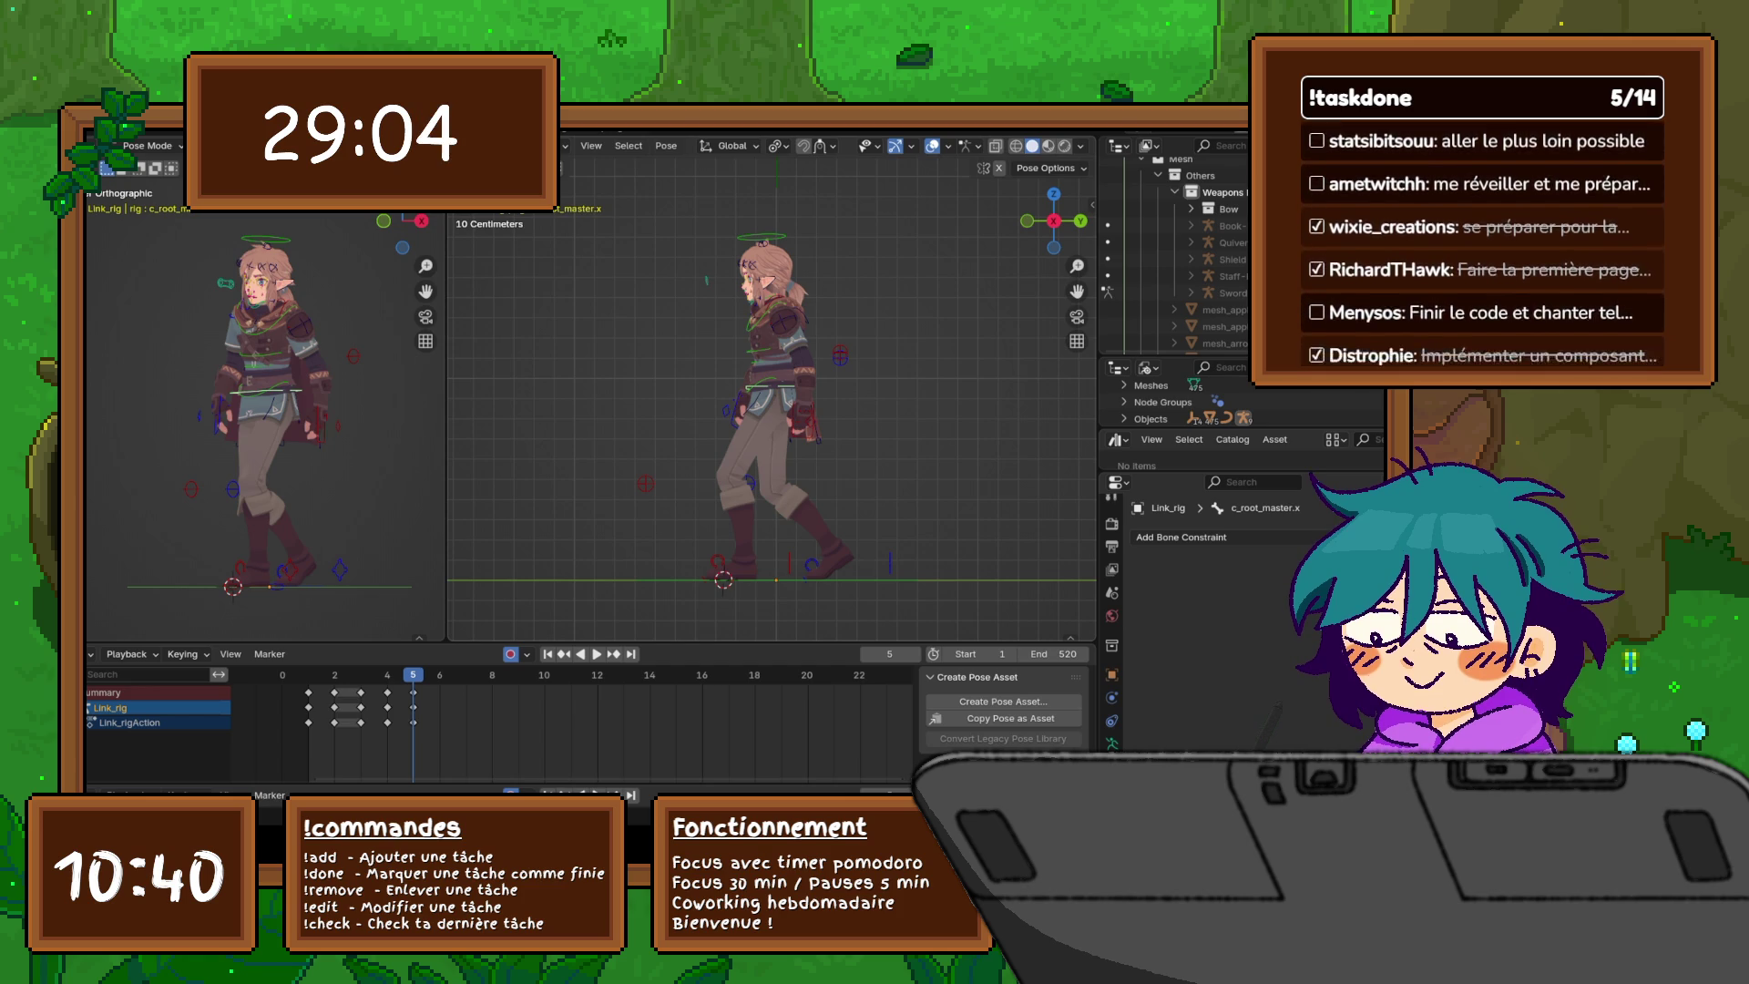
- Select c_hand_ik.l and expand its custom properties in the N sidebar
left_click(803, 417)
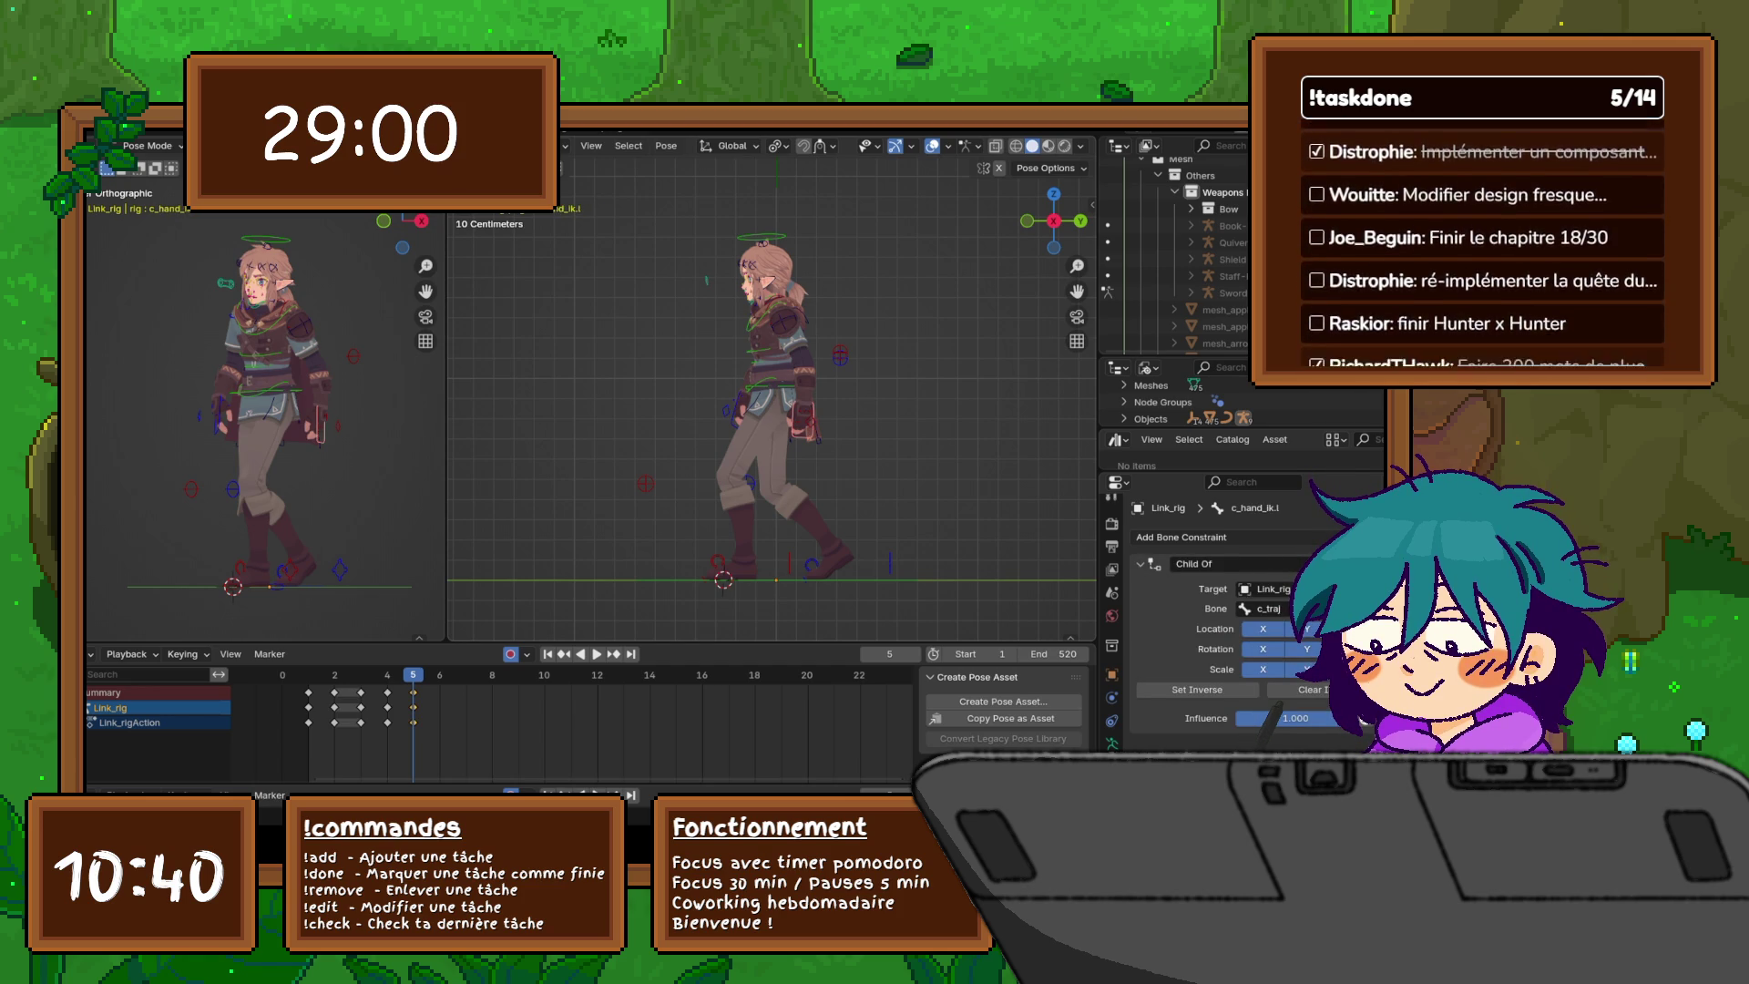
key("n")
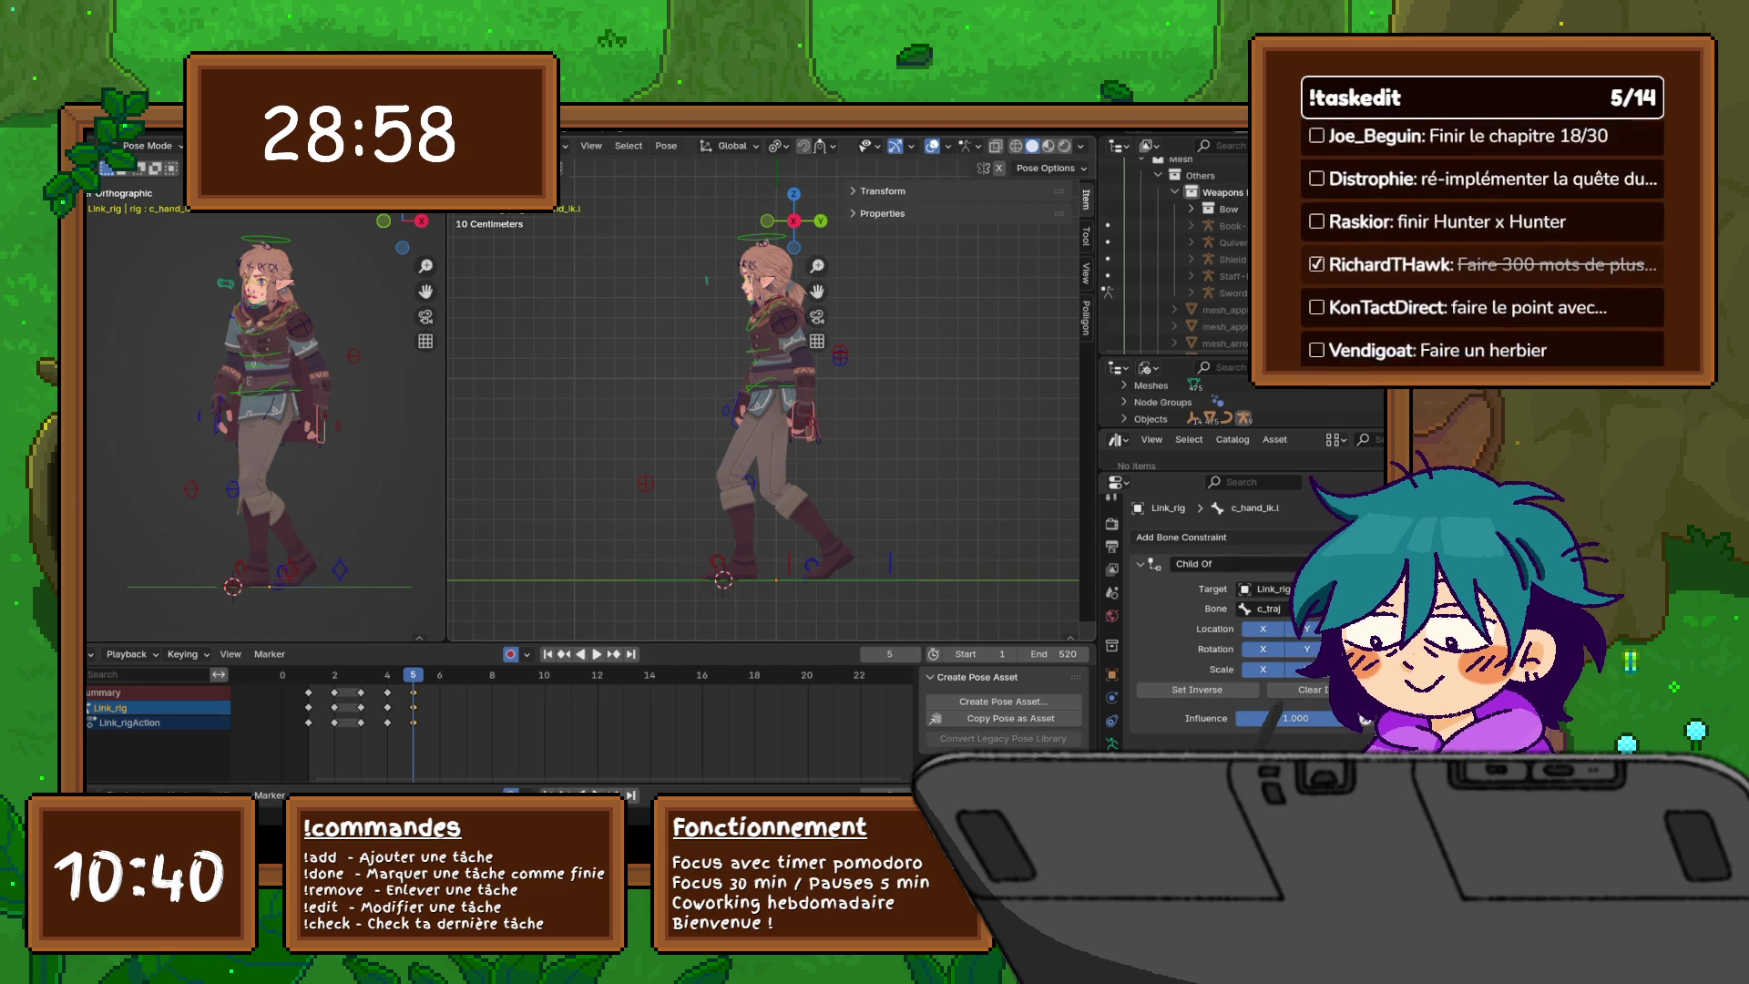
left_click(883, 214)
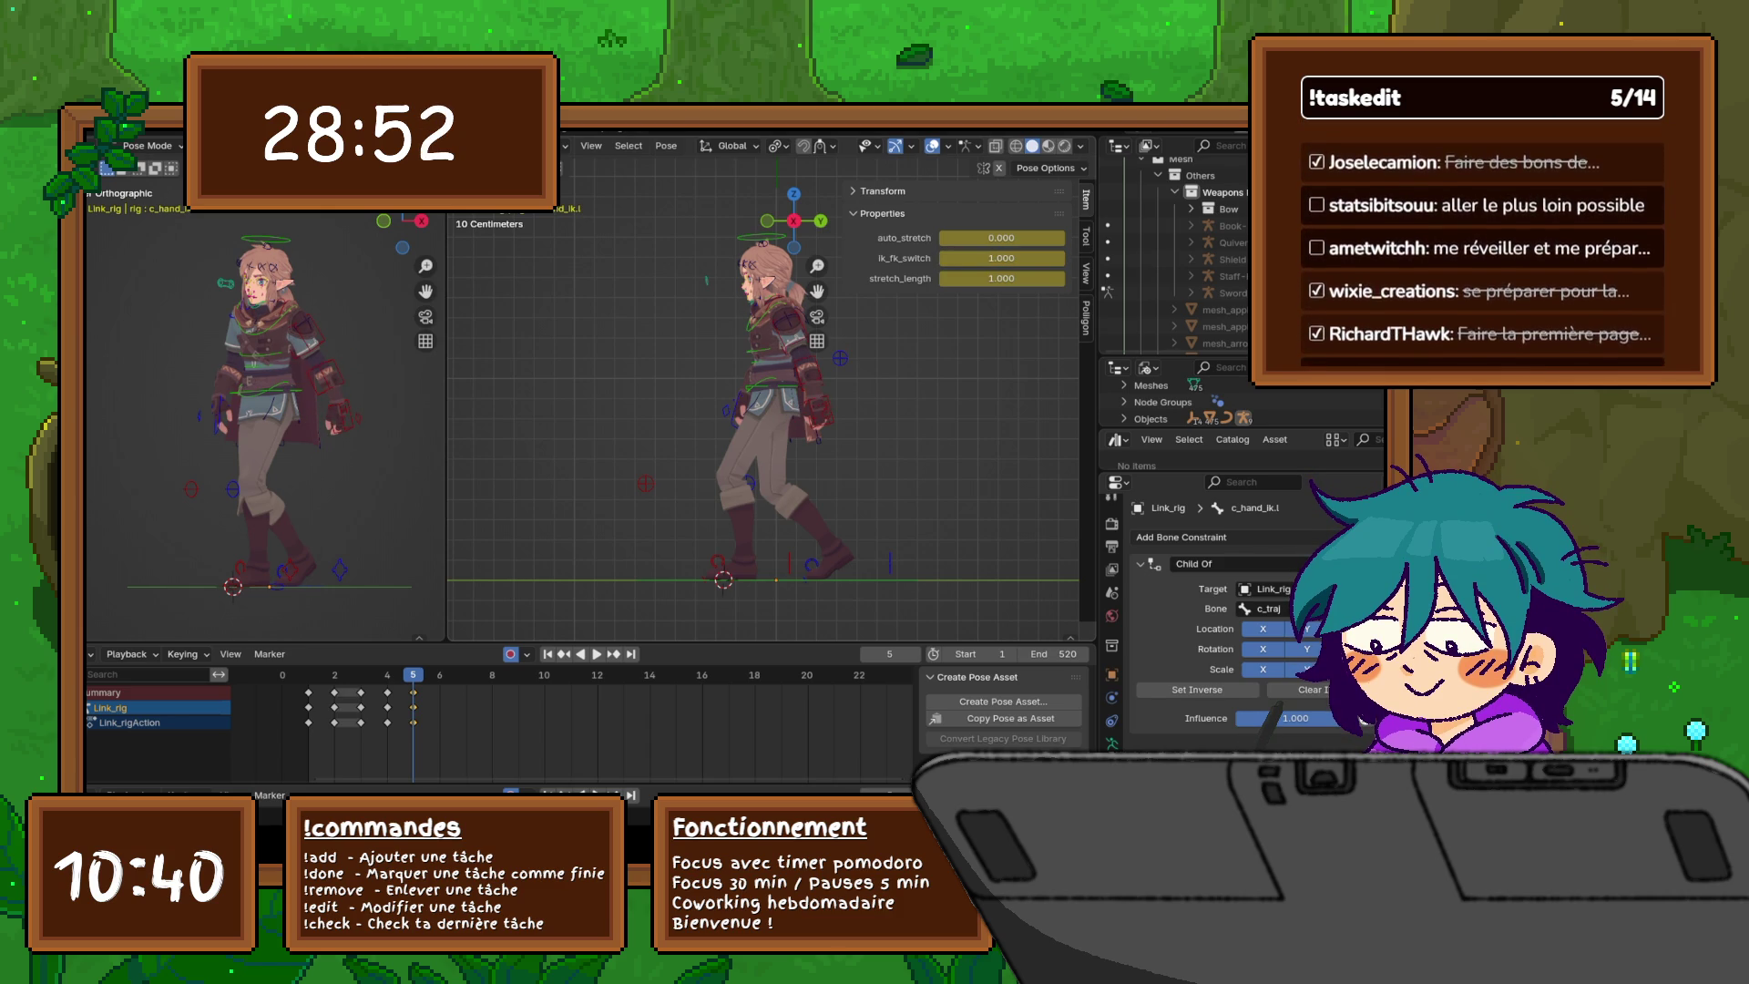
- Select the mirrored right hand IK control, step back to frame 3, then forward to frame 5
key("ctrl+shift+m")
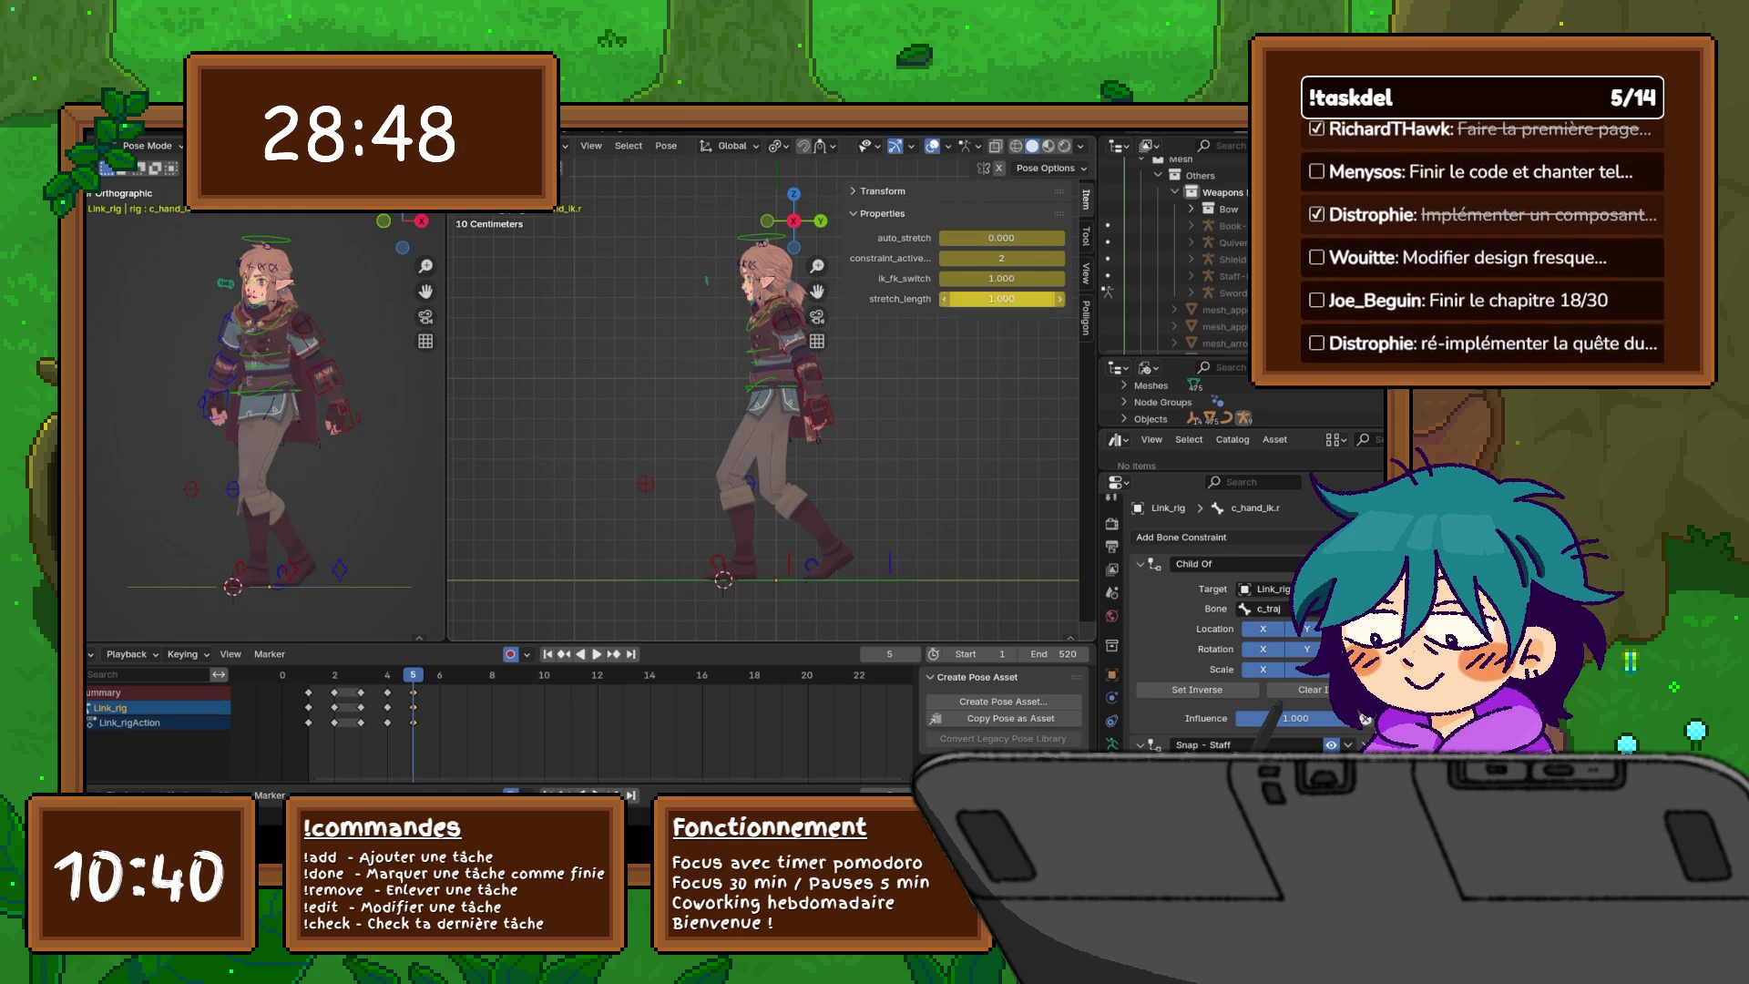
key("Left")
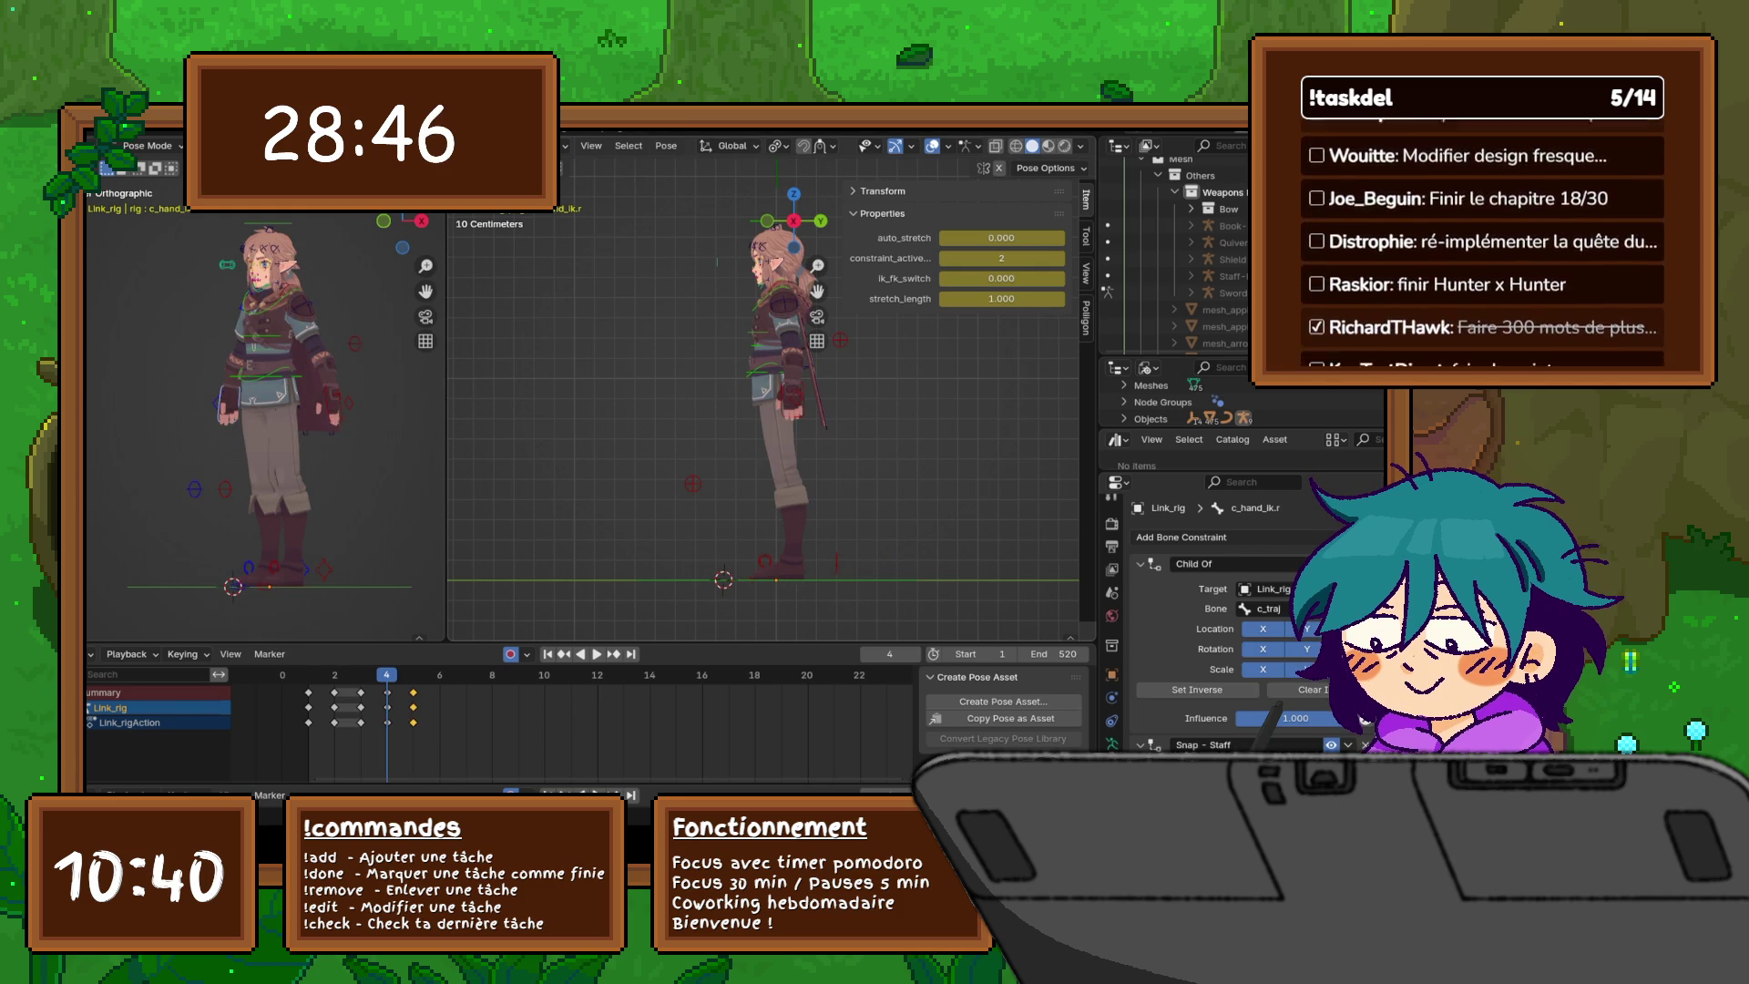
key("Left")
key("Left")
key("Left")
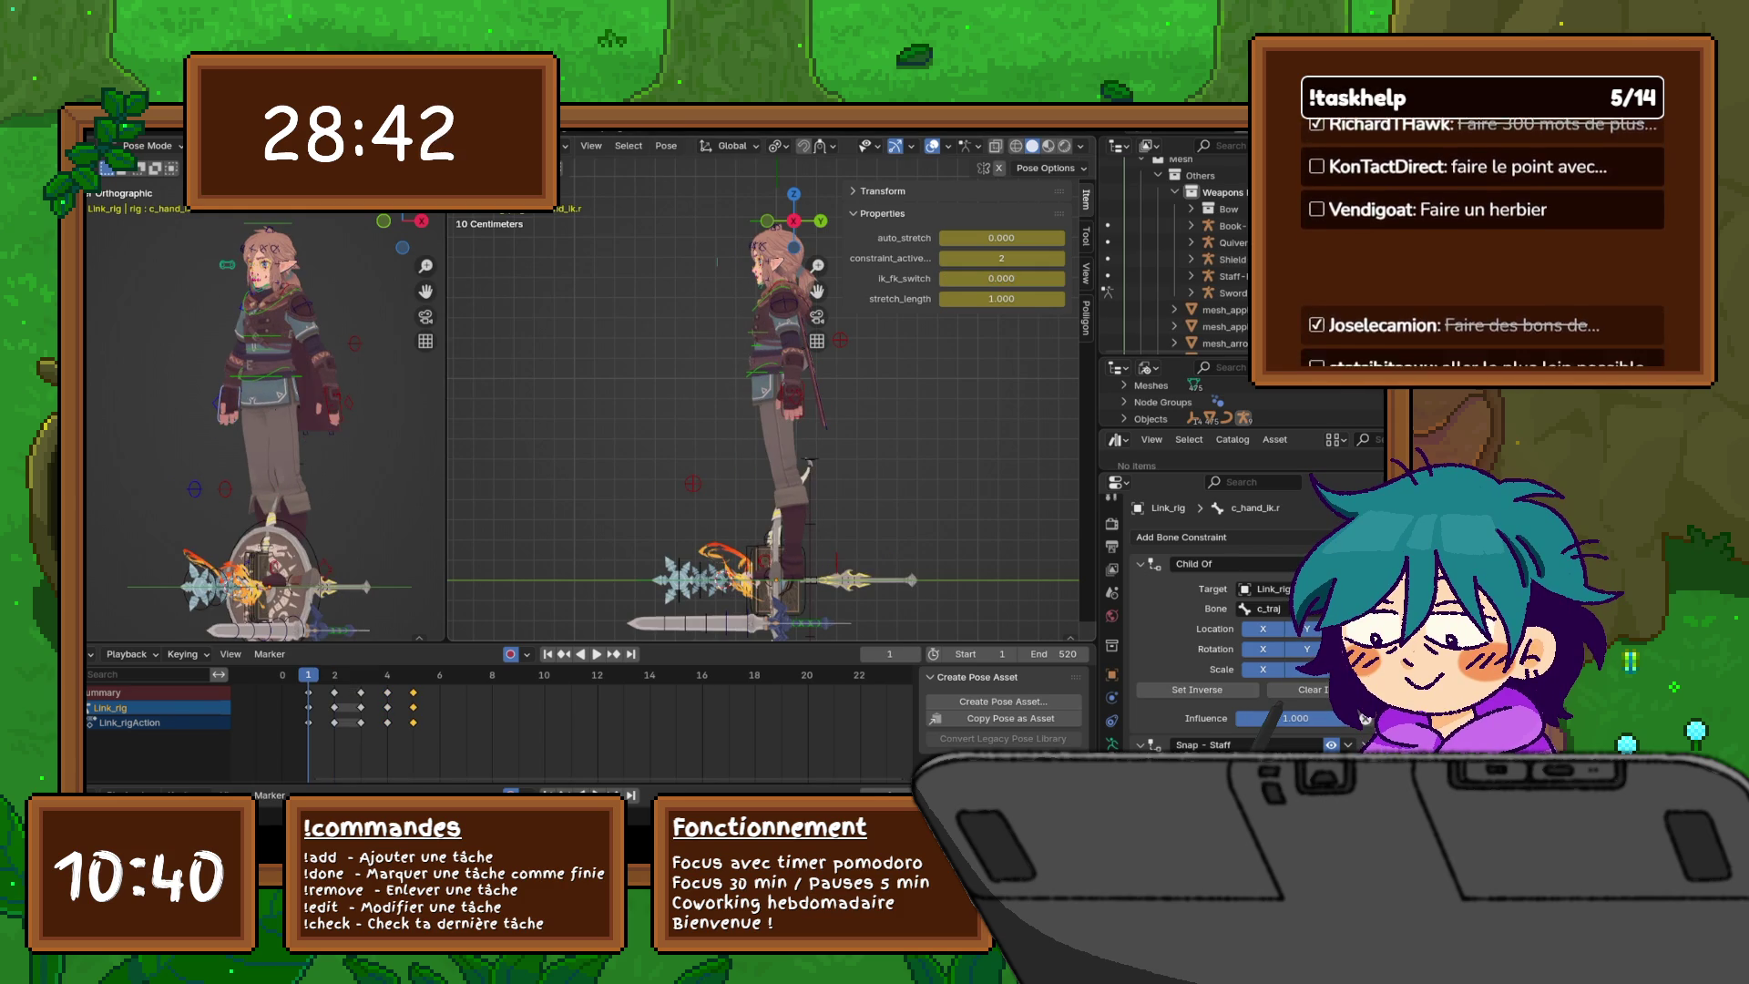
key("Right")
key("Right")
key("Right")
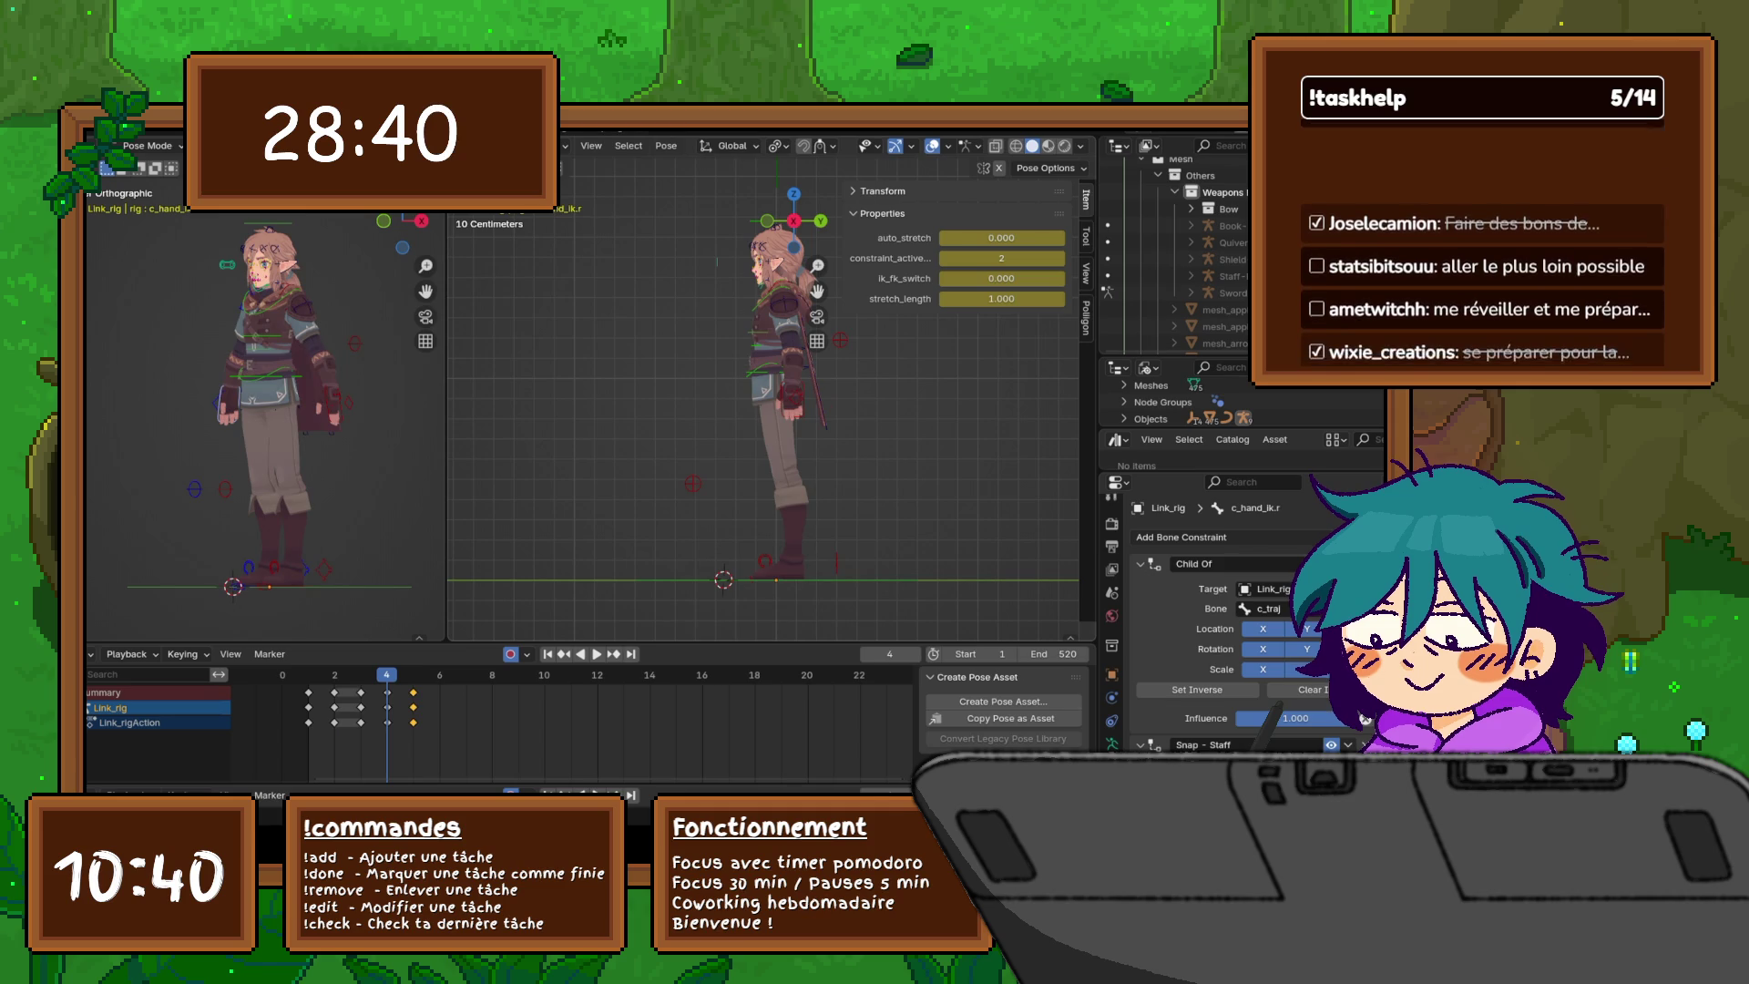
key("Right")
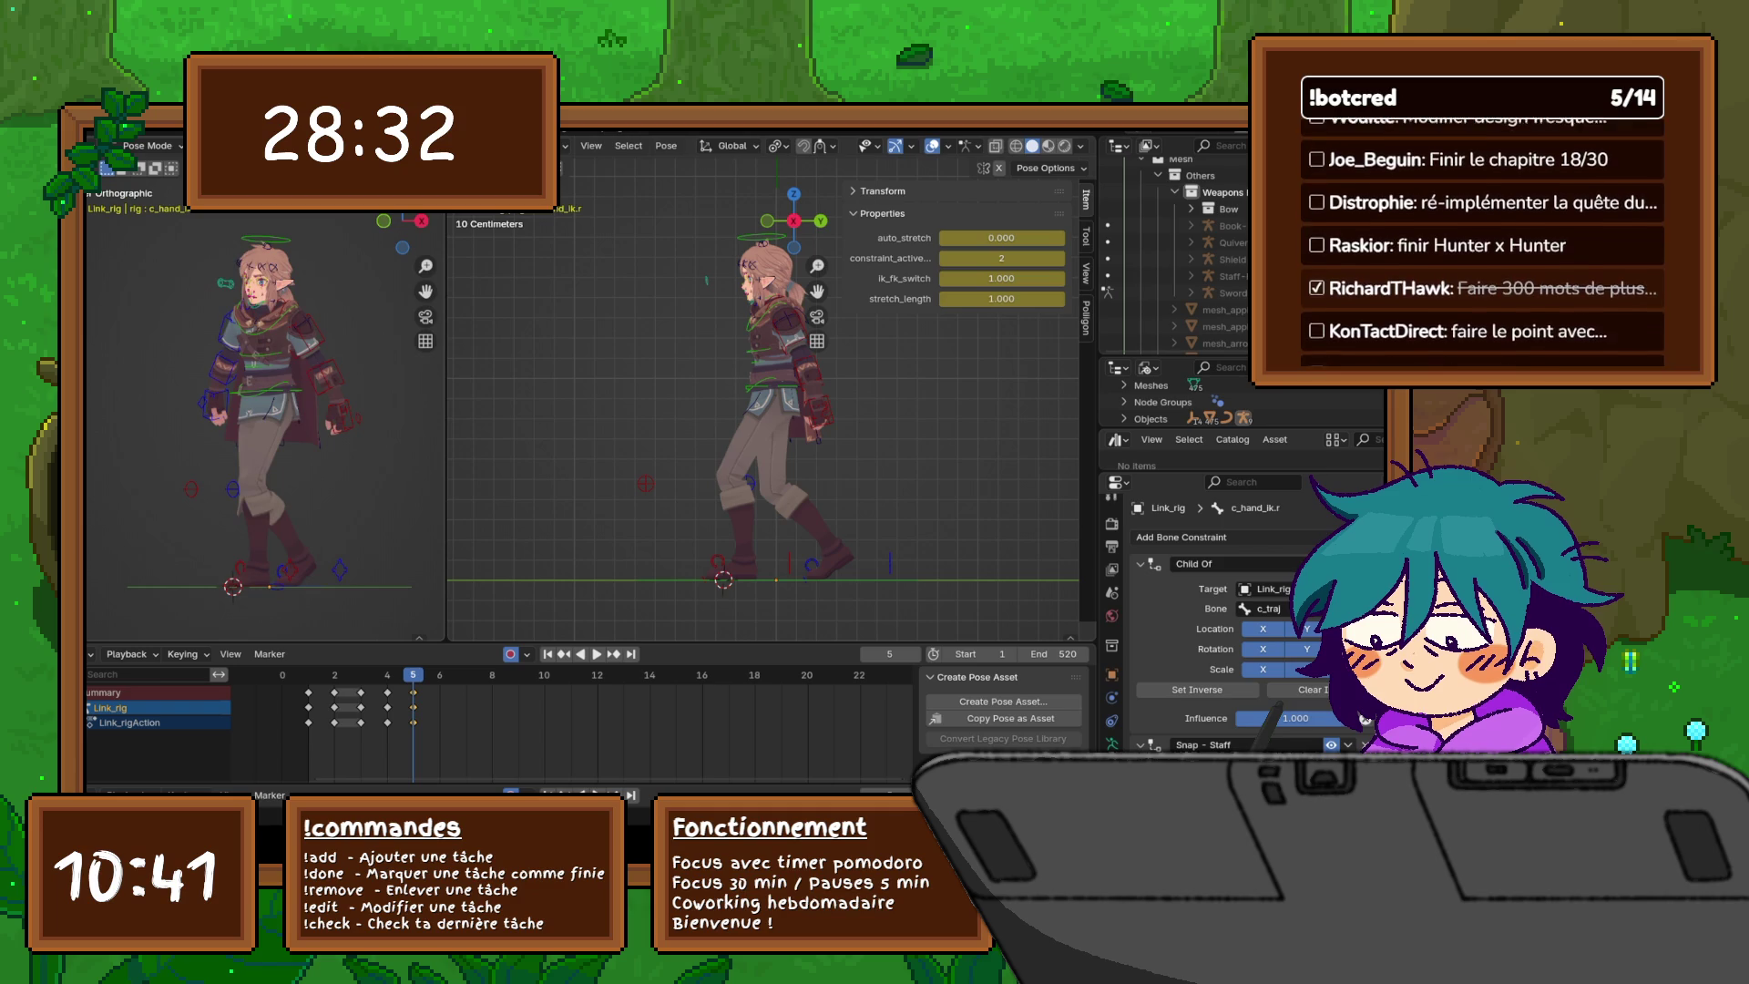
- Switch to the front view and orbit to face the torso
key("KP_1")
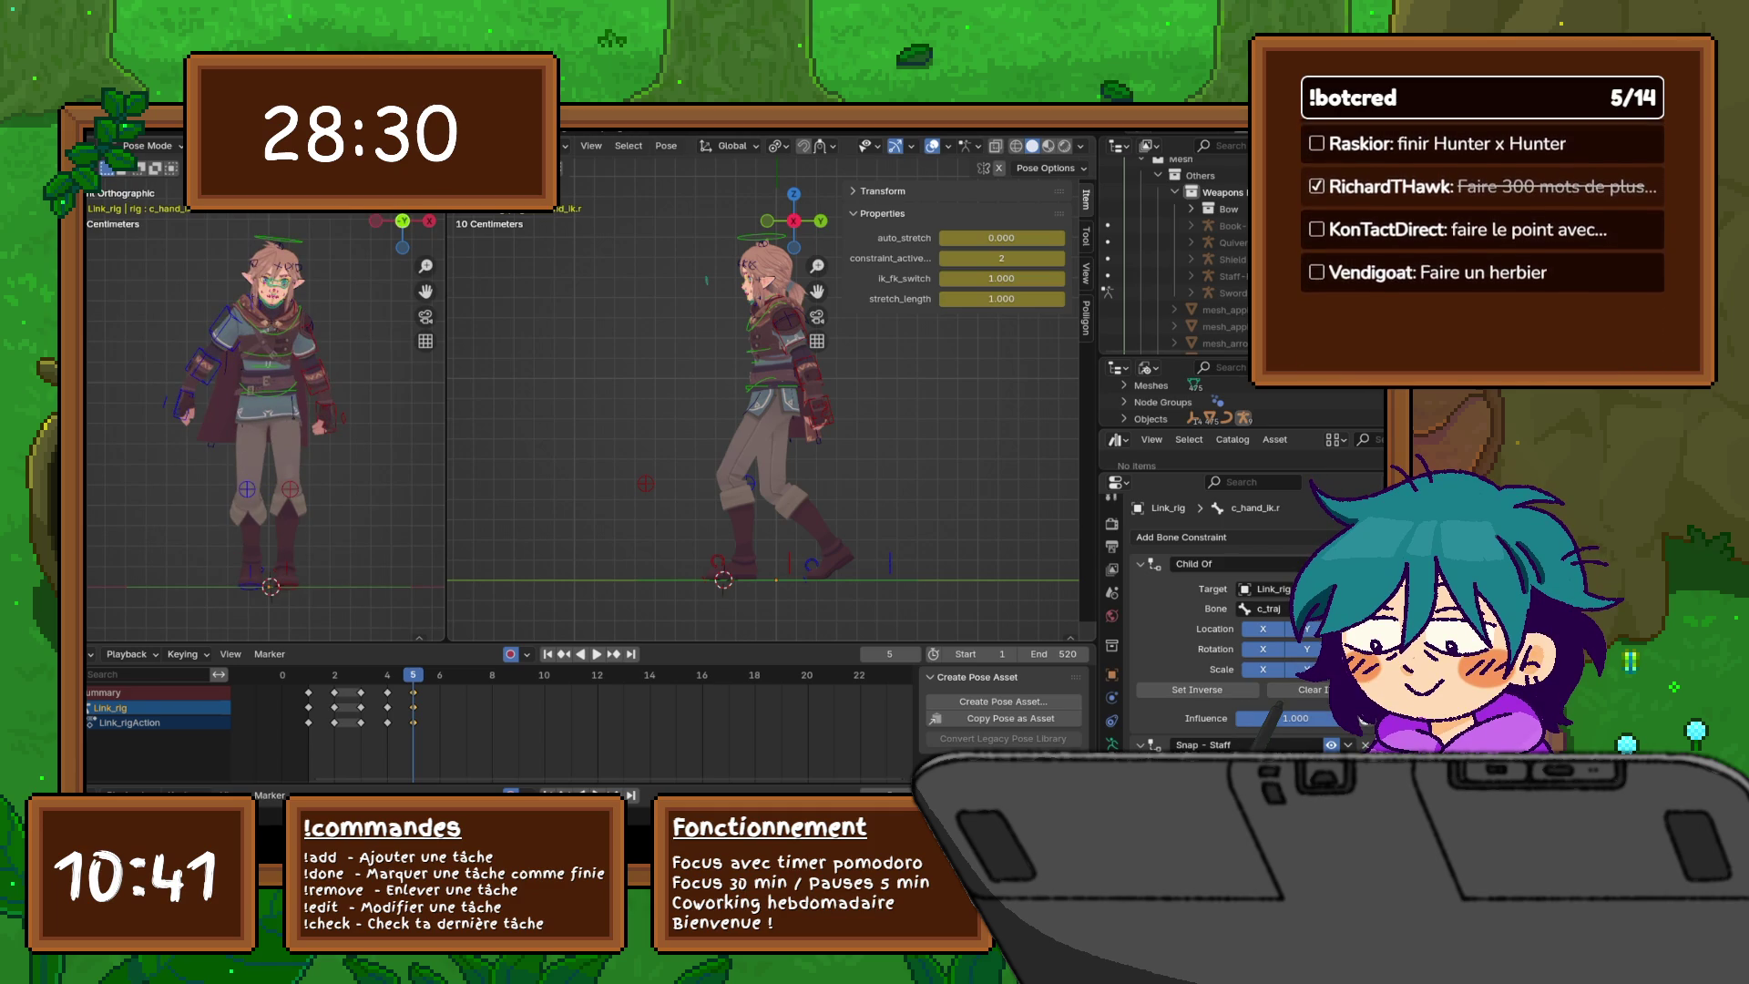
scroll(775, 419, "up", 4)
middle_click_drag(693, 410, 774, 410)
scroll(765, 401, "down", 5)
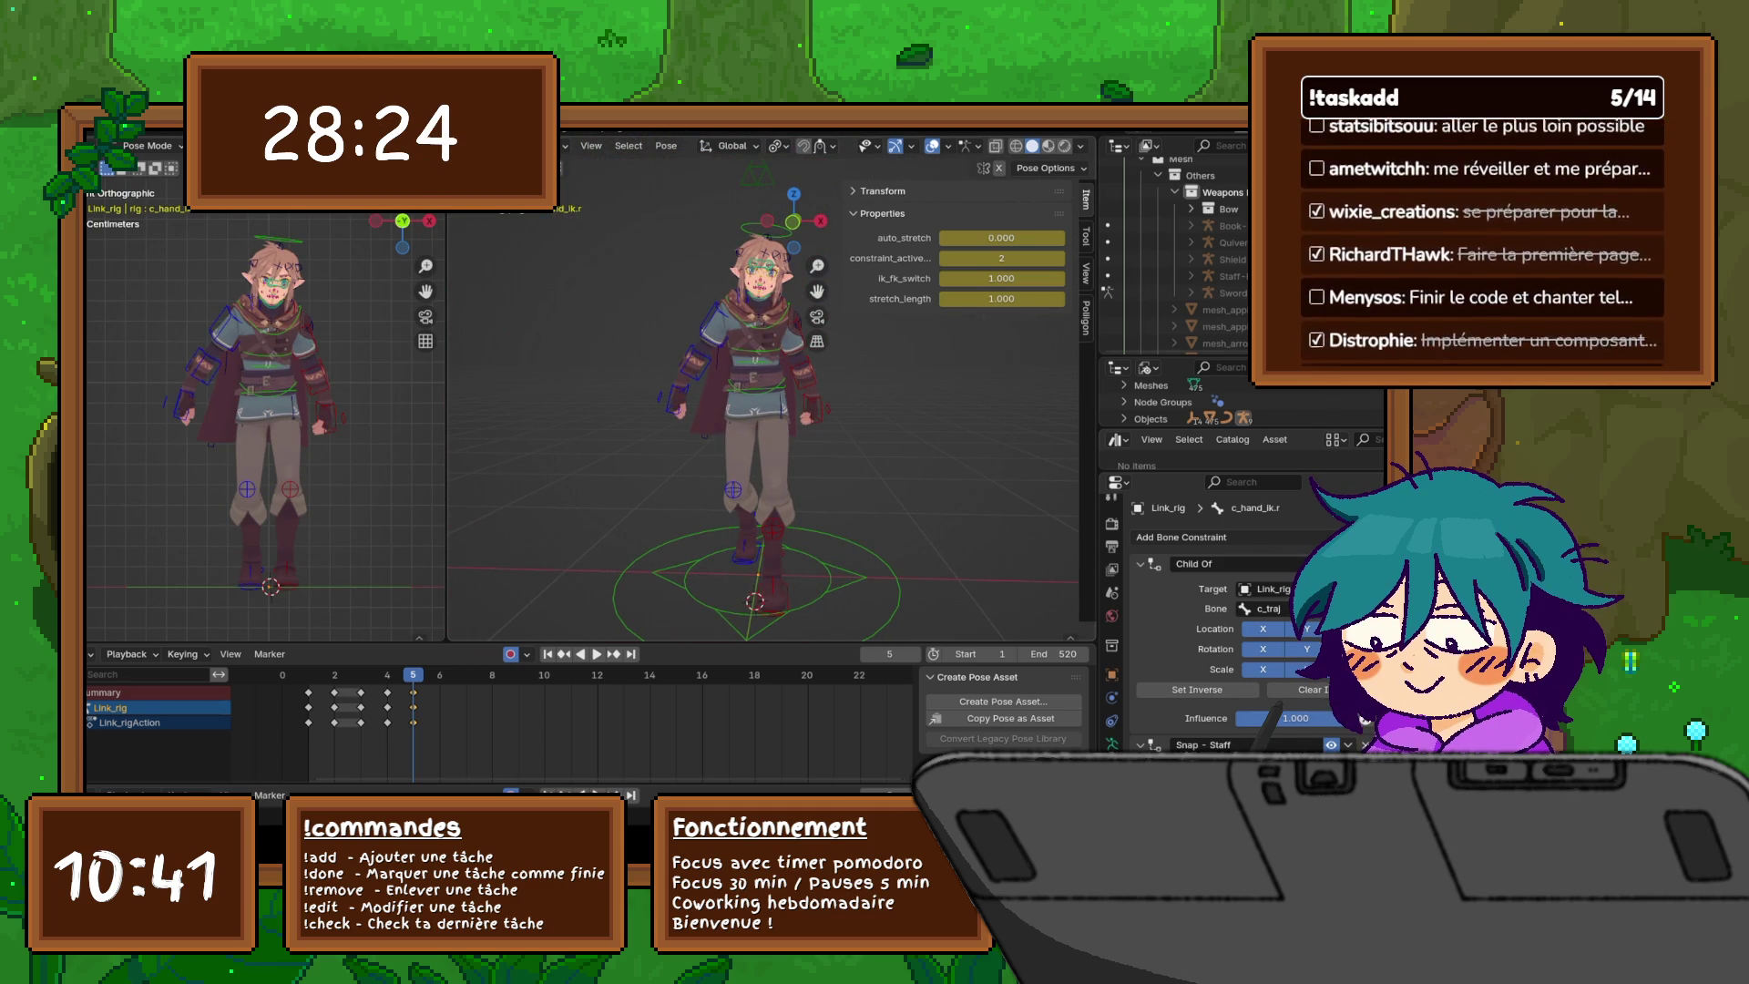
- Hide the sidebar and rotate the left and right forearm FK controls at frame 5
key("n")
left_click(792, 383)
middle_click_drag(793, 383, 814, 398)
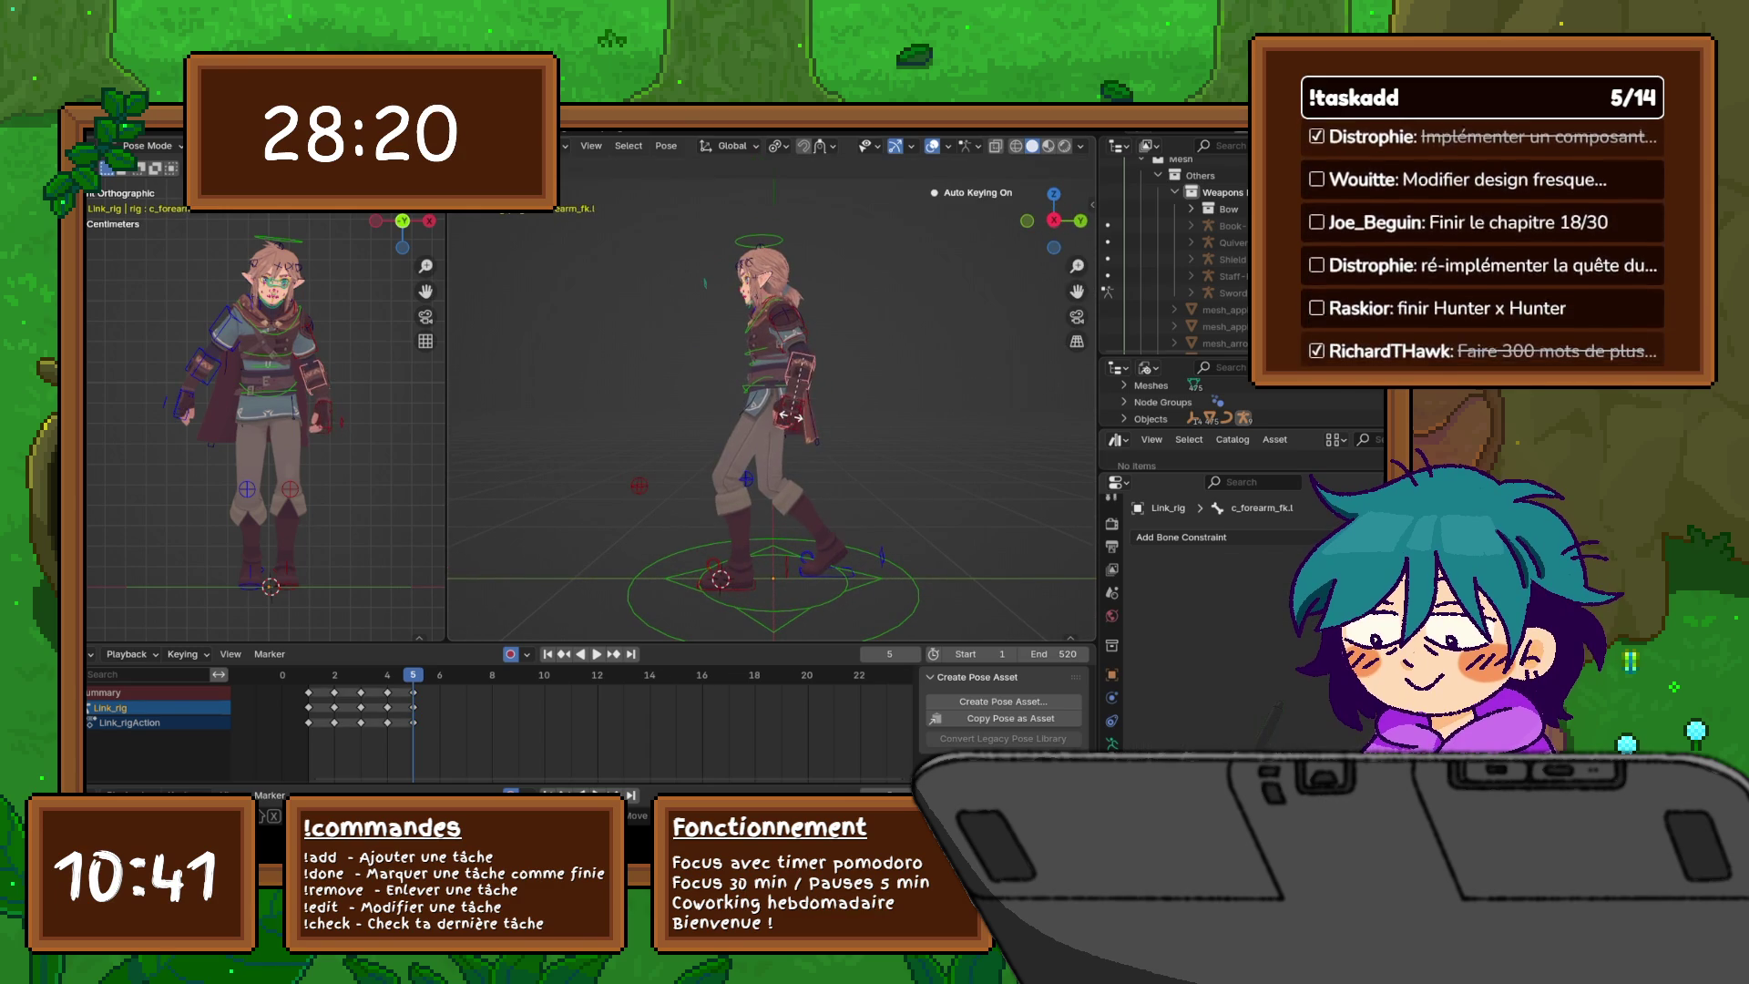
left_click(810, 401)
key("KP_3")
key("r")
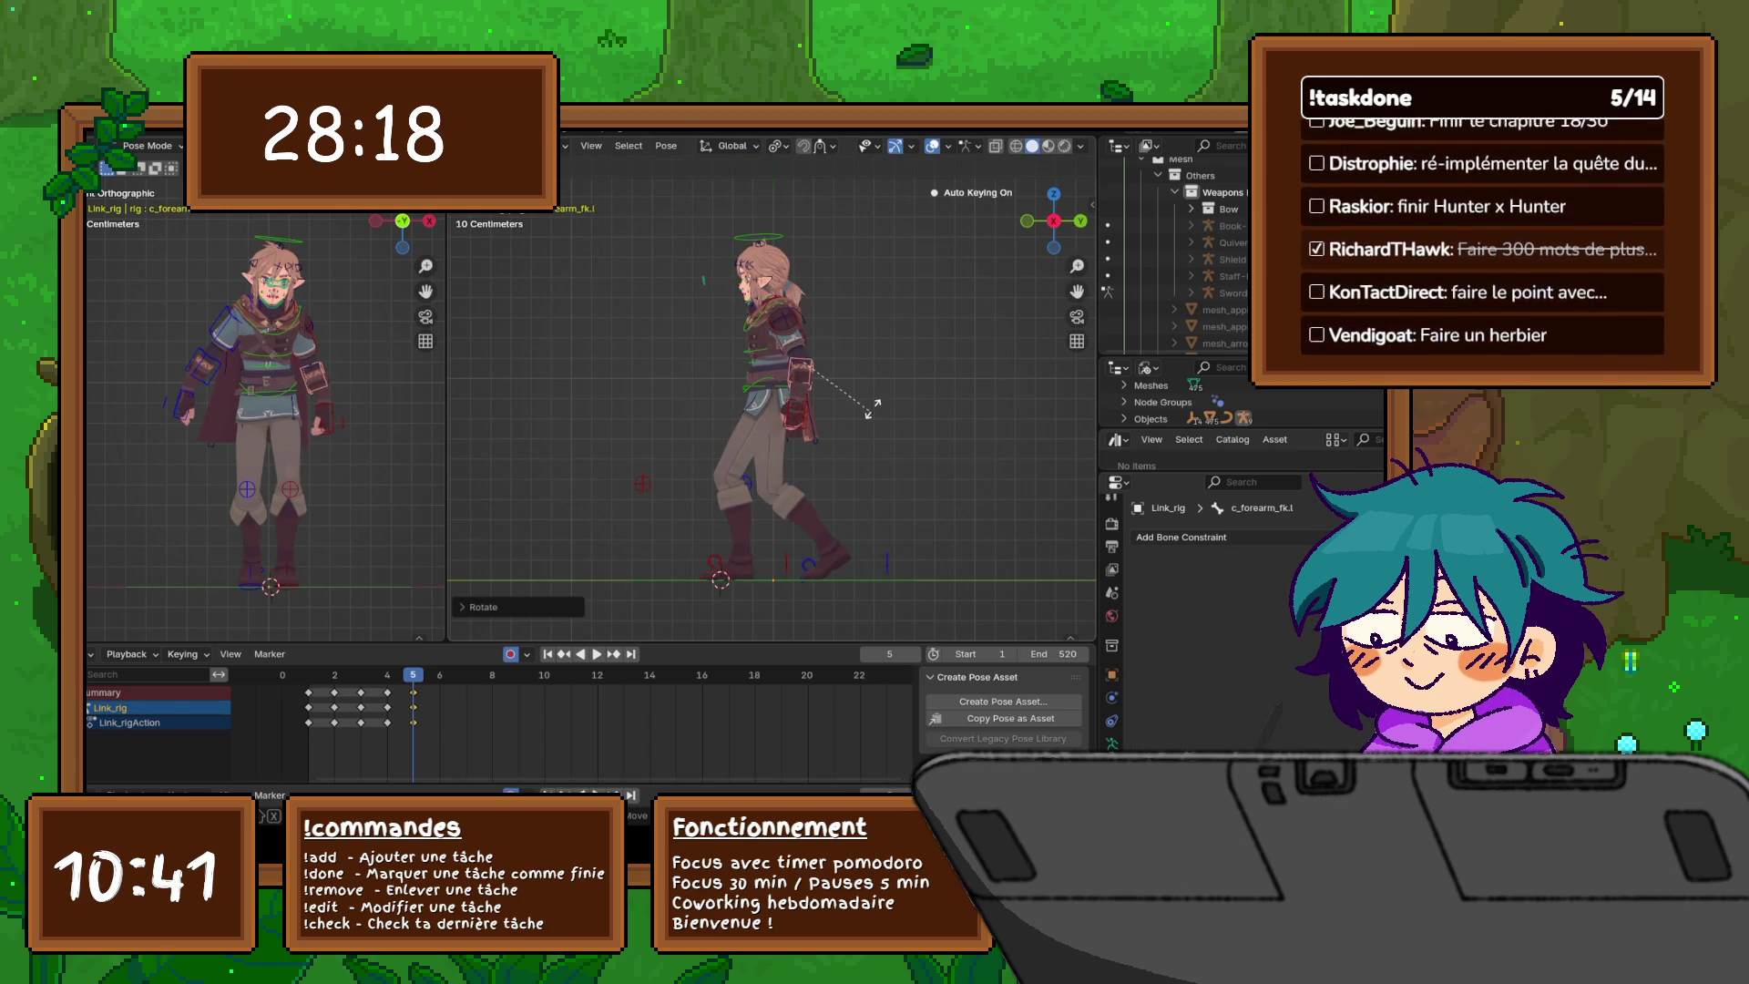
left_click(857, 401)
mouse_move(775, 401)
middle_mouse_down()
mouse_move(801, 373)
mouse_move(738, 381)
mouse_move(856, 420)
middle_mouse_up()
left_click(697, 365)
key("r")
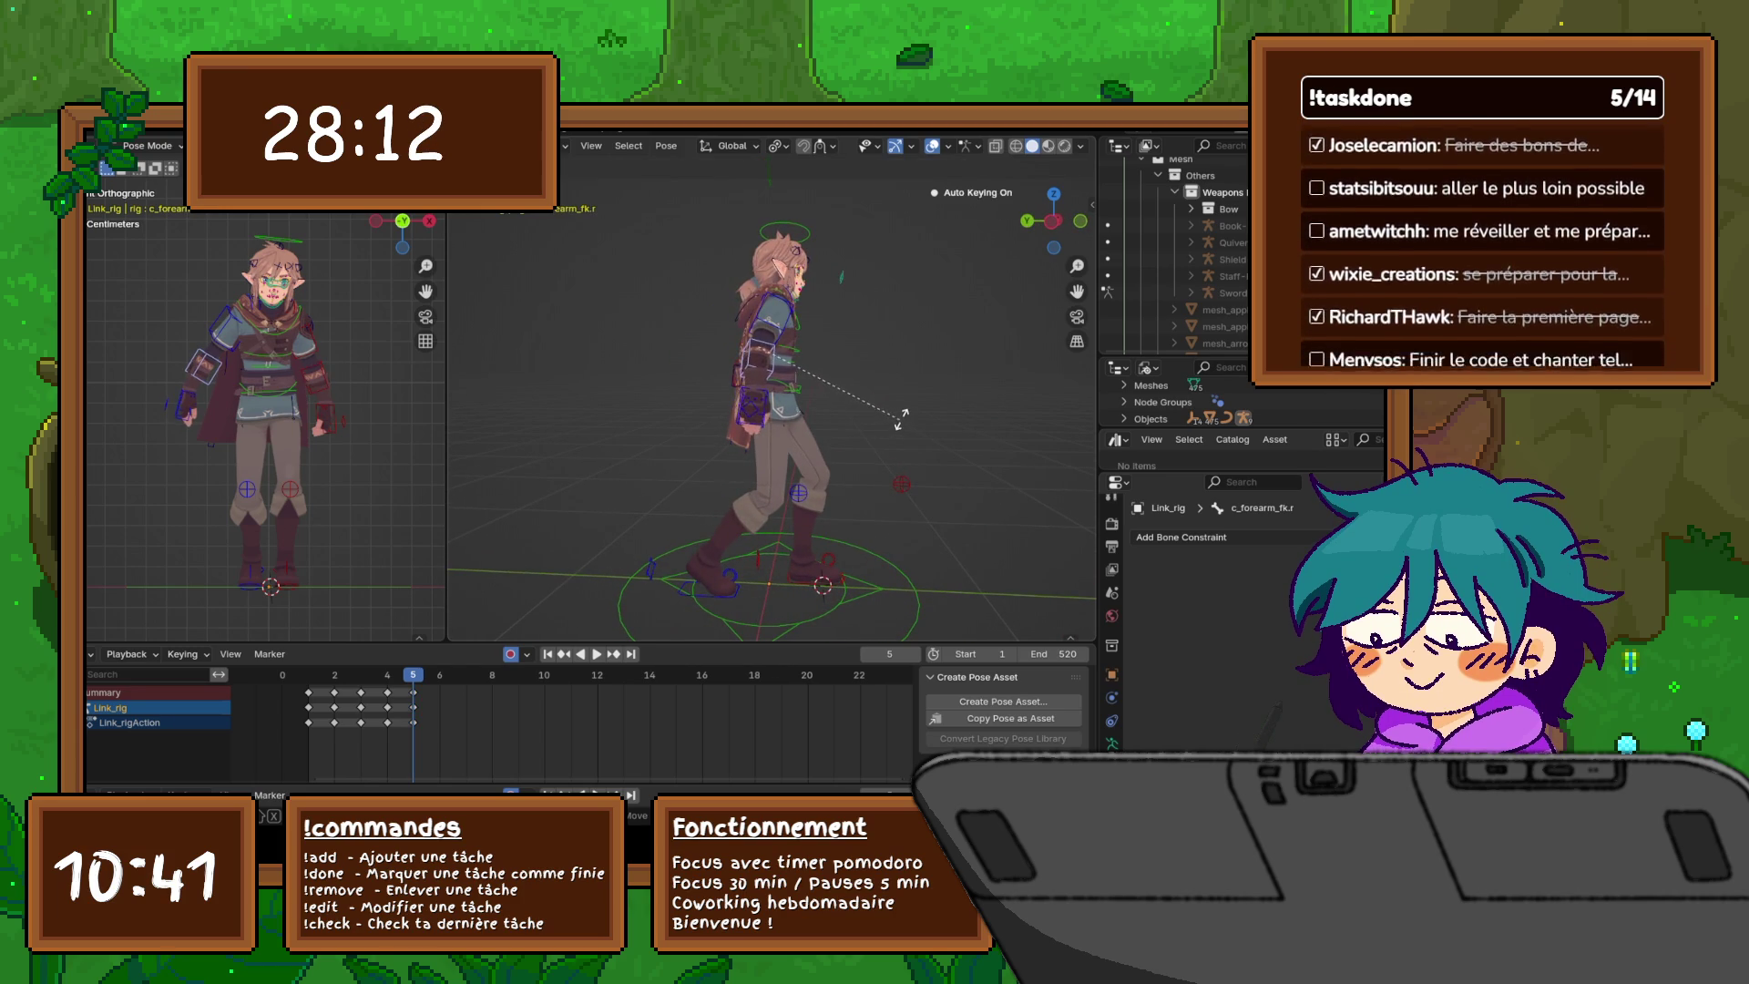
left_click(756, 410)
- Rotate the right upper arm c_arm_fk.r in front and side views, then shift it along X, Y and Z
left_click(761, 359)
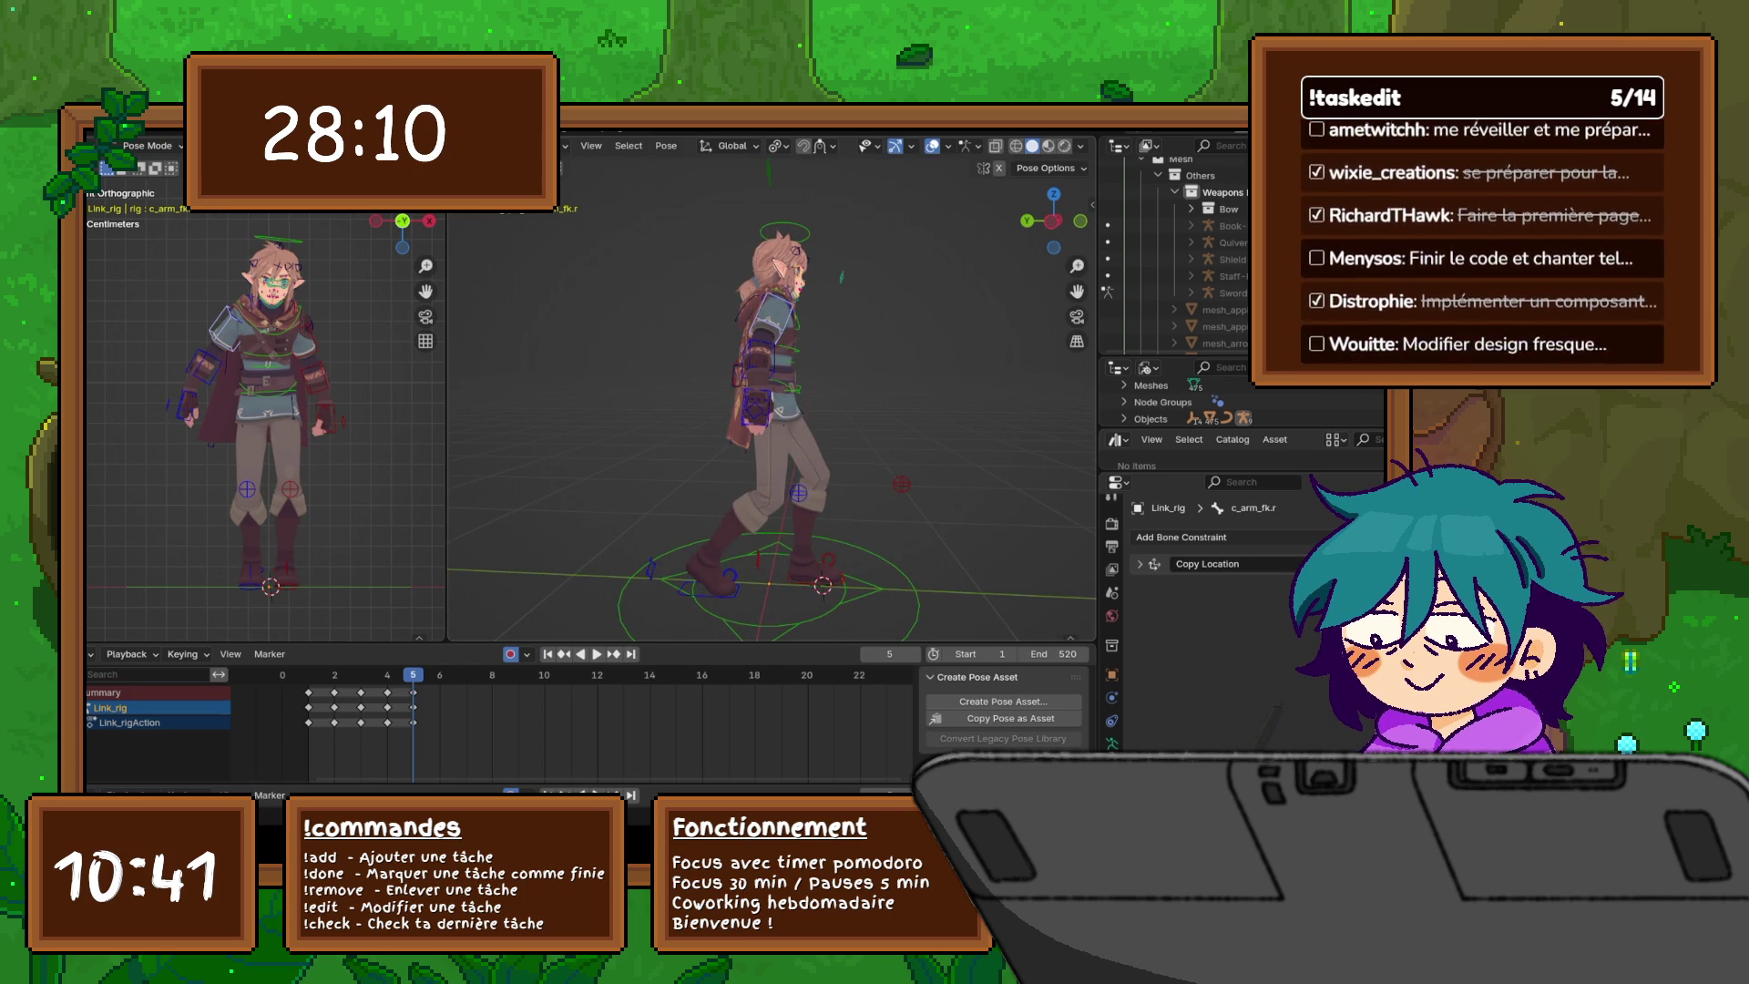
key("KP_3")
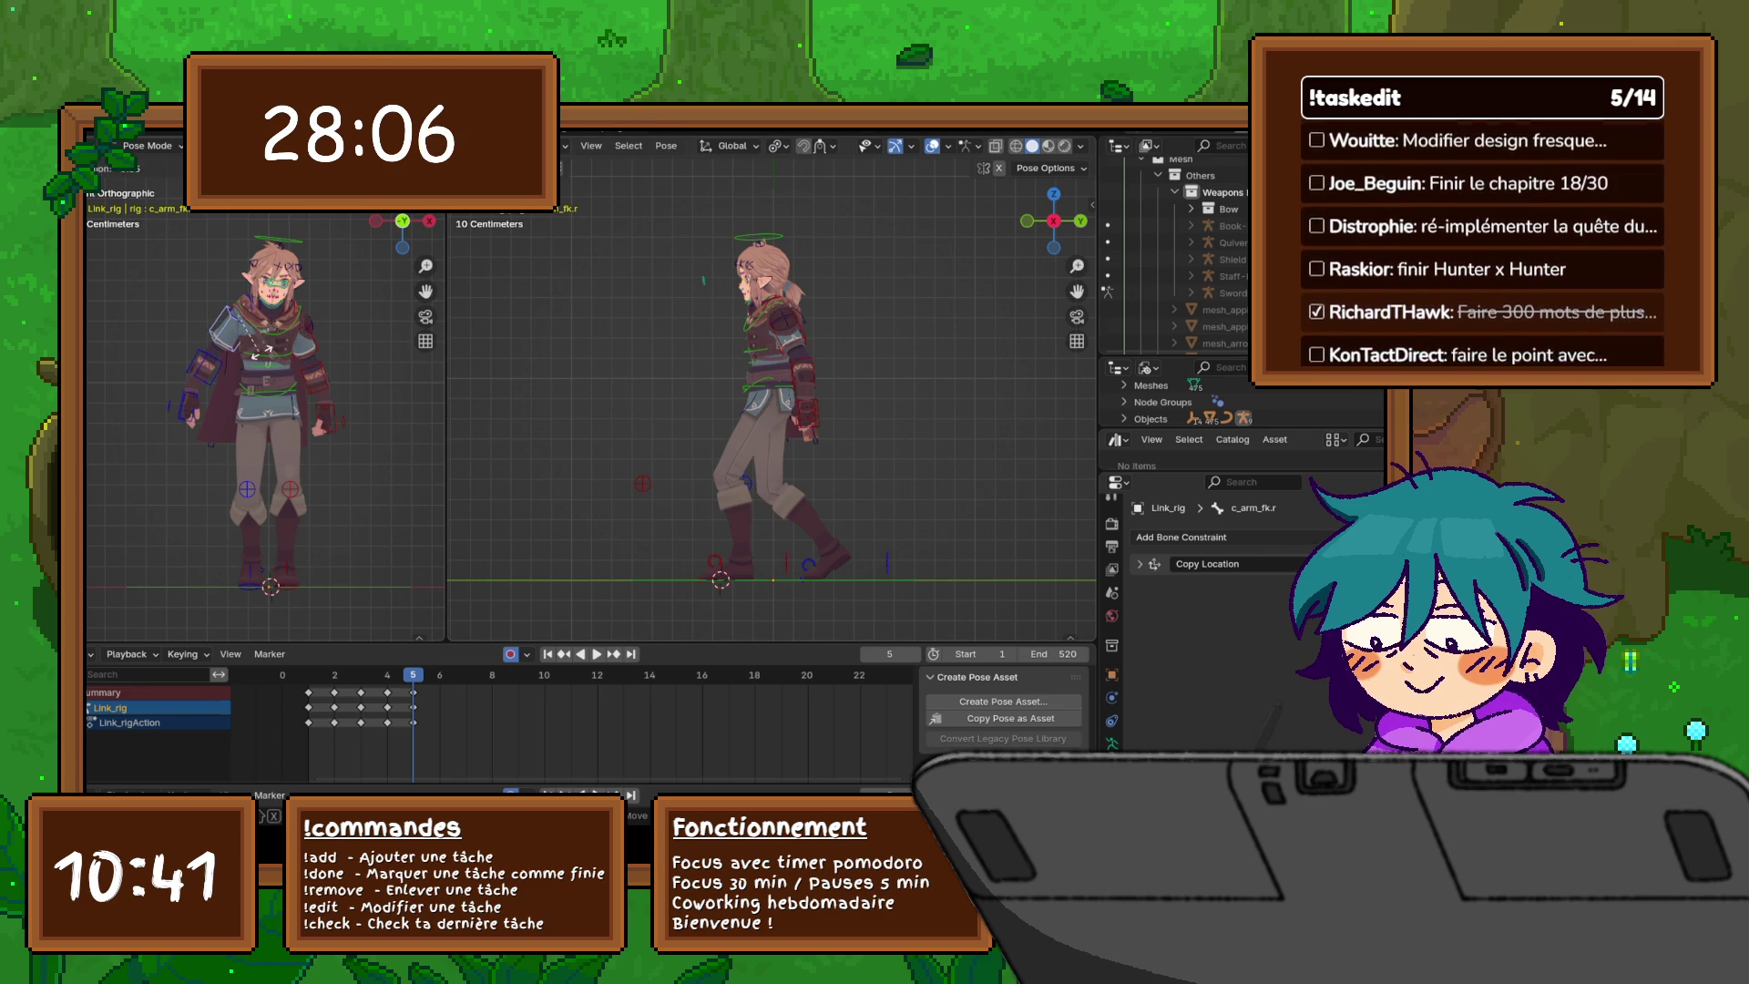
key("r")
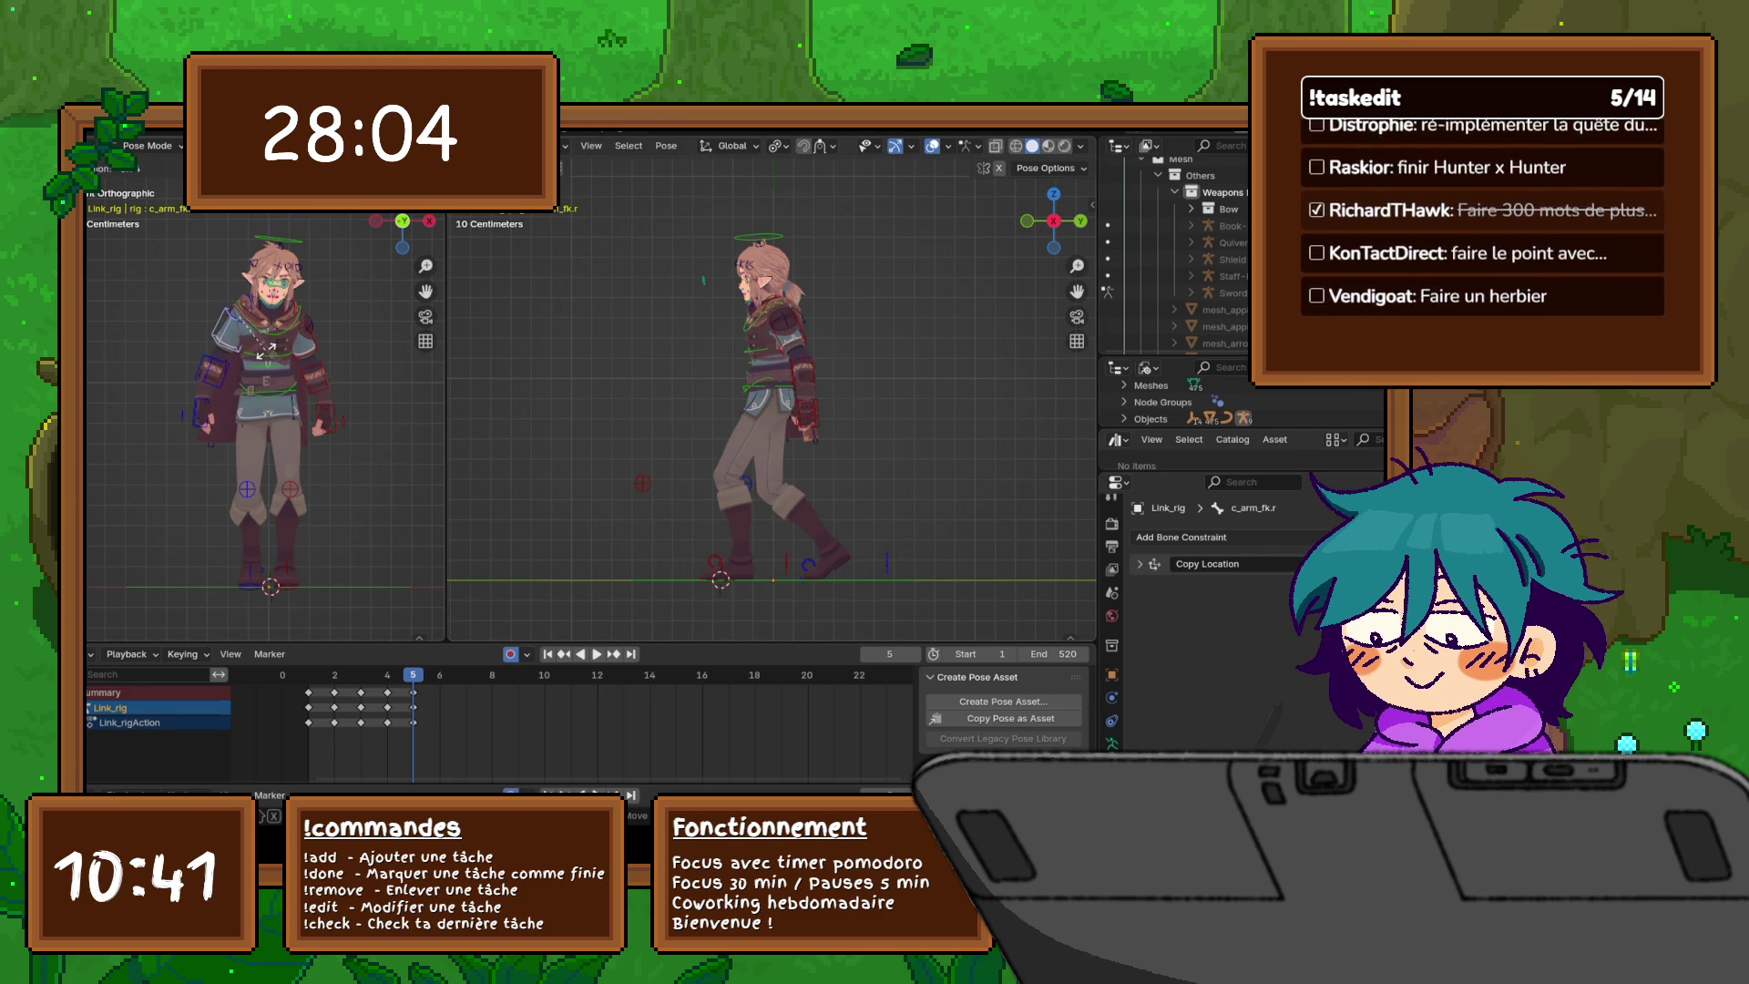
left_click(267, 349)
key("r")
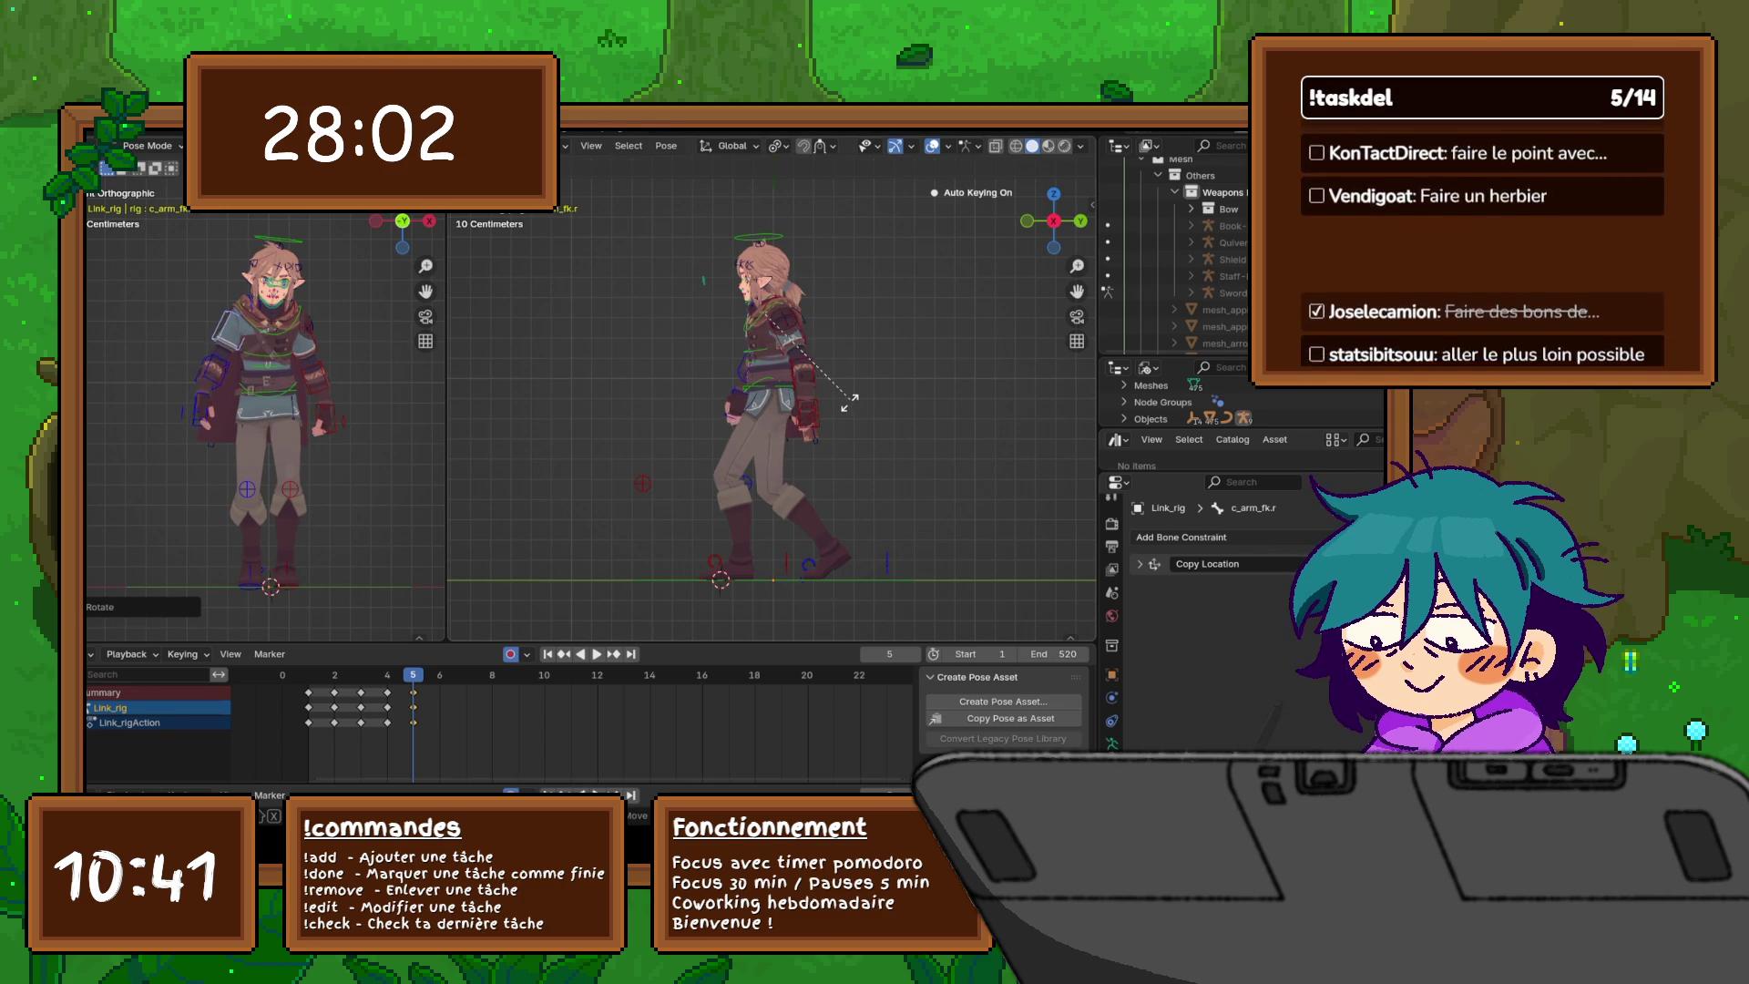
left_click(839, 409)
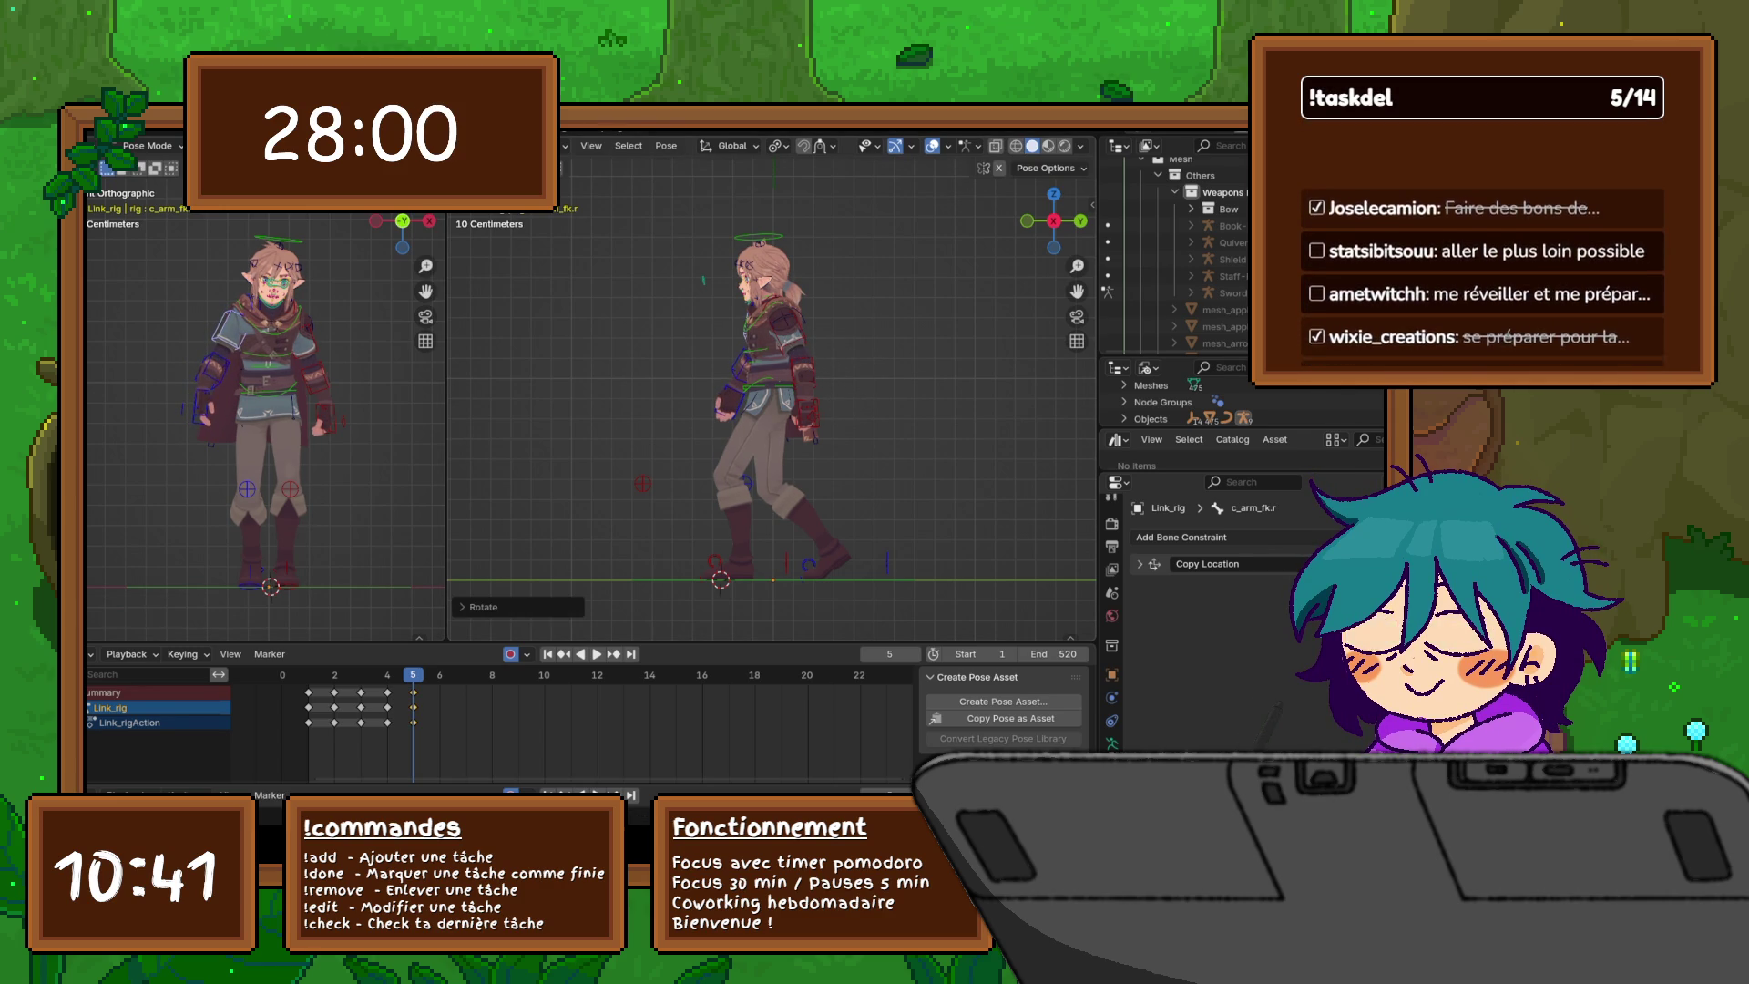
key("g")
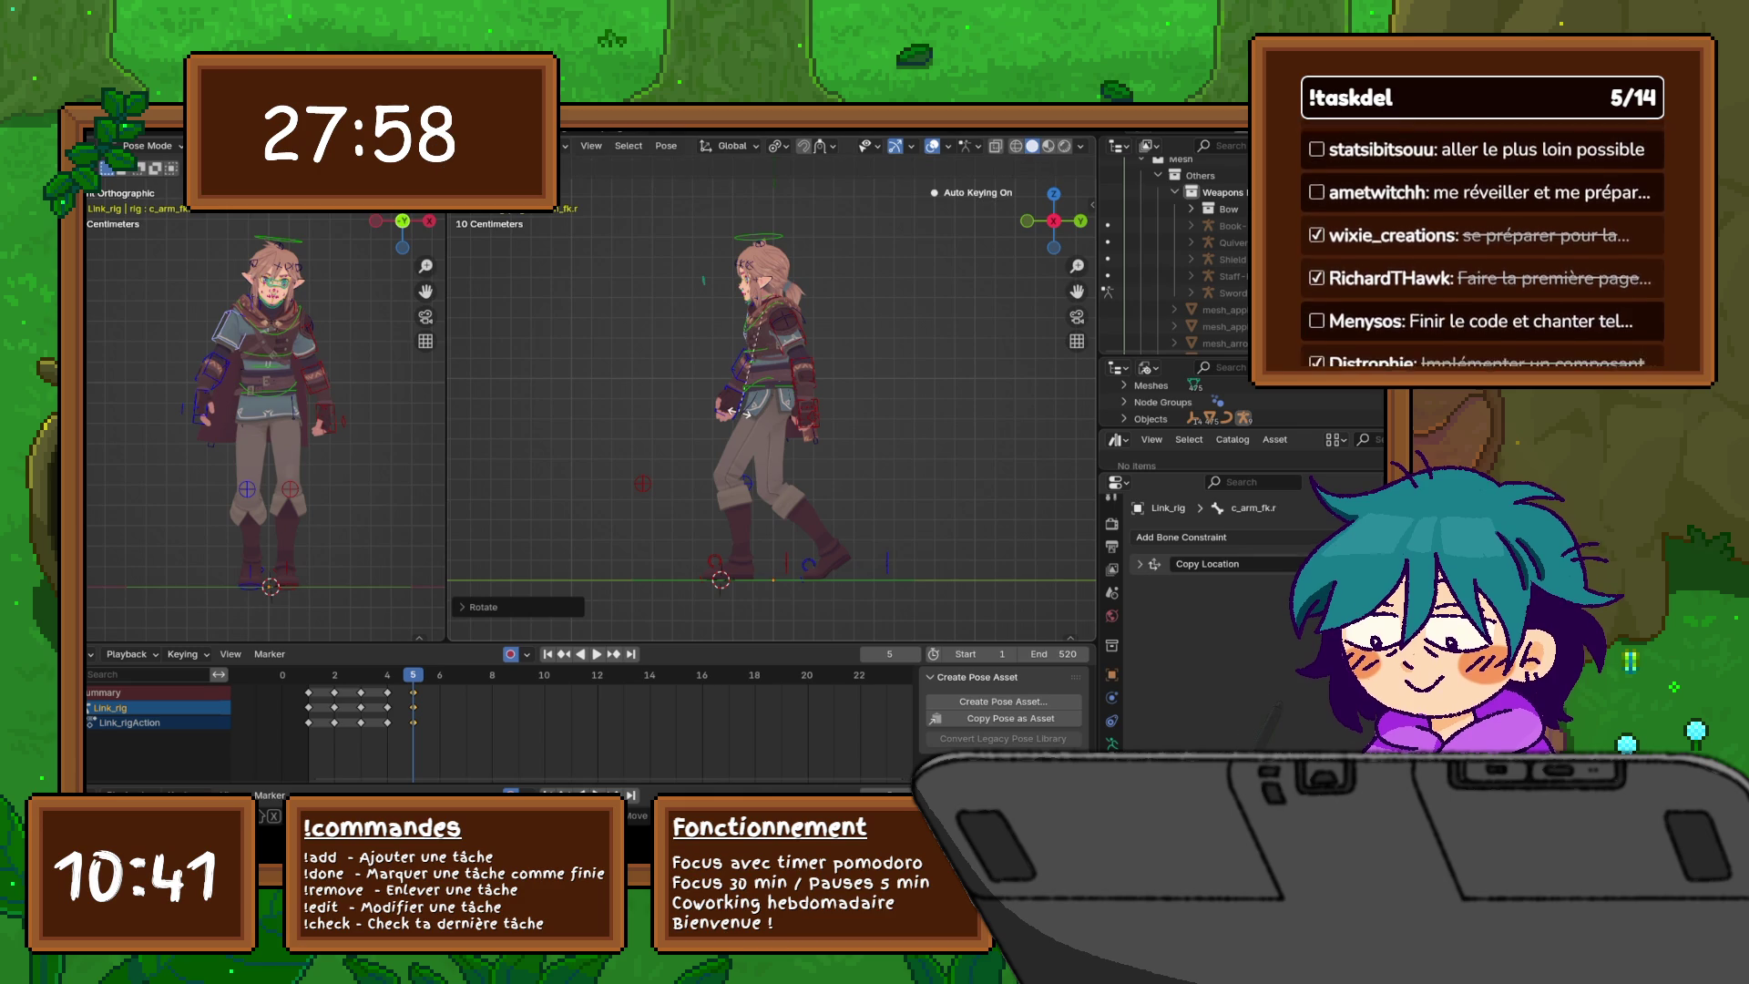
key("x")
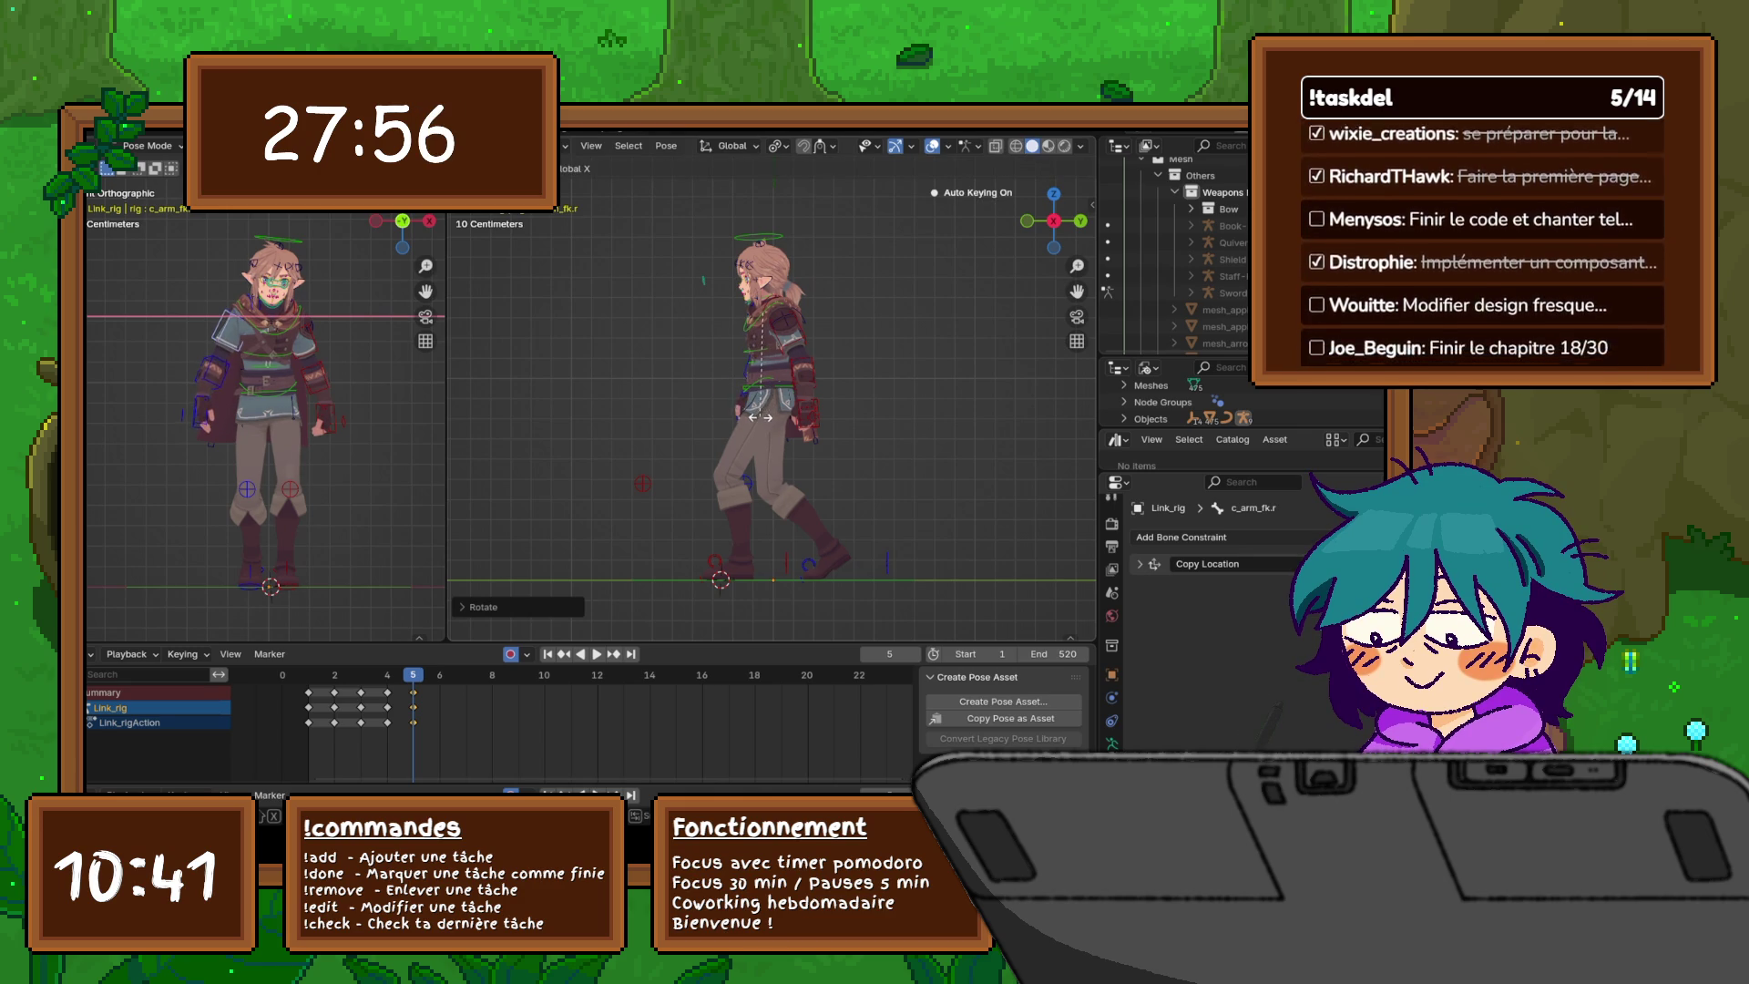
key("y")
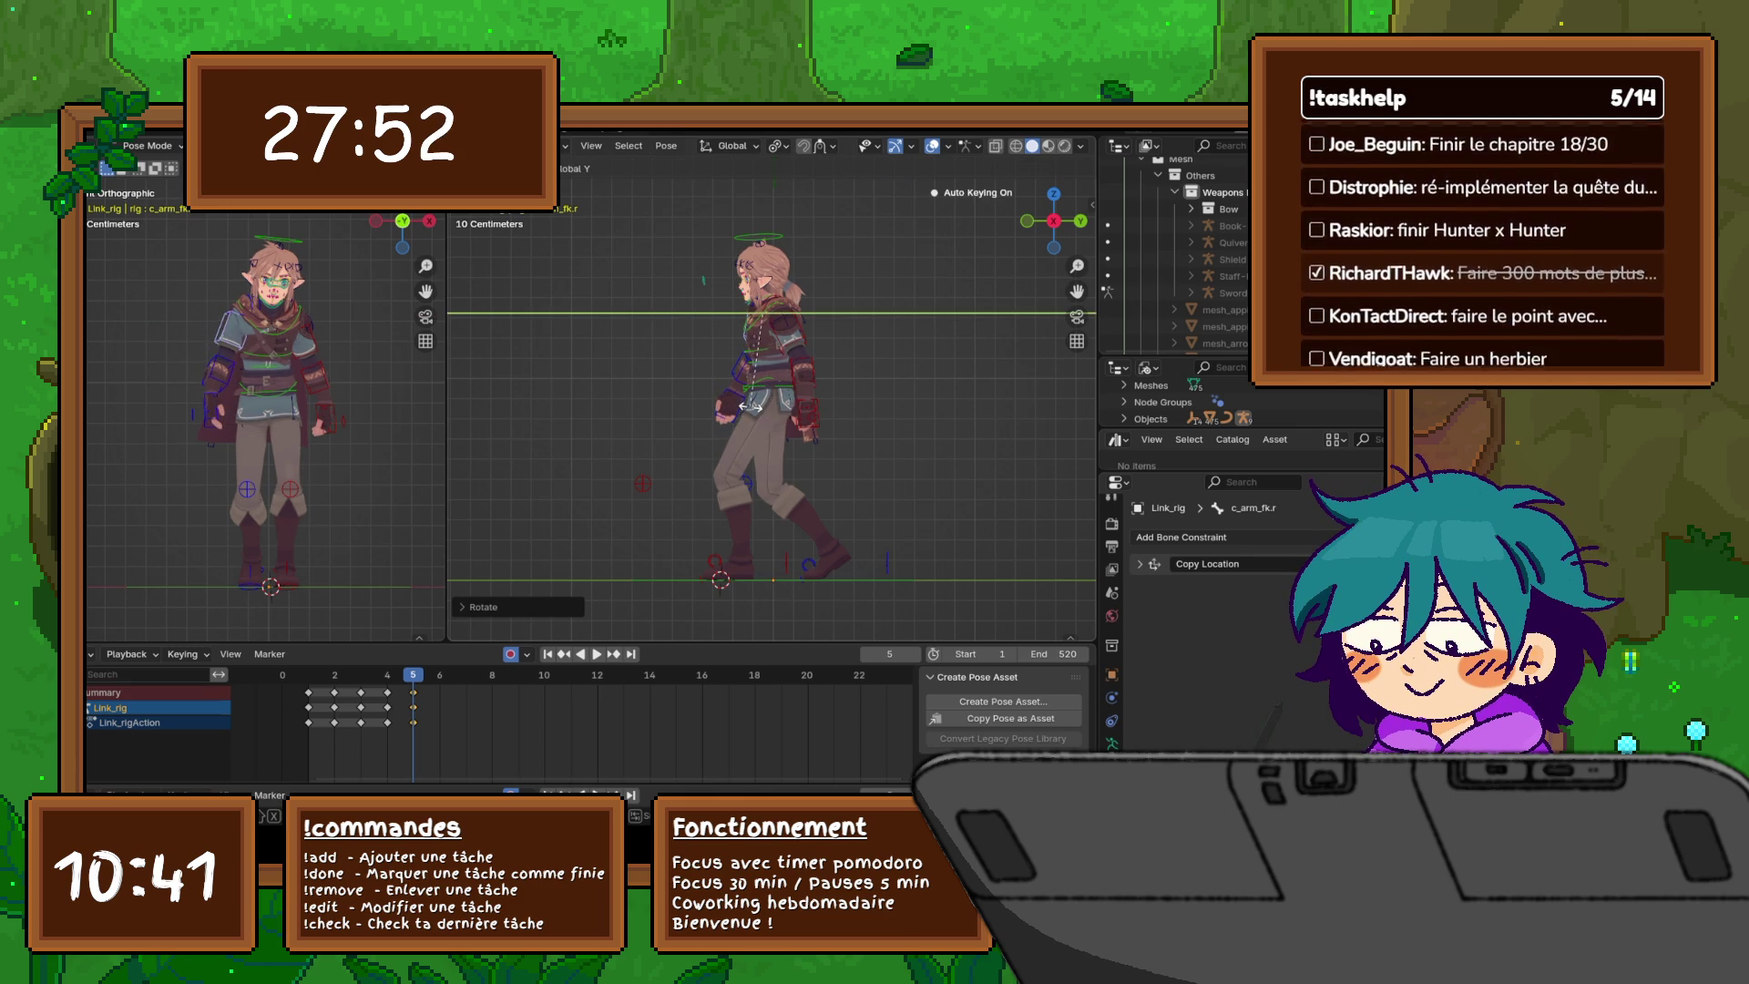
key("z")
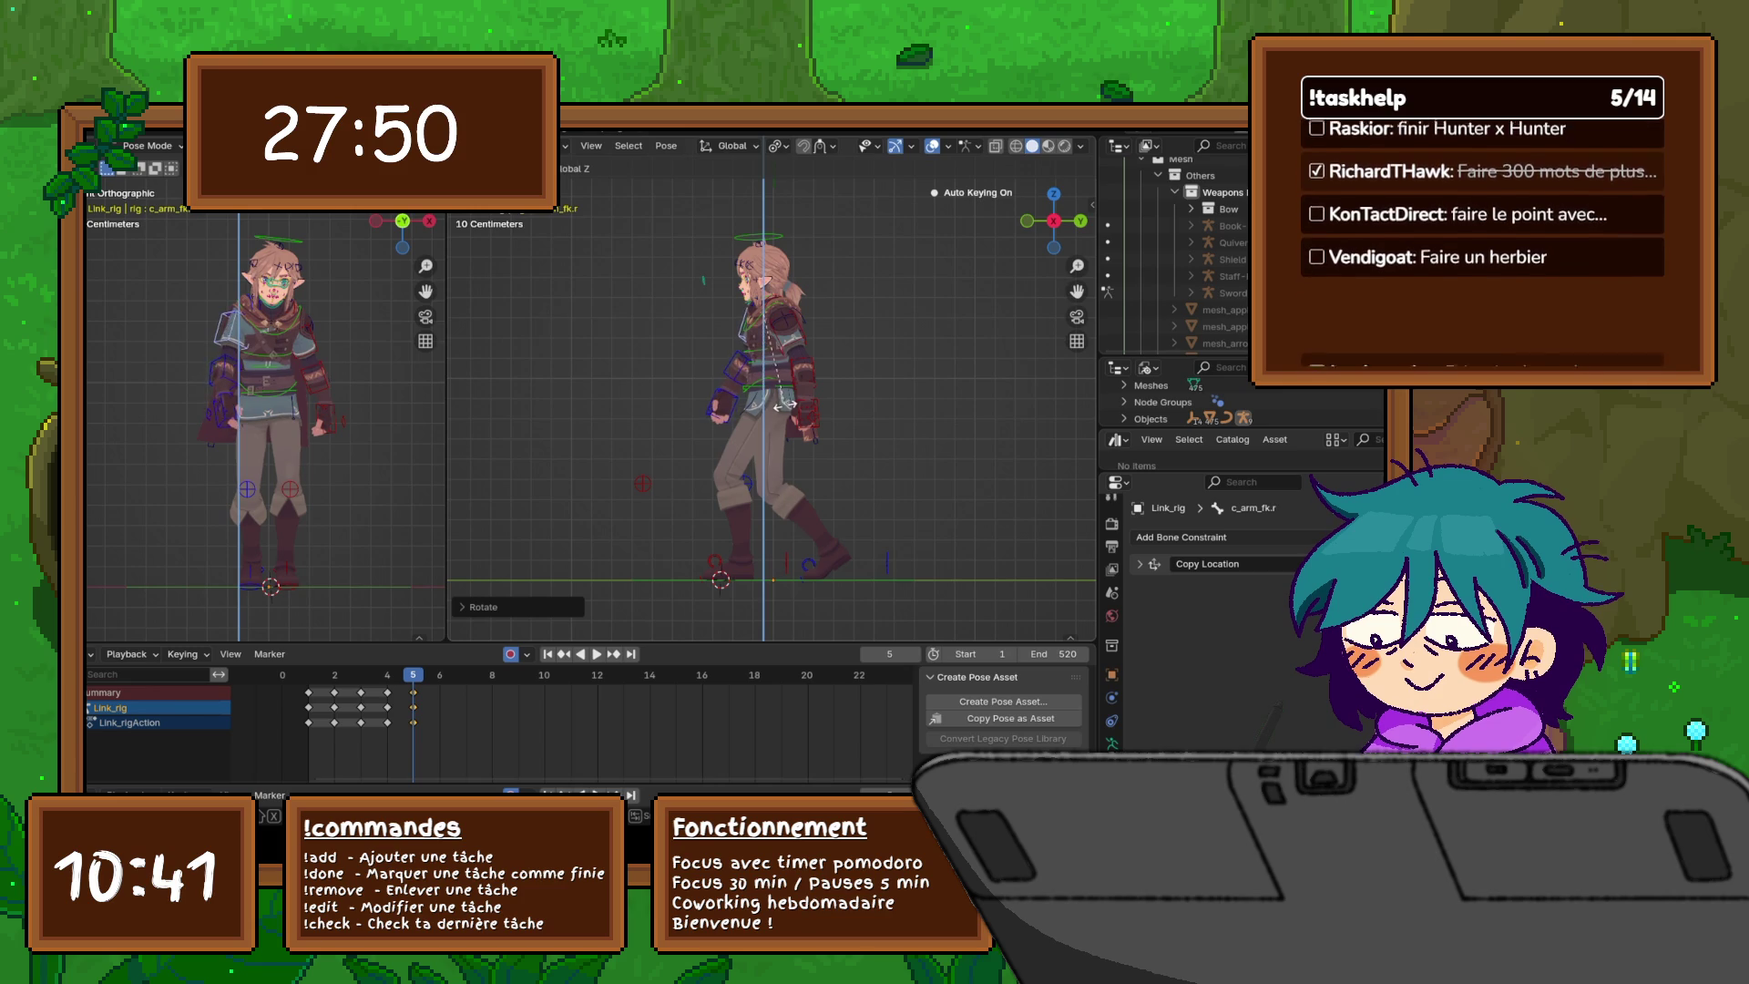
key("Escape")
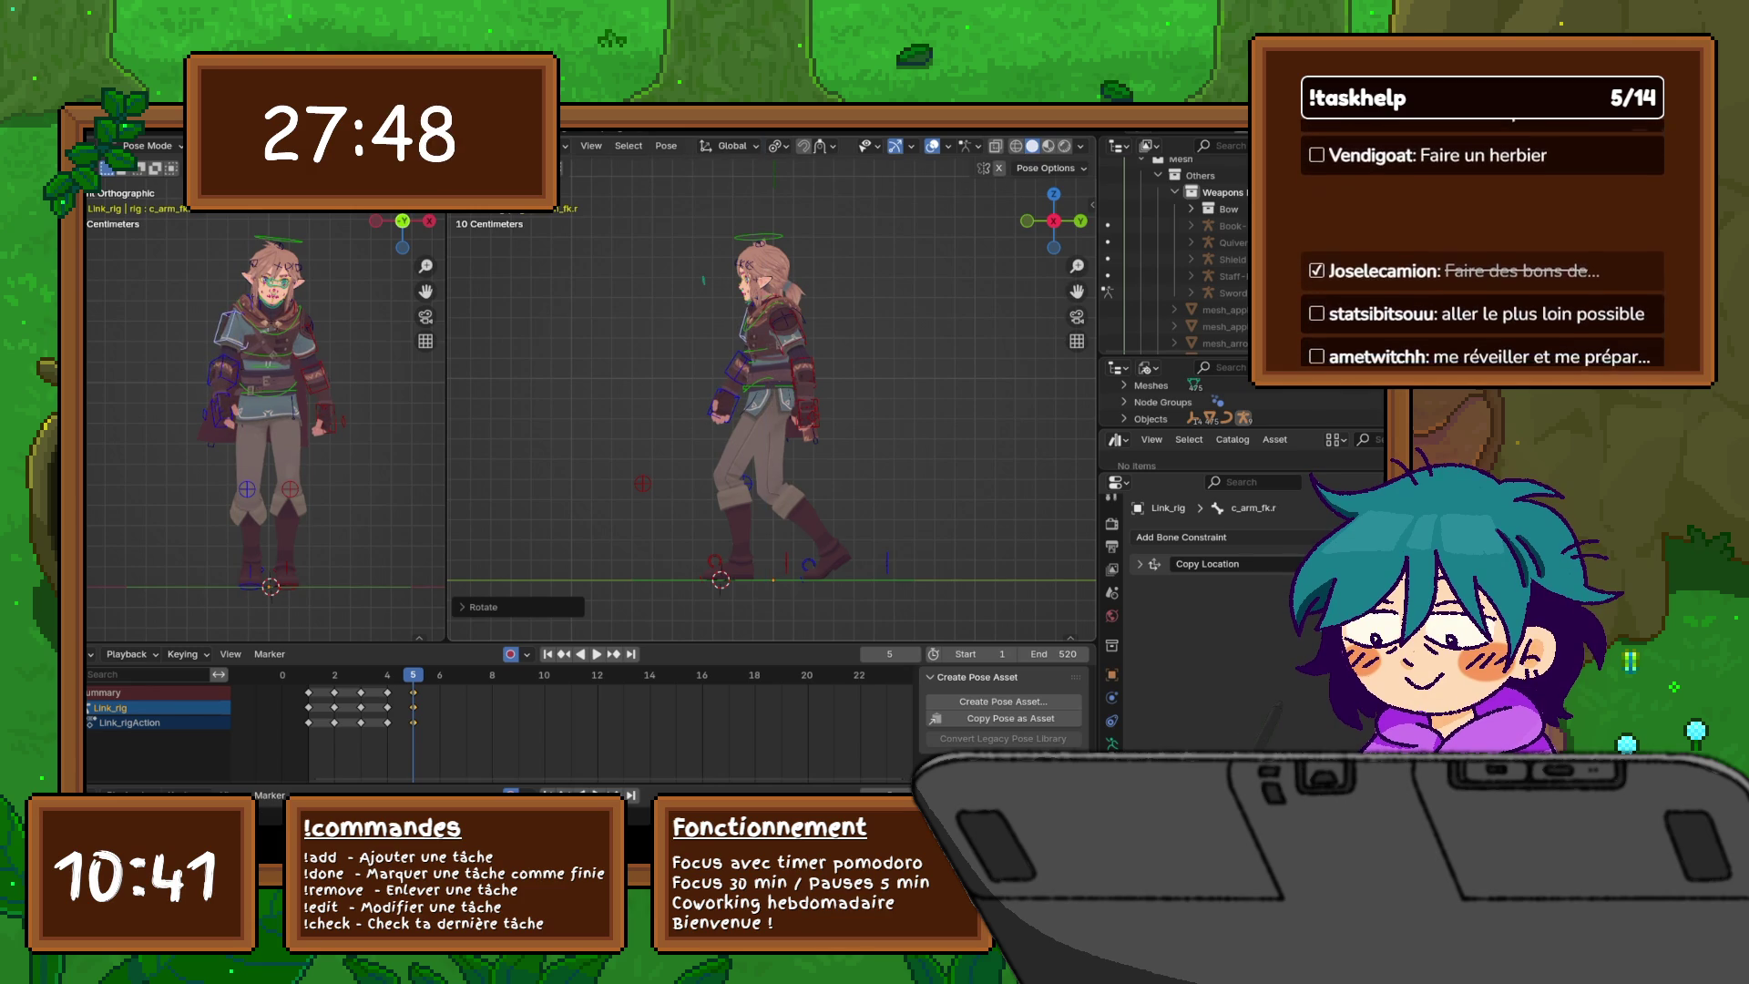
left_click(292, 428)
- Move the left arm c_arm_fk.l along Z and rotate it around Y
key("g")
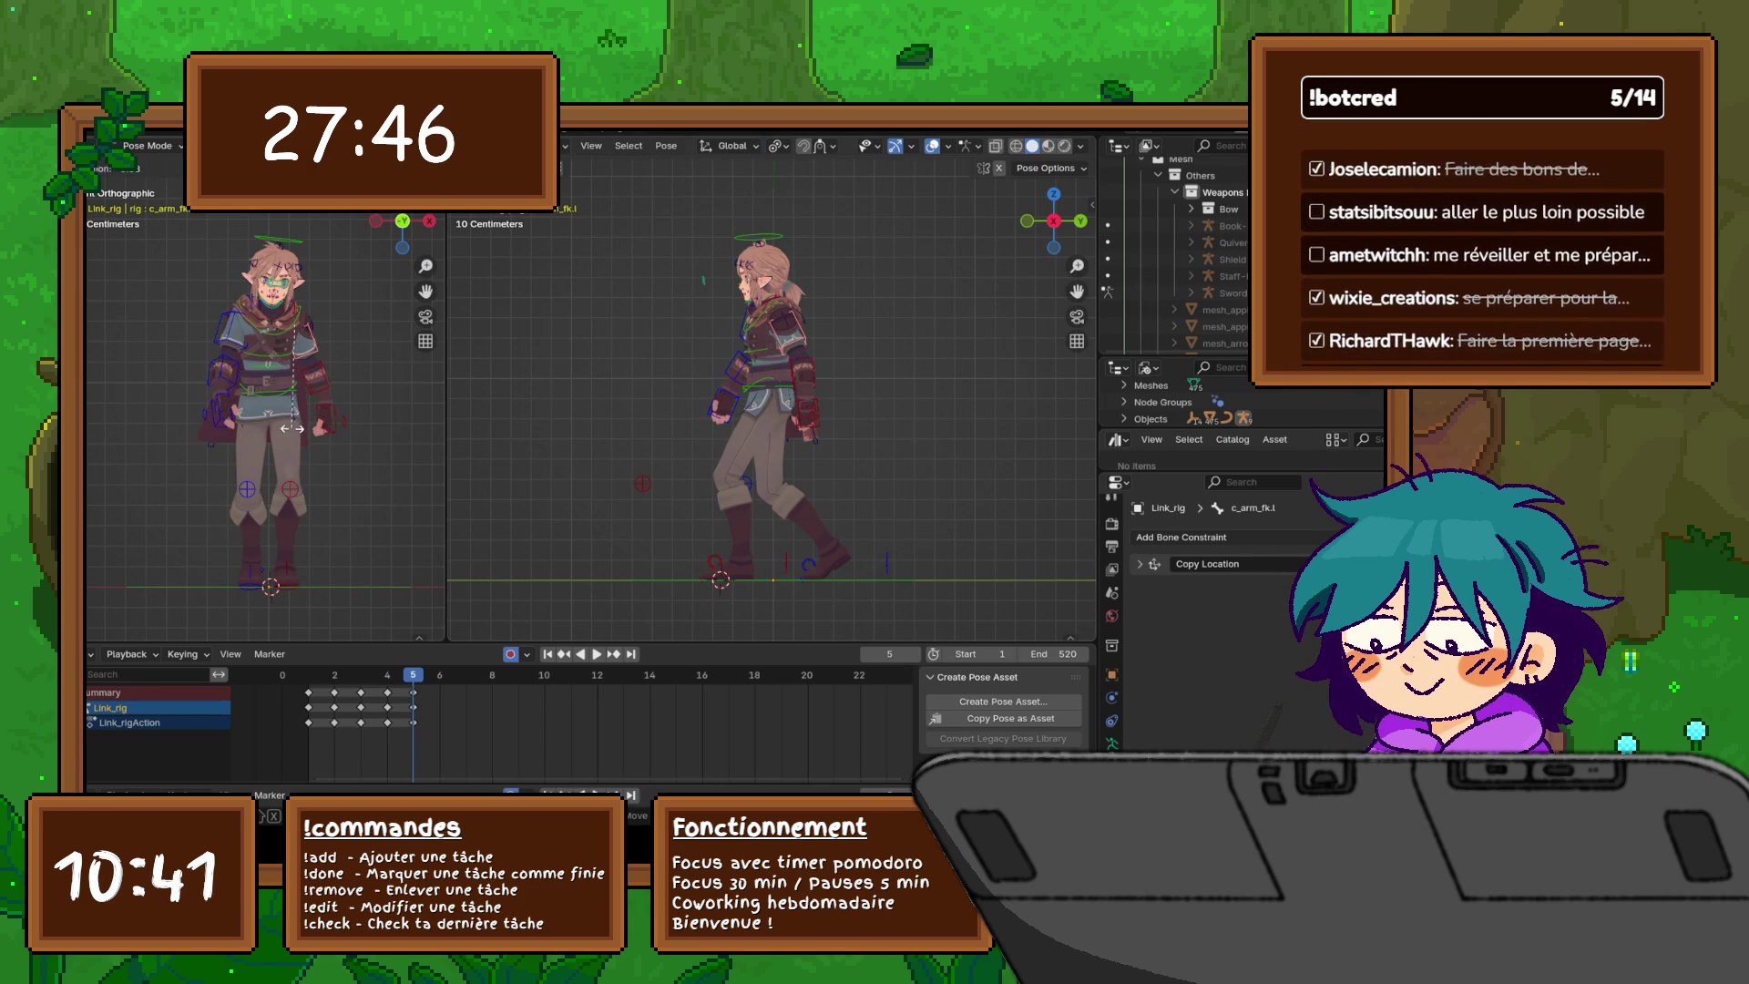
key("z")
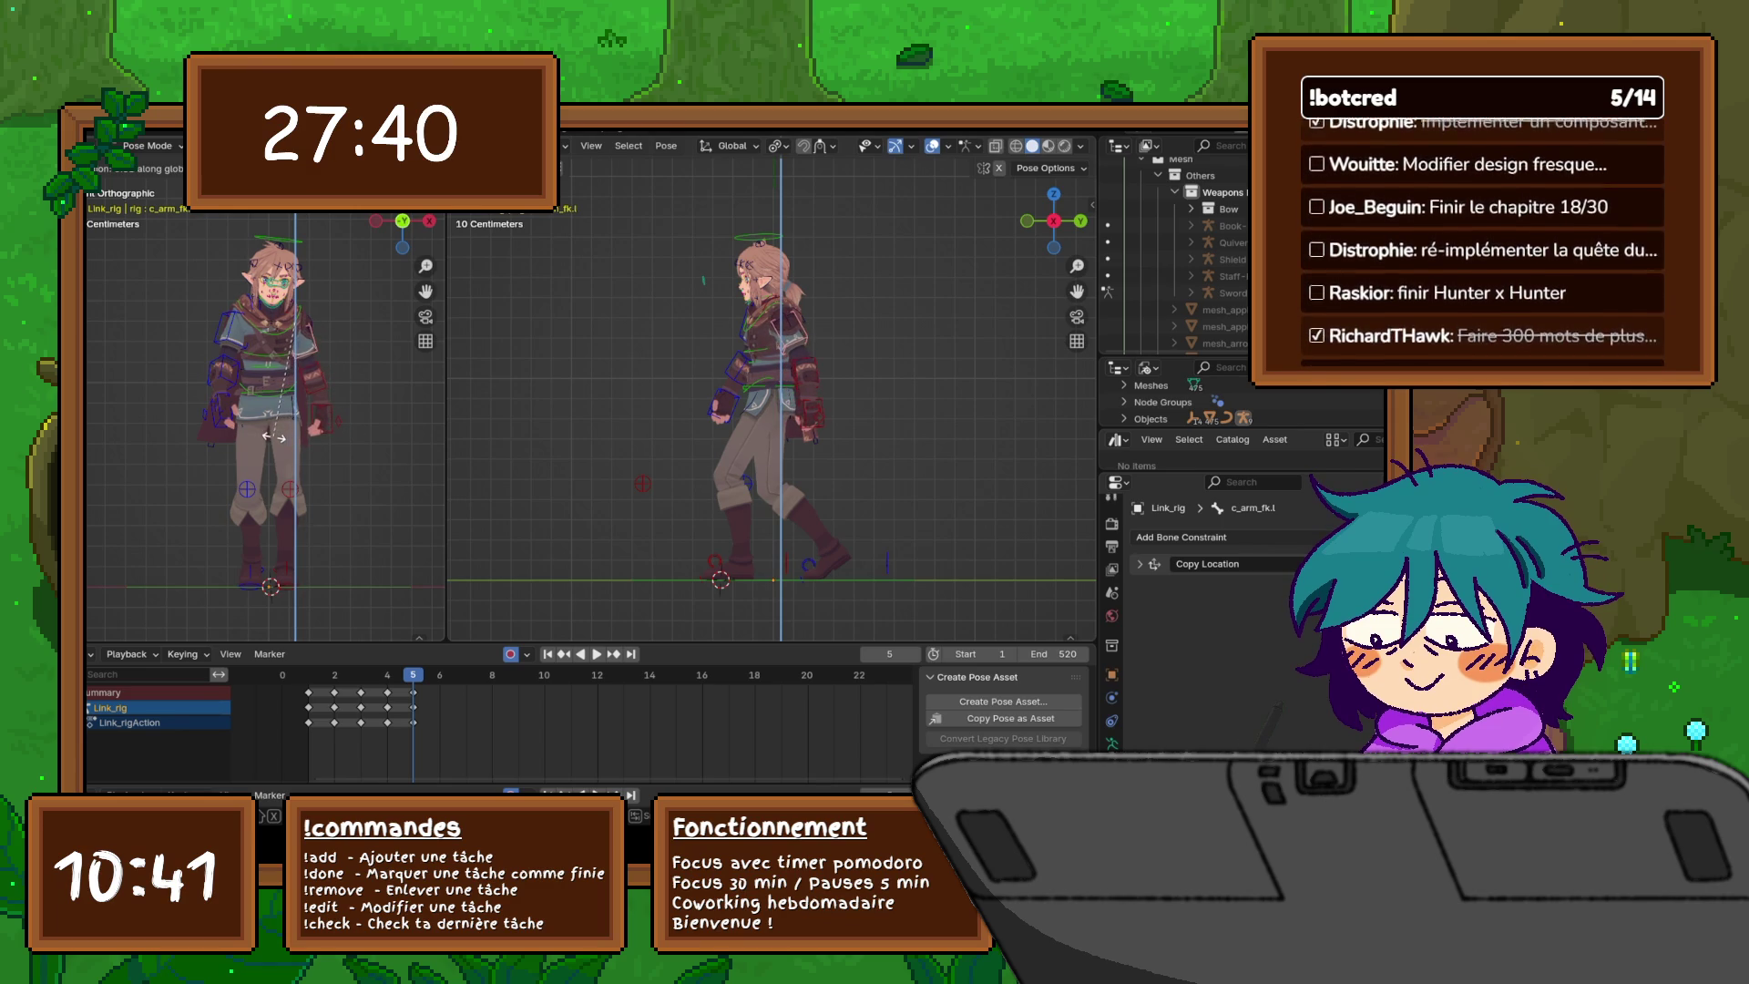
left_click(285, 378)
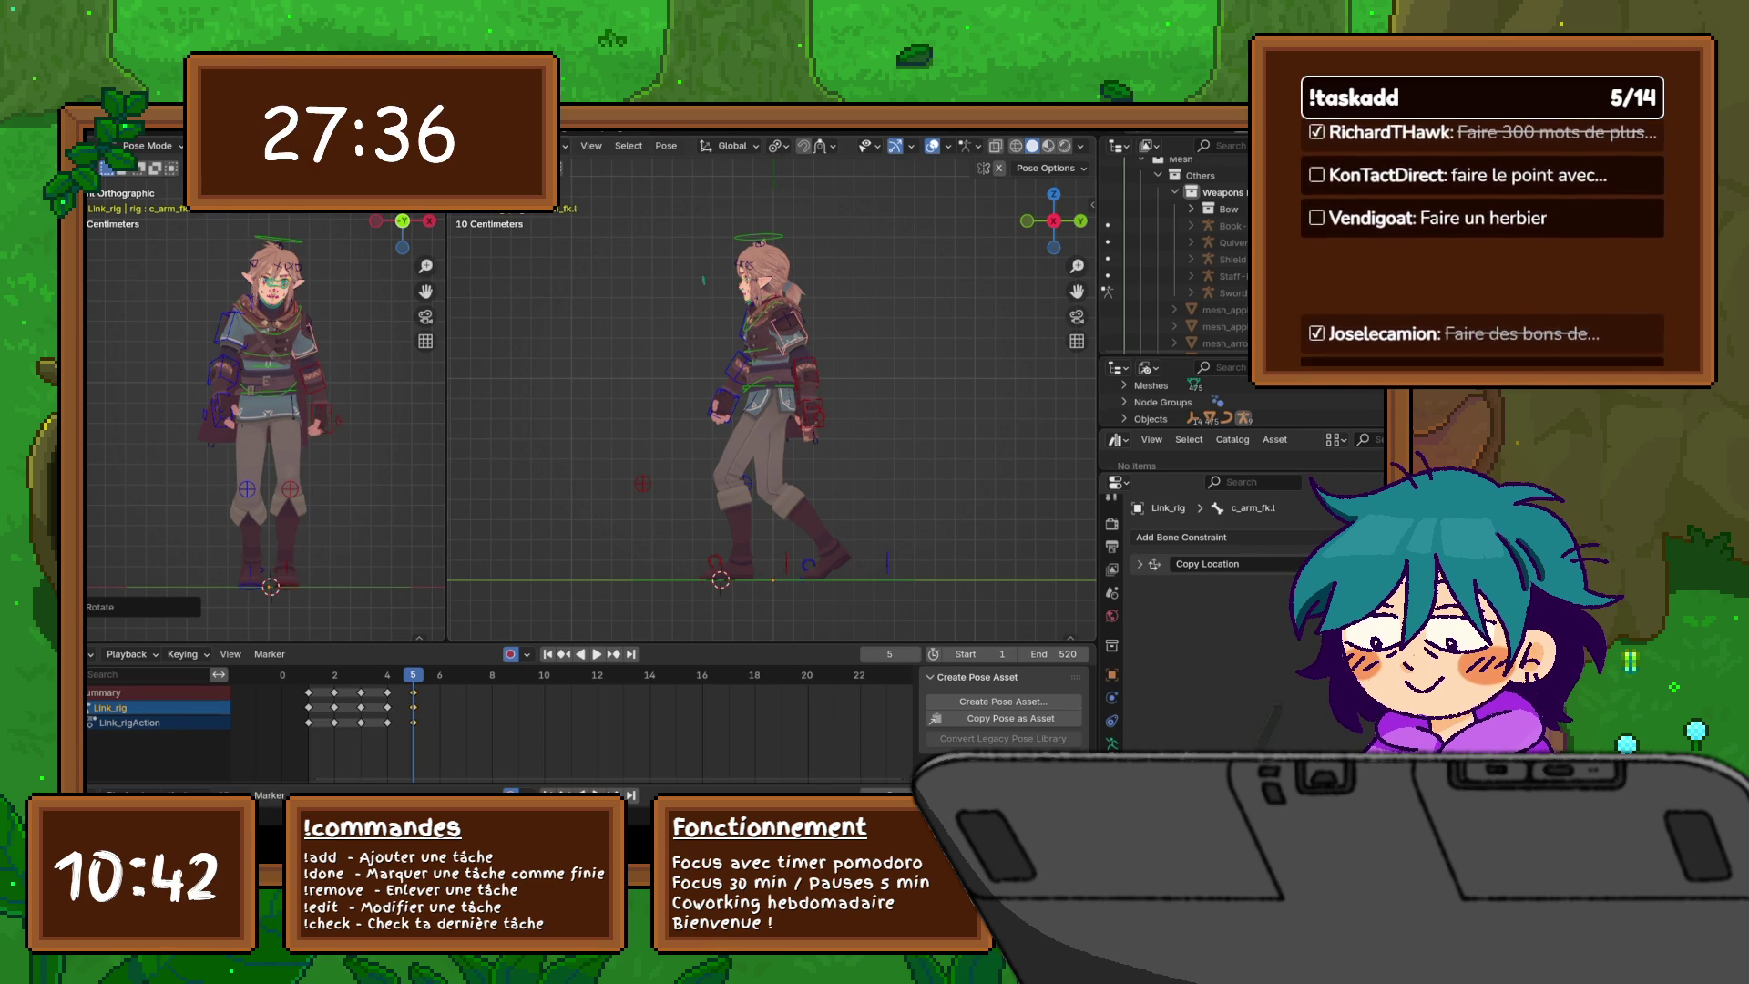
key("r")
key("y")
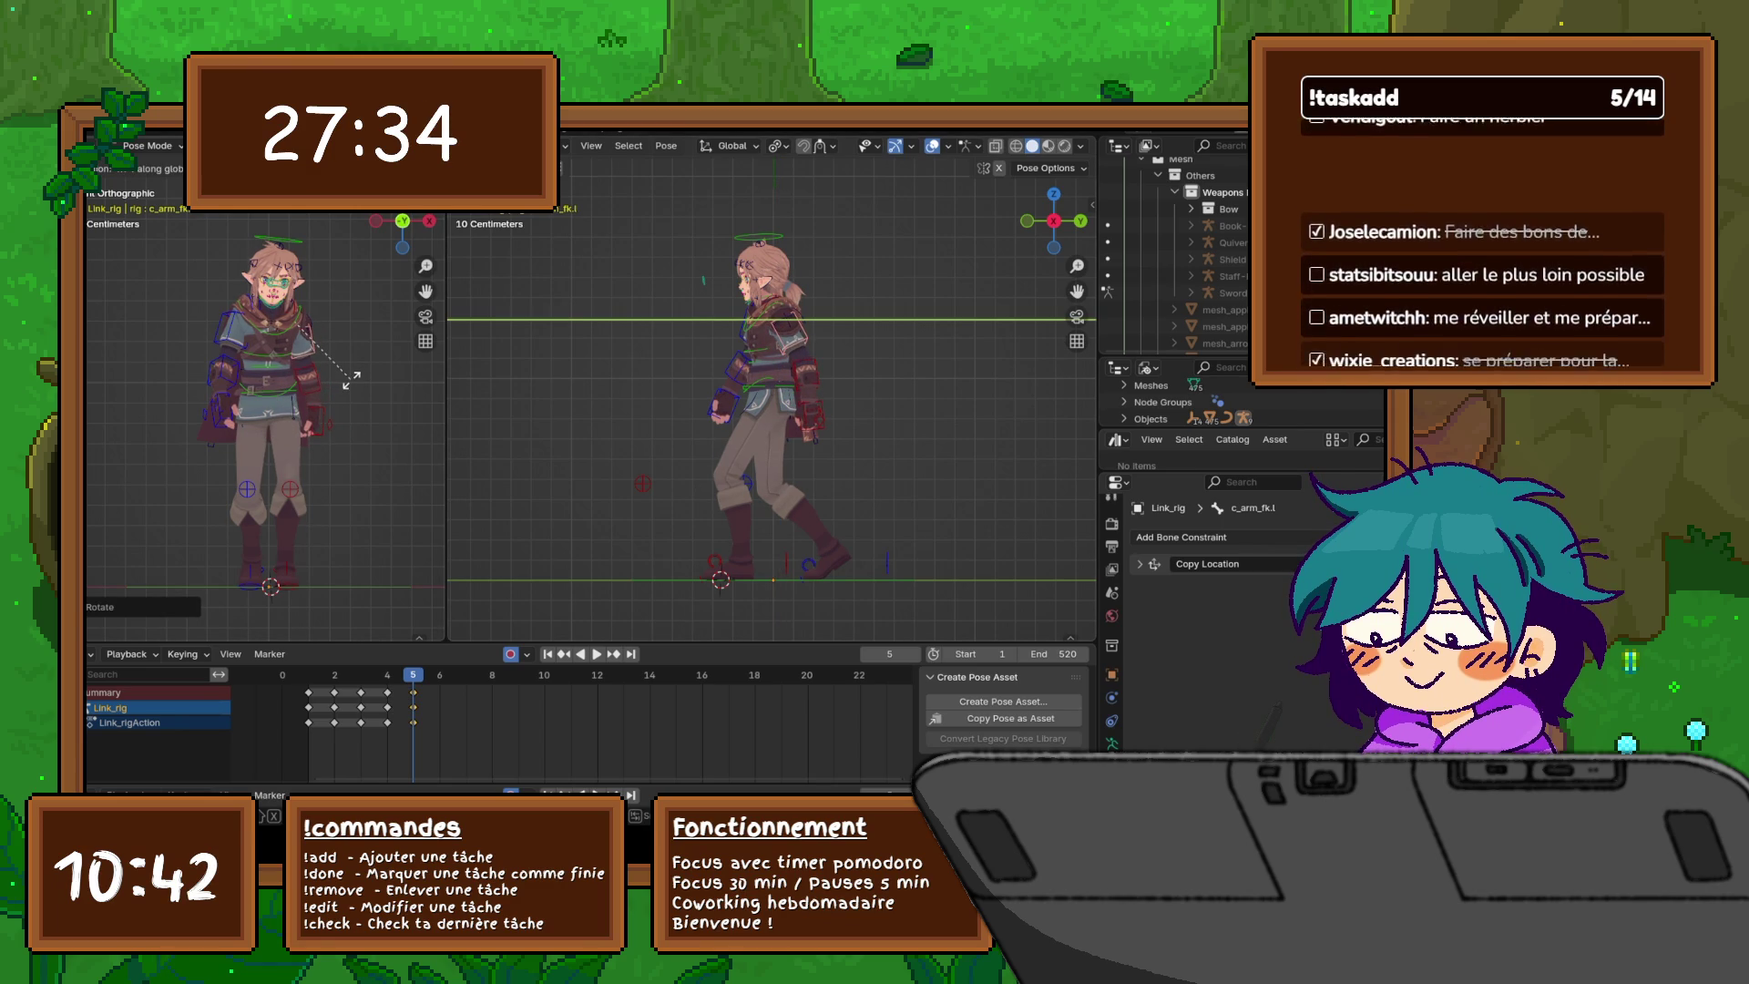
key("Return")
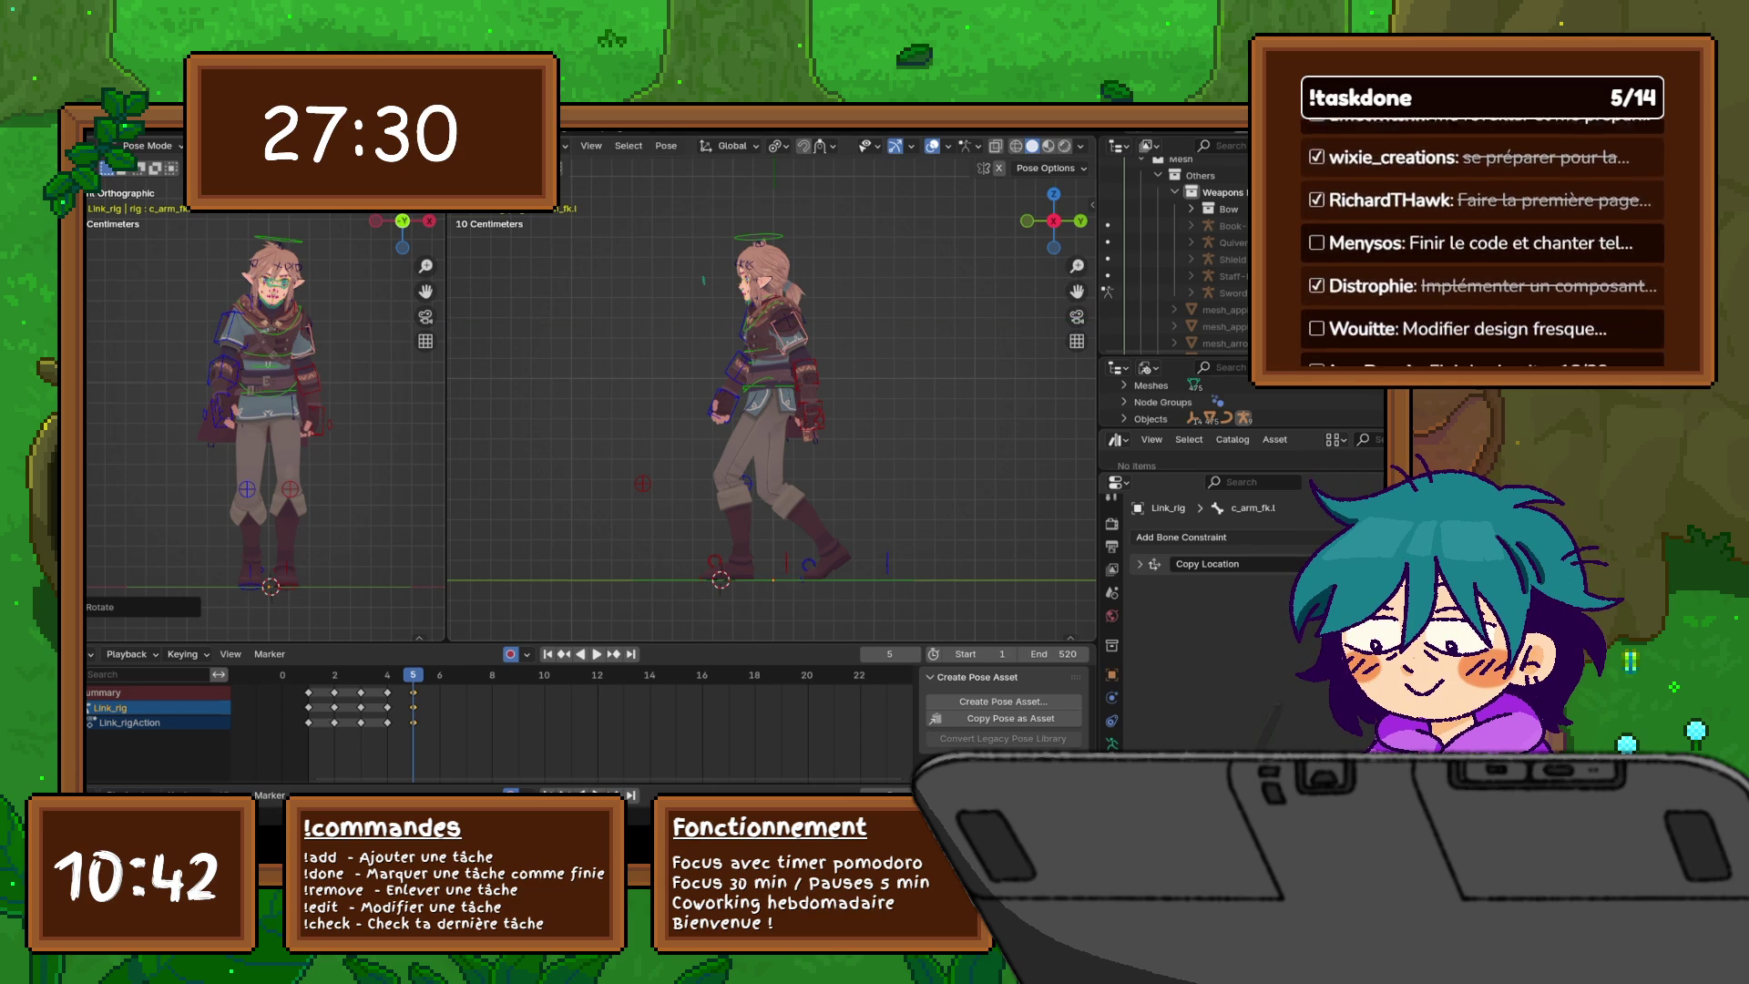
- Turn the left hand c_hand_fk.l and the right hand c_hand_fk.r around Z
left_click(811, 417)
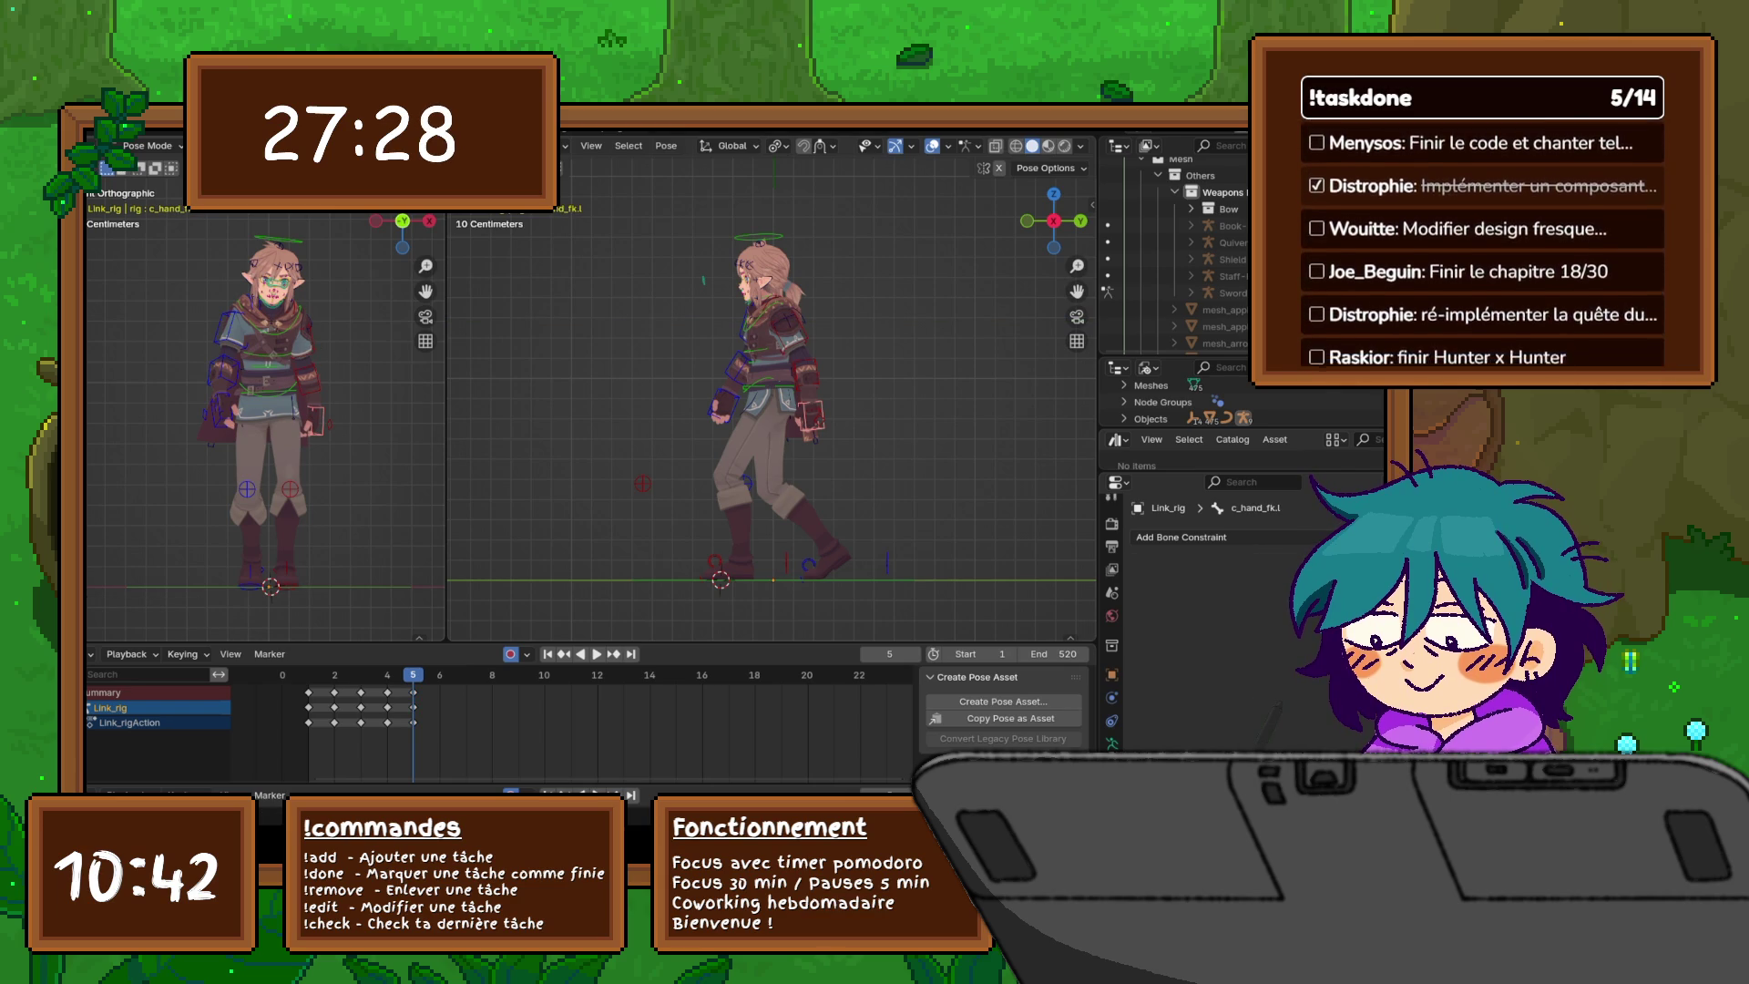
key("r")
key("y")
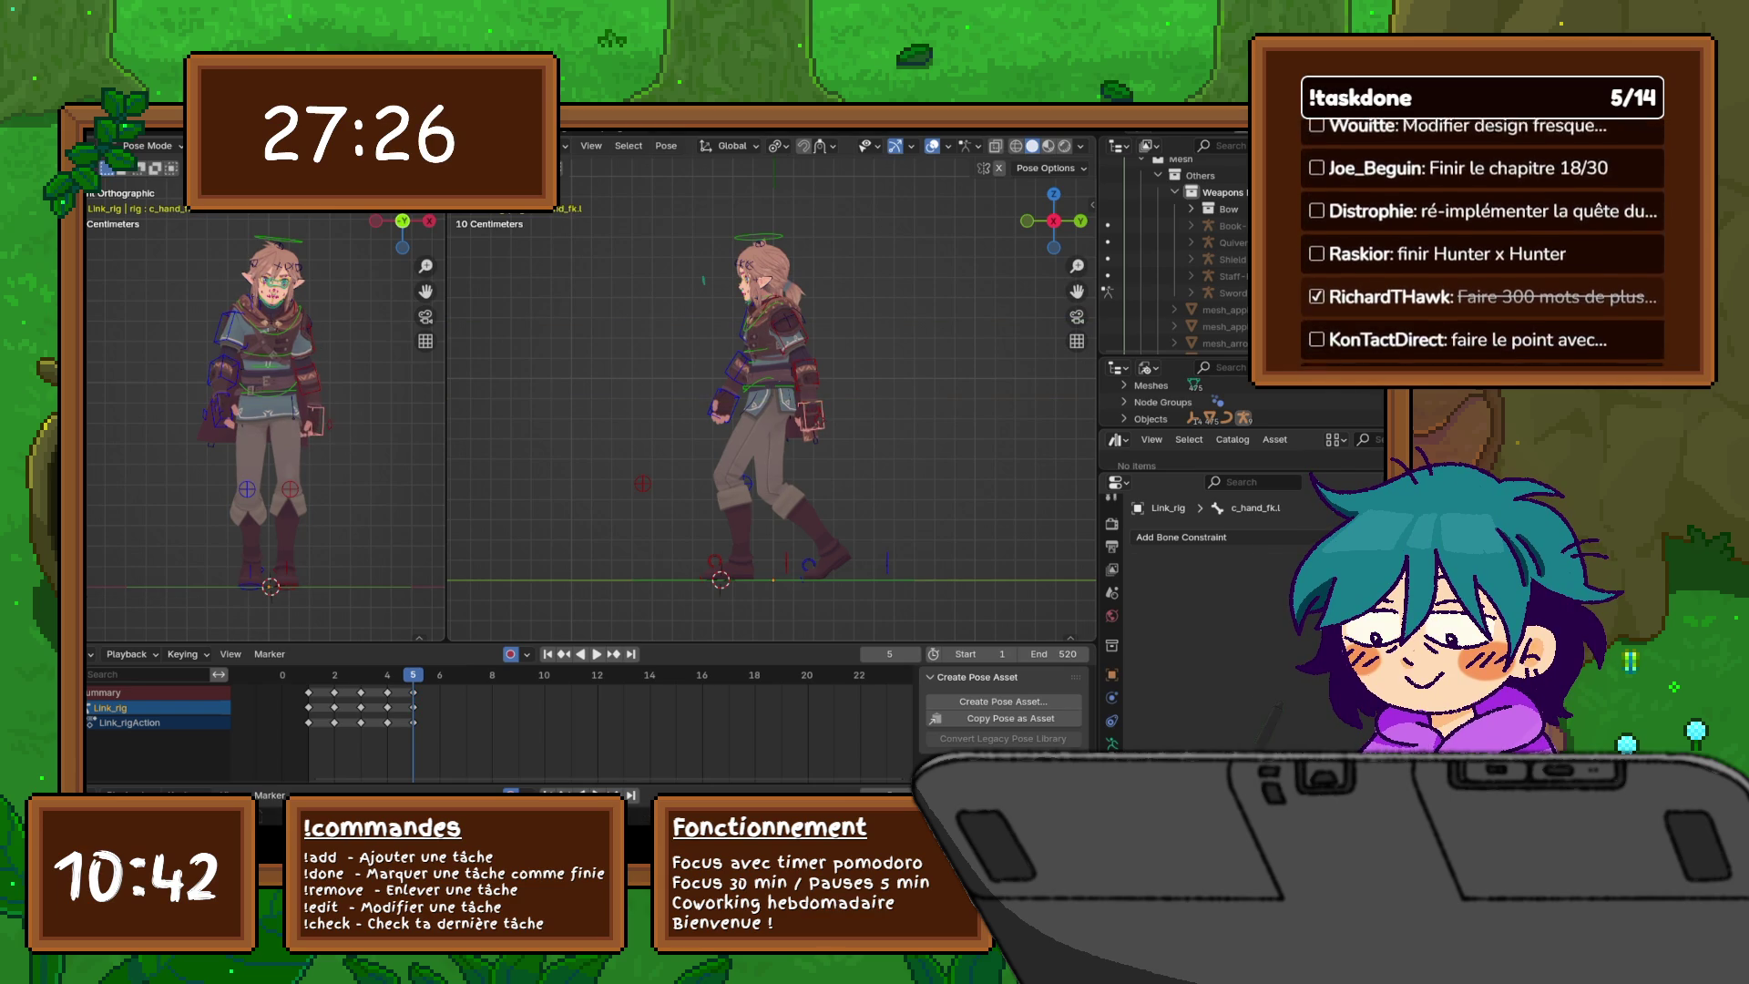
key("z")
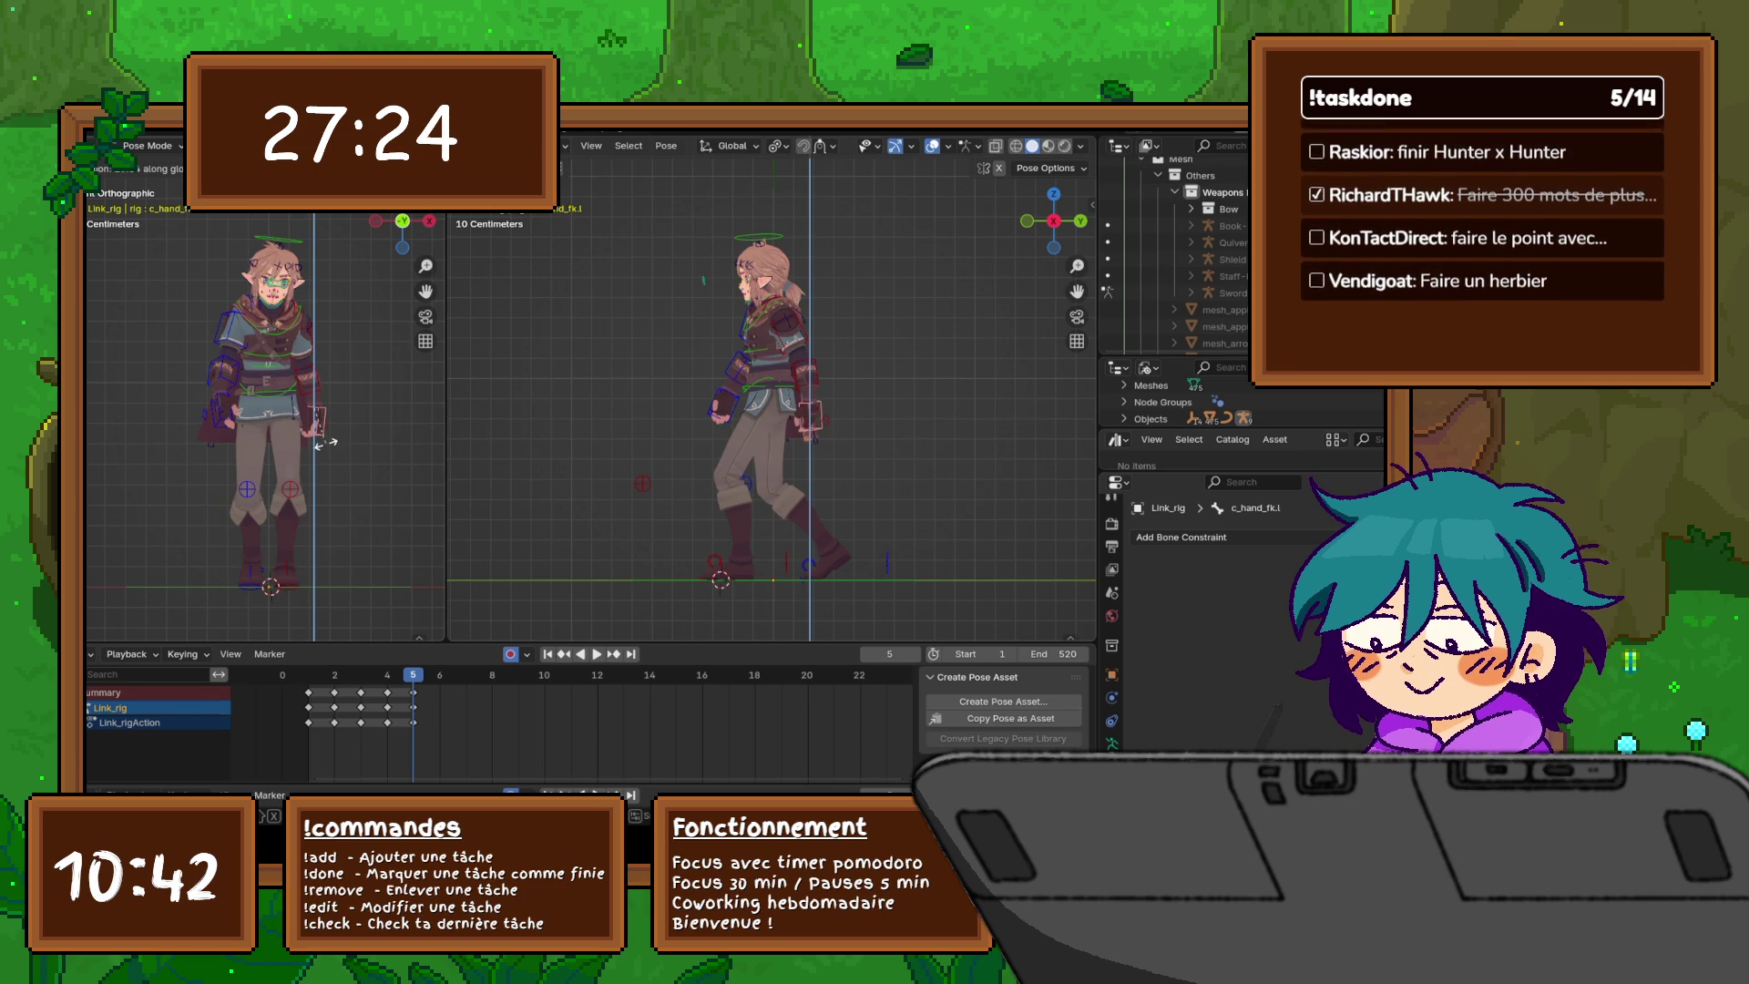
left_click(346, 443)
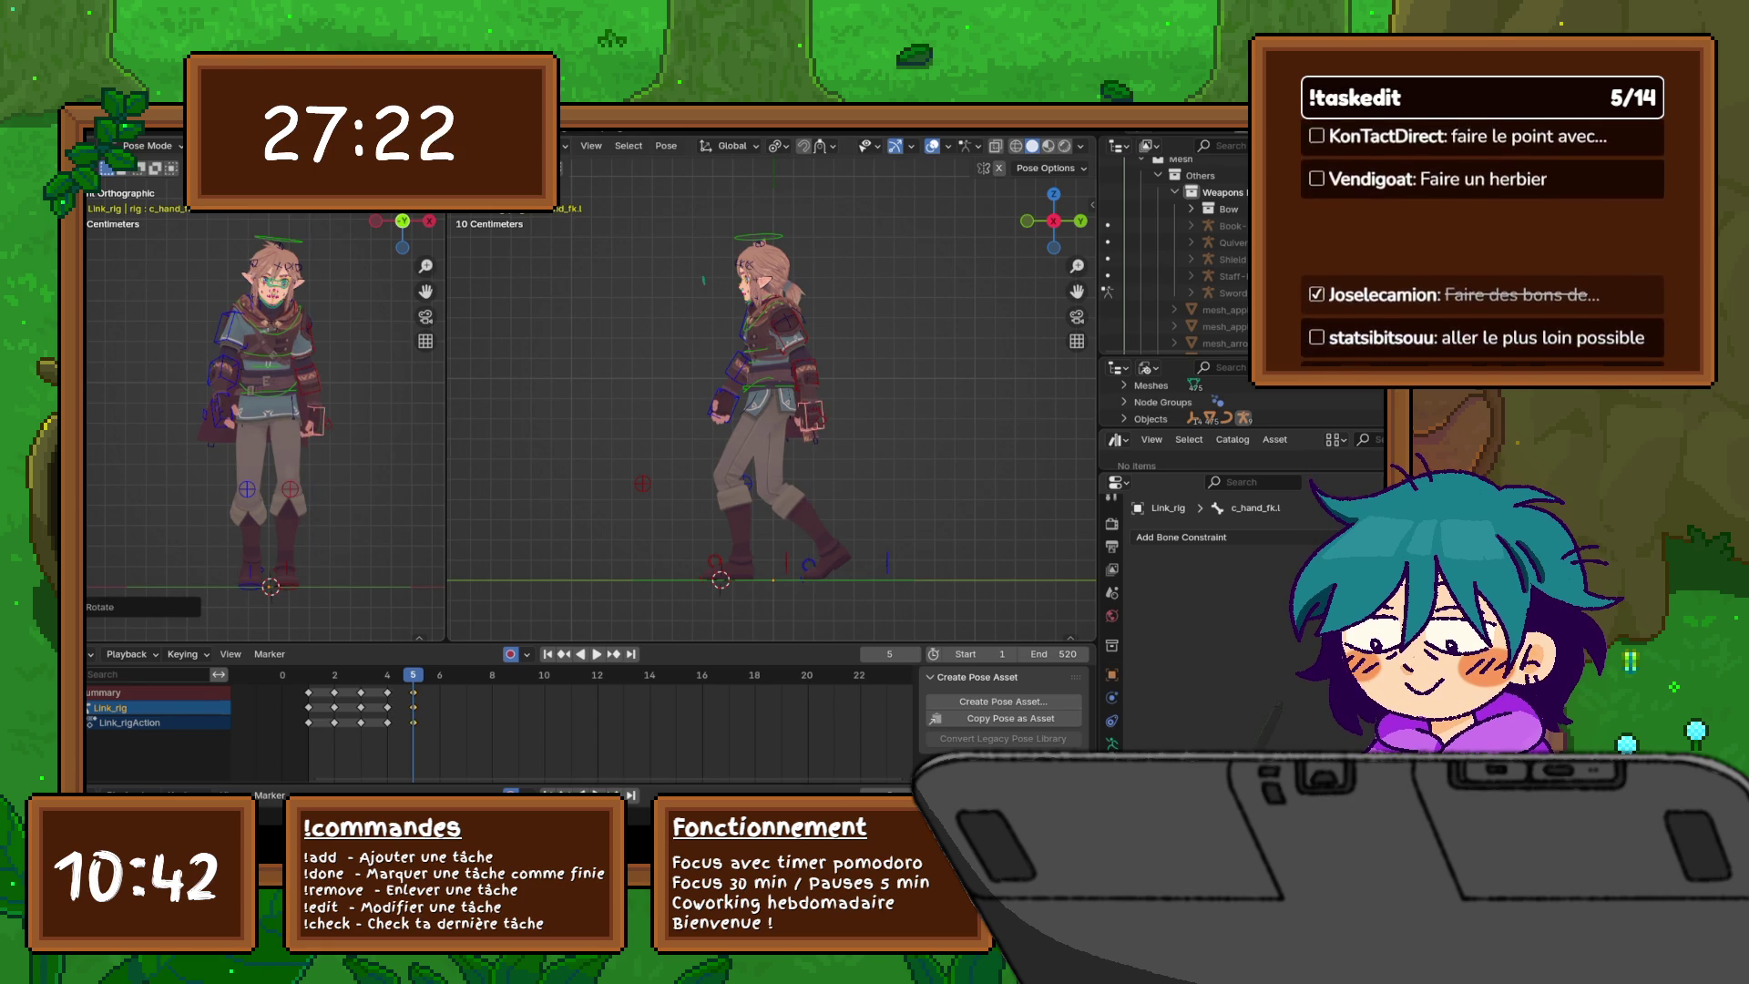
left_click(222, 410)
key("r")
key("z")
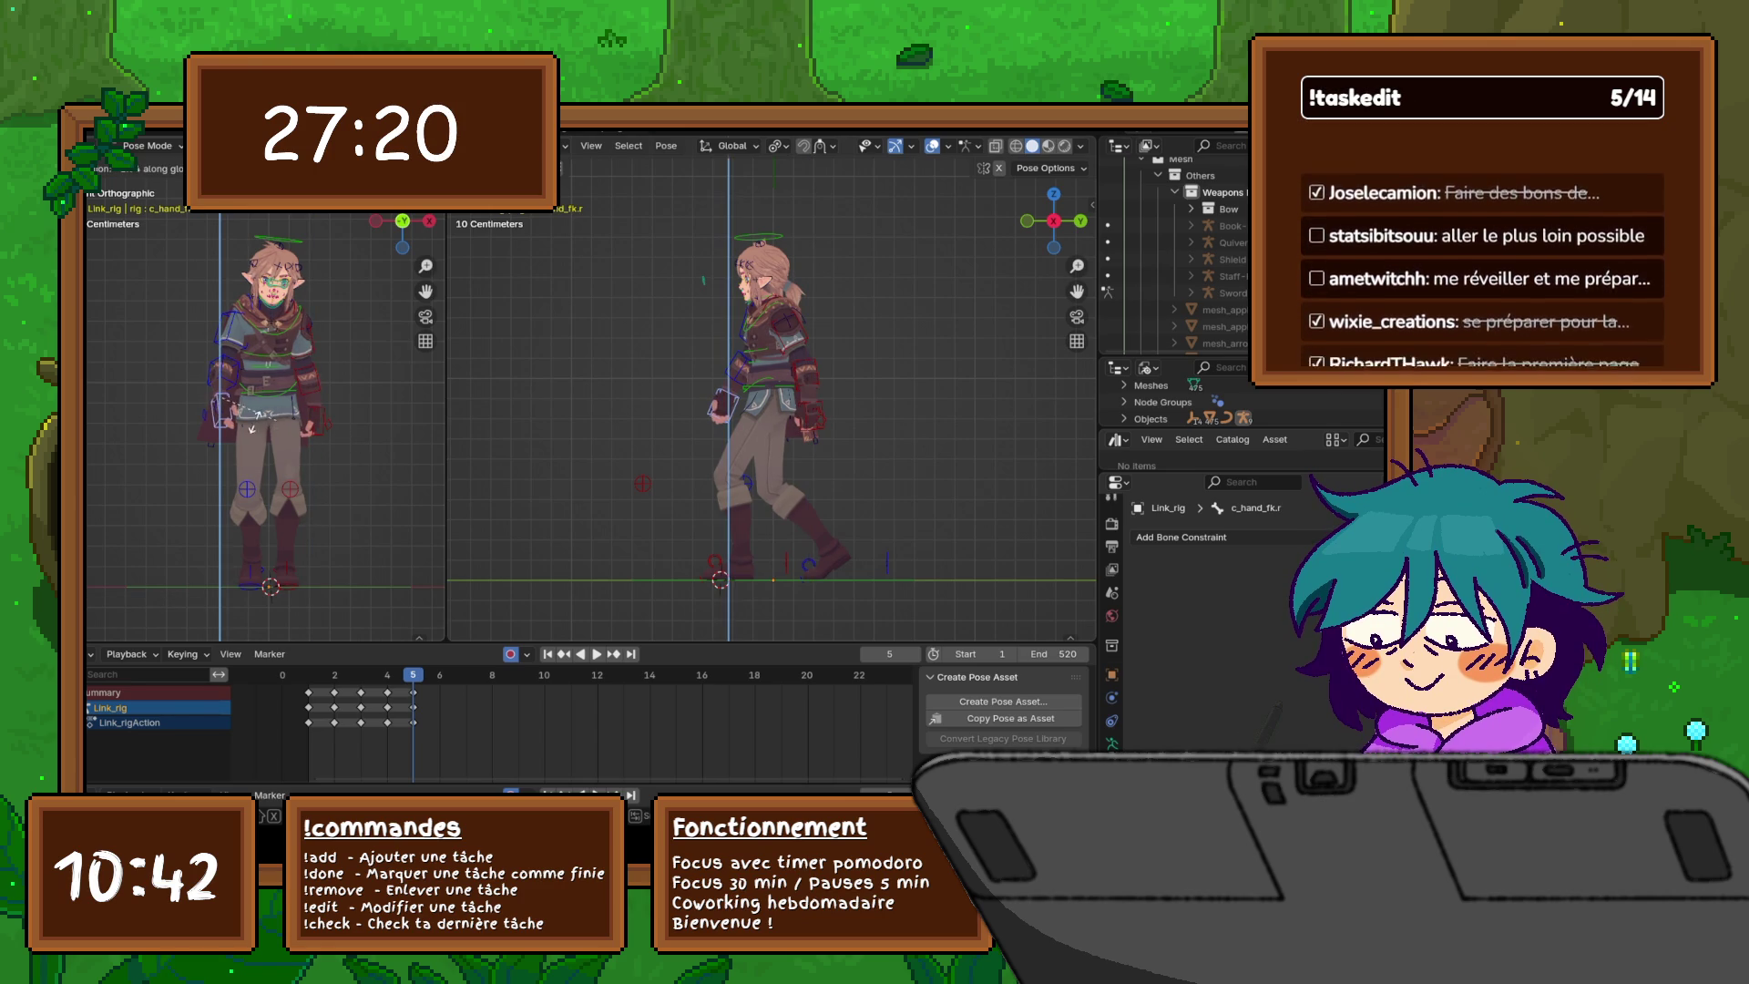
left_click(270, 416)
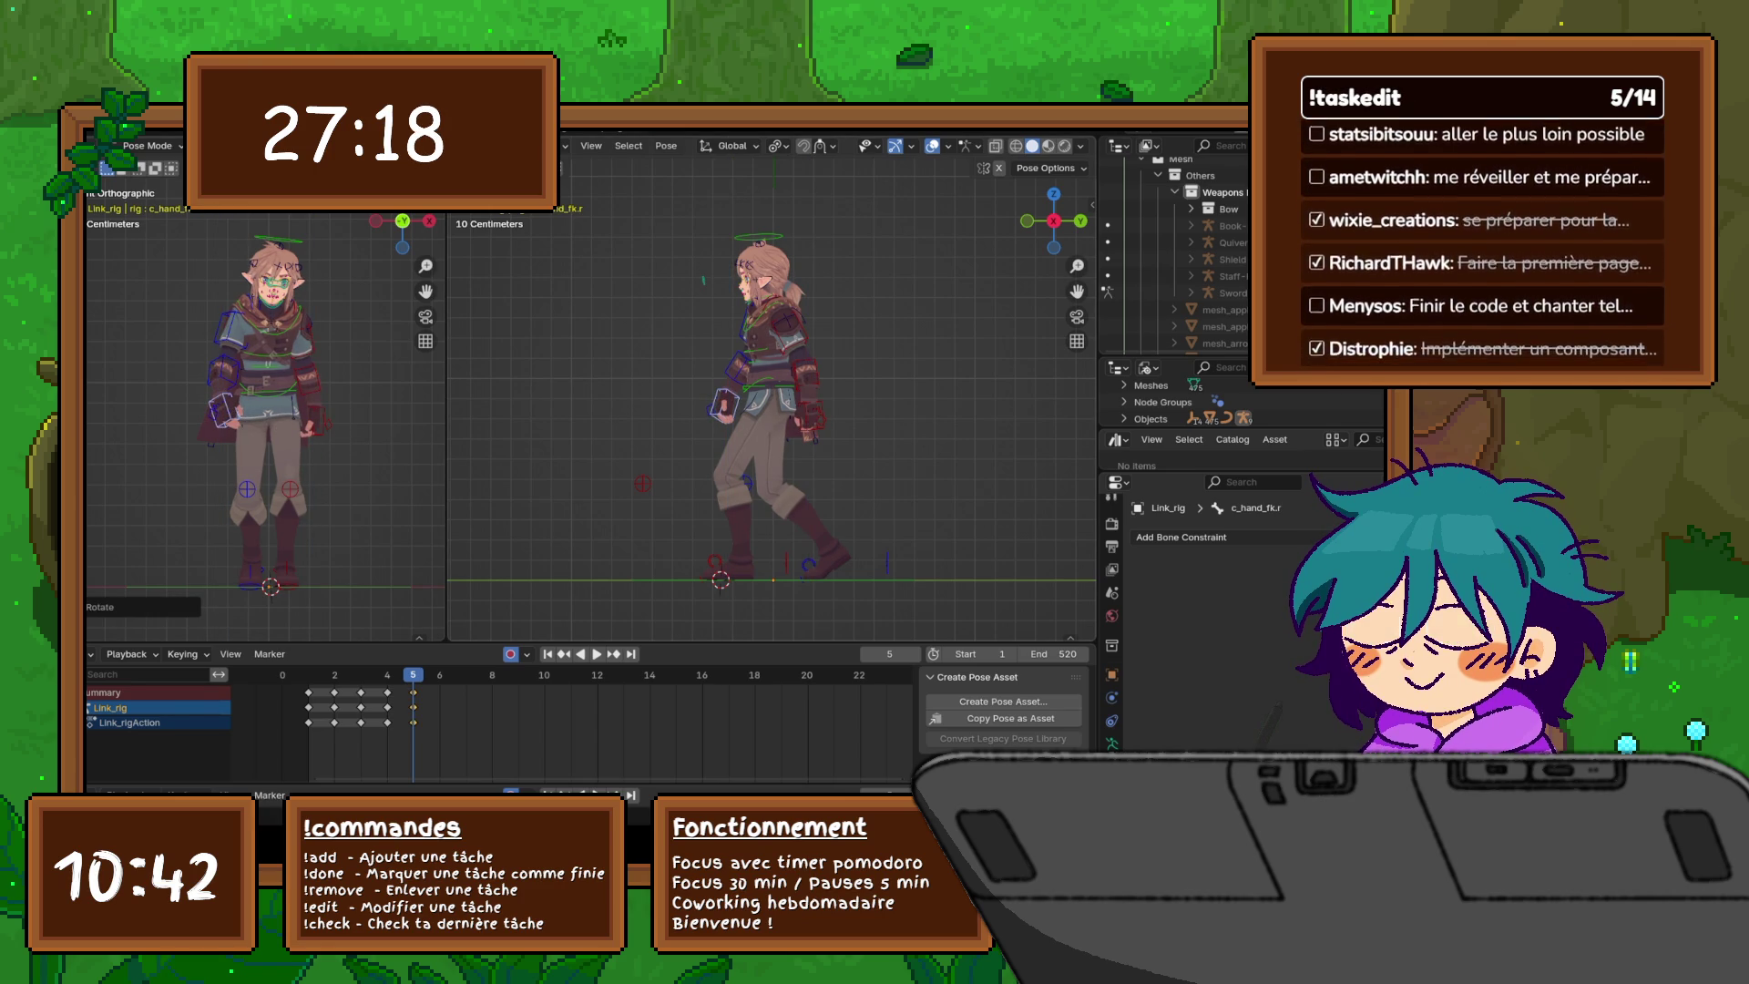
key("ctrl+z")
- Lift the root master c_root_master.x slightly, select all bones, and save the file
key("g")
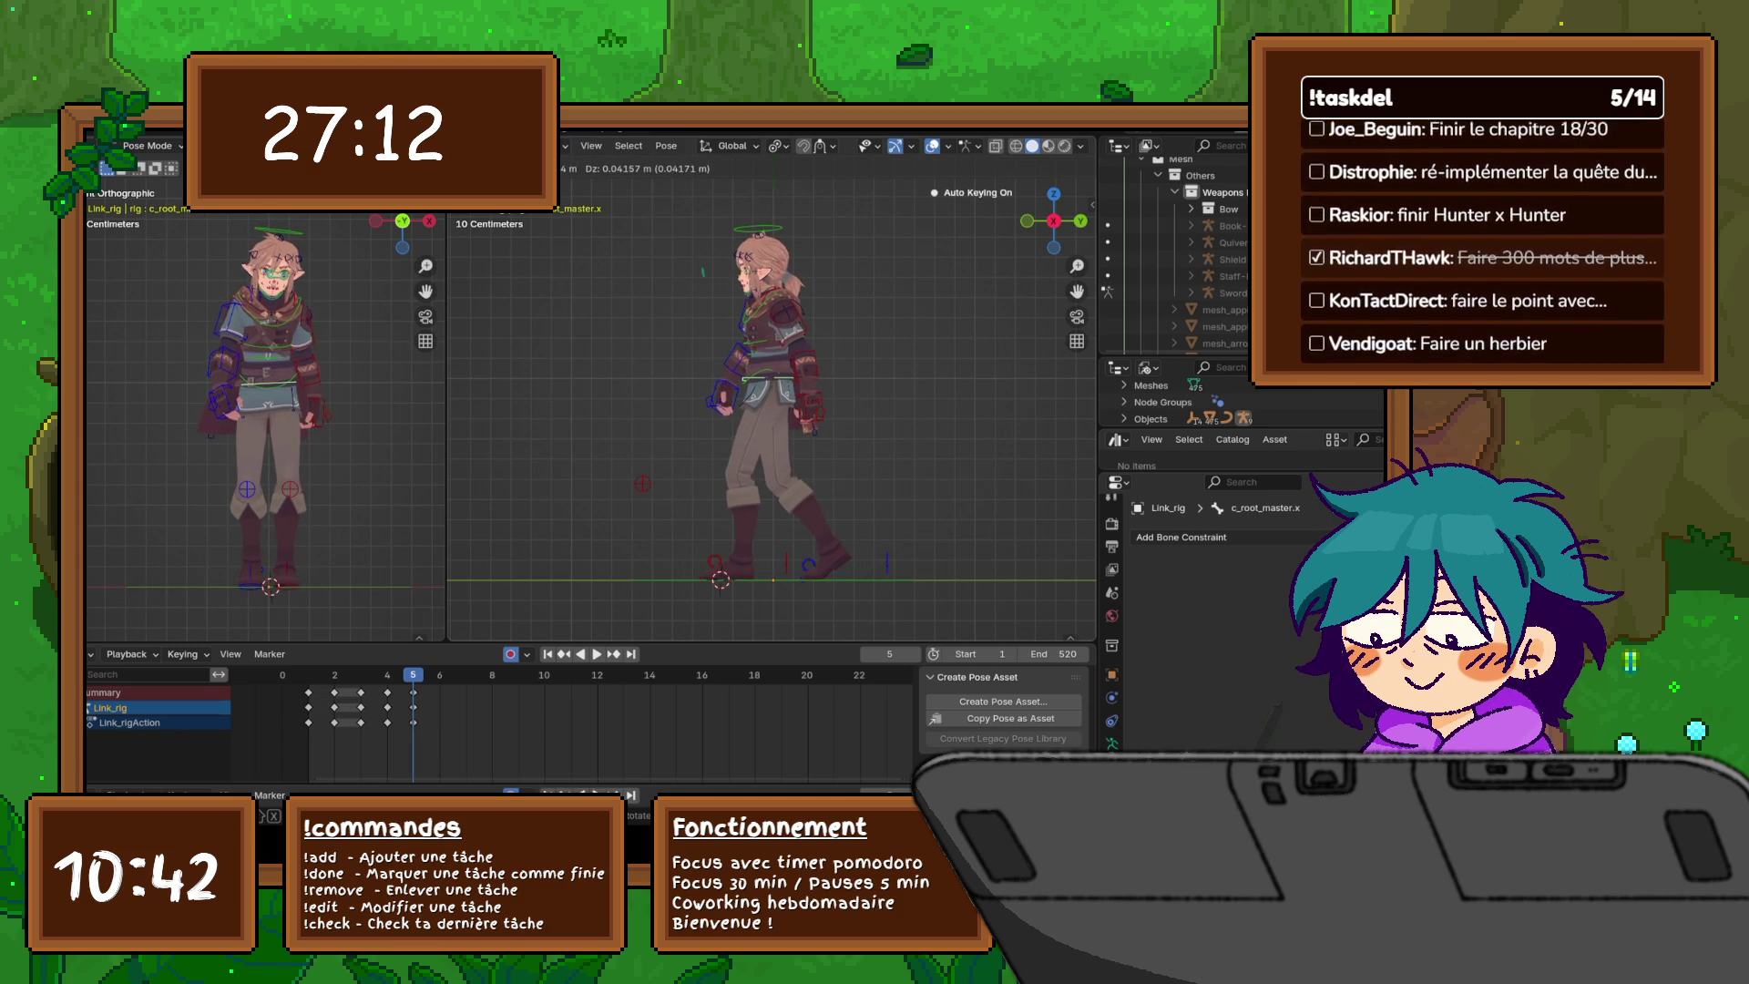
key("Return")
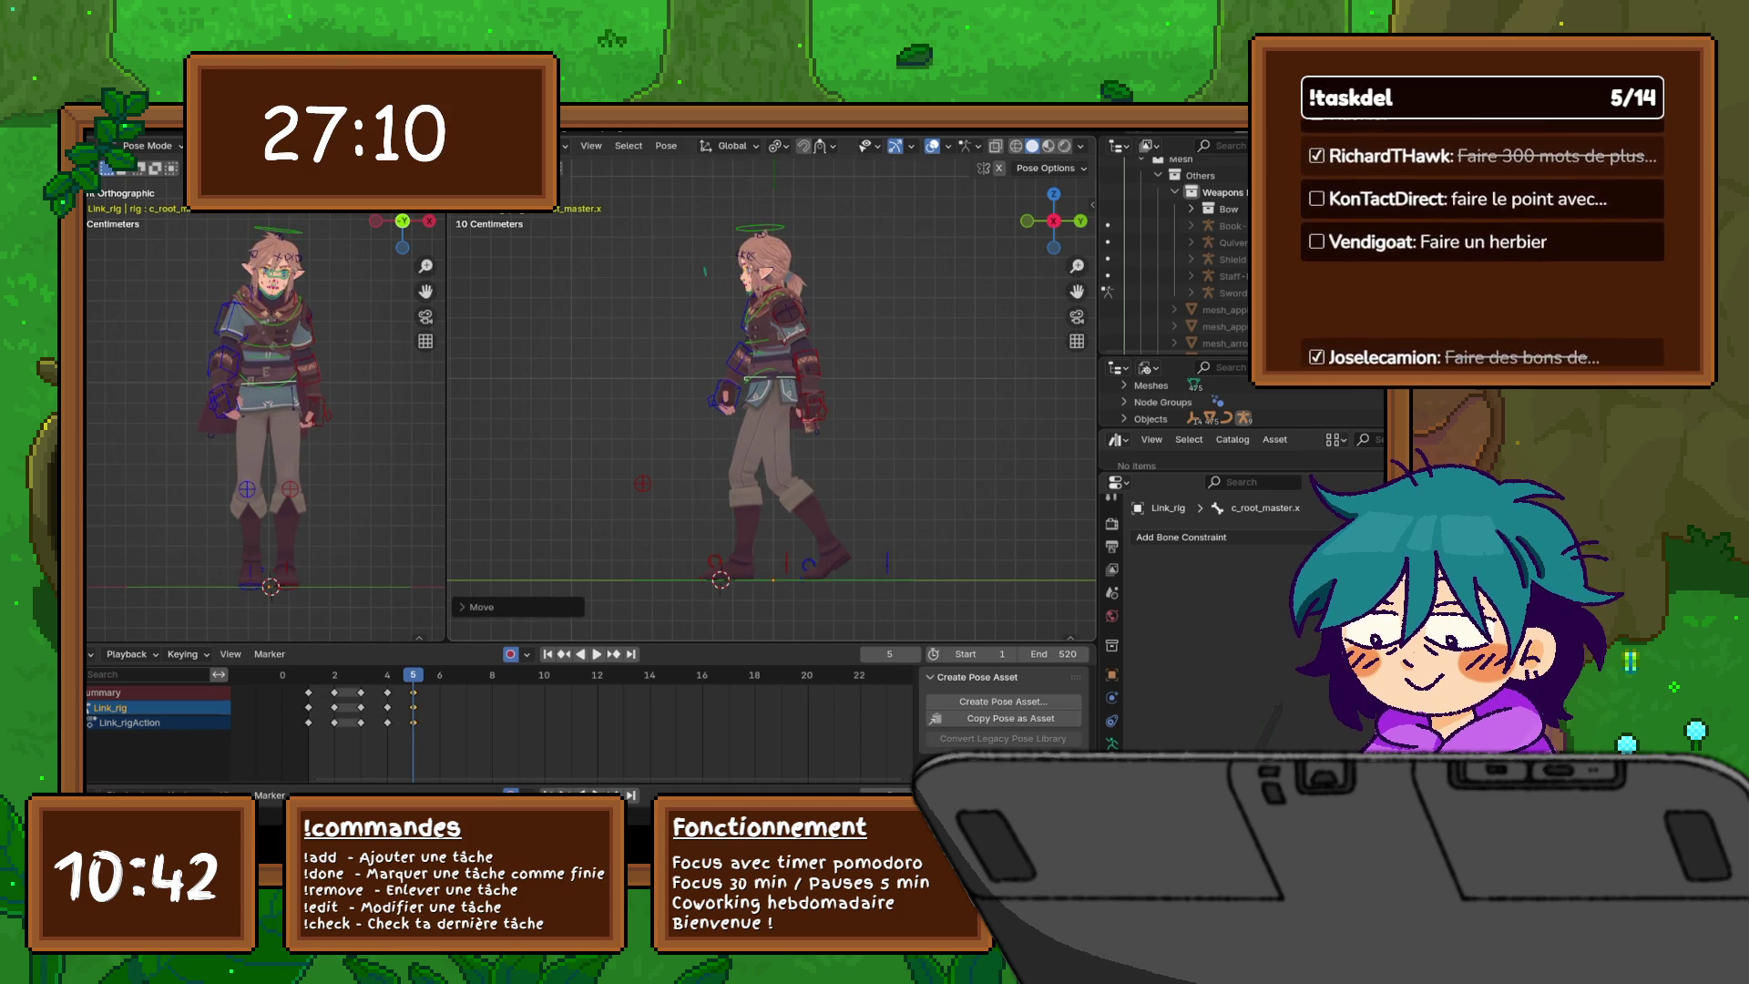
key("a")
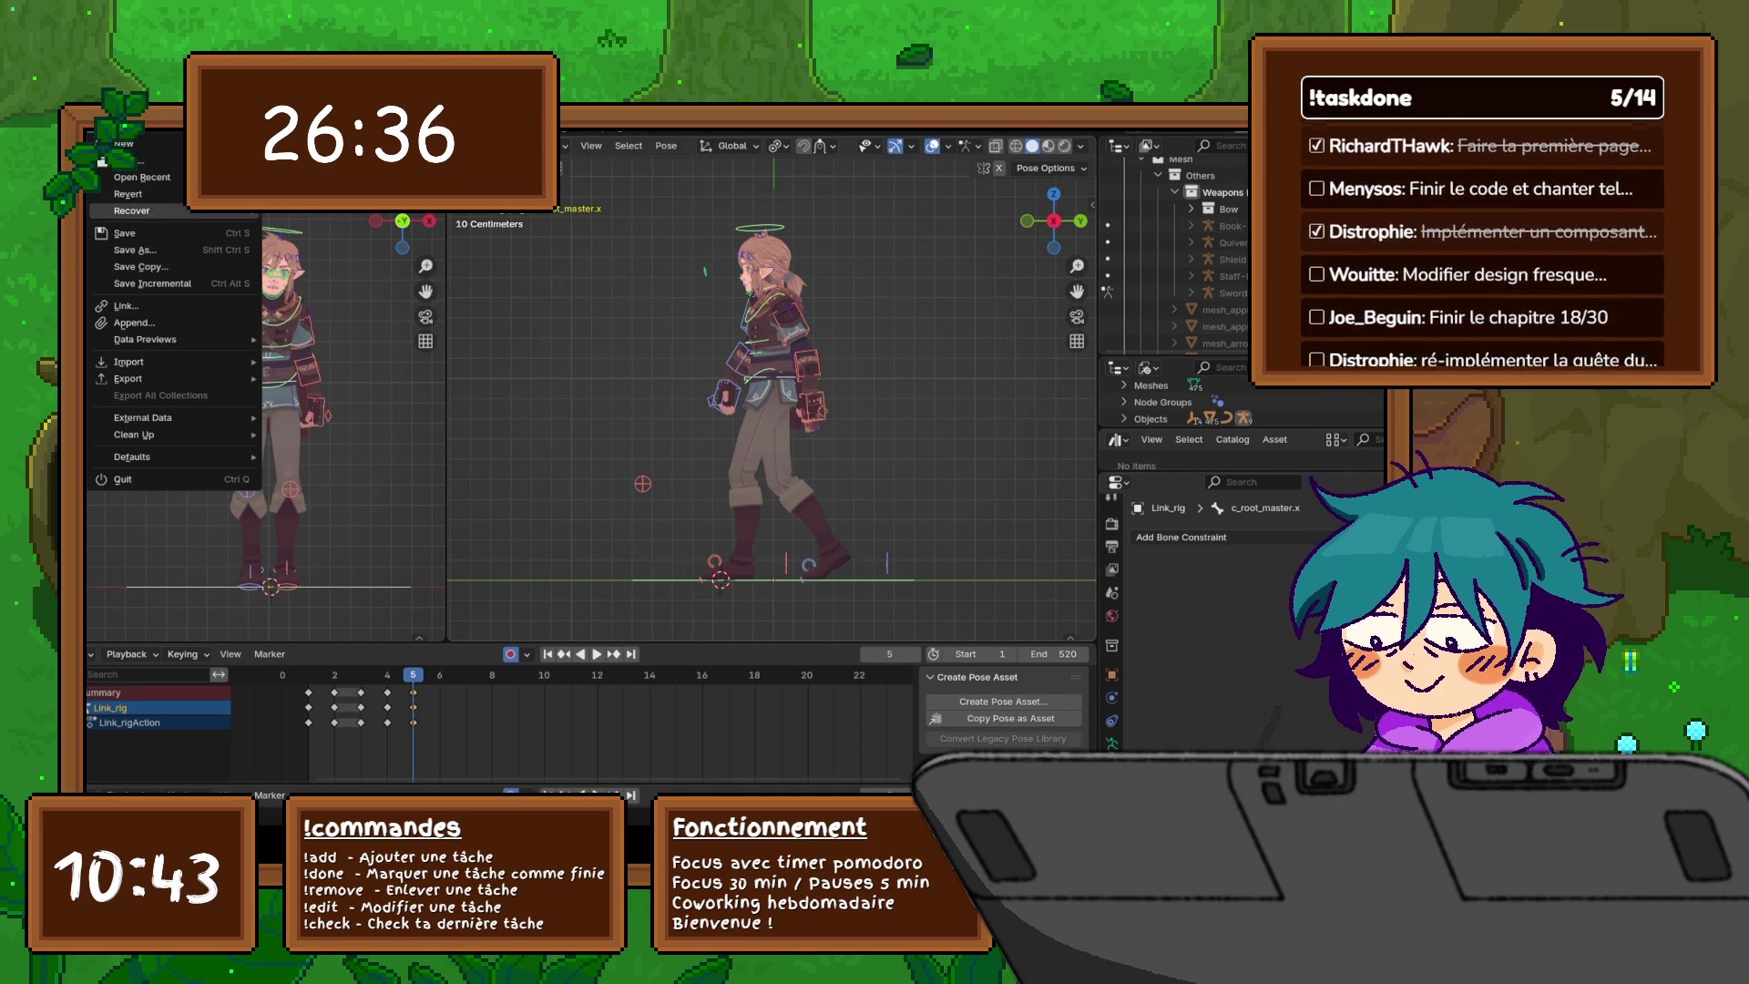
left_click(125, 233)
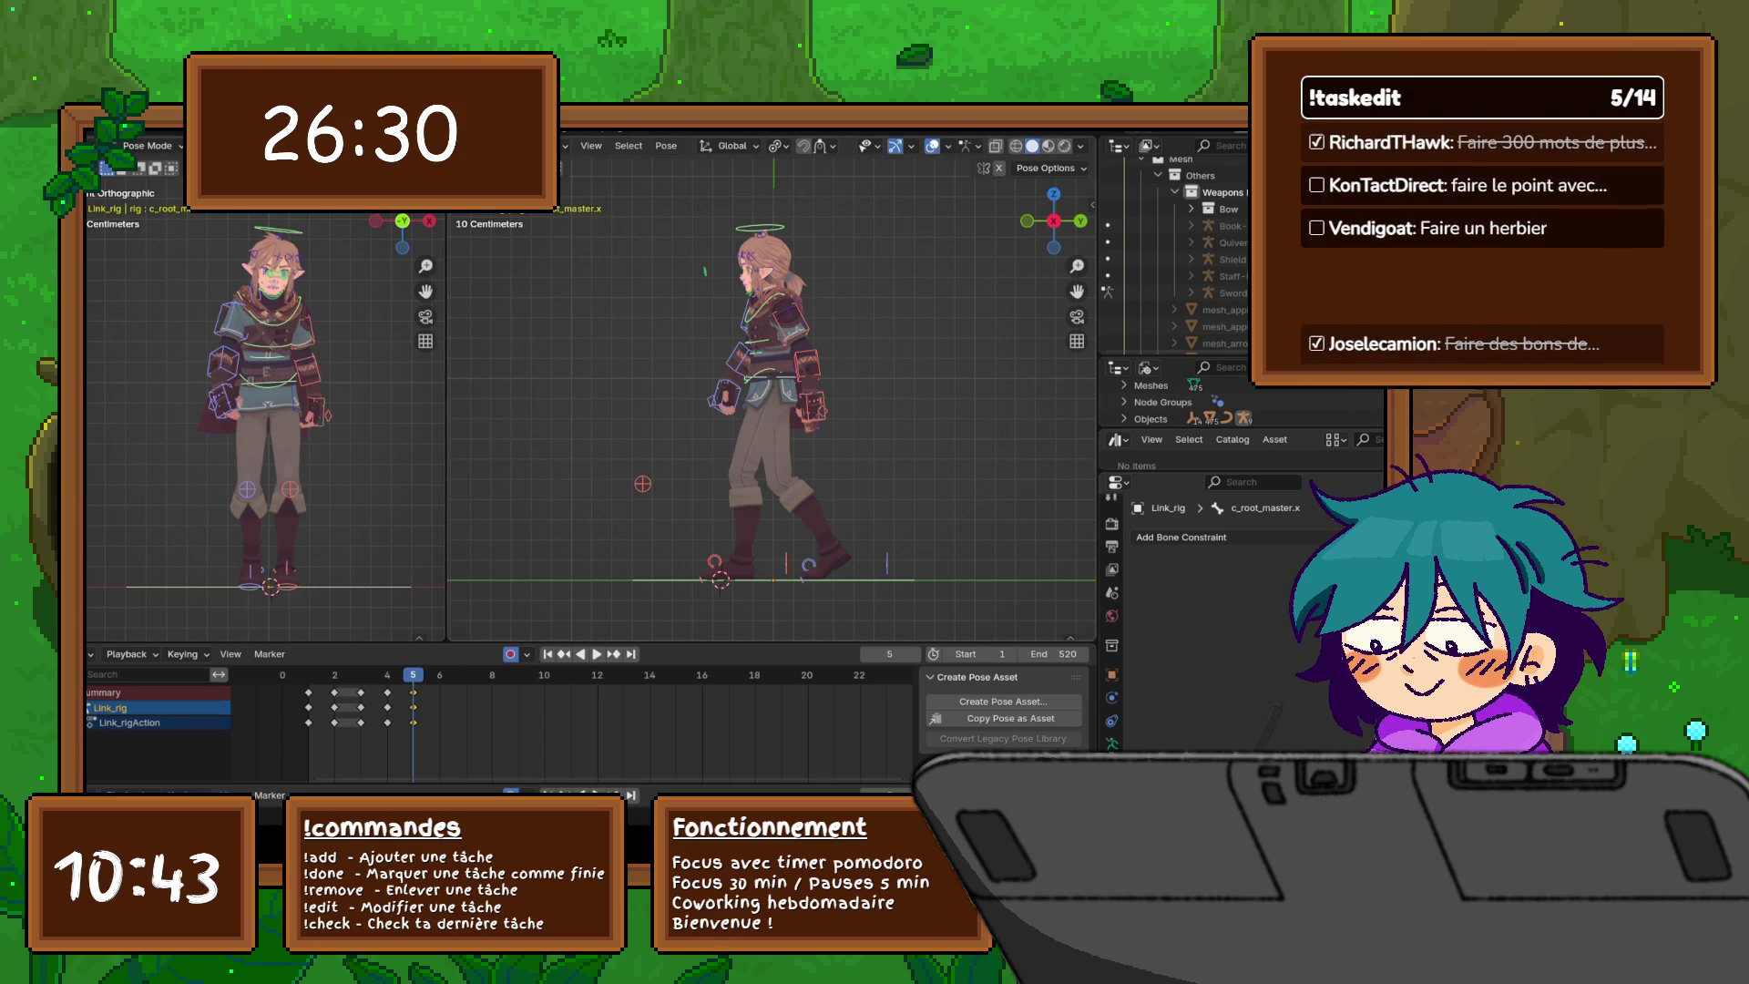
- Frame the right foot and reposition the right toe control
middle_click_drag(774, 410, 693, 378)
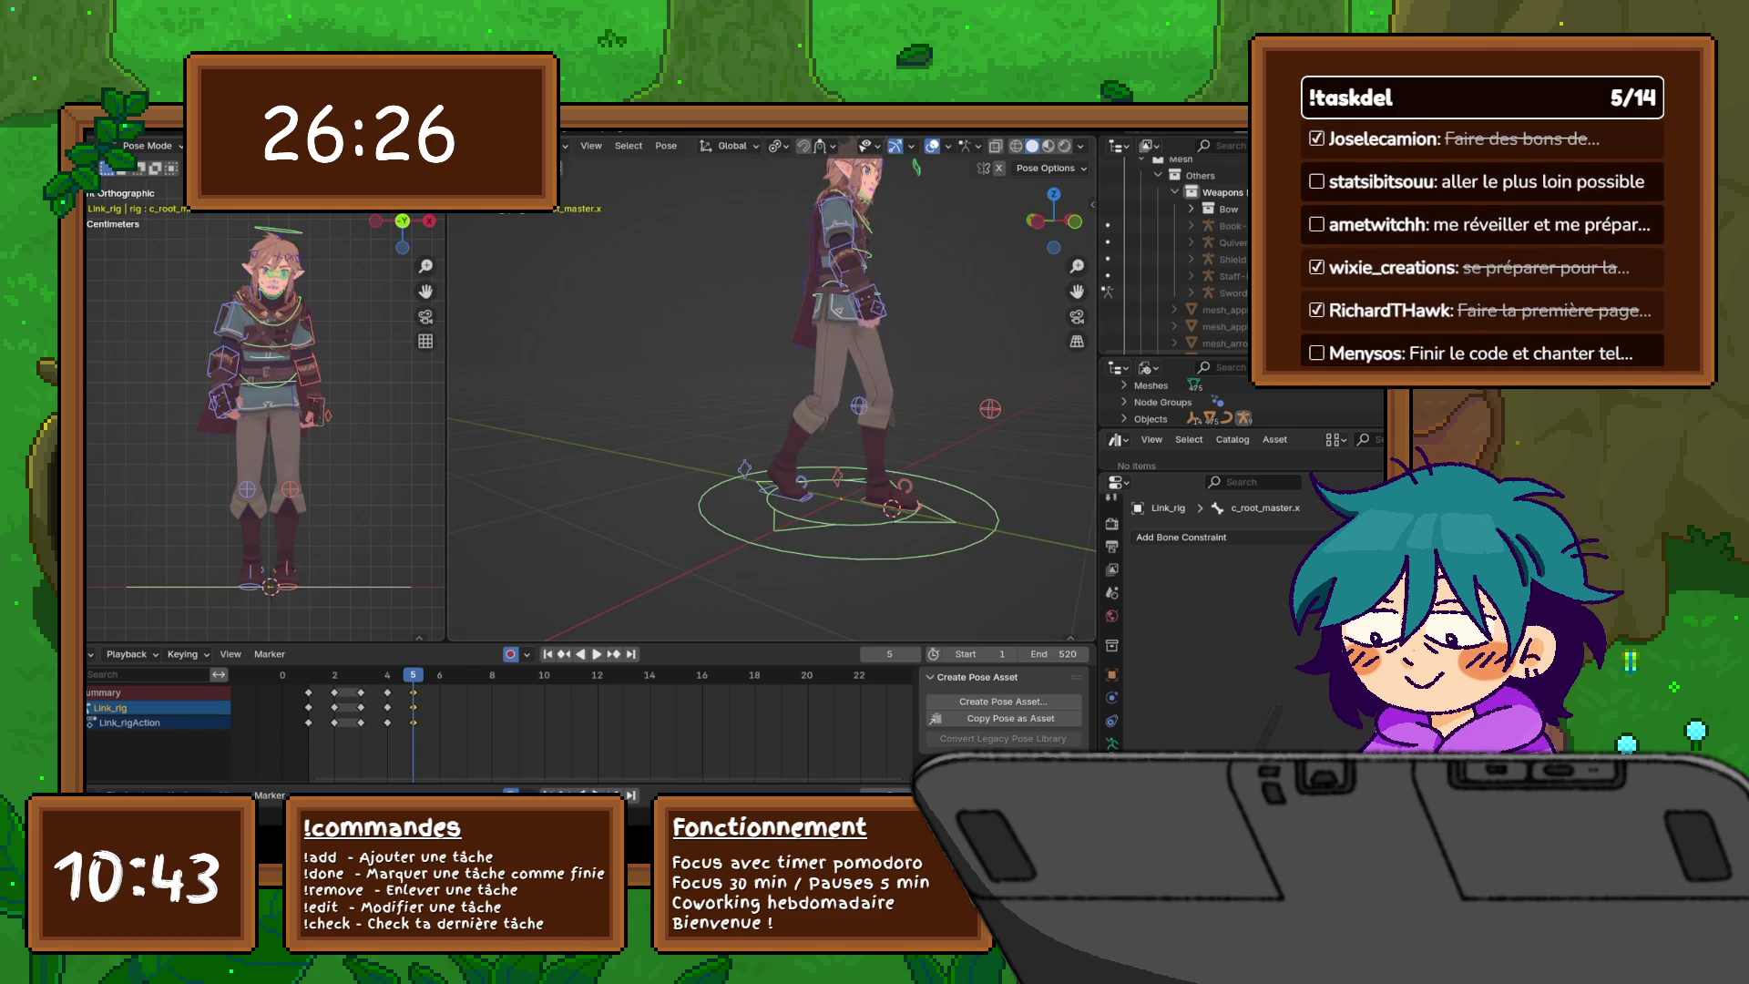
left_click(847, 538)
key("KP_Decimal")
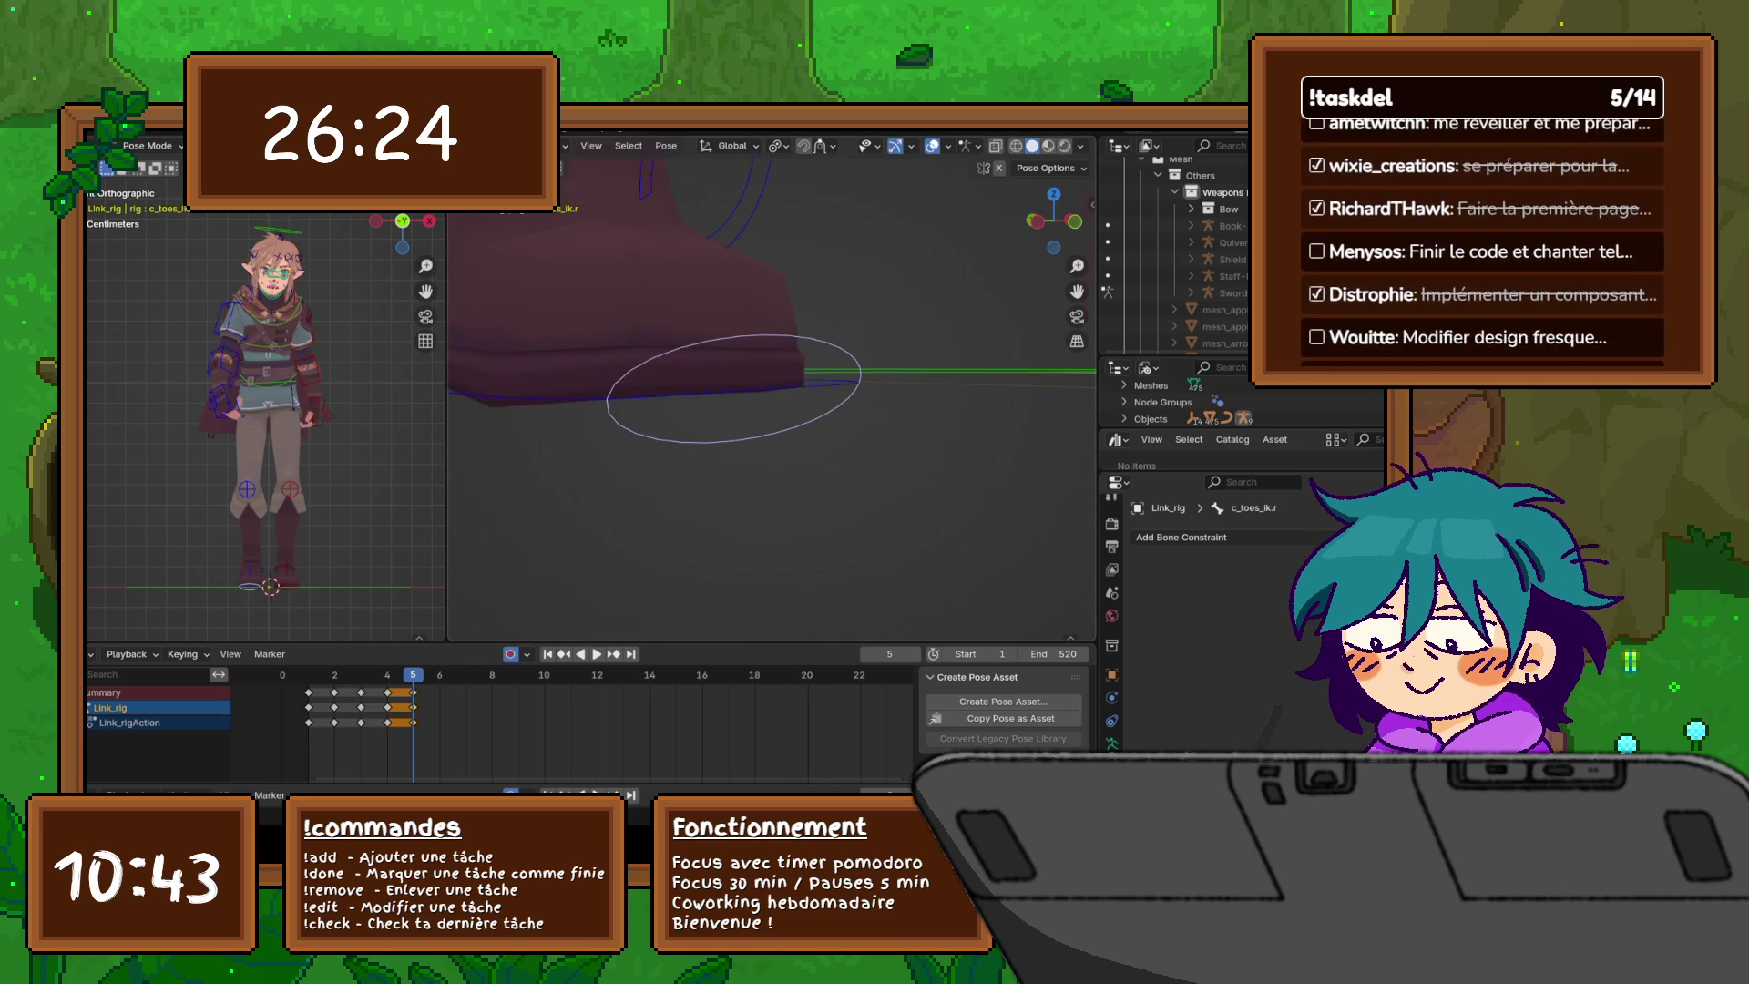
scroll(775, 391, "down", 5)
middle_click_drag(774, 392, 820, 392)
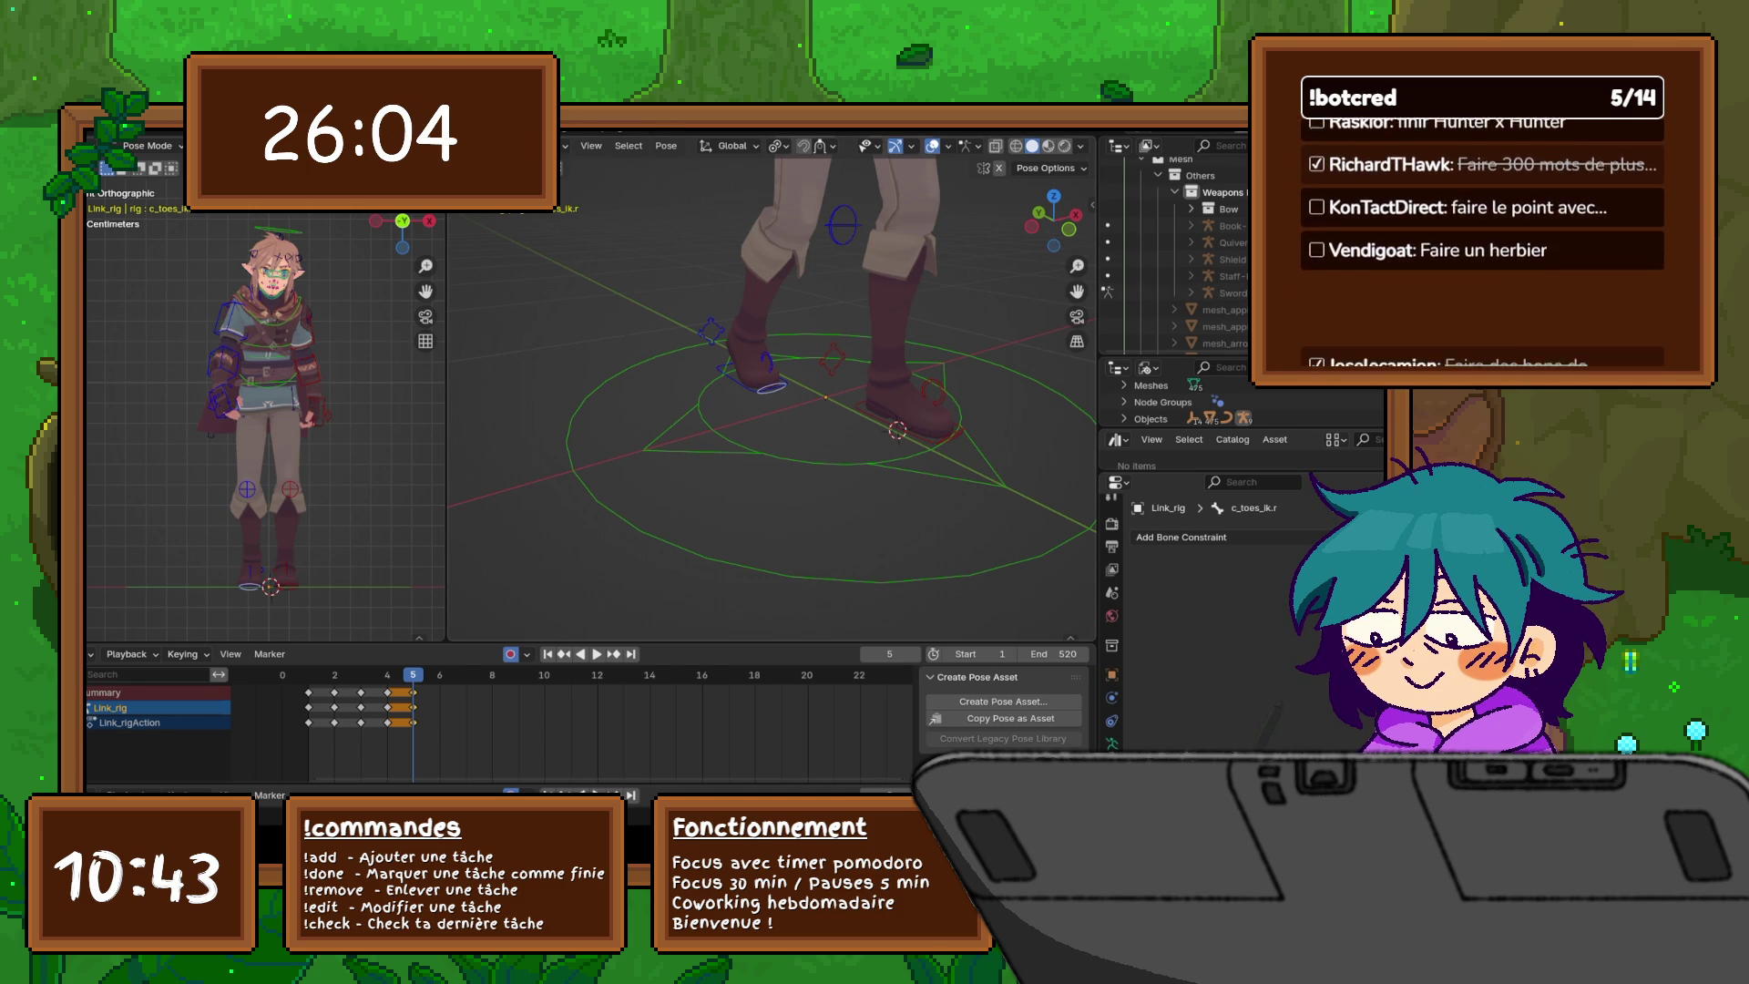
scroll(775, 391, "down", 4)
mouse_move(774, 392)
middle_mouse_down()
mouse_move(715, 392)
mouse_move(690, 492)
middle_mouse_up()
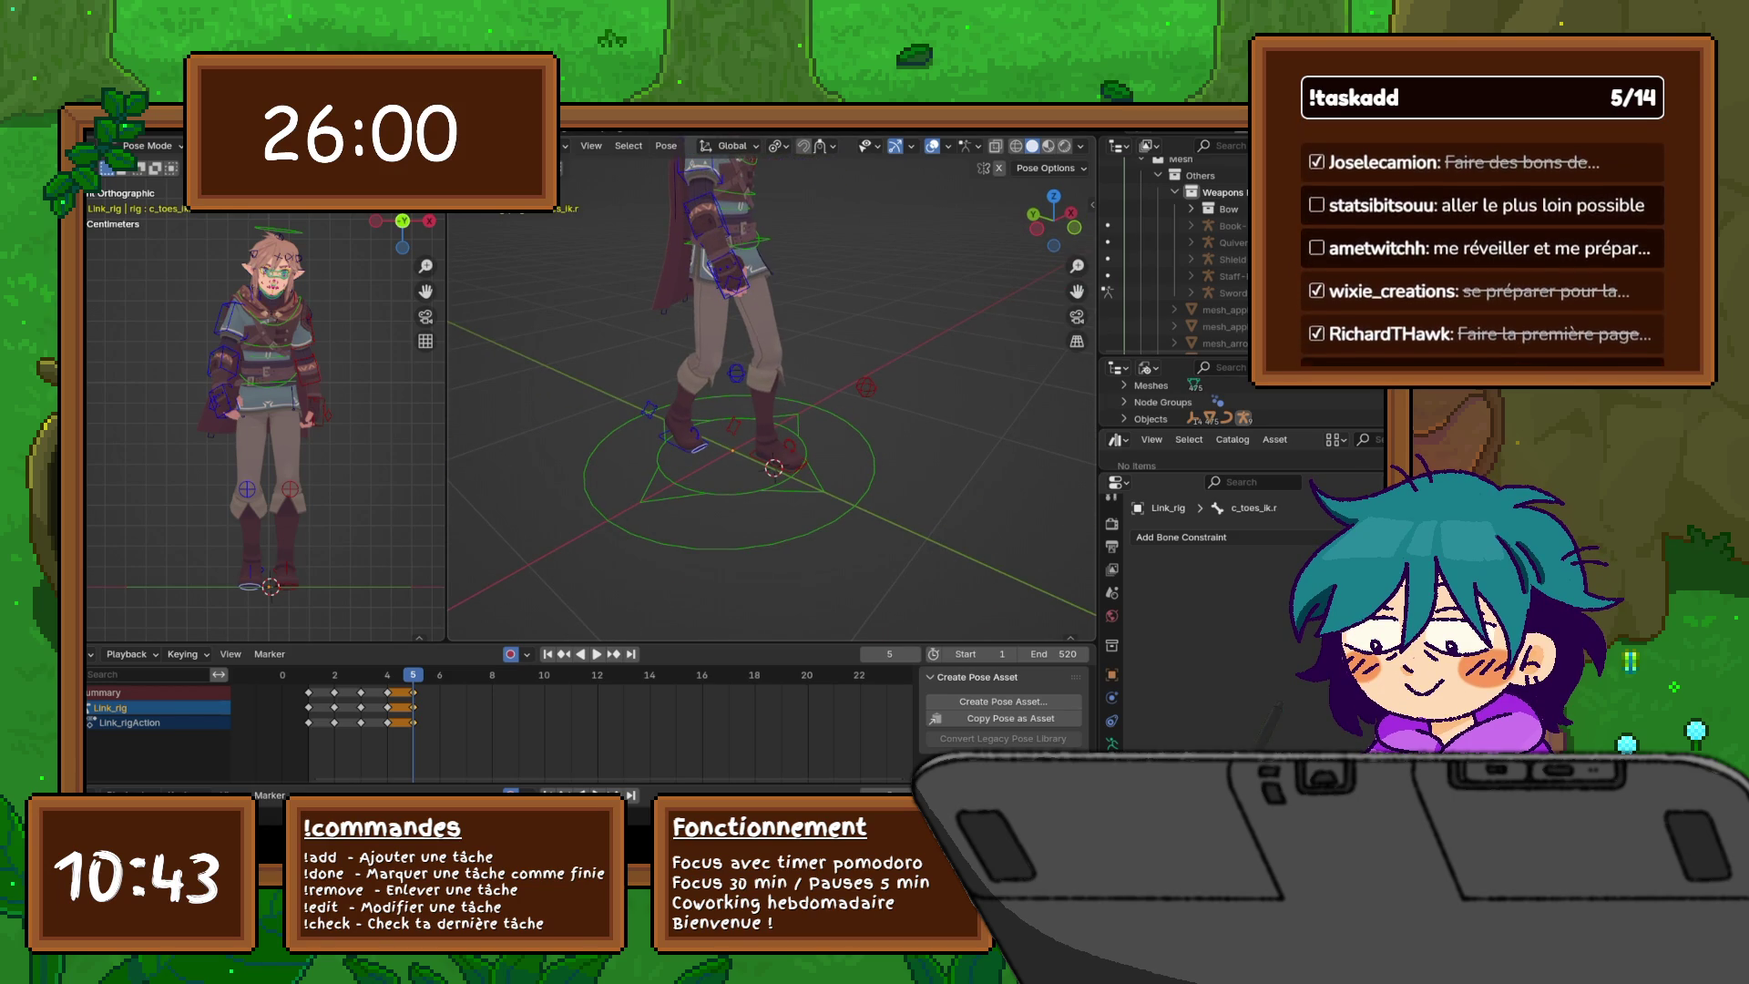
key("g")
left_click(692, 492)
scroll(693, 492, "up", 2)
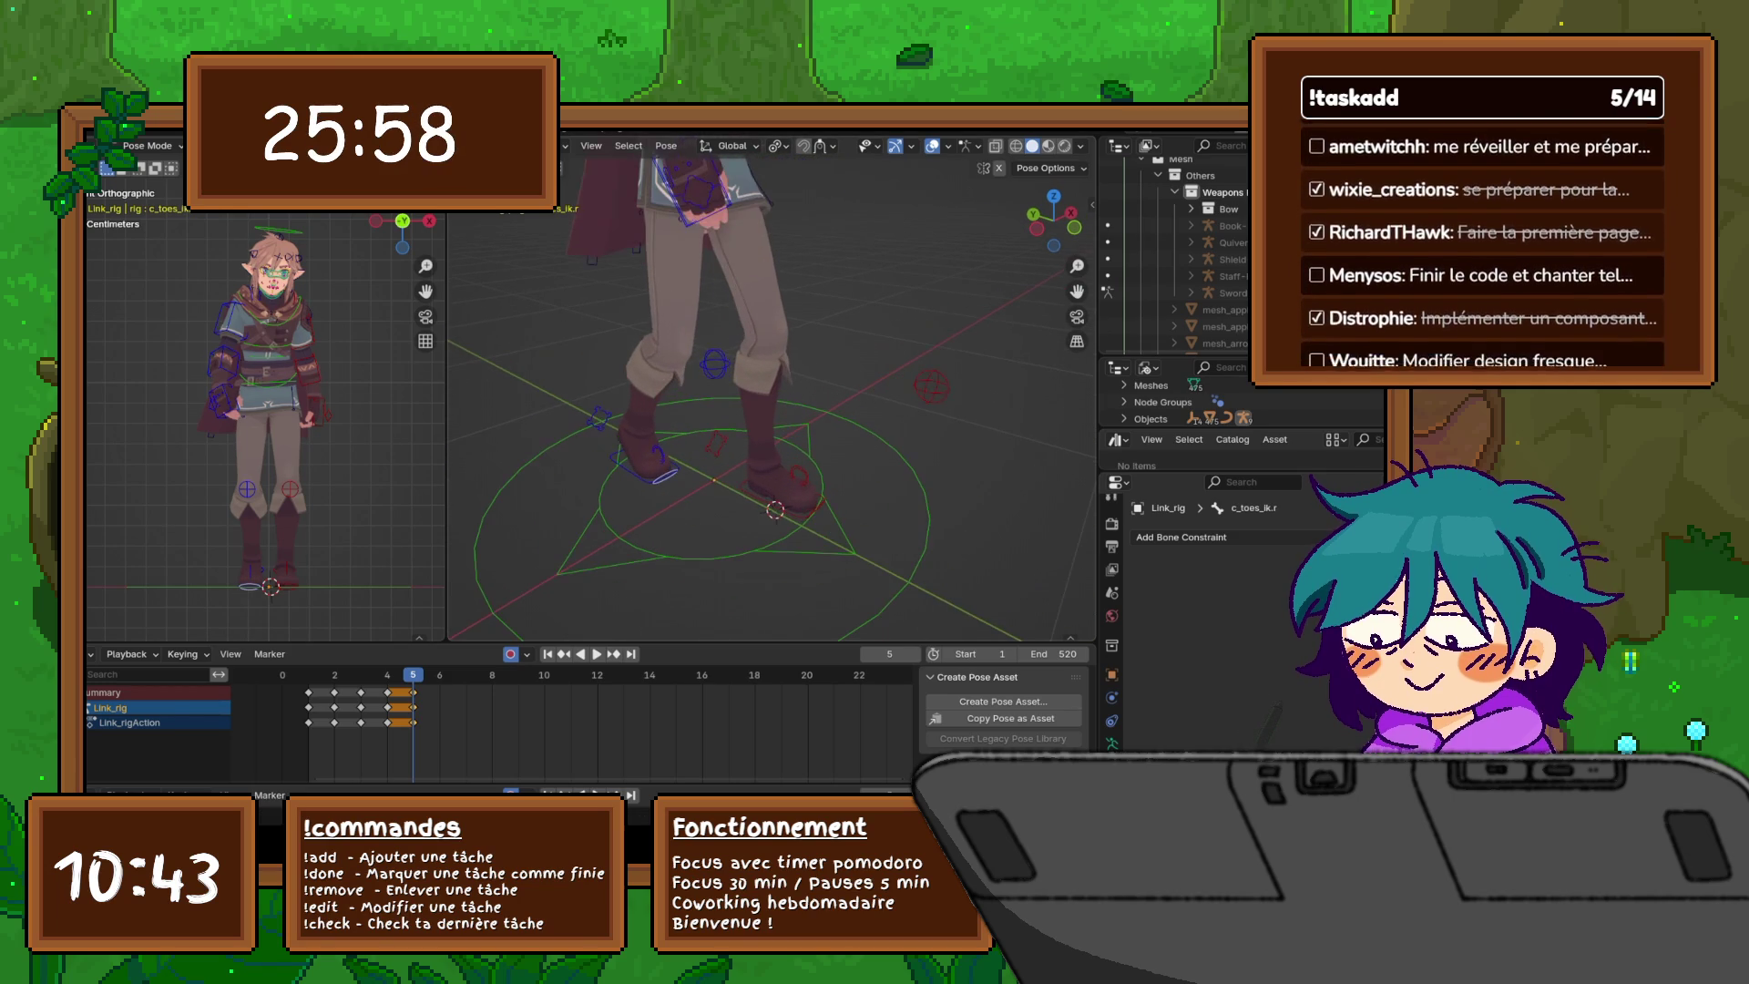
- Tilt the right foot c_foot_01.r around global X, then rotate and move c_foot_roll_cursor.r
left_click(658, 453)
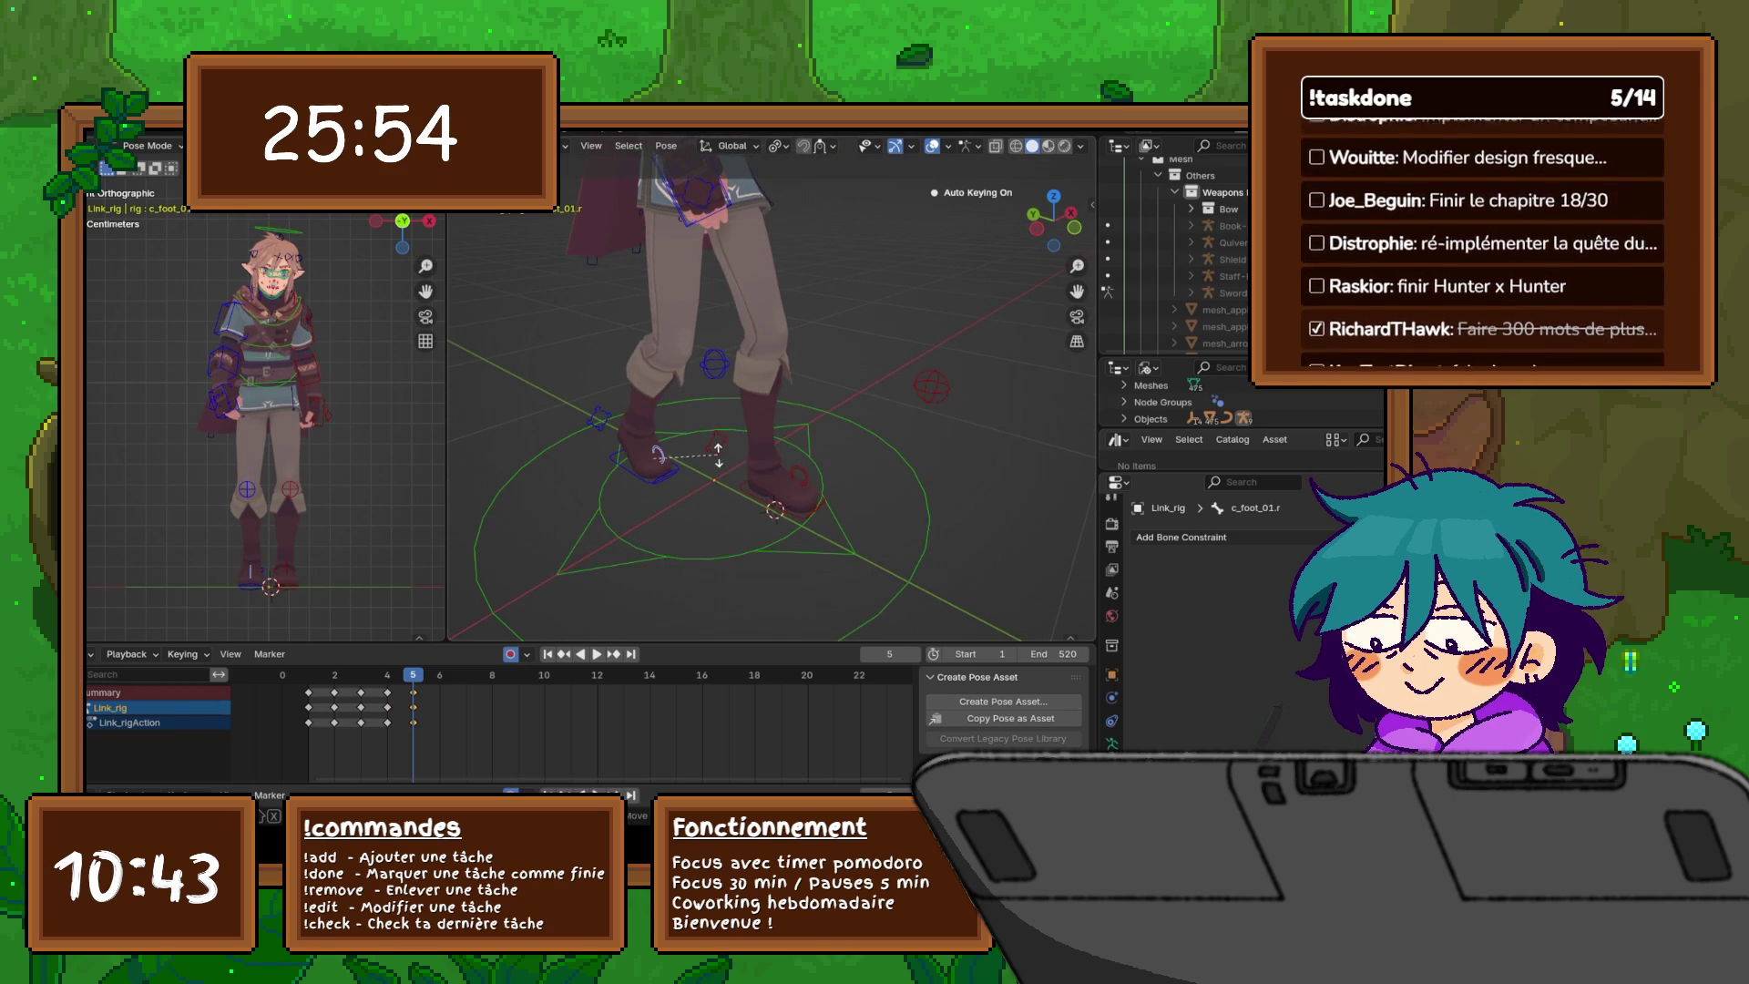
key("r")
key("Escape")
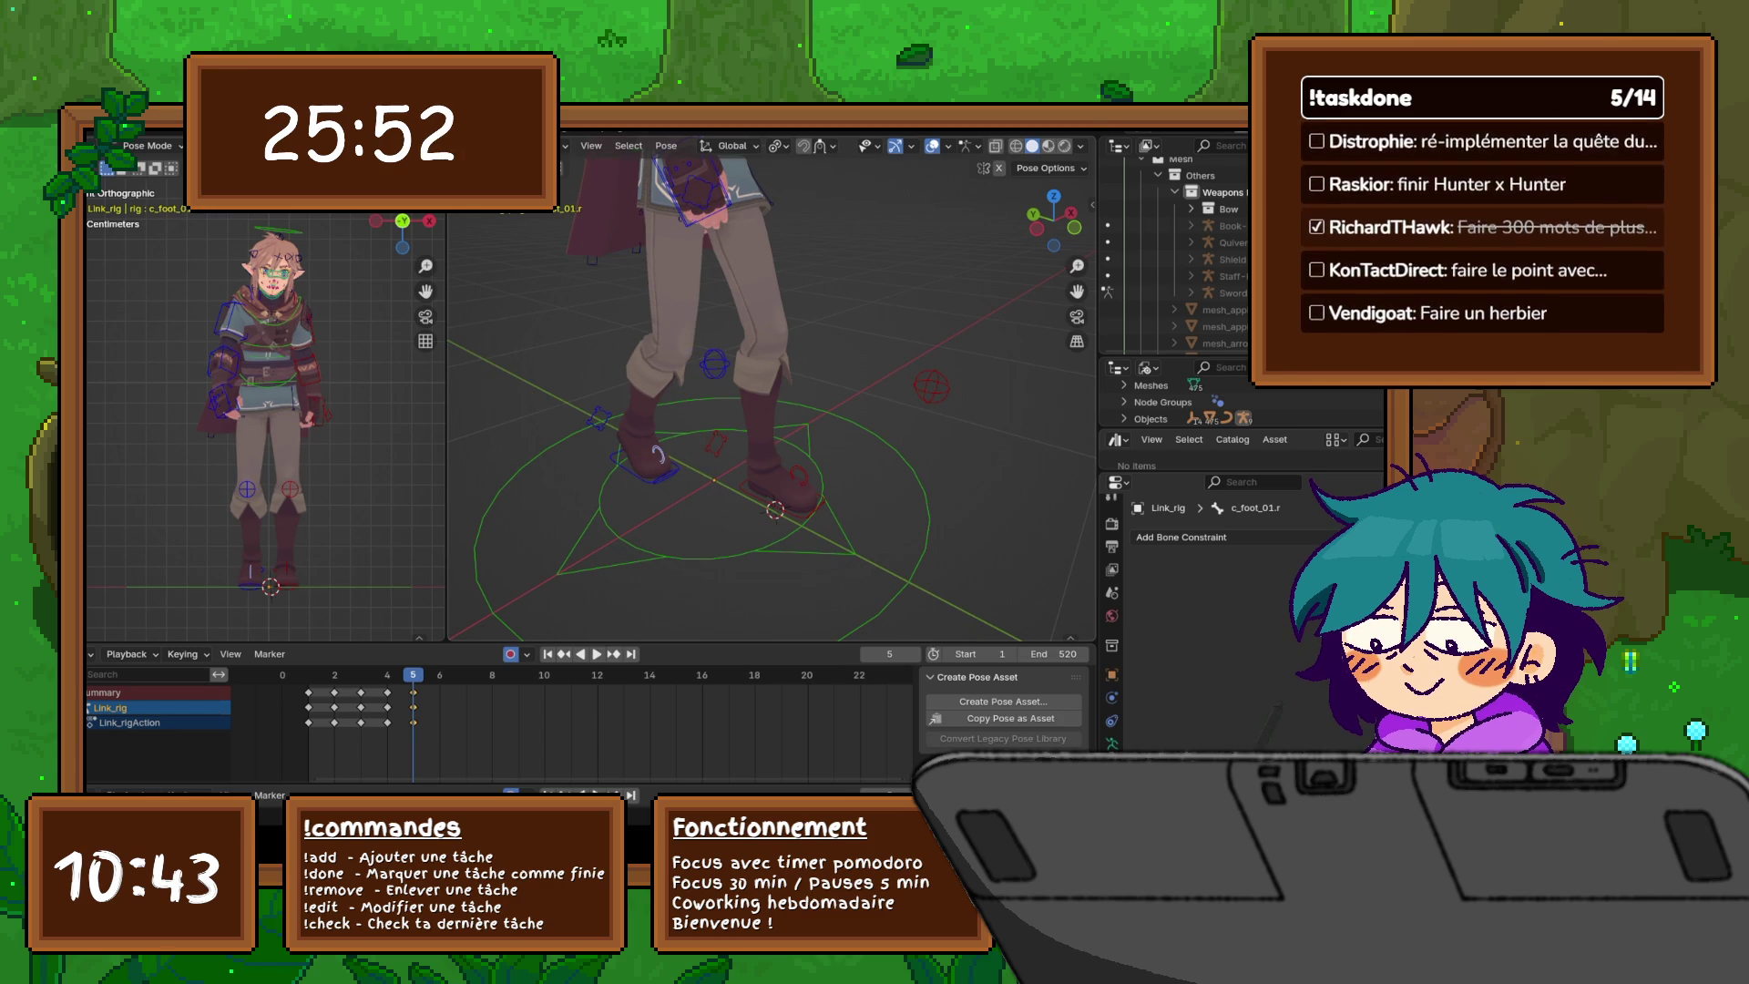
key("r")
key("x")
left_click(658, 454)
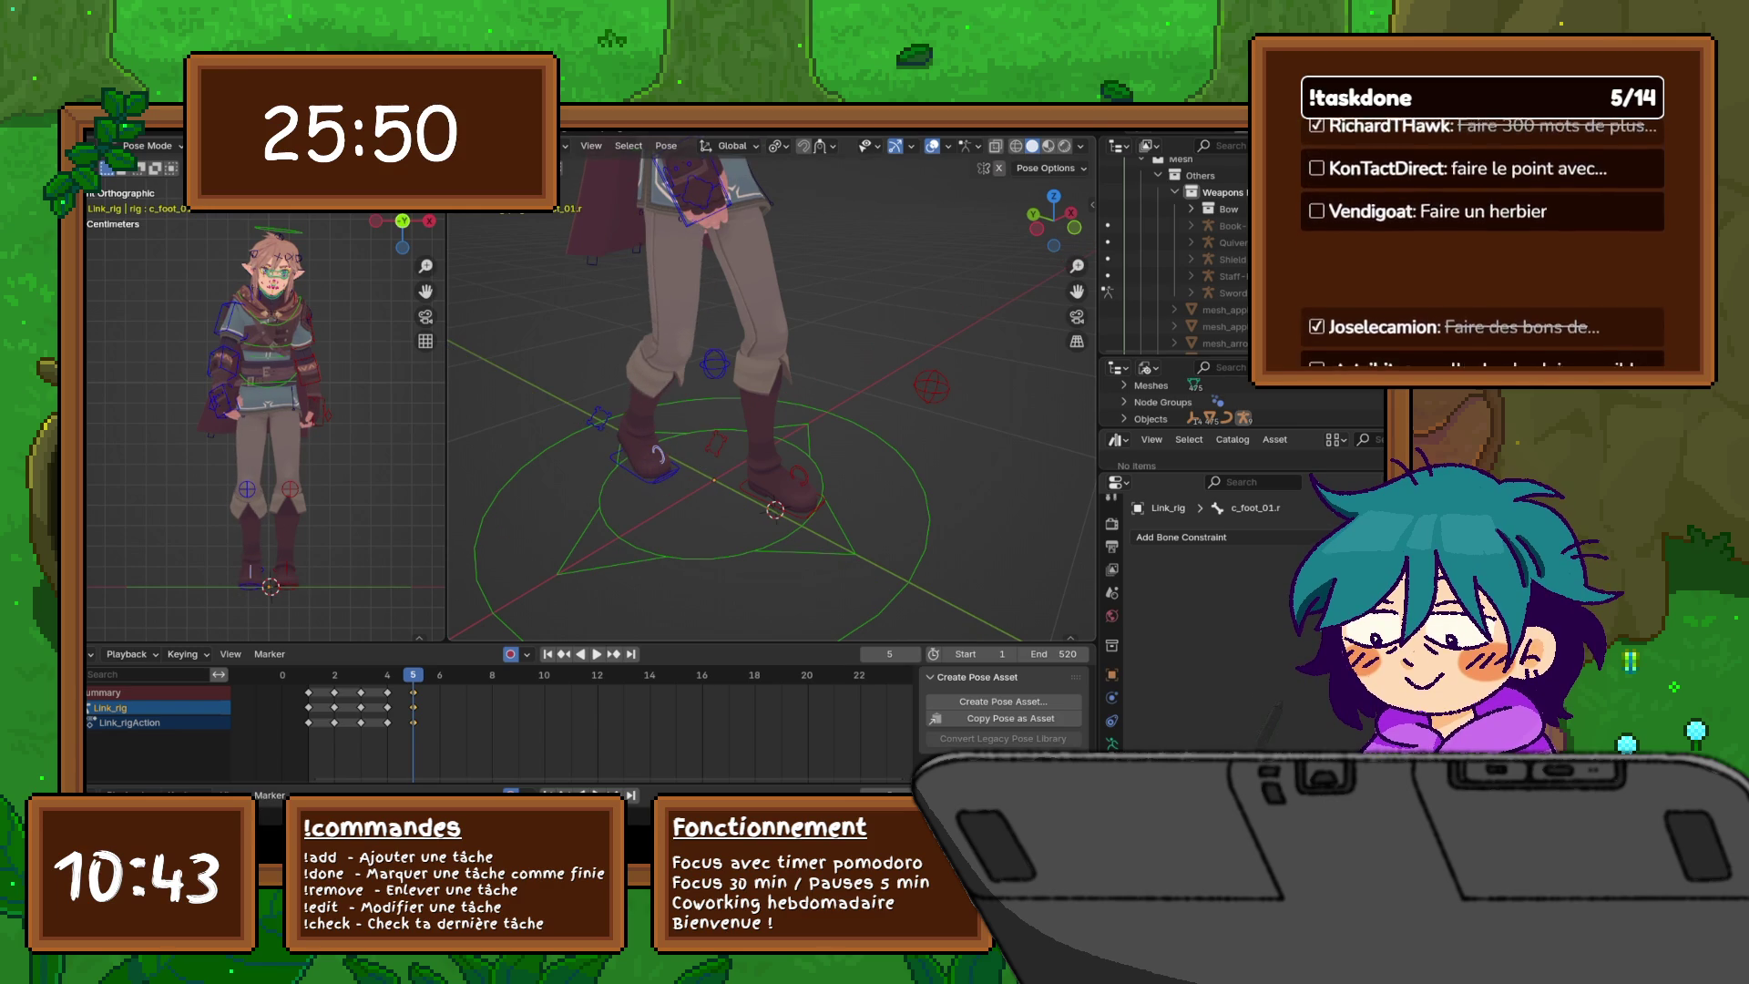
left_click(599, 419)
key("r")
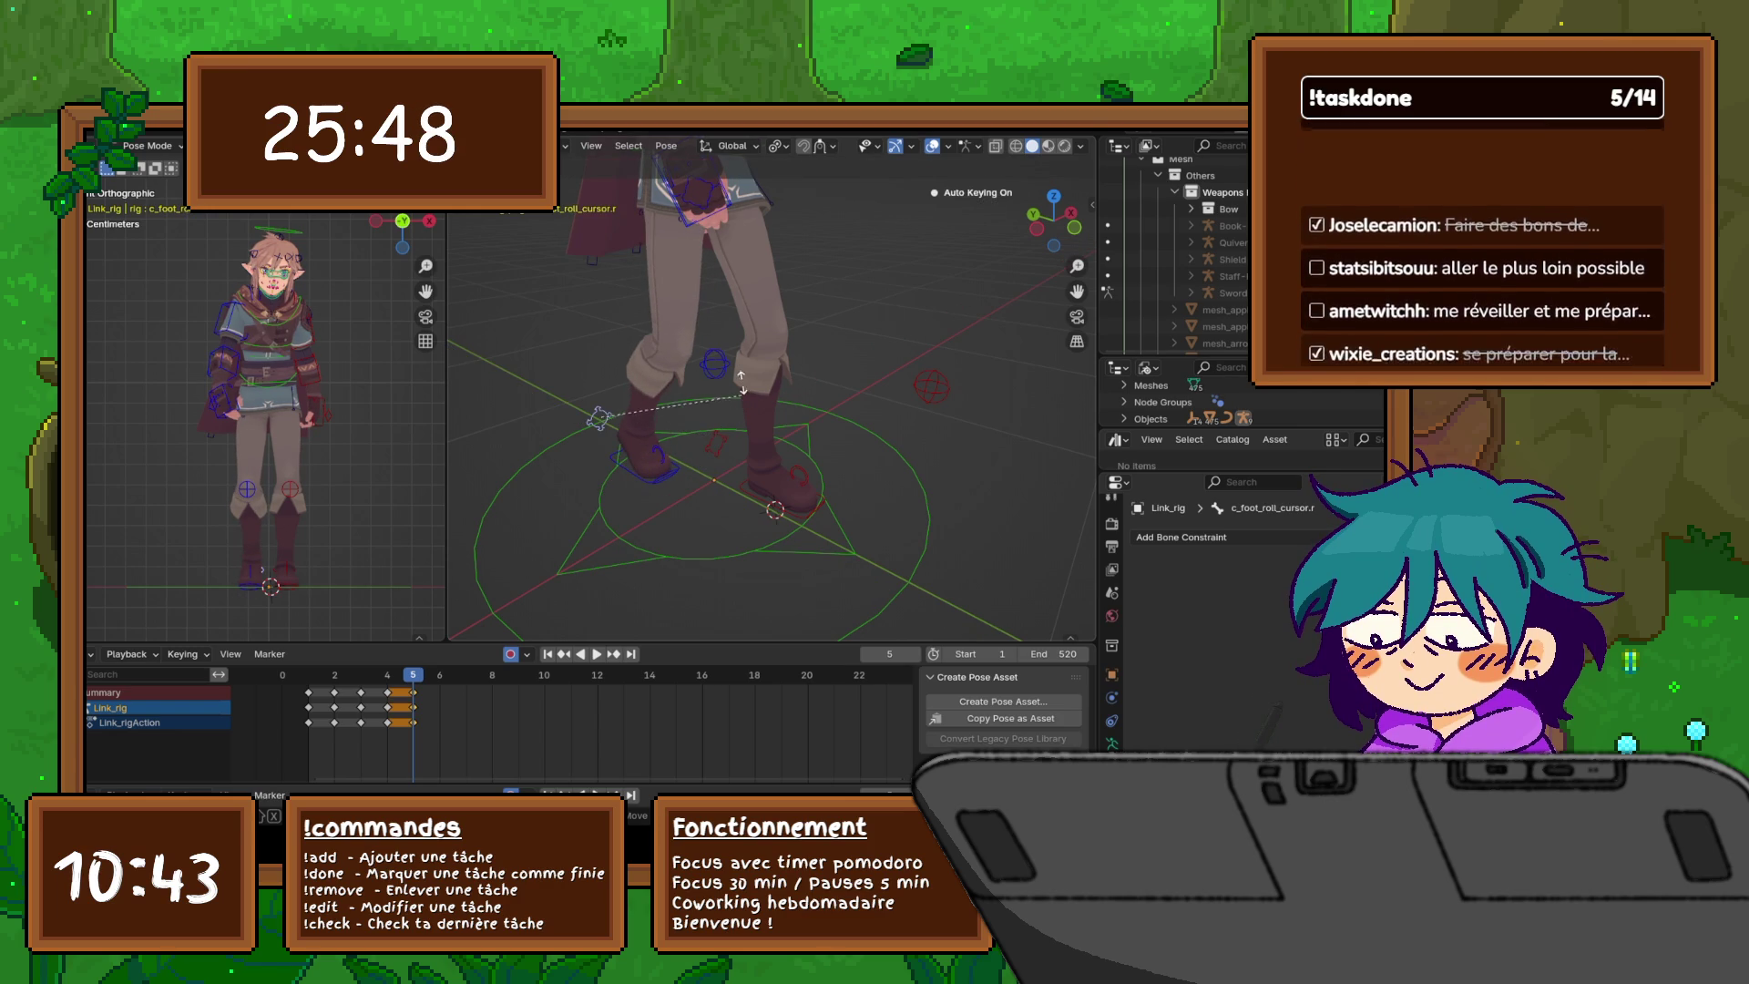
left_click(532, 472)
key("g")
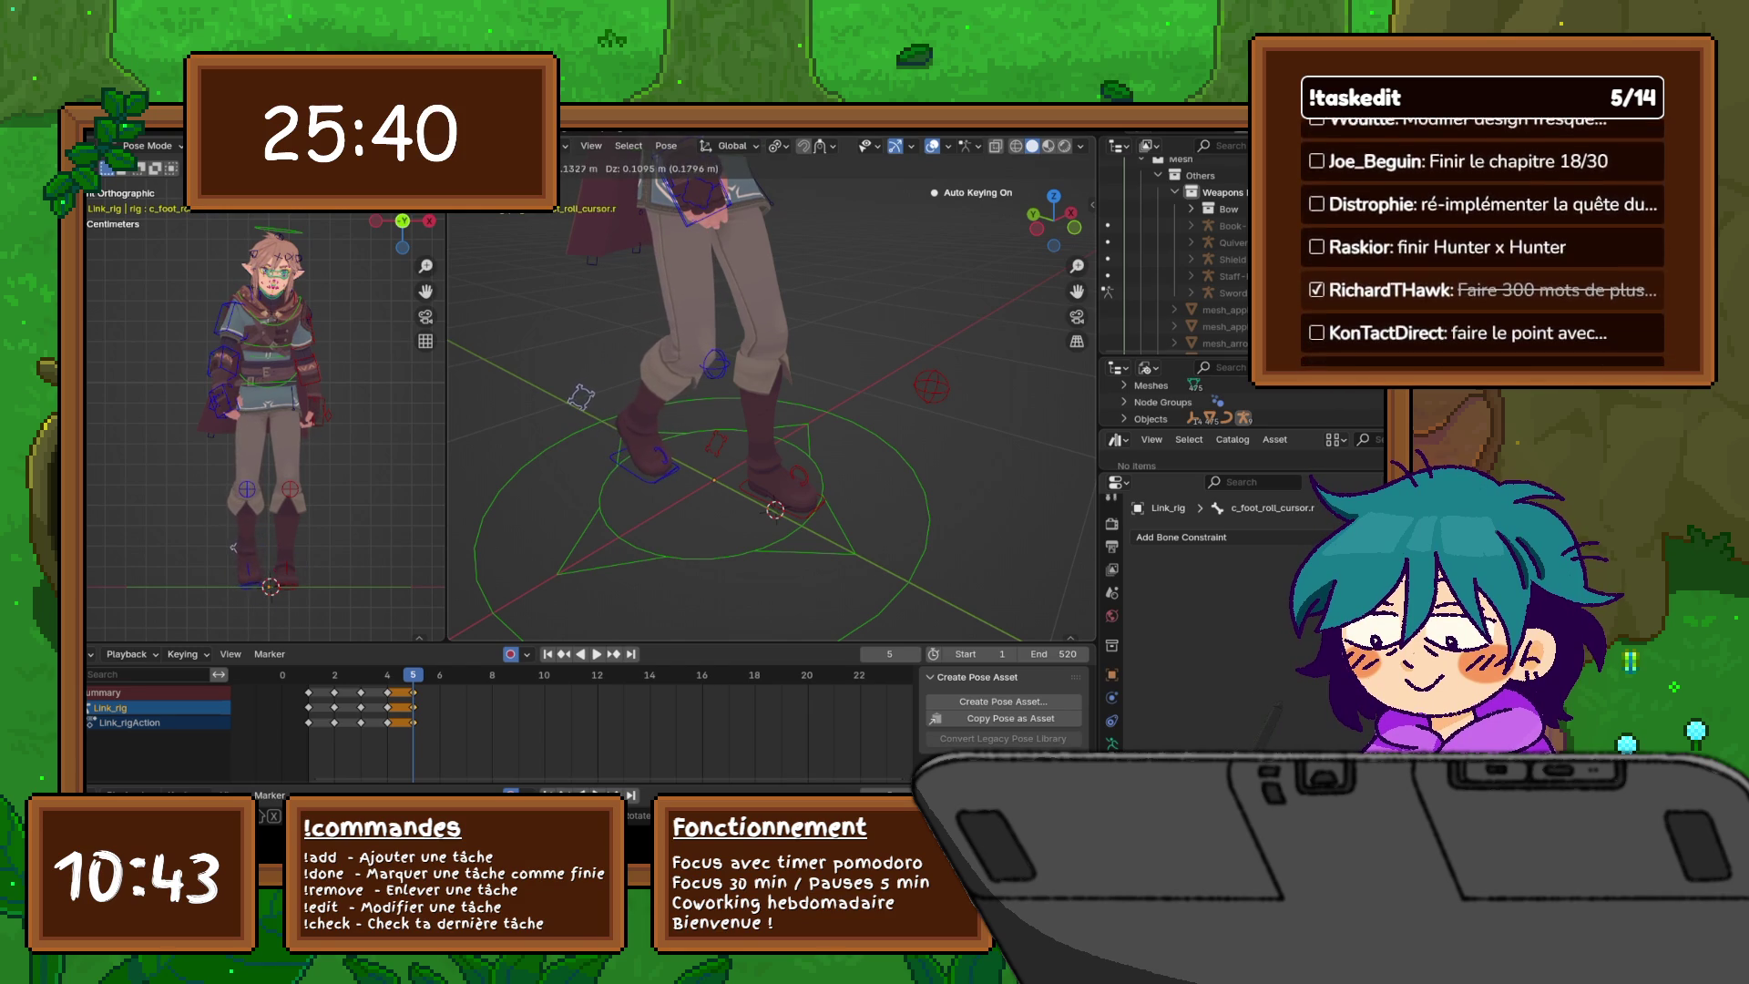
key("Return")
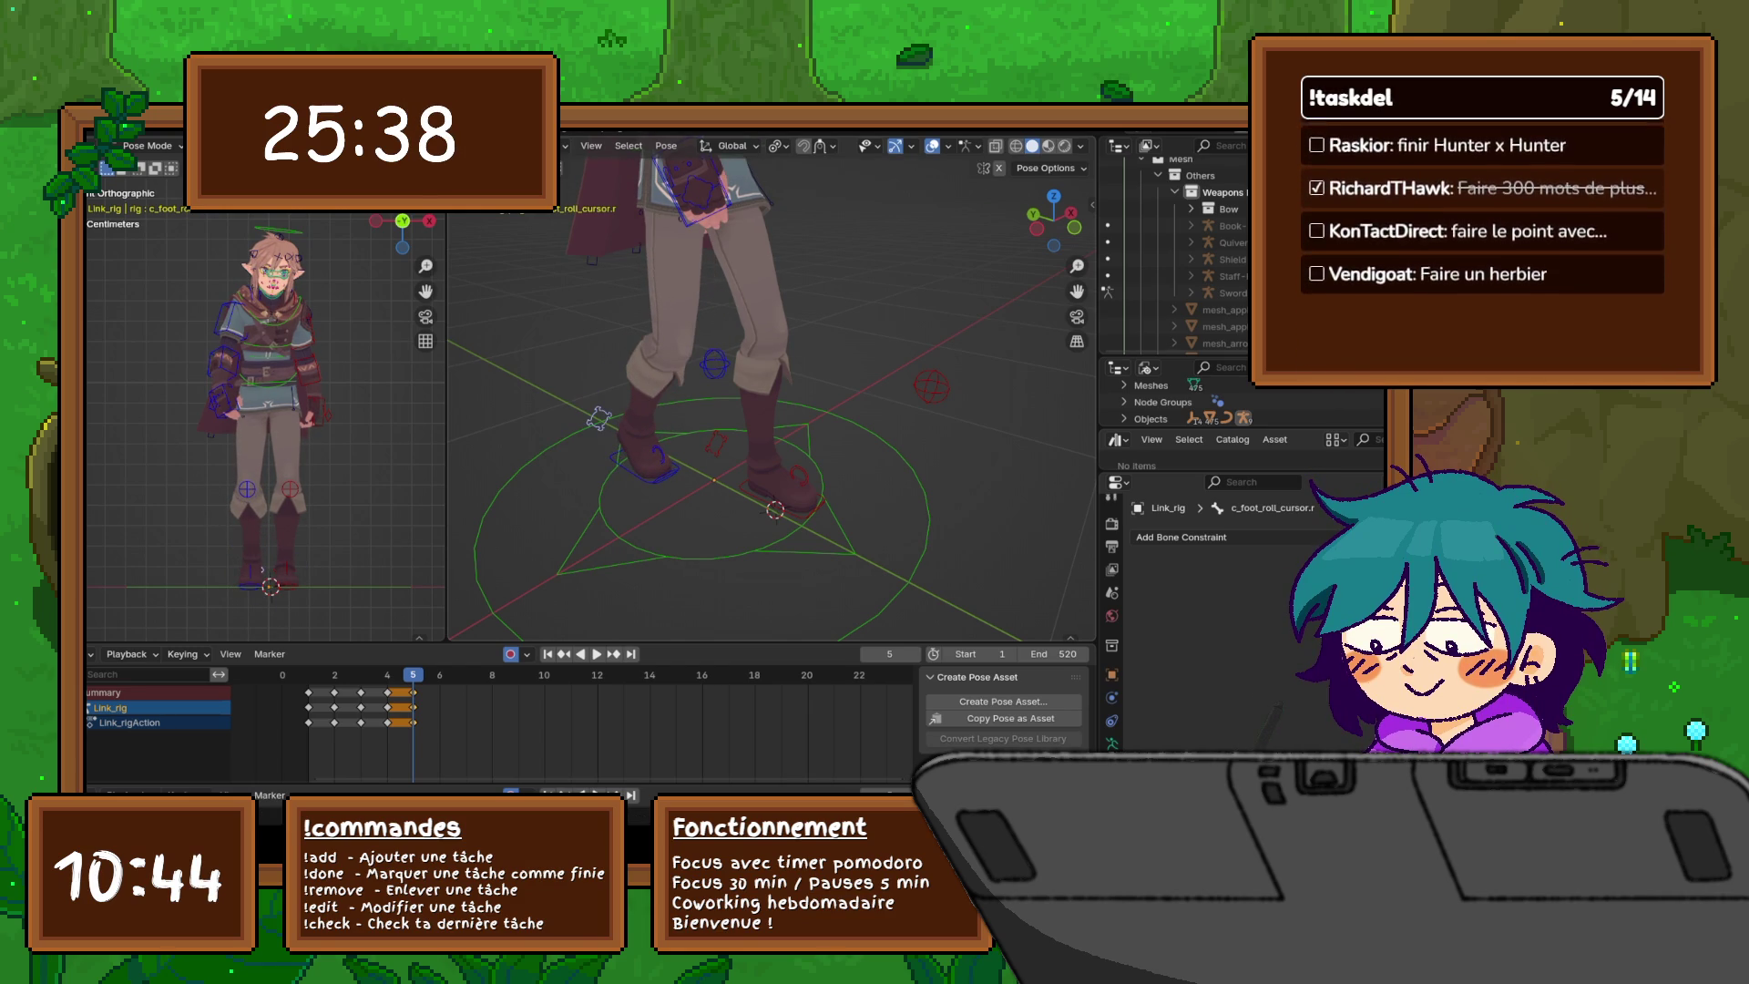
- Select all rig bones and expand Pose Options, with X-Axis Mirror, in the sidebar's Tool tab
scroll(772, 392, "down", 5)
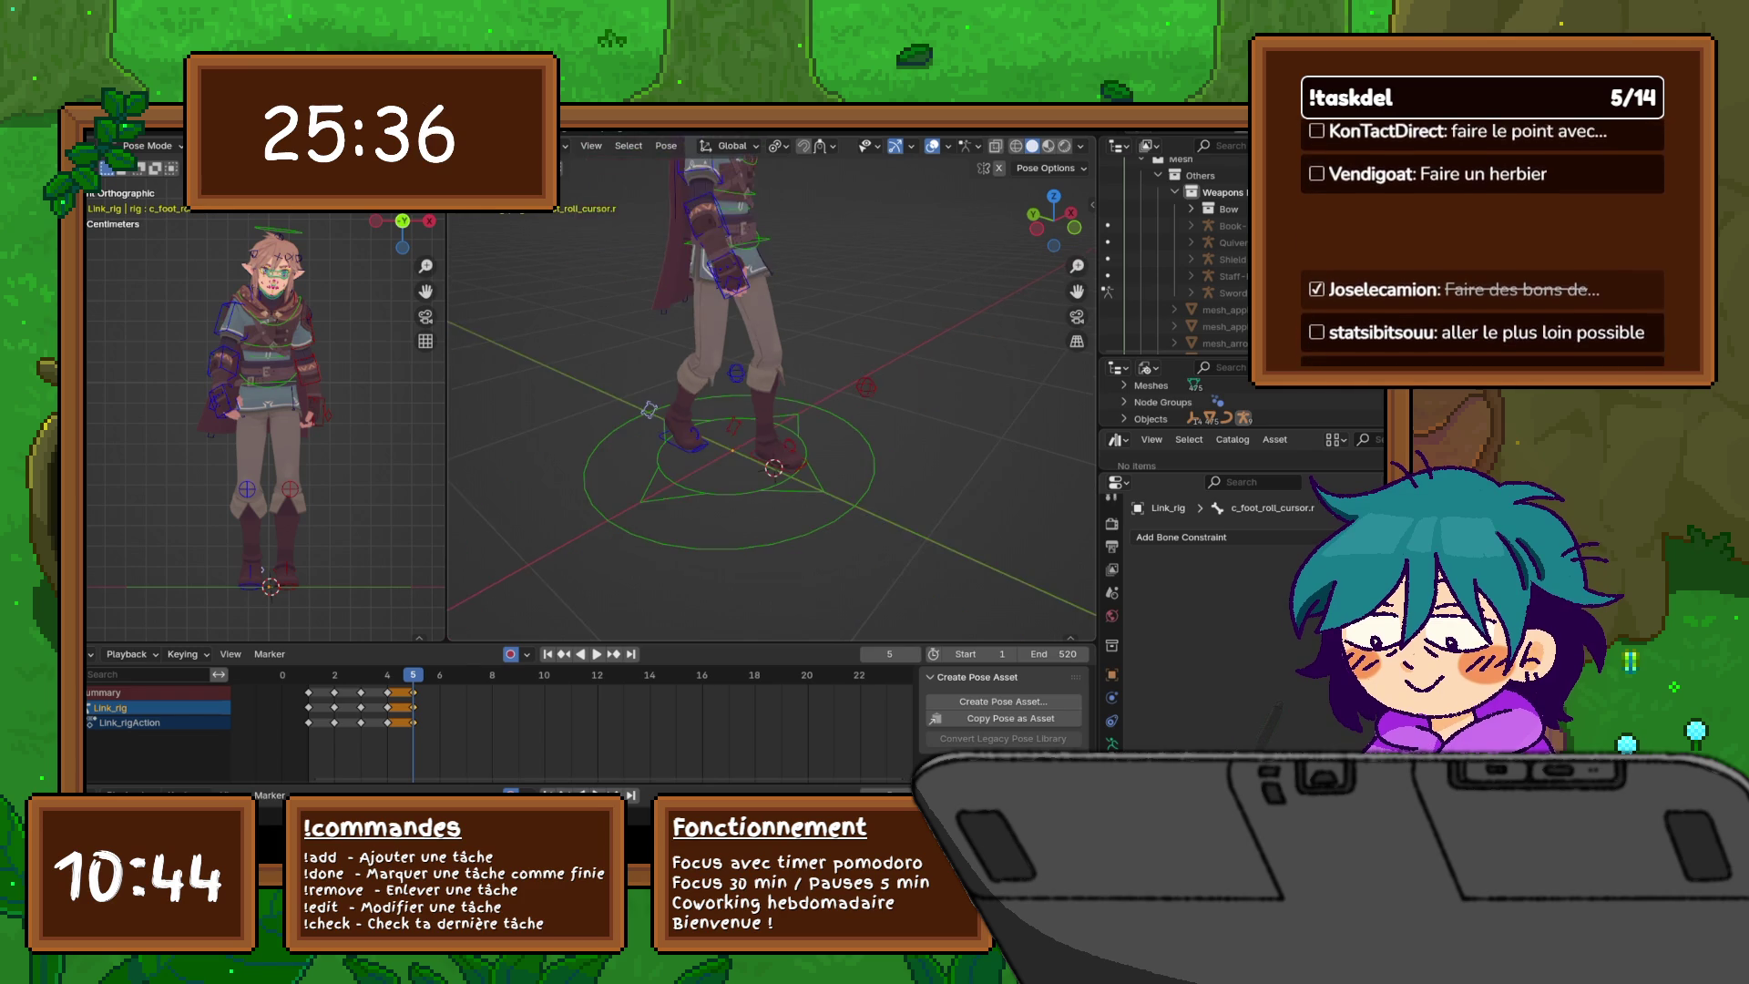
middle_click_drag(772, 391, 684, 382)
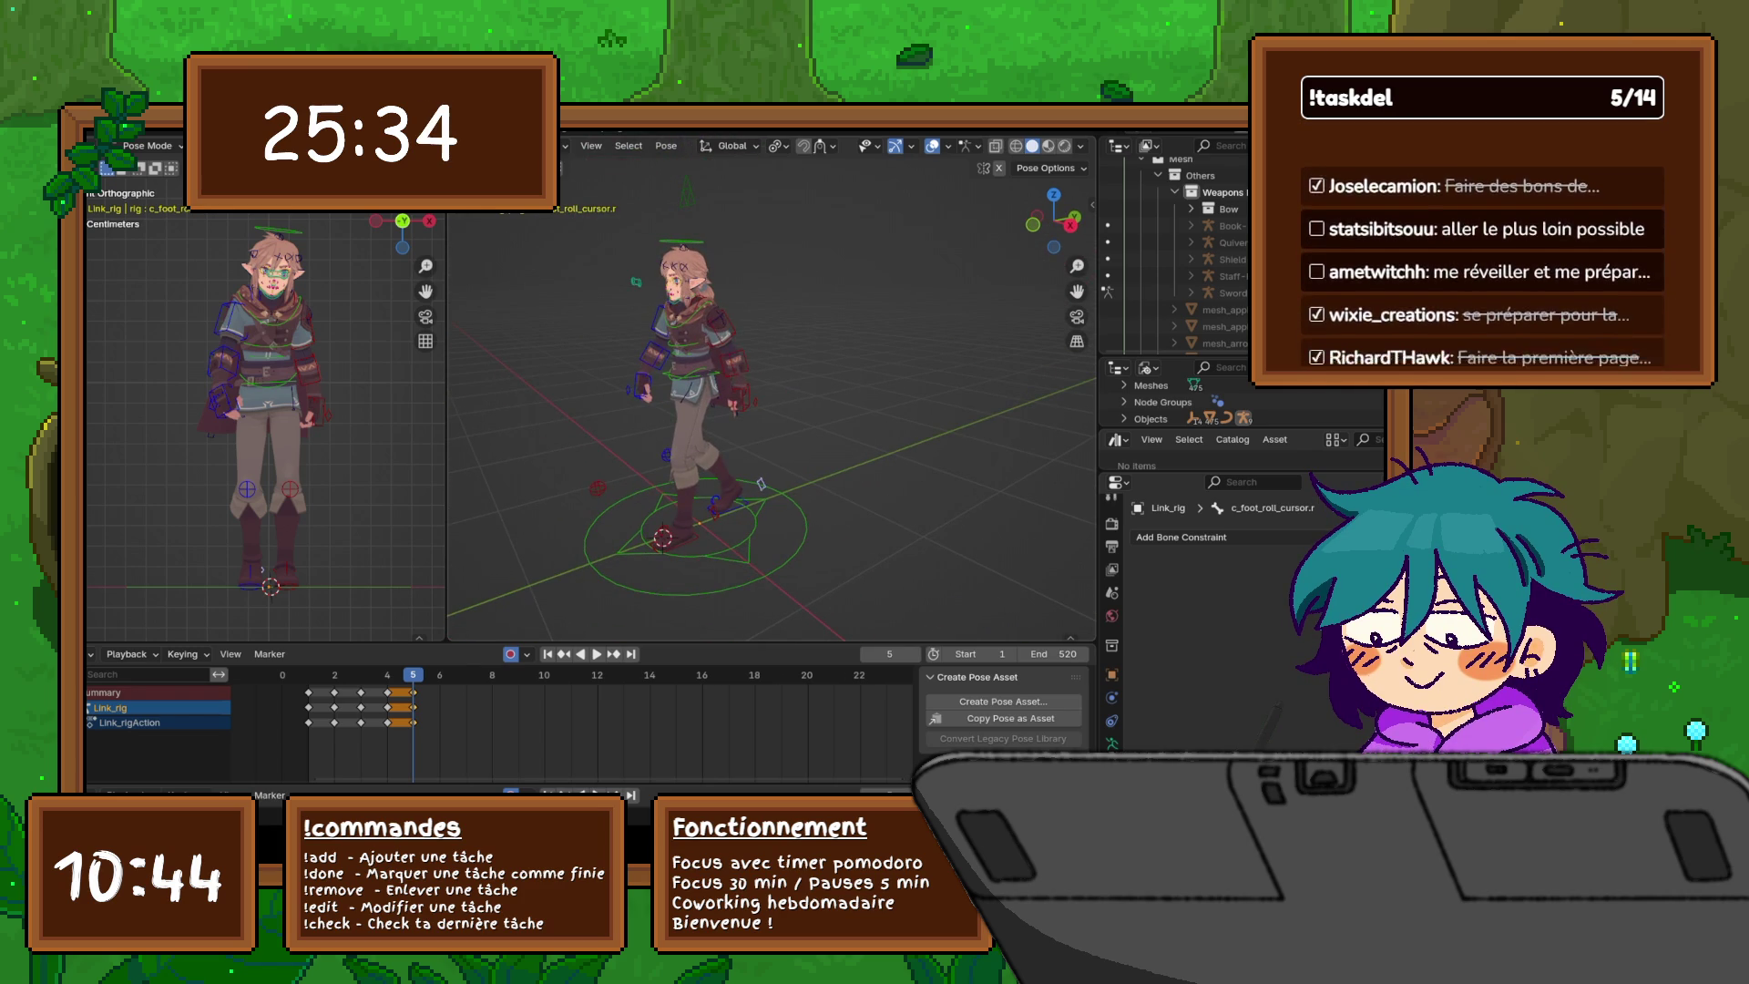
key("a")
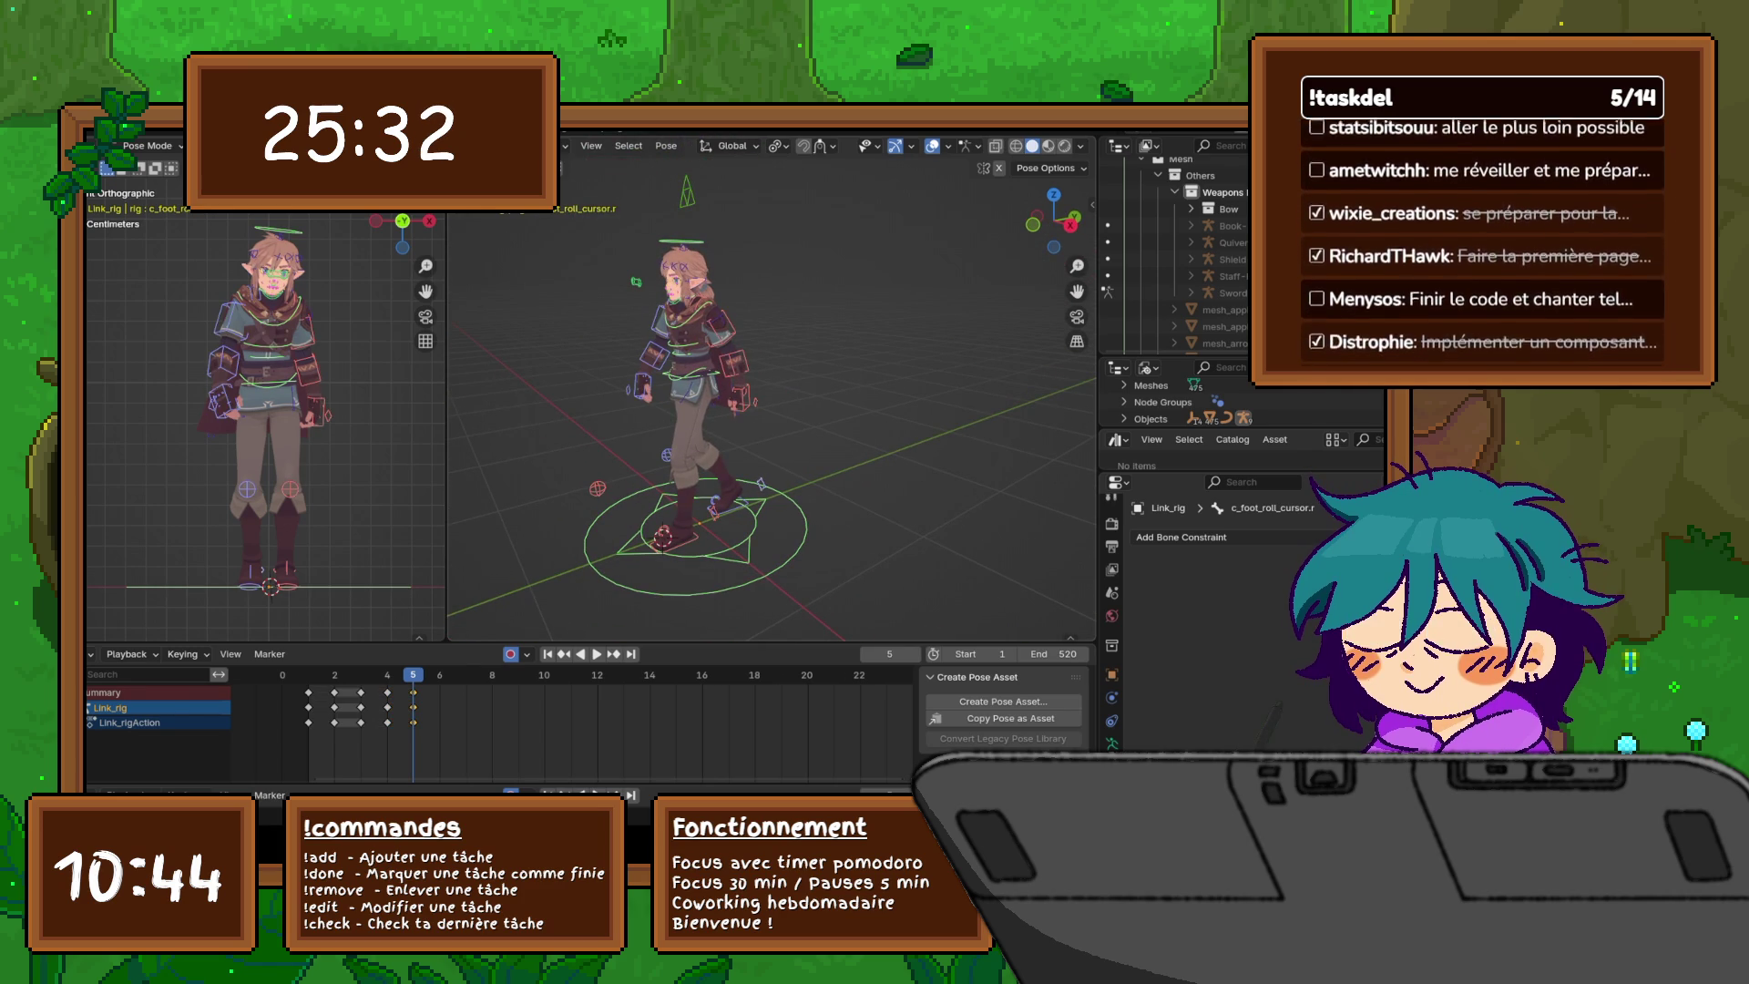
middle_click_drag(684, 382, 892, 382)
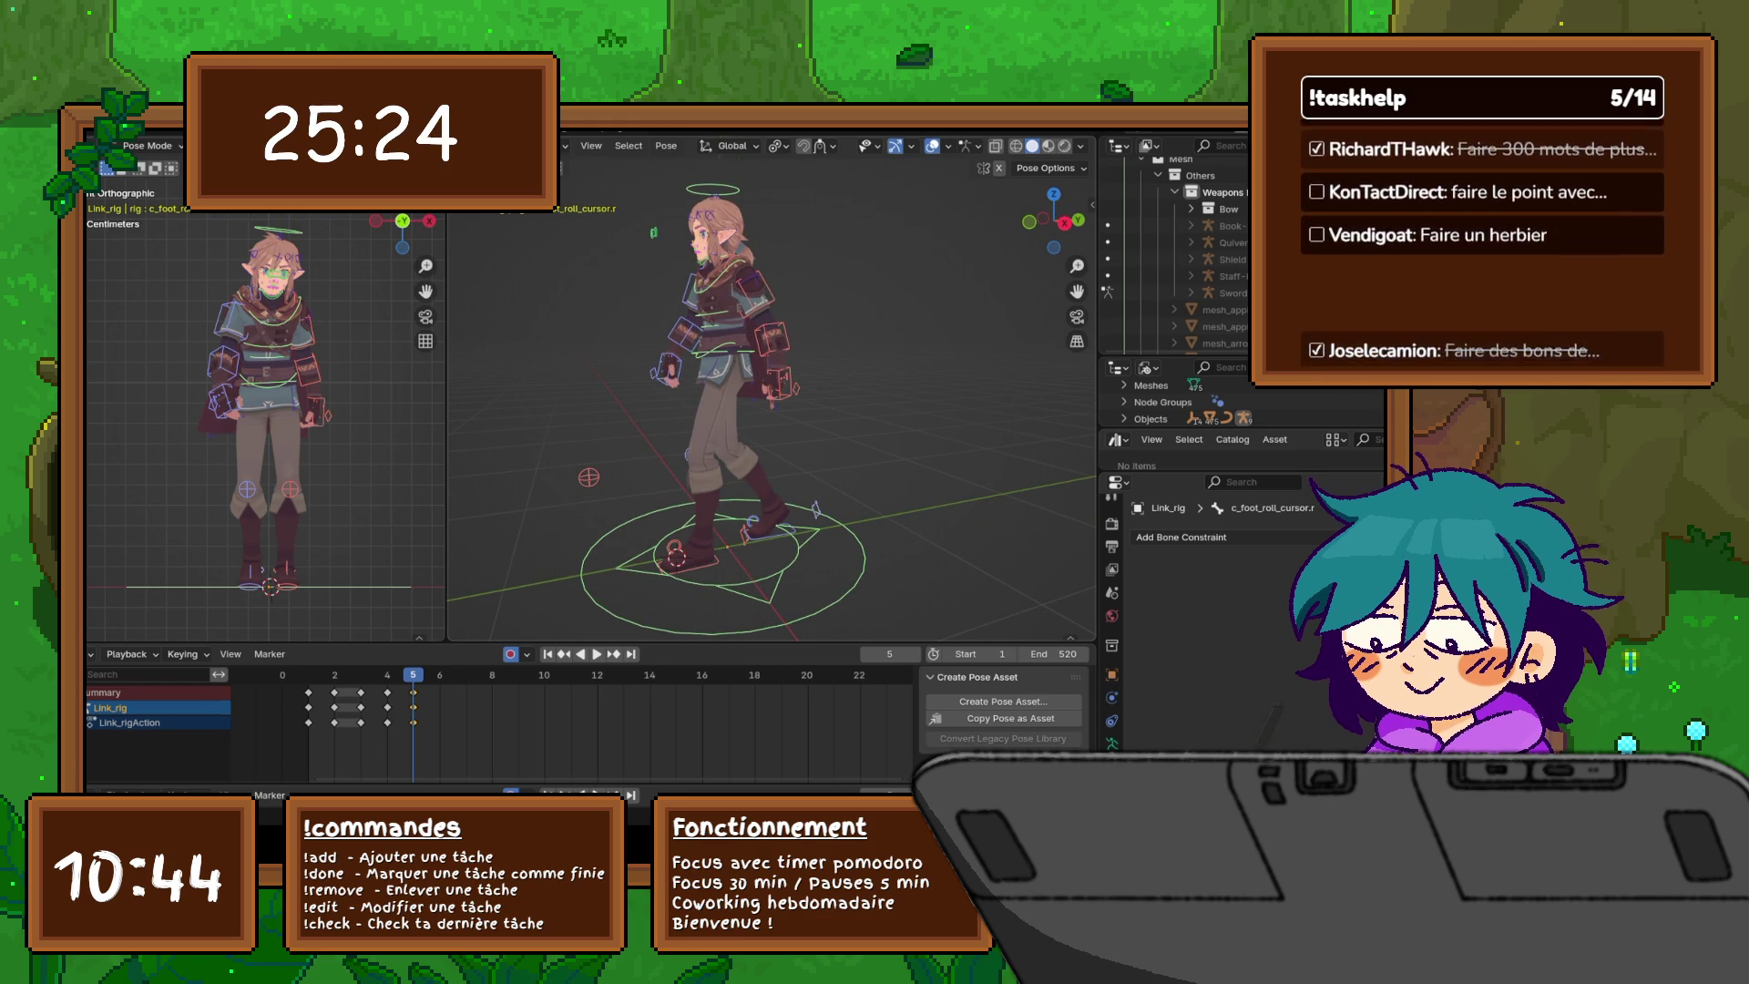
middle_click_drag(729, 410, 825, 405)
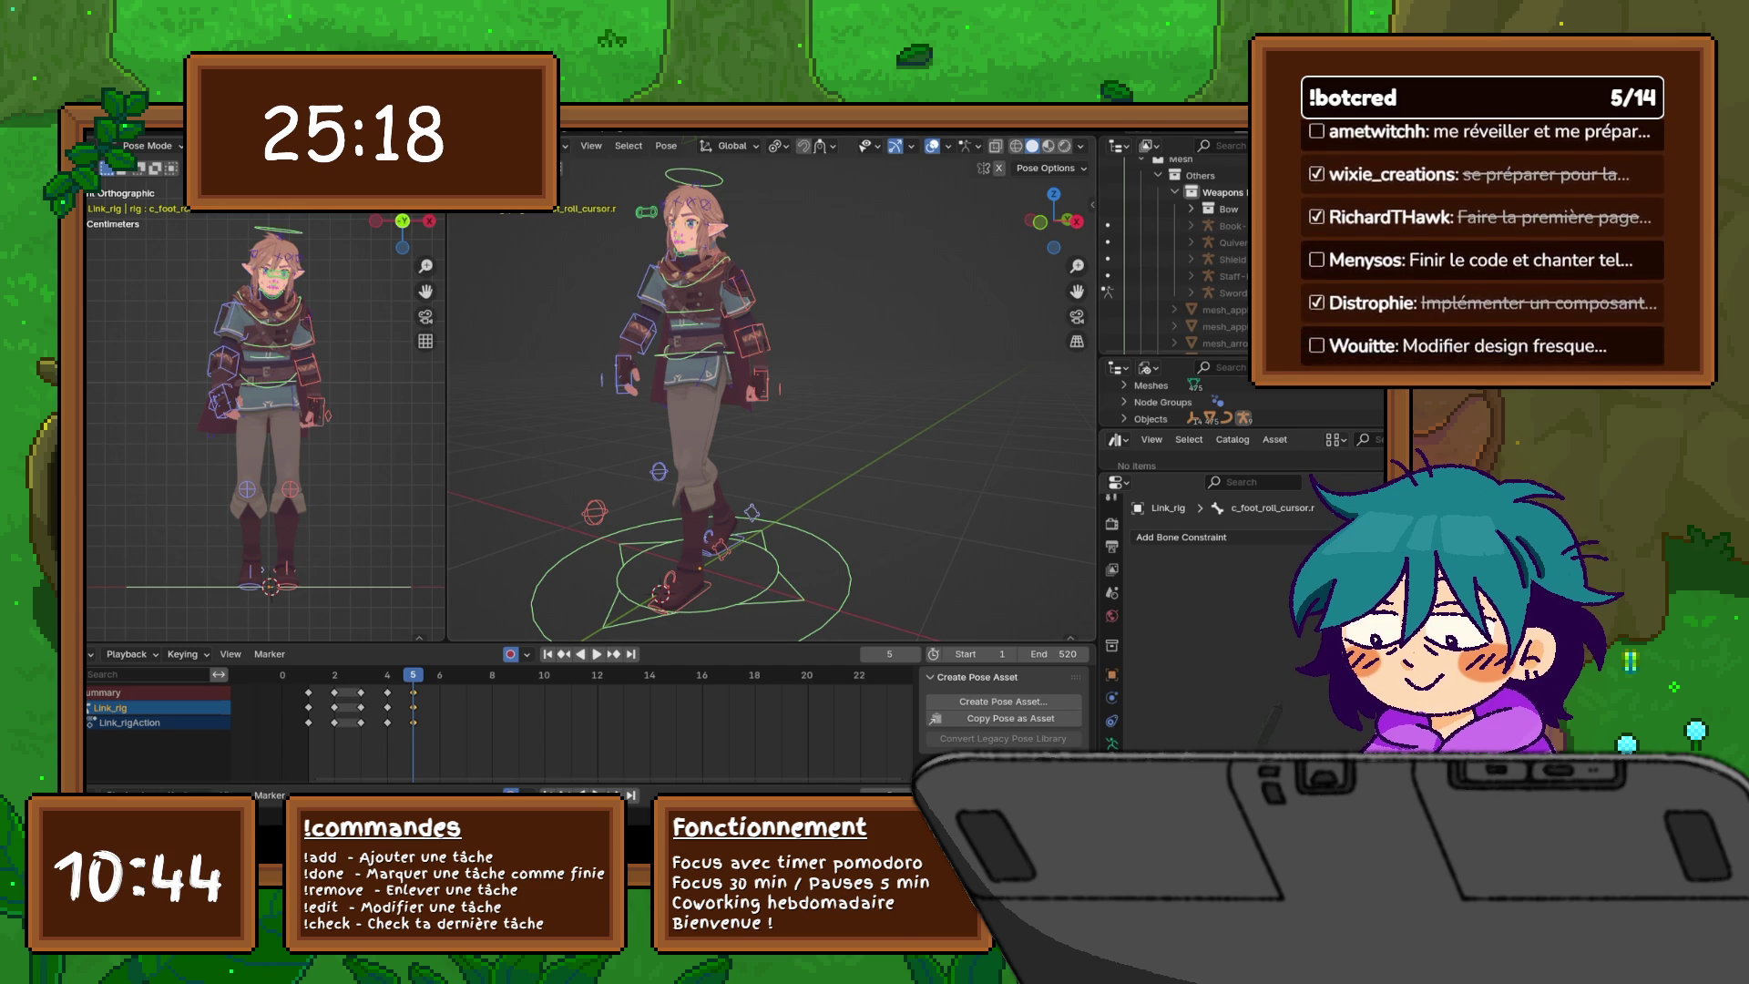
key("n")
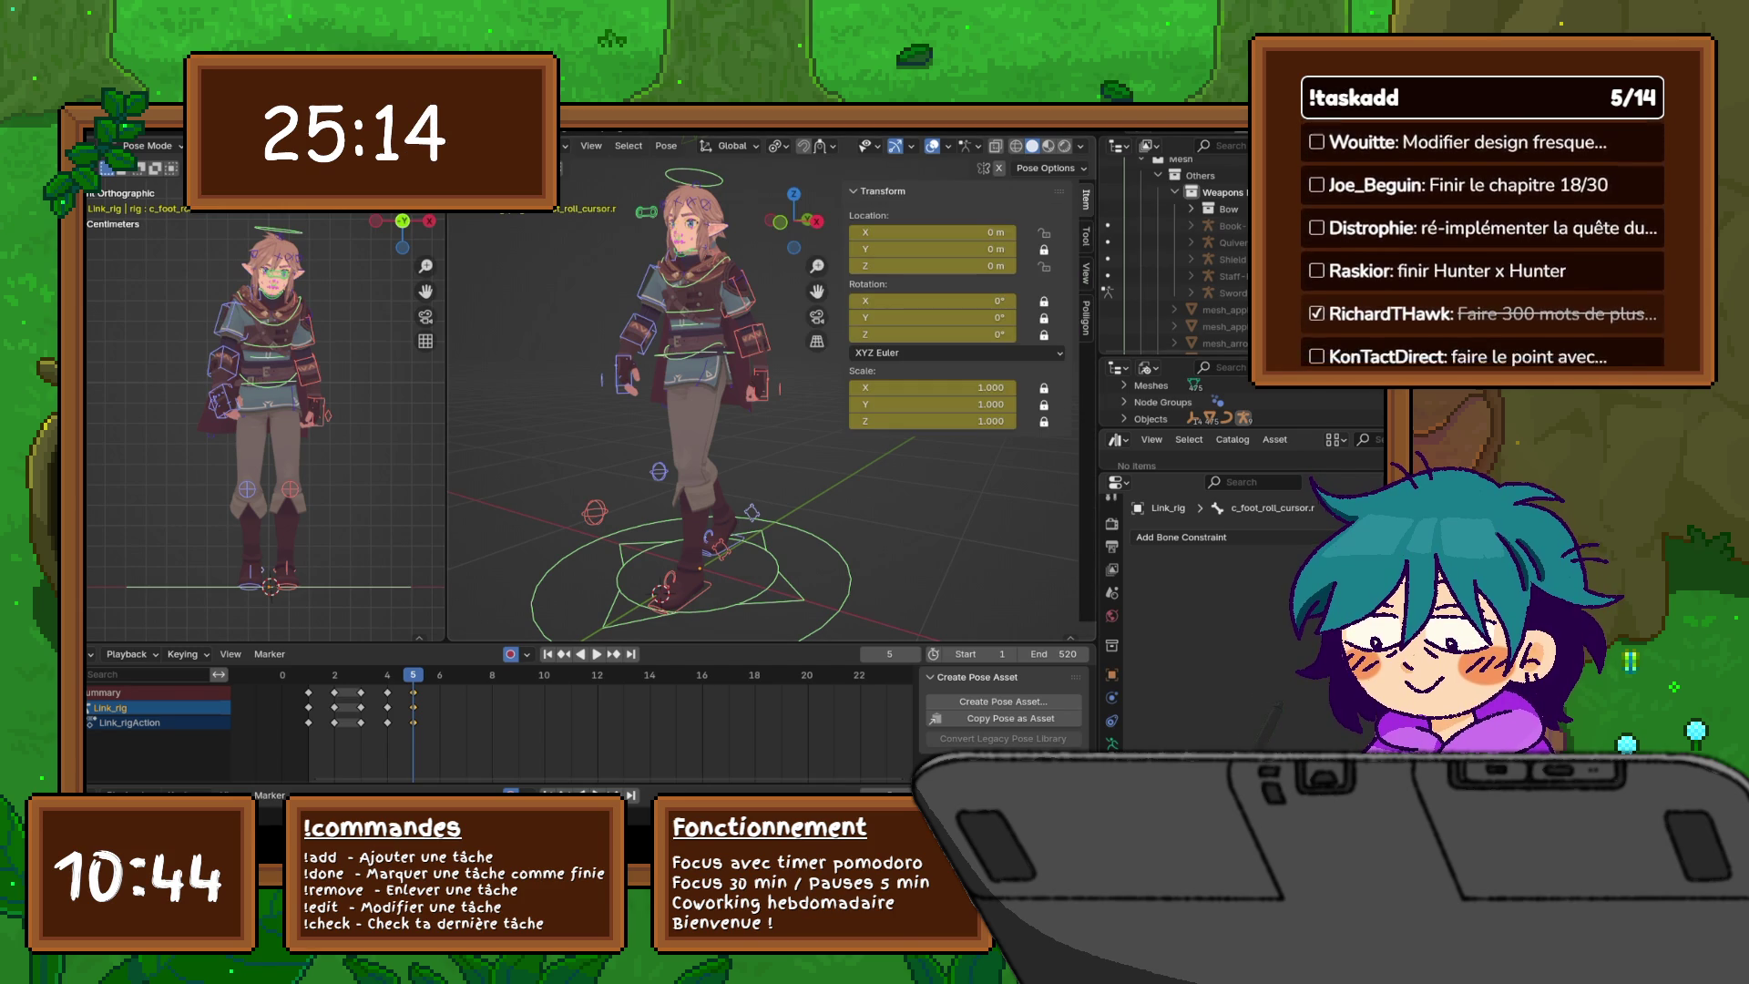
left_click(1086, 237)
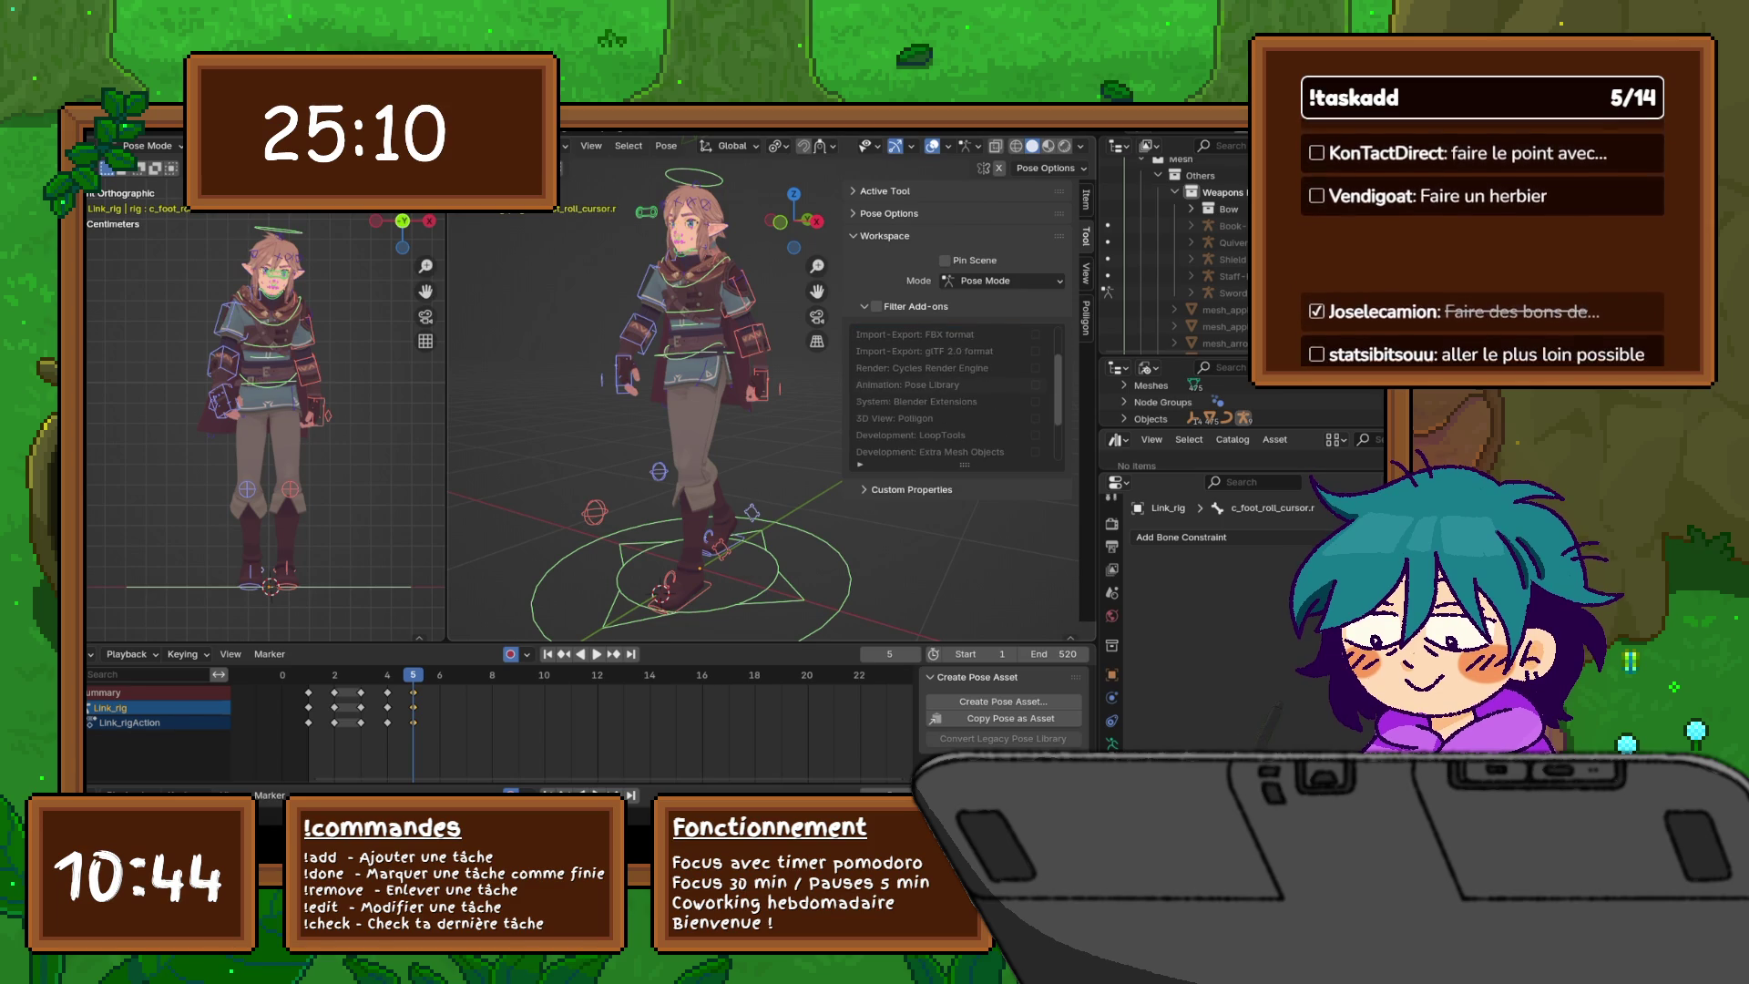
left_click(885, 236)
left_click(888, 213)
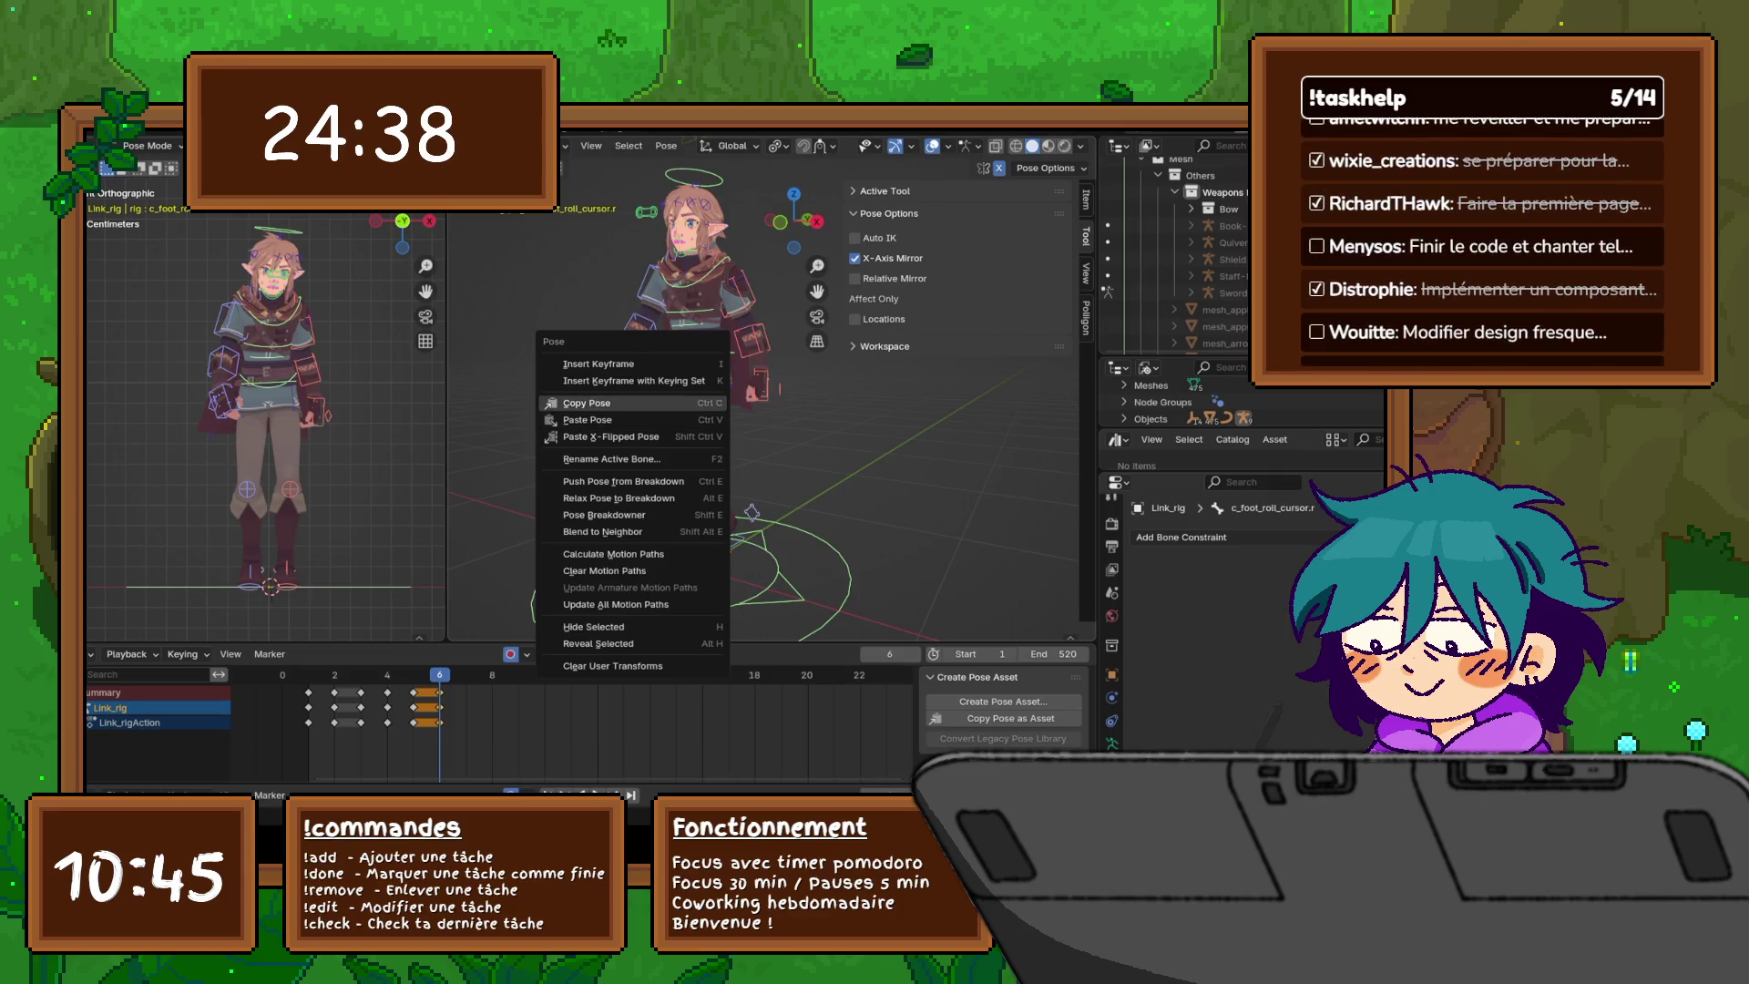
- Paste the copied pose at frame 6 and shift those keys to frame 7
right_click(583, 352)
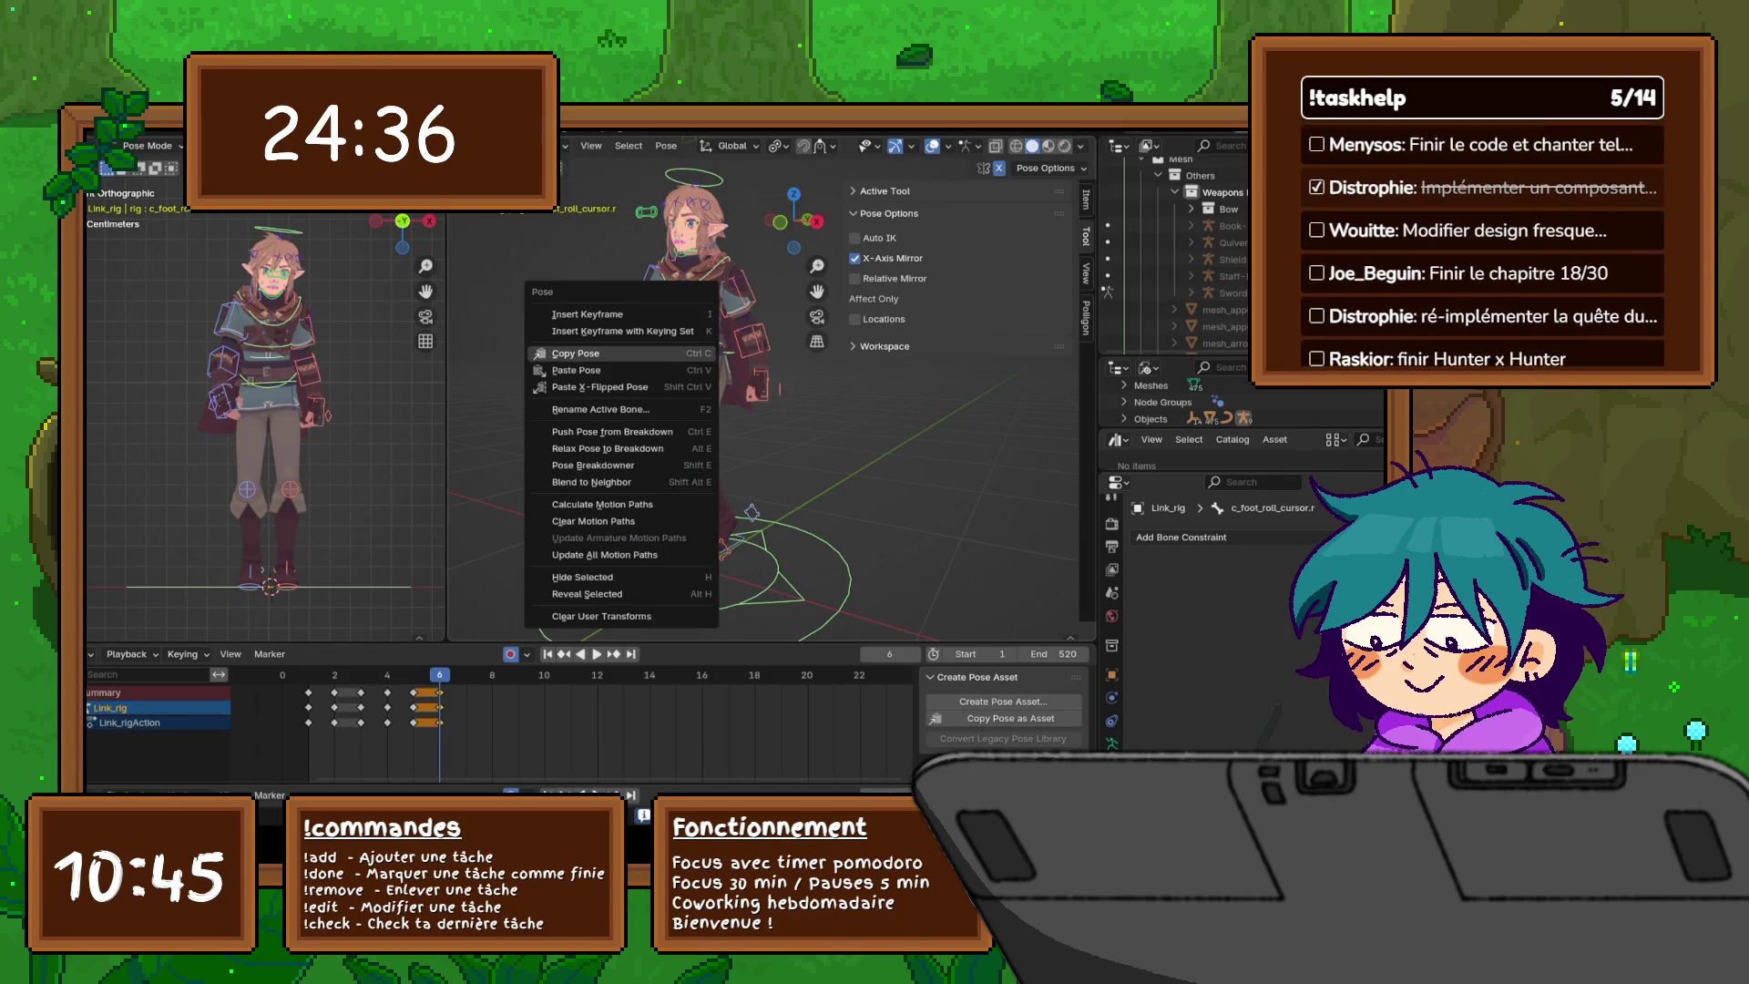
left_click(583, 383)
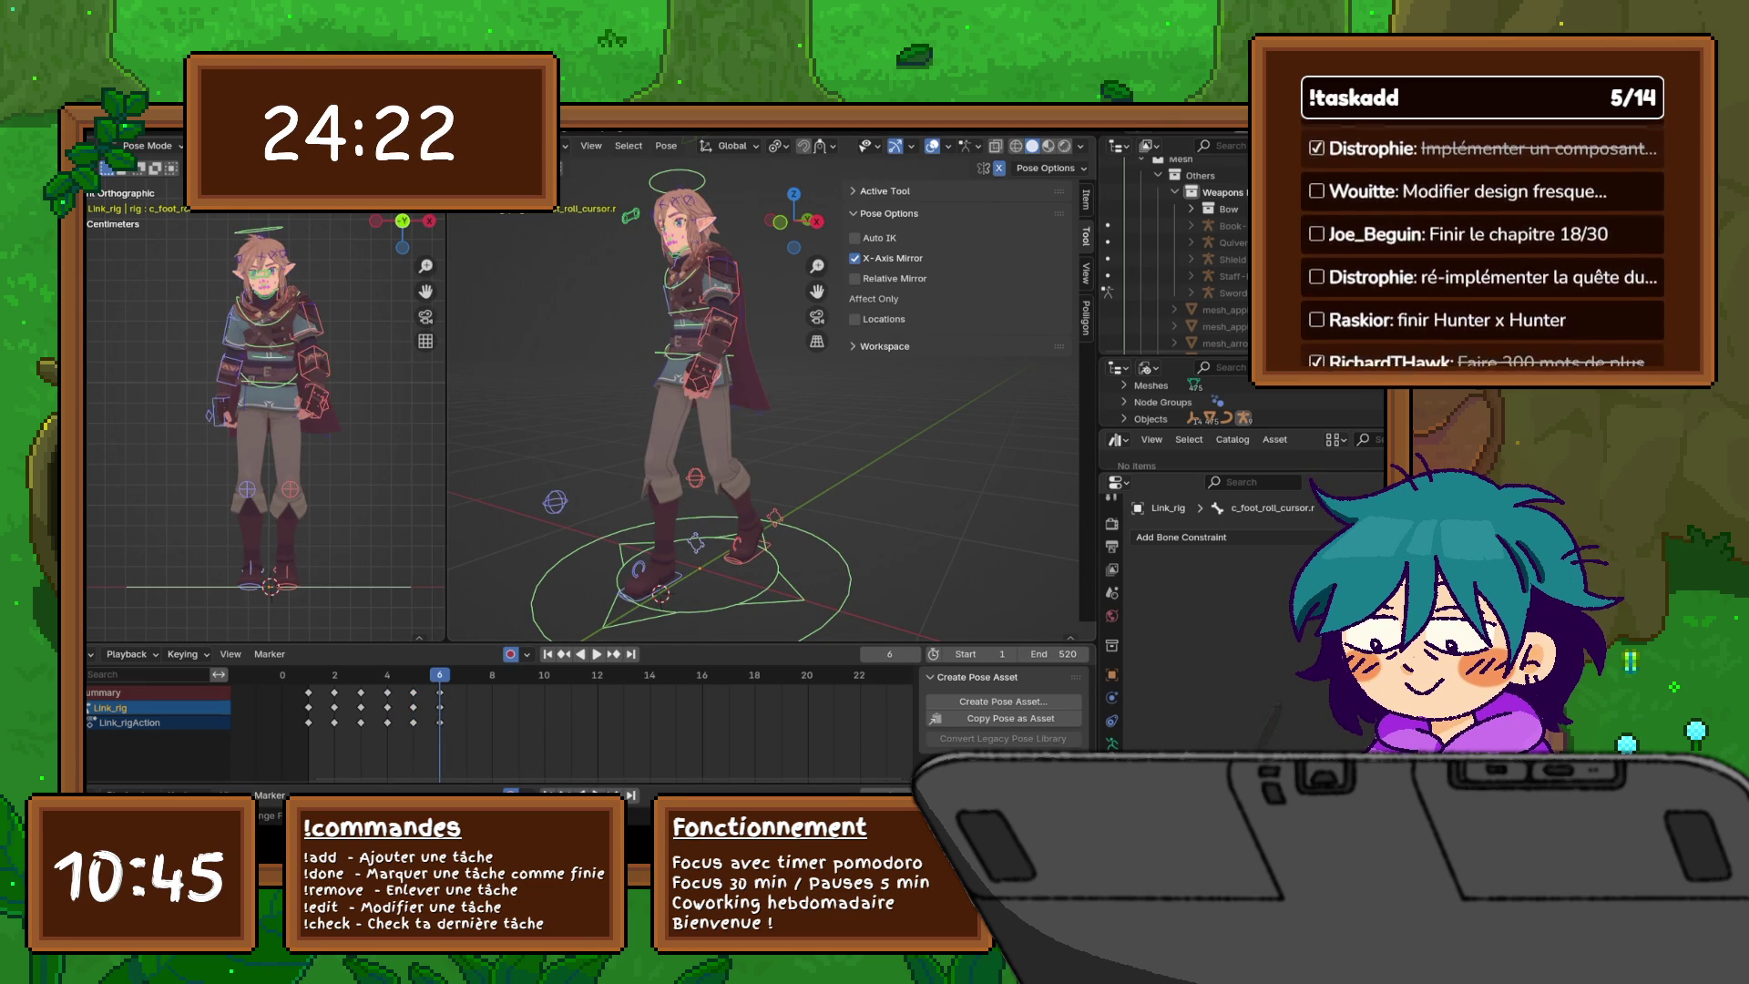
key("g")
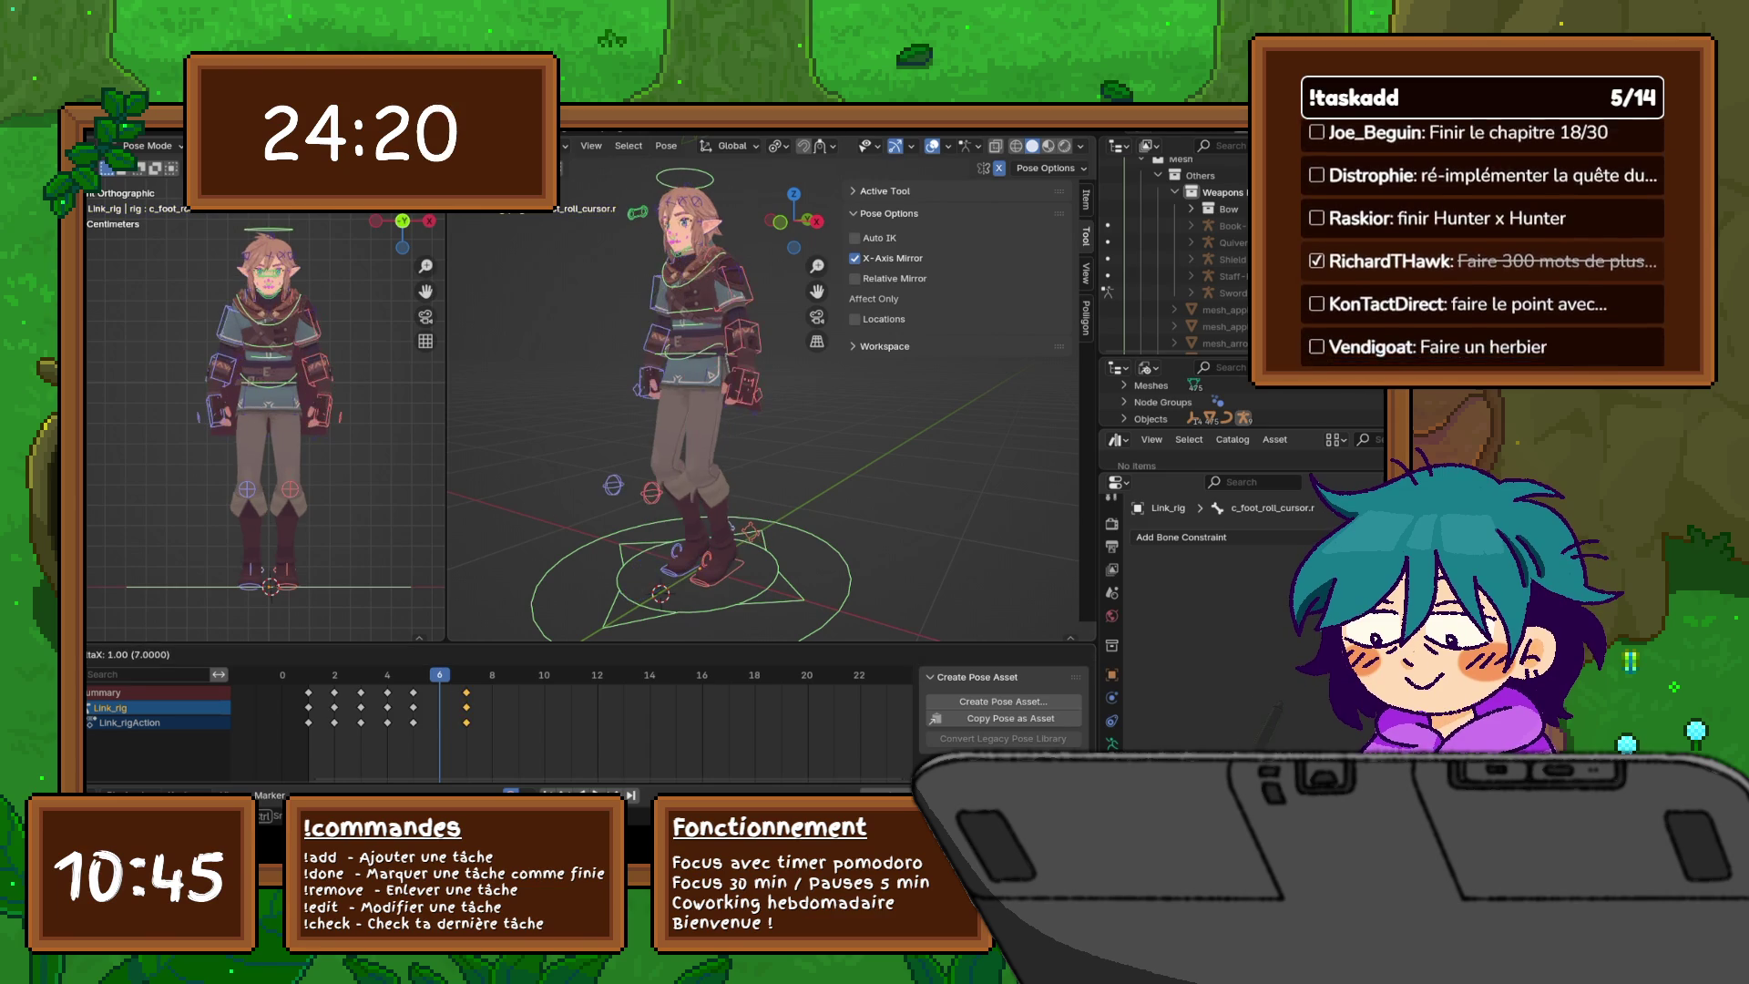
key("Return")
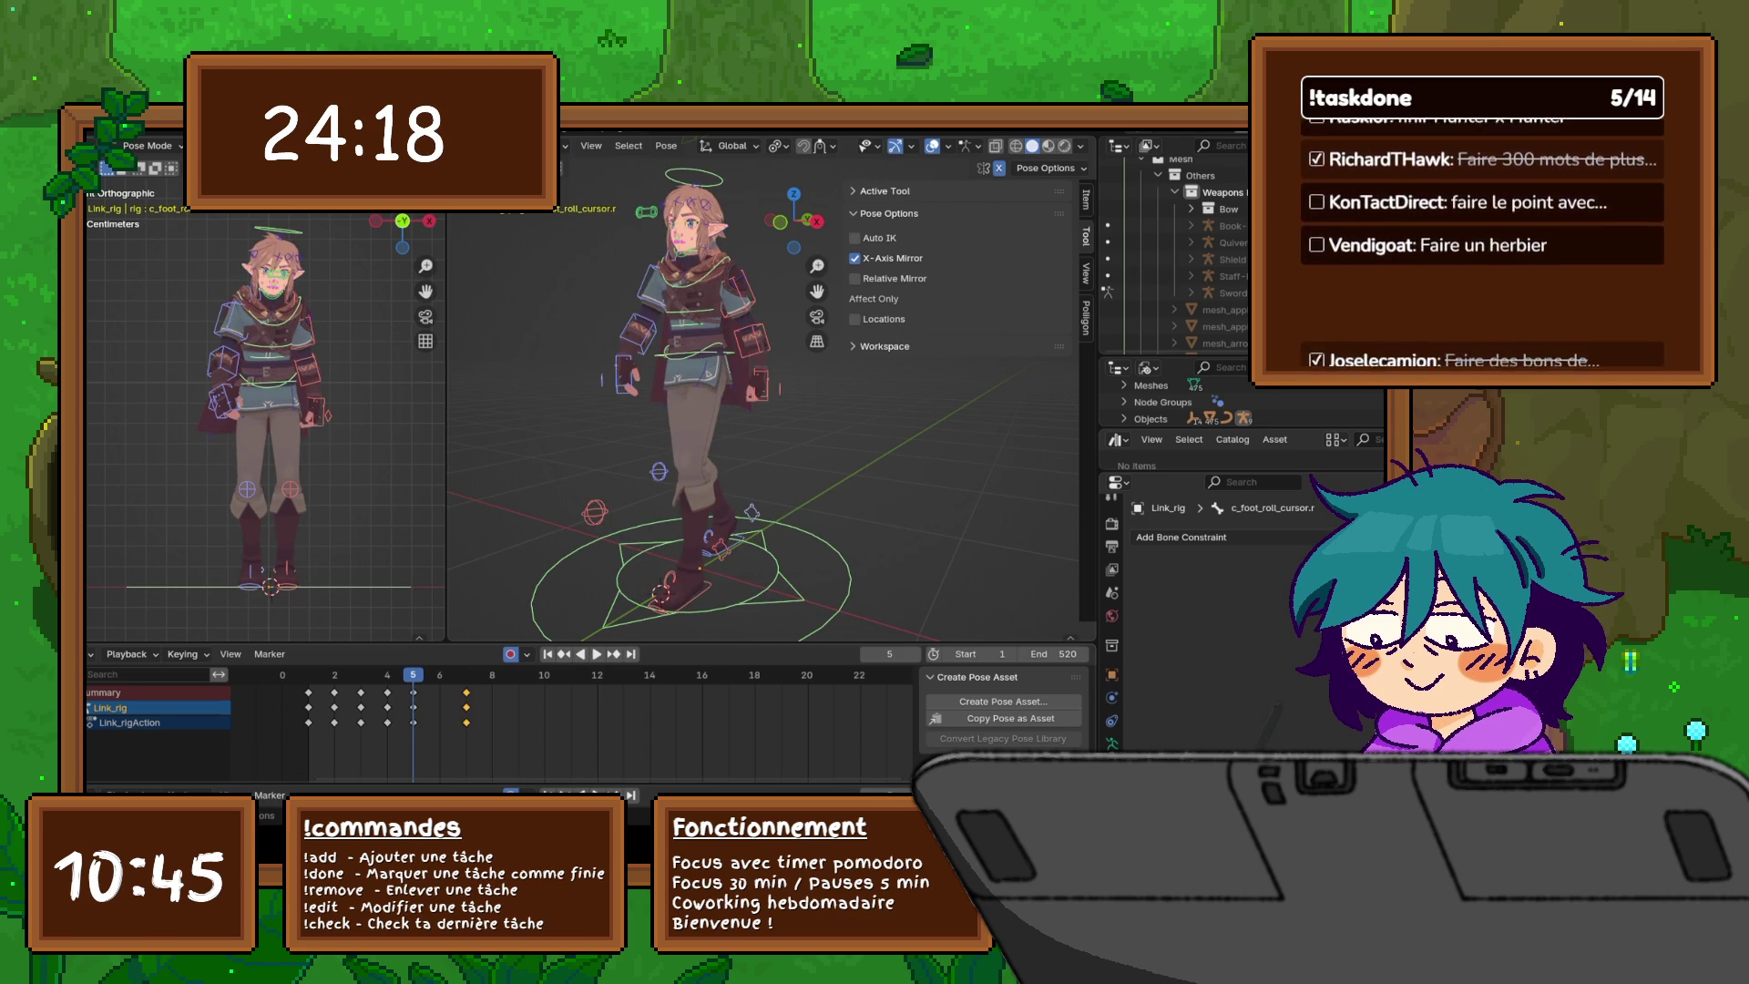
- Copy the frame-5 keyframes in the Dope Sheet, paste them at frame 9, and play back
key("Left")
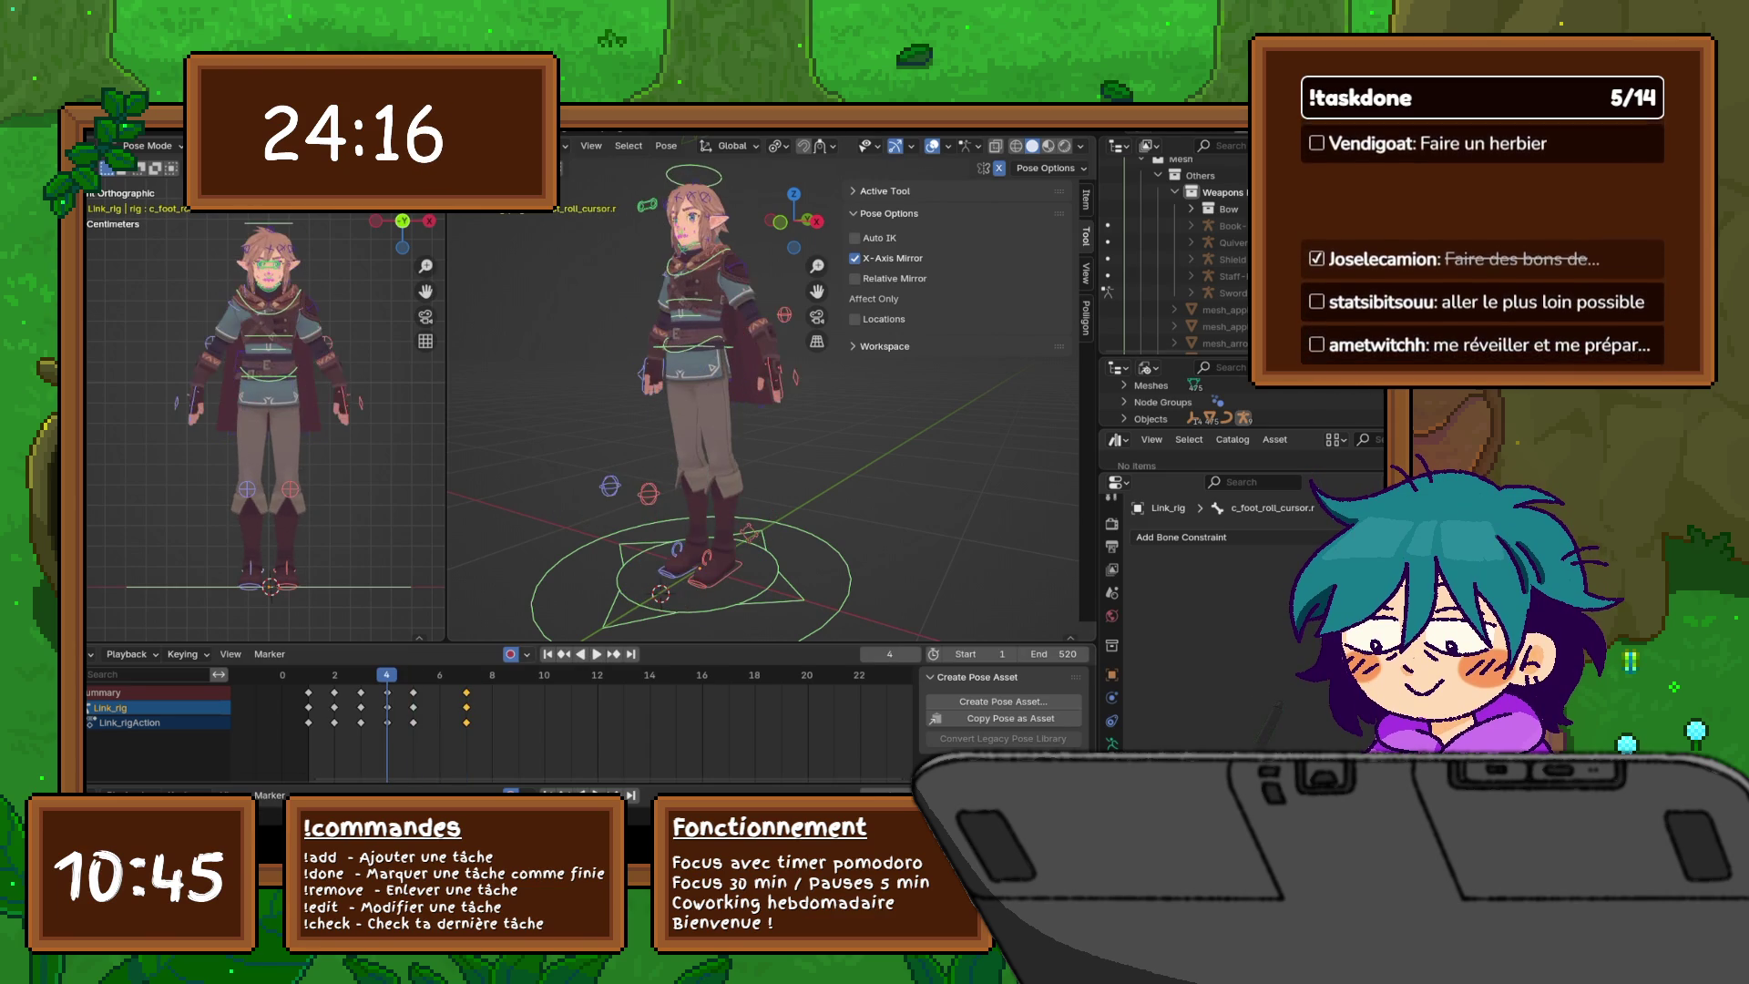
key("Right")
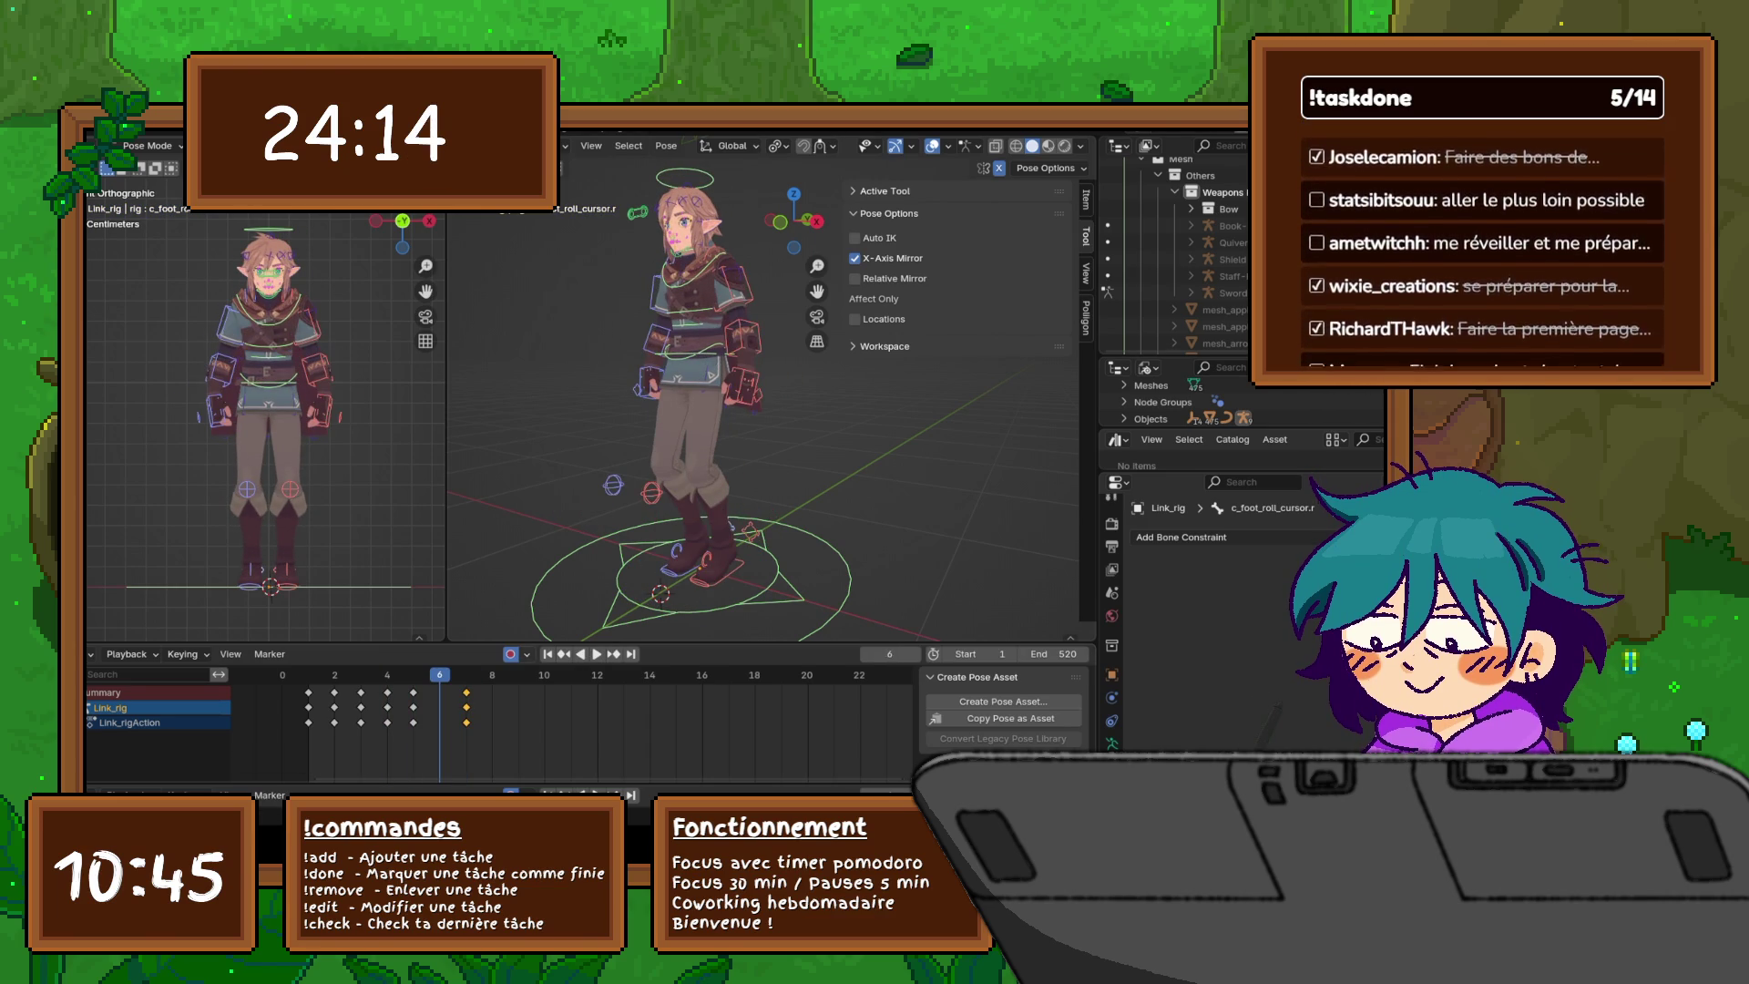
key("Left")
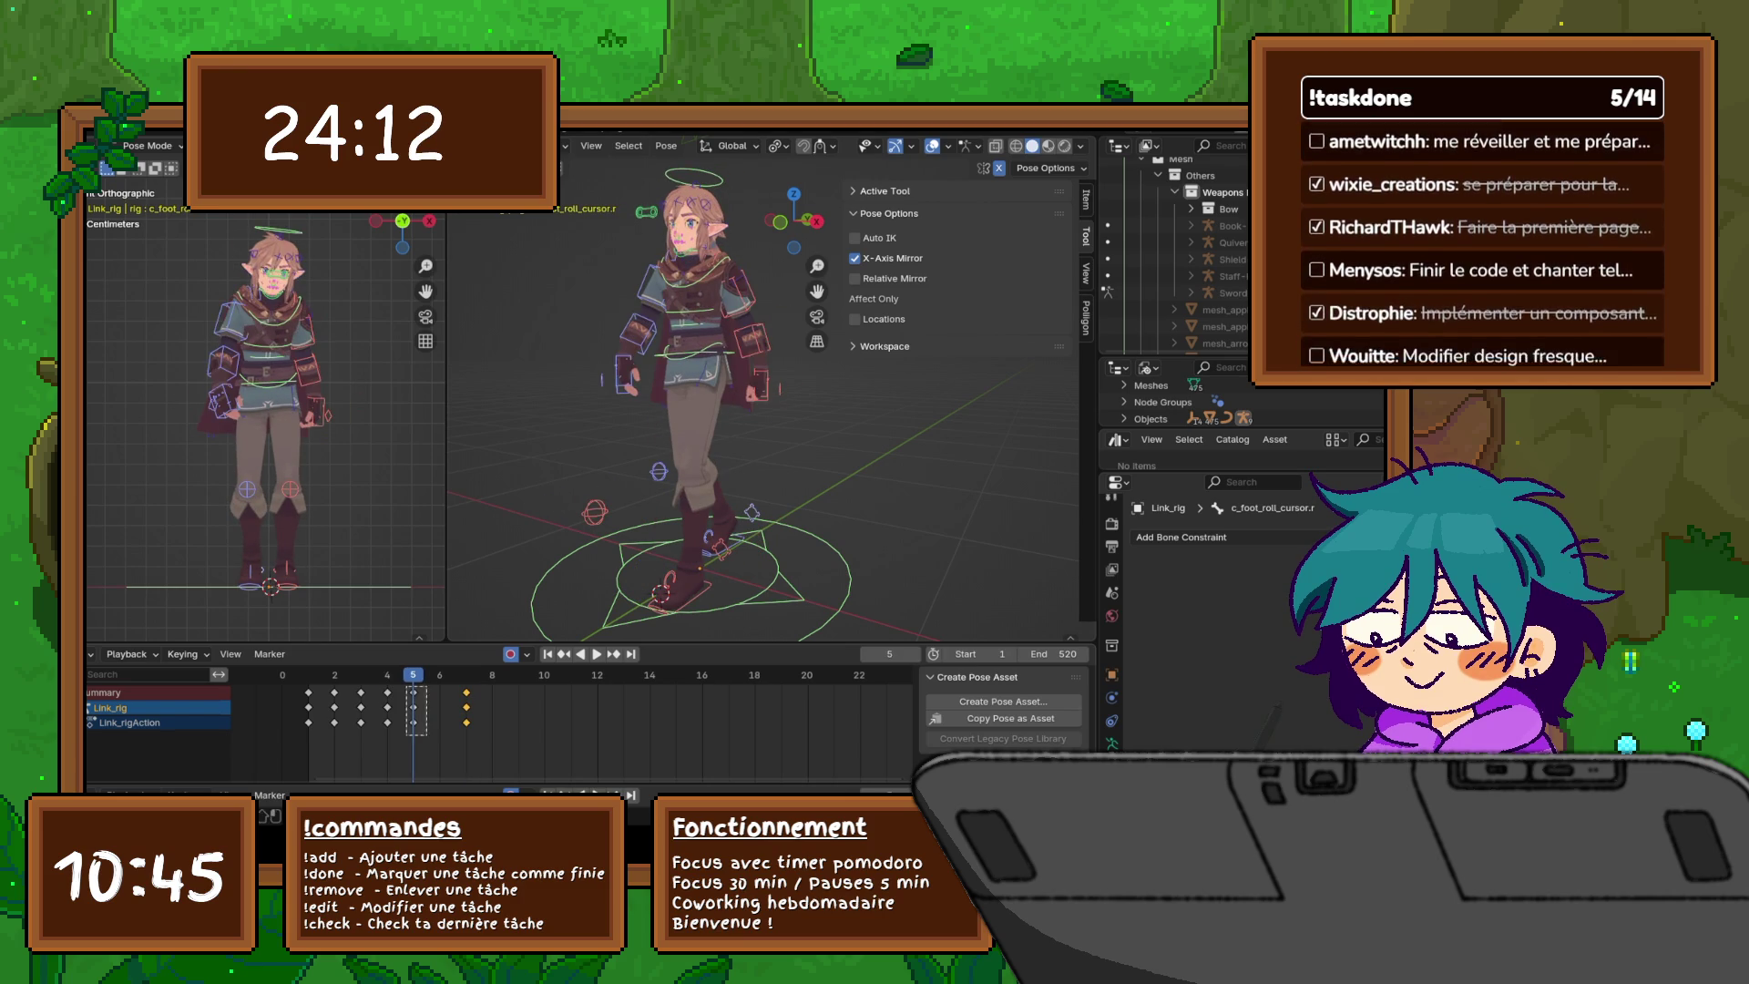
right_click(364, 622)
left_click(330, 621)
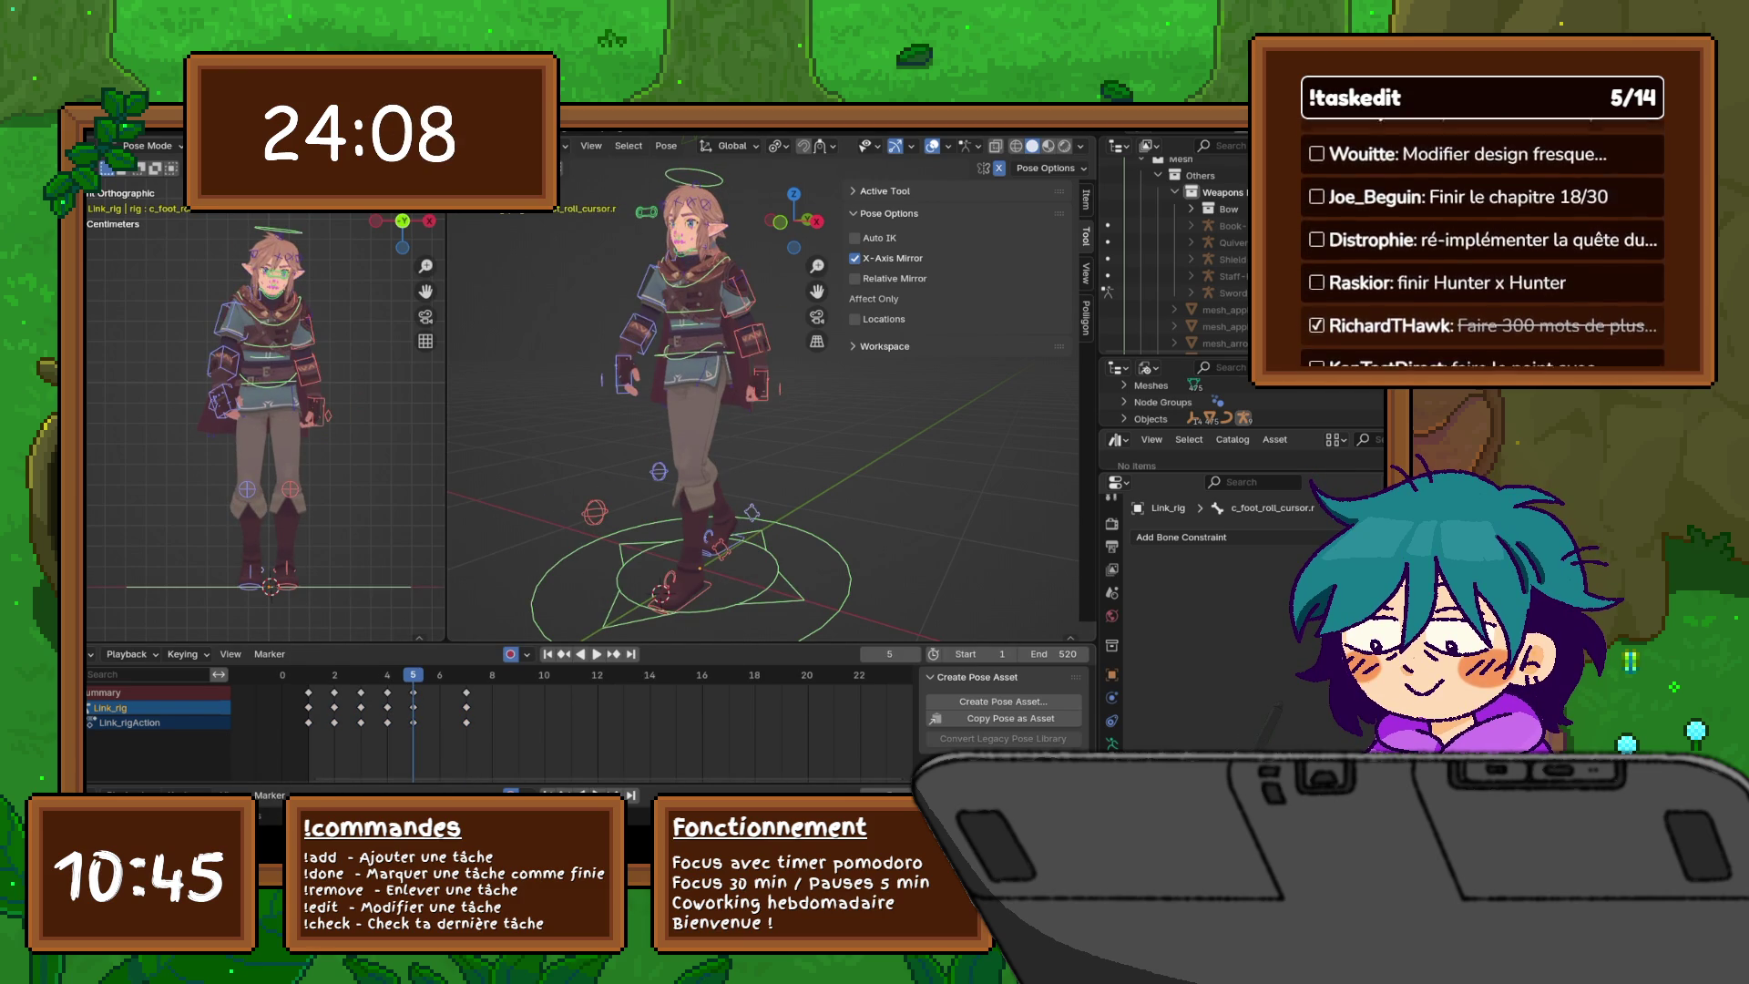
left_click(516, 675)
right_click(471, 621)
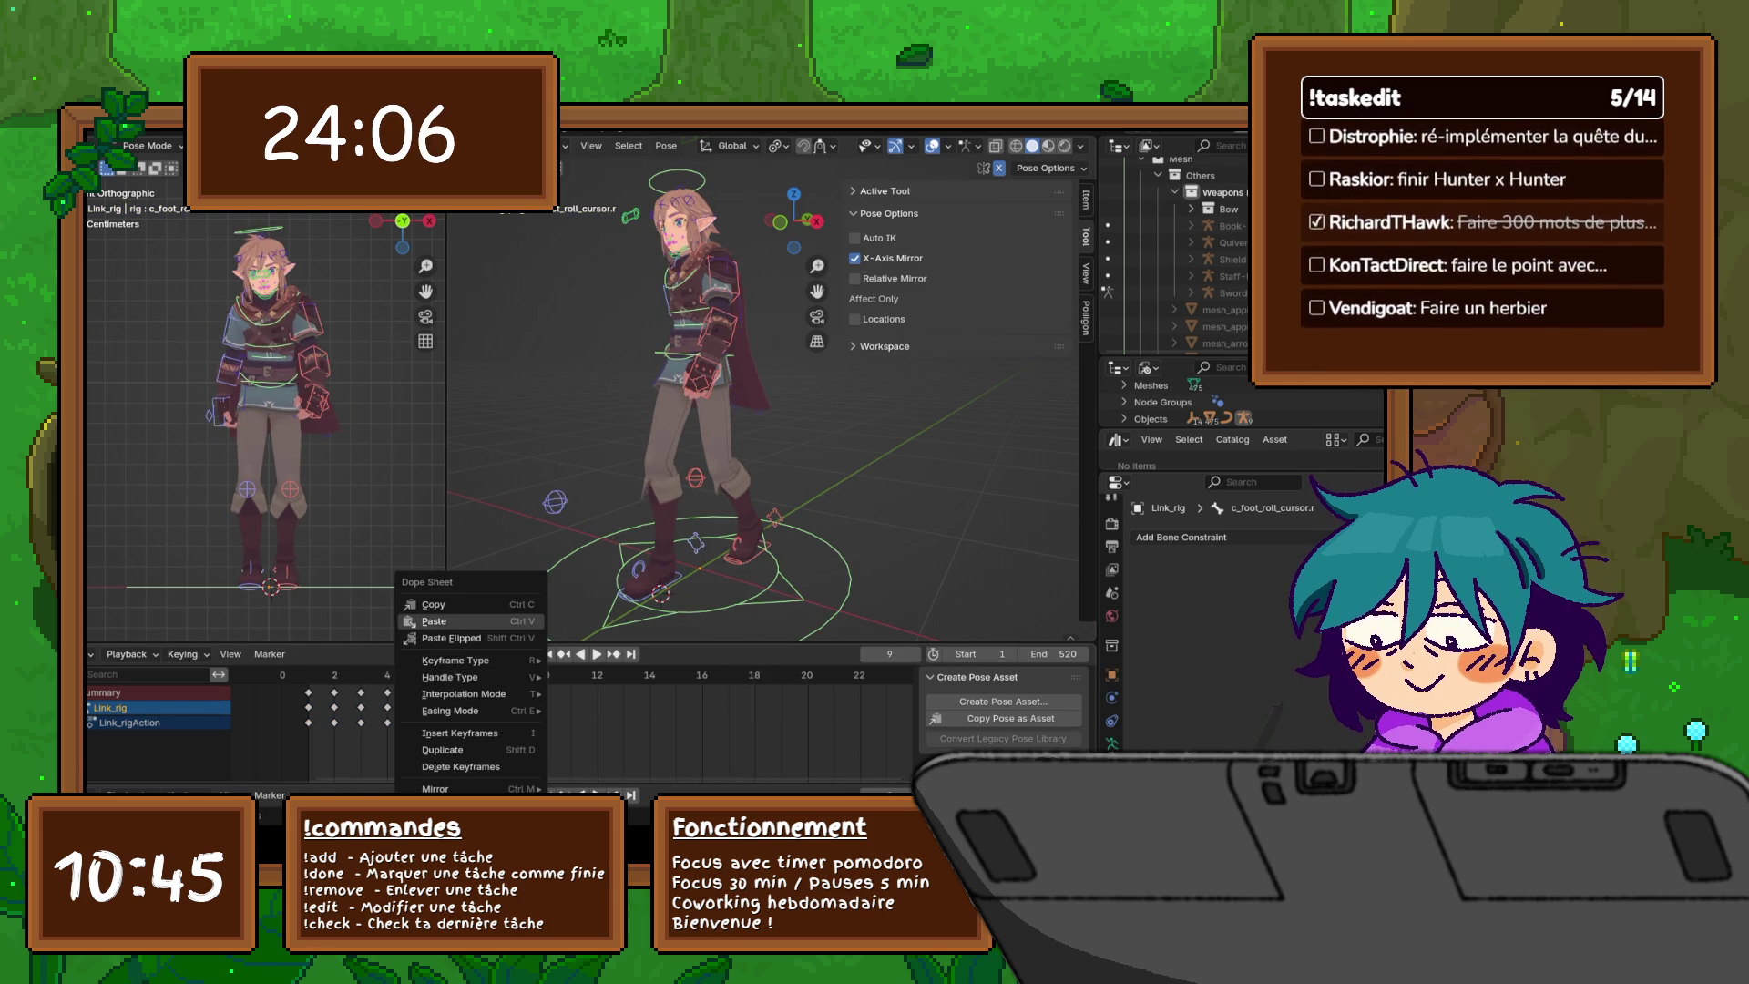
left_click(434, 621)
key("space")
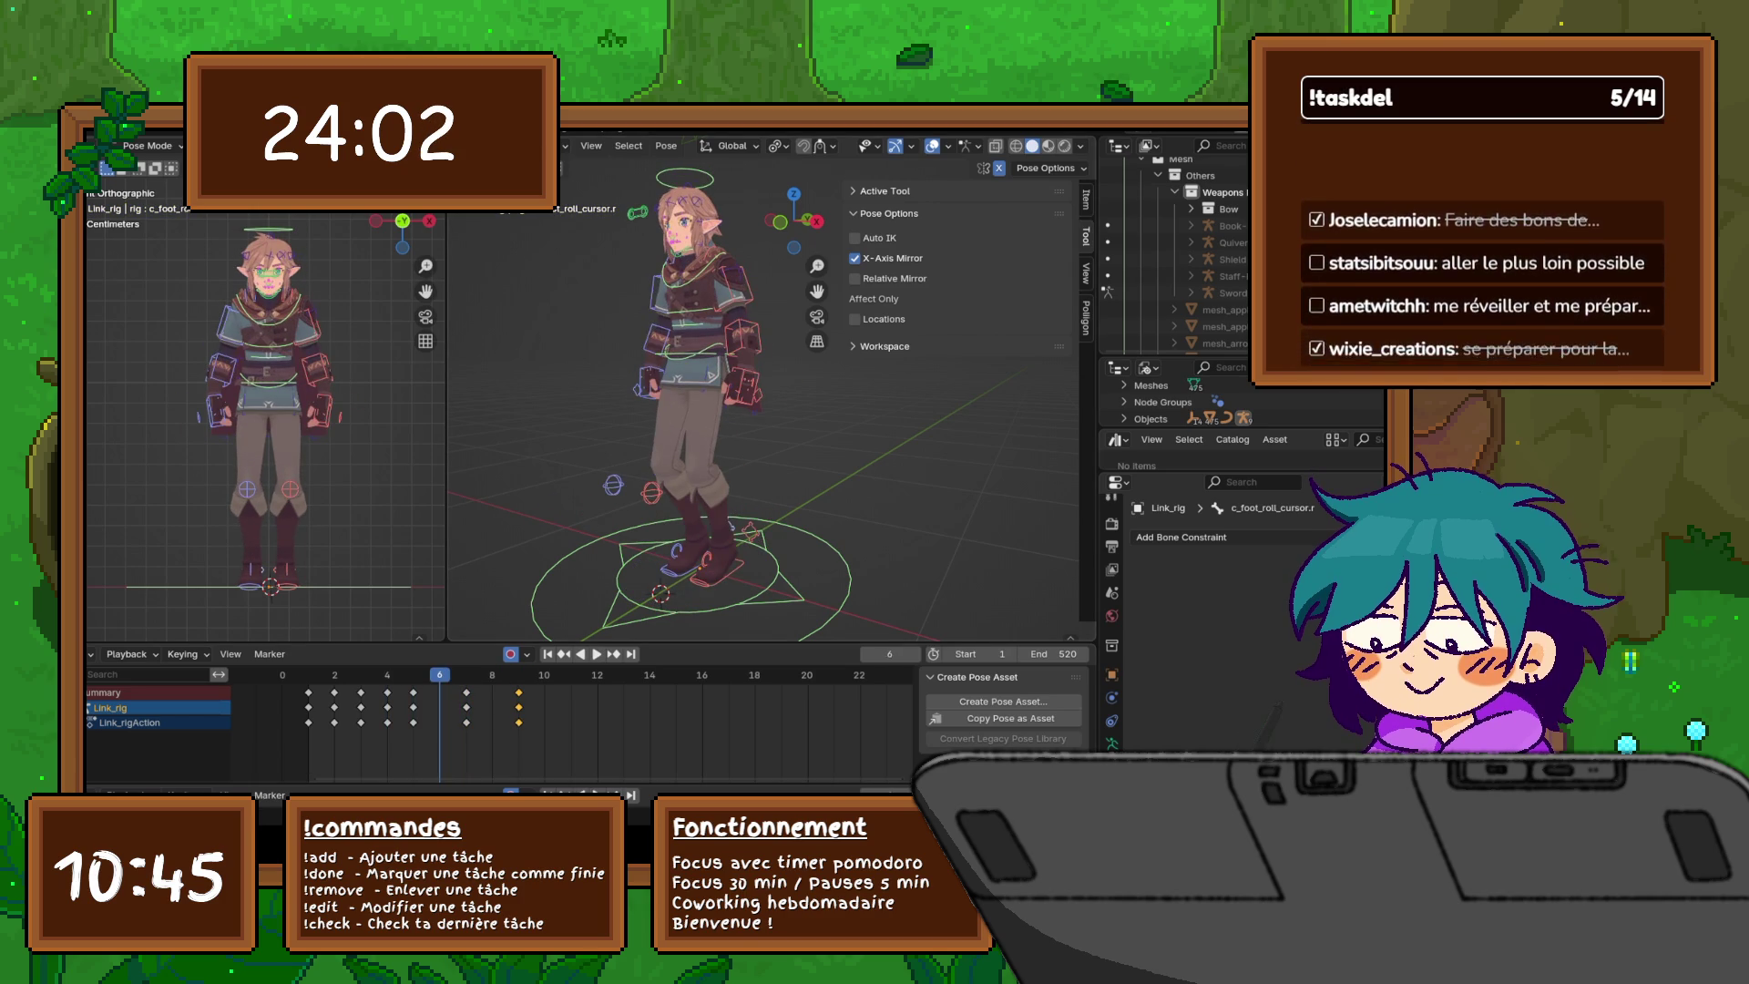
- Stop playback and set the left foot's X rotation to 0° in the right view
key("space")
middle_click_drag(729, 383, 838, 383)
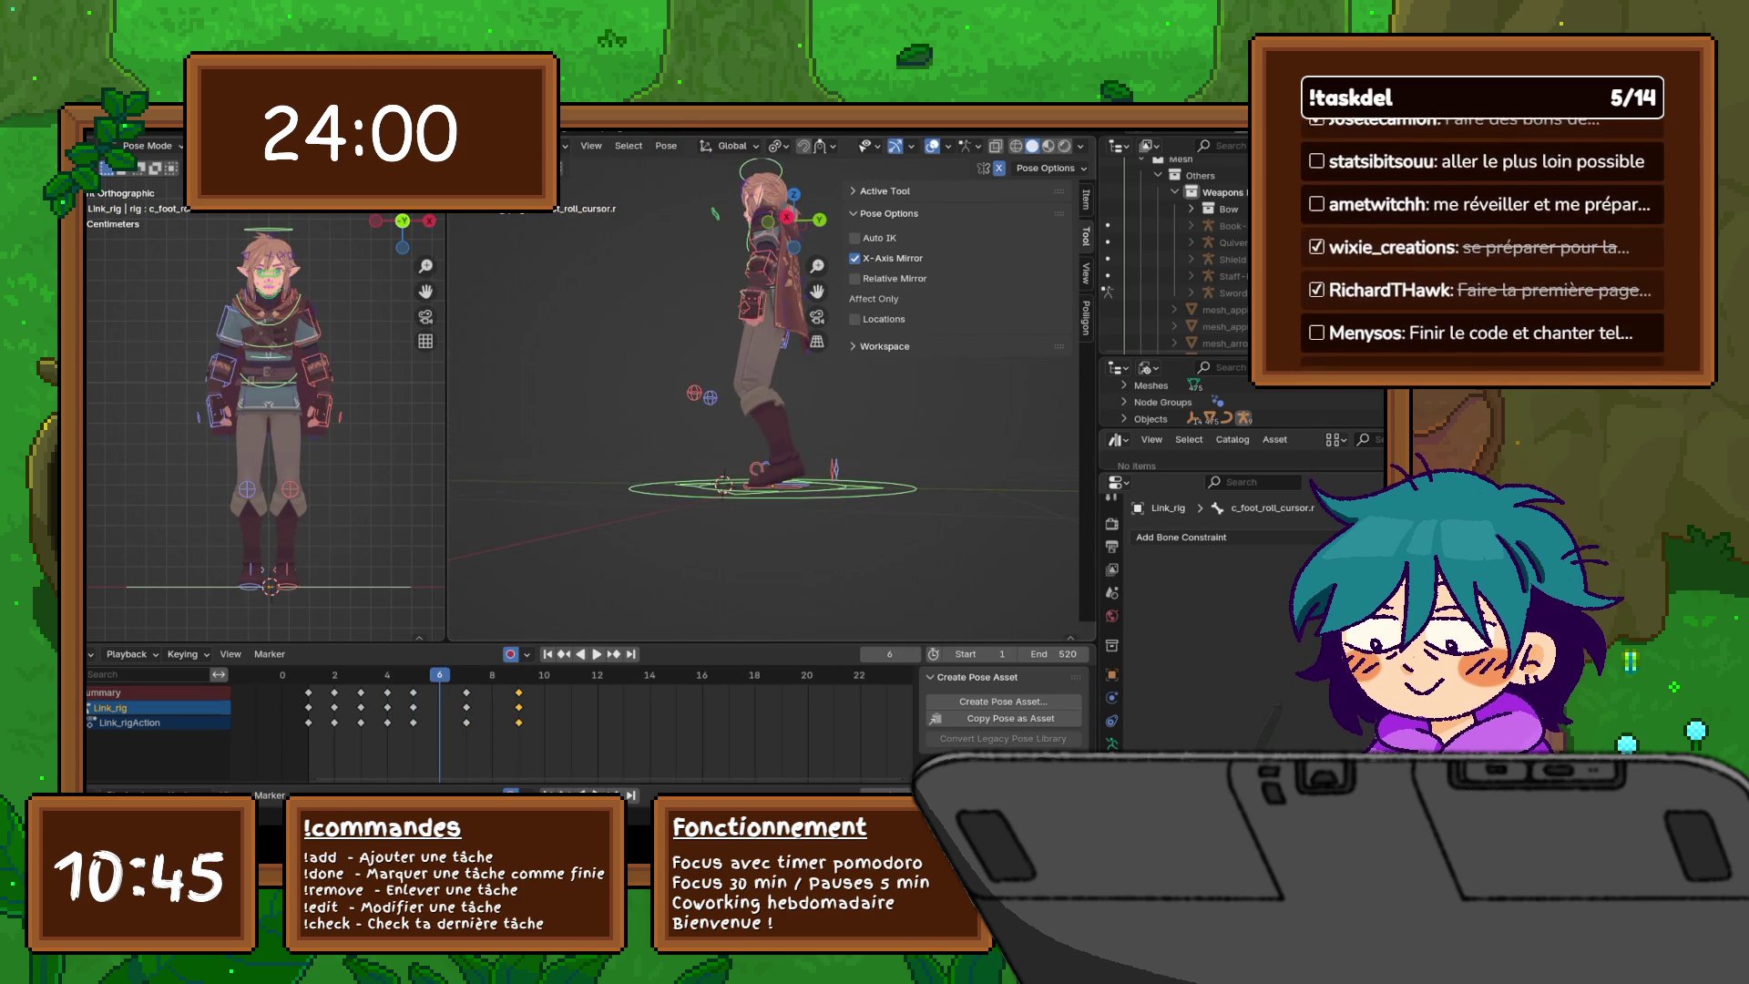
key("KP_3")
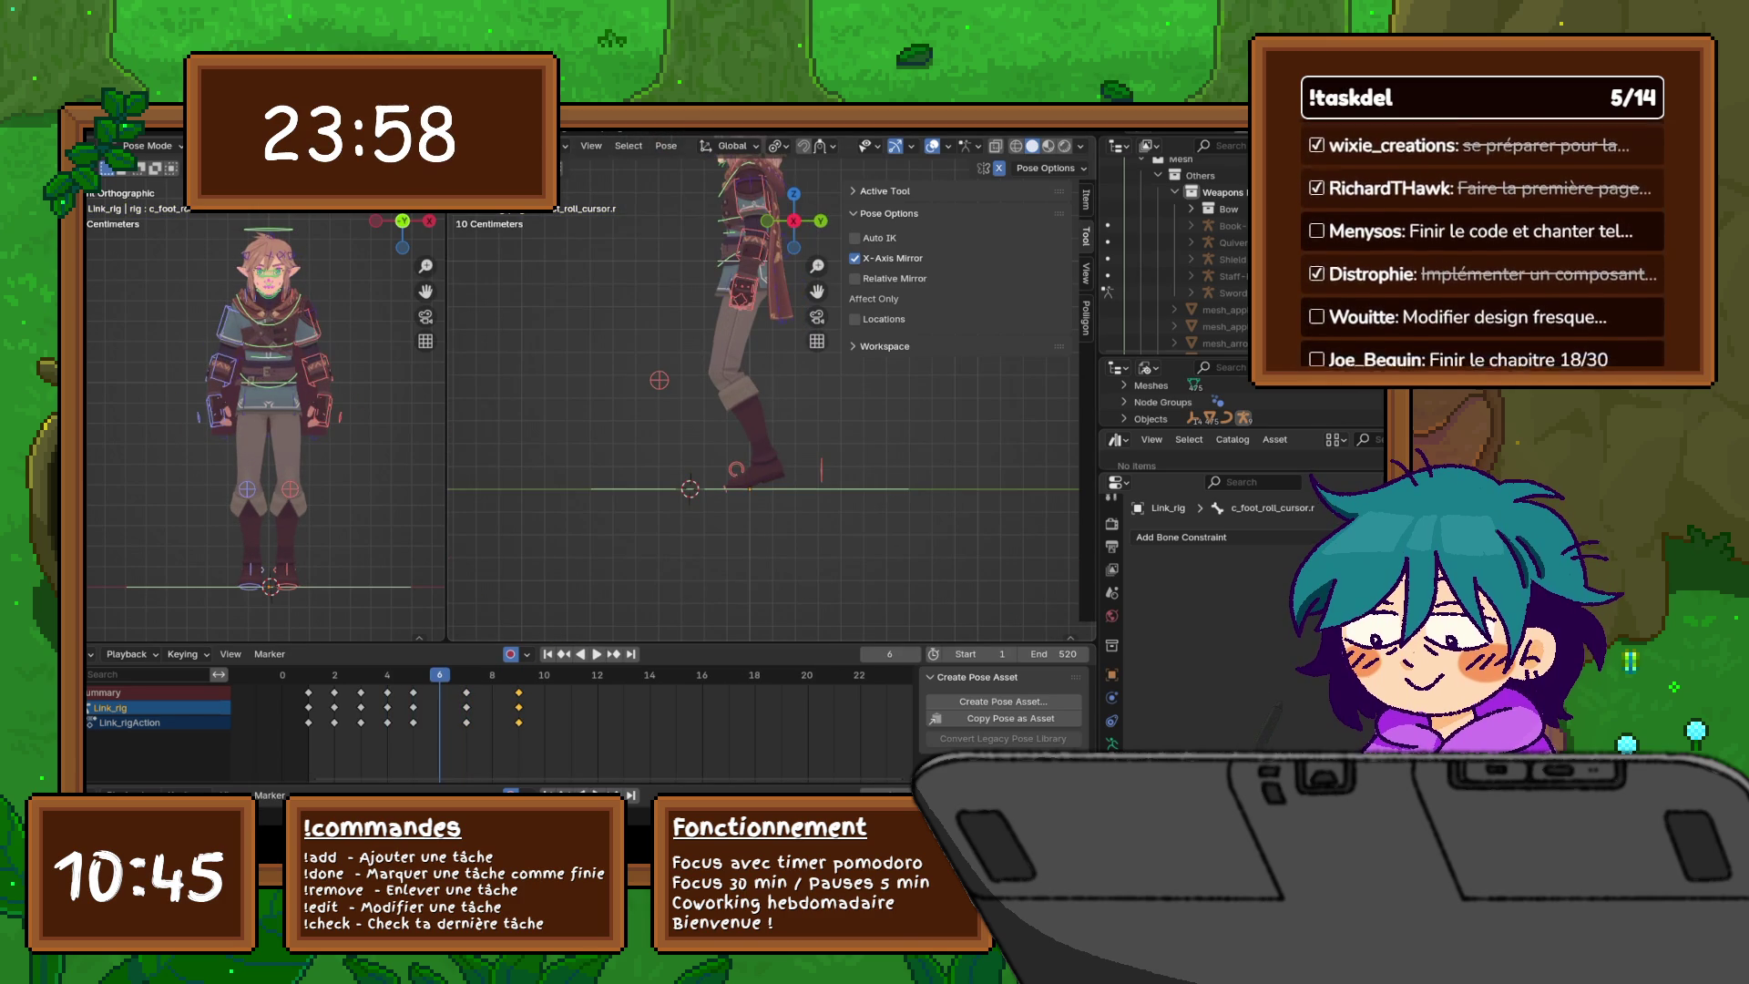
scroll(765, 396, "up", 3)
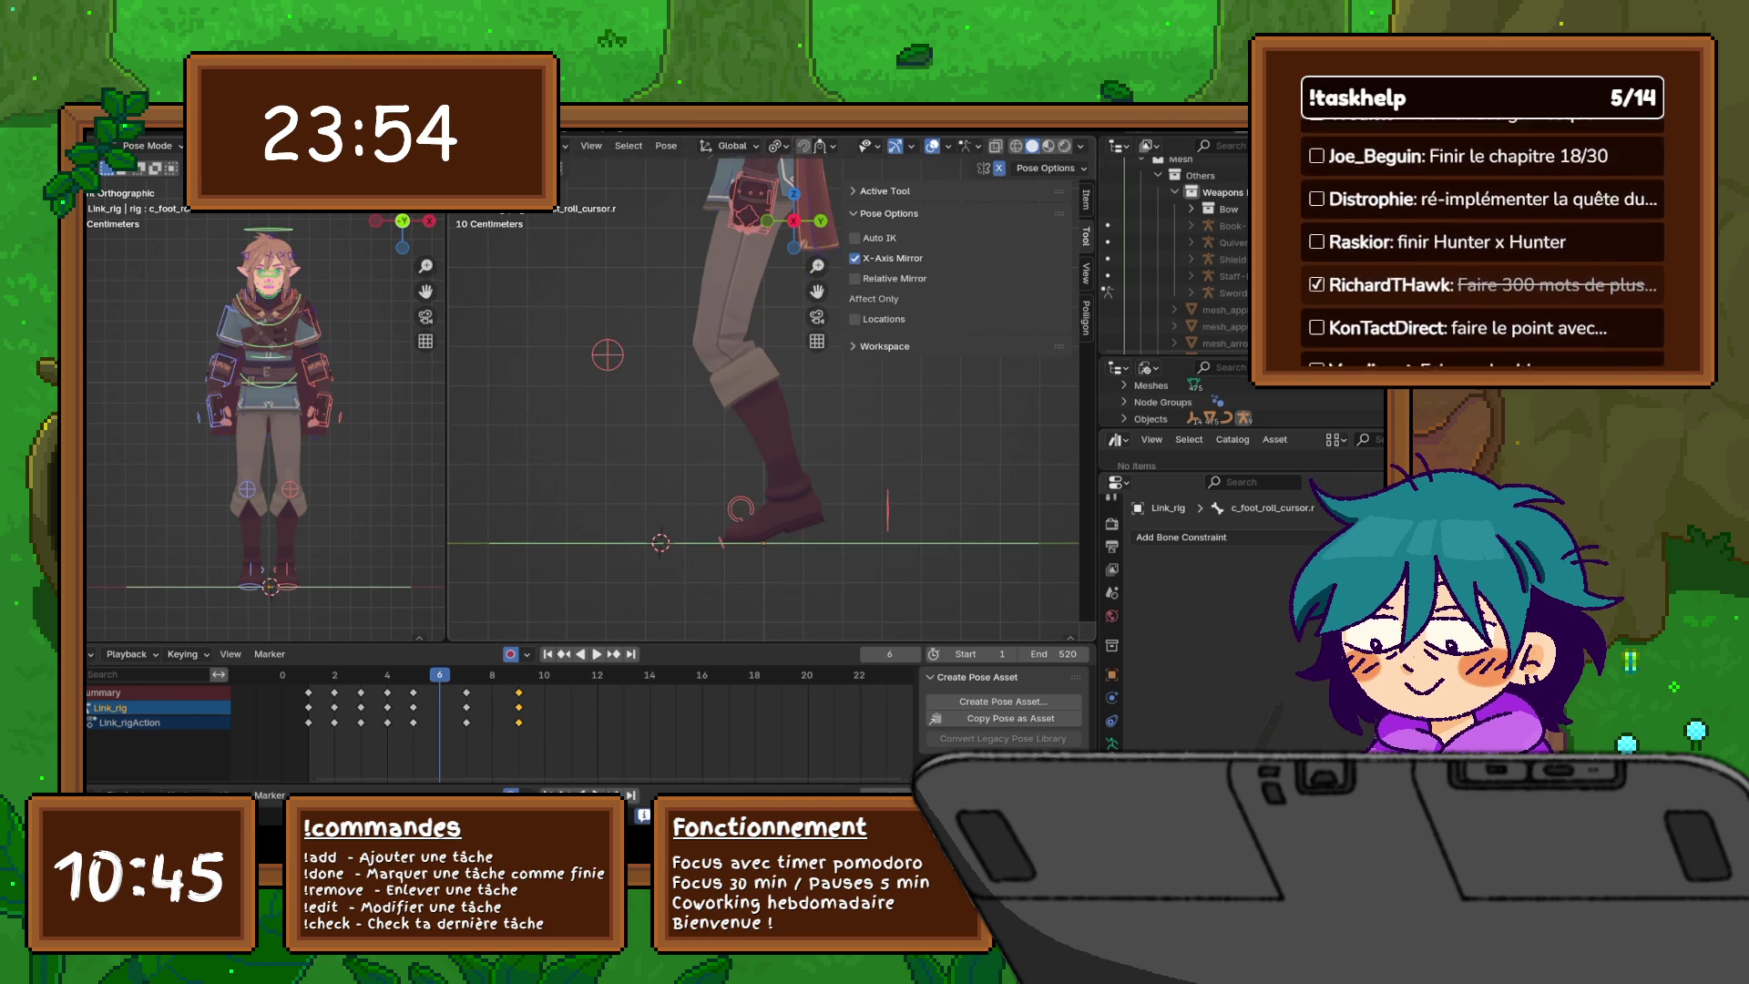
left_click(774, 510)
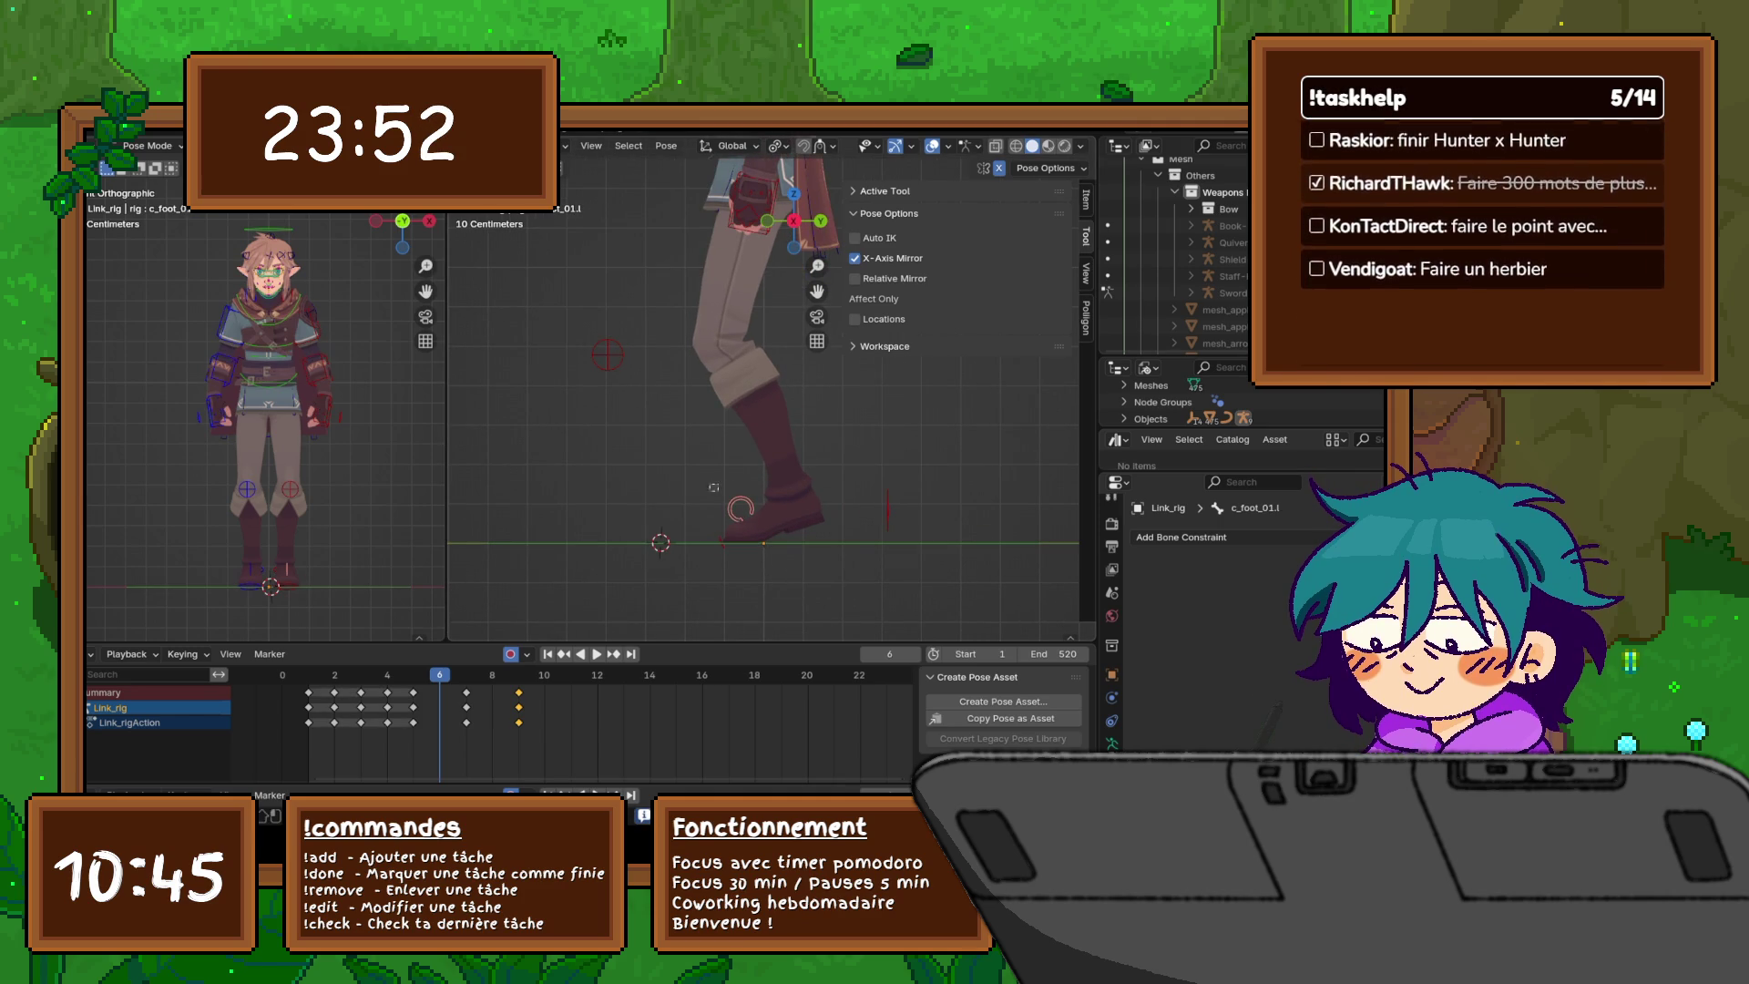
left_click(1086, 199)
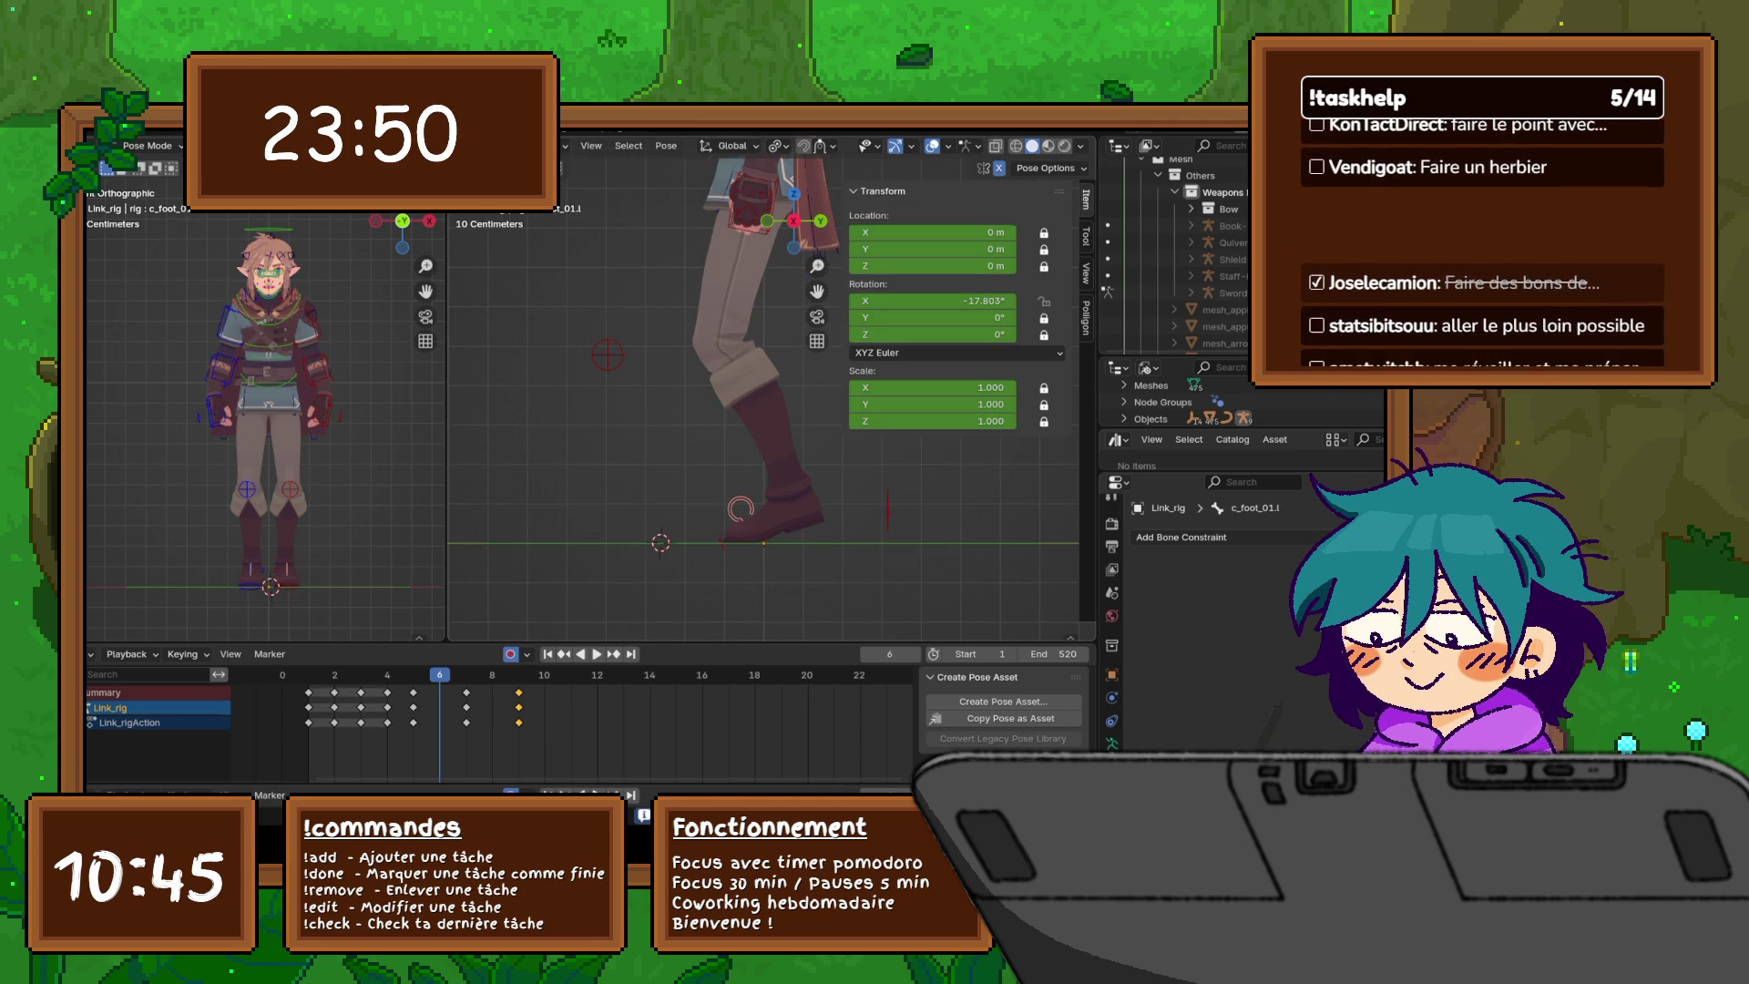
left_click(930, 300)
type("0")
key("Return")
- Select the mirrored right foot c_foot_01.r and set its X rotation to 0° as well
key("ctrl+shift+m")
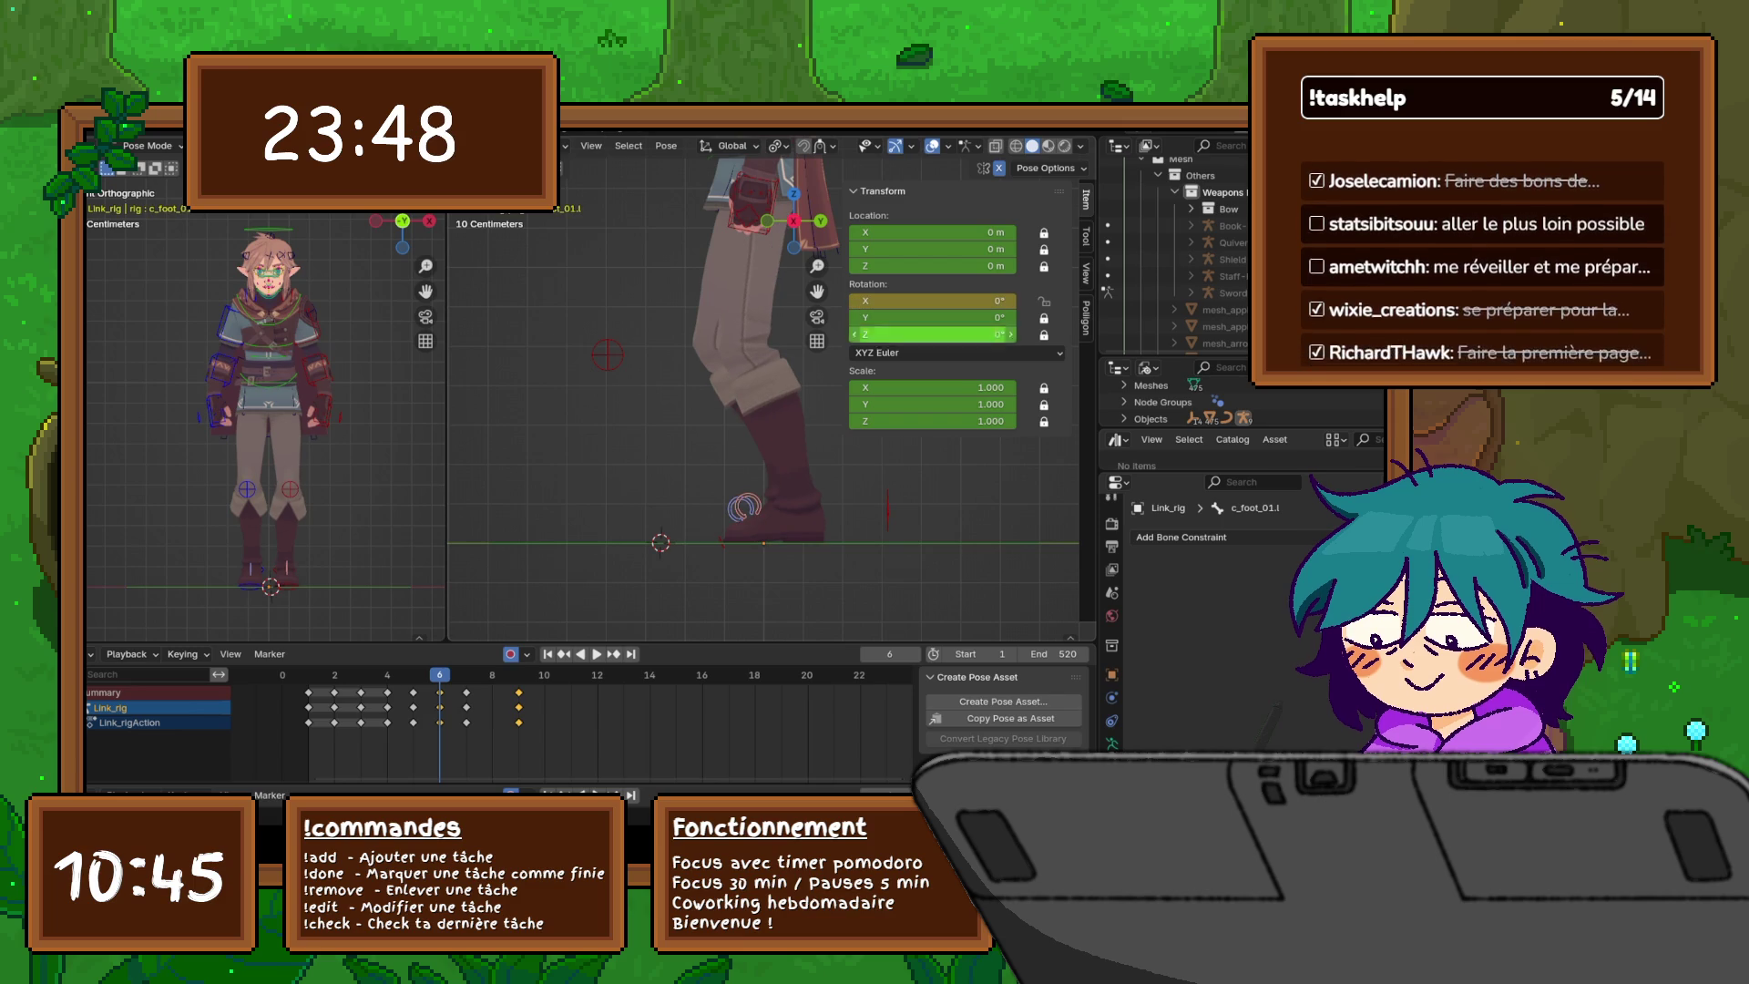
left_click(929, 301)
type("034d")
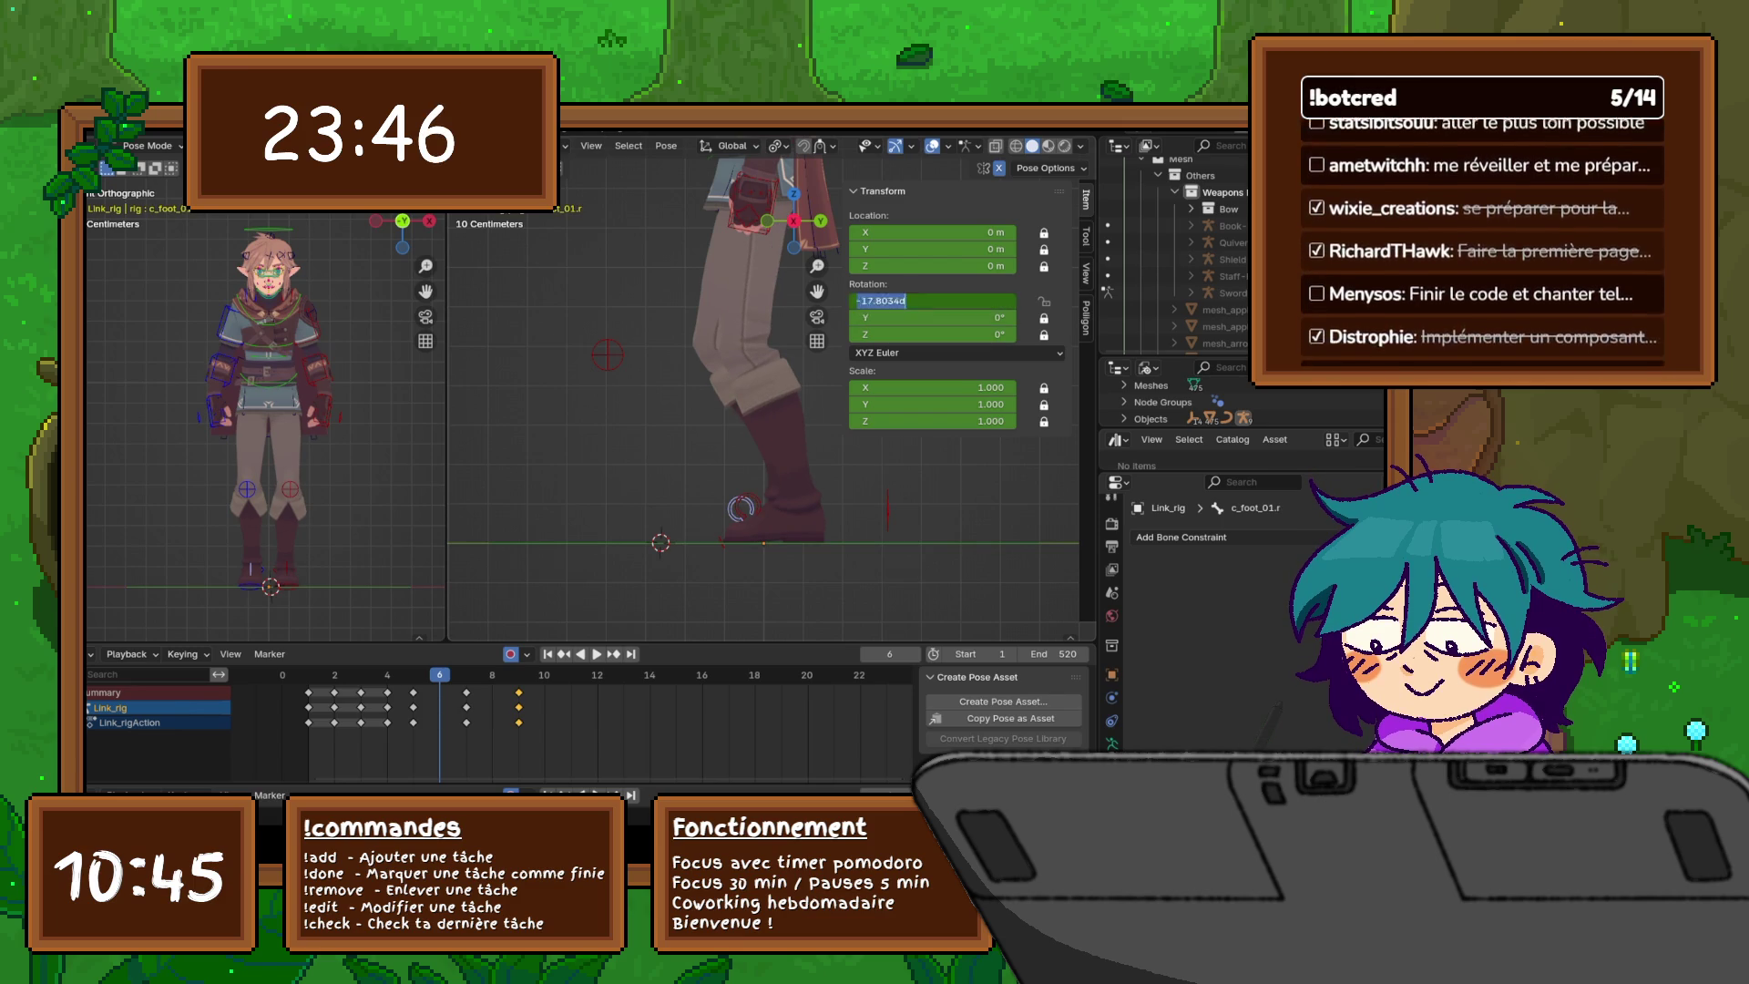
type("0")
key("Return")
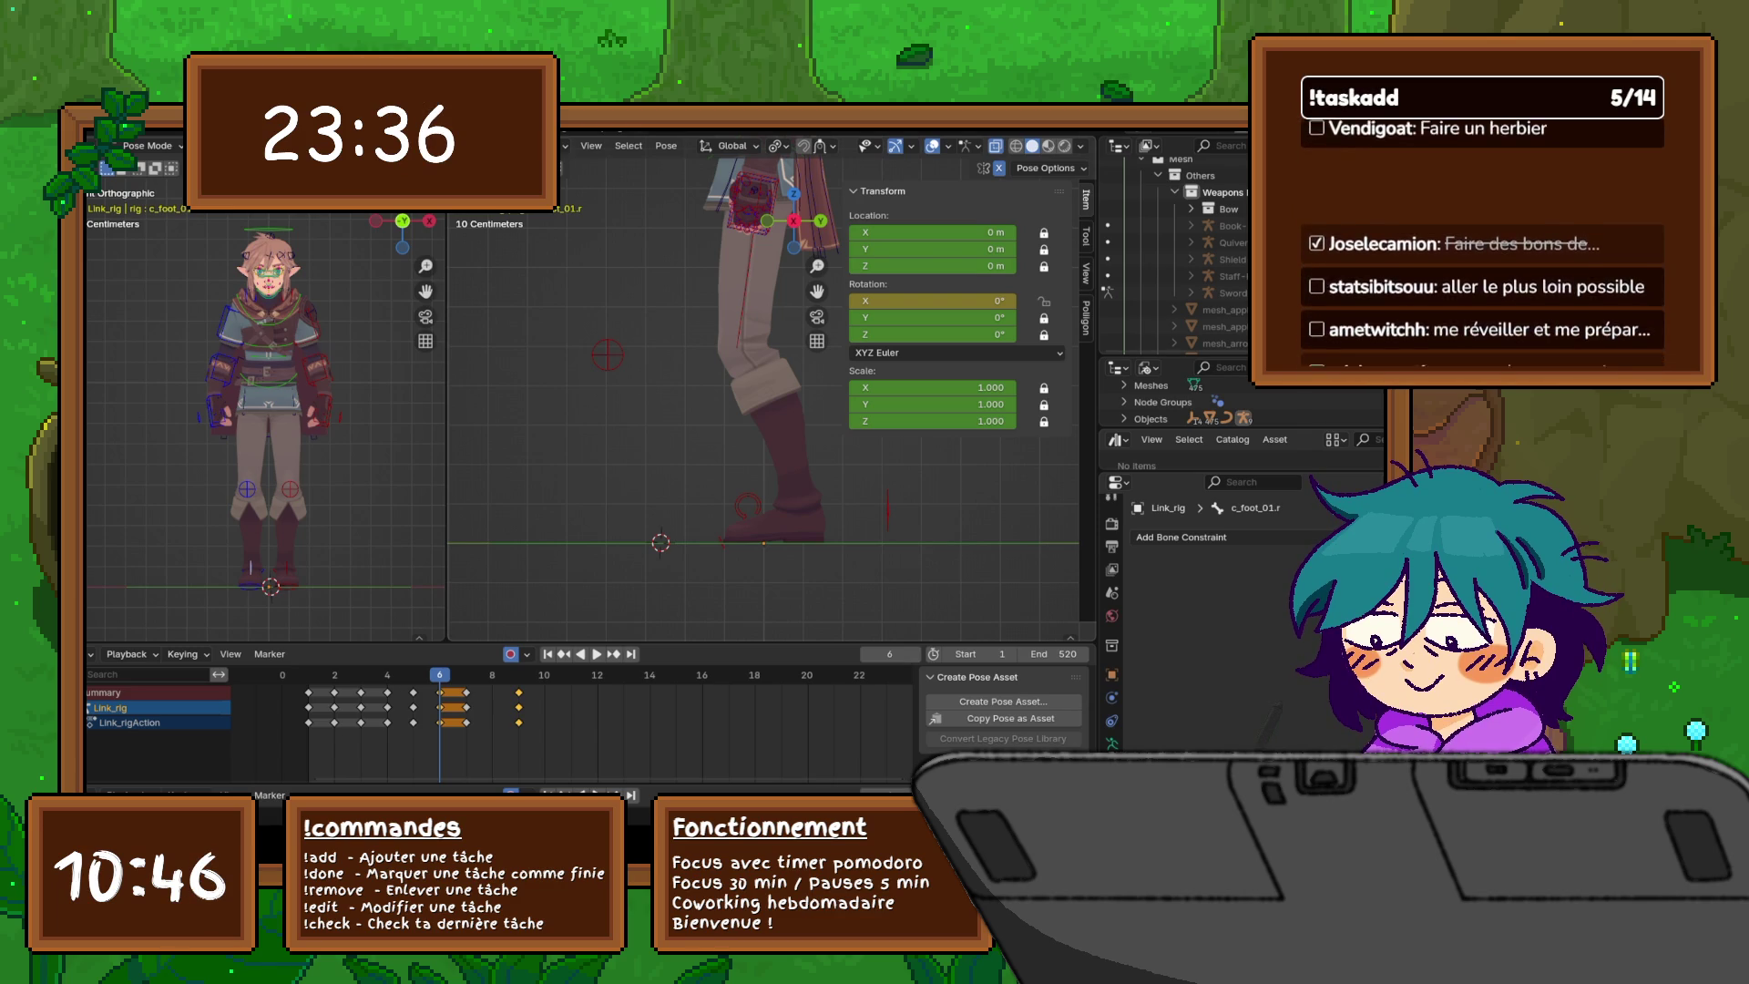
middle_click_drag(765, 364, 750, 622, "shift")
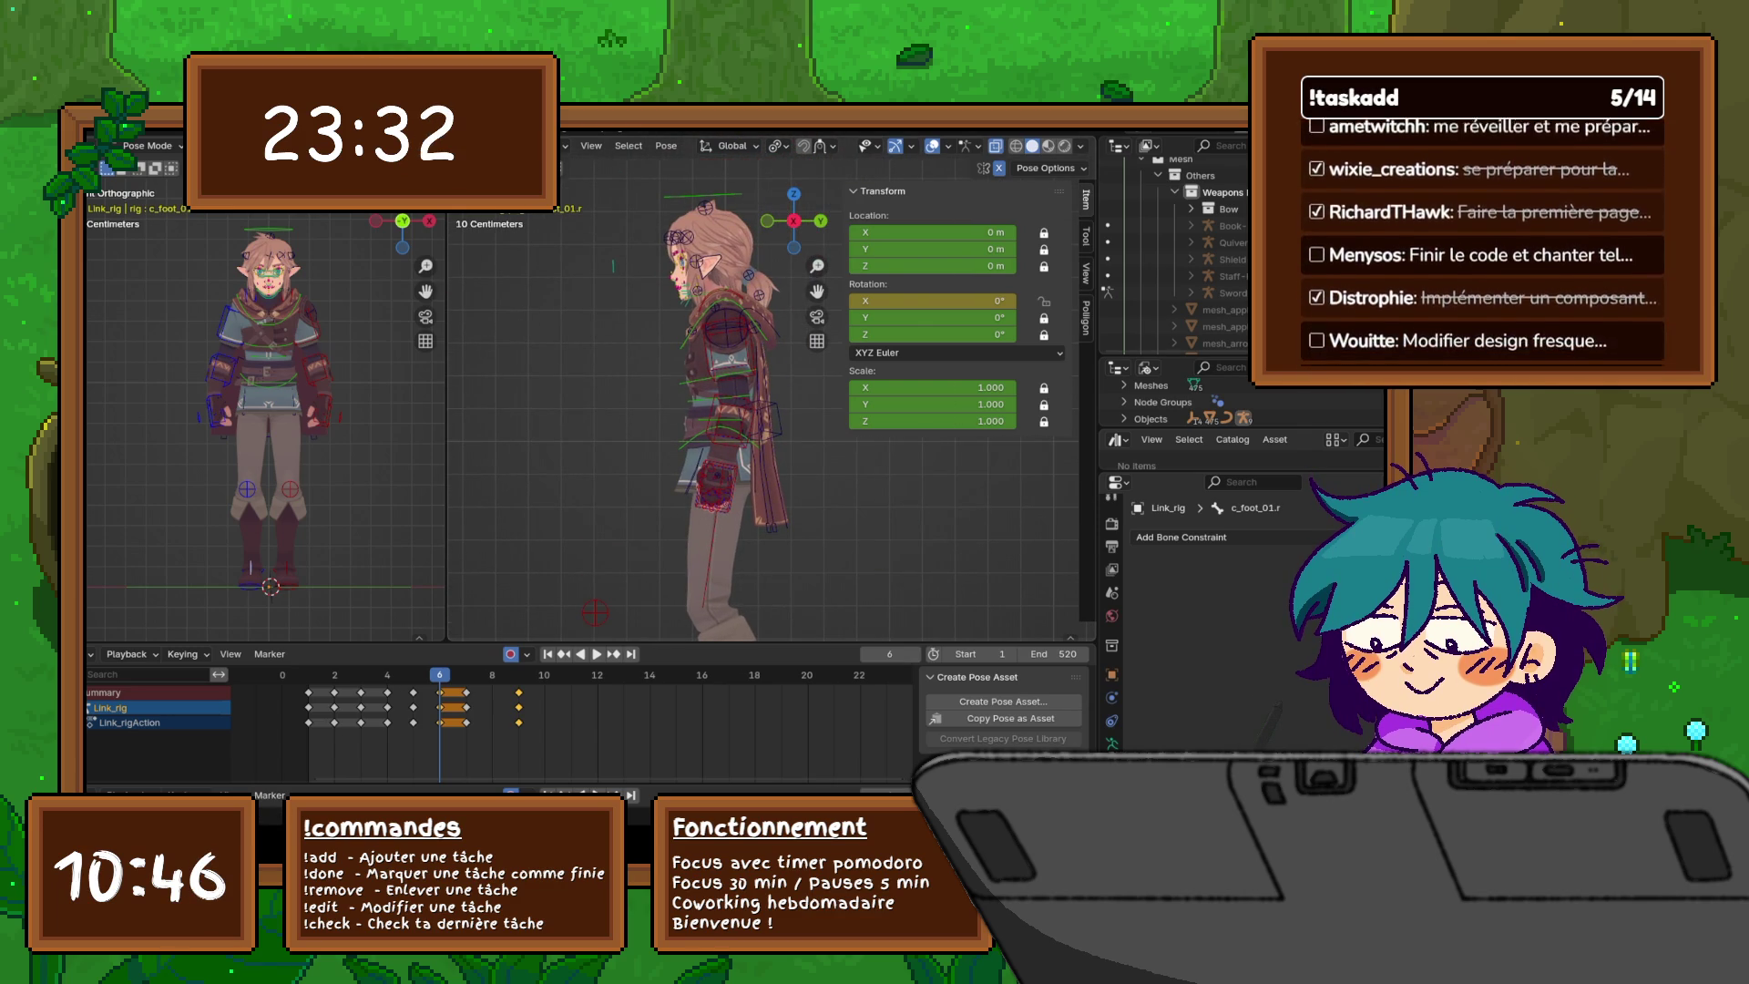
- Nudge the root control c_root_master.x slightly lower at frame 6
left_click(724, 629)
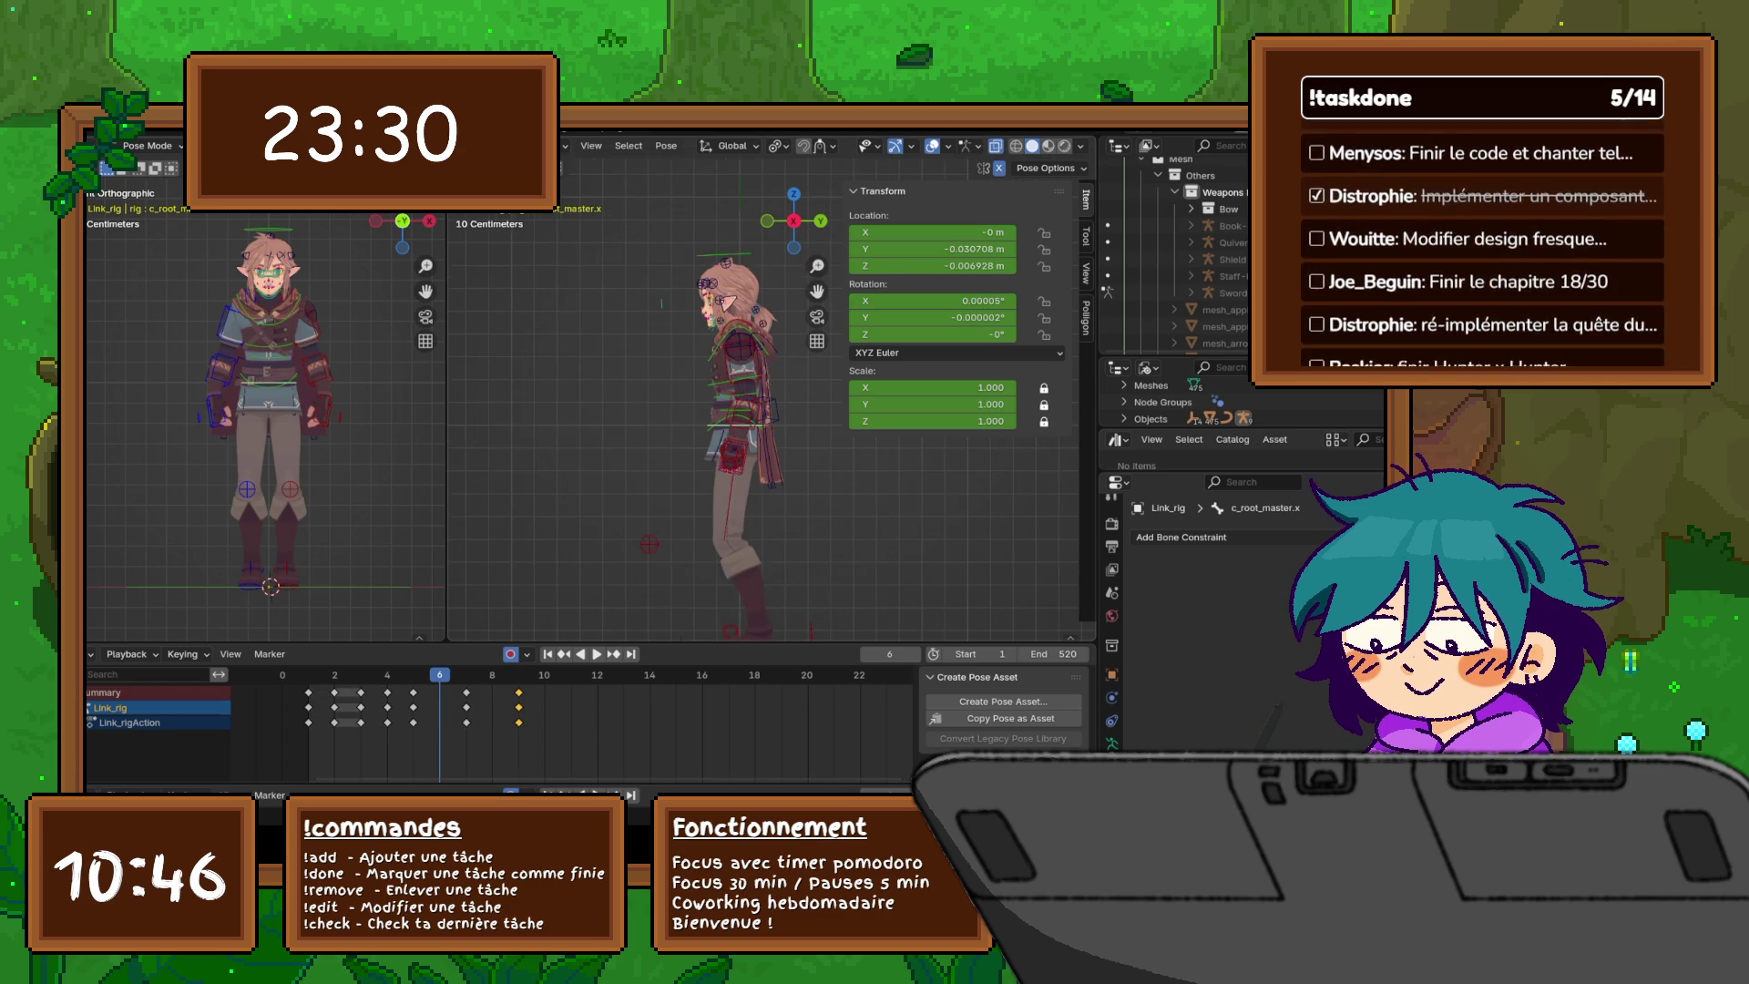
scroll(724, 628, "down", 1)
key("g")
key("y")
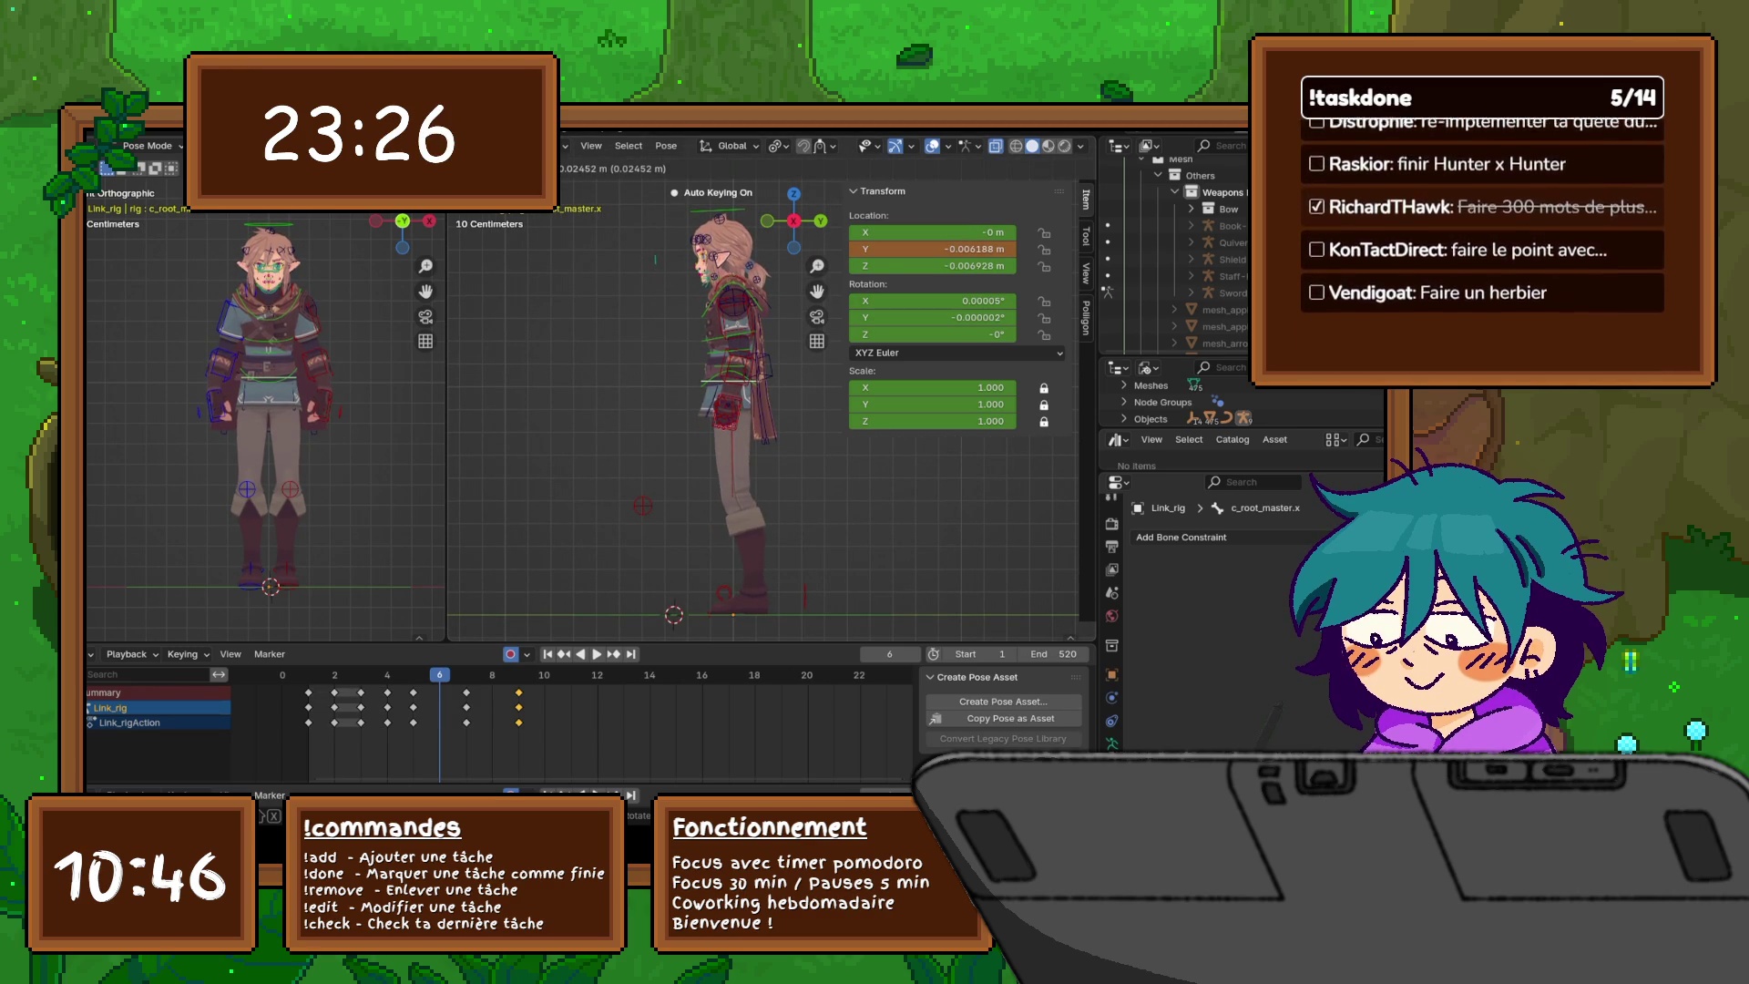
key("y")
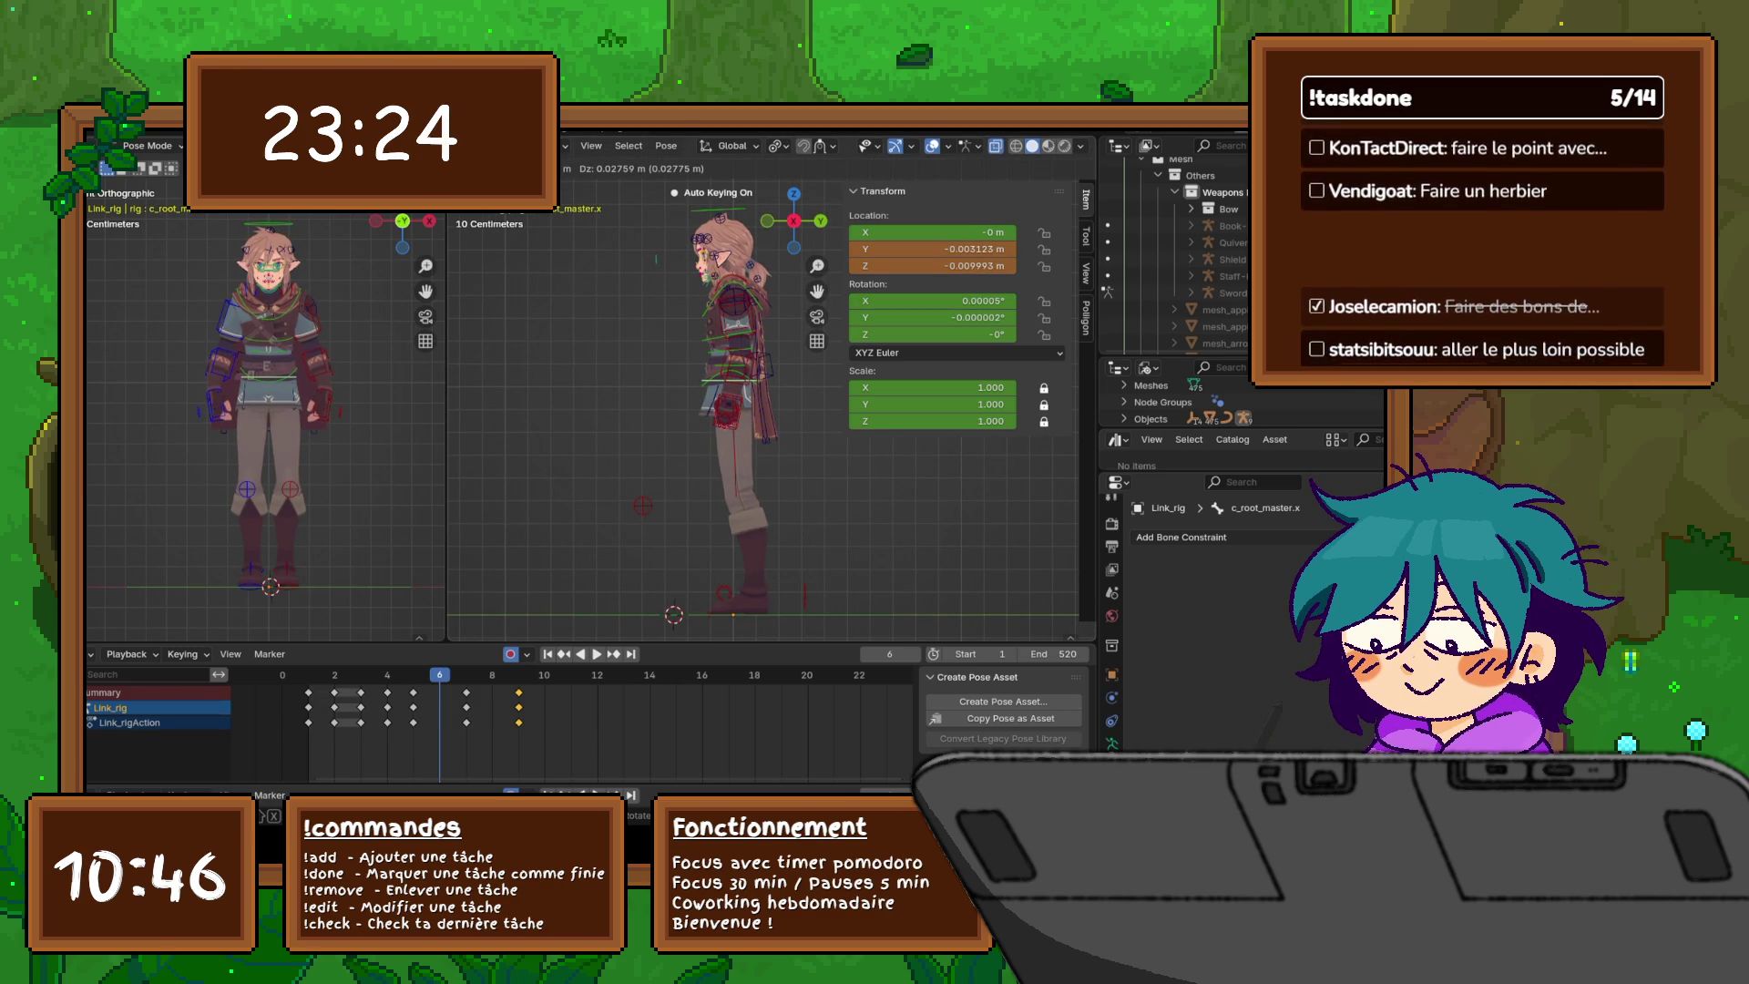
key("y")
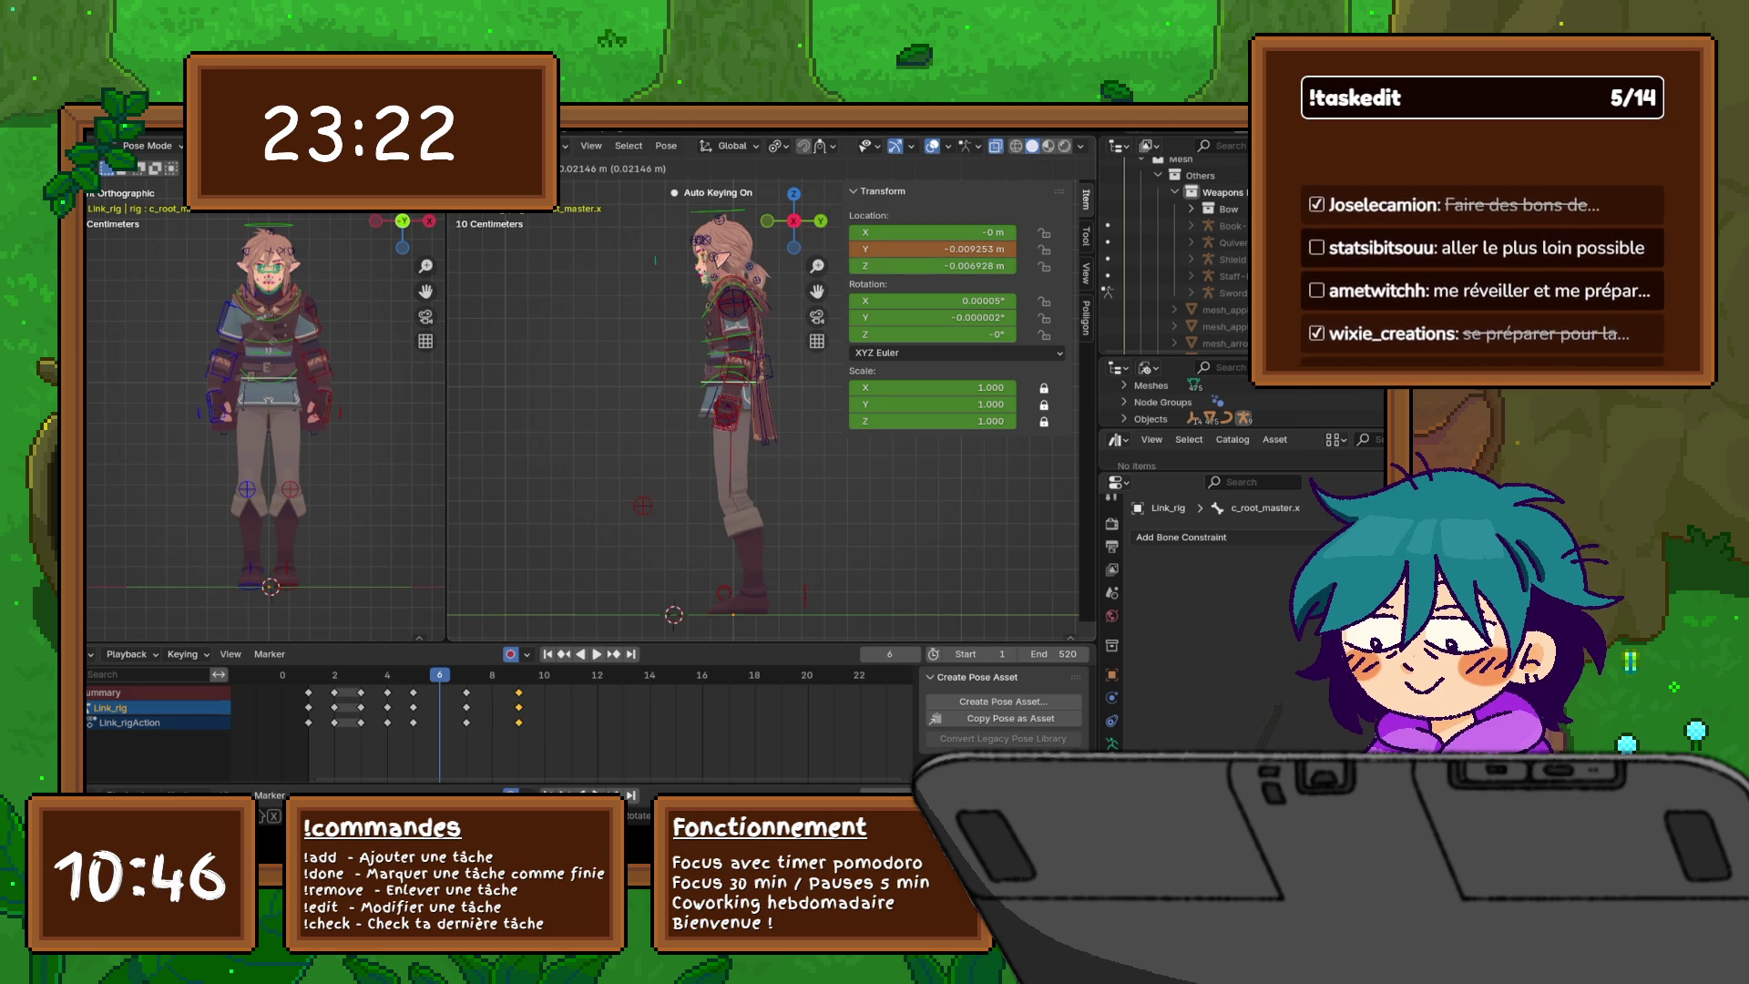
key("Return")
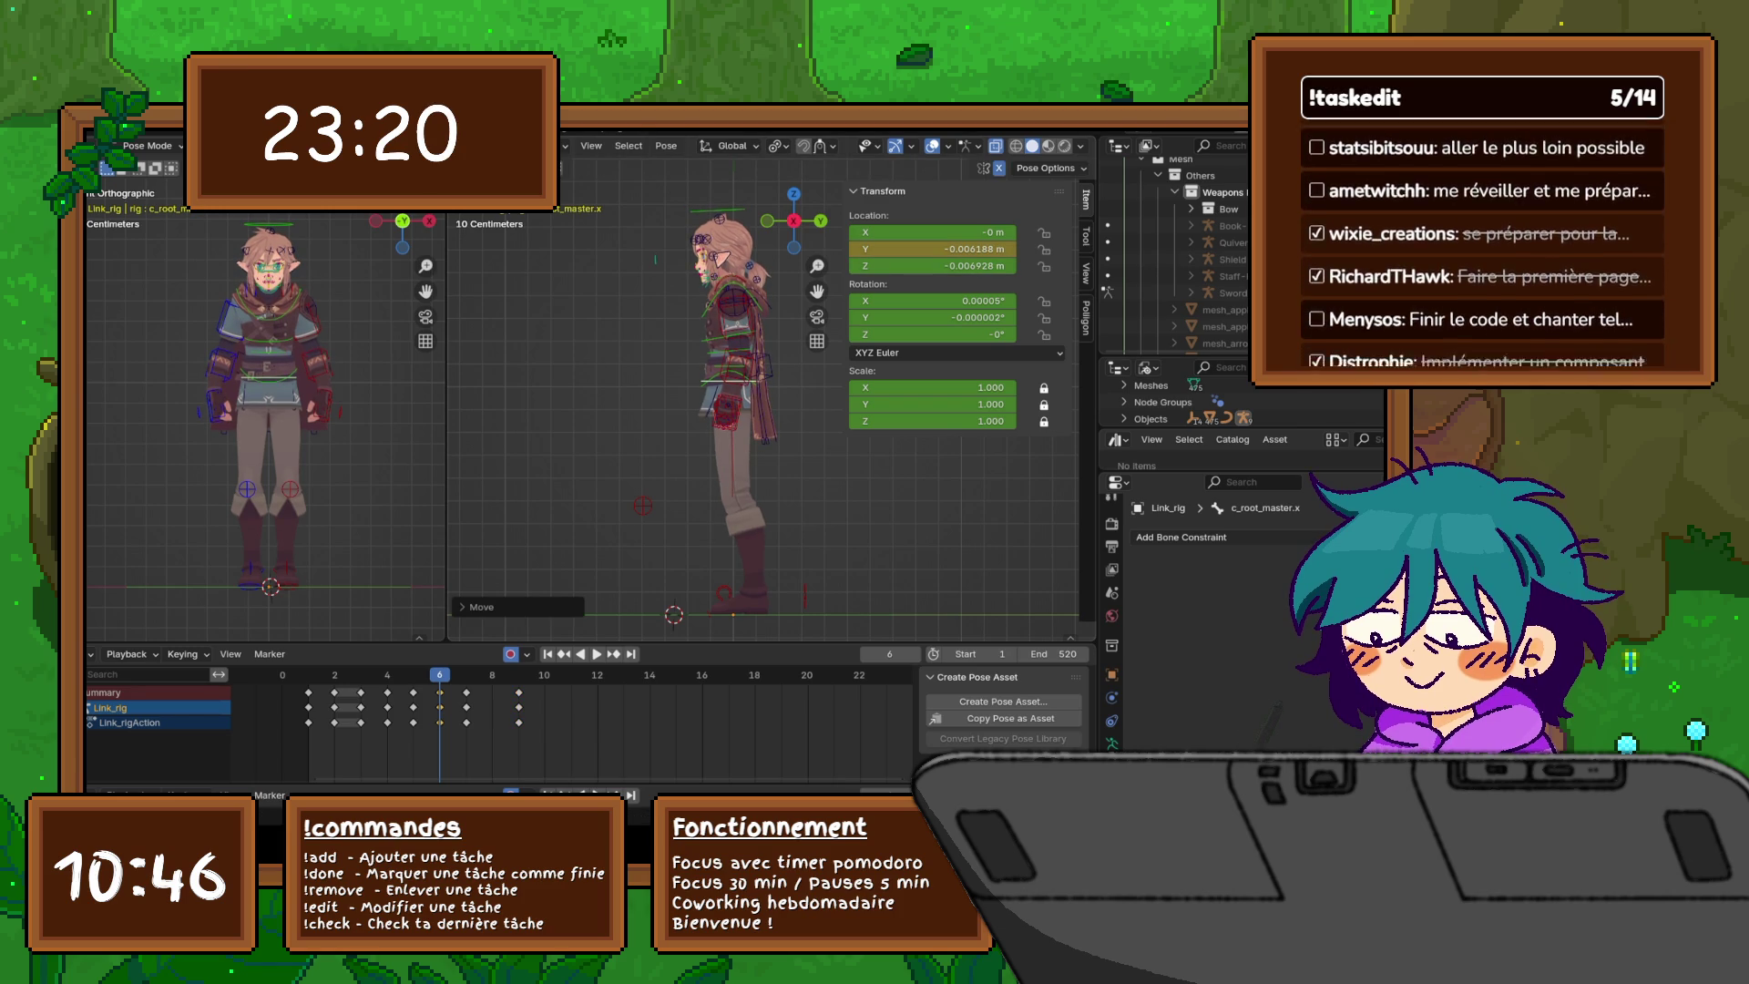
key("g")
key("y")
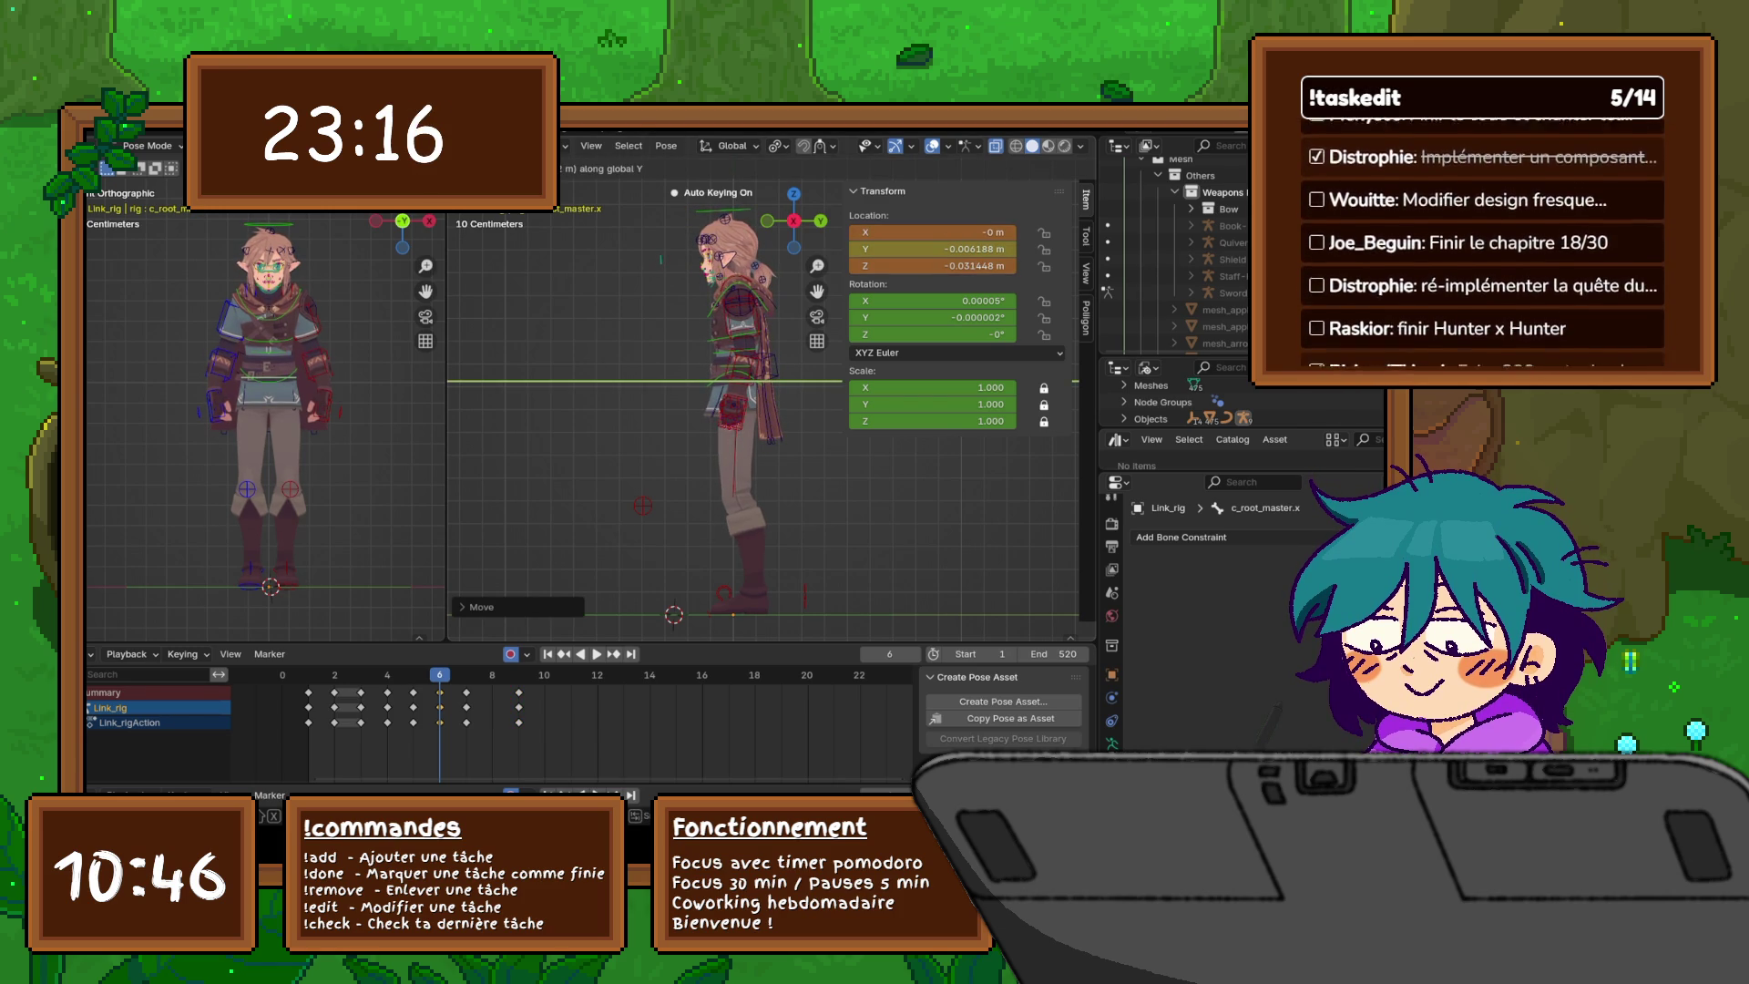
key("Escape")
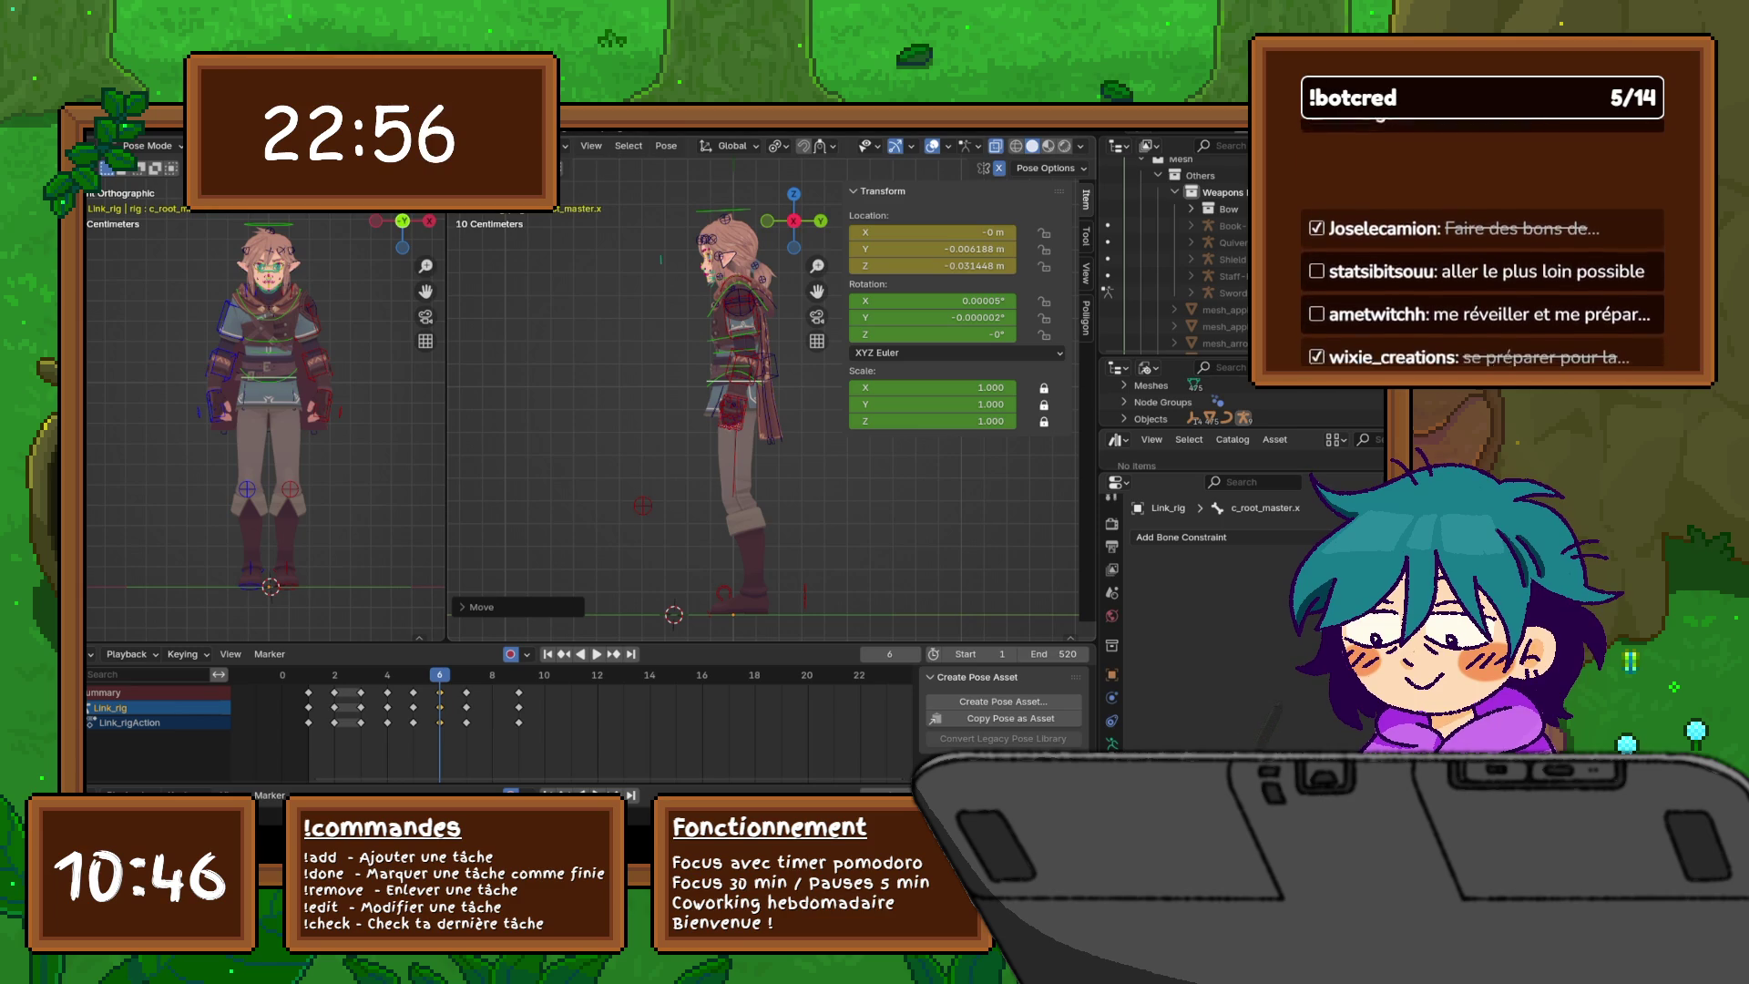
- Tilt the head control c_head.x about 4.5° and compare with frame 5
left_click(734, 235)
key("r")
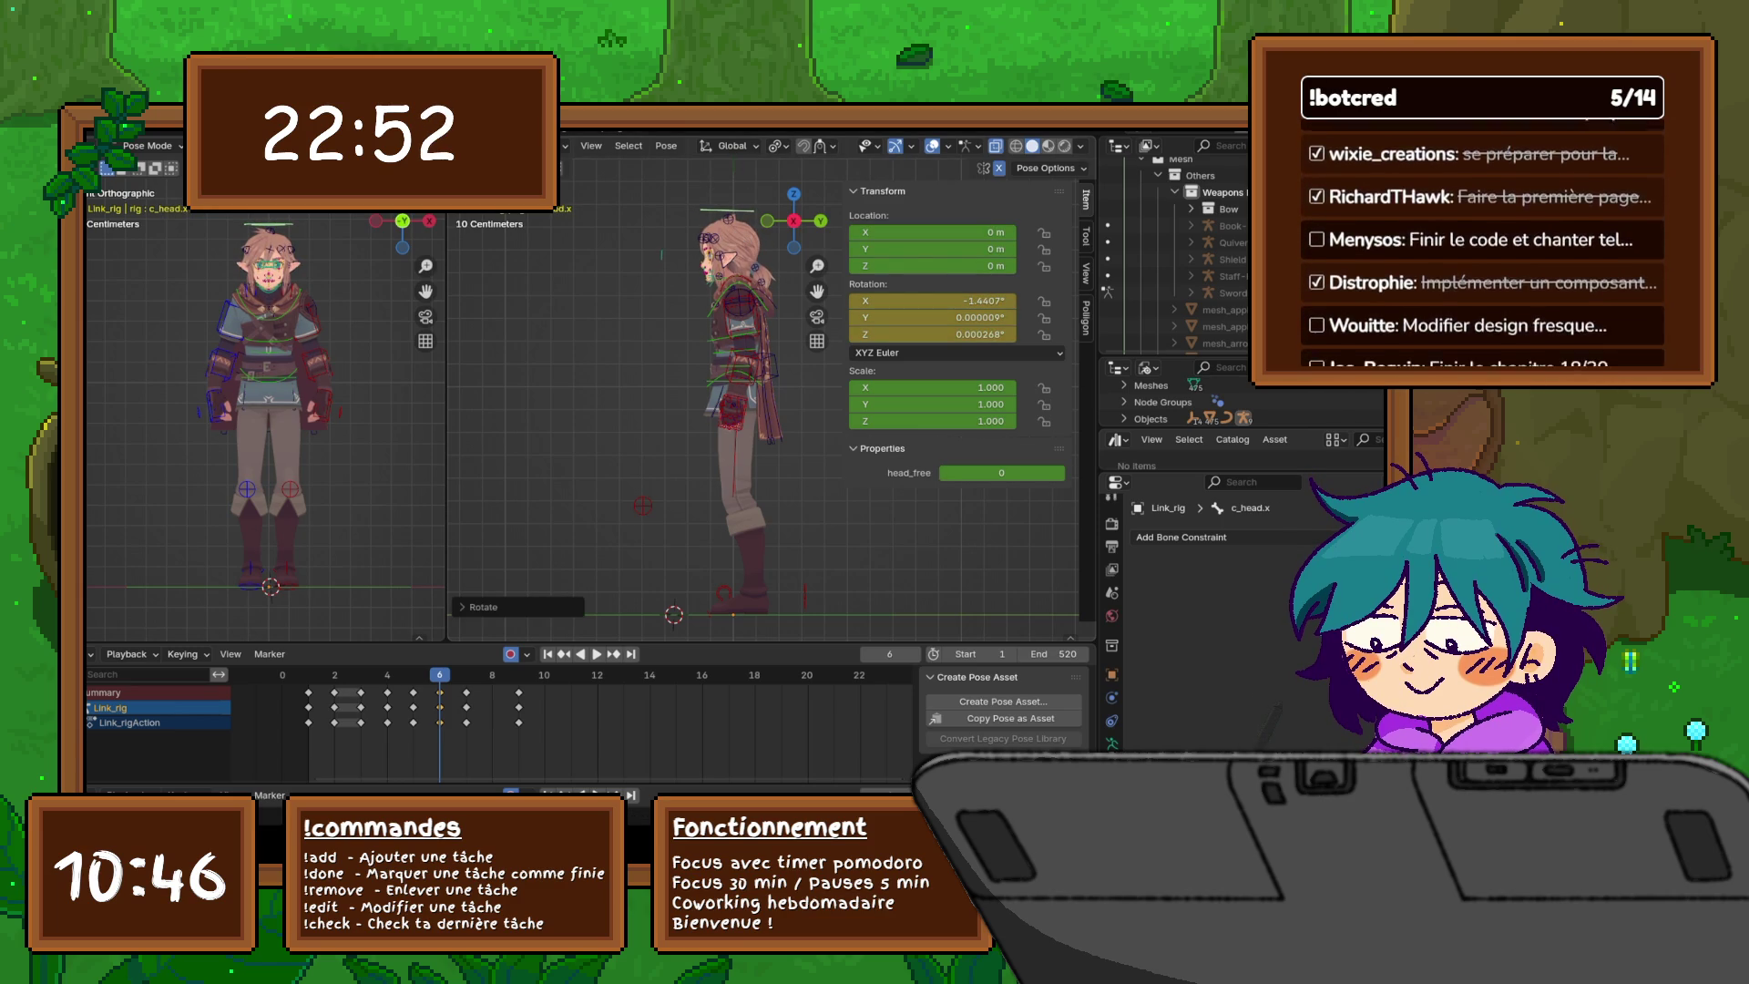
key("ctrl+z")
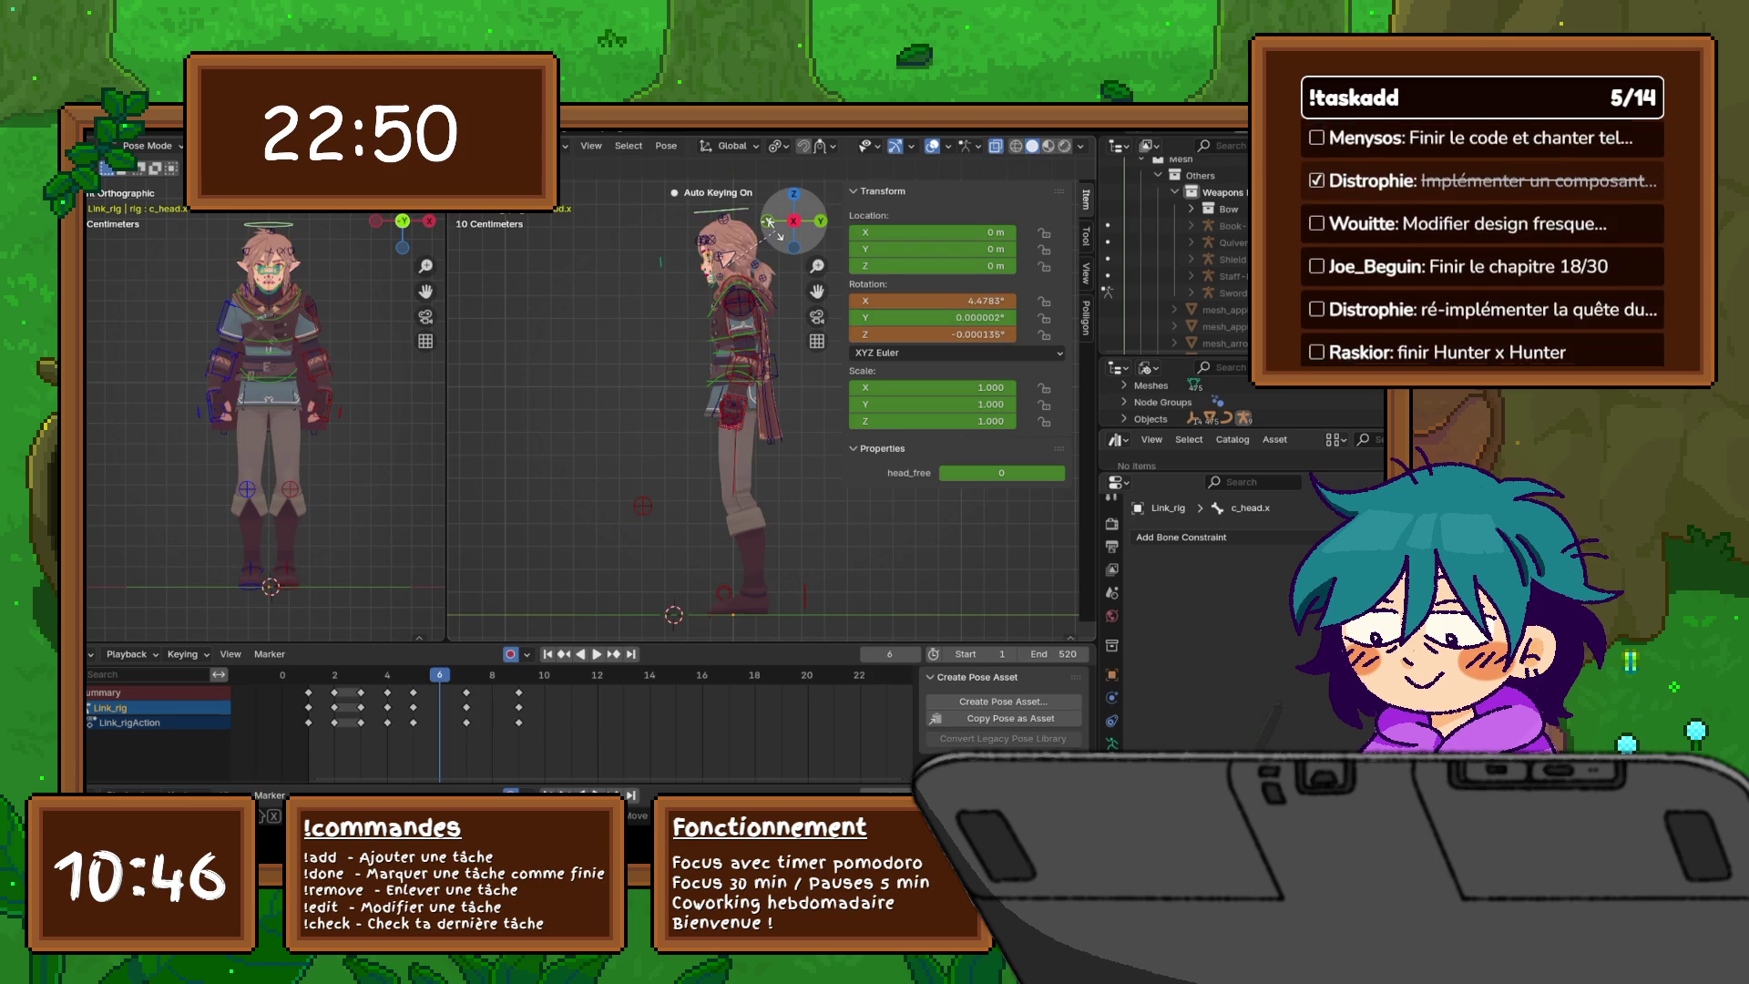
key("r")
left_click(770, 223)
key("n")
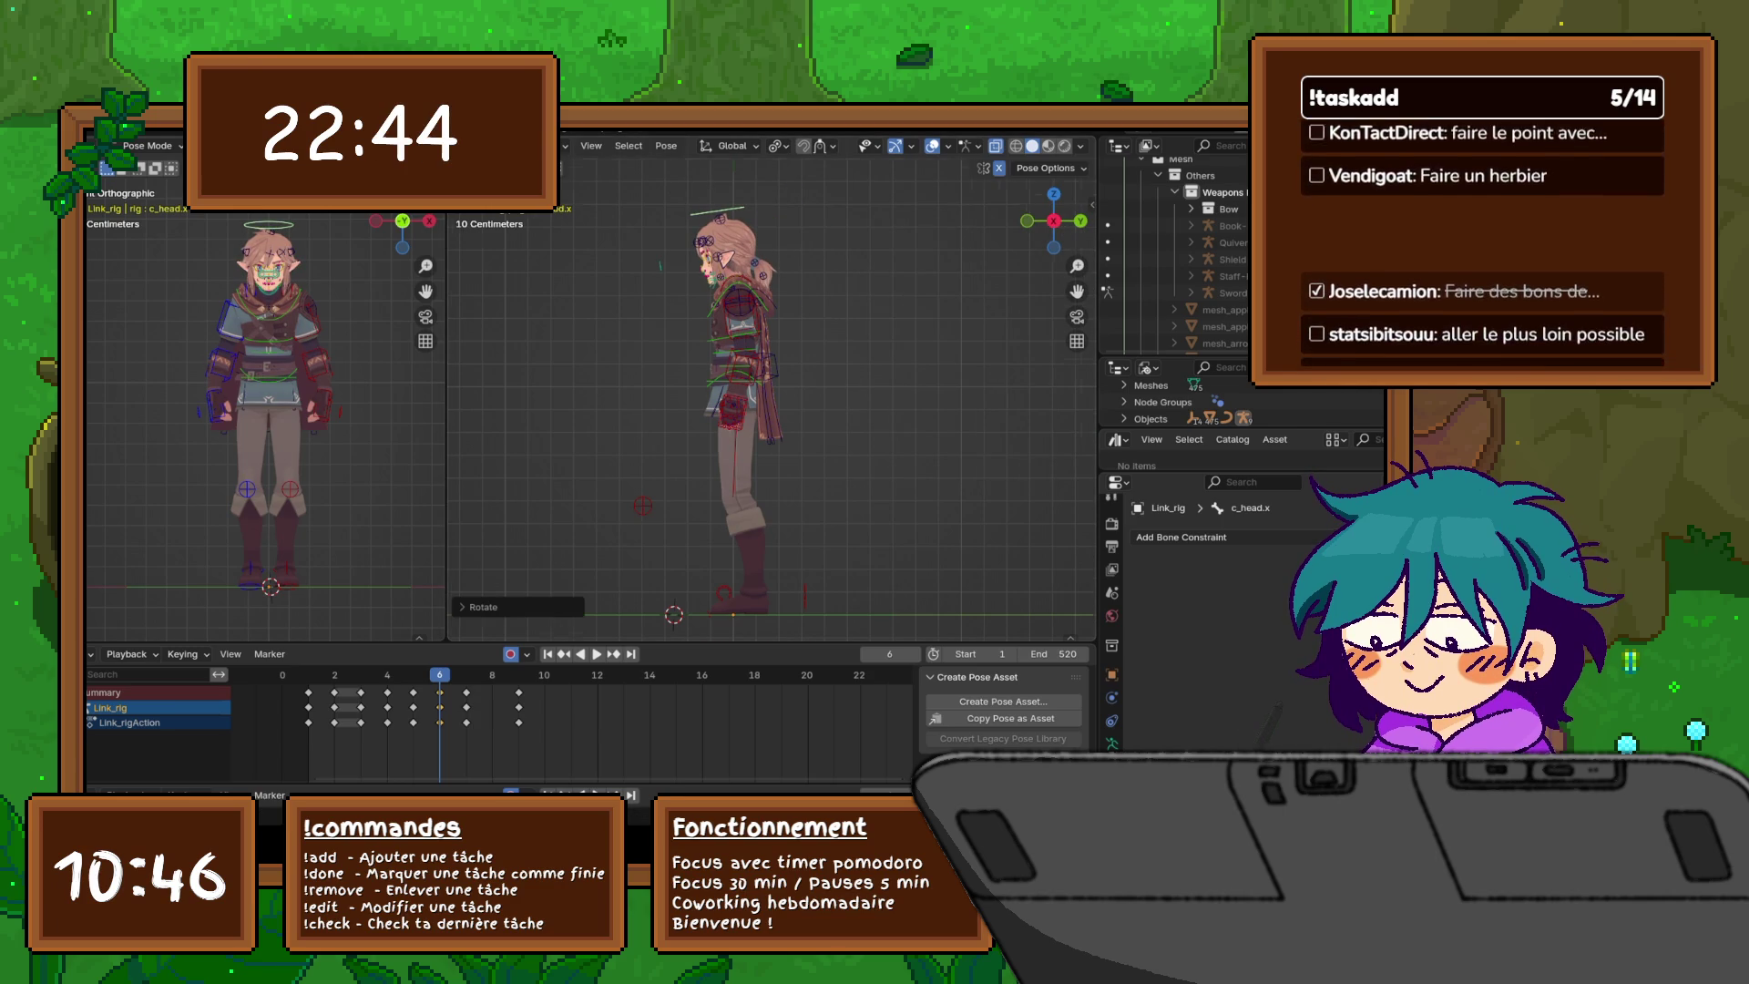
scroll(729, 410, "up", 5)
key("Left")
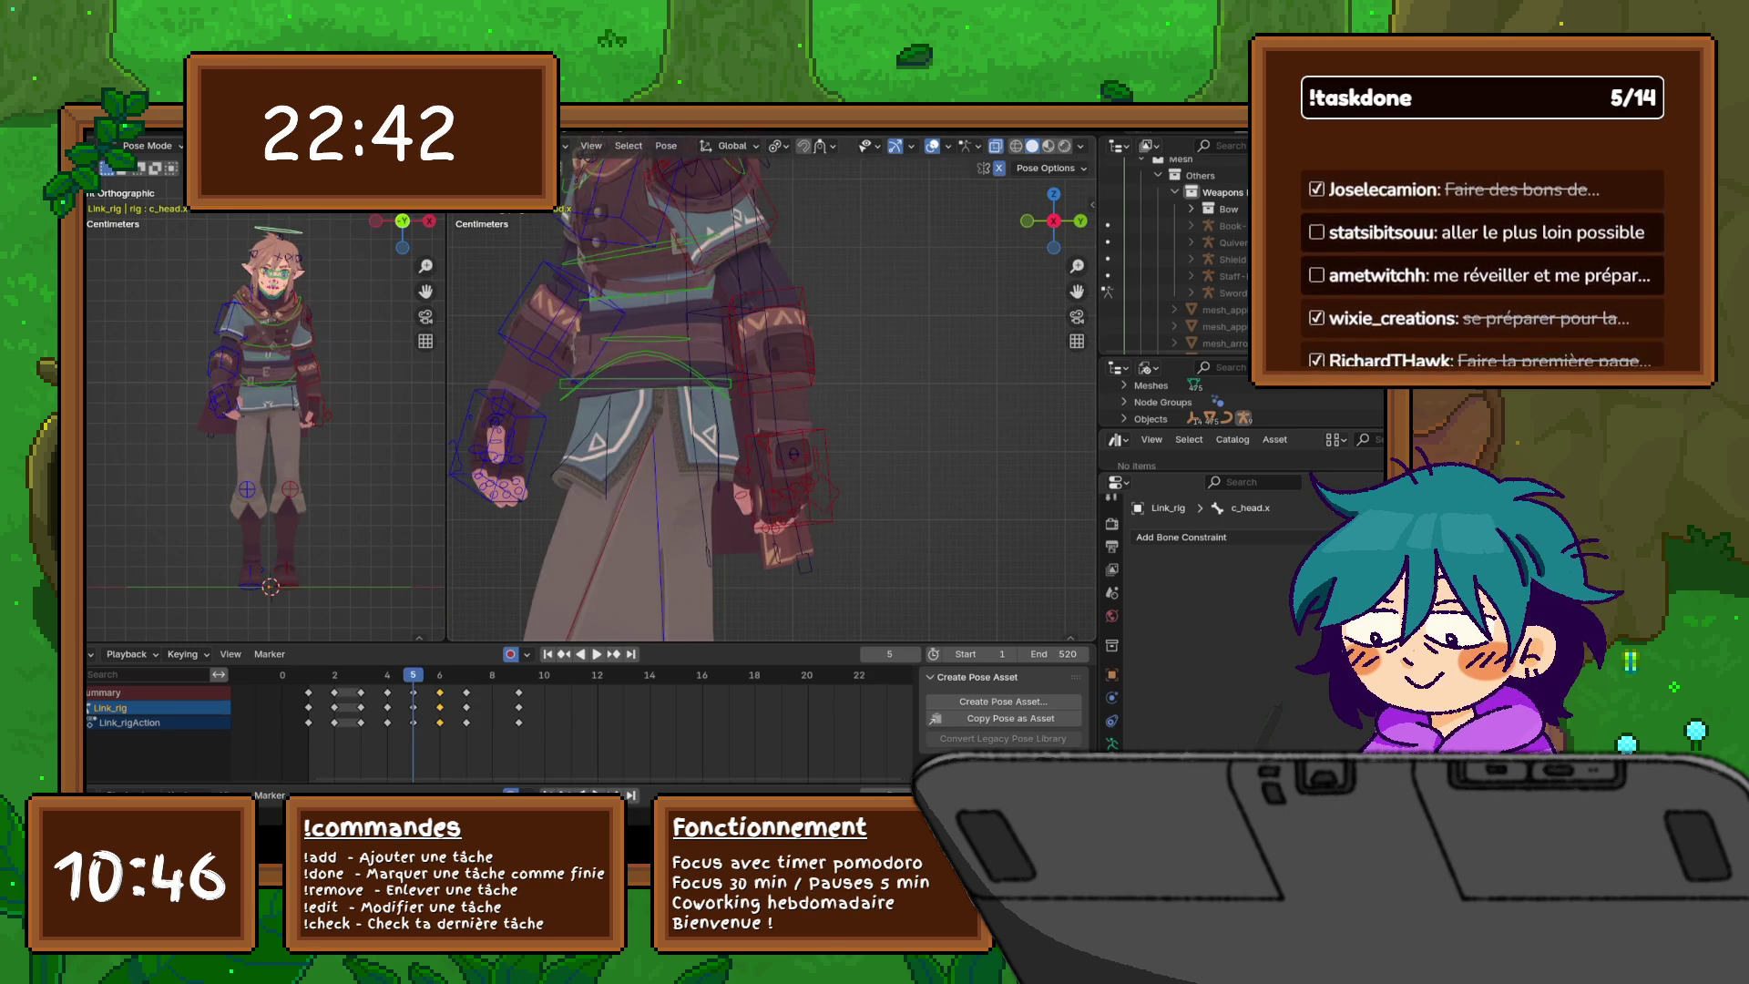
- At frame 6, rotate c_hand_fk.l to about -7.40°, 9.74°, -1.46° and show its transform values
key("Right")
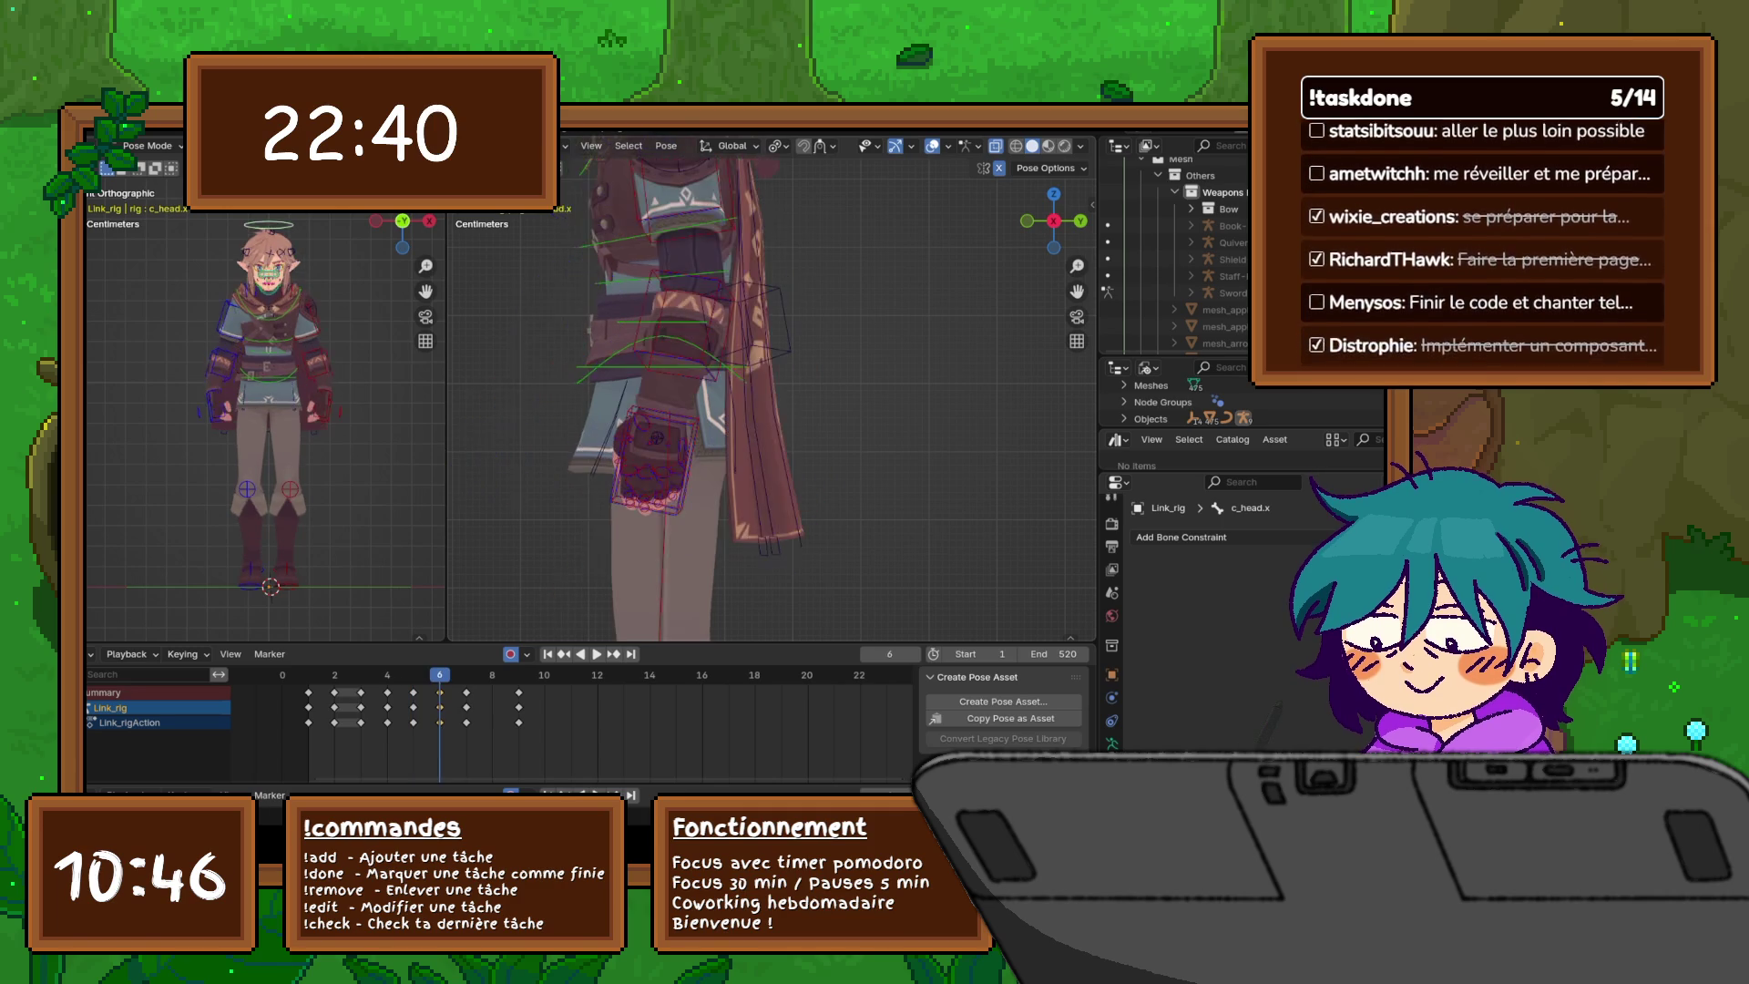
key("Left")
key("Right")
left_click(654, 460)
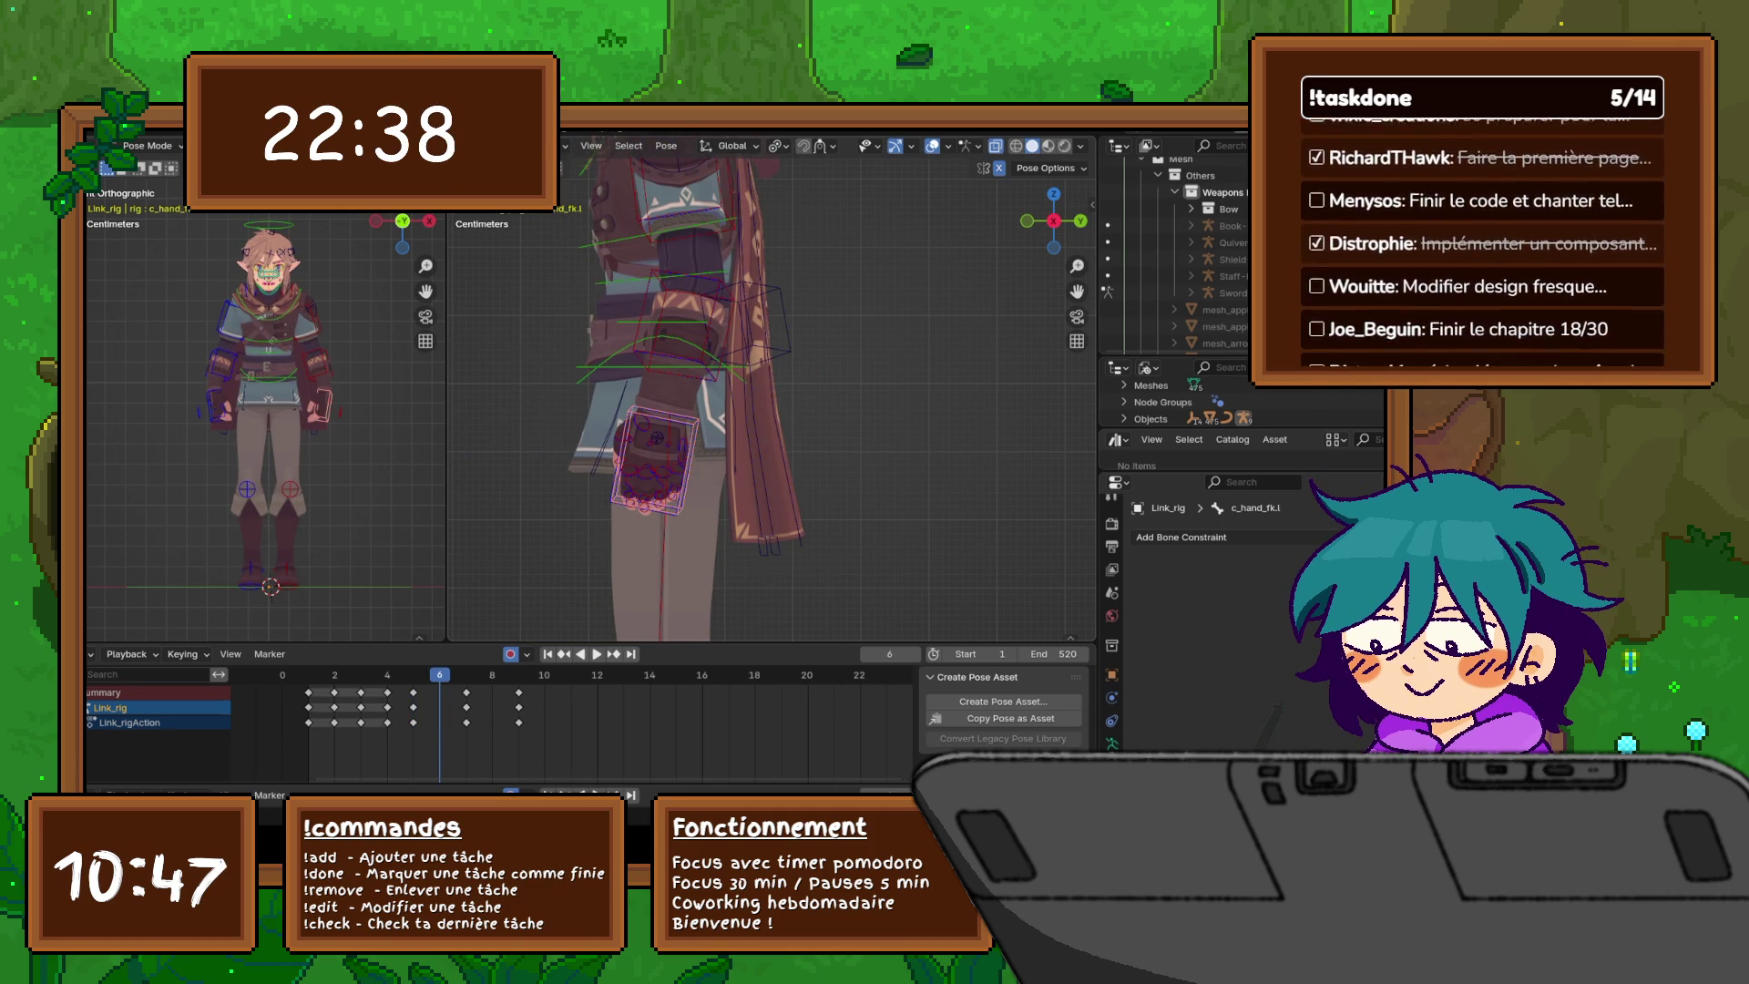
key("r")
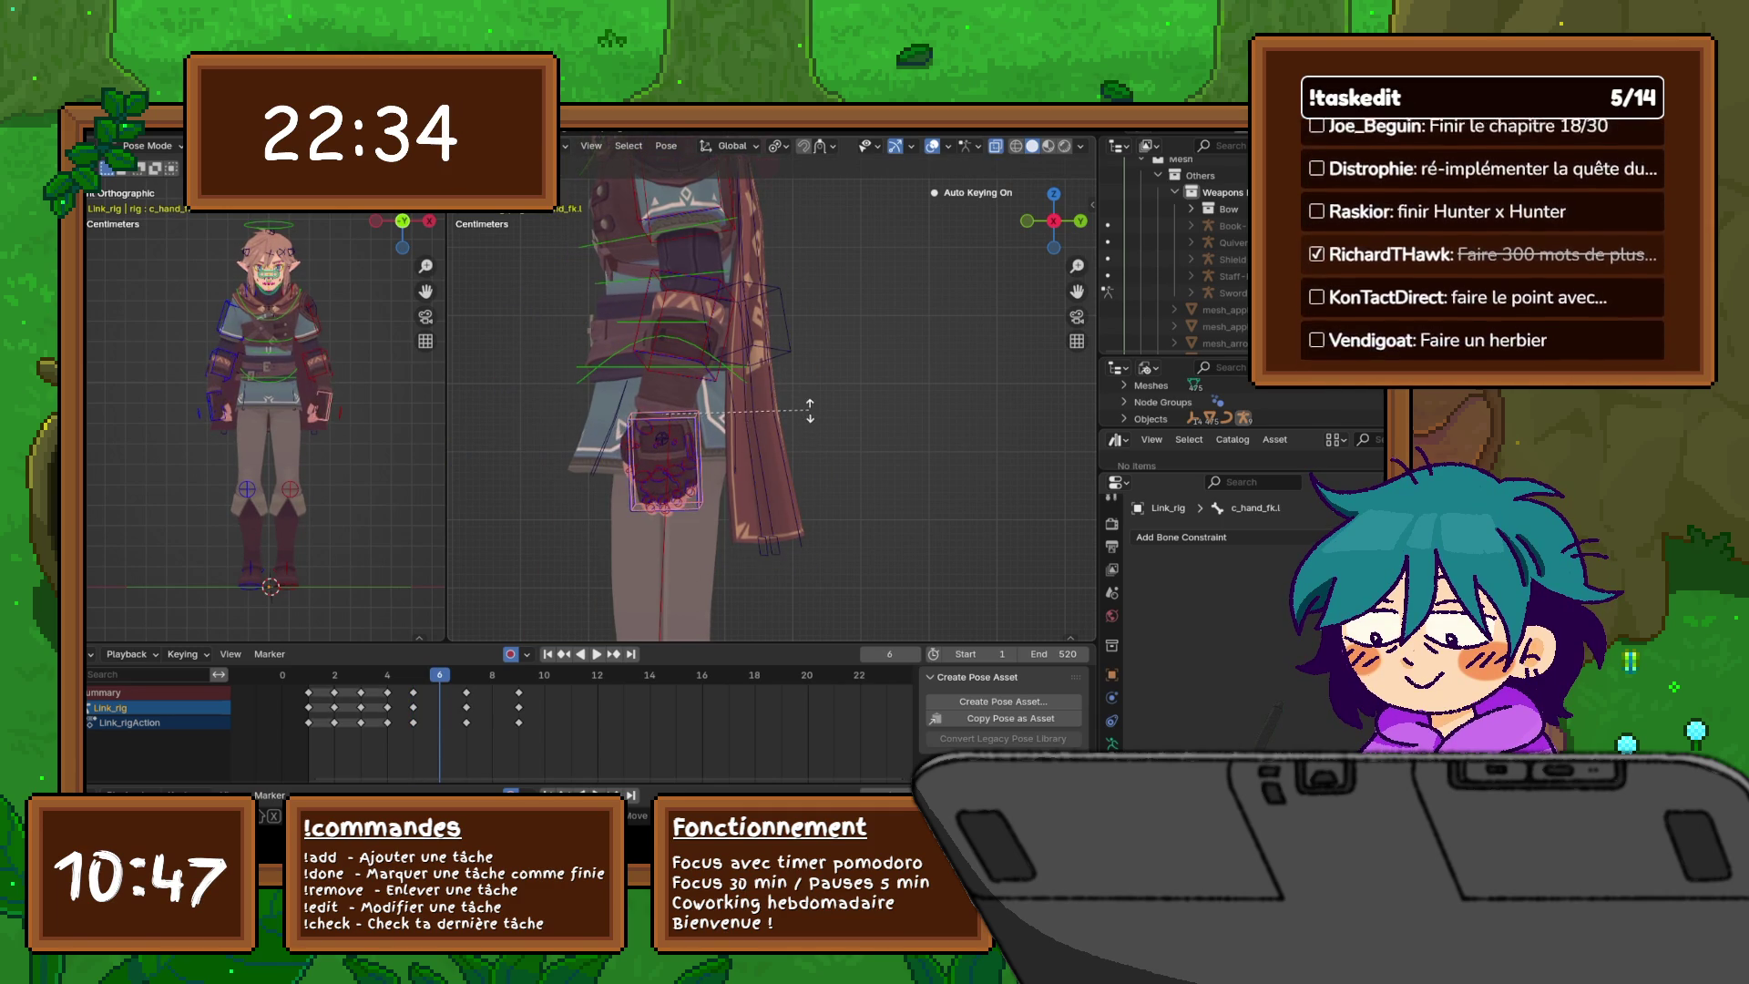
left_click(811, 433)
middle_click_drag(775, 410, 683, 415)
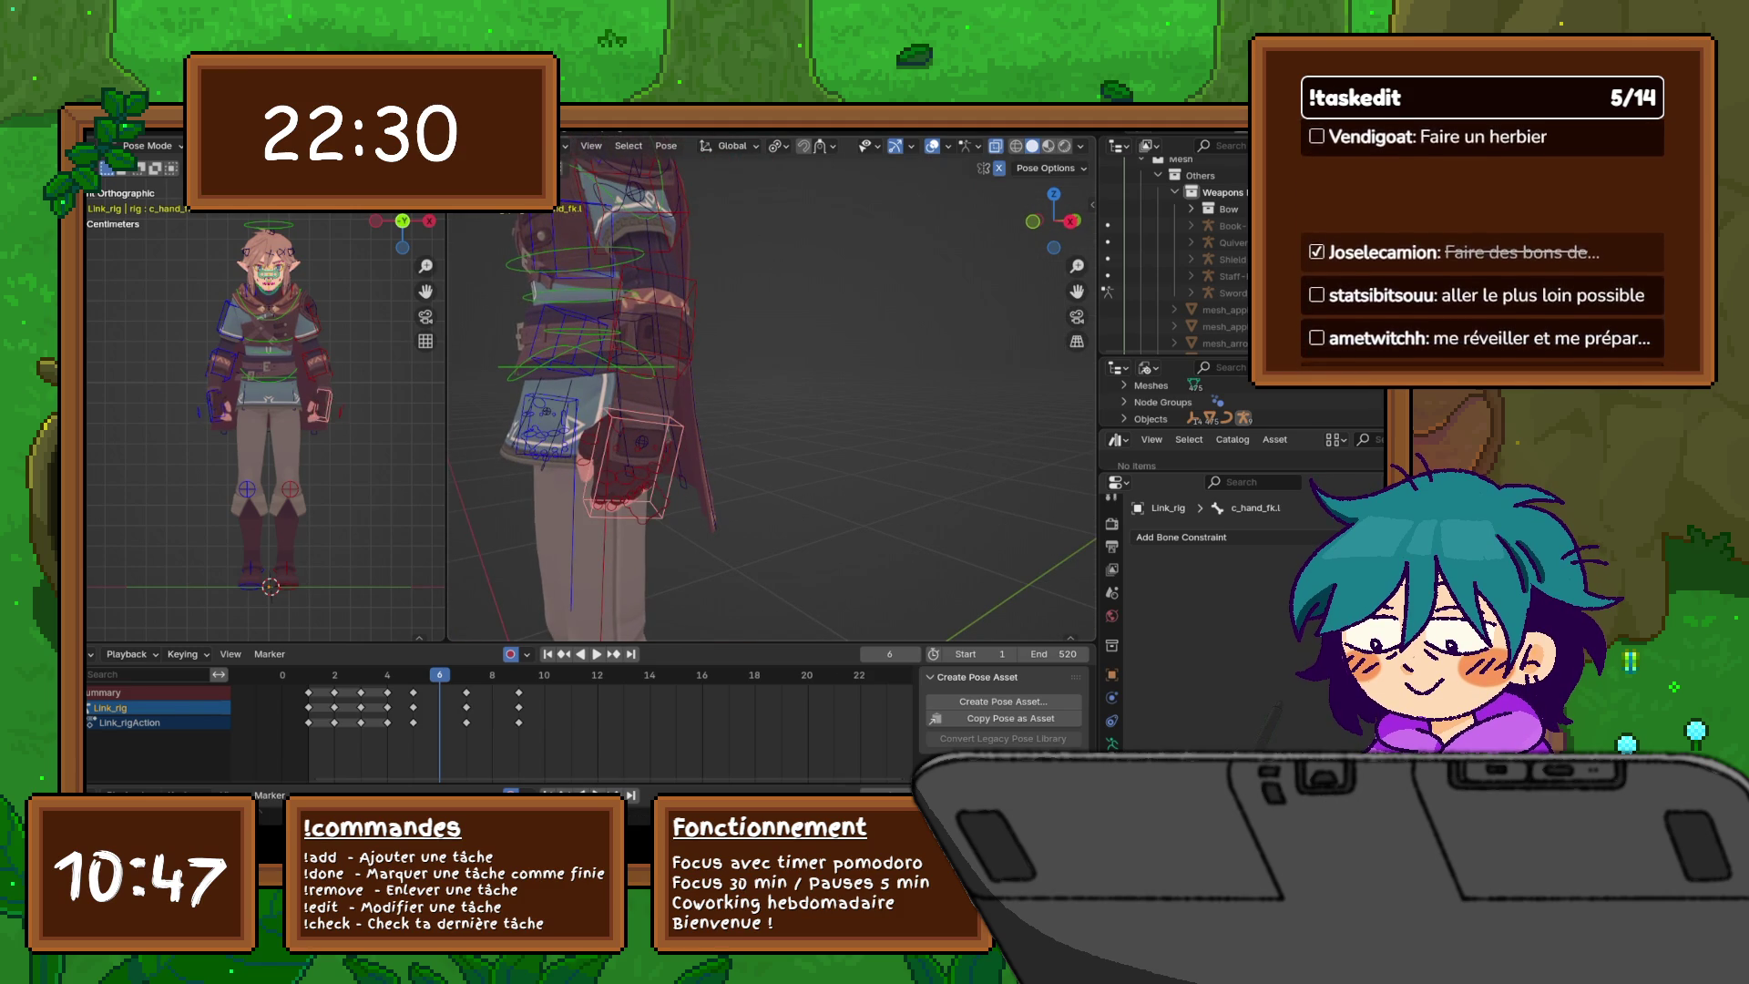
scroll(683, 415, "down", 4)
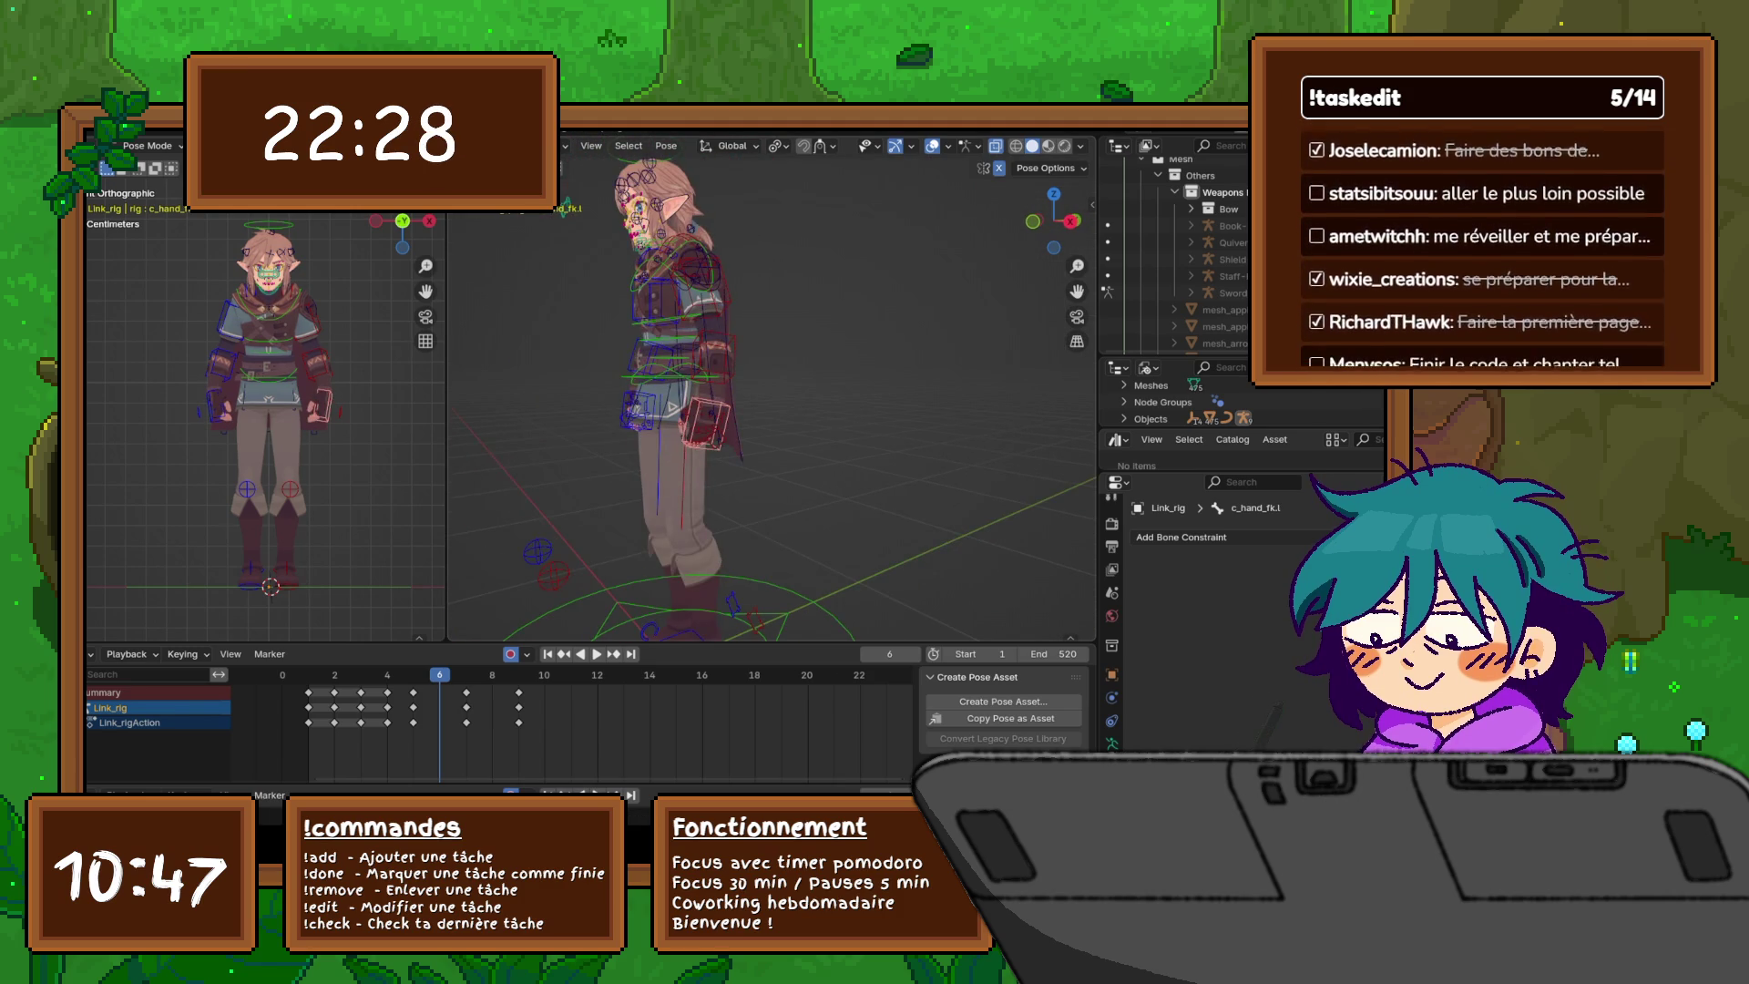
mouse_move(683, 415)
middle_mouse_down("shift")
mouse_move(683, 356)
mouse_move(702, 382)
middle_mouse_up("shift")
scroll(683, 355, "down", 3)
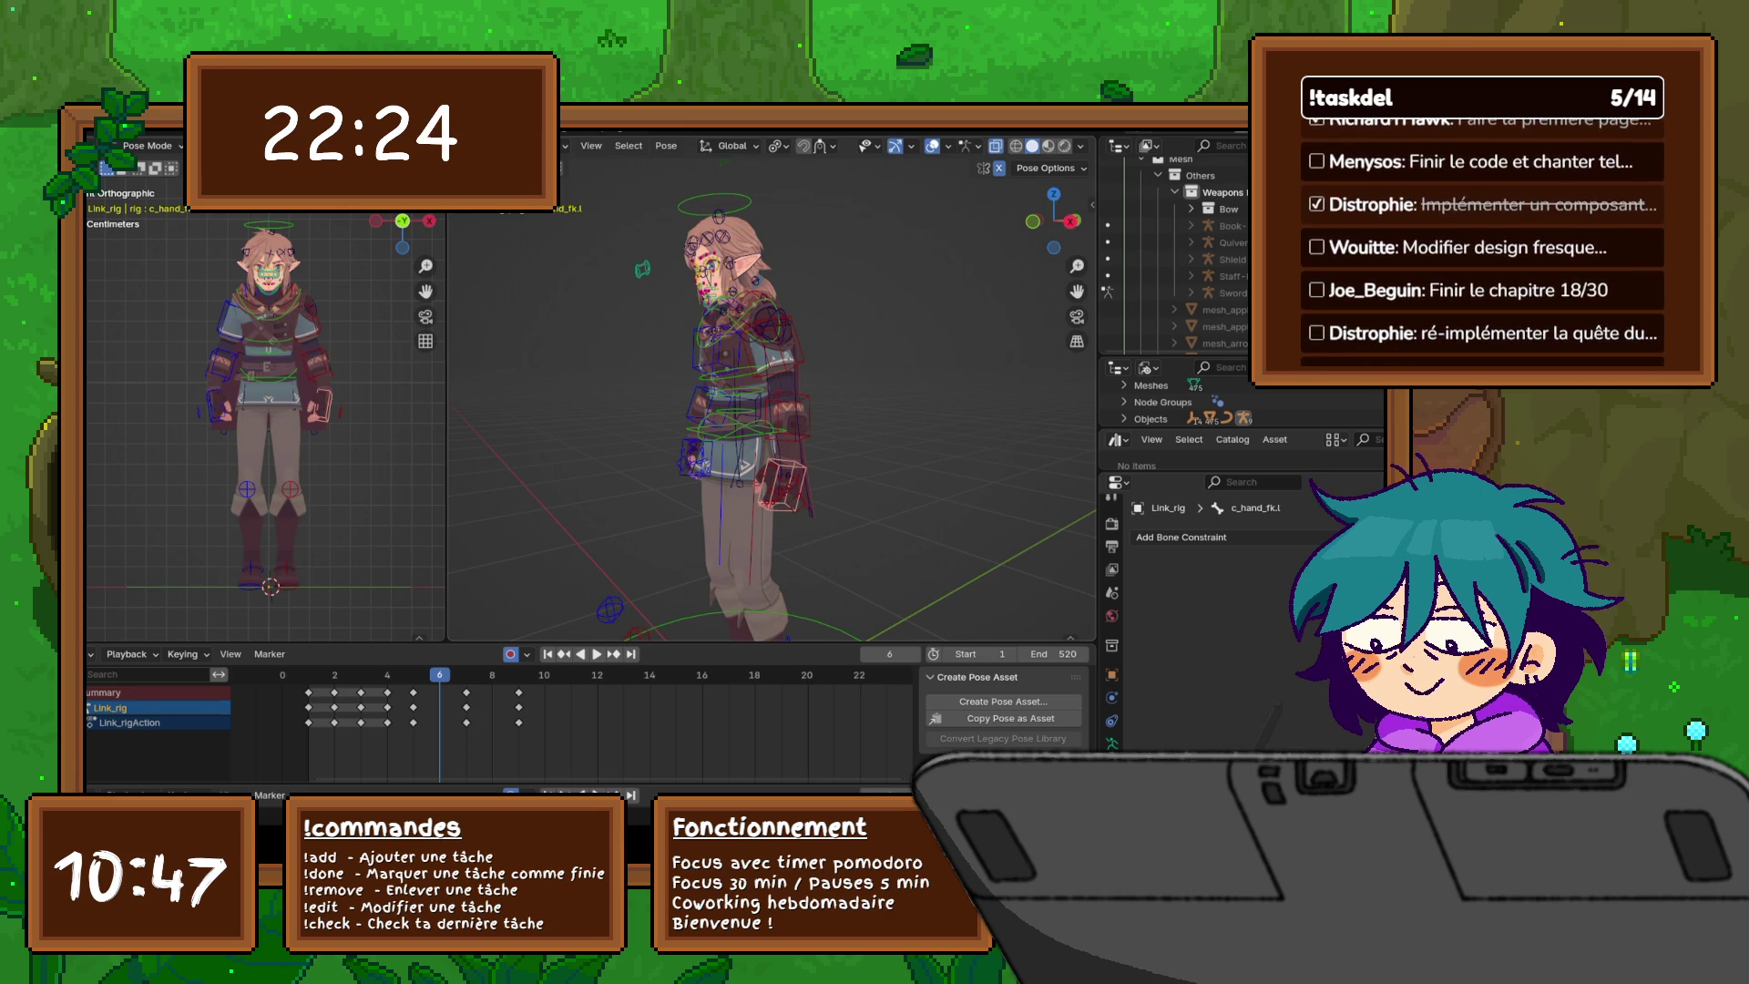
key("n")
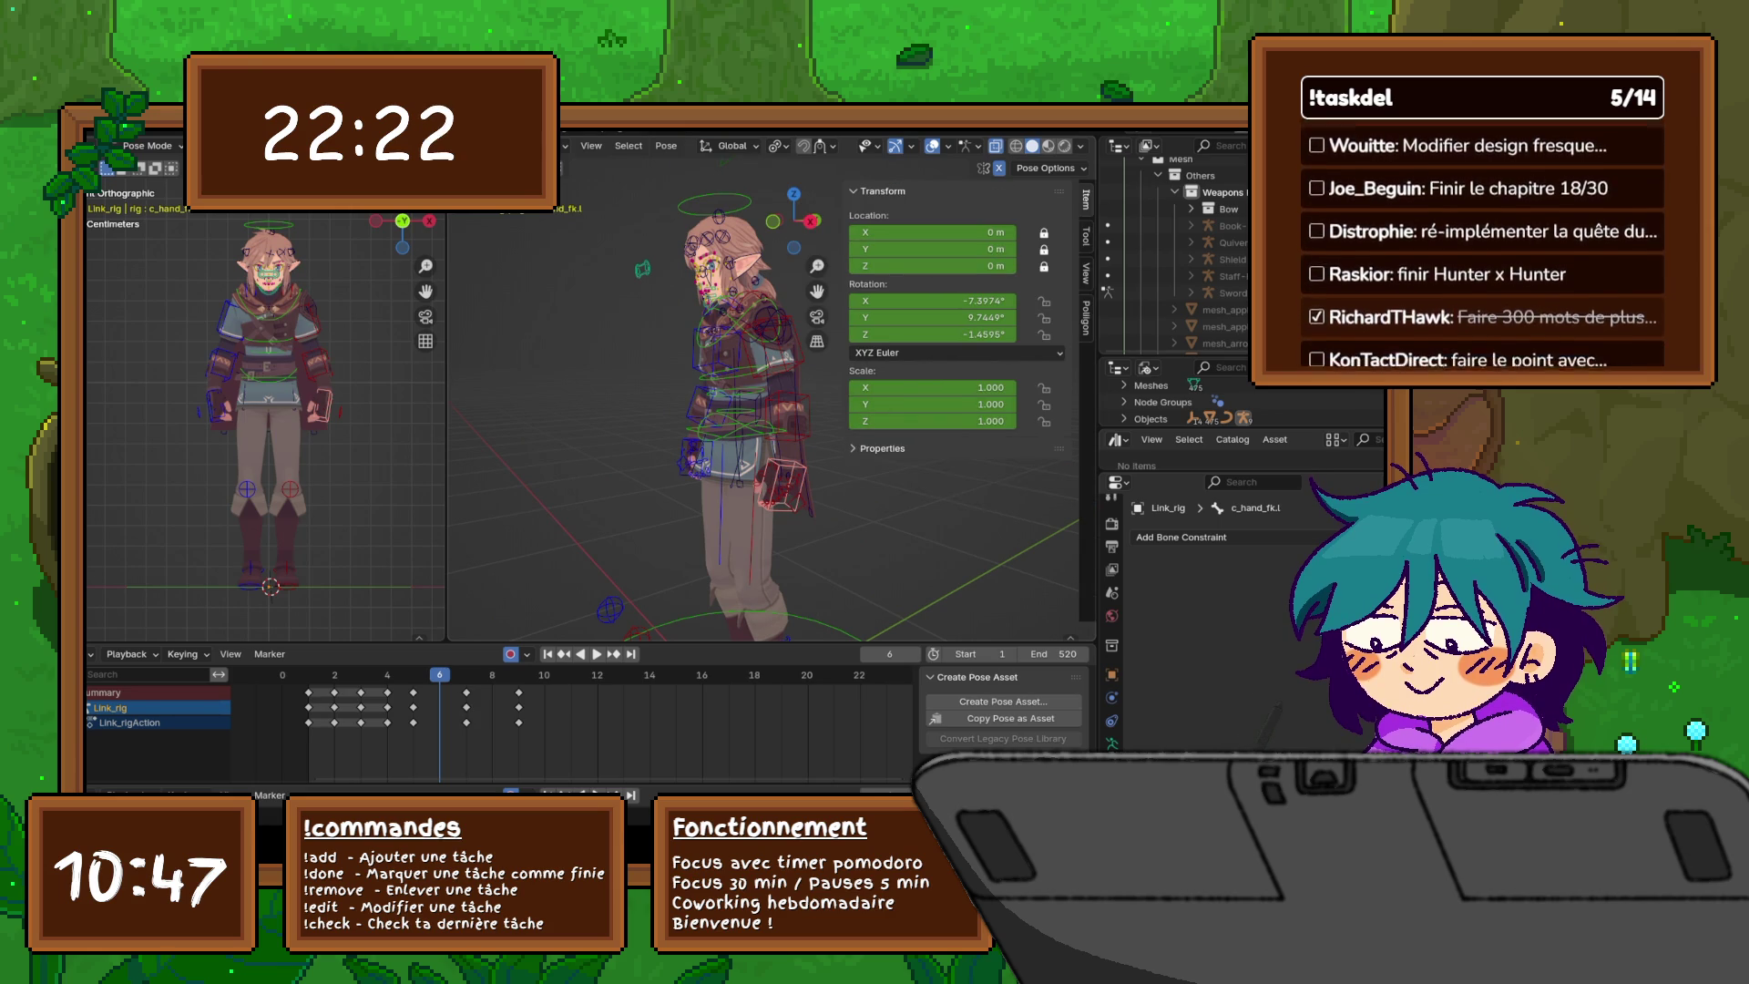
- Uncheck X-Axis Mirror in Pose Options and snap to the right side view
left_click(1086, 236)
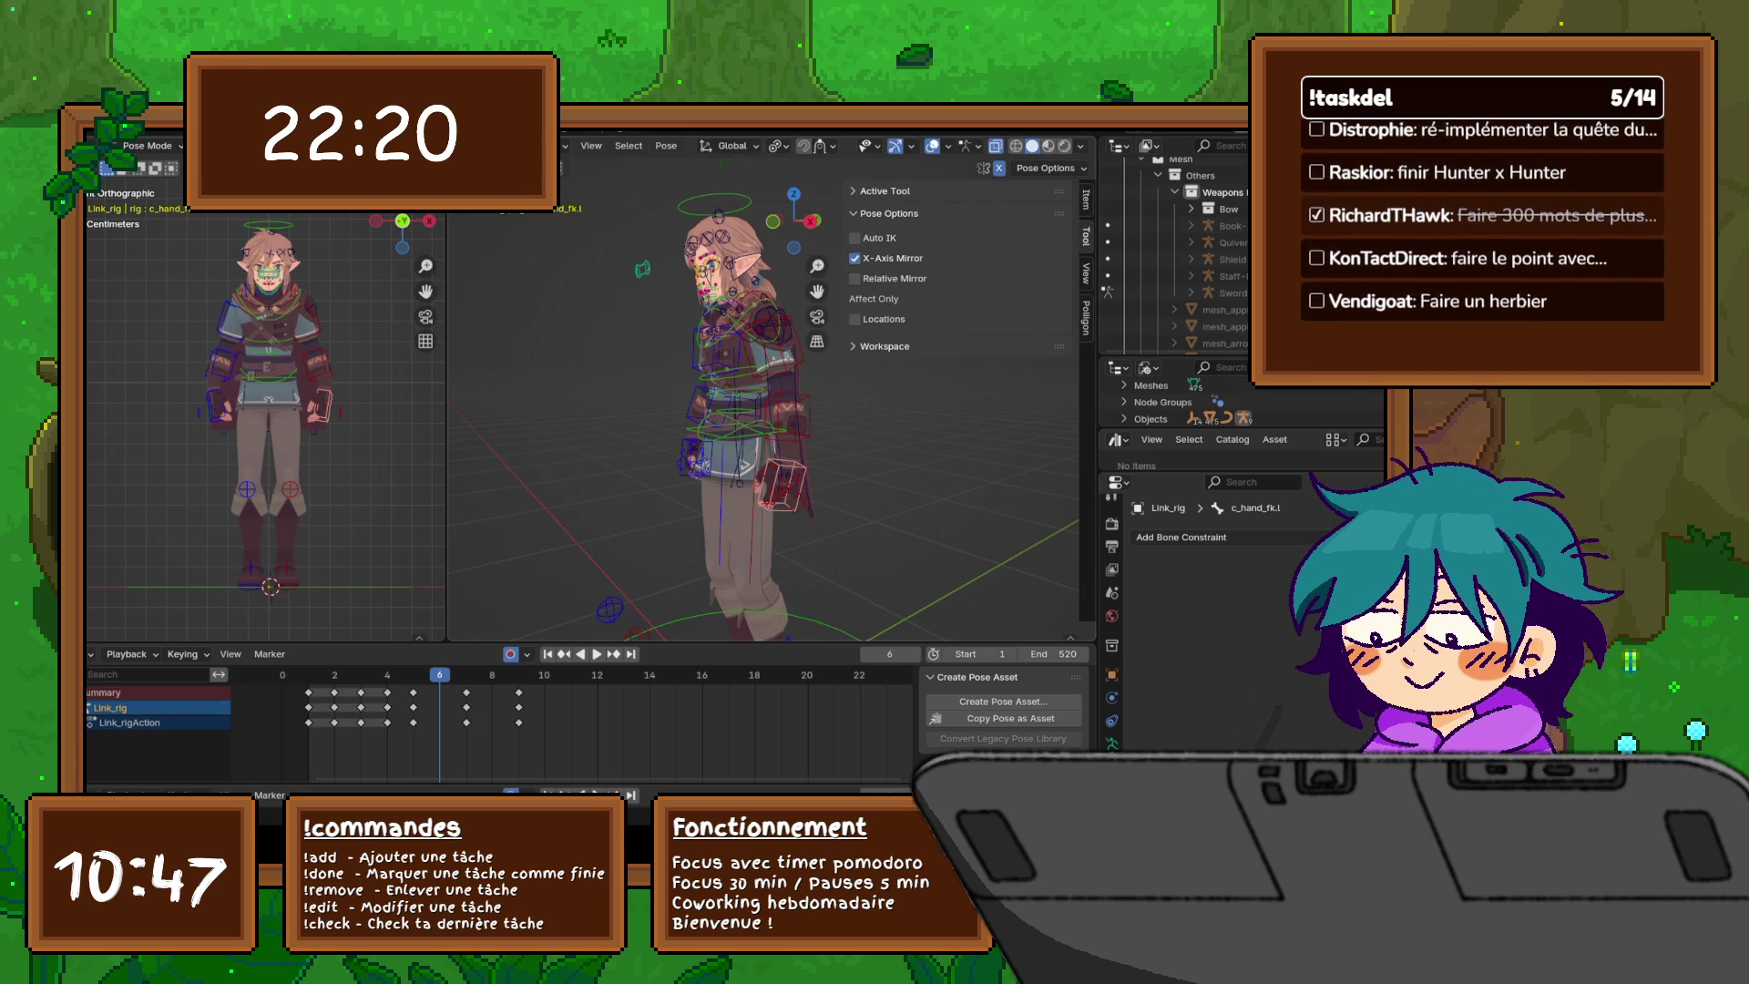
left_click(854, 258)
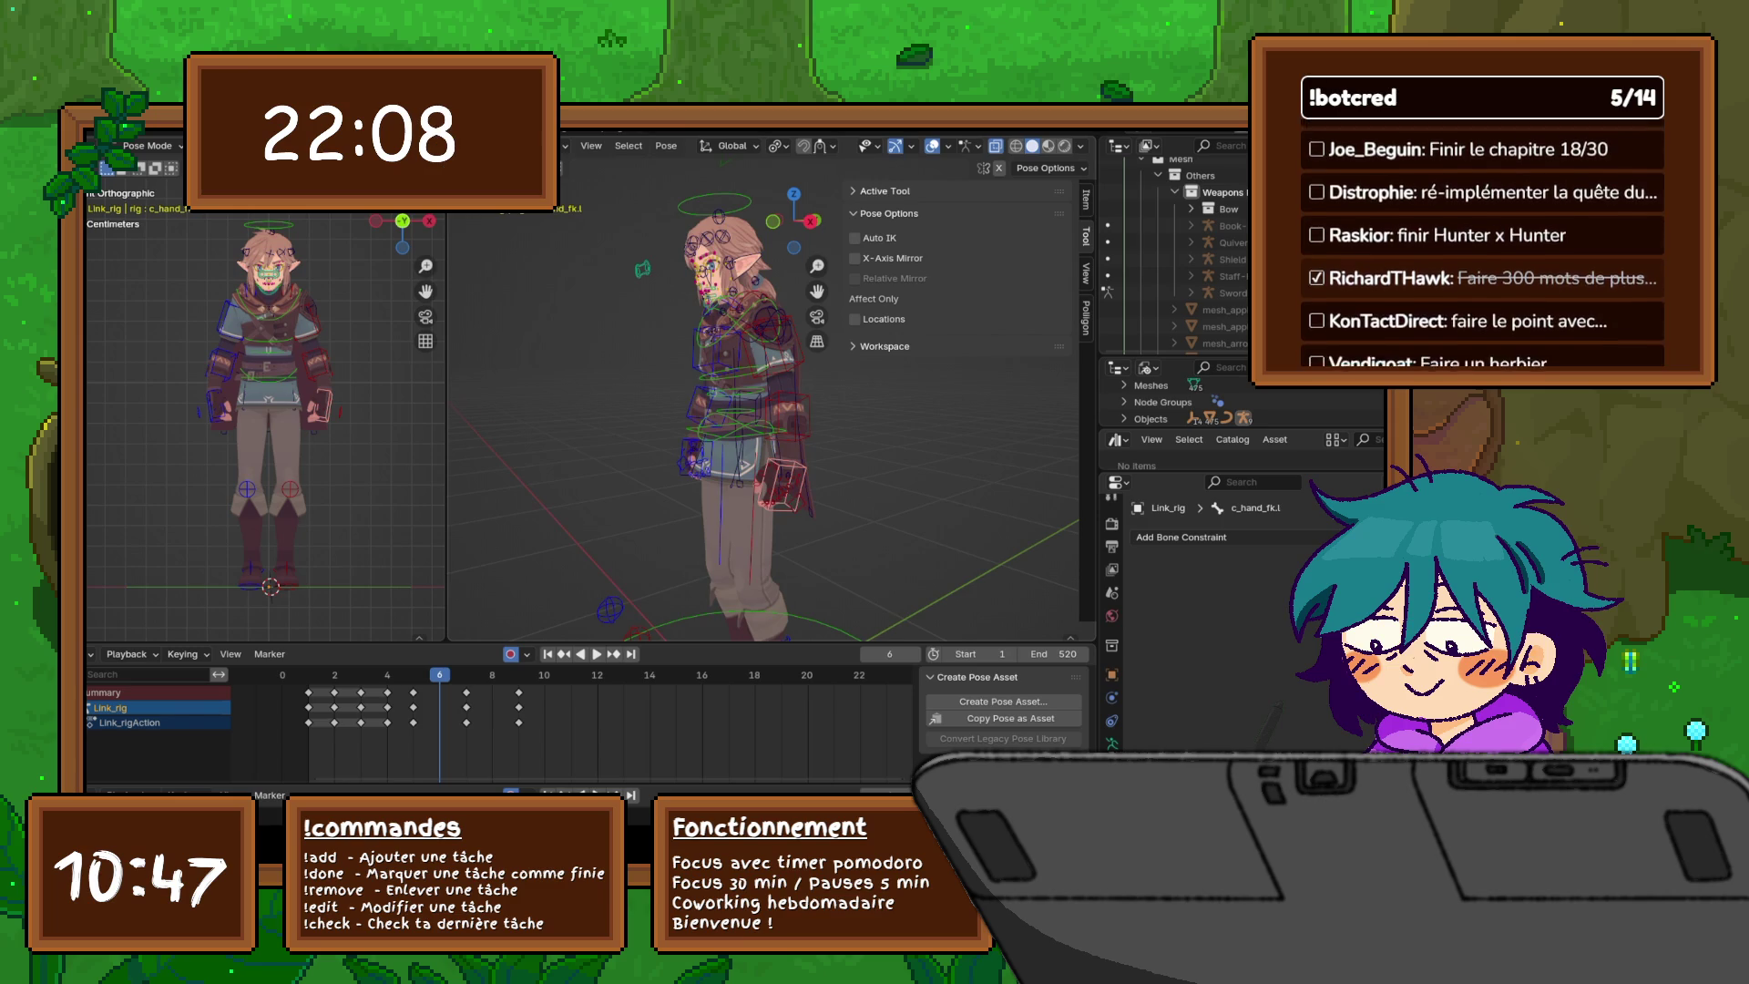
middle_click_drag(609, 240, 679, 244)
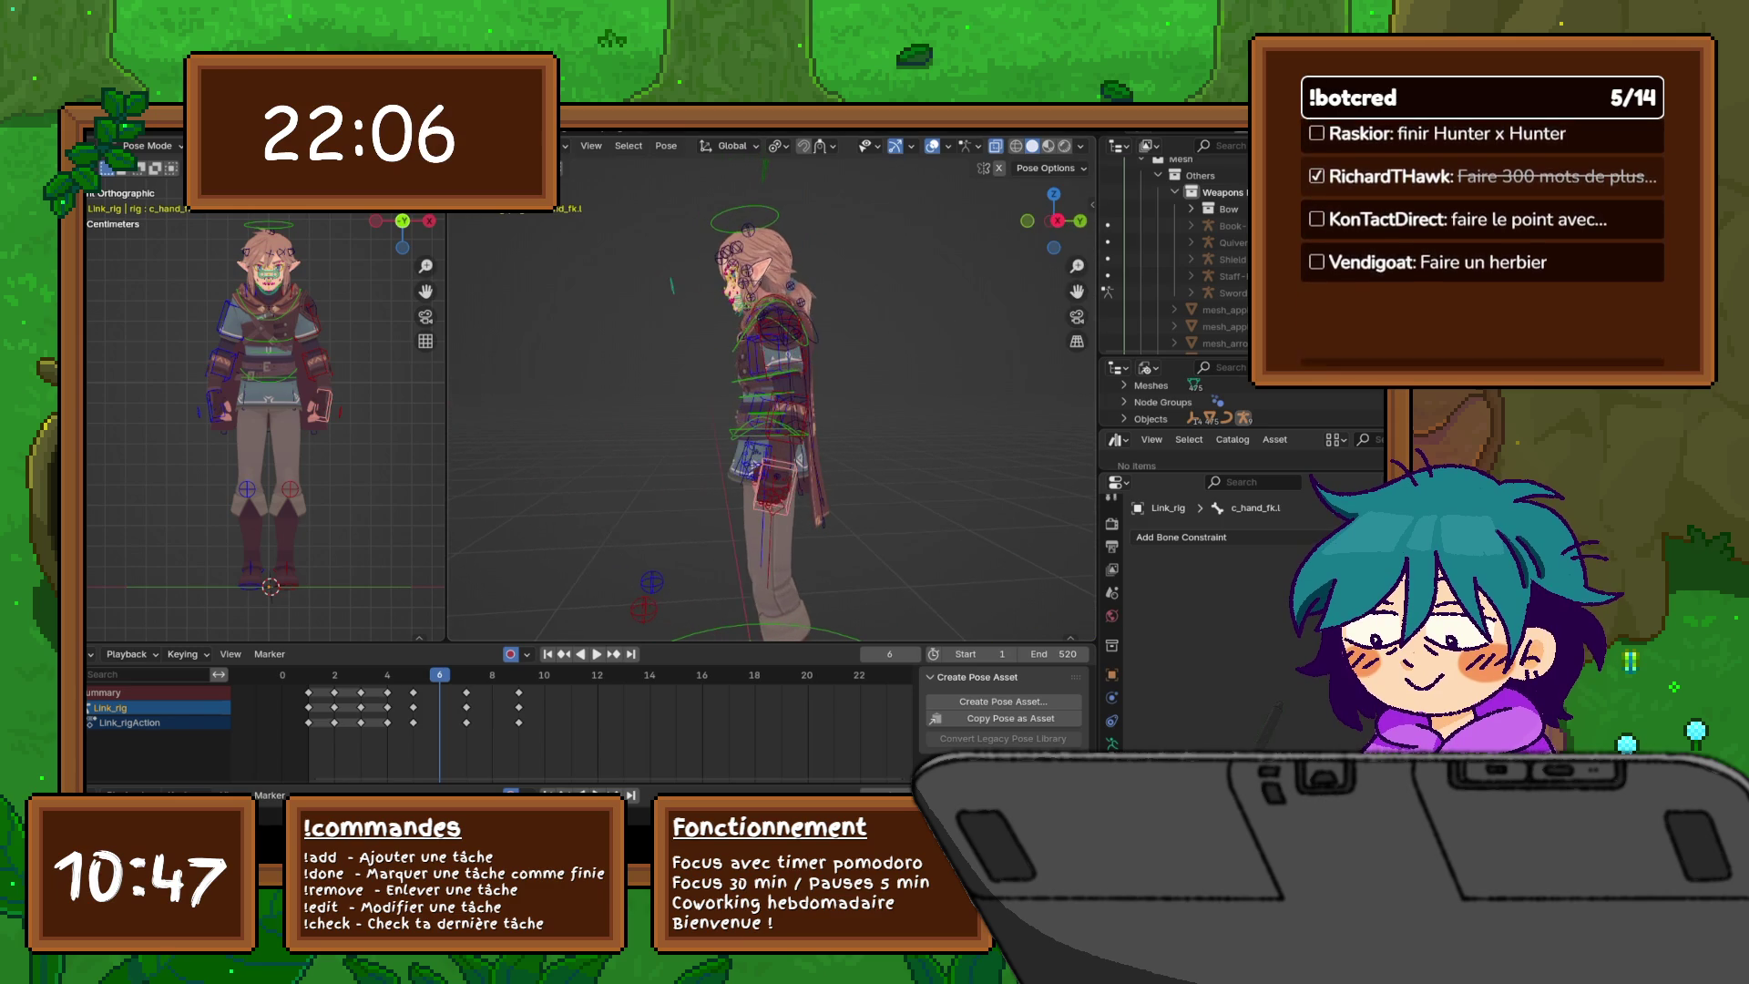
key("KP_3")
- At frame 6, rotate the left hand control and both forearm bones into new poses
scroll(816, 542, "up", 5)
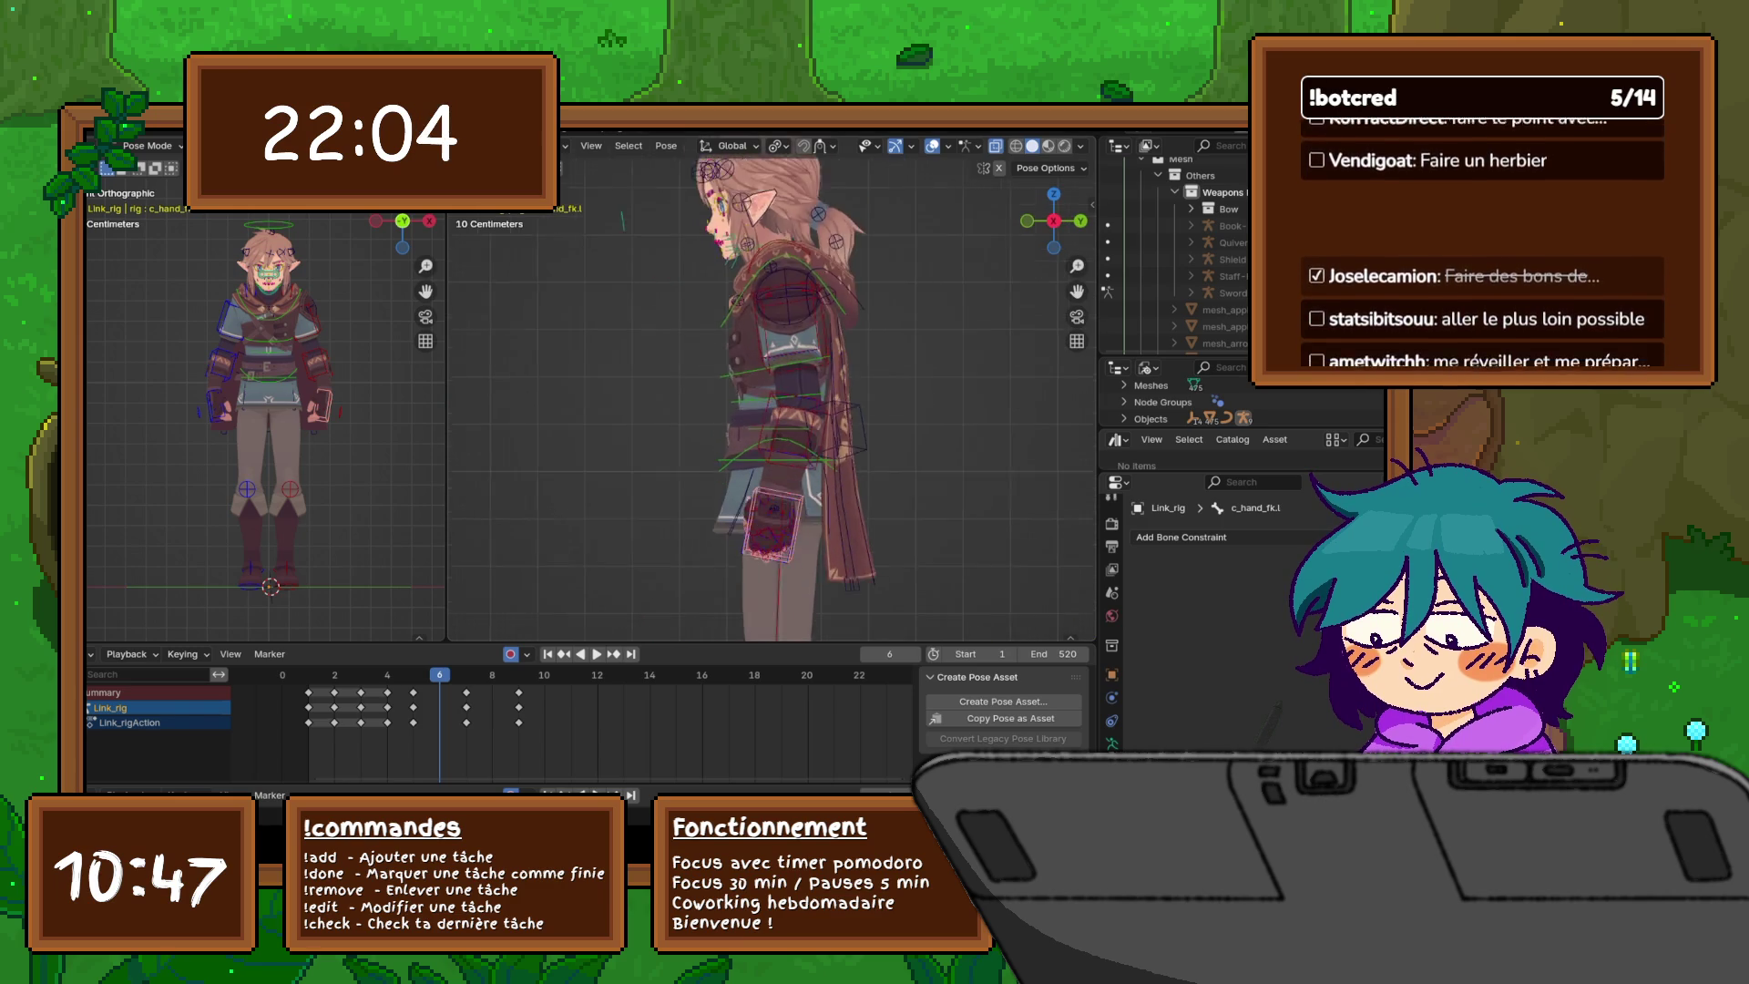
left_click(730, 547)
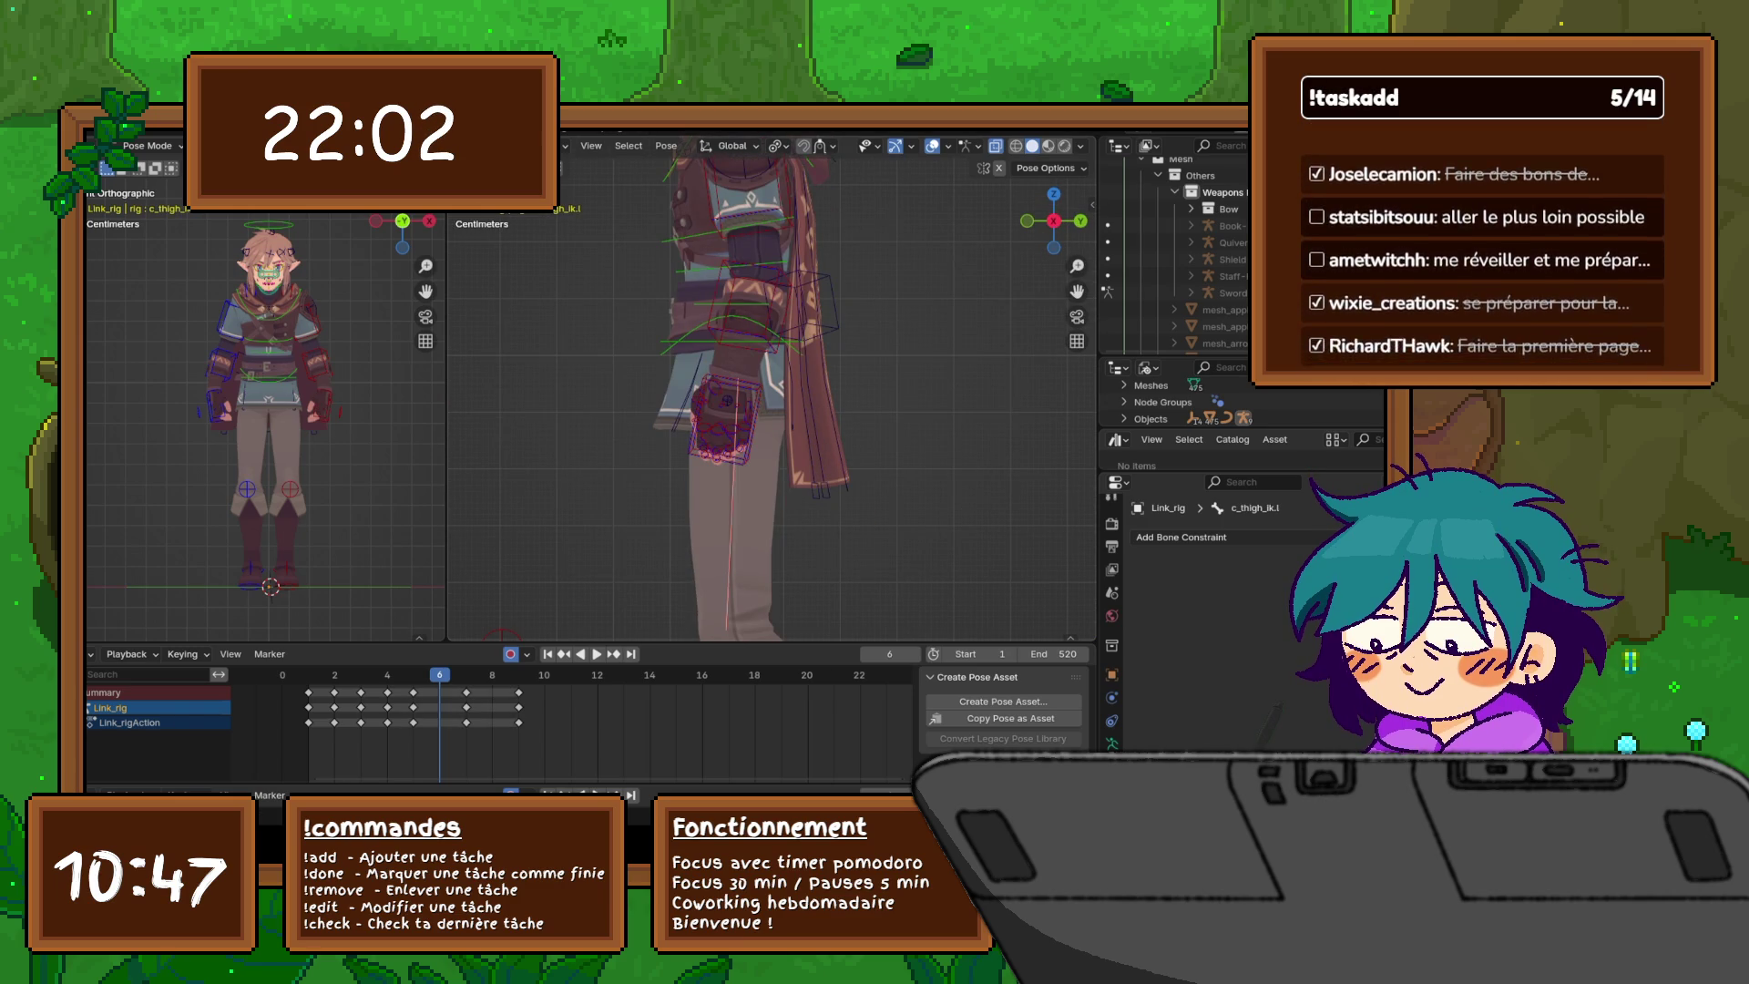
left_click(726, 410)
key("r")
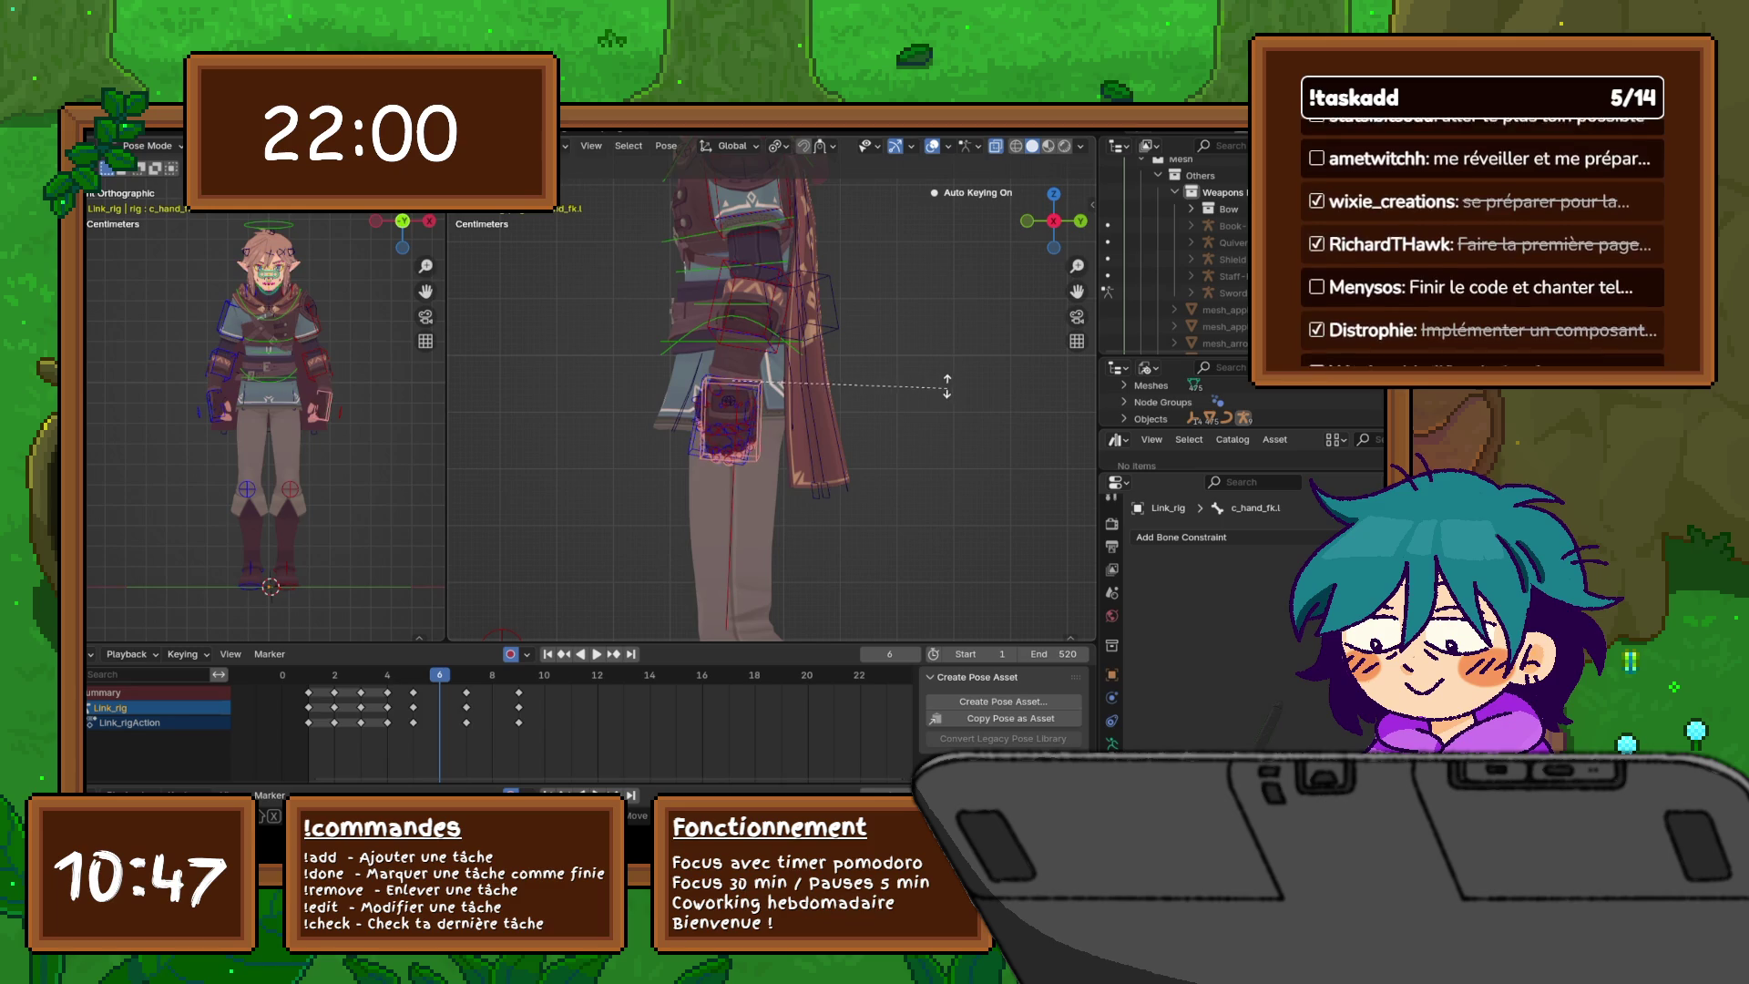
left_click(945, 390)
left_click(749, 300)
key("r")
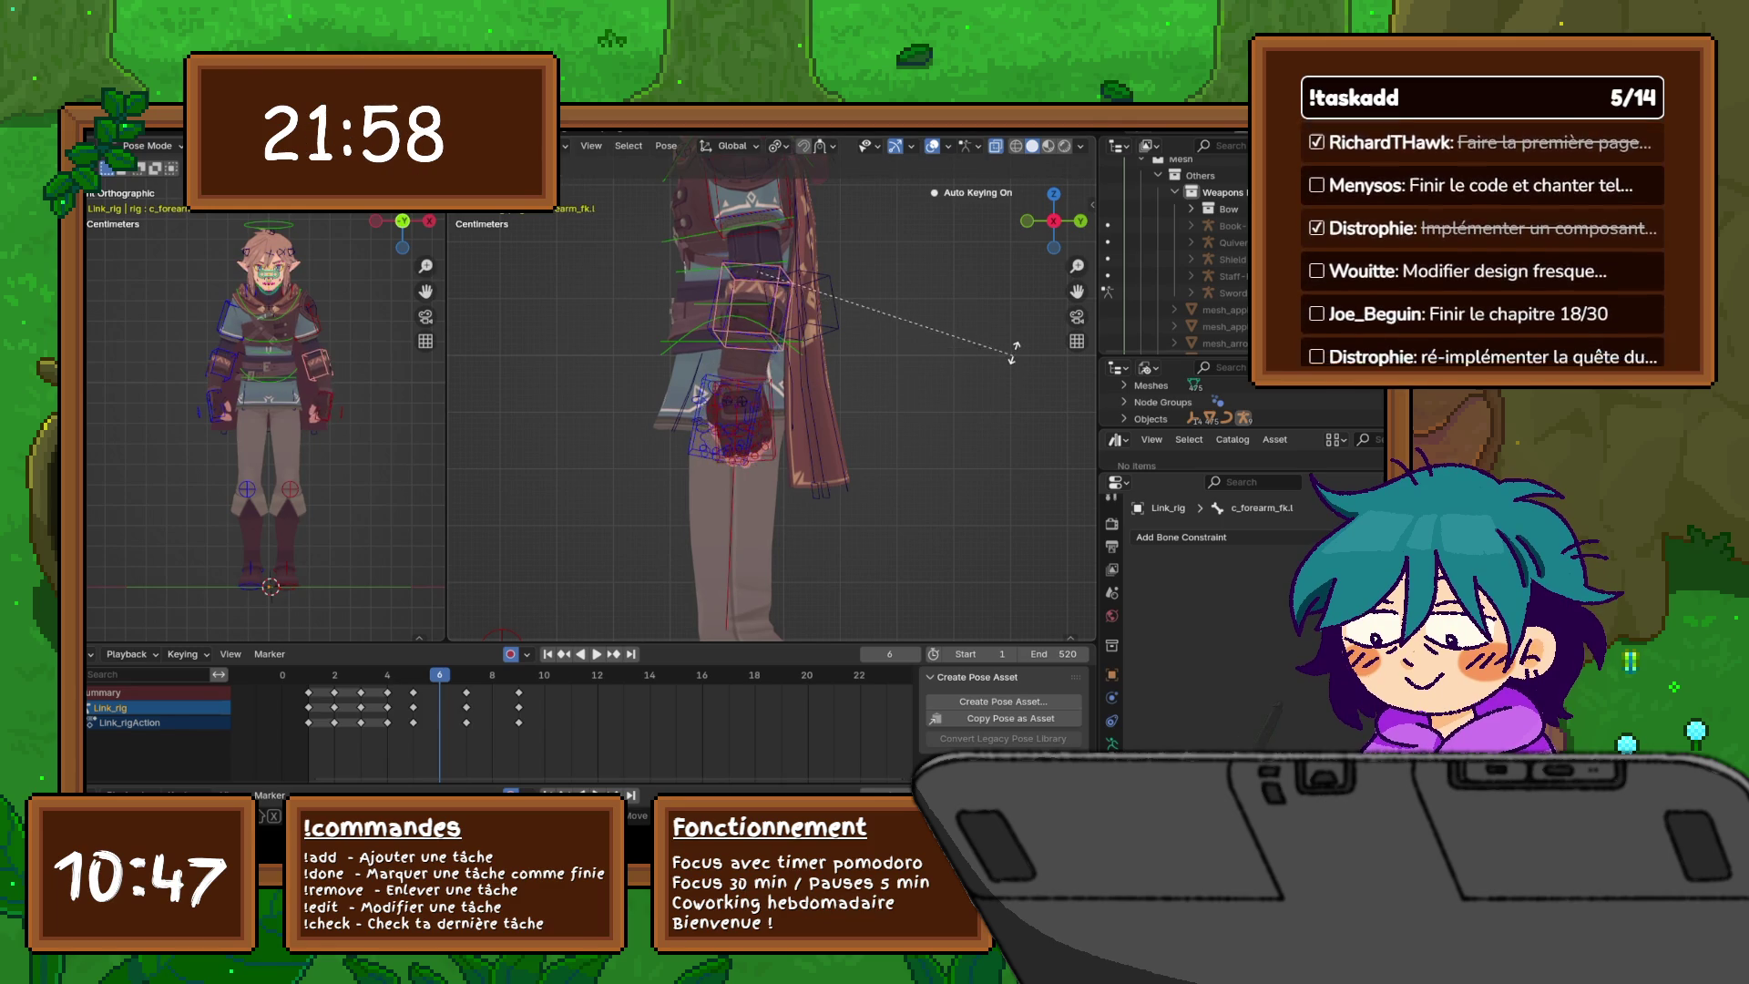
left_click(701, 391)
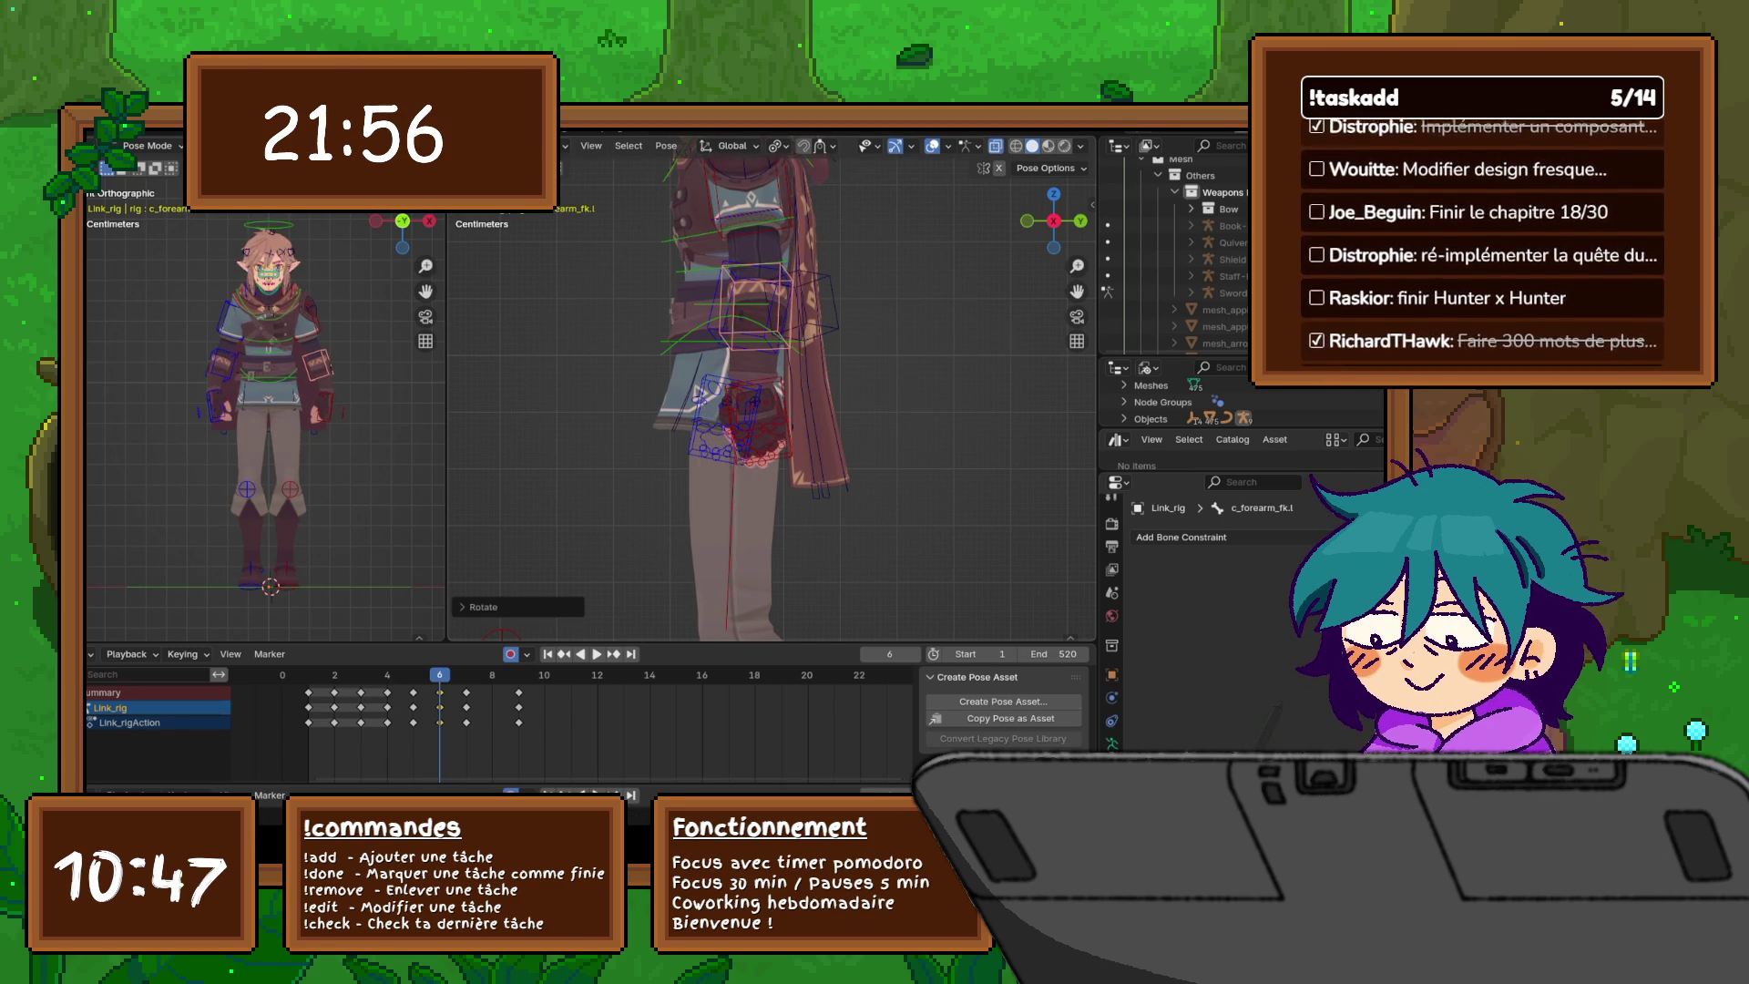
left_click(775, 301)
key("r")
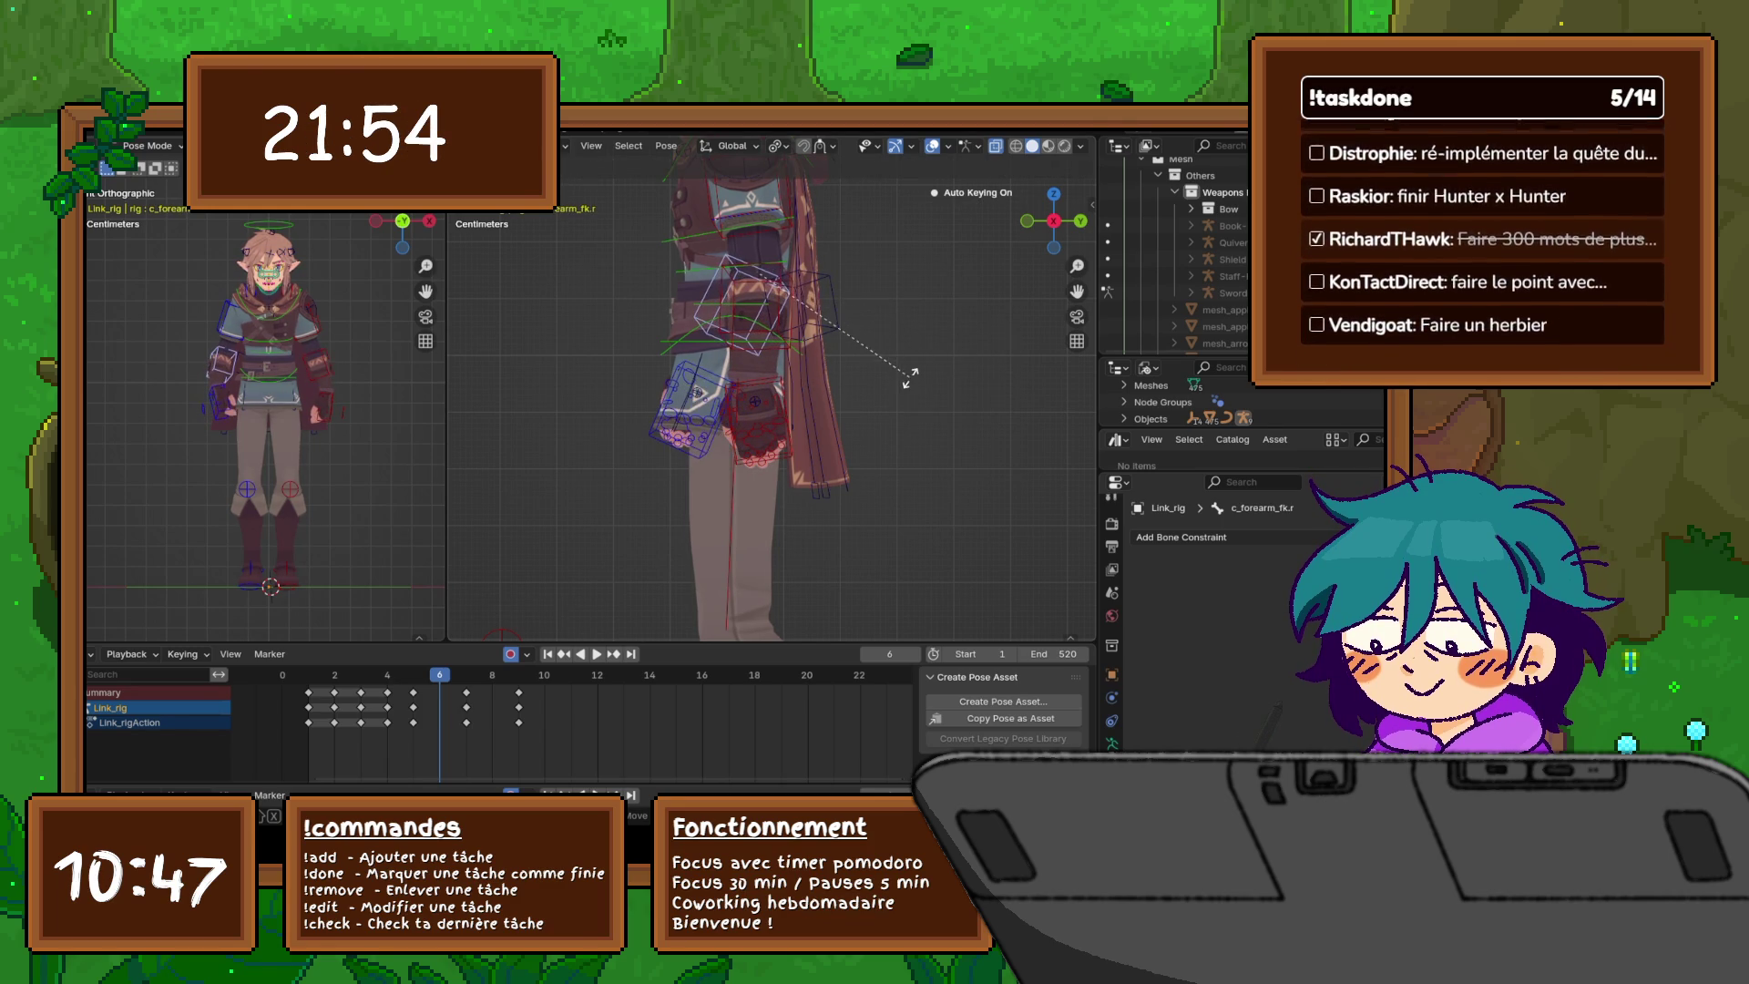
left_click(920, 374)
- Rotate the front tunic flap bone and the right hand control bone
left_click(692, 401)
key("r")
left_click(912, 417)
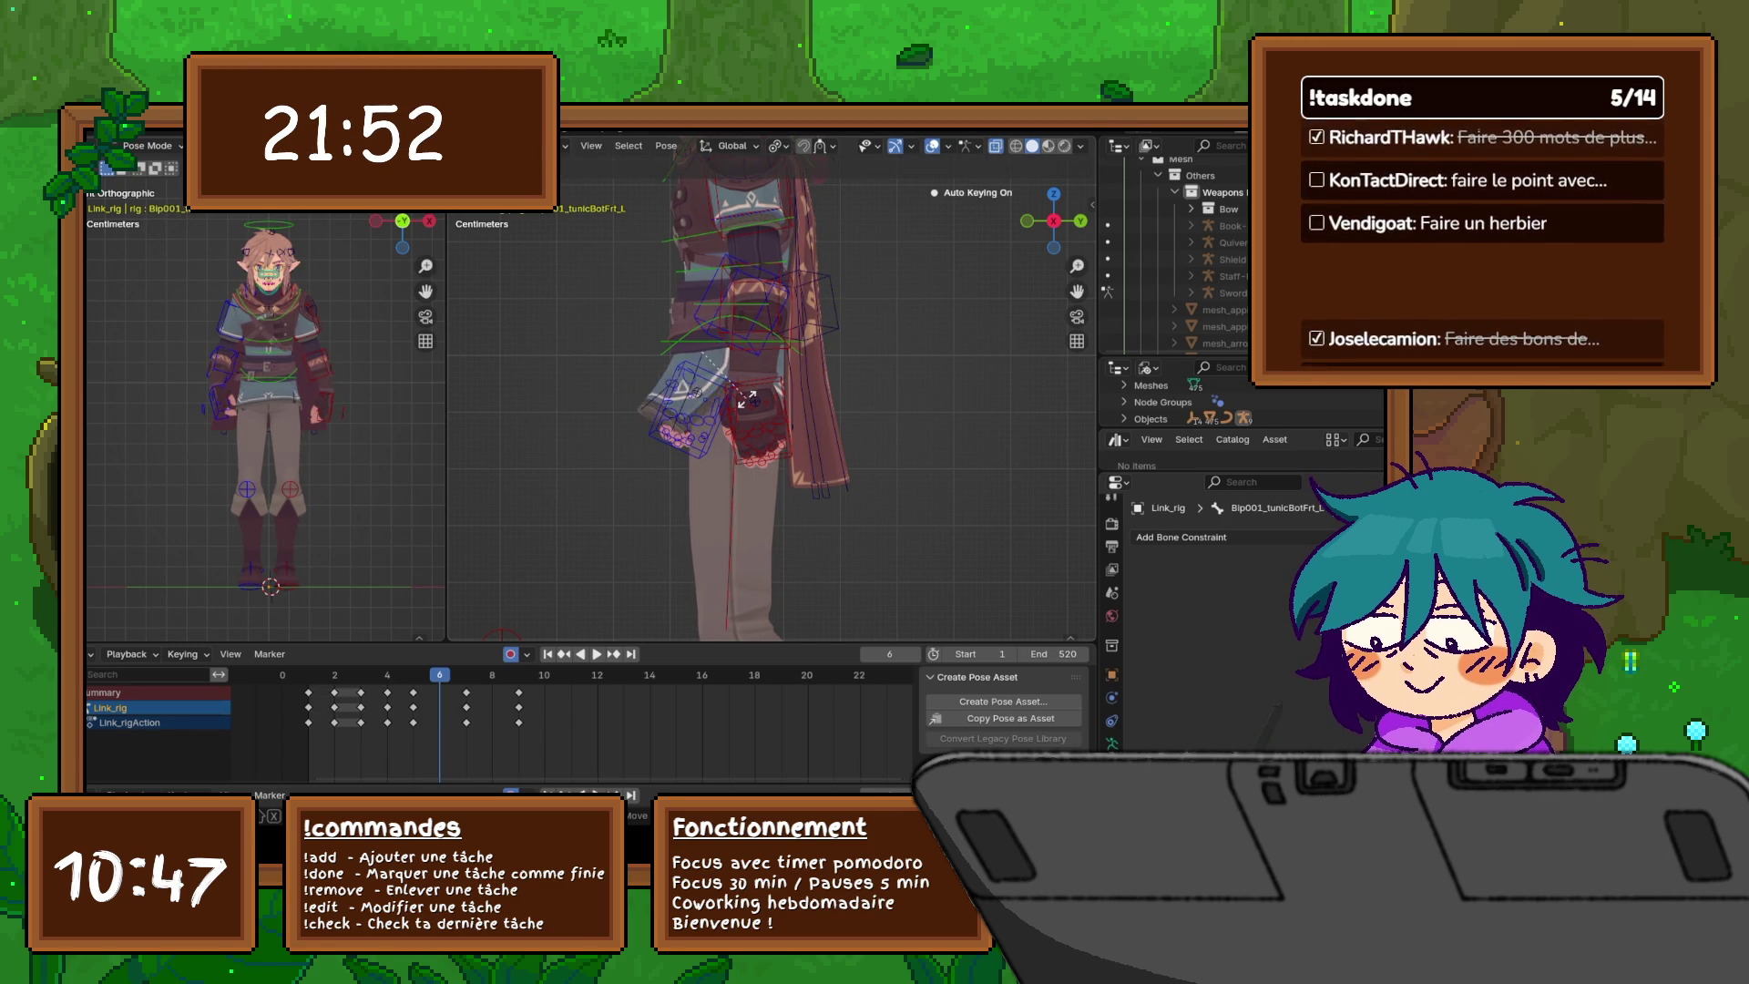
left_click(692, 401)
key("r")
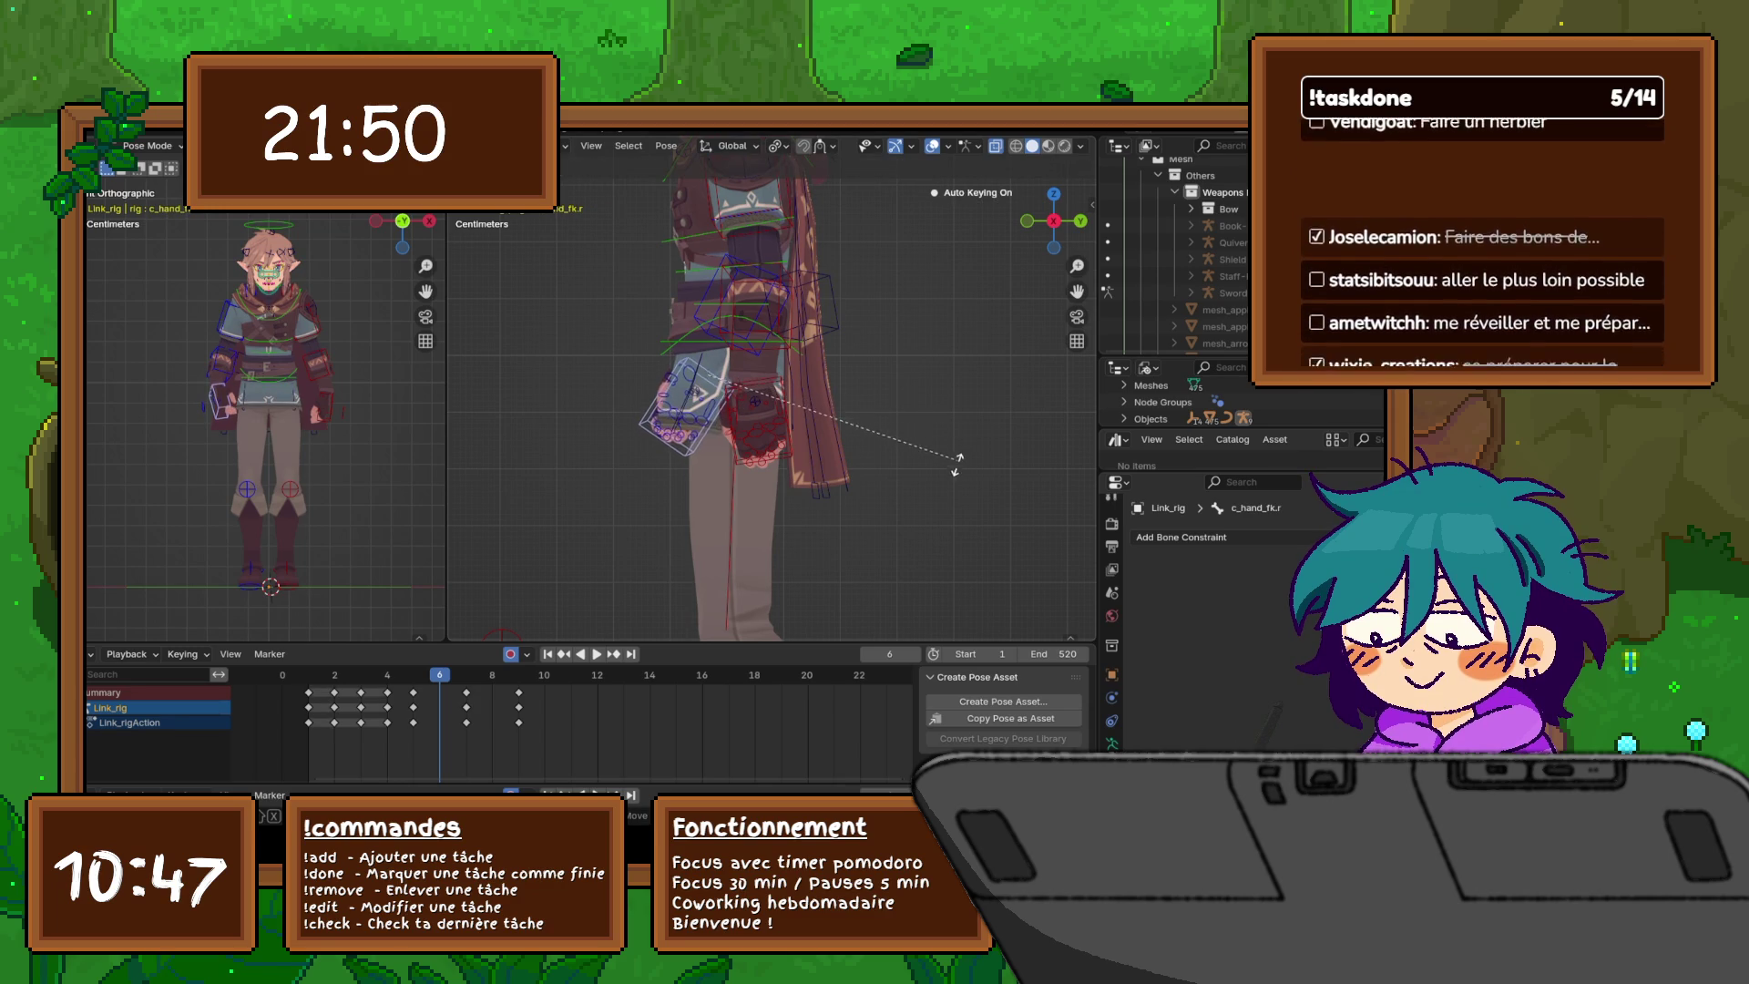
left_click(938, 462)
- Swing the left and right upper arms forward, comparing via undo and redo
middle_click_drag(938, 463, 941, 629, "shift")
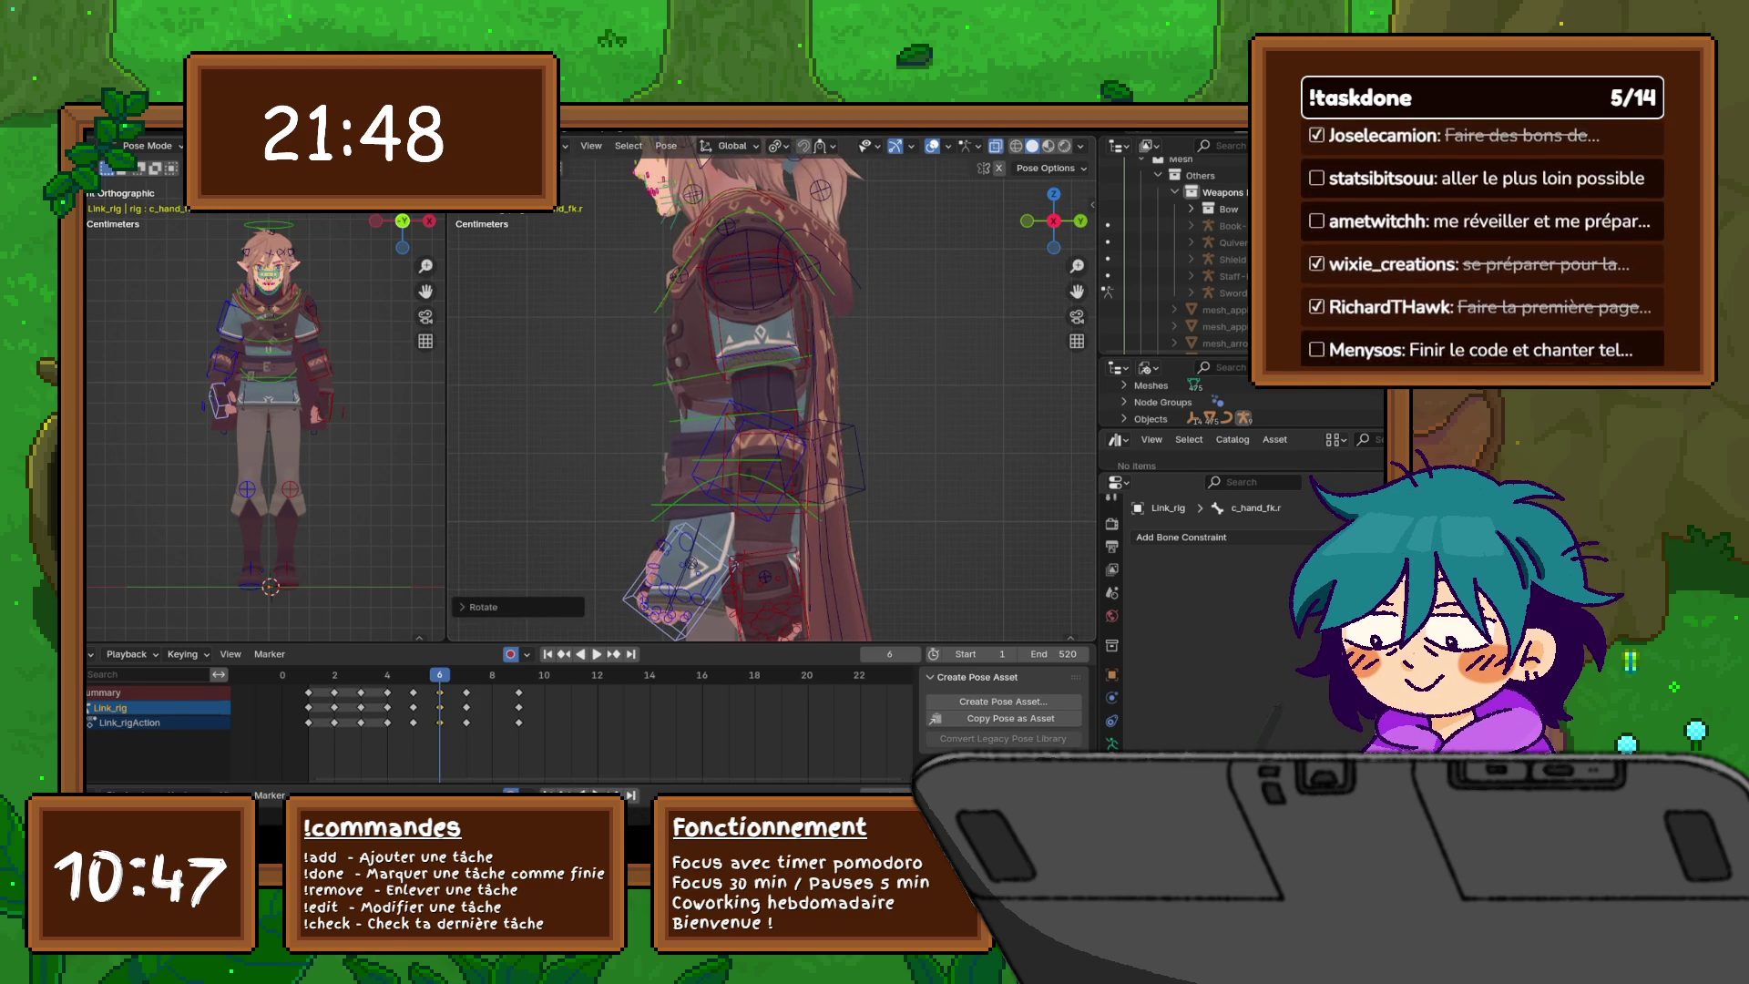
left_click(756, 319)
key("r")
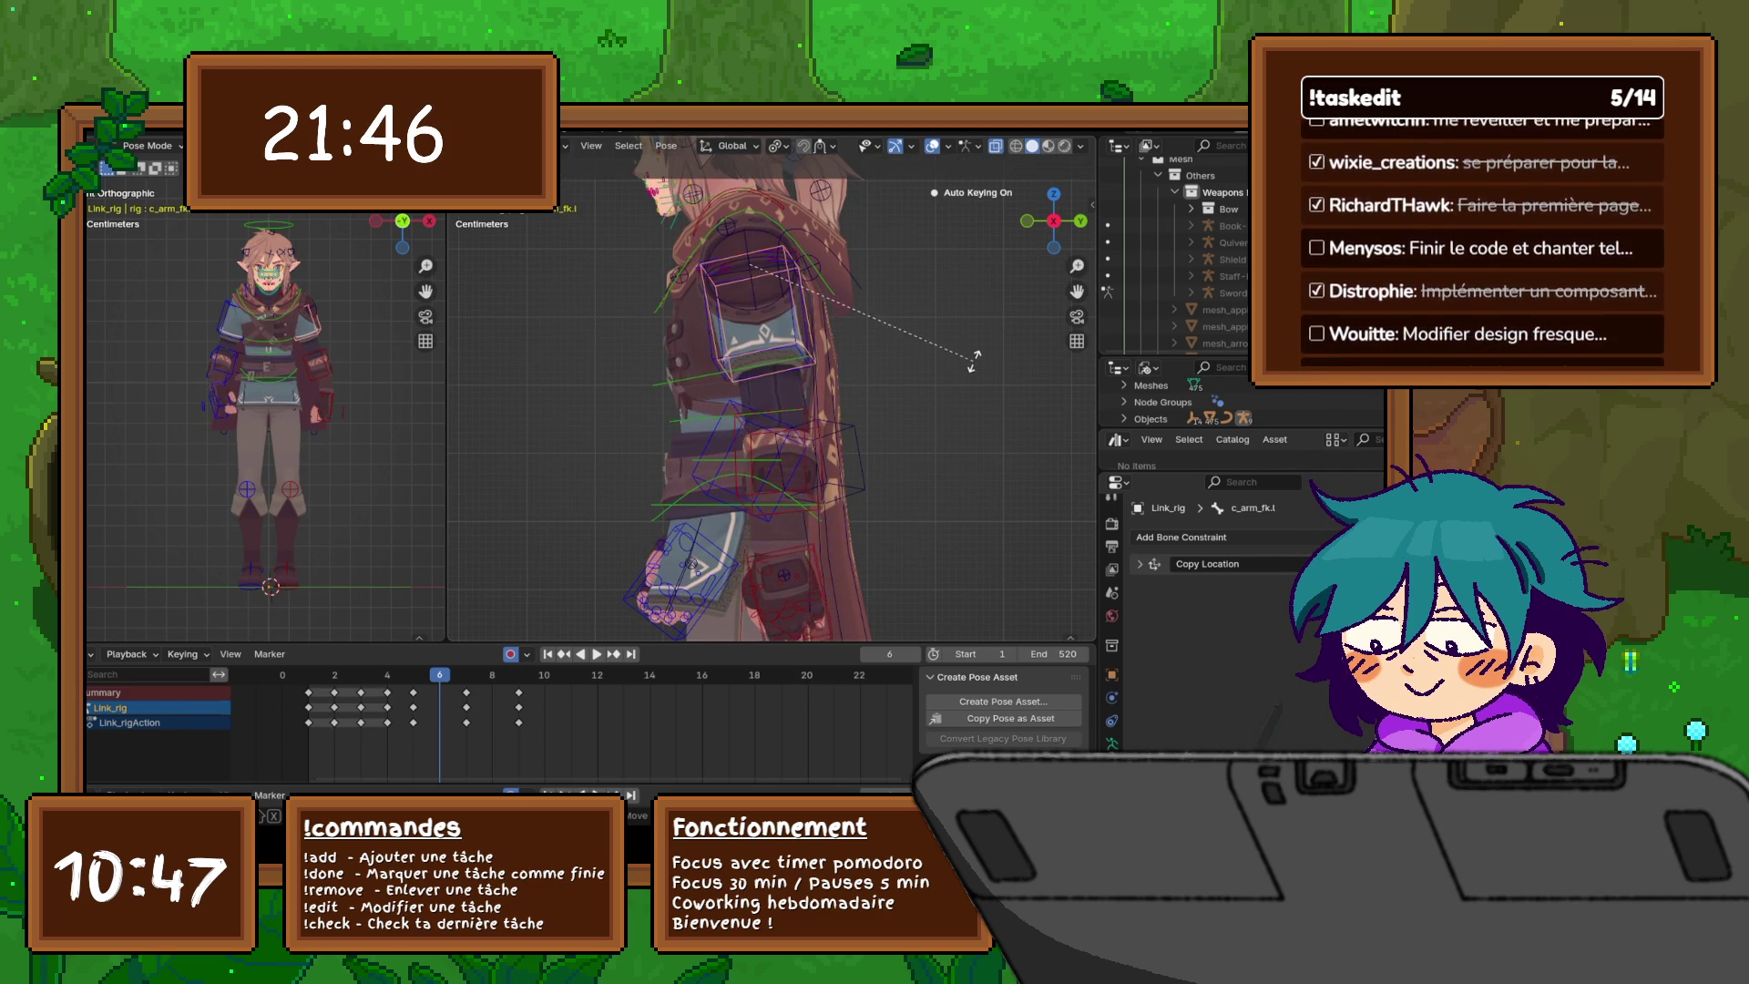
left_click(972, 369)
left_click(752, 314)
key("r")
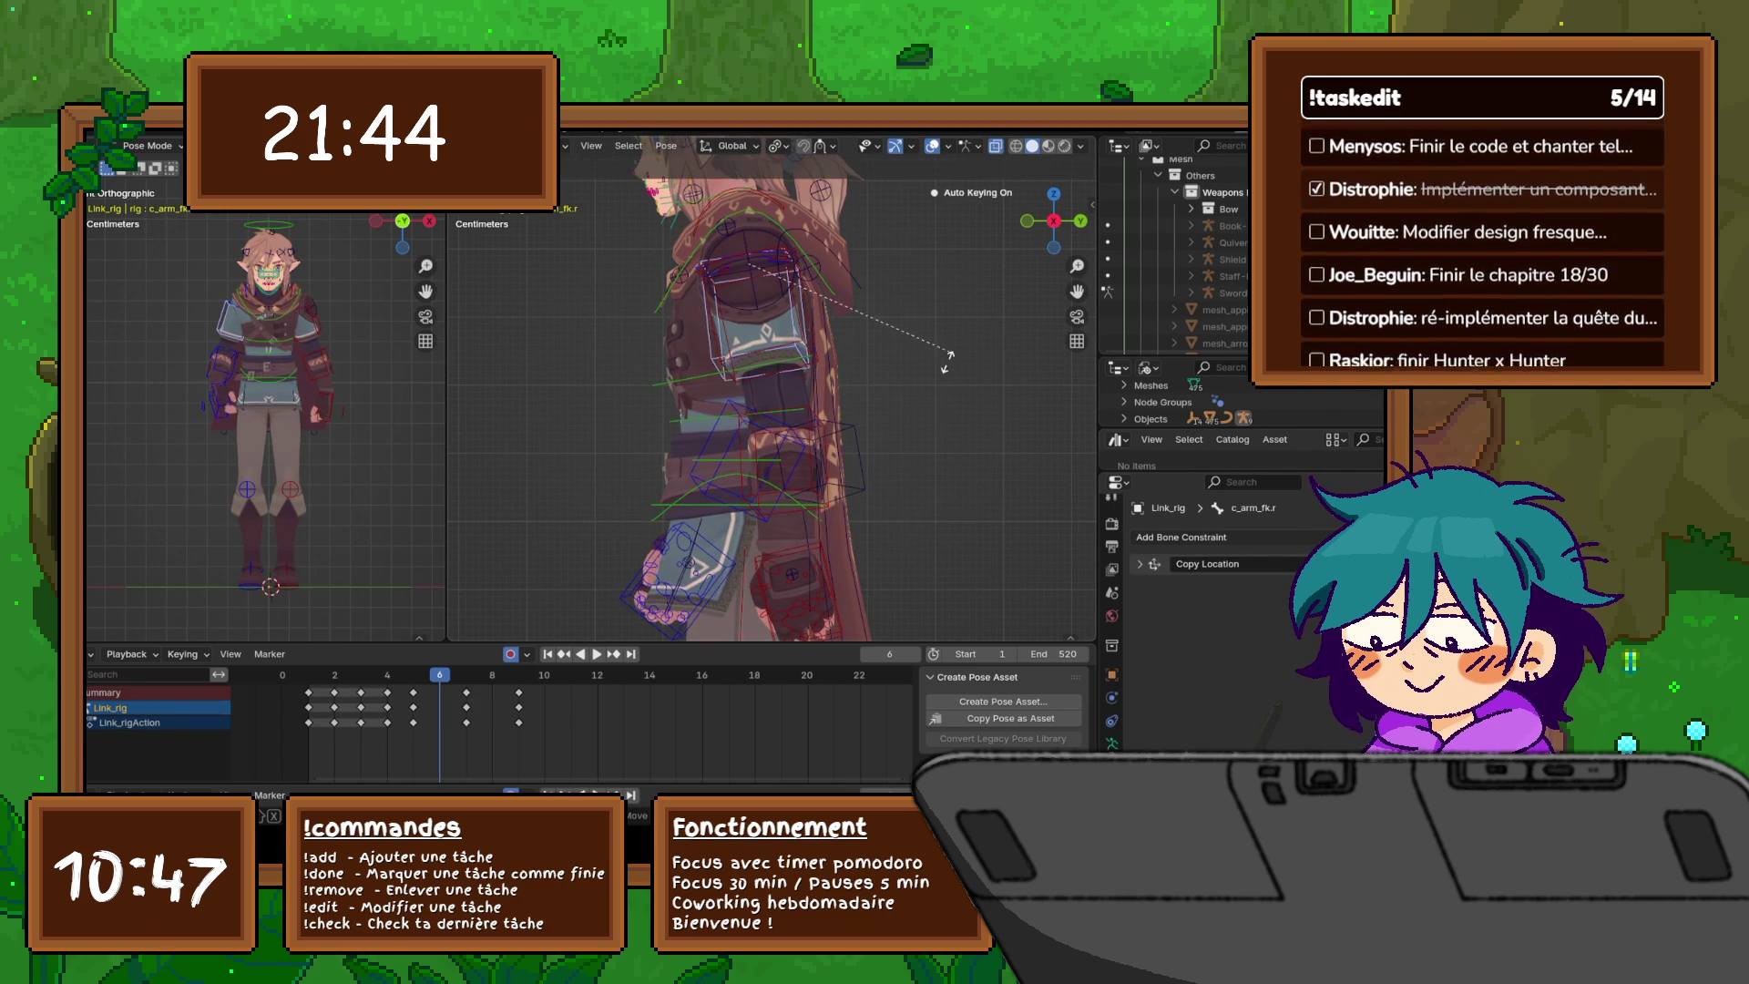
left_click(929, 364)
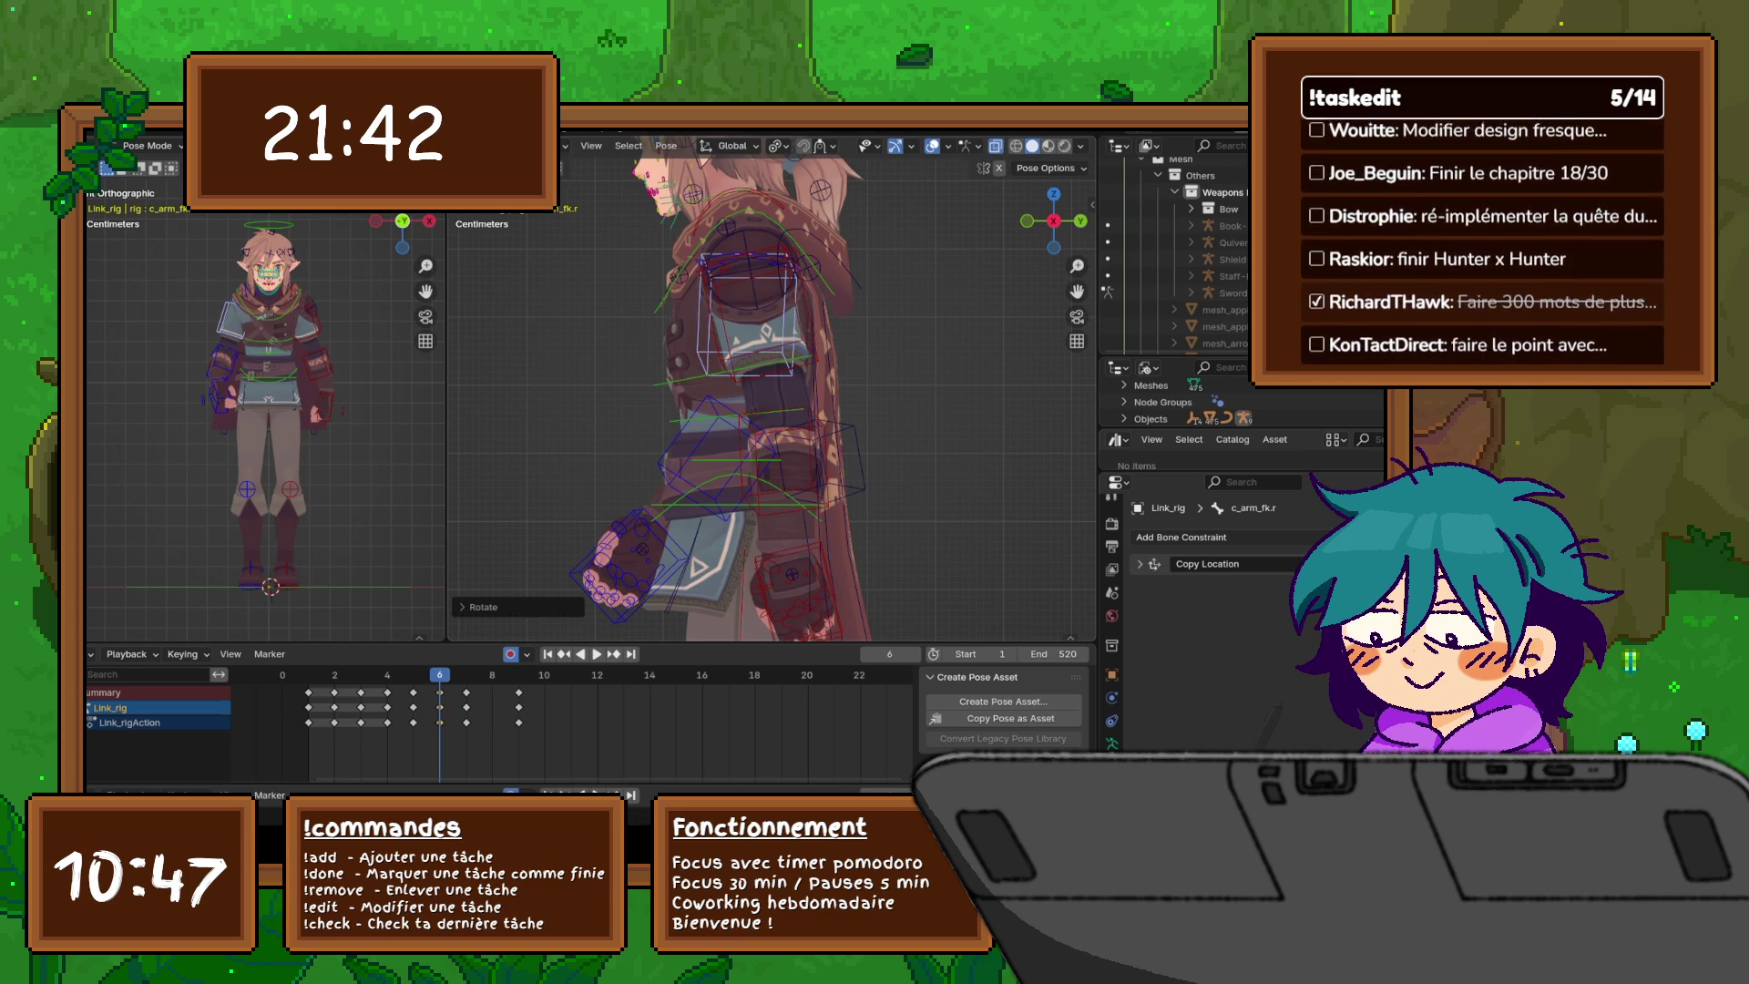
left_click(758, 319)
key("r")
left_click(929, 351)
key("ctrl+z")
key("ctrl+z")
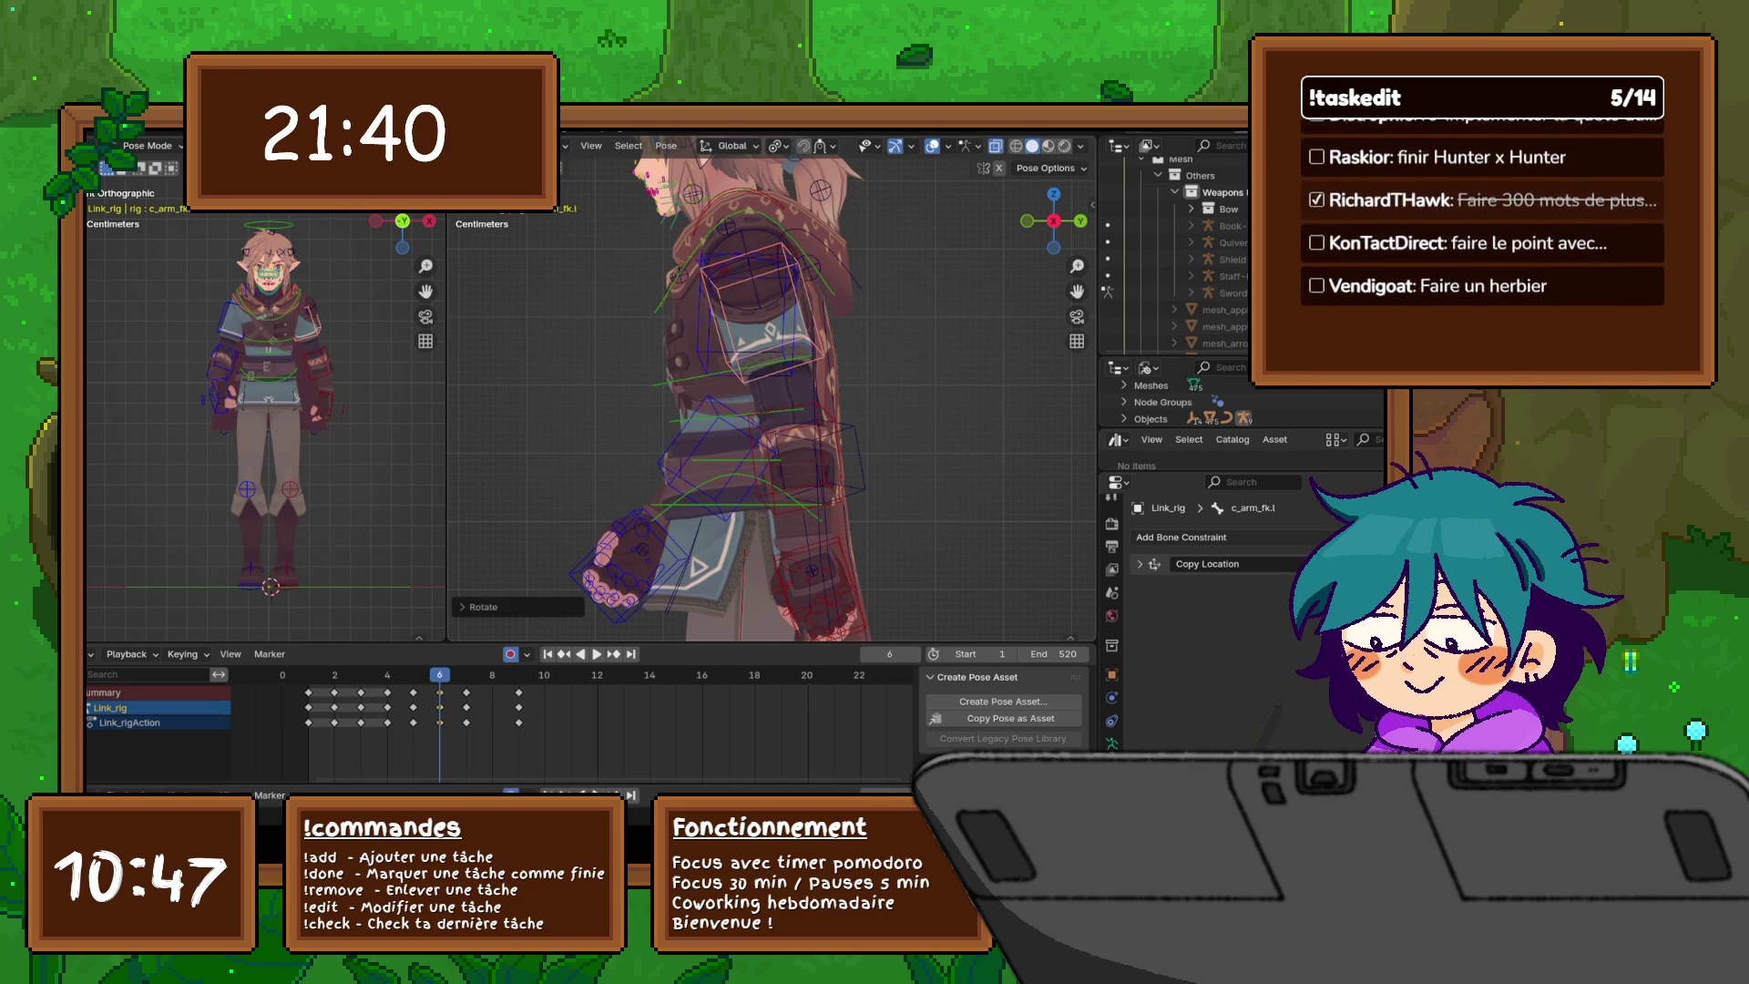
key("ctrl+shift+z")
key("ctrl+shift+z")
- Compare neighbouring frames, then re-rotate the left forearm and its upper arm at frame 6
key("Right")
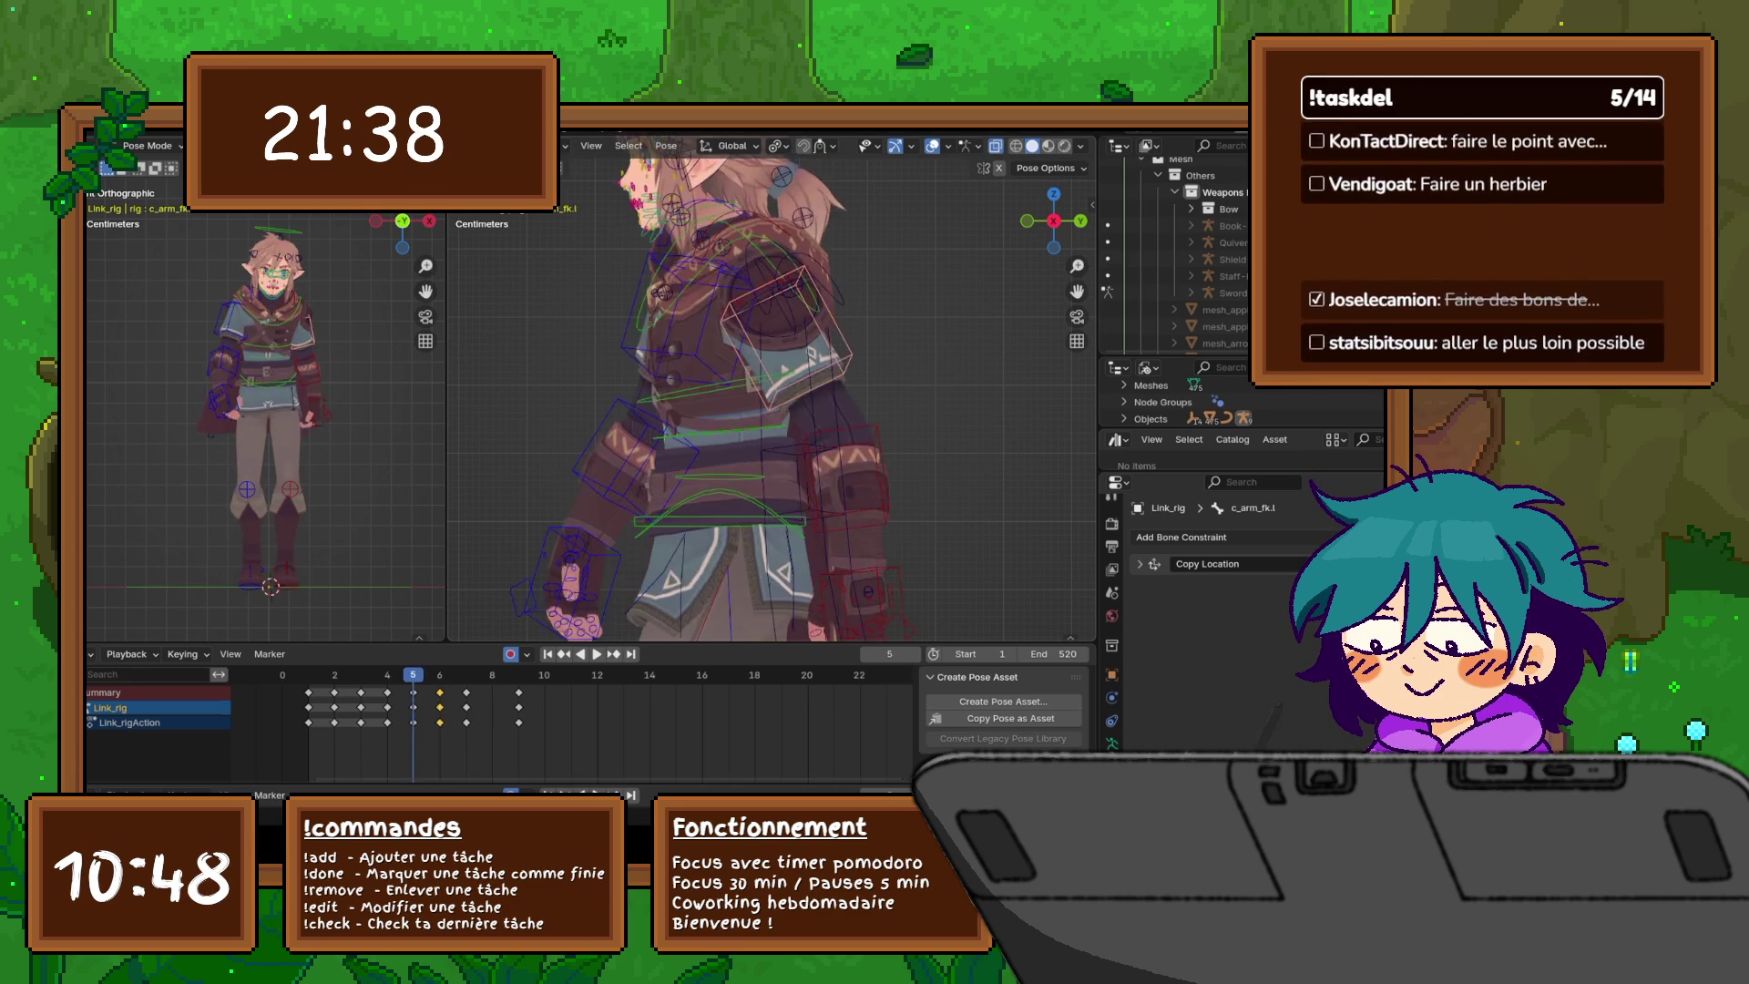
key("Left")
key("Right")
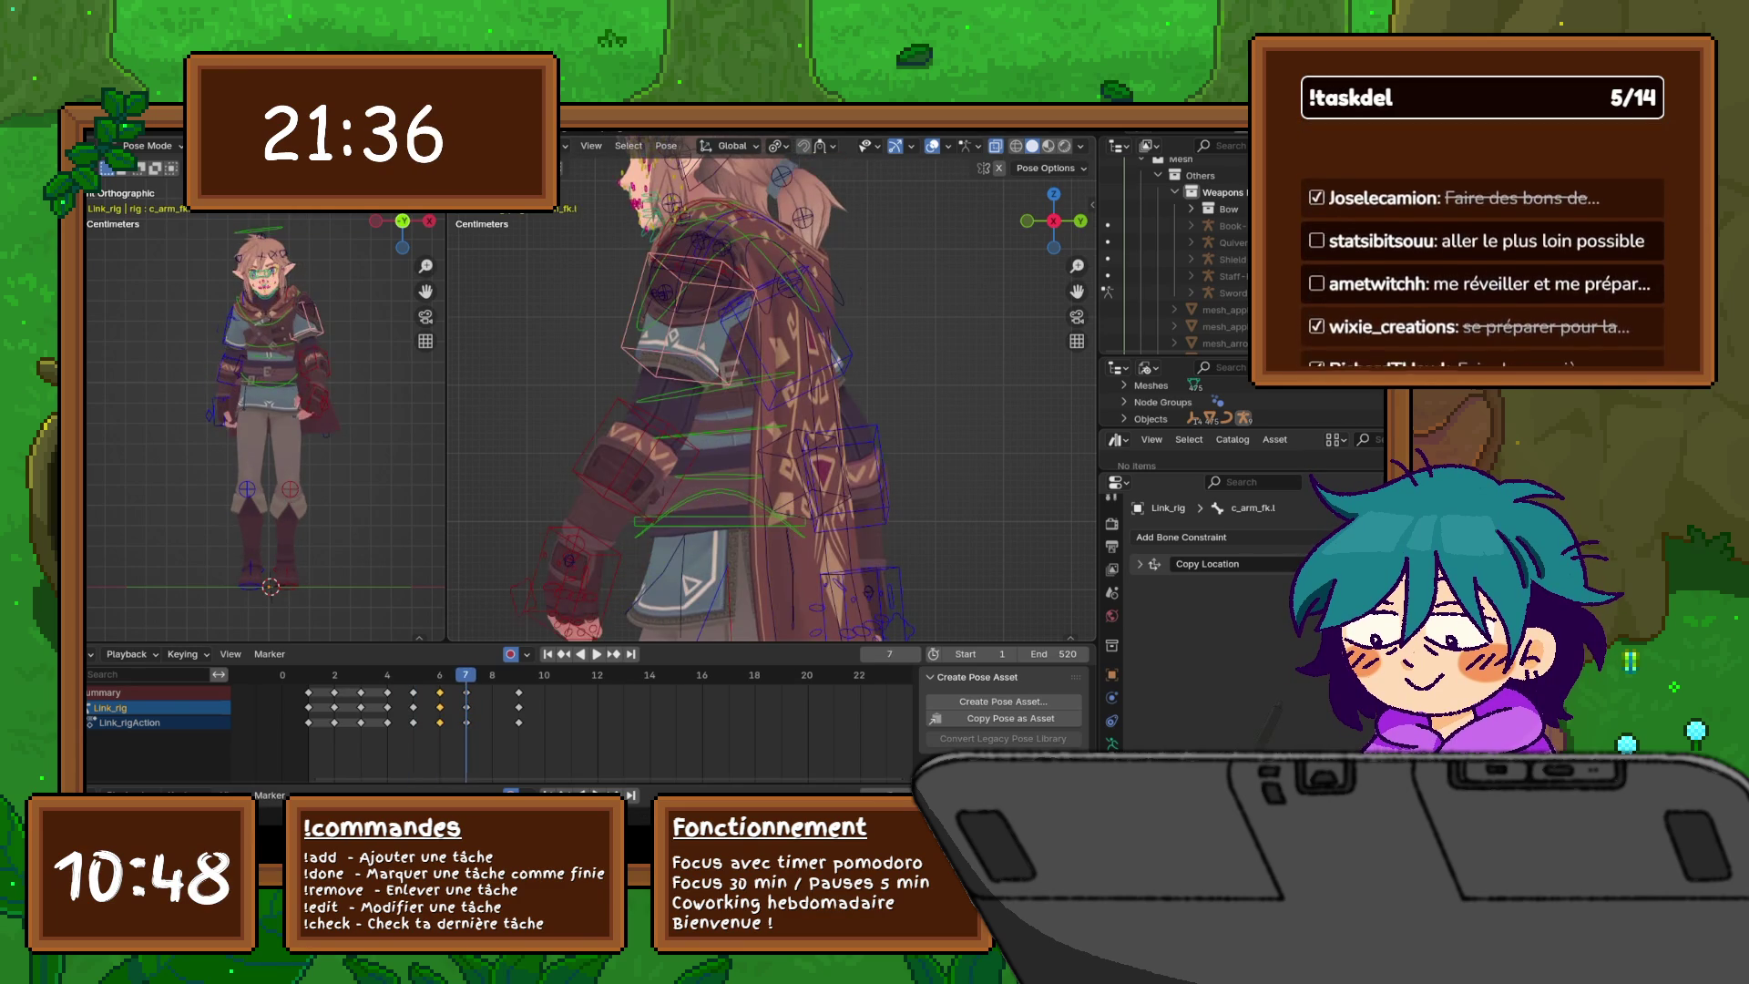
key("Left")
key("bracketright")
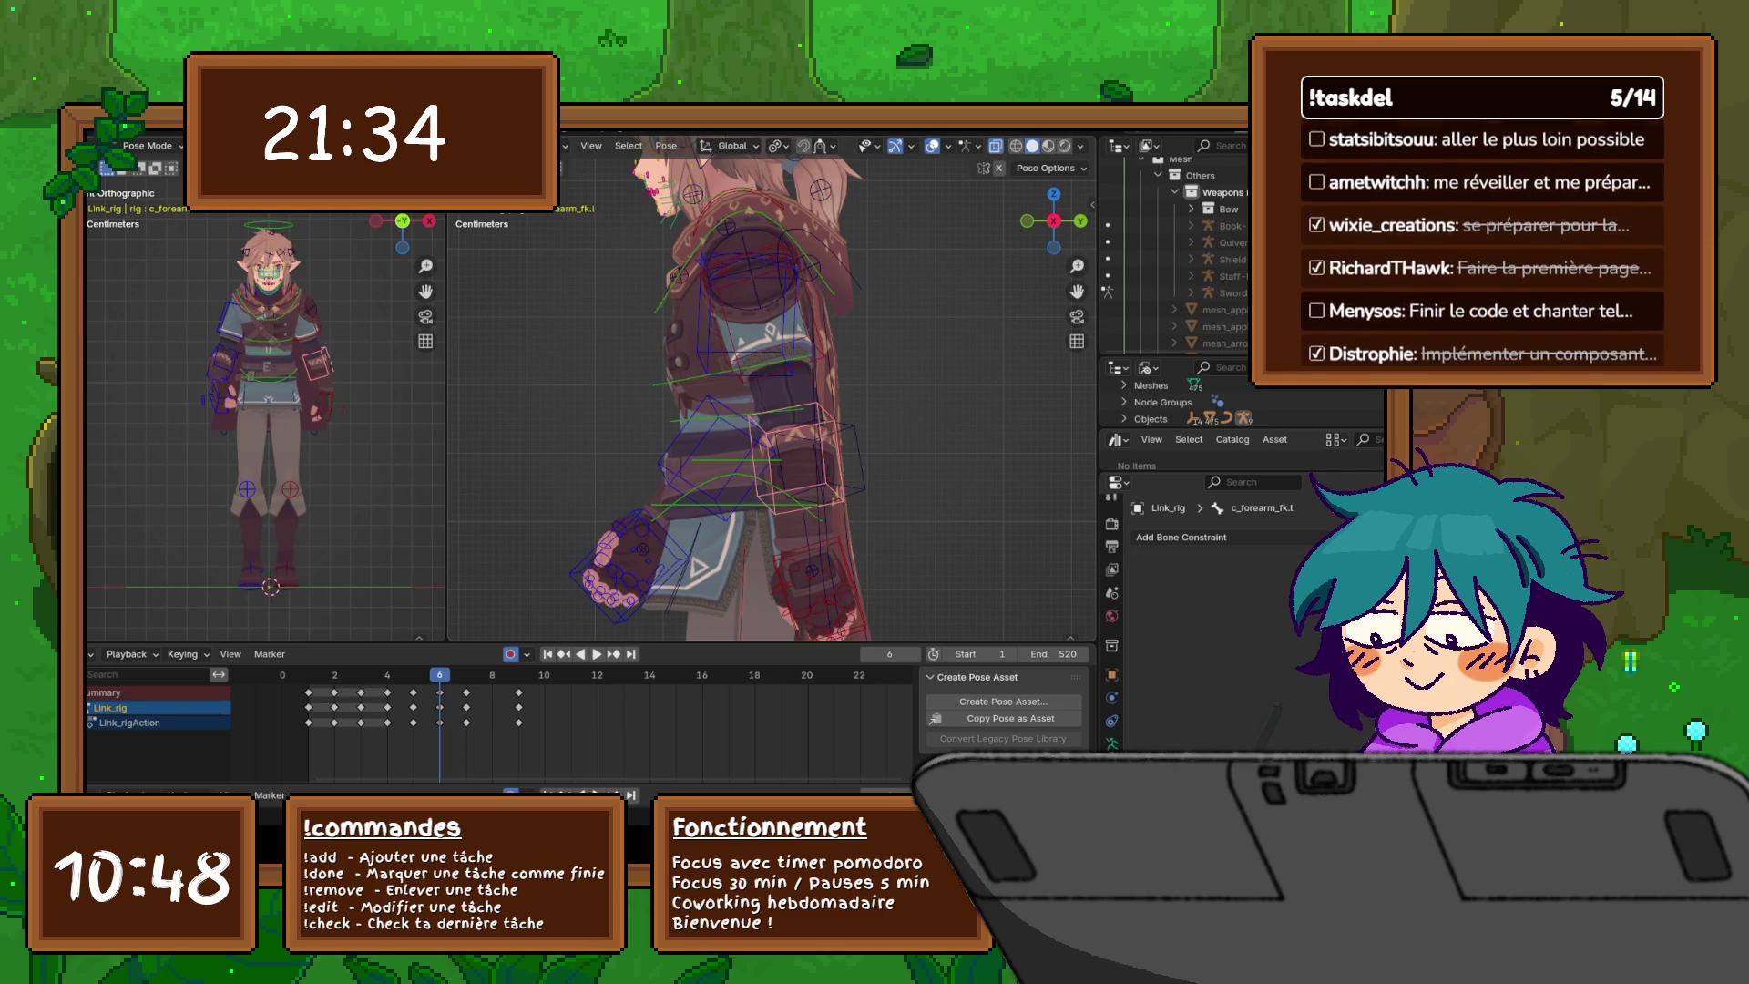
key("r")
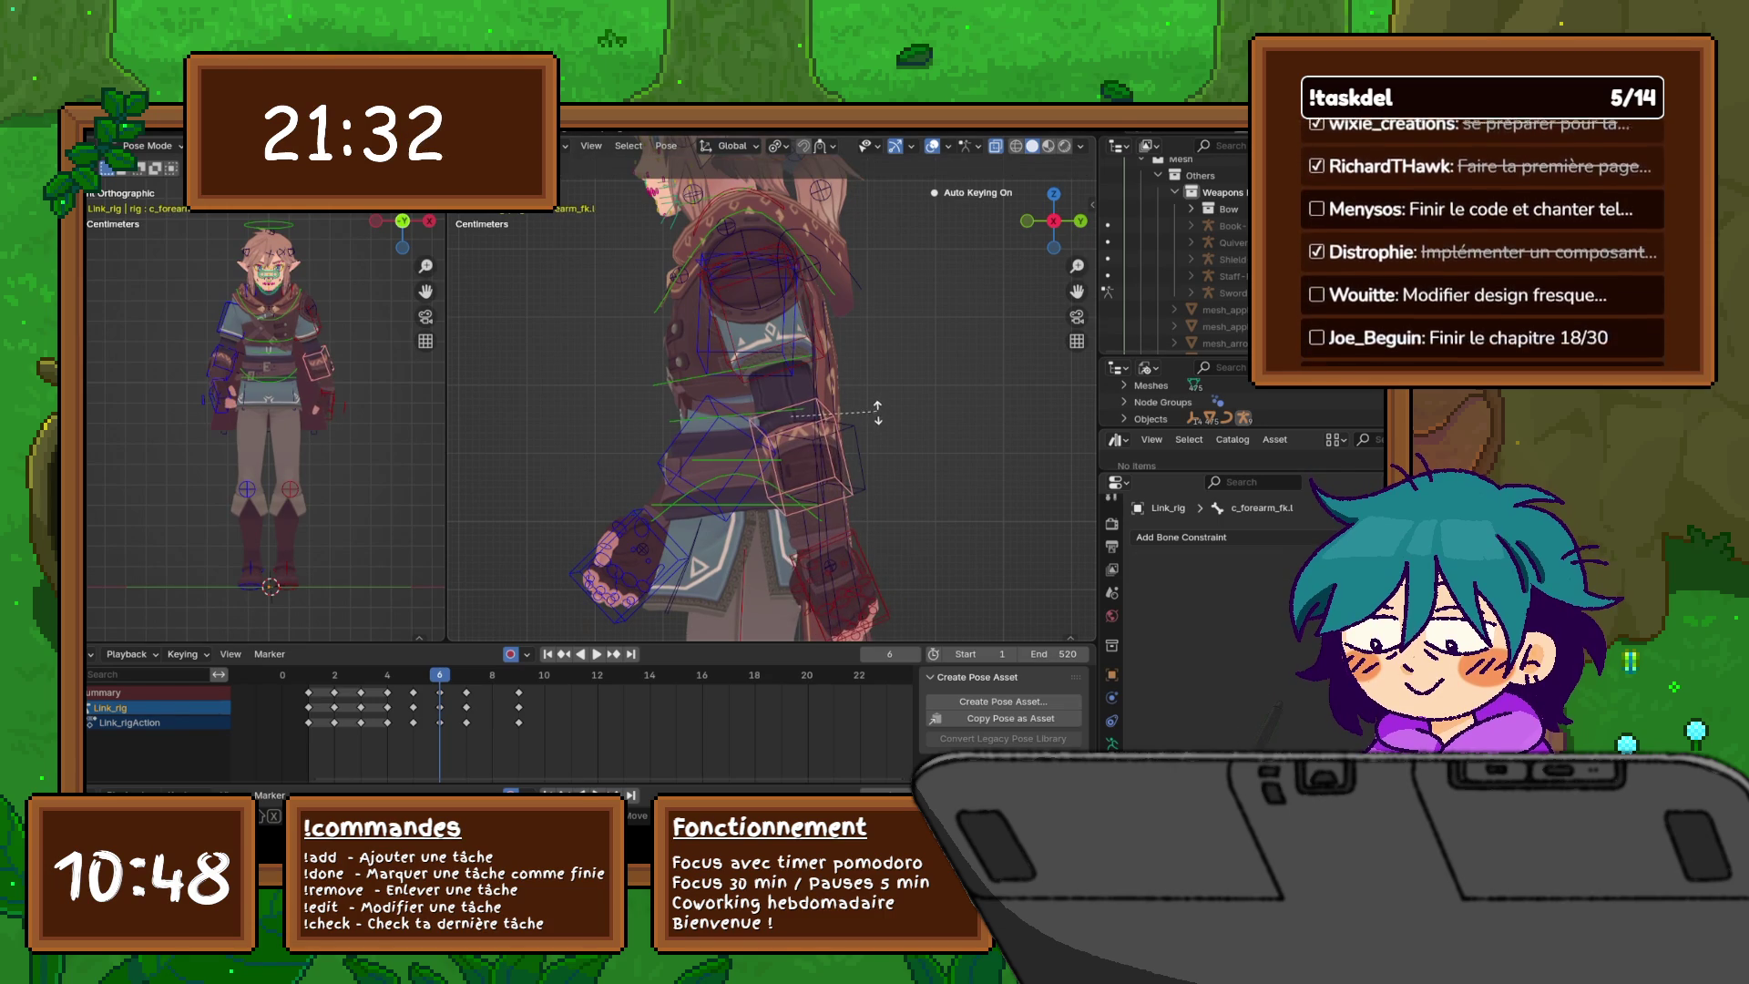
key("Return")
key("bracketleft")
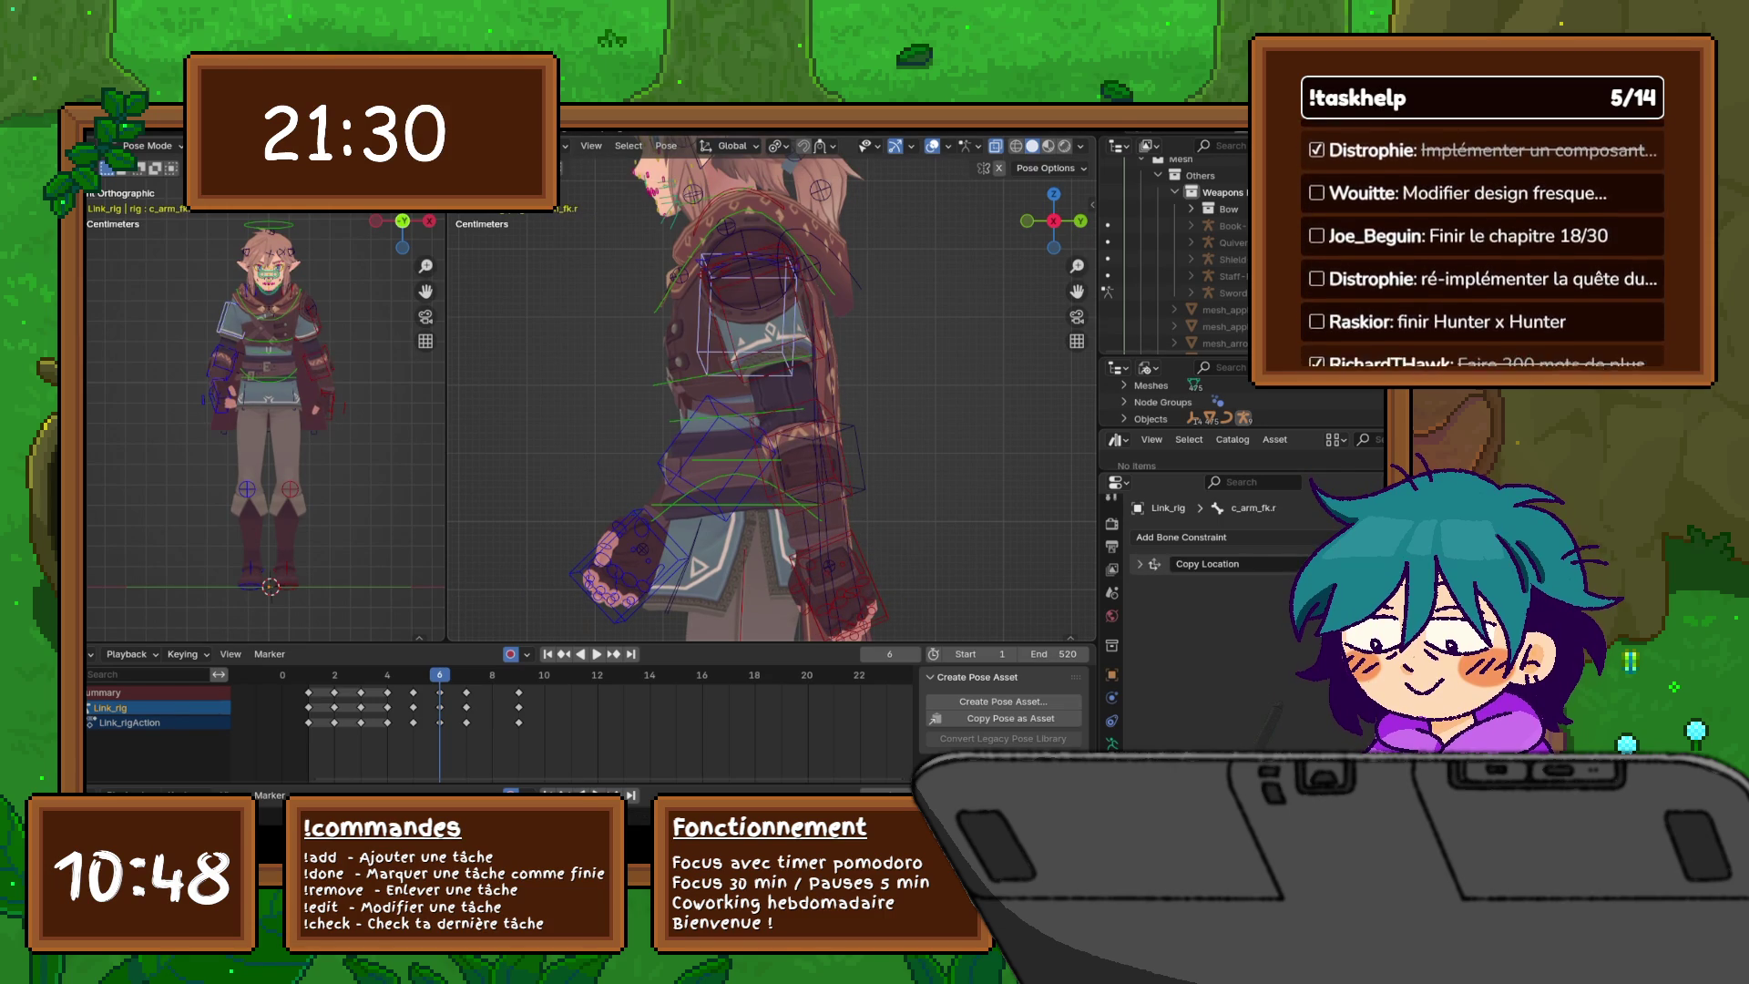
key("r")
key("Return")
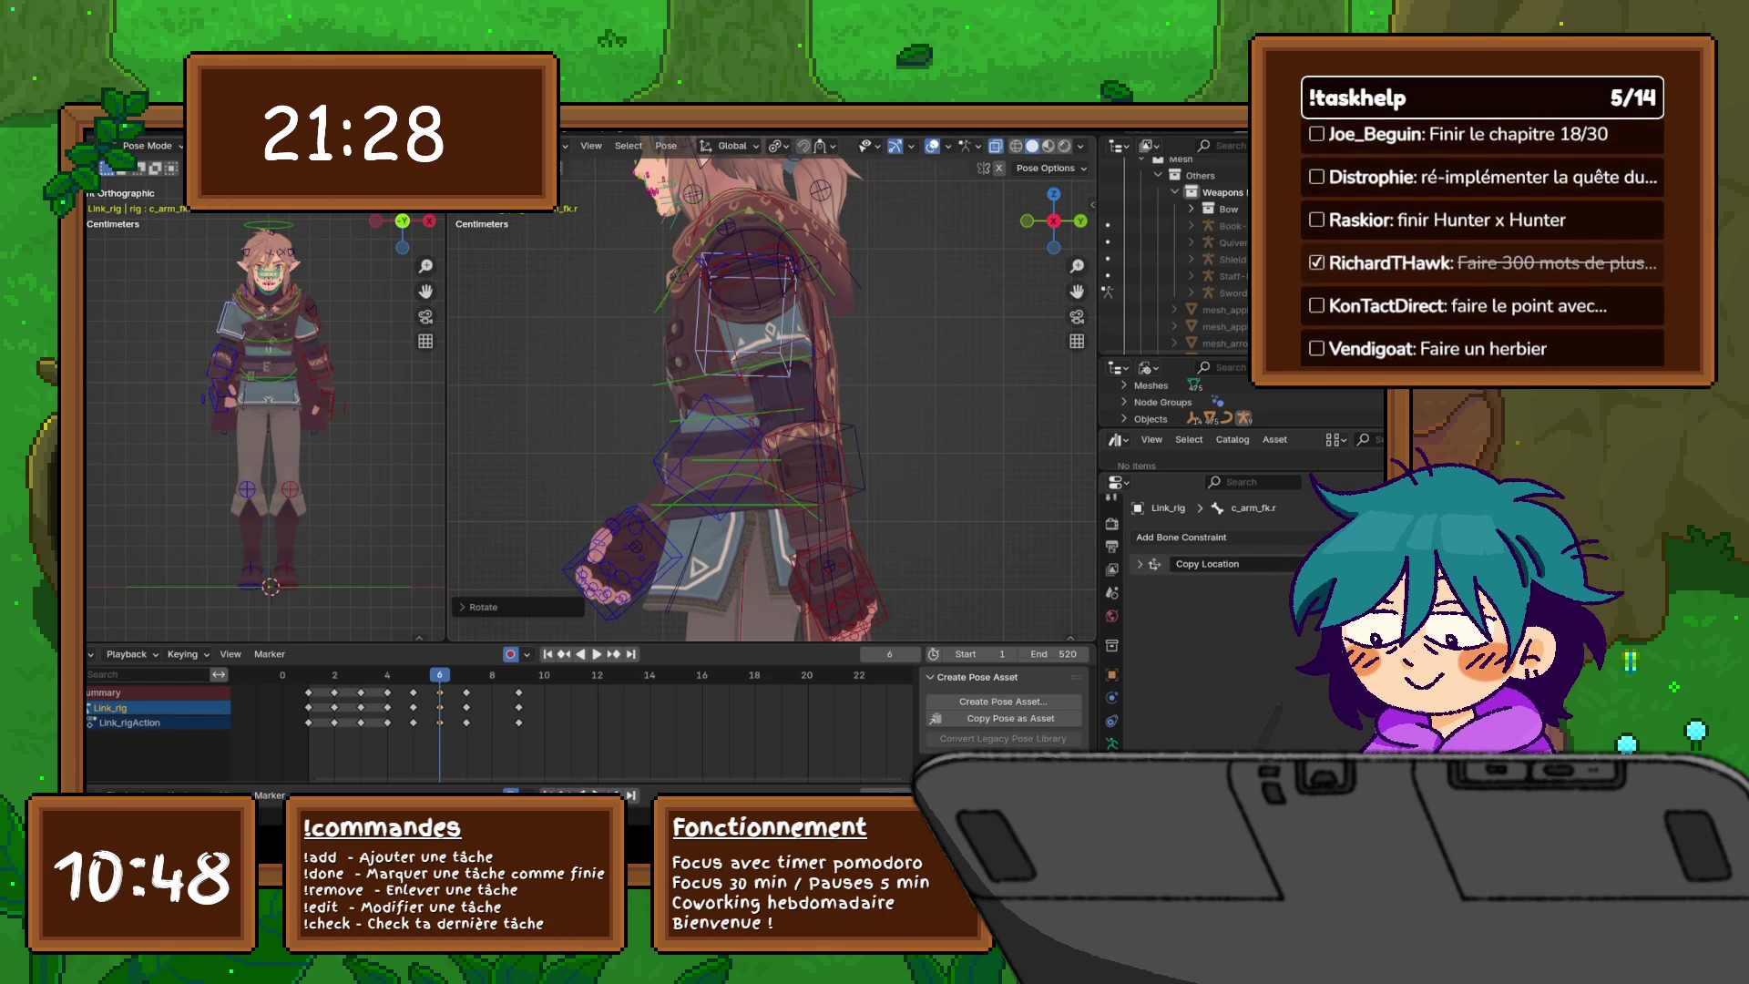
- Cancel a trial right forearm rotation and flip through frames 5–7 to check the motion
key("bracketright")
key("r")
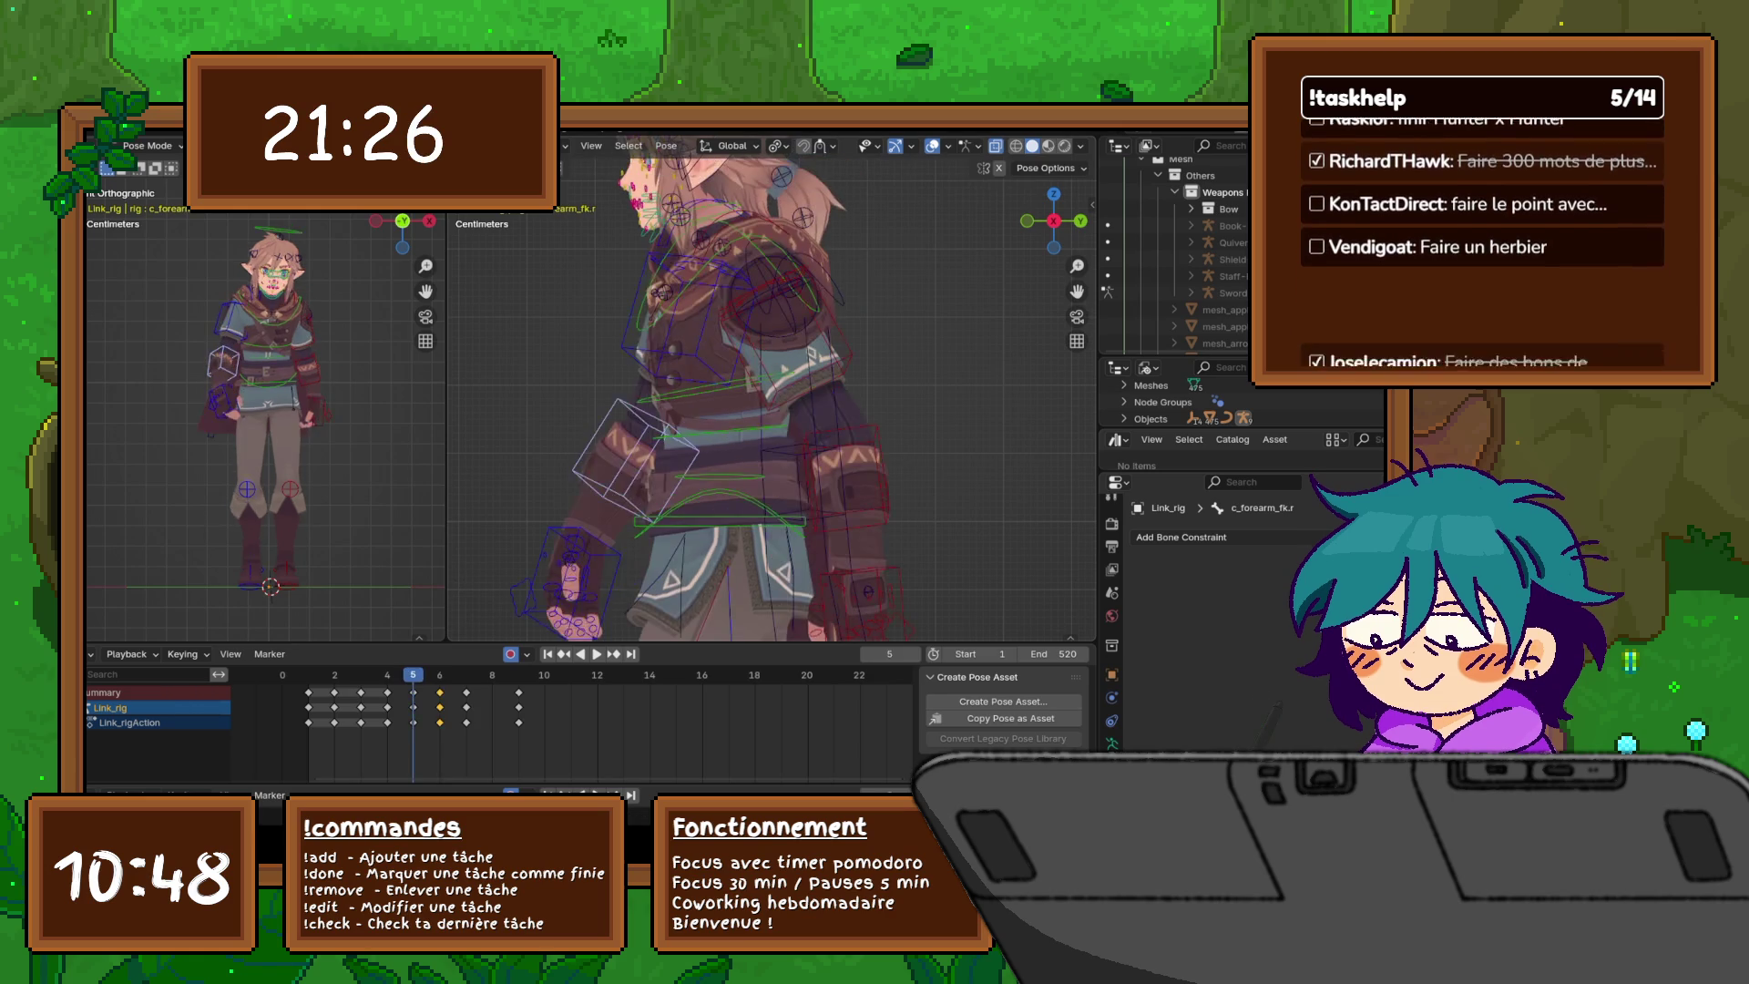
key("Escape")
key("Right")
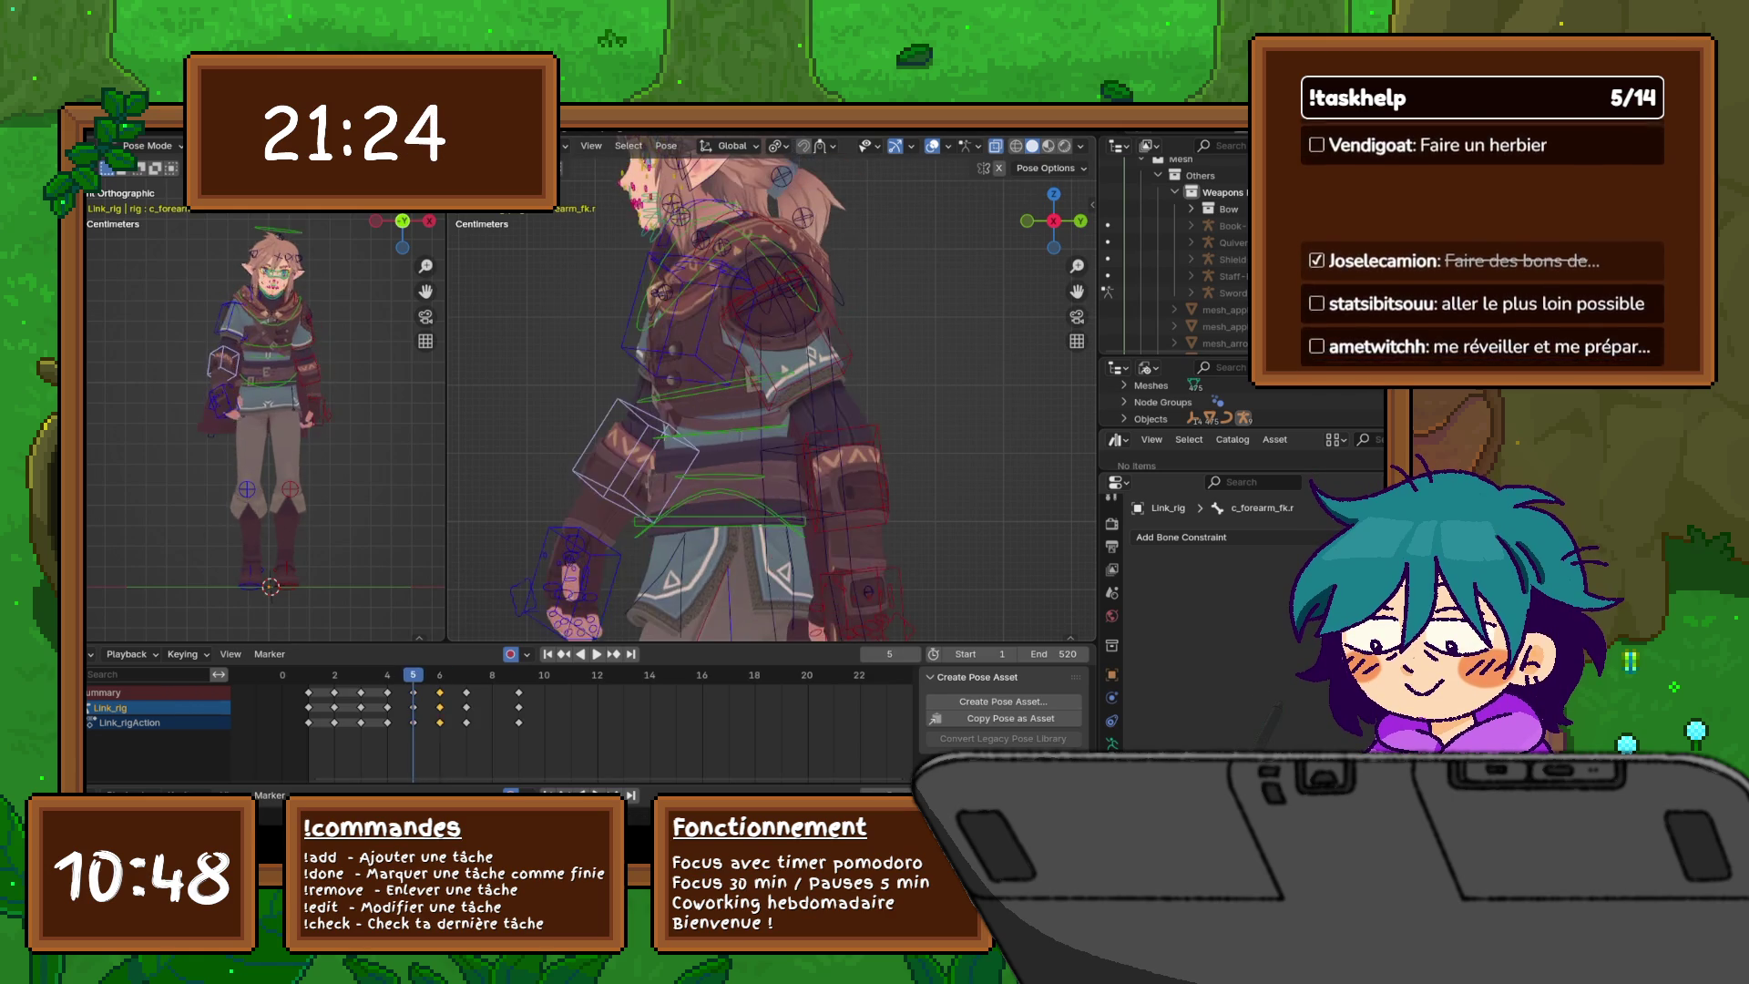
key("Left")
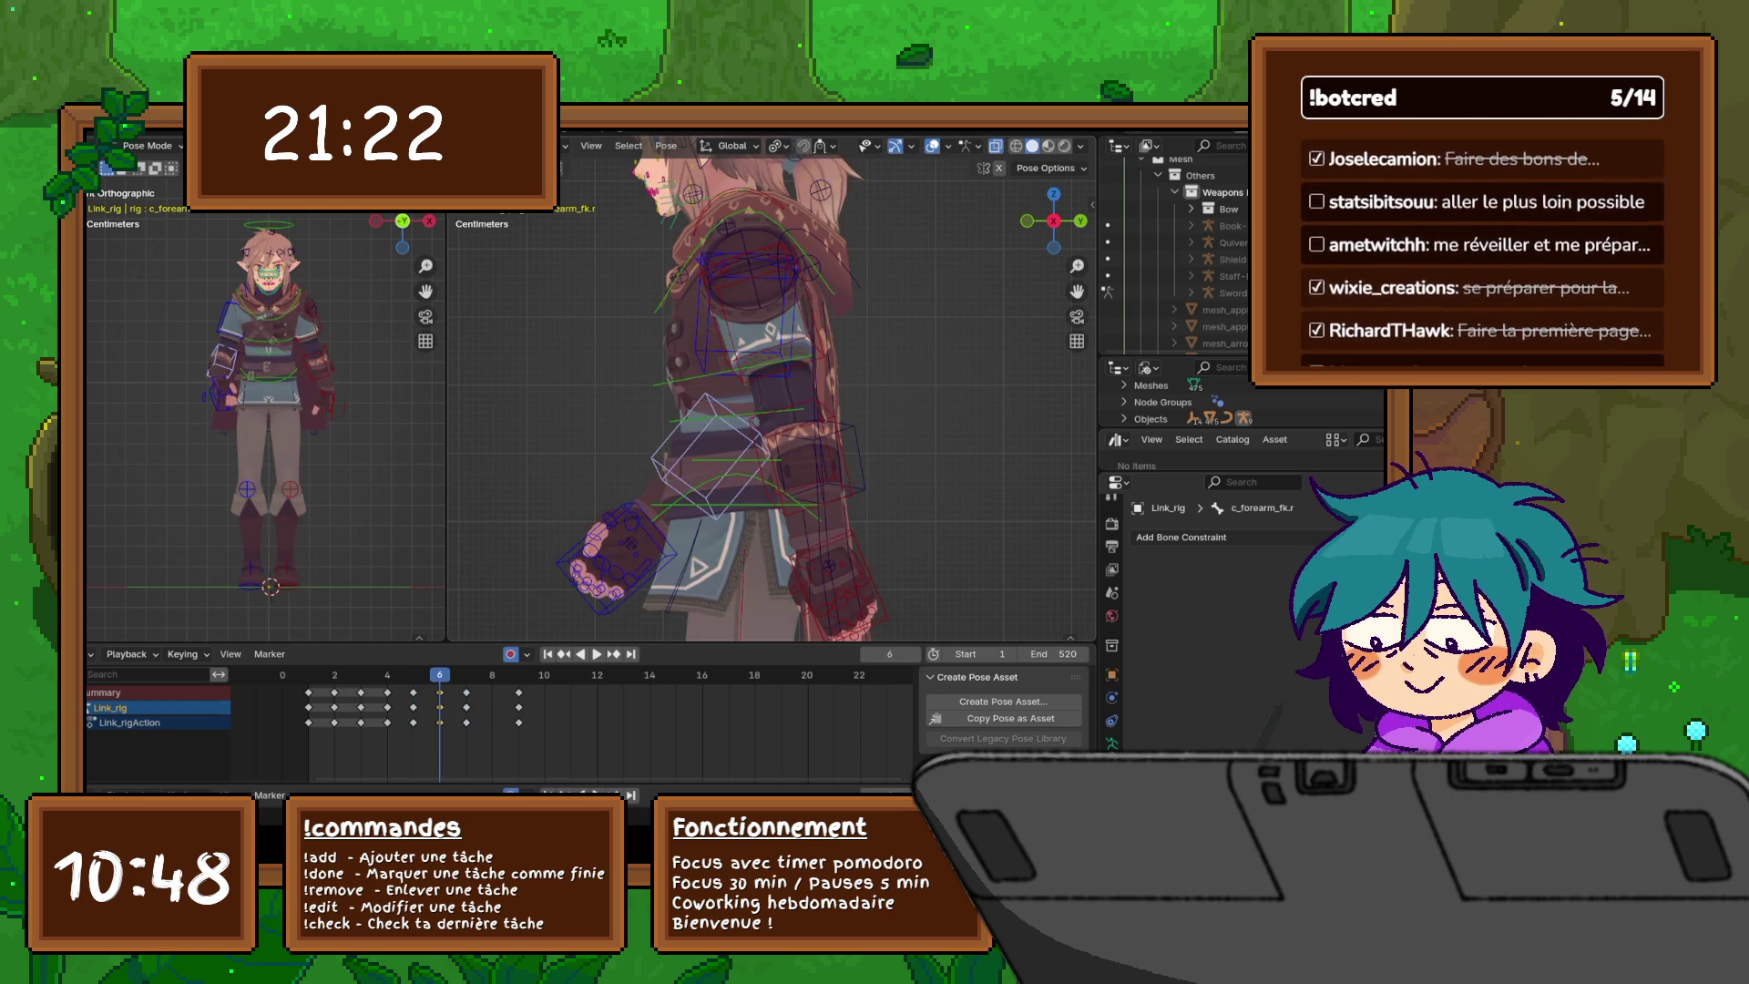
key("Right")
key("Left")
key("Right")
key("Left")
key("Left")
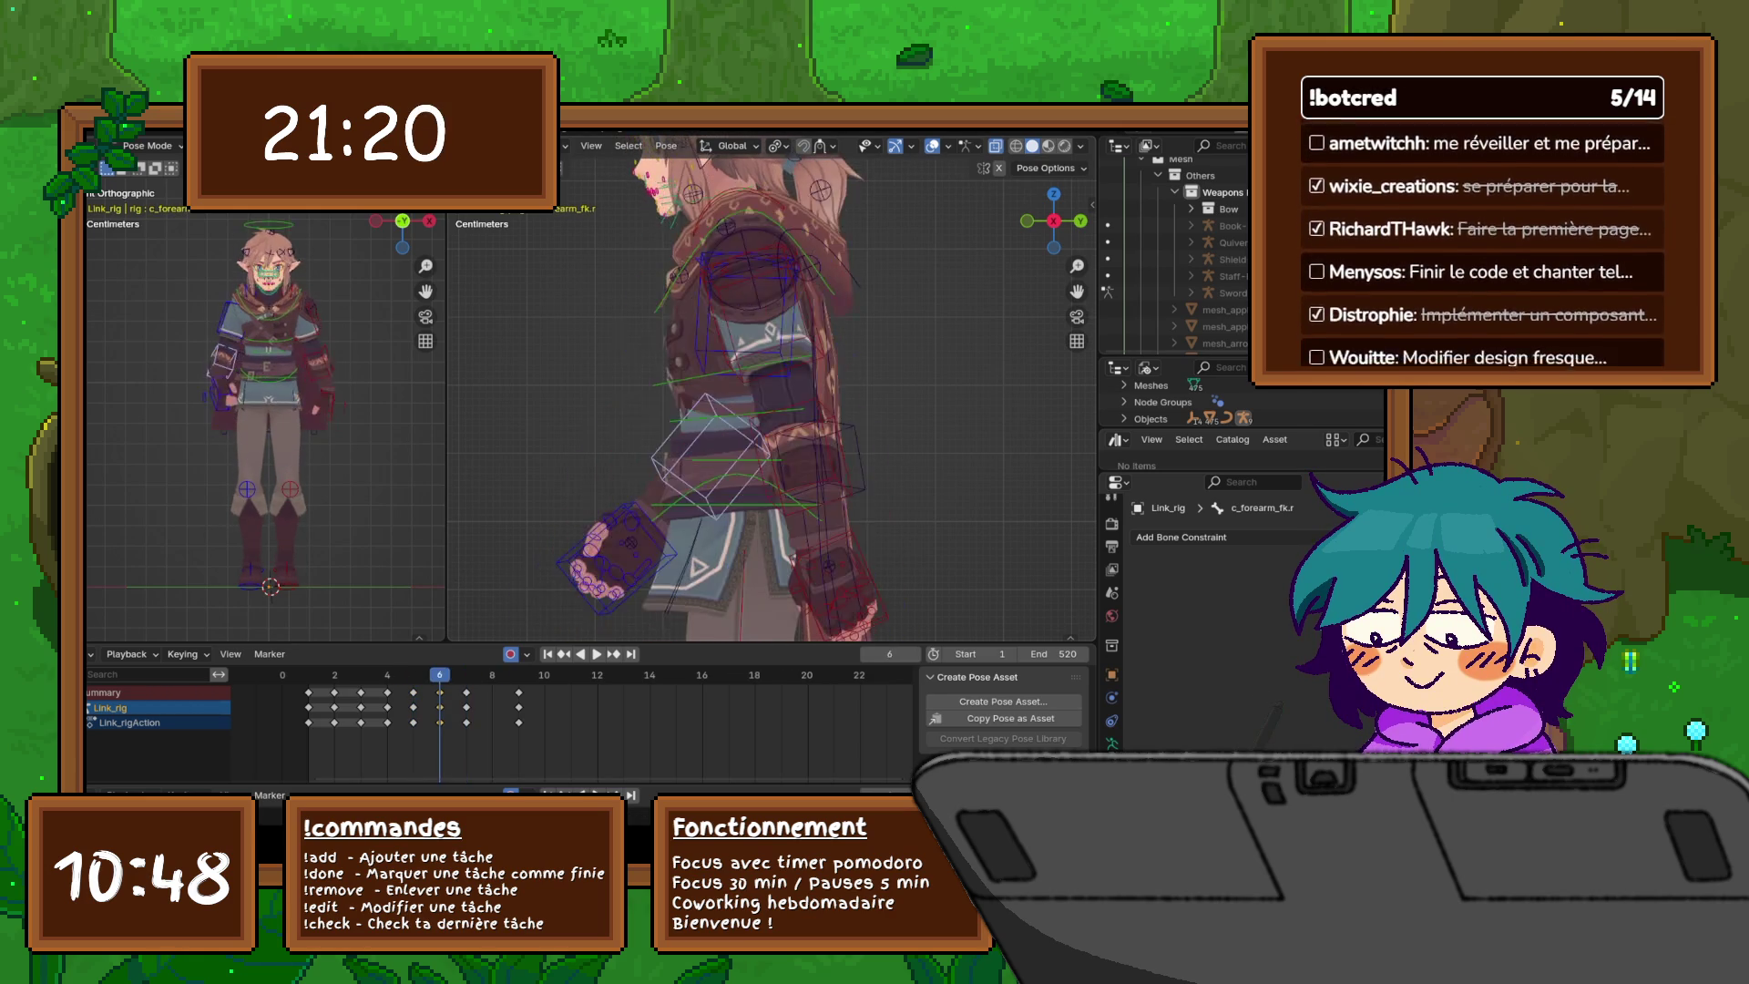
key("Right")
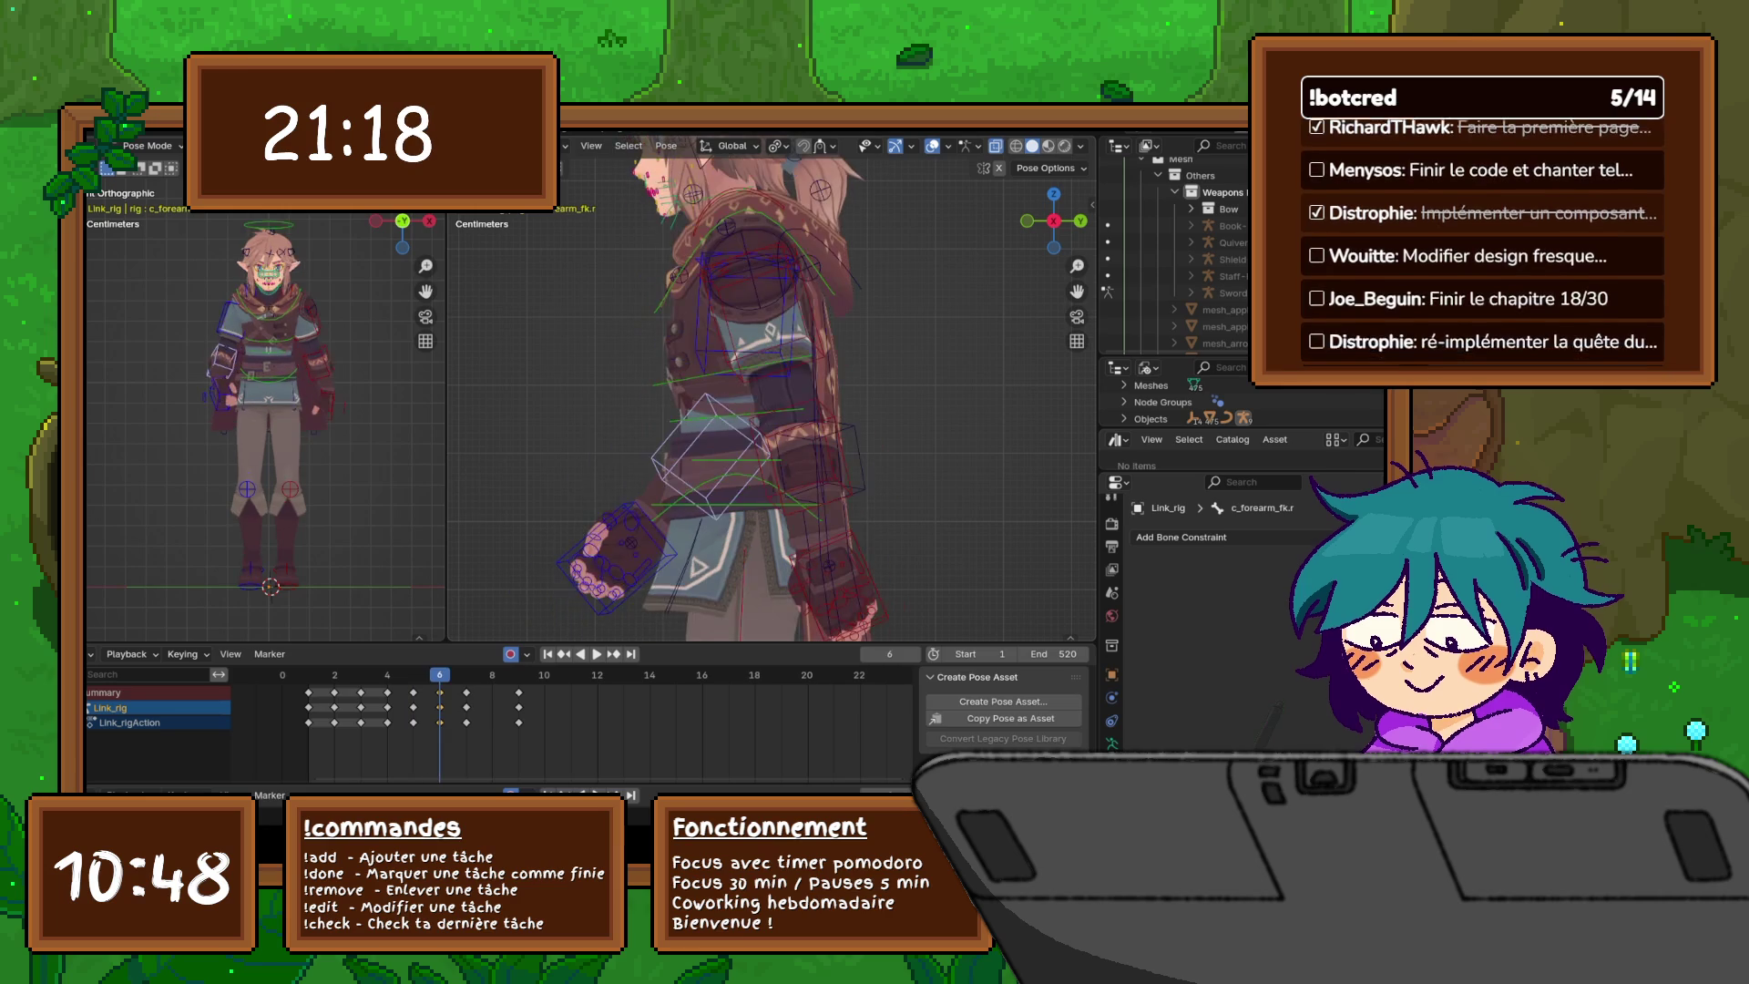
key("Left")
key("Right")
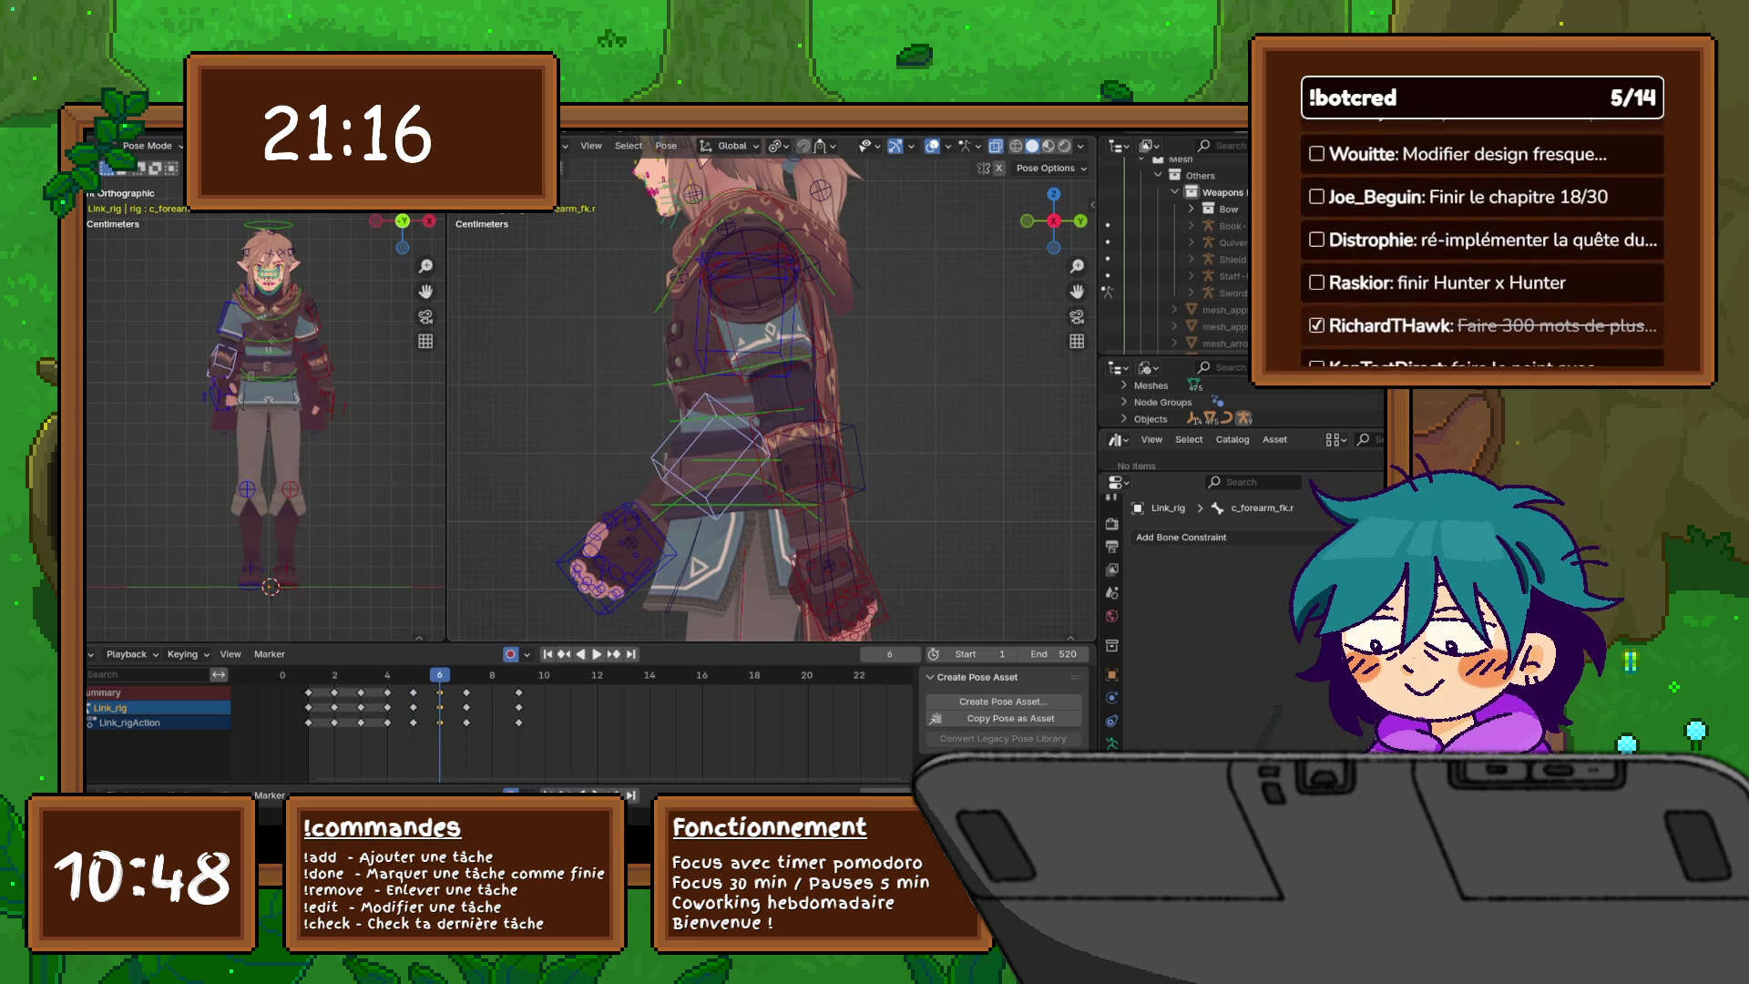
left_click(299, 293)
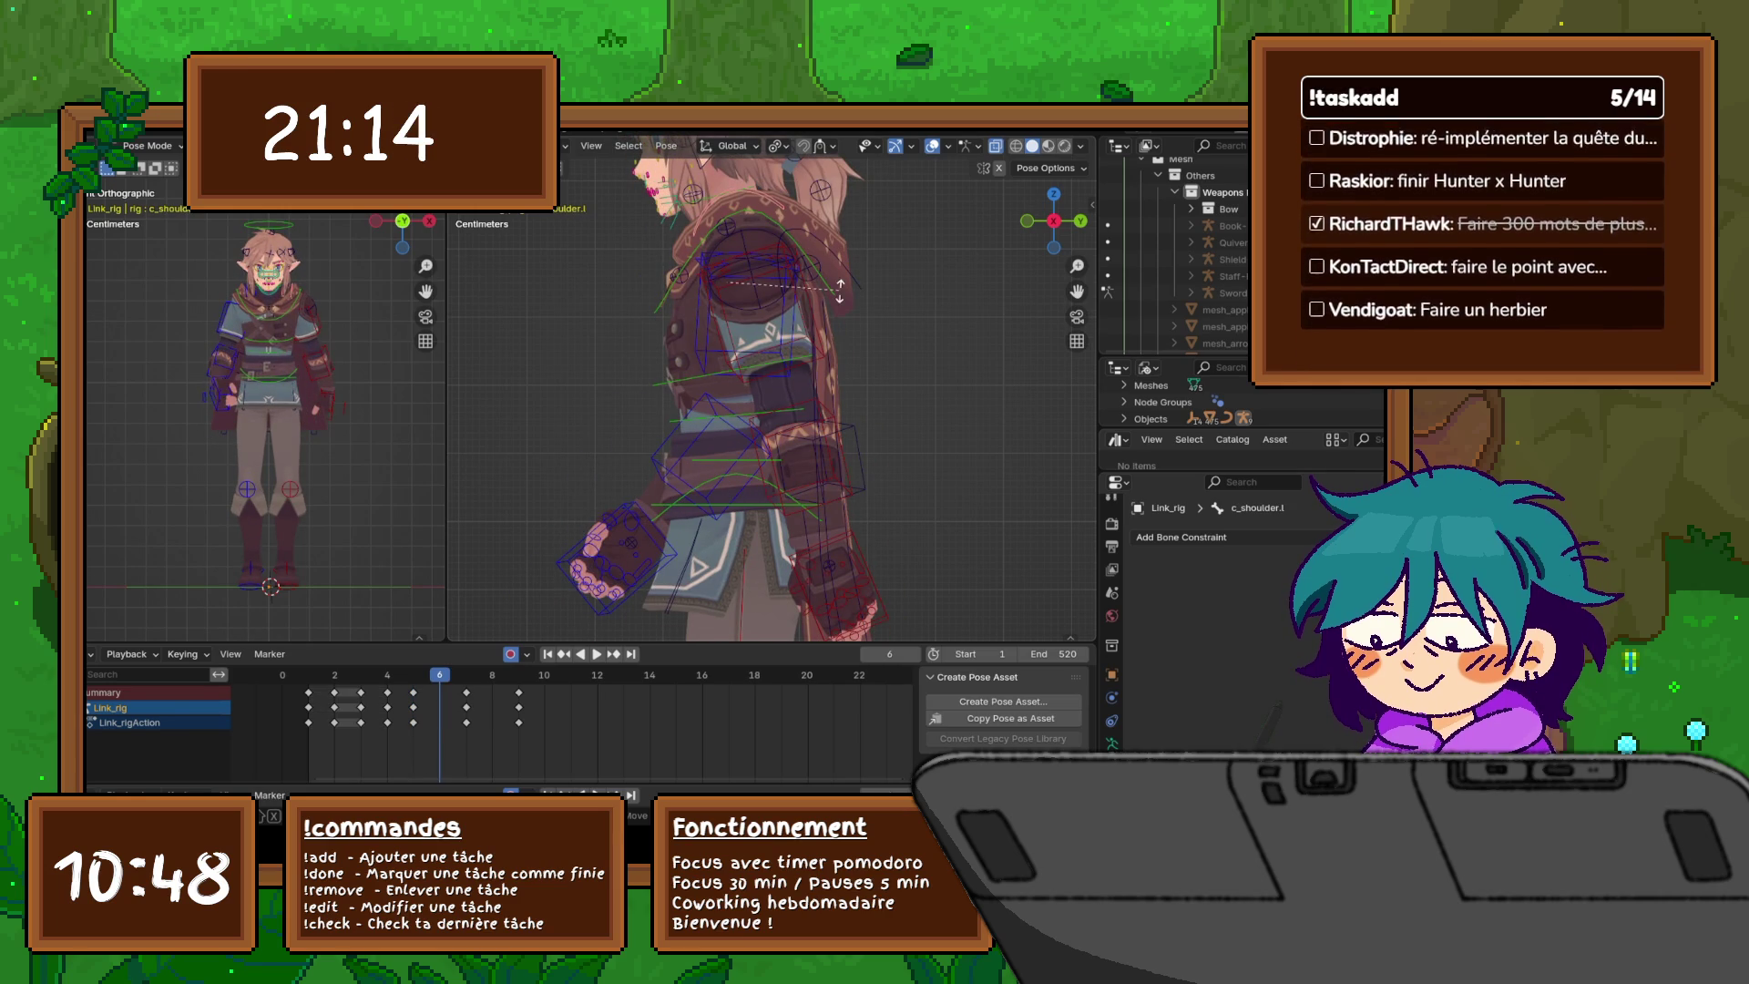
- Rotate the left shoulder control around the global Z axis at frame 6
key("r")
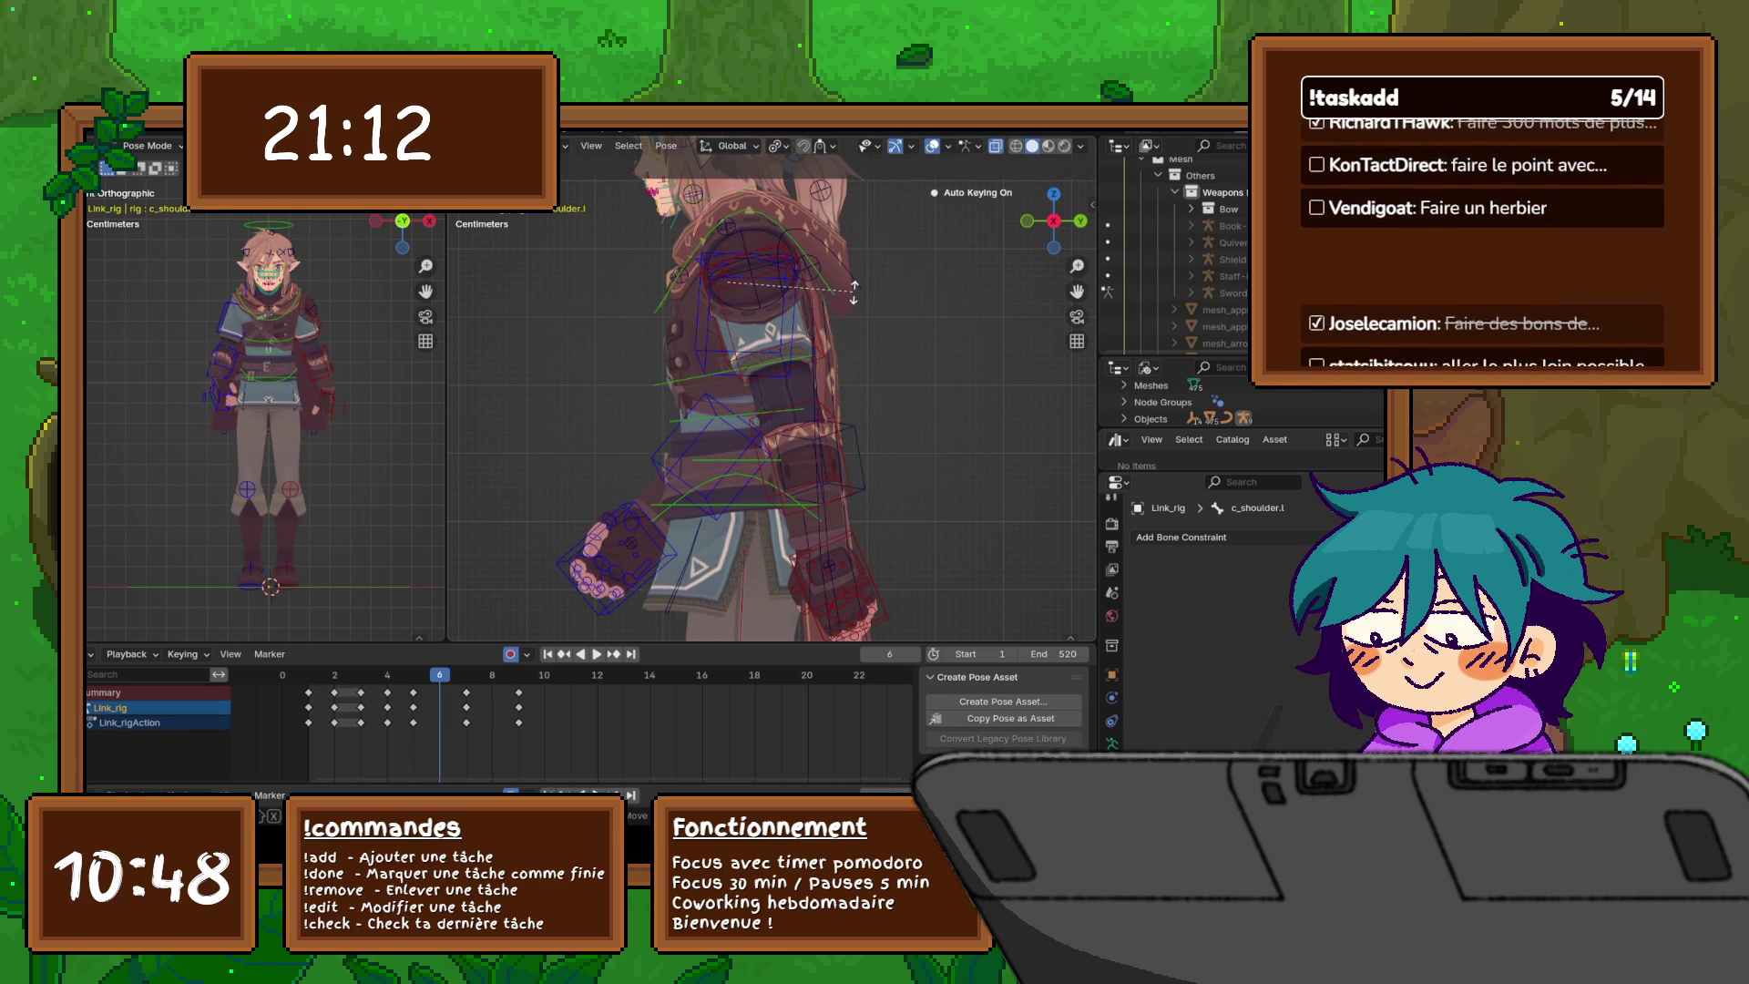
key("z")
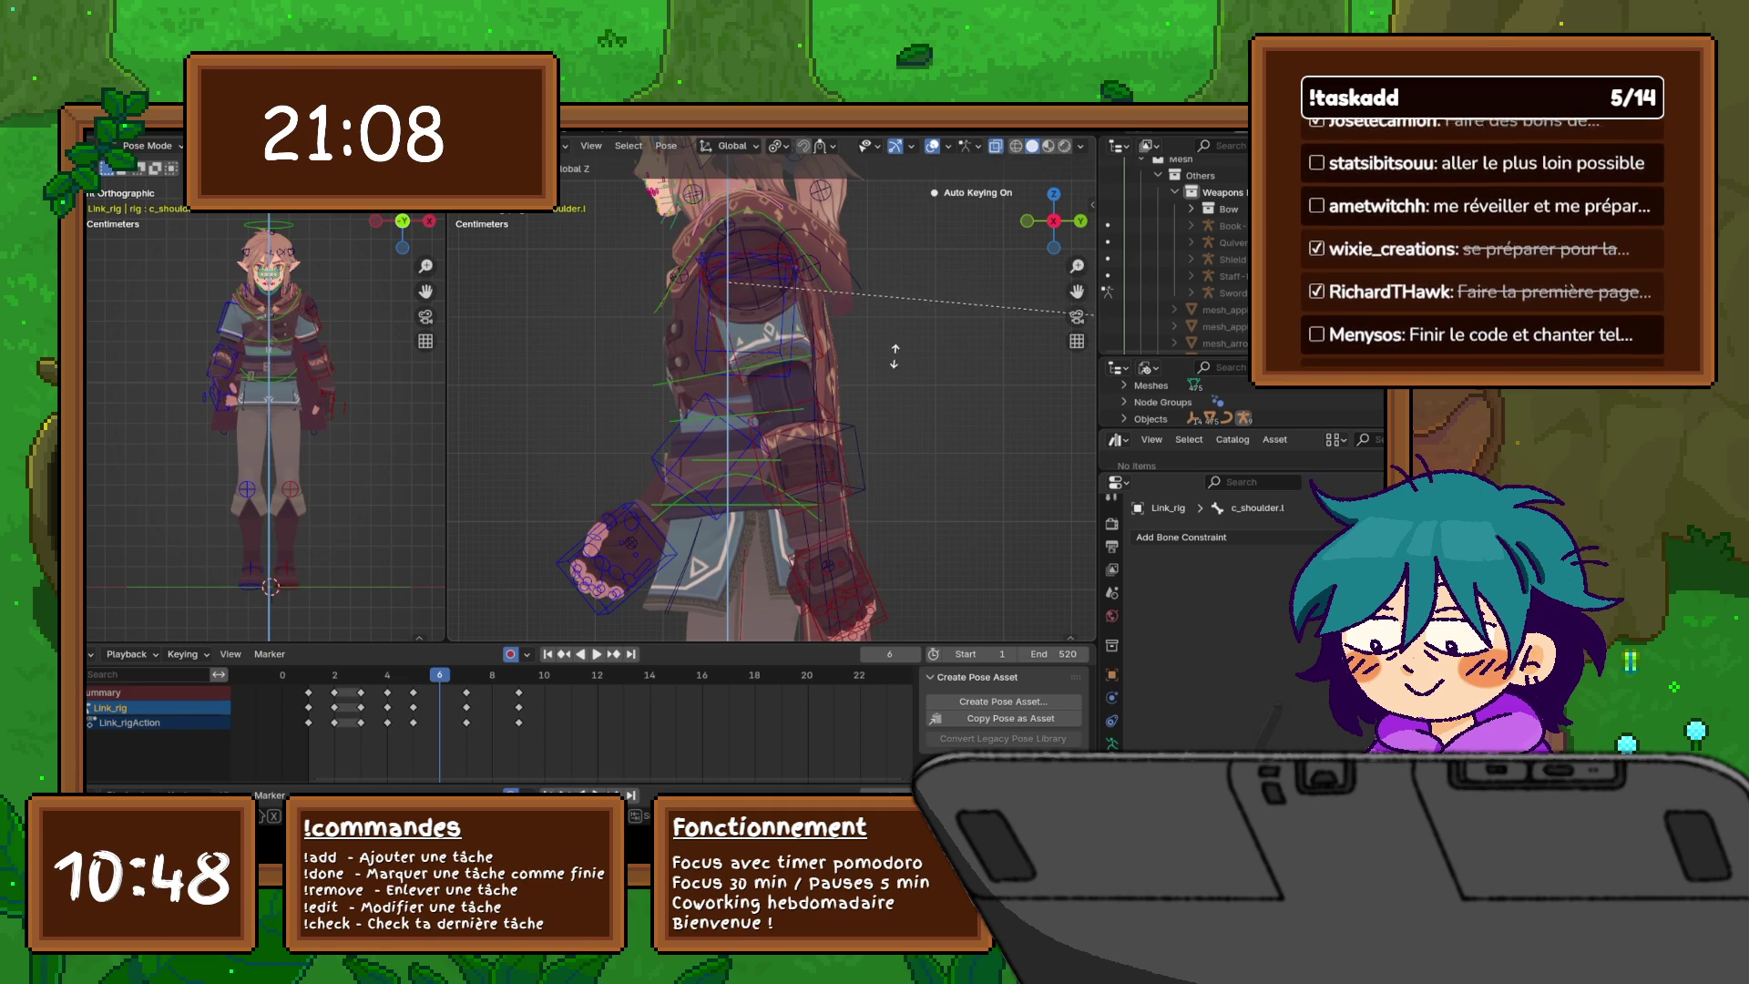
left_click(1089, 314)
middle_click_drag(1089, 314, 911, 305)
- Paste the X-flipped pose onto the right side and return to the orthographic side view
right_click(710, 293)
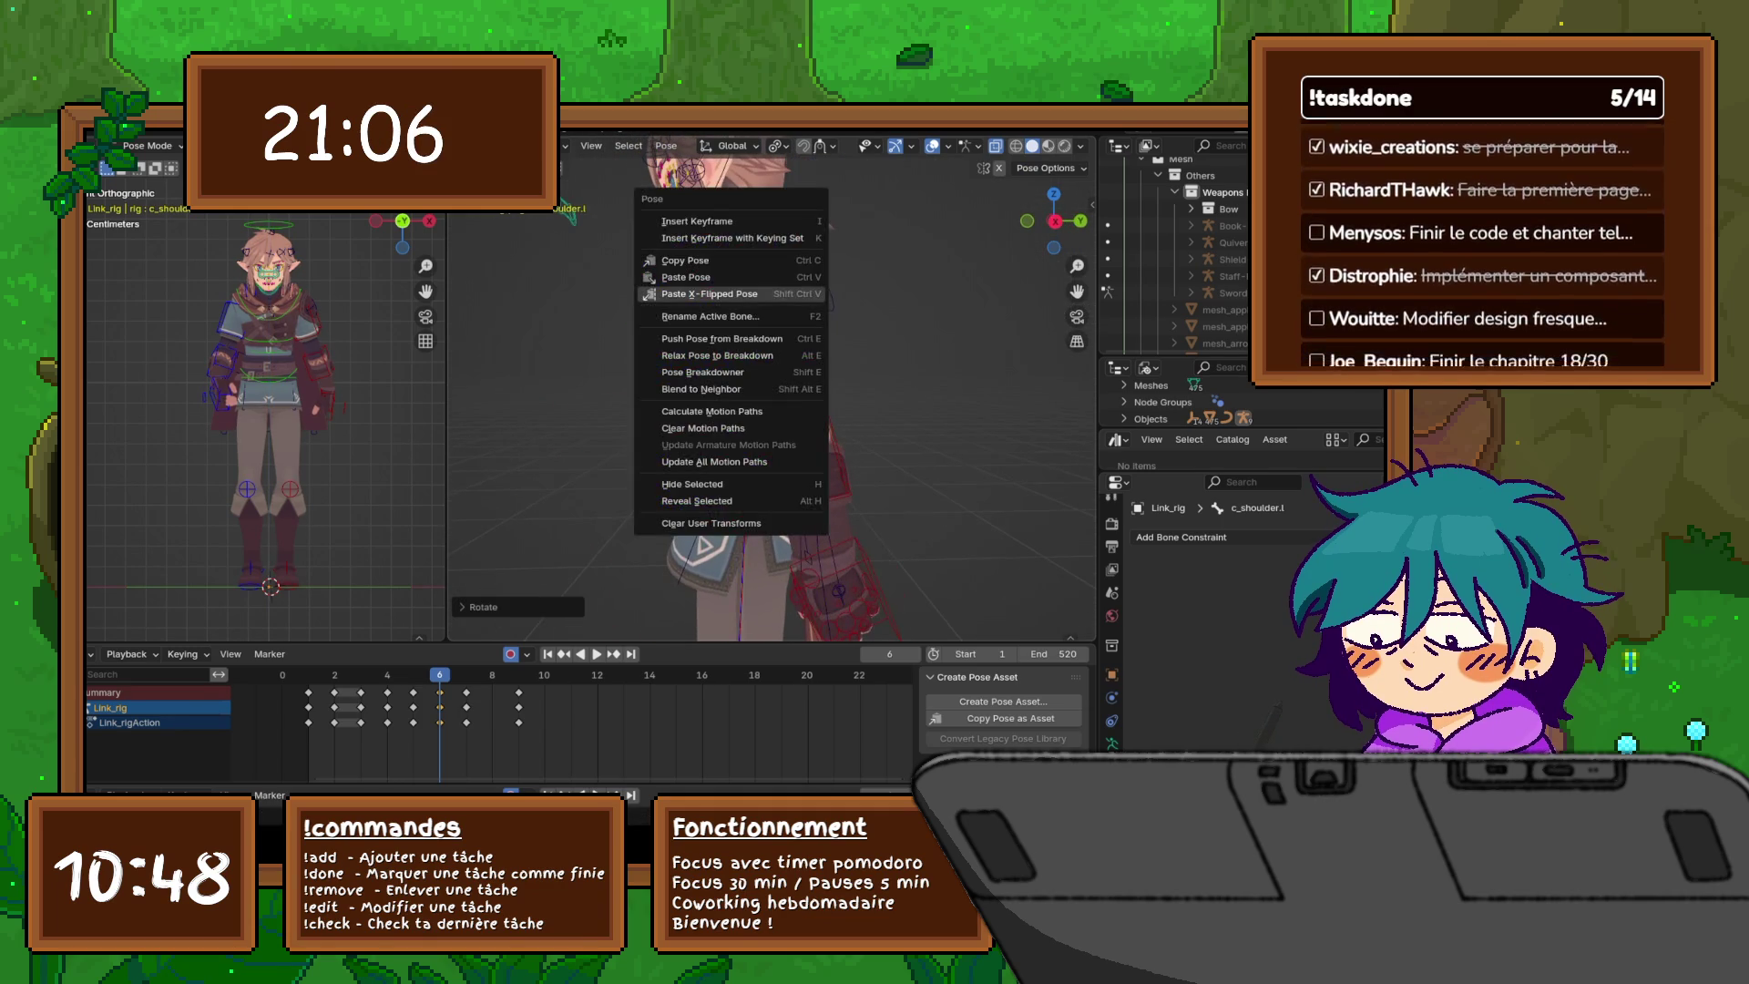
left_click(710, 293)
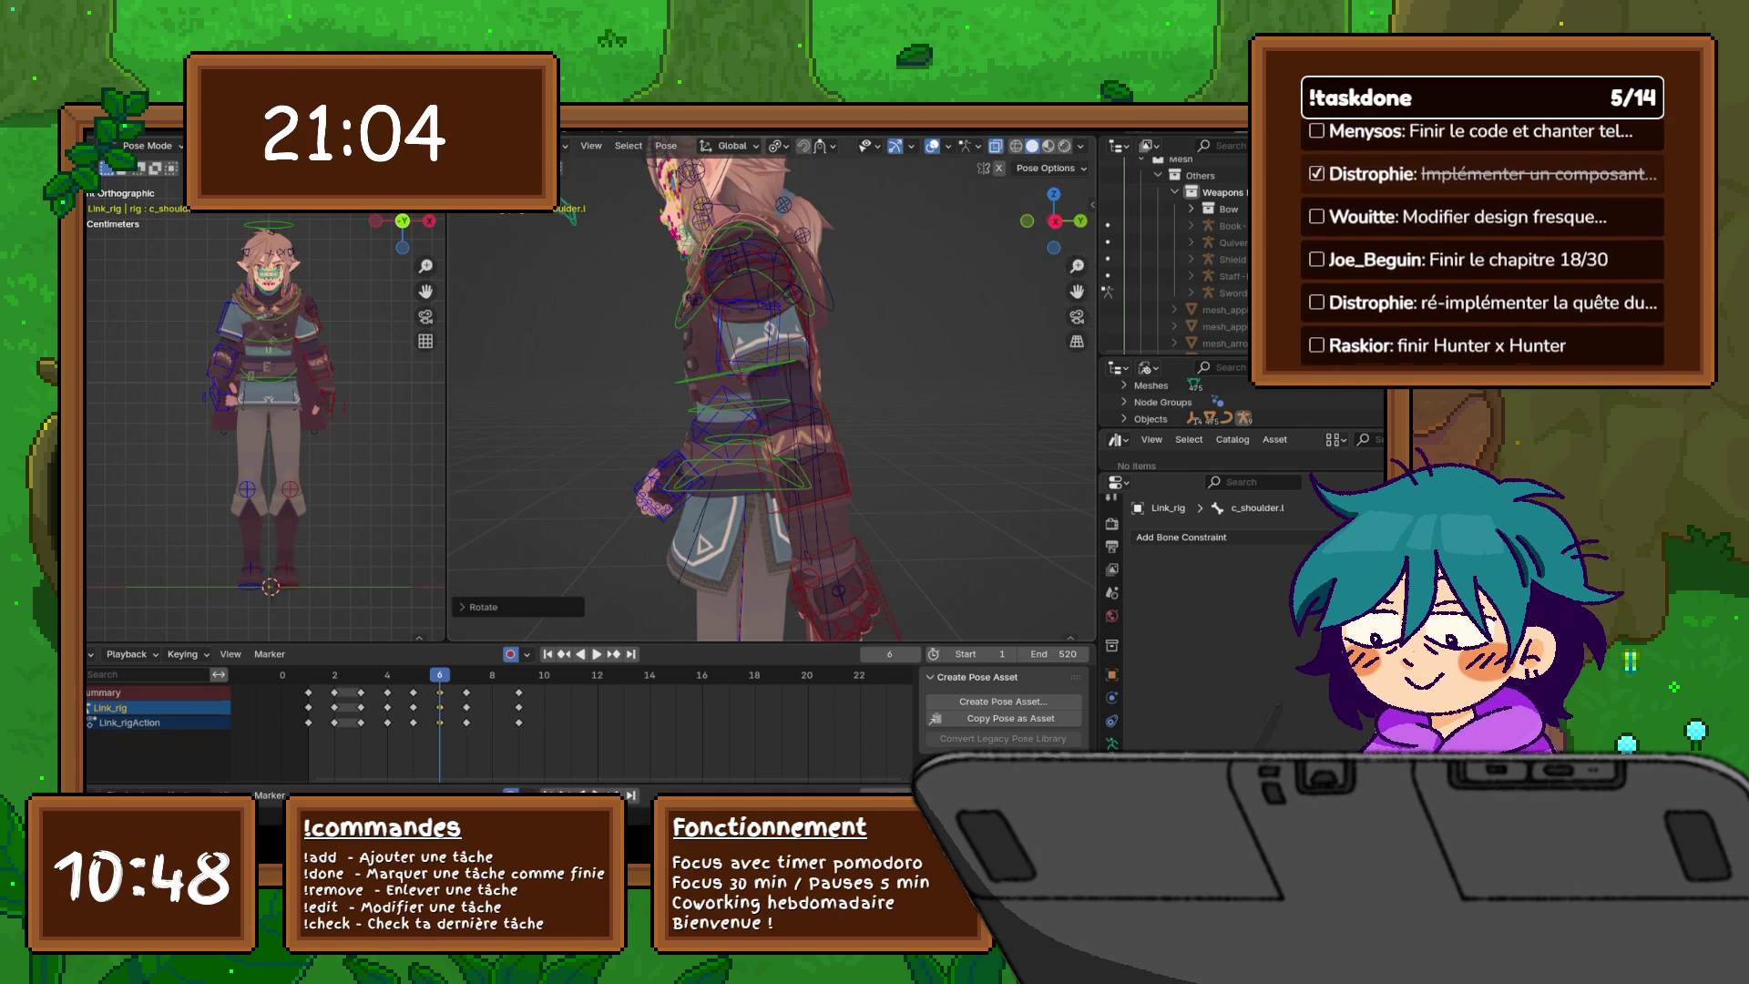
key("KP_3")
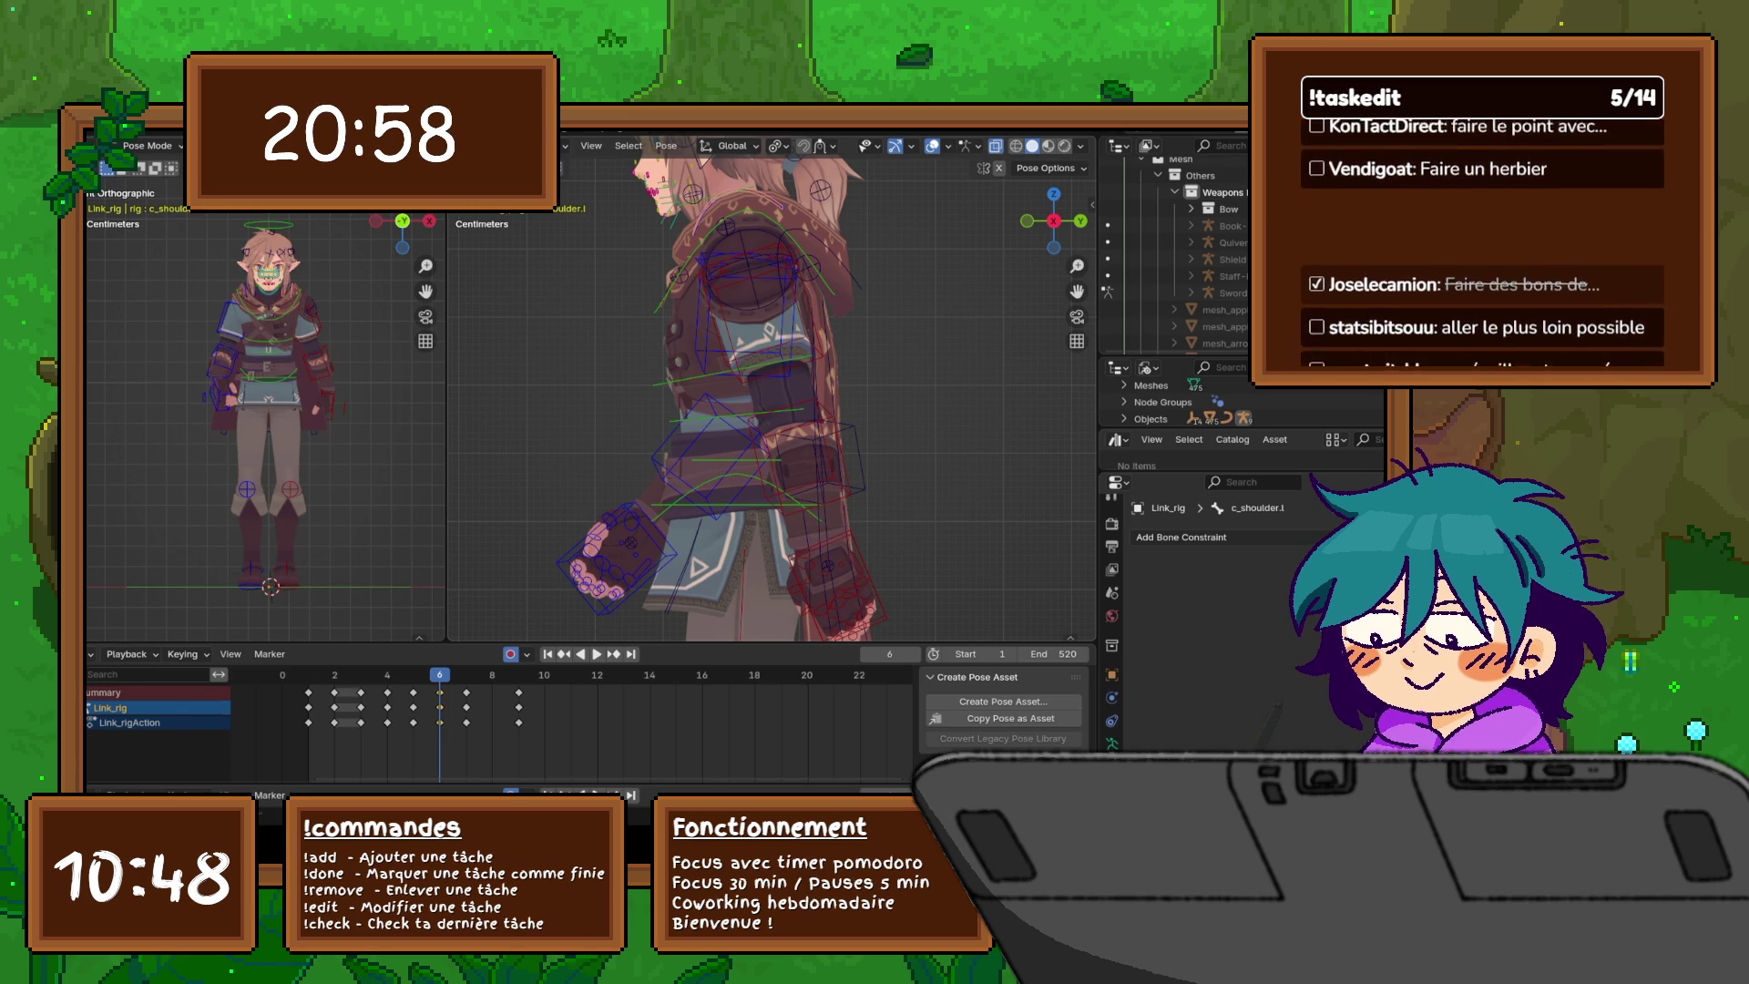
middle_click_drag(774, 364, 774, 446, "shift")
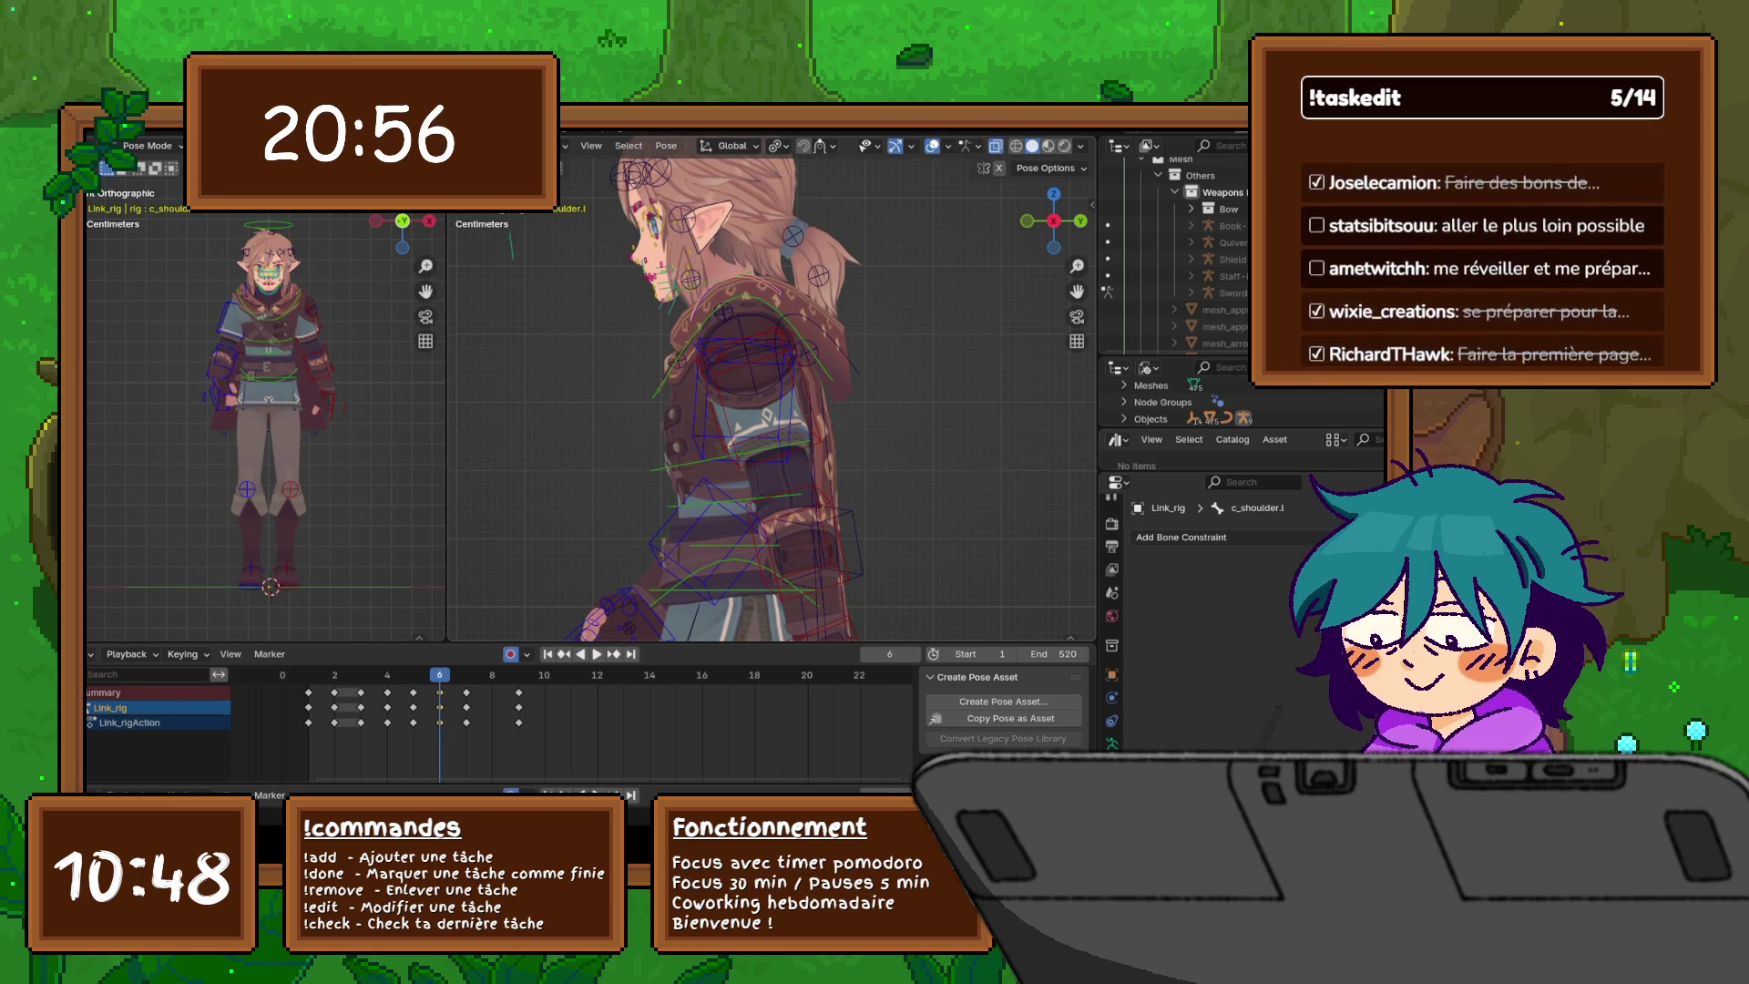
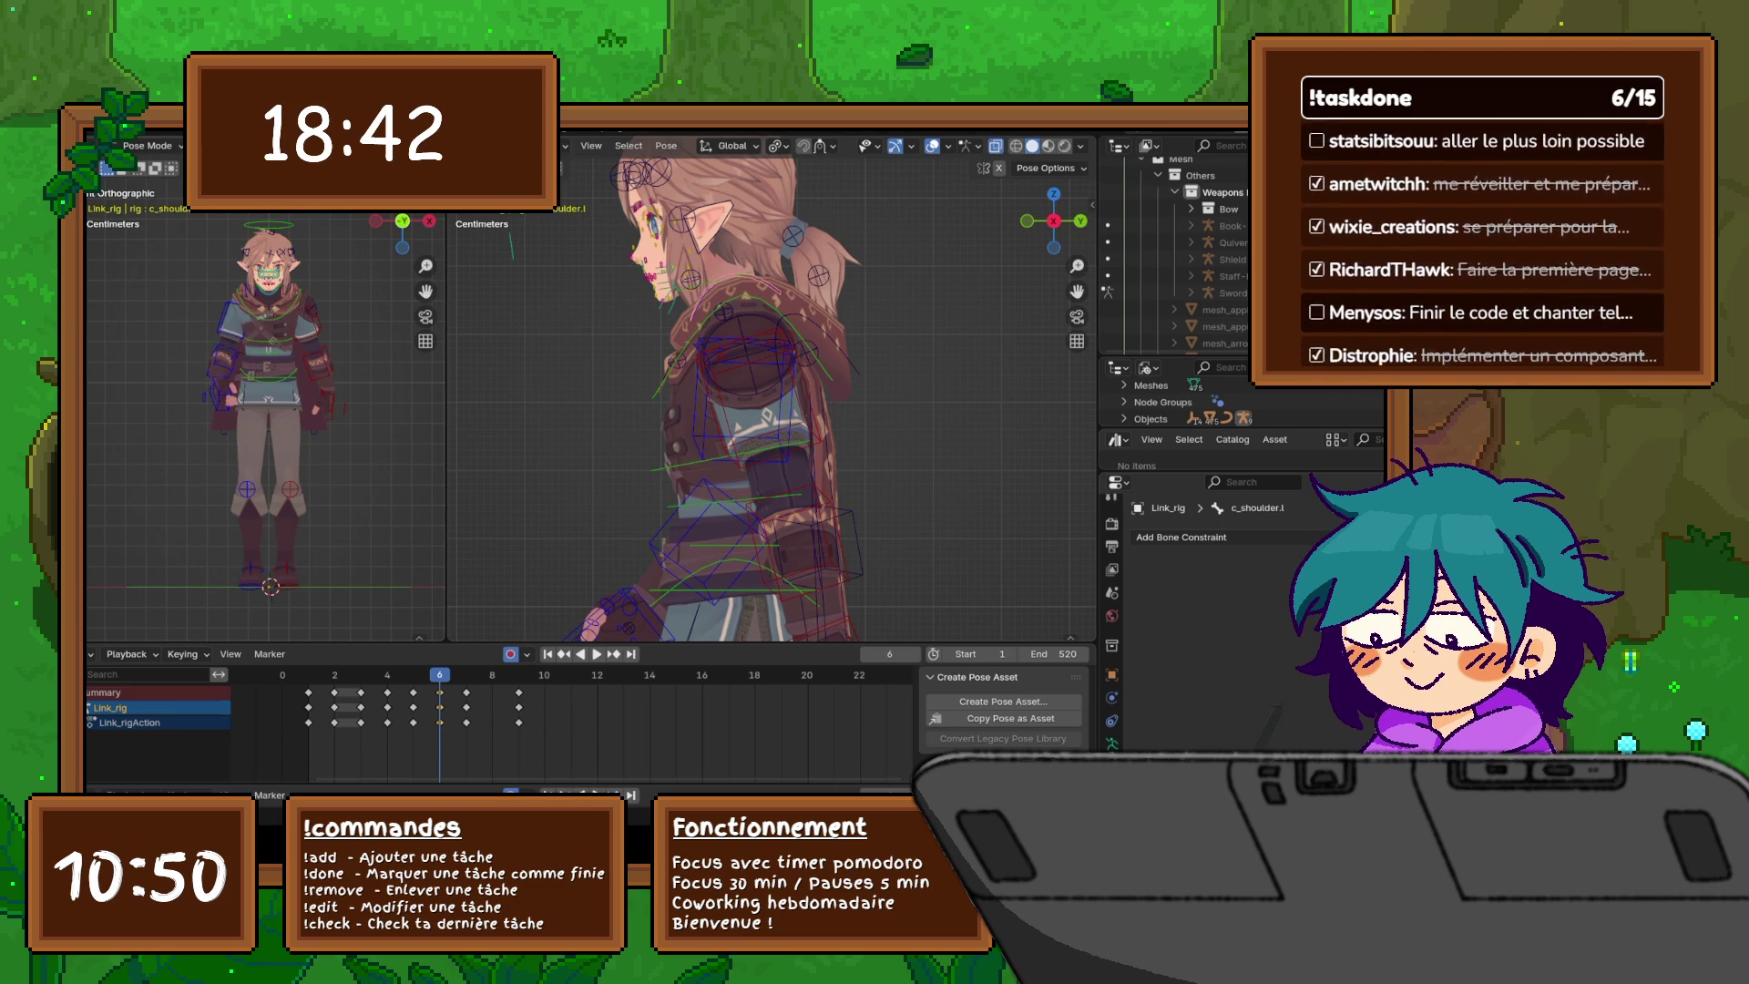
- Dismiss the Render menu and zoom the right viewport out to show the elf head to feet
left_click(169, 121)
mouse_move(132, 121)
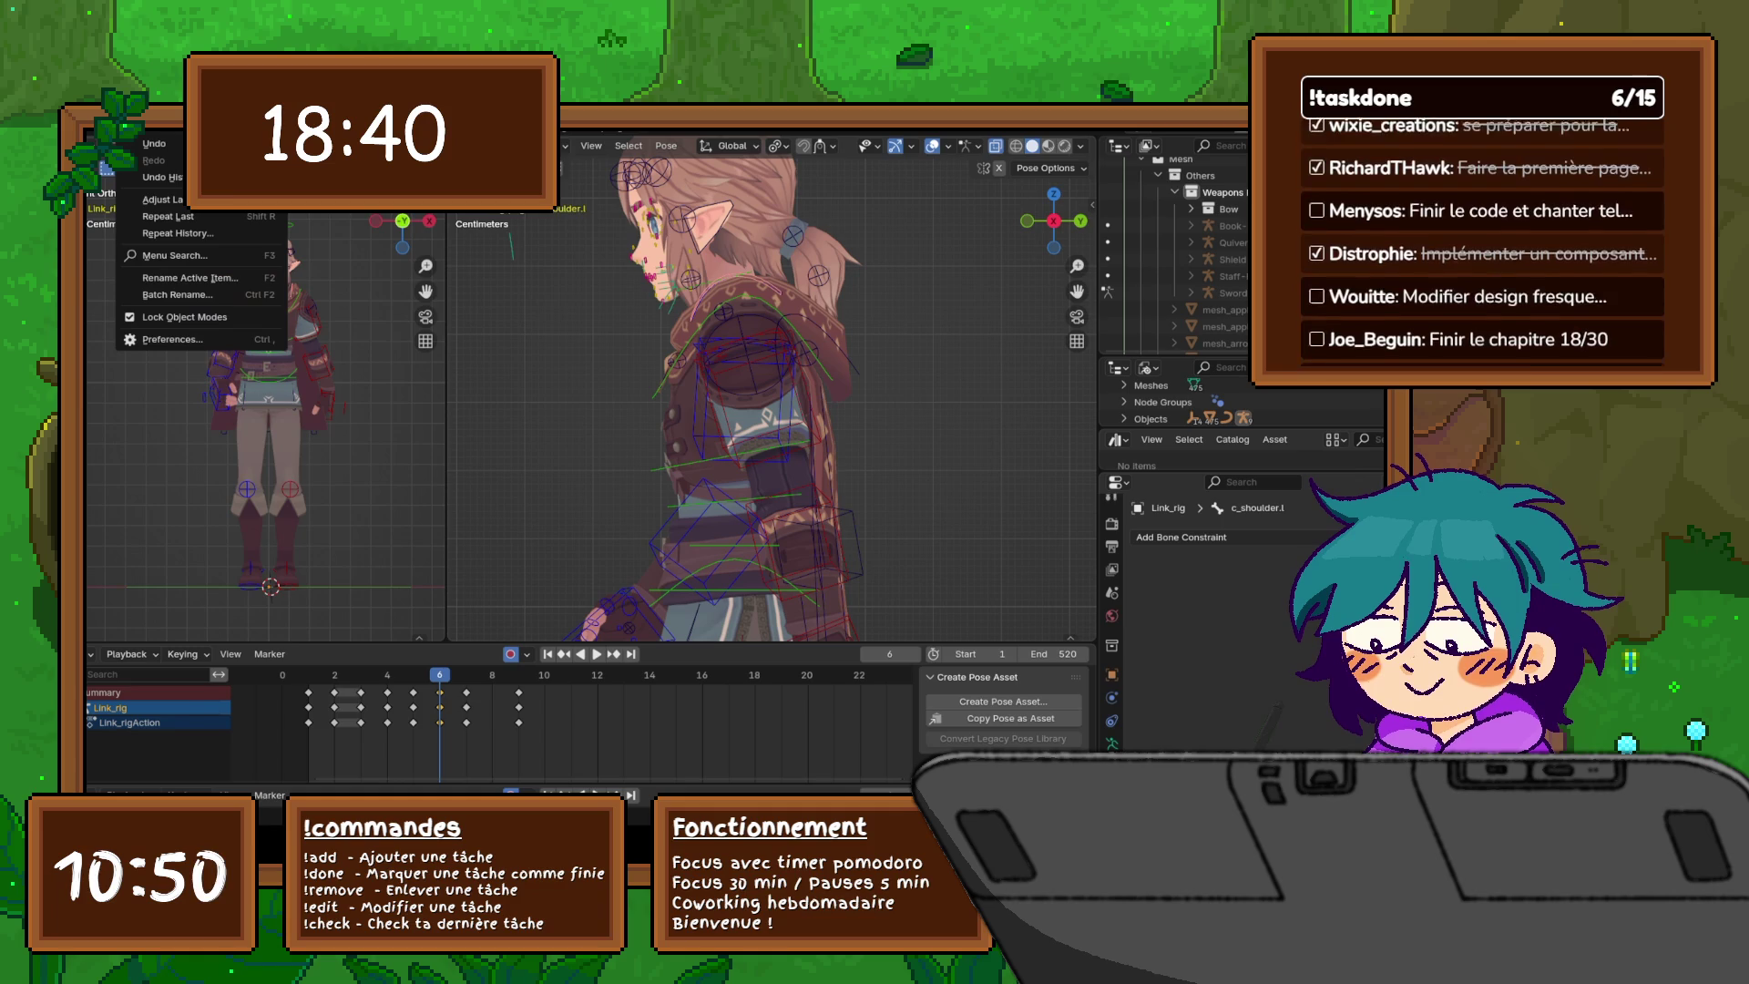
key("Escape")
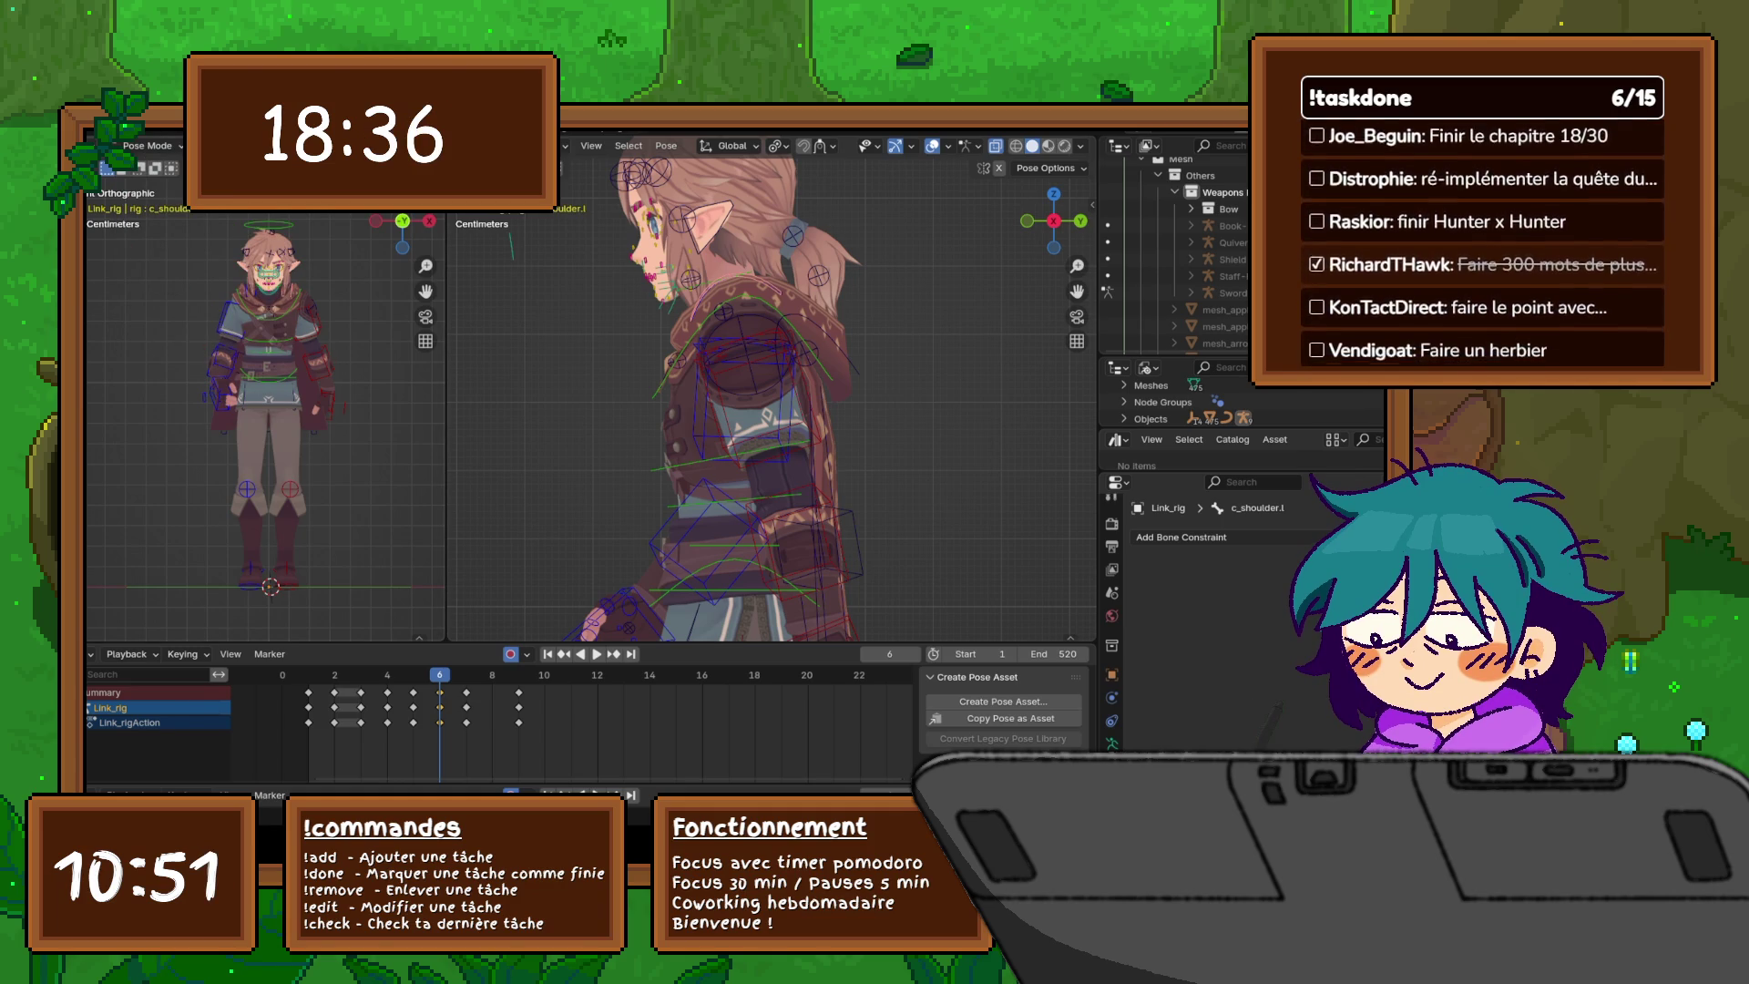
scroll(771, 401, "down", 5)
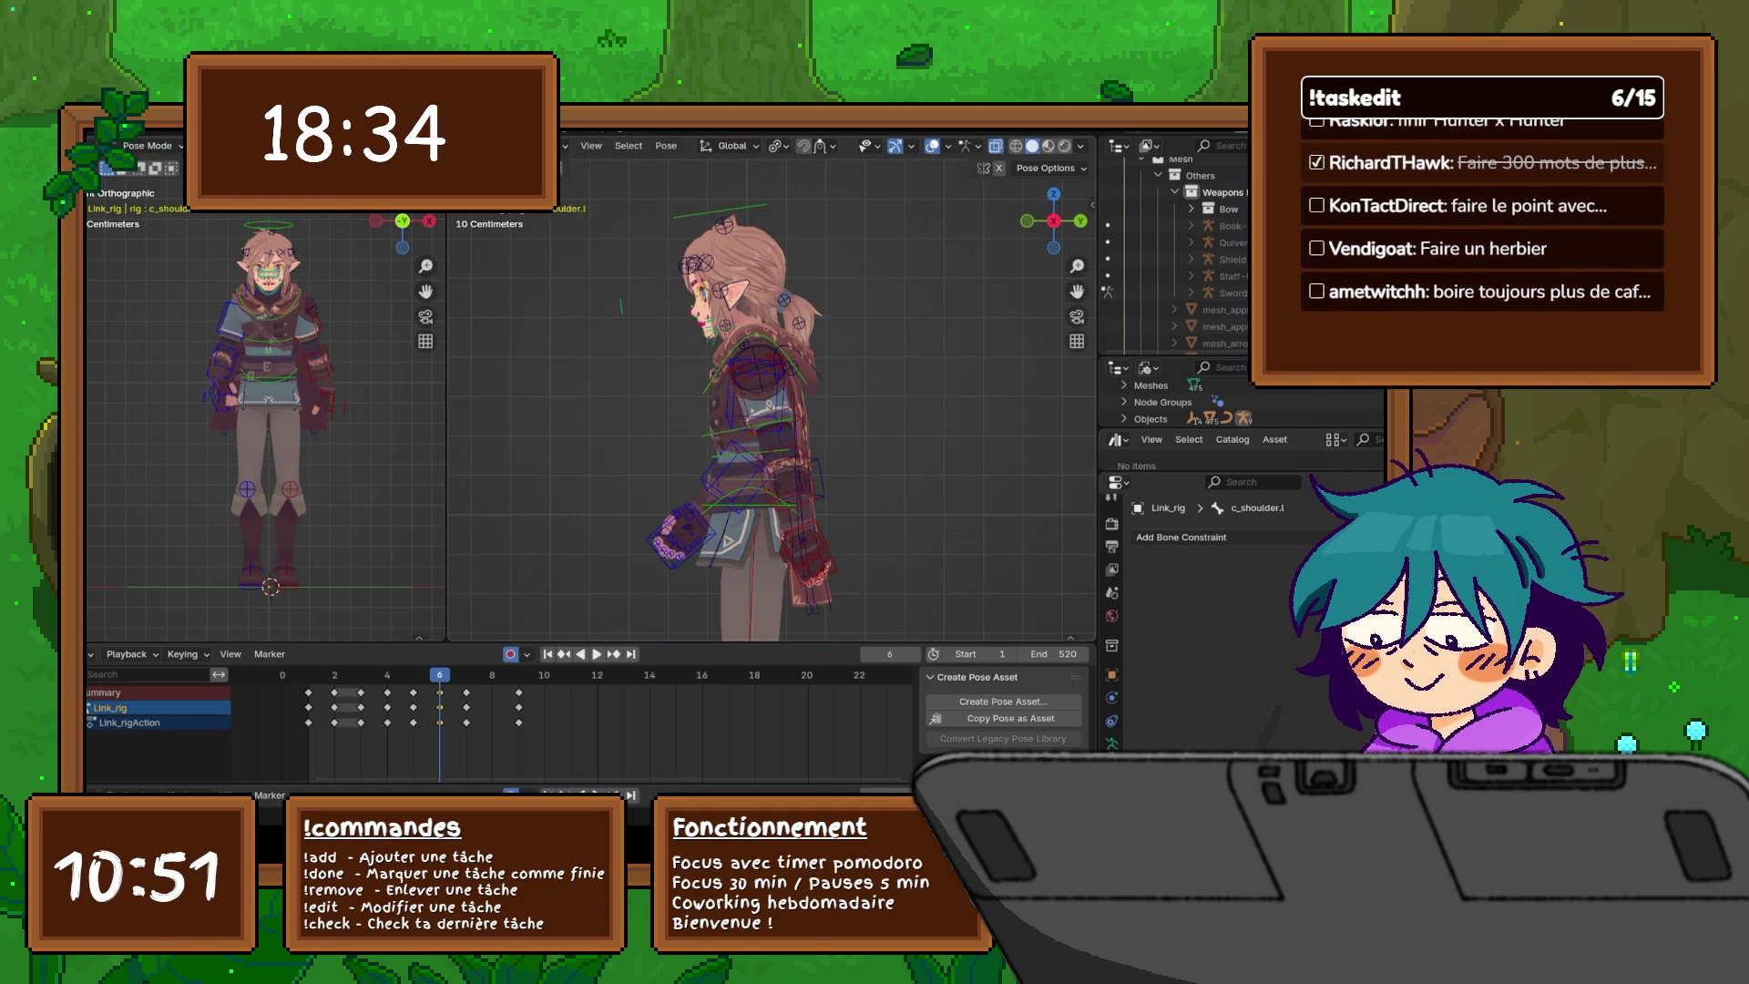
scroll(771, 401, "down", 3)
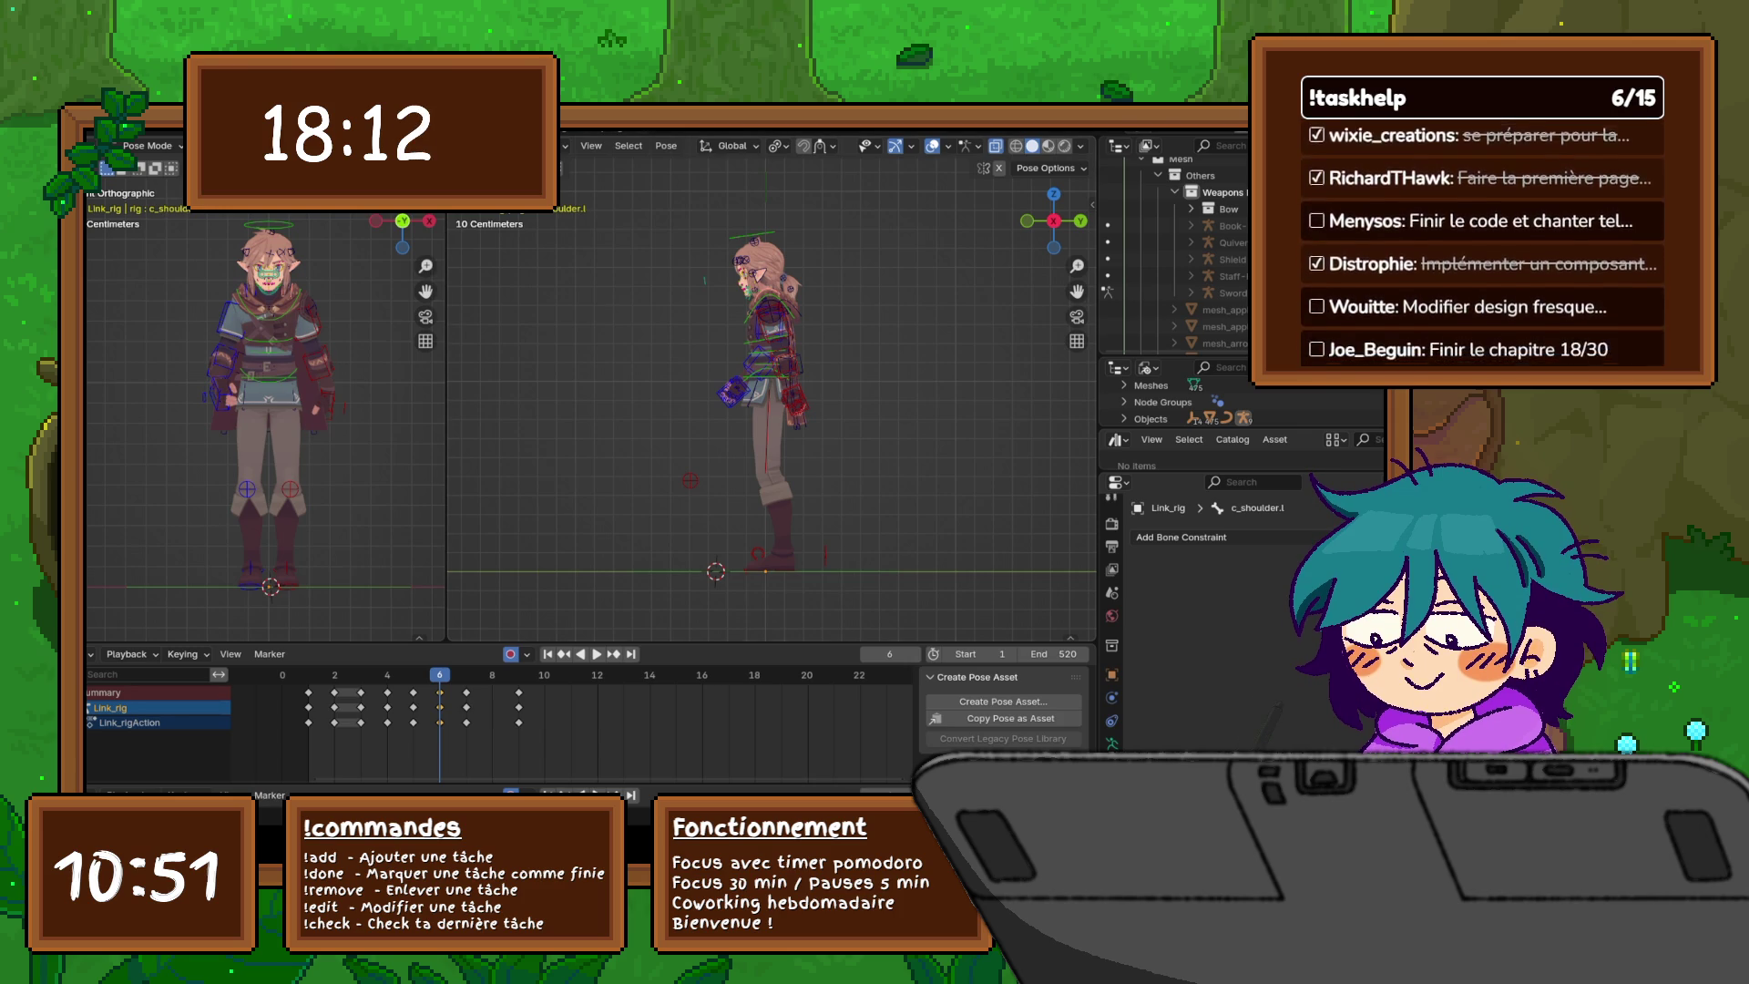
- Change the bottom timeline to the Dope Sheet Action Editor, then to the Graph Editor
left_click(90, 654)
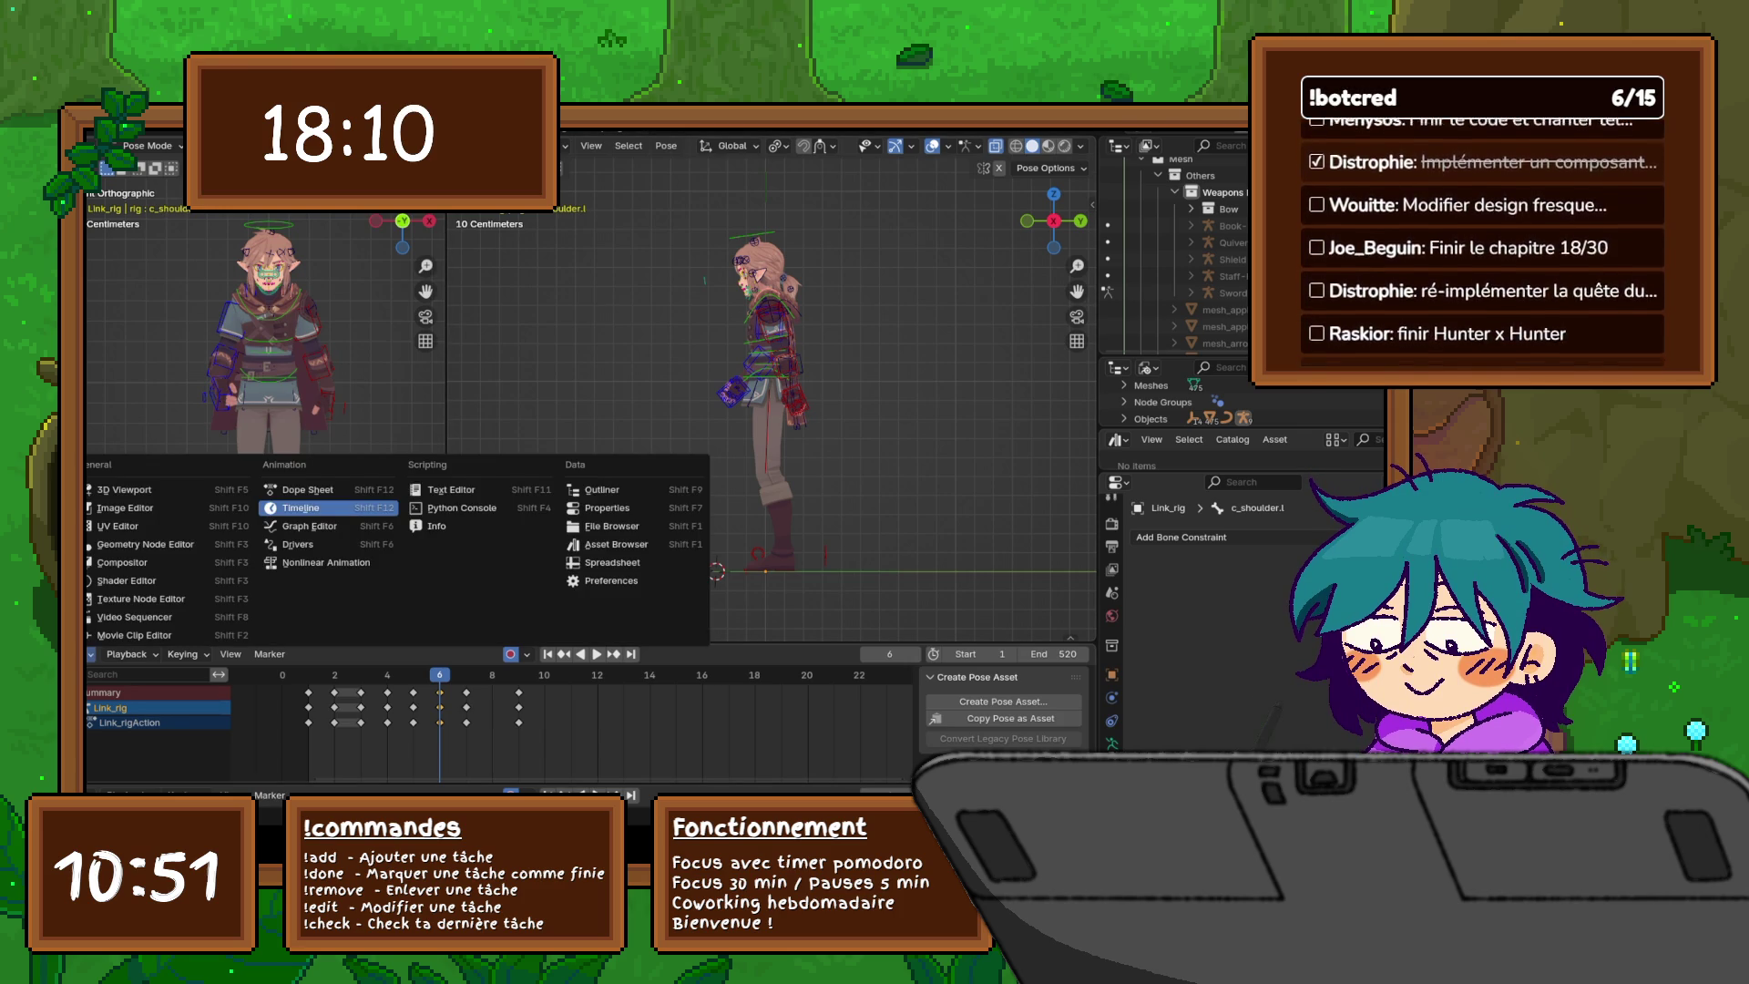
left_click(90, 654)
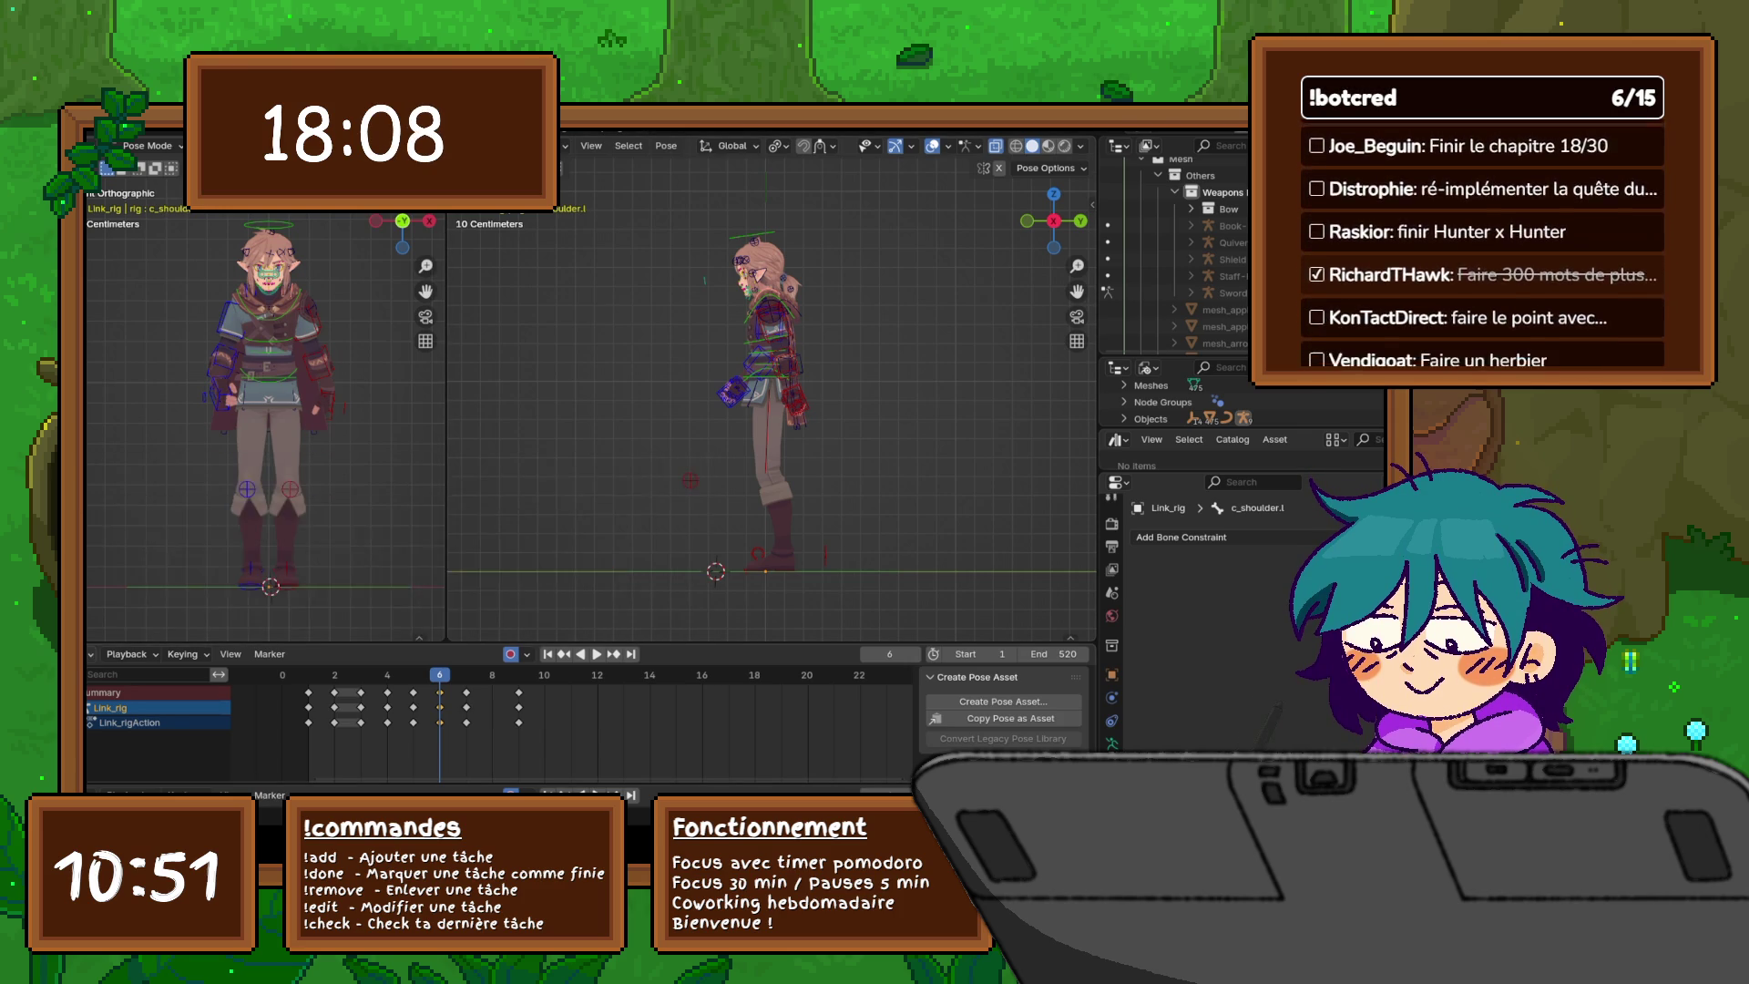
left_click(91, 654)
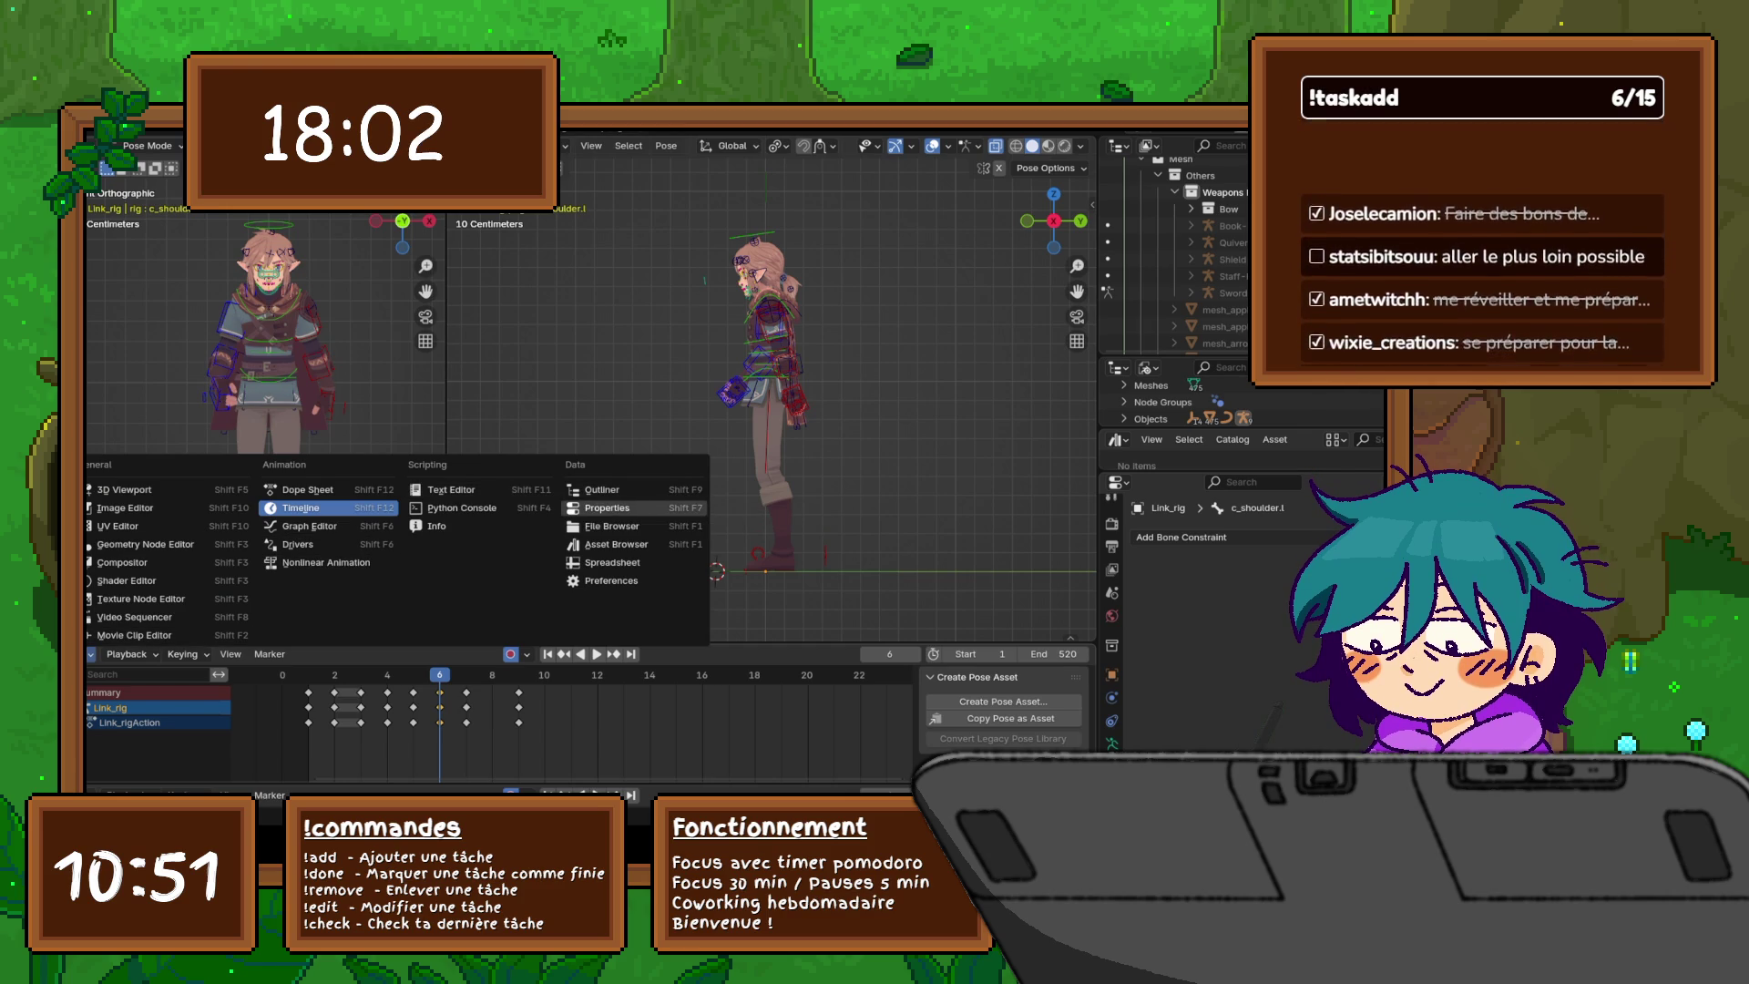
left_click(273, 509)
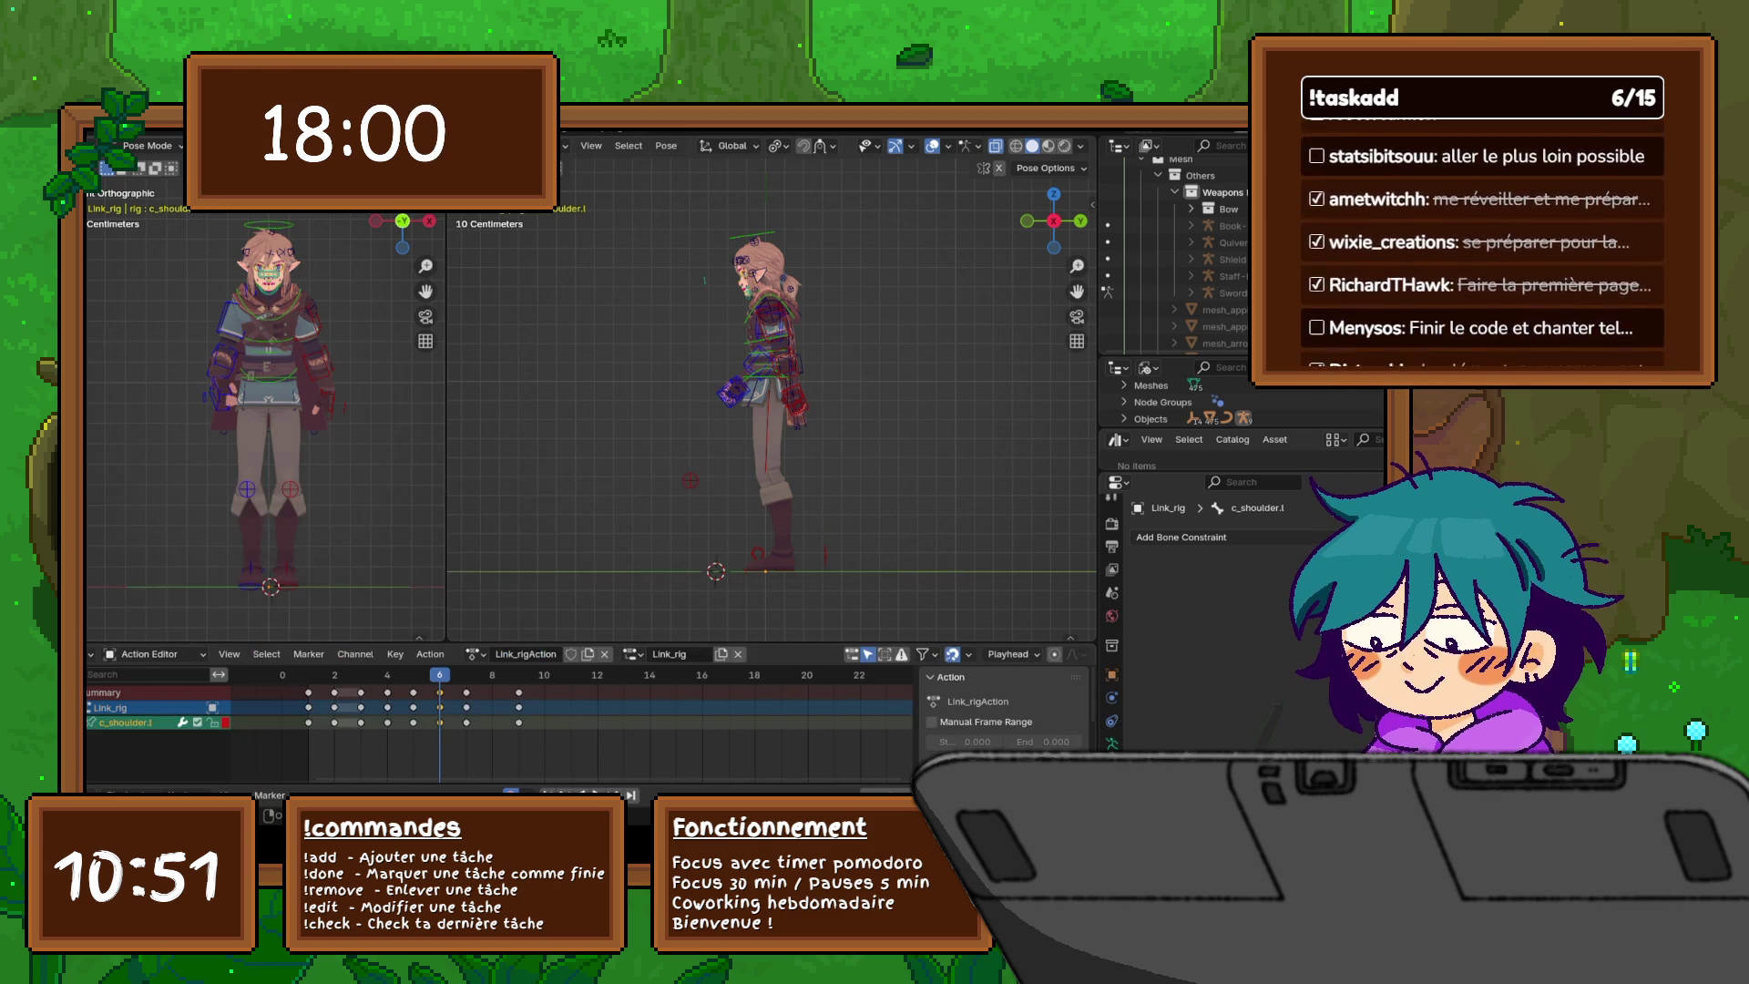
left_click(95, 654)
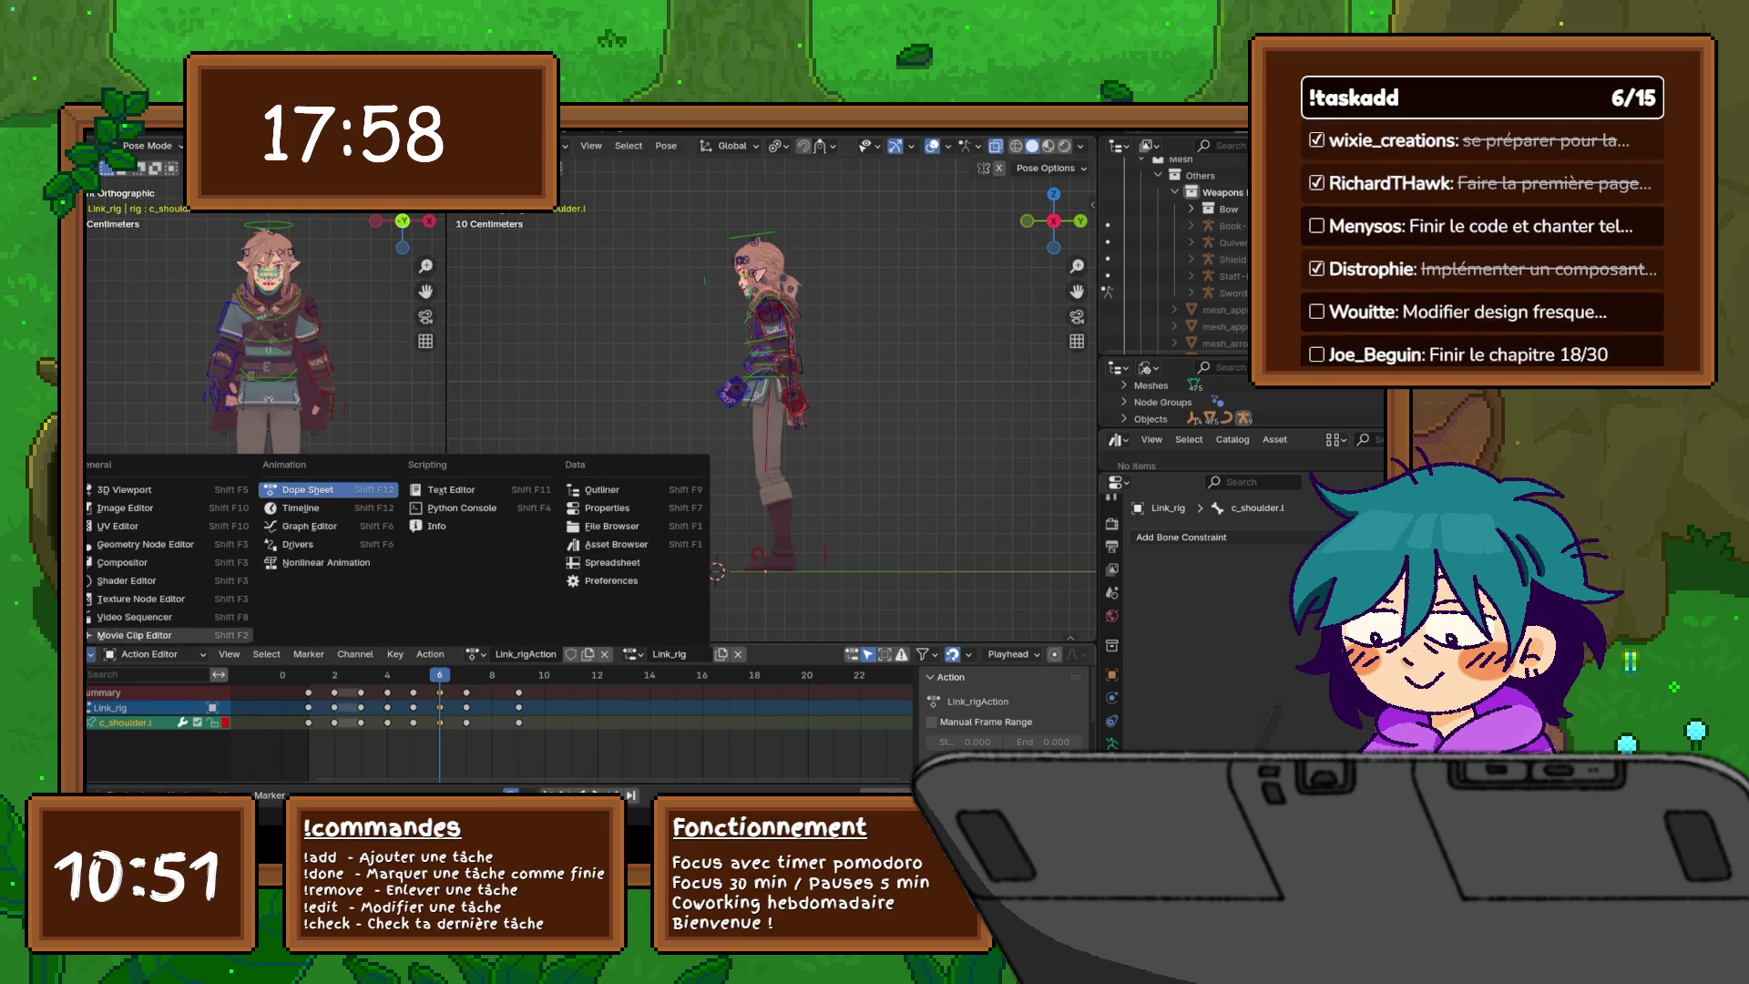
left_click(301, 526)
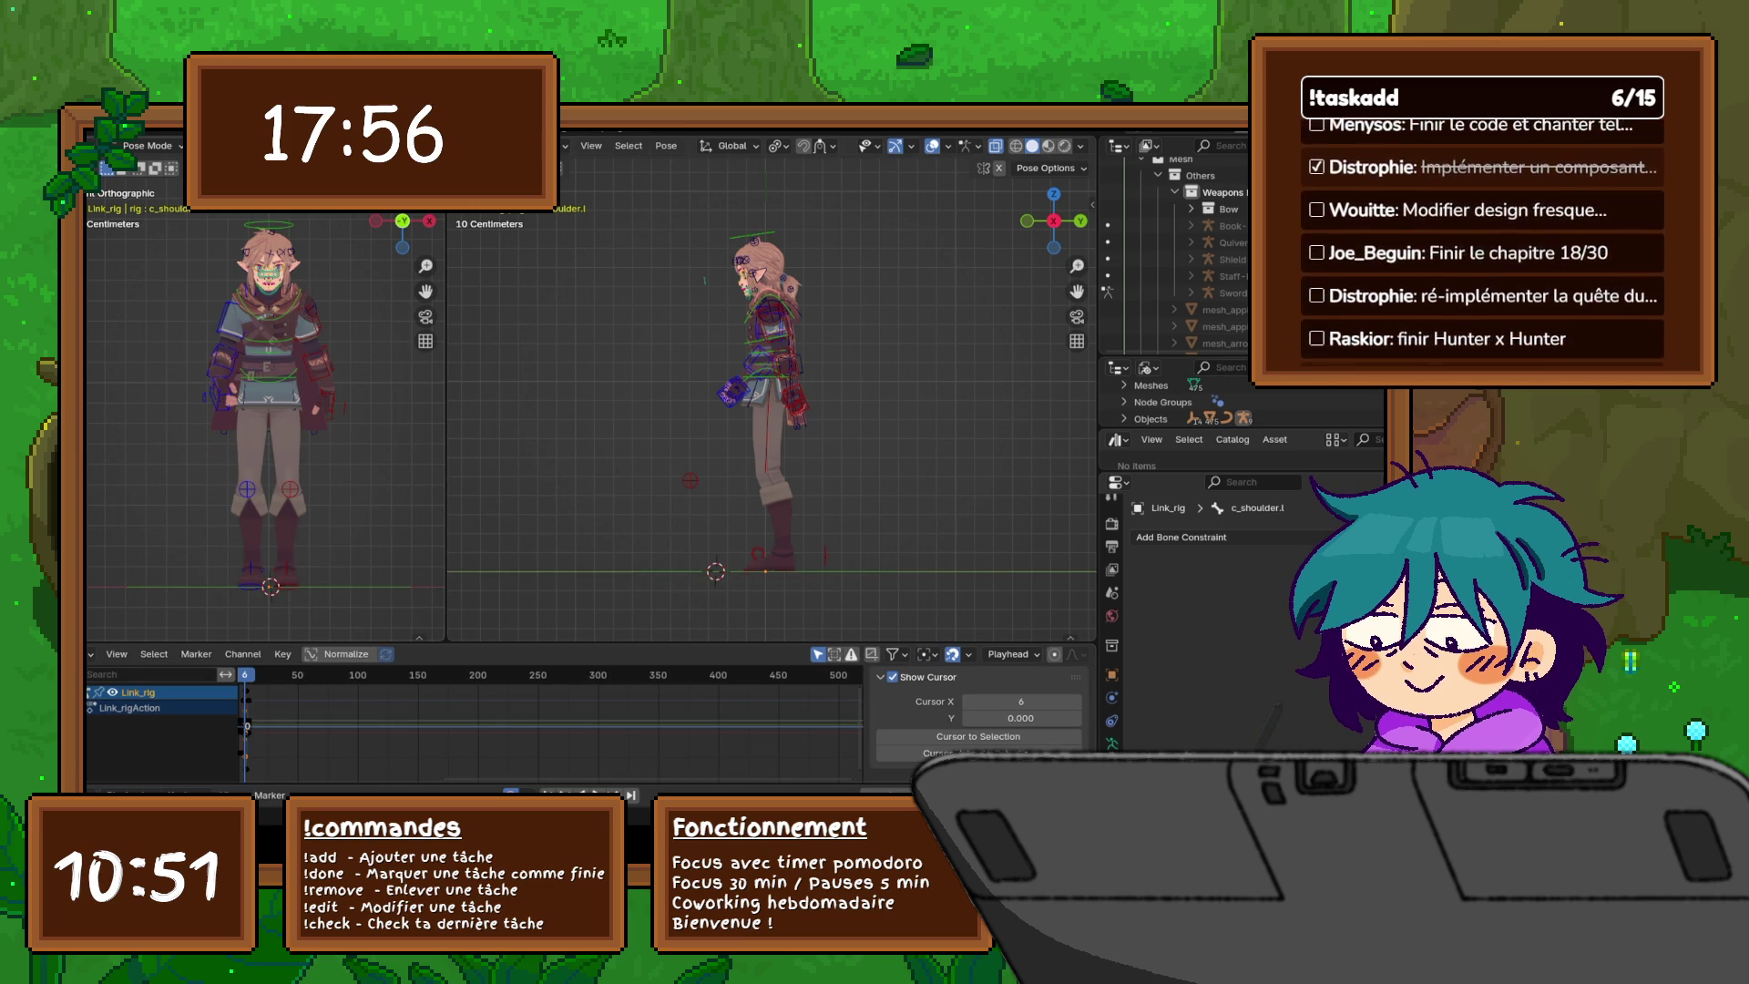
- Enlarge the Graph Editor, frame all keys, set the playhead to frame 87 and recentre the curves
left_click_drag(547, 644, 547, 545)
key("Home")
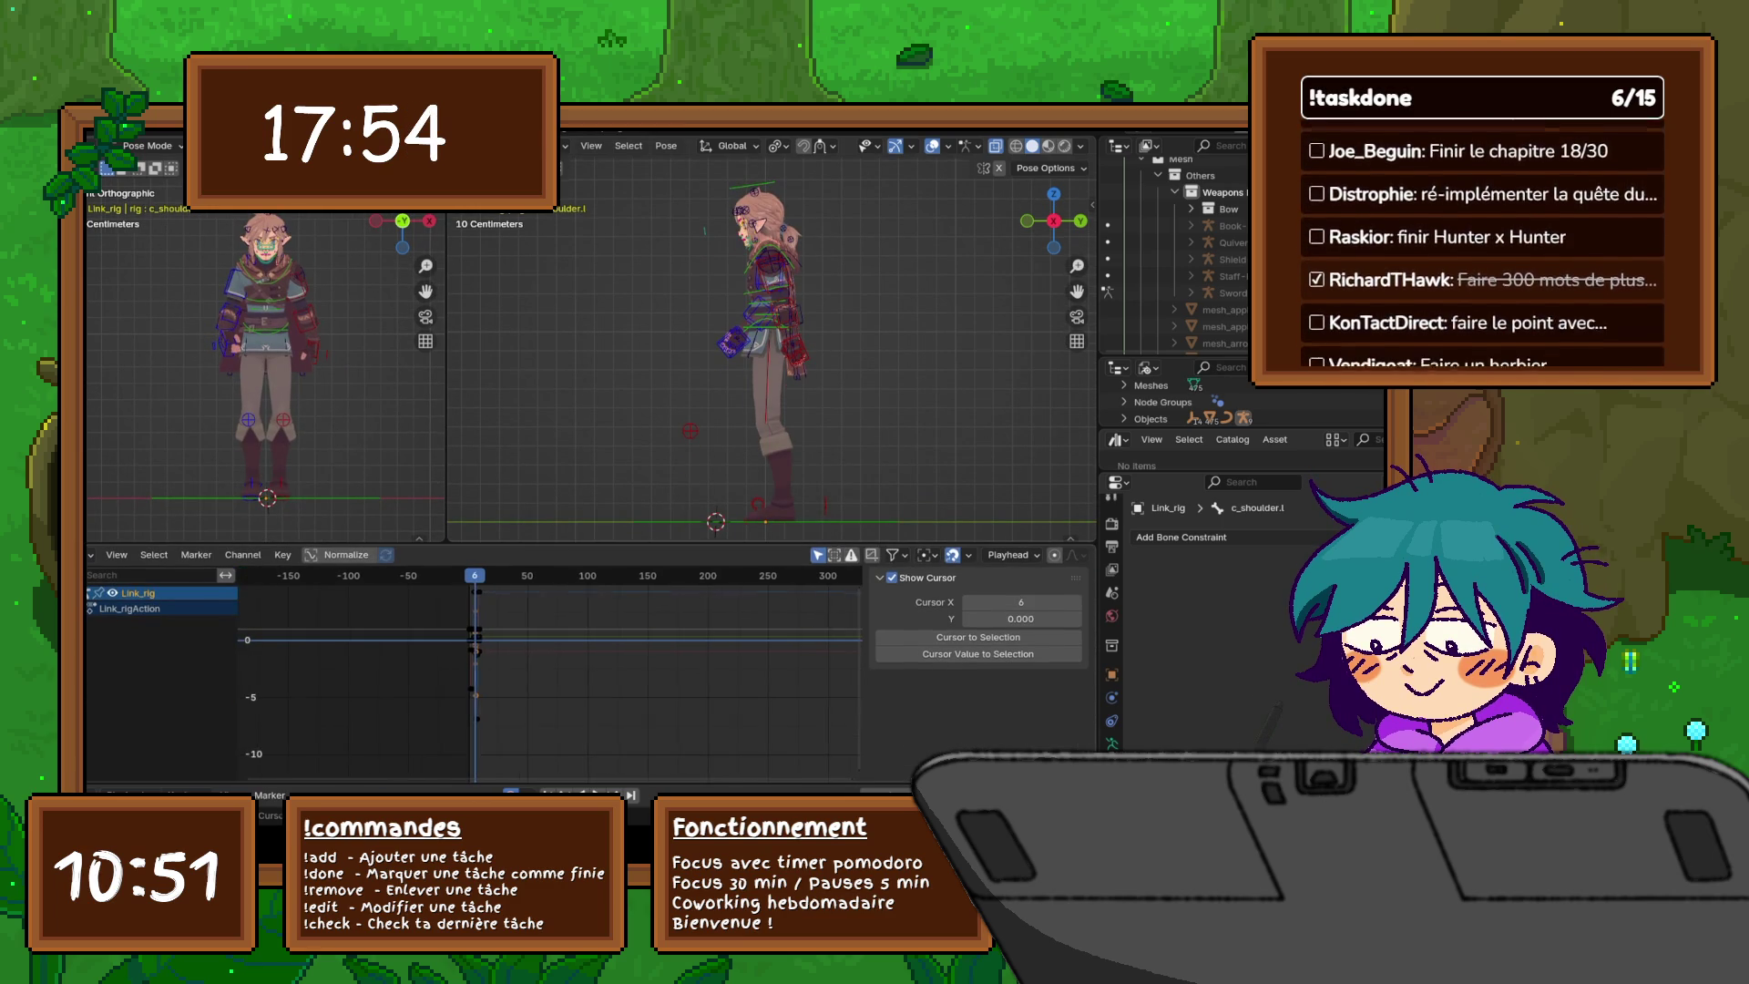
left_click_drag(476, 638, 573, 726)
mouse_move(574, 726)
middle_mouse_down()
mouse_move(711, 732)
mouse_move(622, 714)
middle_mouse_up()
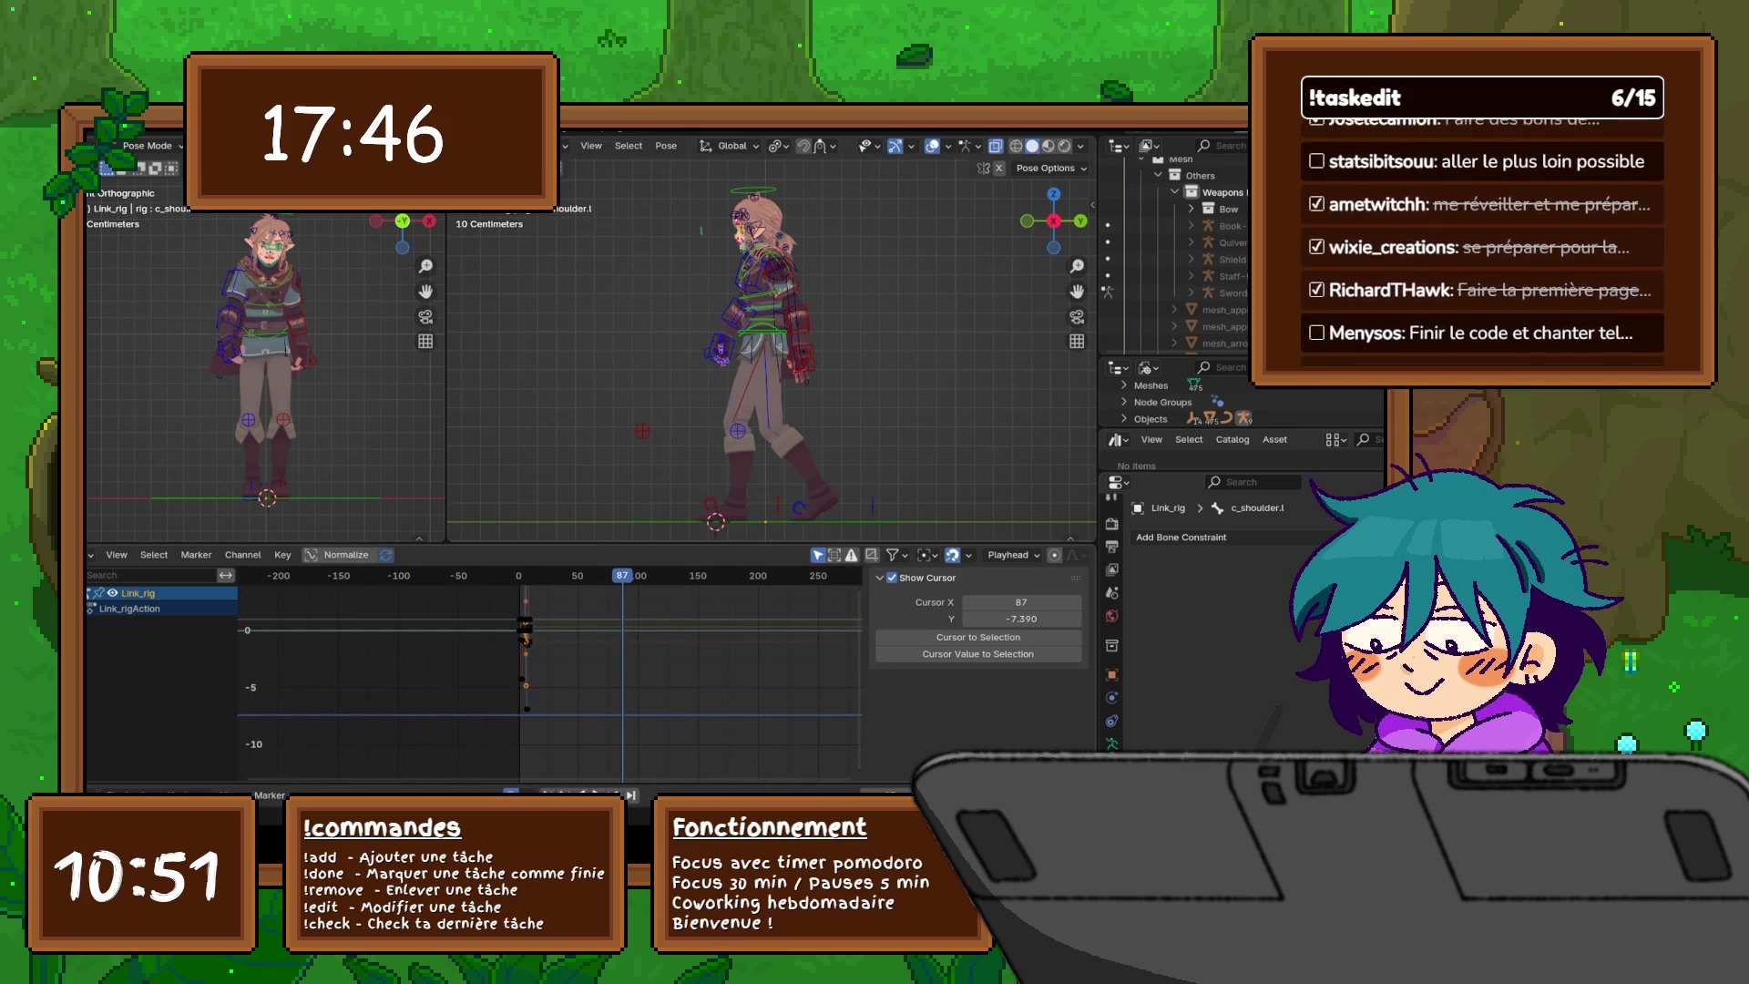
scroll(550, 674, "up", 4)
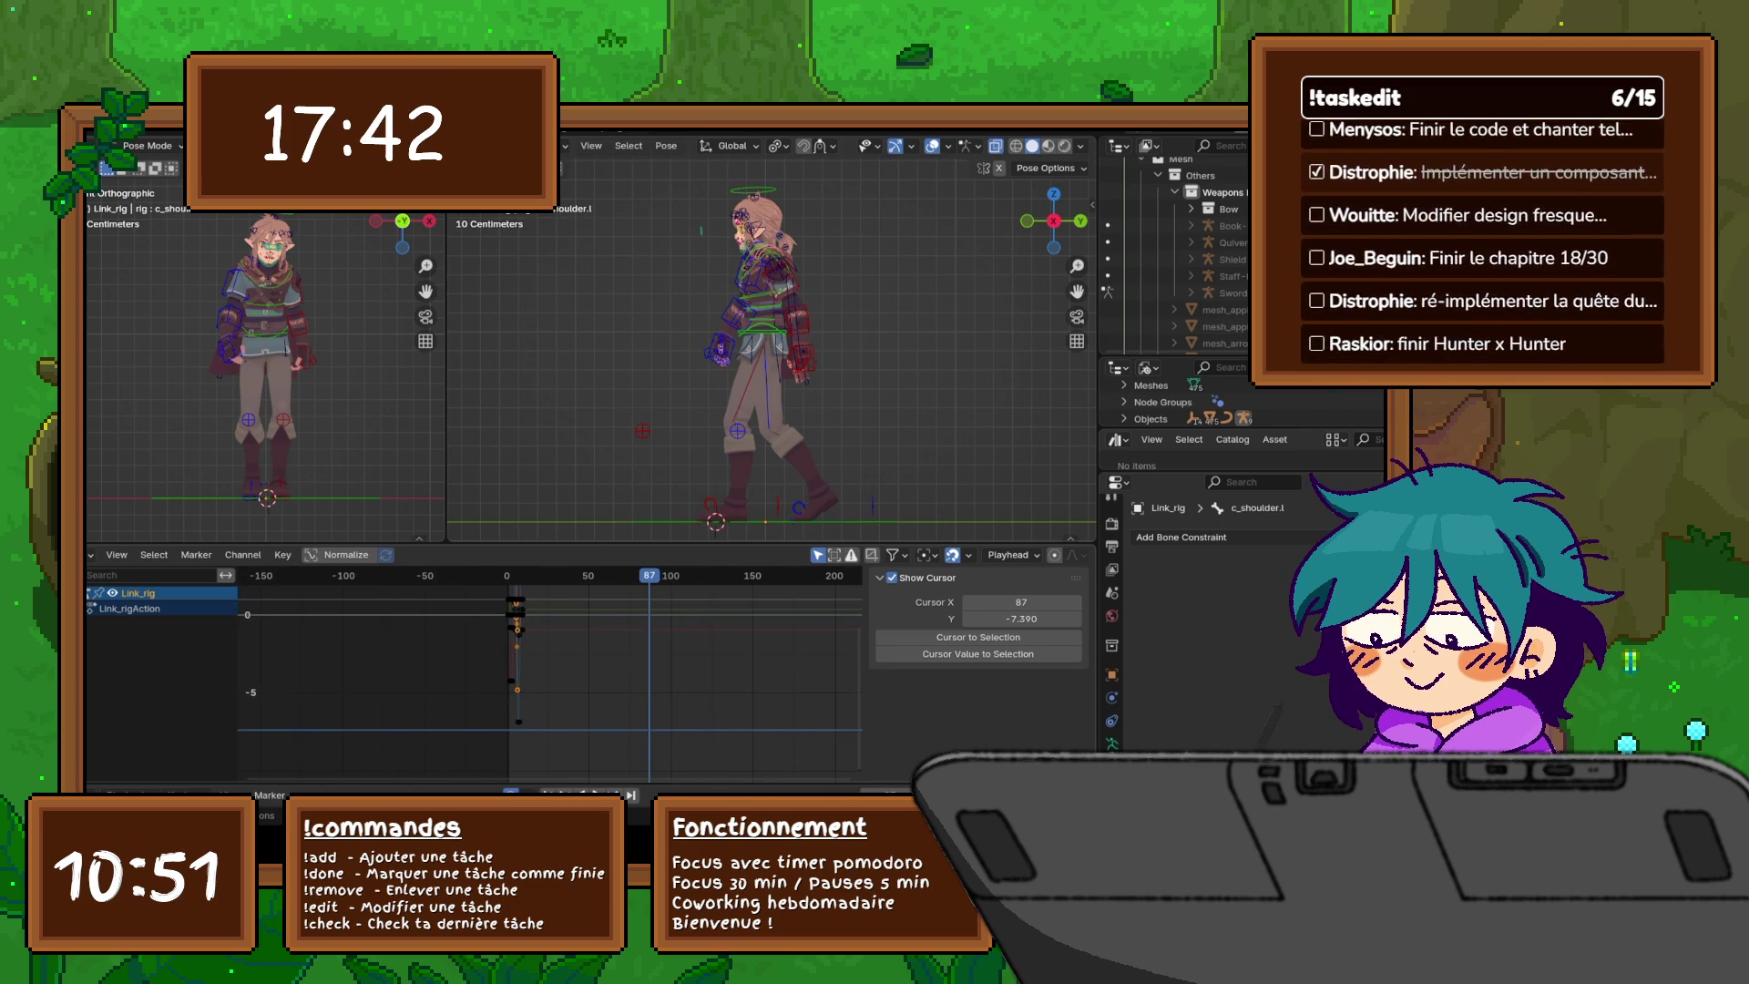
scroll(550, 674, "up", 3)
scroll(550, 674, "down", 5)
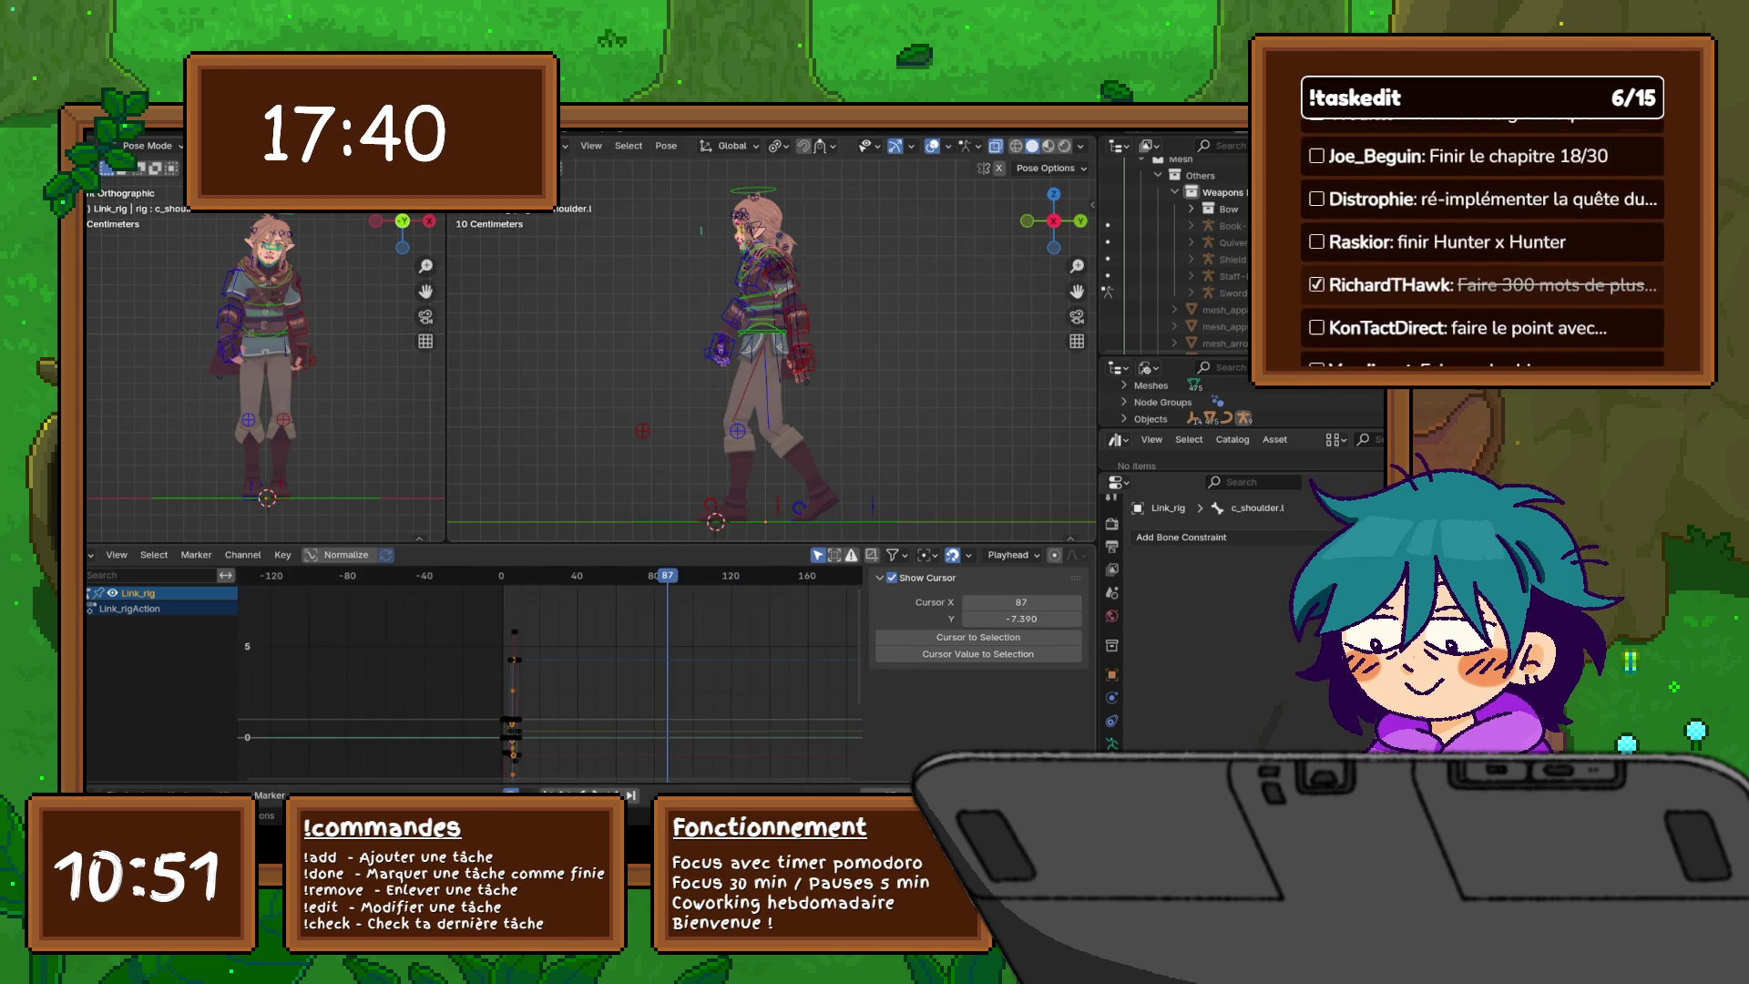
scroll(442, 630, "down", 3)
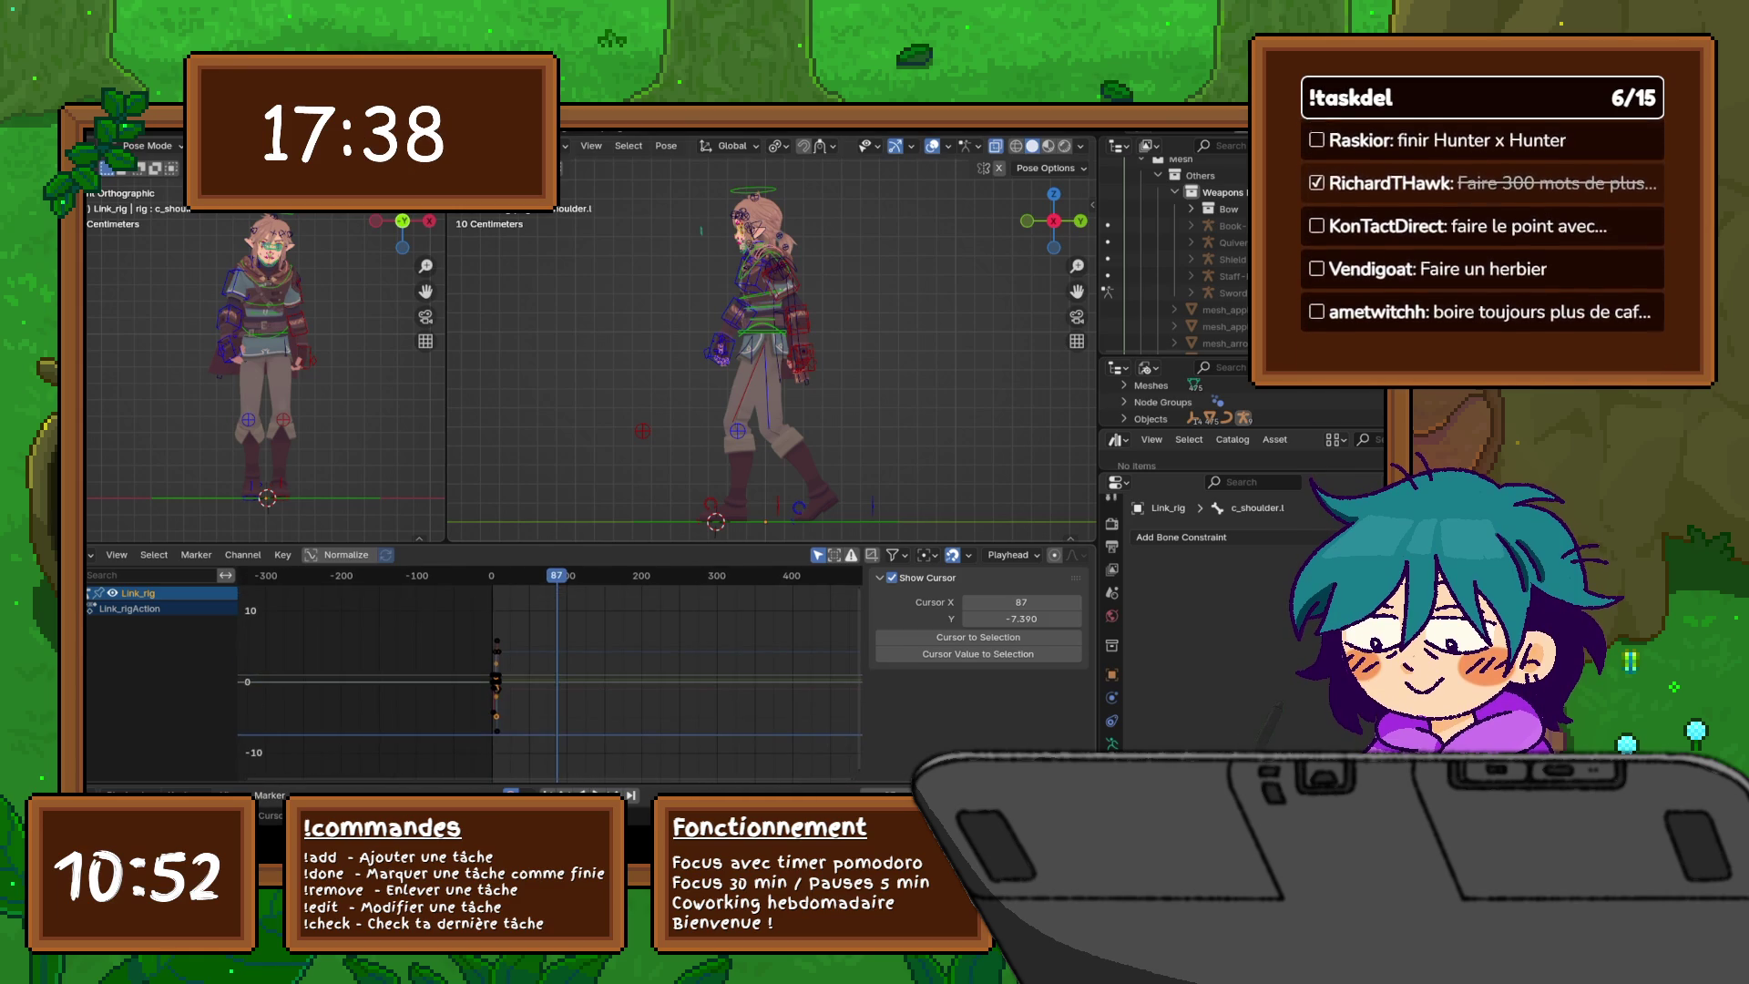
- Select all keyframes, undo the stray c_head.x selection and orbit the side view
key("a")
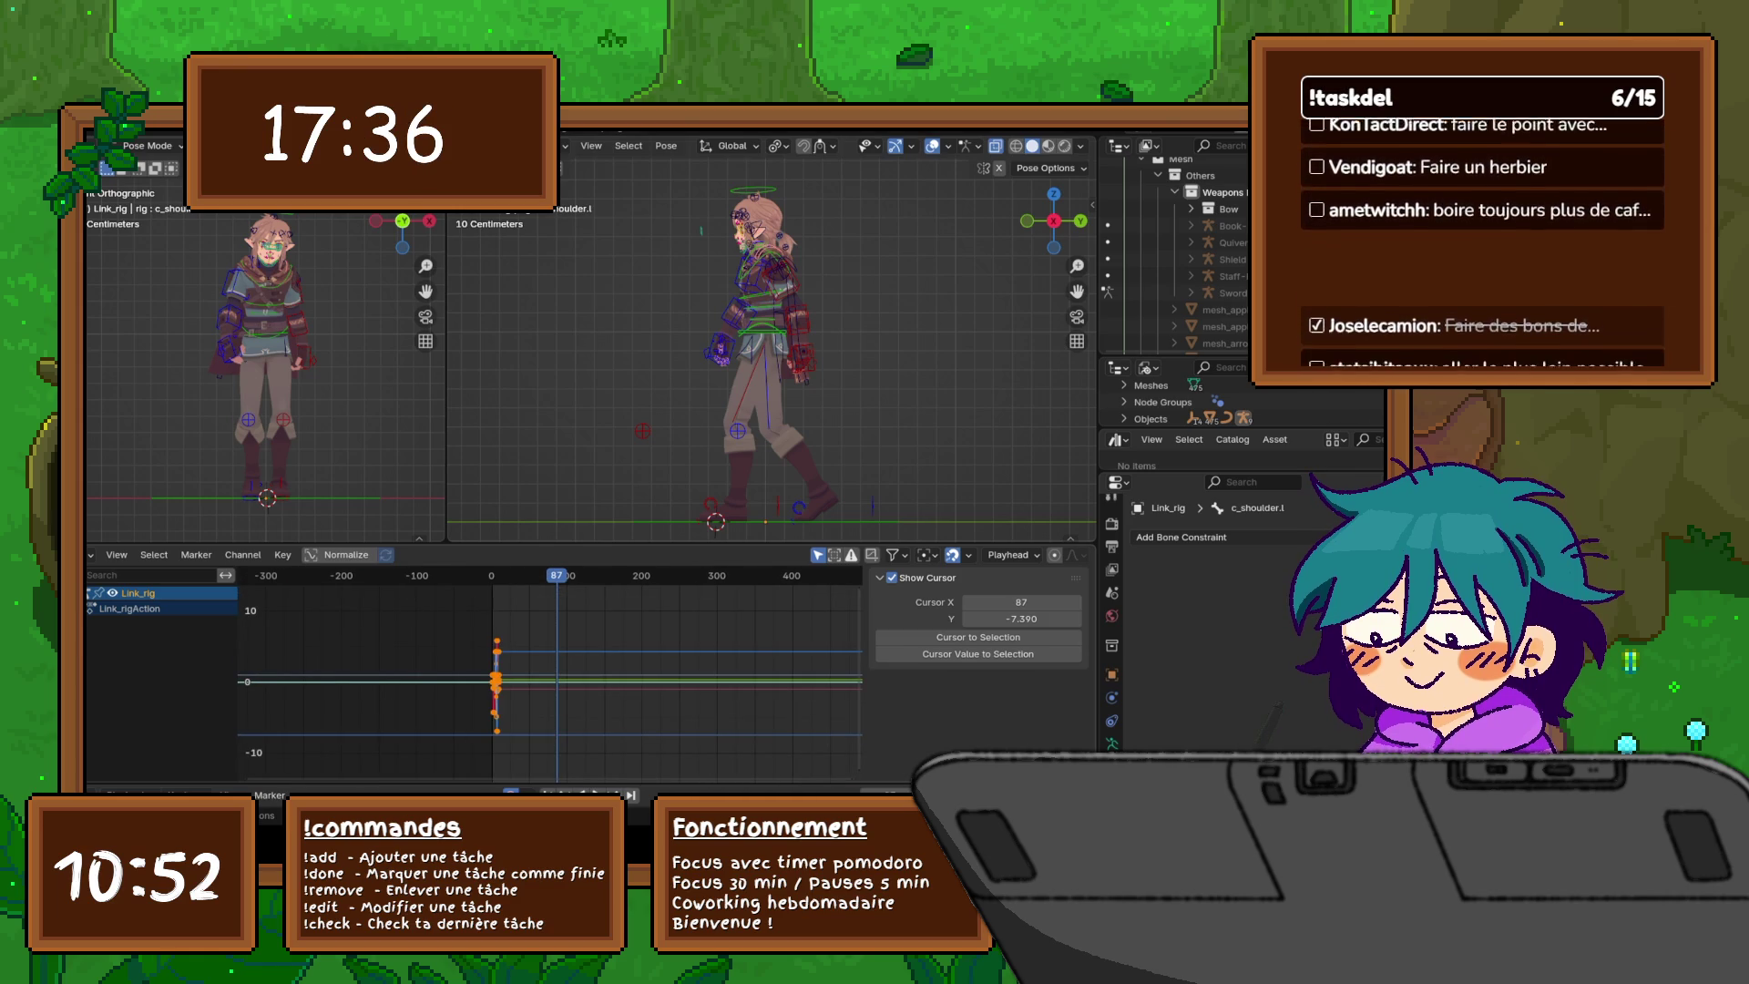
left_click(751, 219)
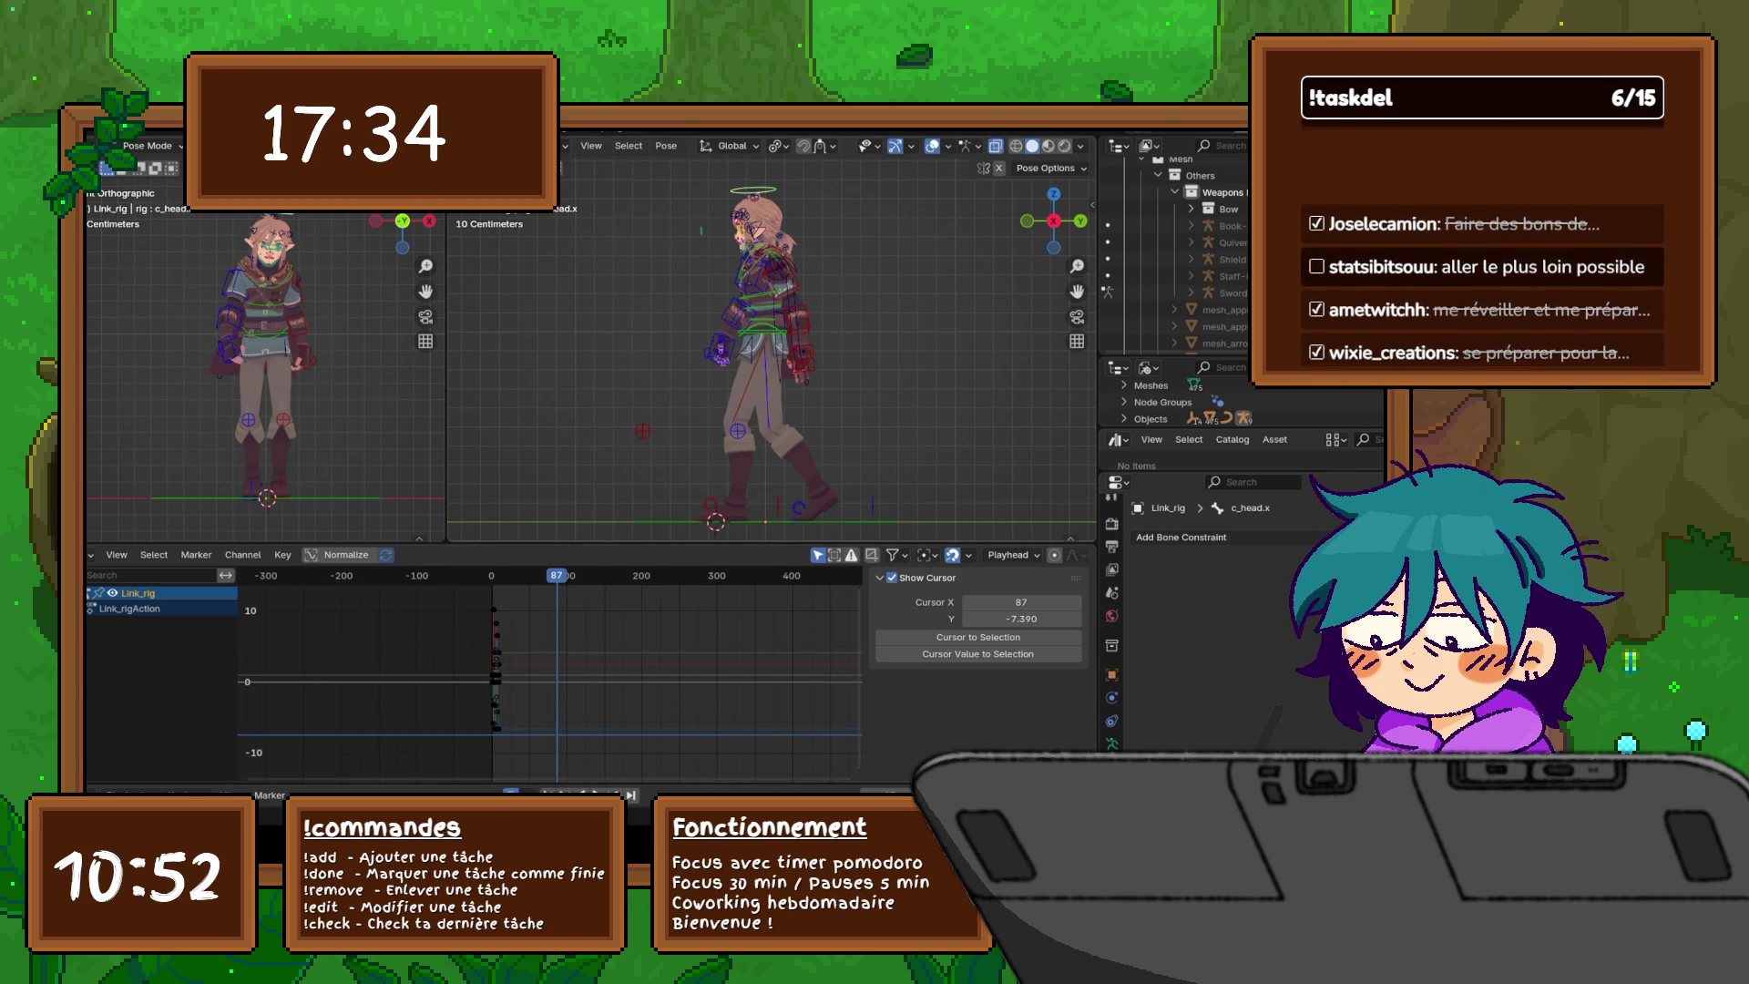
key("ctrl+z")
middle_click_drag(774, 364, 810, 346)
right_click(692, 223)
key("Escape")
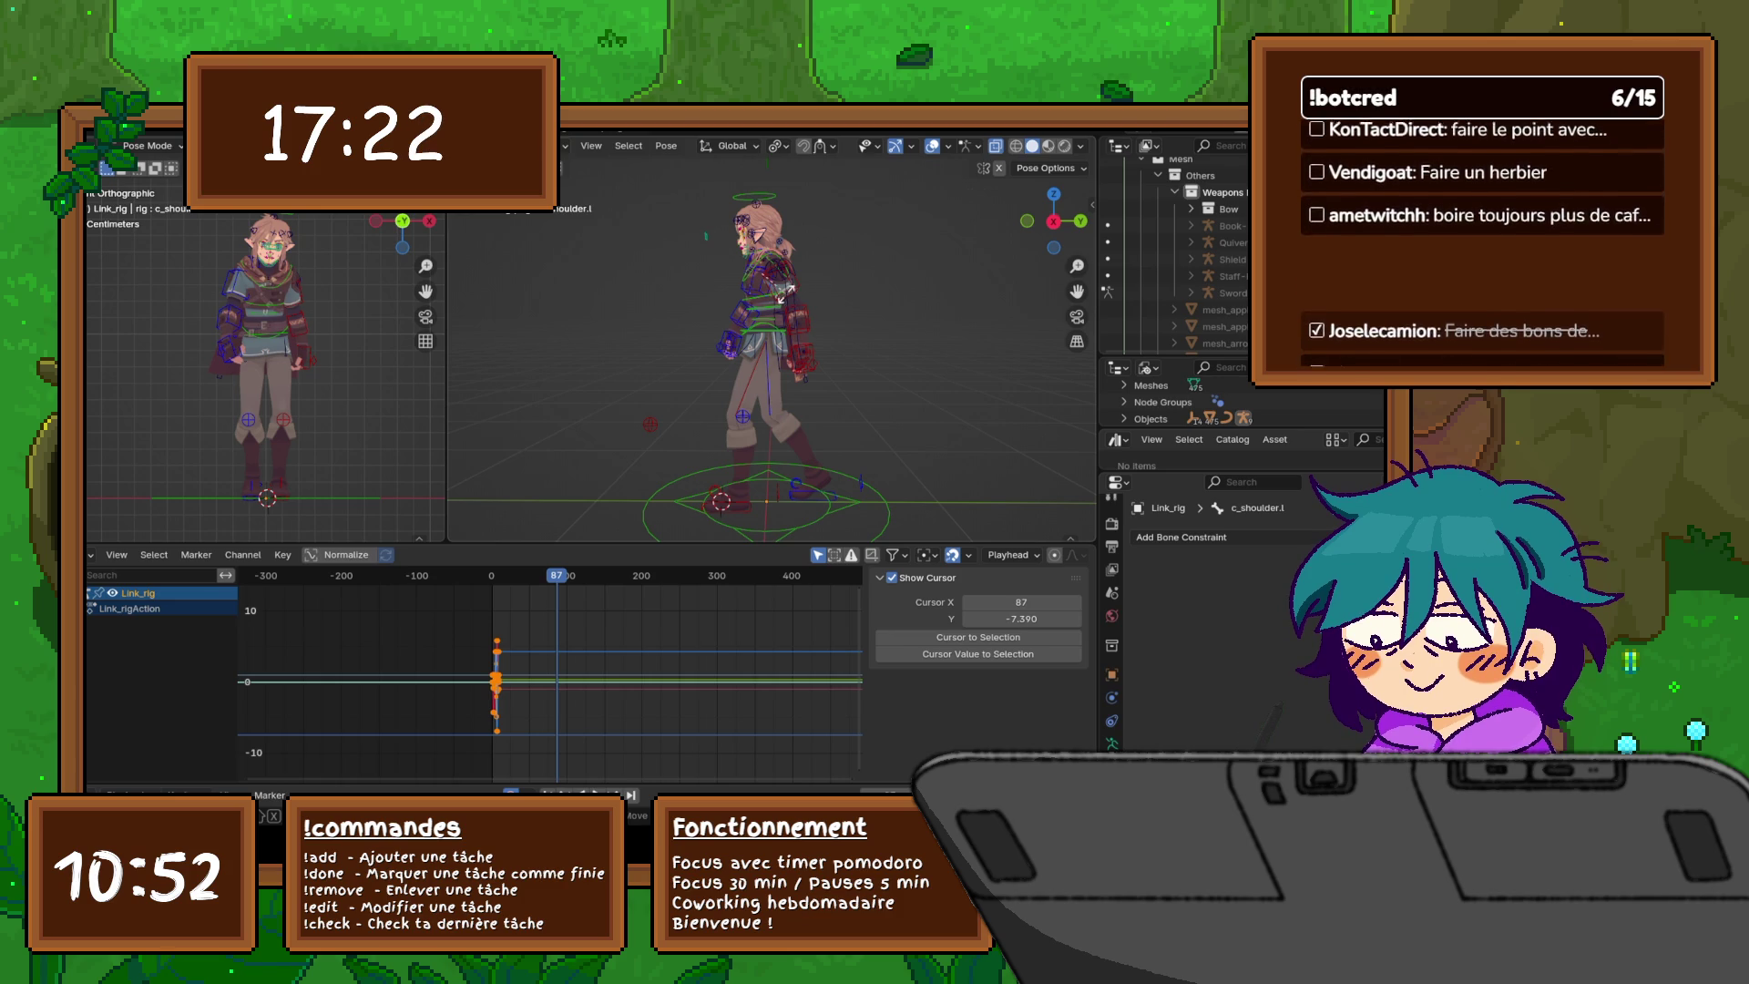
- Cancel a shoulder move and review the Playback, Keying, New Keyframe Type and View options unchanged
key("g")
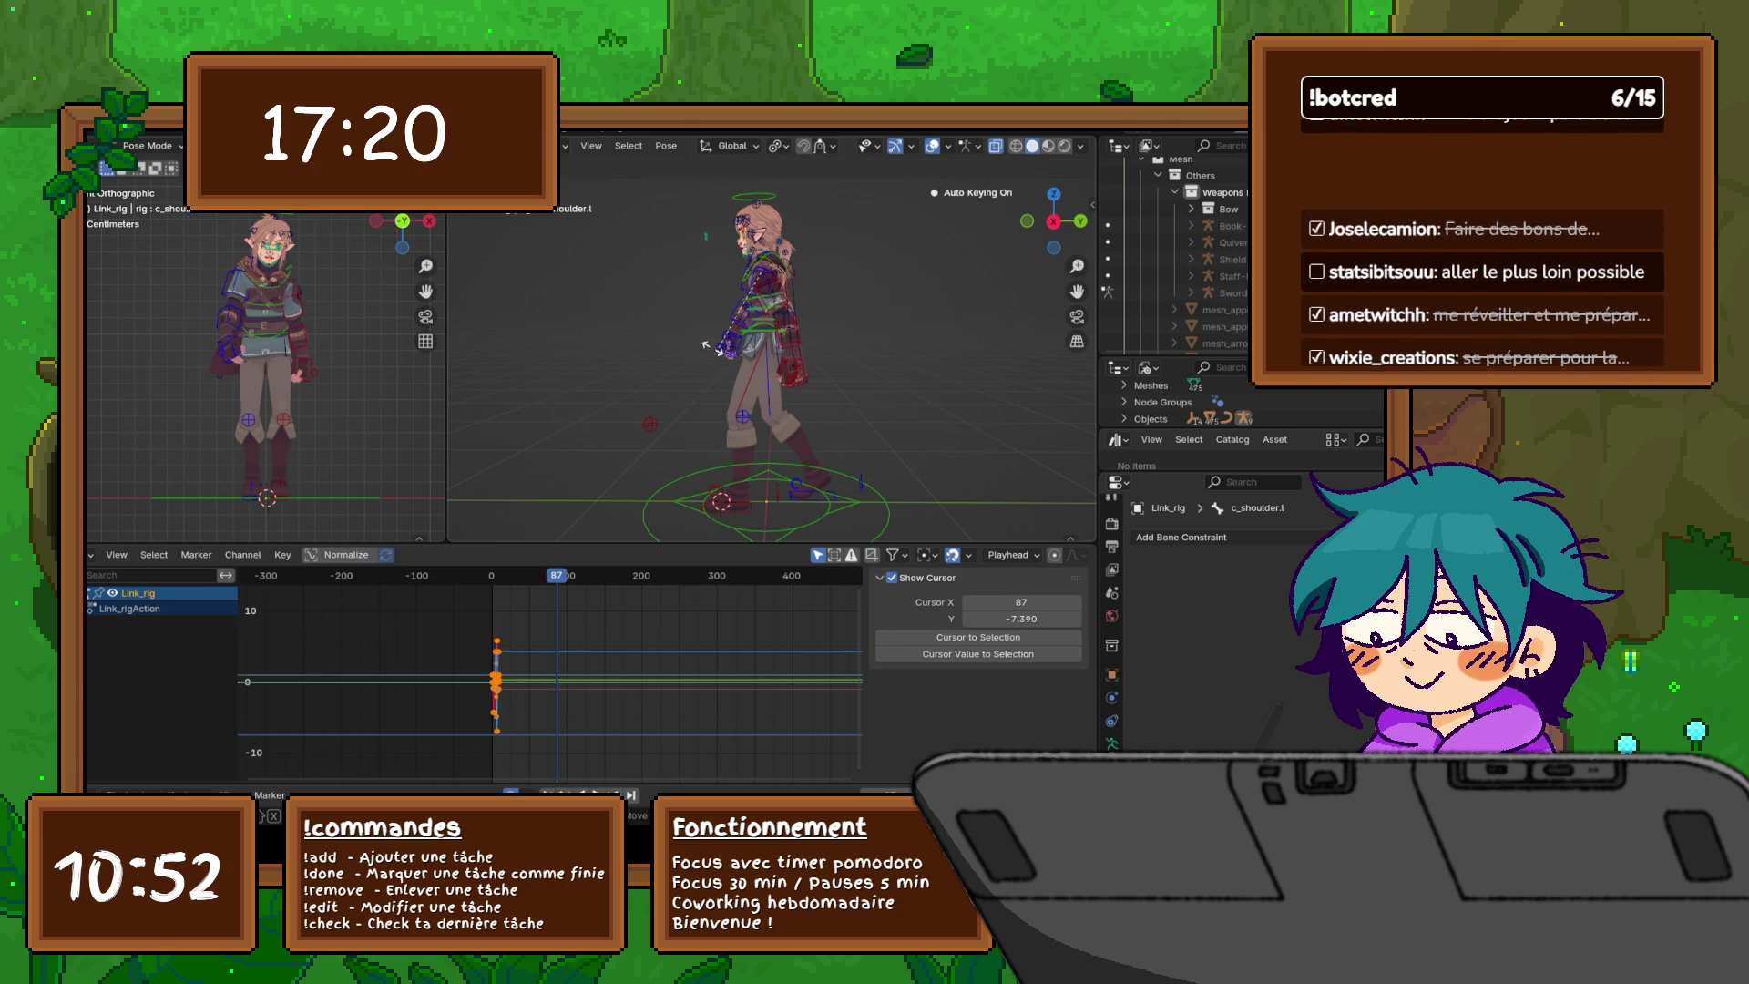
key("Escape")
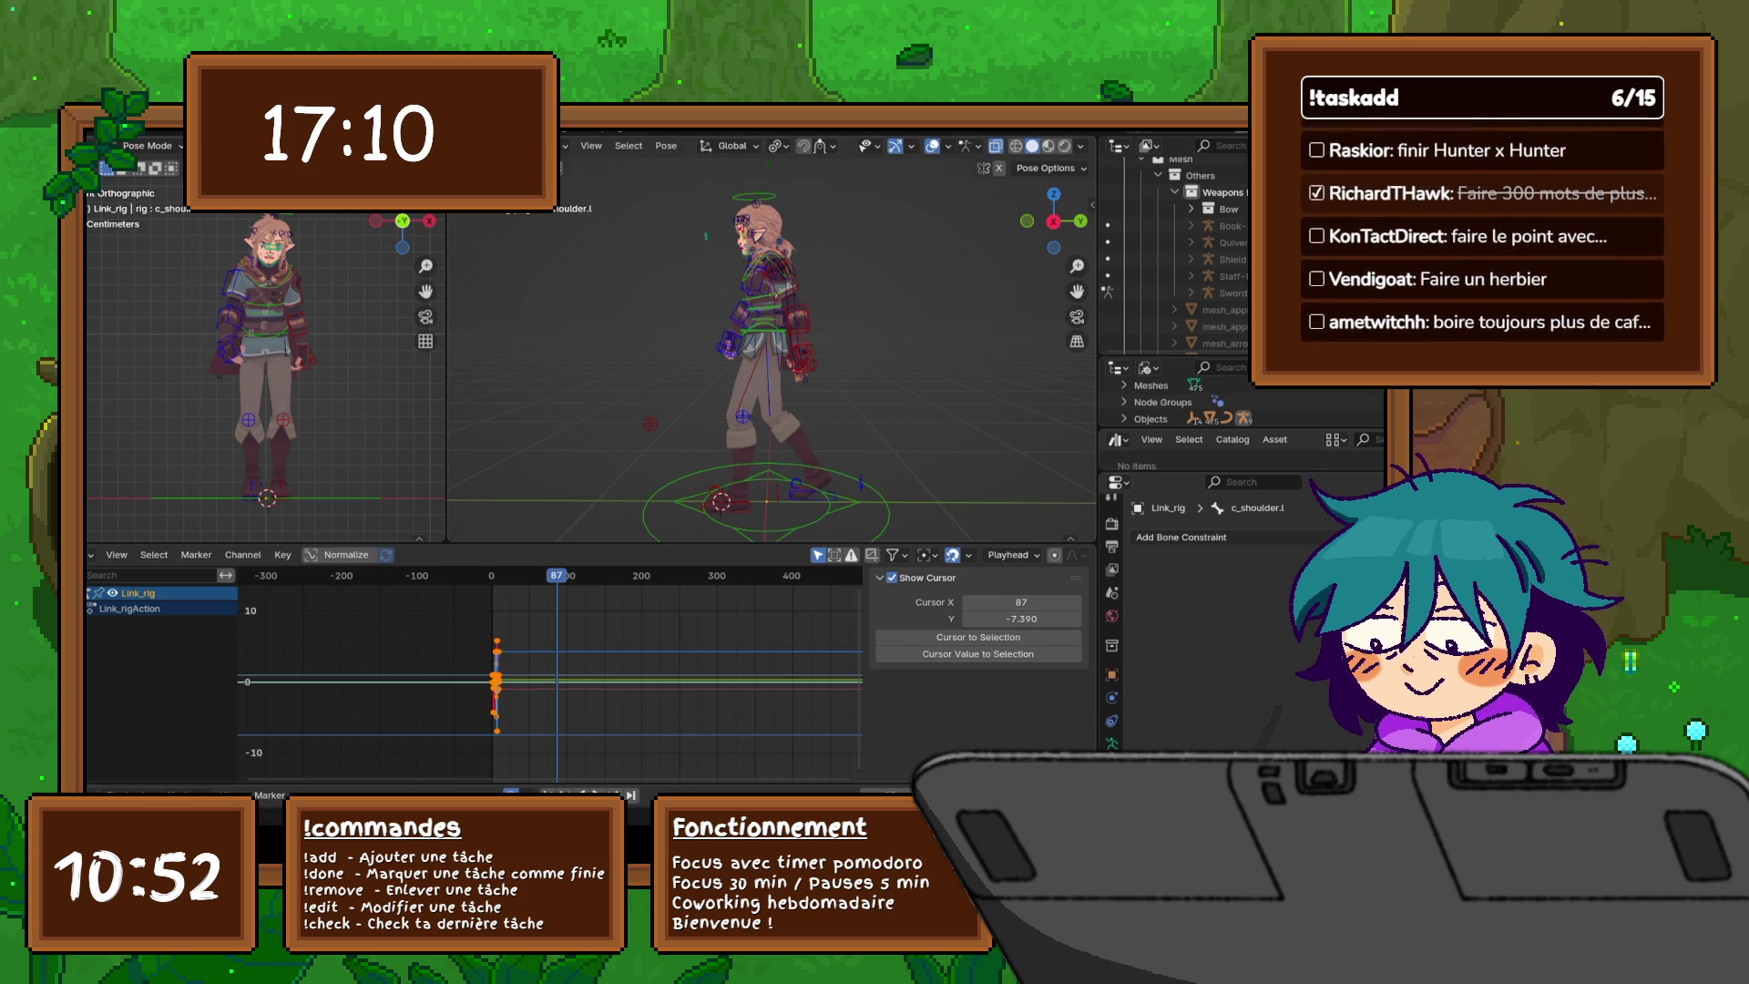
left_click(131, 795)
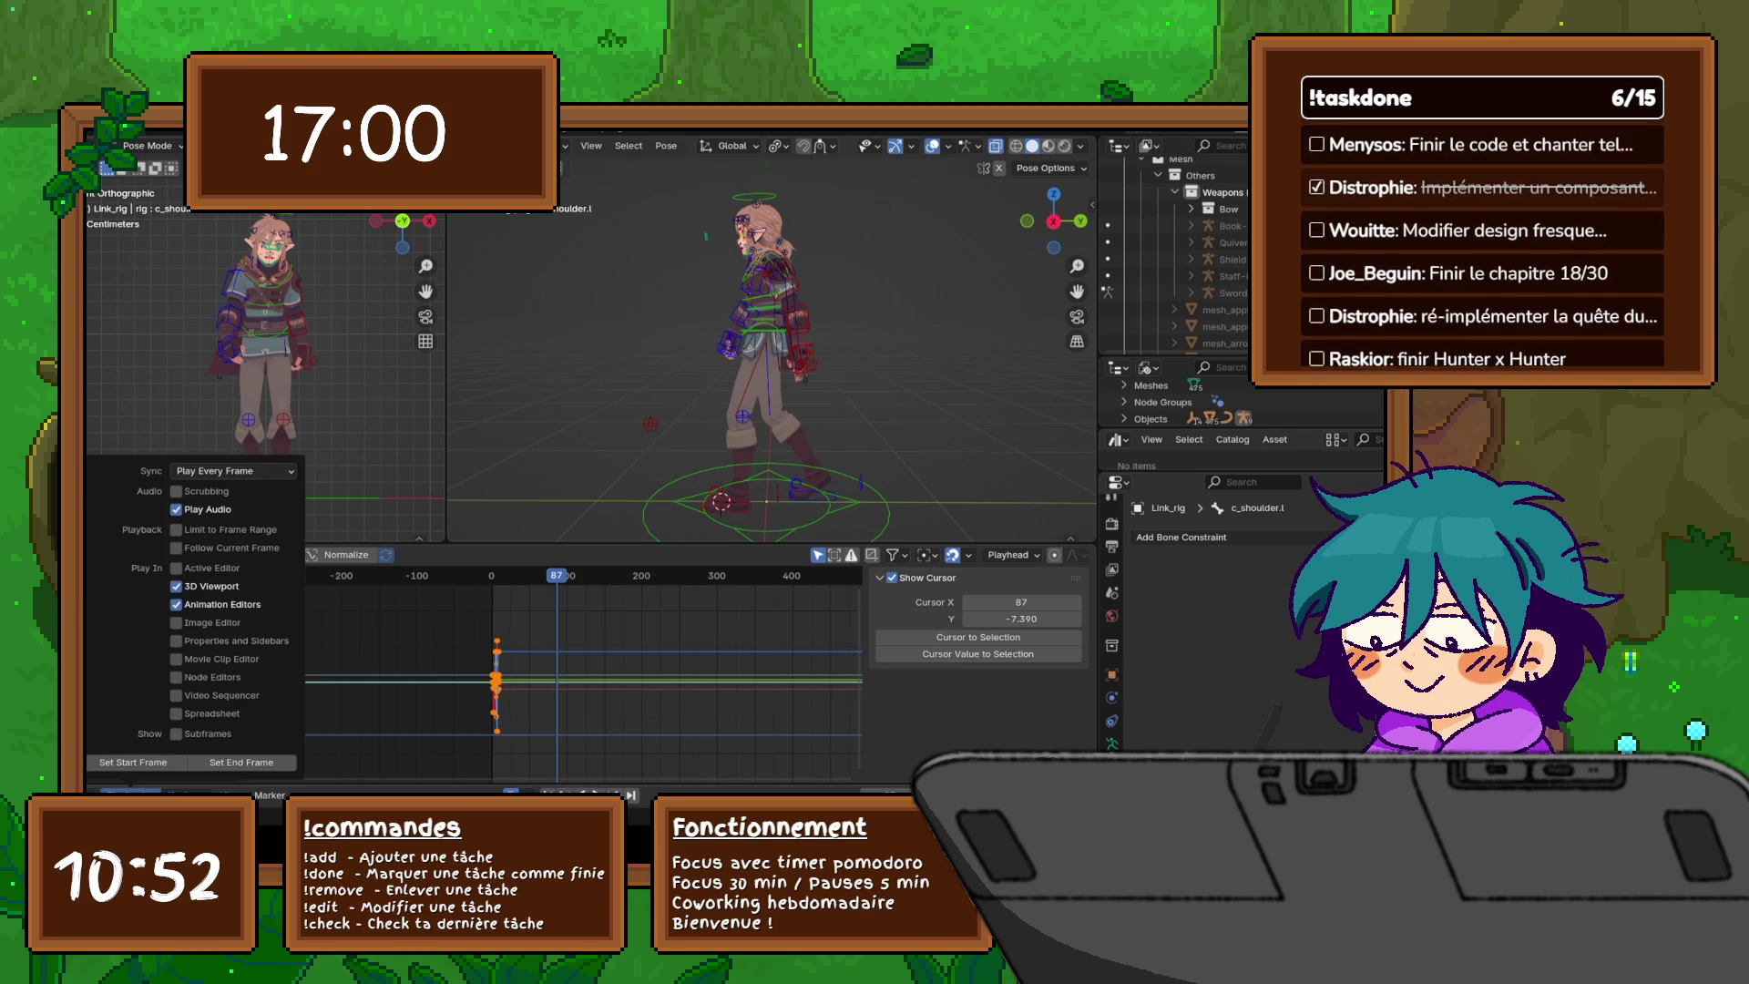
left_click(187, 794)
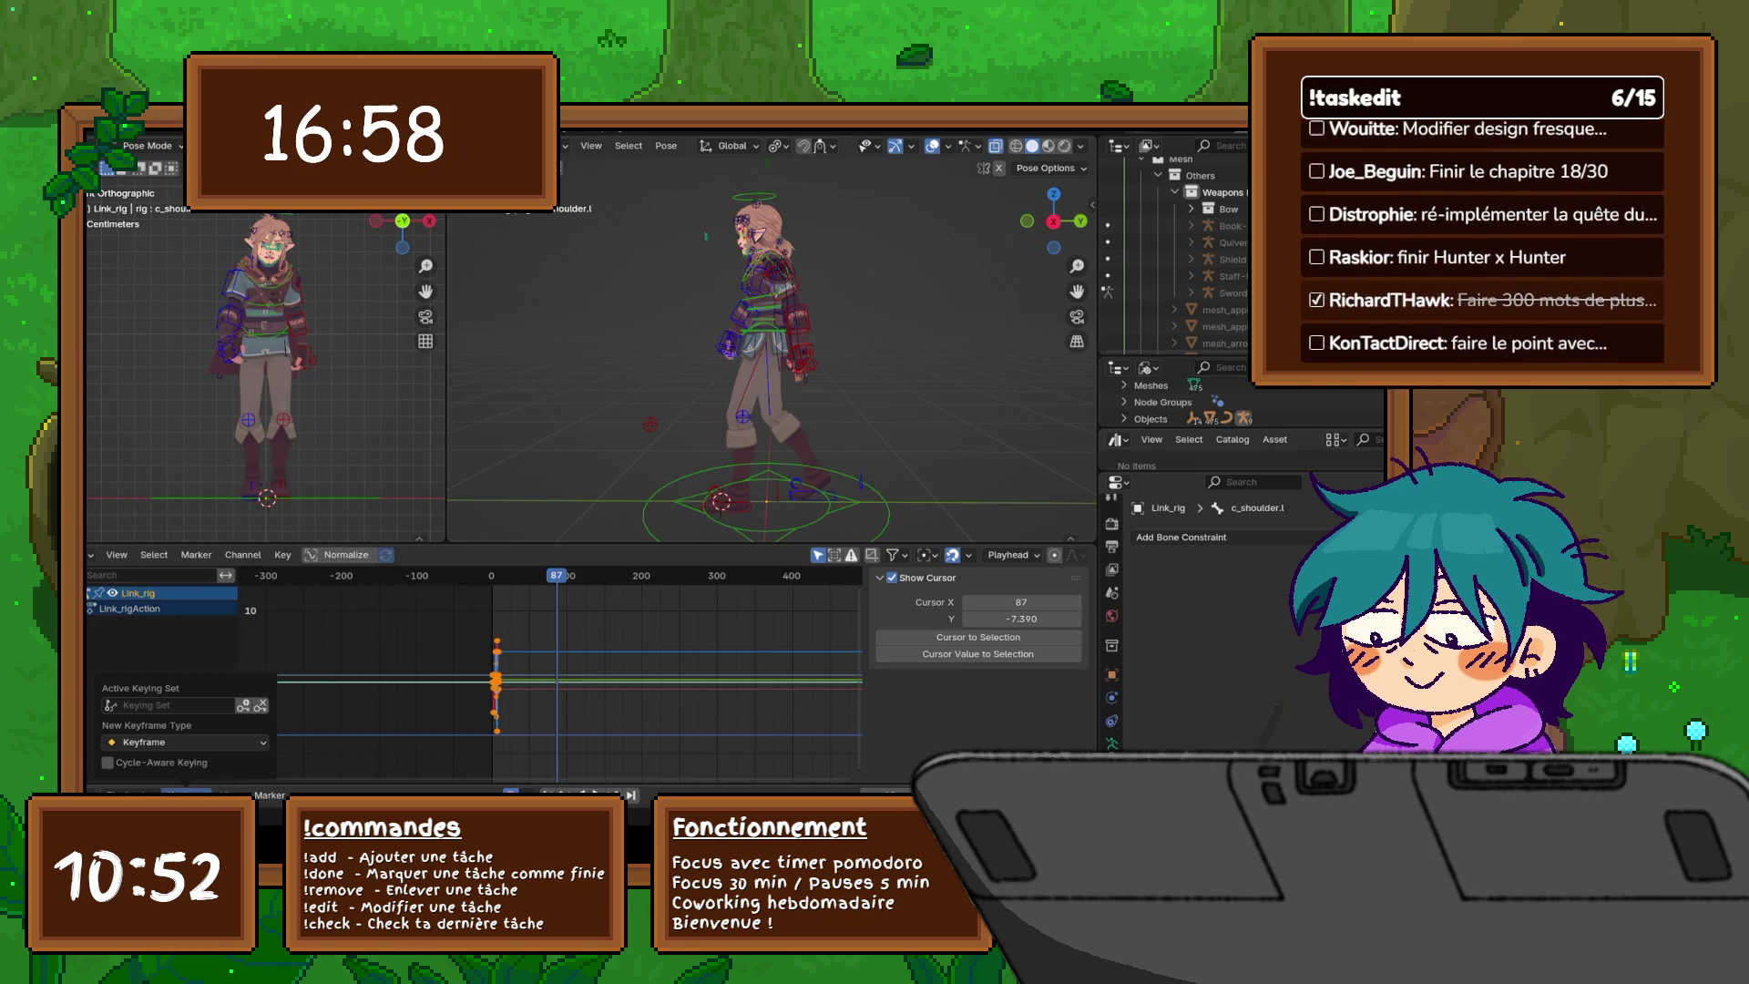
left_click(146, 742)
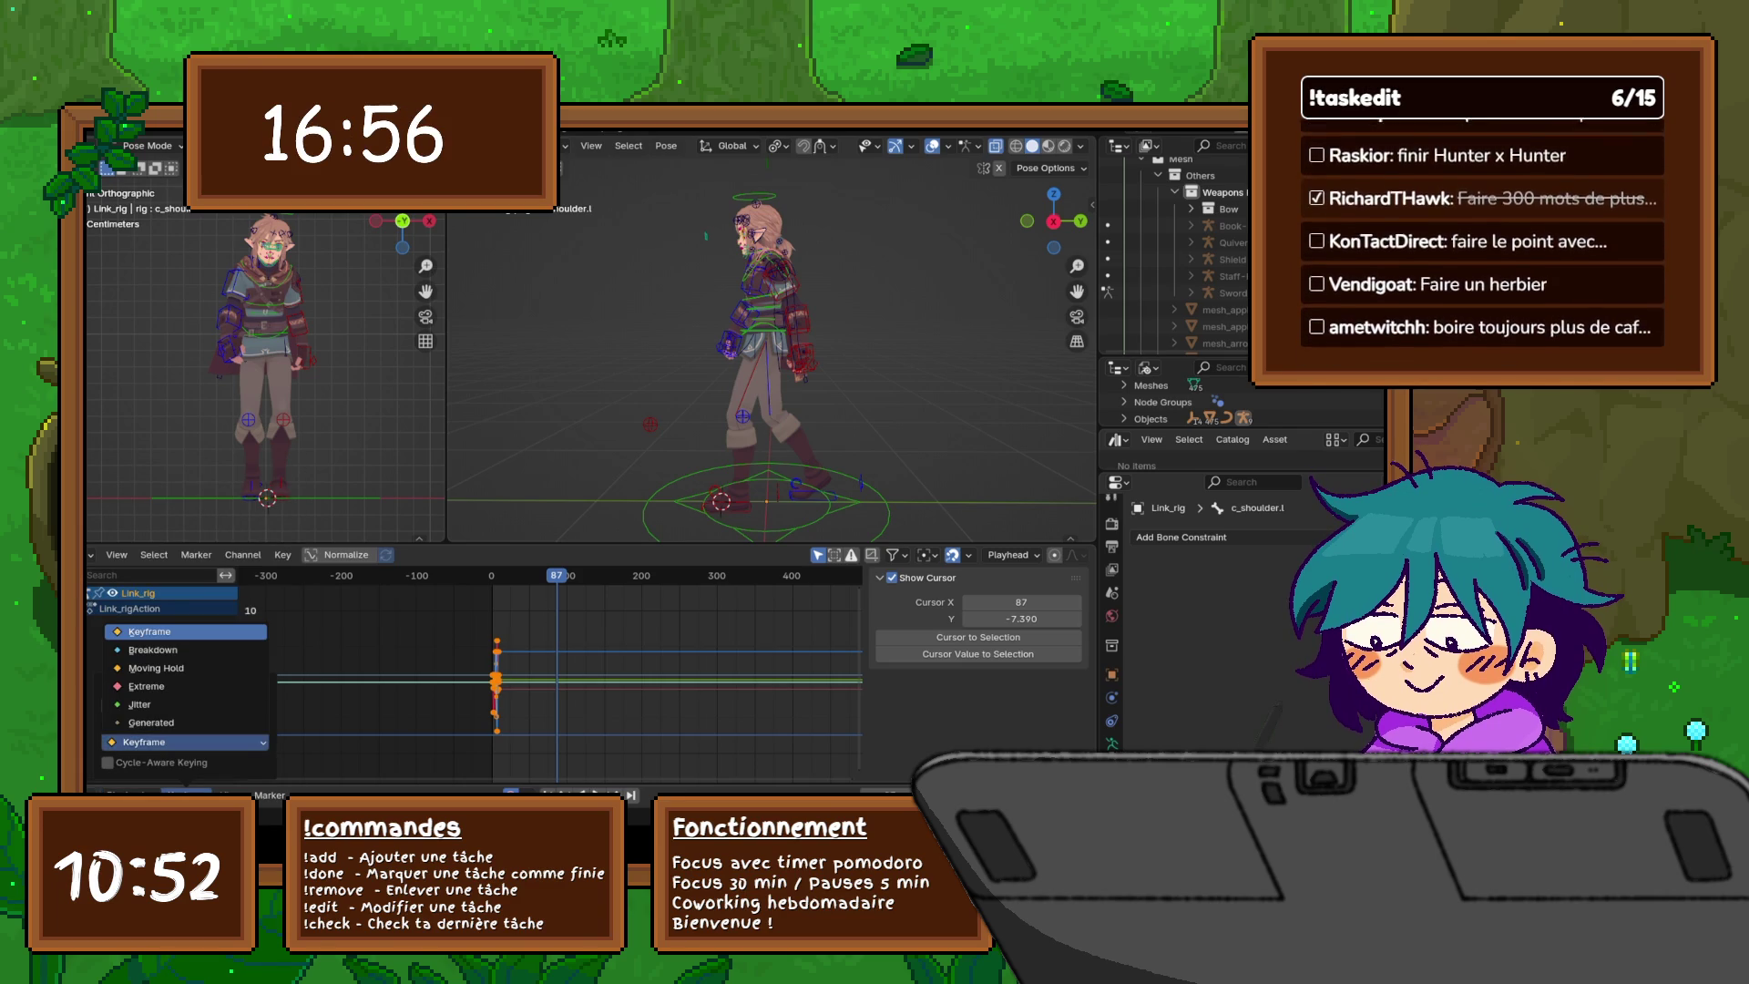
key("Escape")
left_click(233, 794)
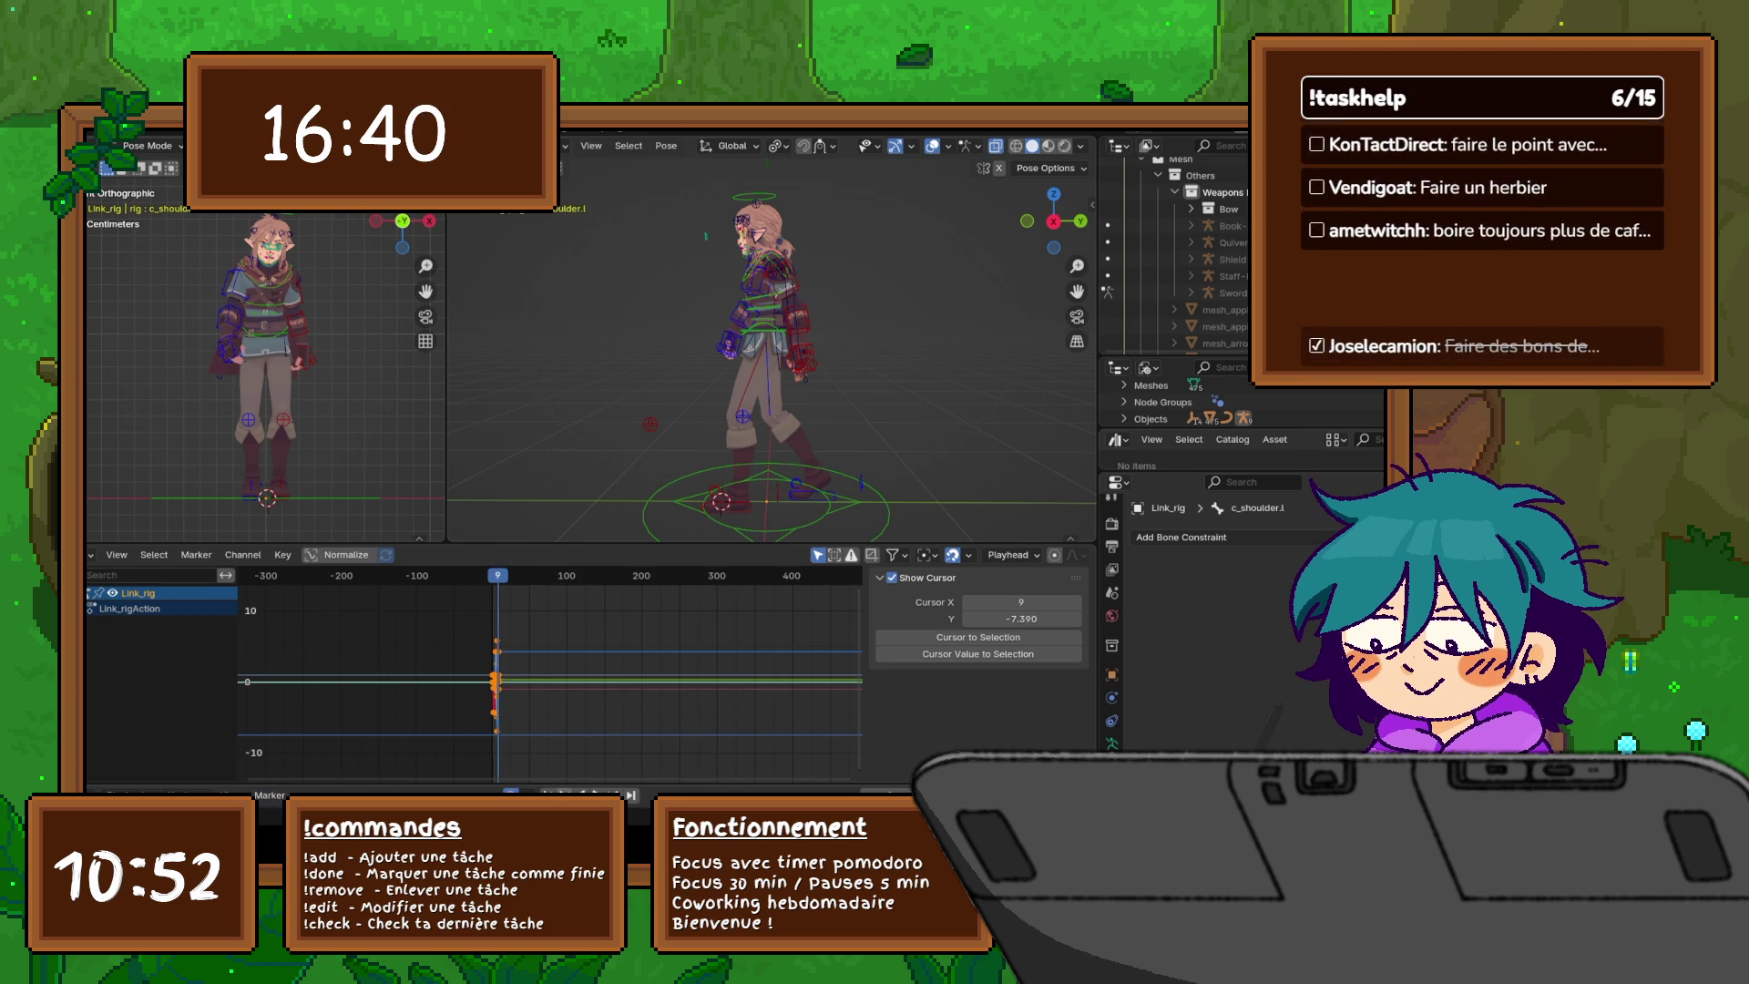
- Switch the bottom area back to the timeline and make the side view orthographic
left_click(90, 554)
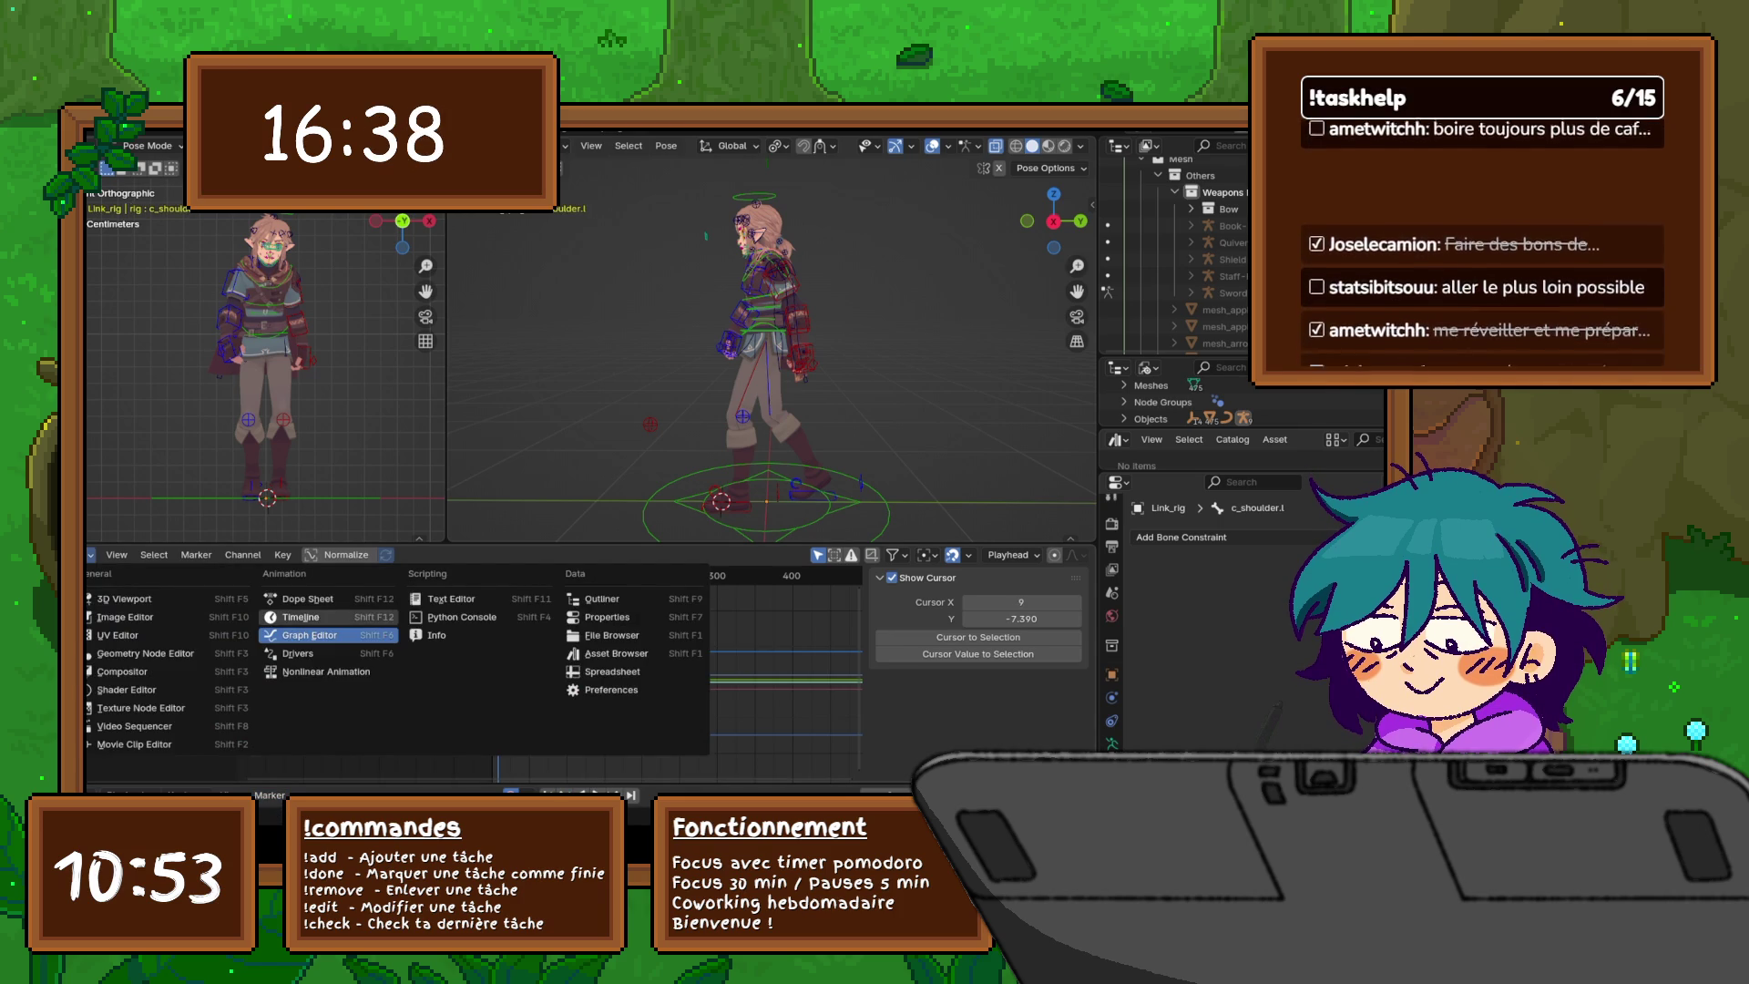
left_click(301, 616)
key("Left")
key("Left")
key("Left")
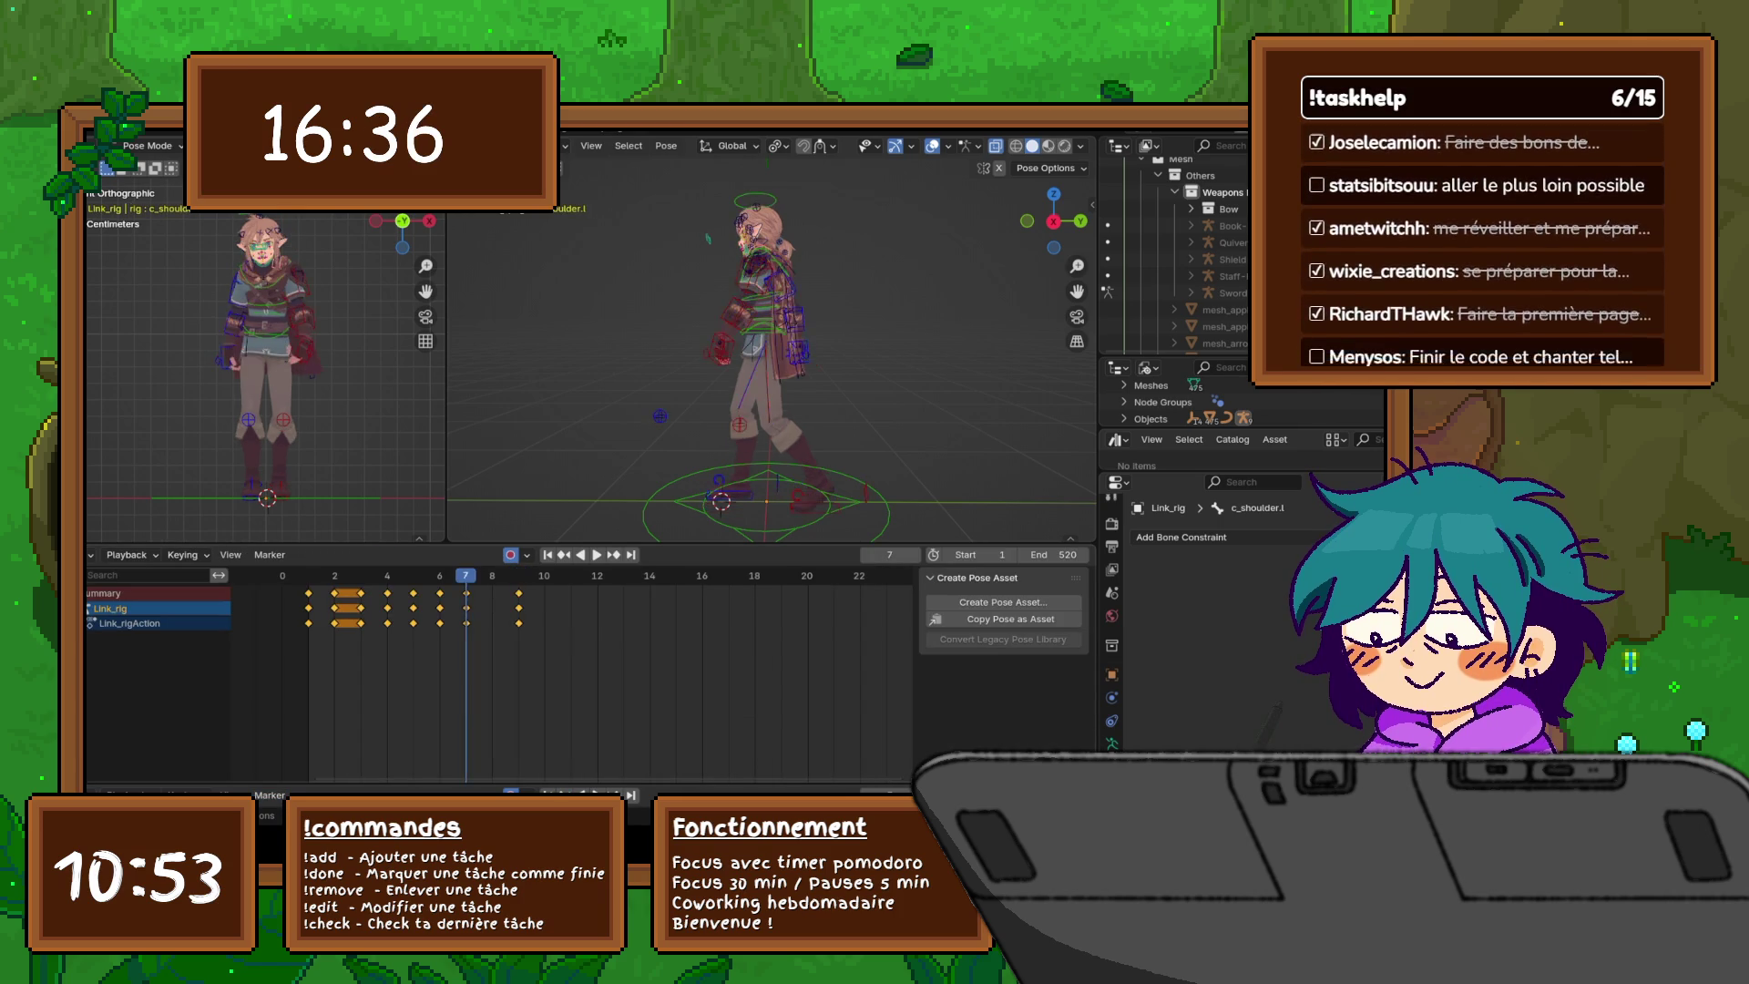
key("Right")
key("Right")
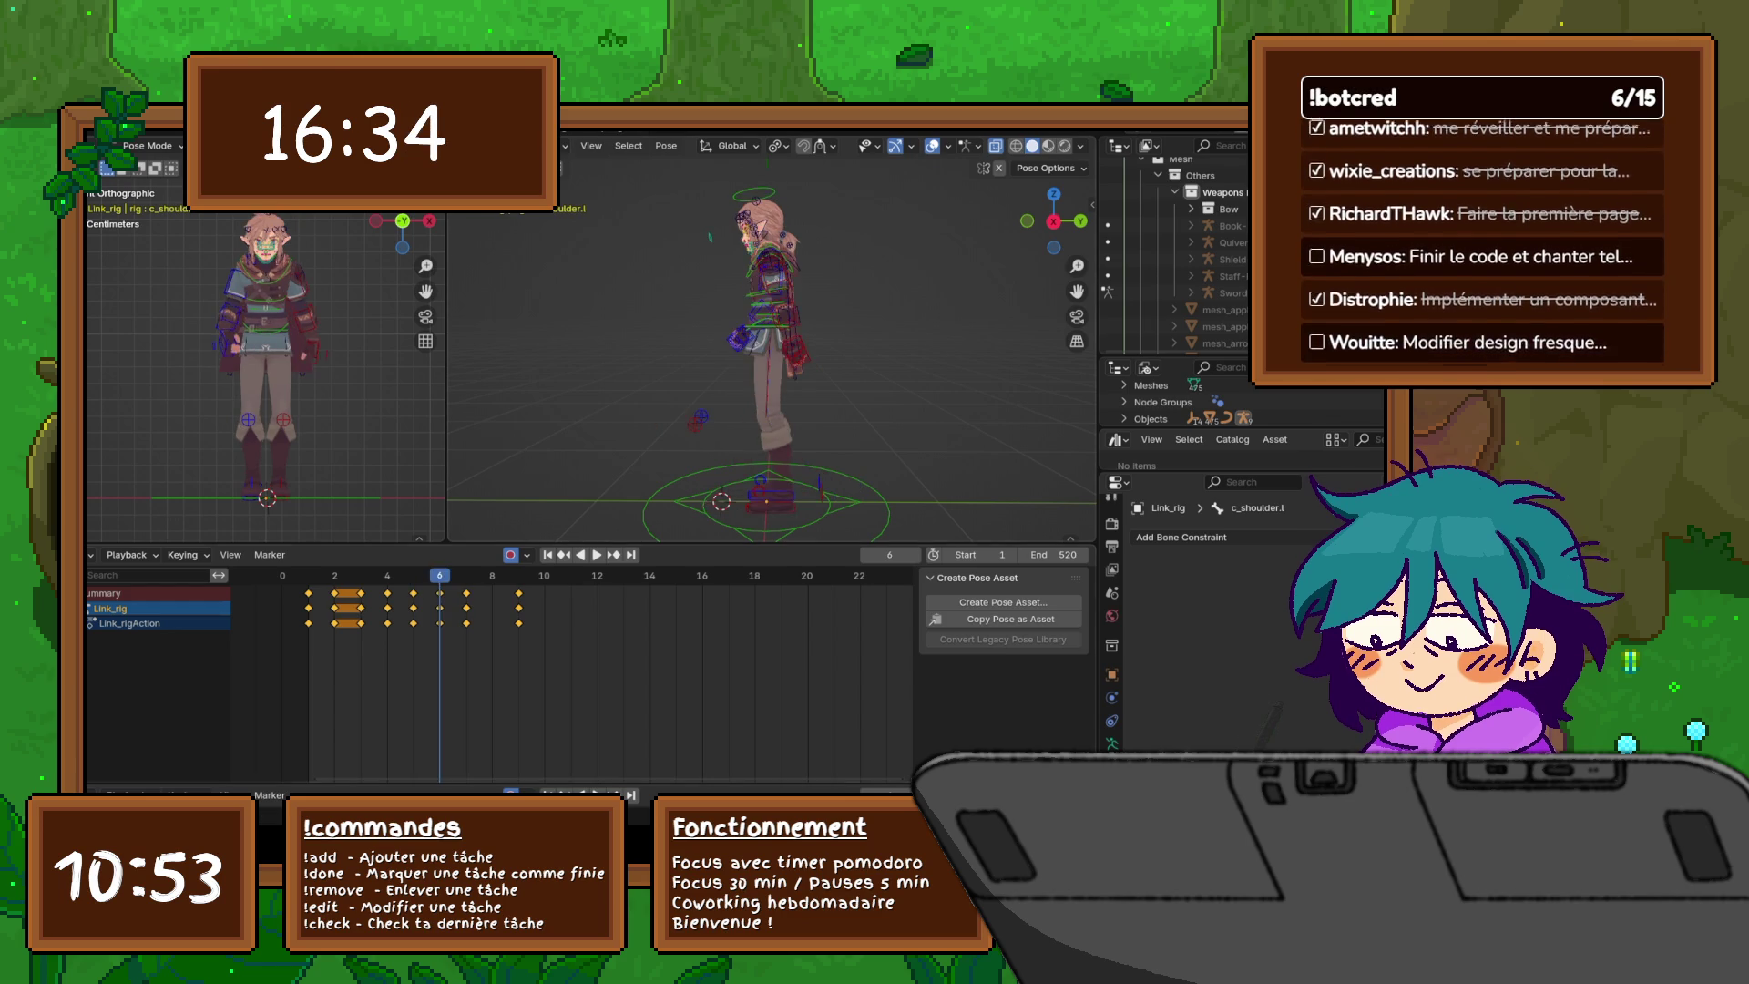
key("KP_5")
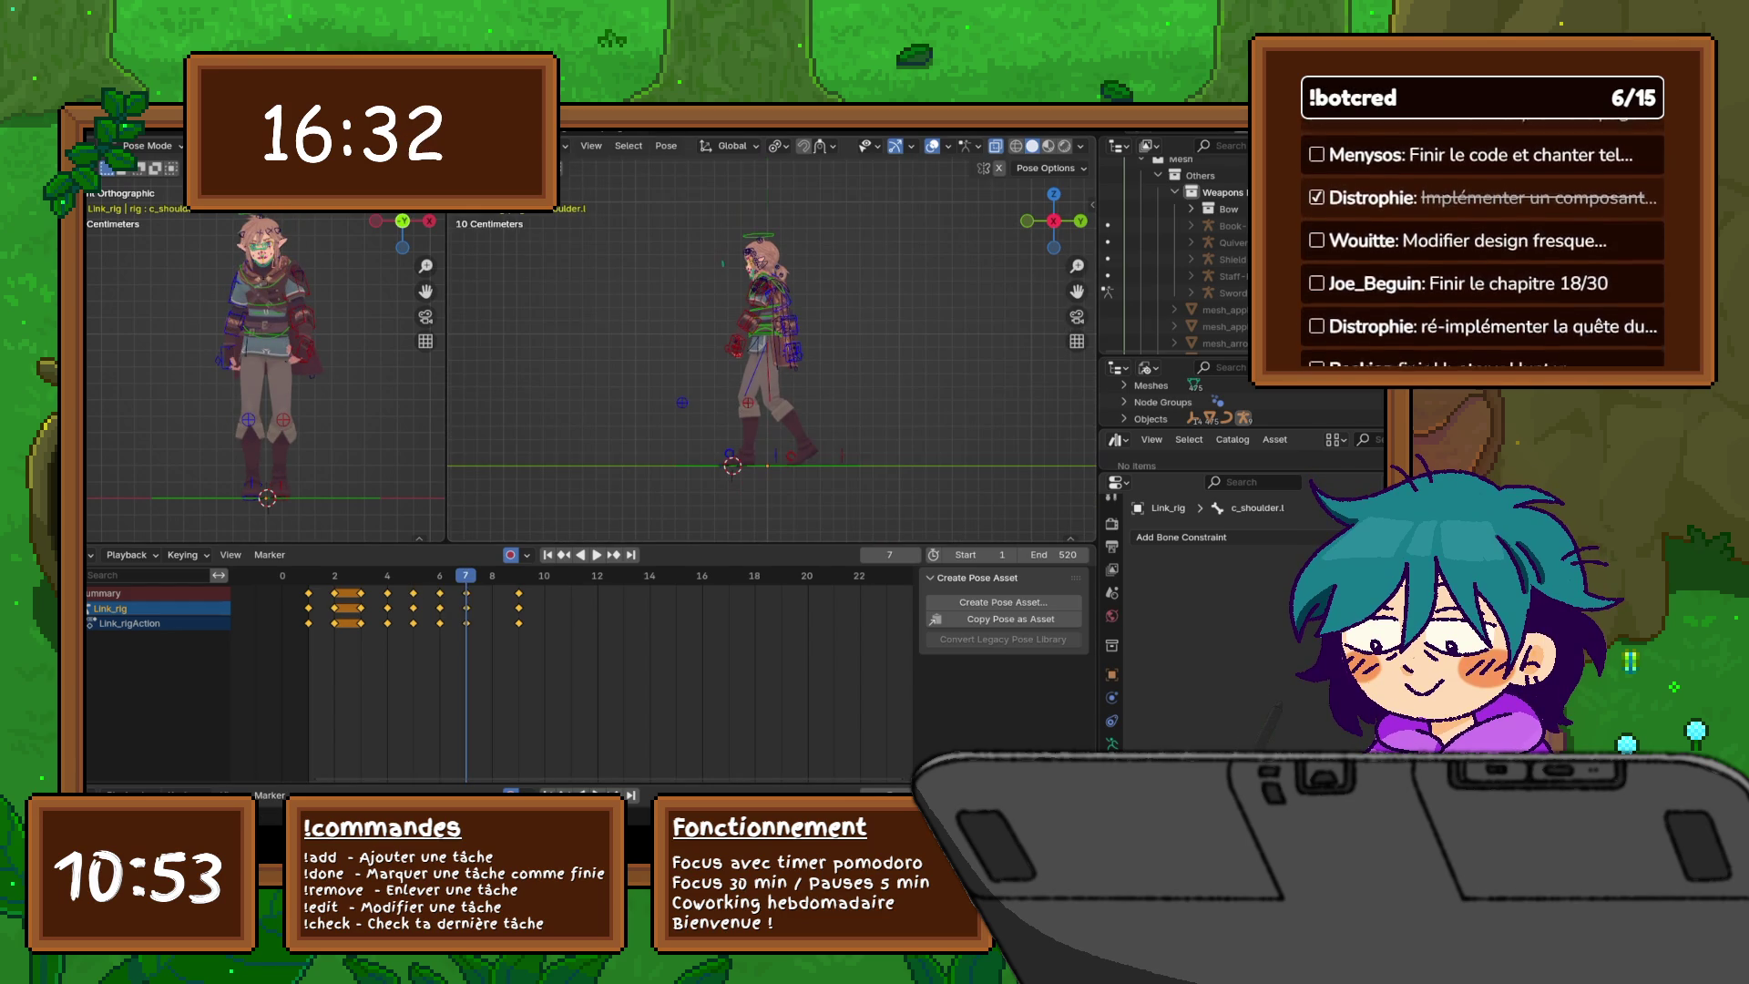
- Flip between neighbouring frames to compare poses, ending on frame 6
key("Left")
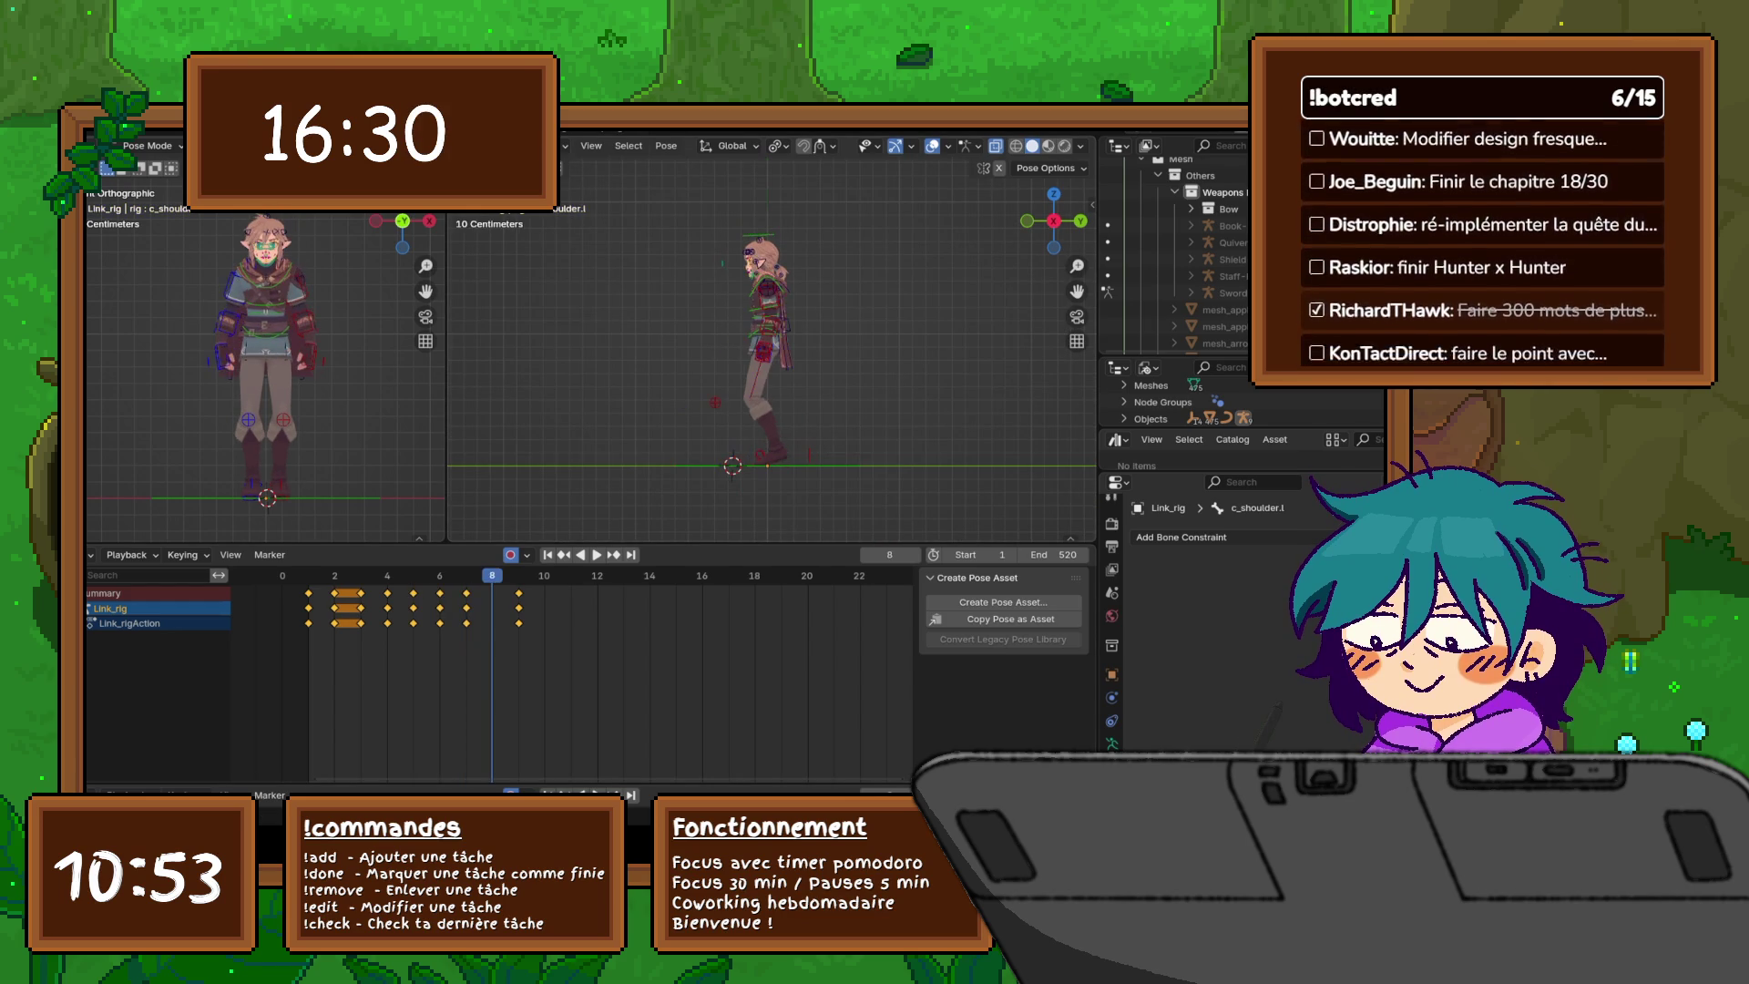
key("Right")
key("Left")
key("Right")
key("Left")
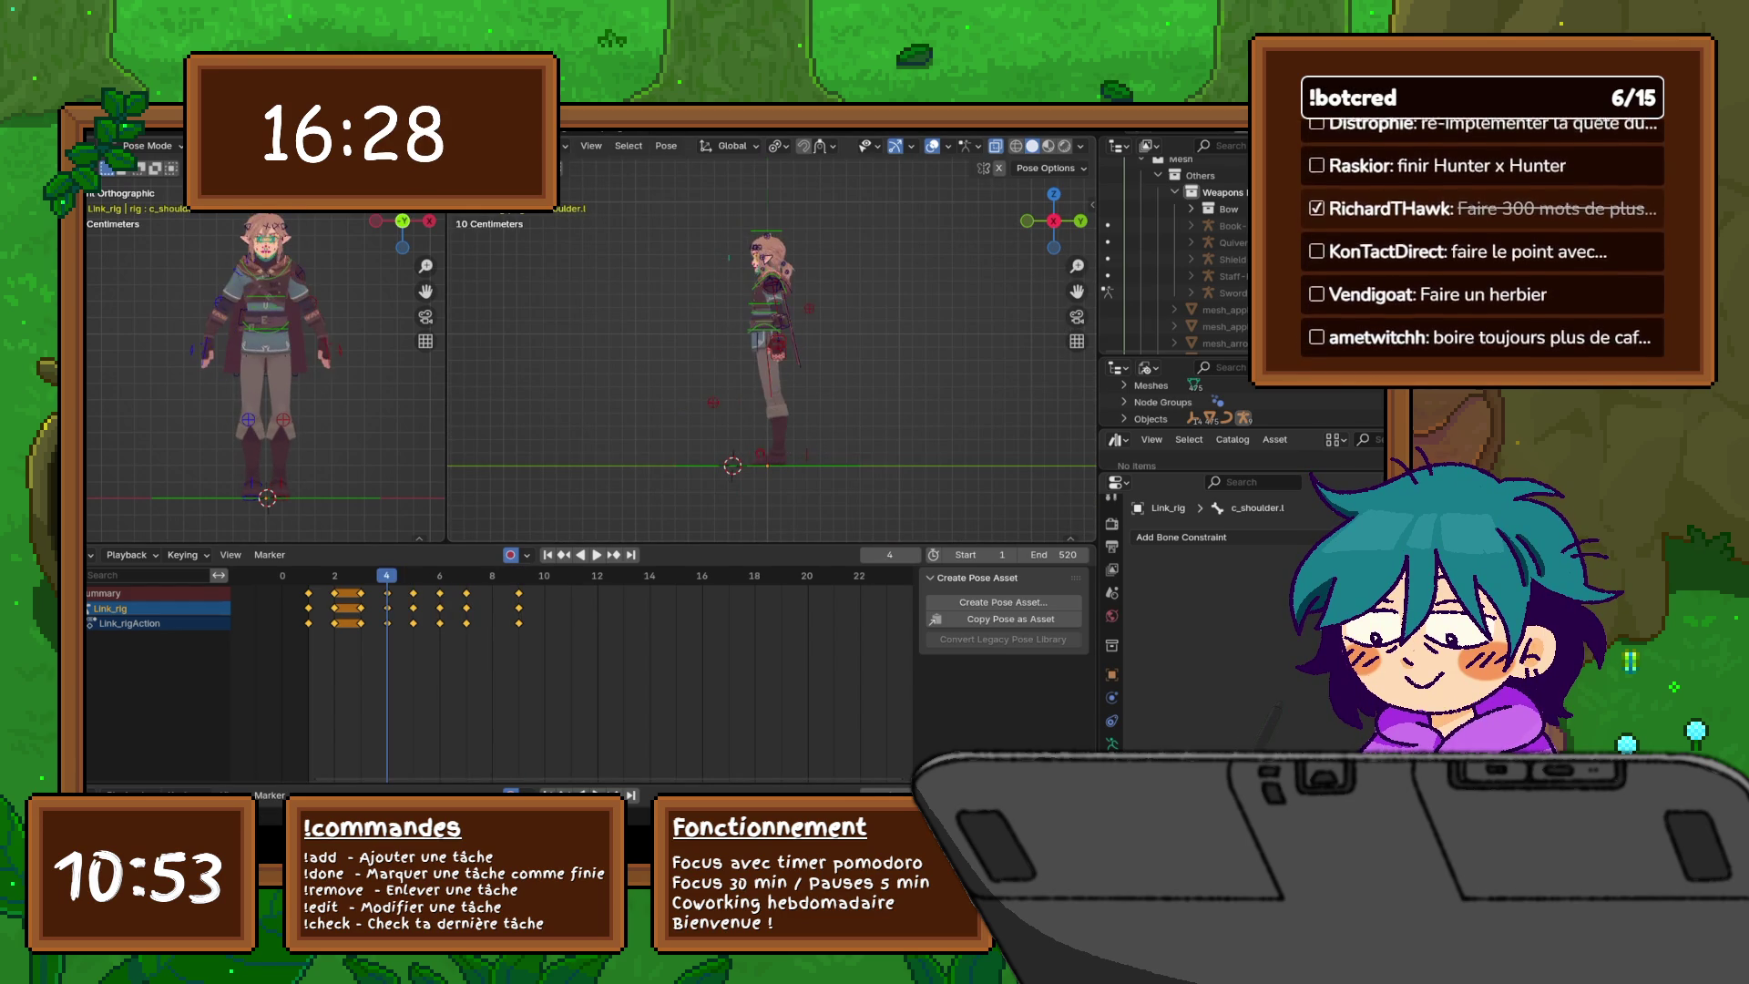
key("Right")
key("Left")
key("Right")
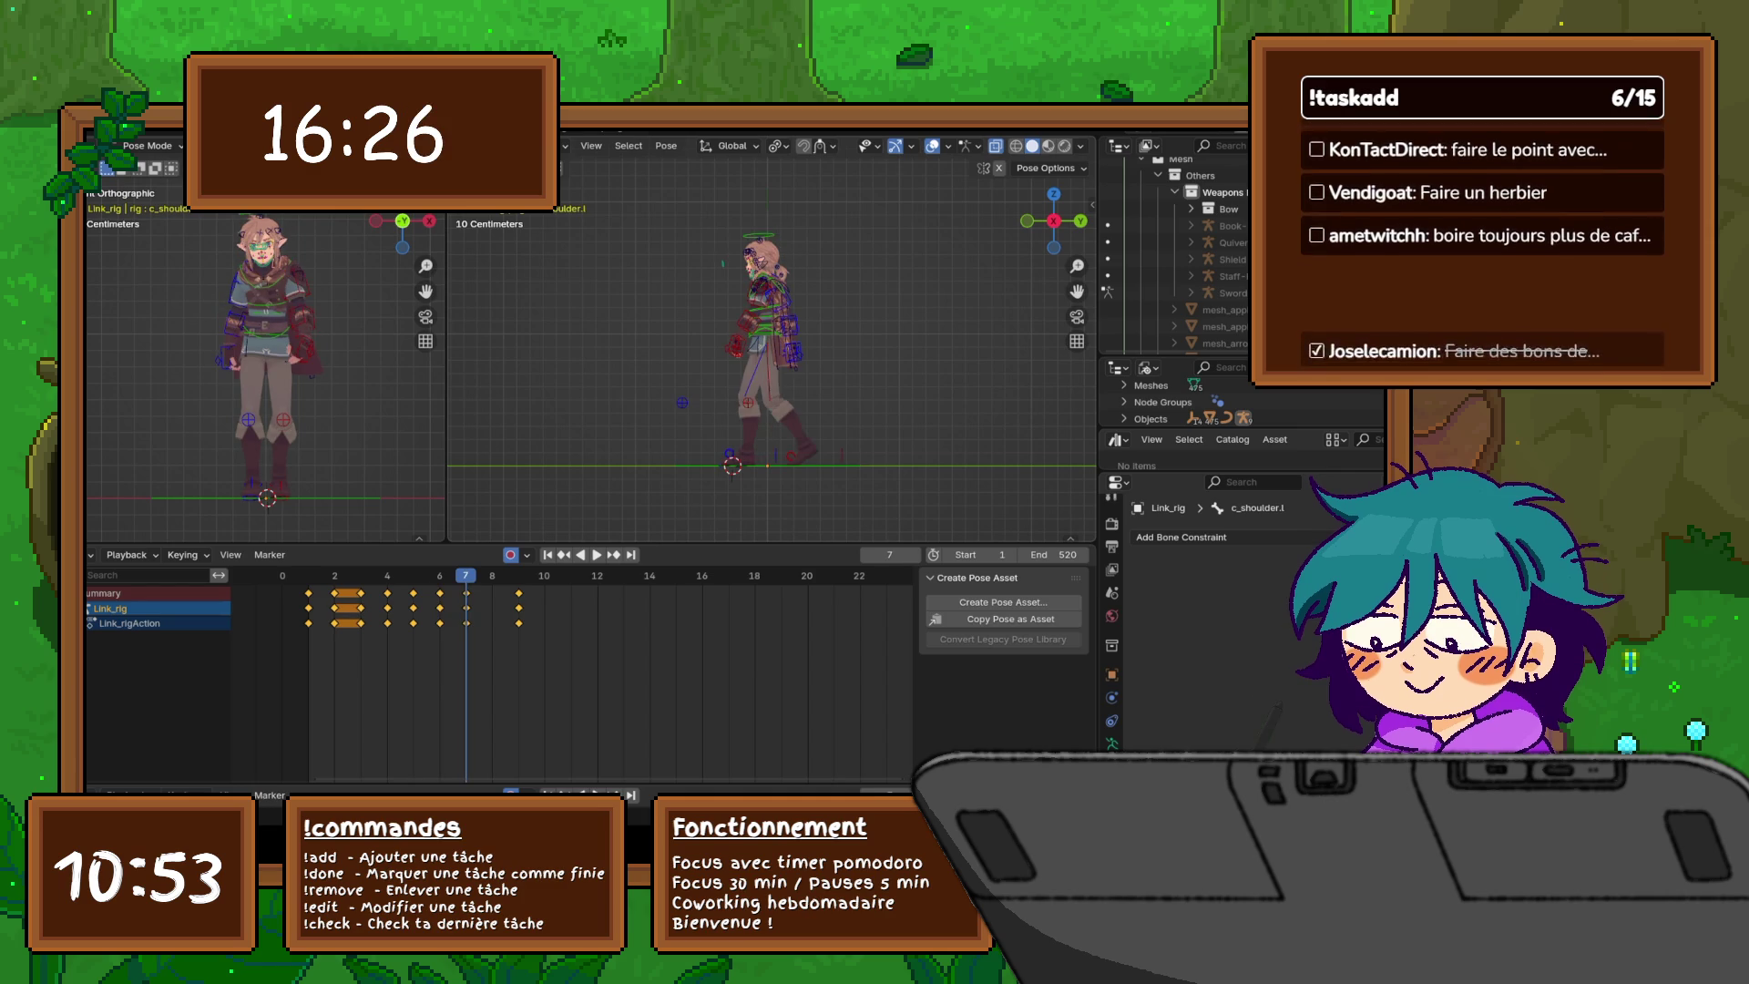
key("Left")
key("Right")
key("Left")
key("Right")
key("Left")
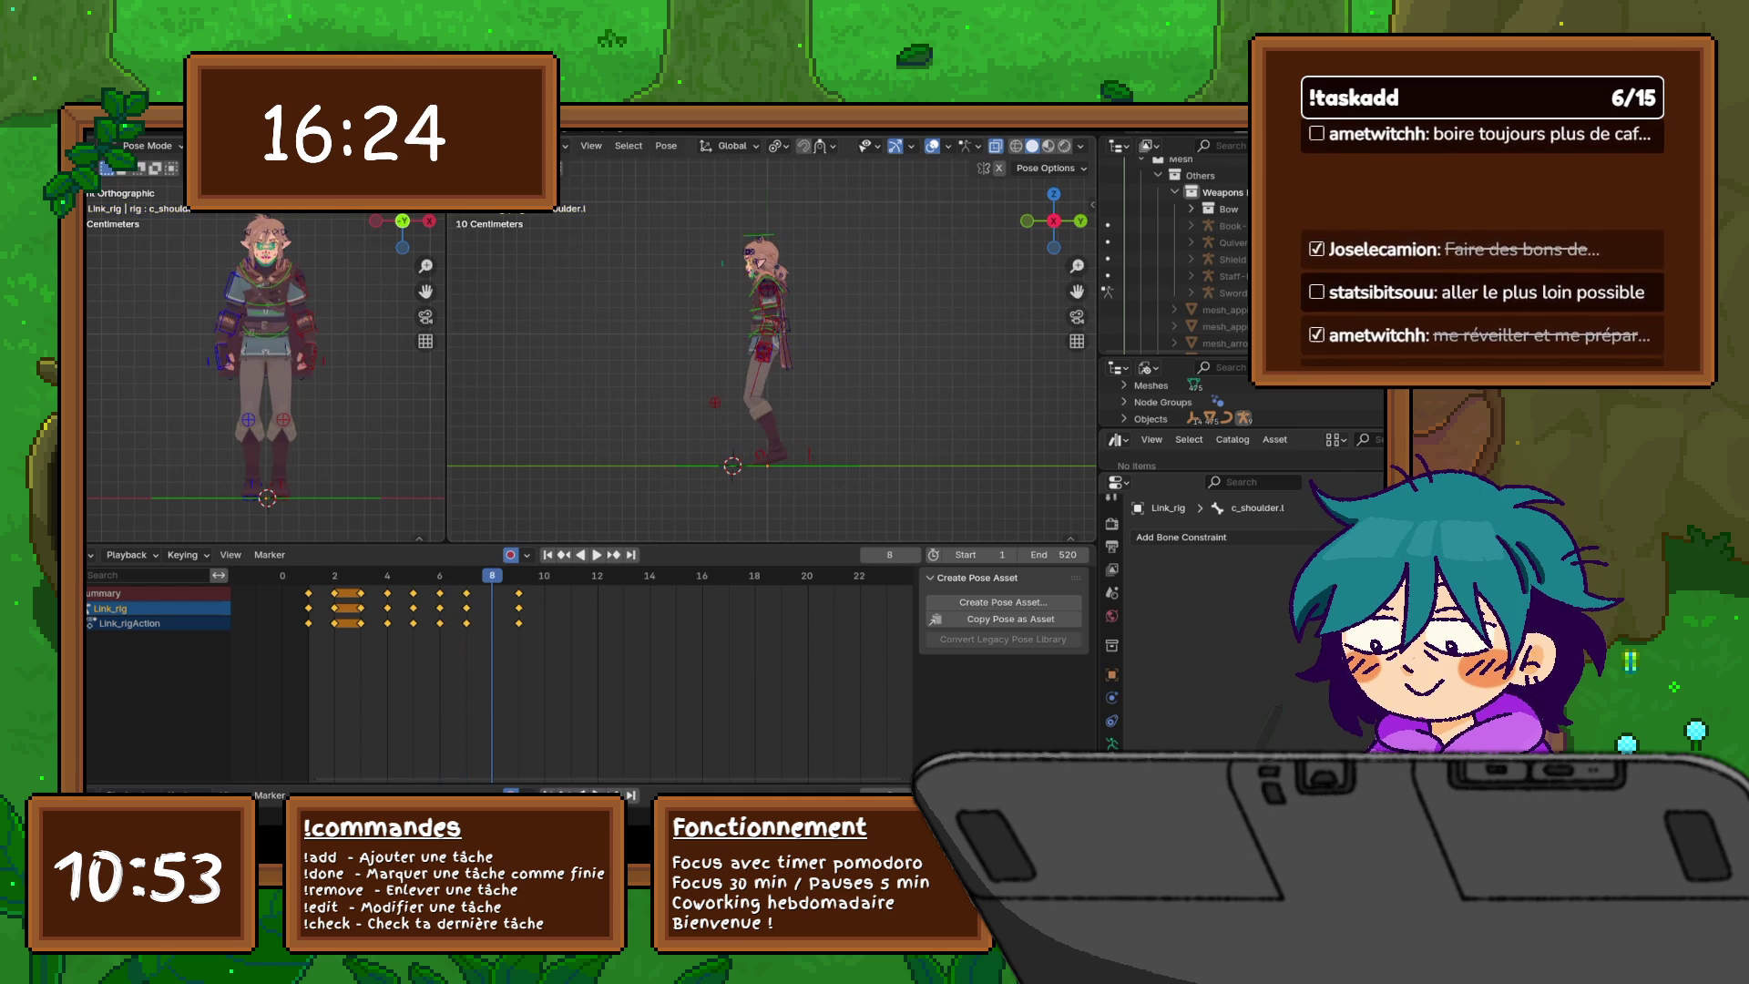
key("Right")
key("Left")
key("Left")
key("Right")
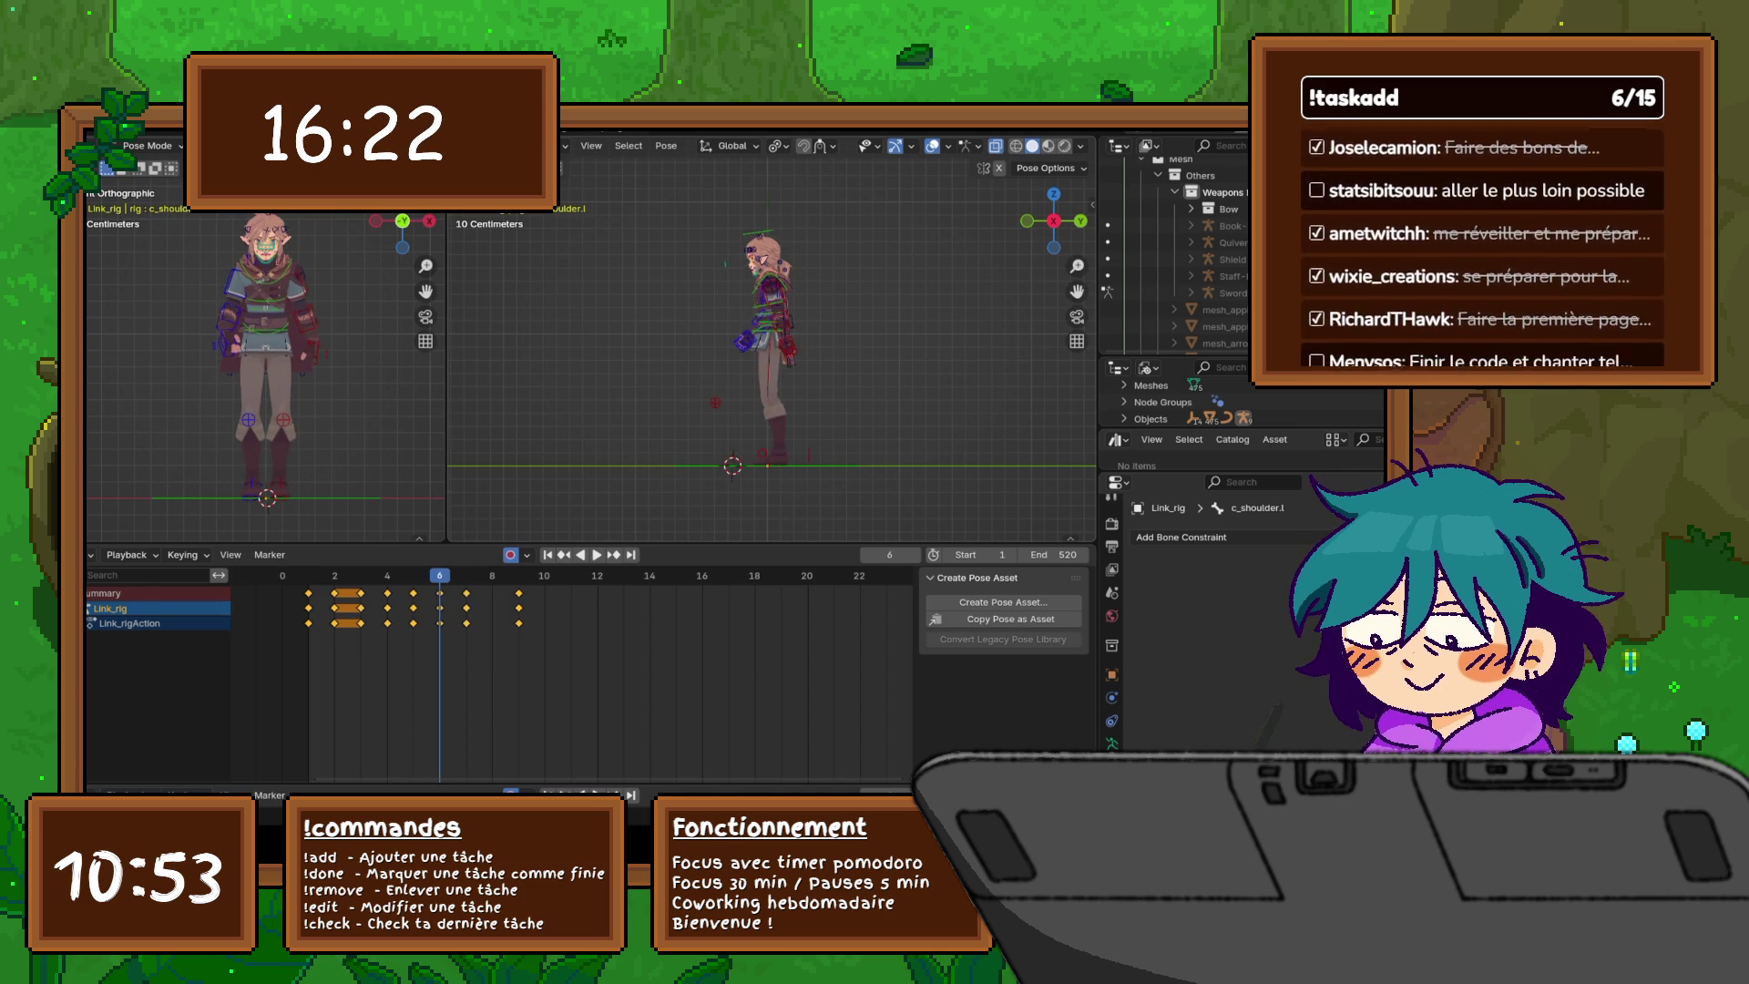
- At frame 6, select c_shoulder.l and rotate it around the Z axis
scroll(770, 278, "up", 10)
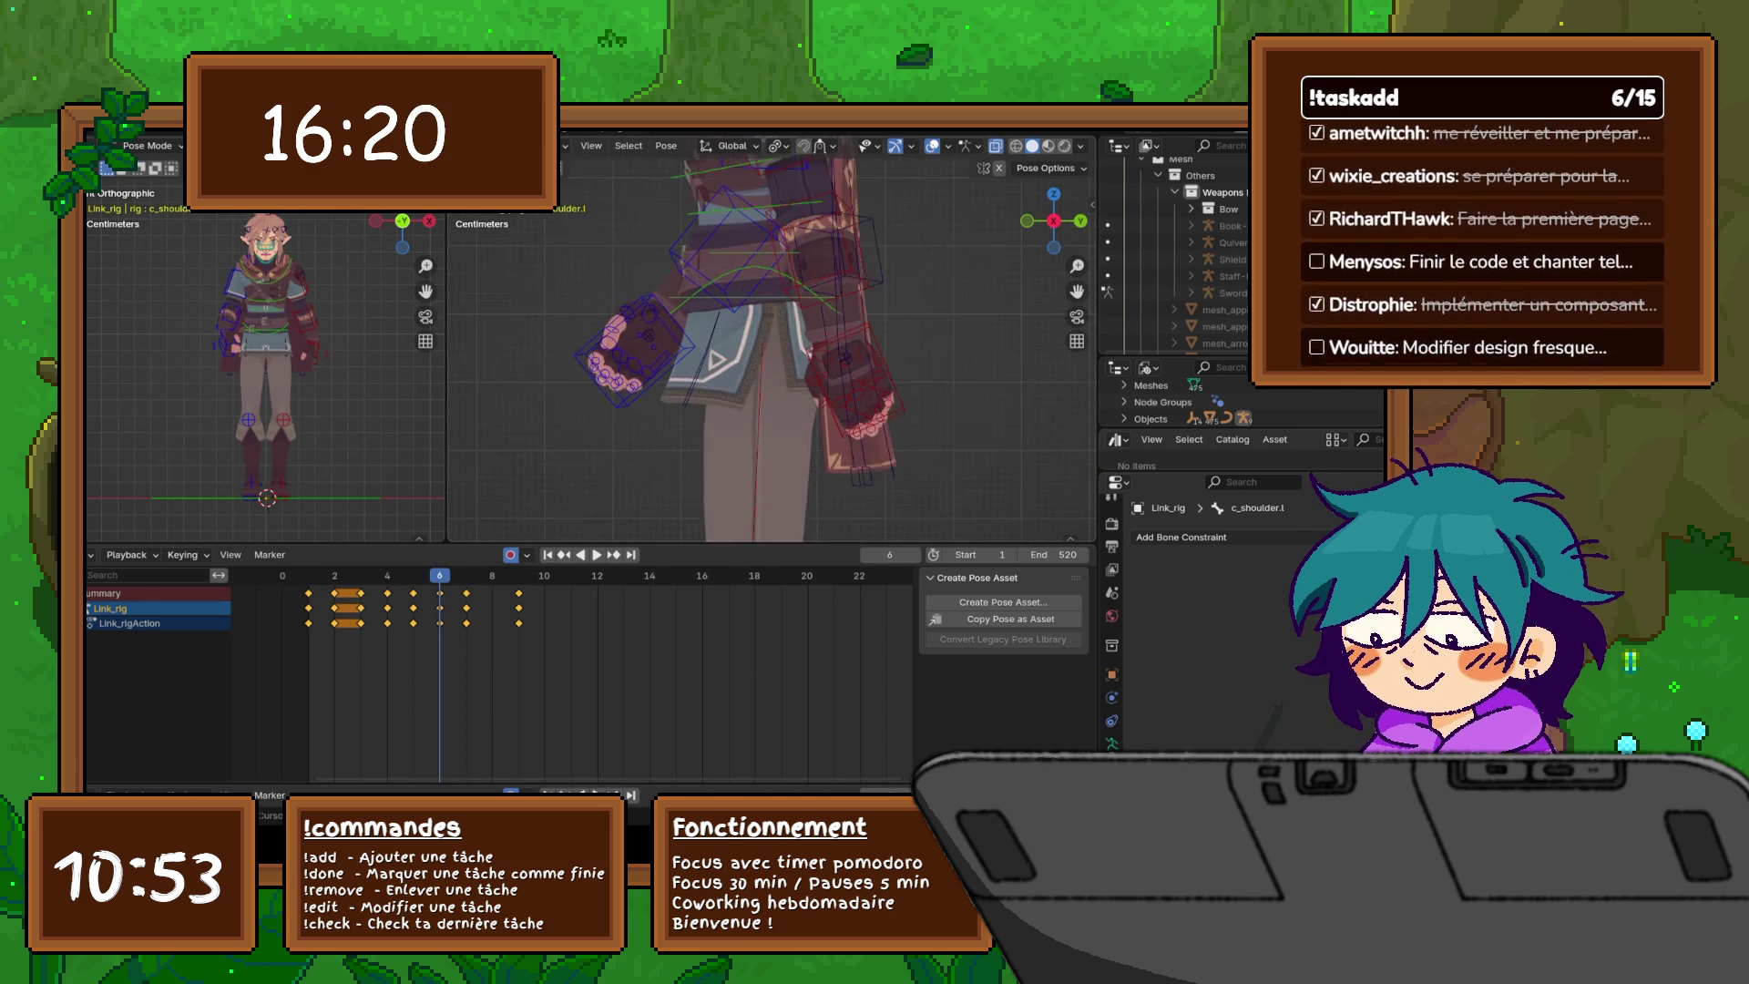
scroll(770, 278, "down", 3)
left_click(689, 331)
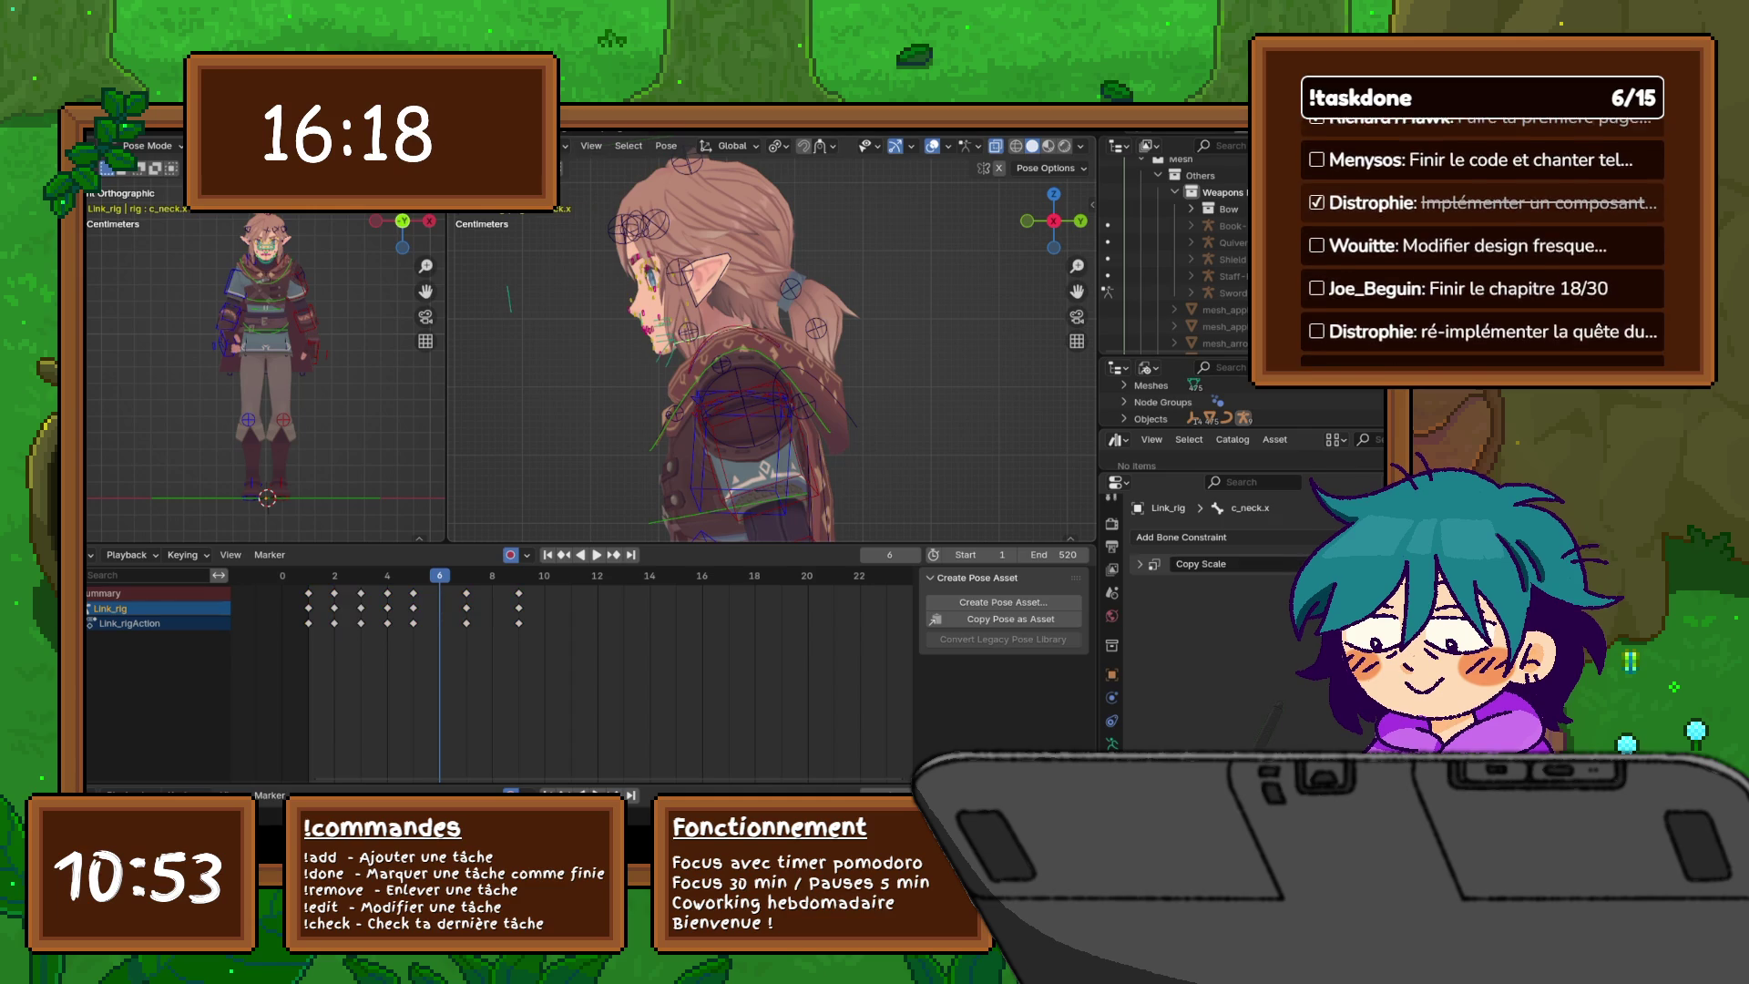
left_click(738, 365)
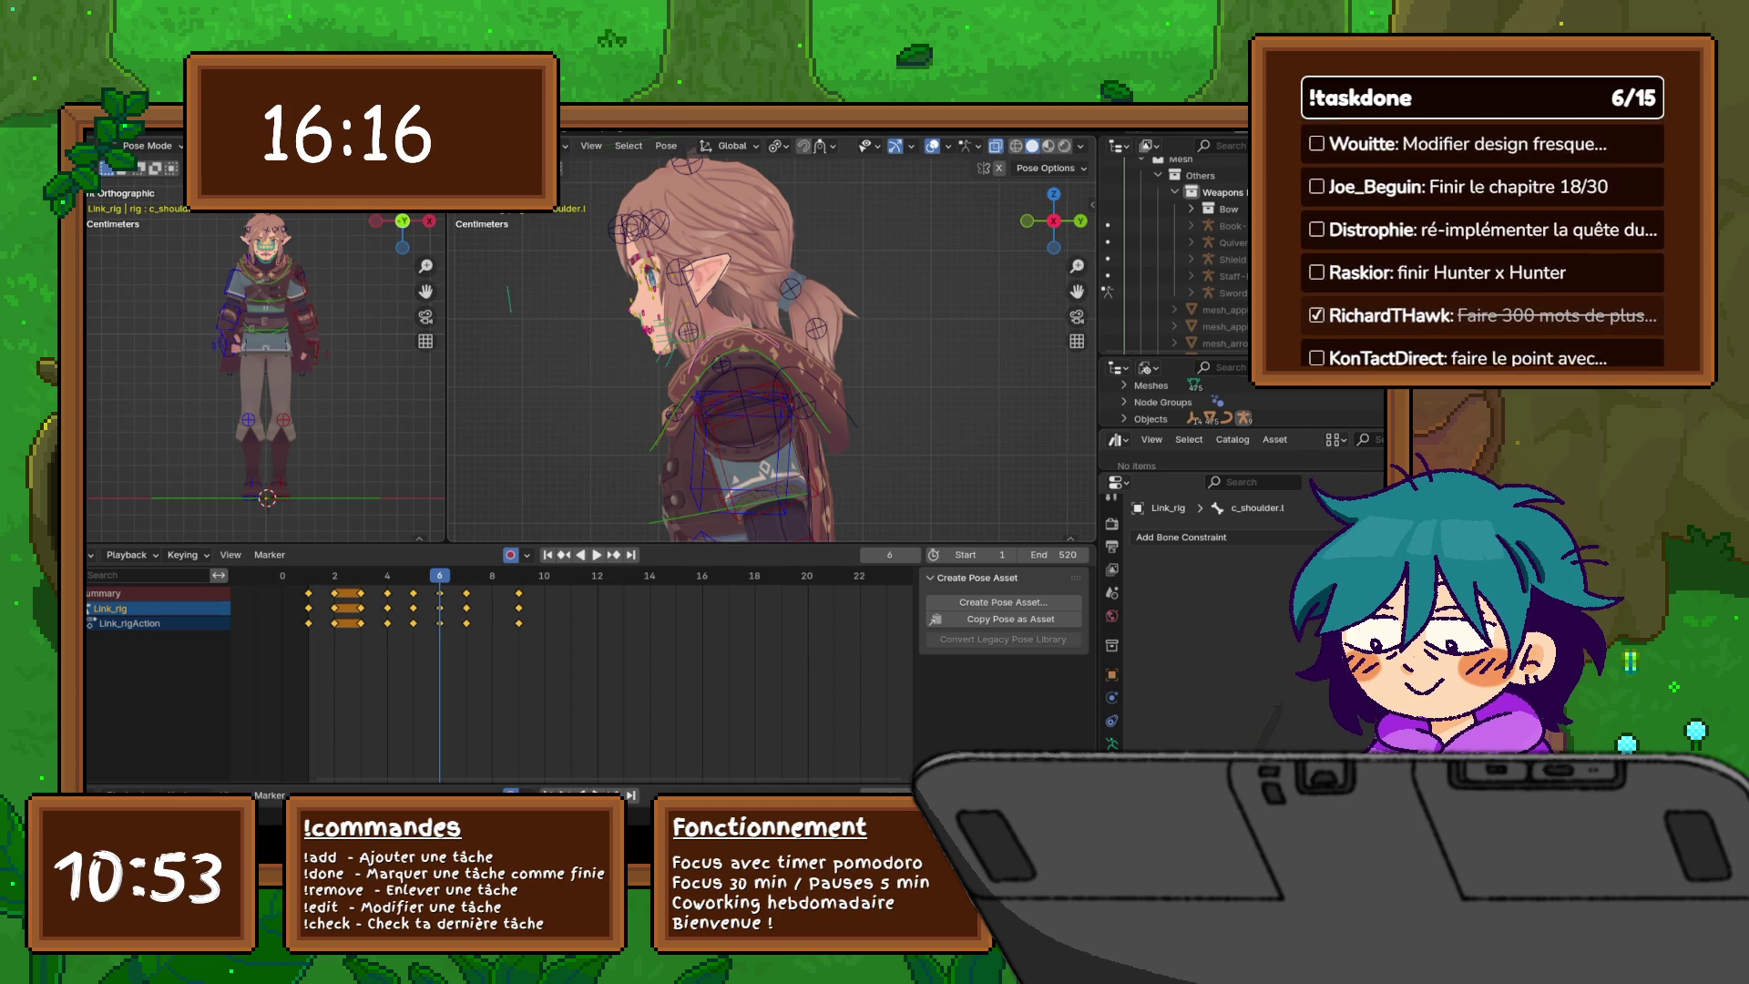
key("r")
key("z")
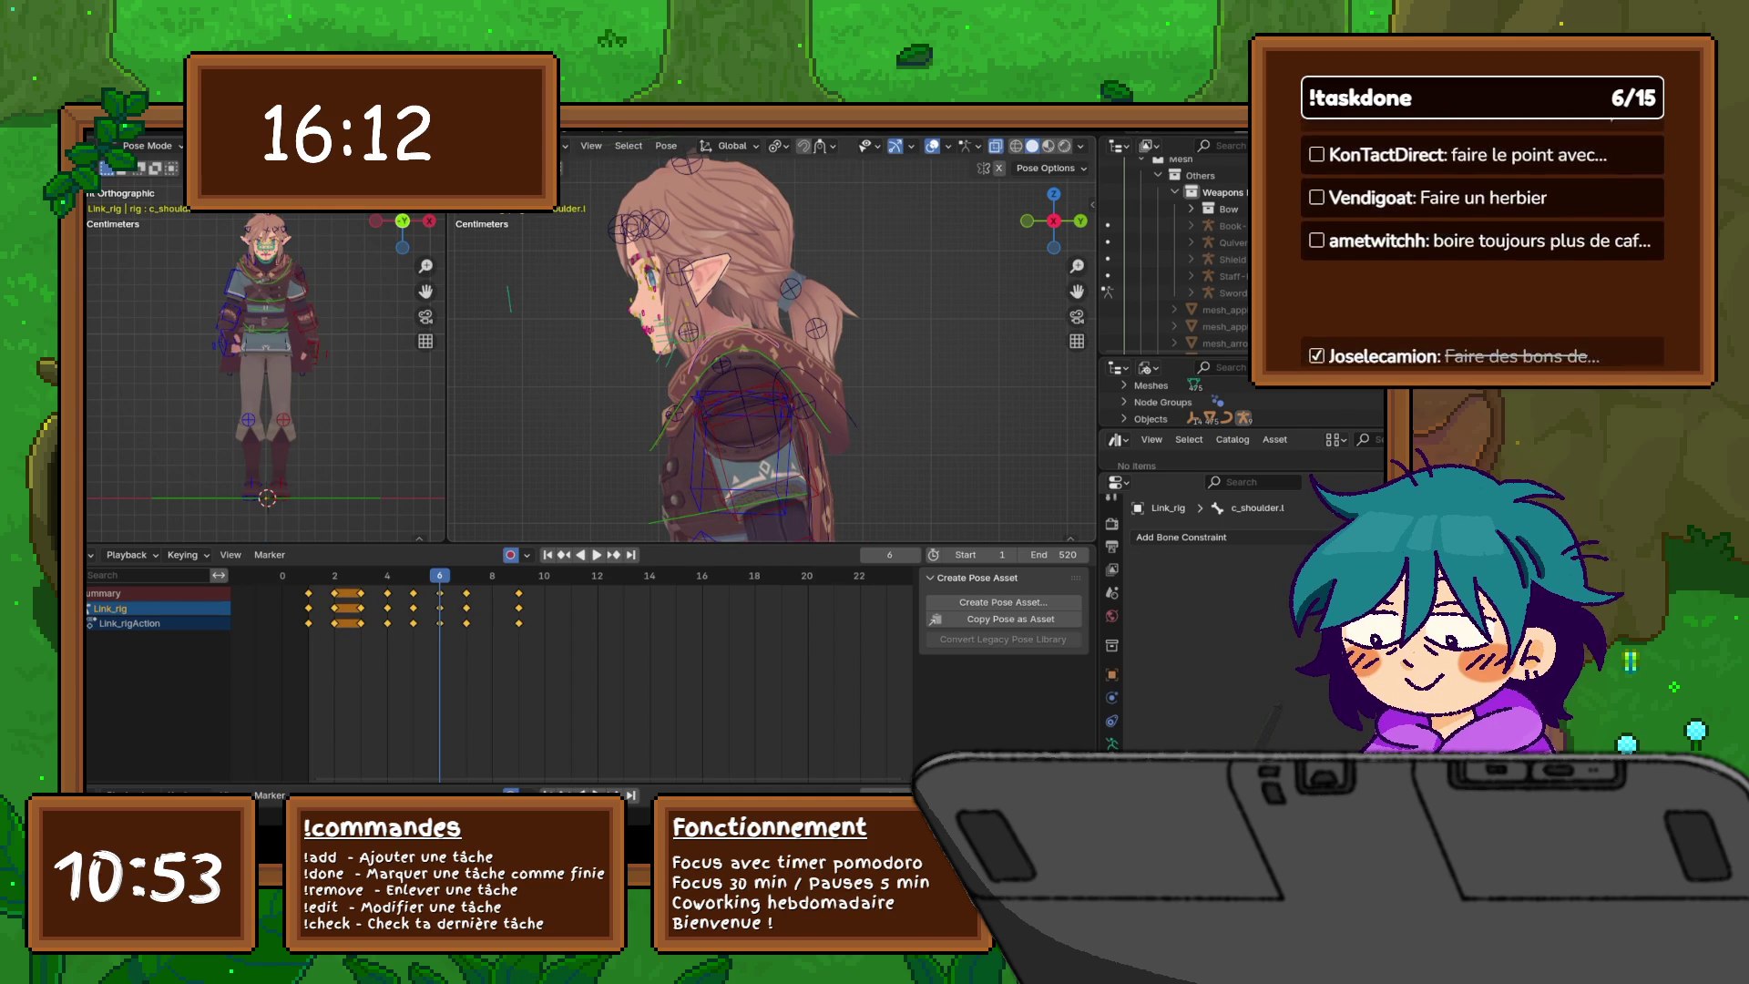
key("r")
left_click(764, 414)
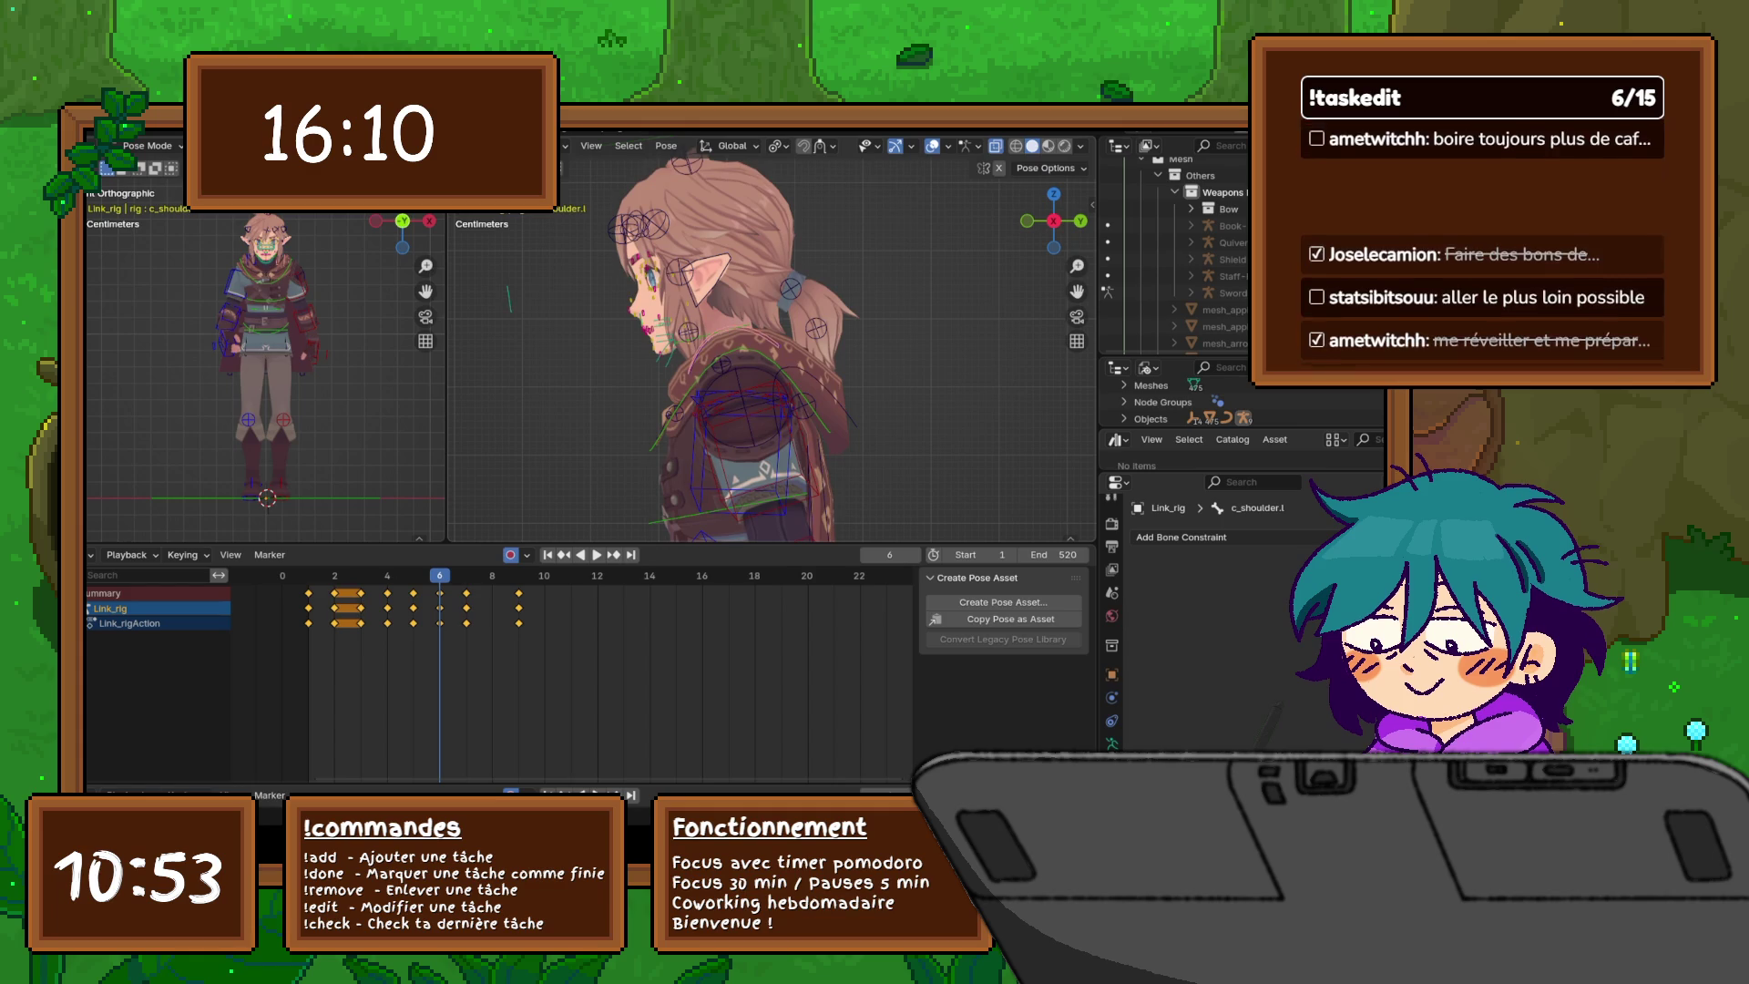
key("r")
key("z")
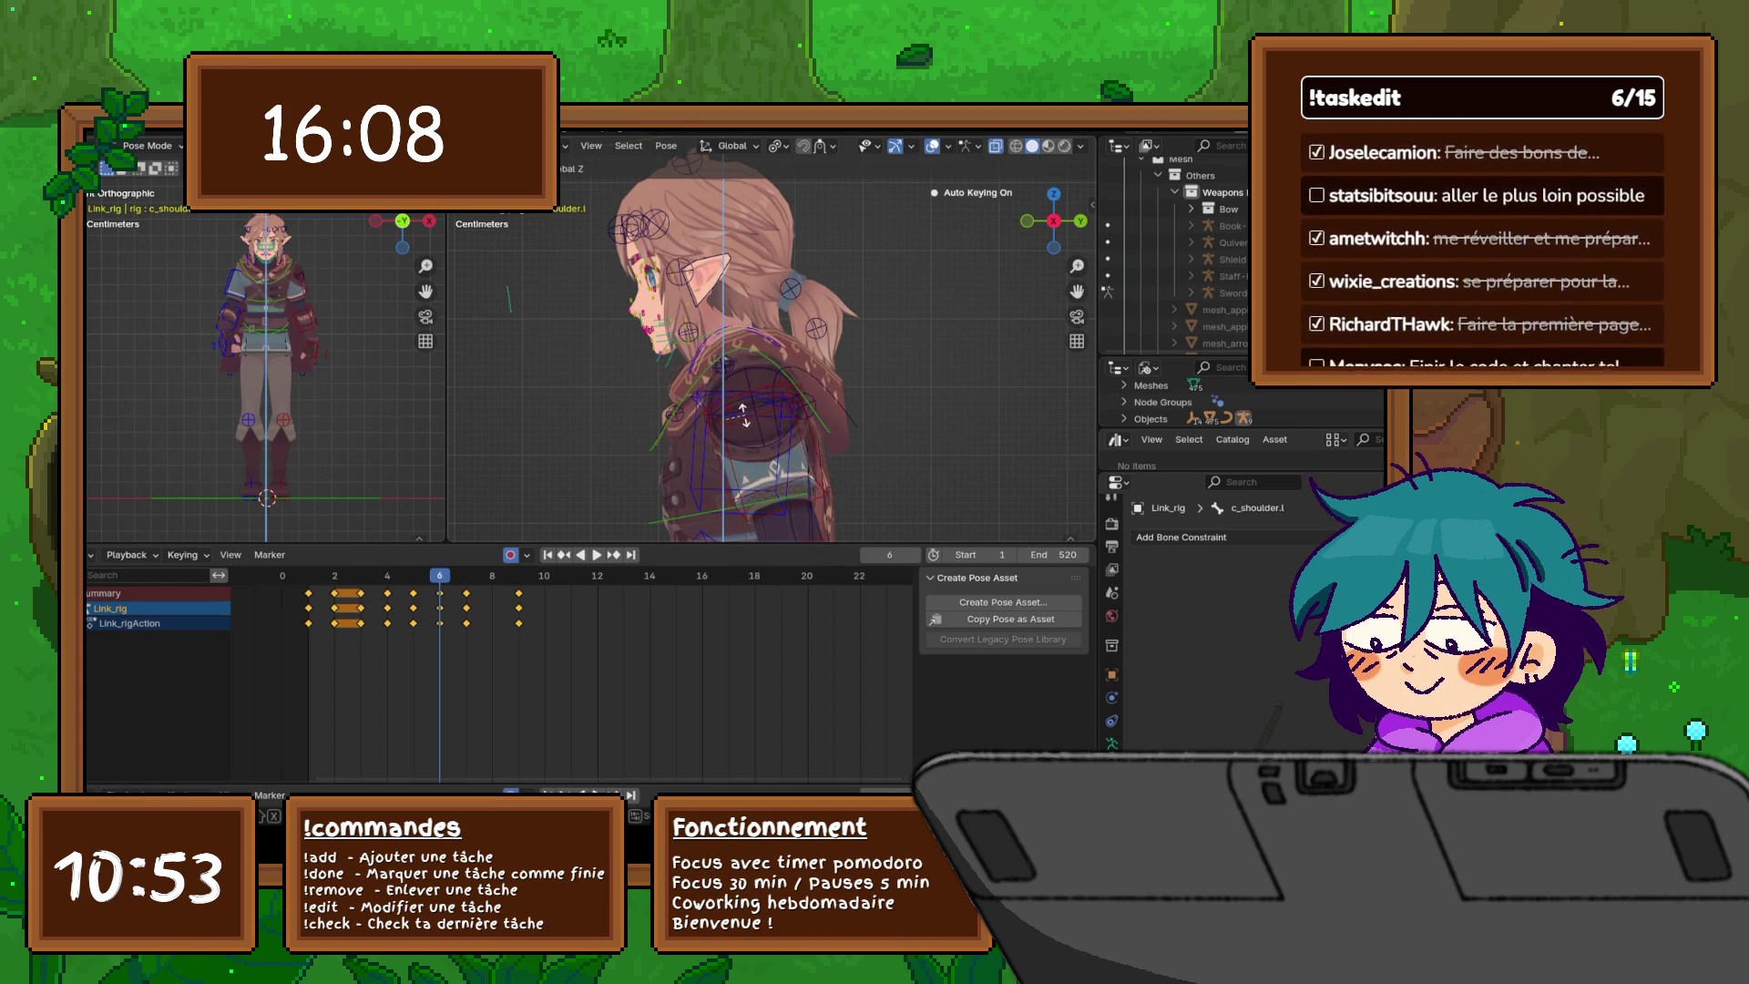
left_click(738, 414)
- Frame the shoulder control and rotate c_shoulder.l around Y, keying it at frame 6
scroll(738, 414, "down", 3)
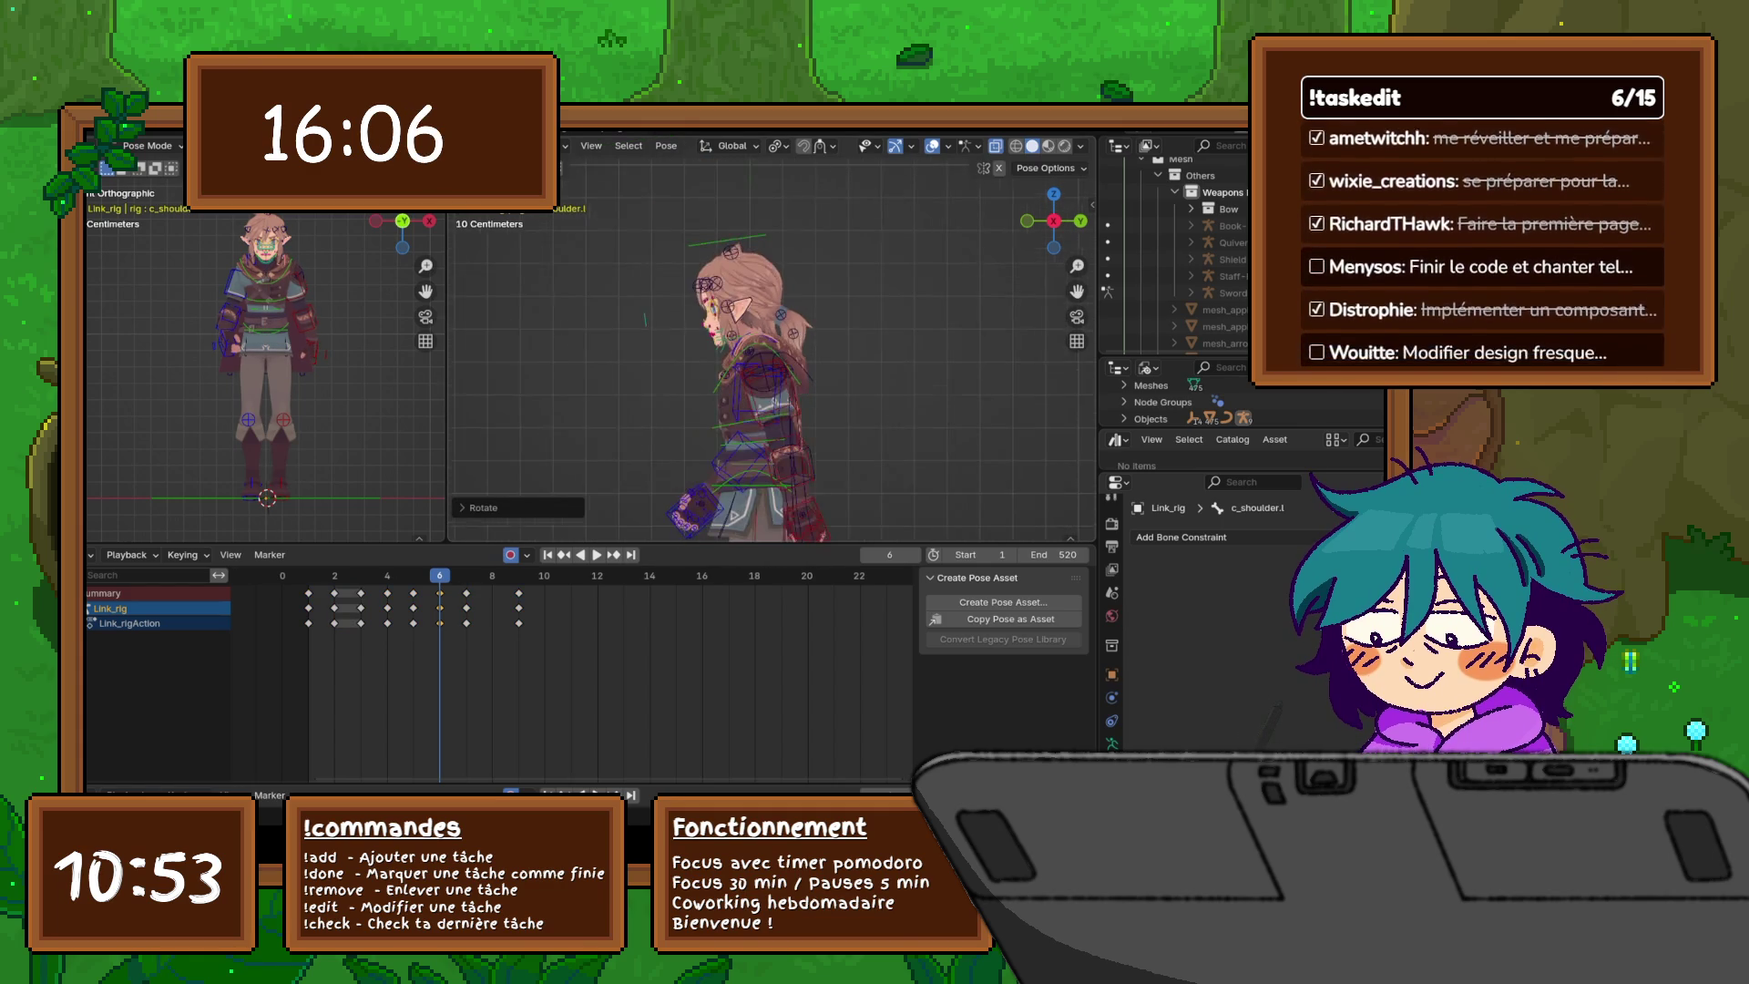
key("KP_Decimal")
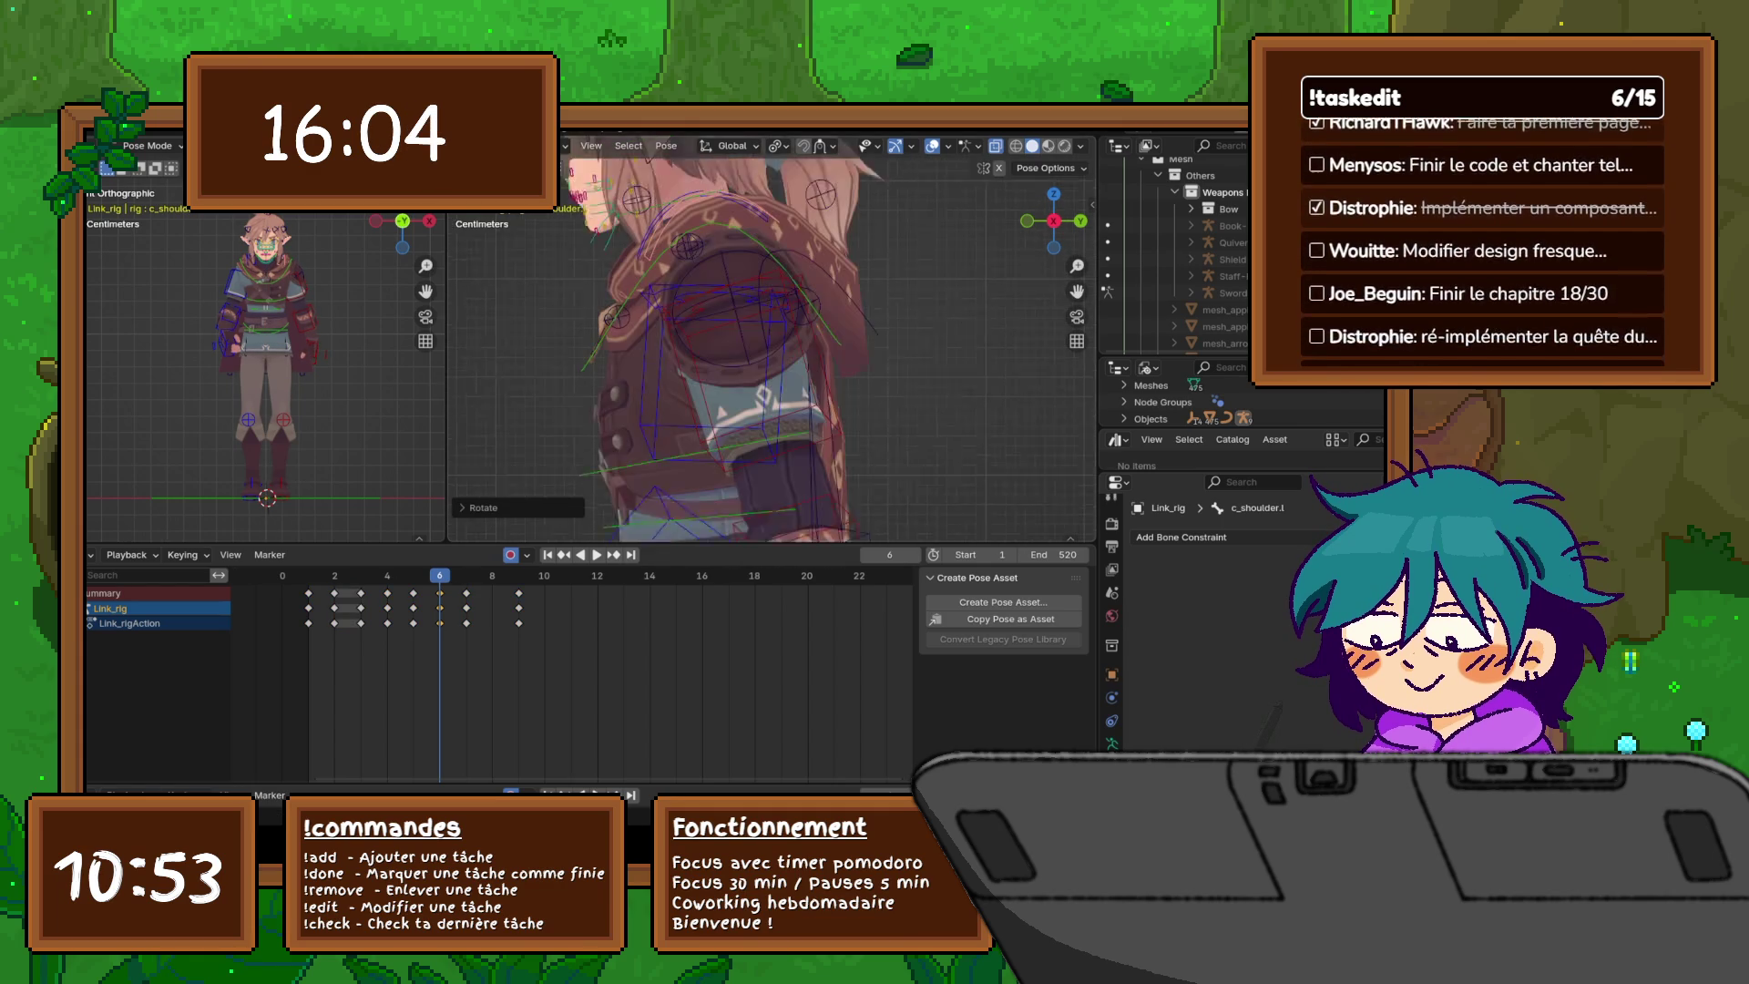
key("KP_6")
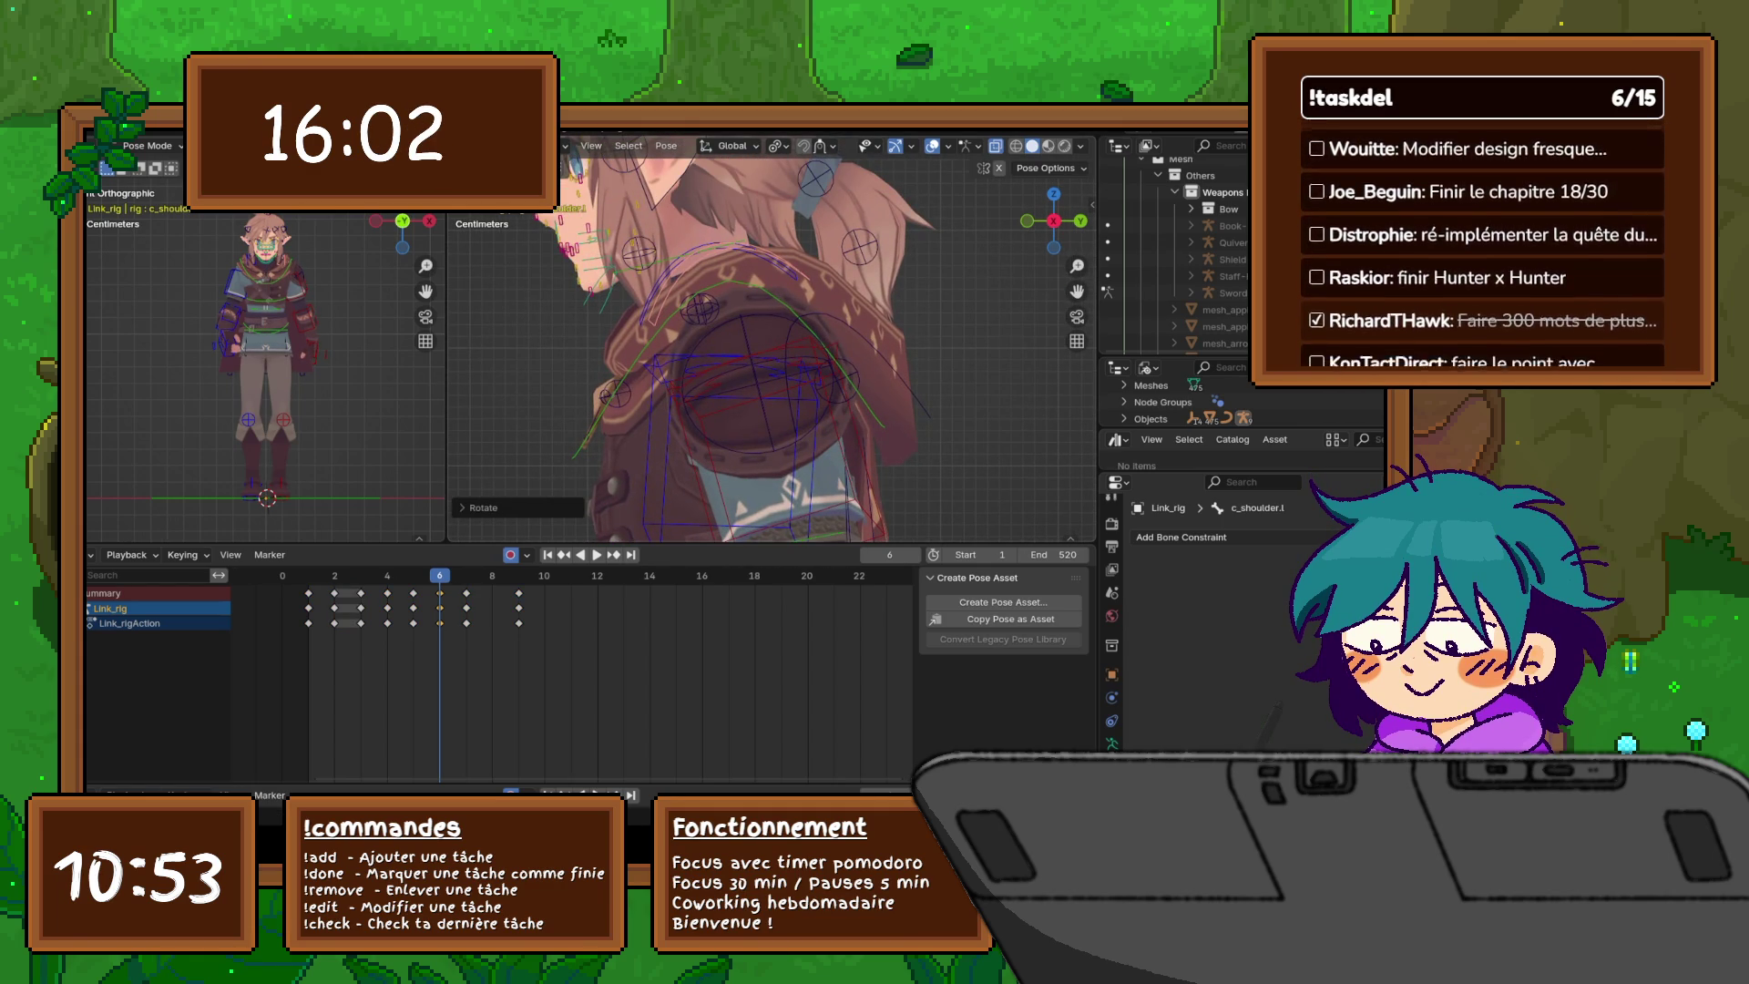
key("Left")
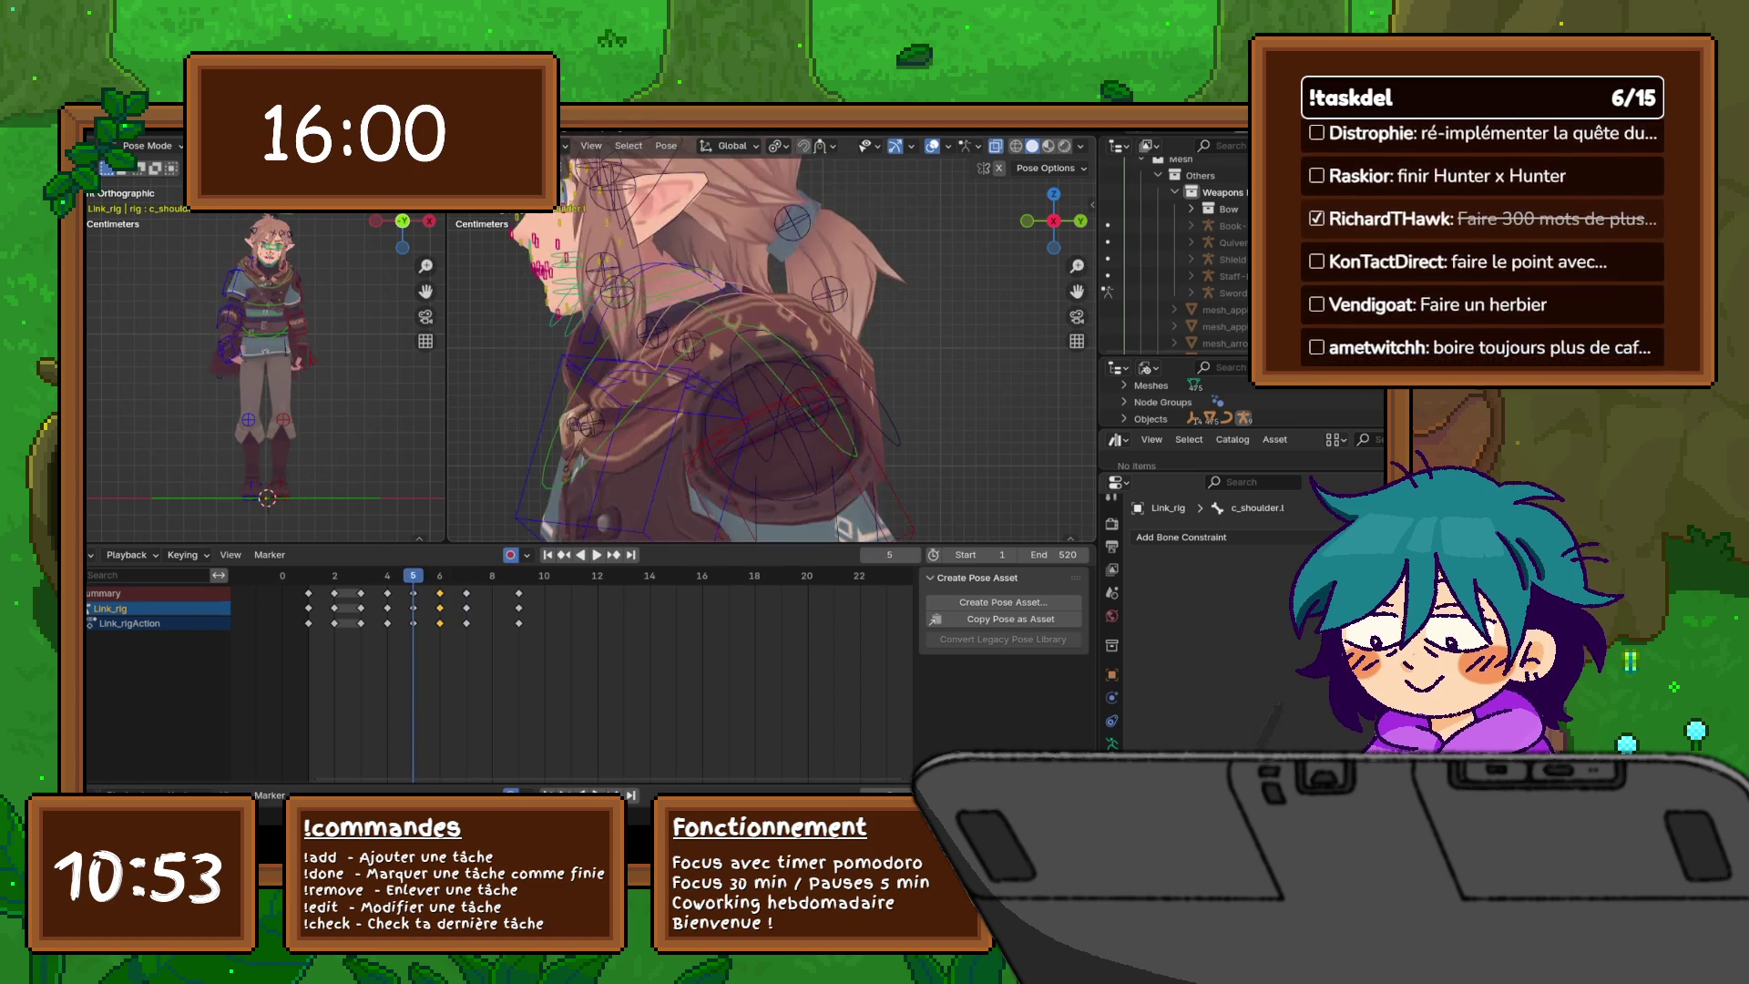
key("Right")
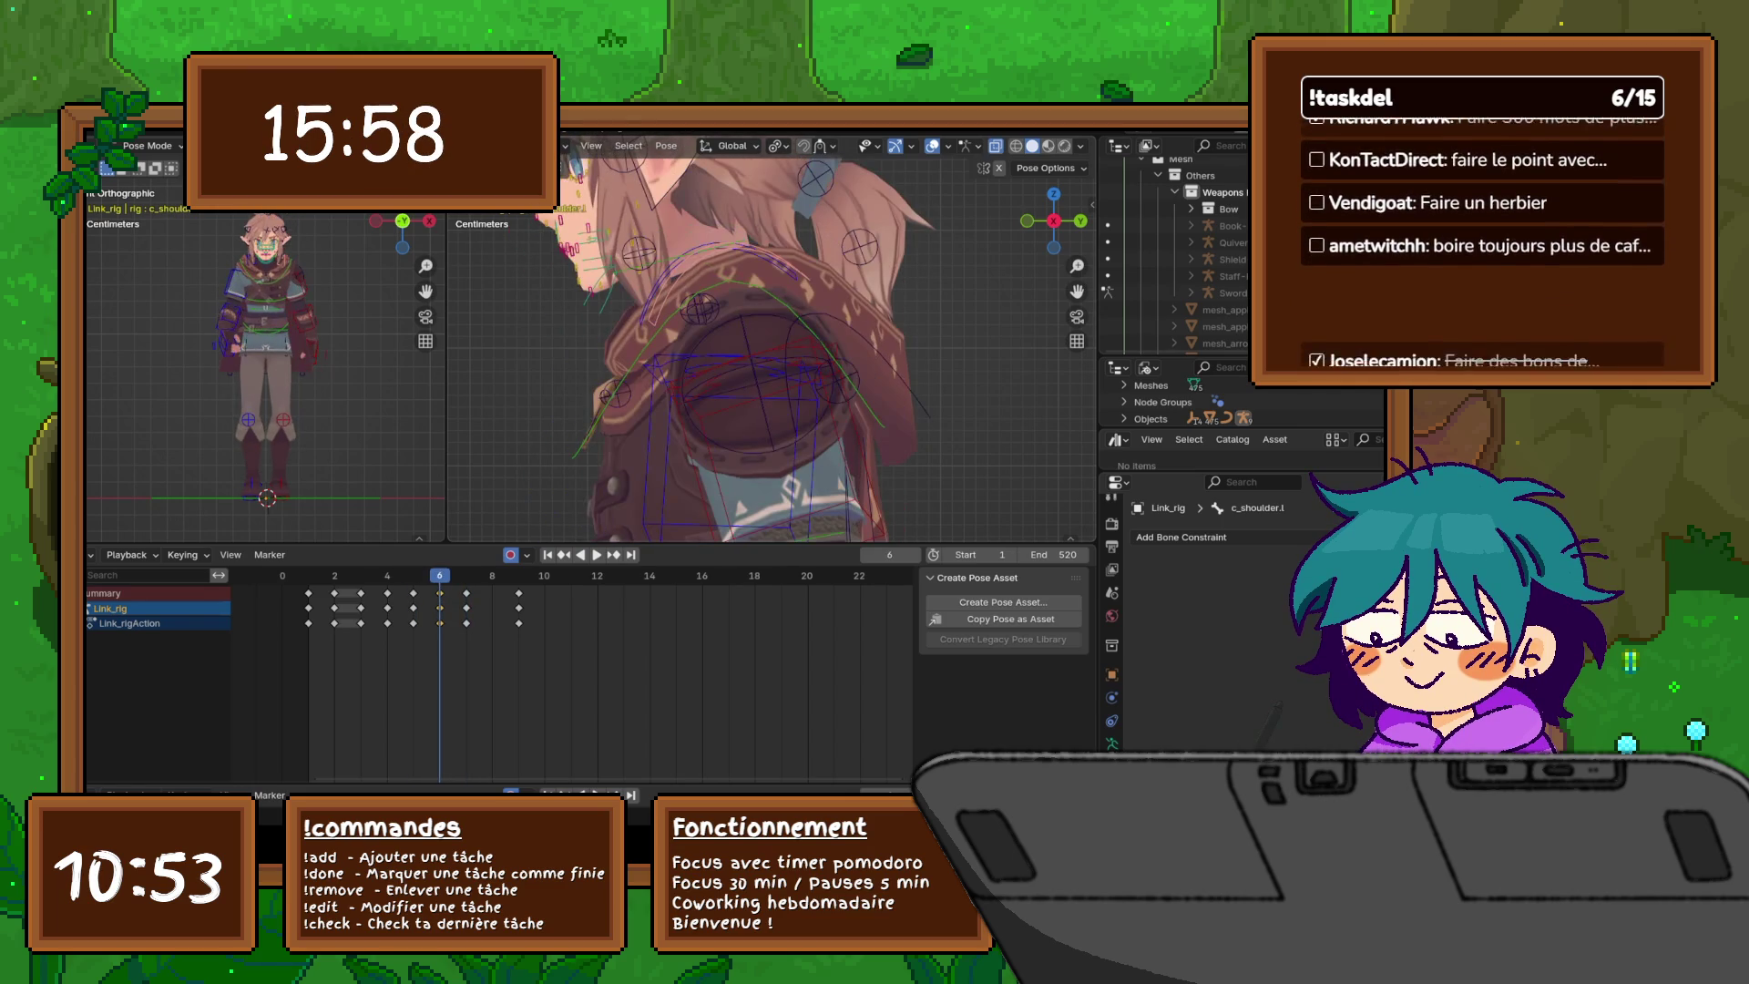
key("r")
key("y")
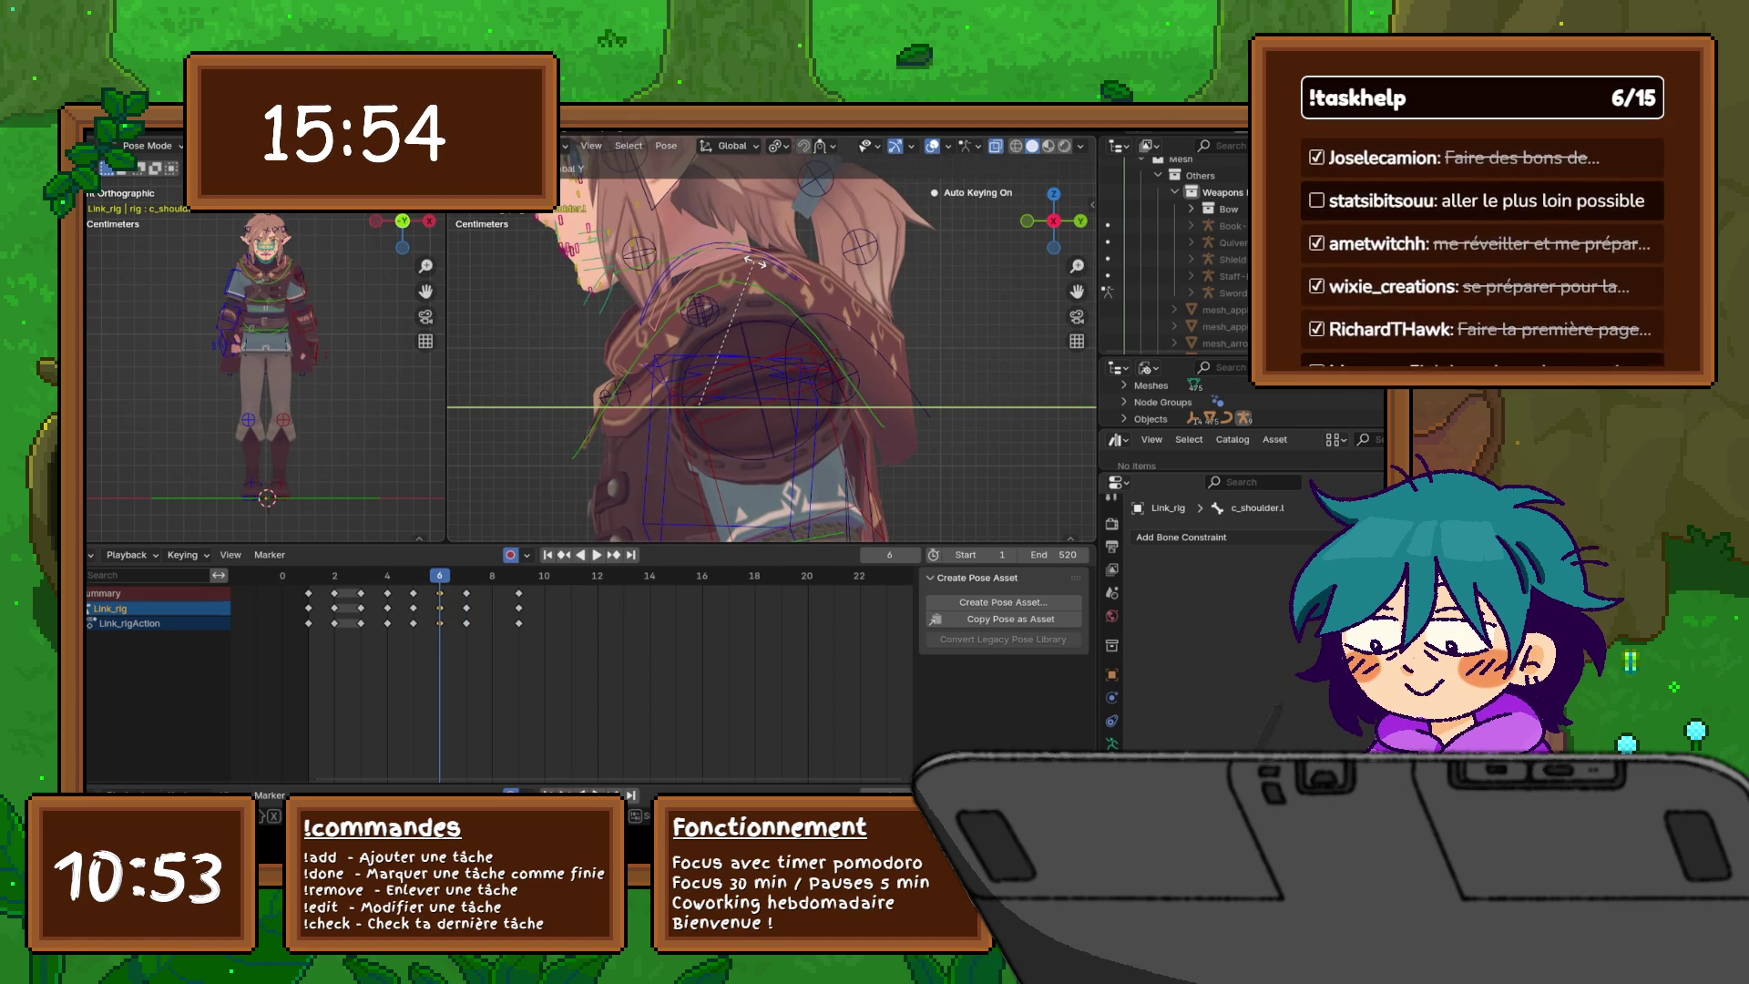
left_click(755, 263)
- Step through frames 5 to 9 to check the new shoulder pose, returning to frame 6
key("Right")
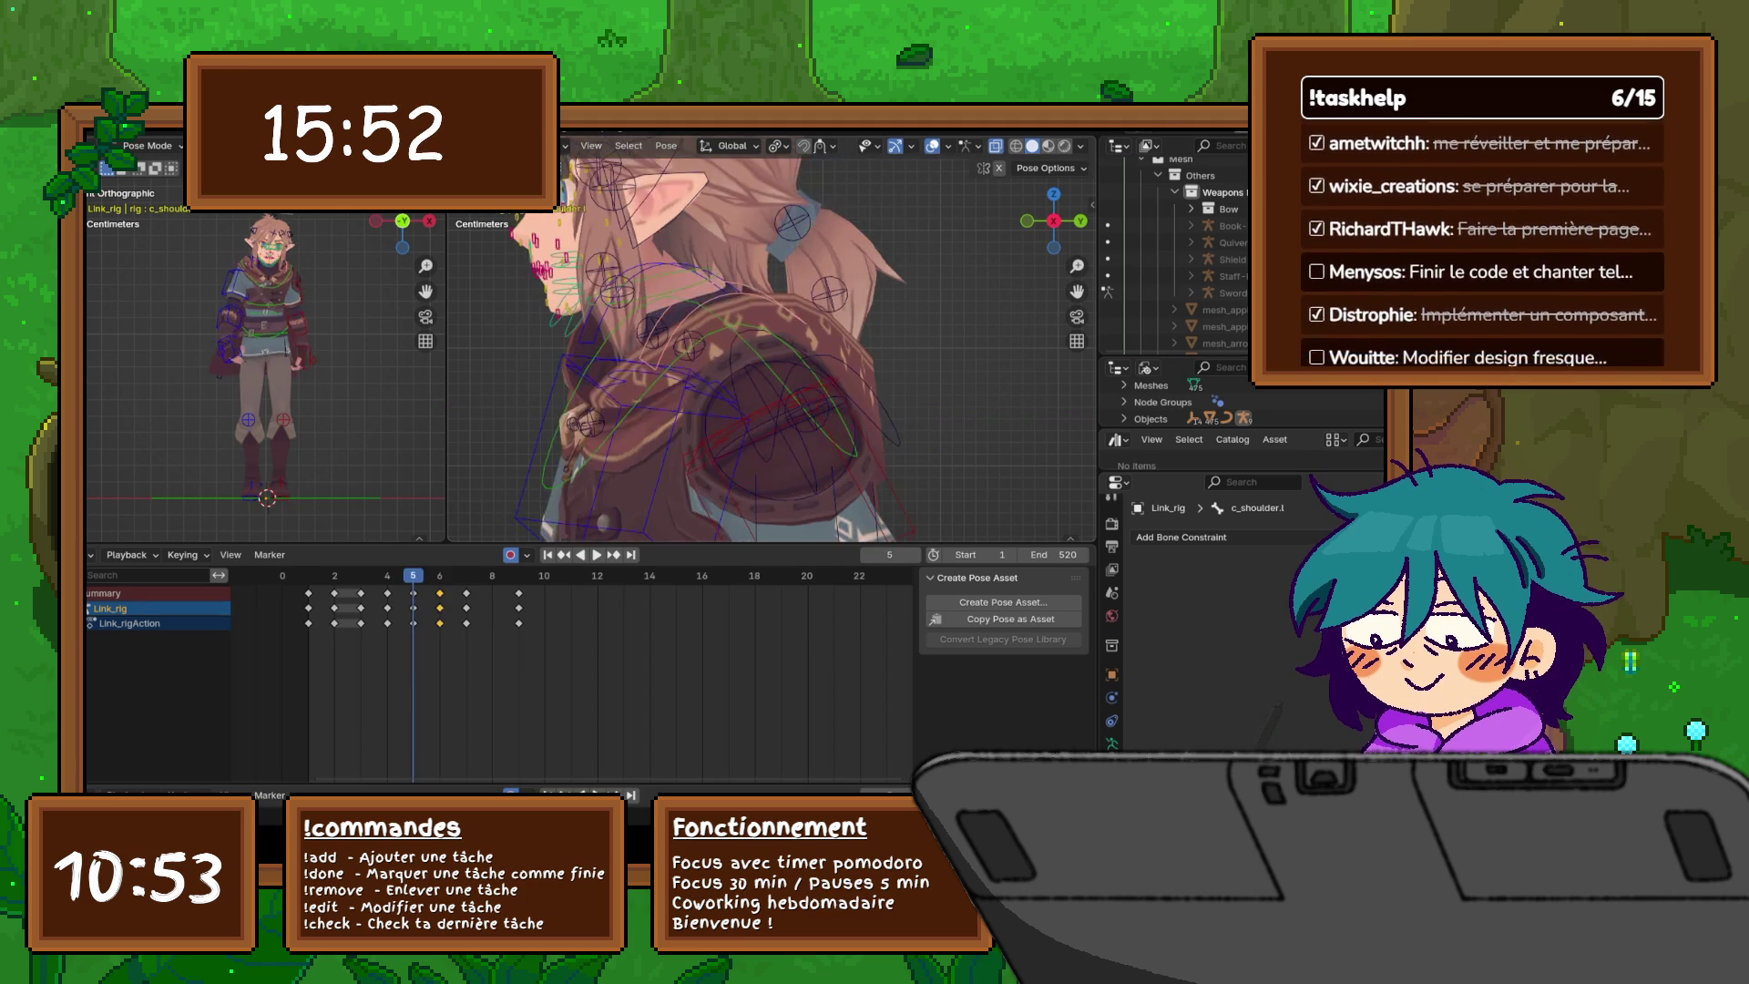
key("r")
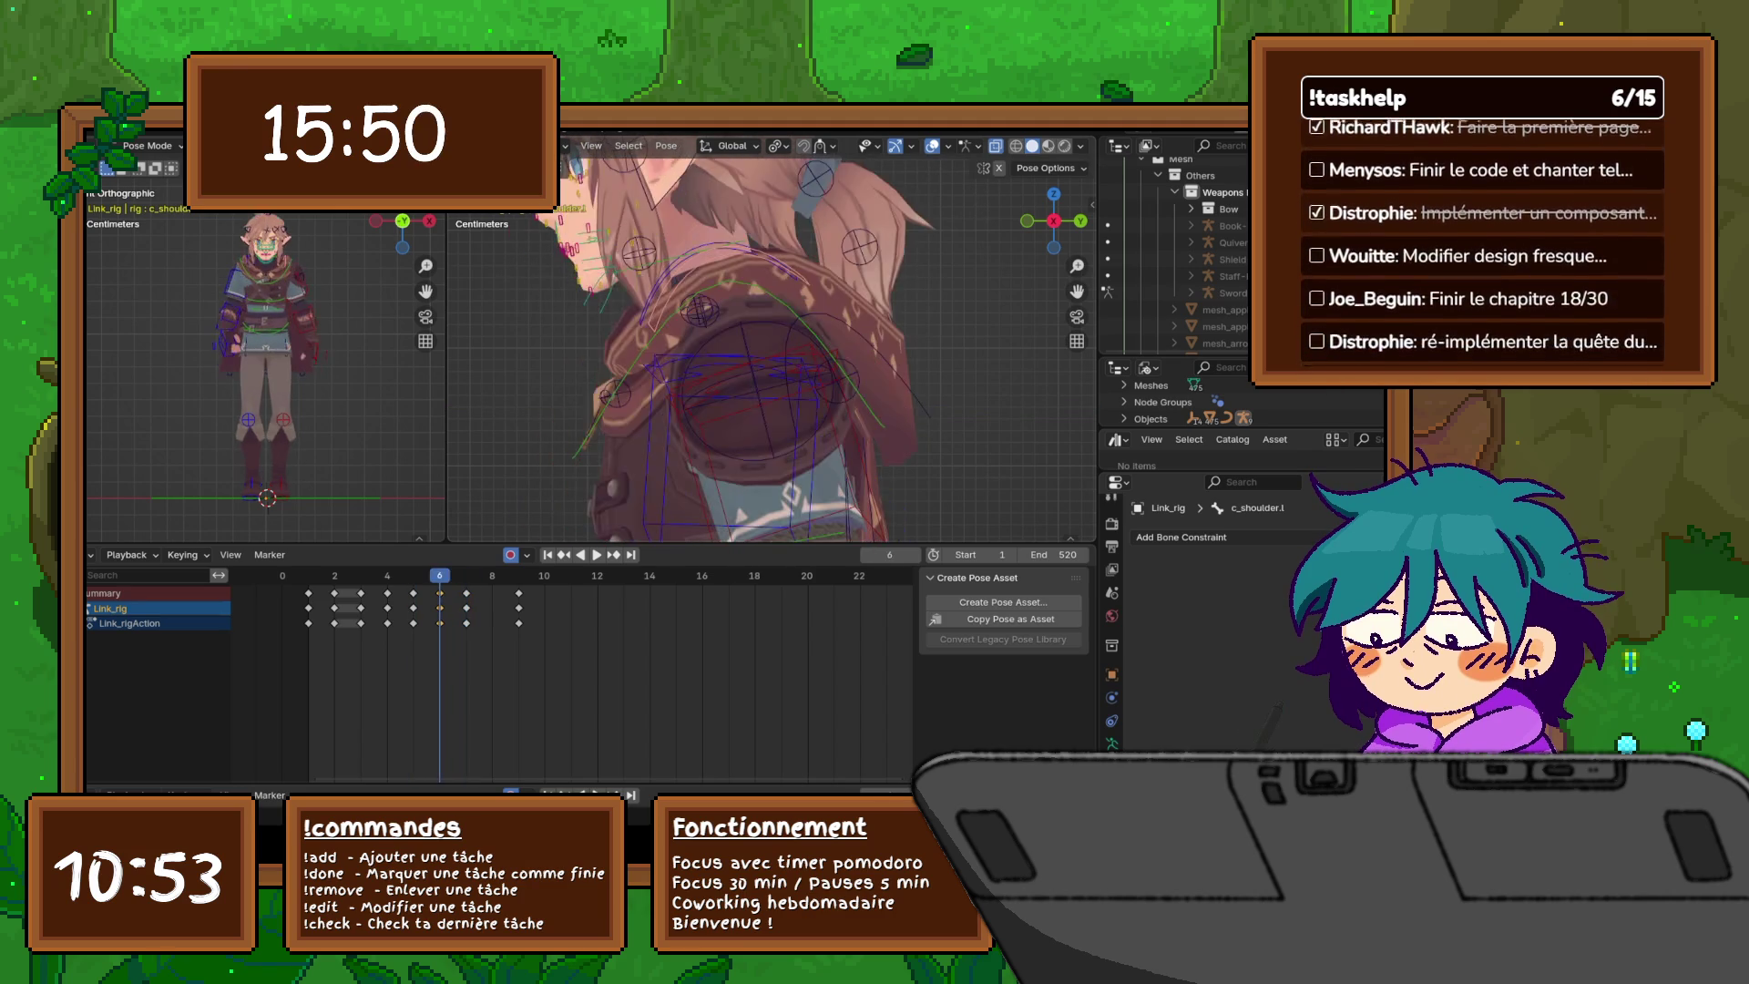
key("Return")
key("Up")
key("Down")
key("Down")
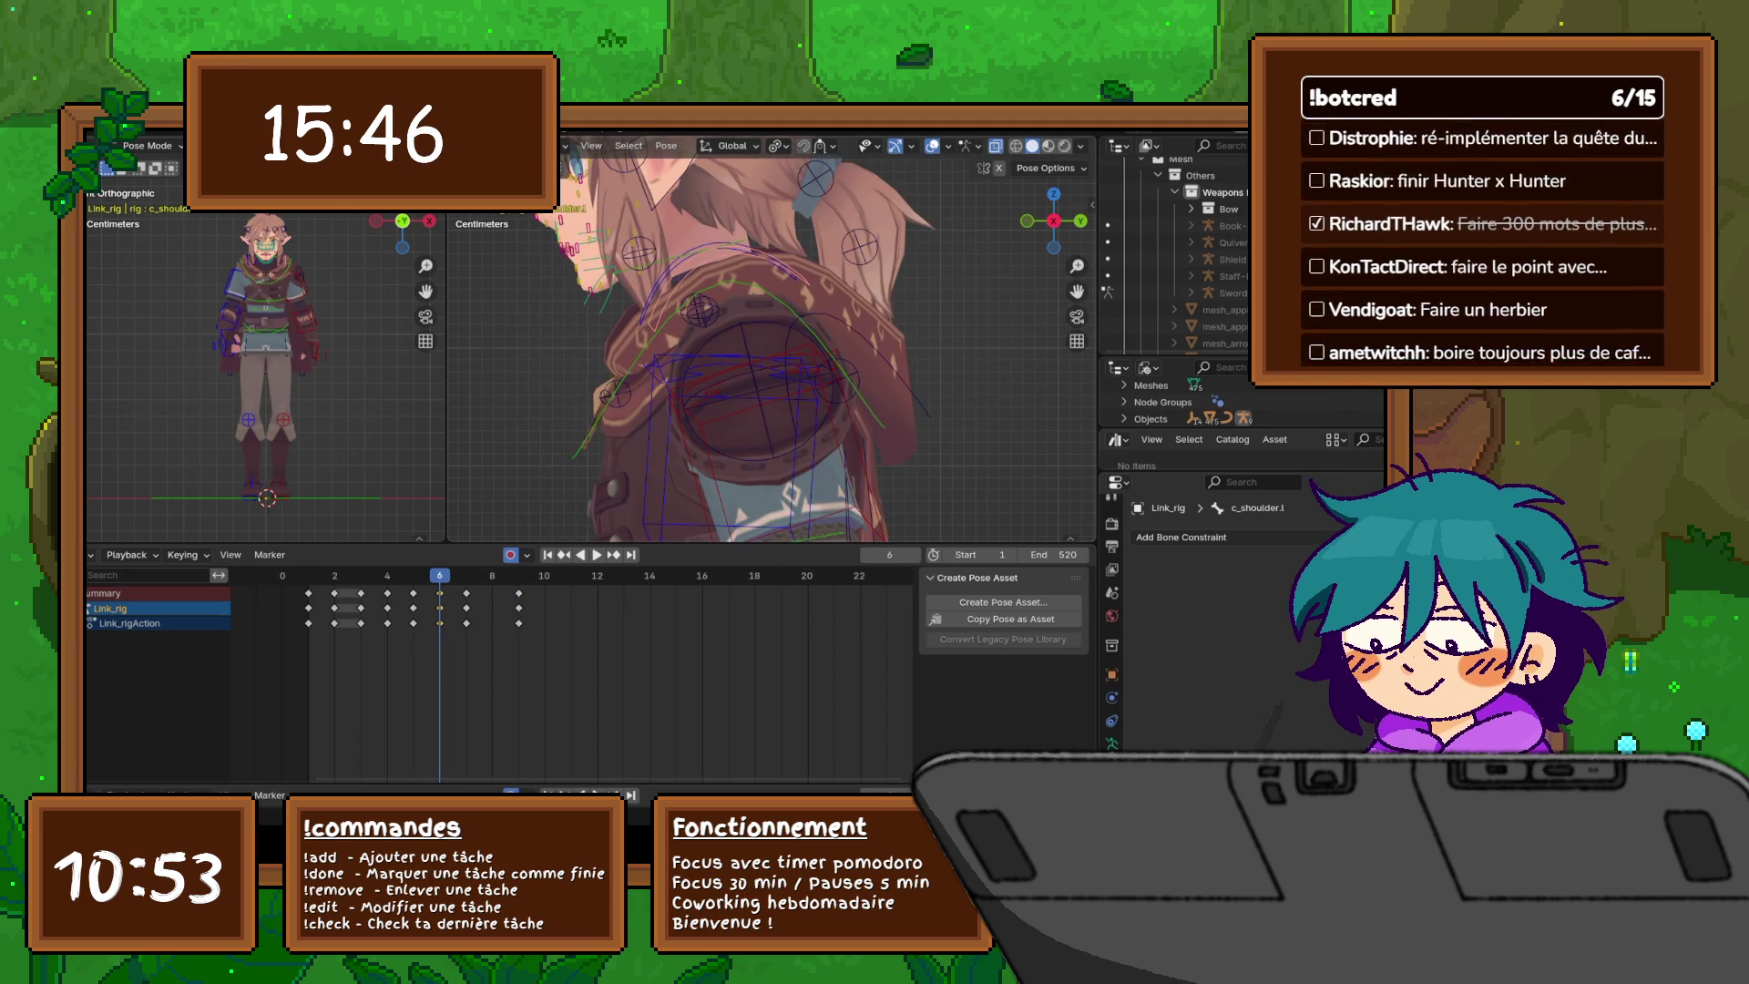
key("Down")
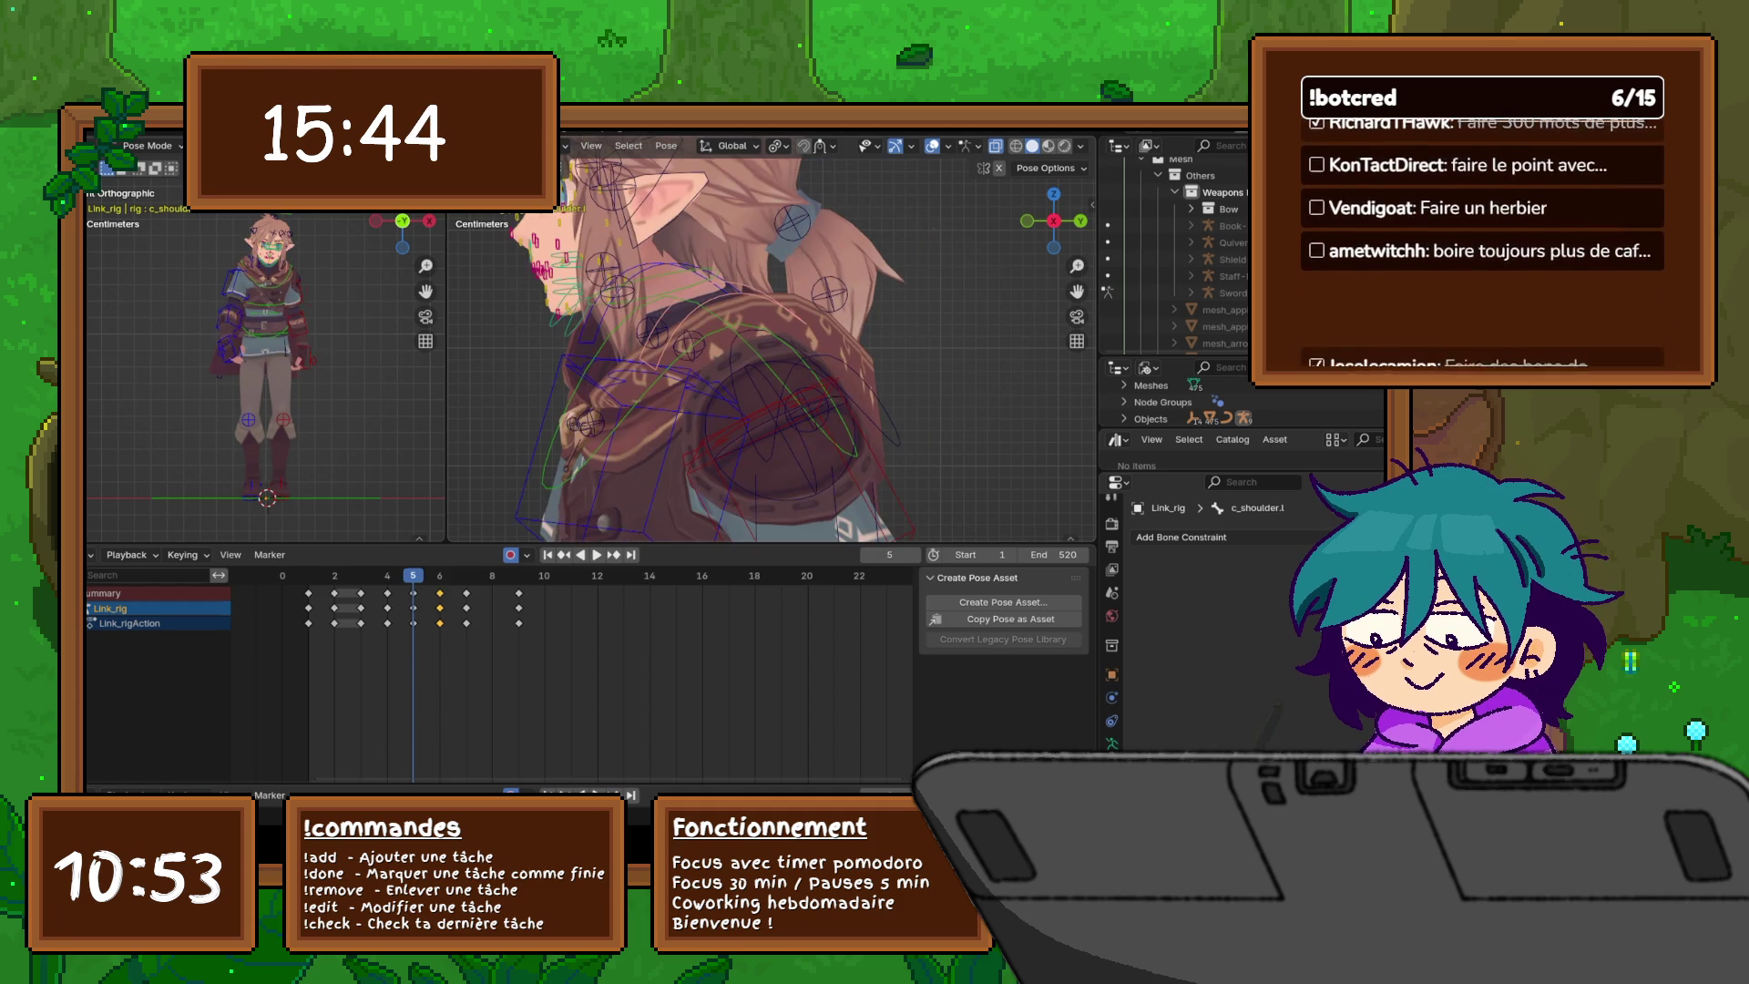
key("Up")
scroll(269, 210, "up", 6)
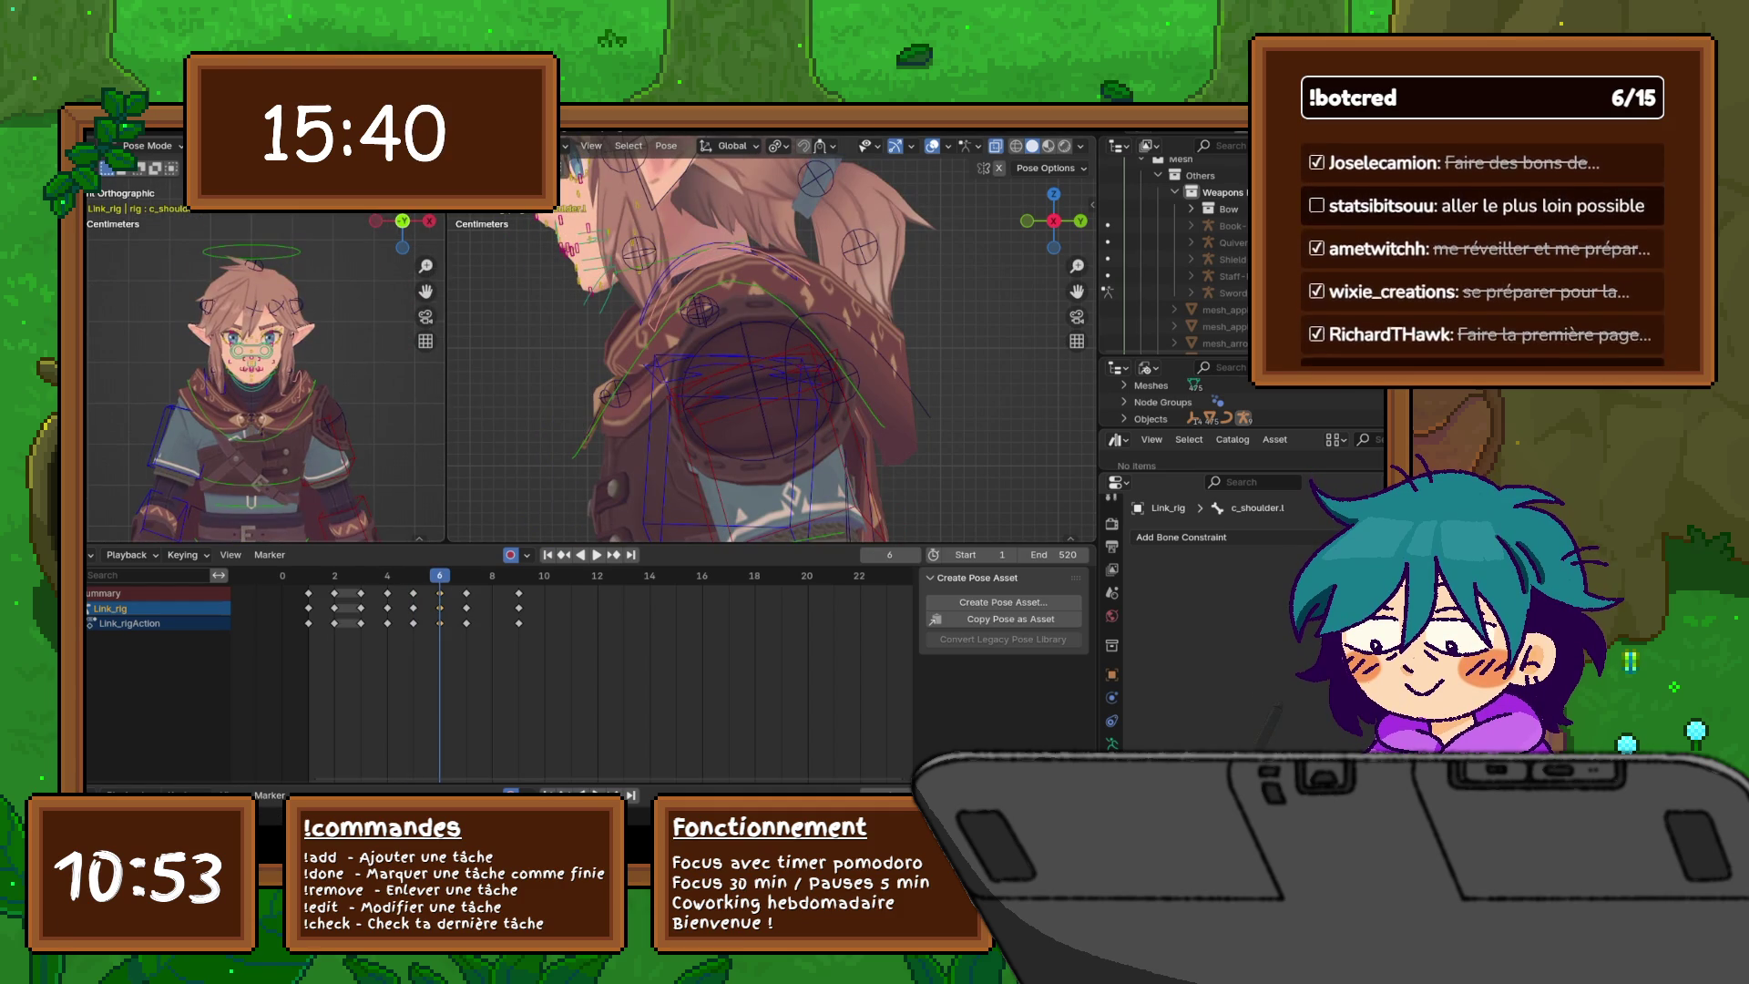
- Rotate the c_head.x and c_neck.x controls, keying the neck at frame 6
left_click(252, 251)
key("r")
left_click(393, 302)
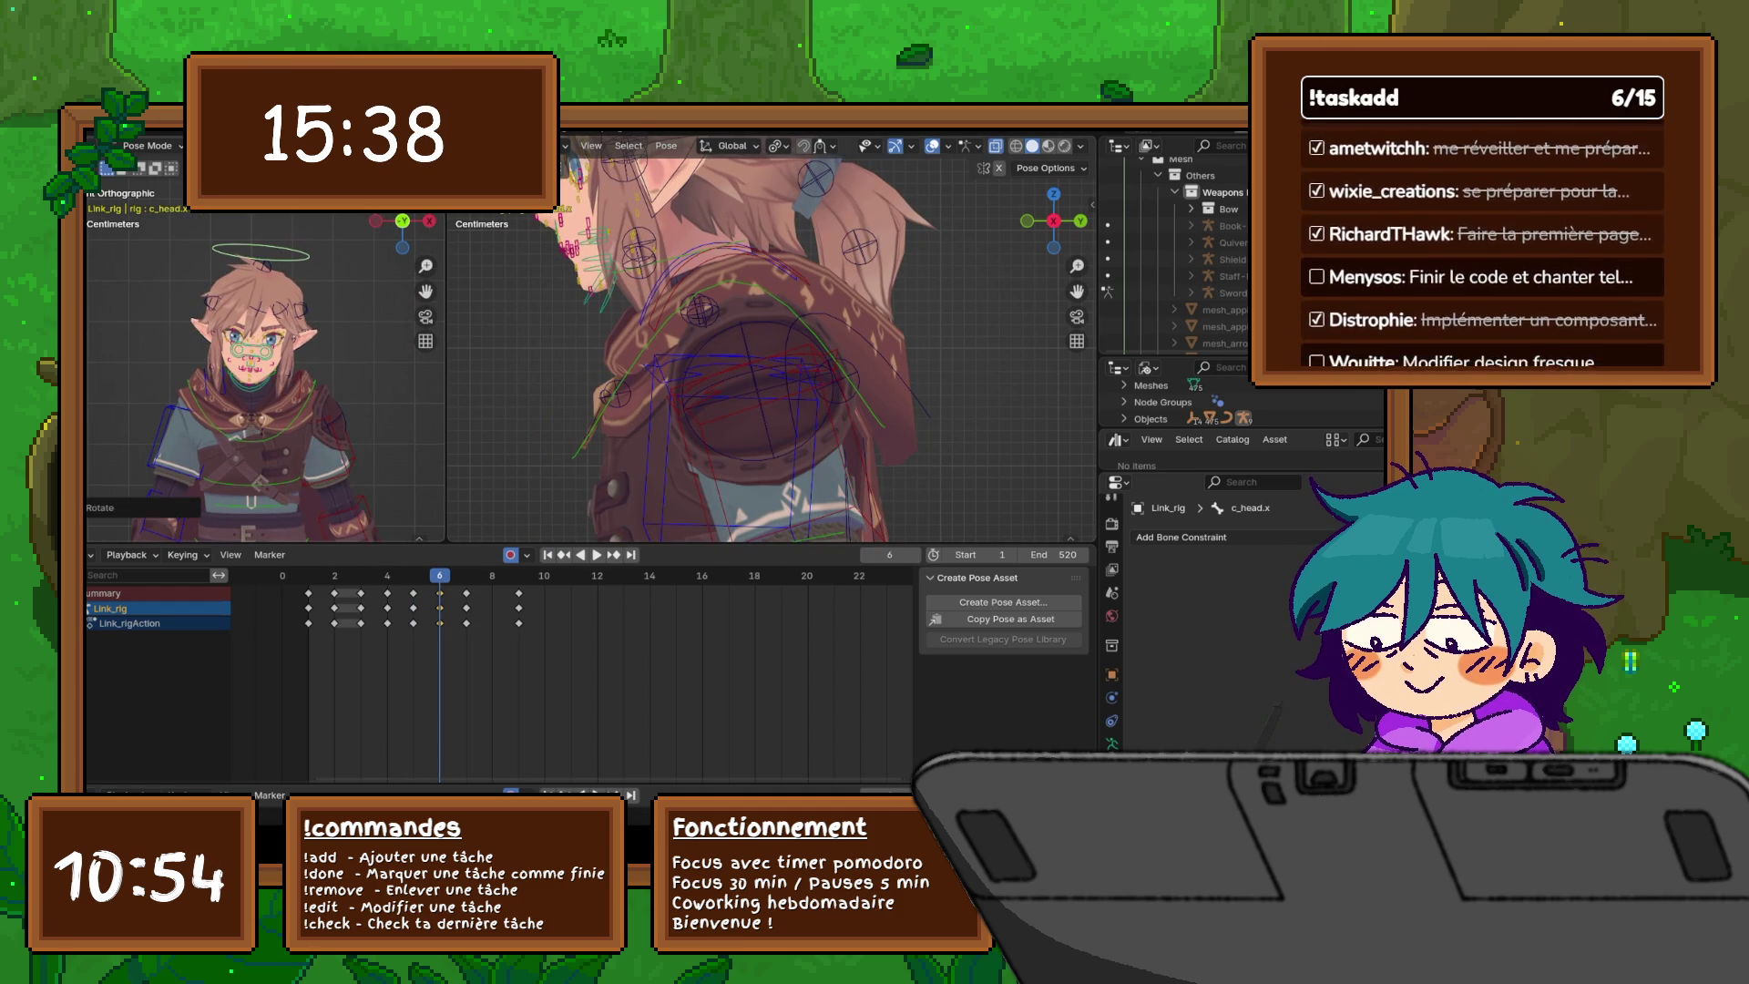
scroll(250, 364, "up", 7)
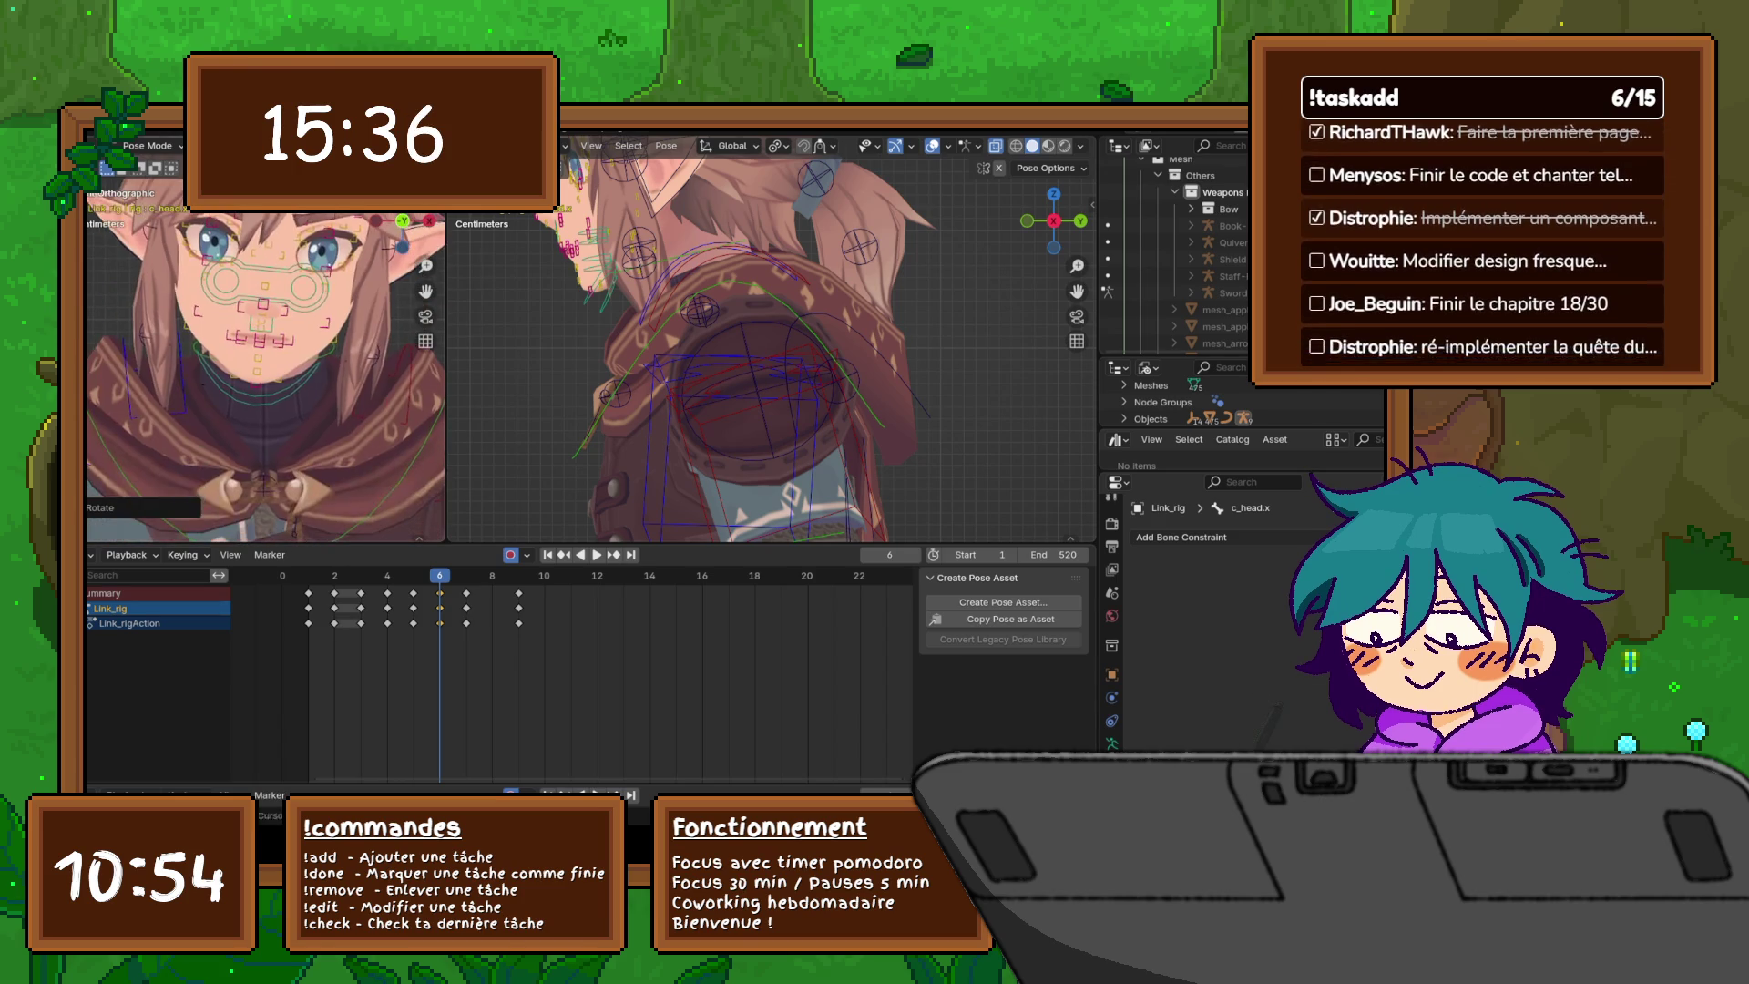
left_click(265, 392)
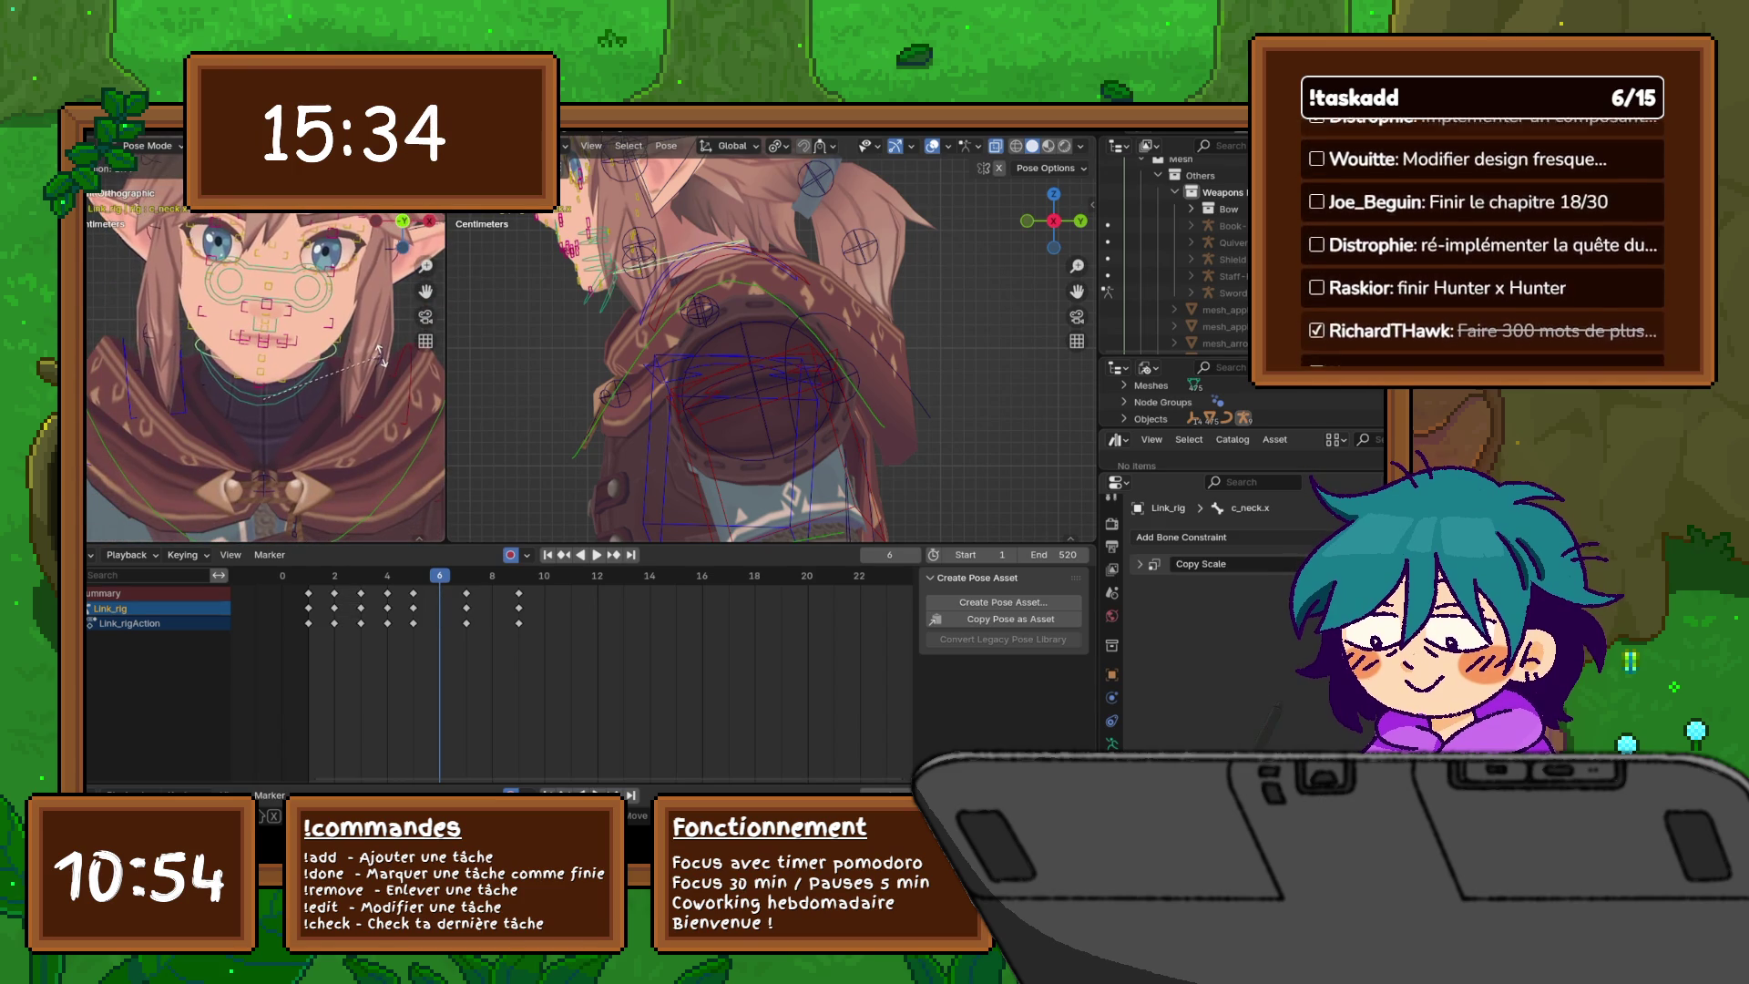
left_click(381, 356)
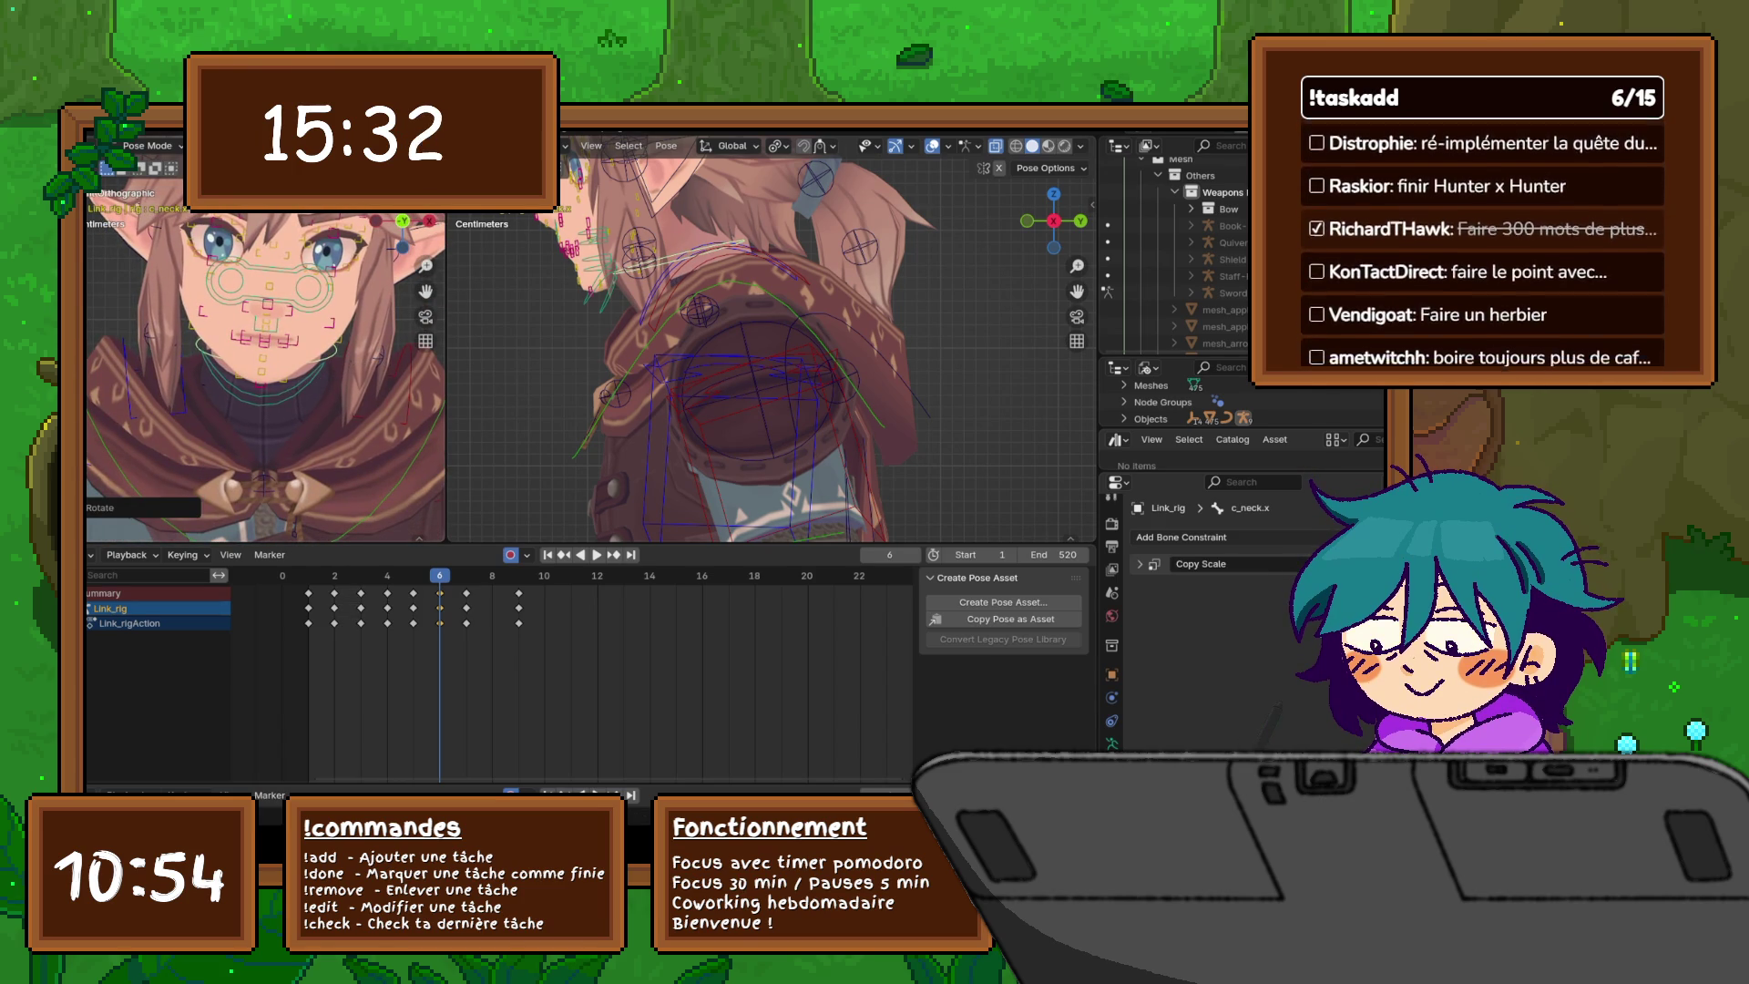
- Compare frames 5 and 6, then undo the neck keys added at frame 6
key("Left")
key("Right")
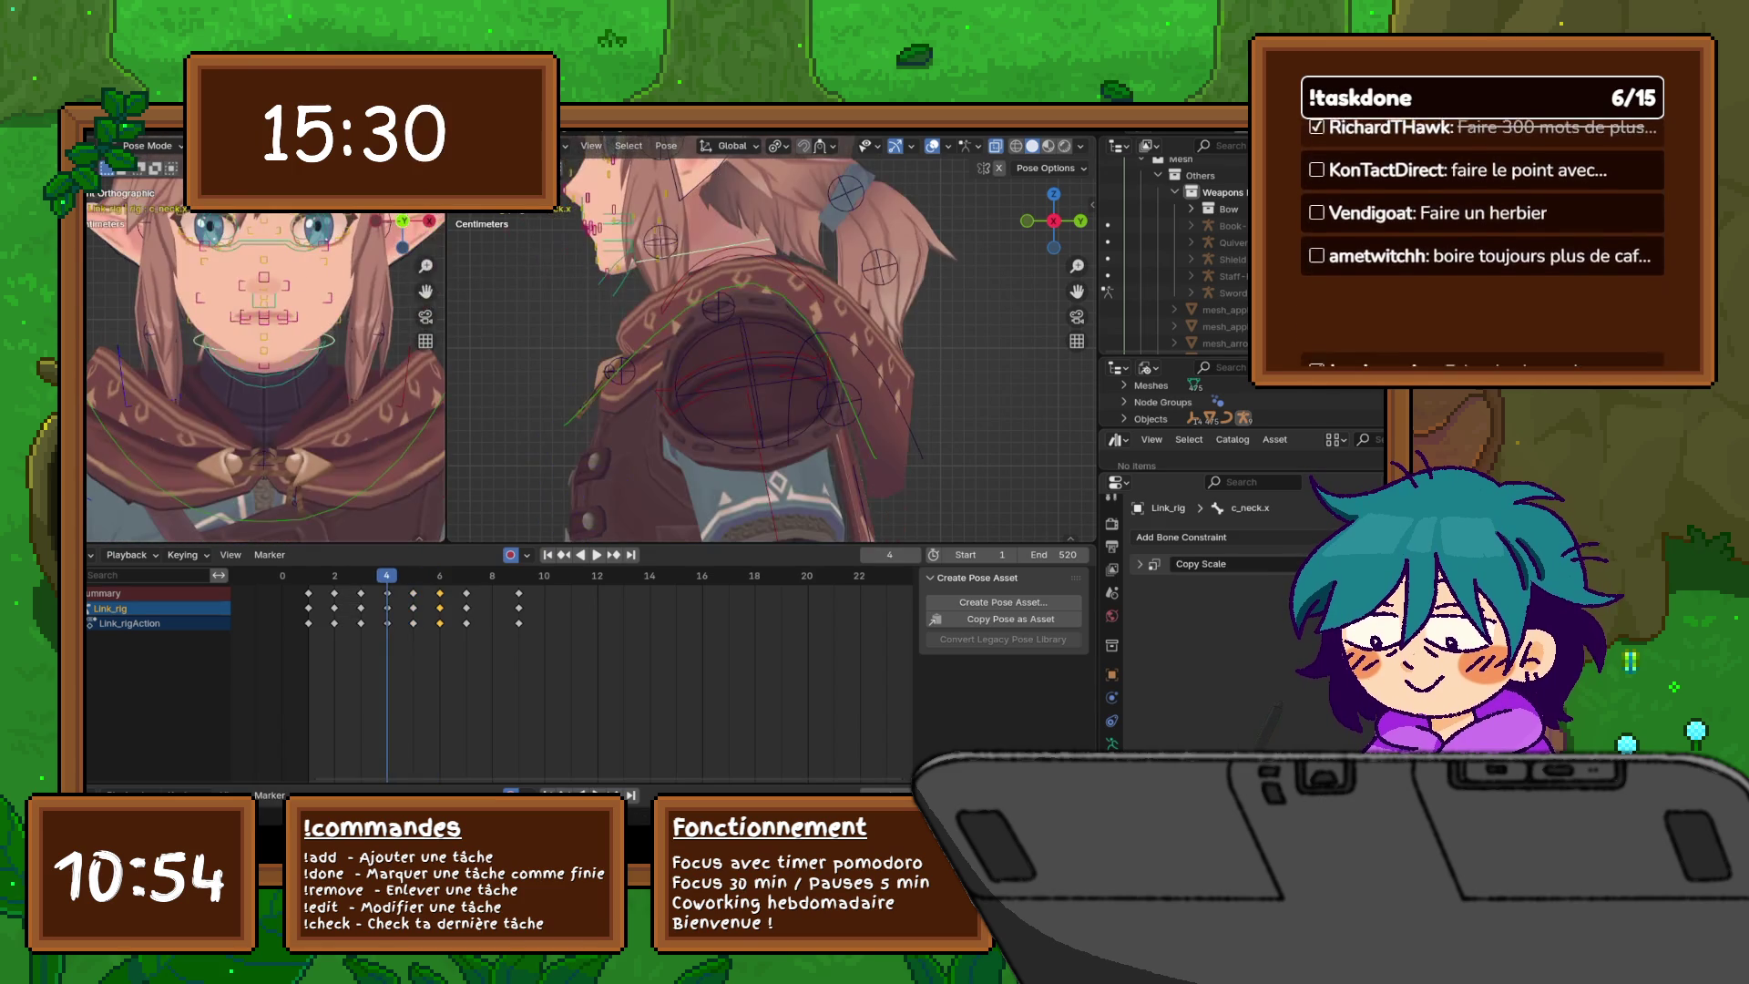
key("Left")
key("Right")
key("Left")
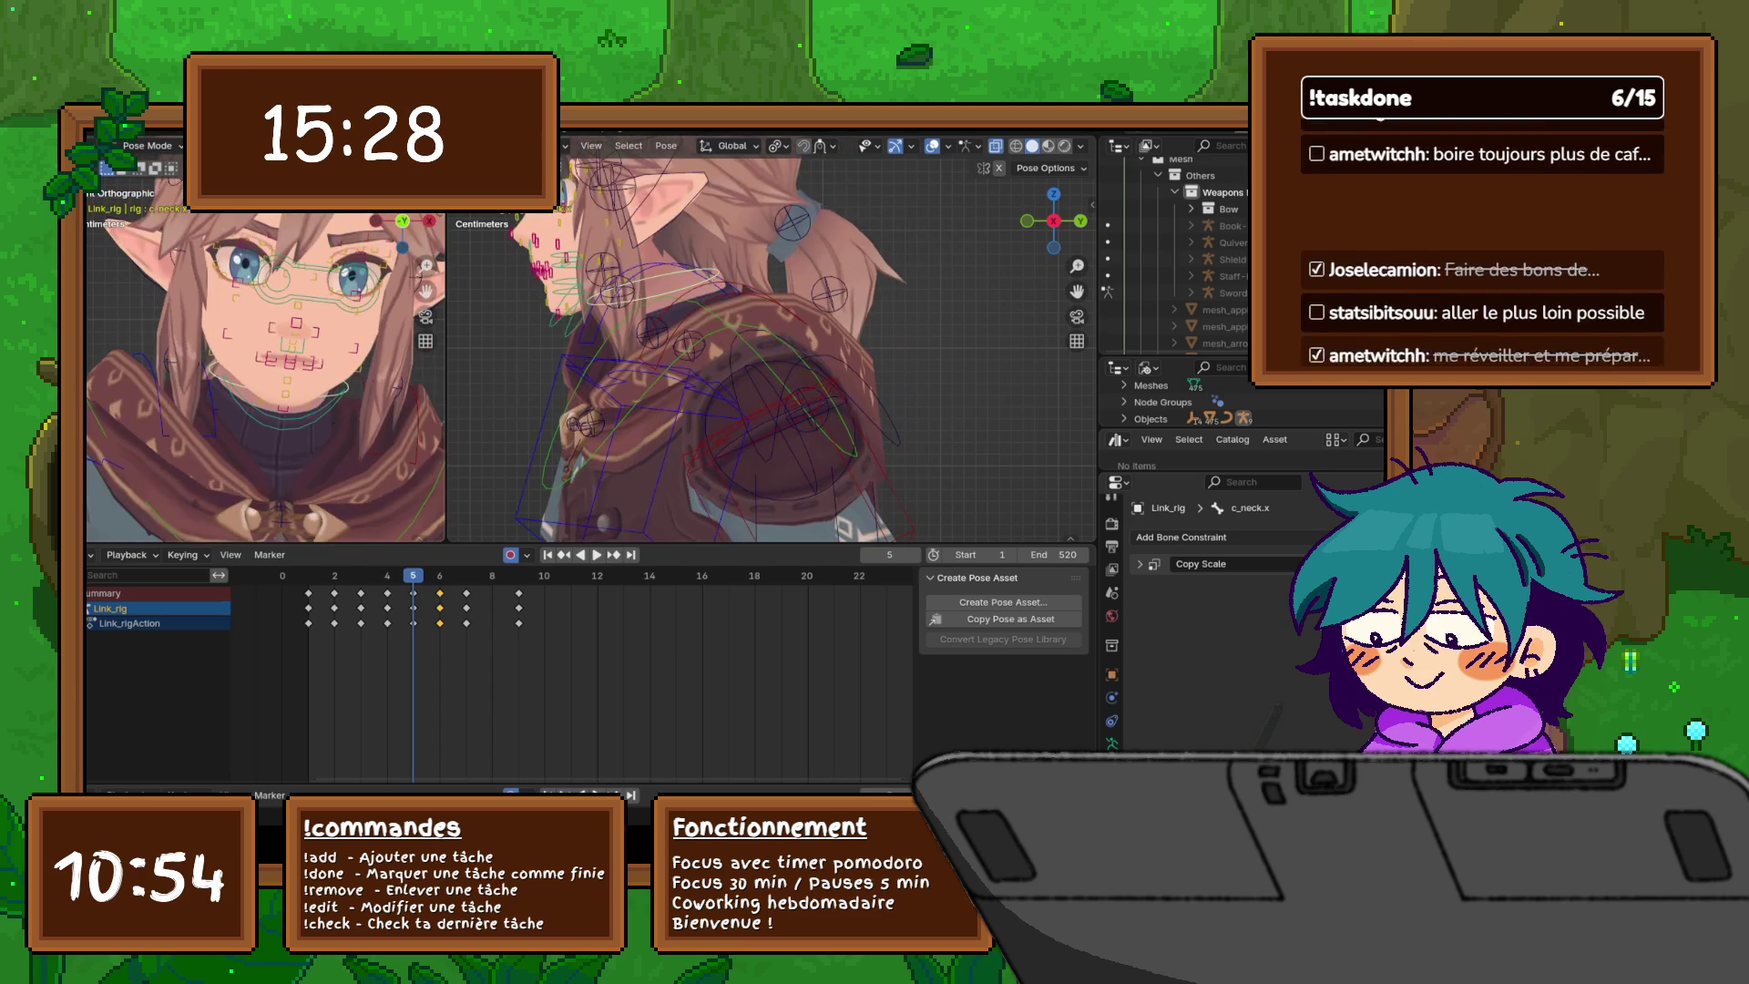
key("ctrl+z")
key("ctrl+z")
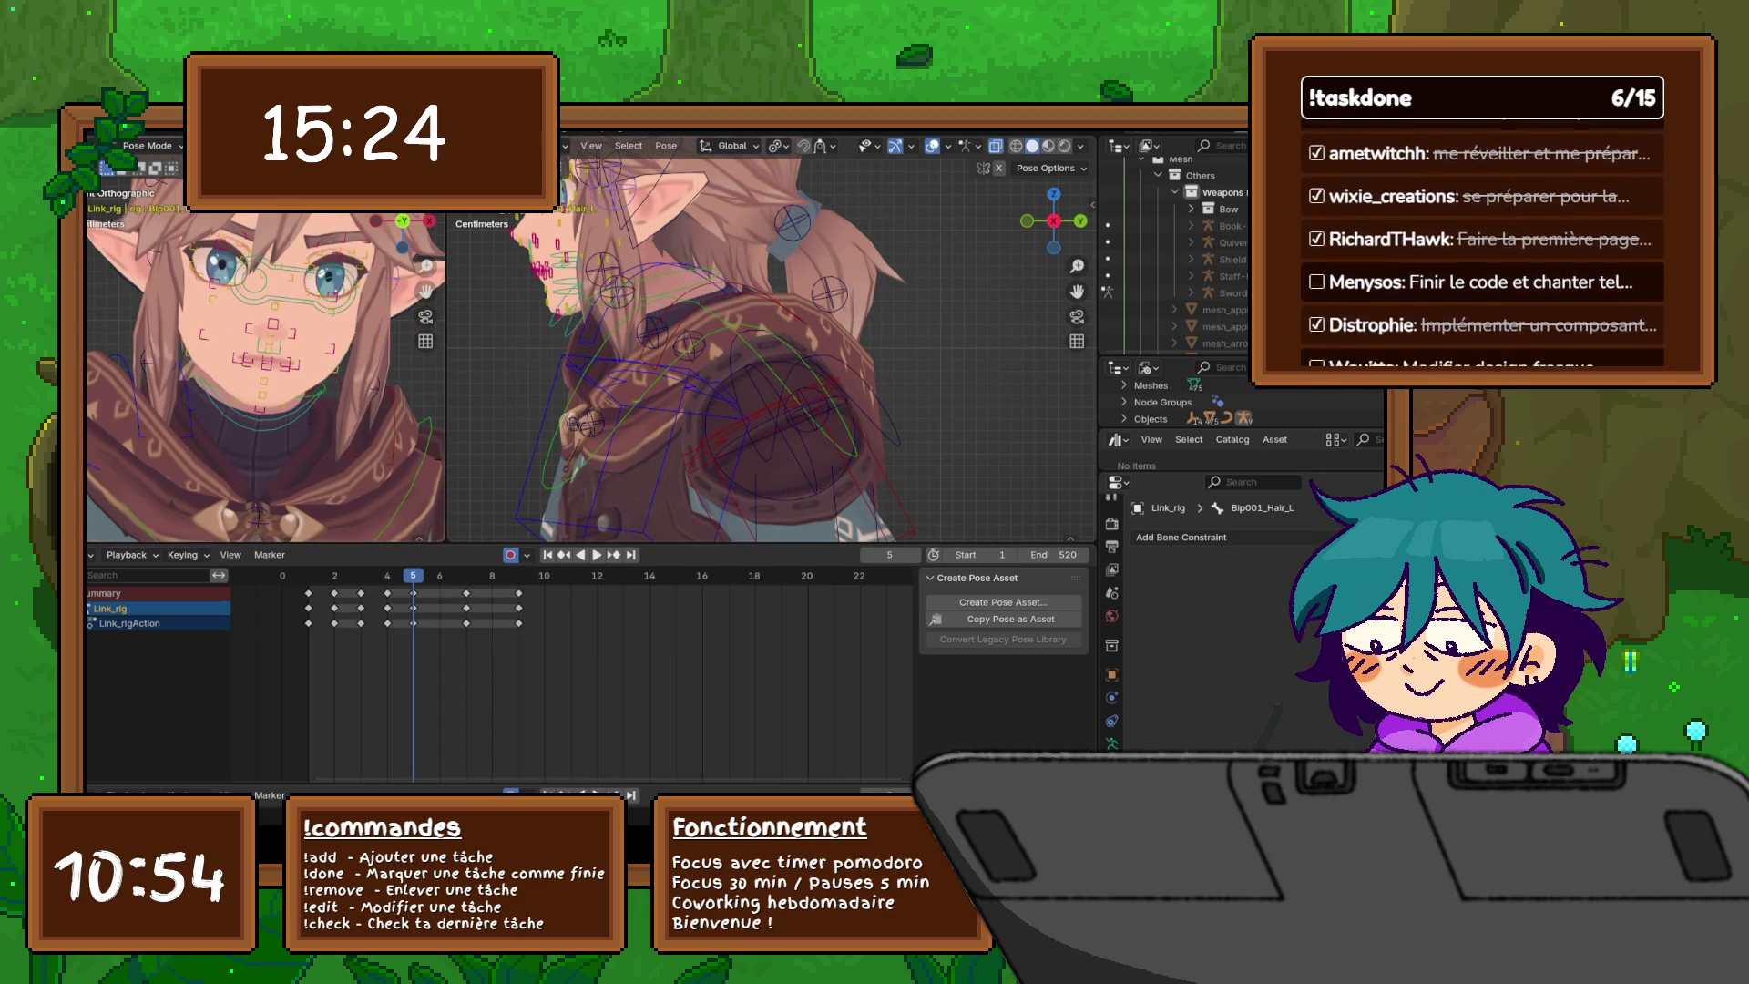
- Rotate the Bip001_Hair_R hair strand, orbit above the head and select jaw_master
scroll(265, 364, "down", 2)
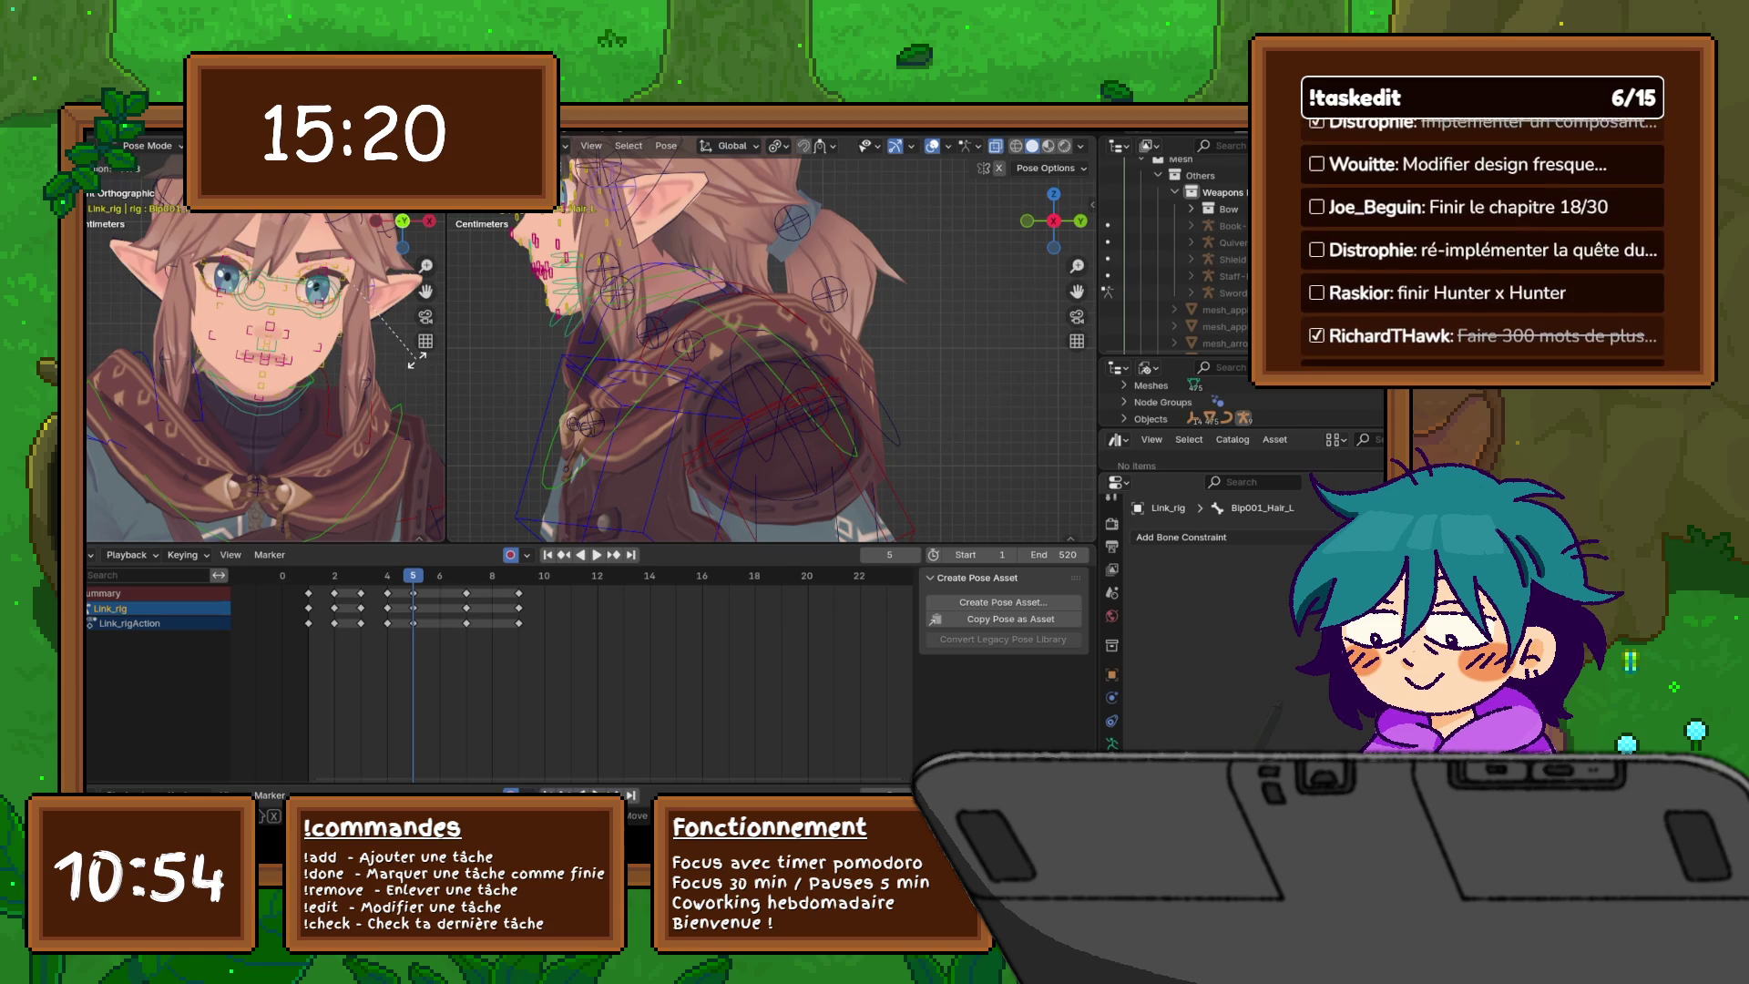
left_click(369, 375)
left_click(337, 307)
key("r")
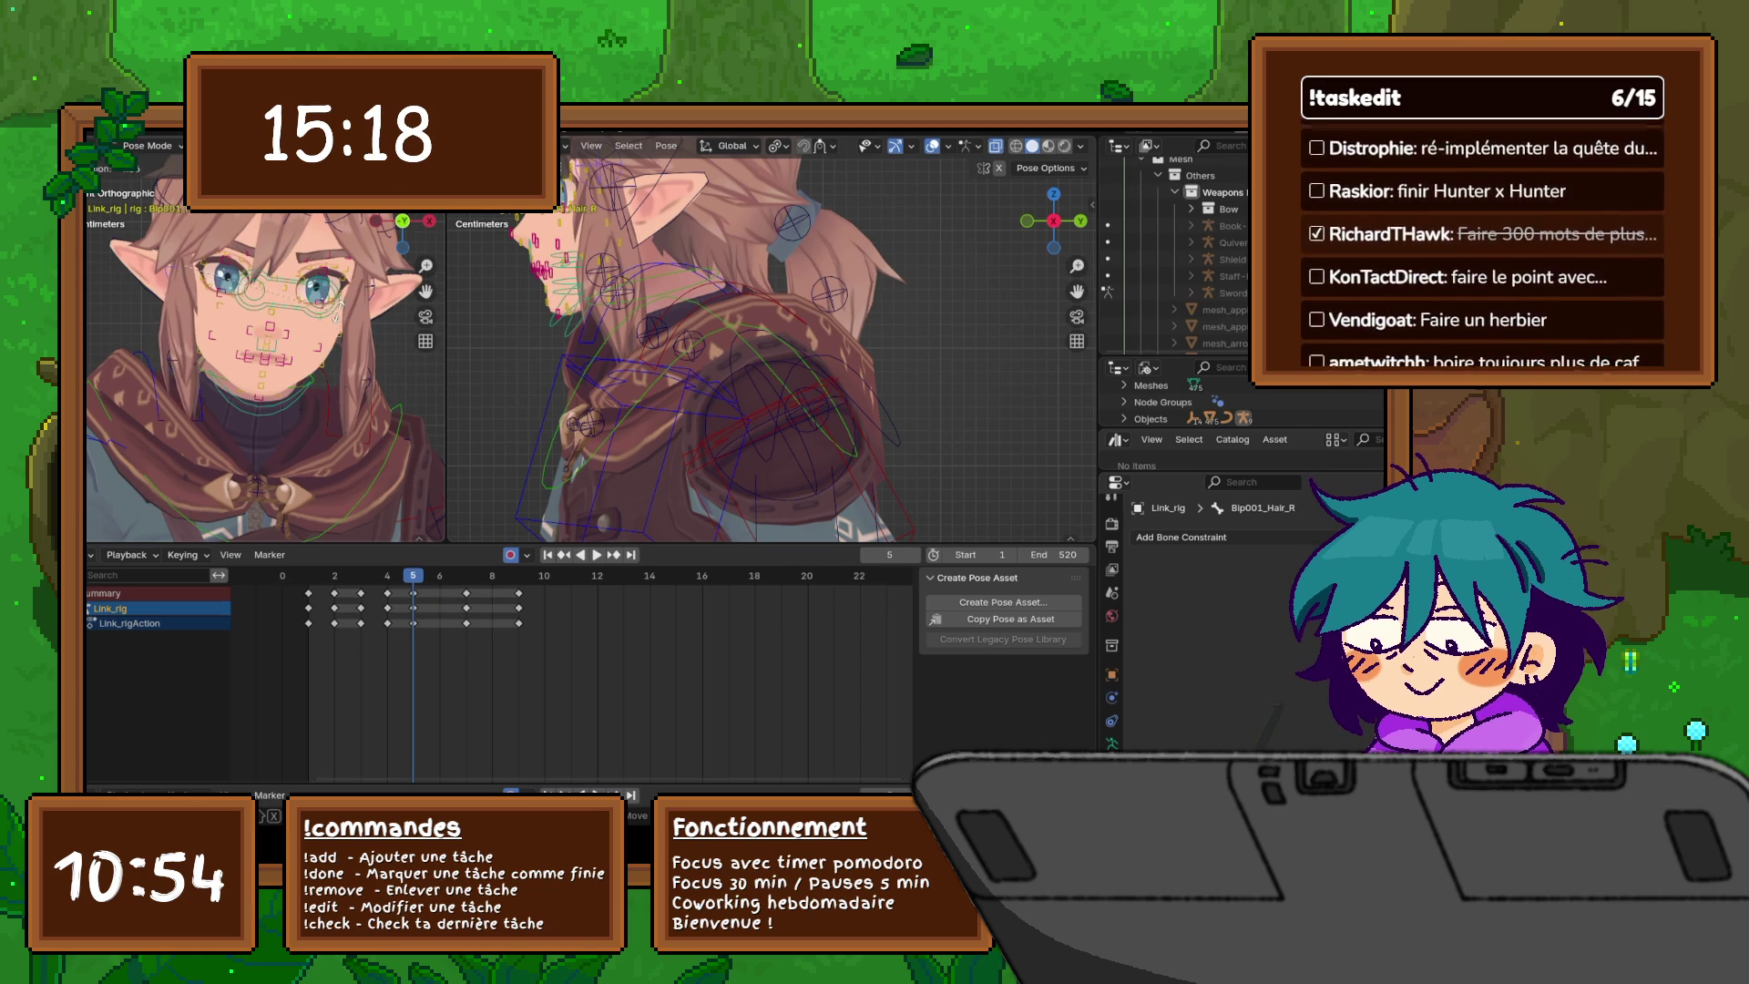
left_click(338, 310)
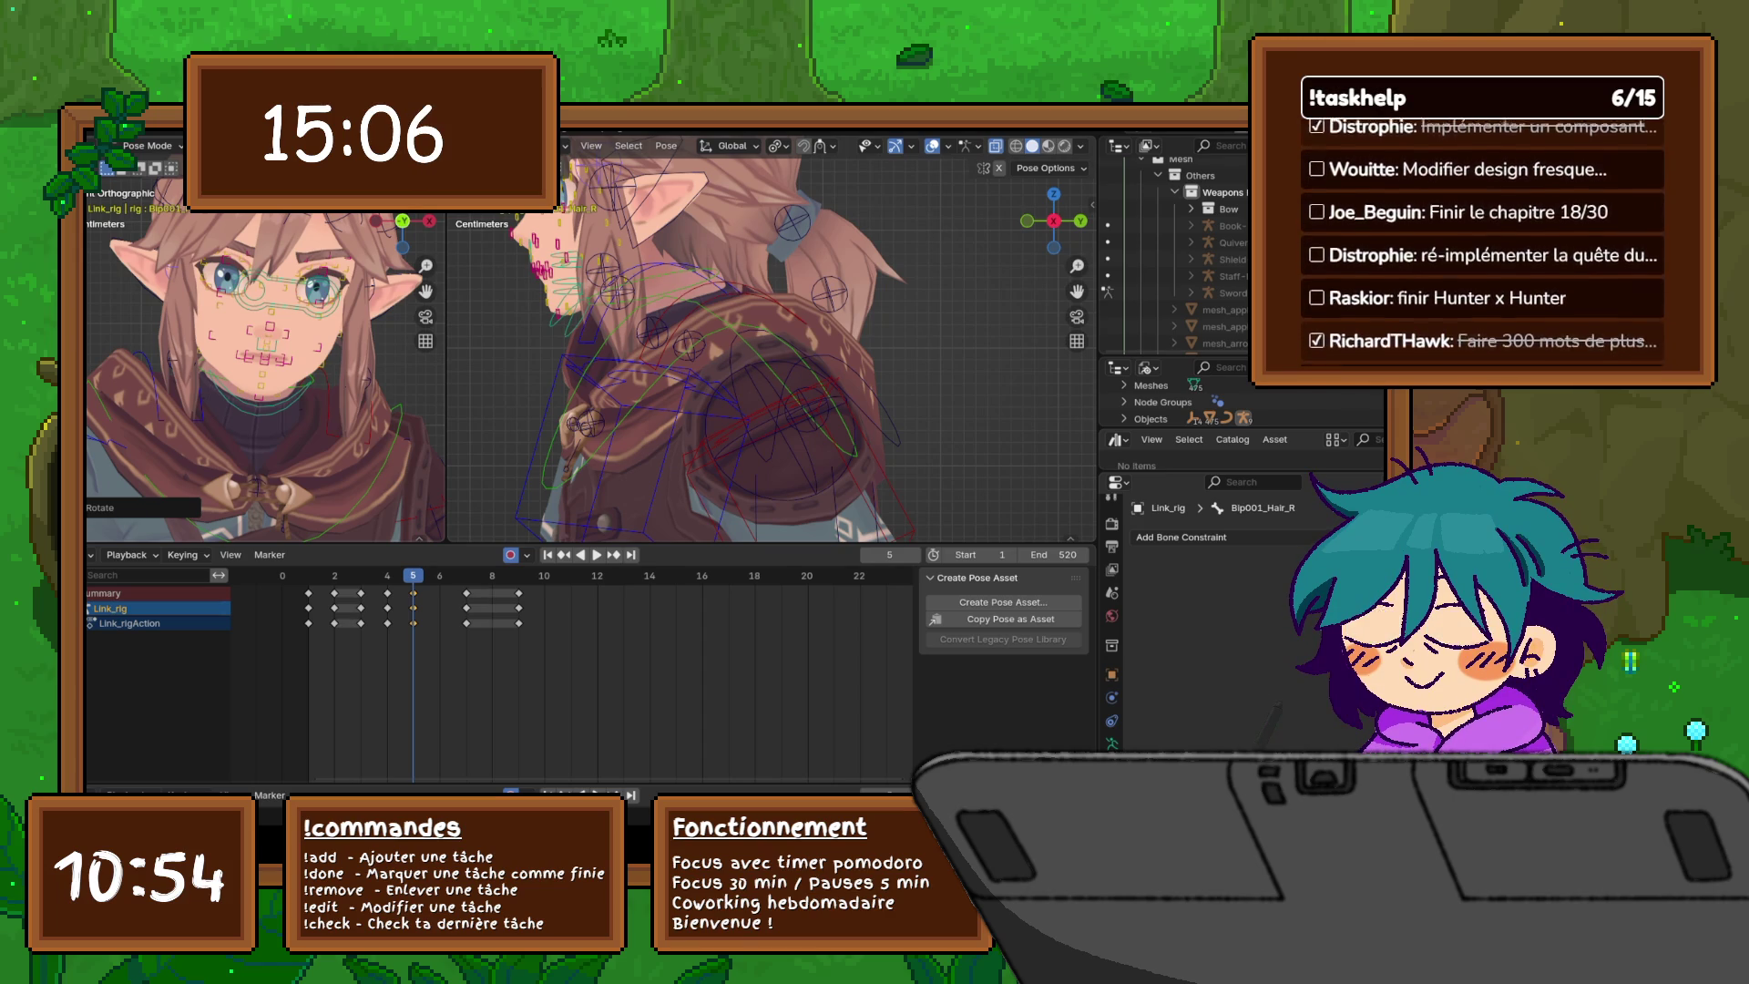
mouse_move(264, 346)
middle_mouse_down()
mouse_move(268, 392)
mouse_move(271, 287)
middle_mouse_up()
left_click(264, 344)
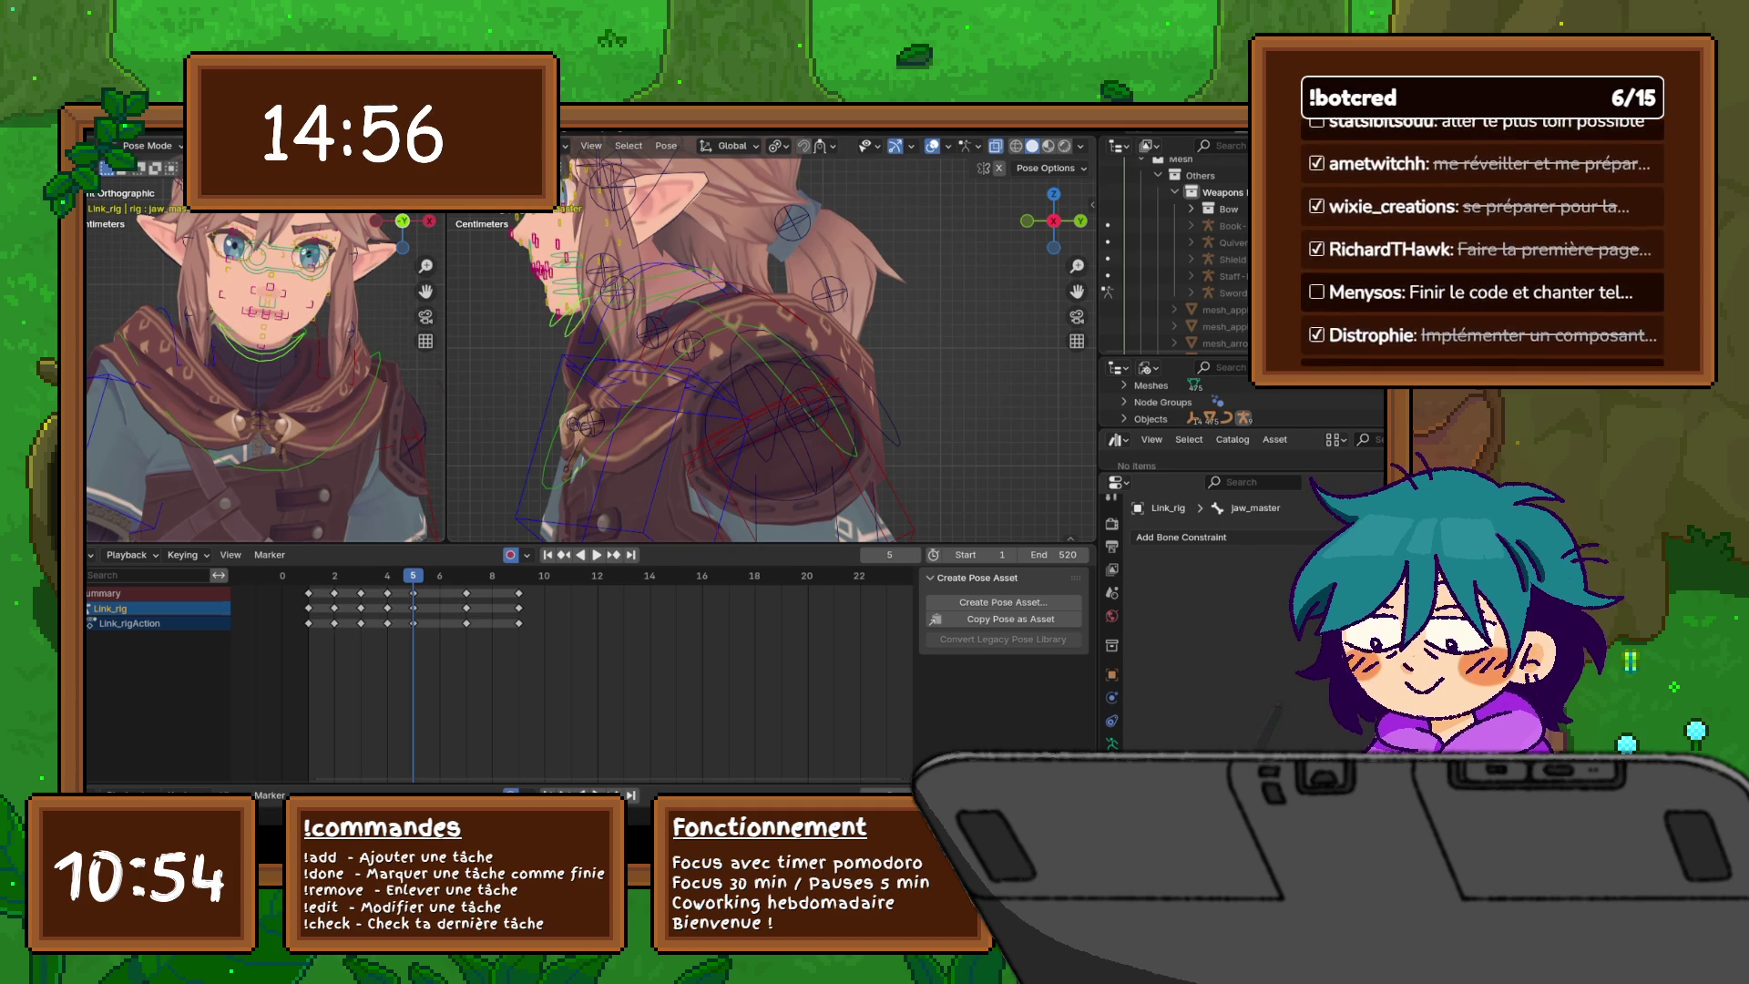
- Compare neighbouring frames, settle on frame 5 and select the c_neck.x control
key("Right")
key("Right")
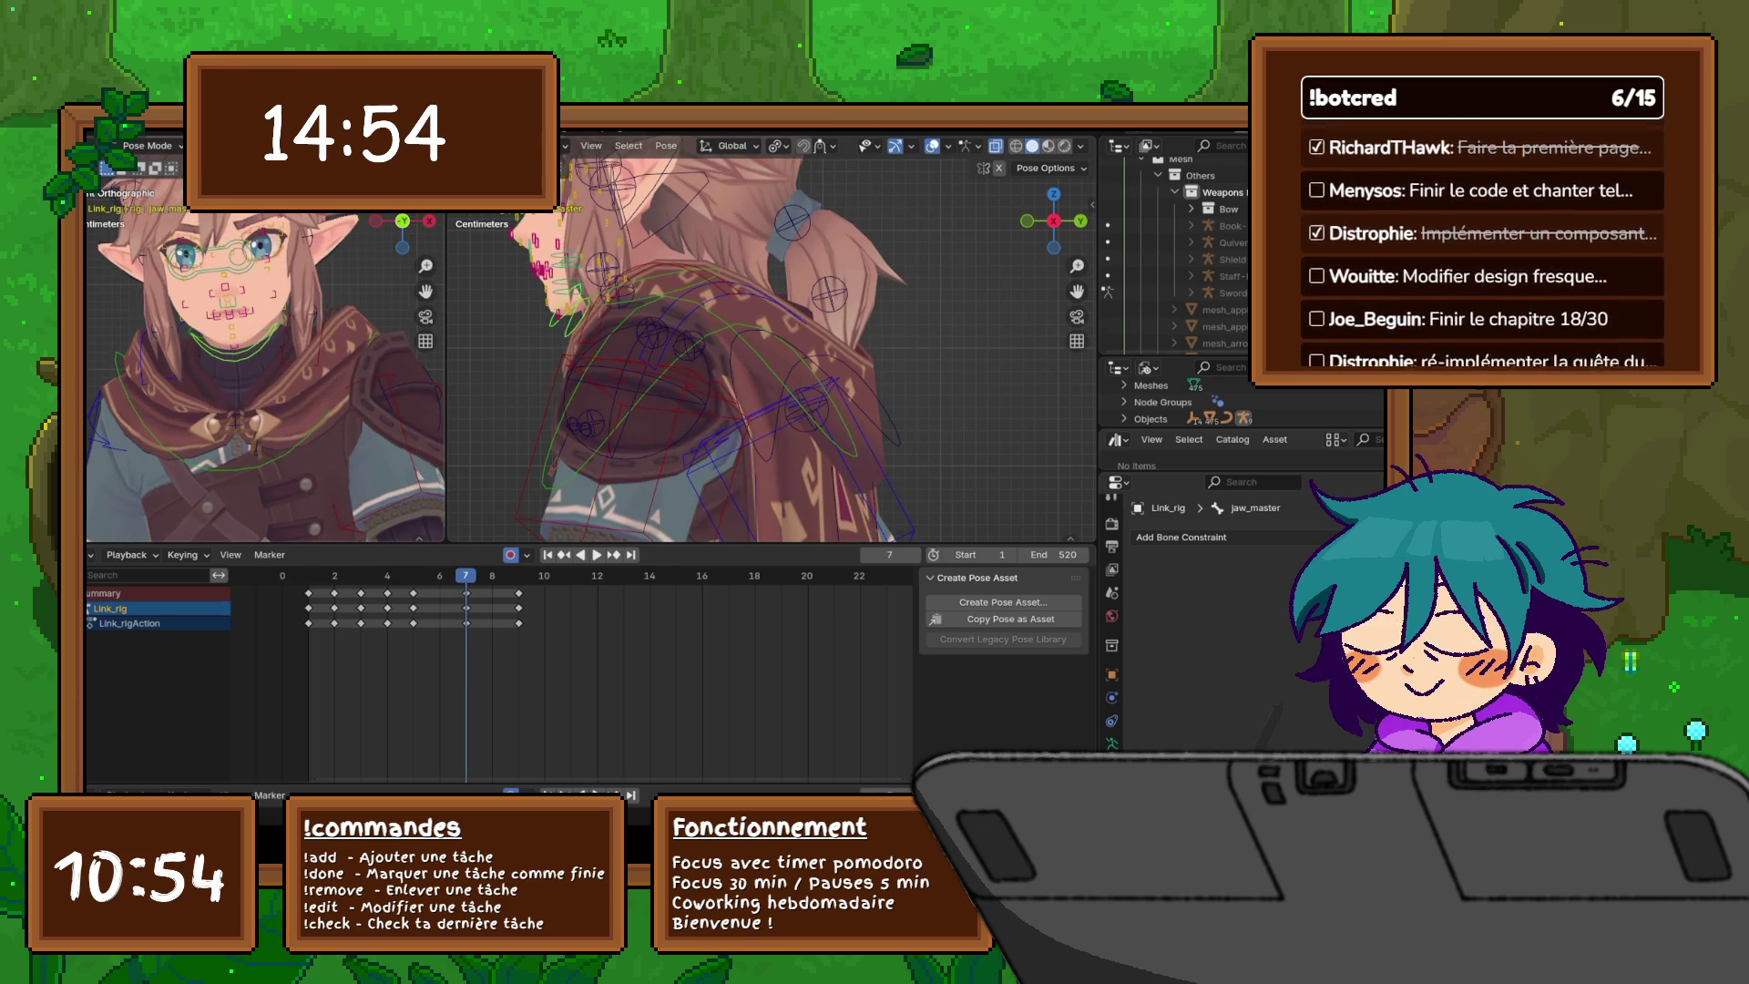
key("Left")
key("Left")
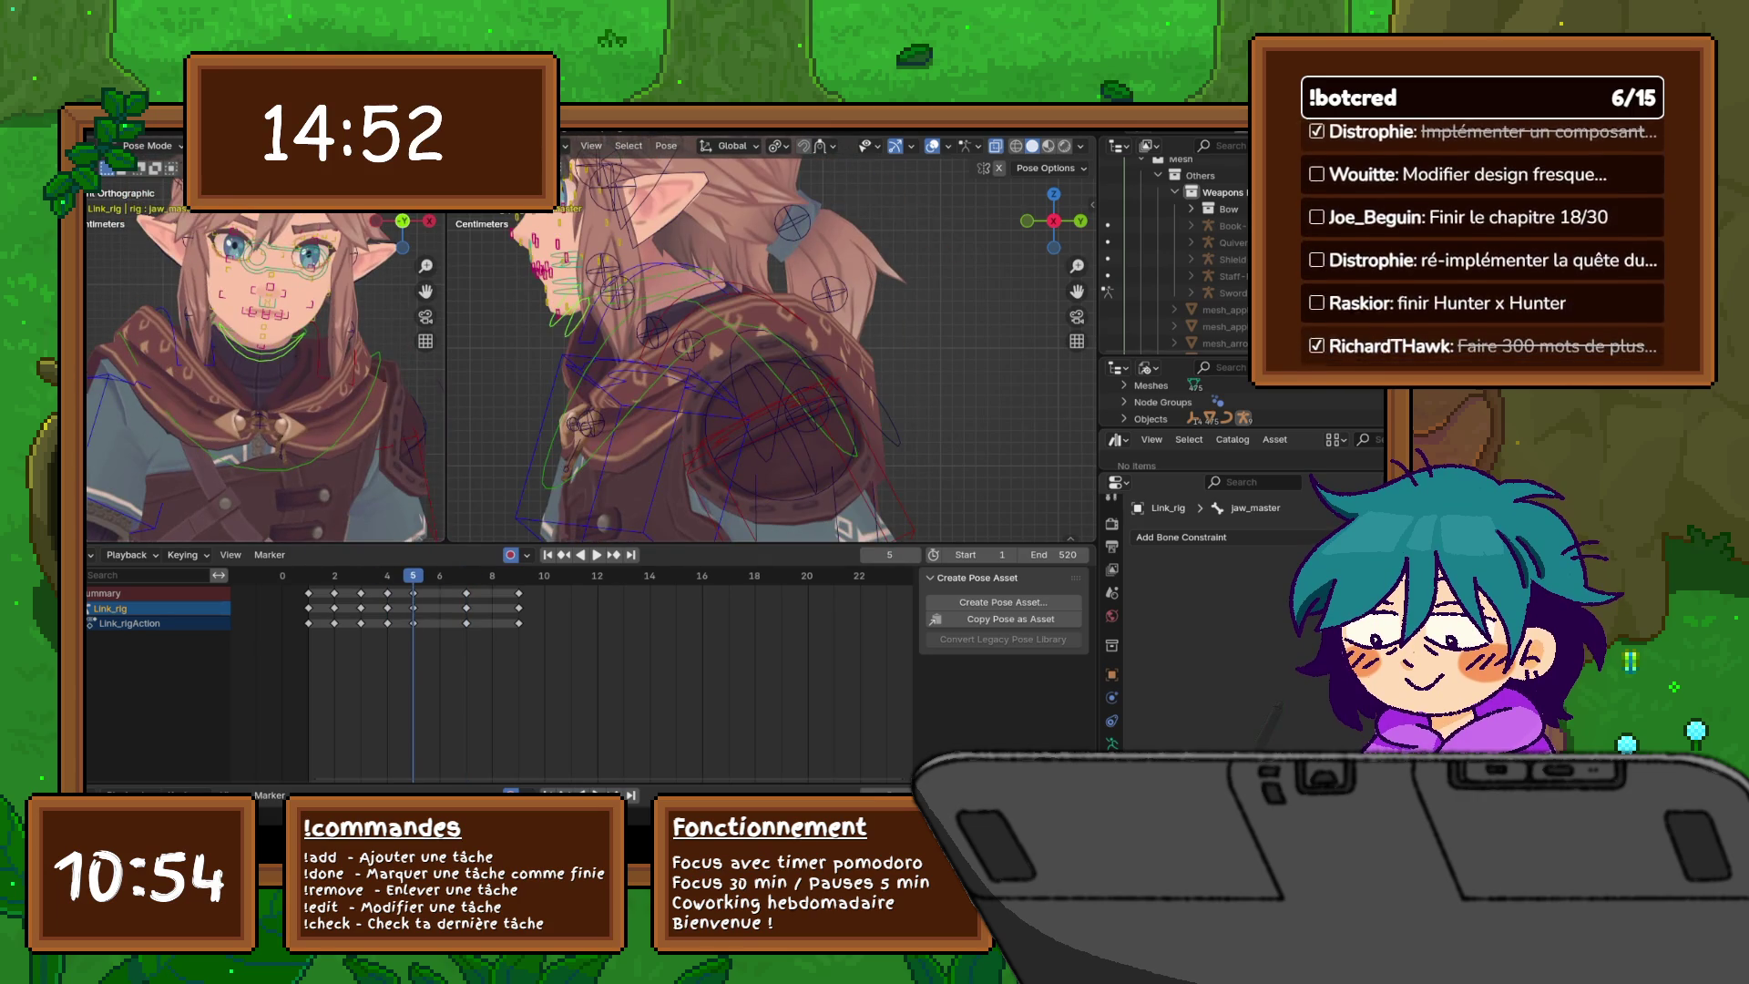
key("Right")
key("Left")
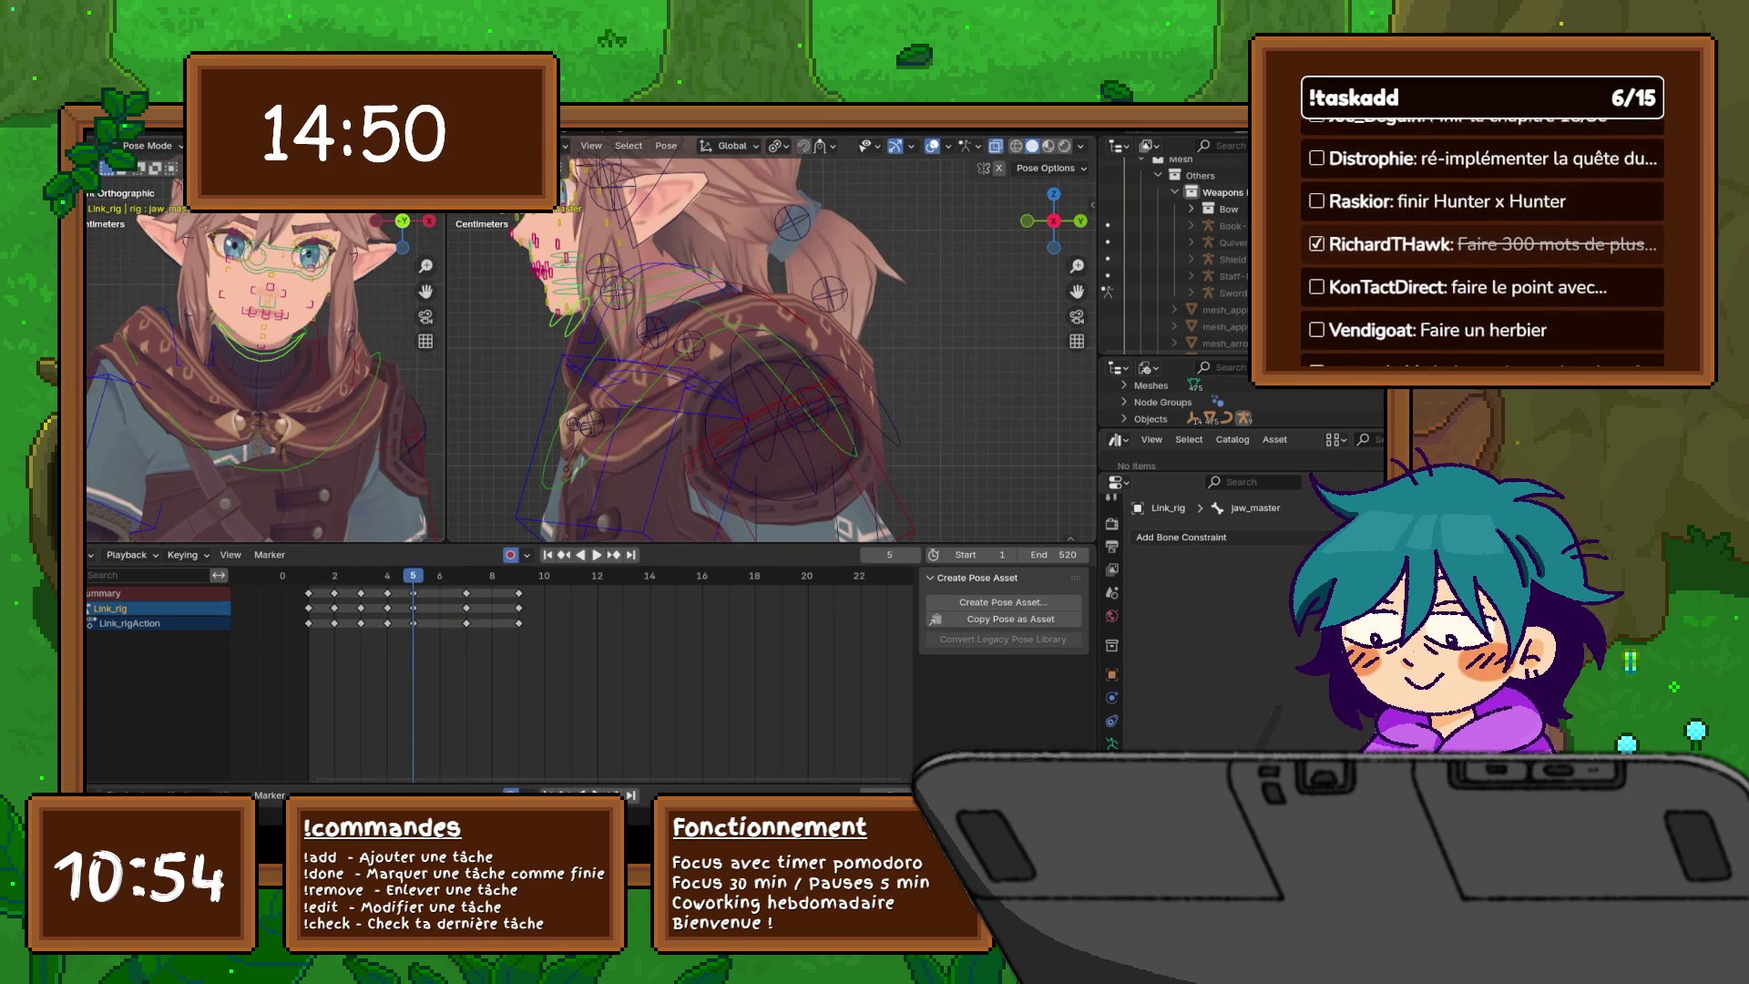
left_click(638, 291)
- Tilt the neck, c_root_master.x and c_root.x controls to lean the body at frame 5
key("r")
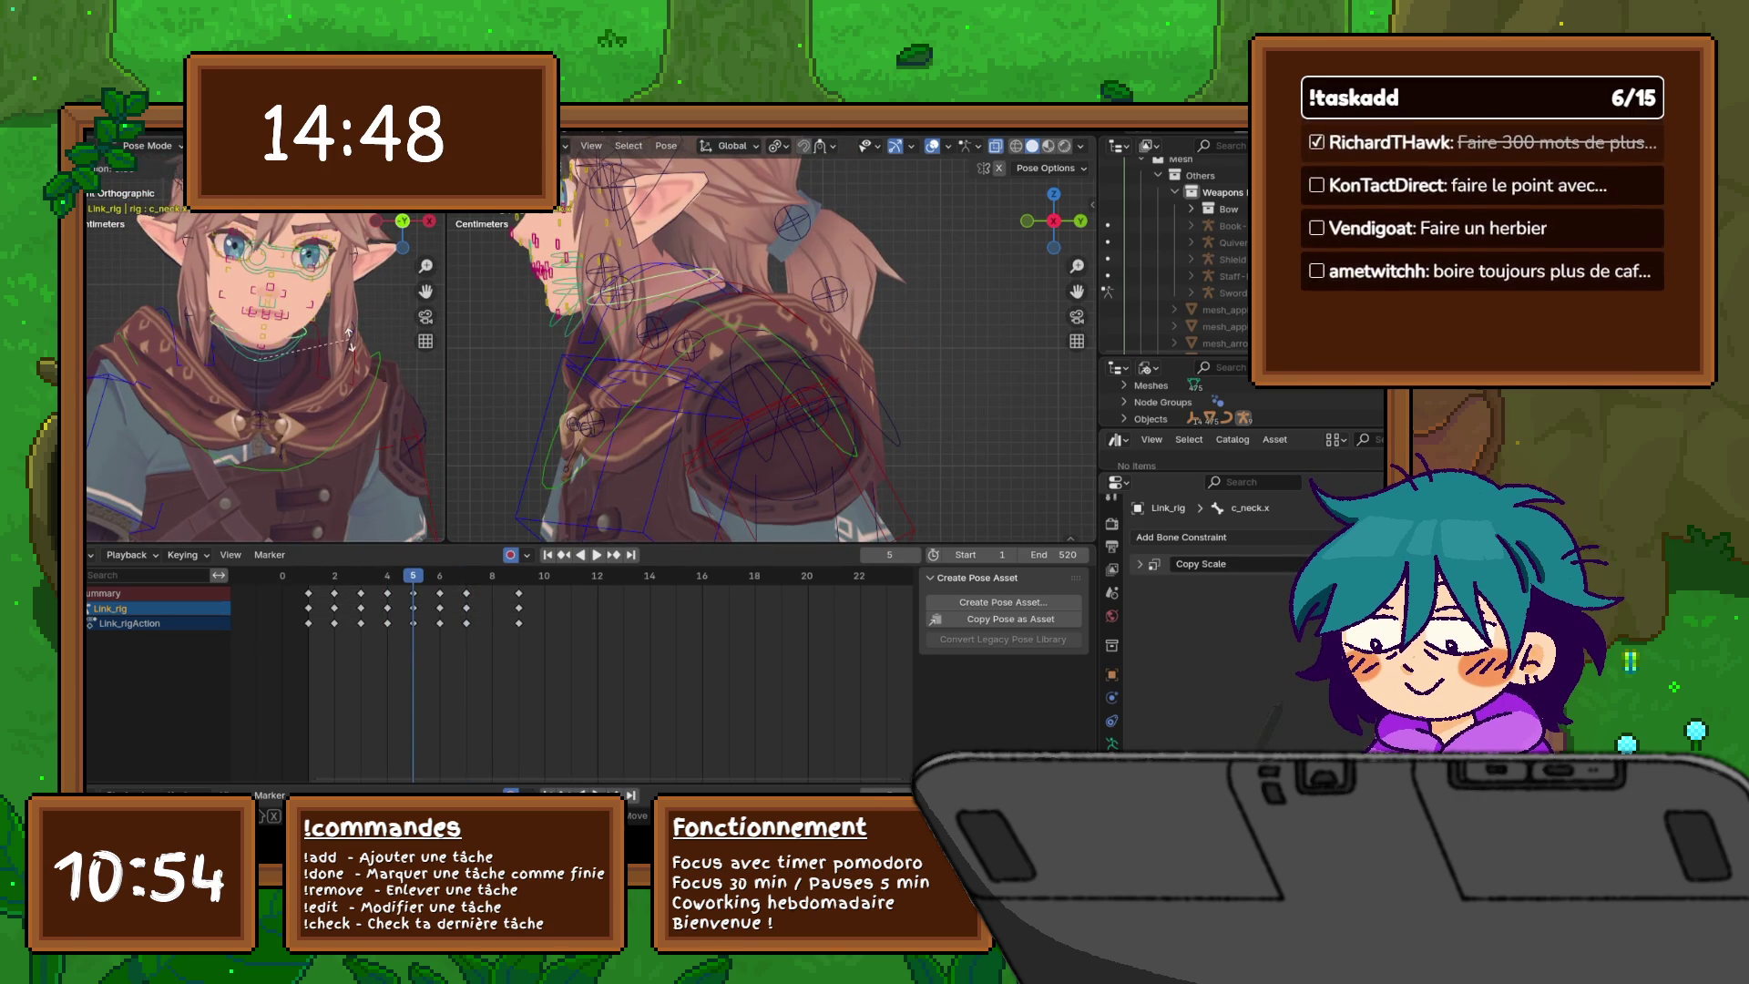
left_click(350, 339)
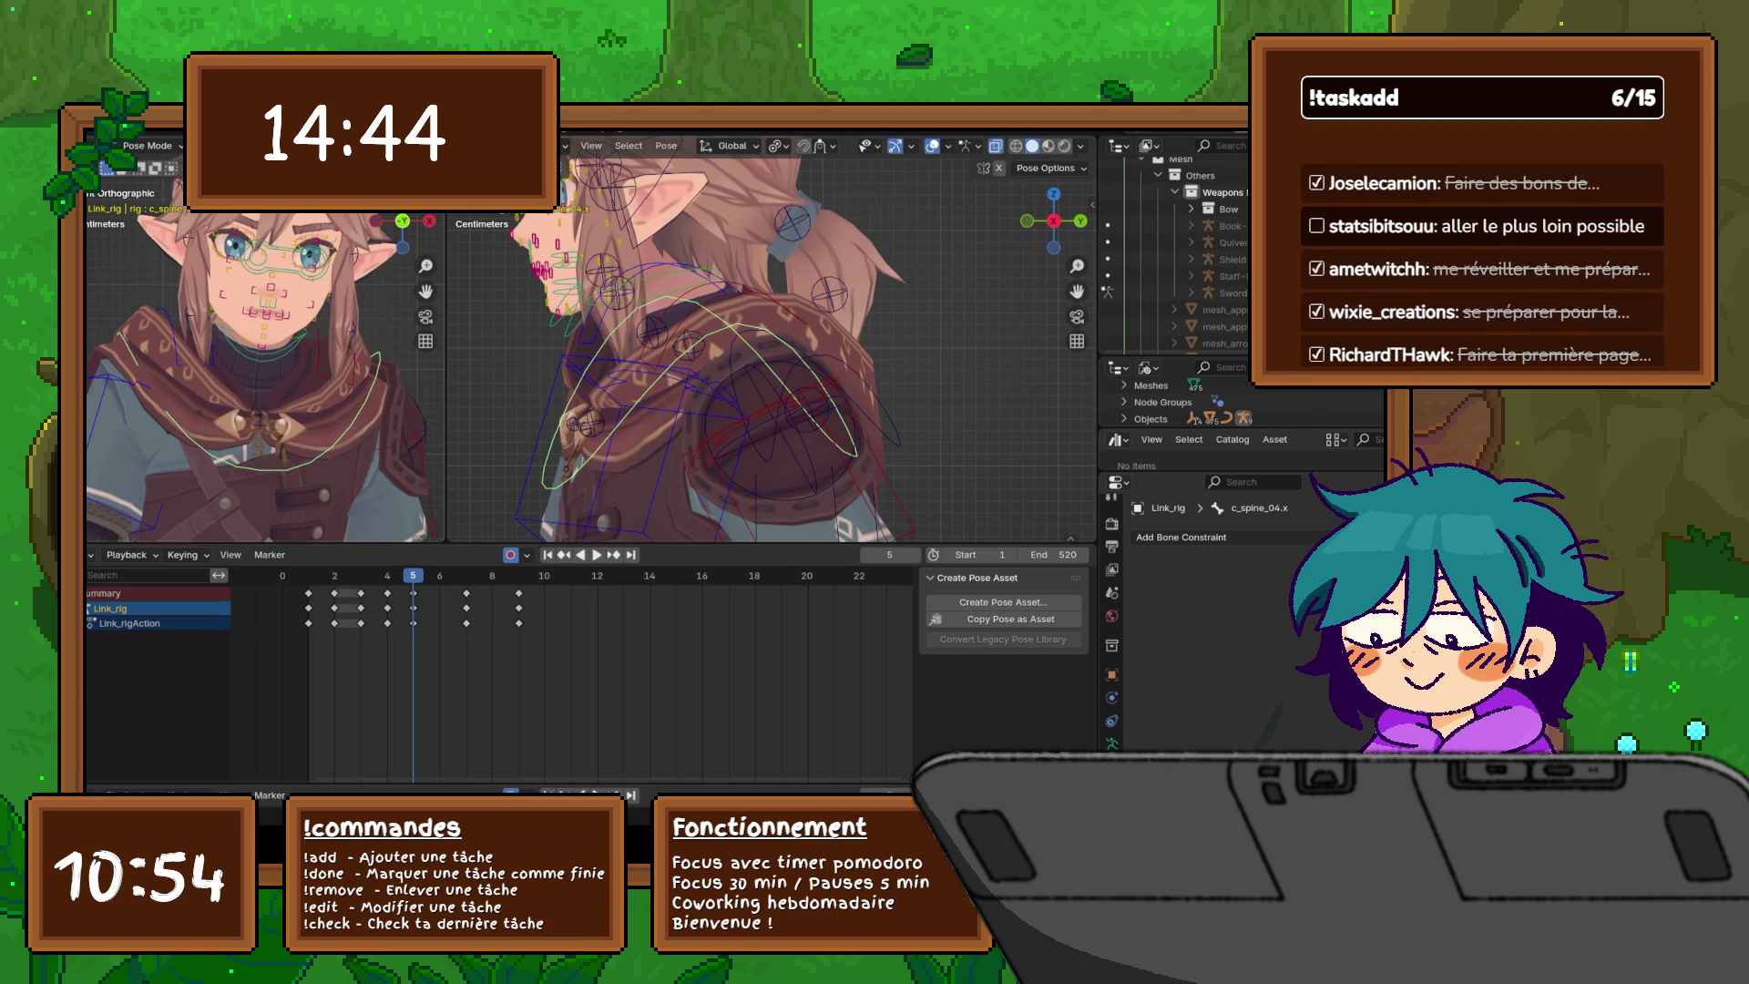
left_click(260, 351)
scroll(259, 365, "down", 5)
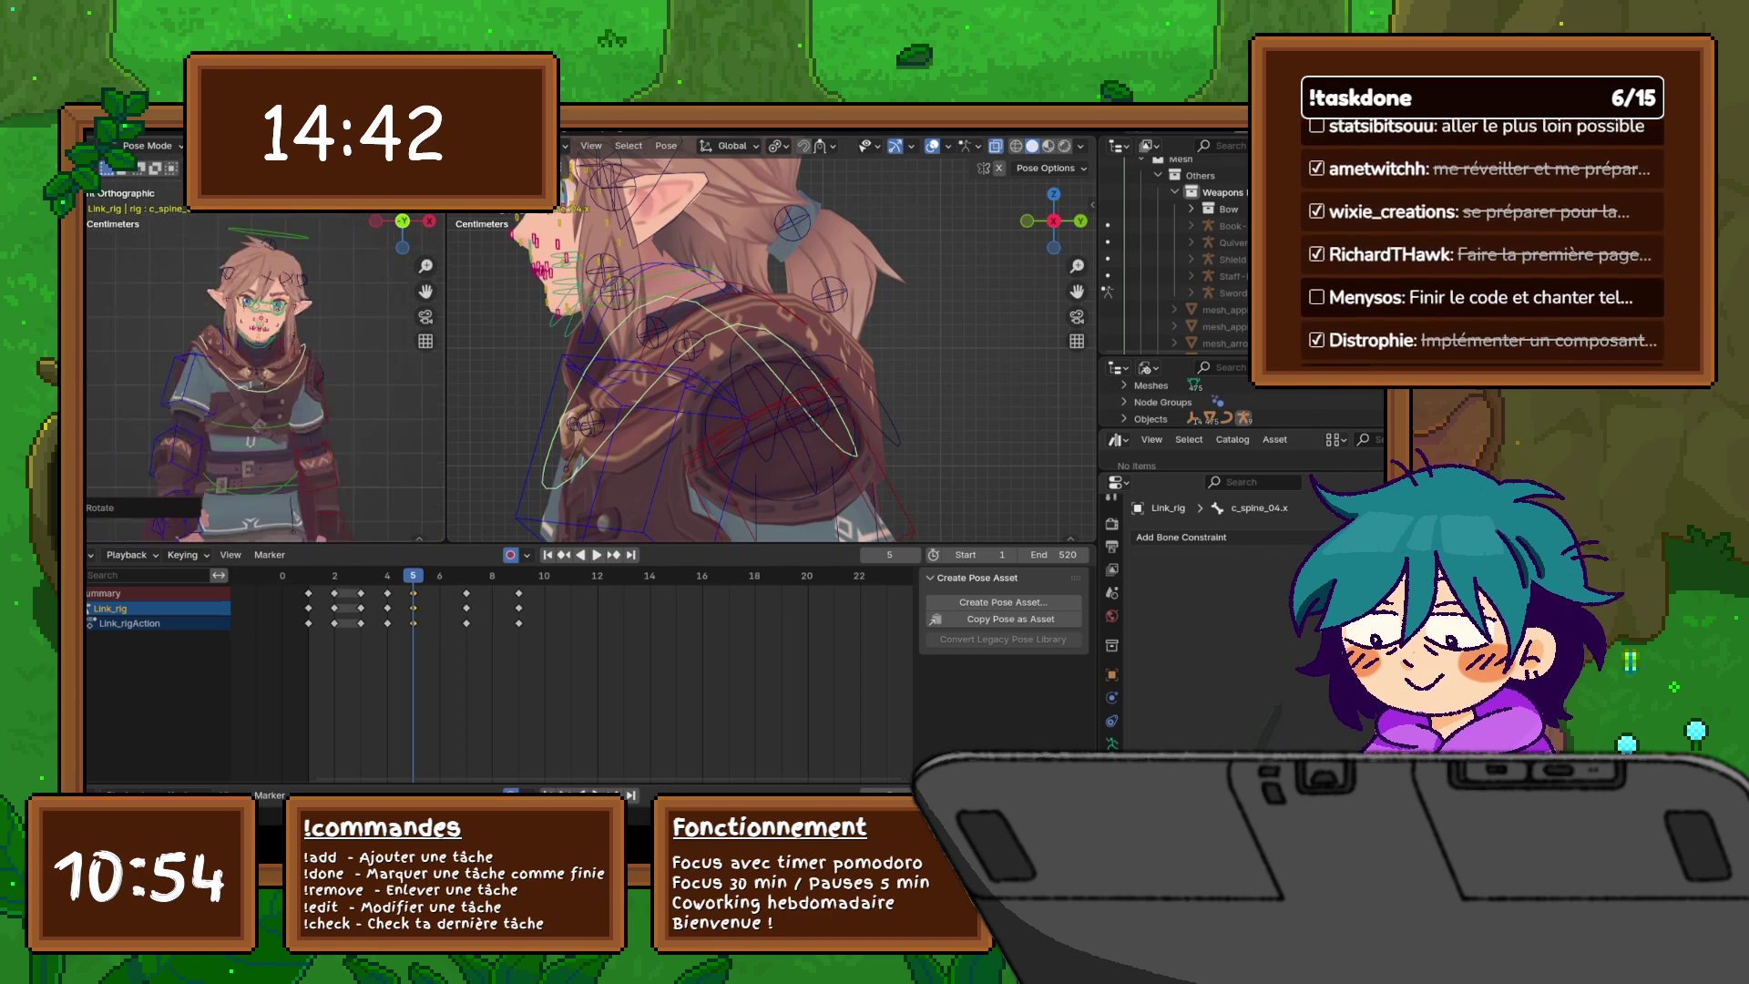
left_click(292, 460)
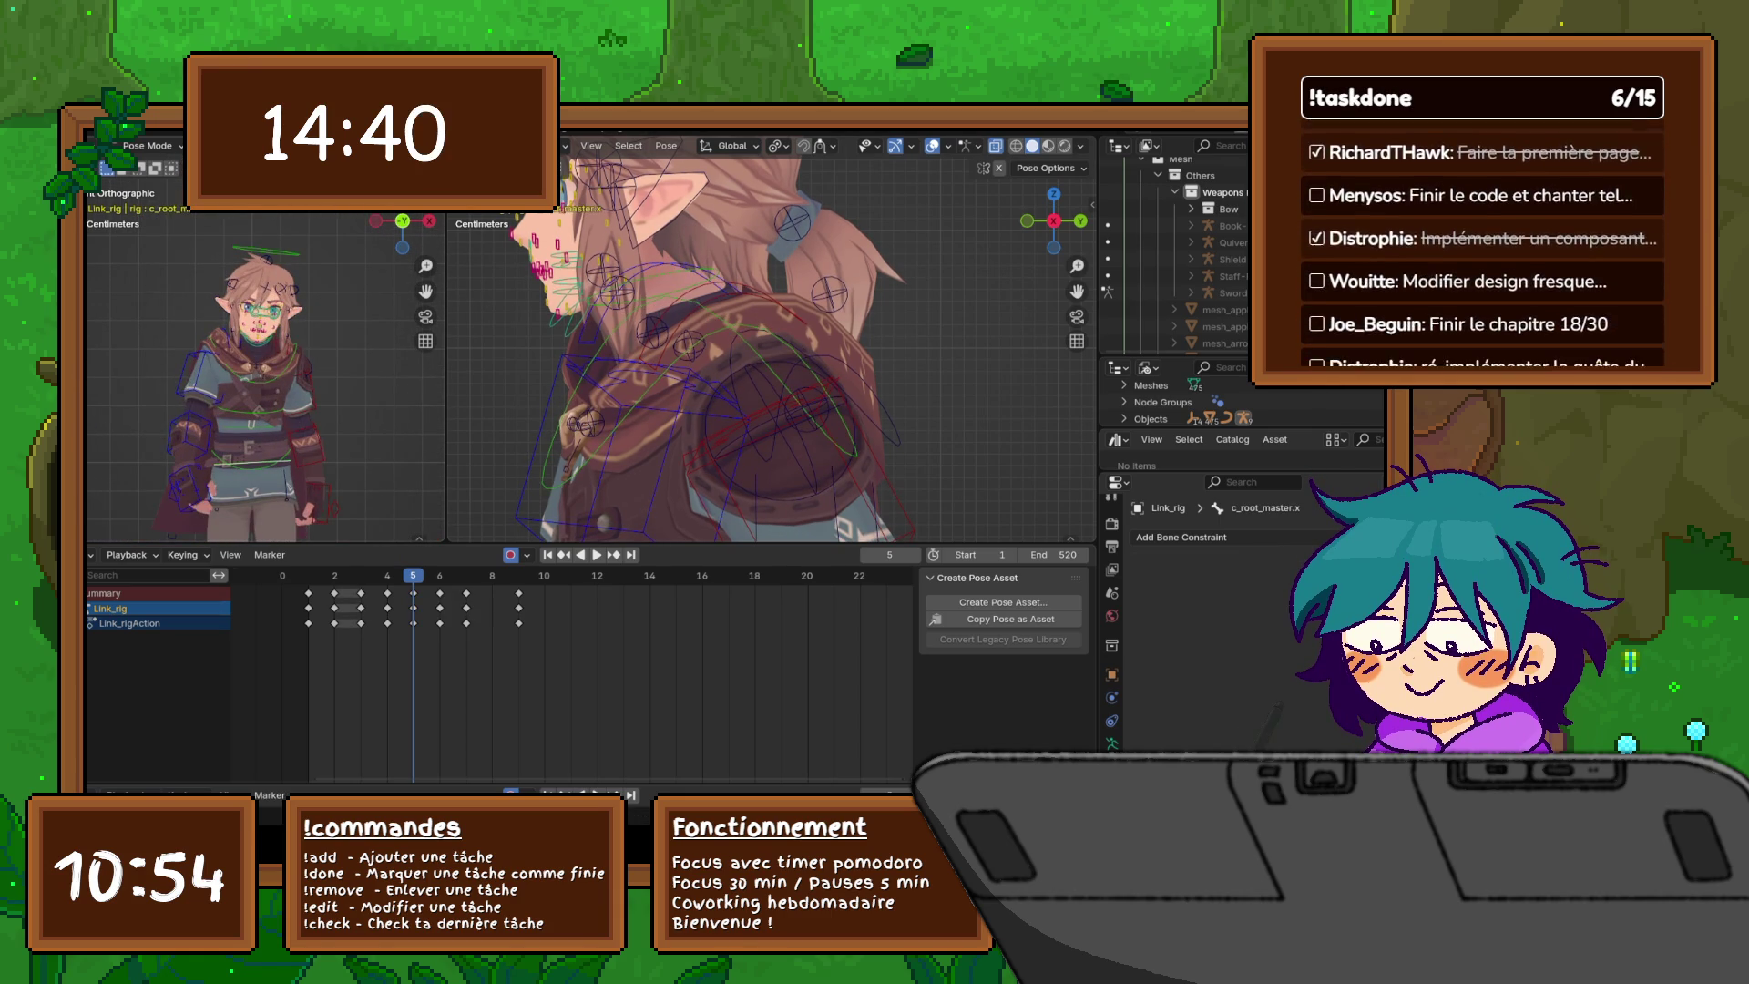
key("r")
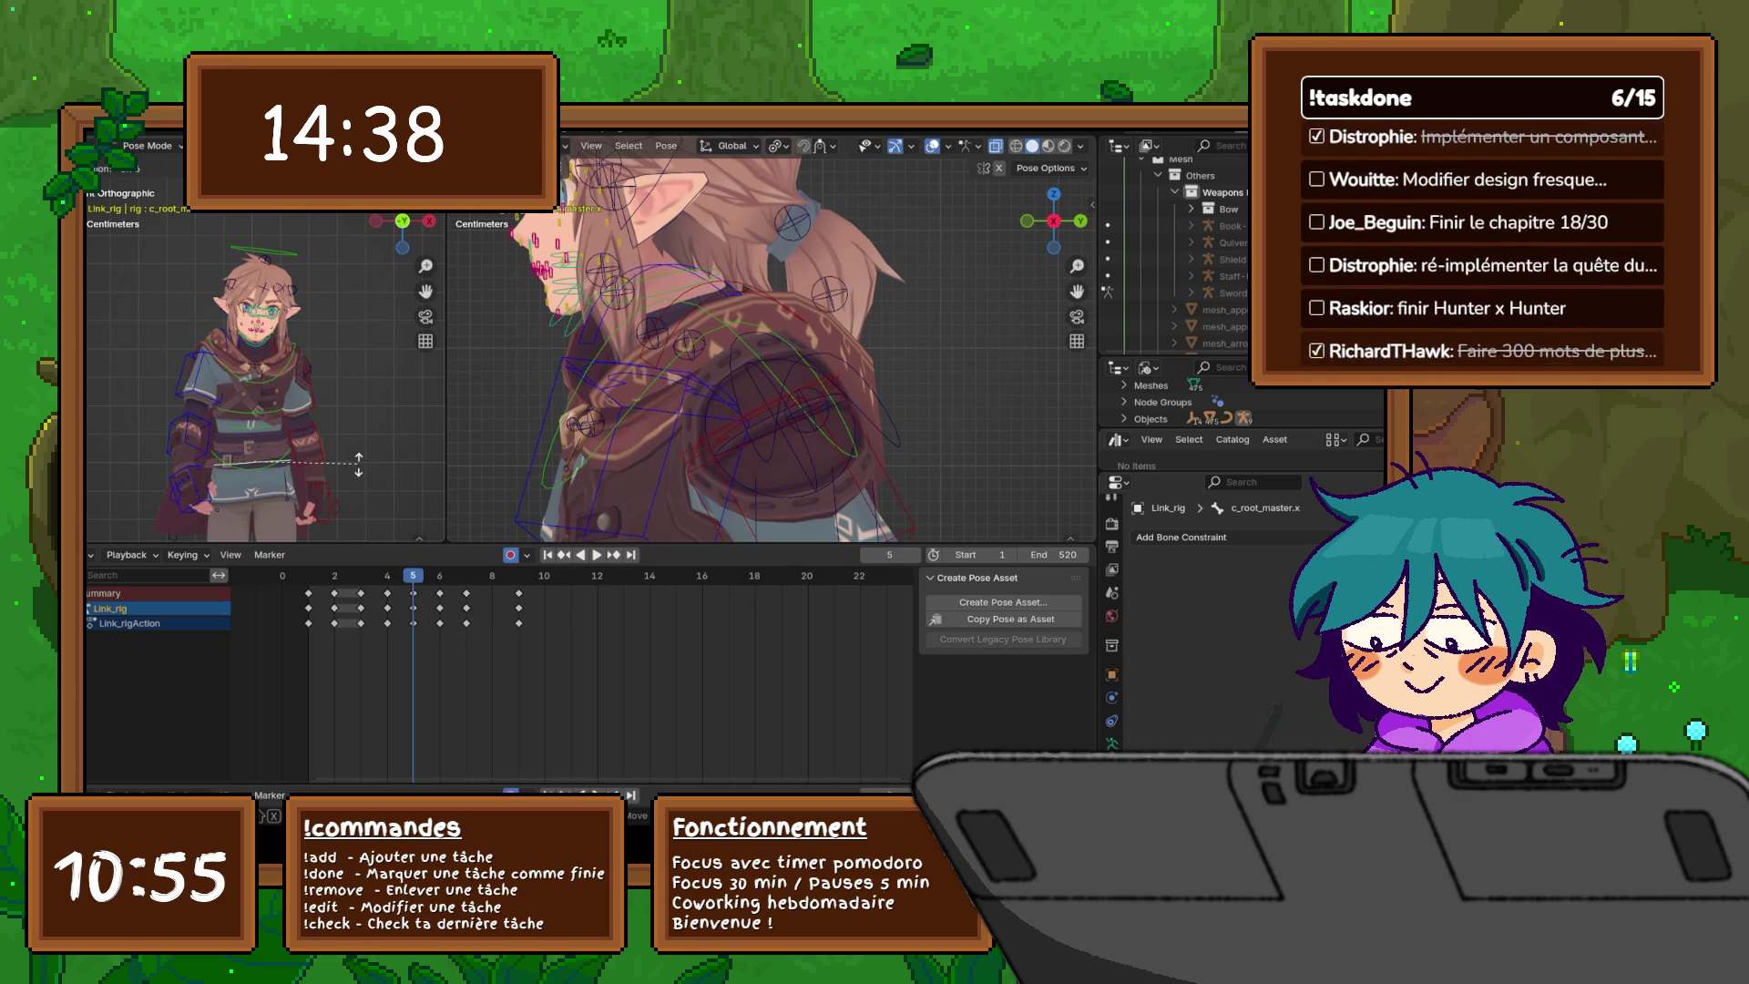
left_click(358, 462)
scroll(358, 461, "up", 2)
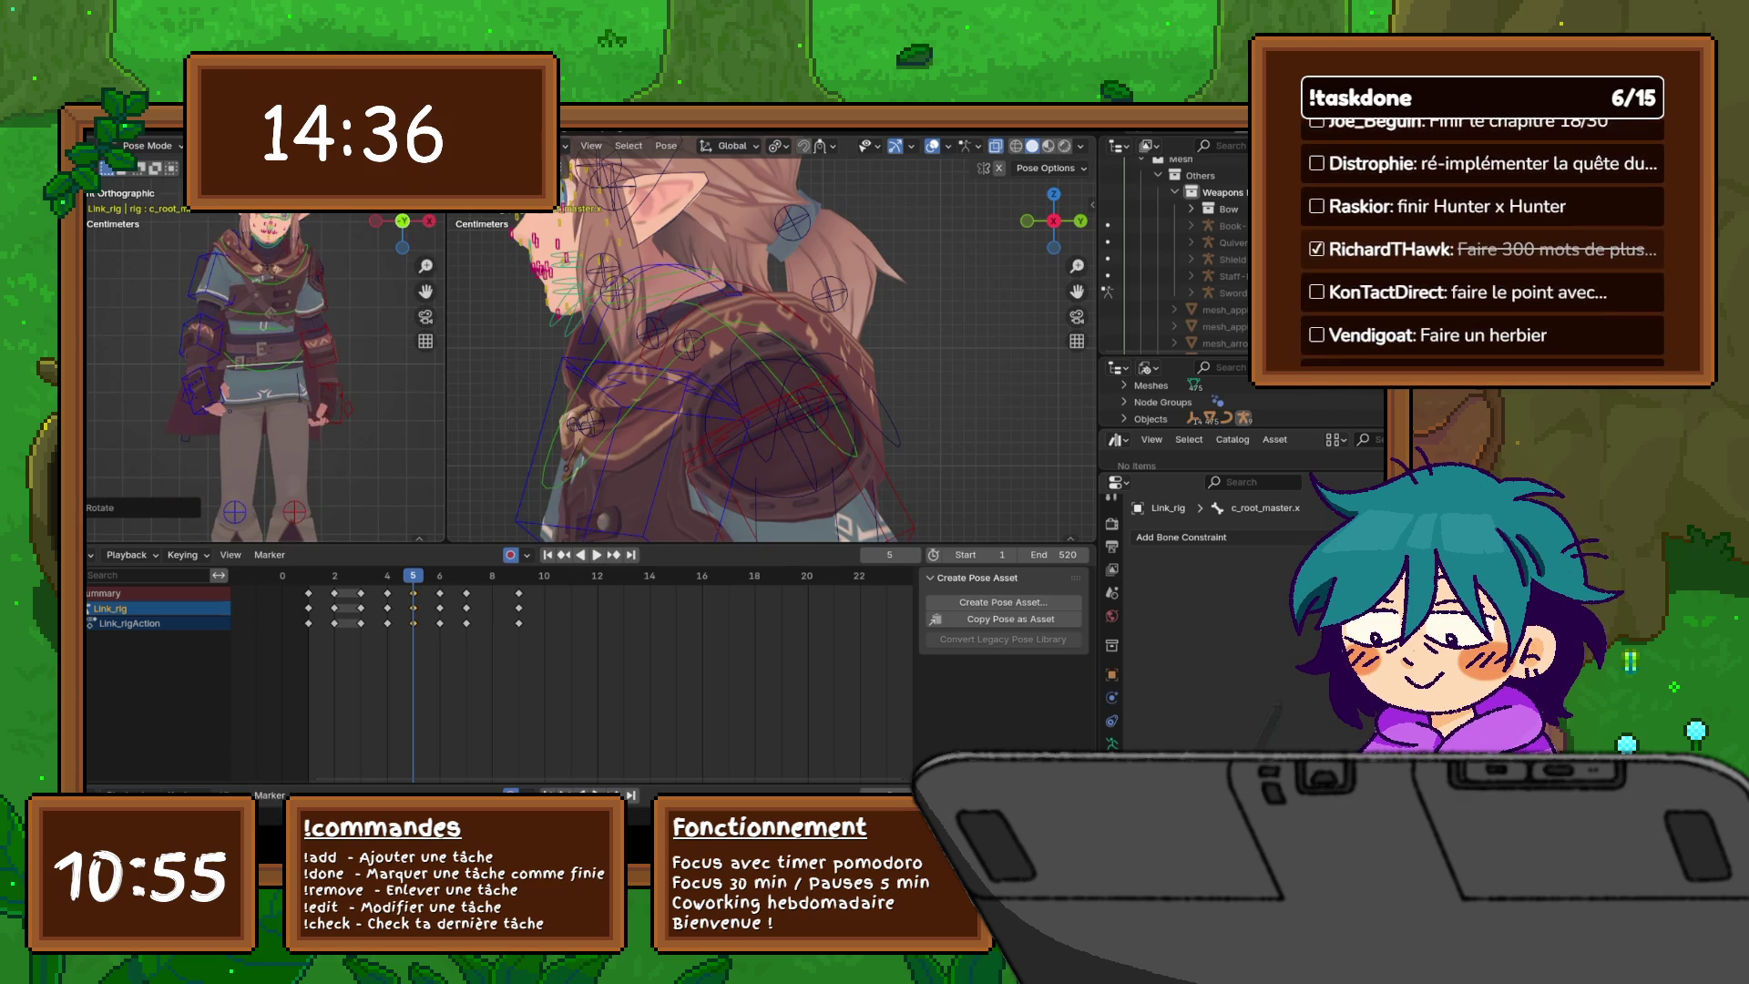
left_click(264, 359)
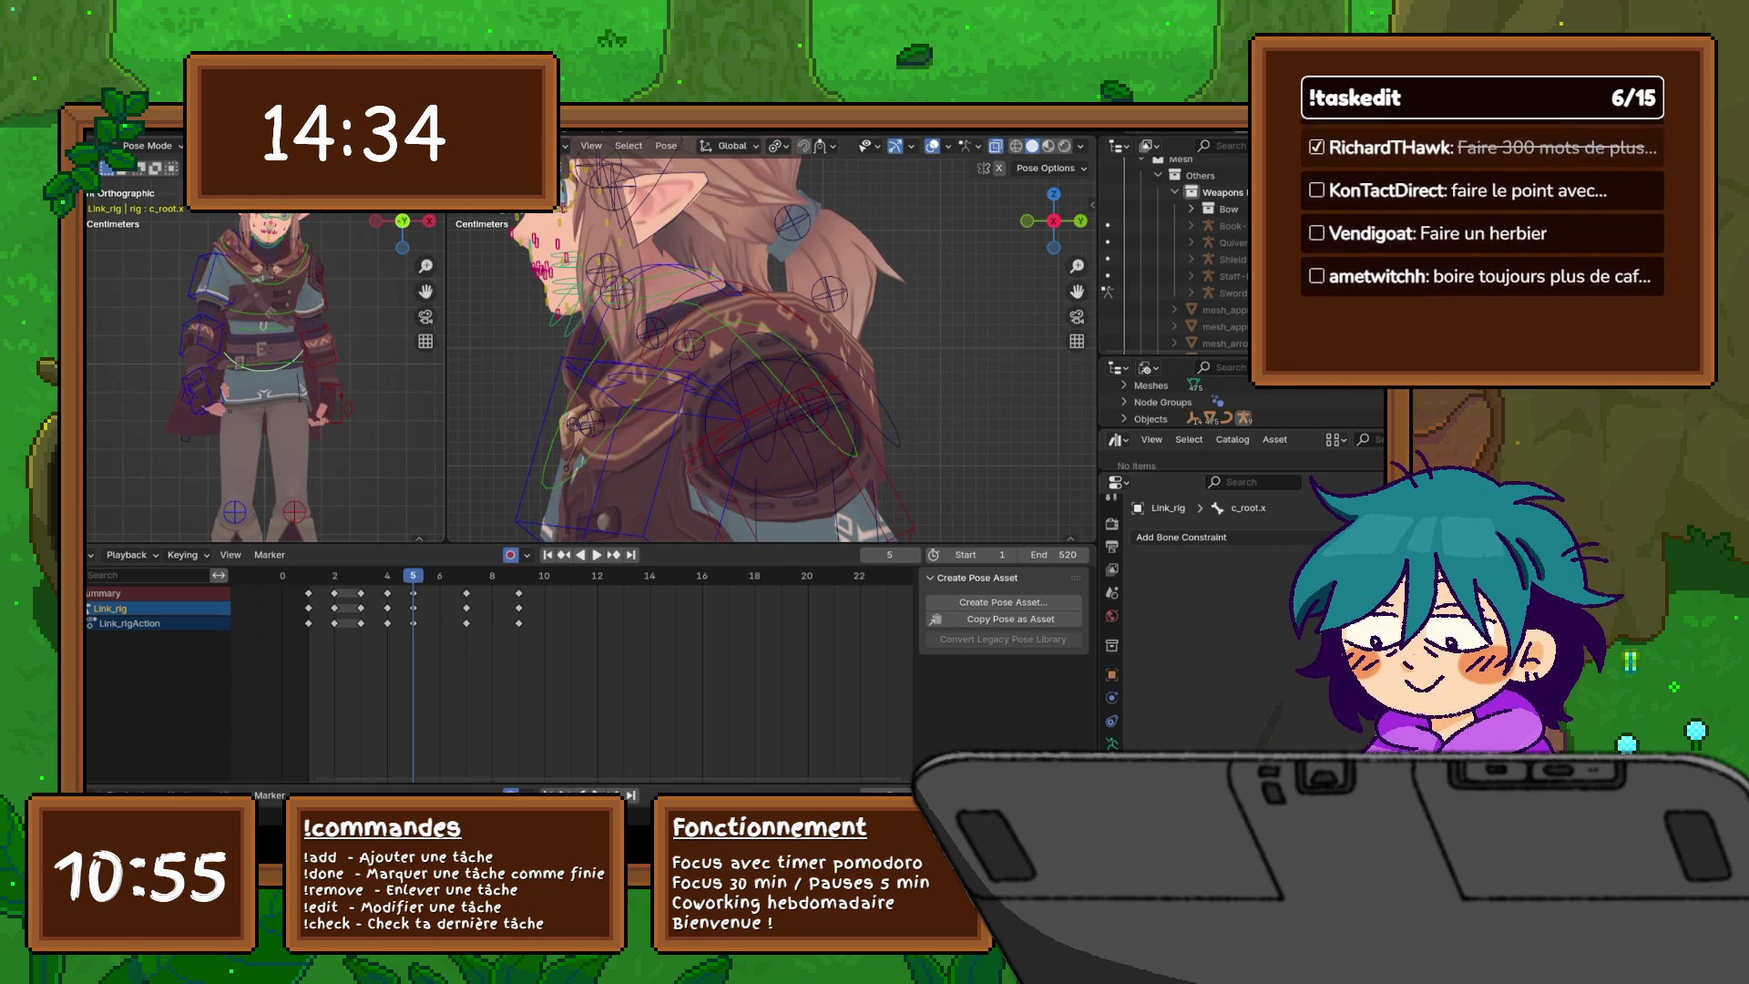
key("r")
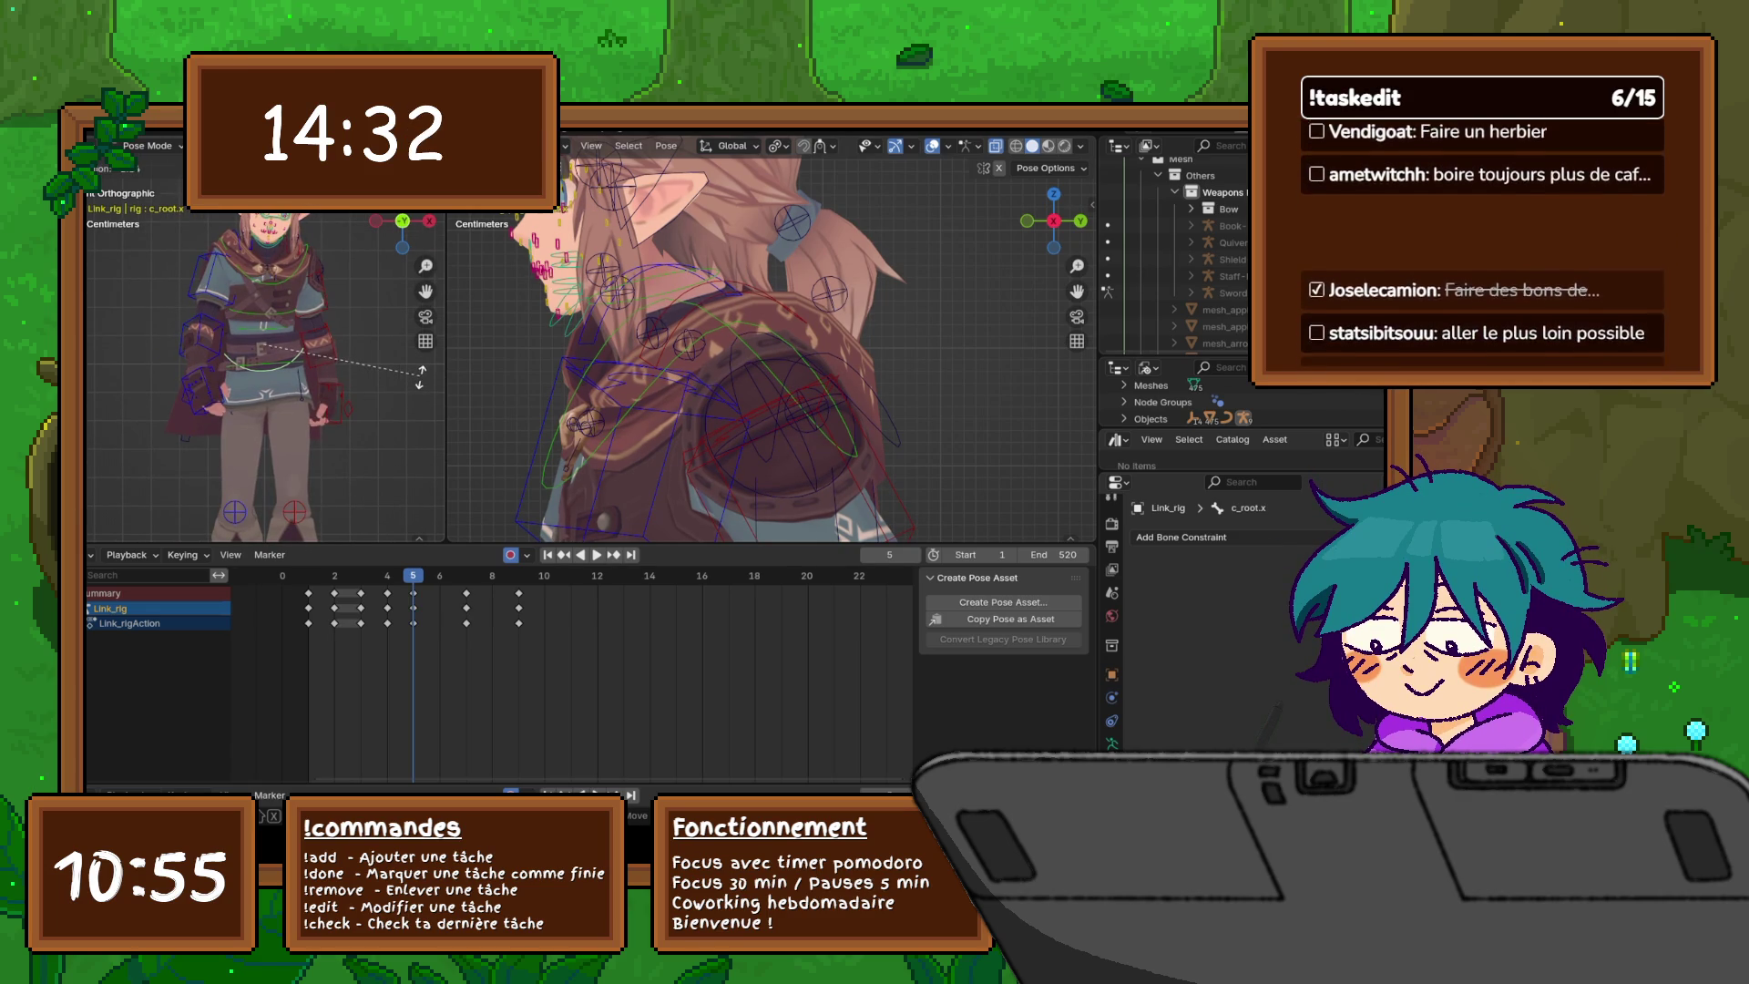
left_click(420, 378)
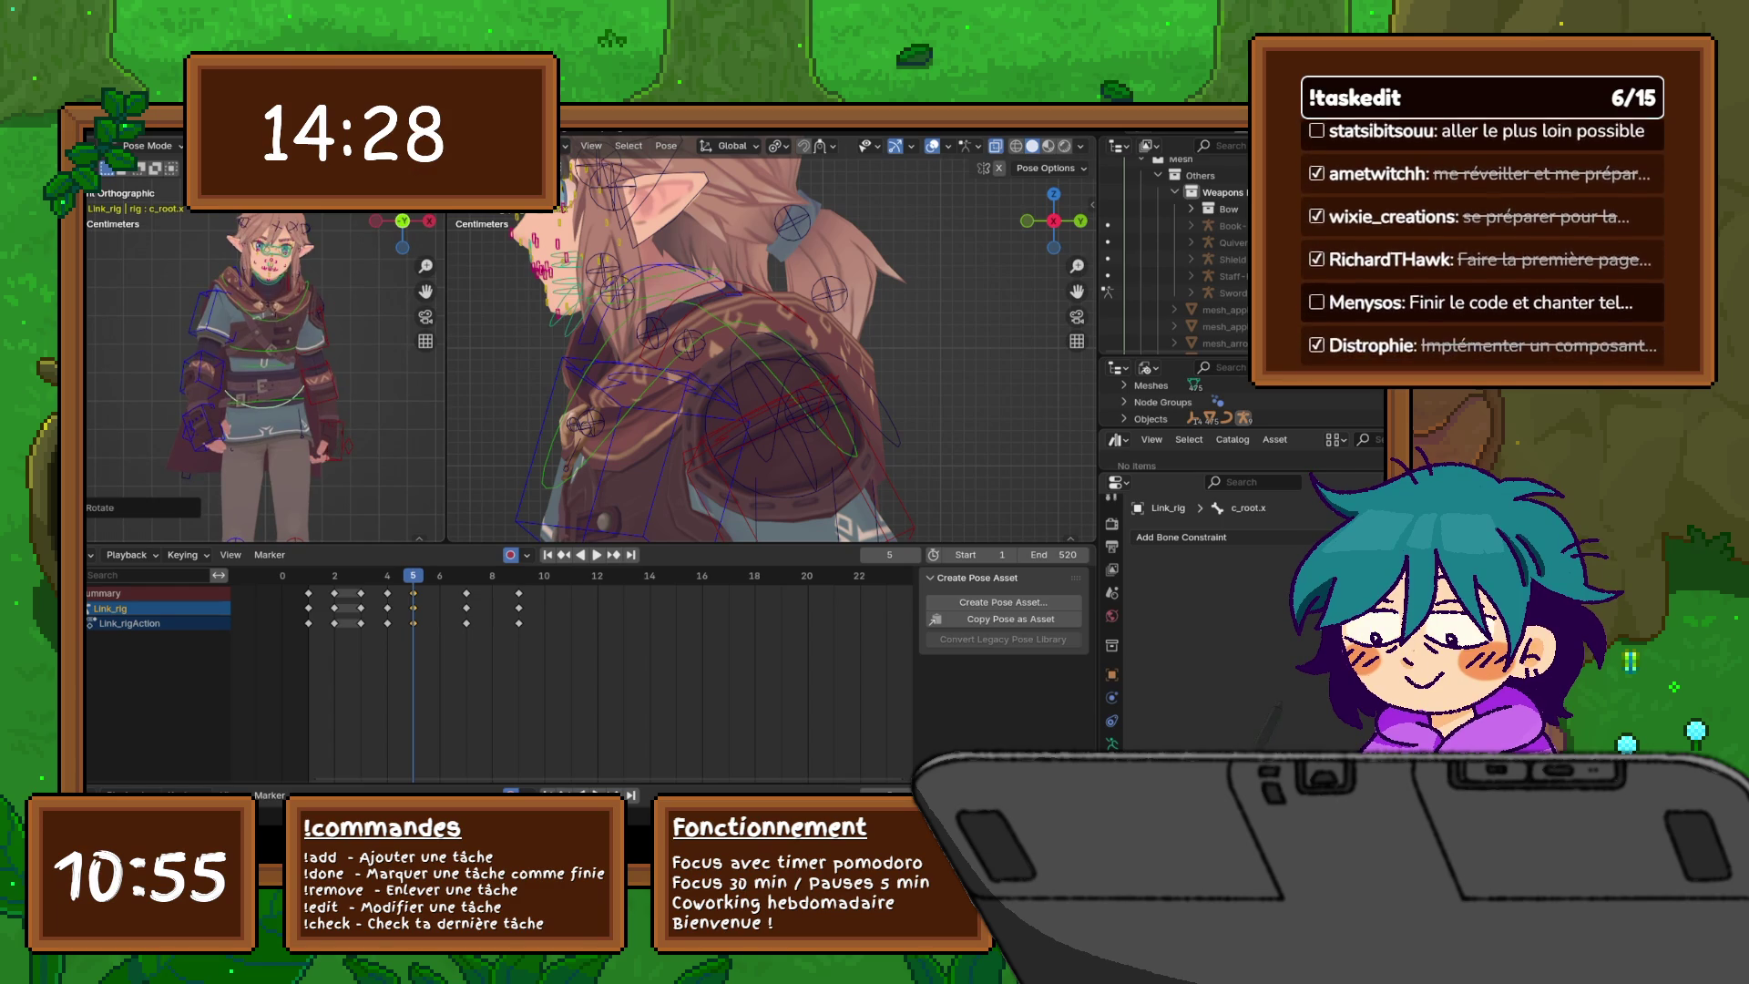
- Rotate the right cape bones Bip001_Cape_R and Bip001_Cape2_R about global Z
mouse_move(264, 364)
middle_mouse_down()
mouse_move(441, 340)
mouse_move(420, 348)
middle_mouse_up()
left_click(239, 308)
key("y")
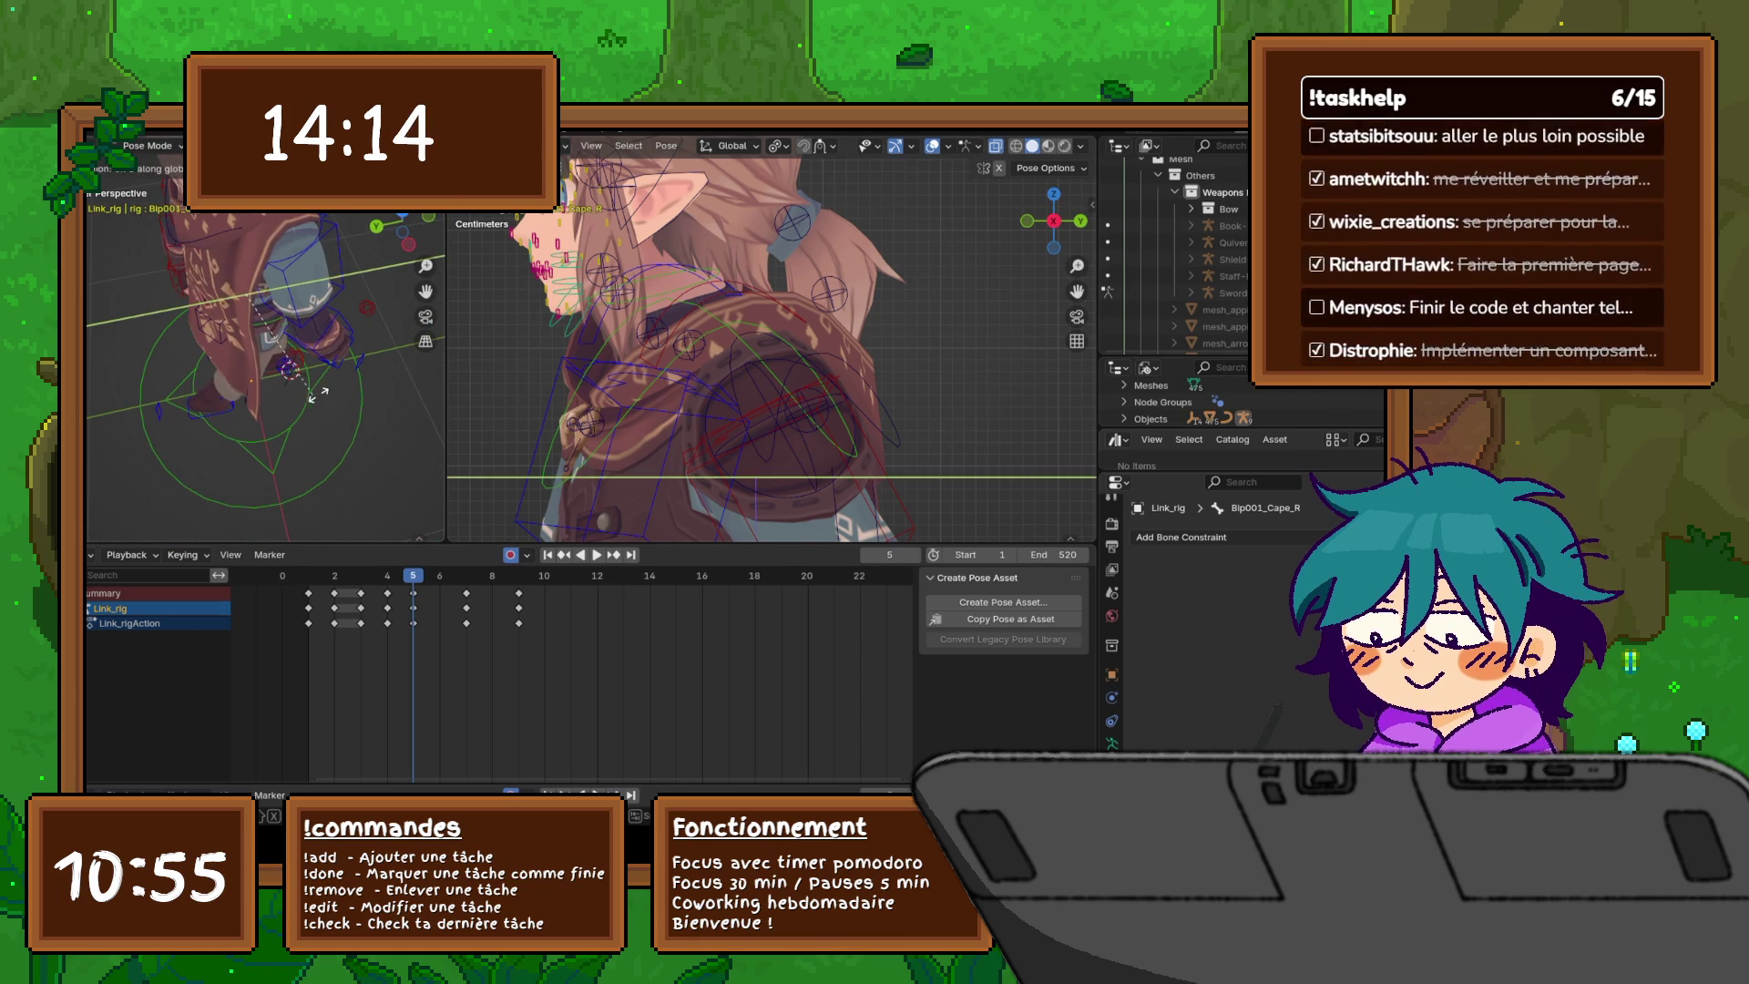
key("y")
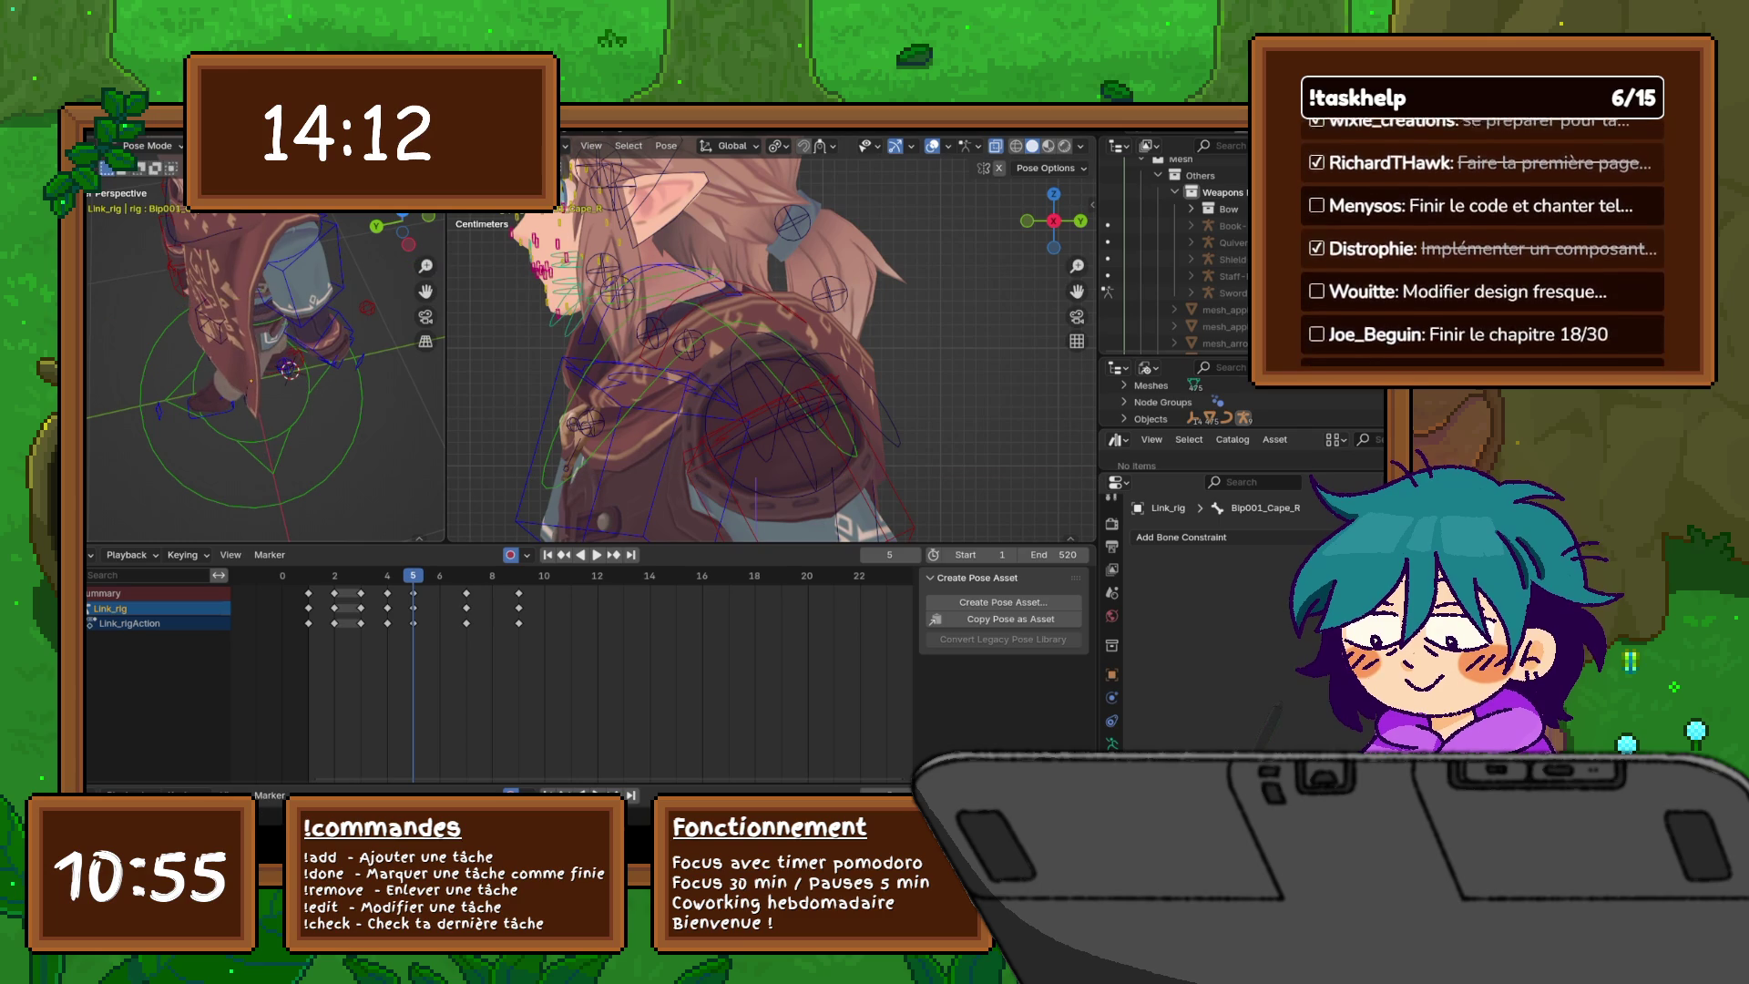
key("z")
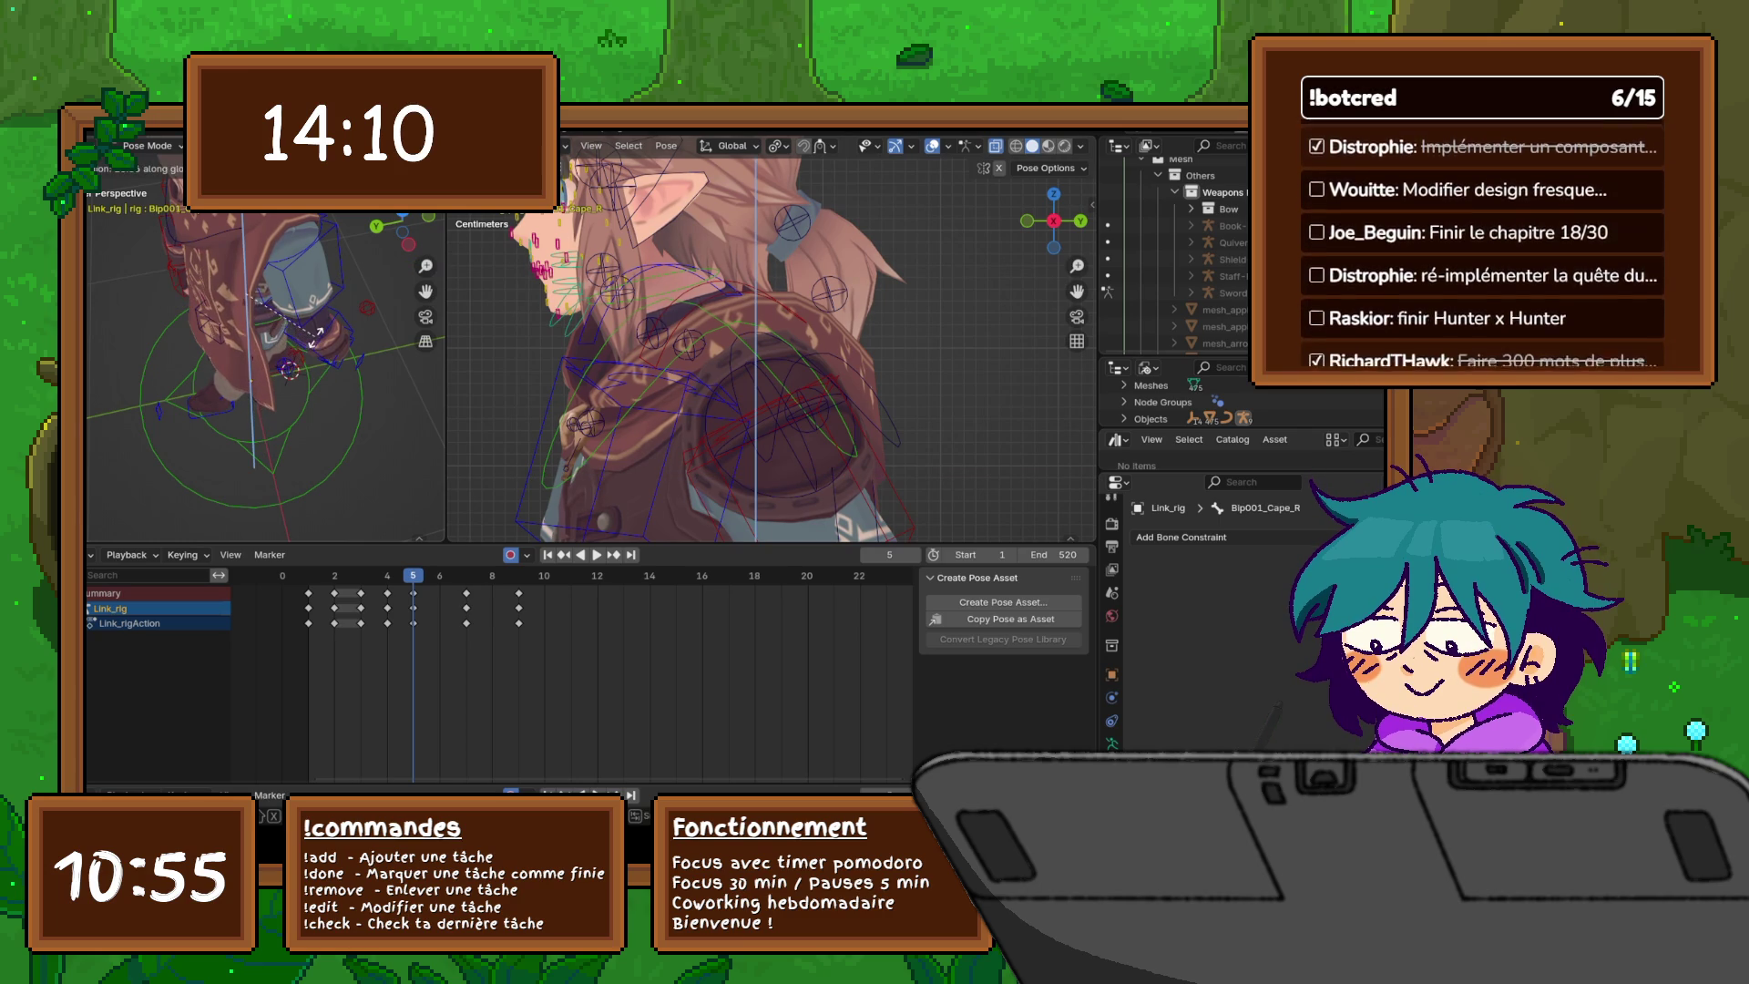
left_click(314, 349)
mouse_move(273, 382)
middle_mouse_down()
mouse_move(292, 382)
mouse_move(256, 348)
mouse_move(308, 383)
middle_mouse_up()
left_click(239, 346)
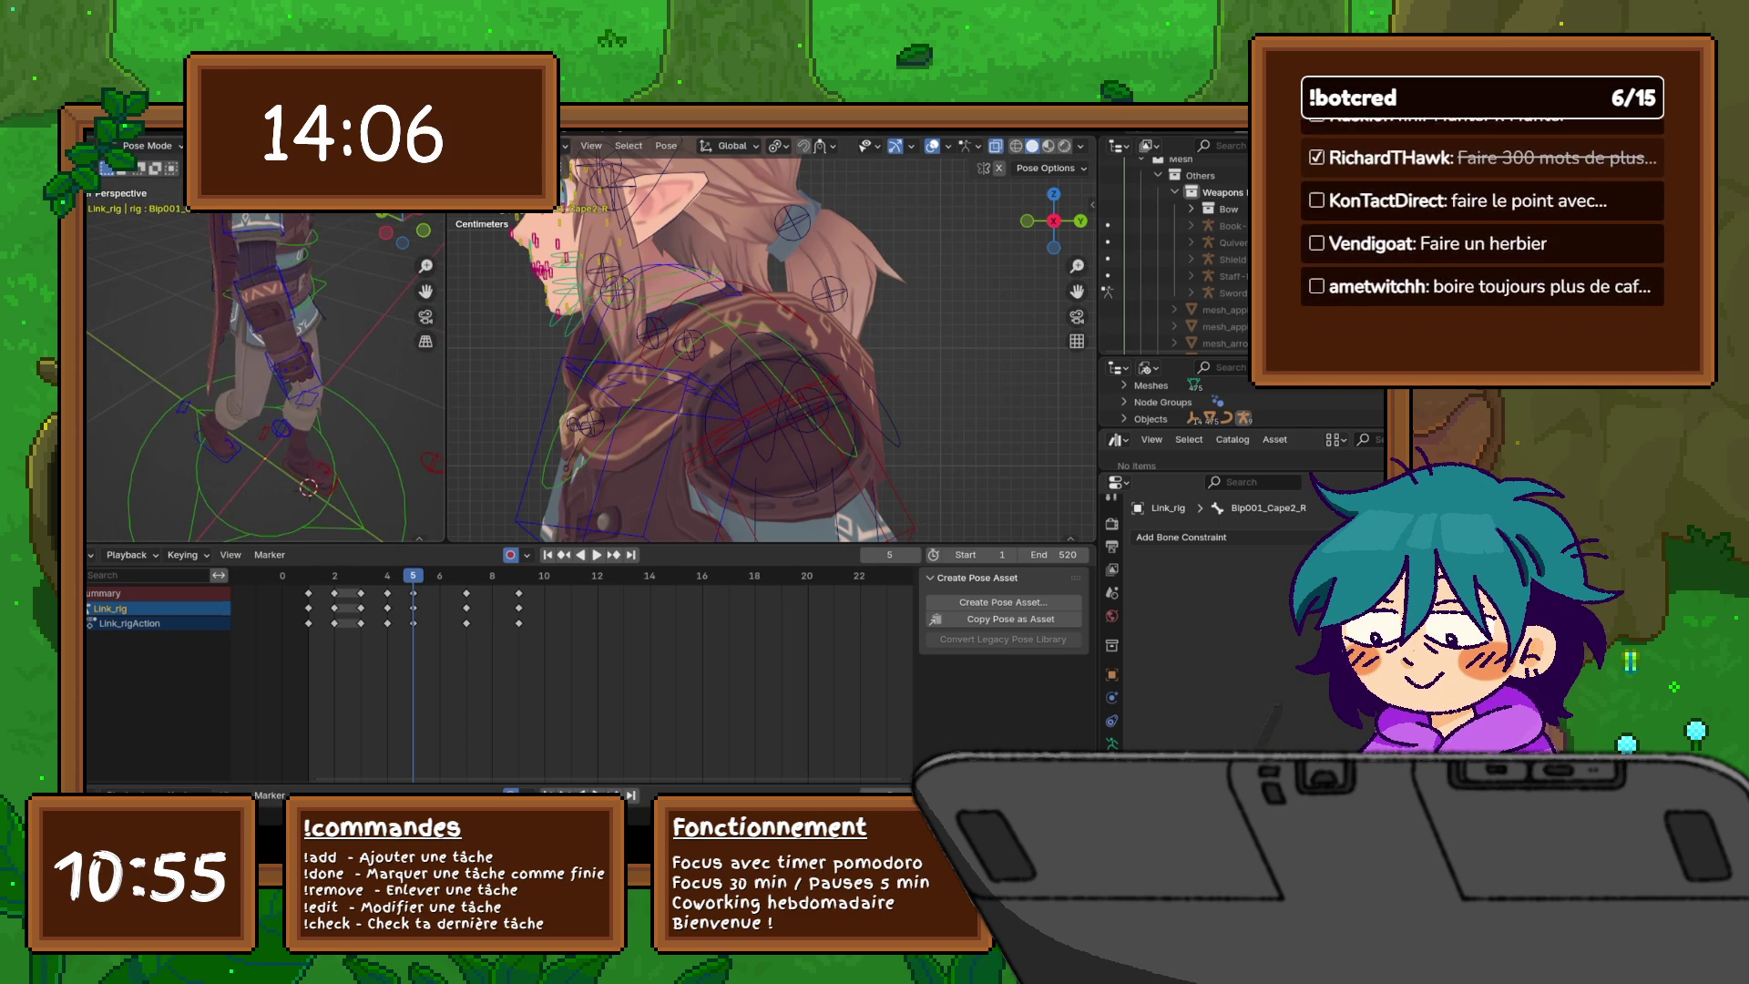
key("r")
key("z")
left_click(310, 372)
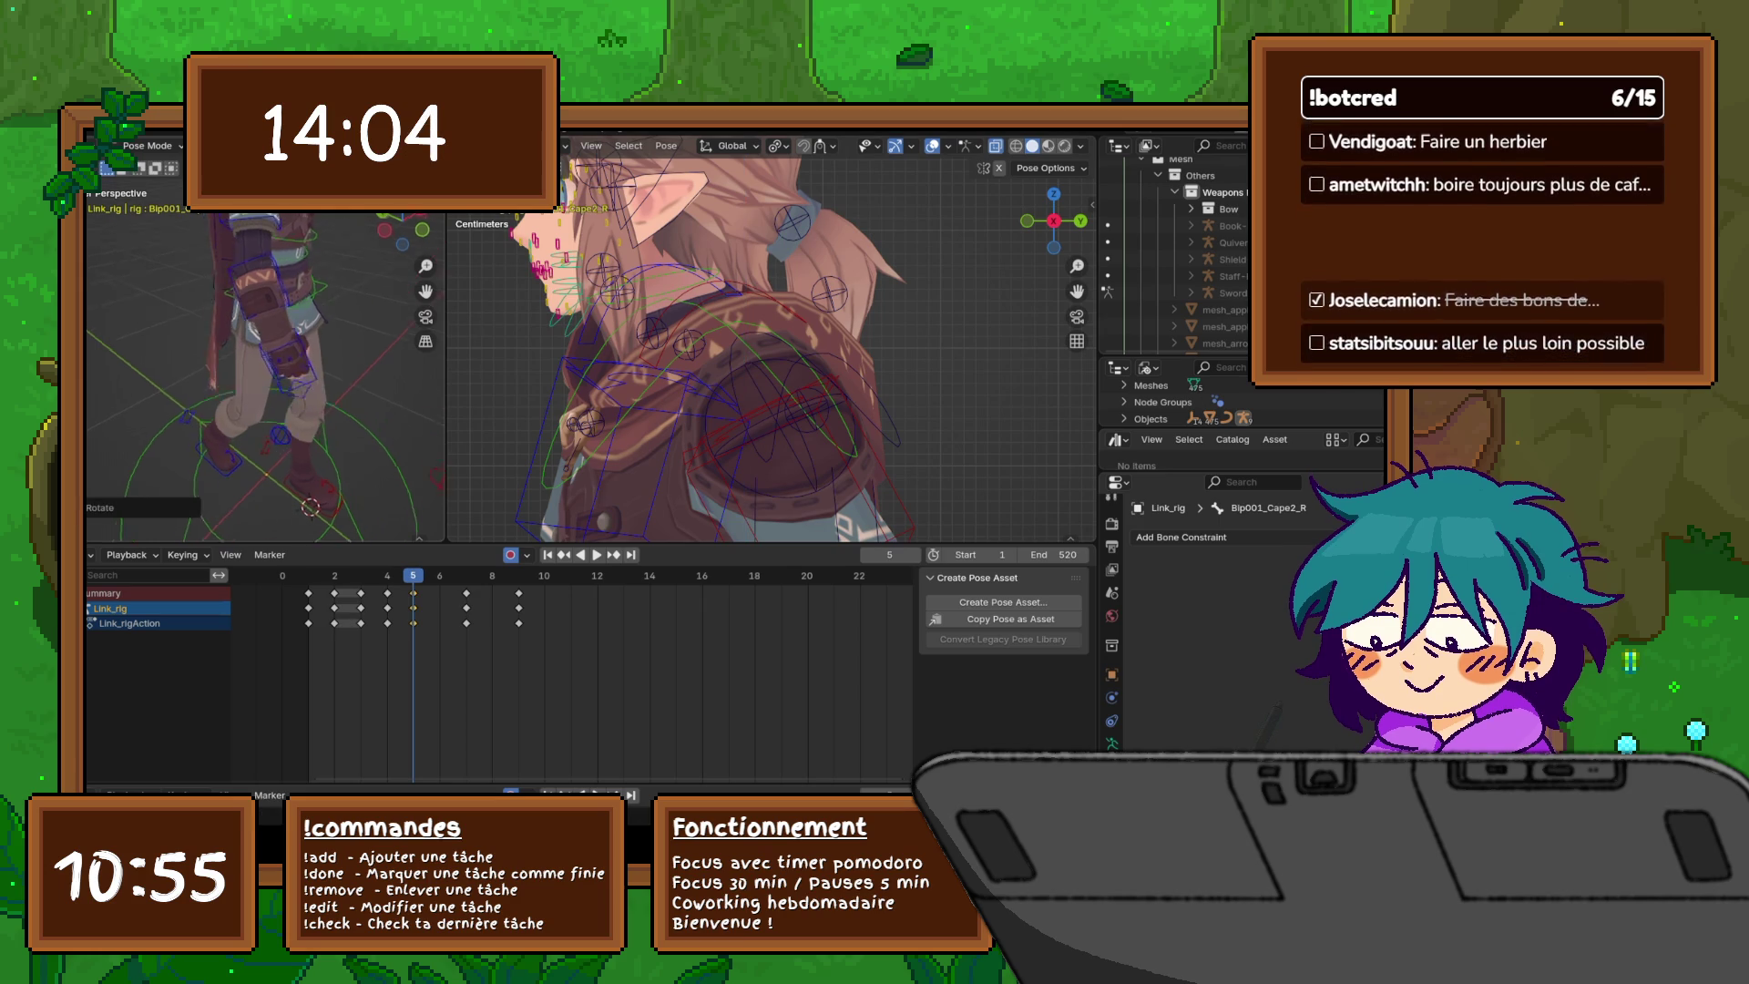
- Rotate the cape bone further, checking the drape from the back and front
middle_click_drag(274, 510, 310, 510)
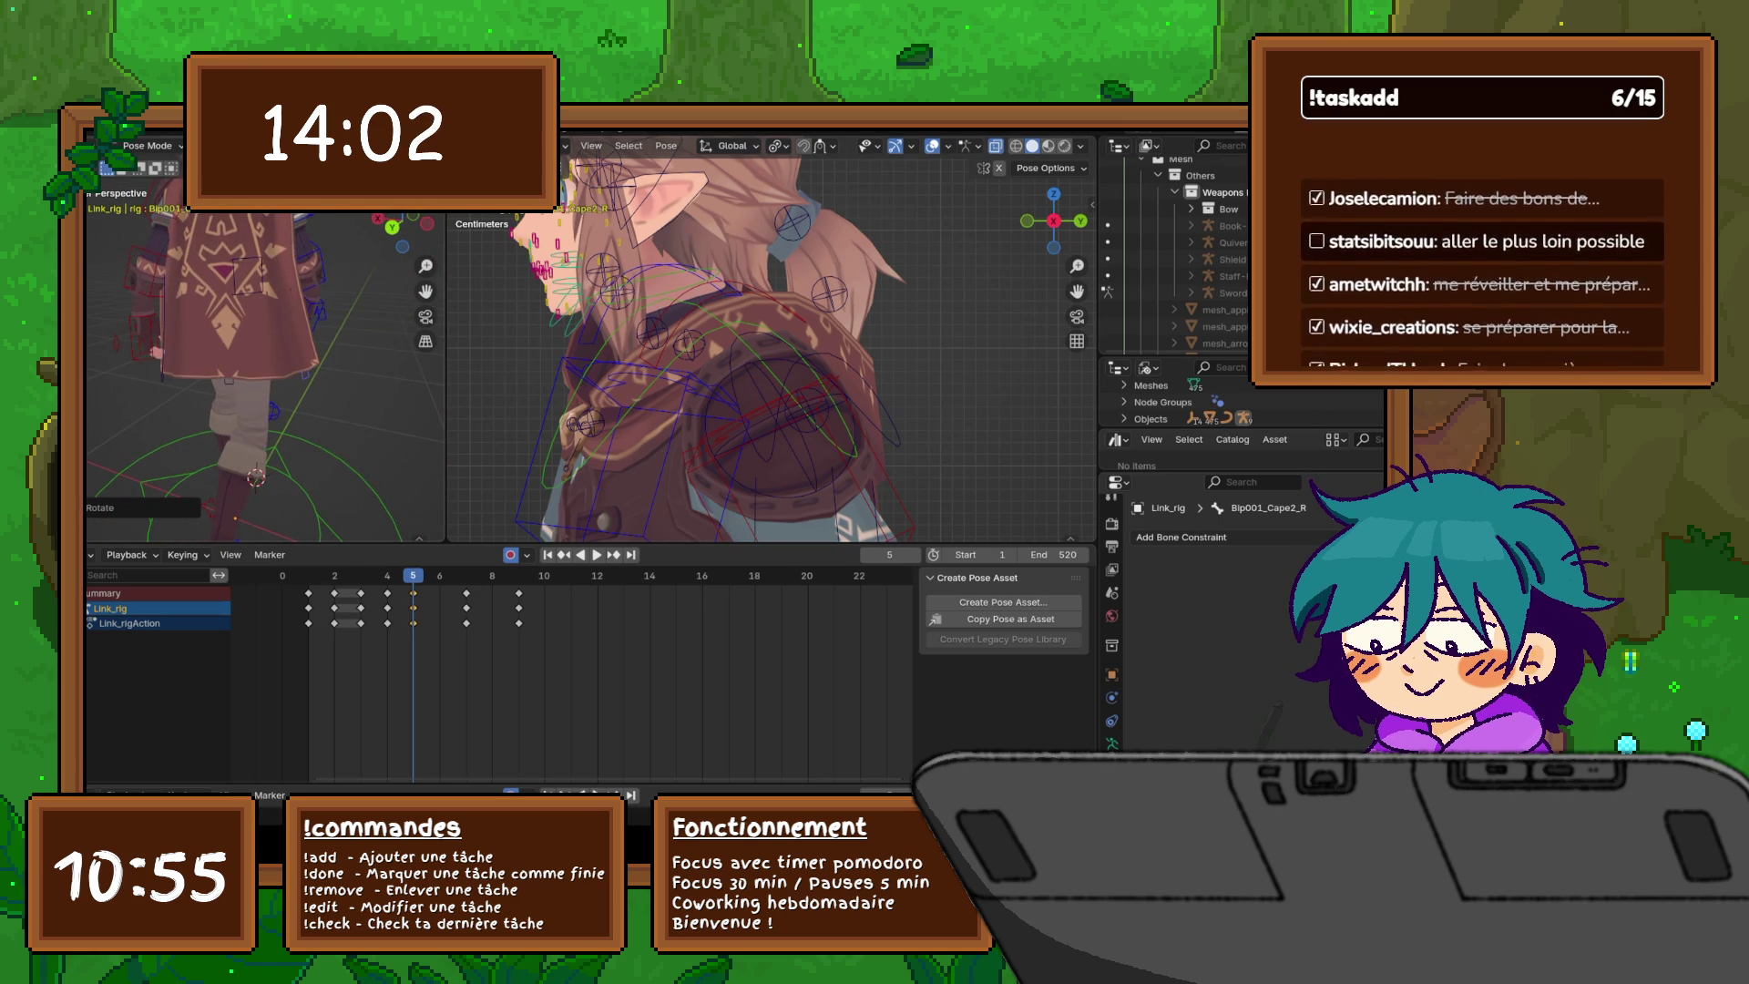
middle_click_drag(274, 382, 319, 383)
key("r")
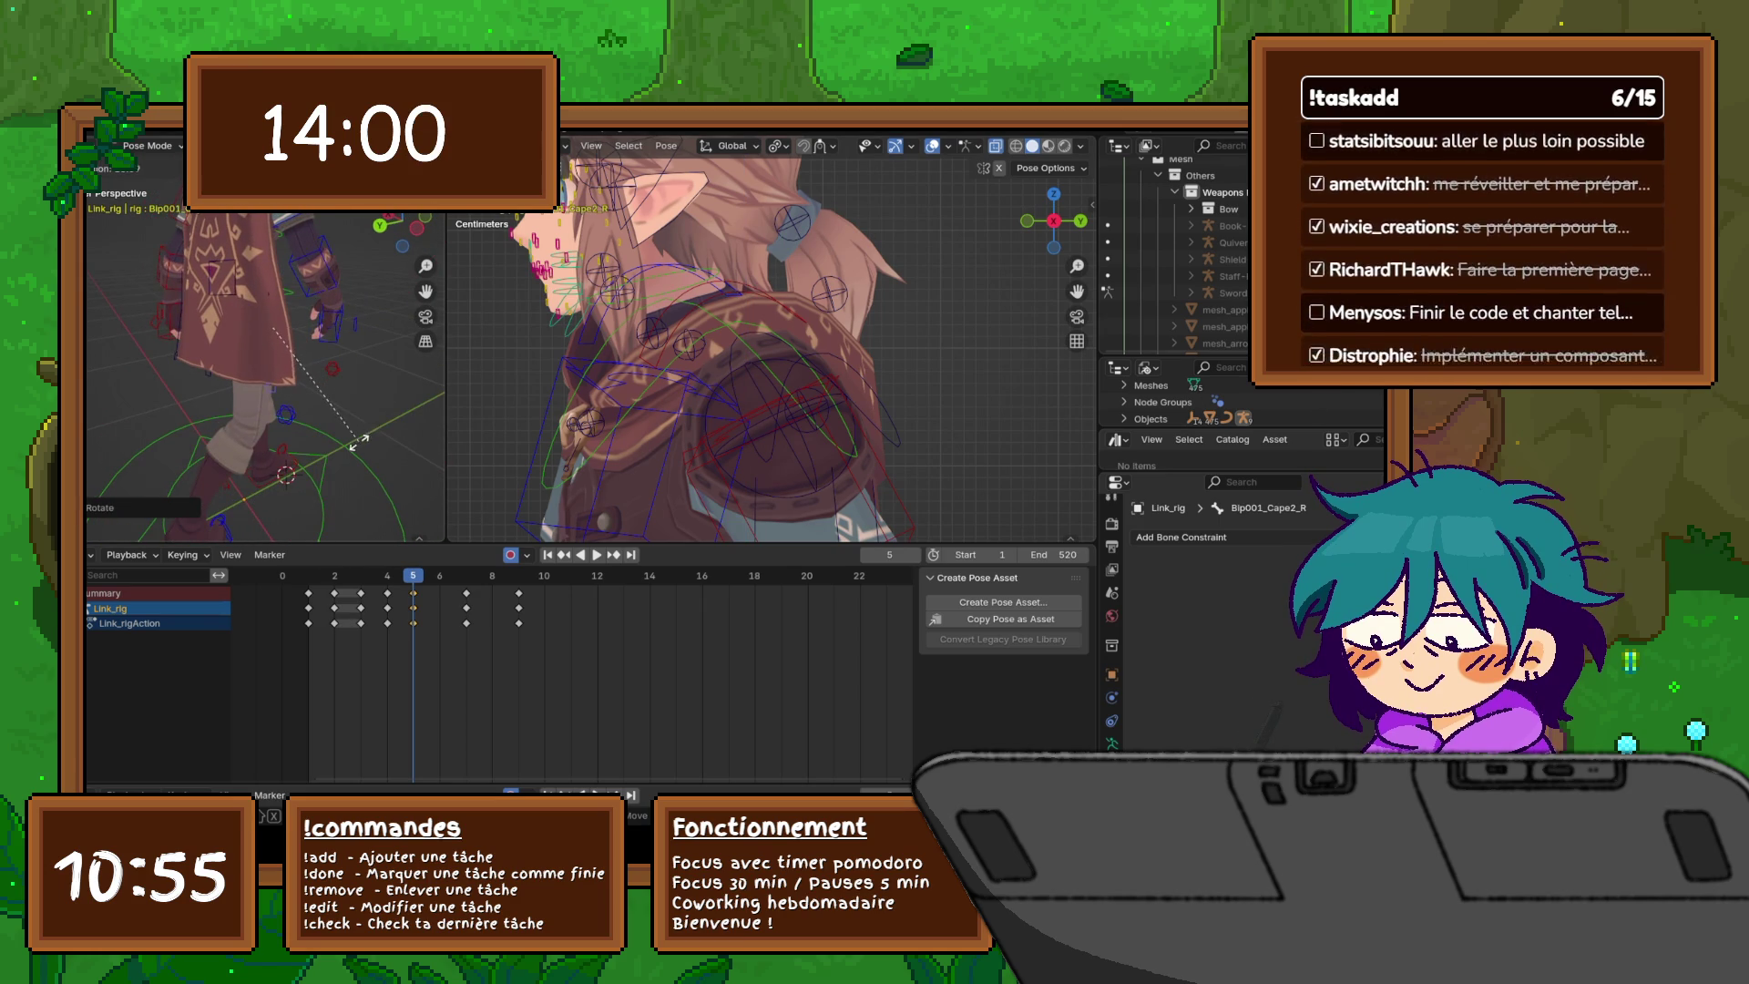
left_click(355, 439)
scroll(355, 439, "down", 4)
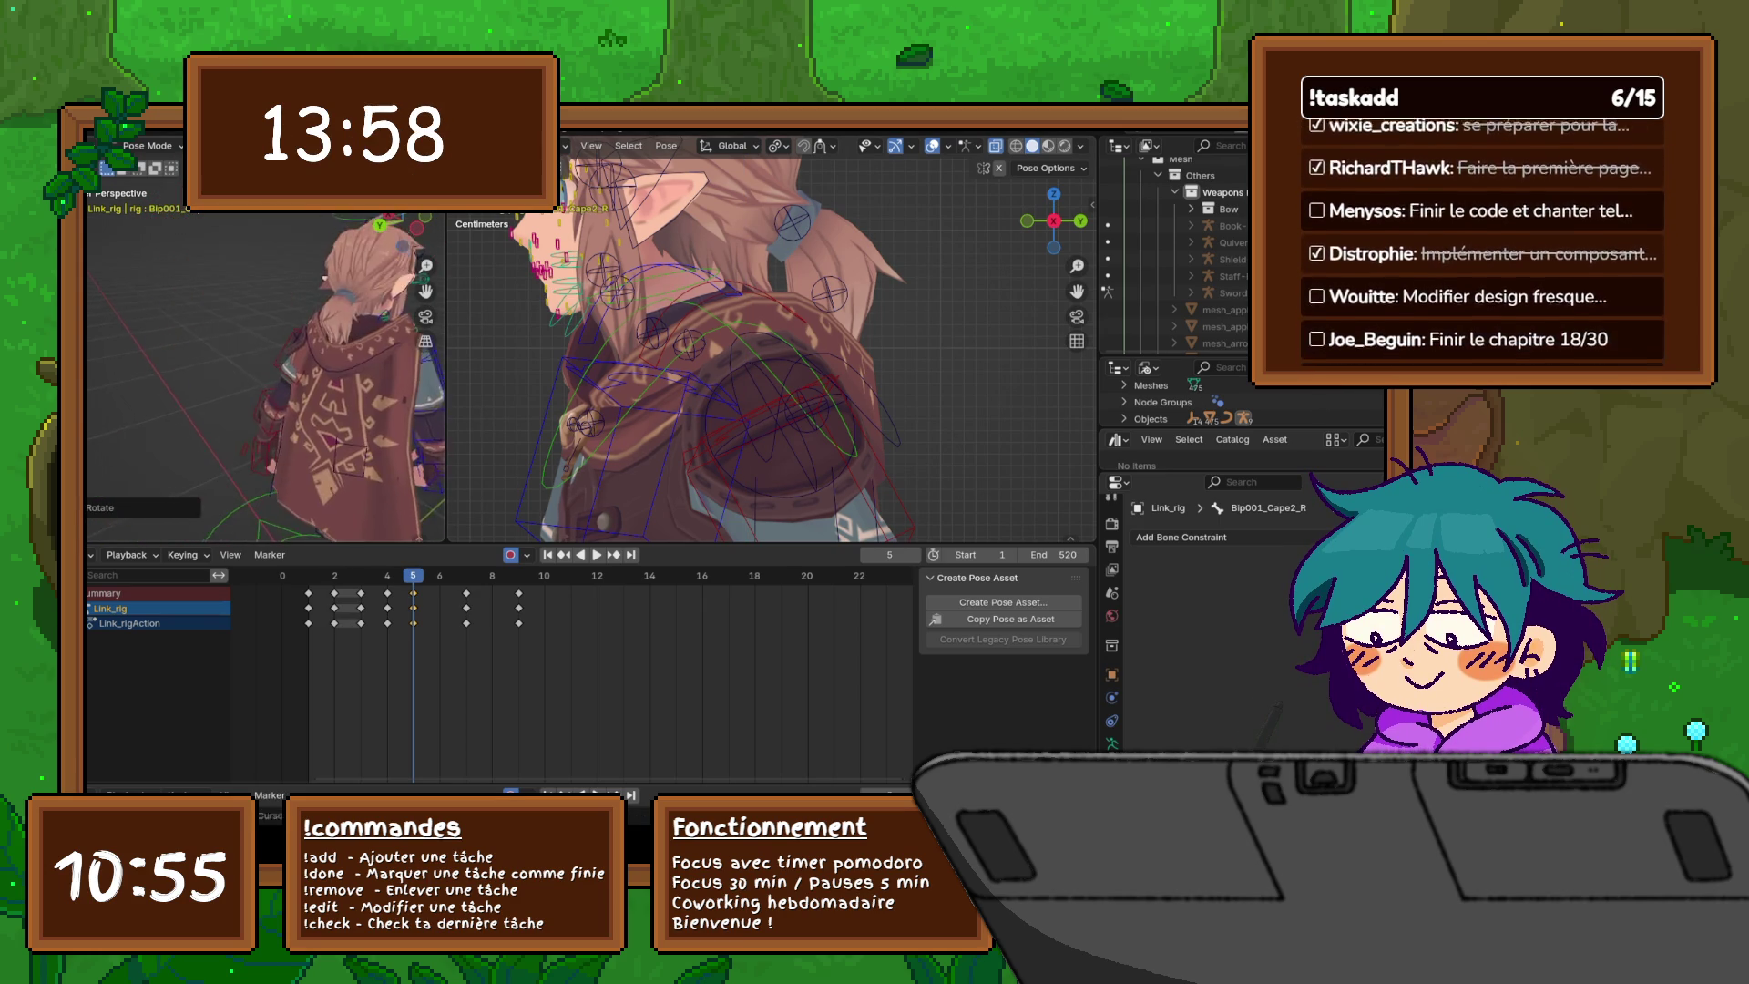
scroll(273, 382, "up", 3)
middle_click_drag(274, 382, 355, 383)
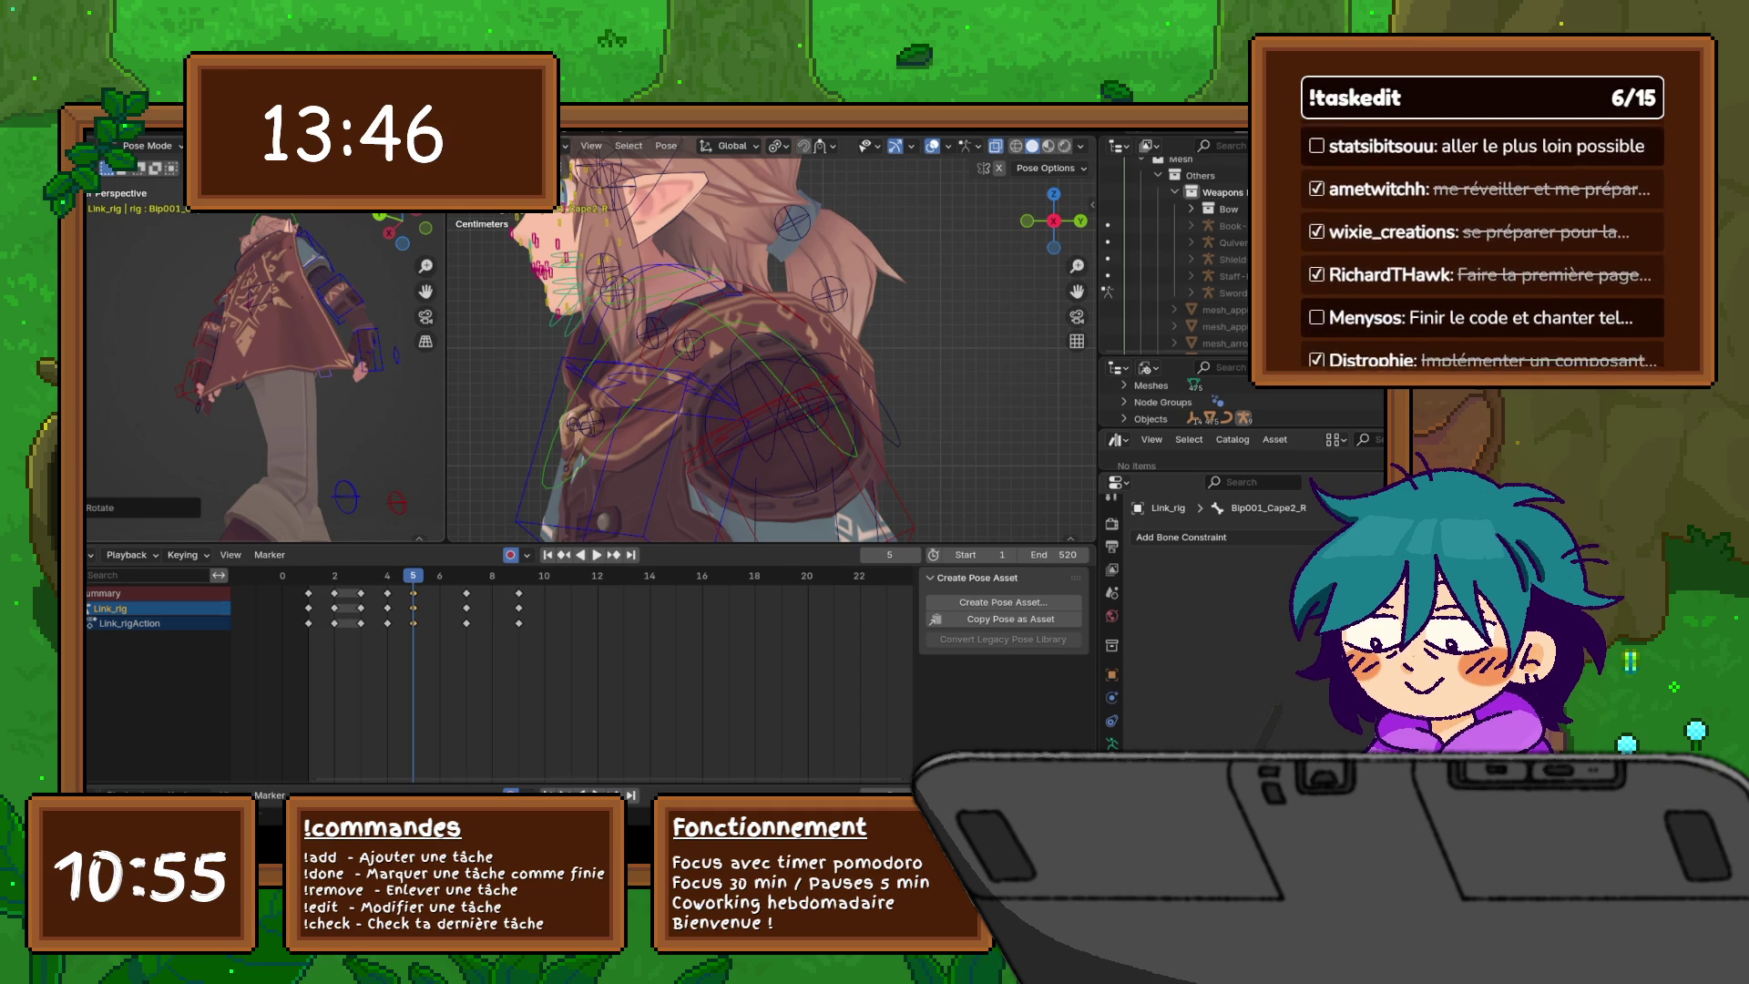
mouse_move(264, 364)
middle_mouse_down()
mouse_move(401, 365)
mouse_move(273, 392)
mouse_move(273, 474)
middle_mouse_up()
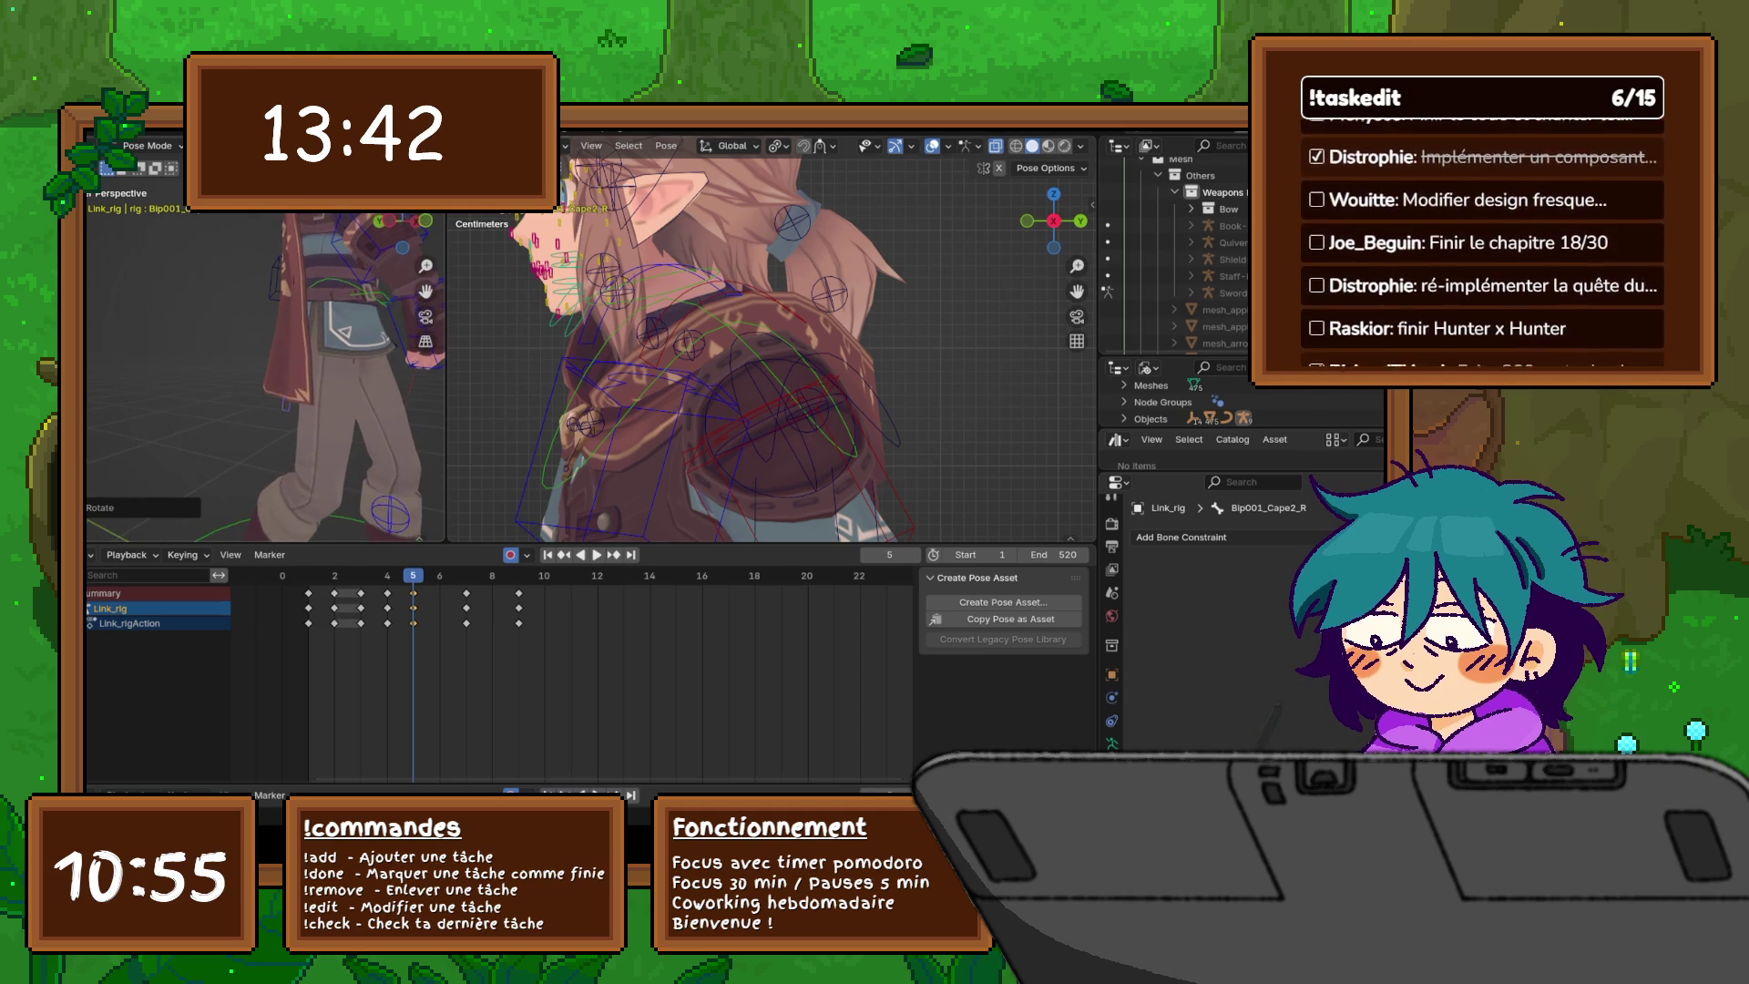
- Move the Bip001_Cape1_R and Bip001_Cape2_R bones into place, then check the cape from behind
key("g")
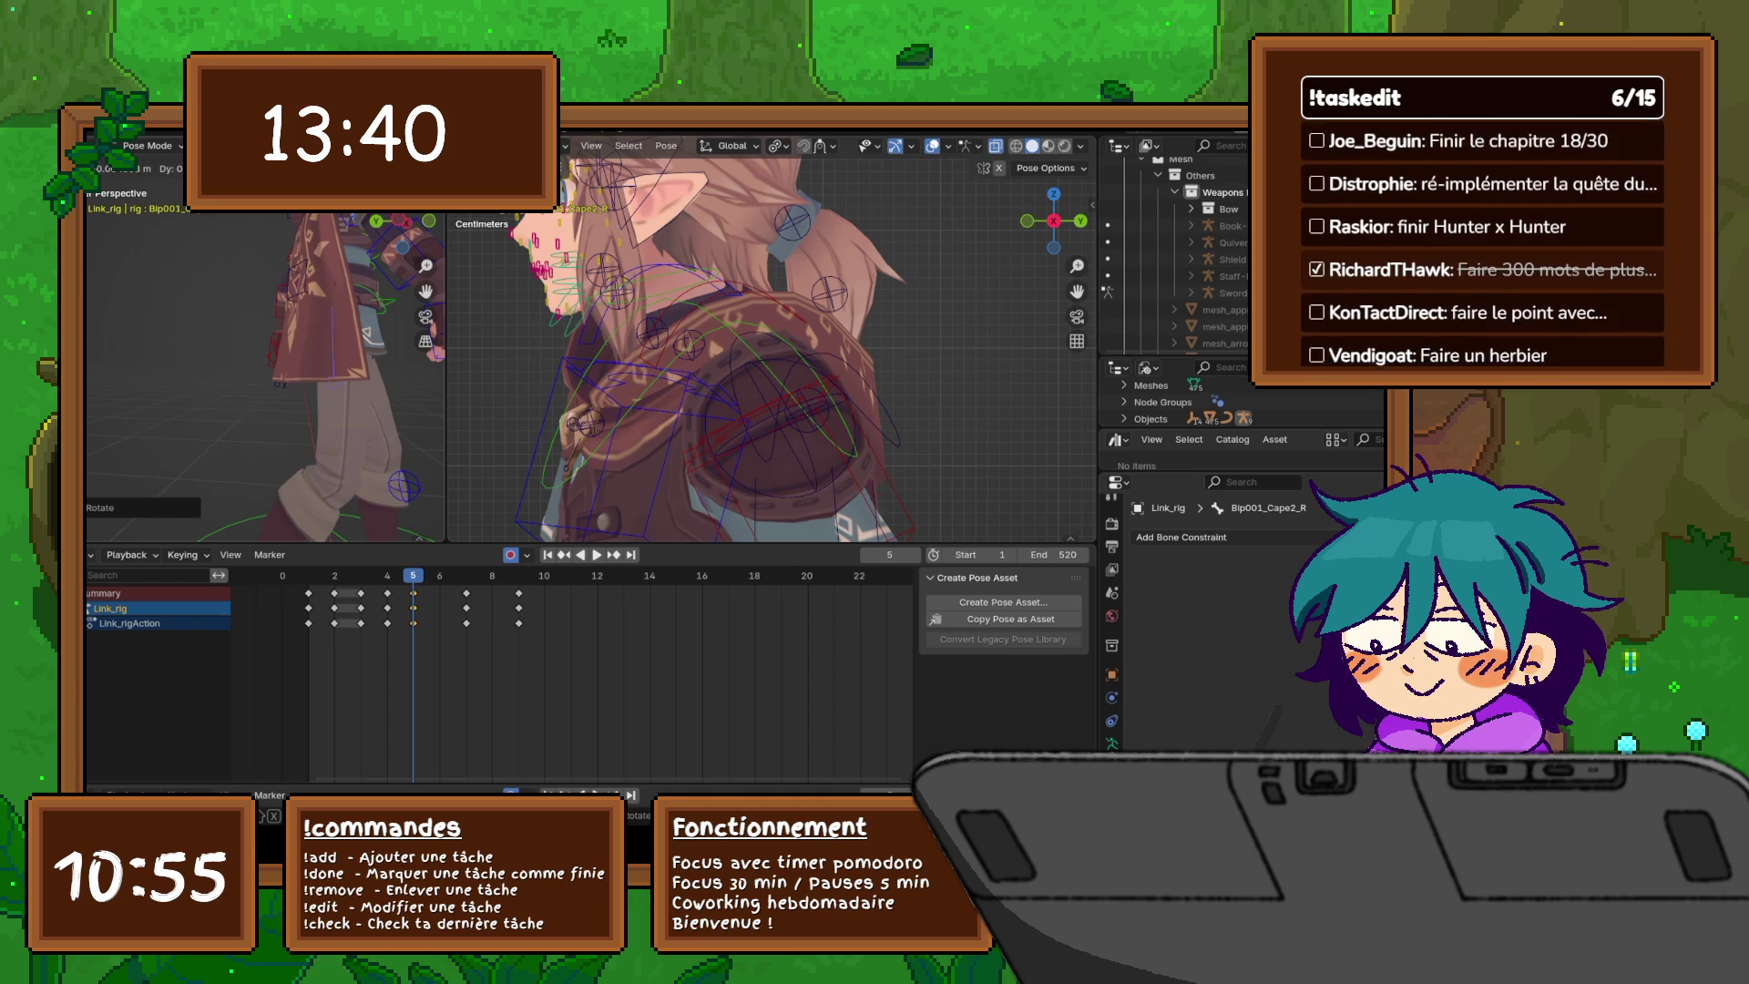
key("Return")
mouse_move(319, 365)
middle_mouse_down()
mouse_move(392, 365)
mouse_move(300, 360)
mouse_move(383, 346)
mouse_move(205, 361)
middle_mouse_up()
key("bracketleft")
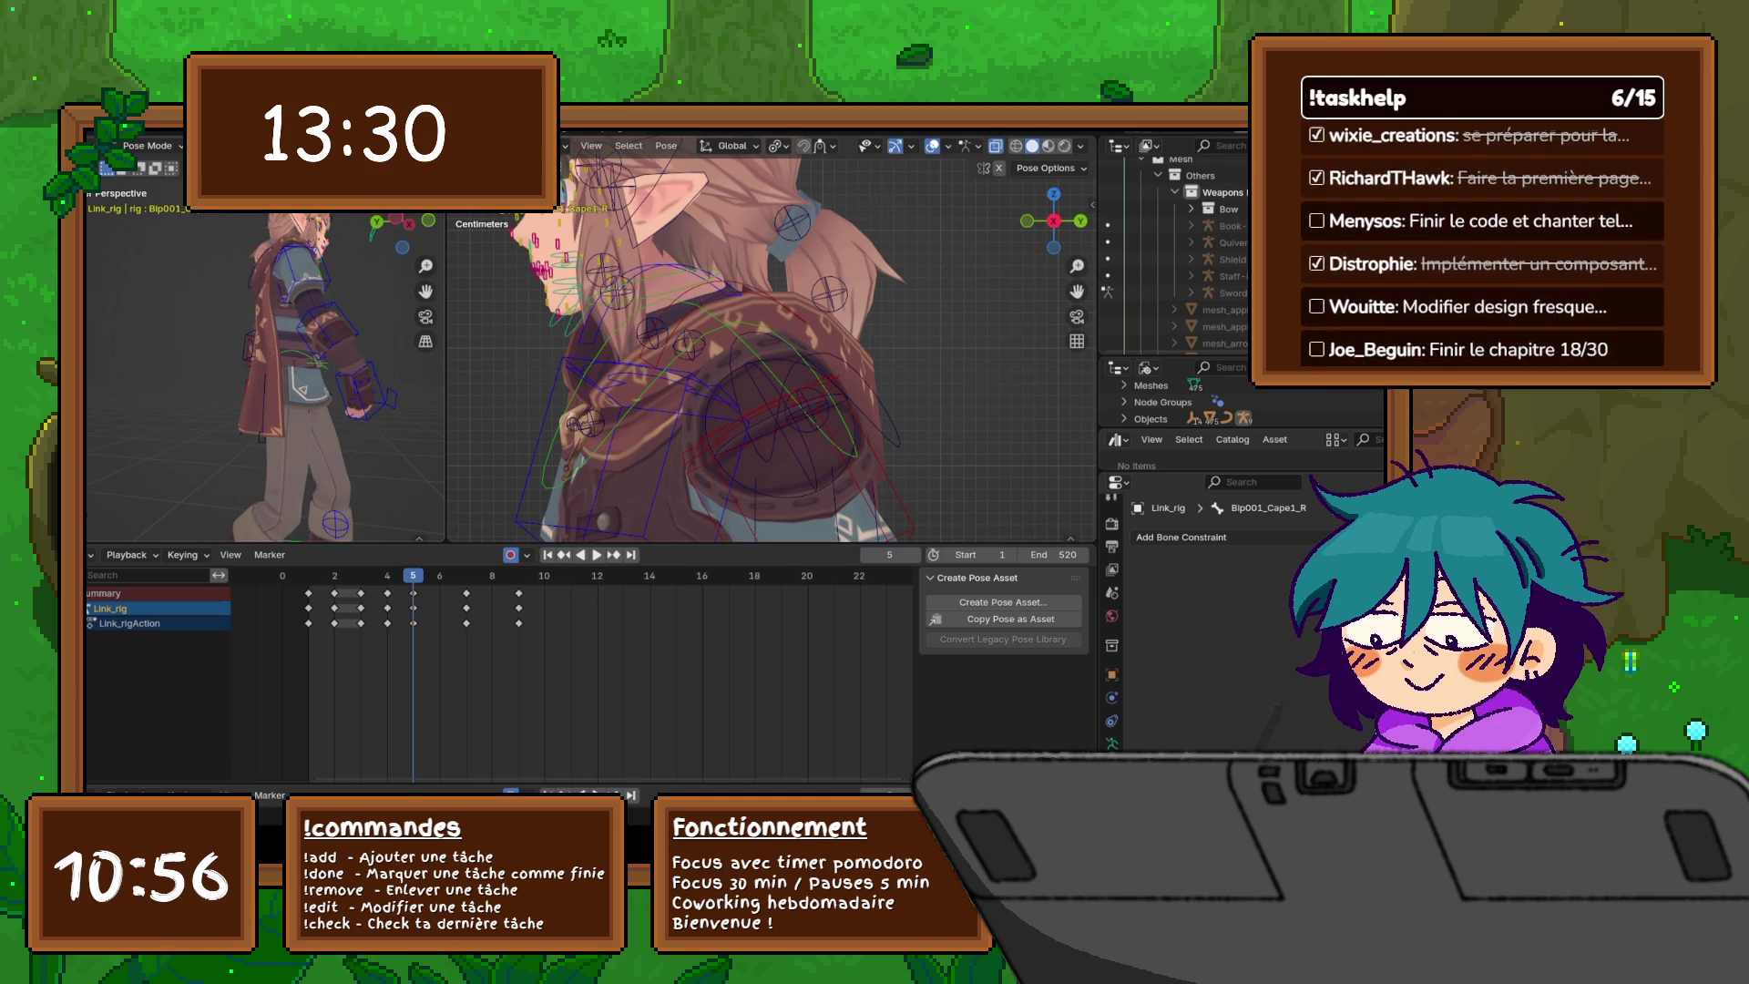
key("g")
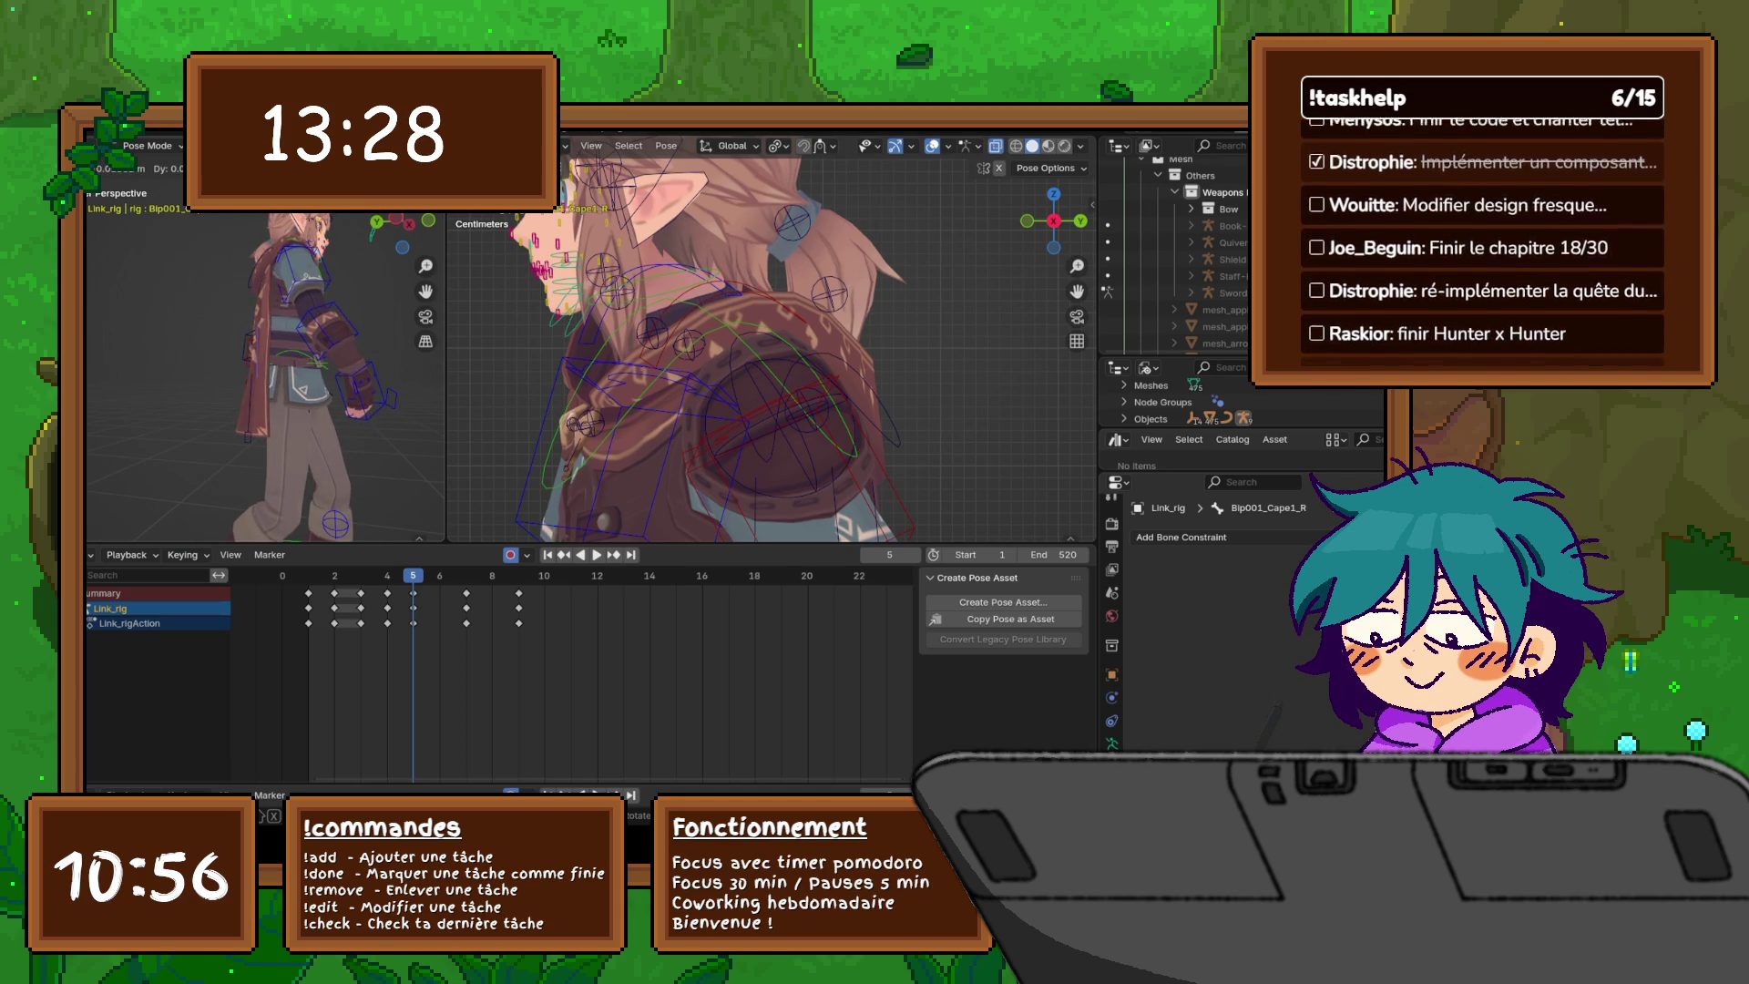
key("Return")
key("Return")
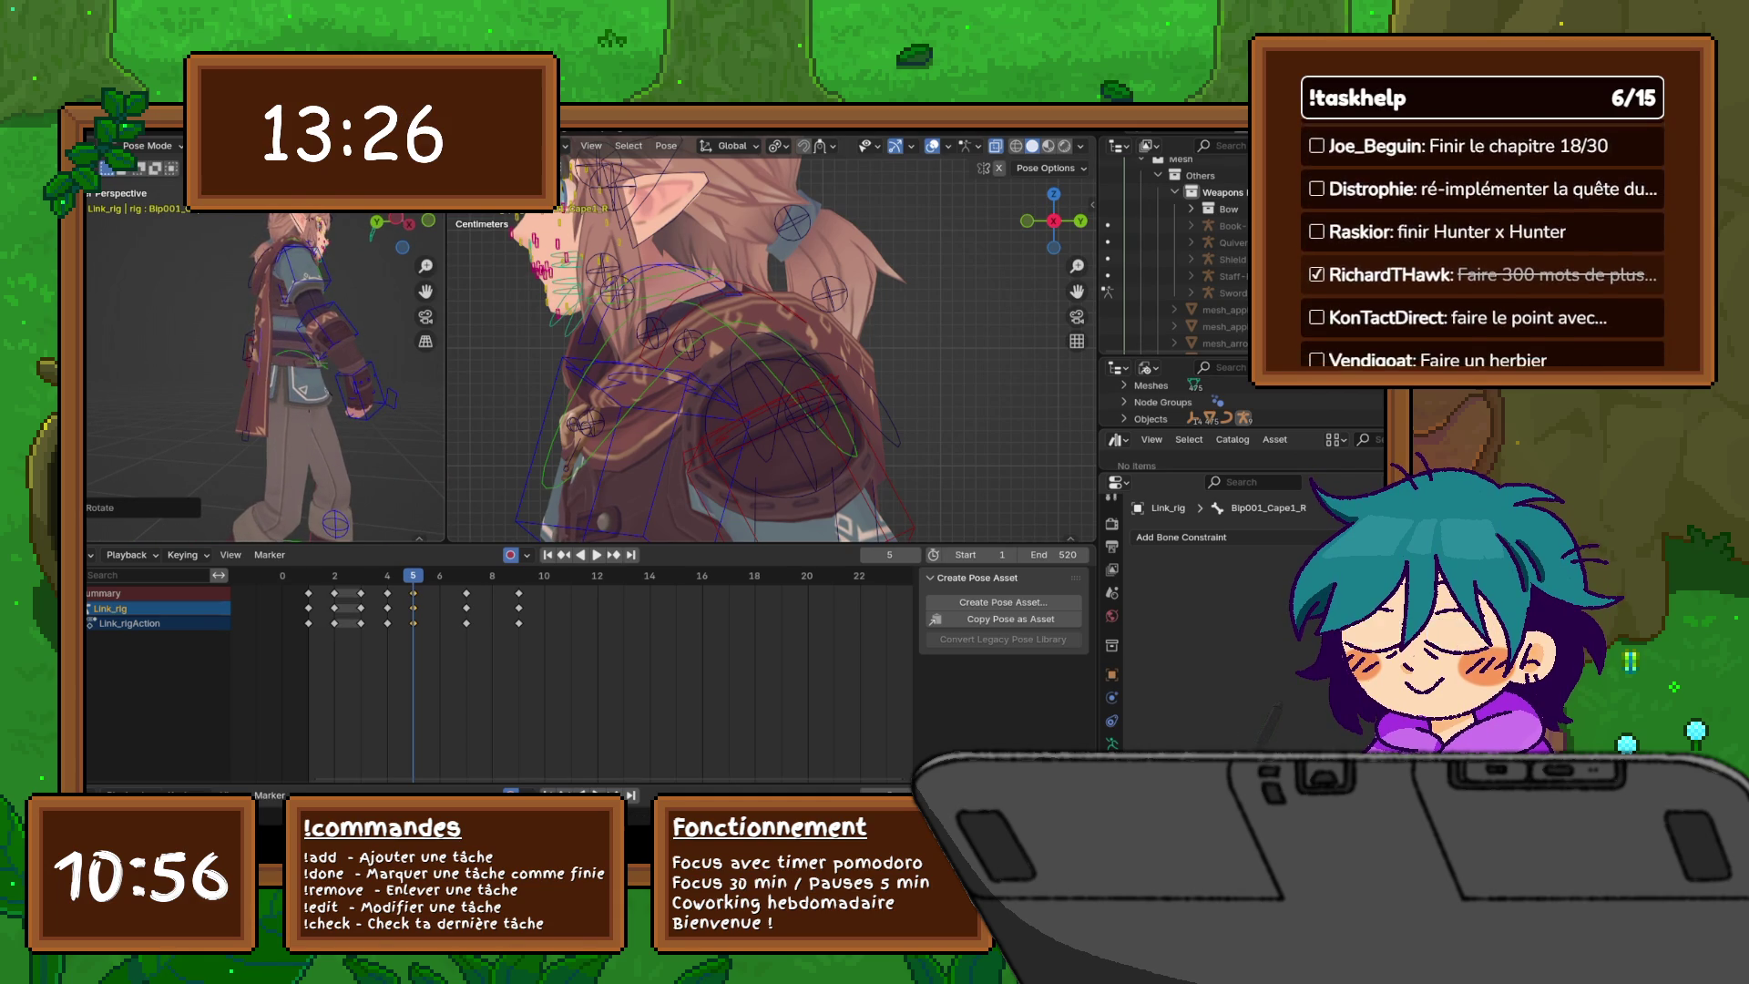
key("bracketright")
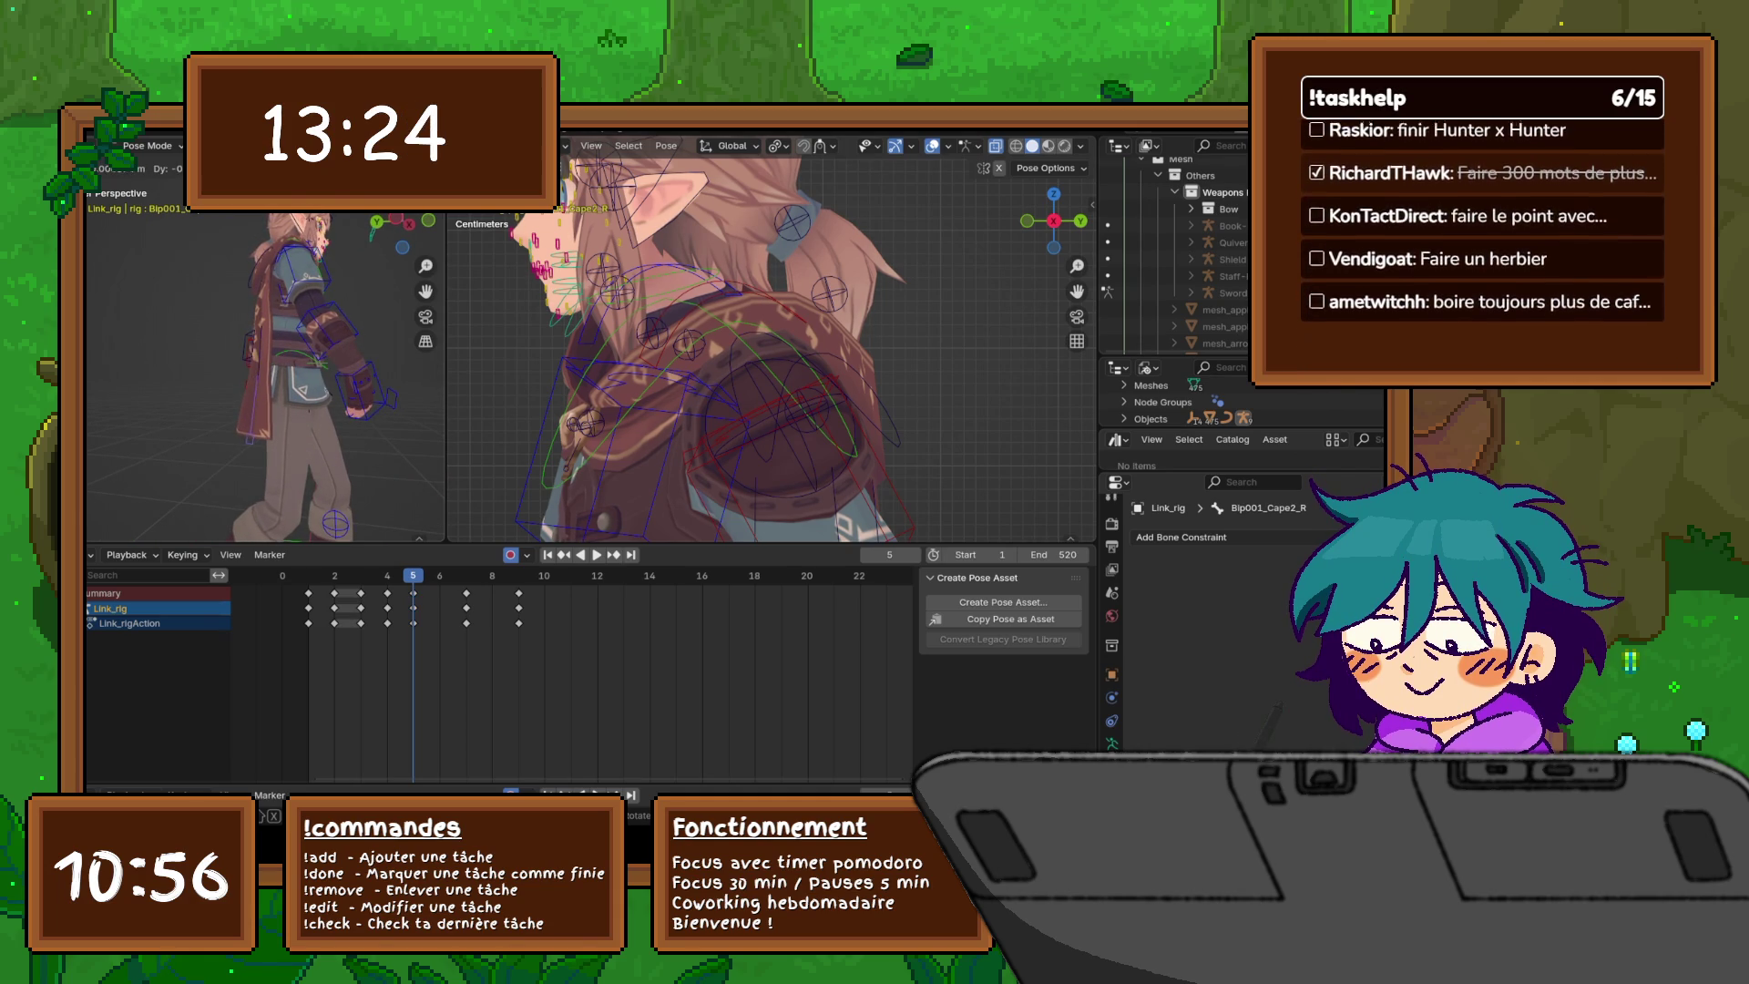
key("Return")
mouse_move(274, 382)
middle_mouse_down()
mouse_move(182, 374)
mouse_move(319, 364)
mouse_move(273, 424)
middle_mouse_up()
scroll(265, 373, "down", 5)
scroll(273, 383, "up", 6)
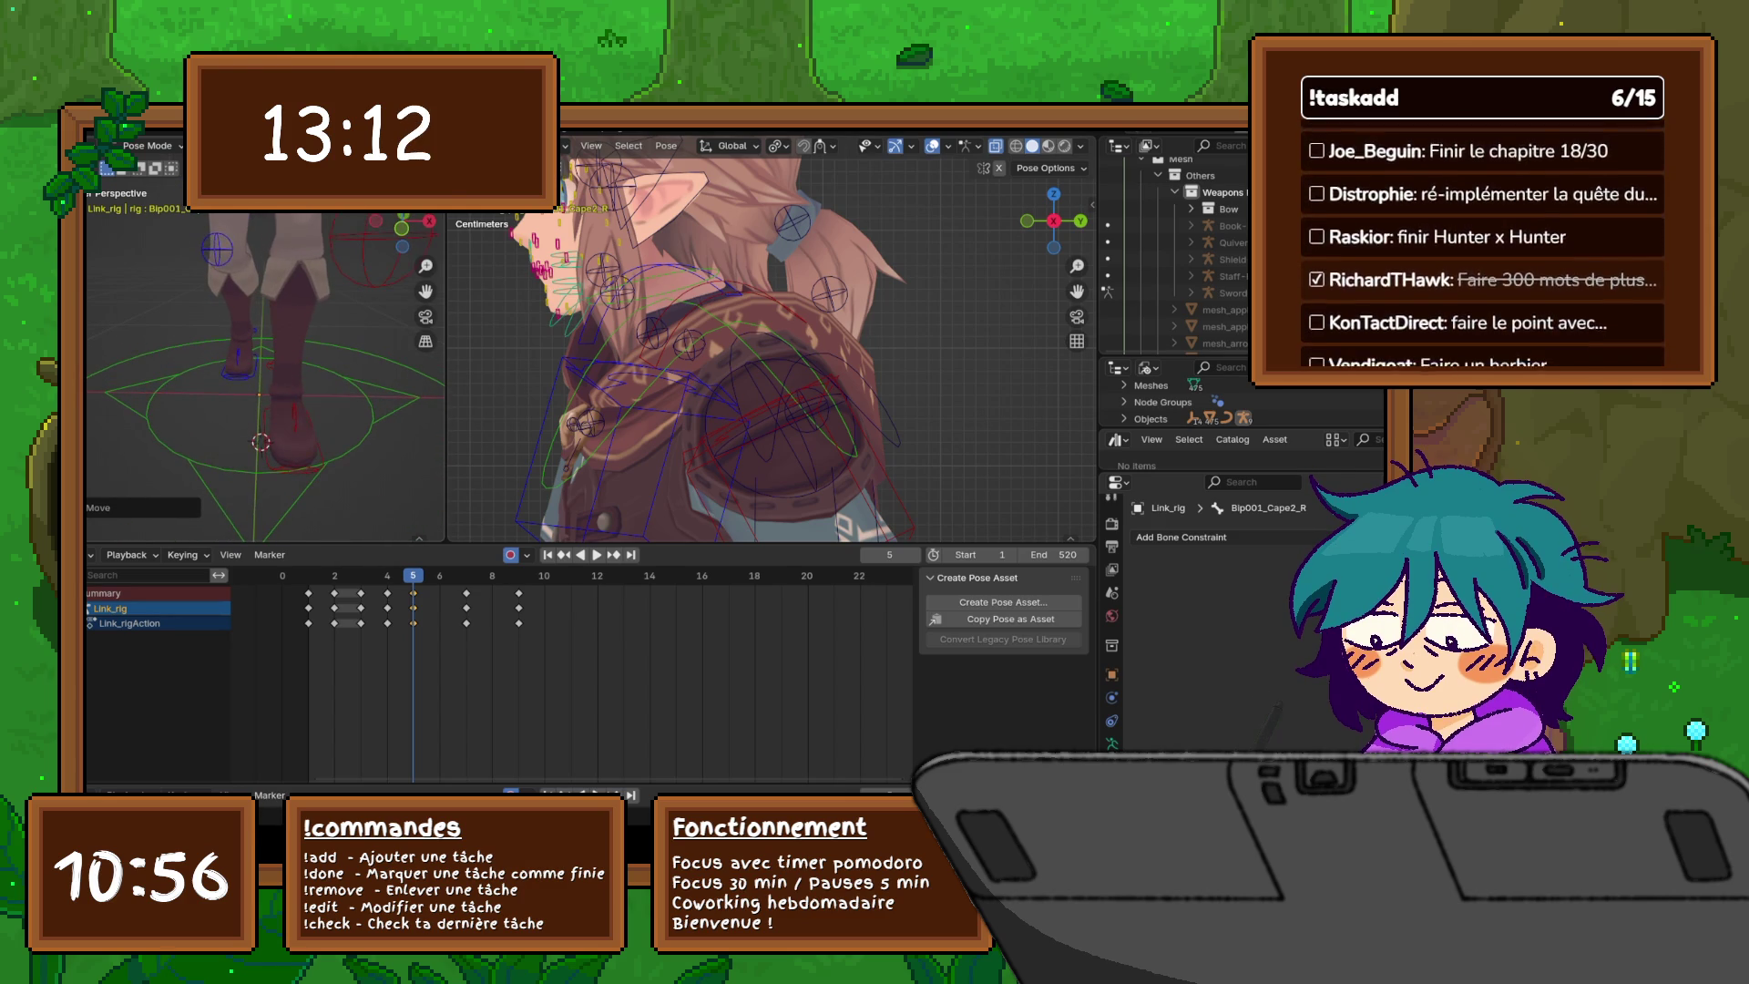
- Slide the right and left foot IK controls sideways along global X
left_click(239, 369)
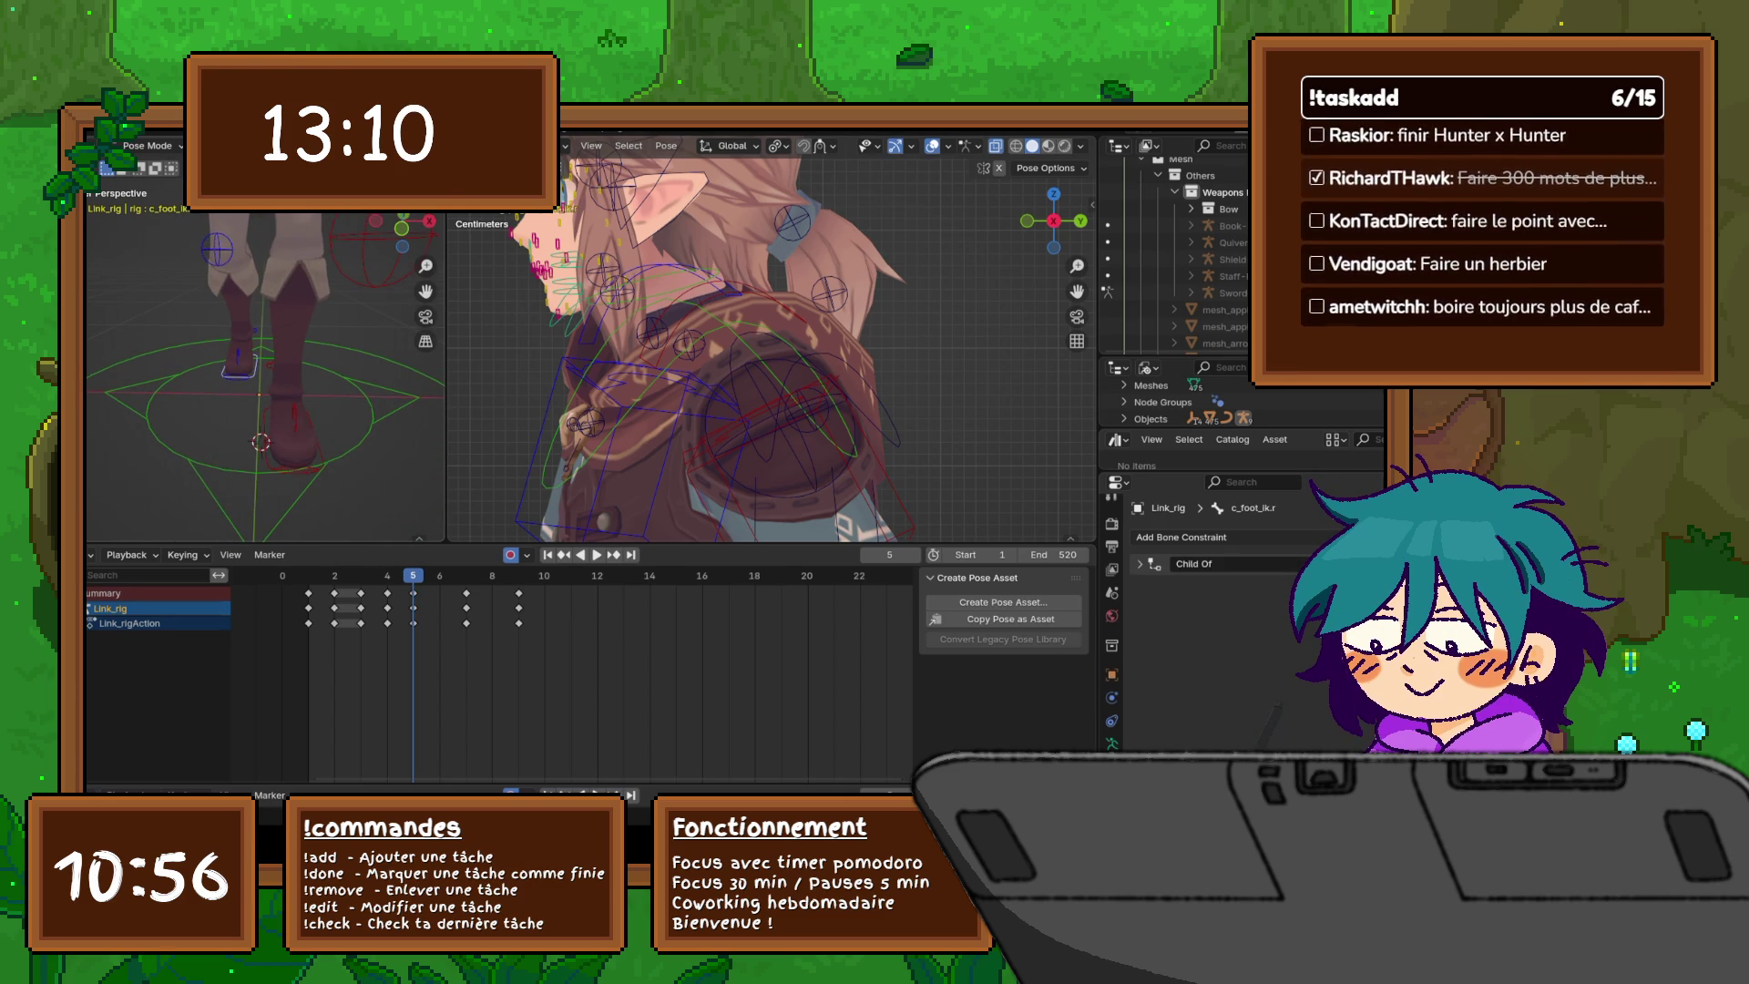
key("g")
key("z")
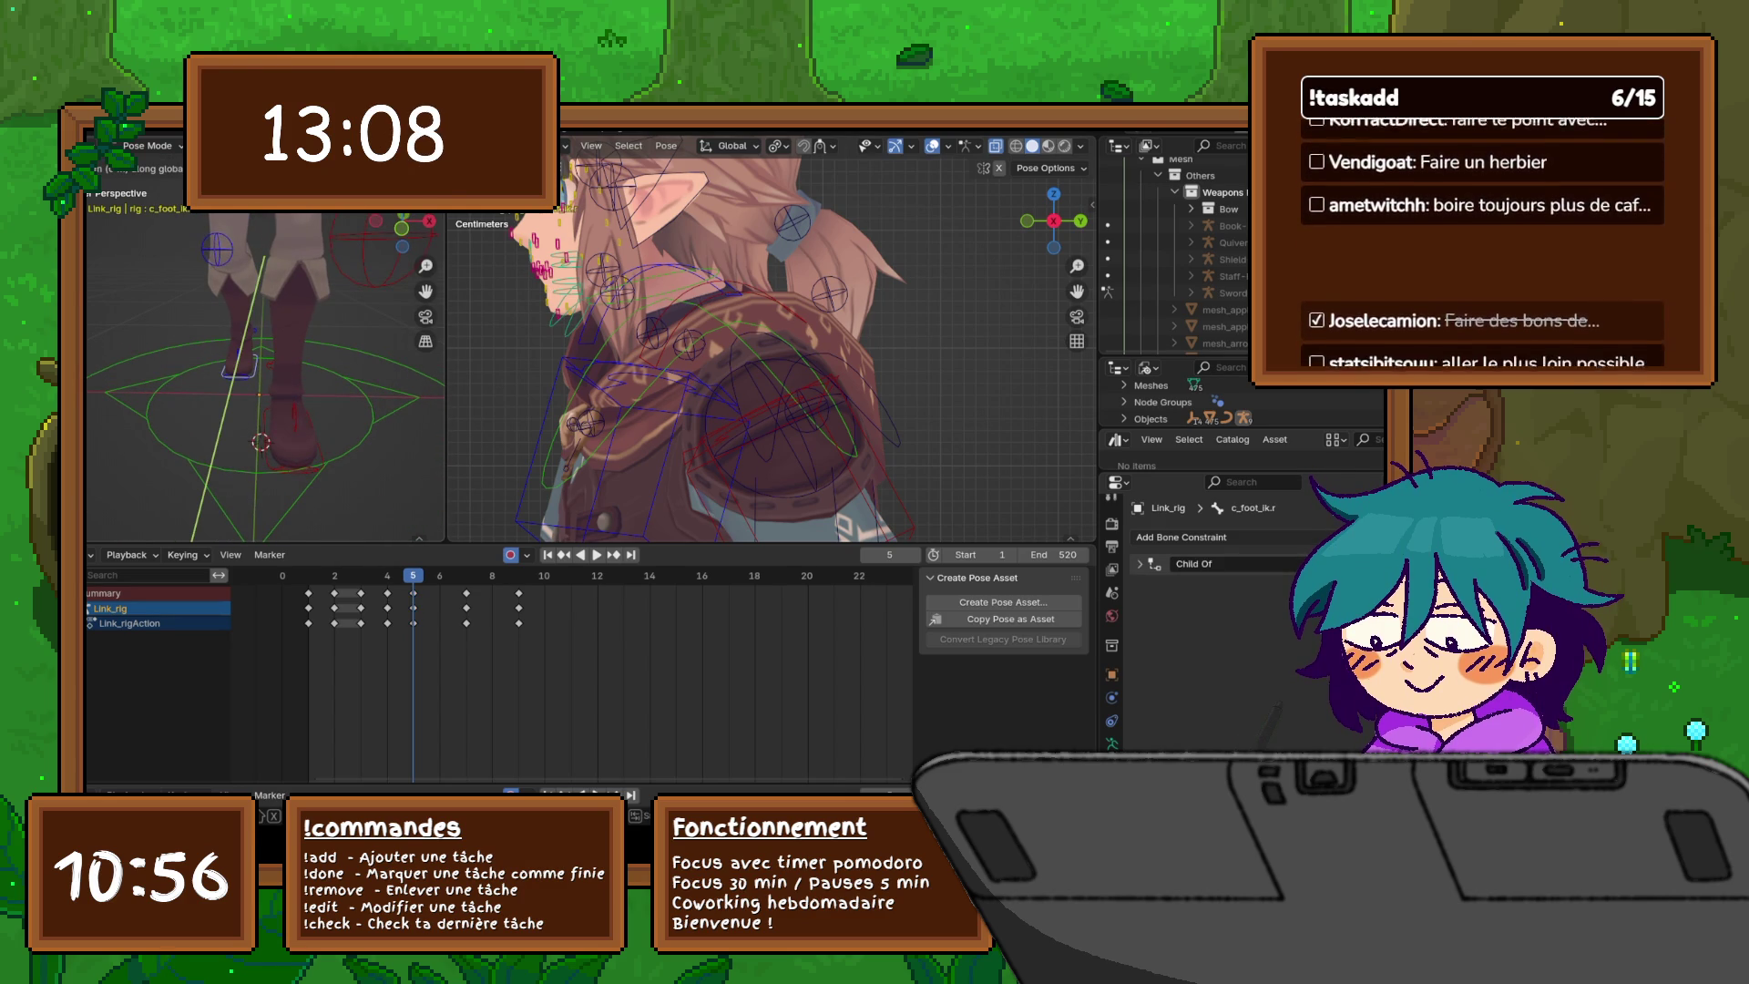
key("x")
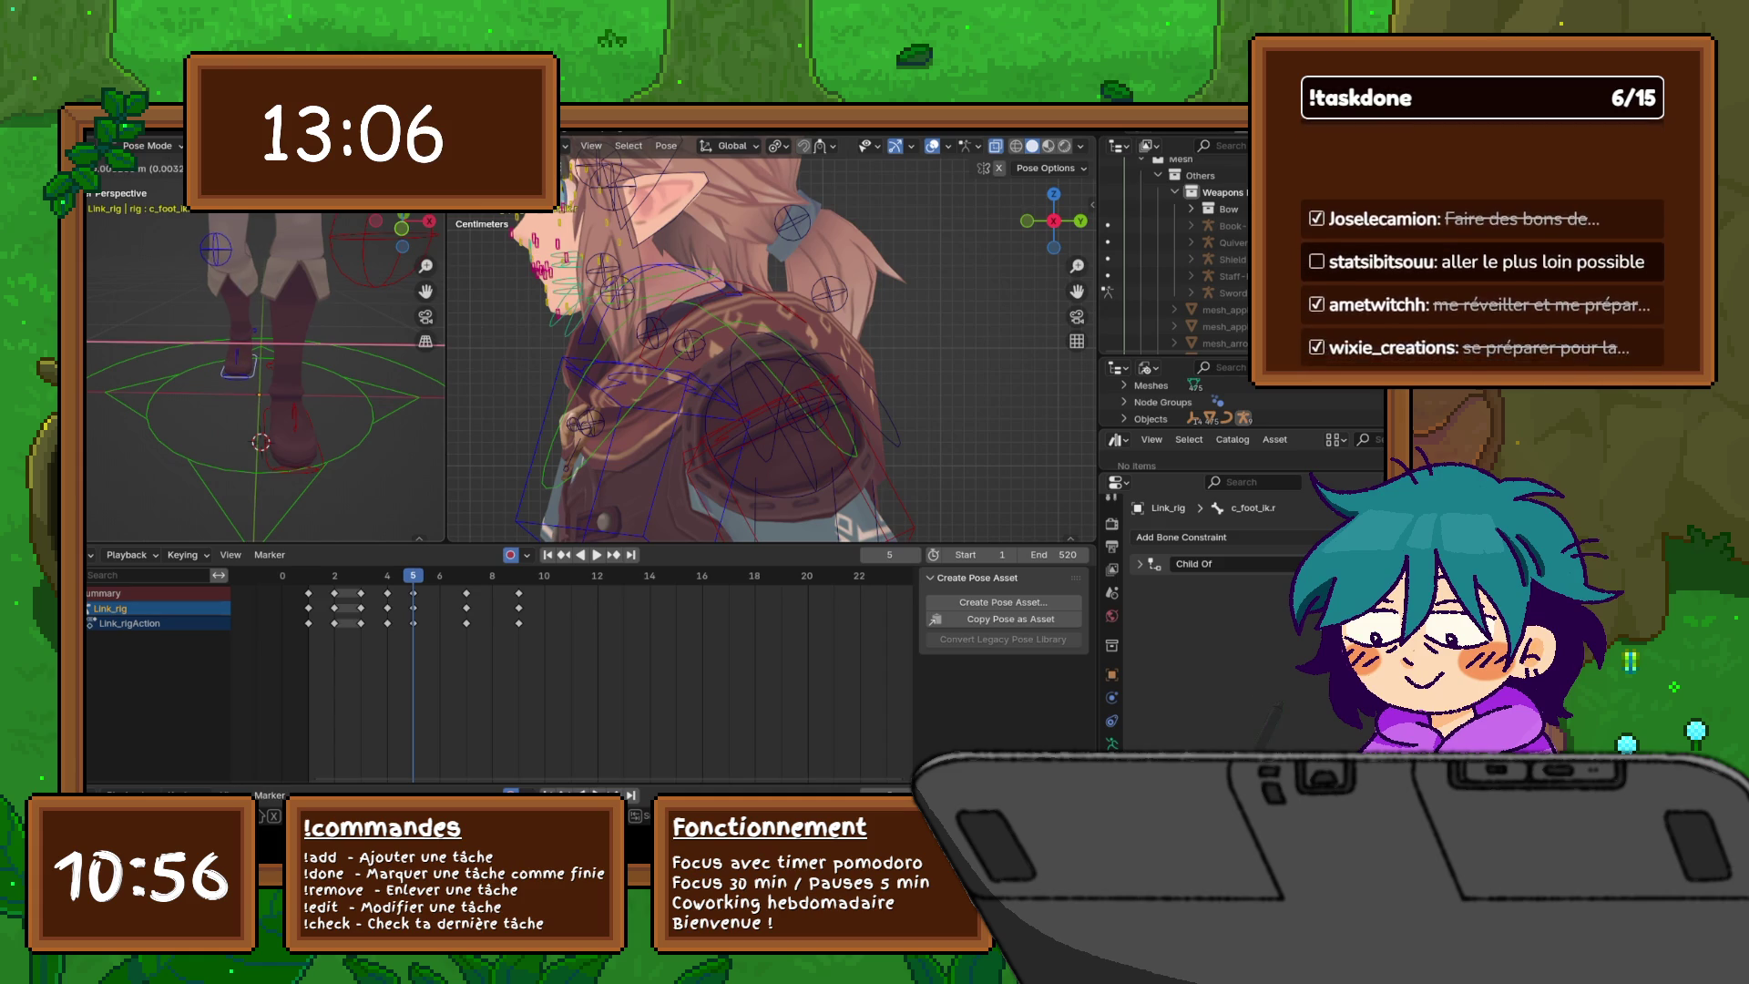
key("Return")
left_click(293, 460)
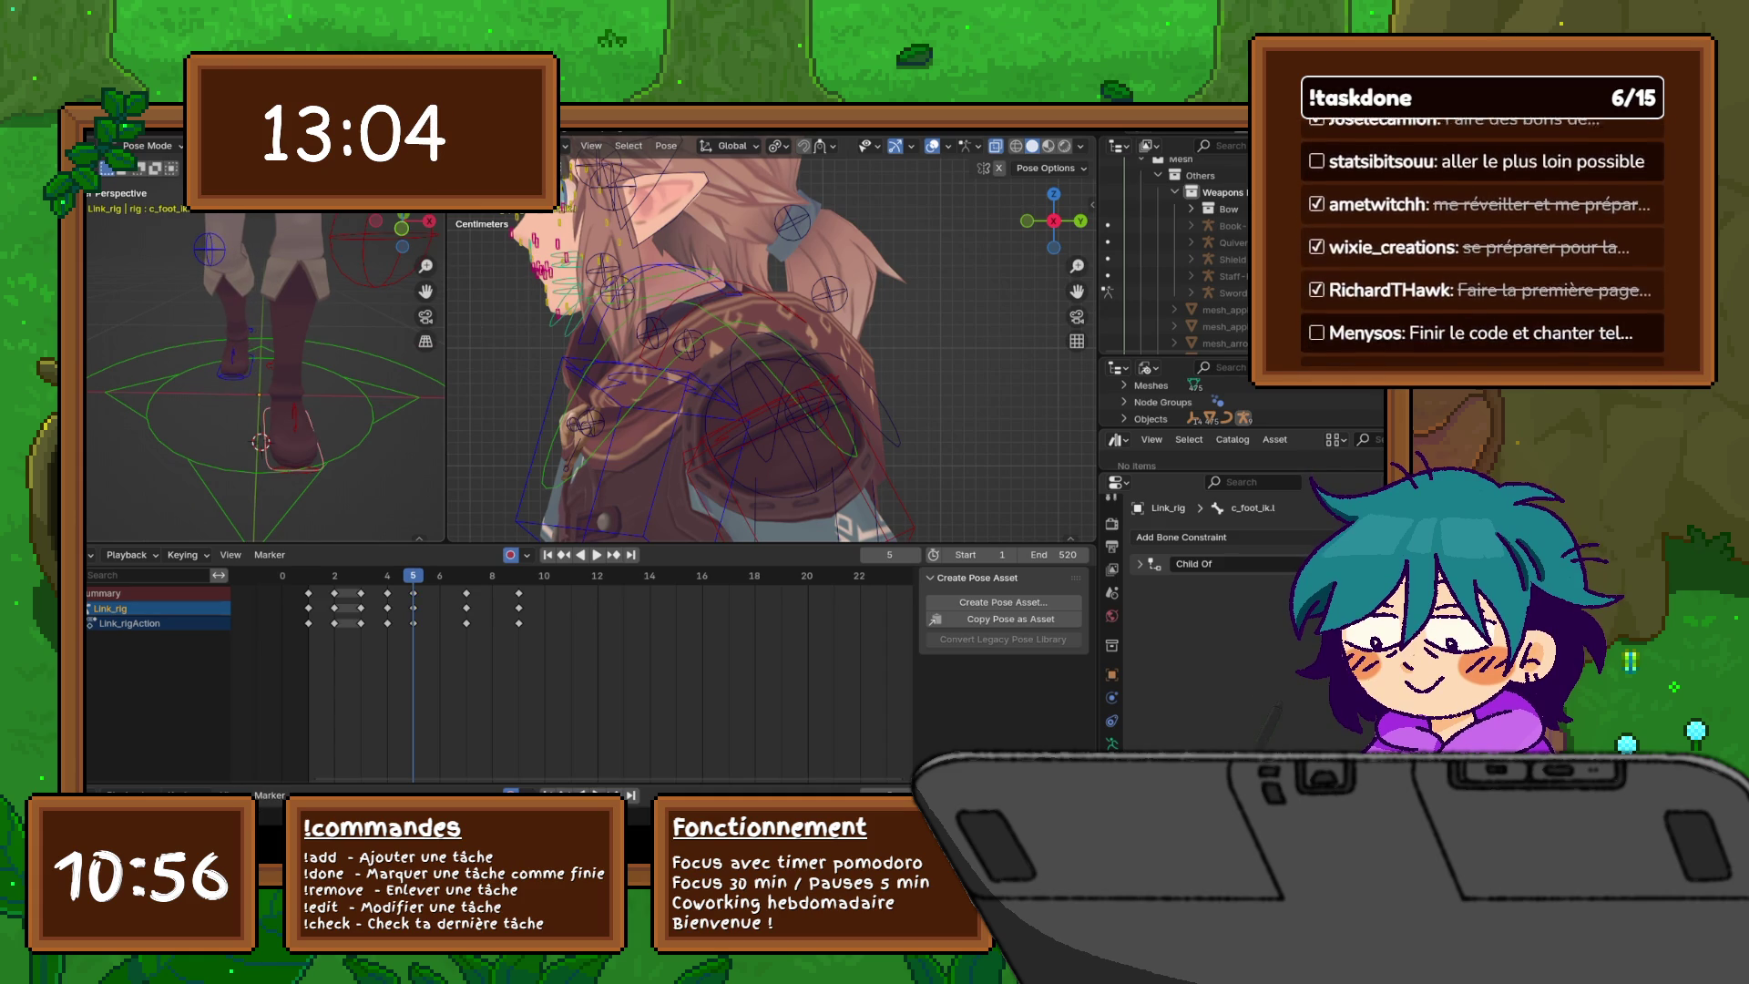
key("g")
key("x")
key("Return")
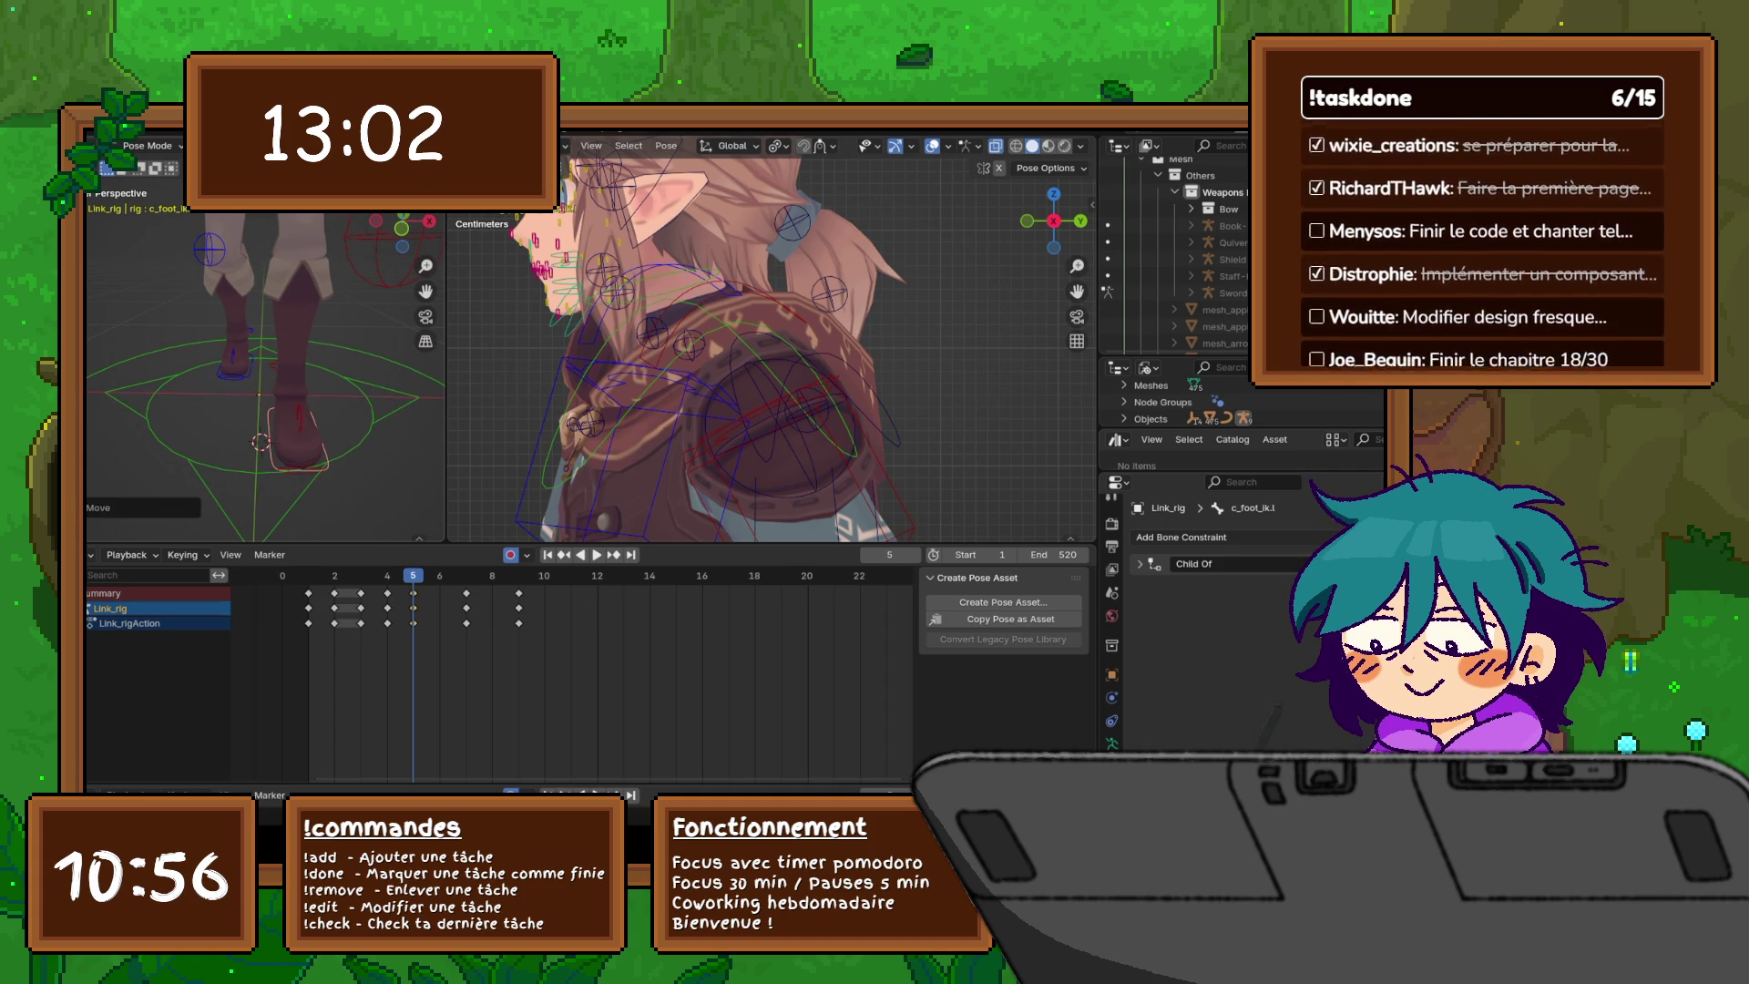
scroll(264, 378, "down", 5)
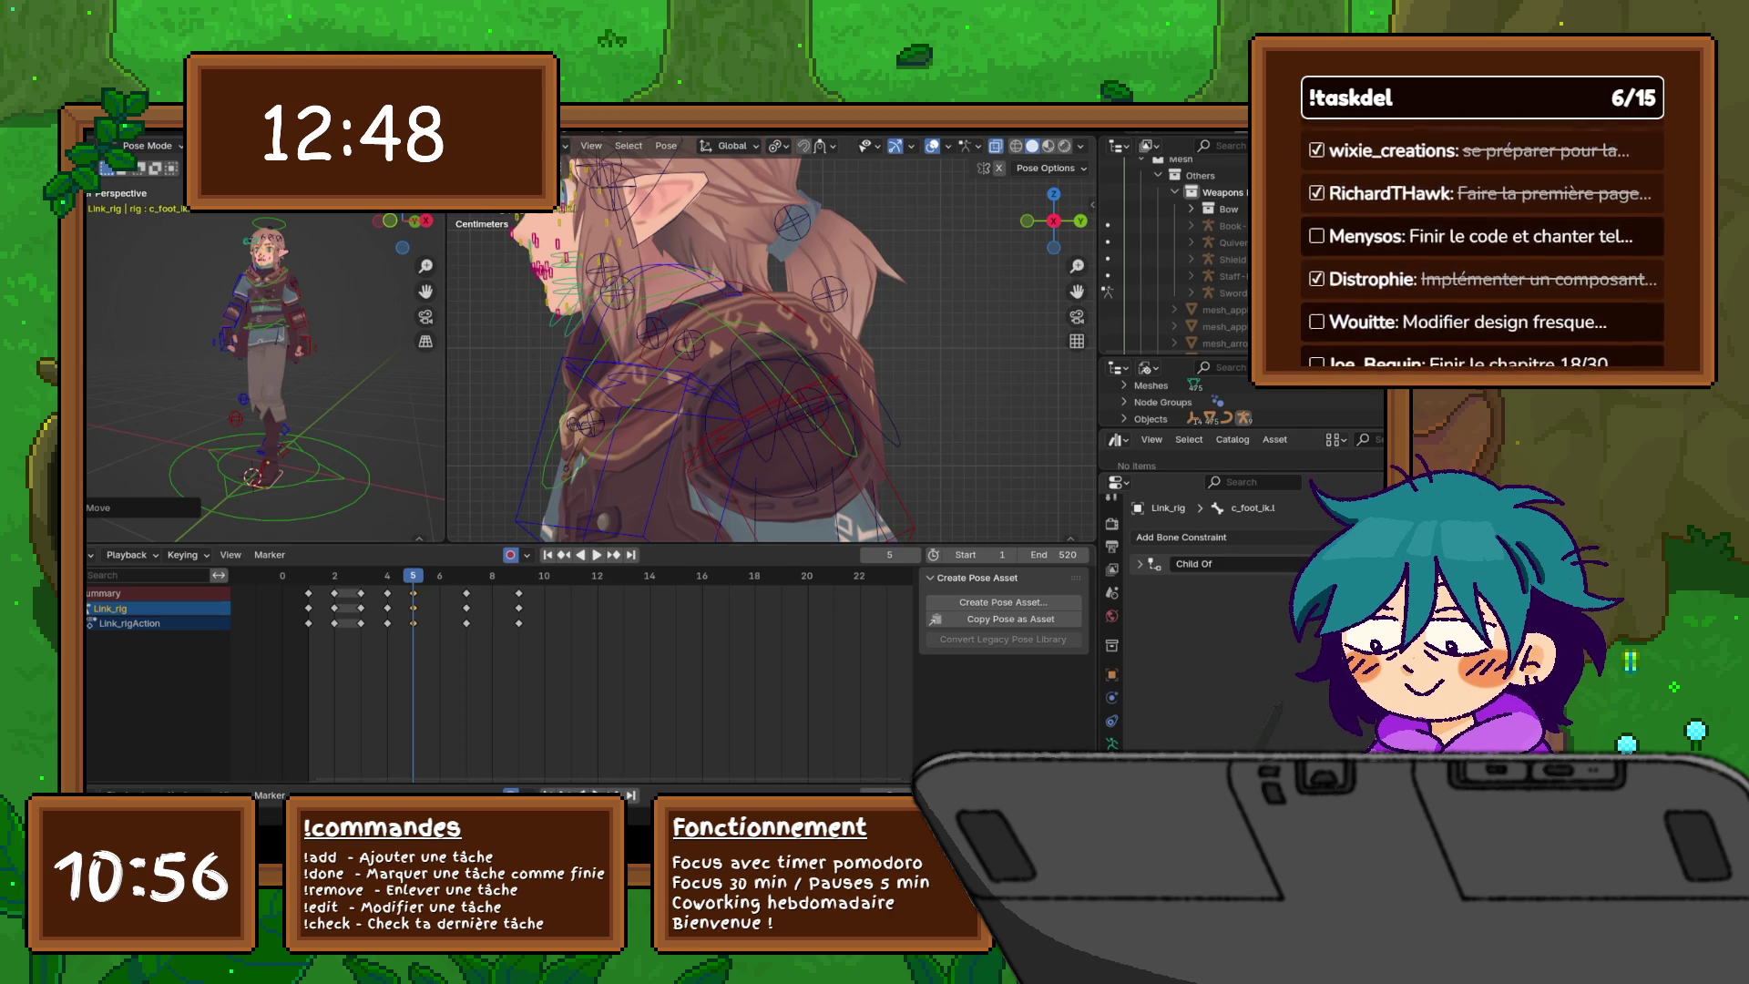
- Enlarge the timeline and key every channel of the pose at frame 5
left_click_drag(683, 545, 684, 708)
scroll(771, 428, "down", 5)
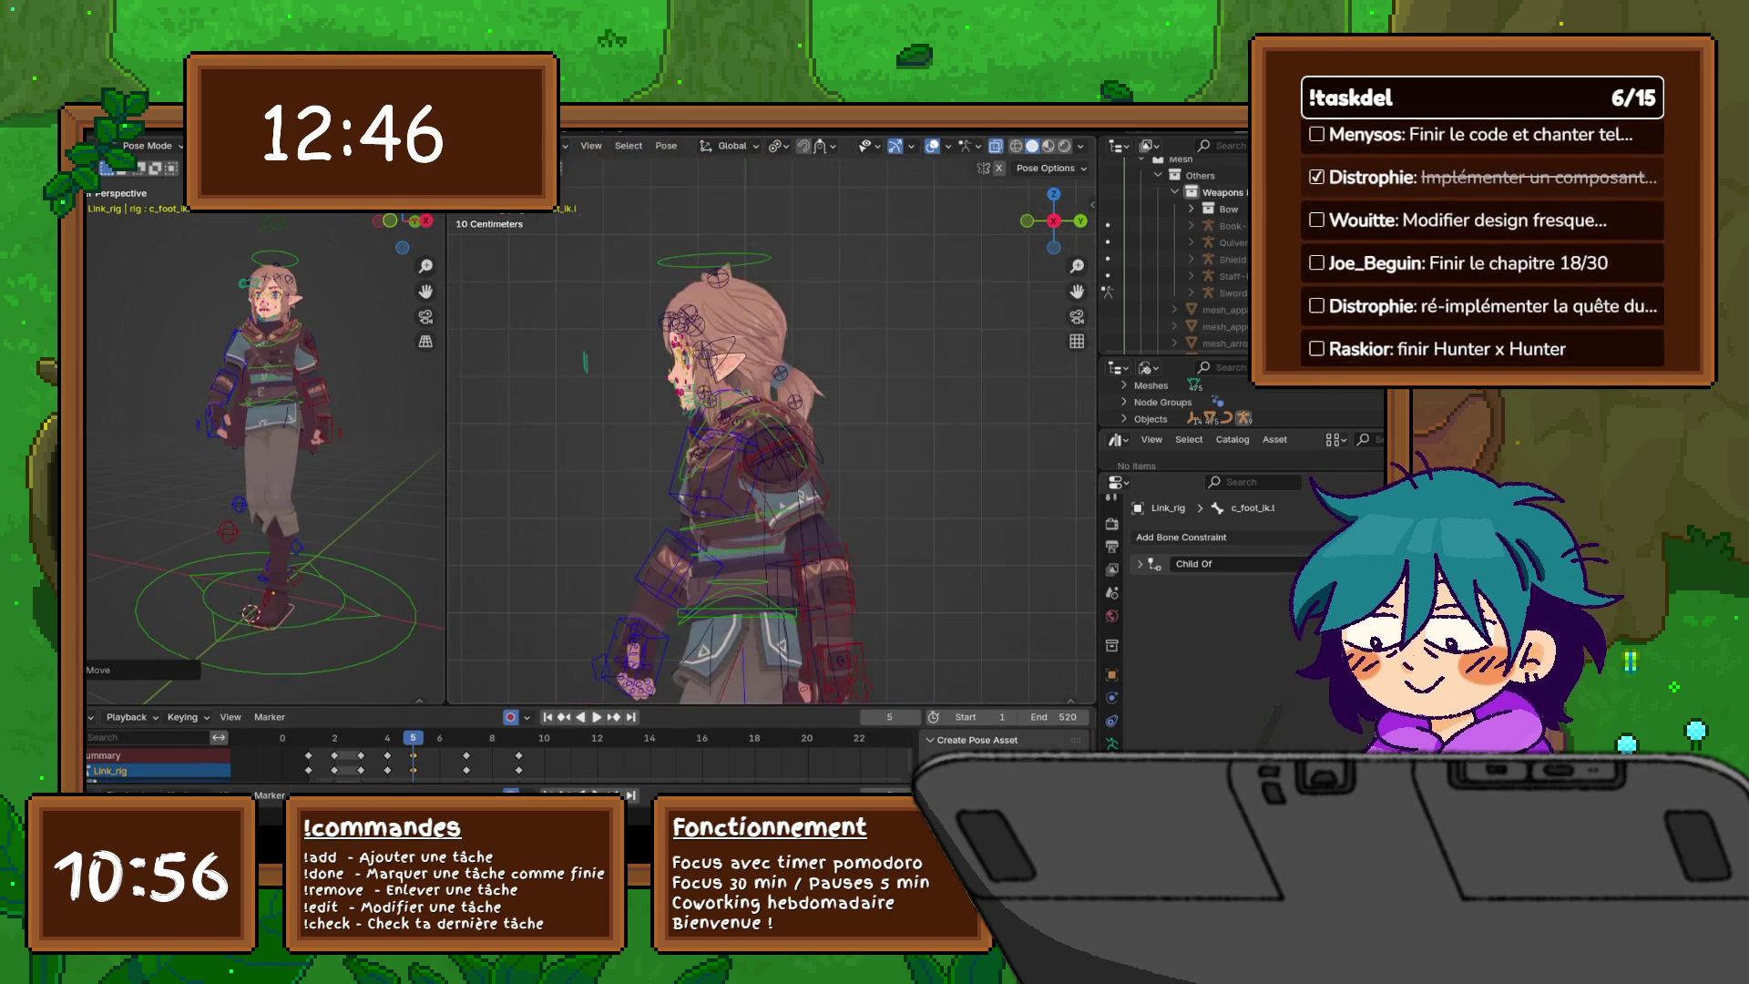
middle_click_drag(693, 429, 952, 428)
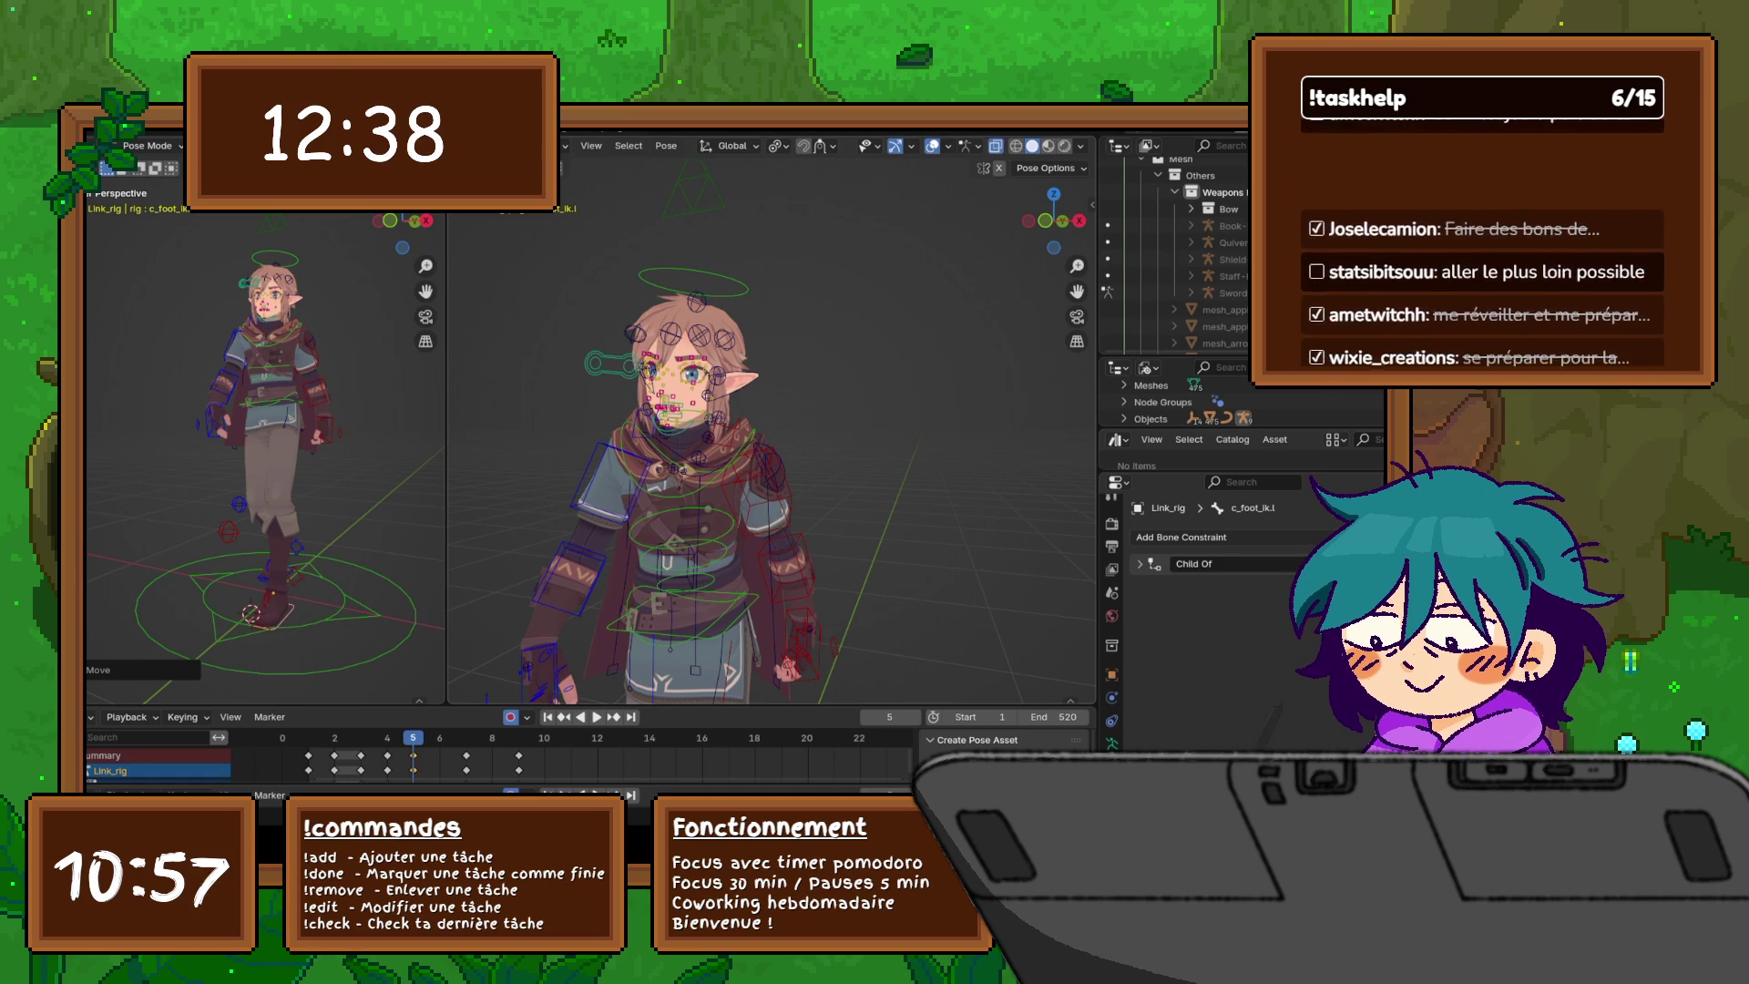
scroll(772, 423, "up", 3)
scroll(771, 424, "down", 5)
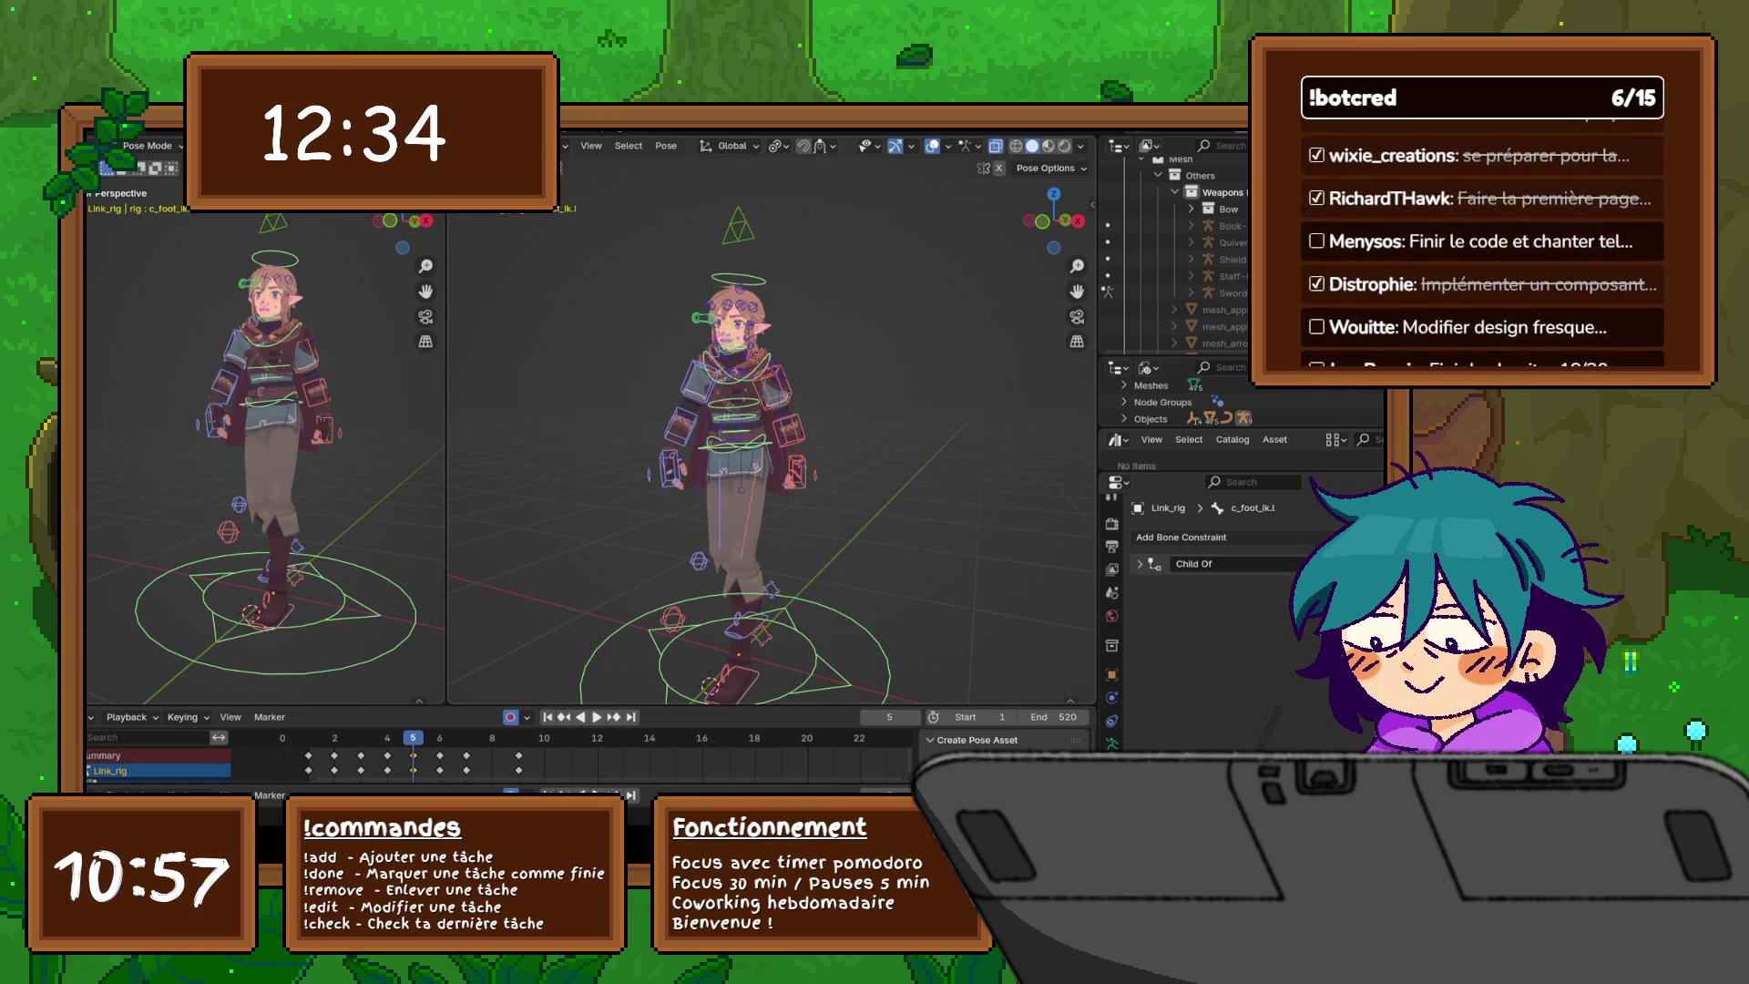
left_click_drag(415, 707, 414, 626)
key("i")
key("Return")
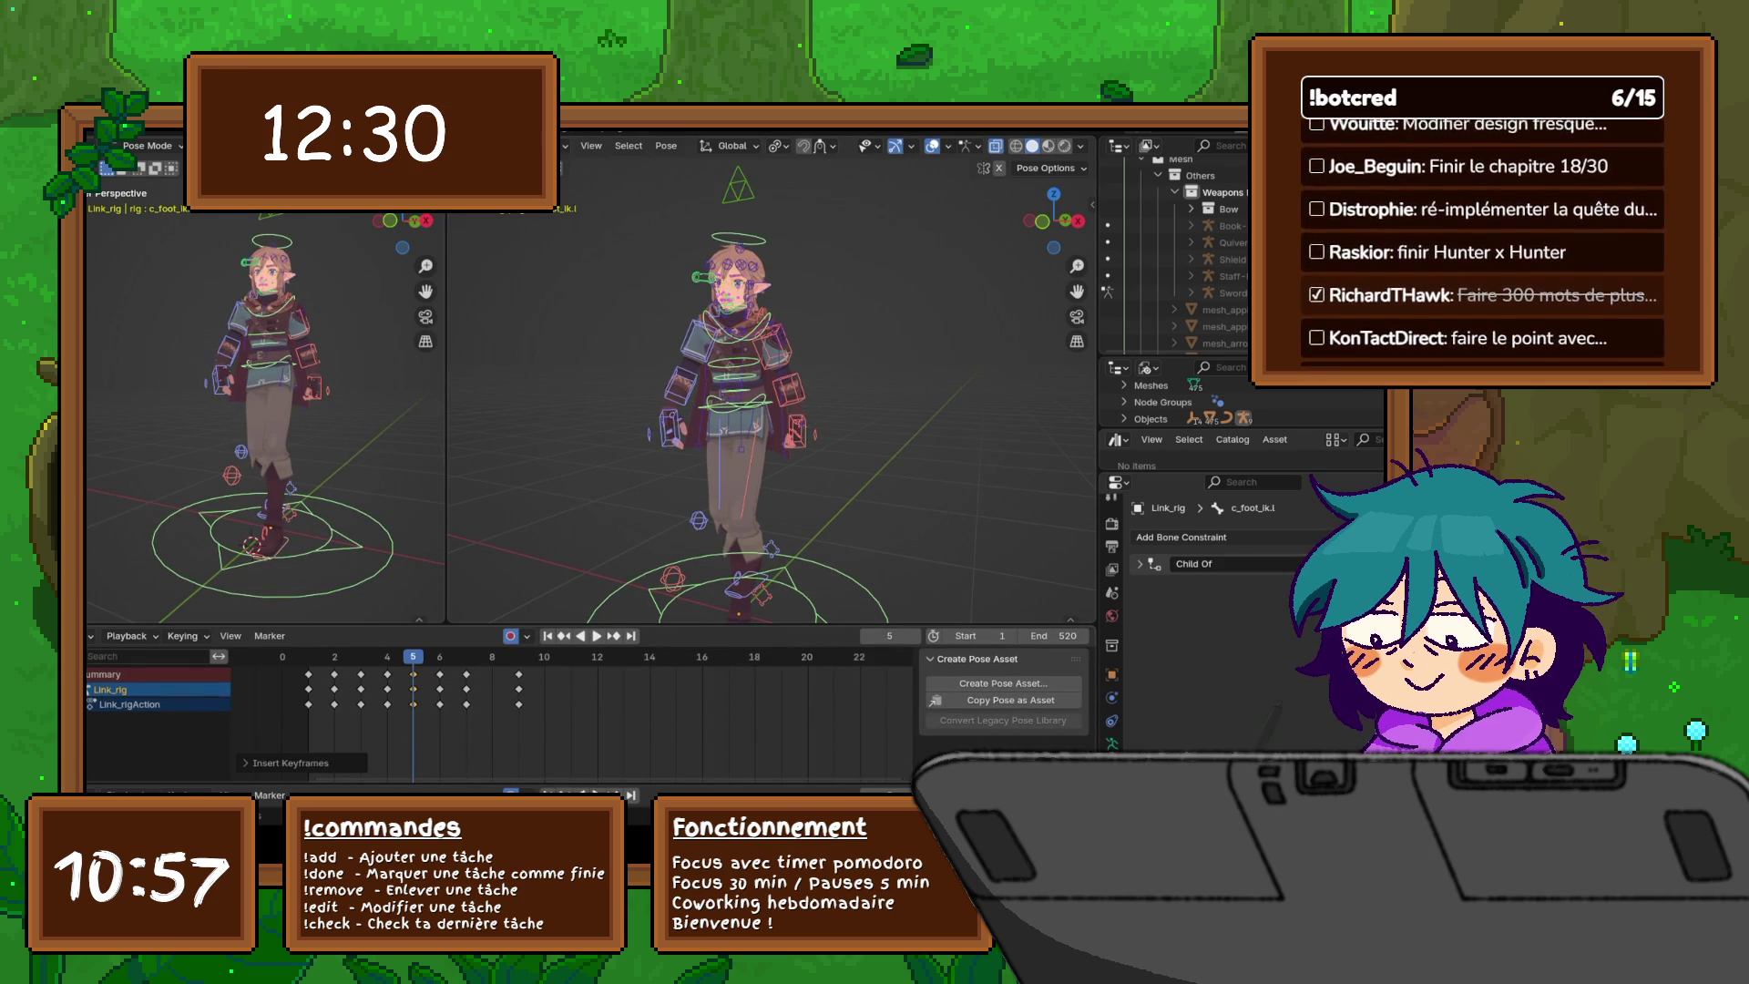
- Copy the frame 5 keys and paste them at frame 9
key("i")
key("Escape")
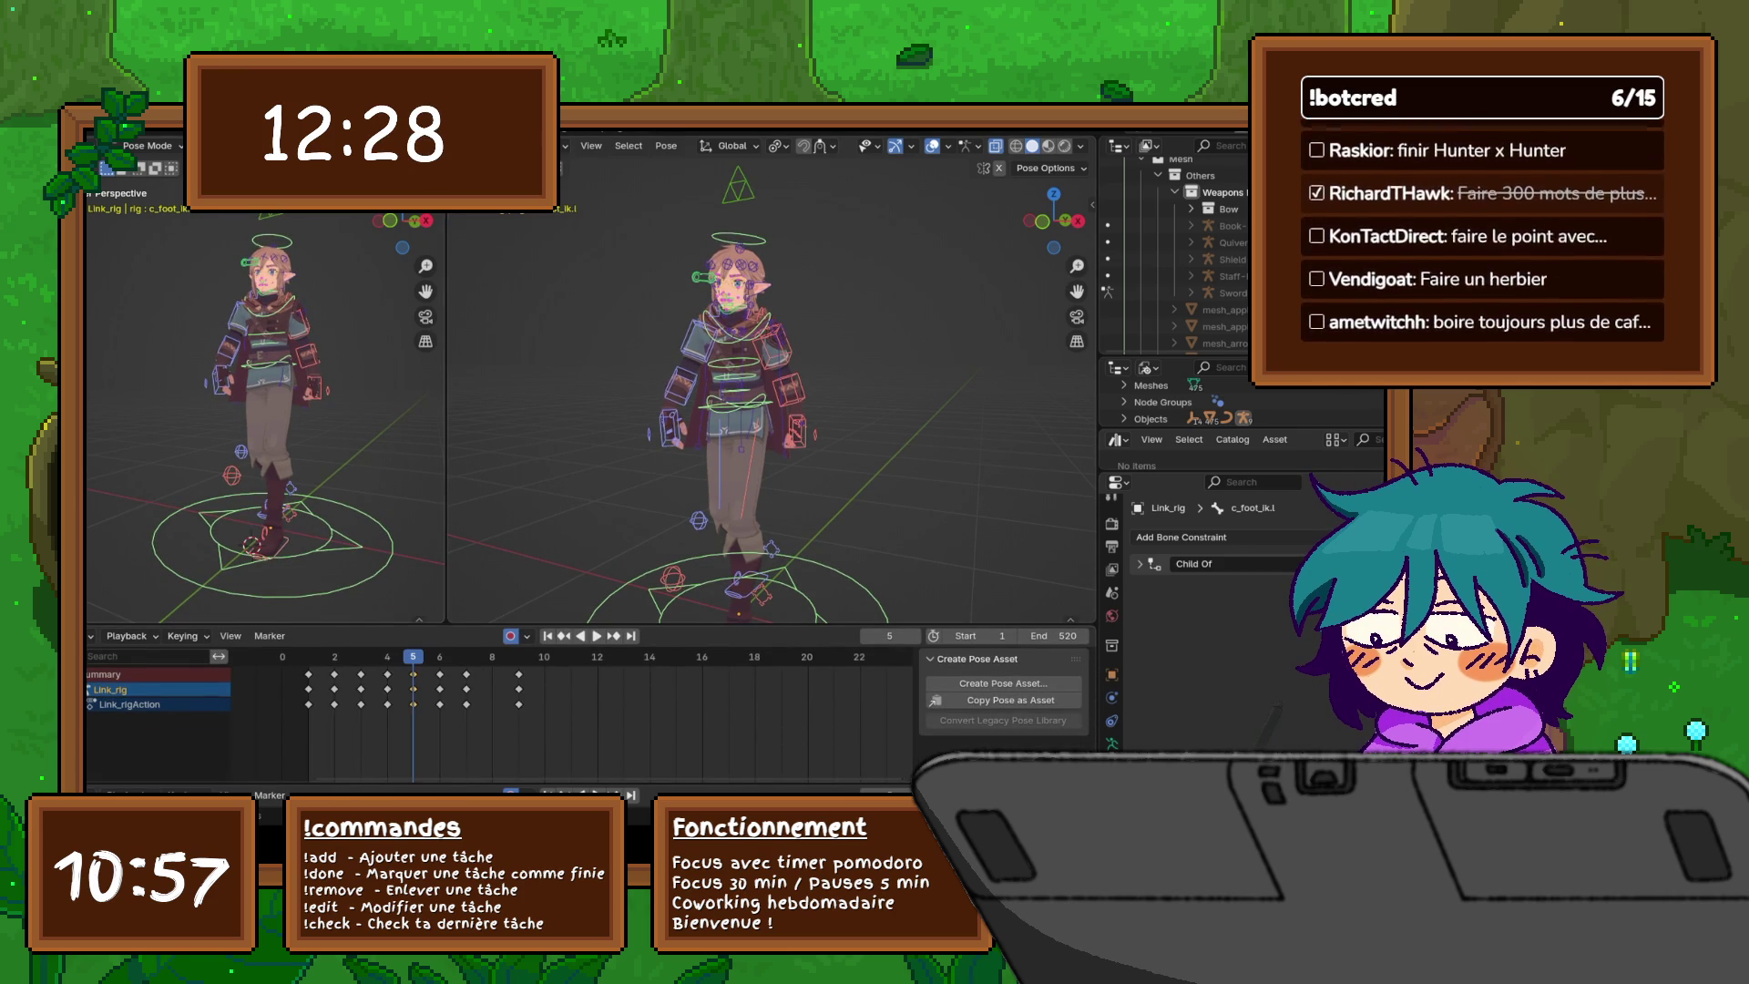
key("space")
key("space")
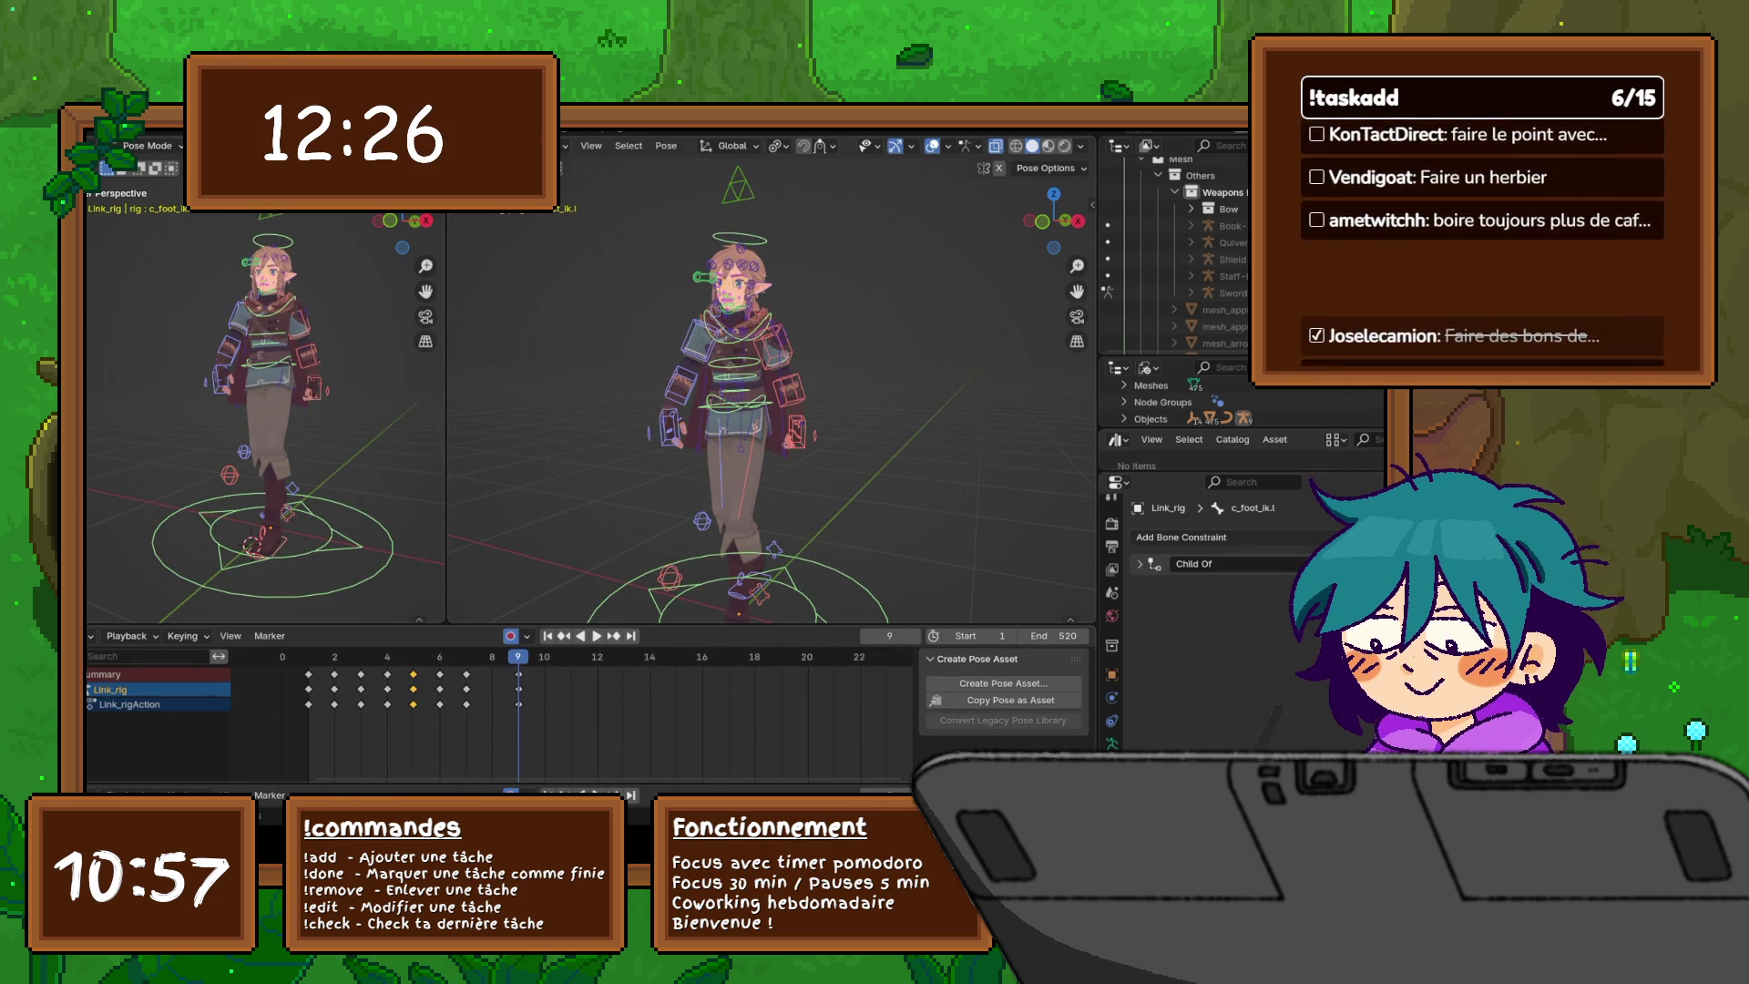
right_click(451, 677)
left_click(435, 620)
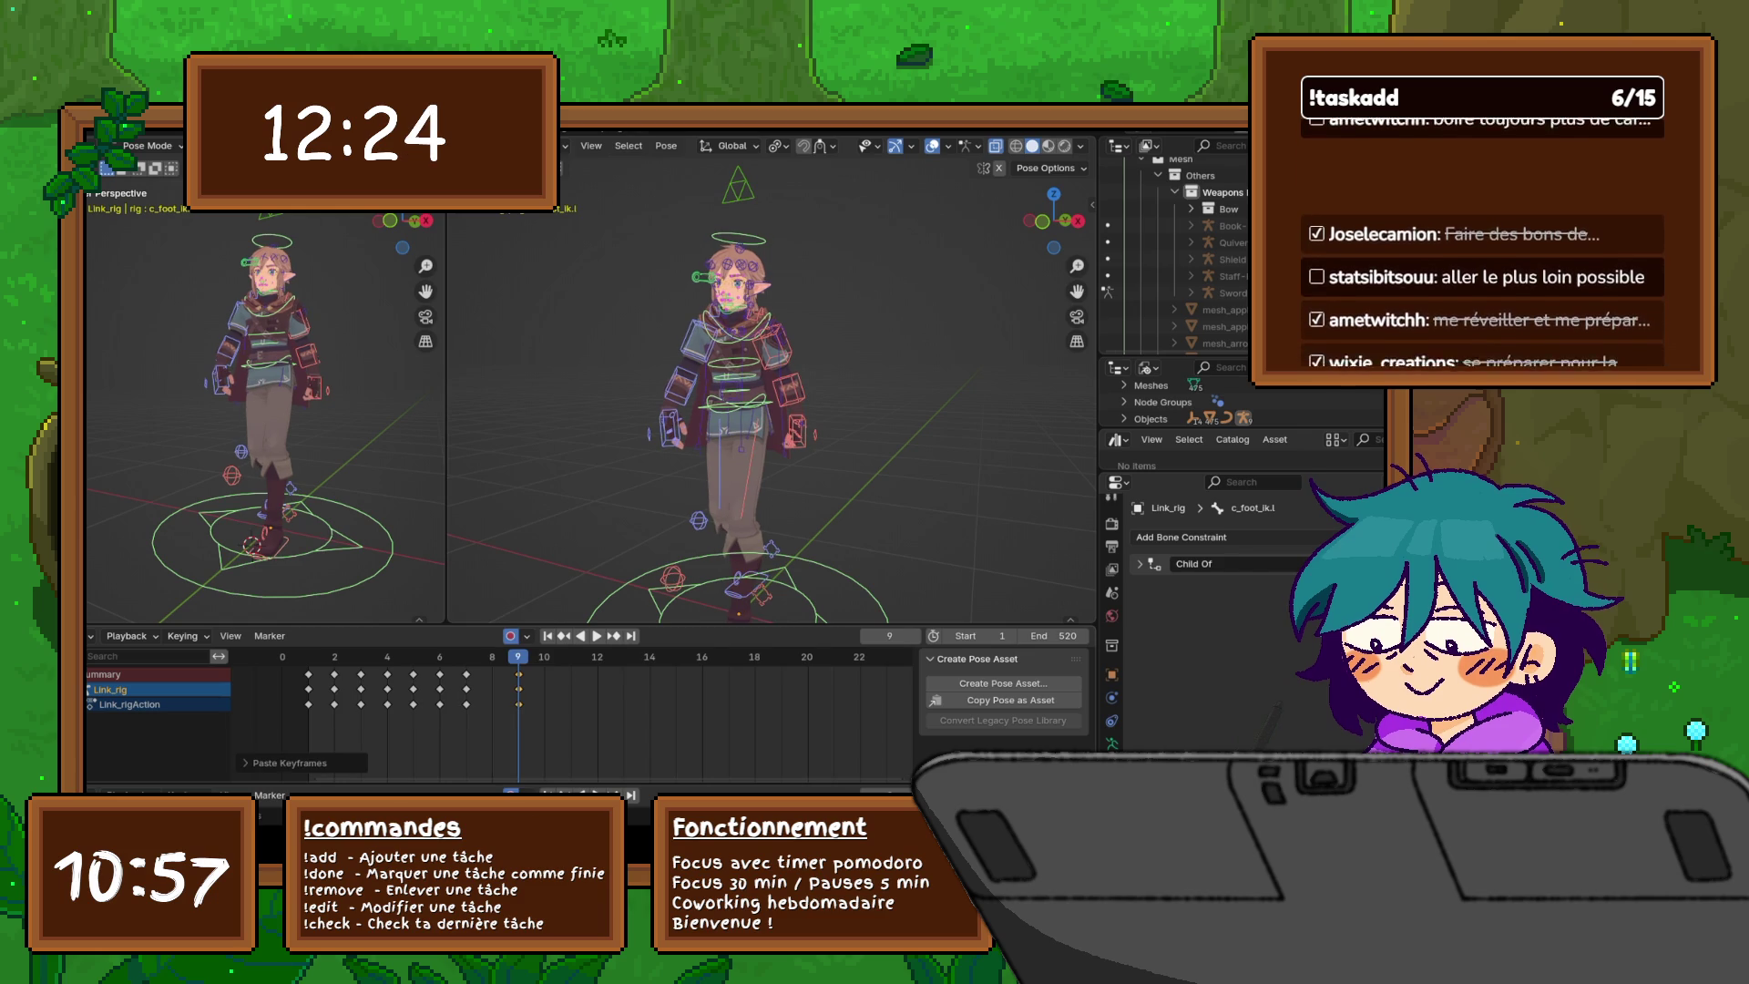
key("space")
key("space")
- Paste the copied keys mirrored at frame 7 and preview the opposite step
right_click(401, 622)
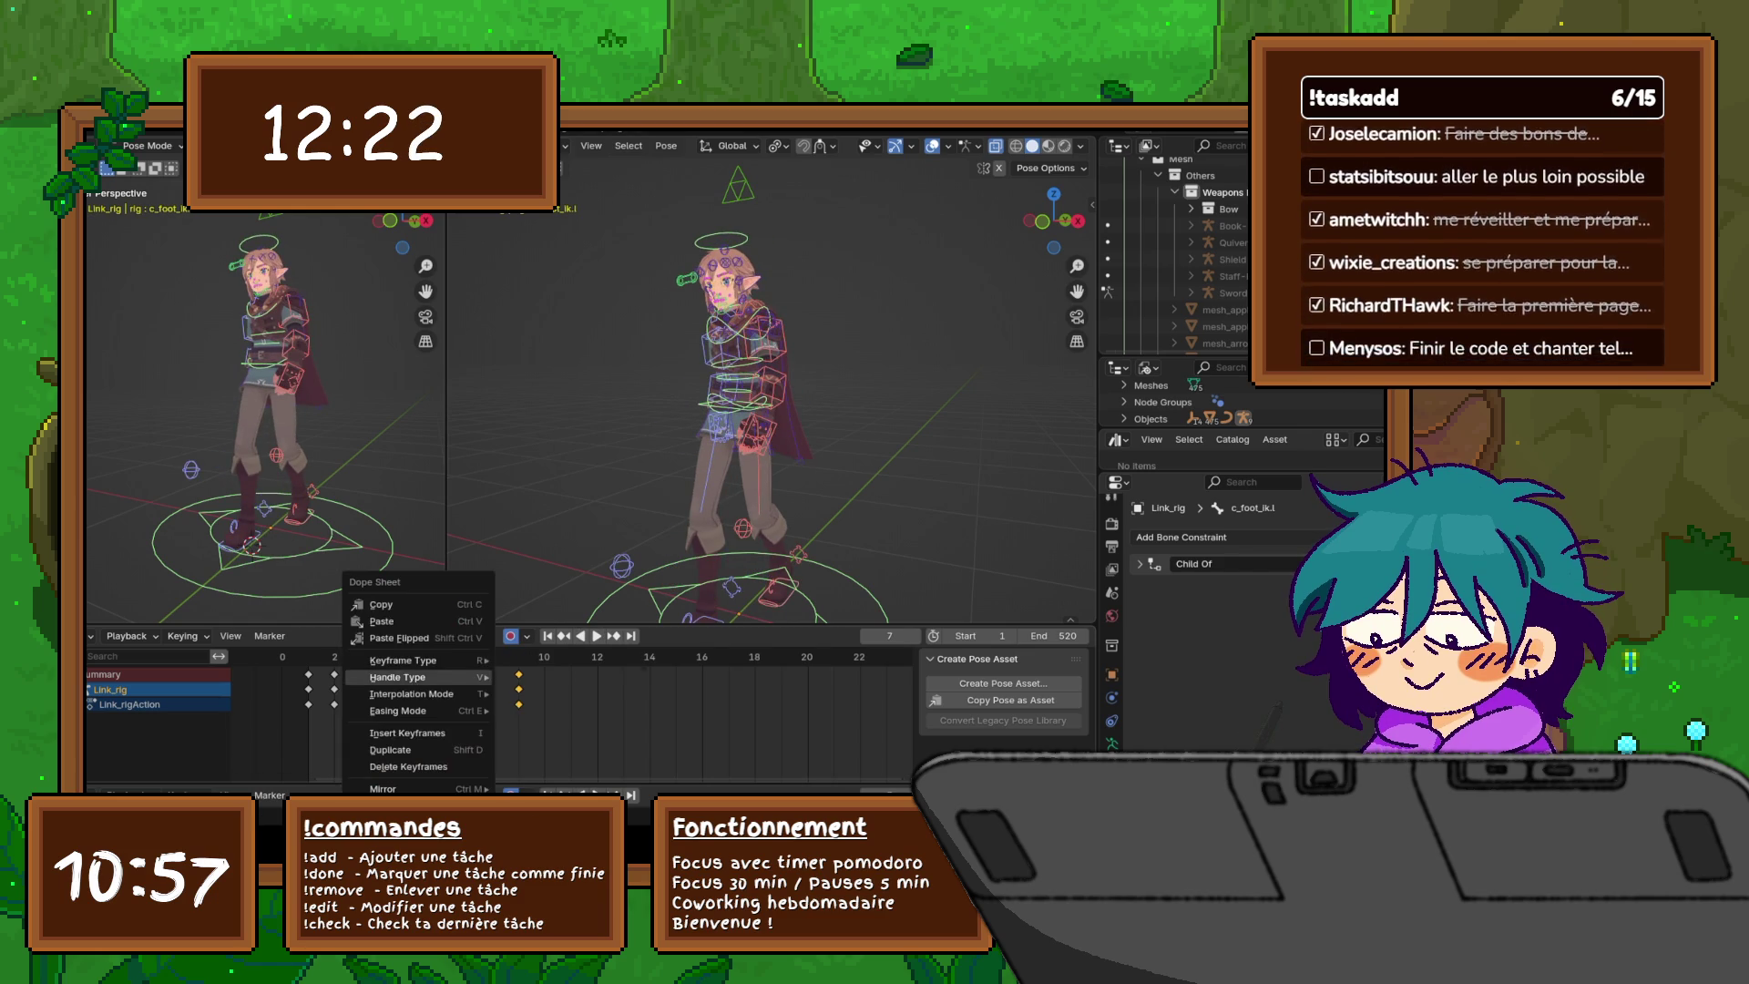
left_click(396, 638)
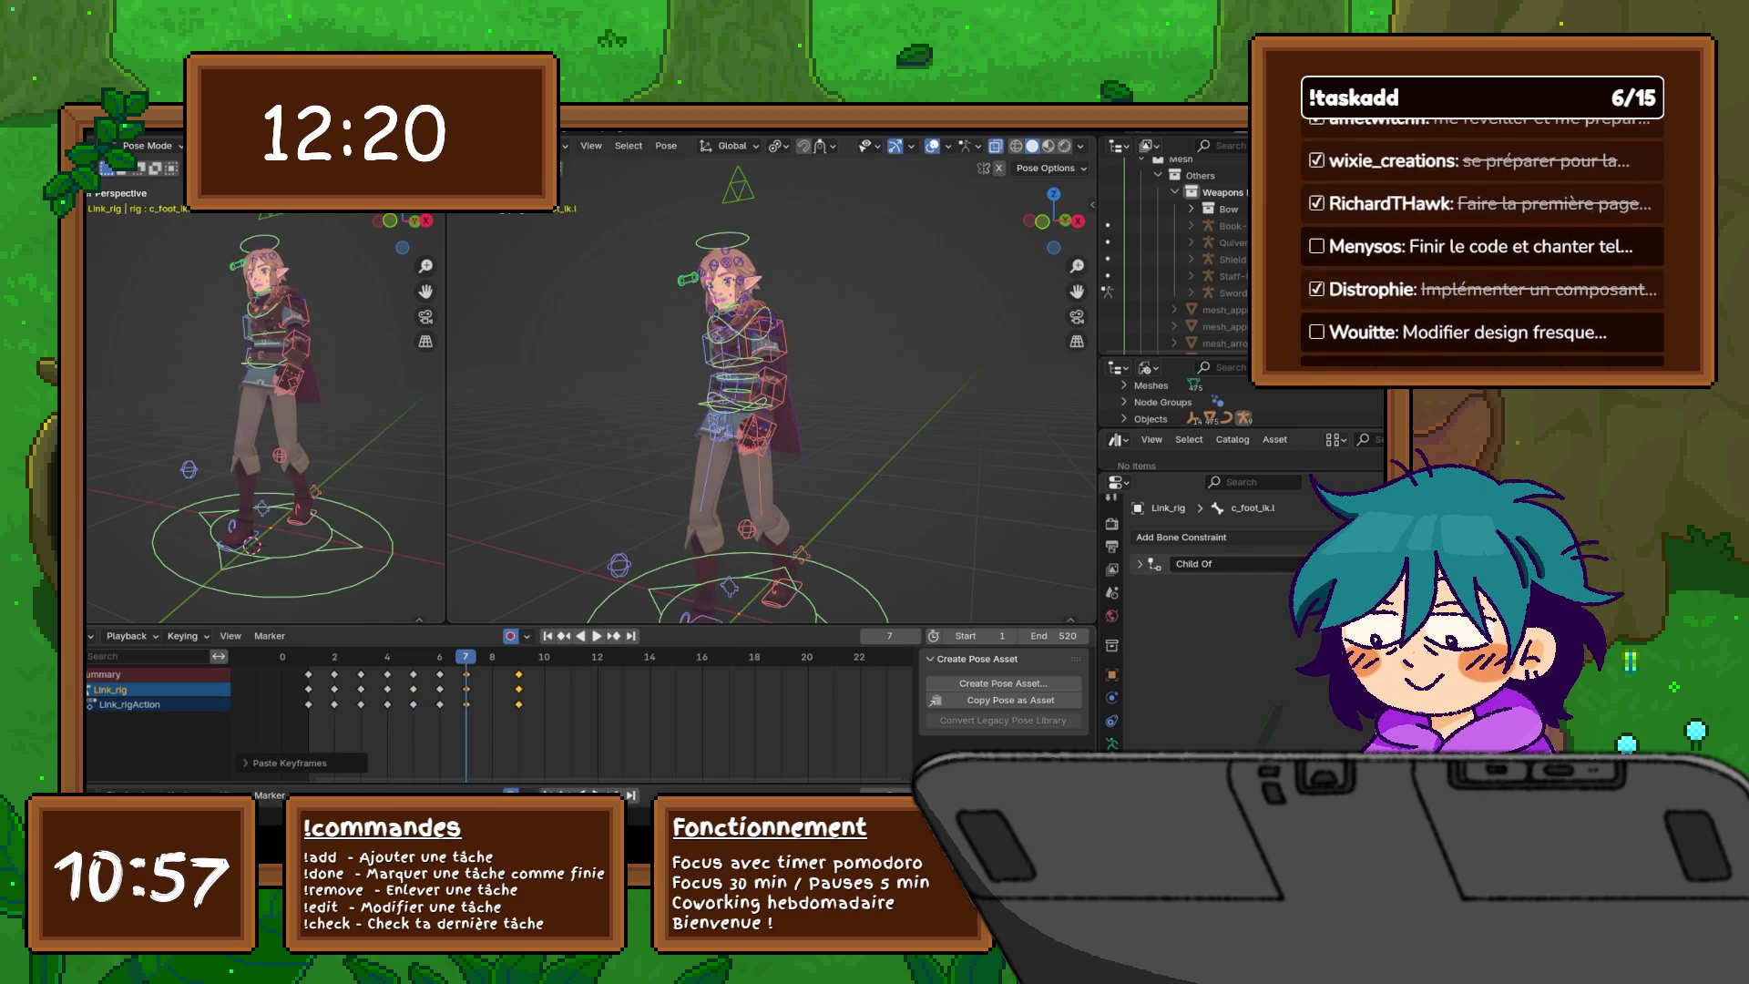
key("space")
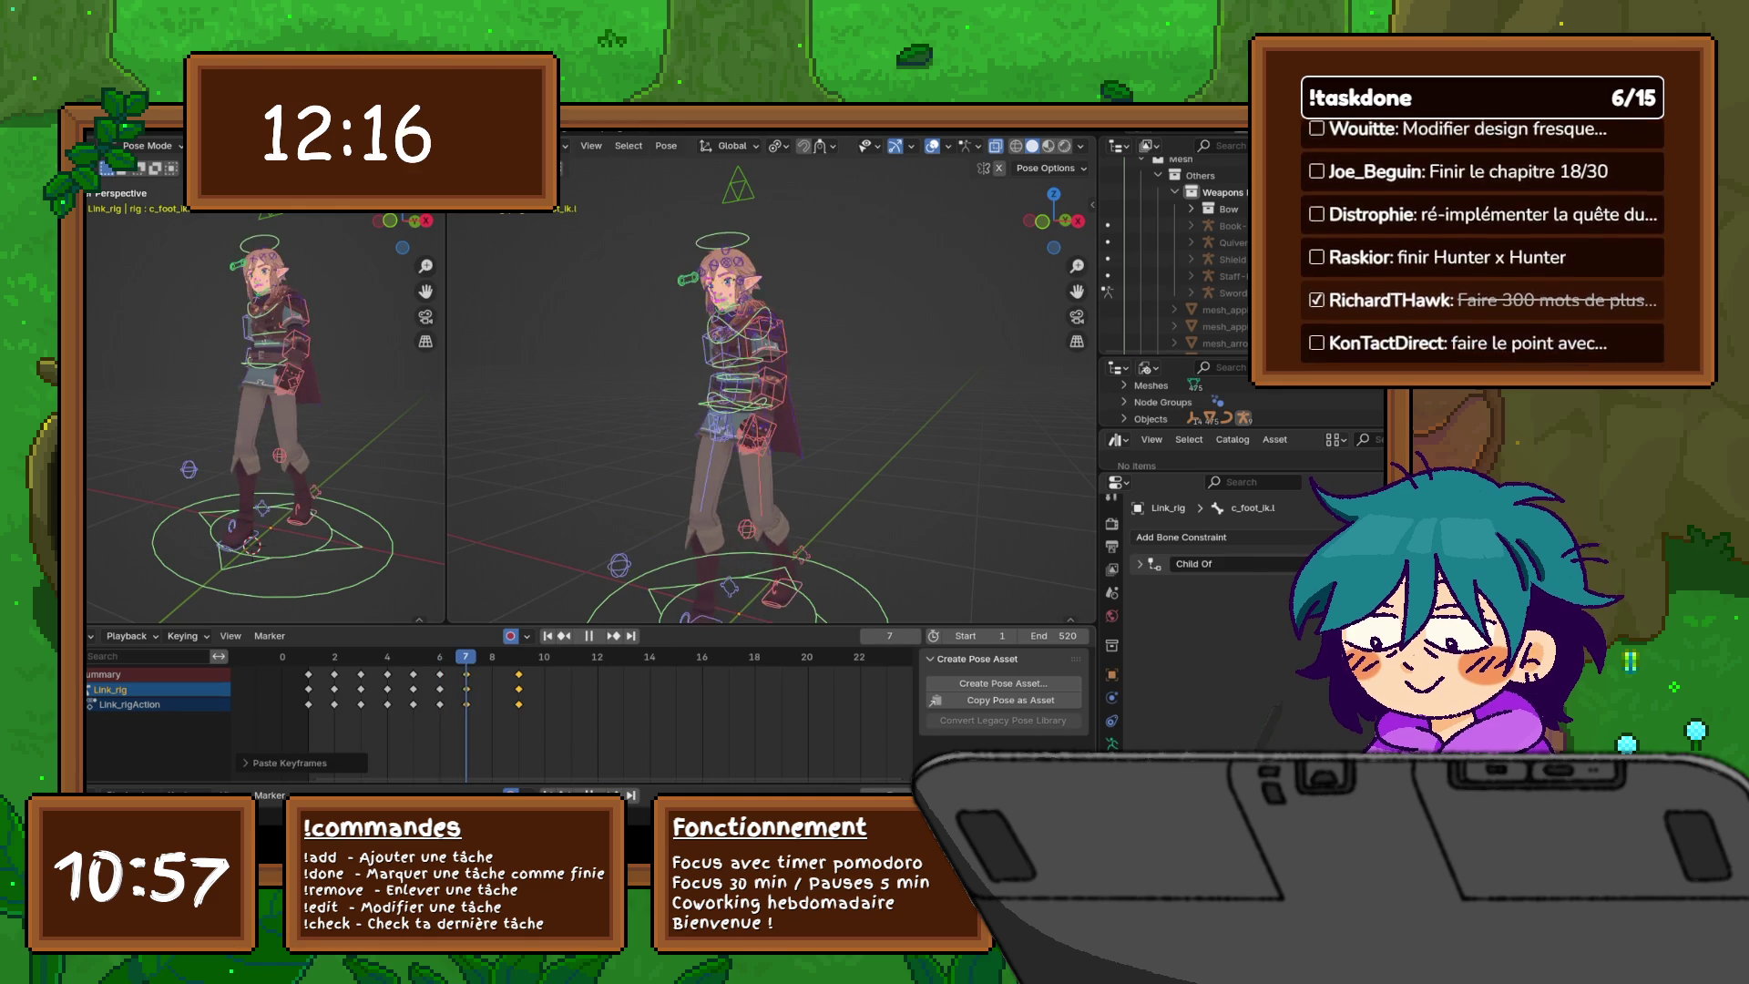
key("Escape")
left_click_drag(505, 672, 540, 723)
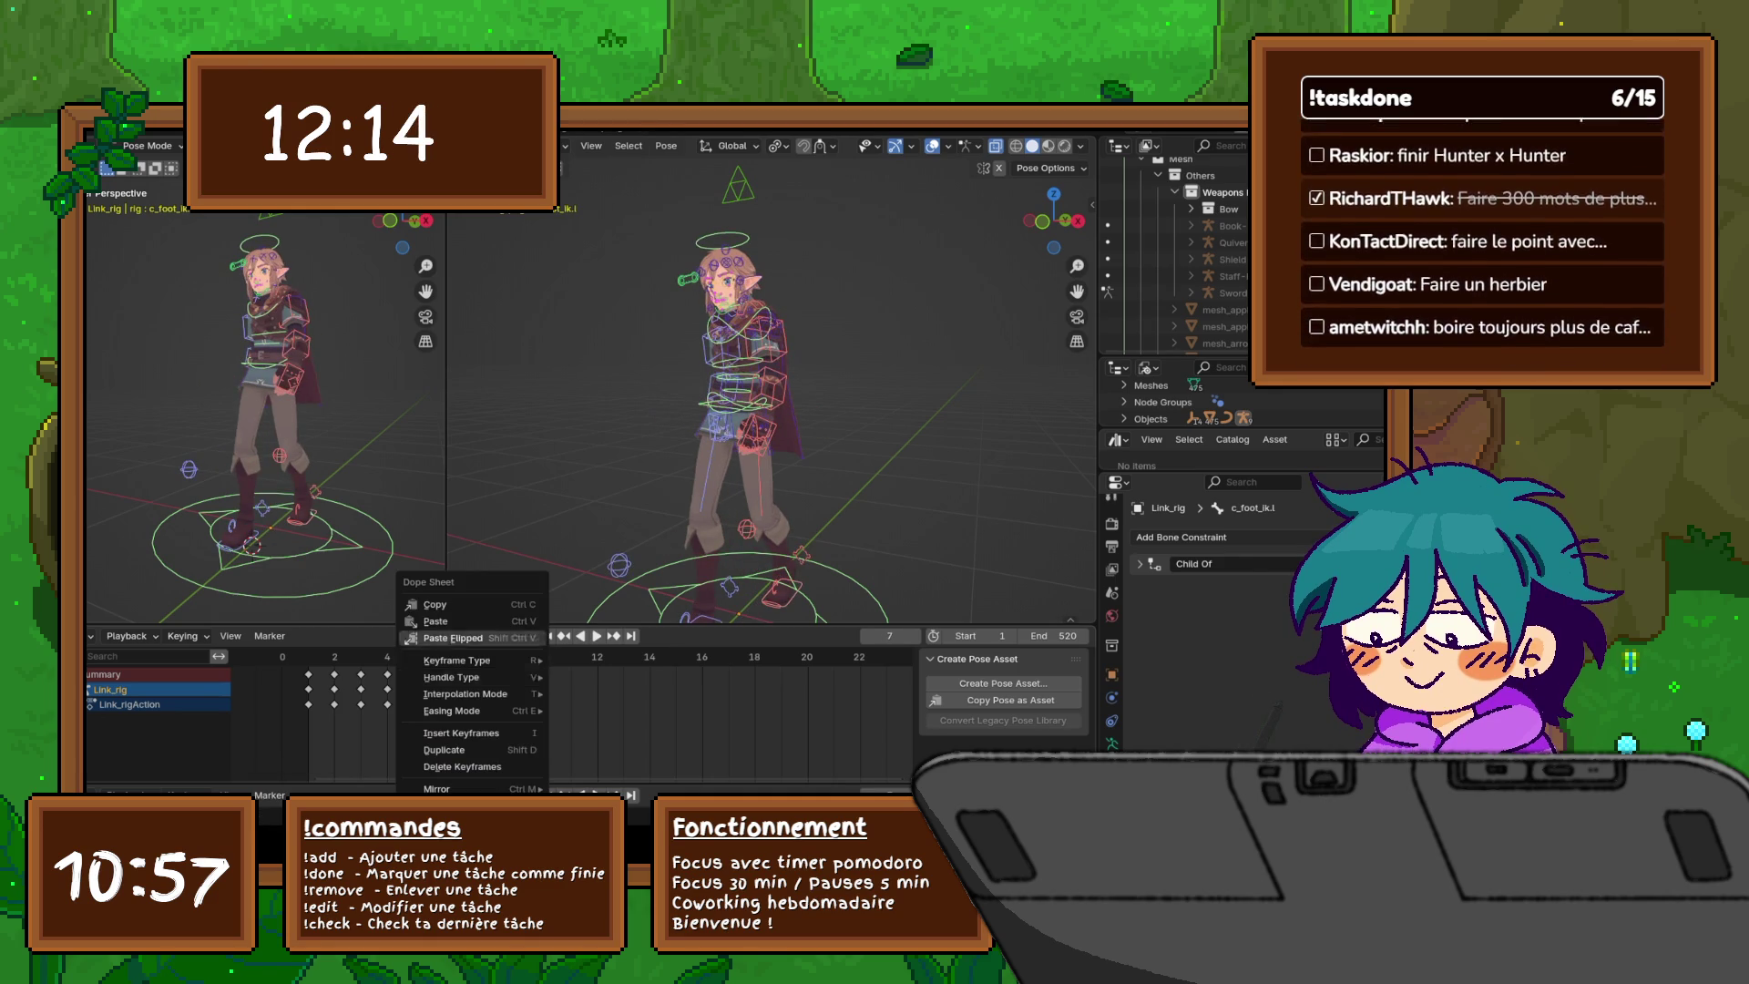
key("Escape")
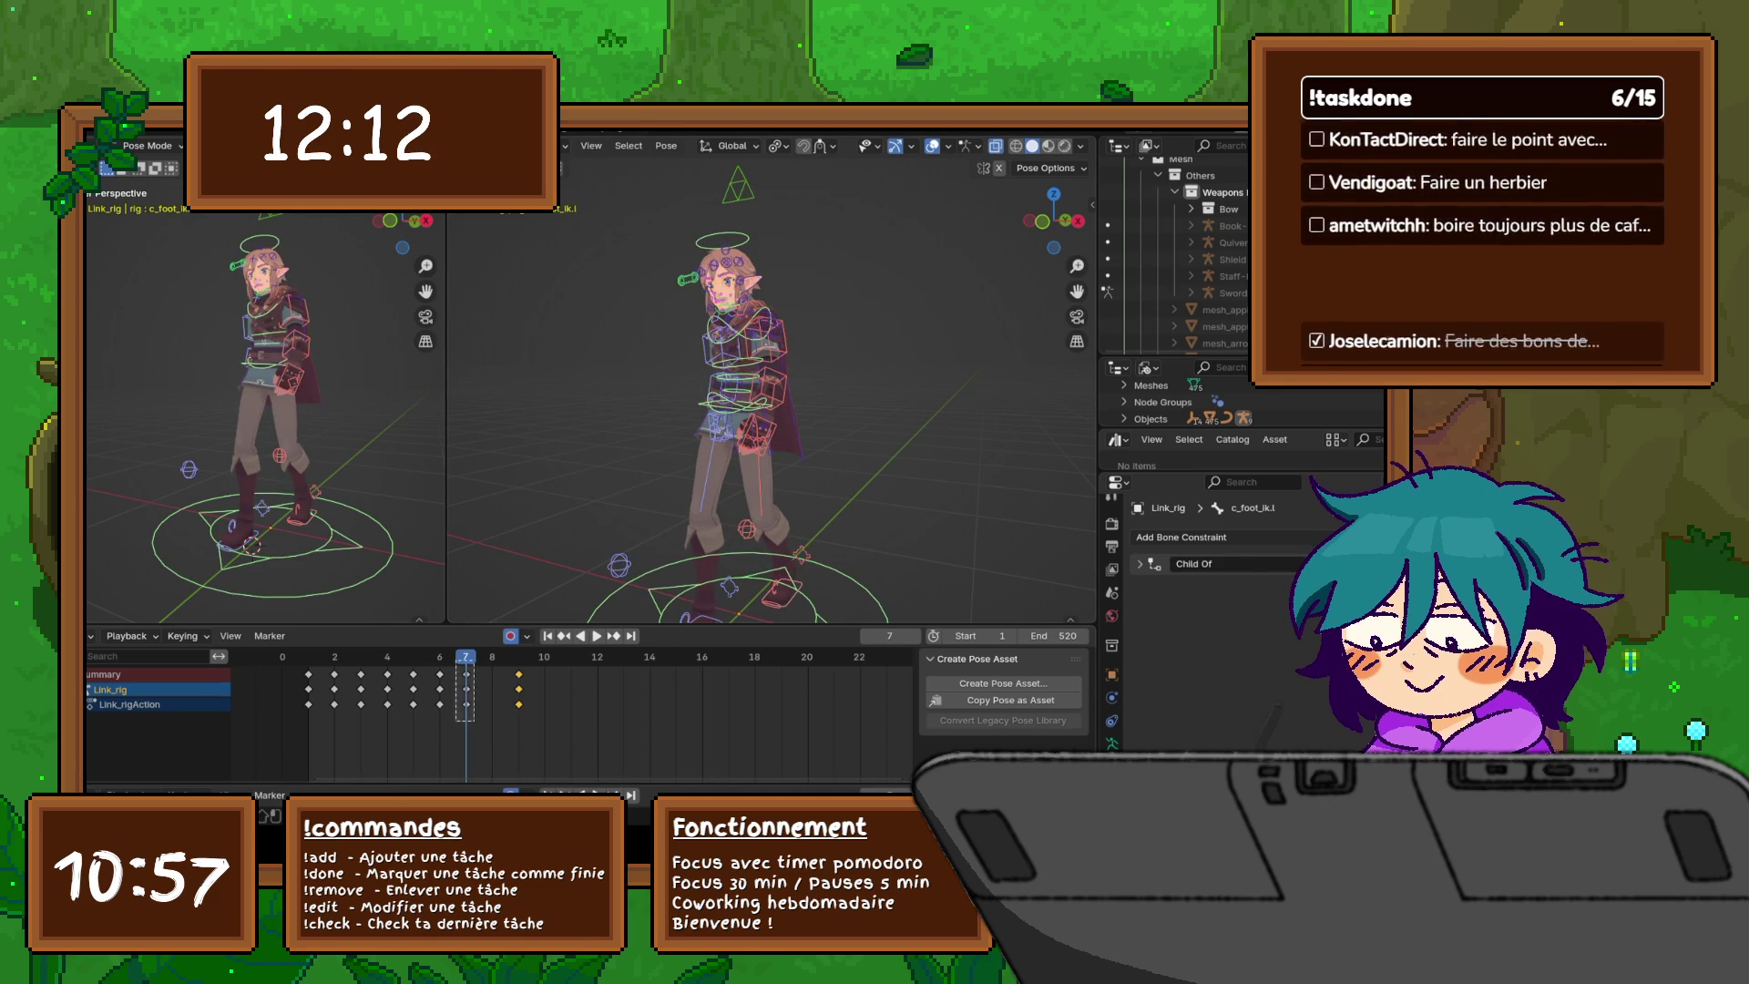
right_click(465, 693)
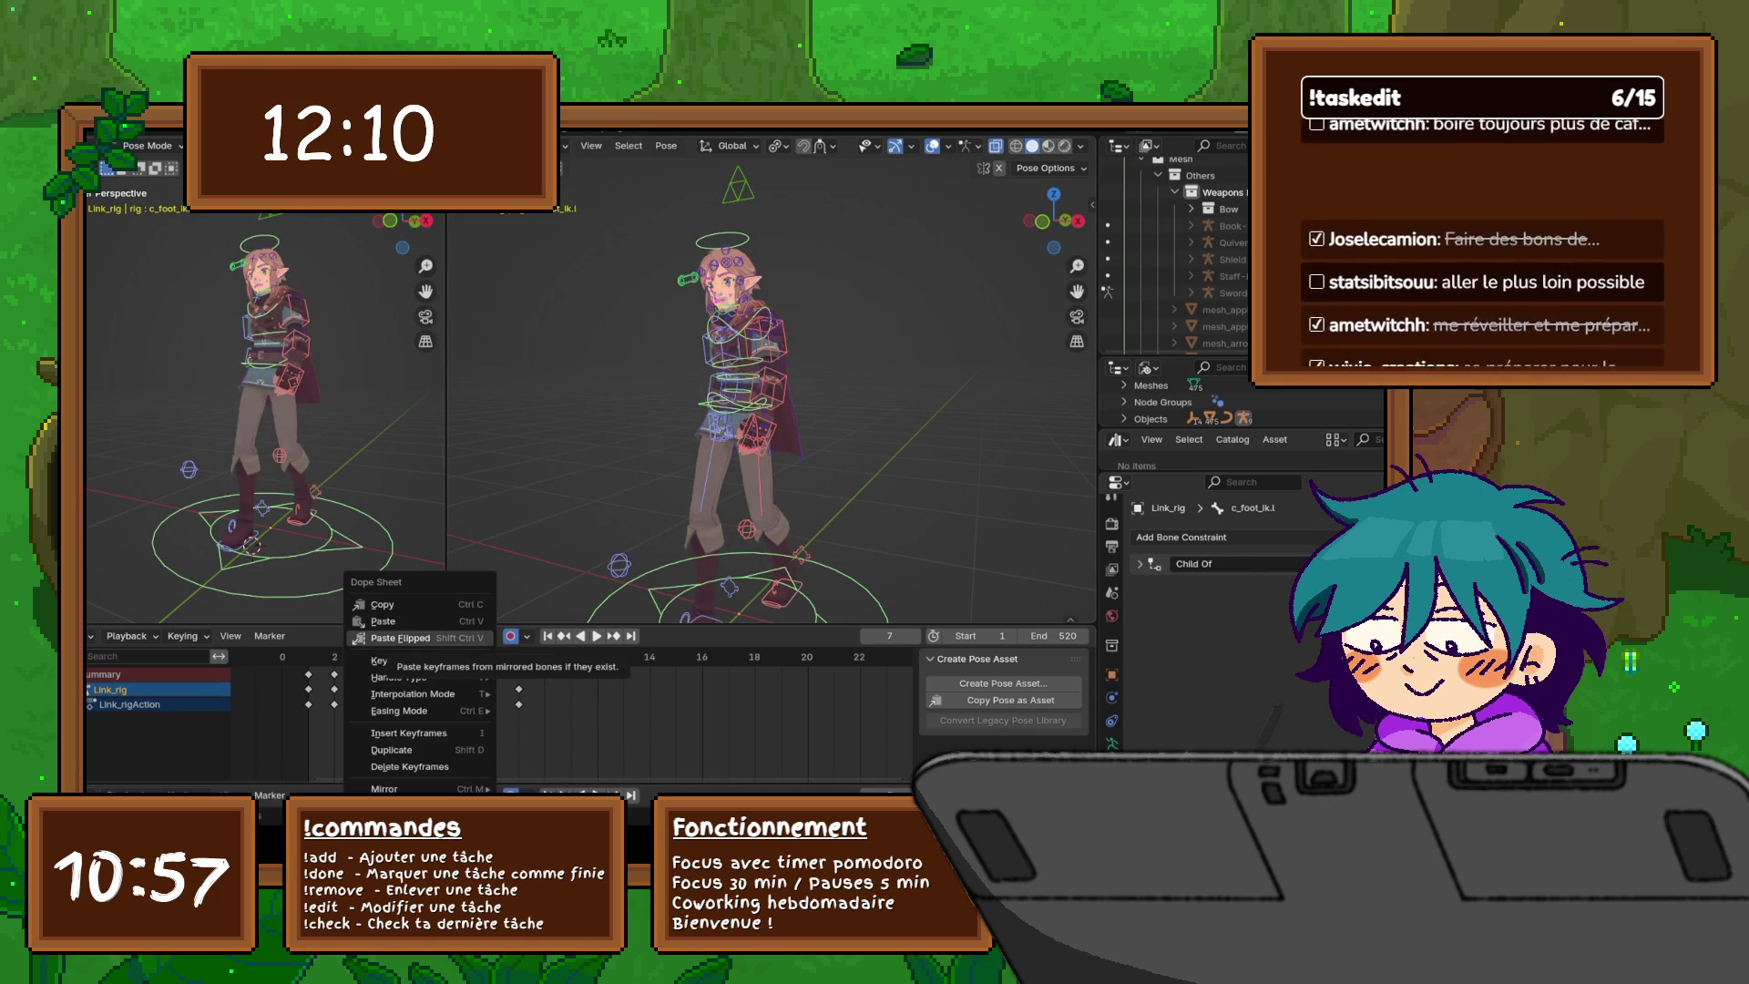
left_click(401, 637)
middle_click_drag(728, 410, 834, 410)
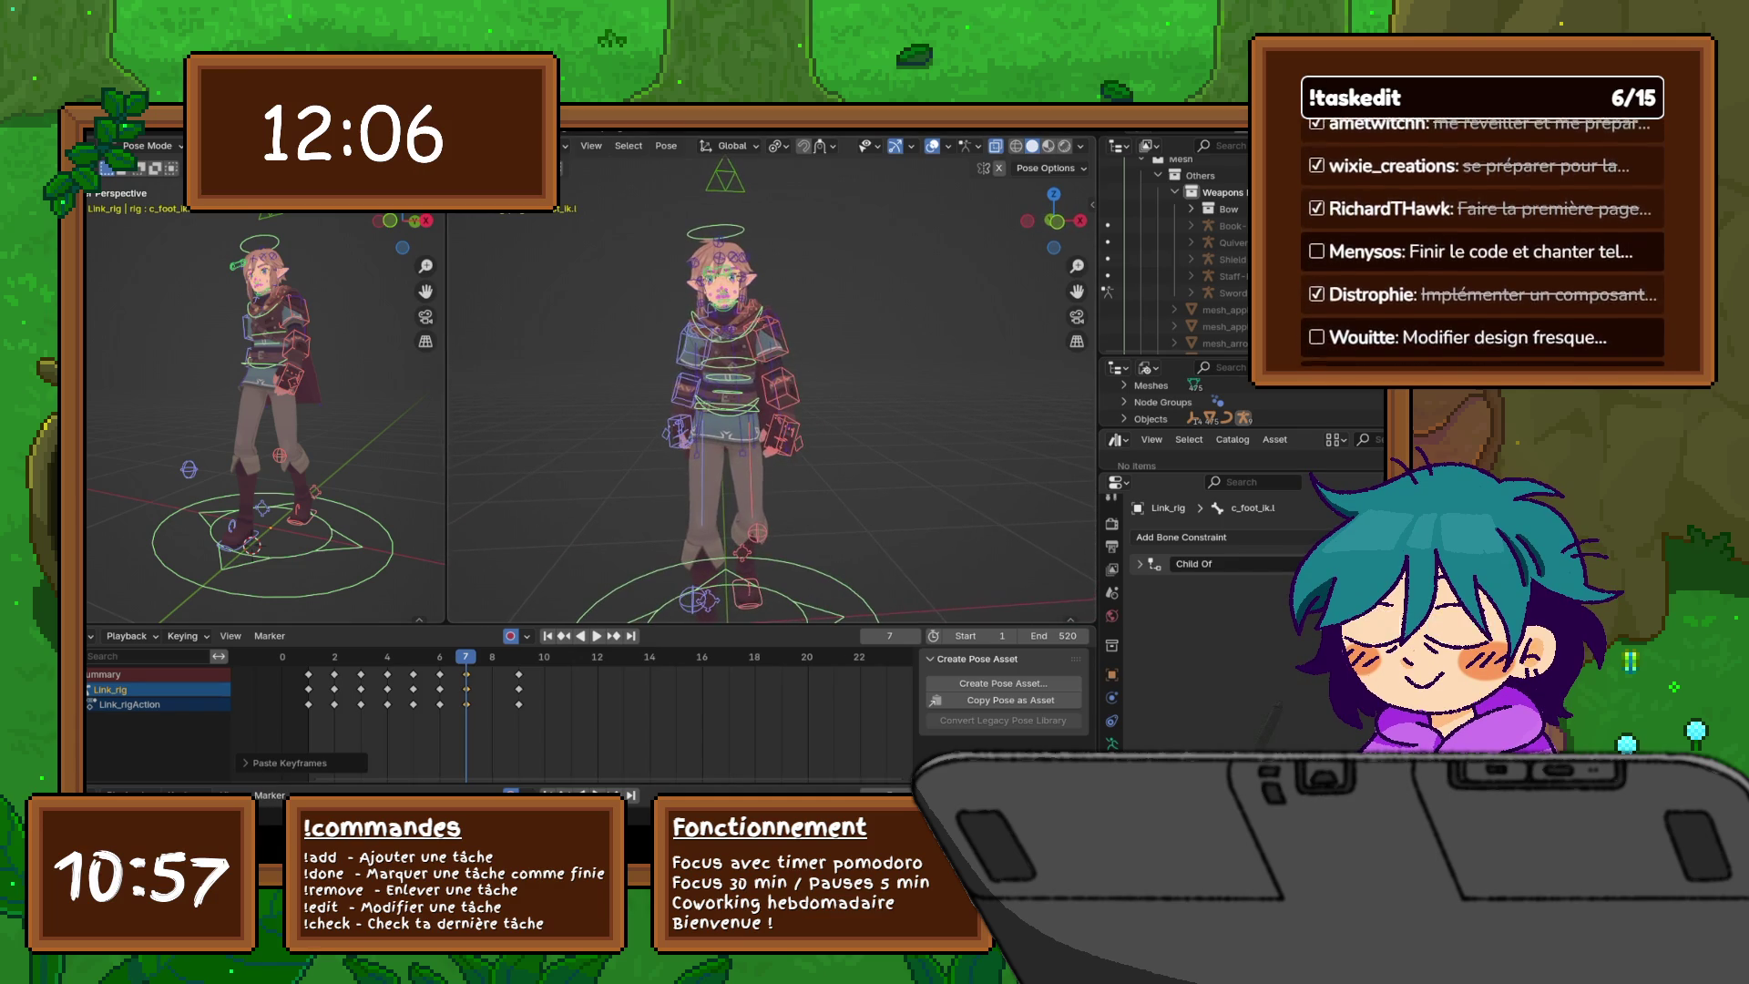
- Step between frames 5 and 6, then switch the right viewport to Right Orthographic view
key("Left")
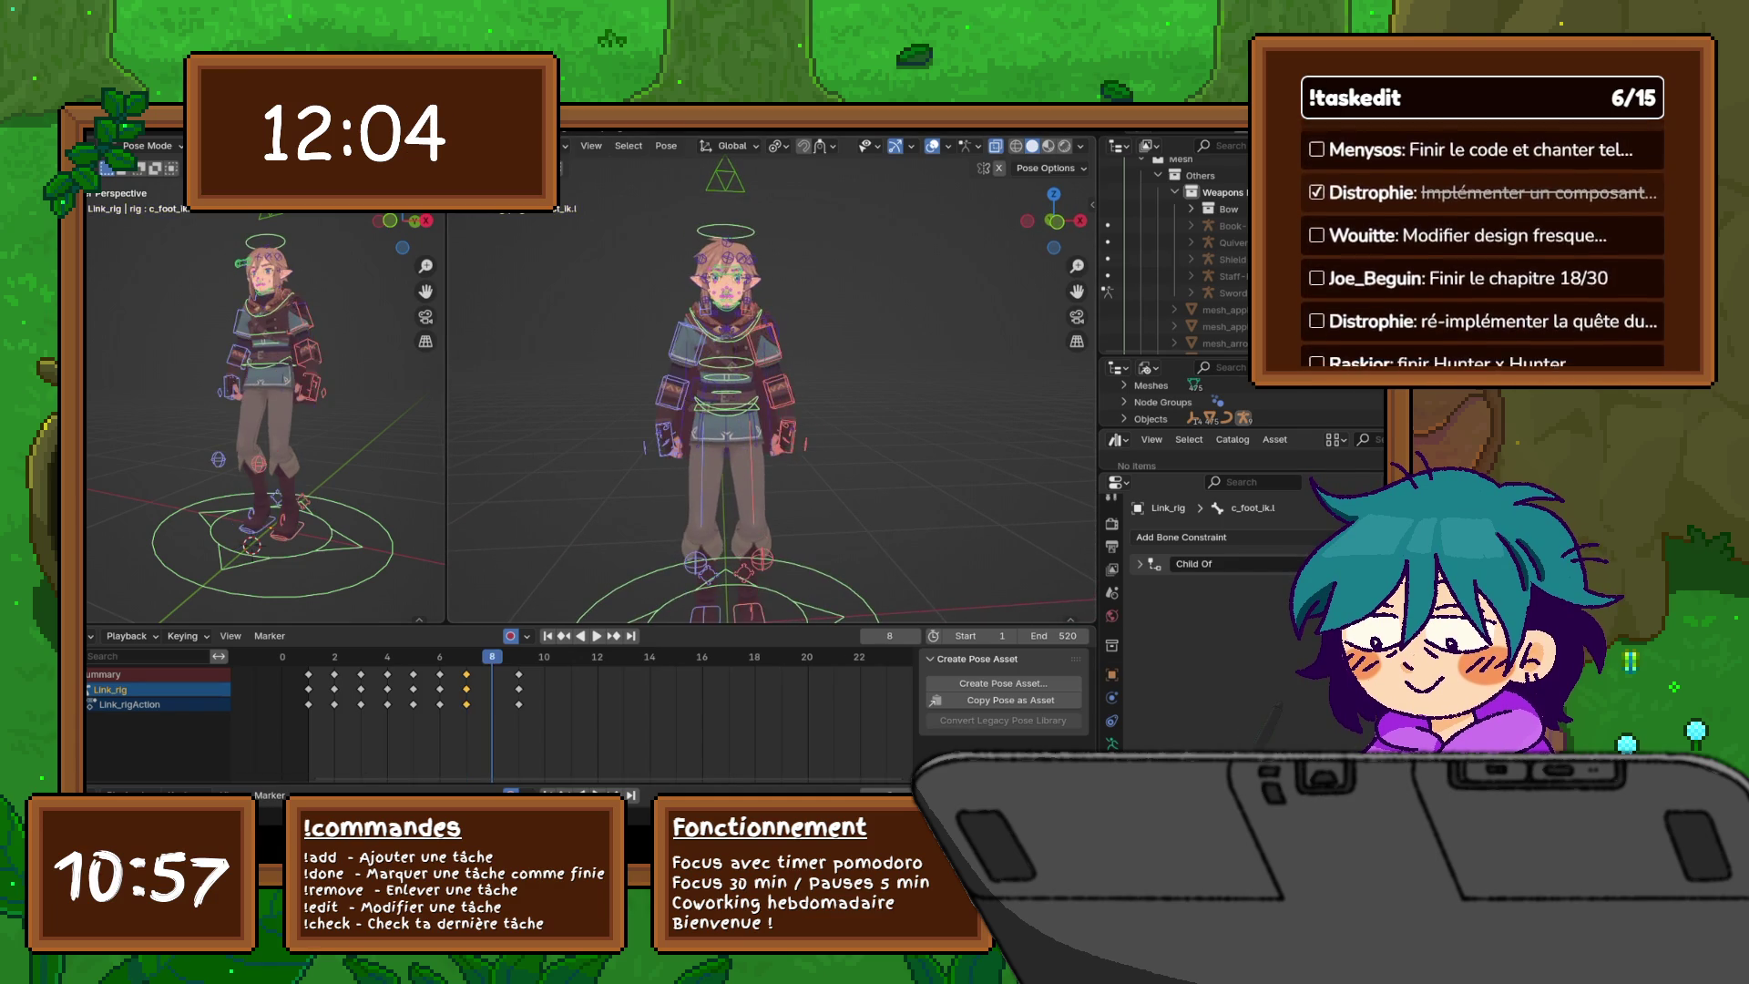
key("Left")
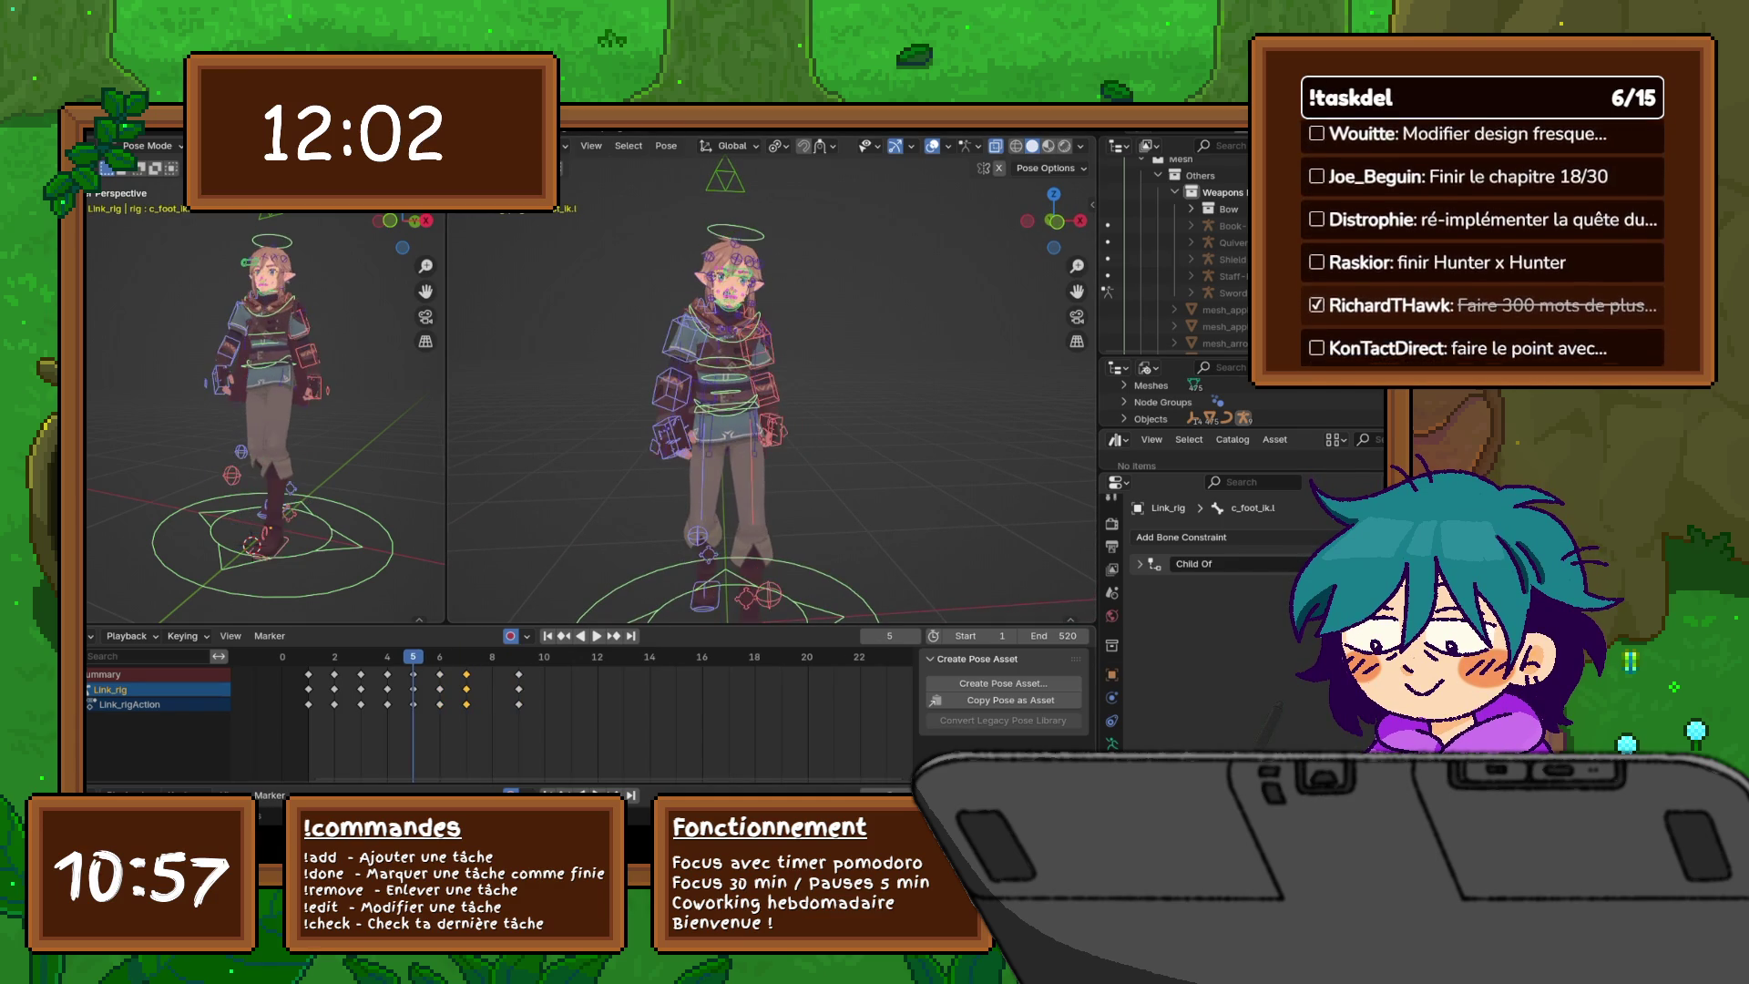
key("Right")
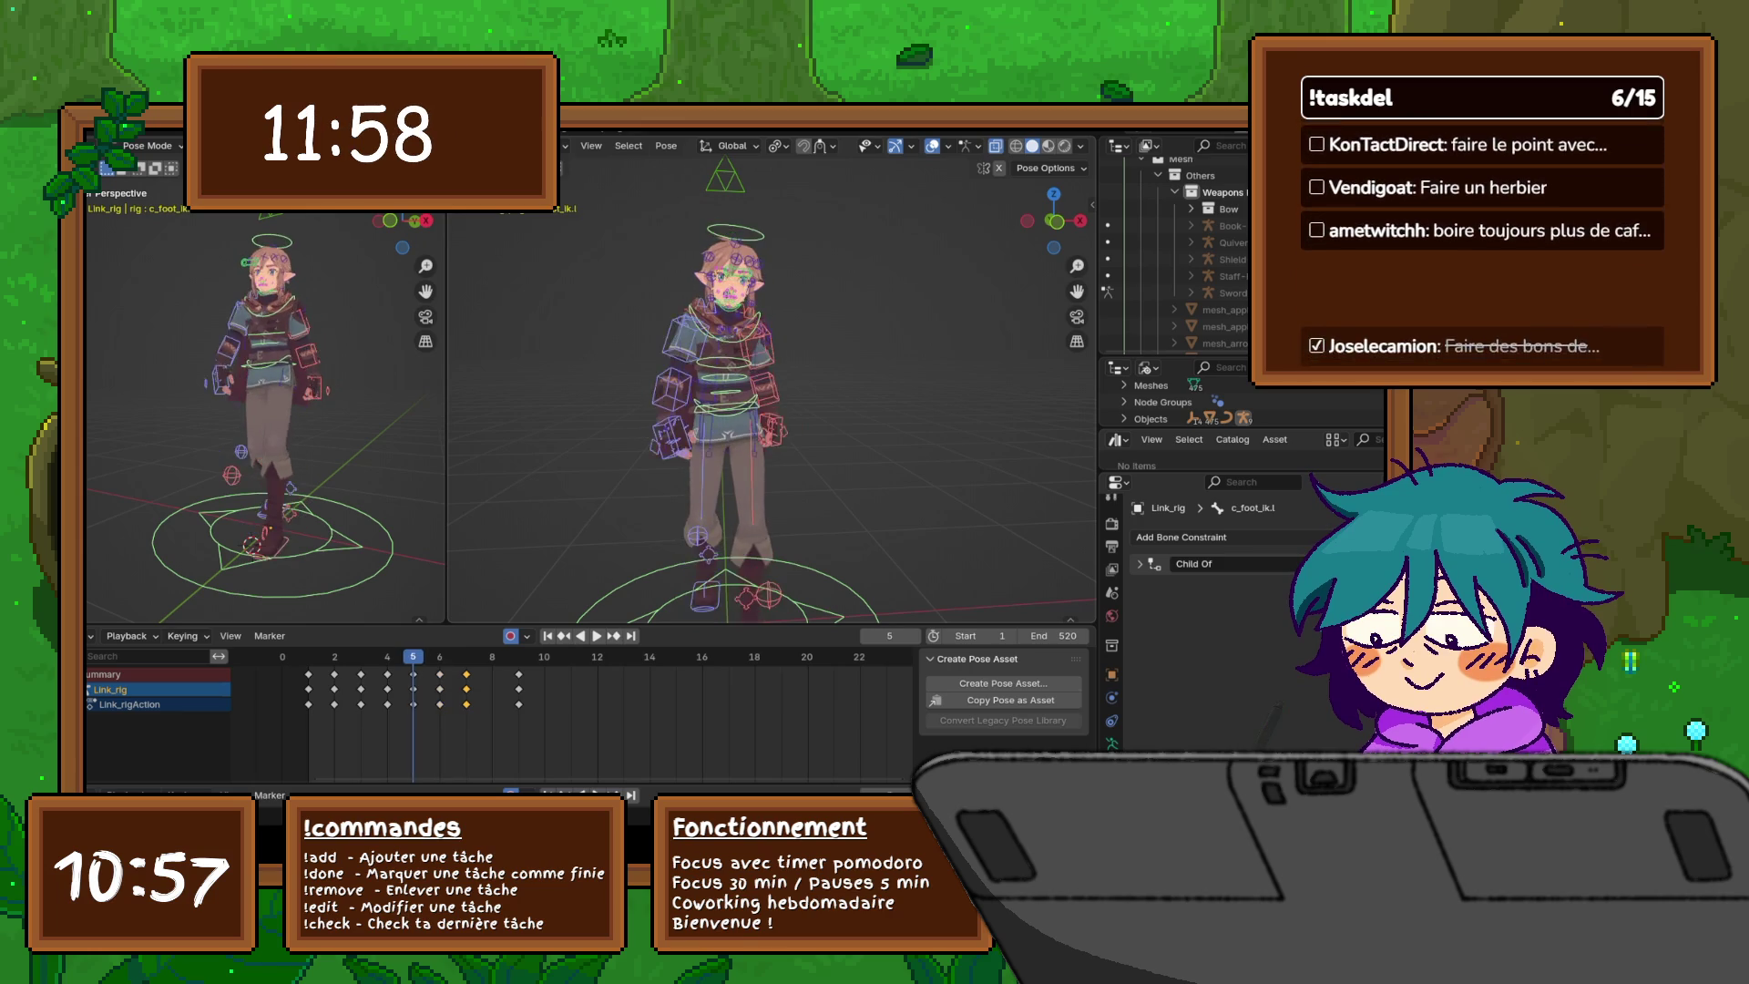
key("KP_3")
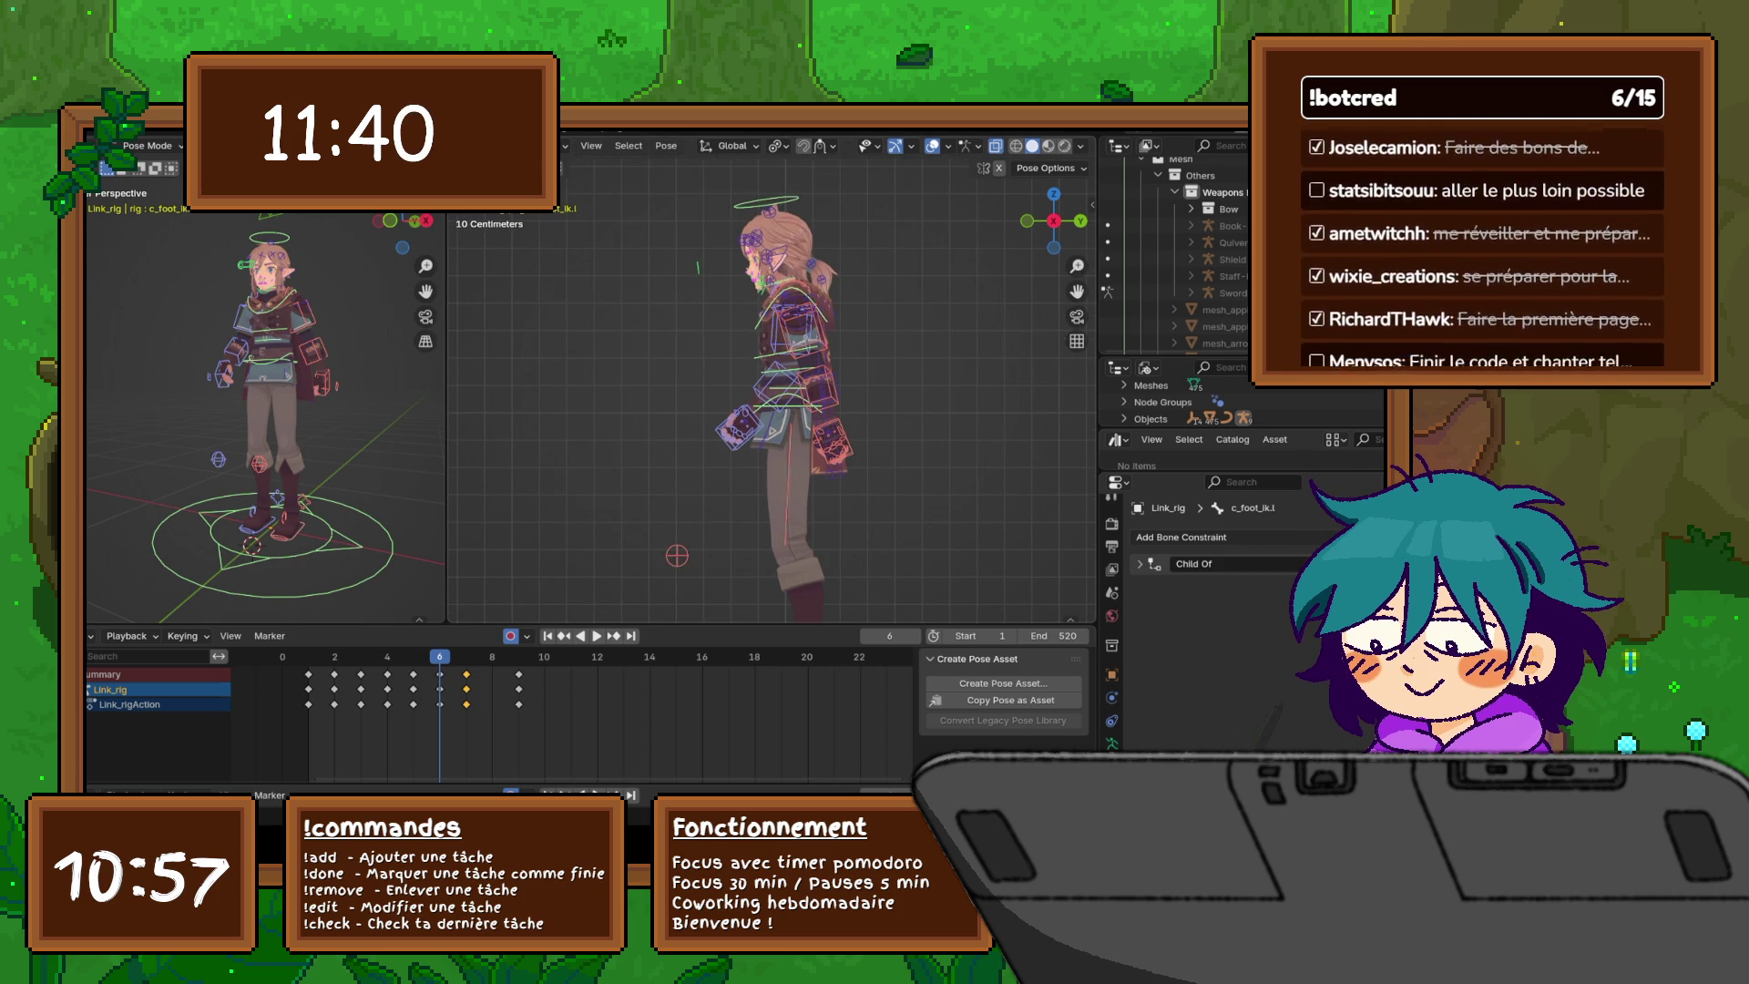
scroll(784, 374, "up", 3)
middle_click_drag(774, 364, 738, 483, "shift")
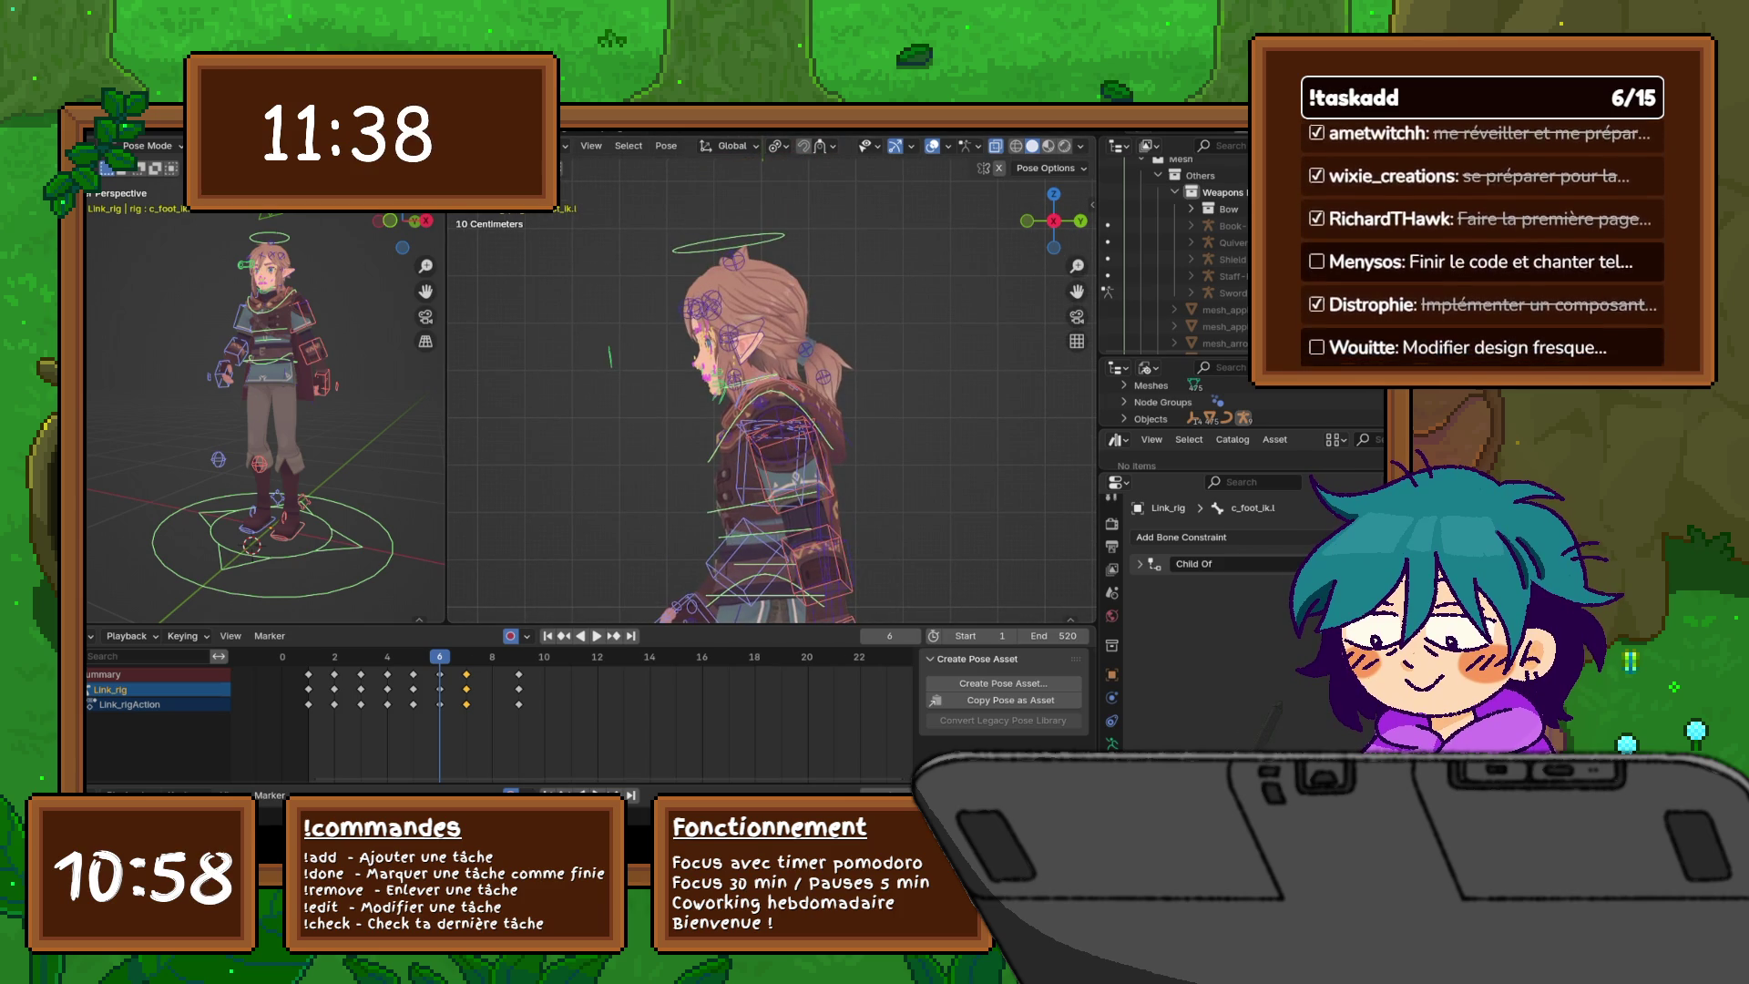
left_click(151, 145)
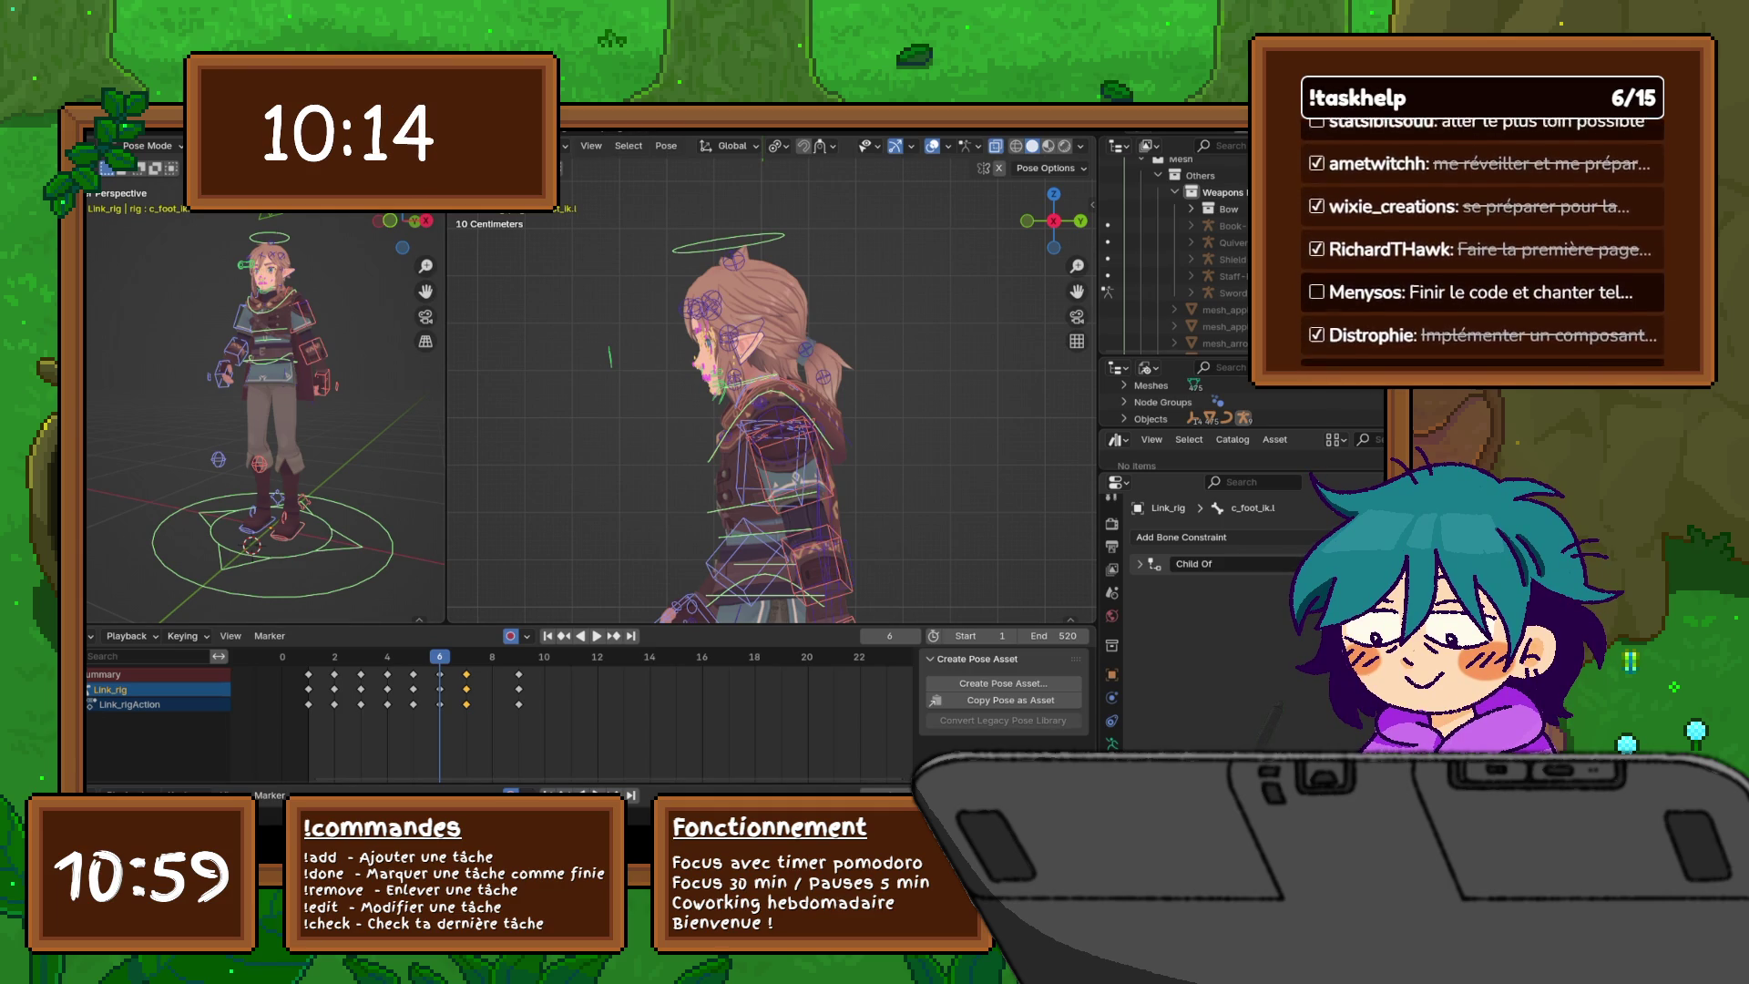
left_click(150, 145)
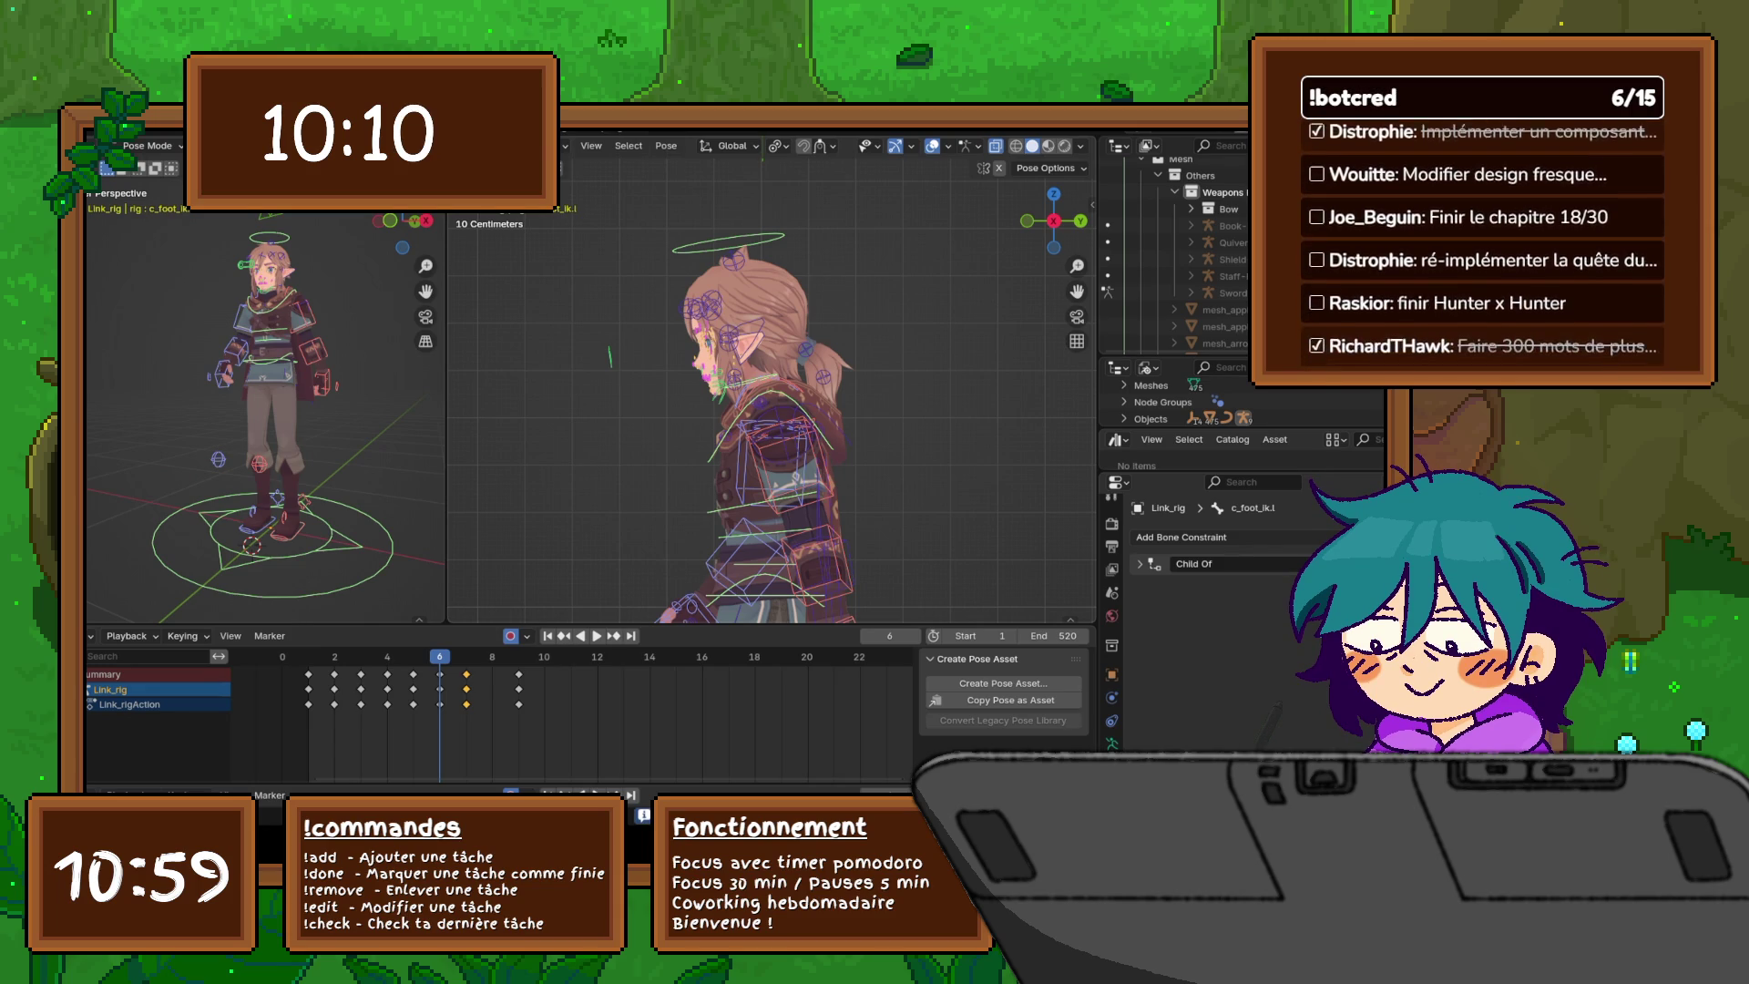
middle_click_drag(774, 474, 774, 110, "shift")
- Flip back and forth between frames 5, 6 and 7 to compare the poses
scroll(773, 383, "down", 5)
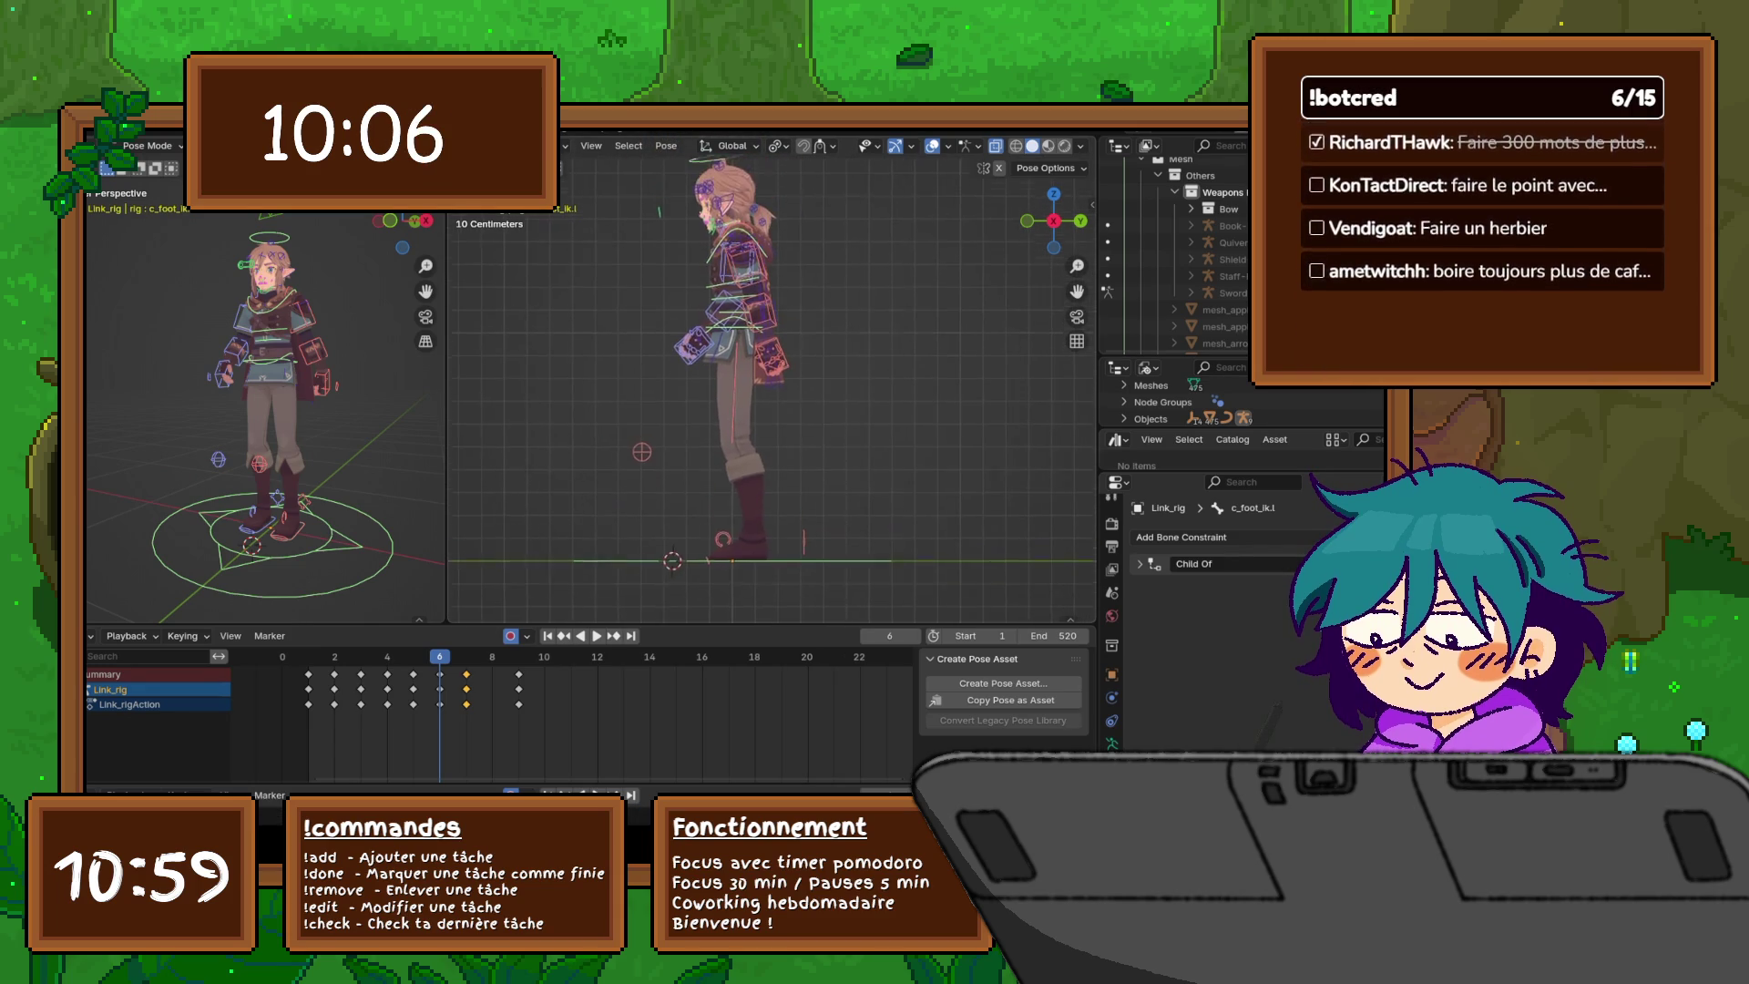
key("Left")
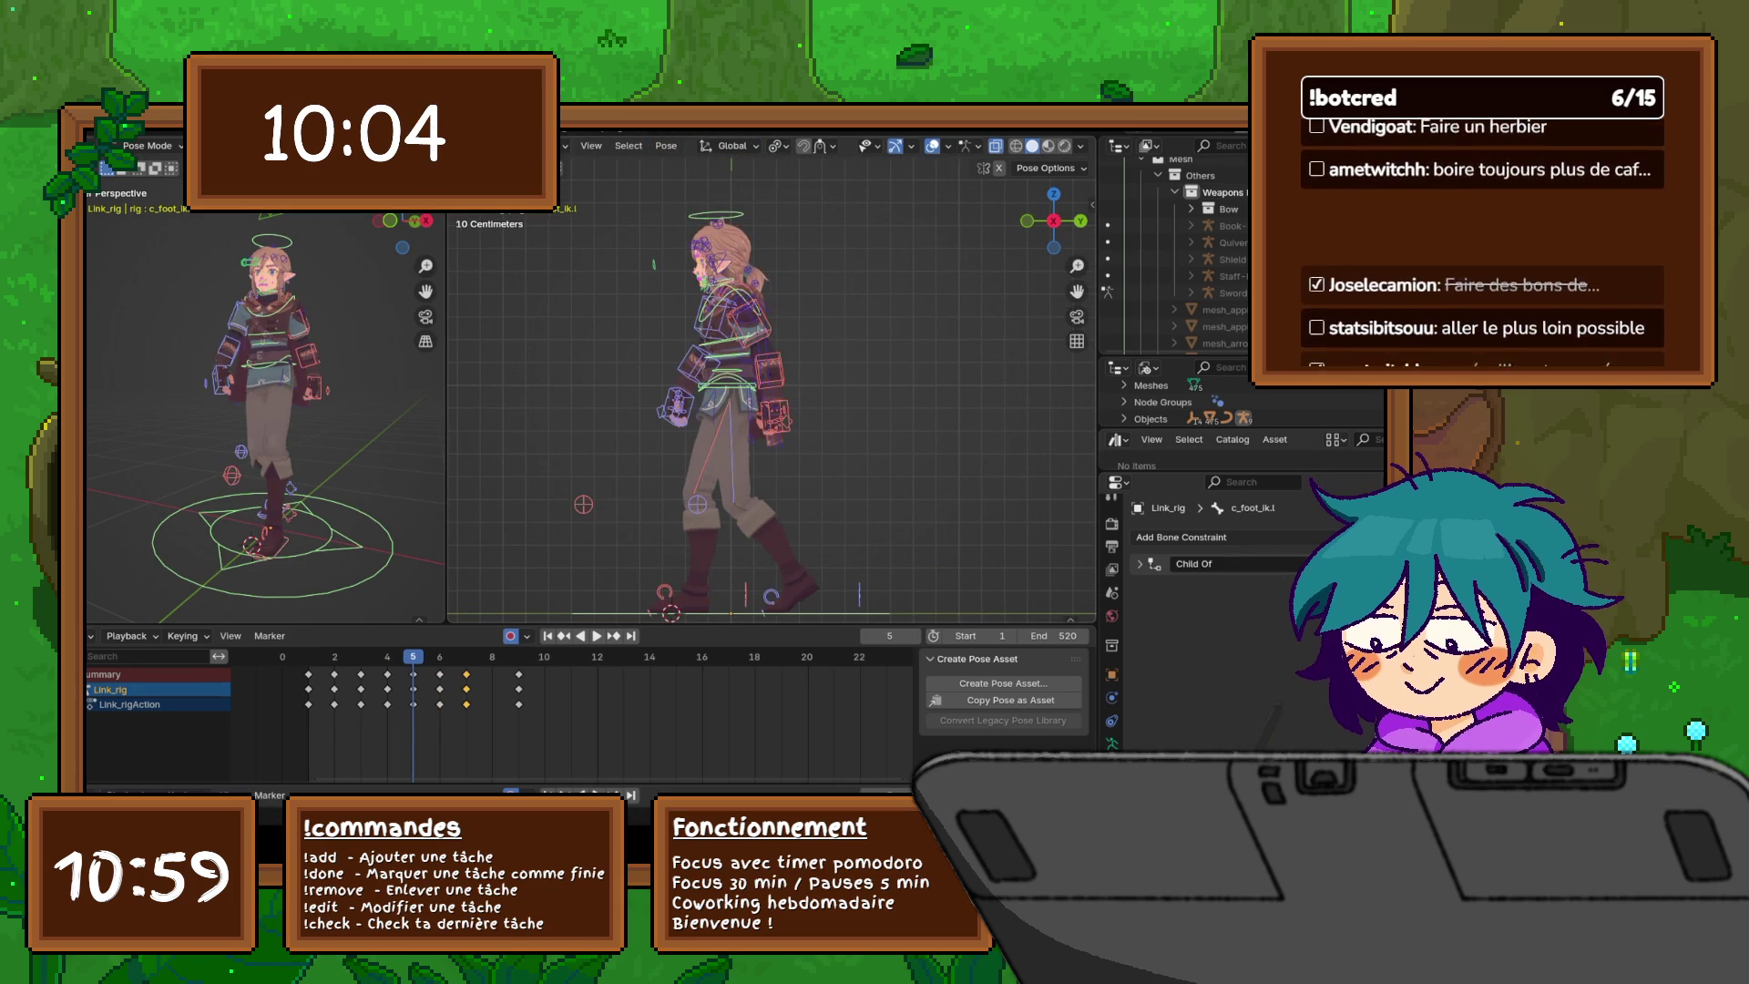
key("Right")
key("Left")
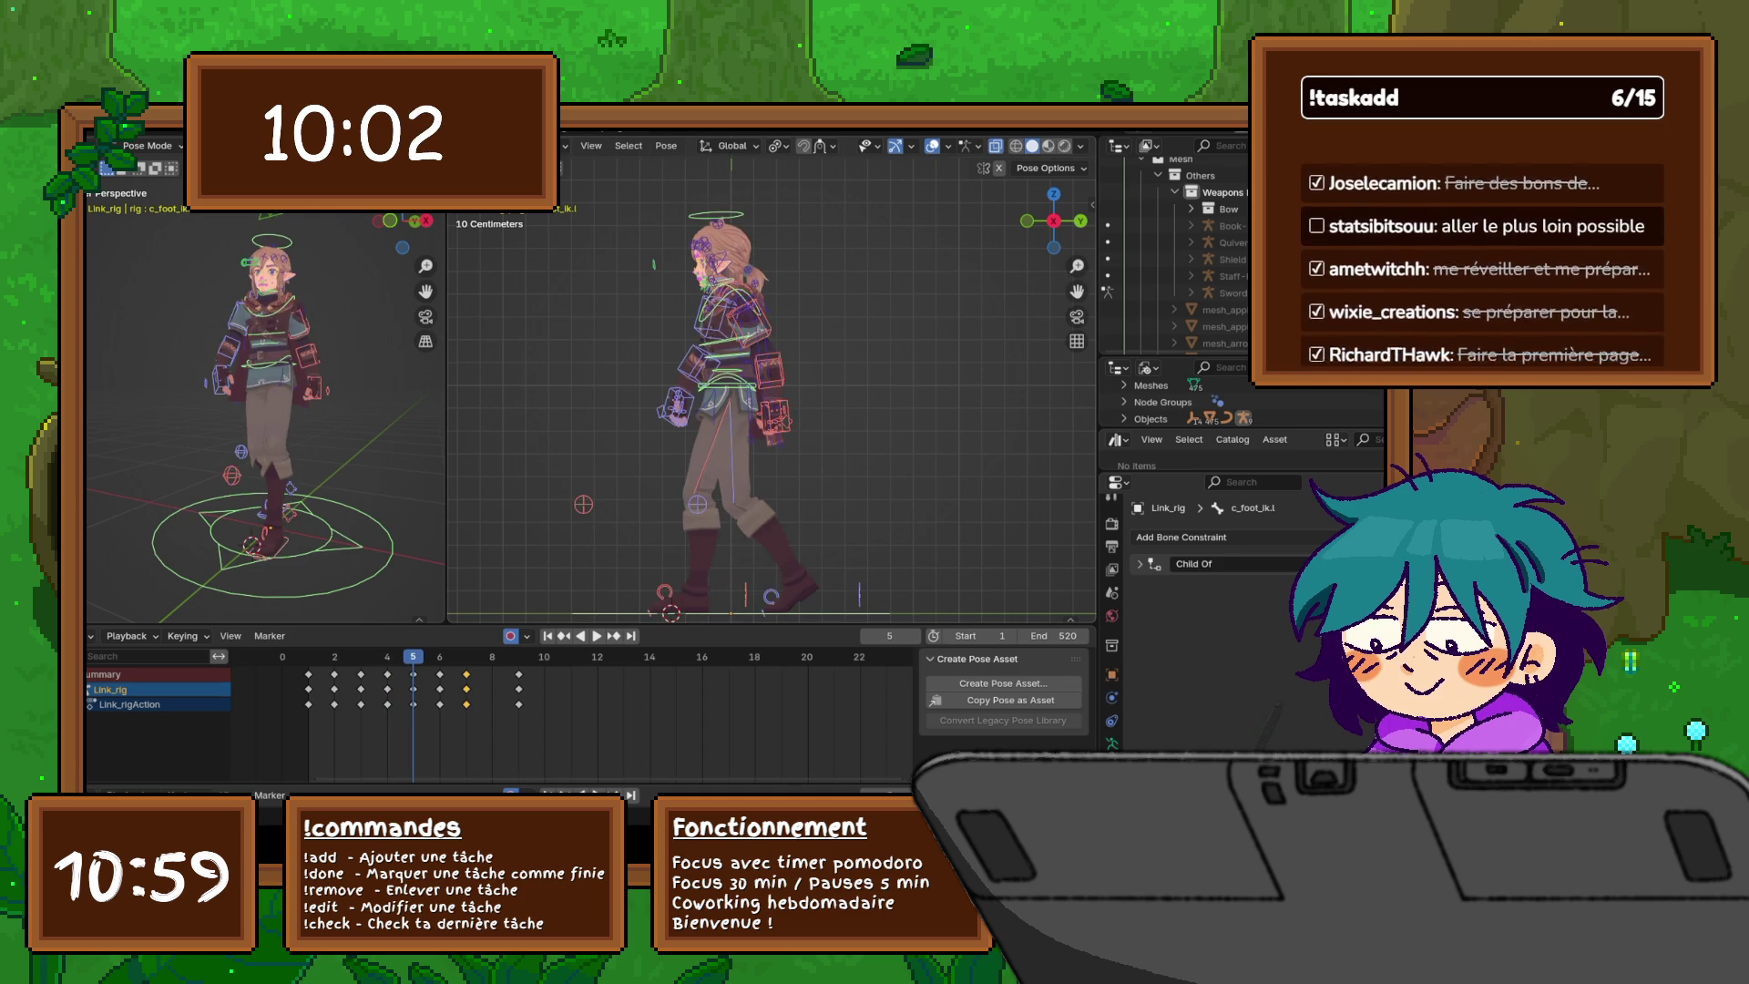
key("Right")
key("Left")
key("Right")
key("Left")
key("Right")
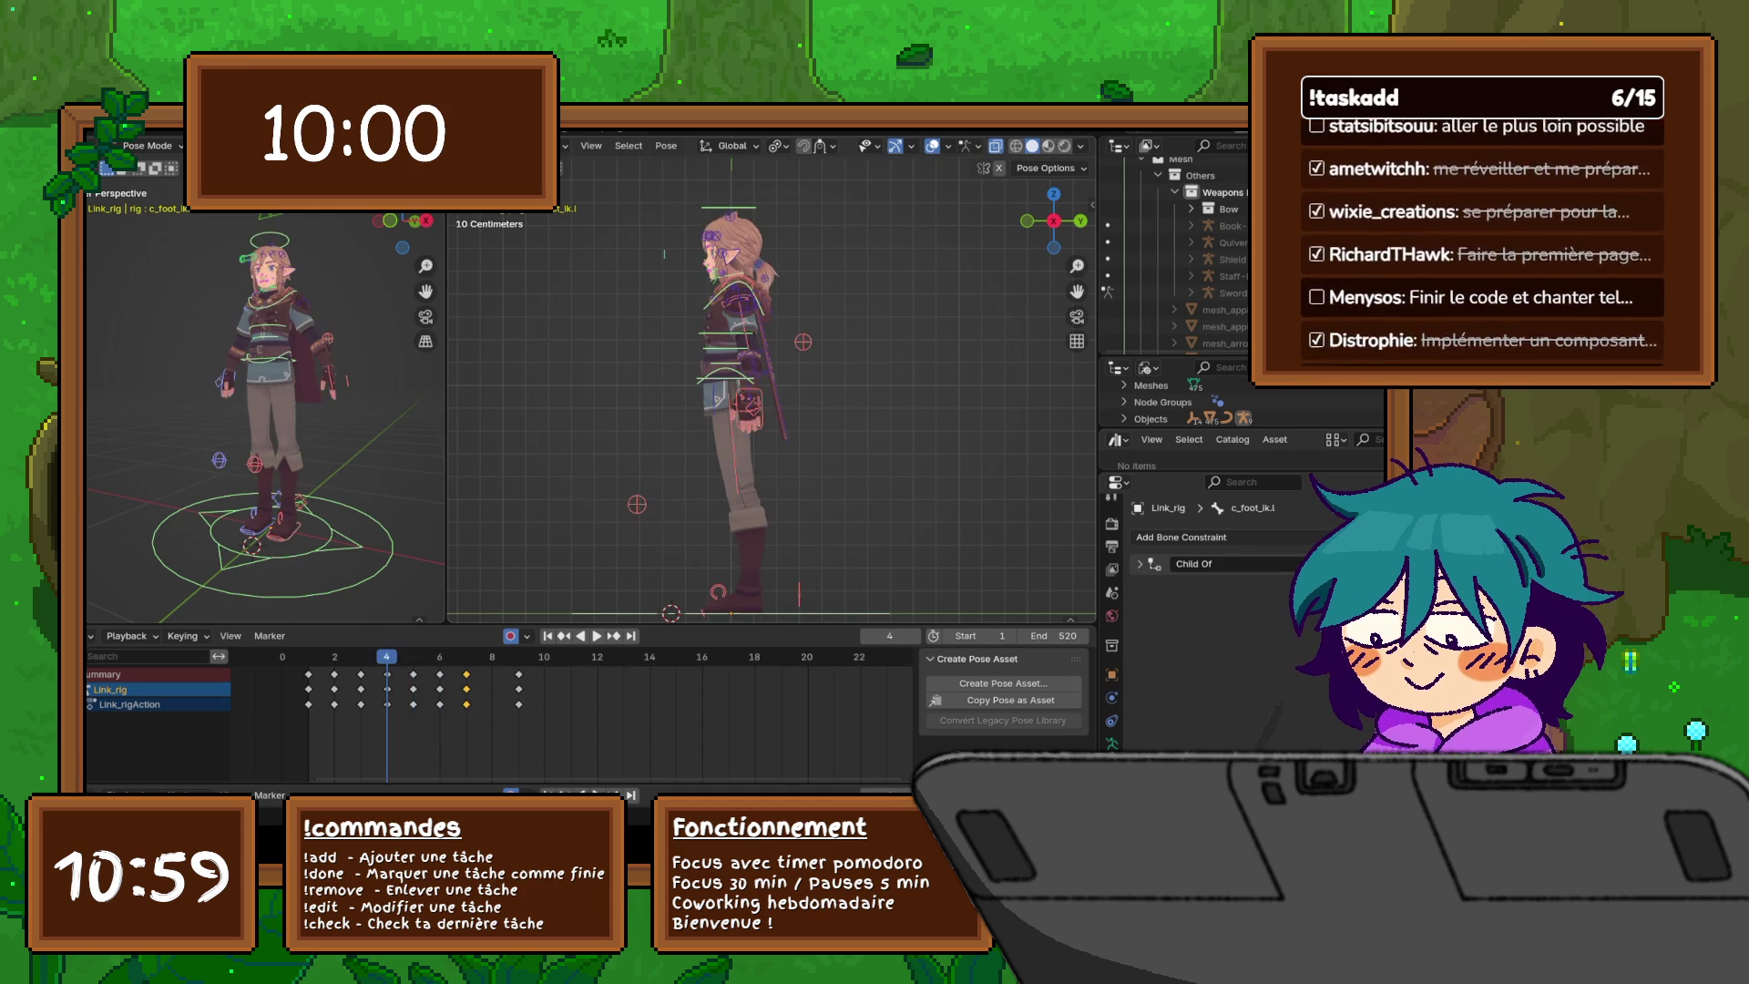
key("Left")
key("Right")
key("Left")
key("Right")
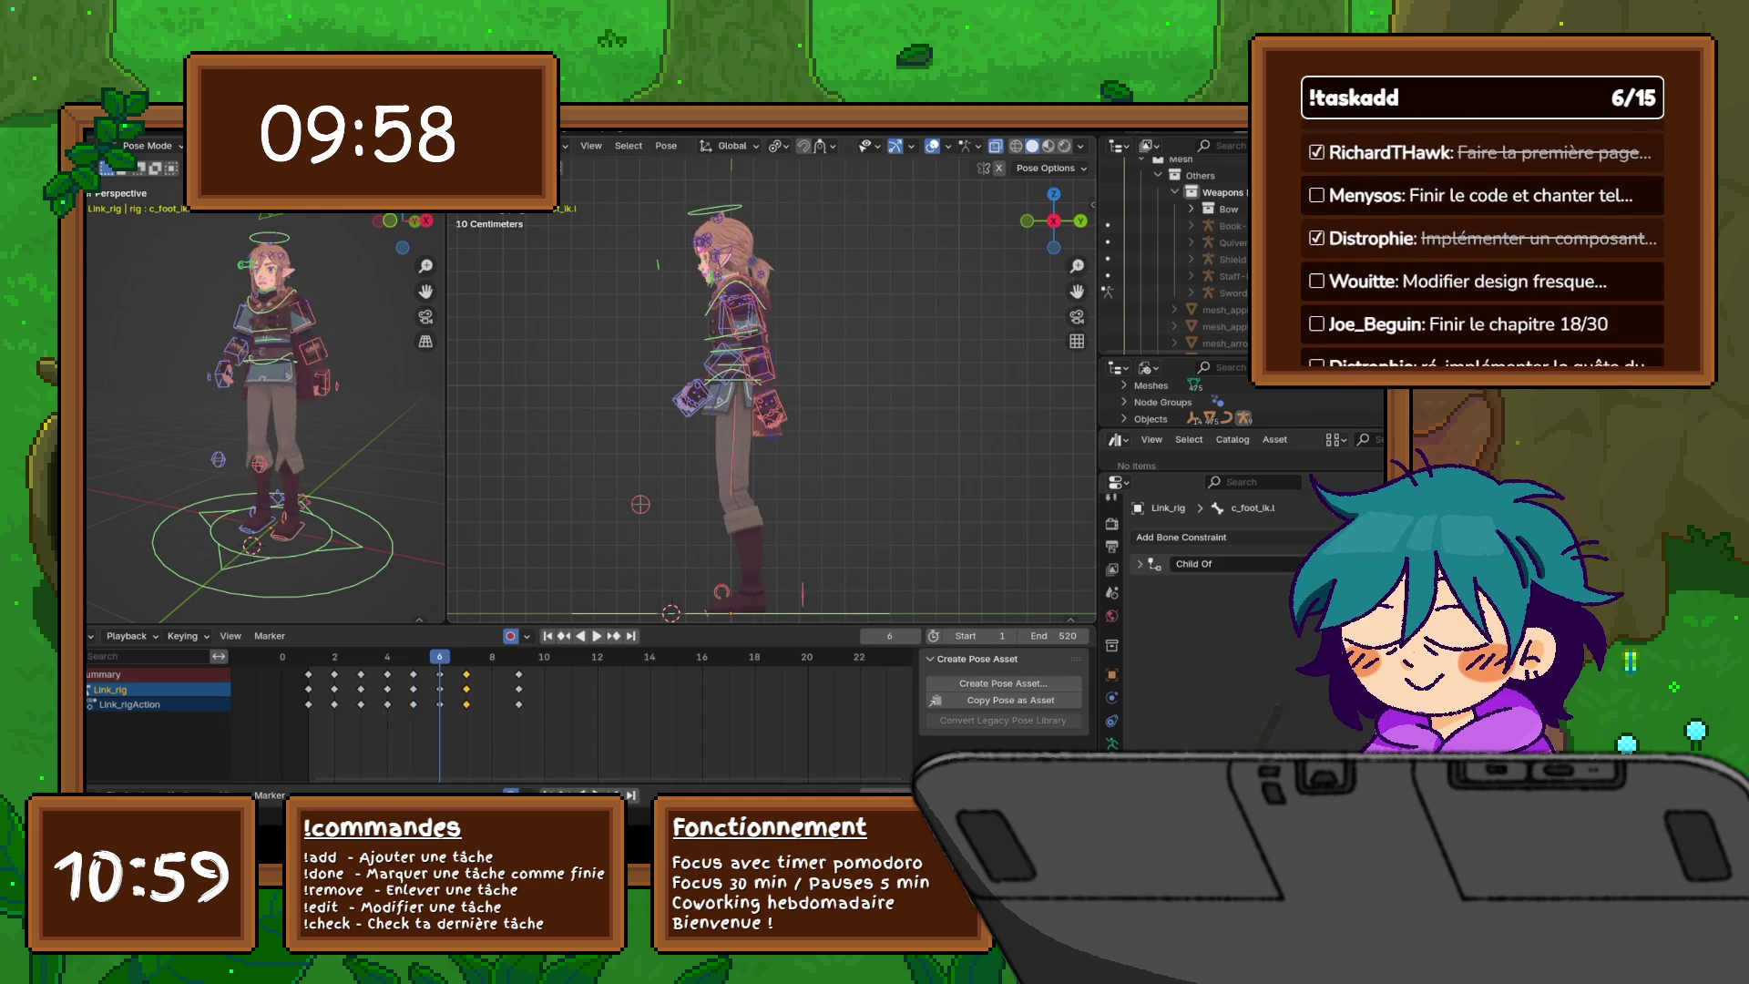
key("Left")
key("Right")
key("Right")
key("Left")
key("Right")
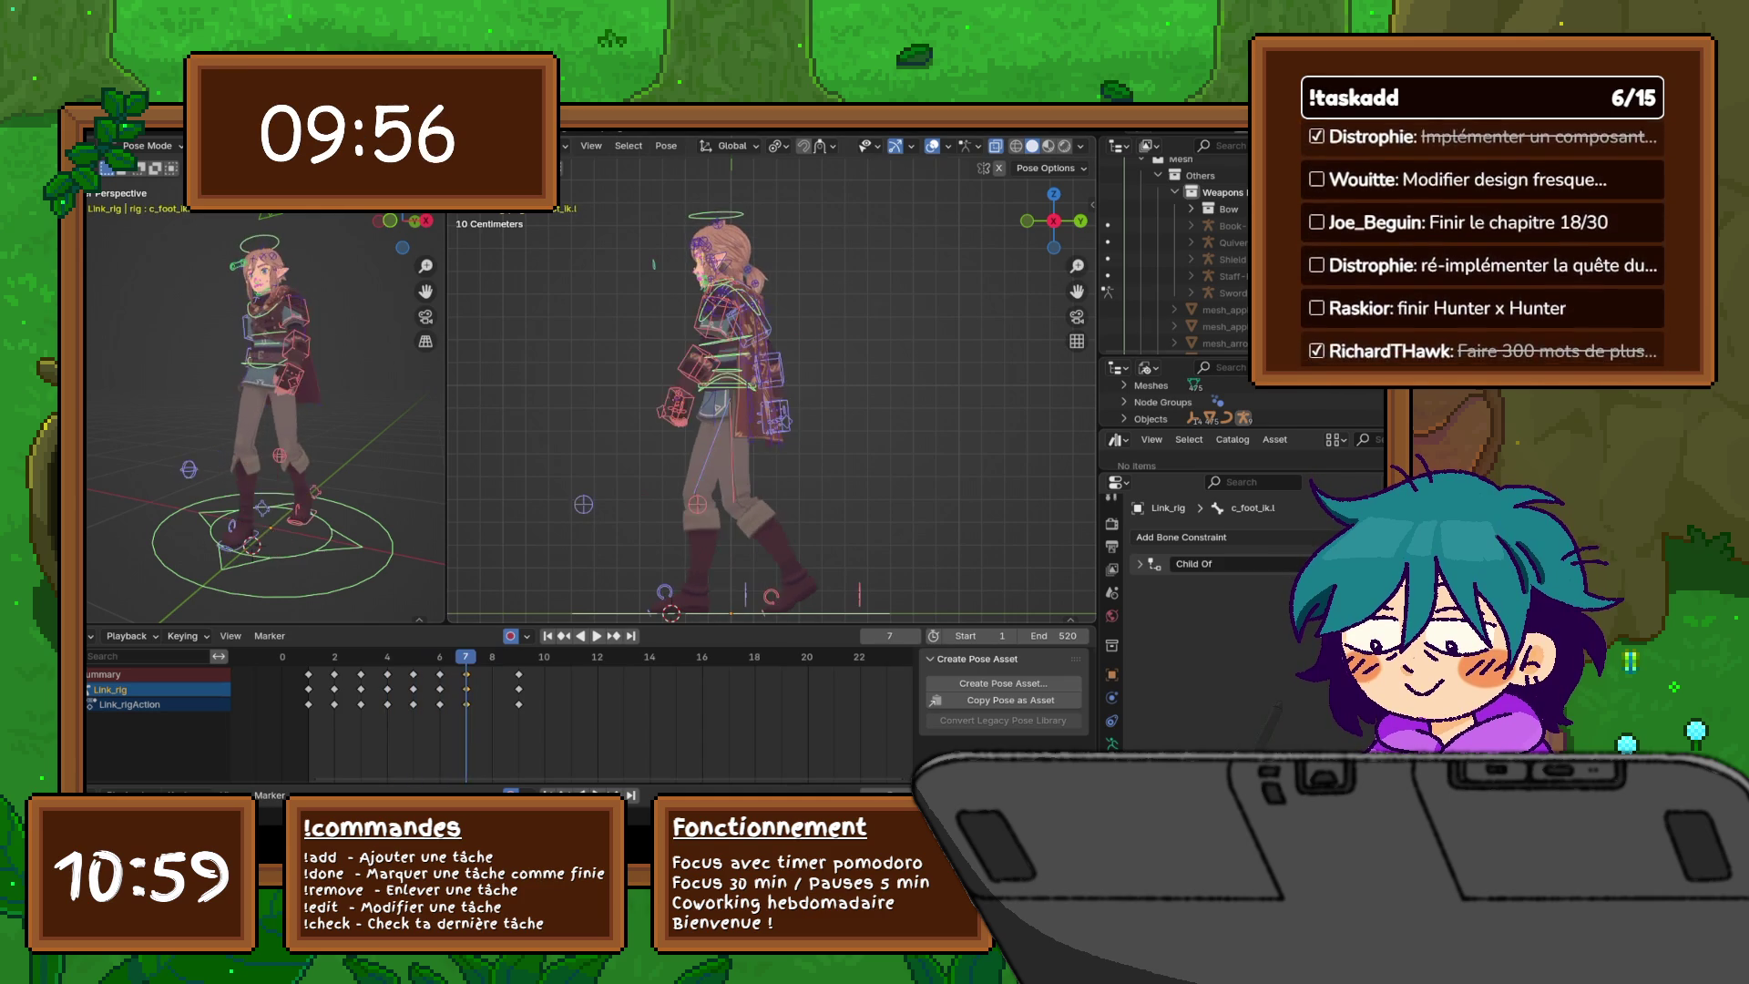
key("Left")
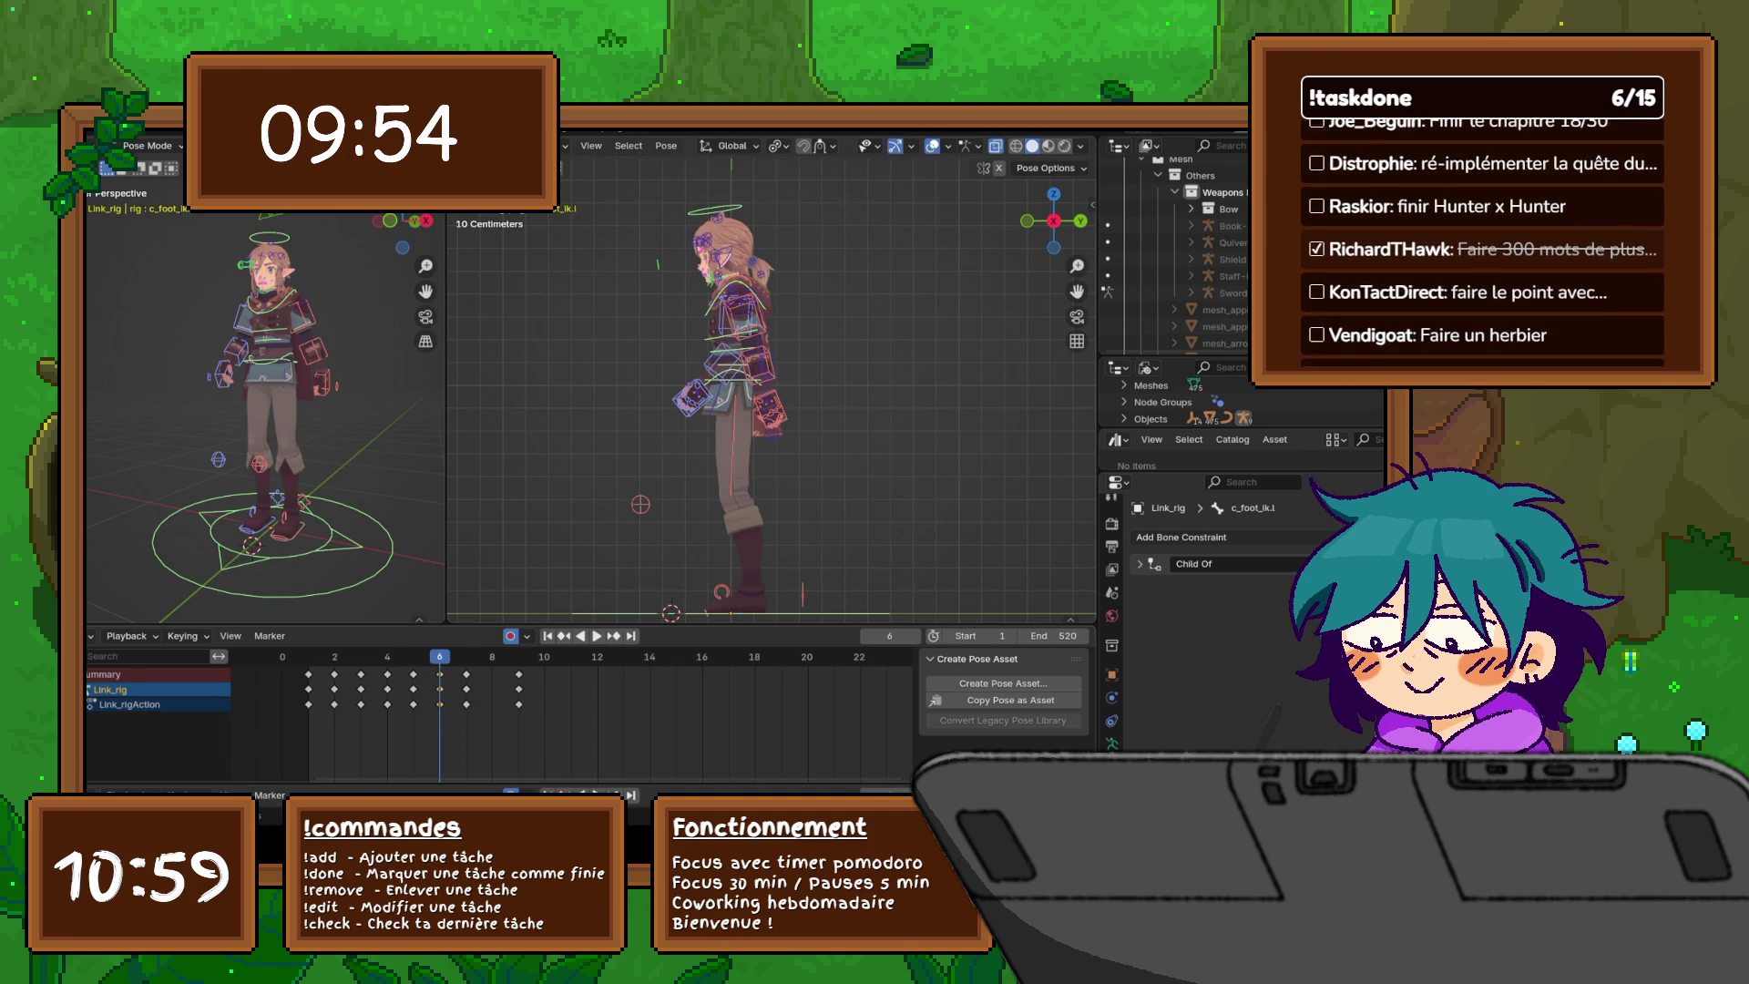
- Paste the copied pose keys at frame 8, then return to frame 6
right_click(442, 677)
mouse_move(442, 677)
key("Escape")
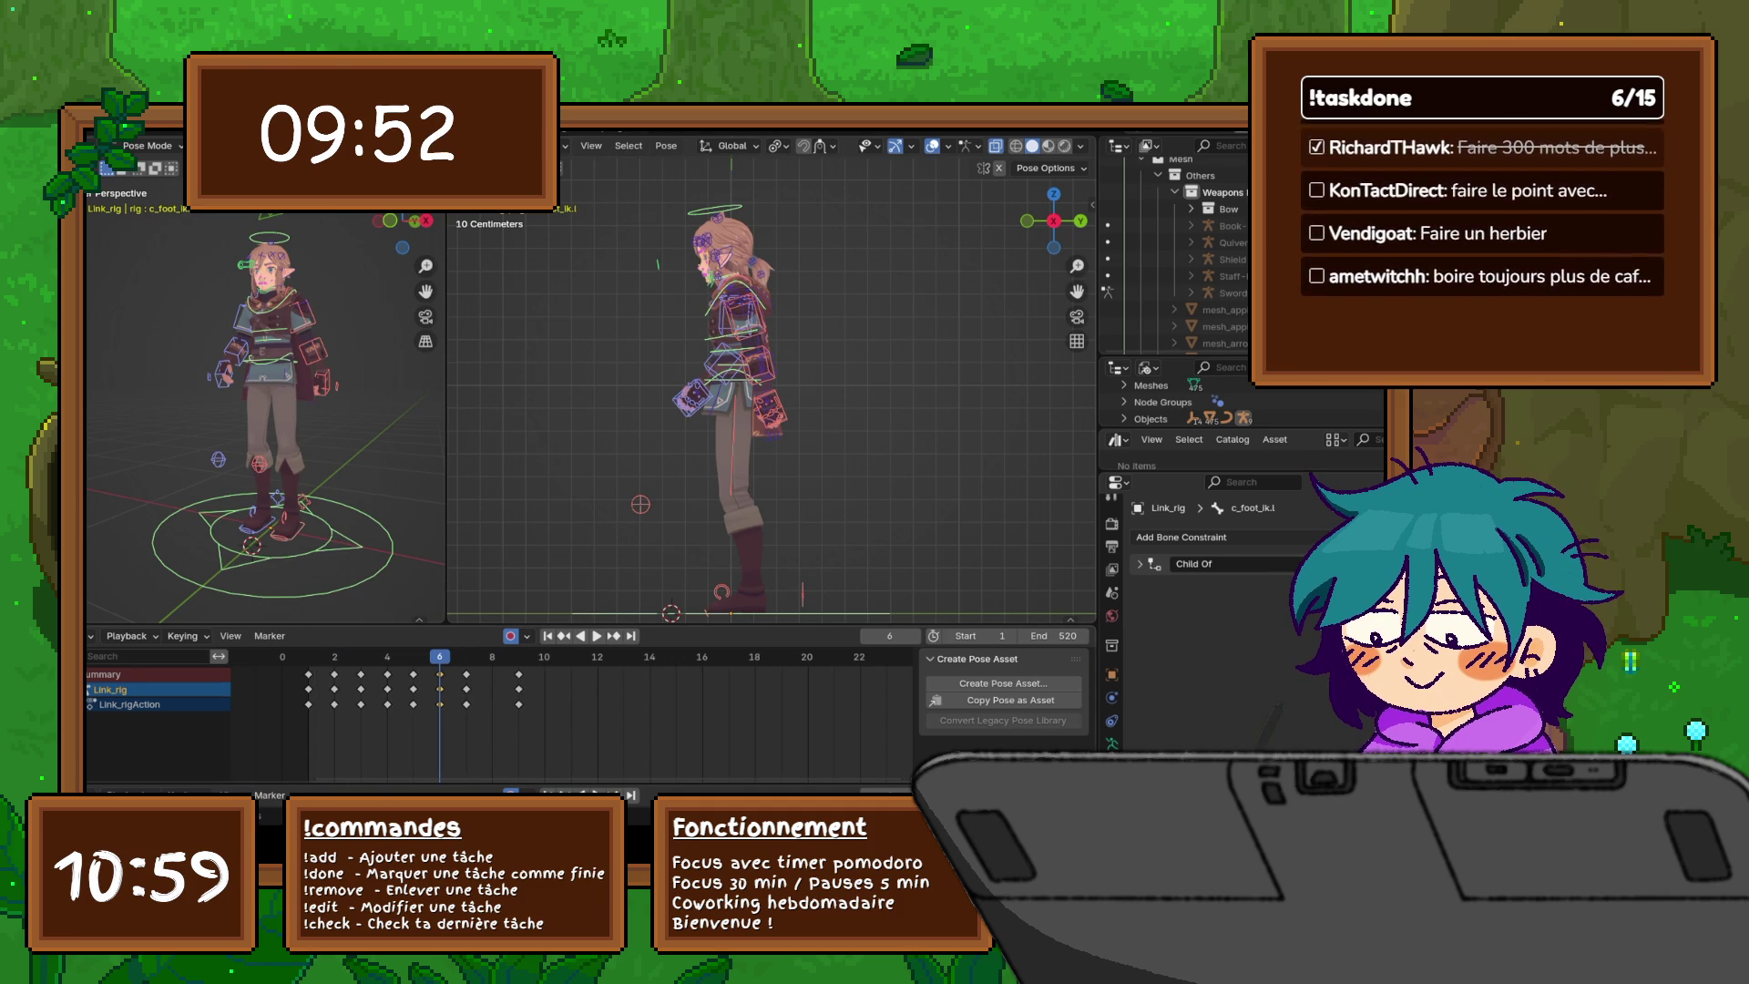
key("Right")
key("Right")
right_click(442, 678)
left_click(428, 638)
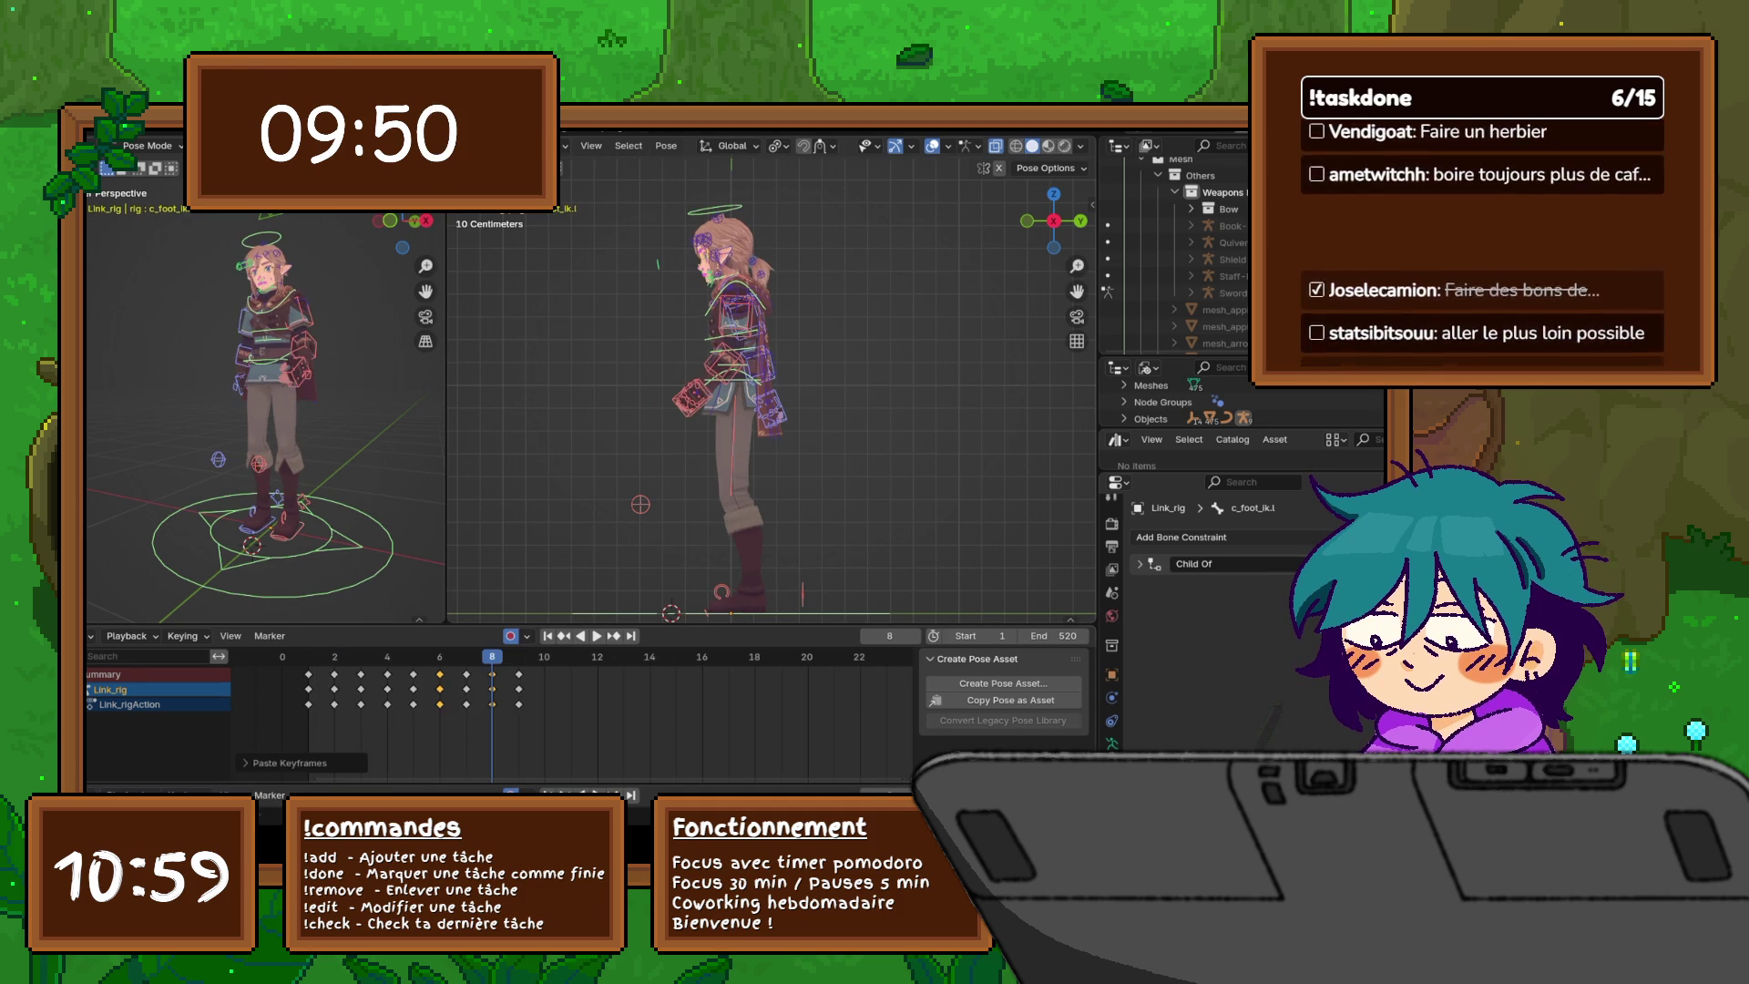
key("Left")
key("Left")
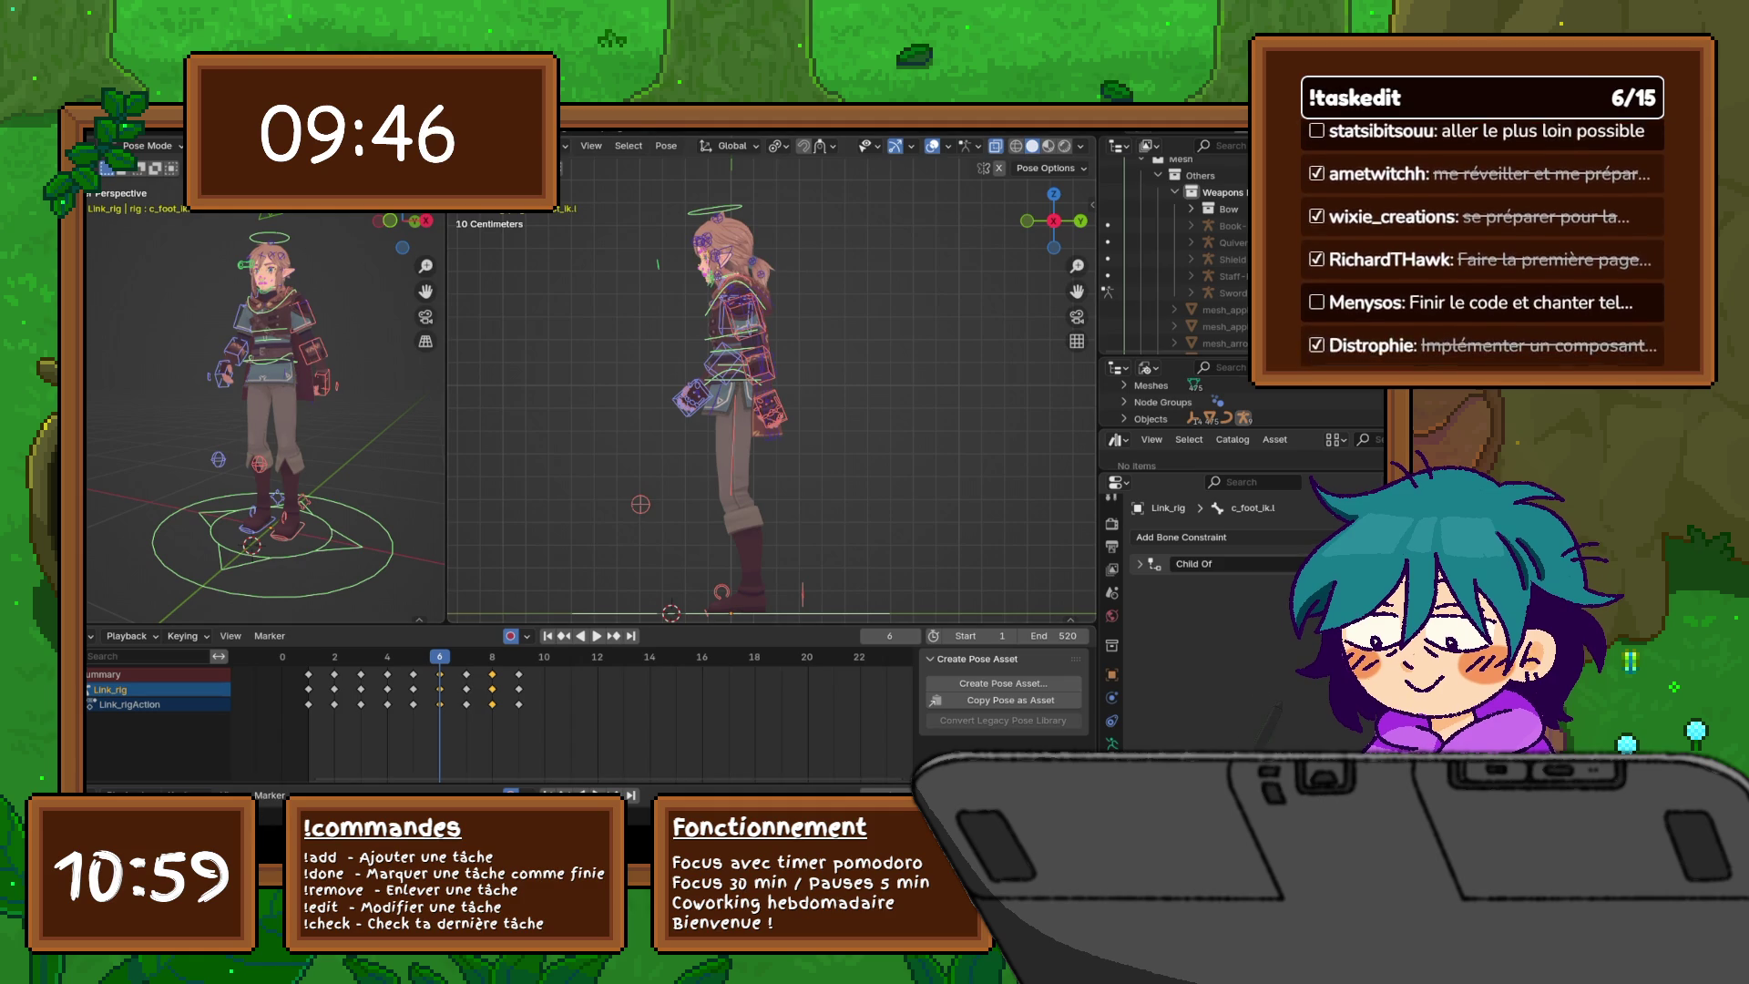
- At frame 6, lift the right foot IK control vertically, comparing against frame 5
middle_click_drag(774, 391, 856, 381)
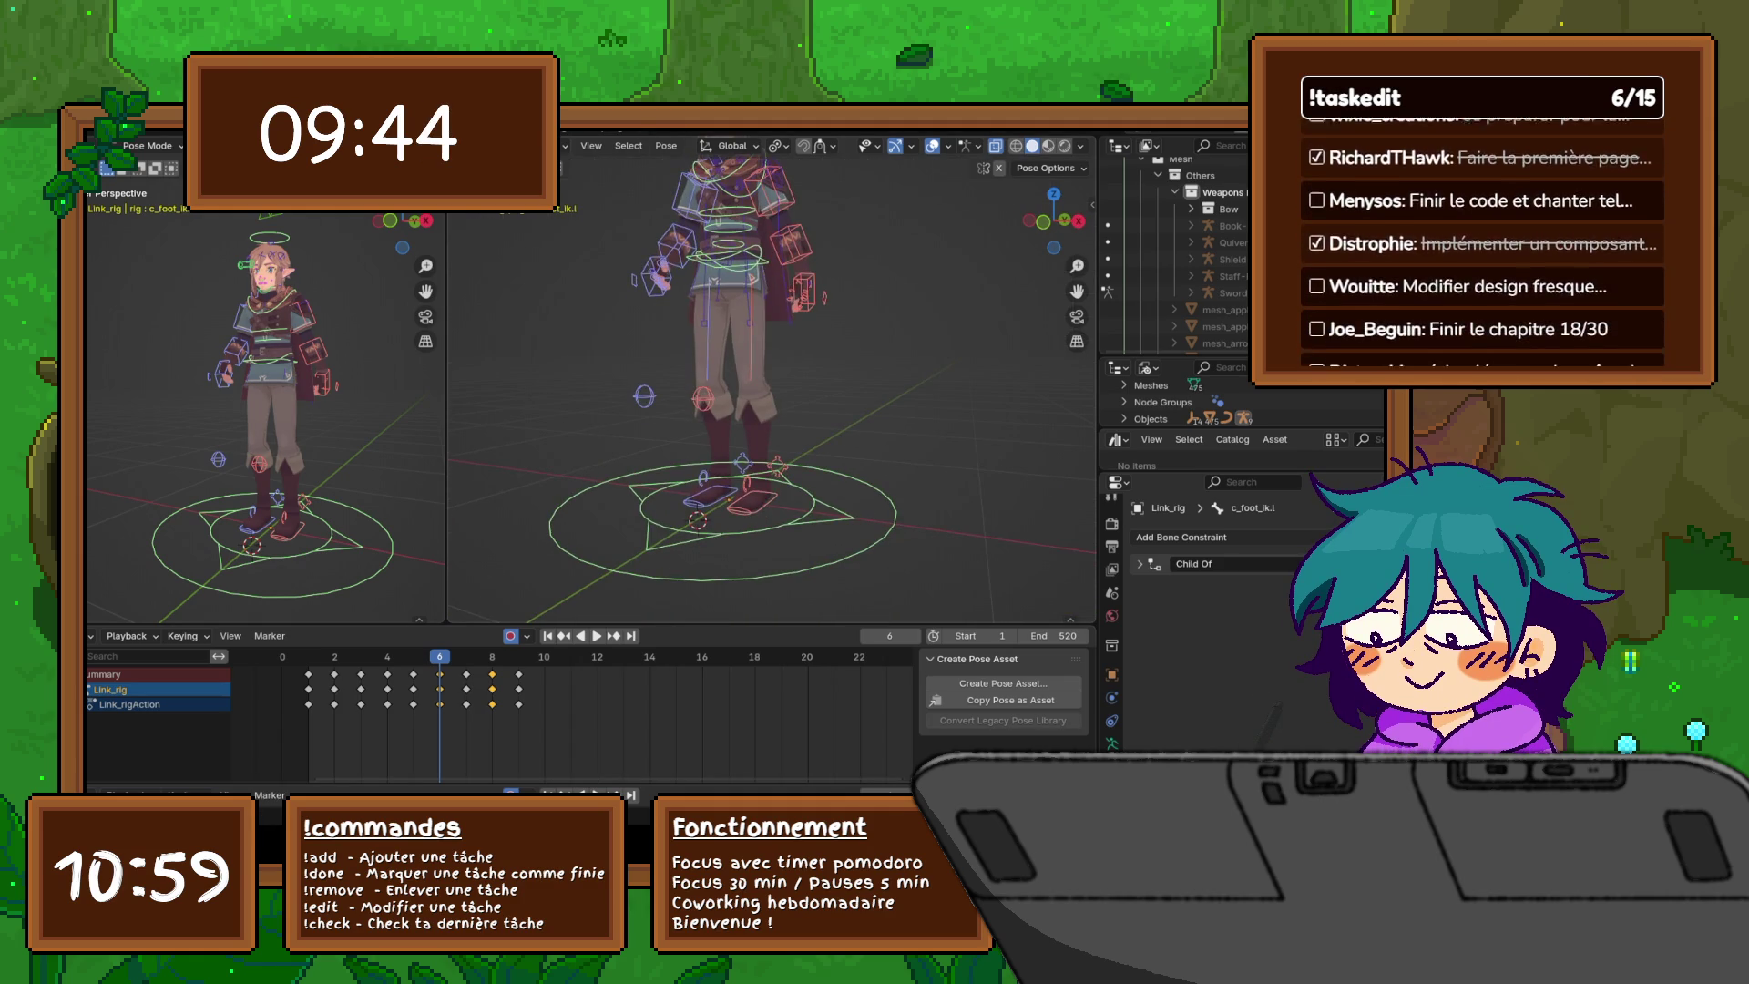
left_click(710, 496)
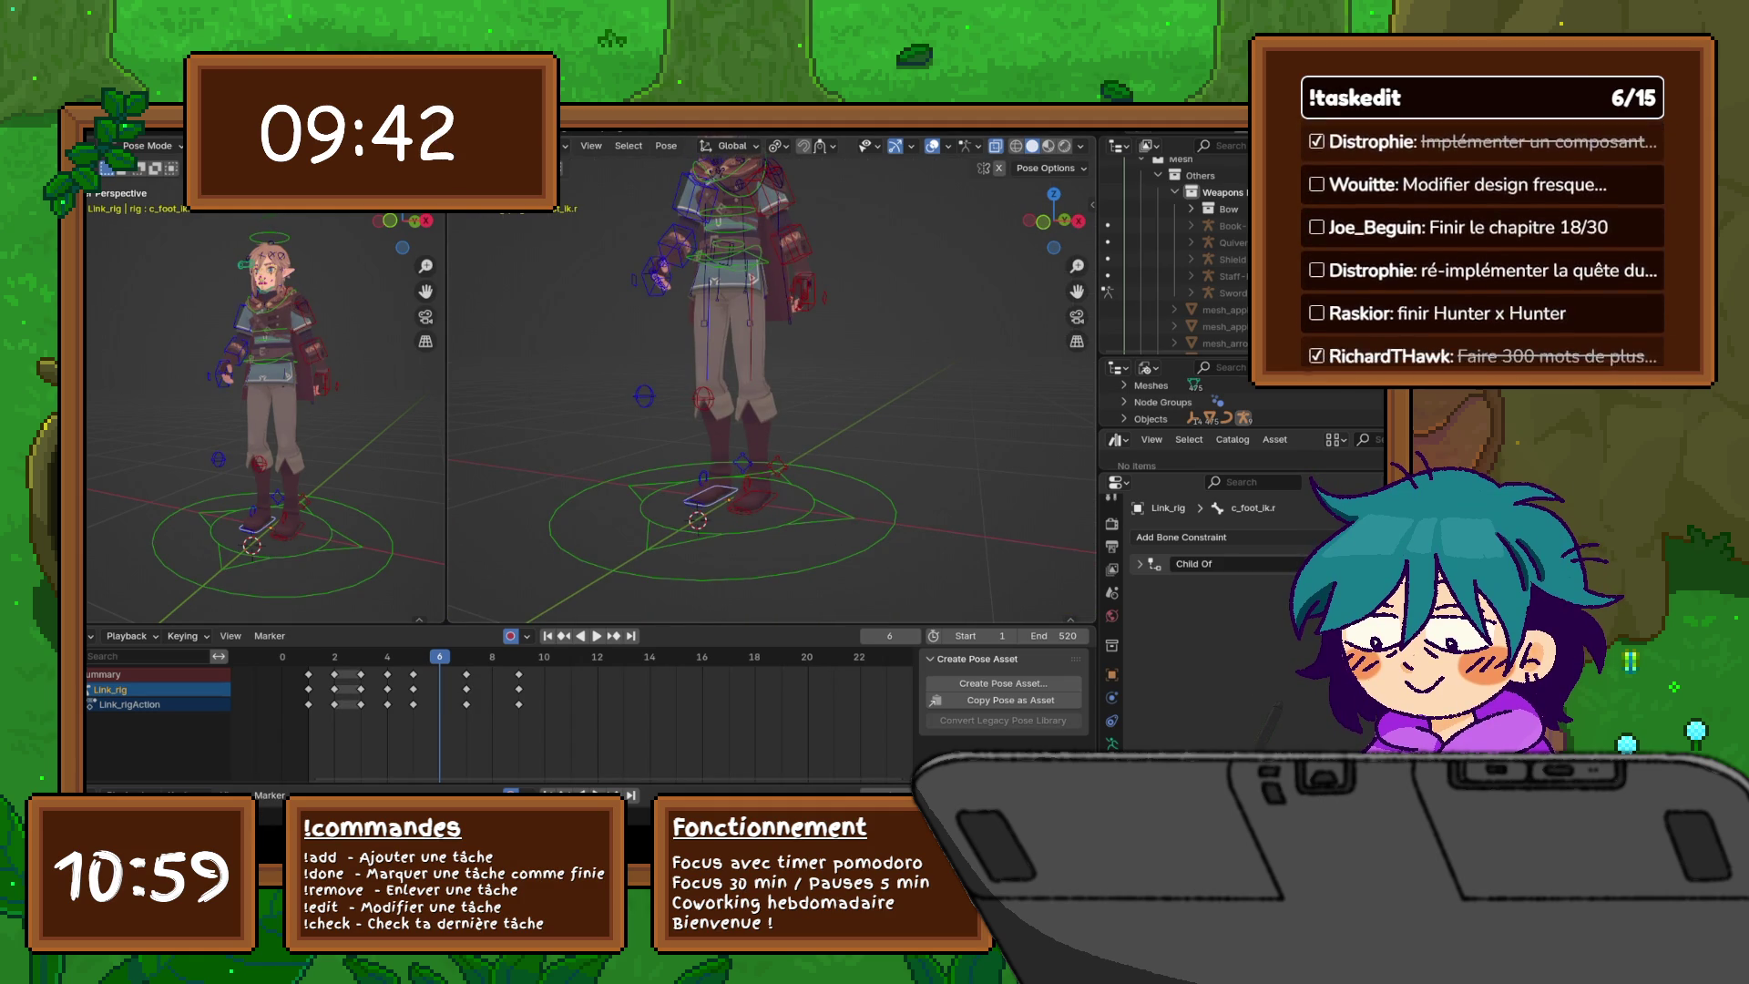
key("Left")
middle_click_drag(775, 392, 865, 392)
key("Right")
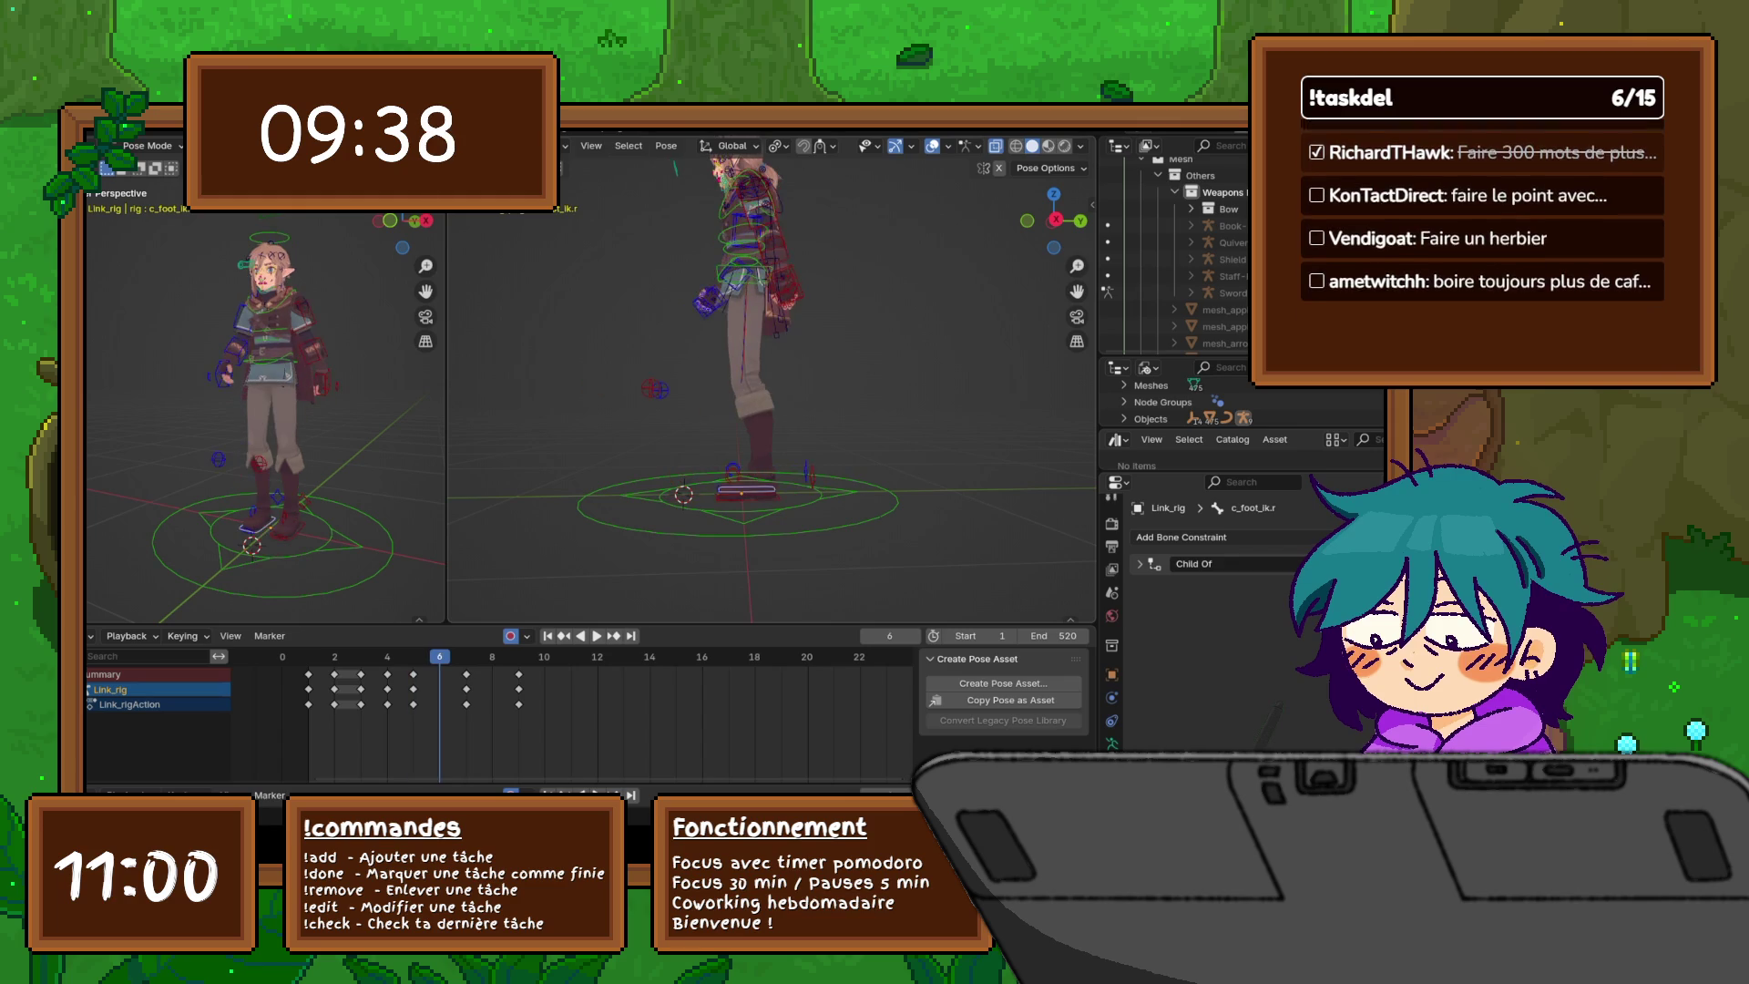
key("Left")
key("Right")
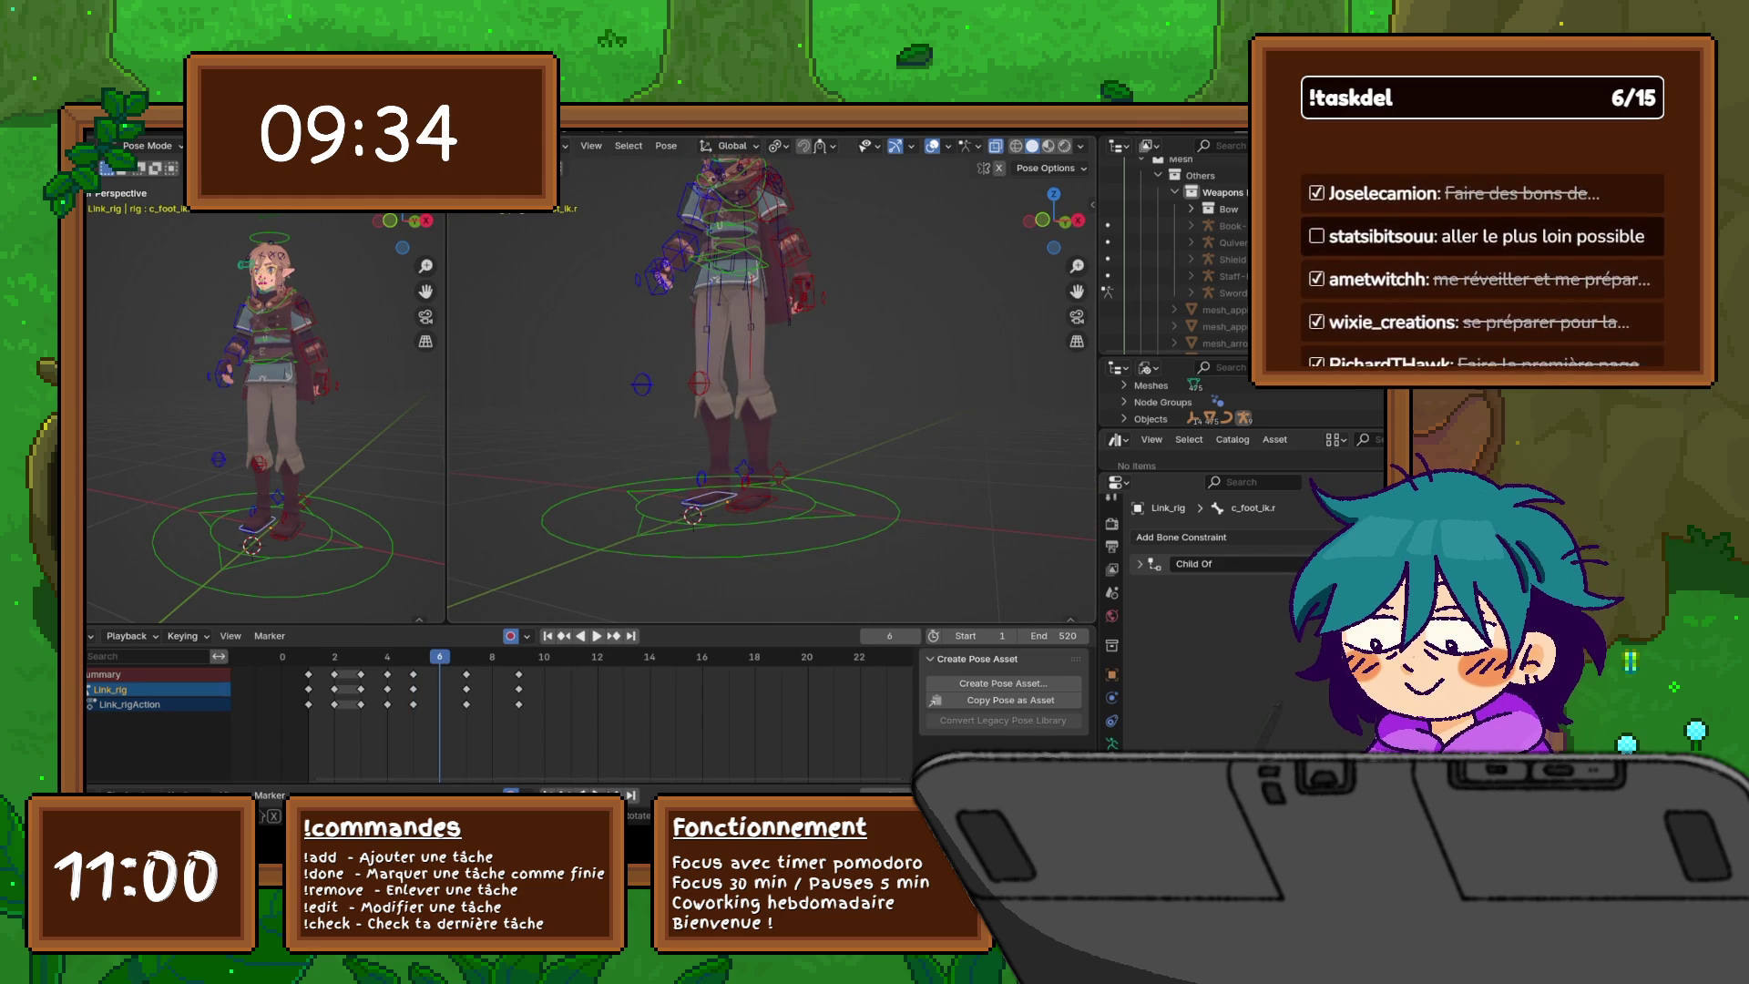
key("g")
key("y")
key("g")
key("z")
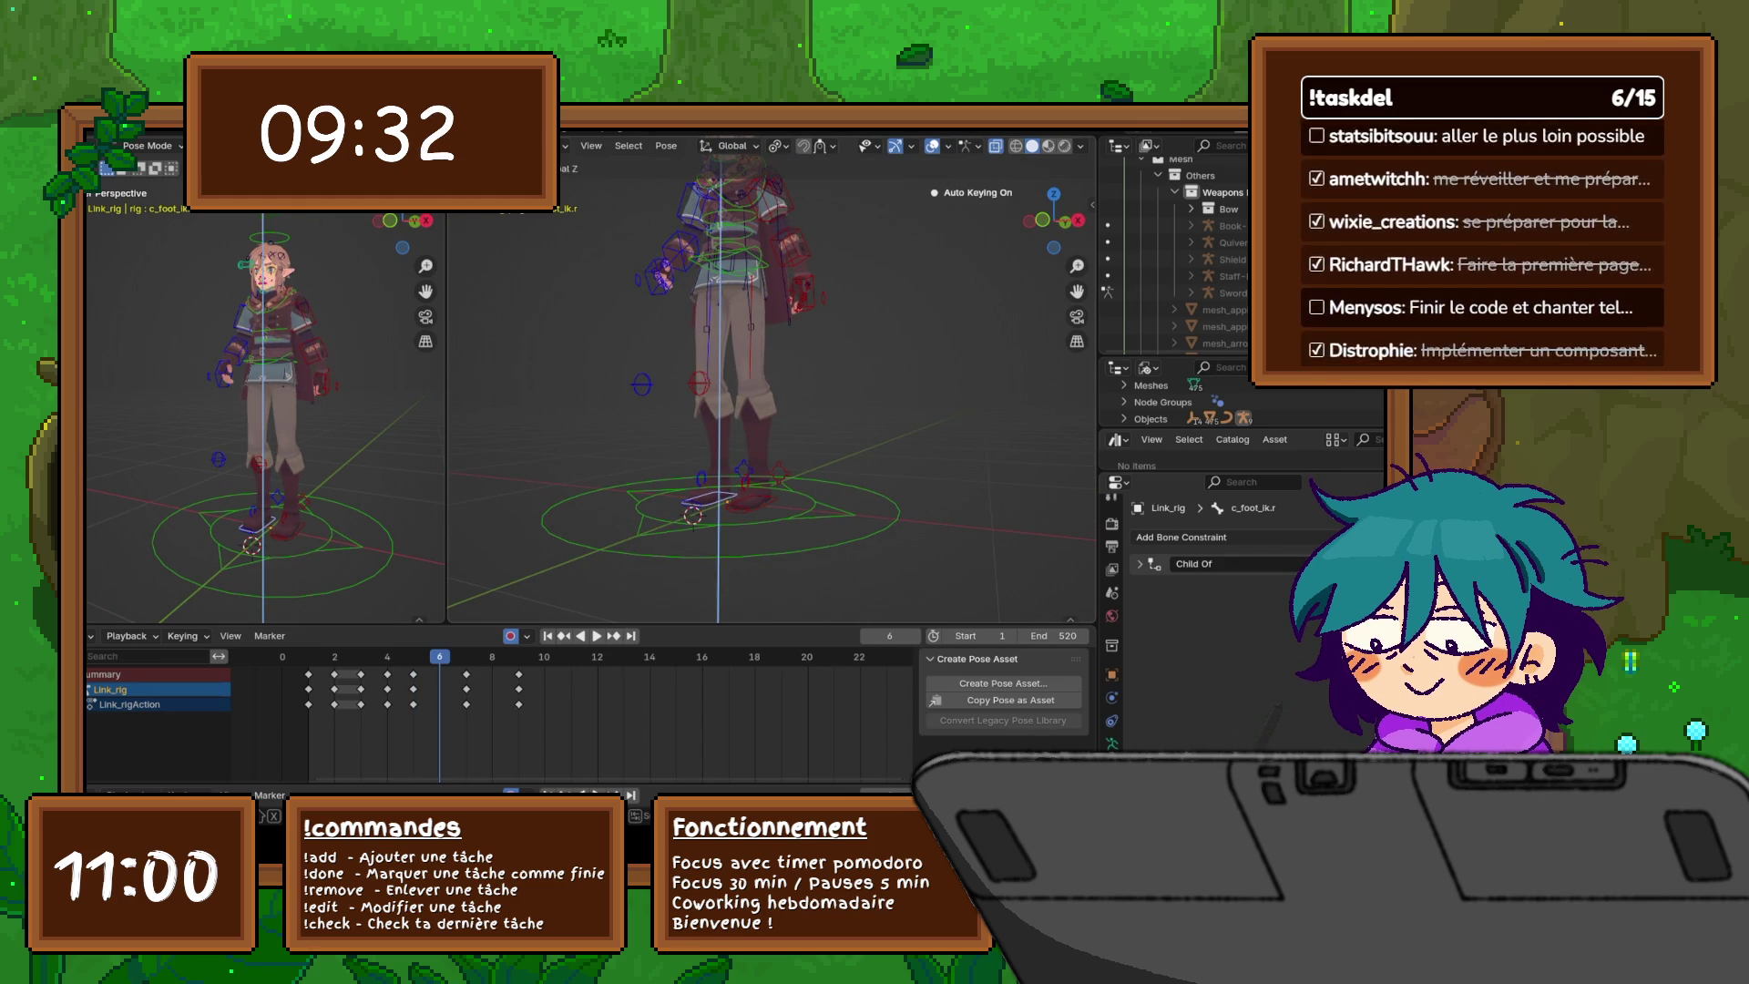
key("Return")
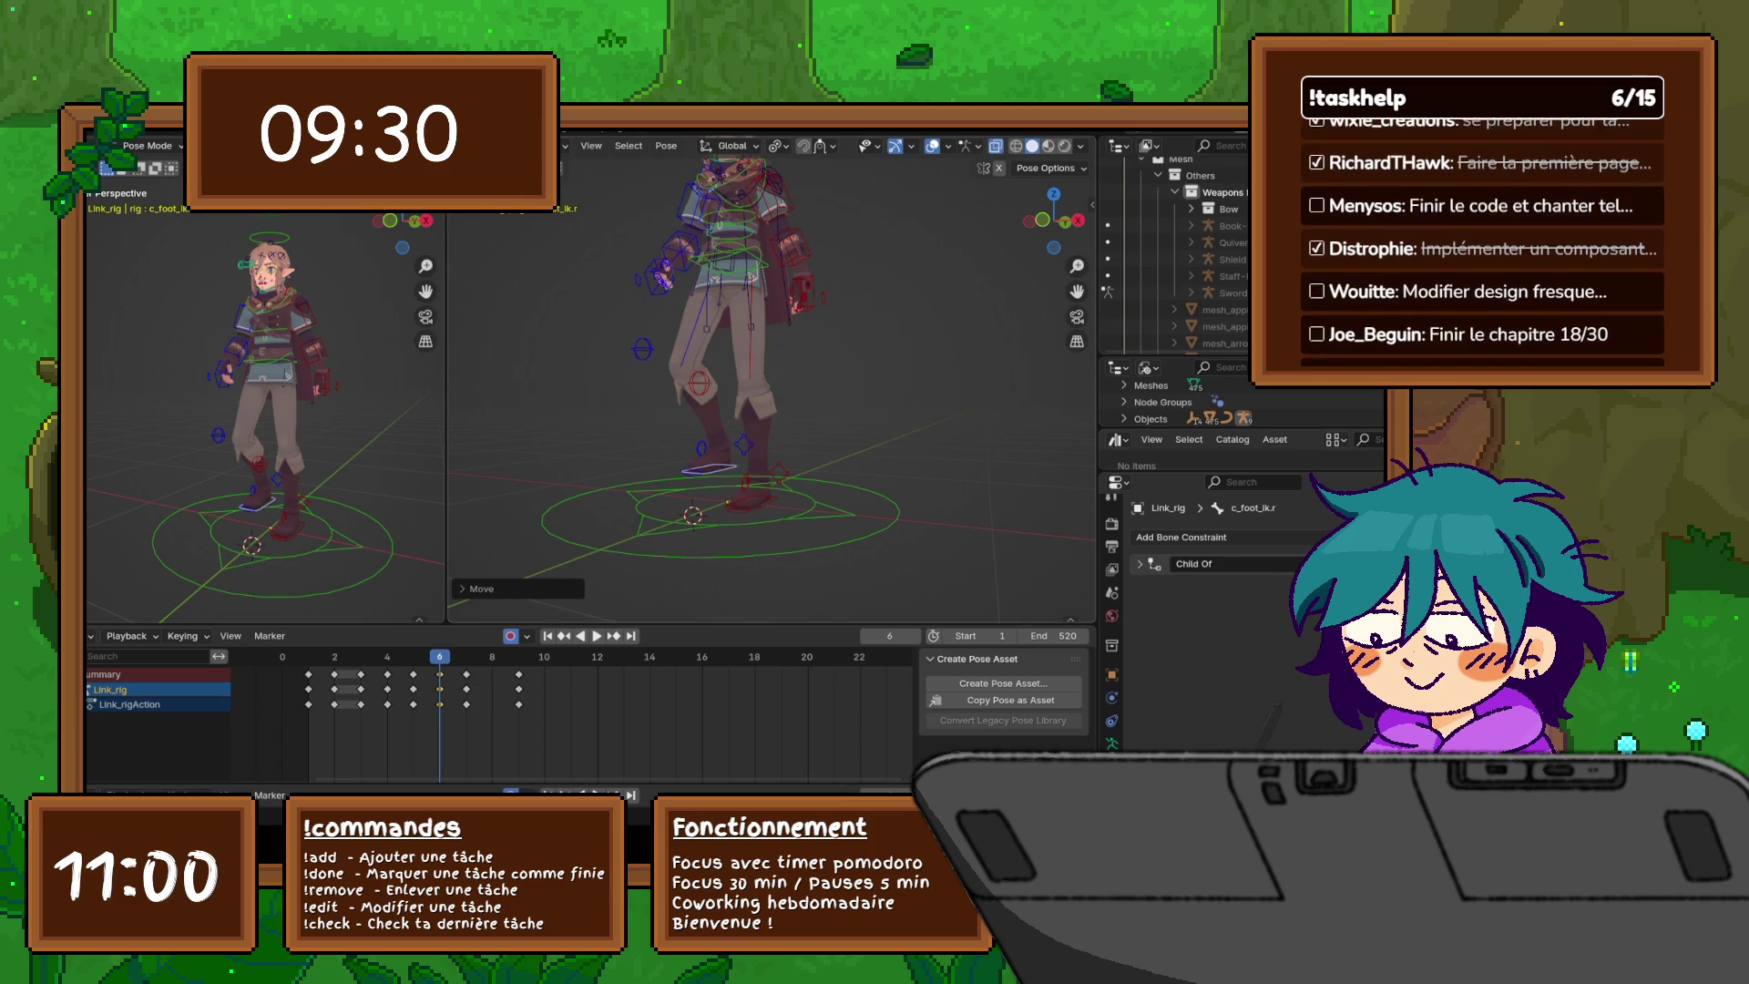
- Rotate the right foot bone c_foot_01.r and raise the right foot roll control
left_click(706, 467)
key("r")
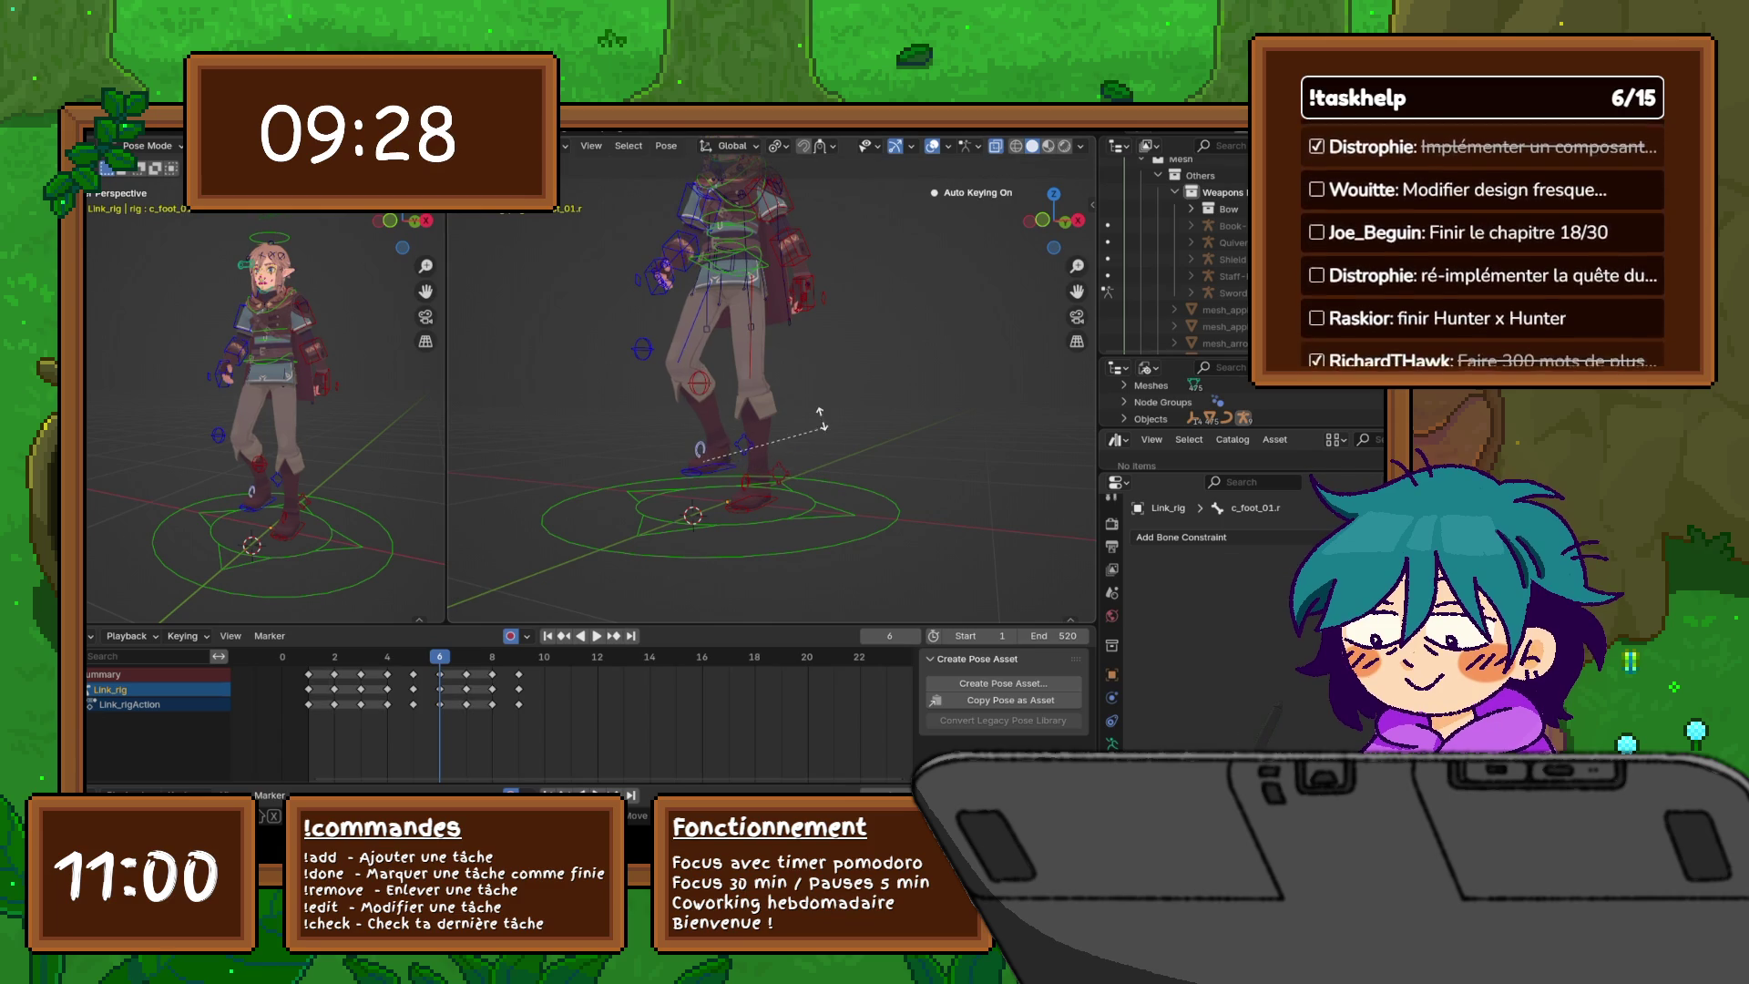
left_click(781, 332)
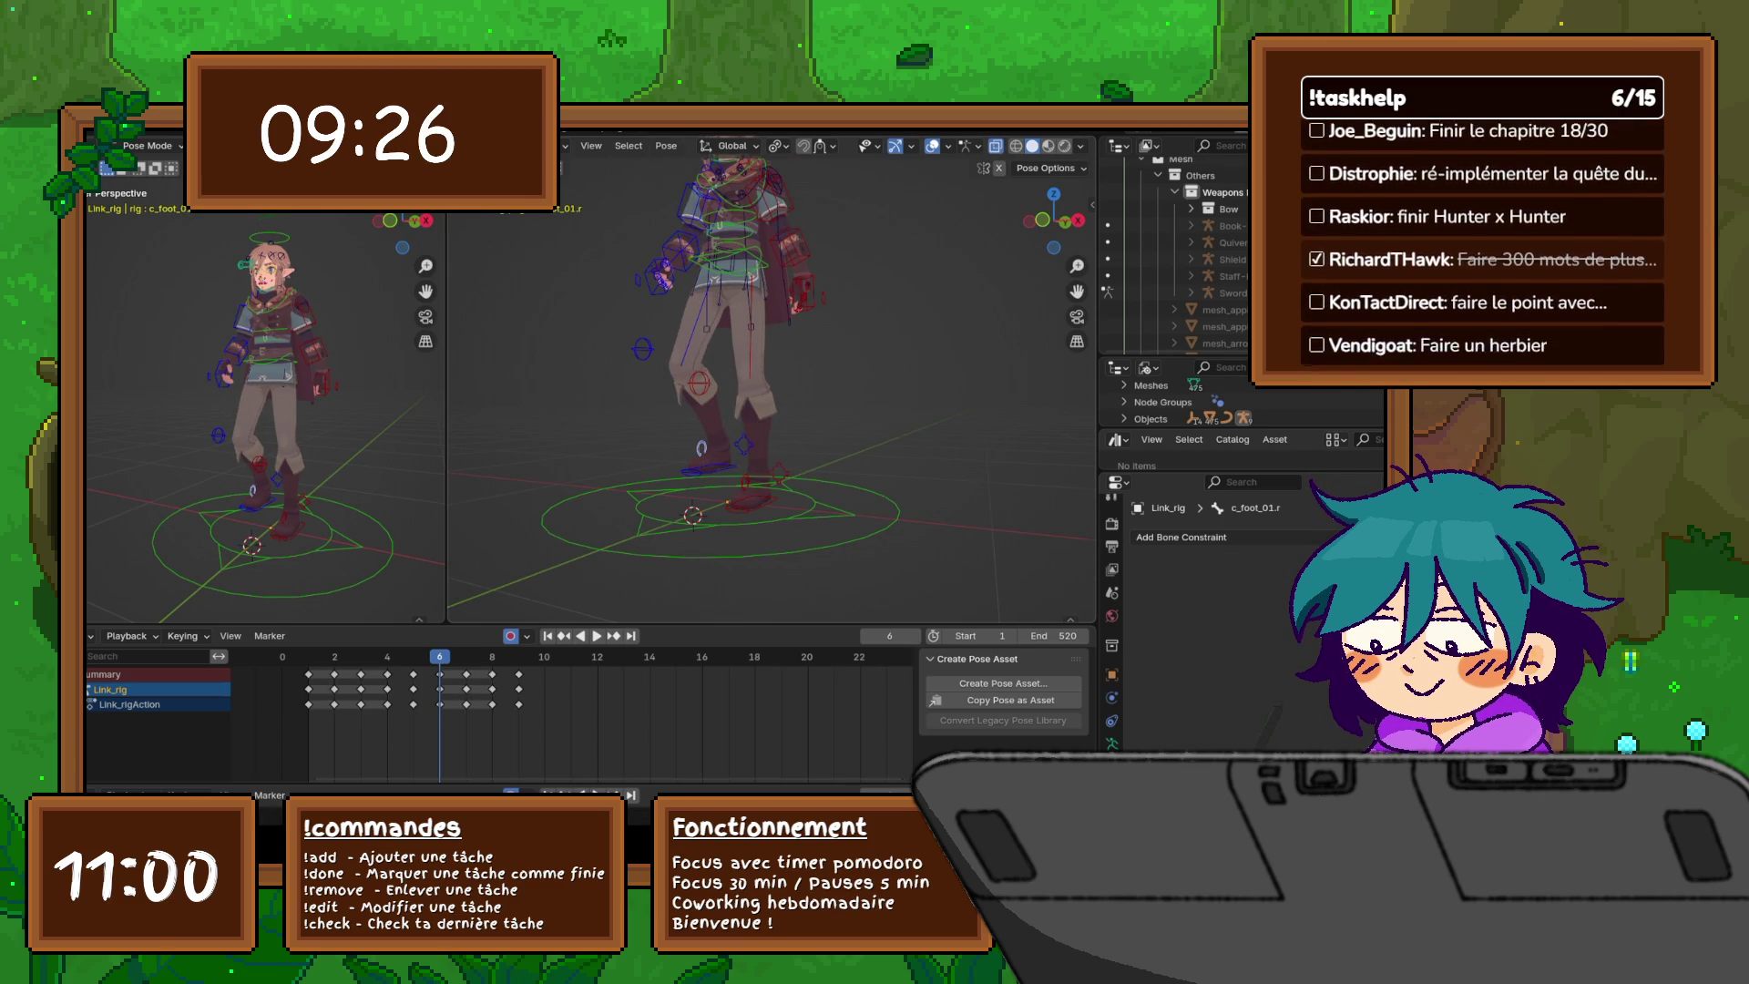
scroll(781, 332, "up", 5)
left_click(590, 588)
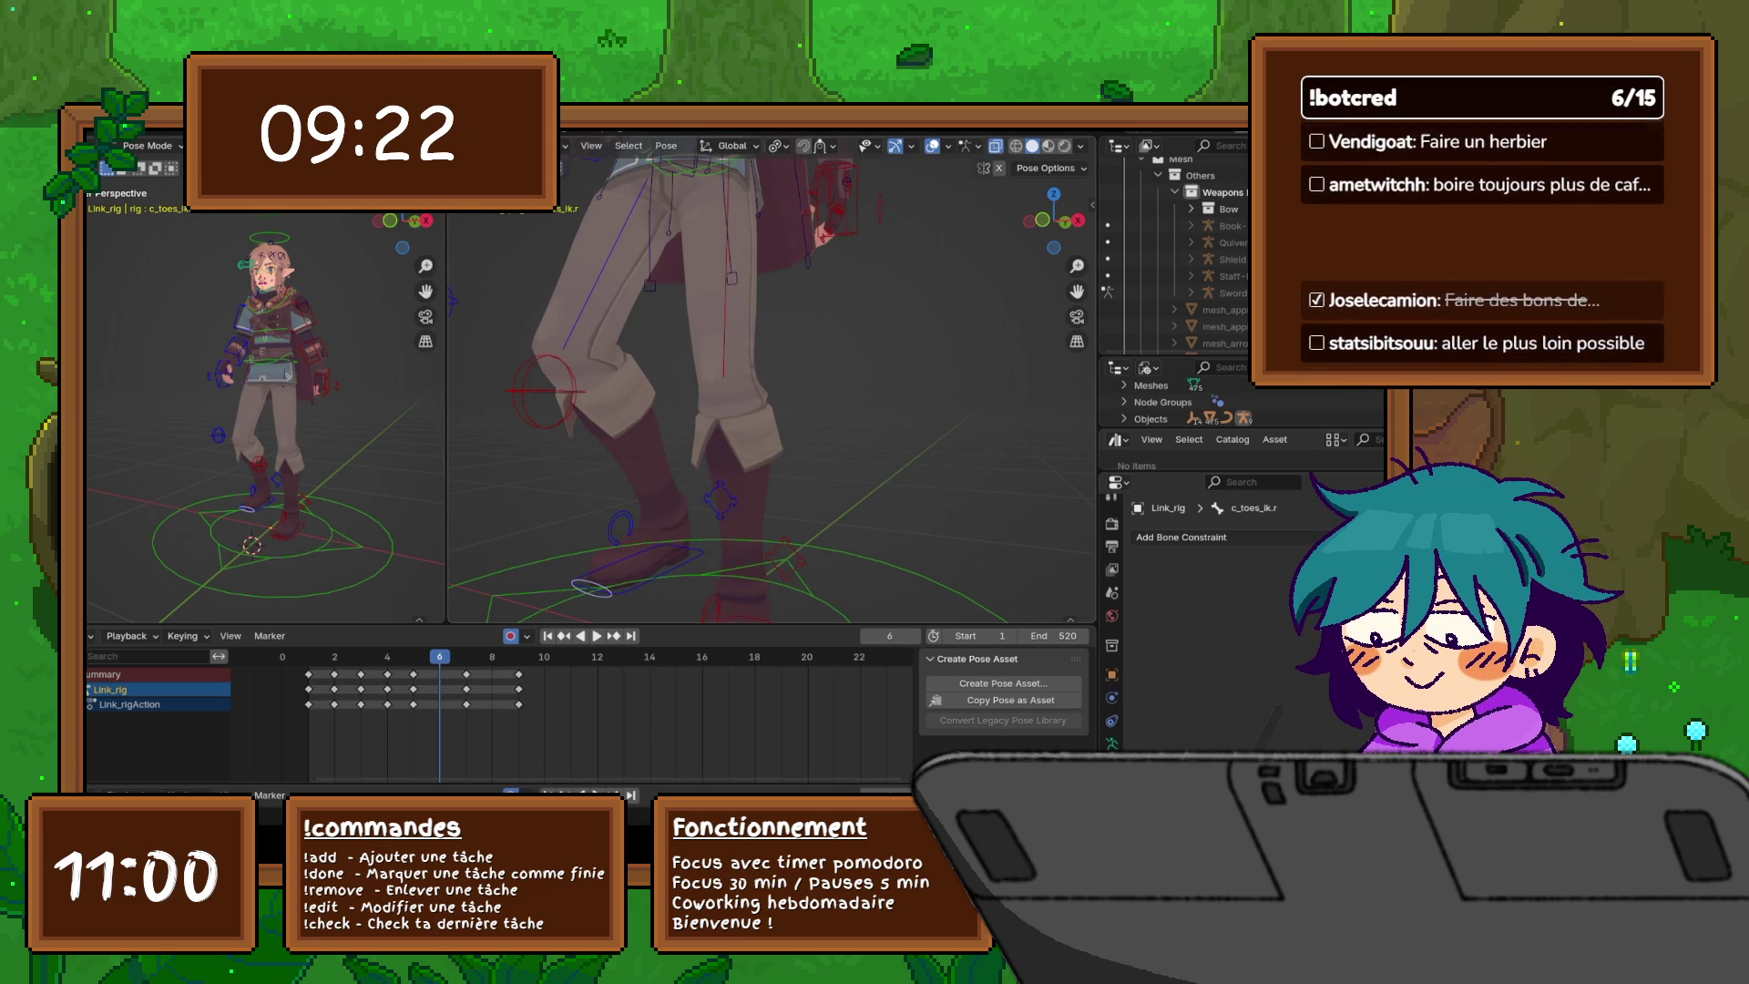
key("g")
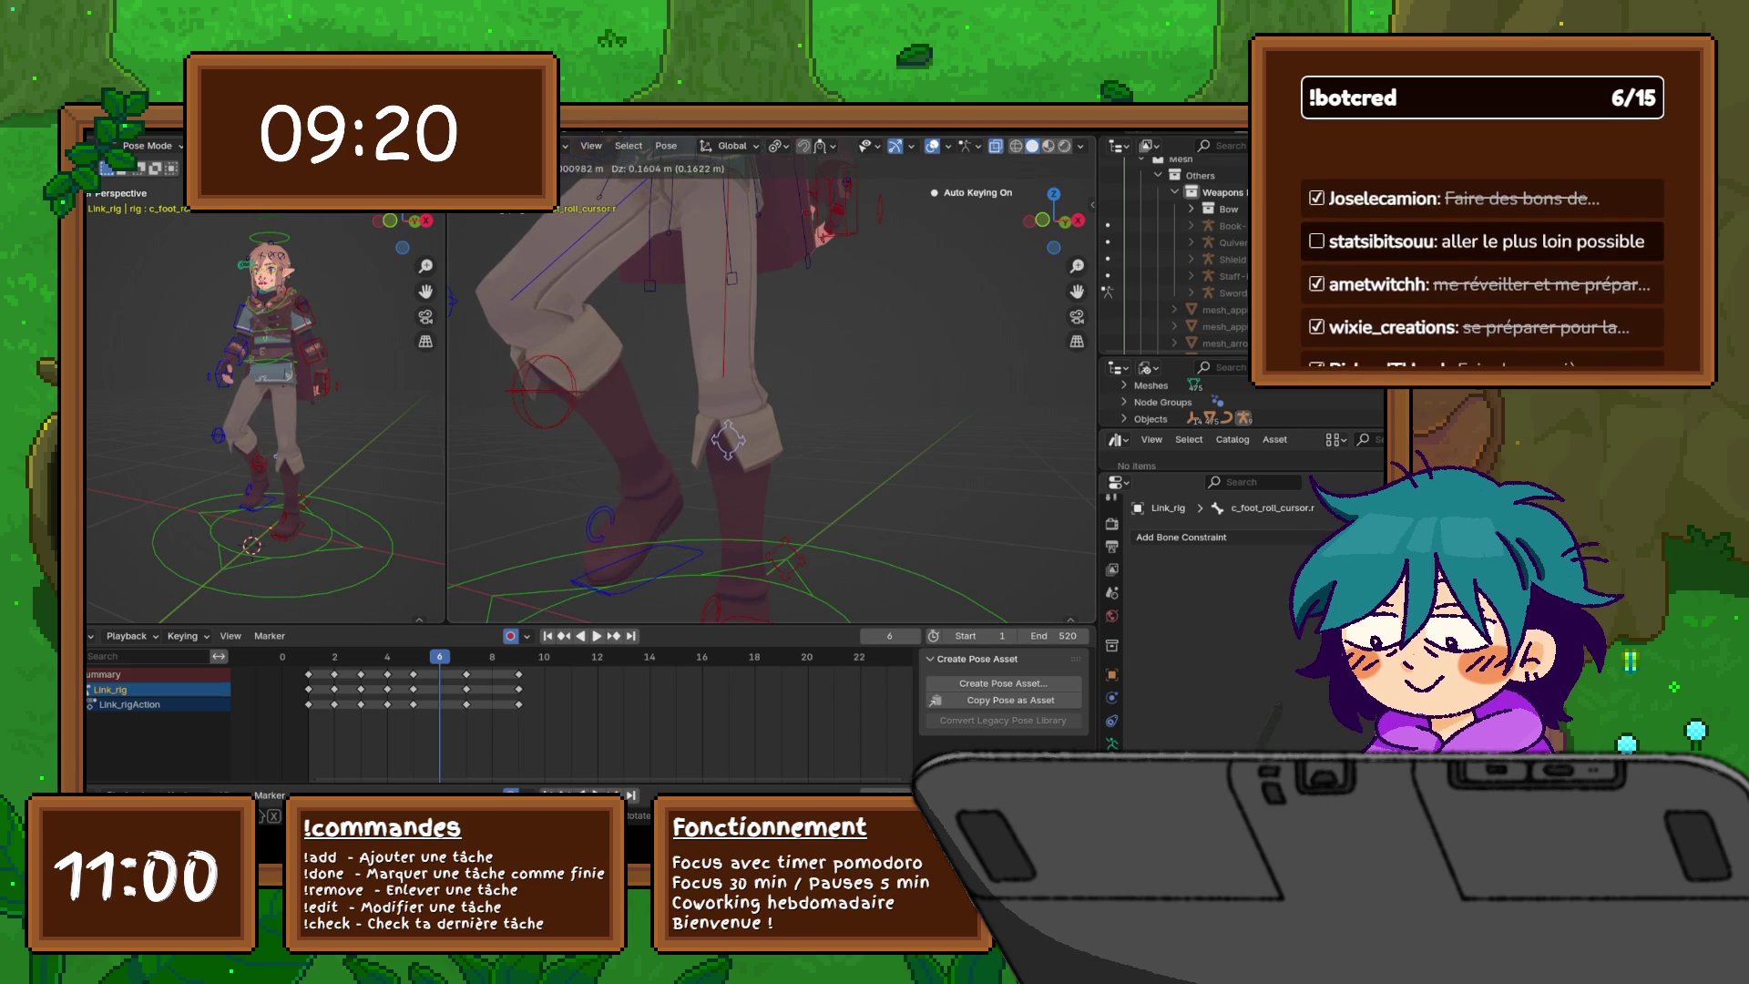
left_click(726, 434)
- In right side view, move the right foot IK forward and lift the foot roll further
left_click(637, 583)
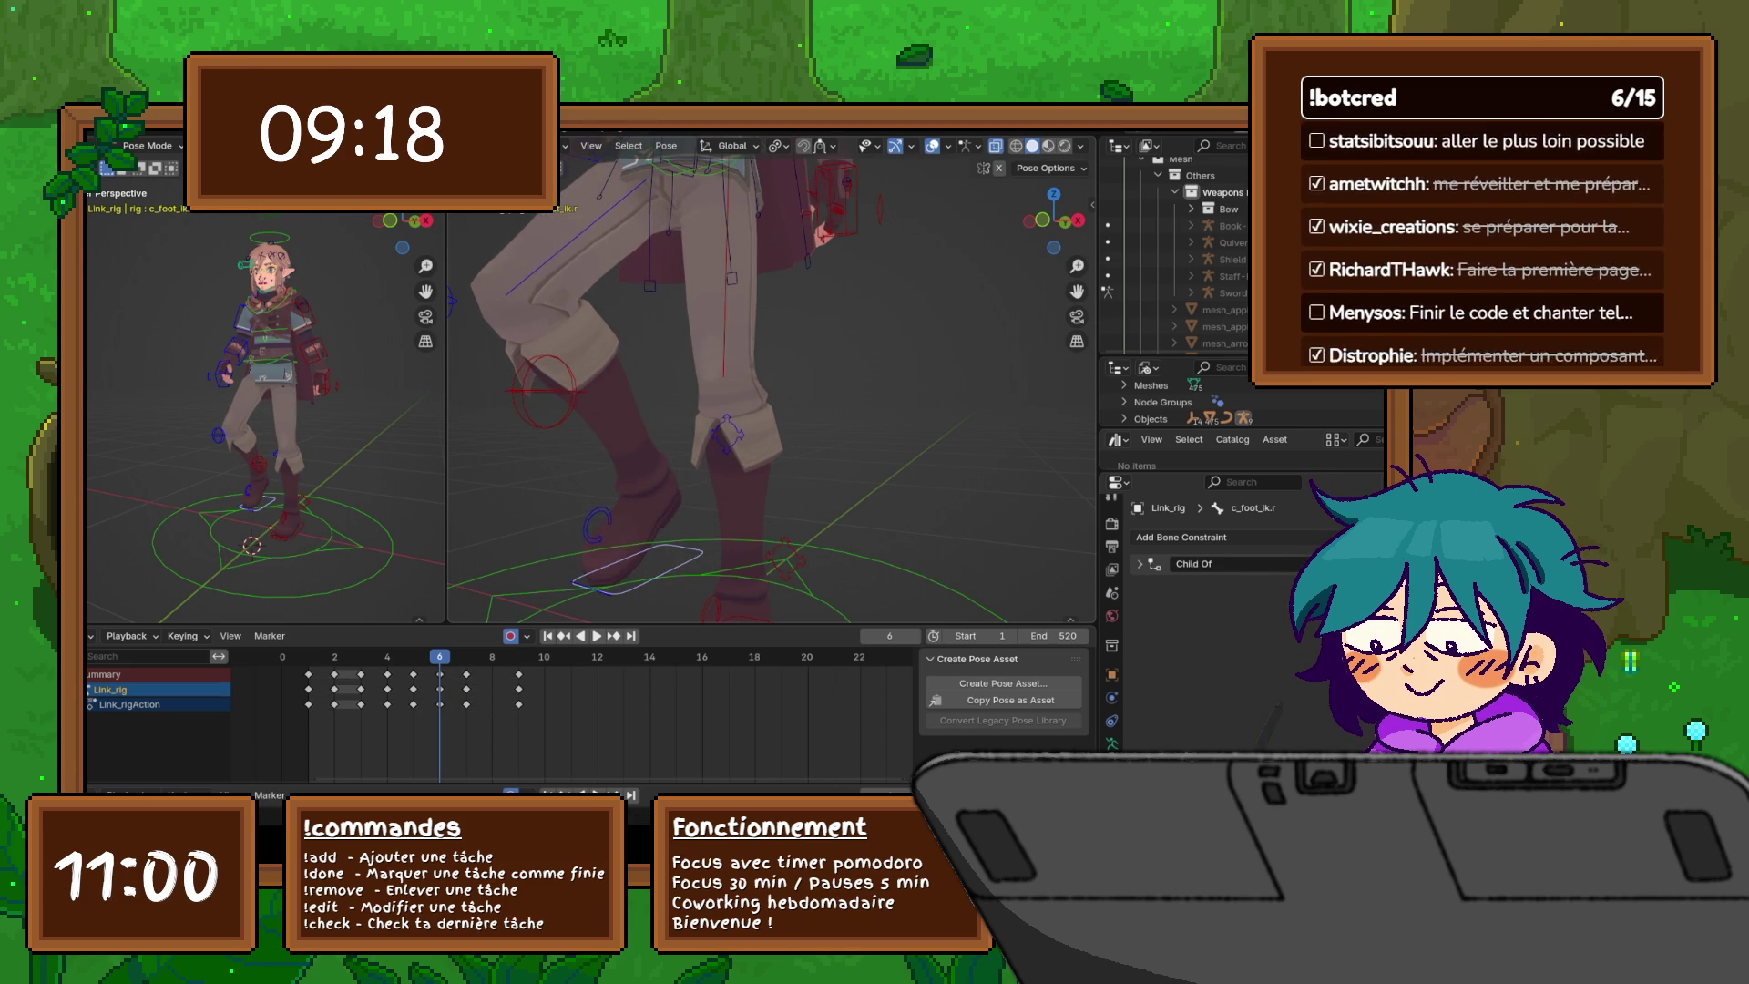
key("KP_3")
scroll(772, 383, "down", 5)
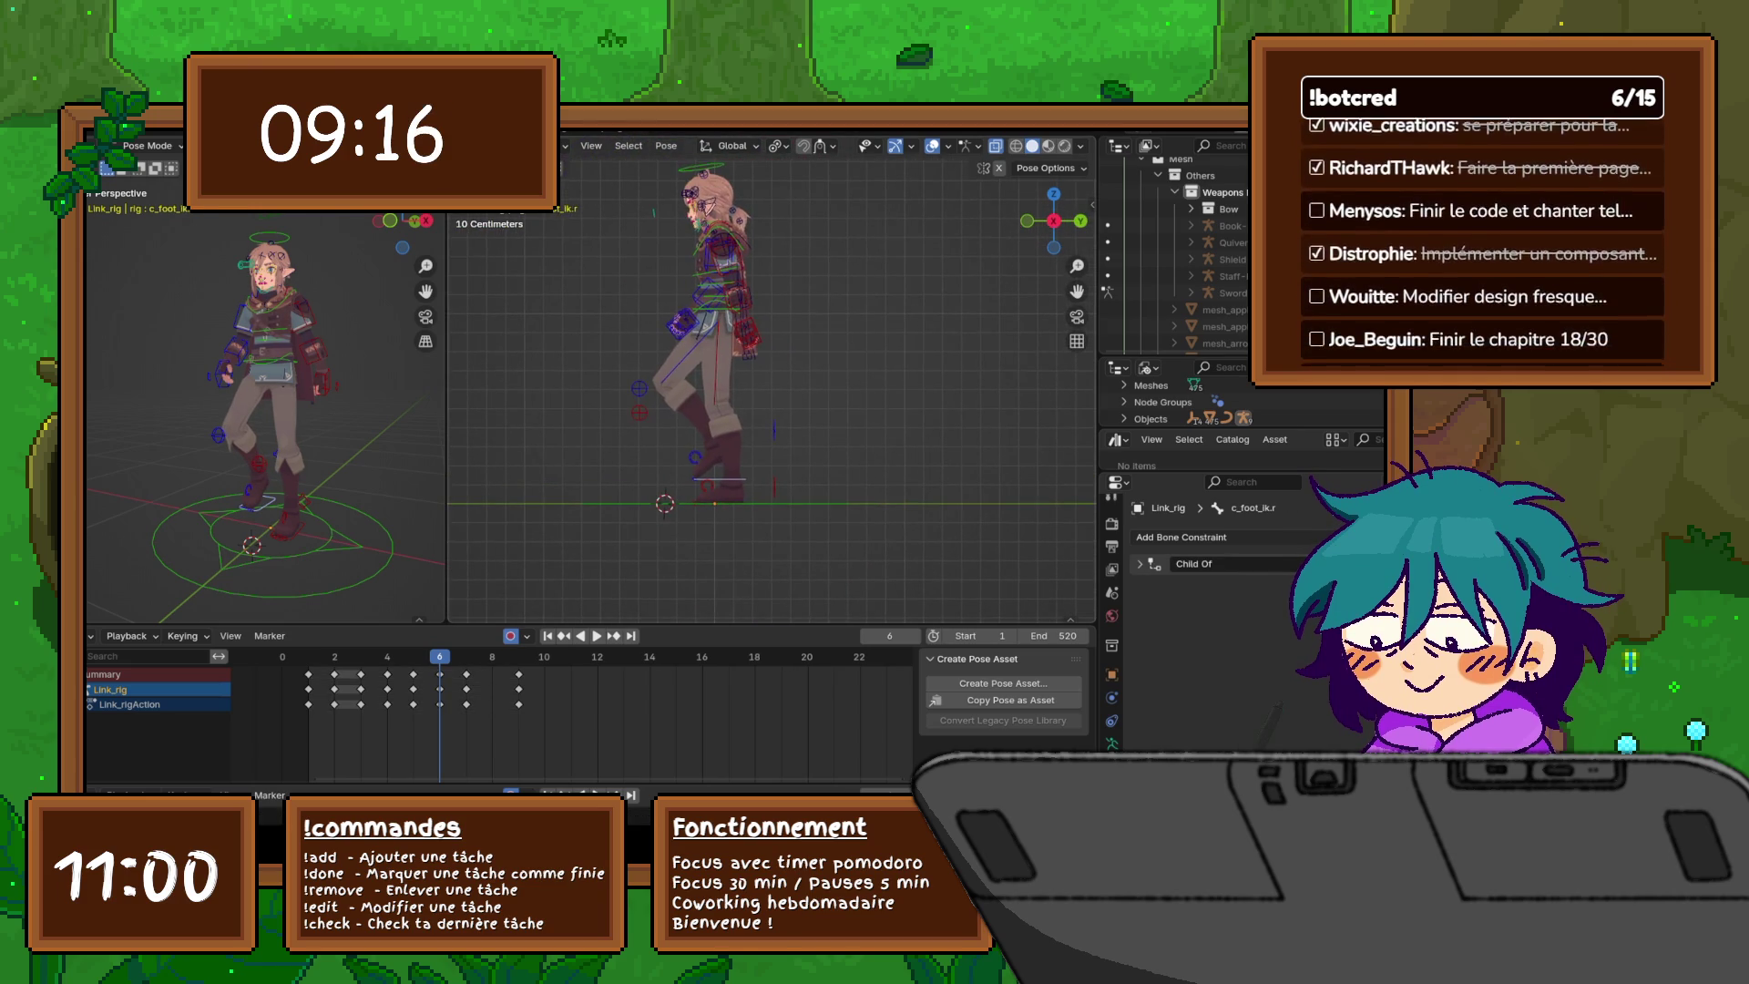
key("g")
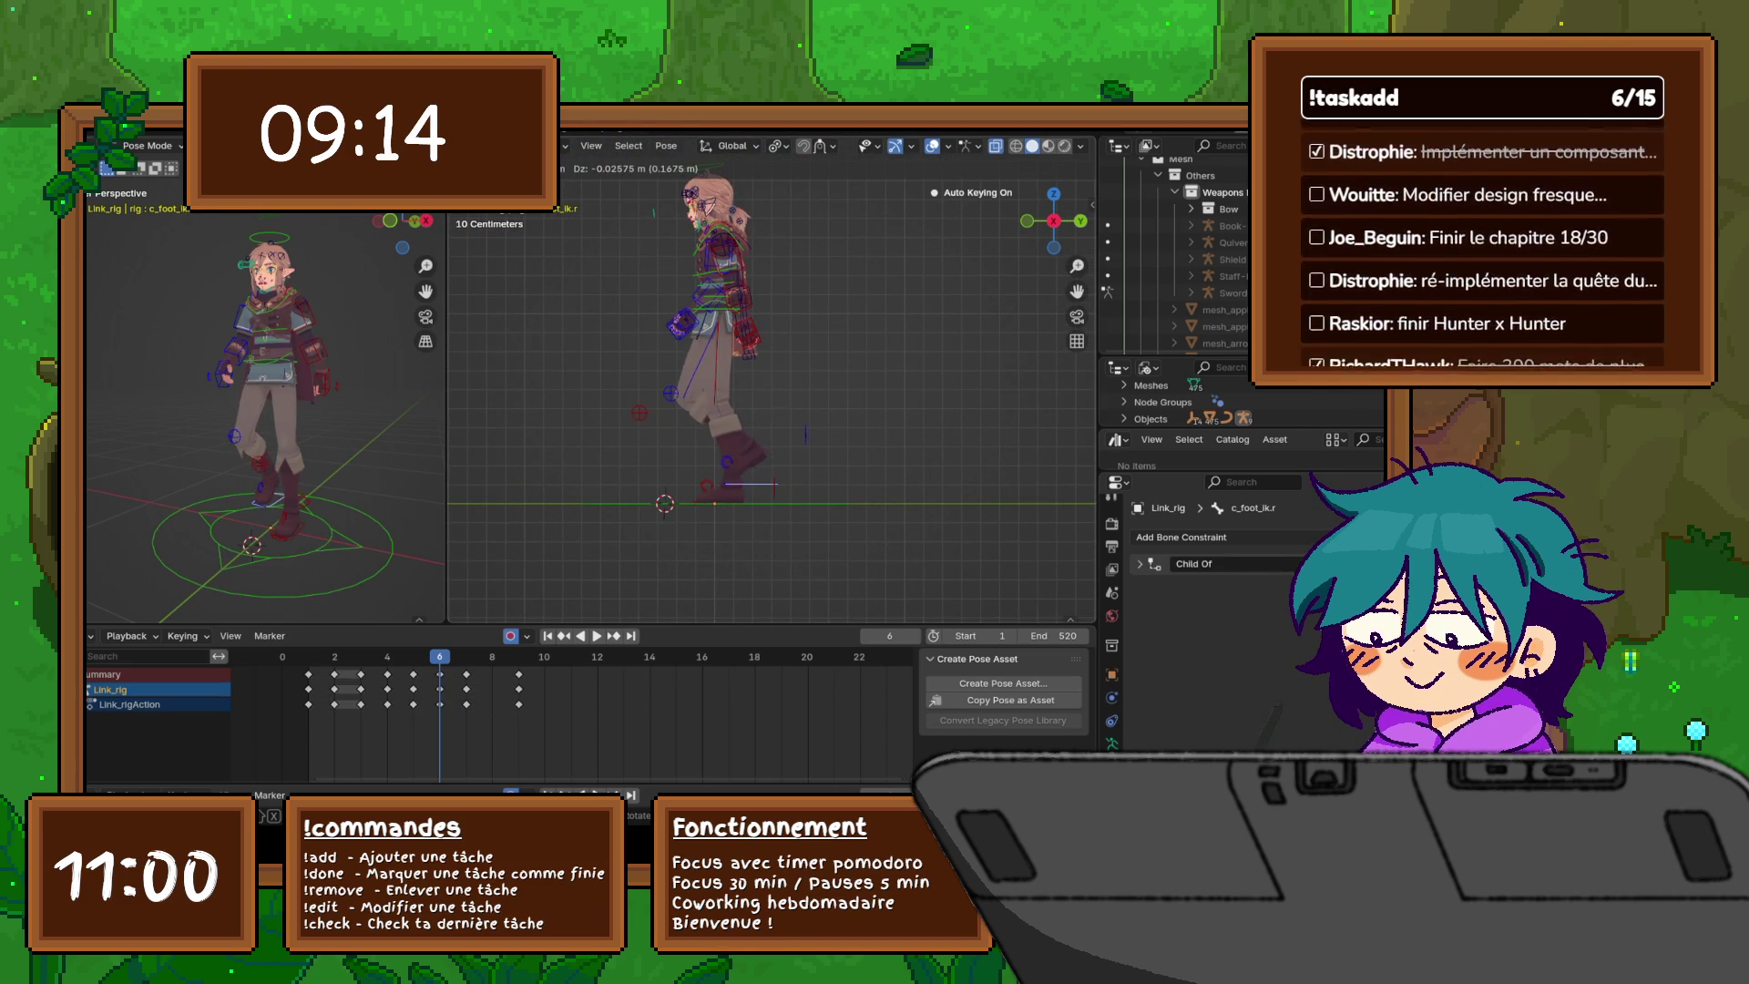
key("Return")
left_click(724, 463)
key("g")
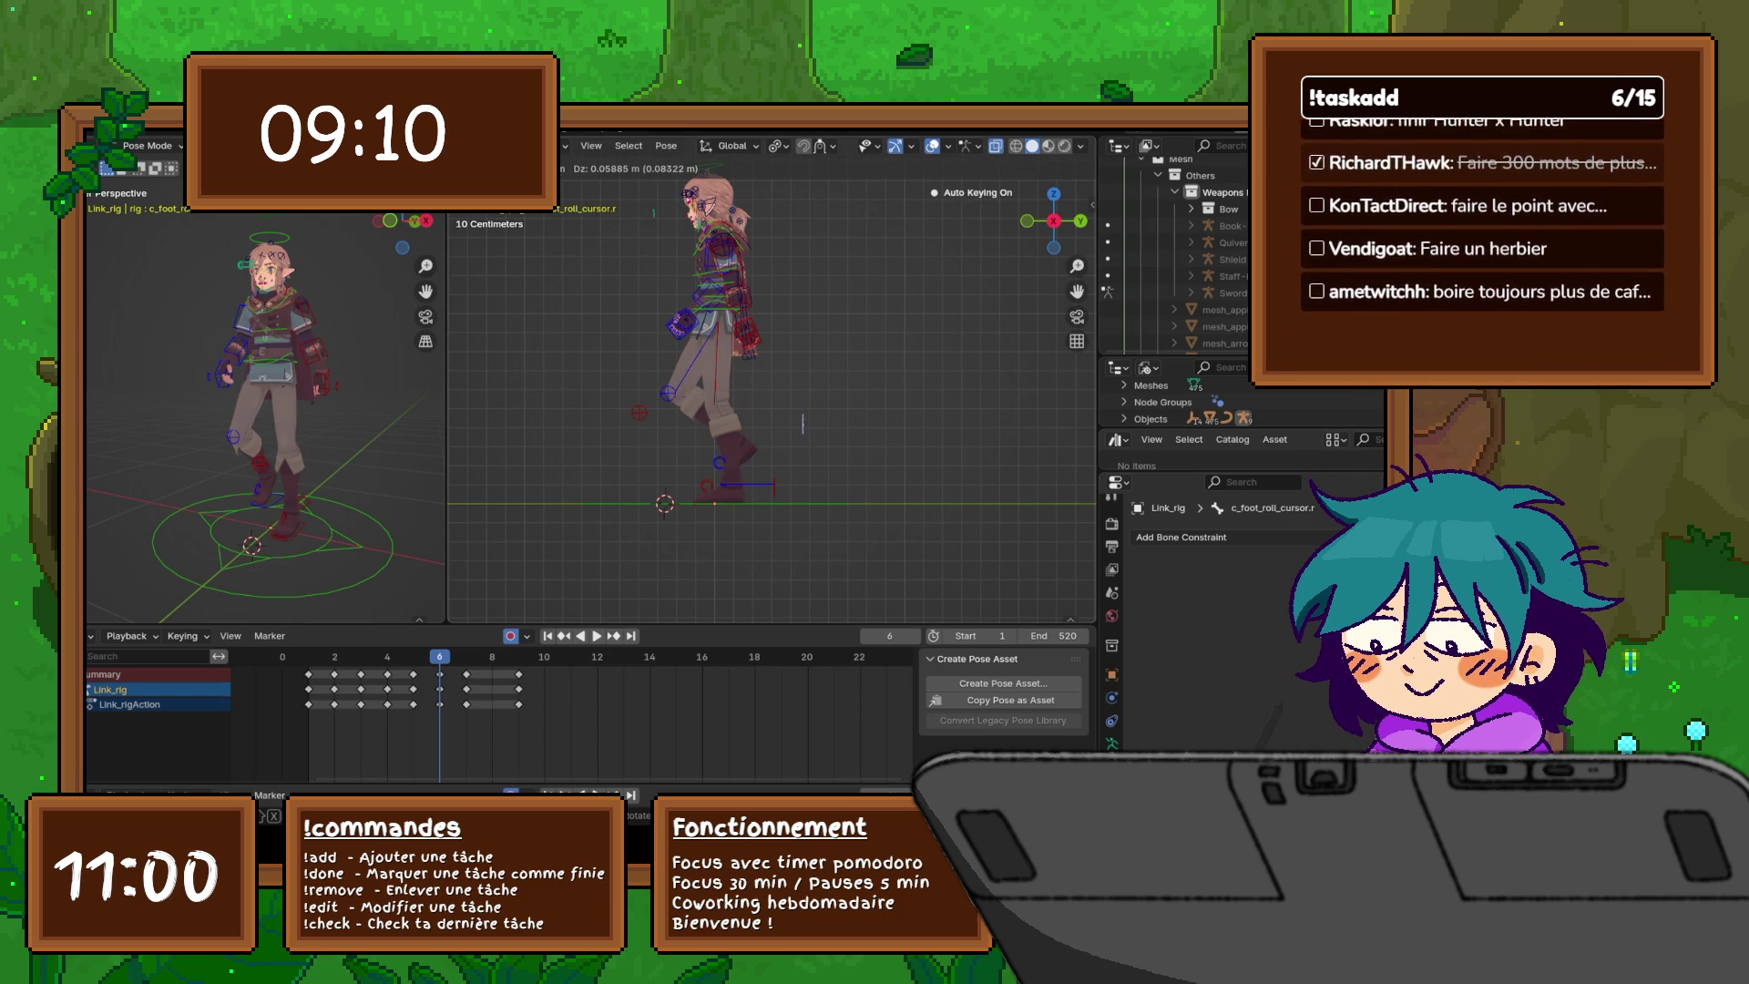
left_click(803, 422)
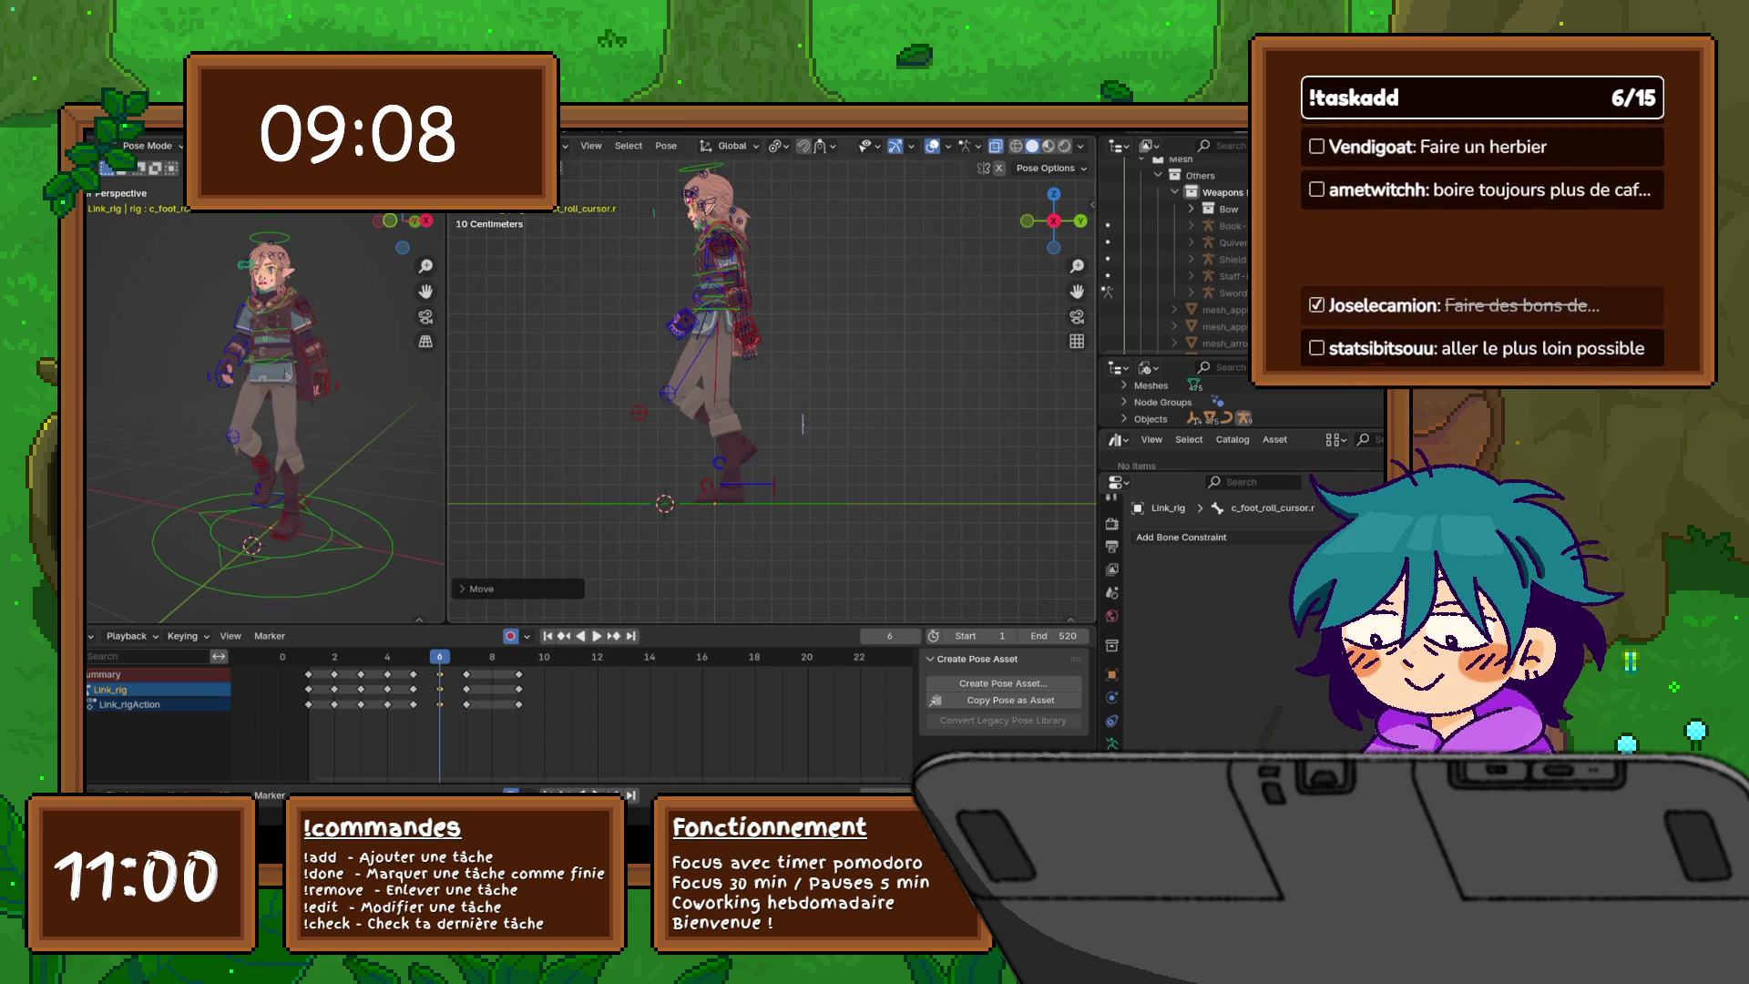
- Rotate the neck control c_neck.x and head control c_head.x at frame 6 to follow the step
scroll(803, 422, "up", 5)
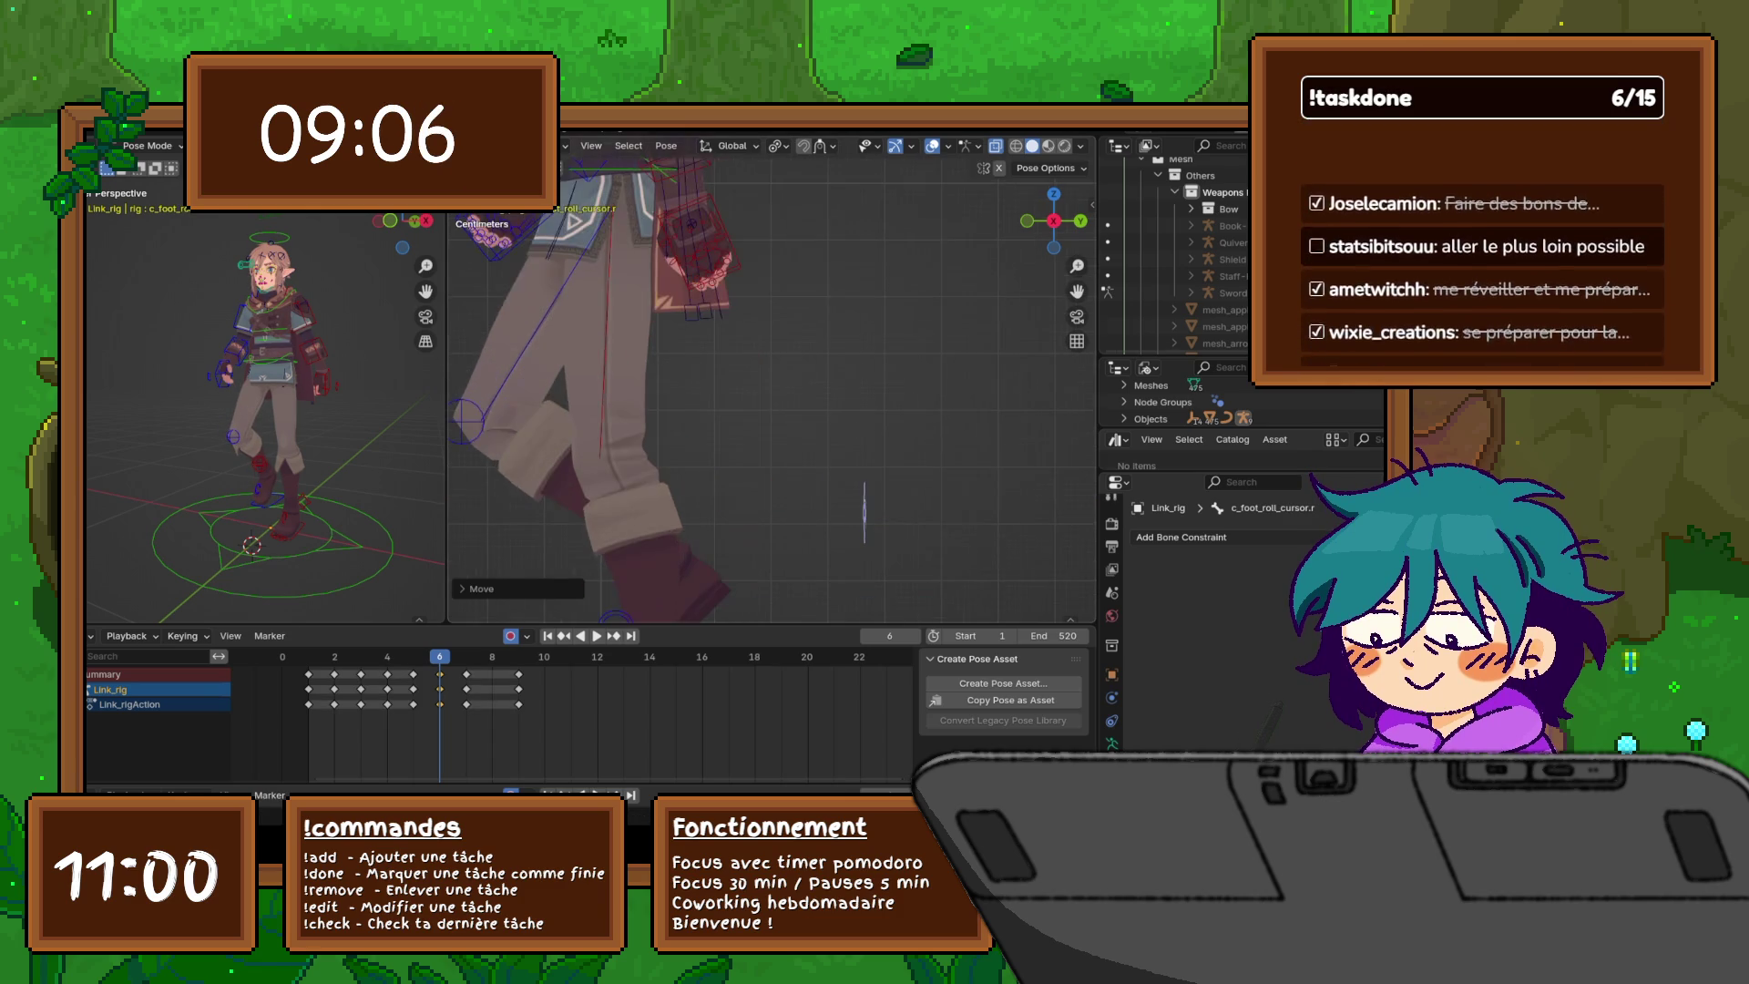
scroll(803, 423, "up", 6, "shift")
scroll(771, 382, "up", 2)
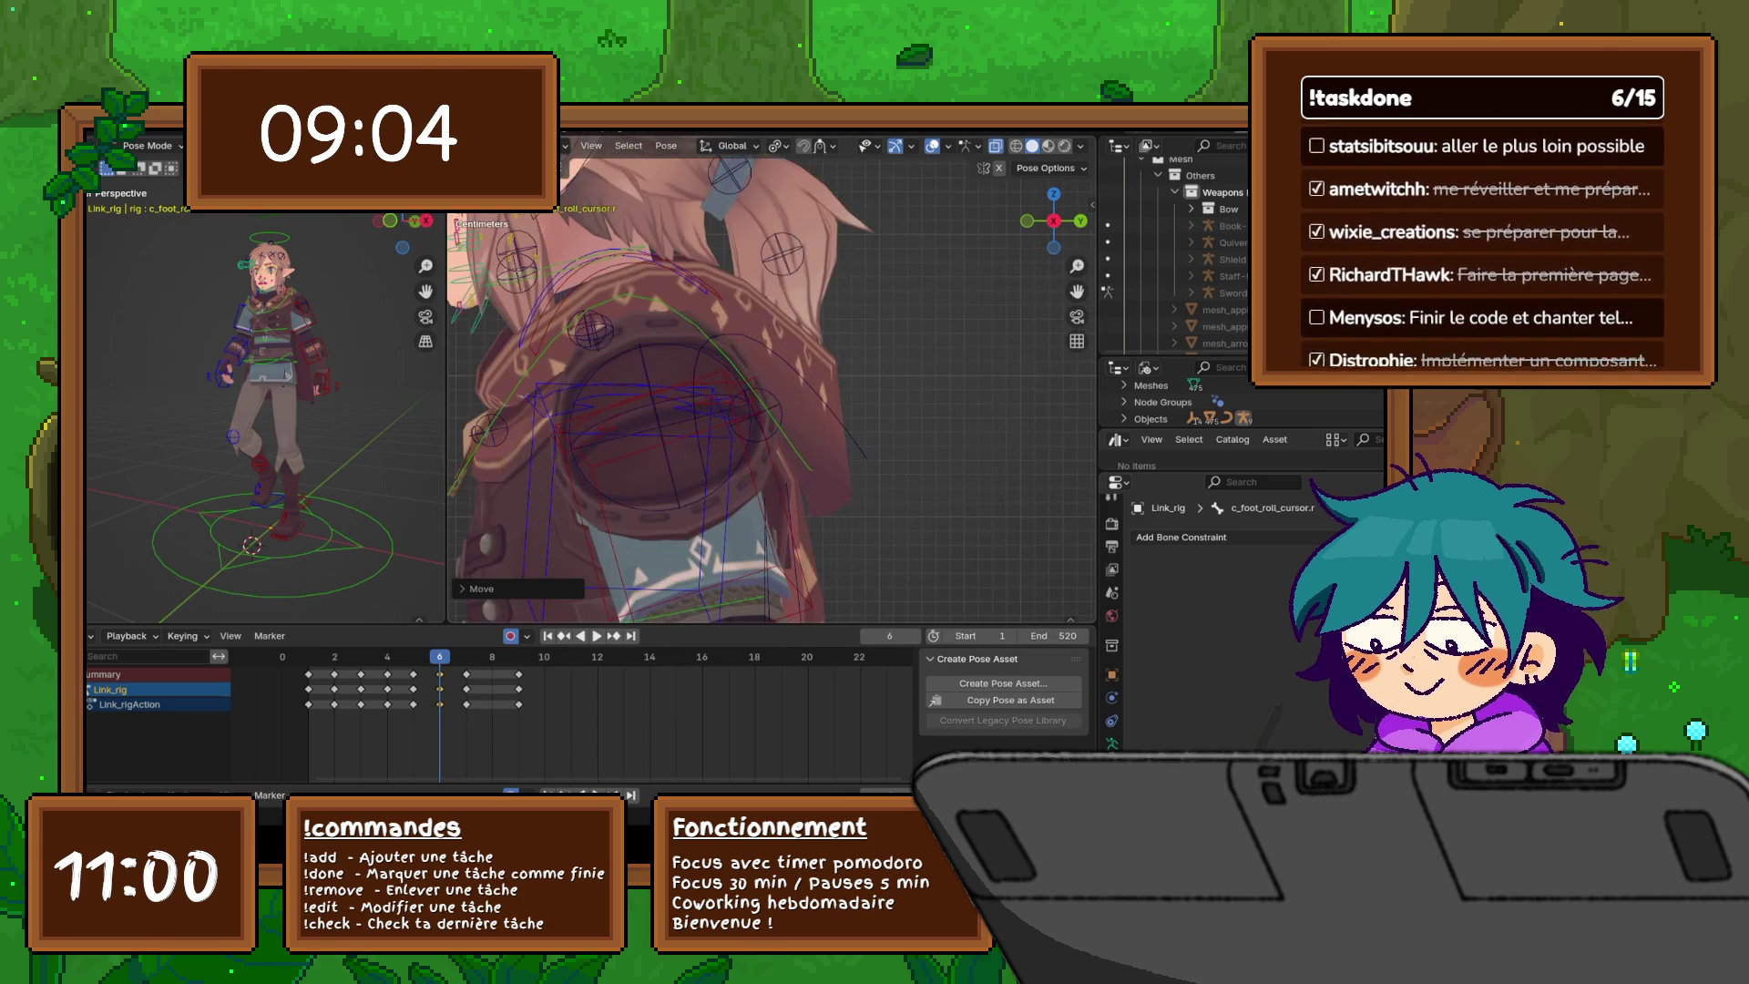
left_click(591, 329)
middle_click_drag(591, 330, 692, 395, "shift")
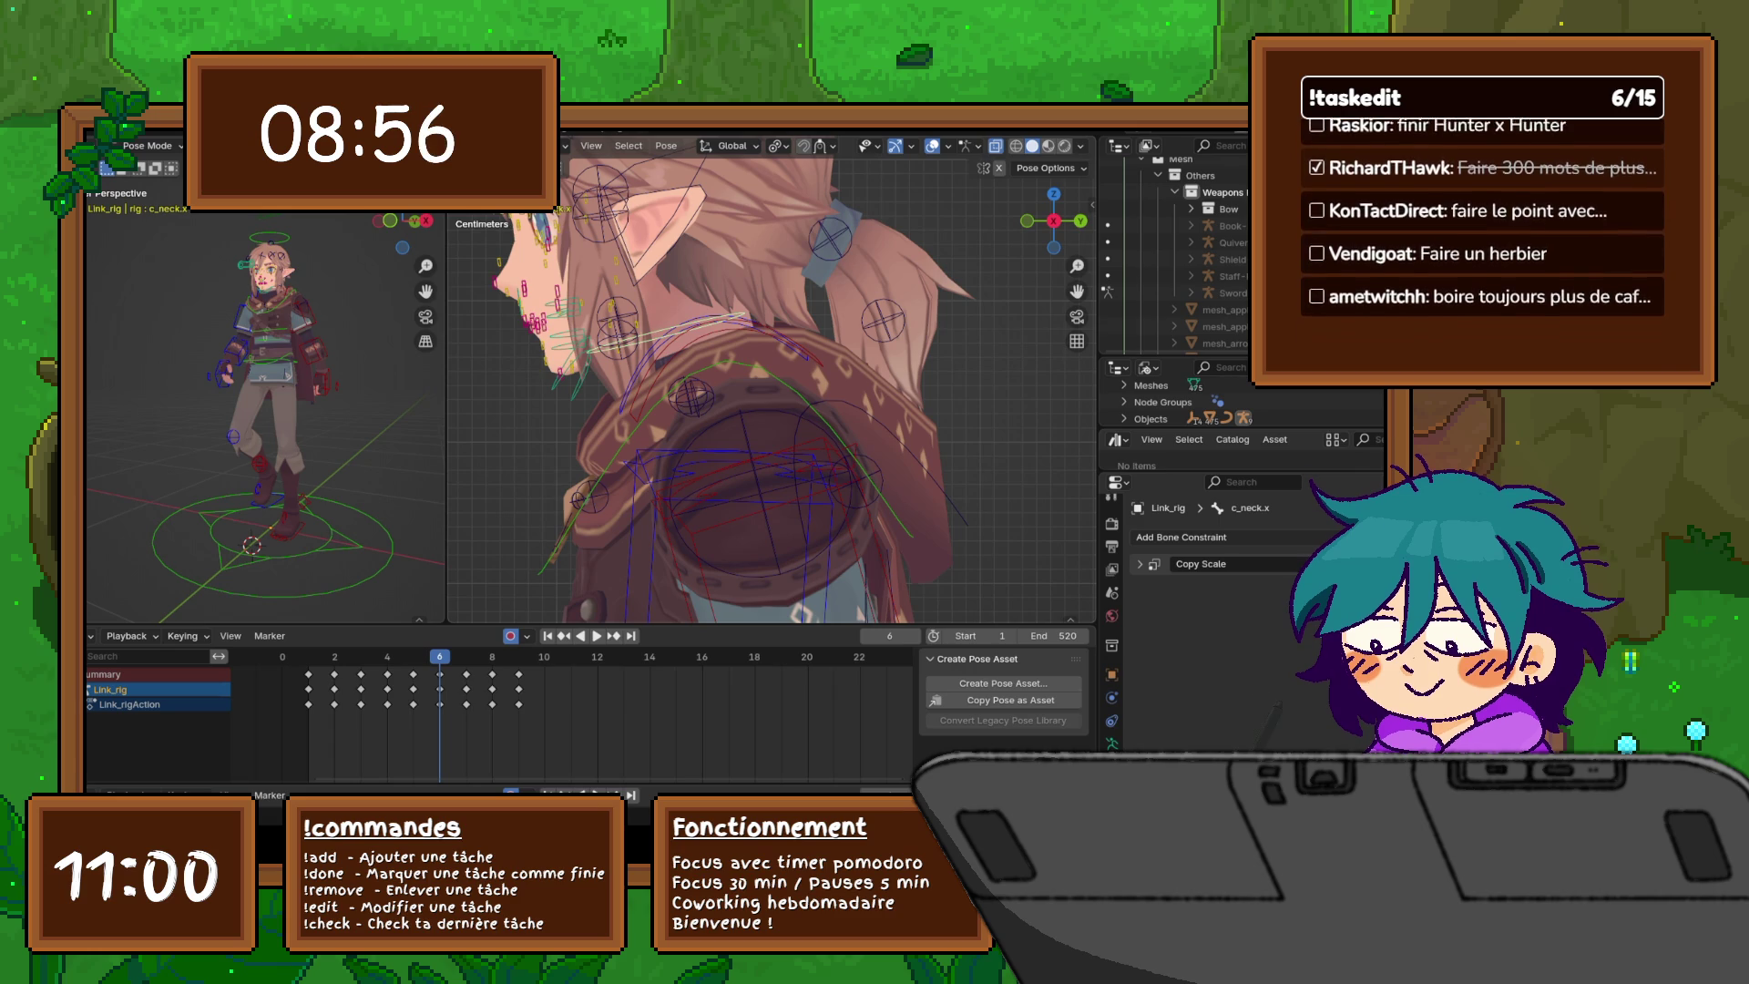
scroll(808, 324, "down", 4)
left_click(808, 323)
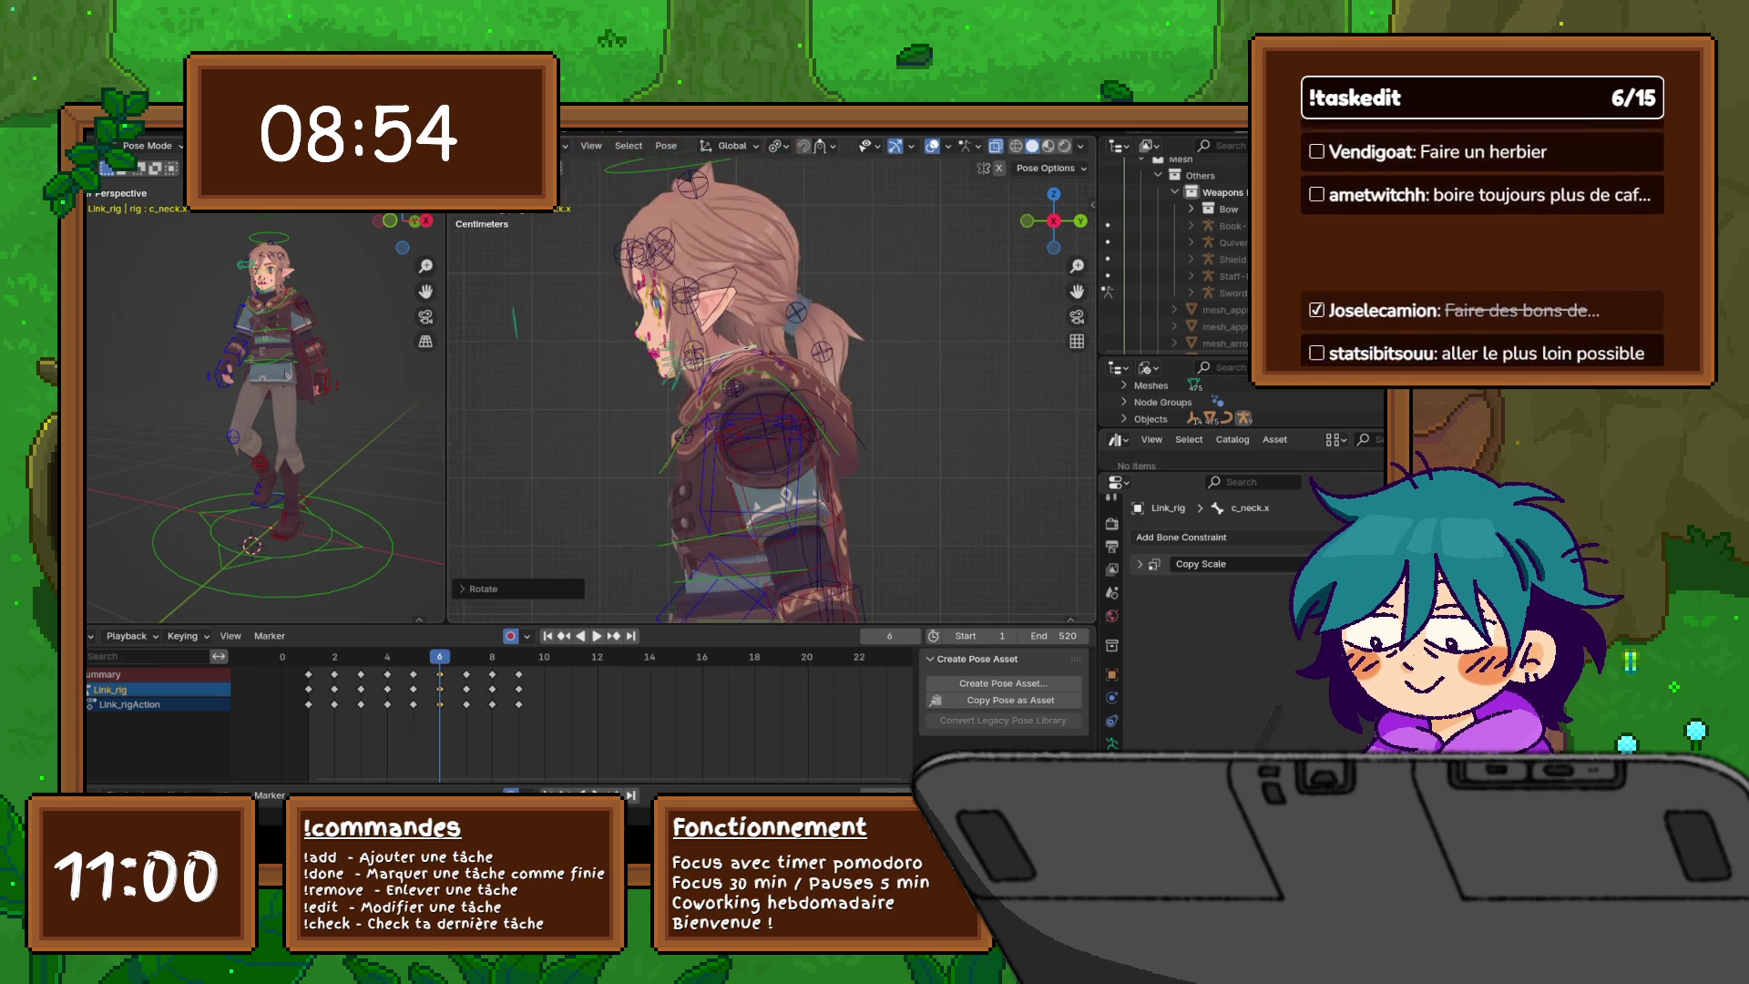
left_click(808, 323)
key("r")
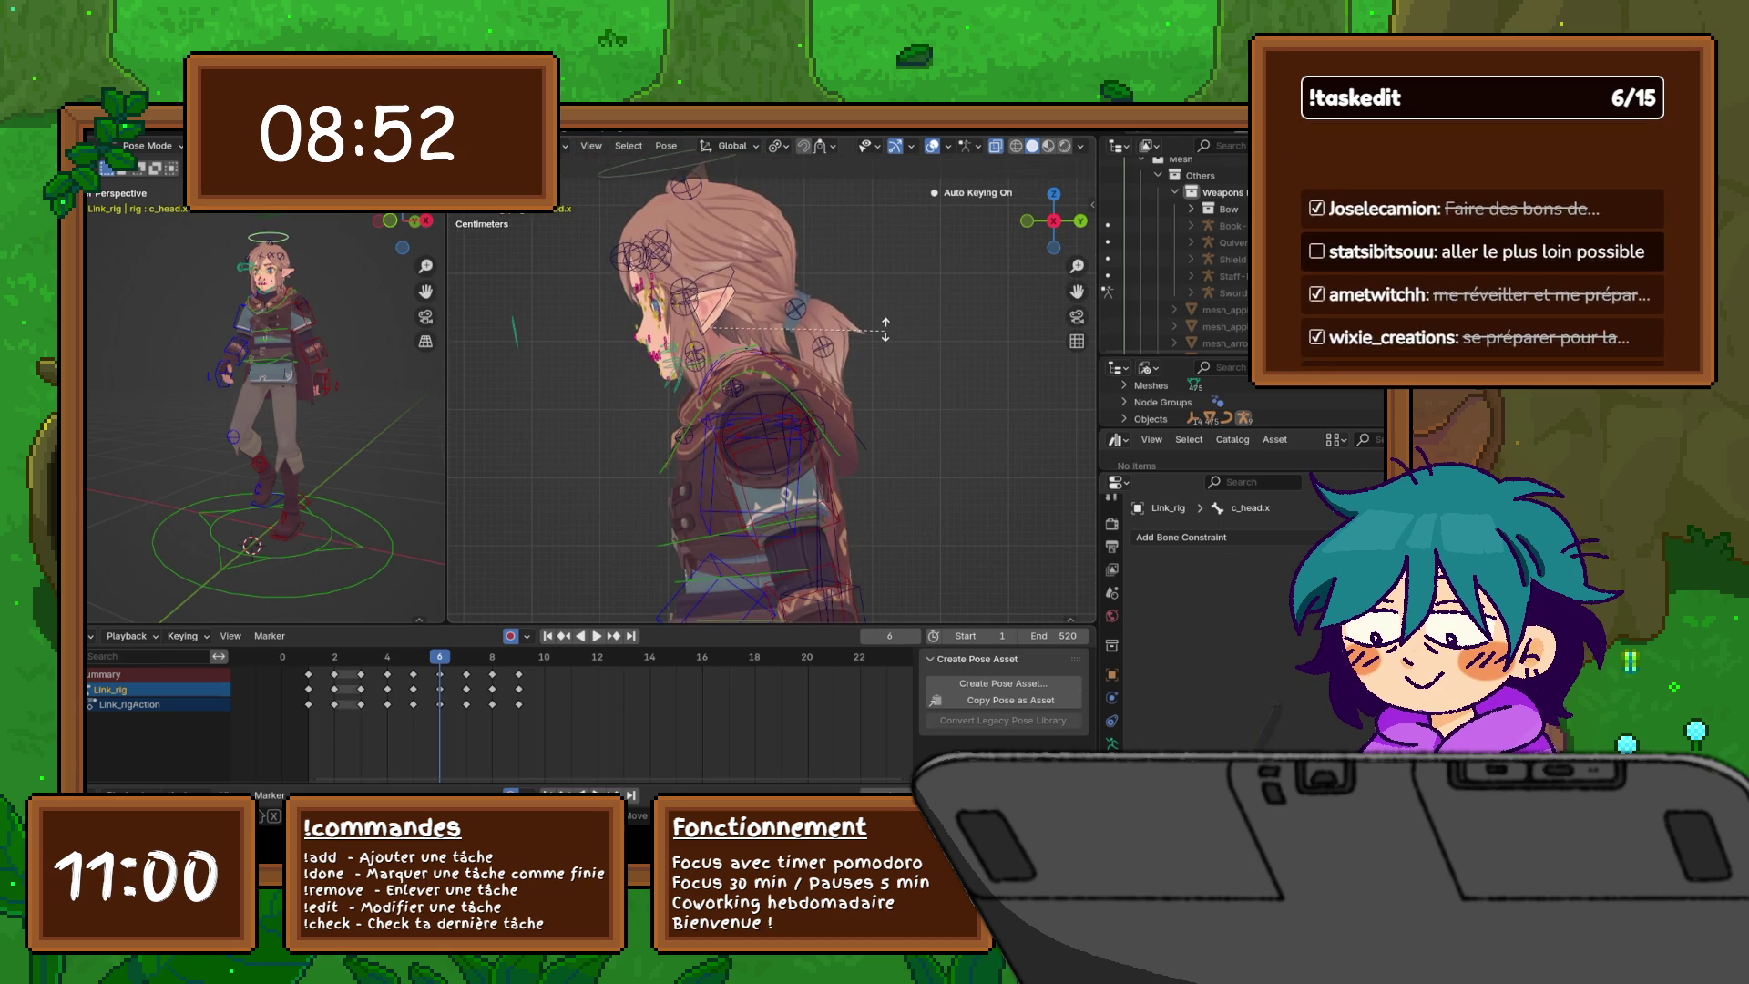
left_click(884, 323)
- Rotate the upper torso and upper spine control c_spine_04.x so the chest turns with the step
scroll(883, 324, "down", 1)
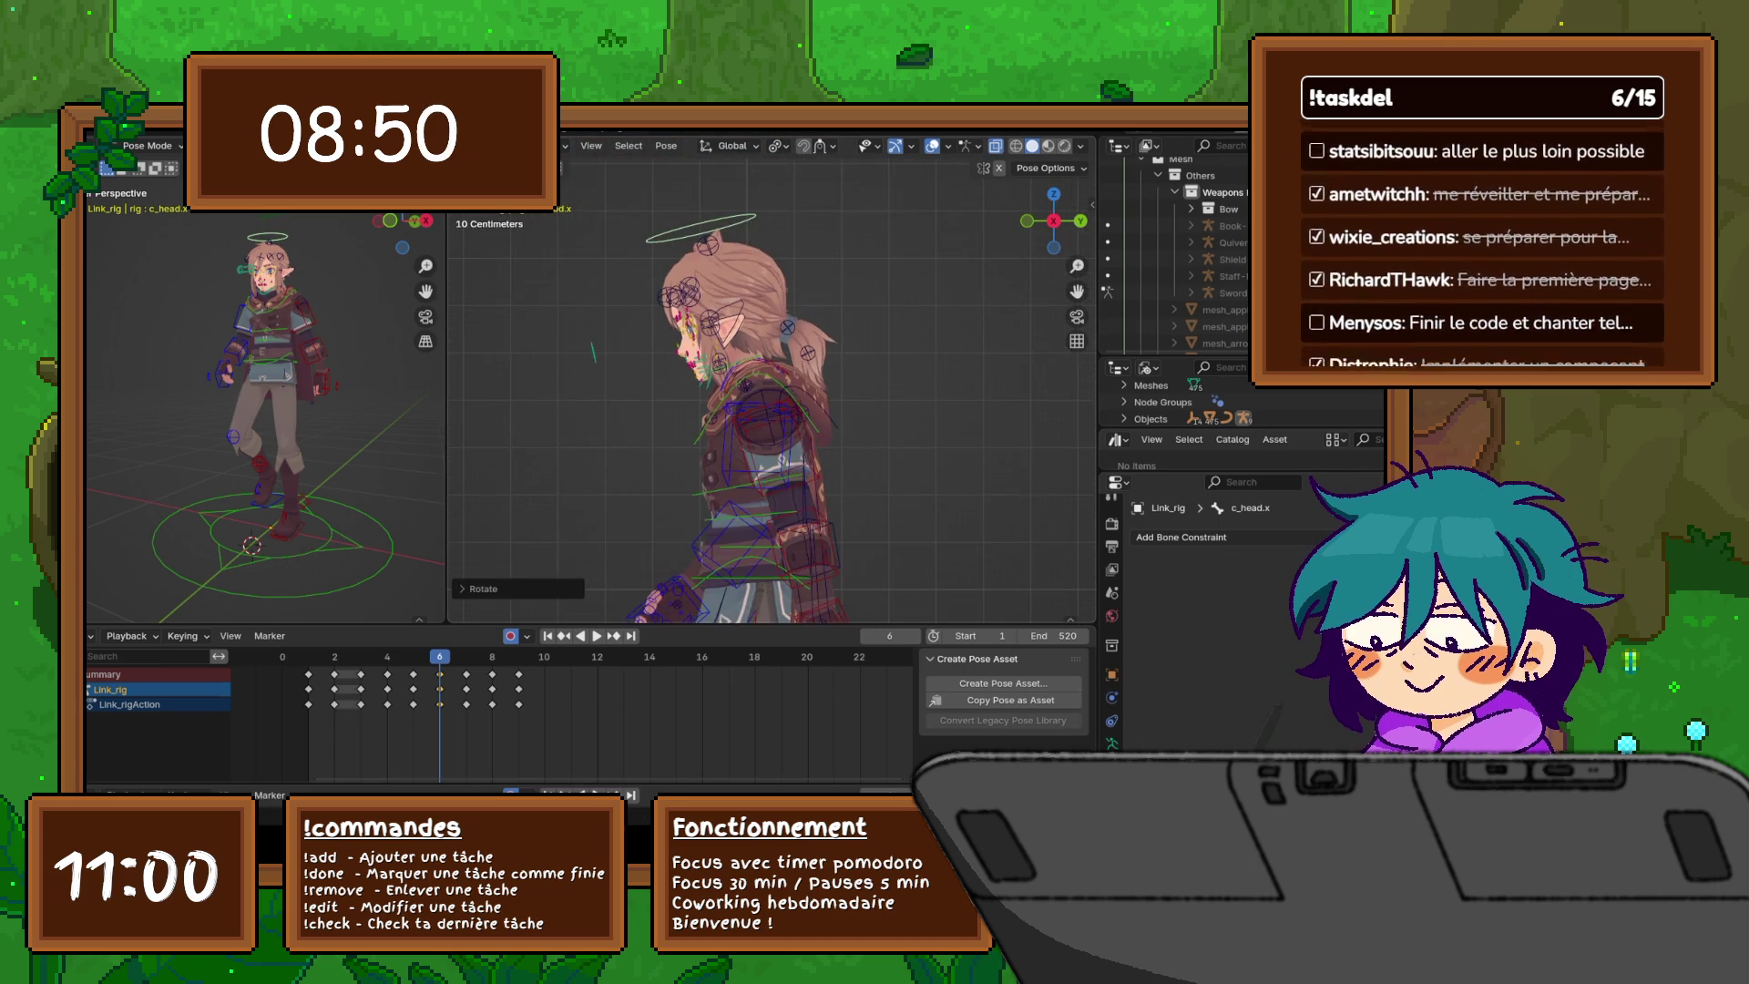
middle_click_drag(884, 324, 884, 141, "shift")
left_click(750, 323)
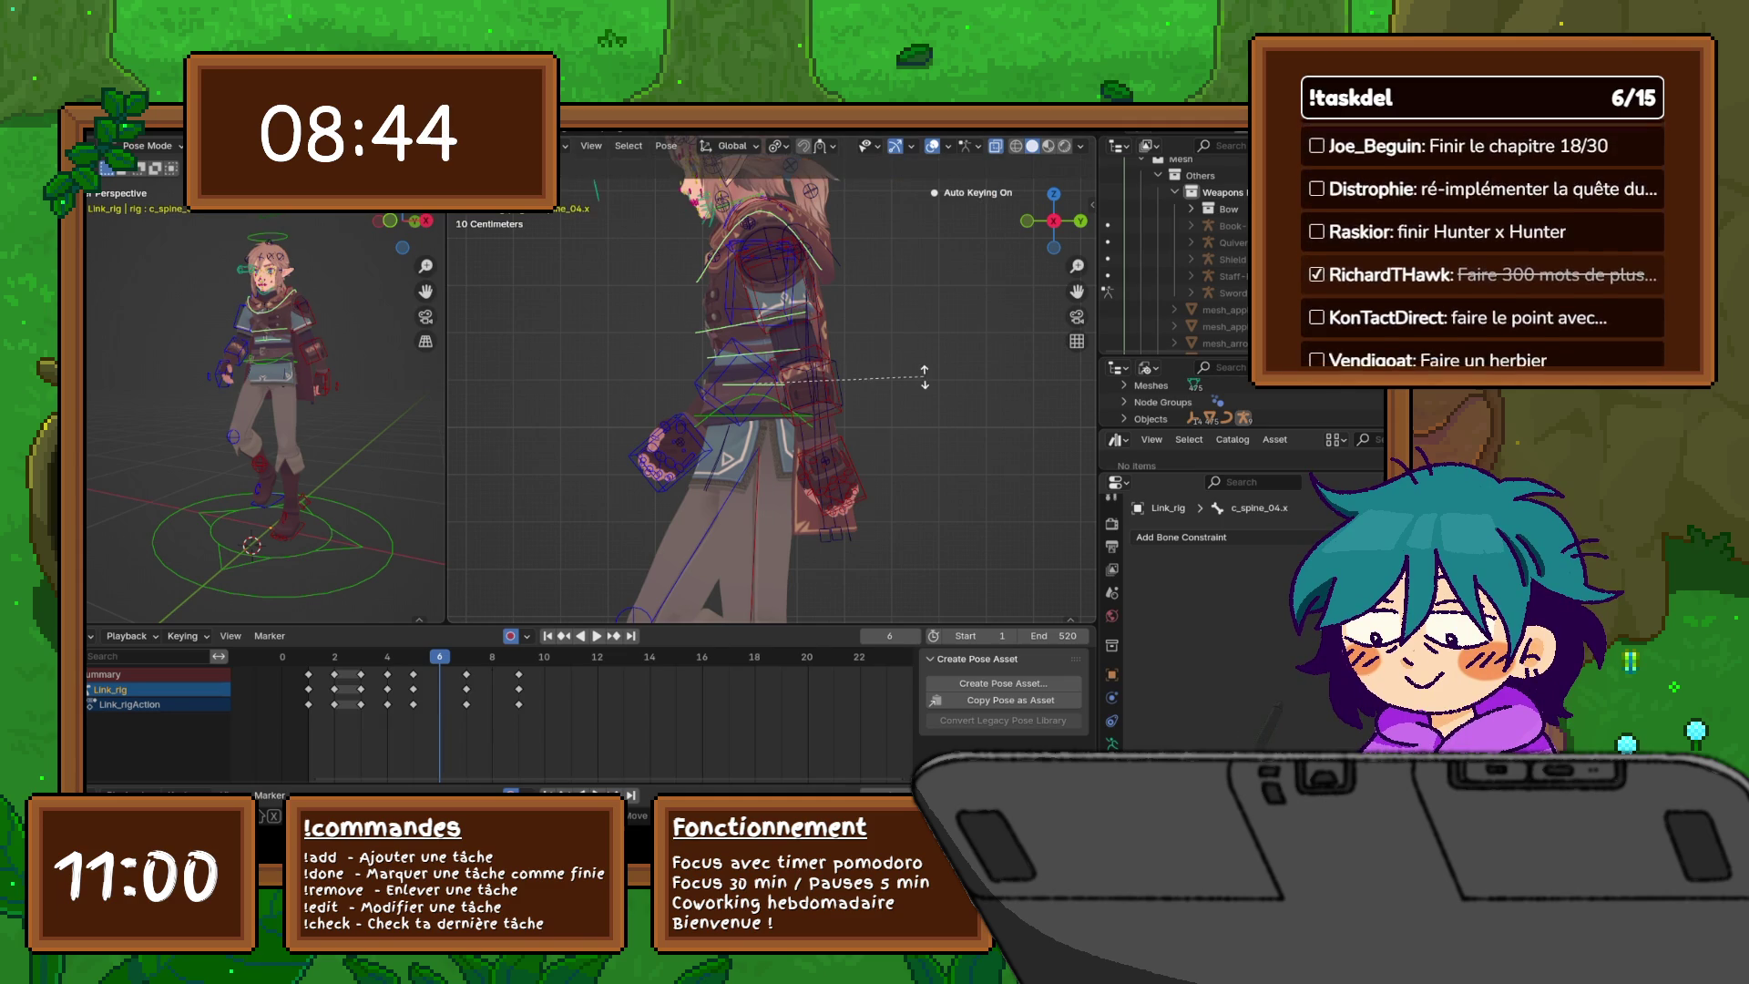
key("r")
key("Return")
left_click(782, 300)
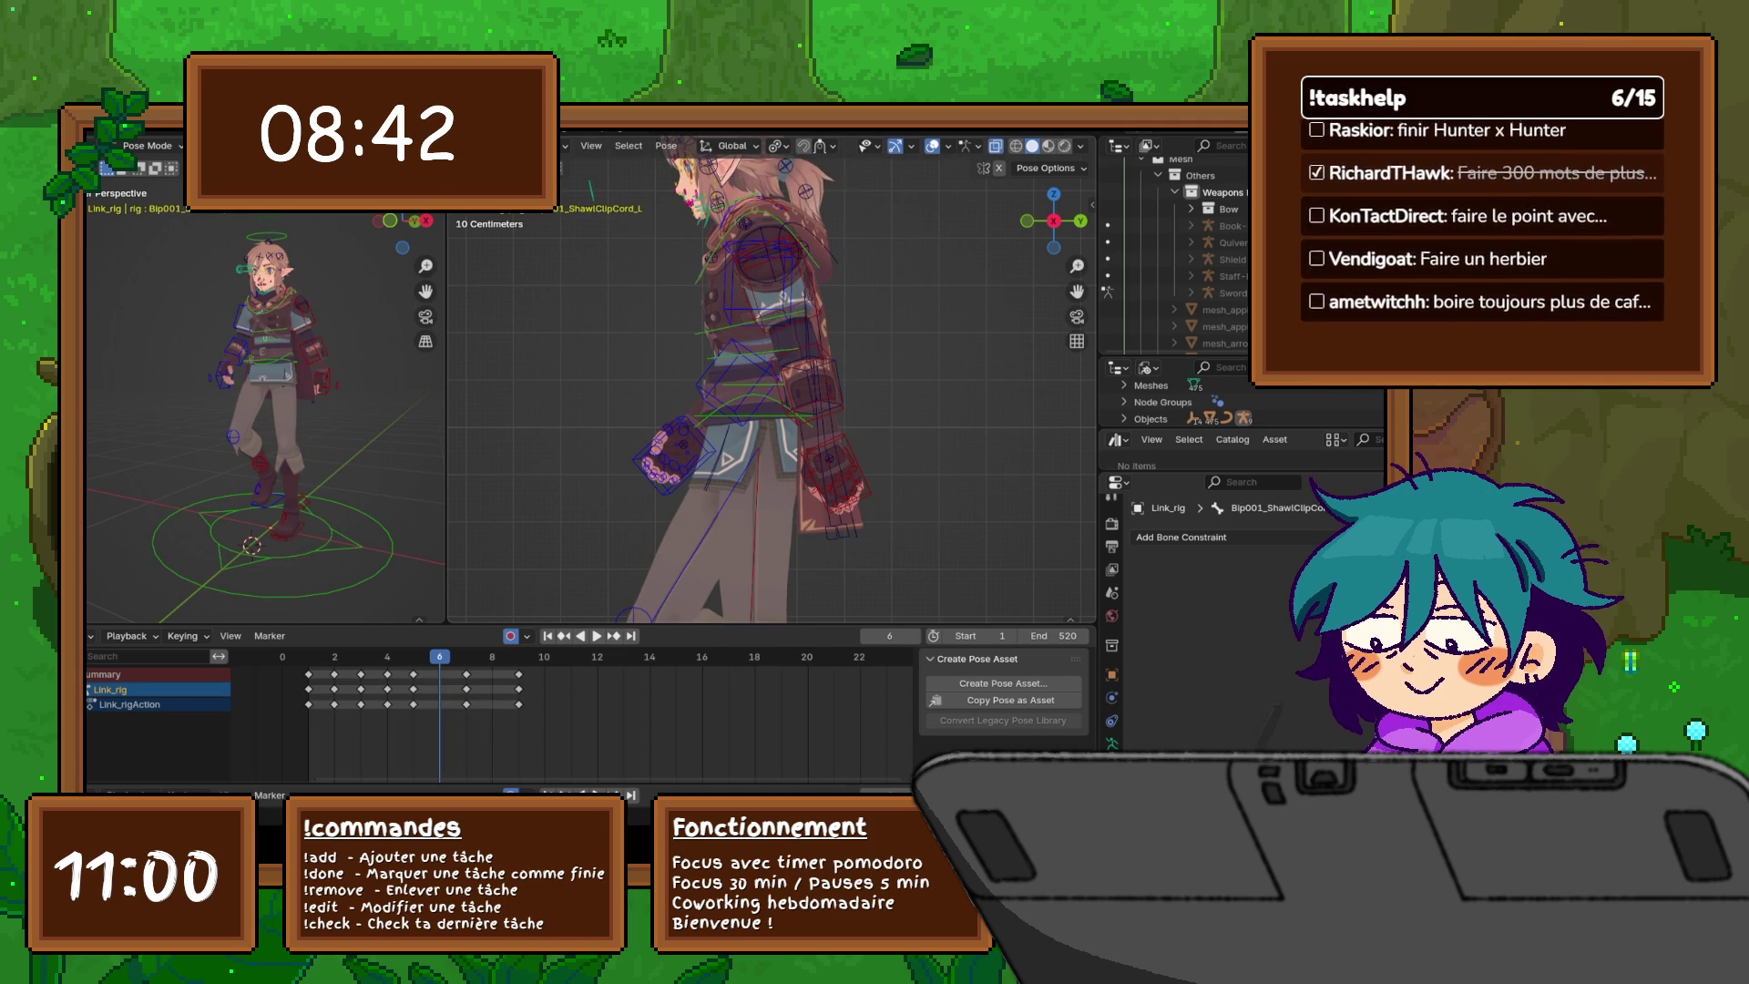
left_click(756, 246)
key("r")
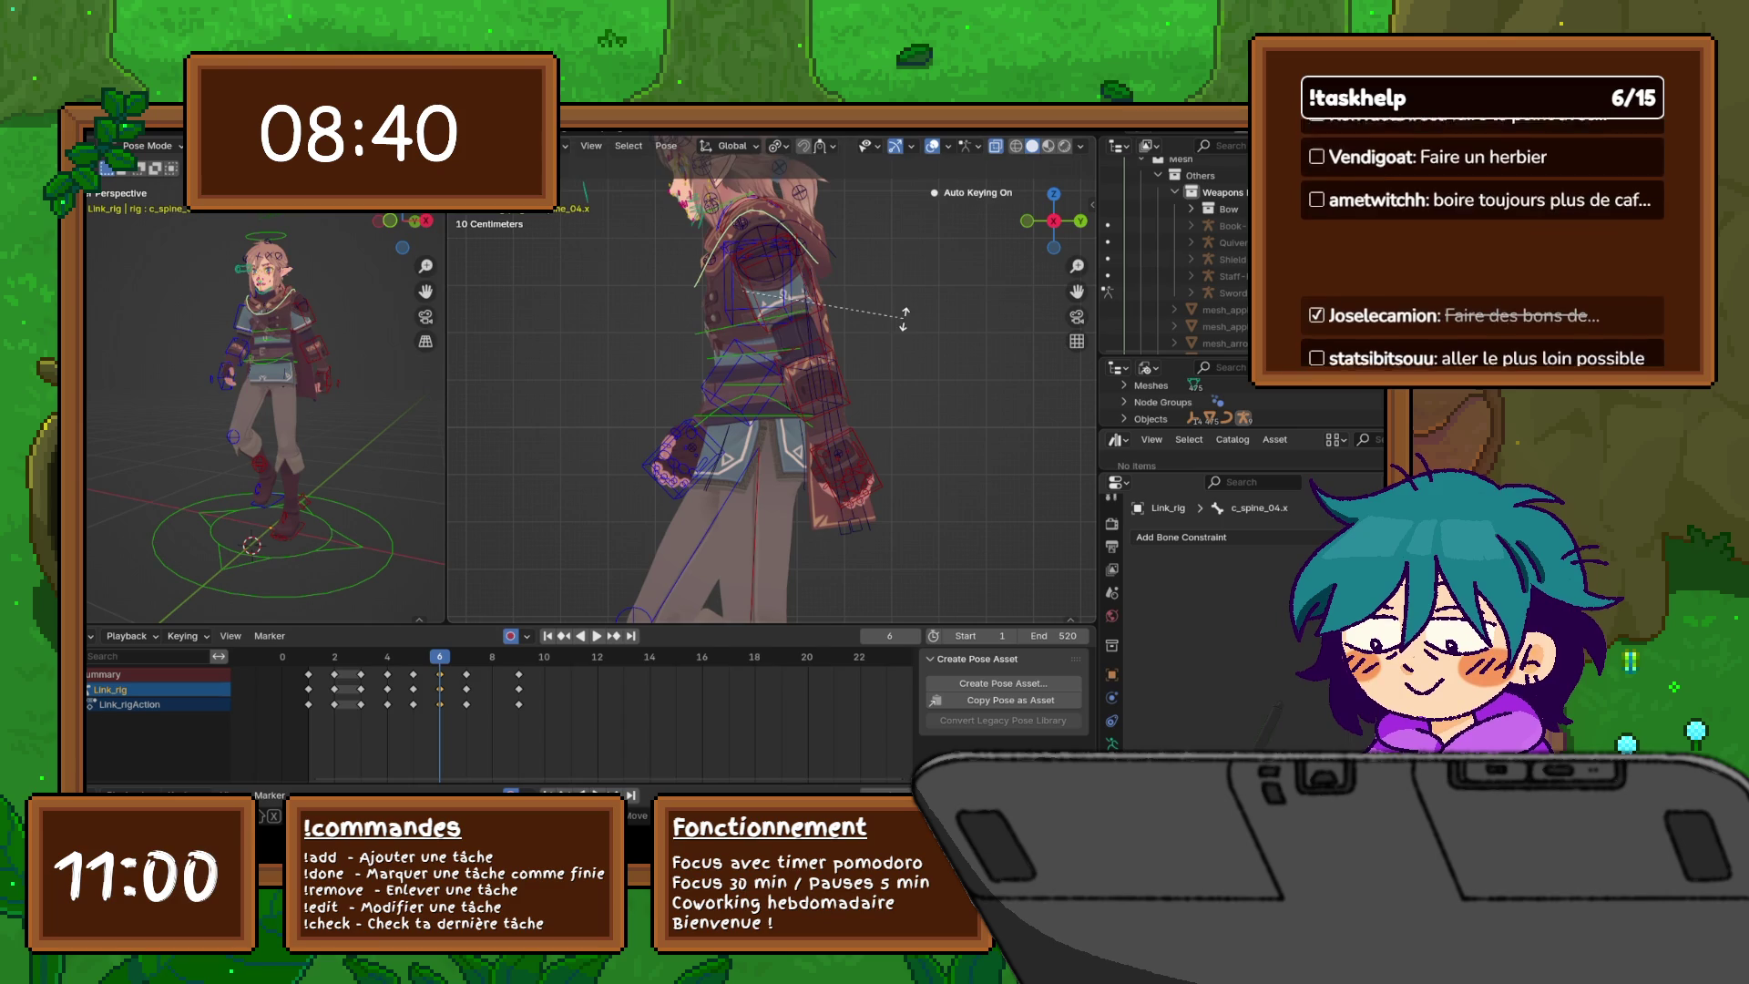
key("Return")
- Flip between frames 5 and 6 to check the upper-body motion
key("Left")
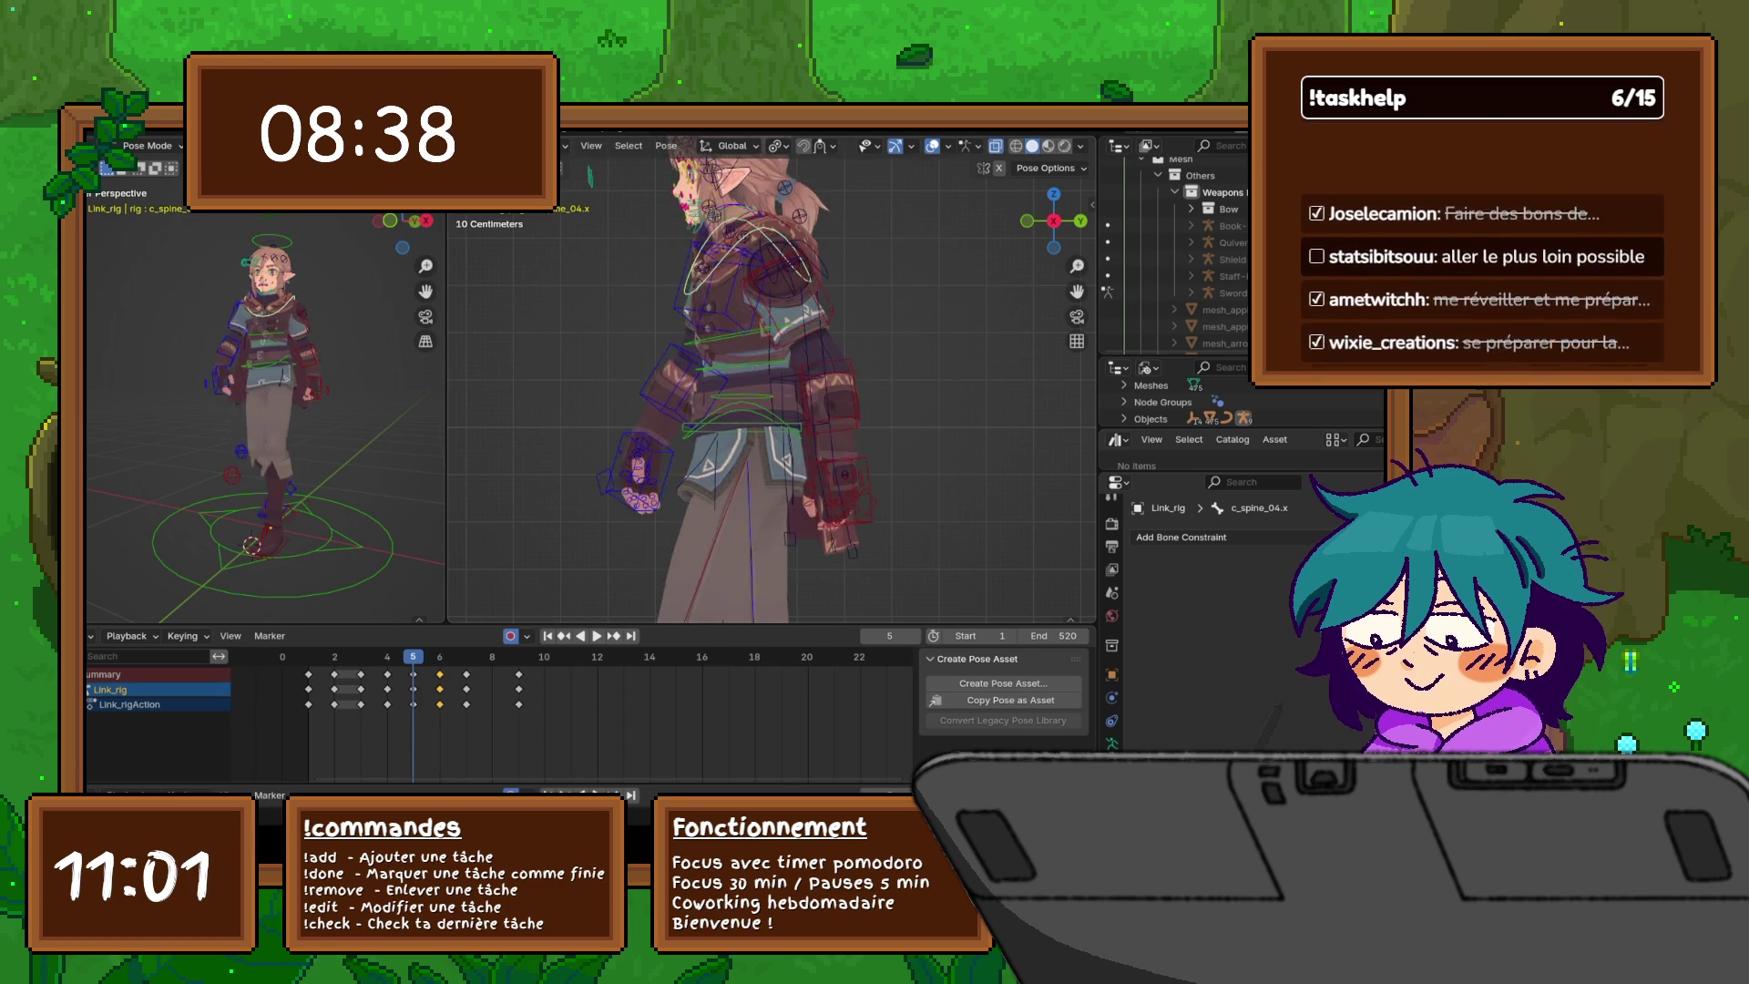
key("Right")
key("Left")
key("Right")
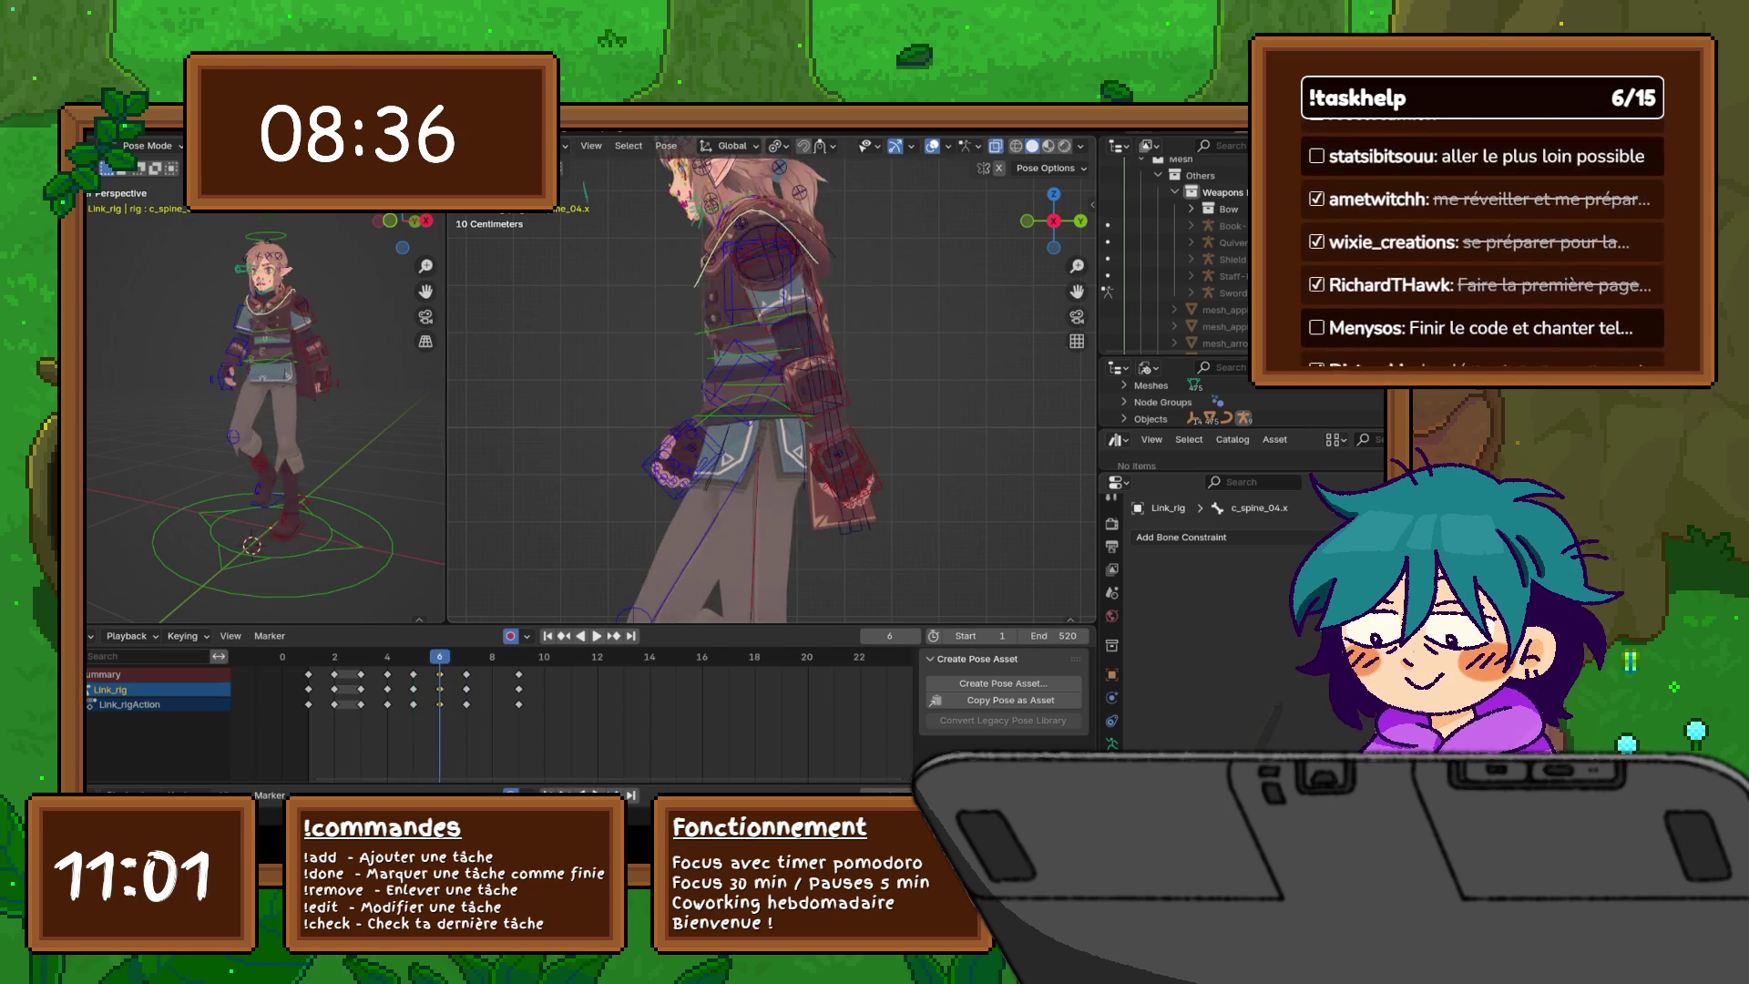
key("Left")
key("Right")
key("Left")
key("Right")
key("Left")
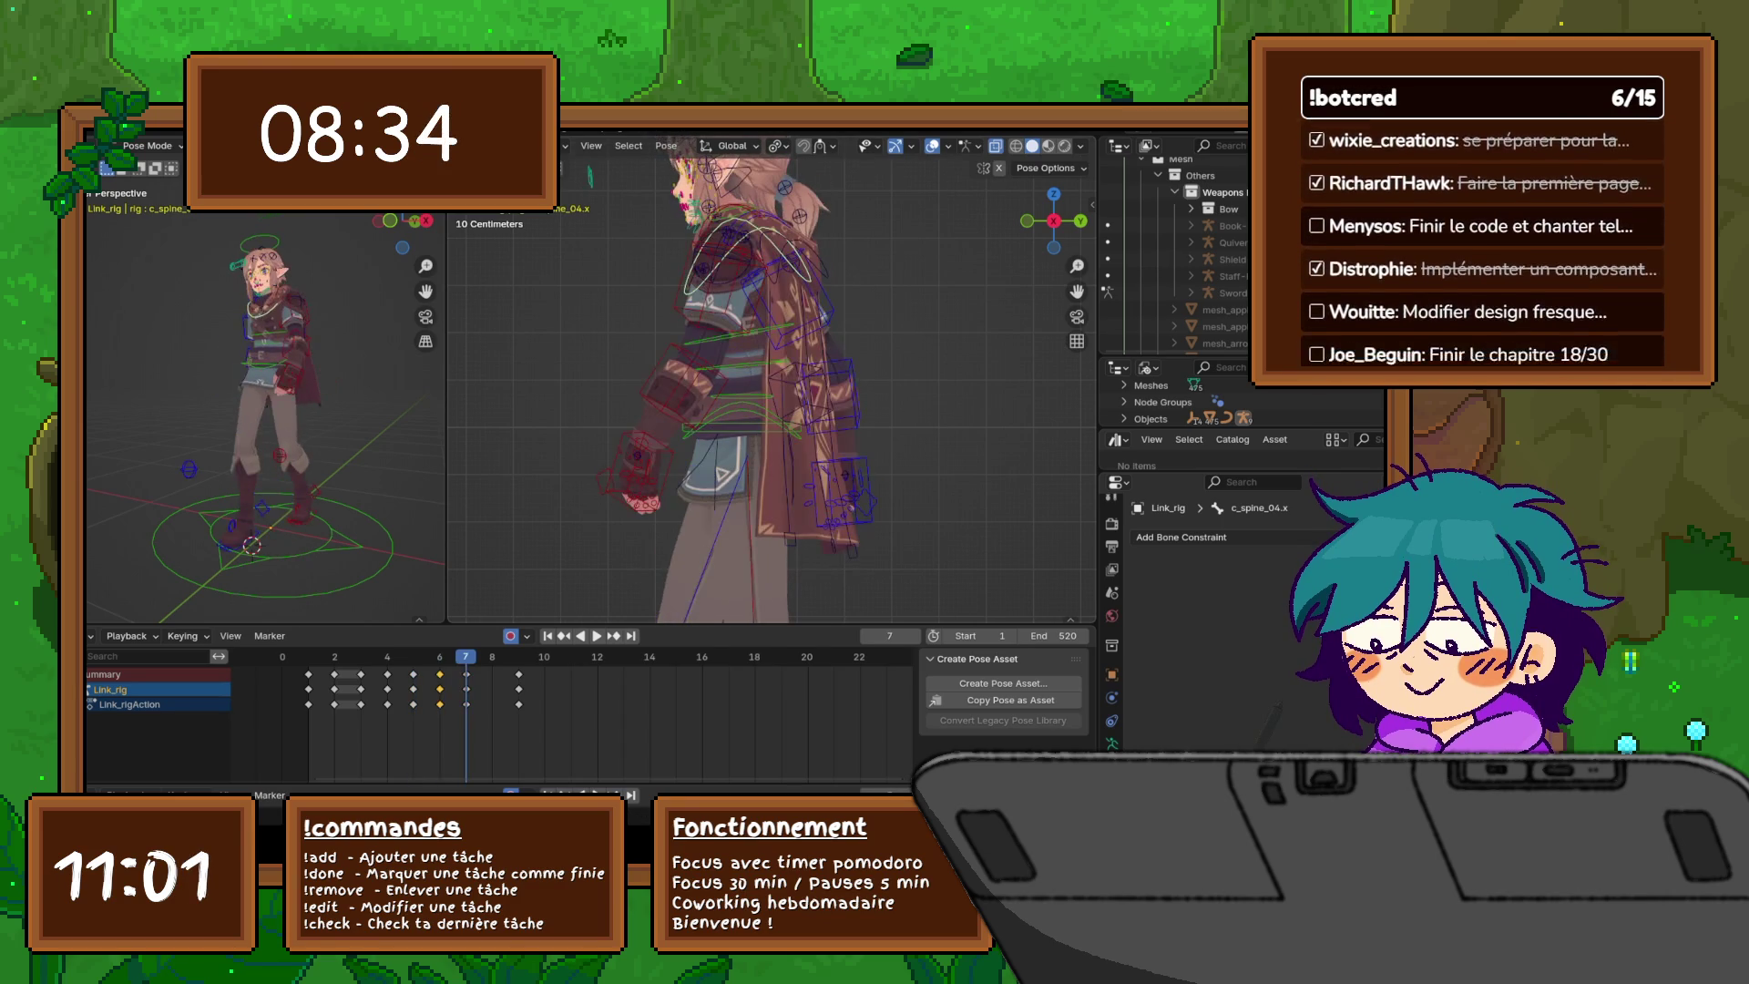